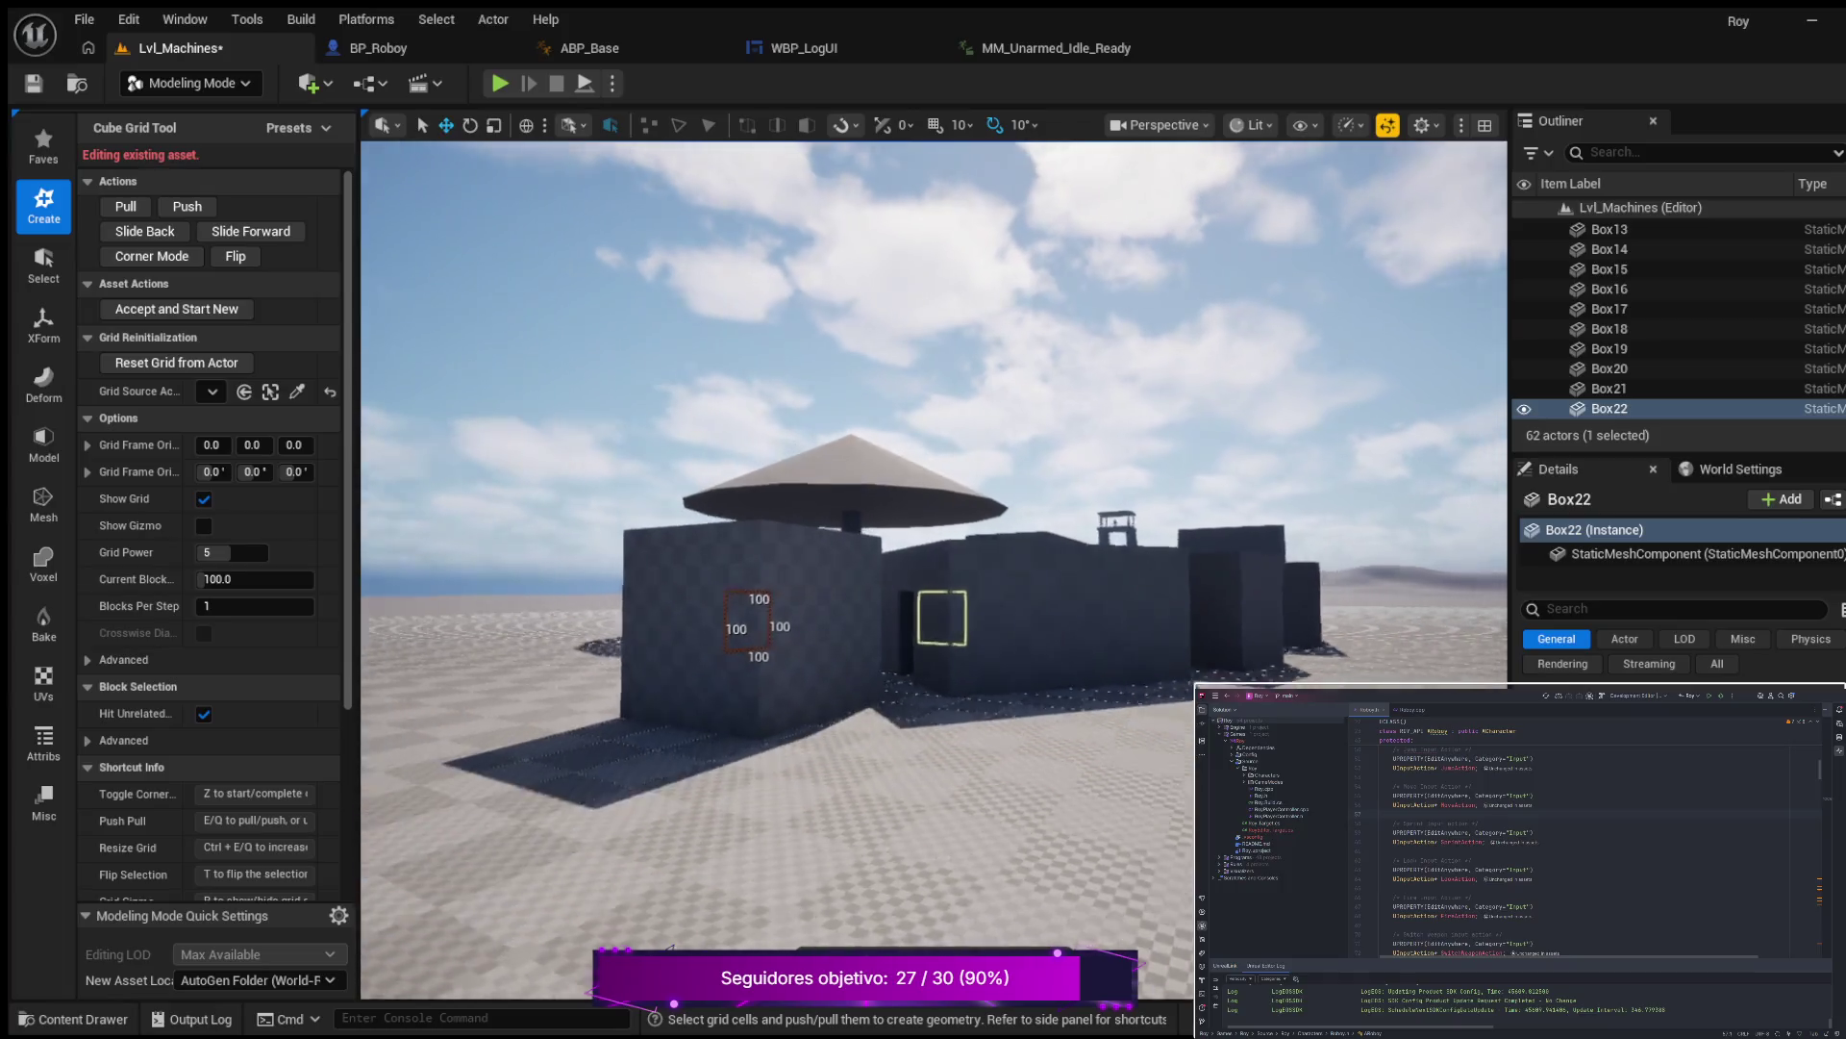
# Accept the Cube Grid window cut on Box22 and overlook the buildings from above.
pyautogui.press('w')
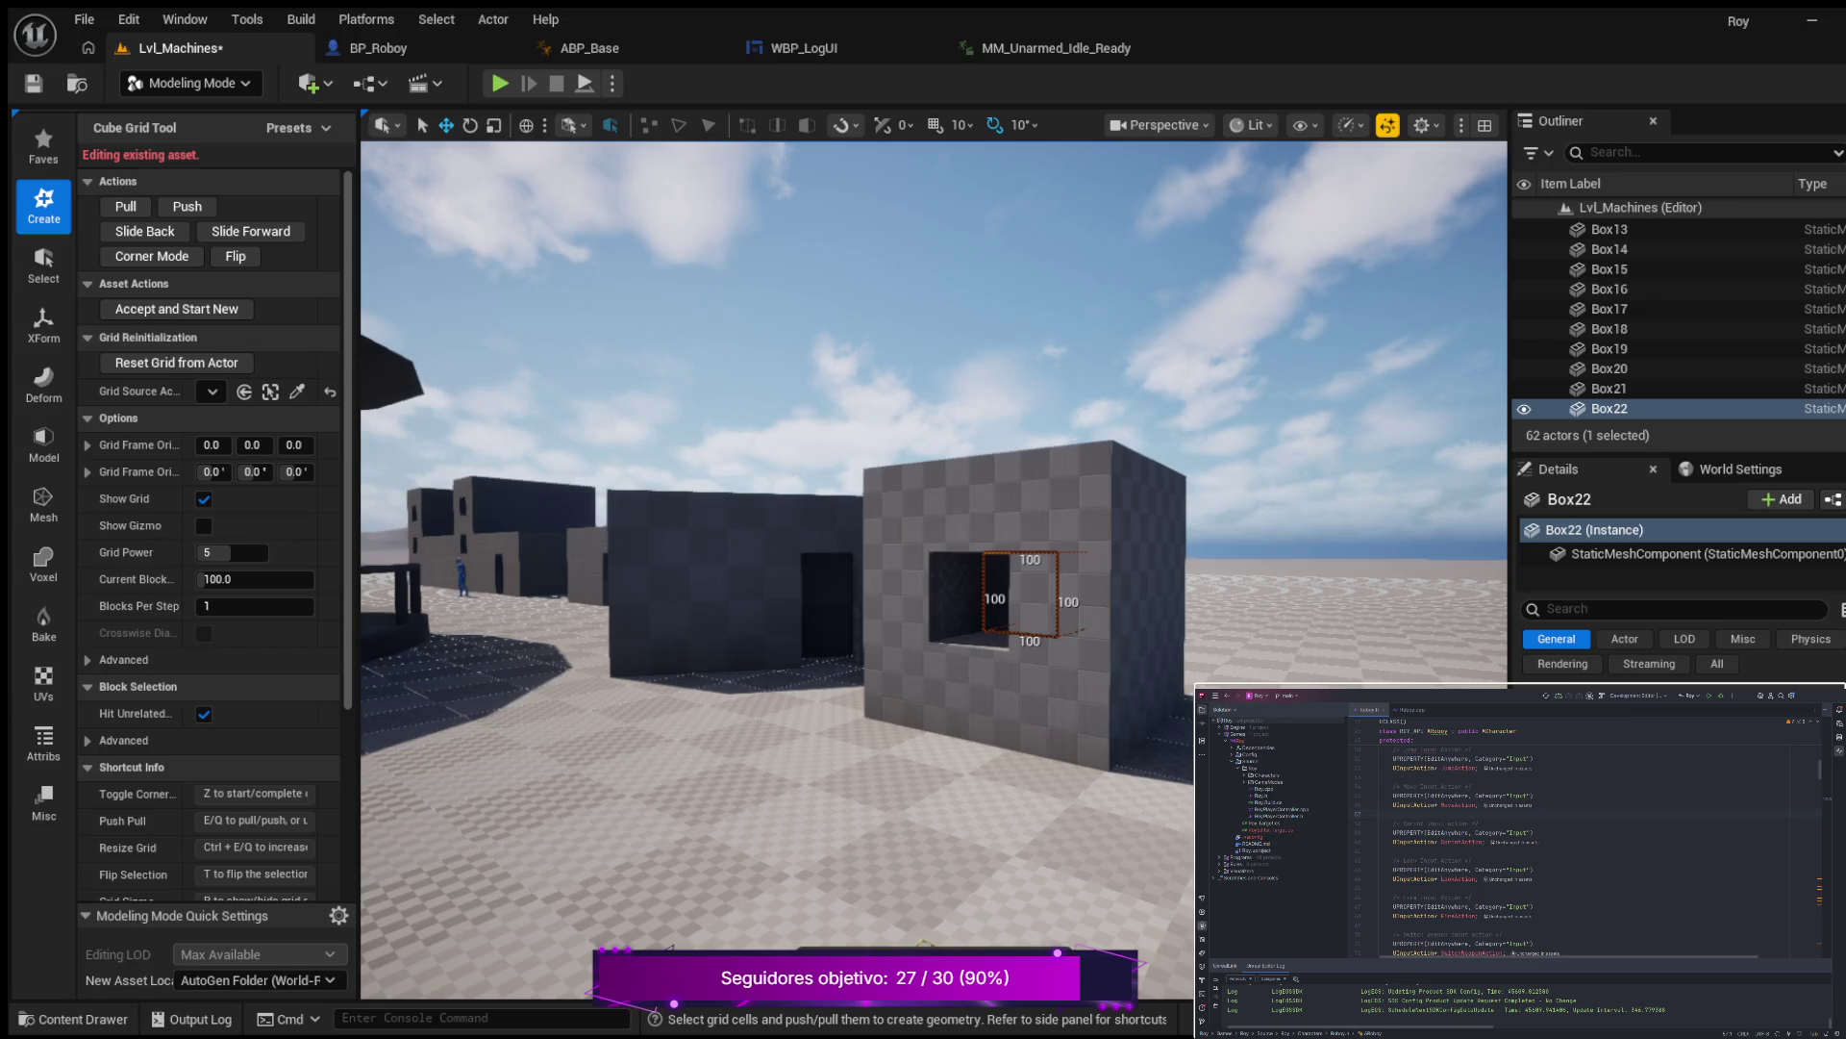
pyautogui.press('Return')
pyautogui.moveTo(781, 755); pyautogui.dragTo(966, 781)
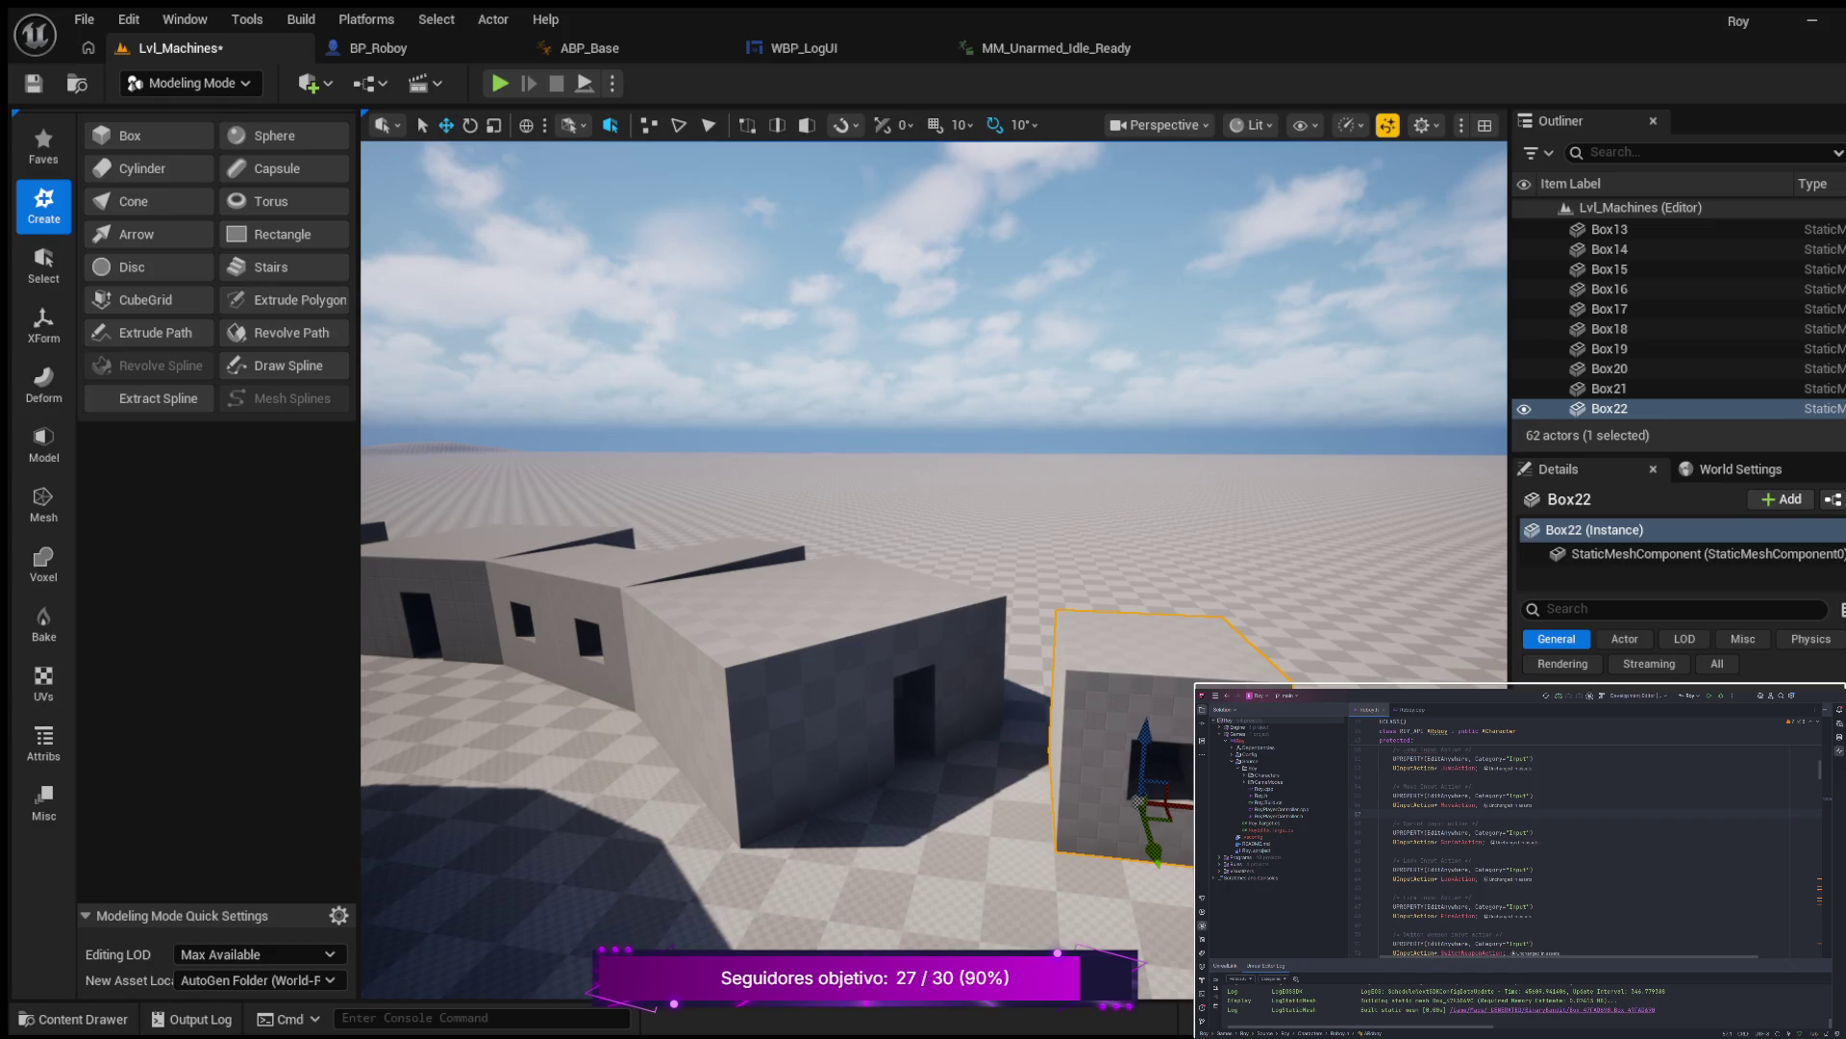
# Lift Box22 off the ground and slide it onto the building's roof.
pyautogui.moveTo(1148, 769)
pyautogui.mouseDown()
pyautogui.moveTo(1105, 523)
pyautogui.moveTo(1133, 599)
pyautogui.mouseUp()
pyautogui.moveTo(1259, 557)
pyautogui.mouseDown()
pyautogui.moveTo(1237, 659)
pyautogui.moveTo(866, 709)
pyautogui.moveTo(833, 603)
pyautogui.mouseUp()
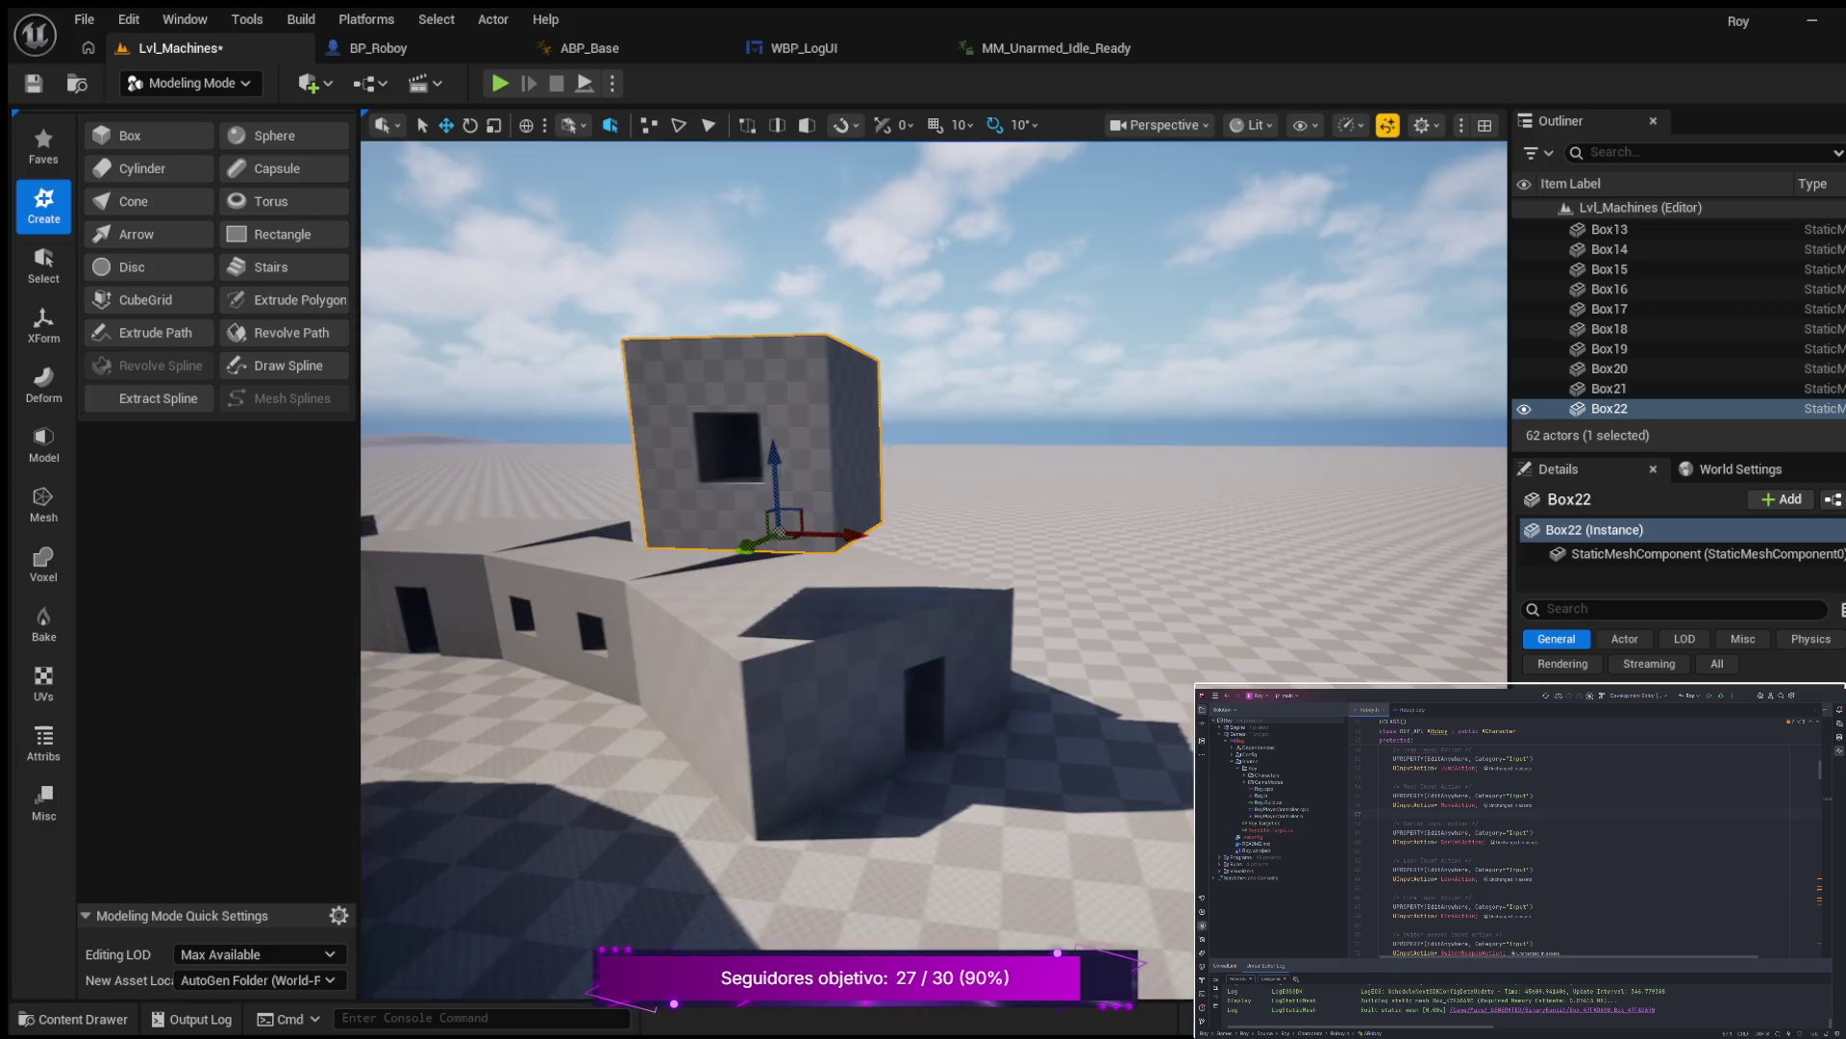
pyautogui.scroll(3, 832, 603)
pyautogui.scroll(2, 833, 603)
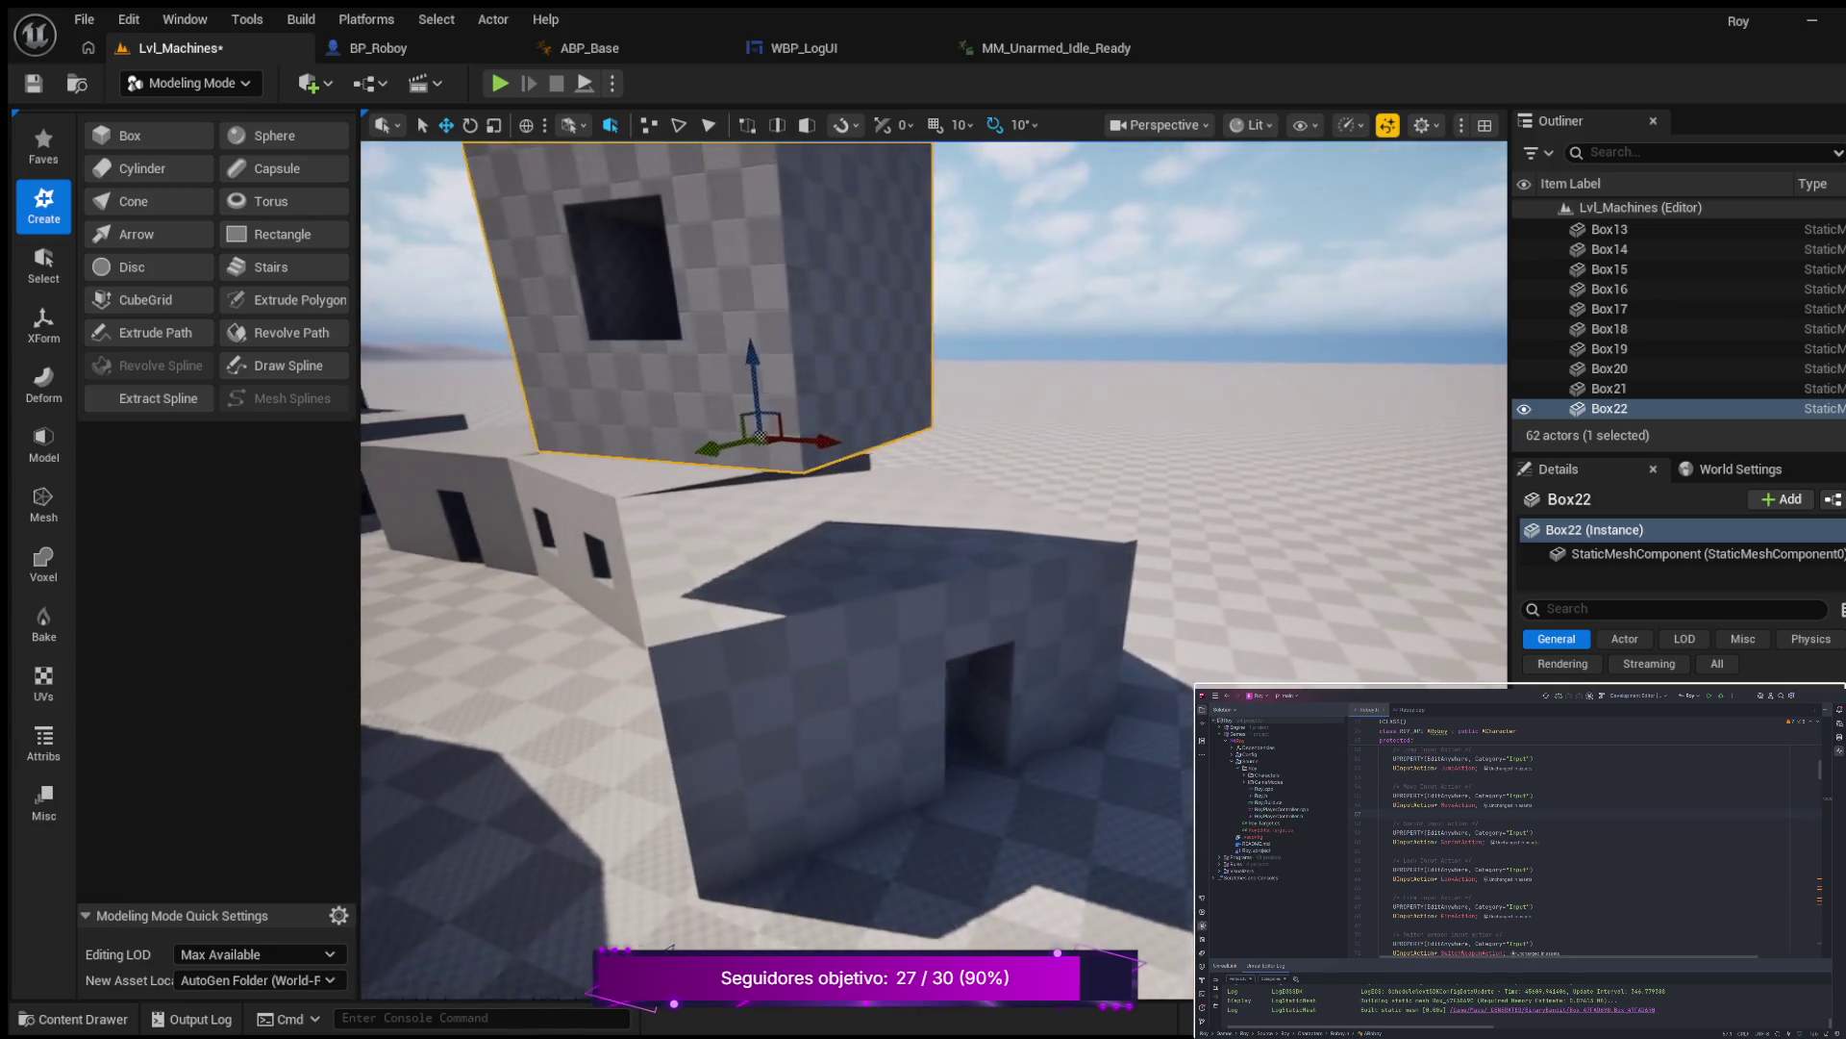
pyautogui.moveTo(709, 500)
pyautogui.mouseDown()
pyautogui.moveTo(763, 528)
pyautogui.moveTo(810, 612)
pyautogui.moveTo(814, 697)
pyautogui.moveTo(761, 687)
pyautogui.mouseUp()
pyautogui.scroll(-3, 810, 577)
# Rotate Box22 by 20 degrees, then nudge it slightly along X.
pyautogui.press('e')
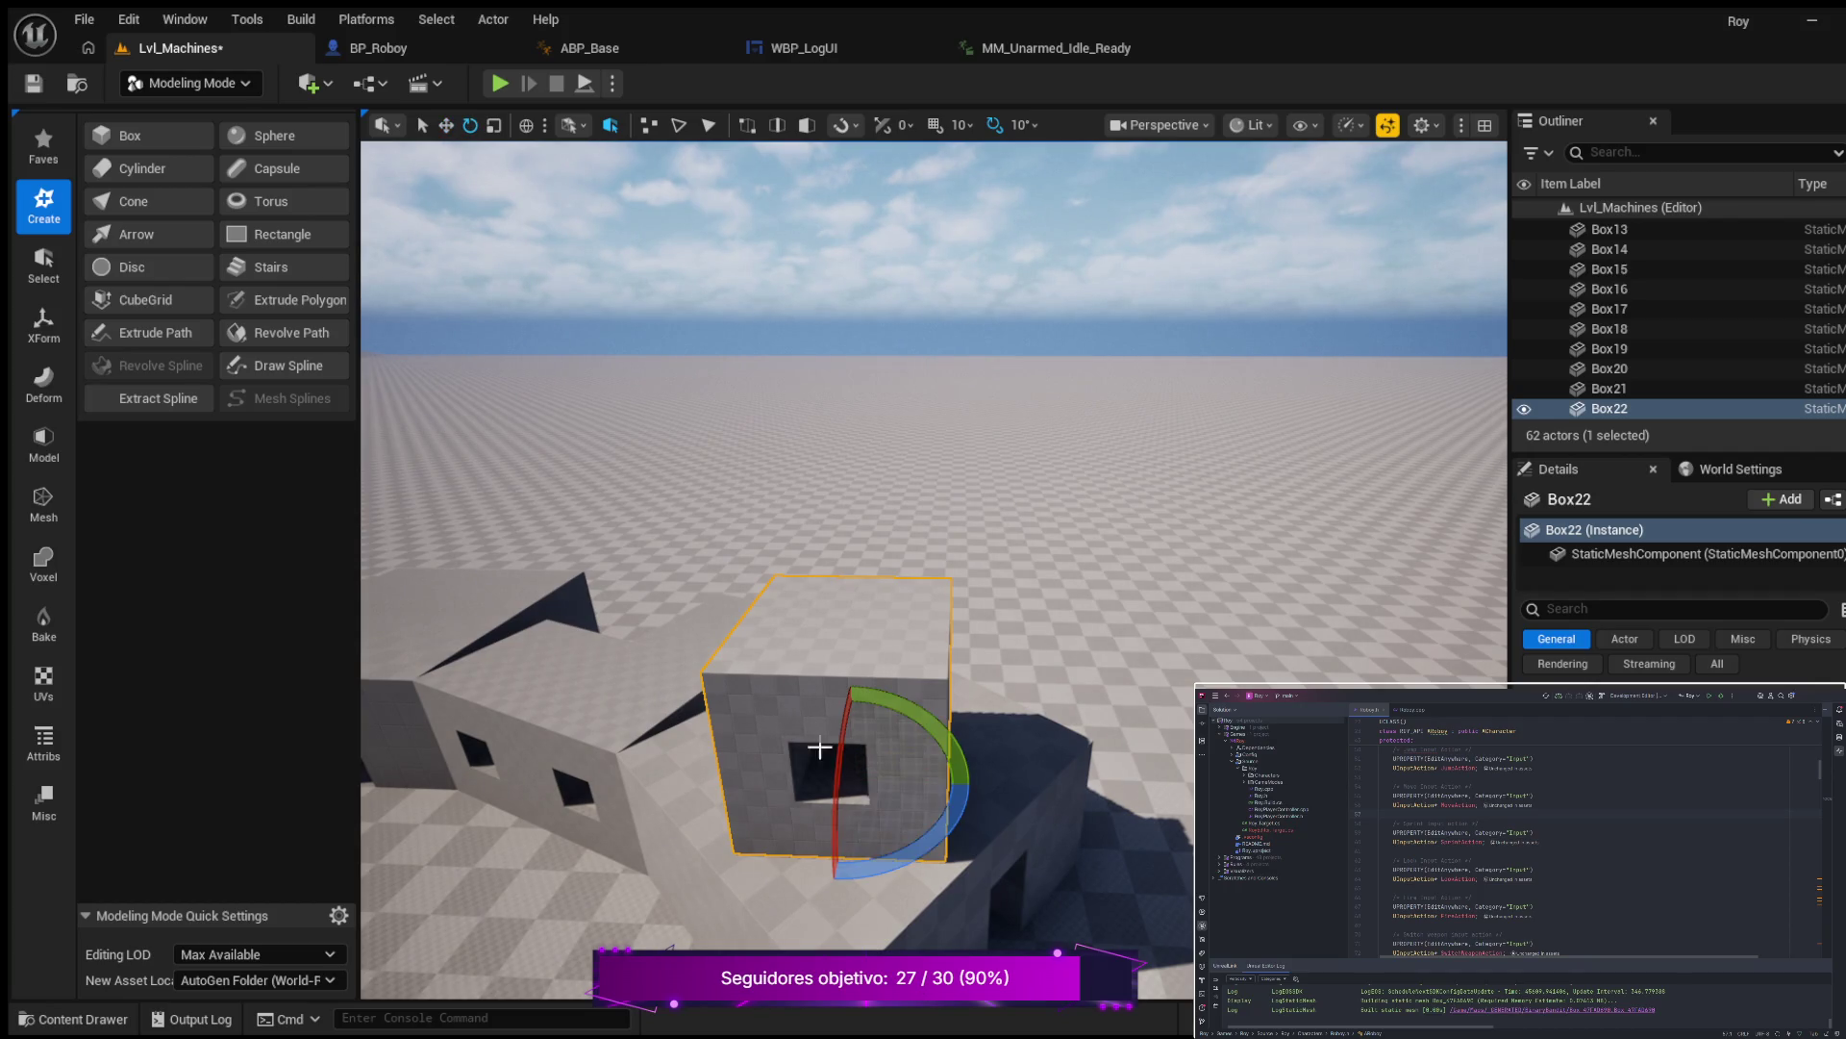
pyautogui.moveTo(938, 835); pyautogui.dragTo(962, 808)
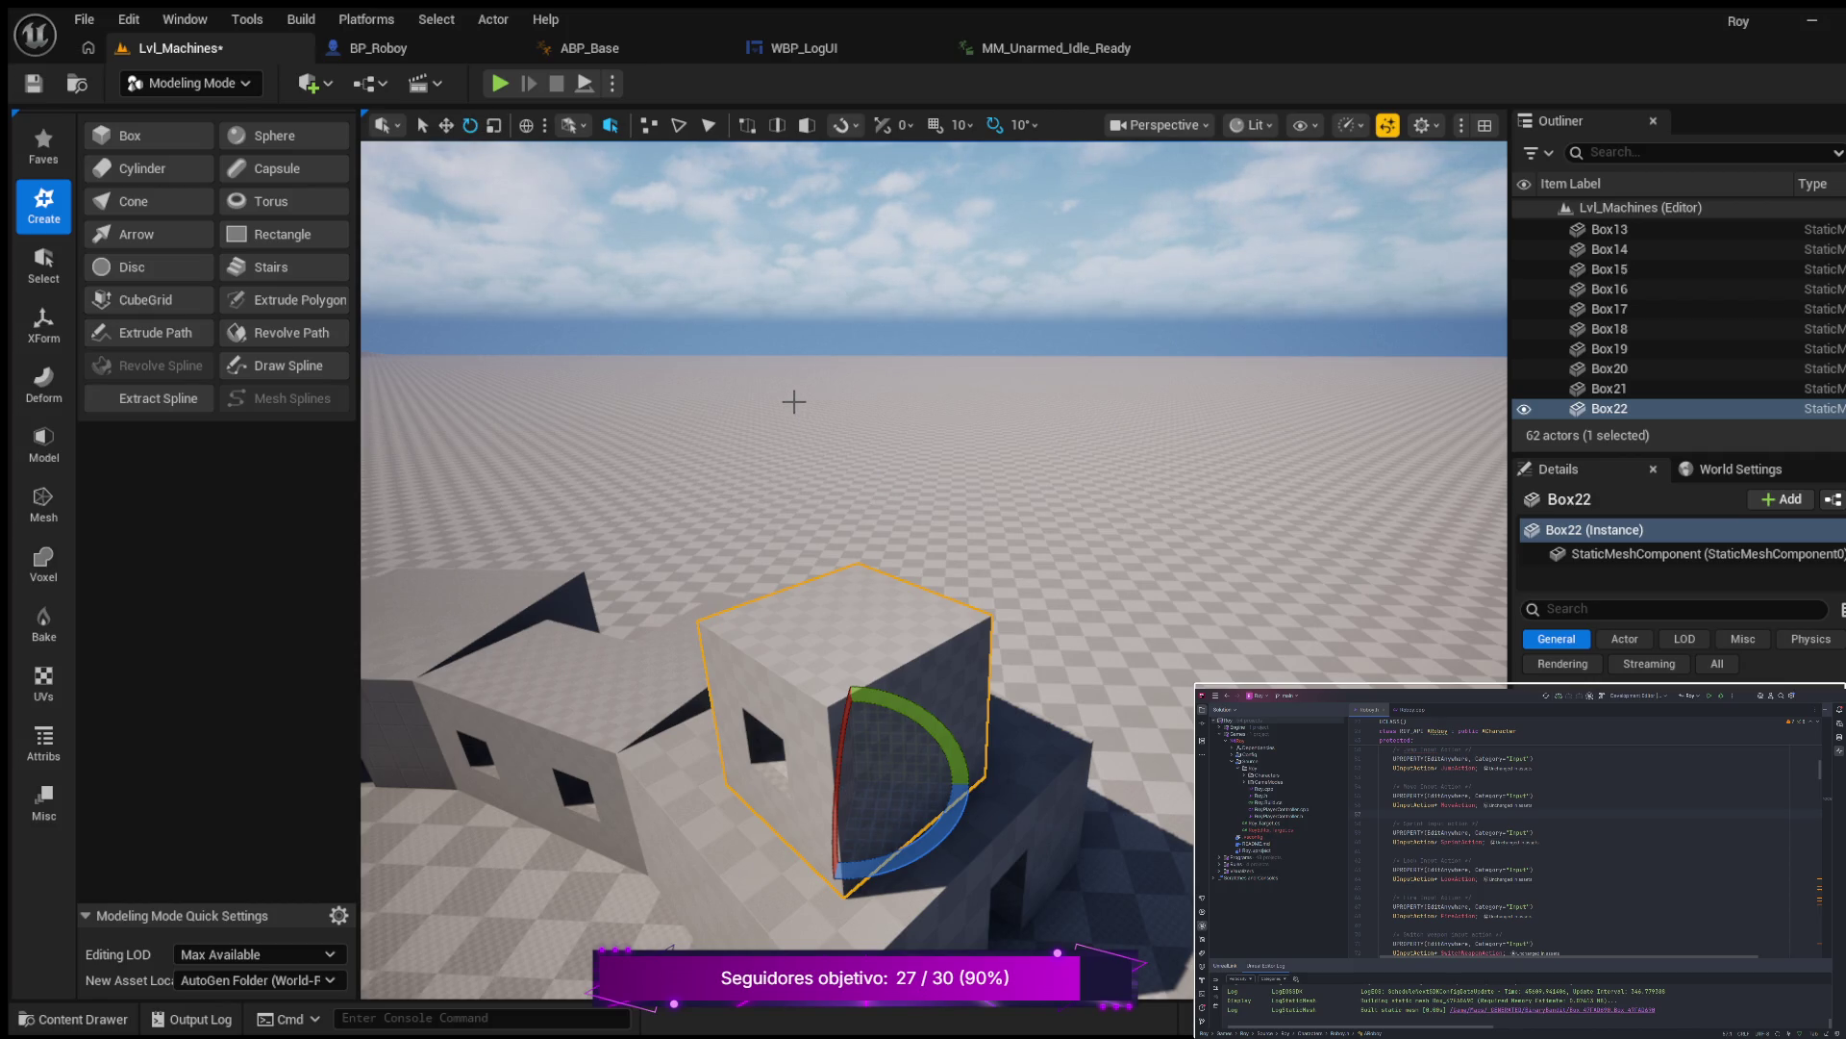
pyautogui.press('w')
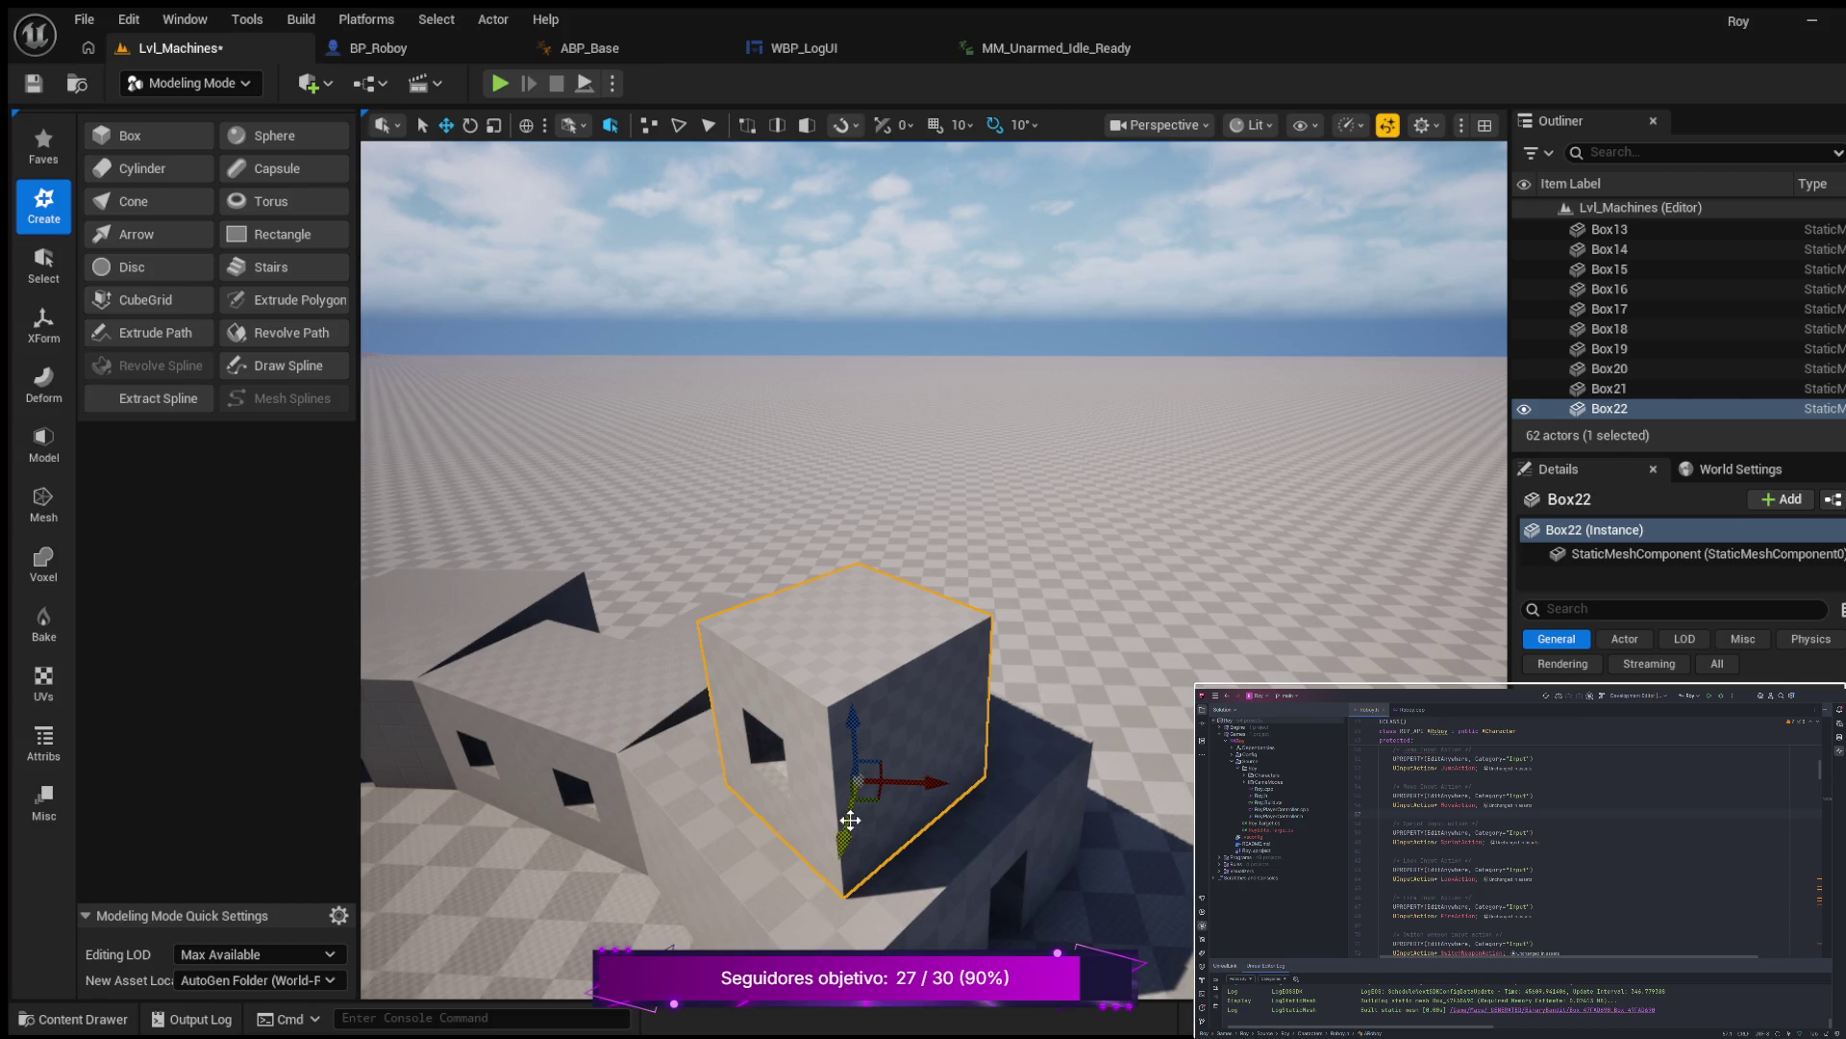
pyautogui.moveTo(920, 721); pyautogui.dragTo(881, 798)
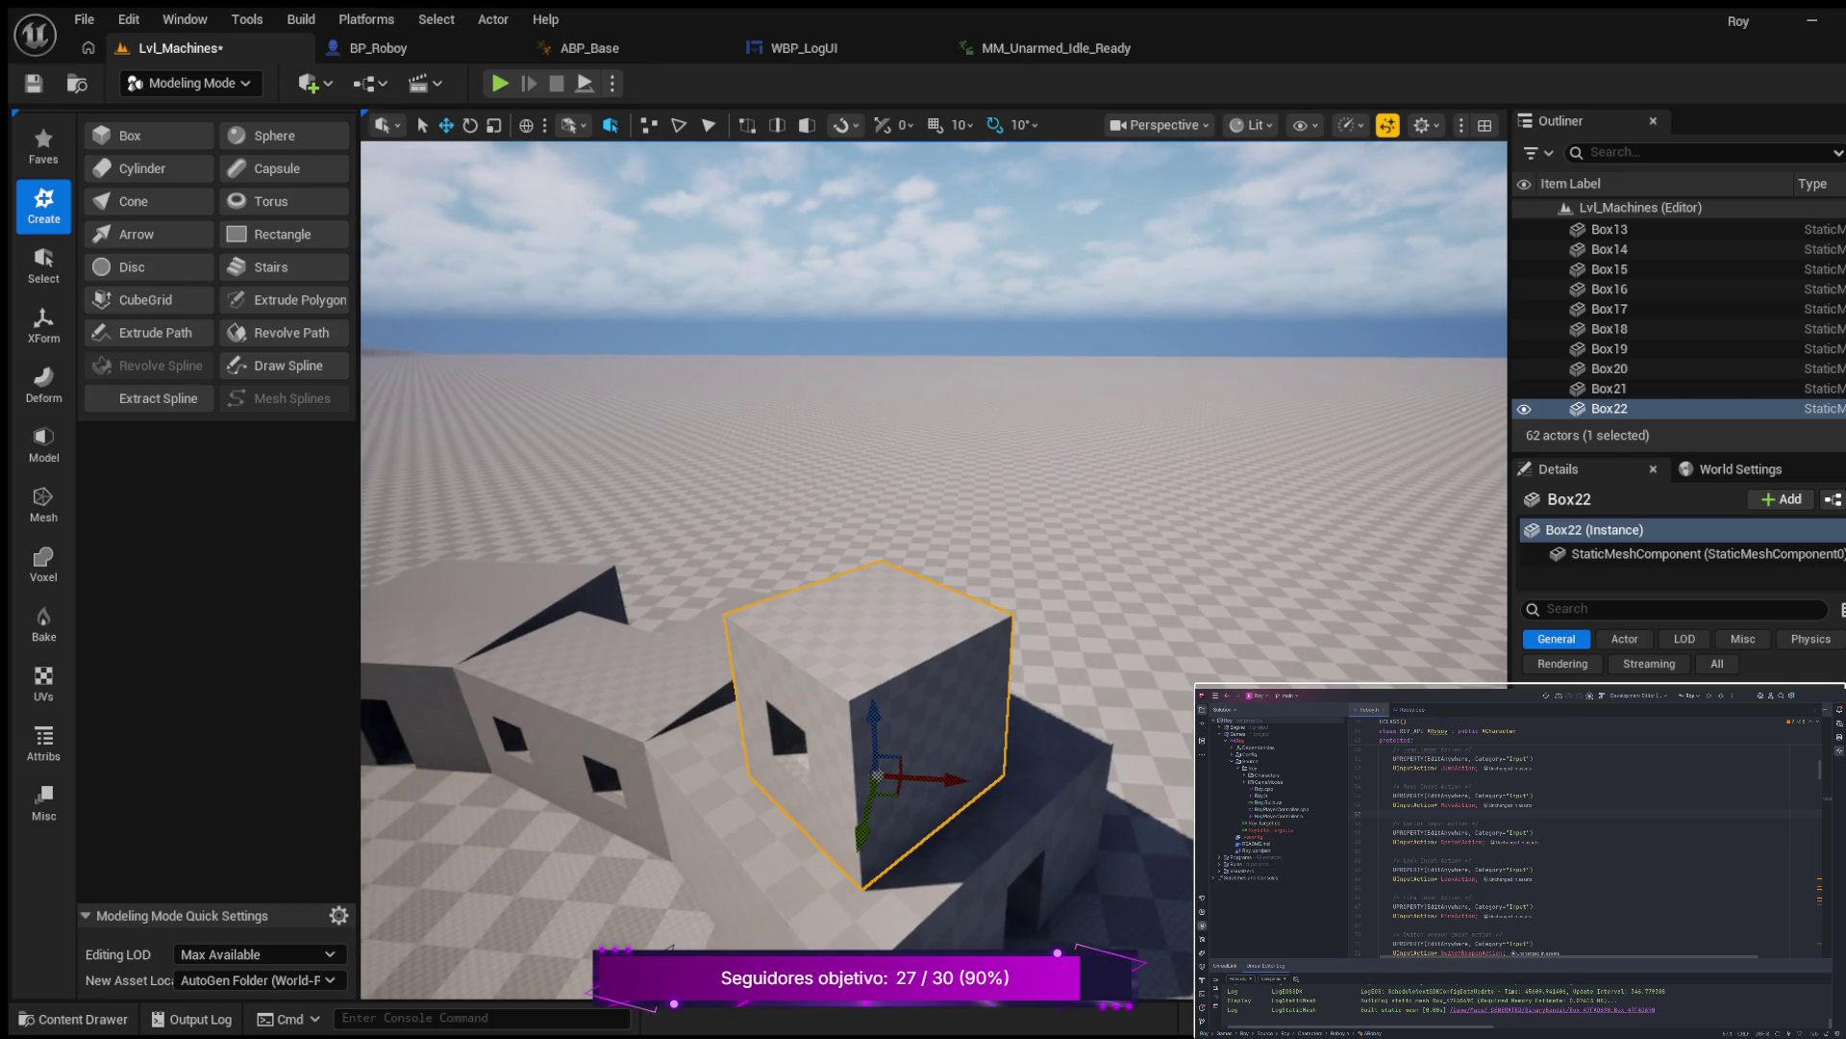
pyautogui.scroll(3, 868, 818)
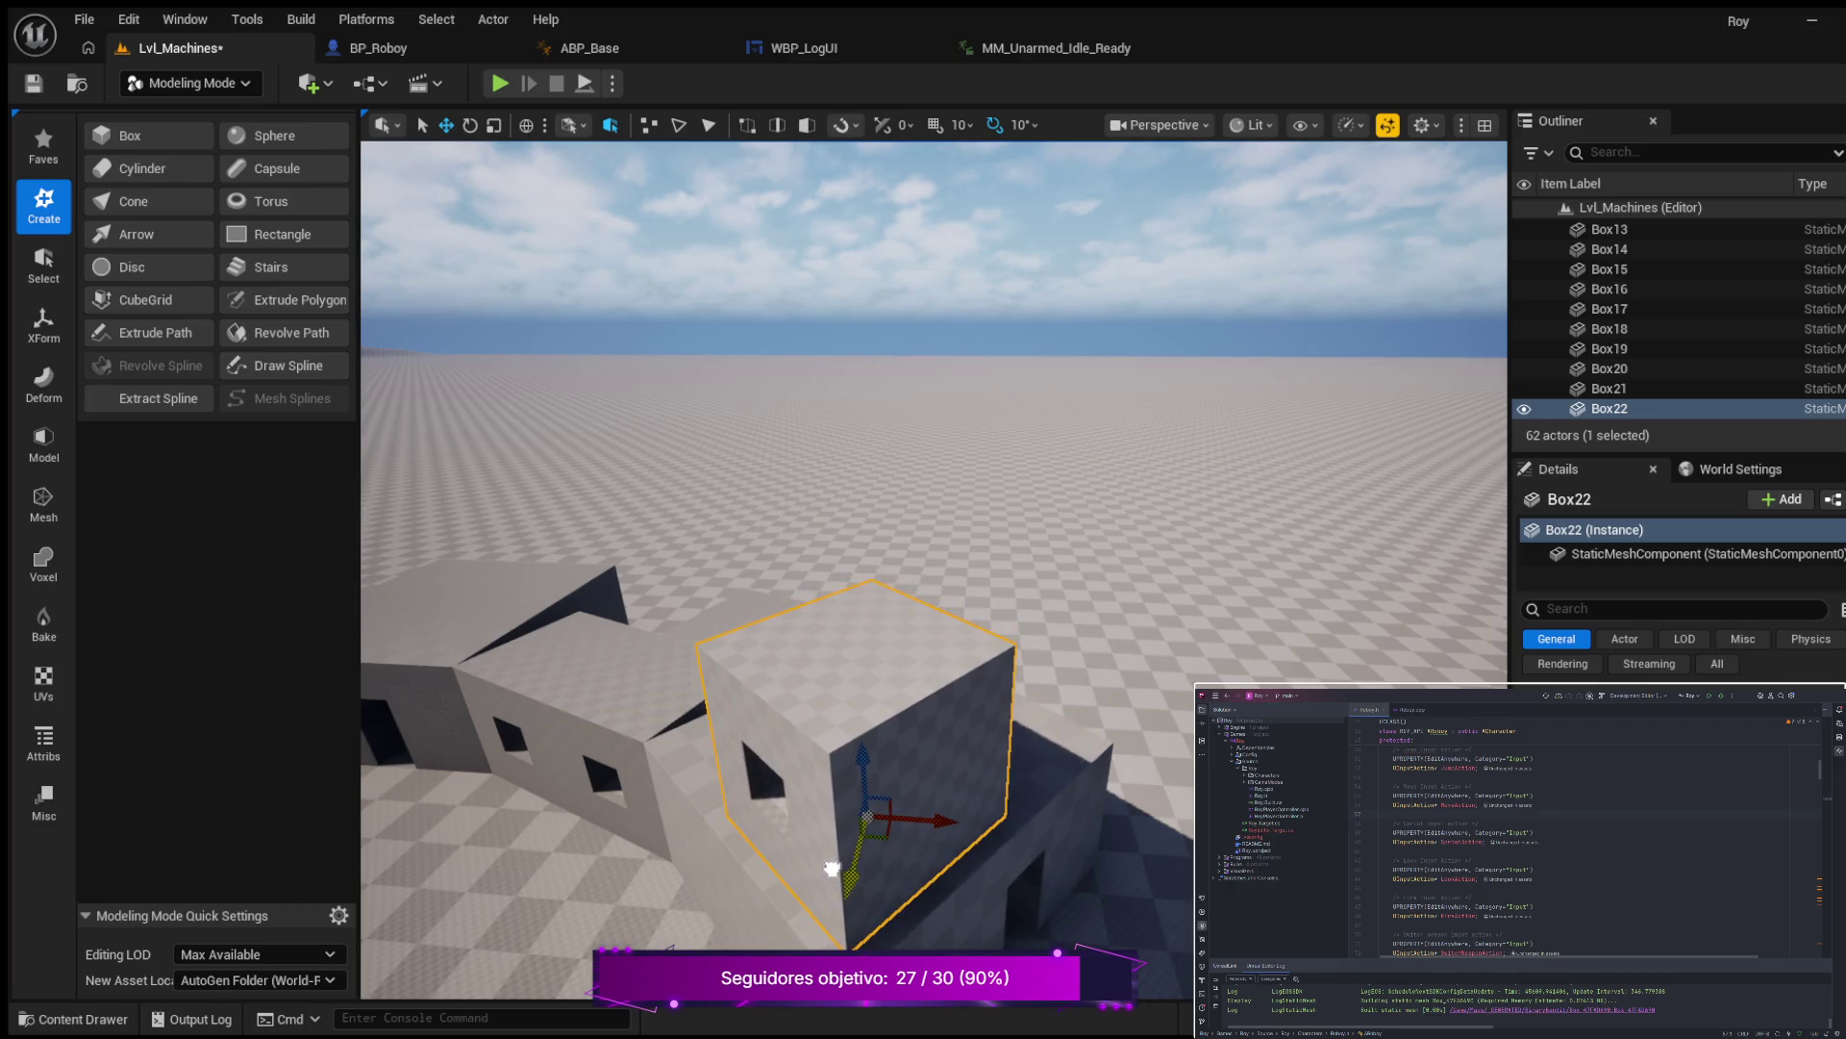
pyautogui.moveTo(946, 824)
pyautogui.mouseDown()
pyautogui.moveTo(902, 805)
pyautogui.moveTo(981, 760)
pyautogui.moveTo(962, 693)
pyautogui.moveTo(965, 720)
pyautogui.mouseUp()
# Reselect Box22 and nudge it slightly along its X and Y axes.
pyautogui.moveTo(1038, 796)
pyautogui.mouseDown()
pyautogui.moveTo(981, 771)
pyautogui.moveTo(956, 693)
pyautogui.moveTo(921, 735)
pyautogui.moveTo(916, 806)
pyautogui.mouseUp()
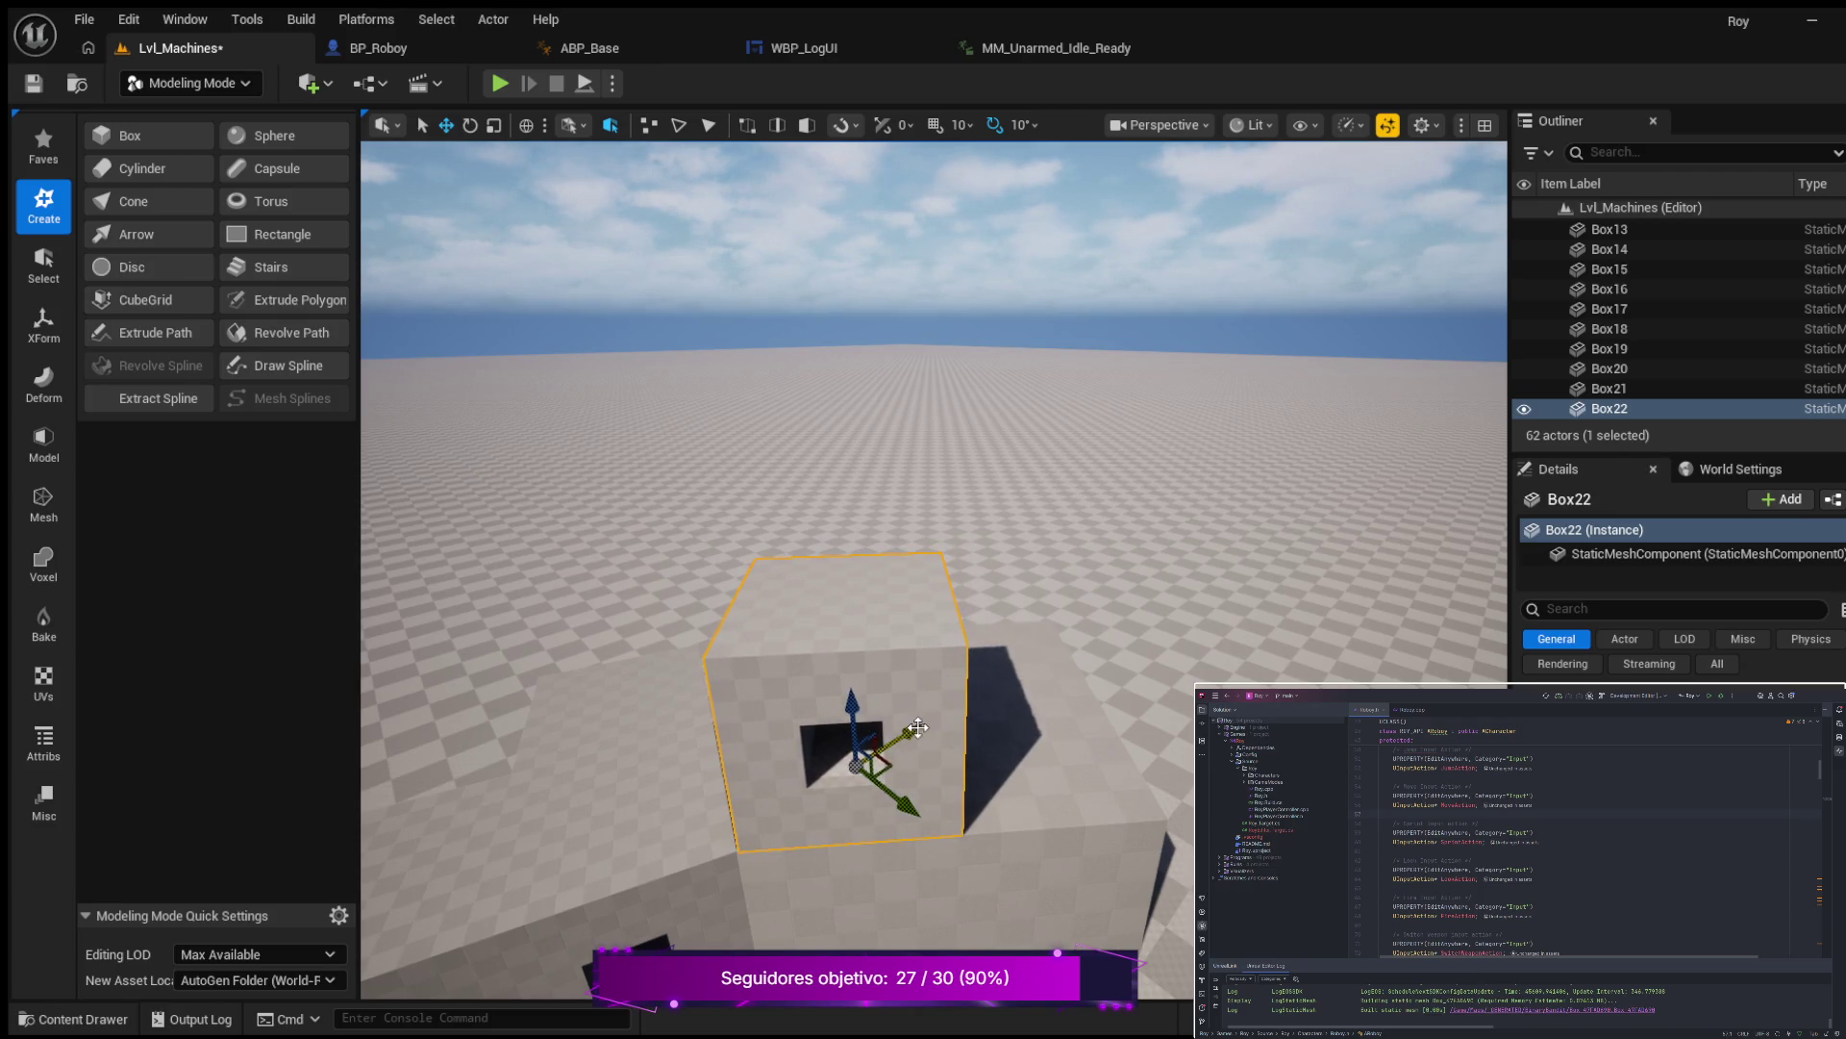
pyautogui.moveTo(582, 795)
pyautogui.mouseDown()
pyautogui.moveTo(616, 674)
pyautogui.moveTo(649, 646)
pyautogui.moveTo(683, 682)
pyautogui.mouseUp()
pyautogui.click(594, 769)
pyautogui.click(807, 527)
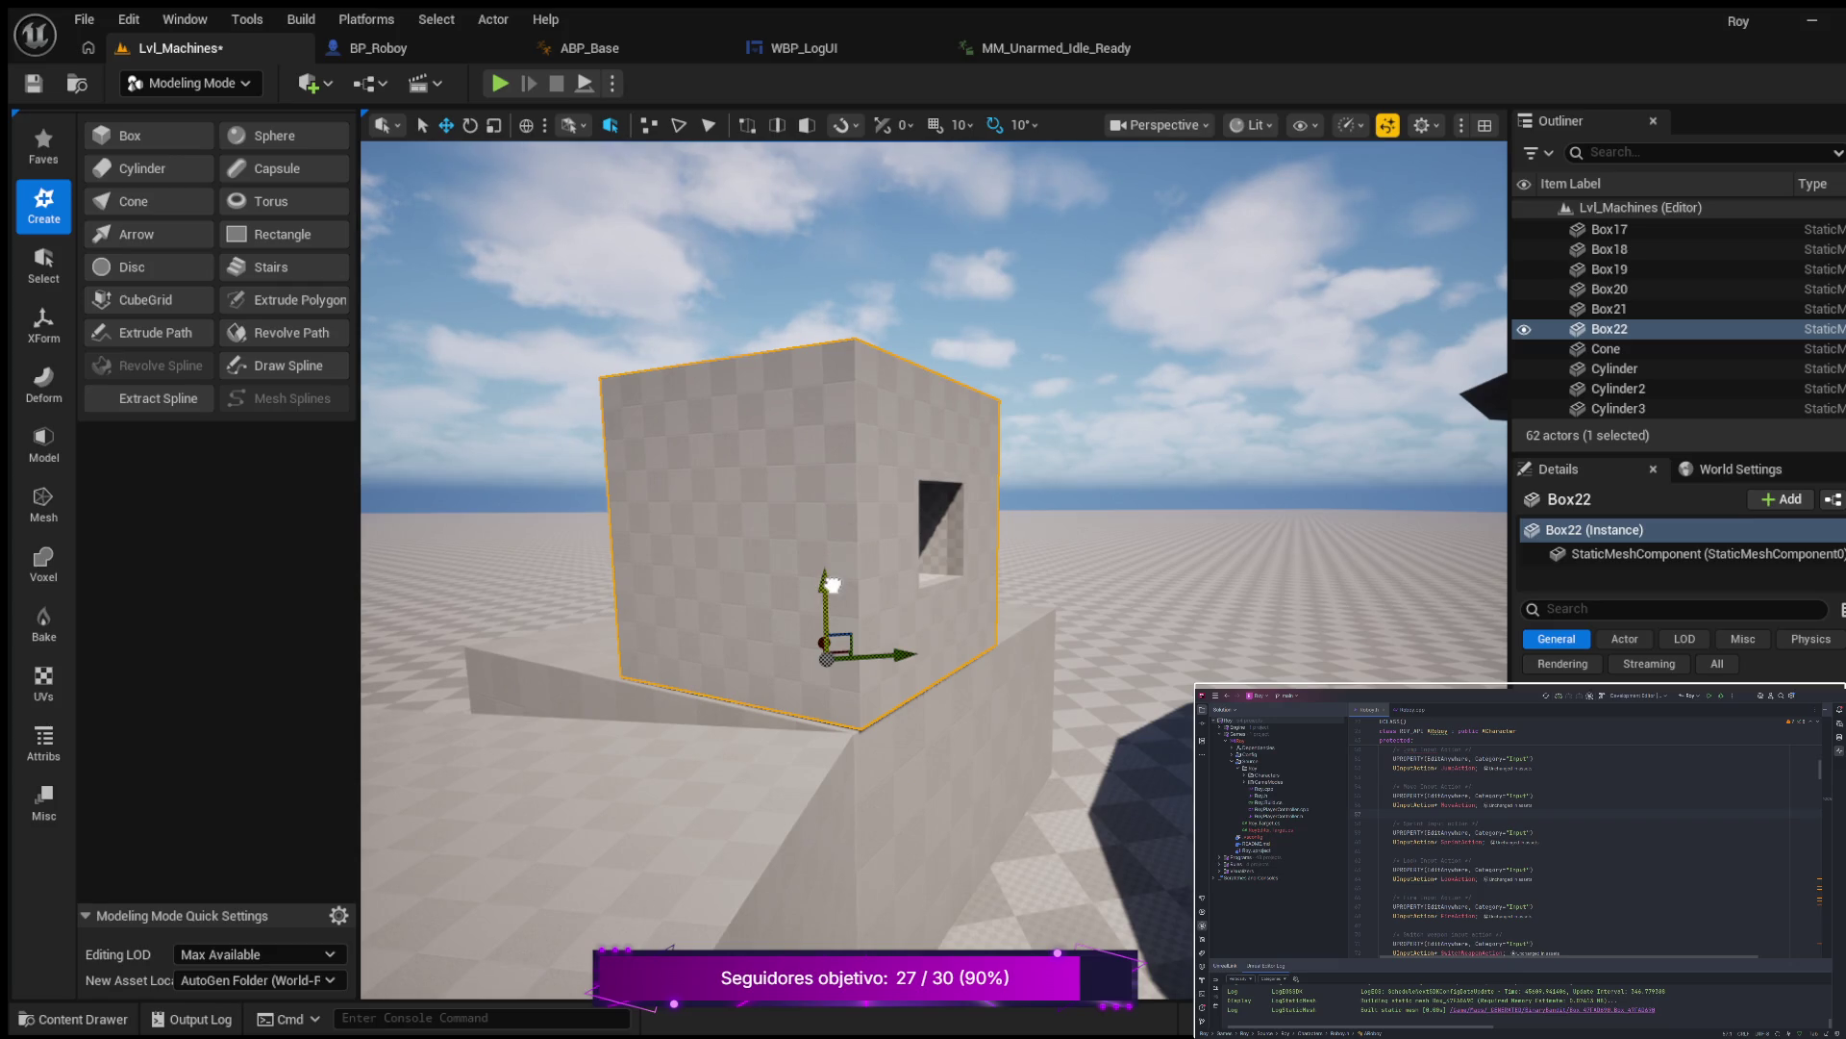
pyautogui.moveTo(916, 651)
pyautogui.mouseDown()
pyautogui.moveTo(829, 628)
pyautogui.moveTo(859, 606)
pyautogui.moveTo(794, 599)
pyautogui.mouseUp()
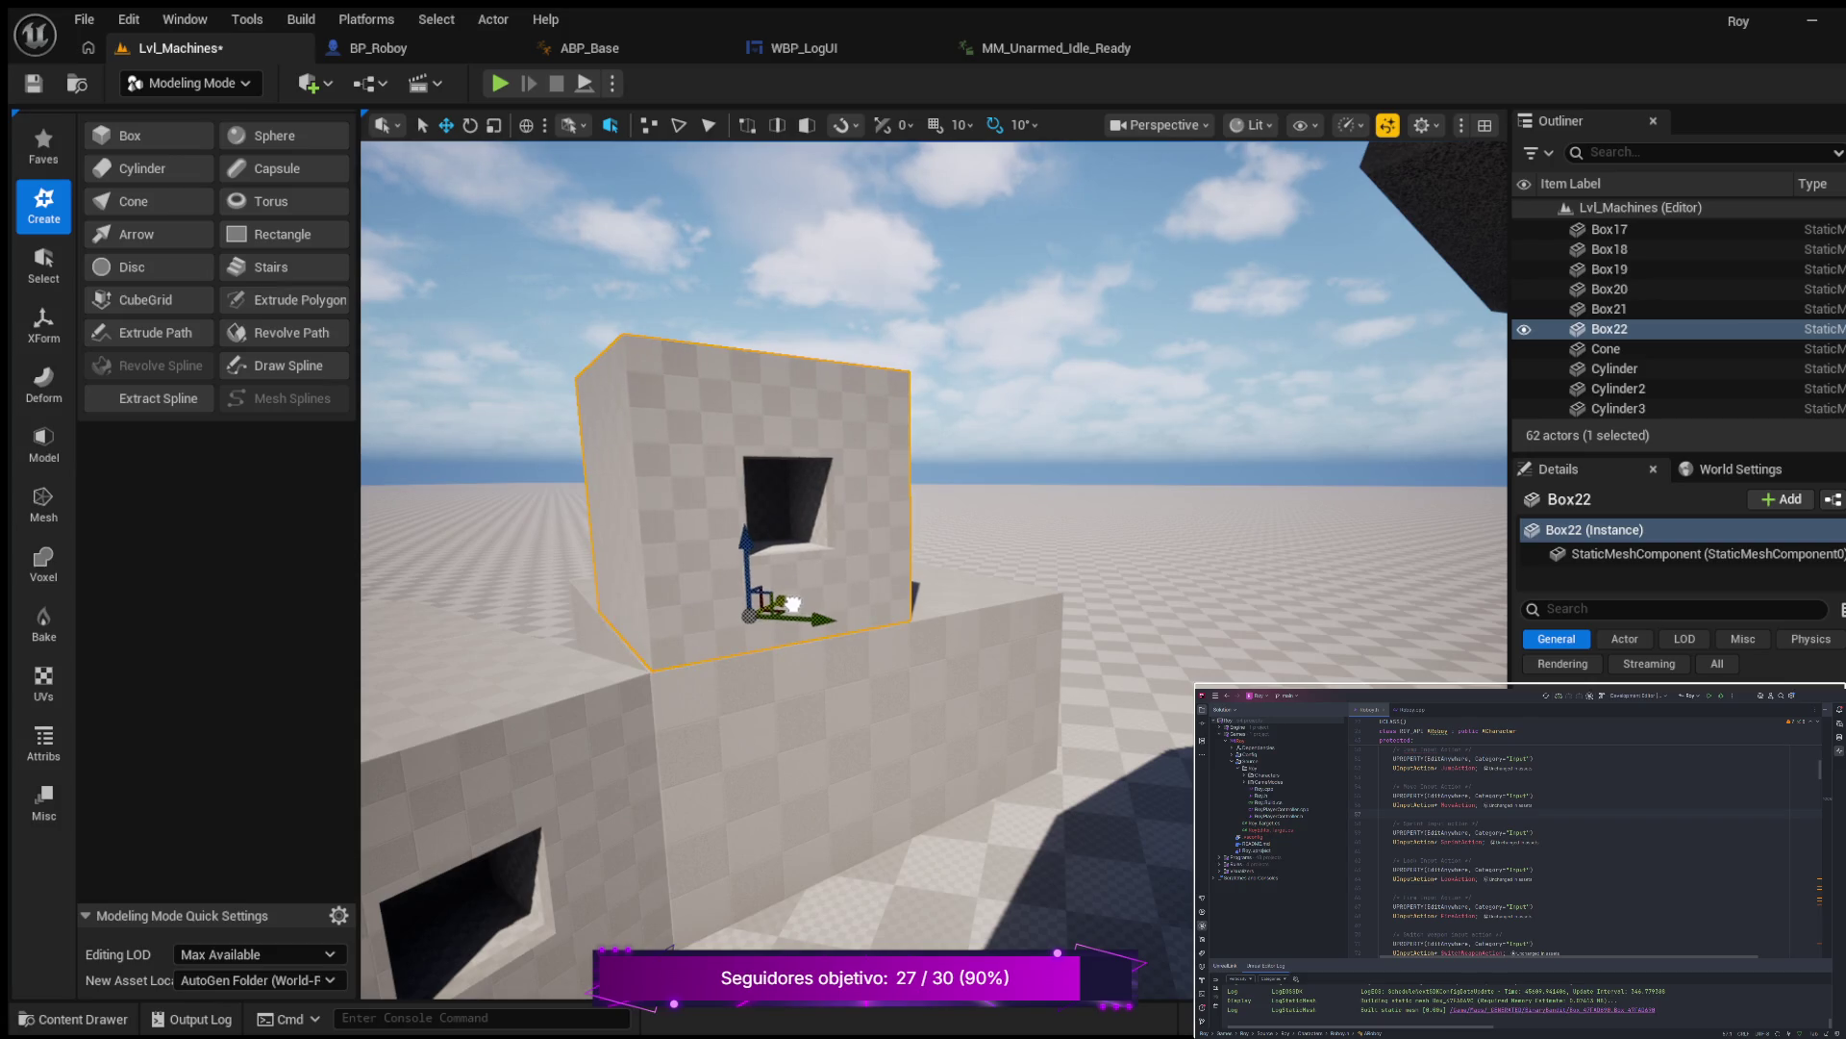
pyautogui.moveTo(824, 618); pyautogui.dragTo(823, 618)
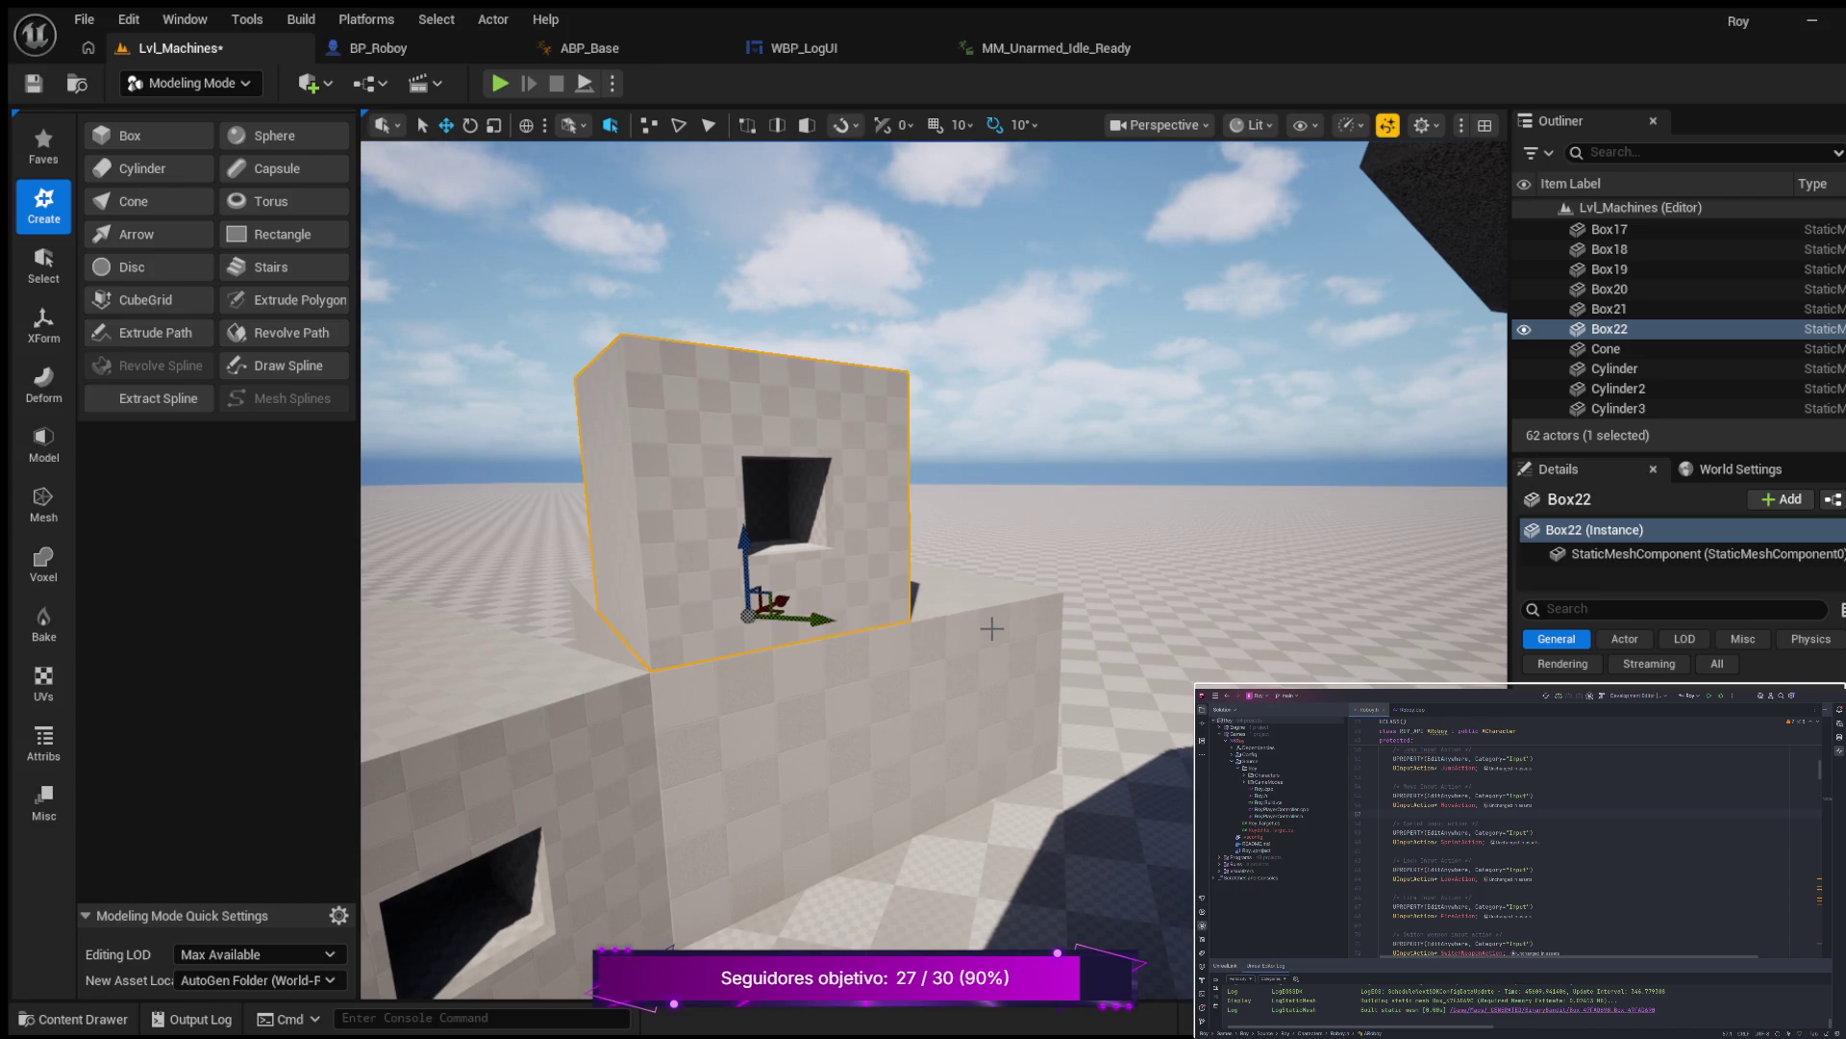
# Inspect the lower block Box19, reselect Box22, and widen the Outliner and Details panels.
pyautogui.click(425, 642)
pyautogui.moveTo(1008, 698)
pyautogui.mouseDown()
pyautogui.moveTo(976, 605)
pyautogui.moveTo(1030, 664)
pyautogui.moveTo(1005, 636)
pyautogui.mouseUp()
pyautogui.click(803, 612)
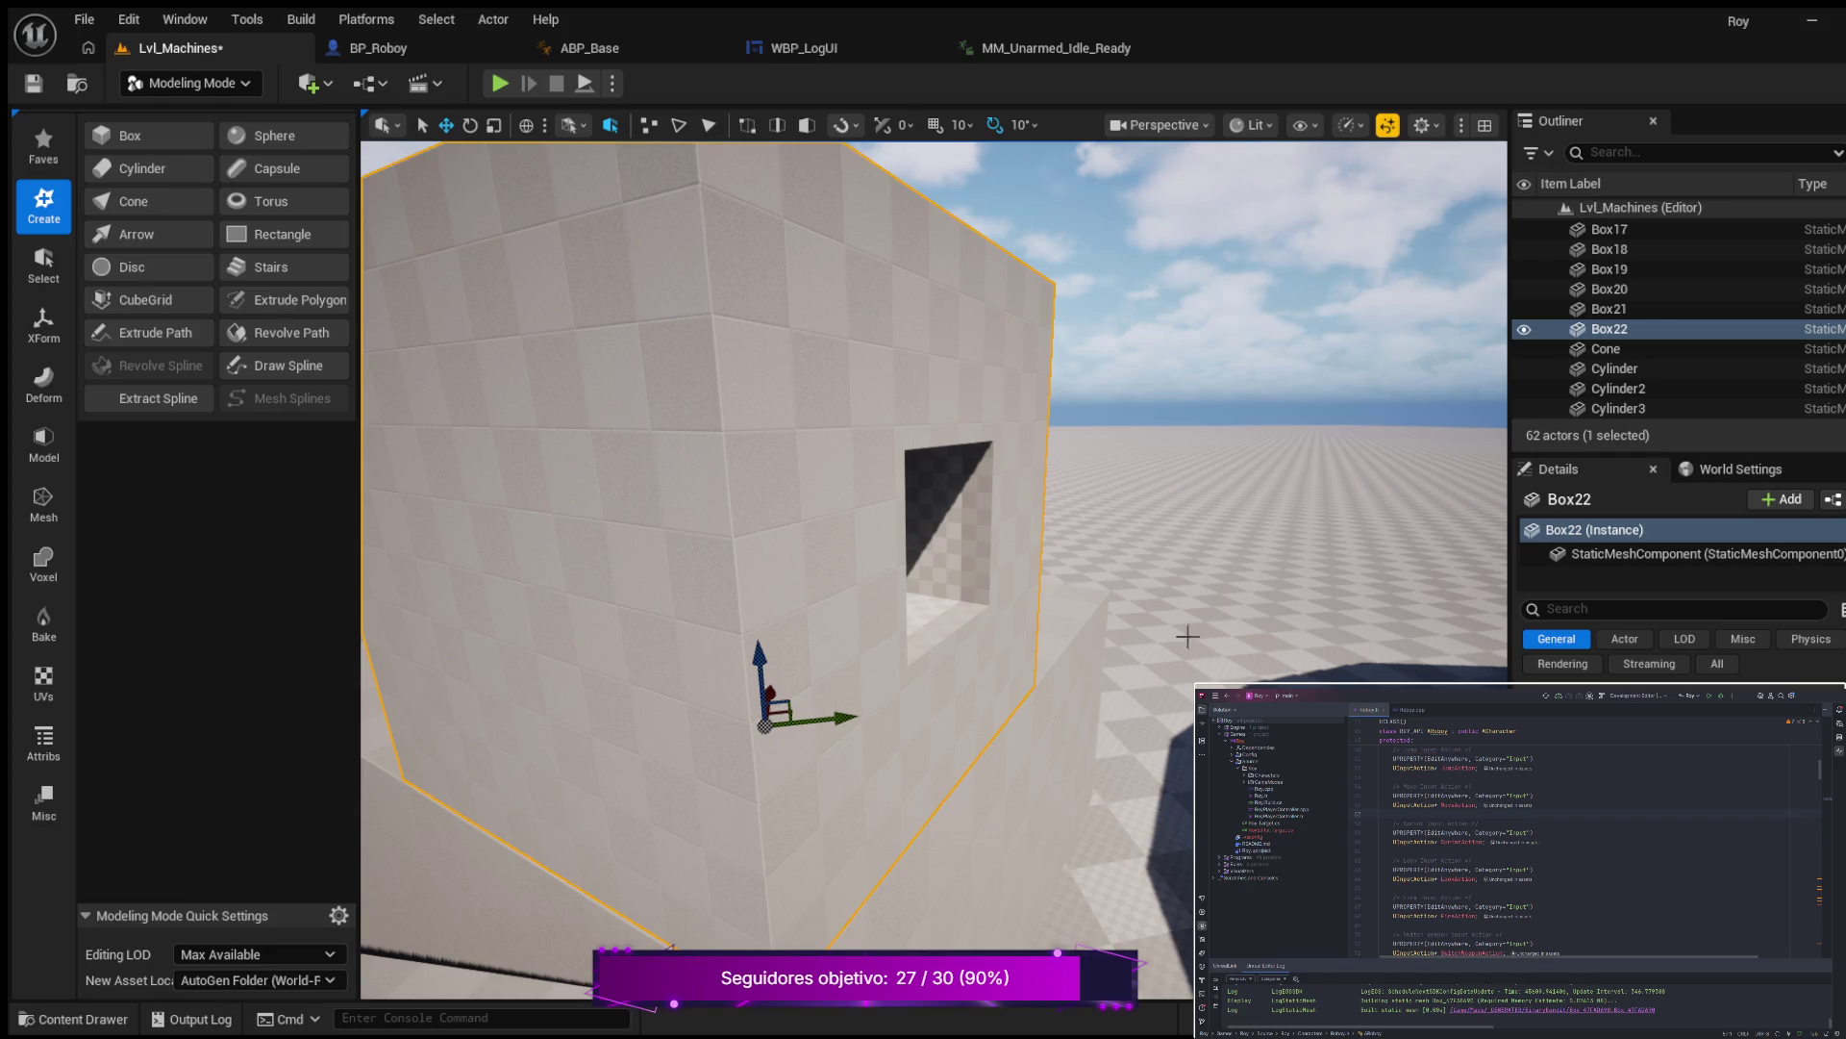
pyautogui.moveTo(1510, 385); pyautogui.dragTo(1226, 385)
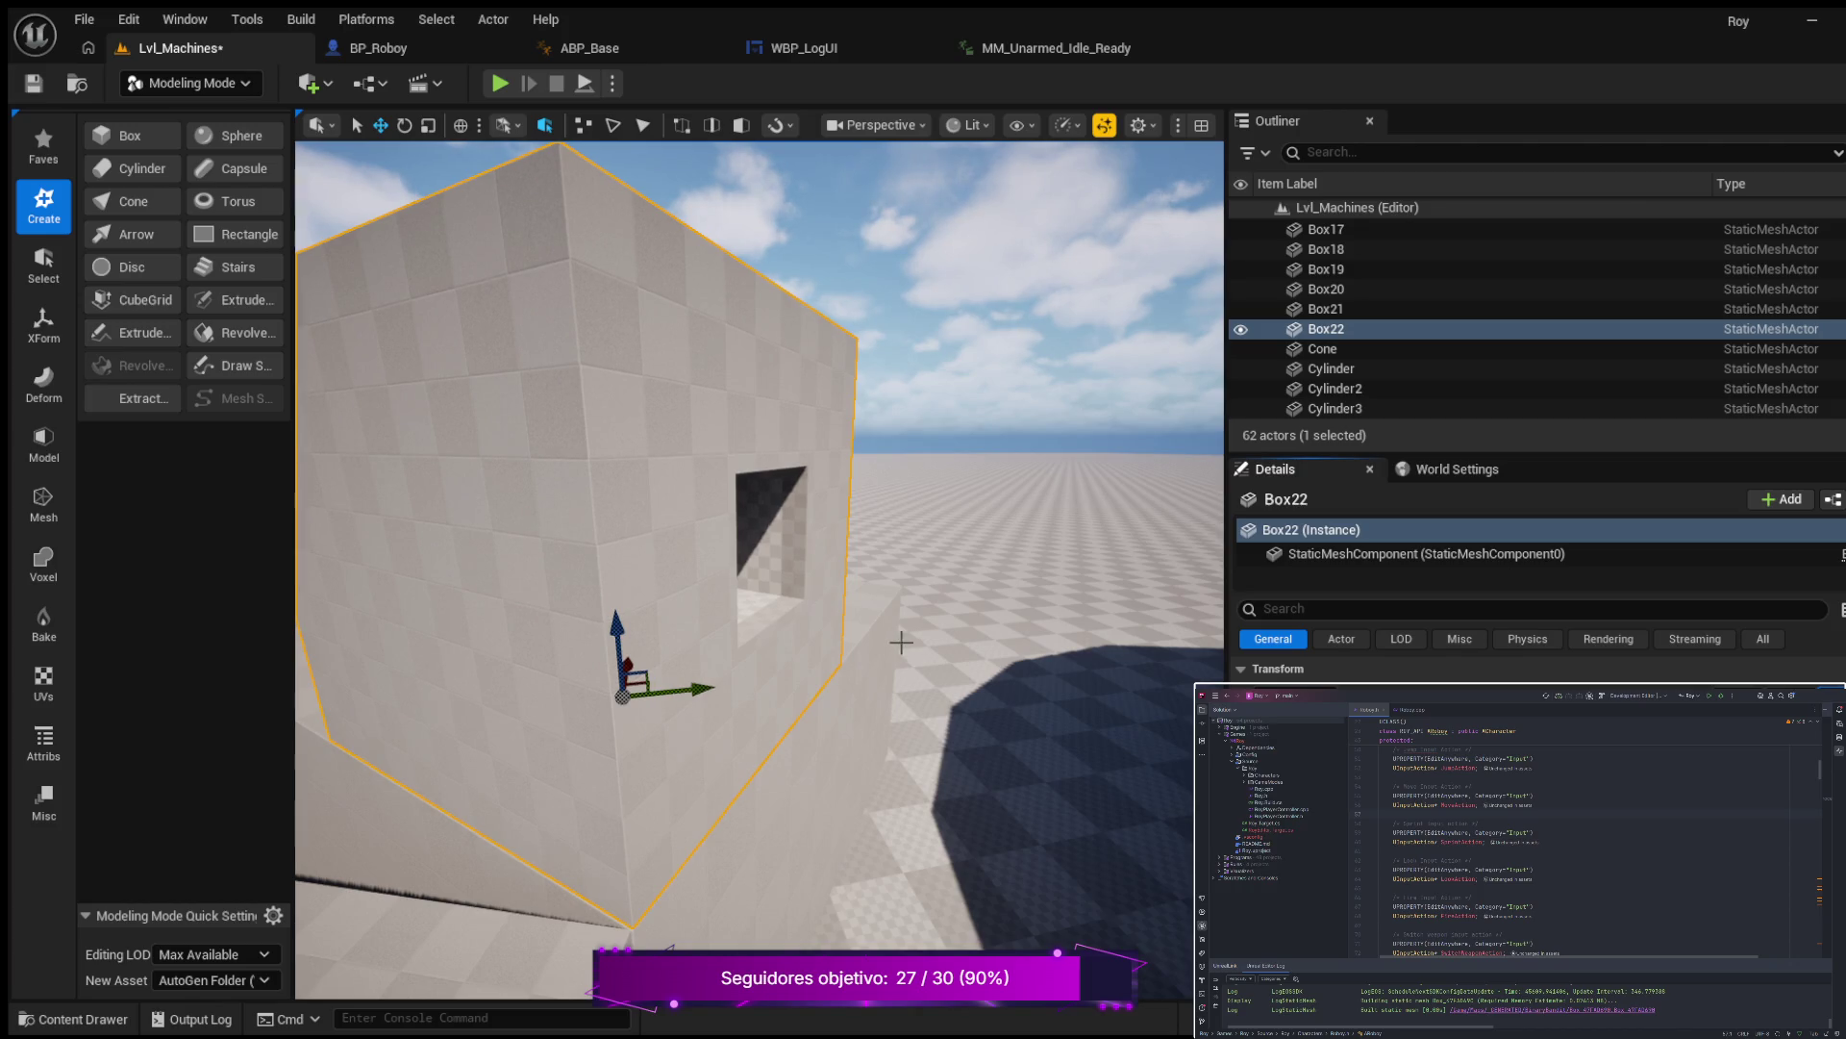
pyautogui.click(525, 673)
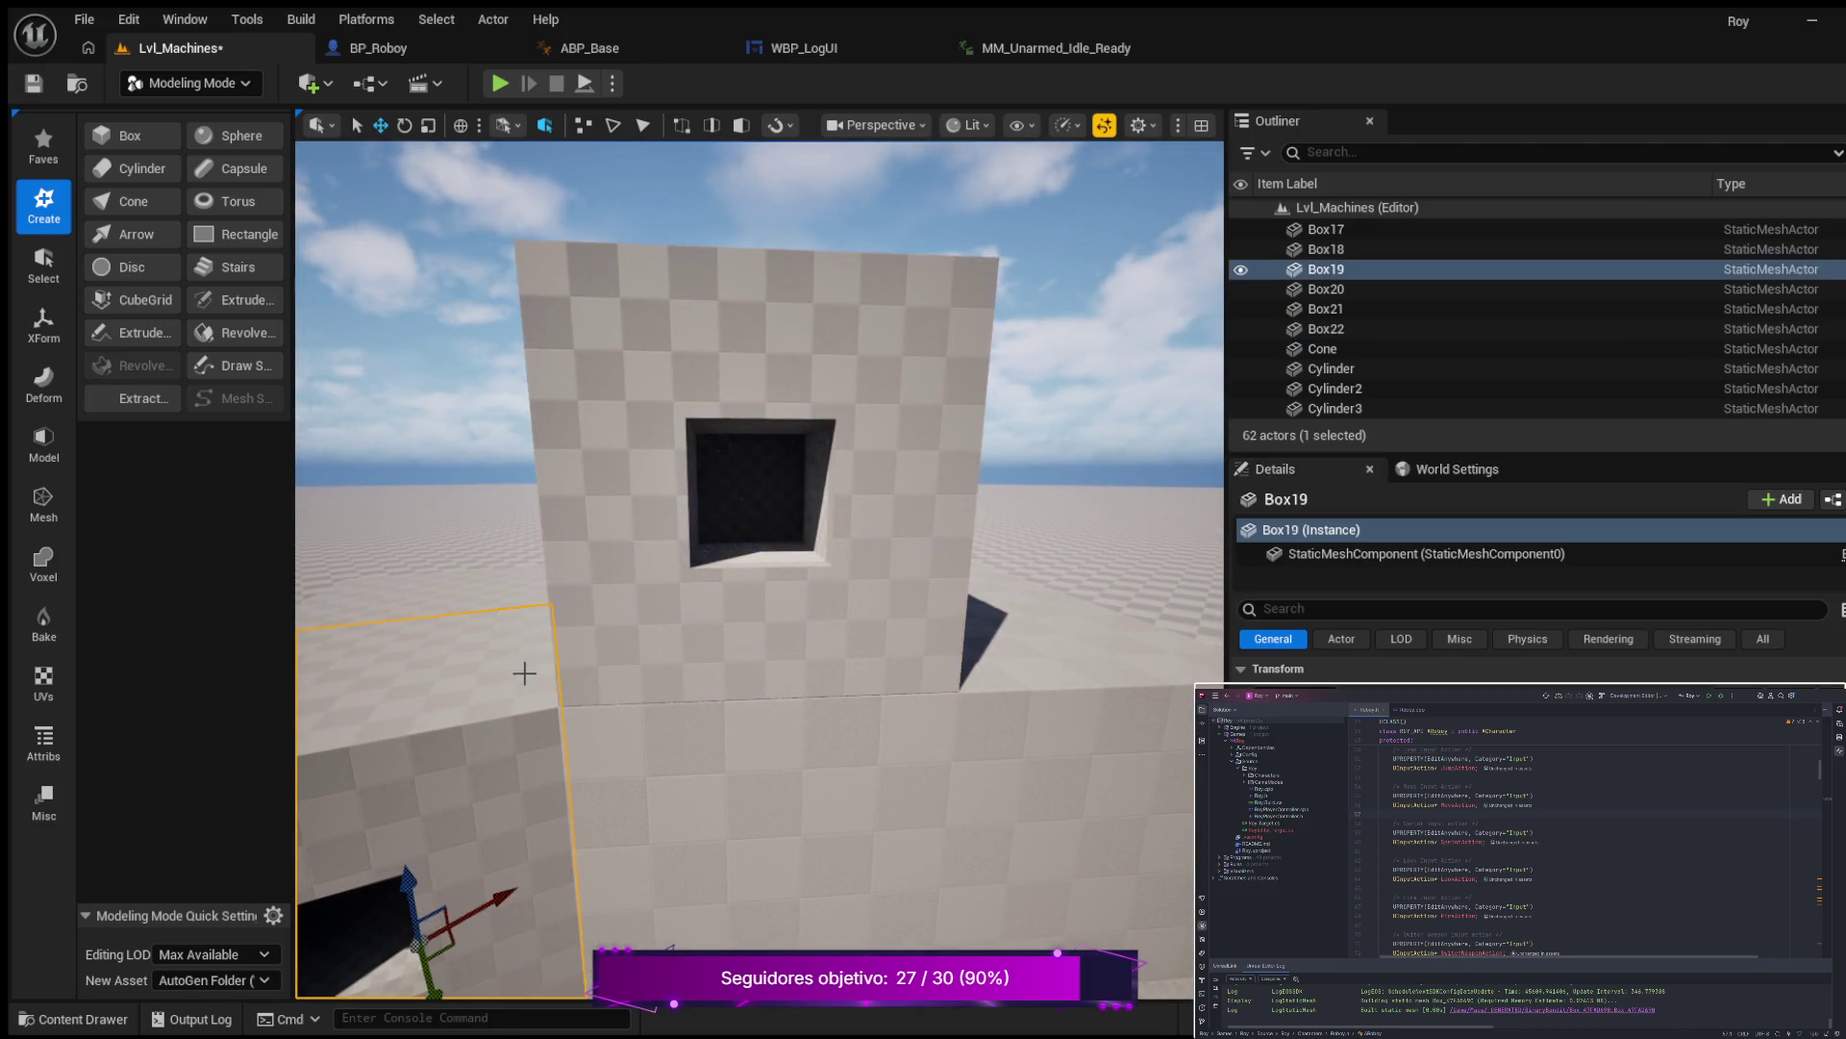
pyautogui.moveTo(525, 673)
pyautogui.mouseDown()
pyautogui.moveTo(519, 577)
pyautogui.moveTo(491, 558)
pyautogui.moveTo(459, 682)
pyautogui.mouseUp()
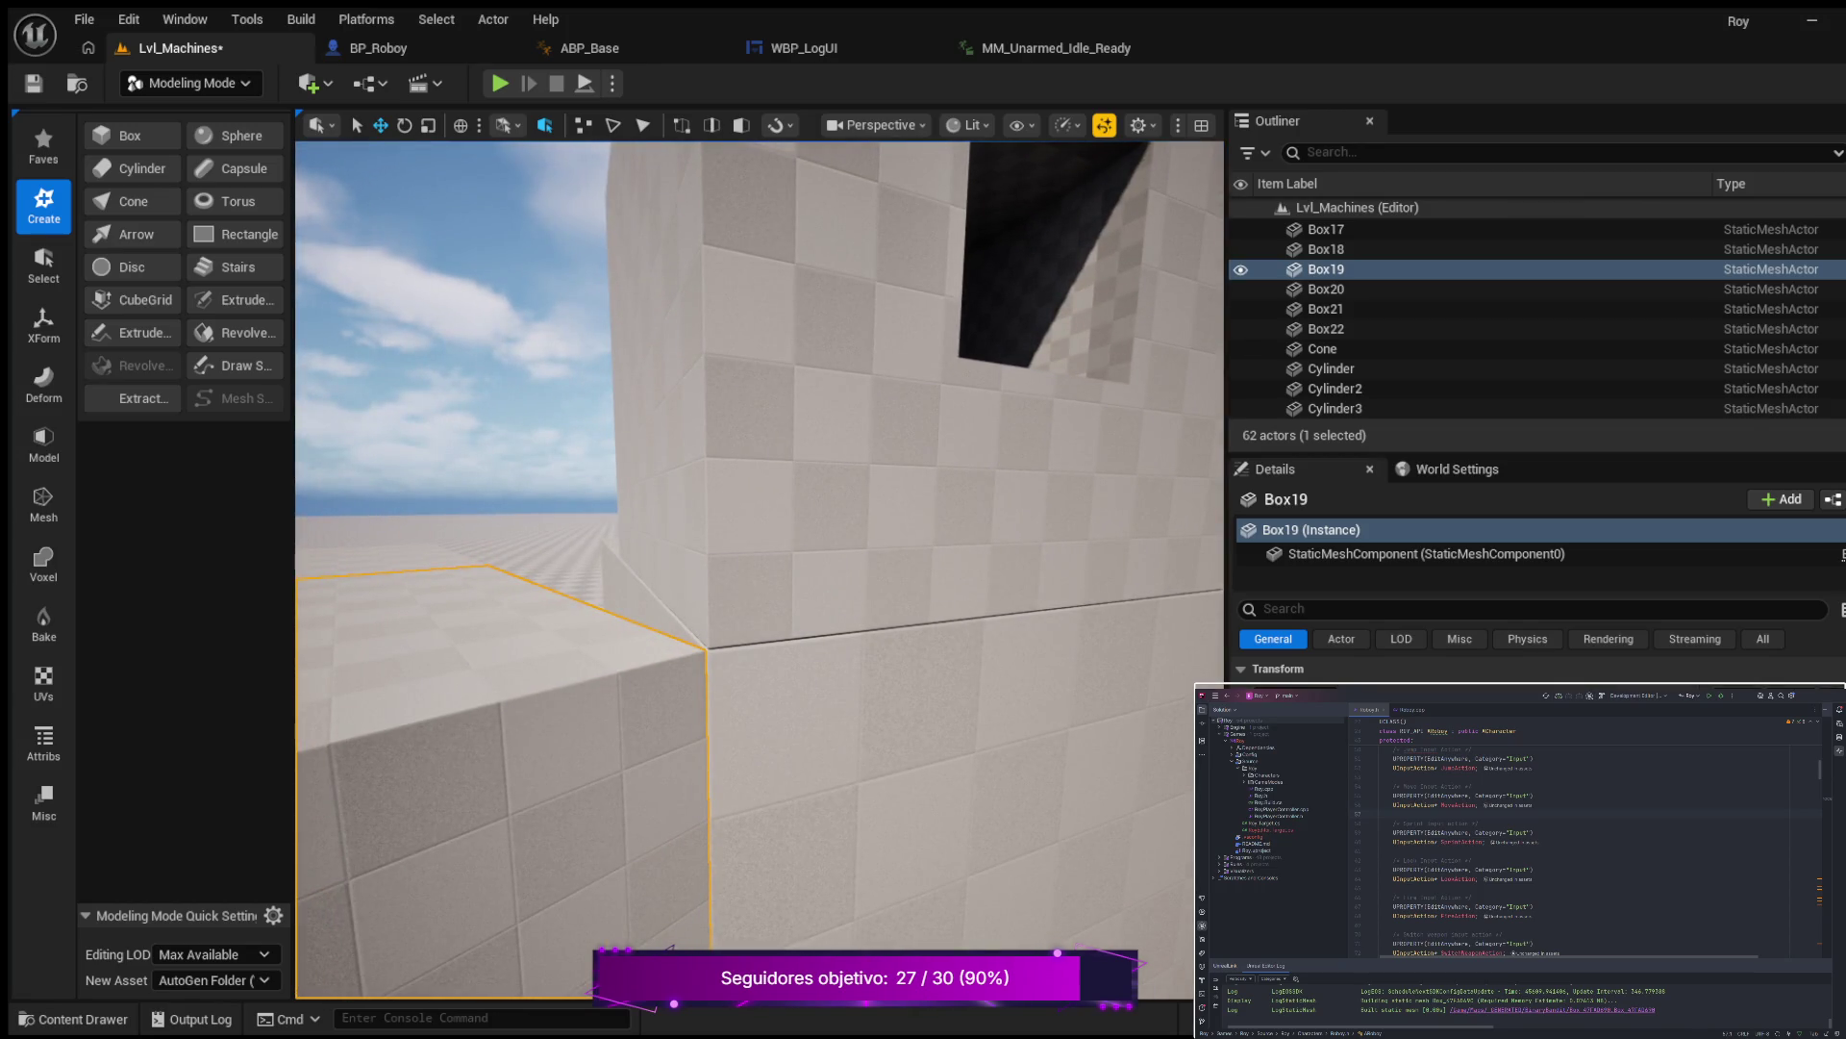
pyautogui.click(775, 489)
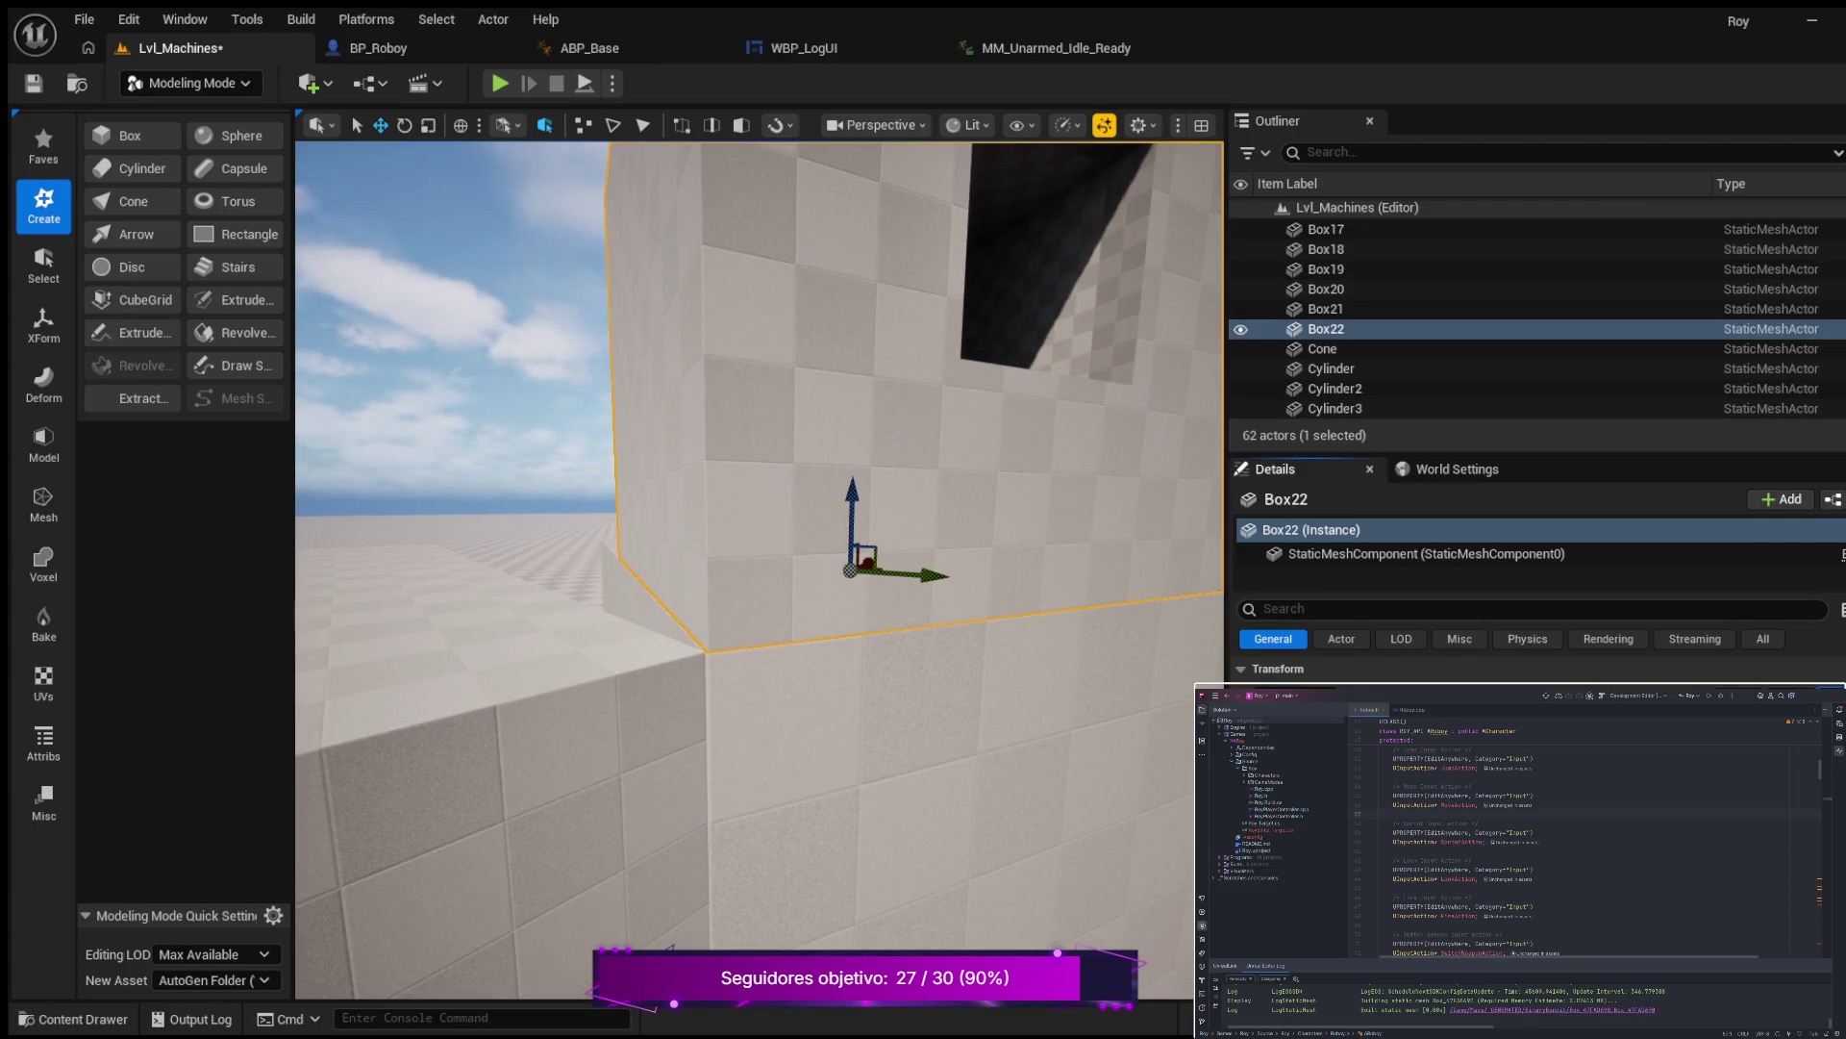
pyautogui.click(563, 581)
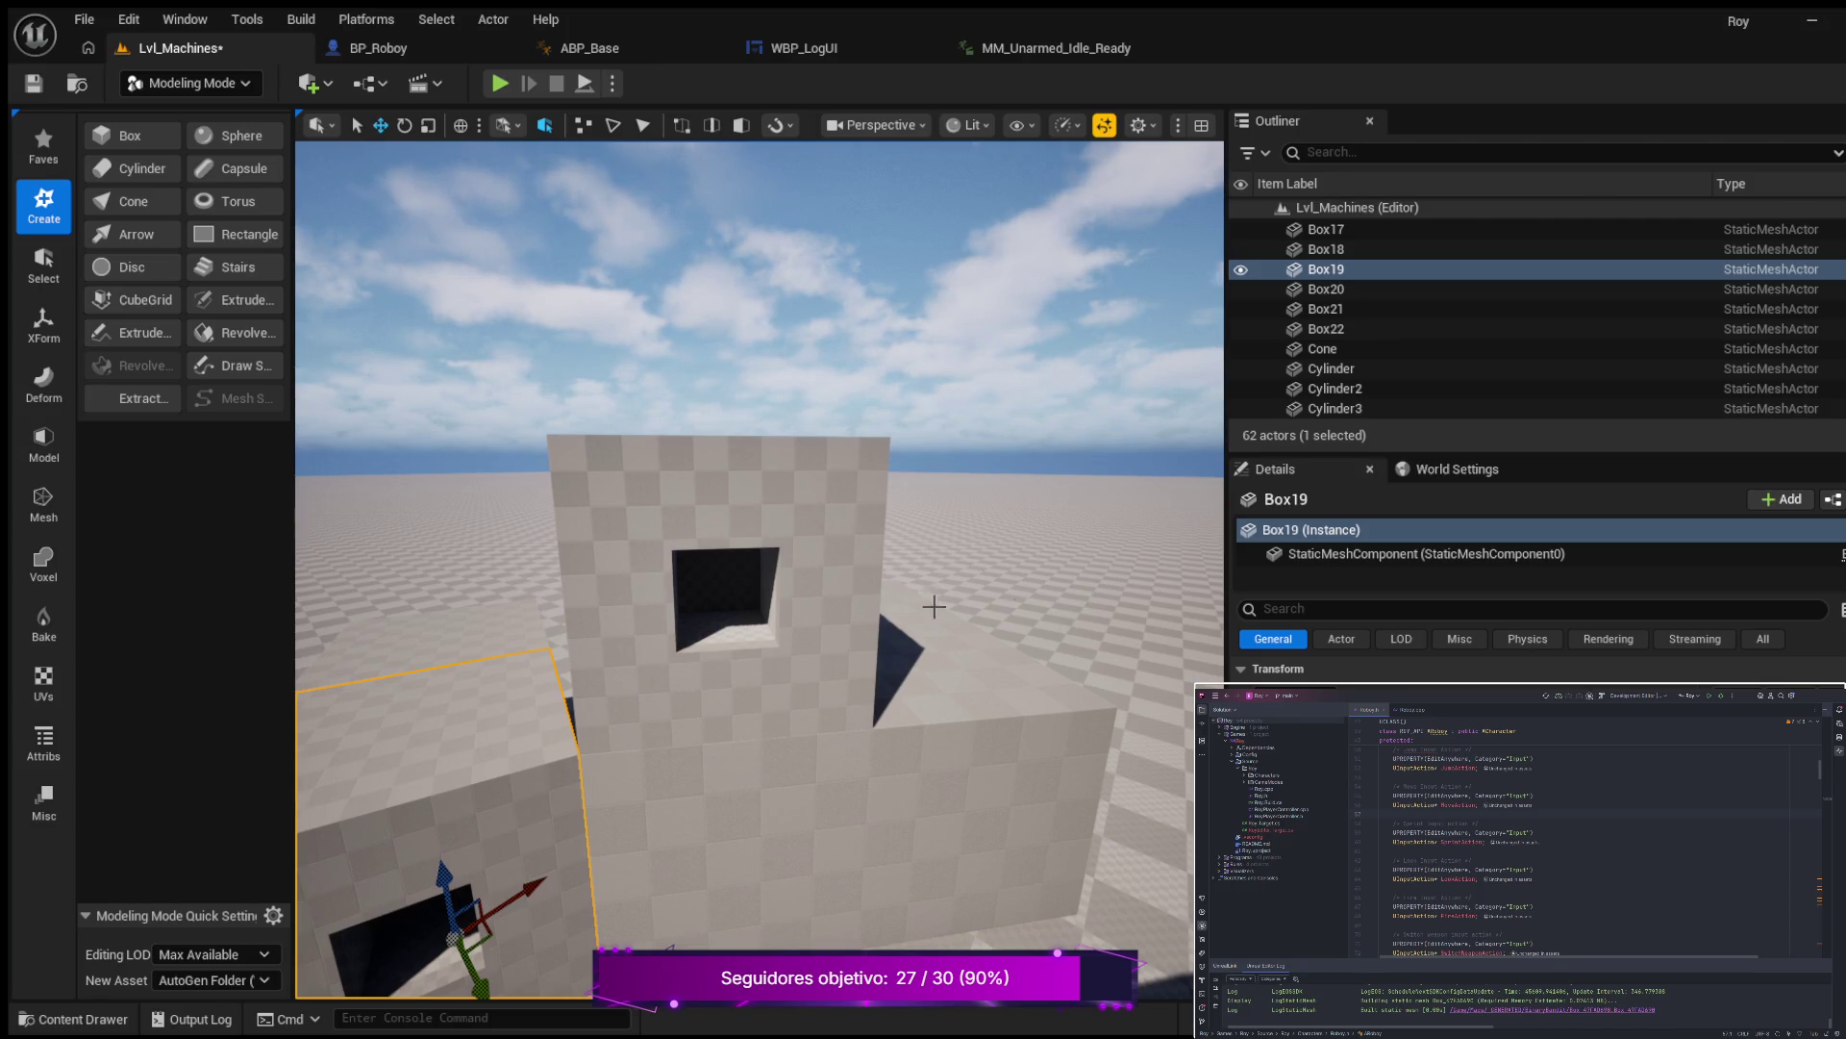
# Undo the last selection change and three moves of Box22.
pyautogui.scroll(-10, 893, 598)
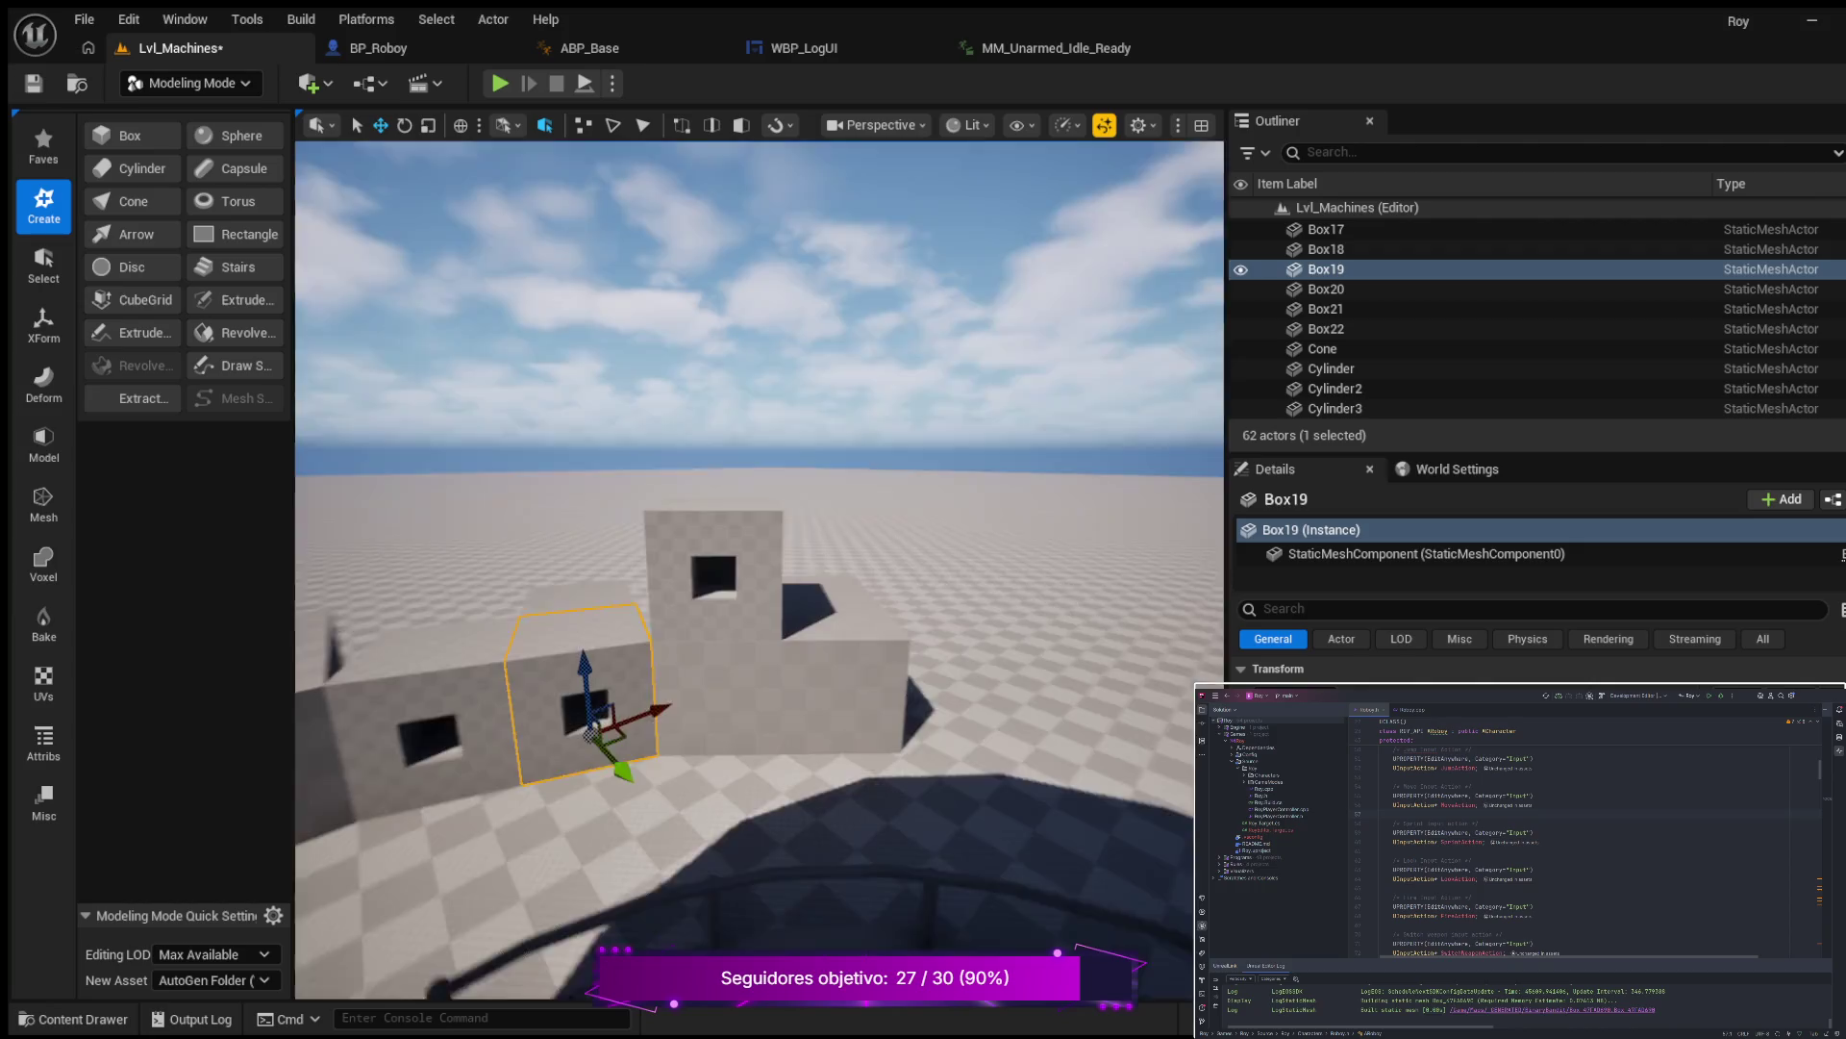
pyautogui.scroll(10, 707, 528)
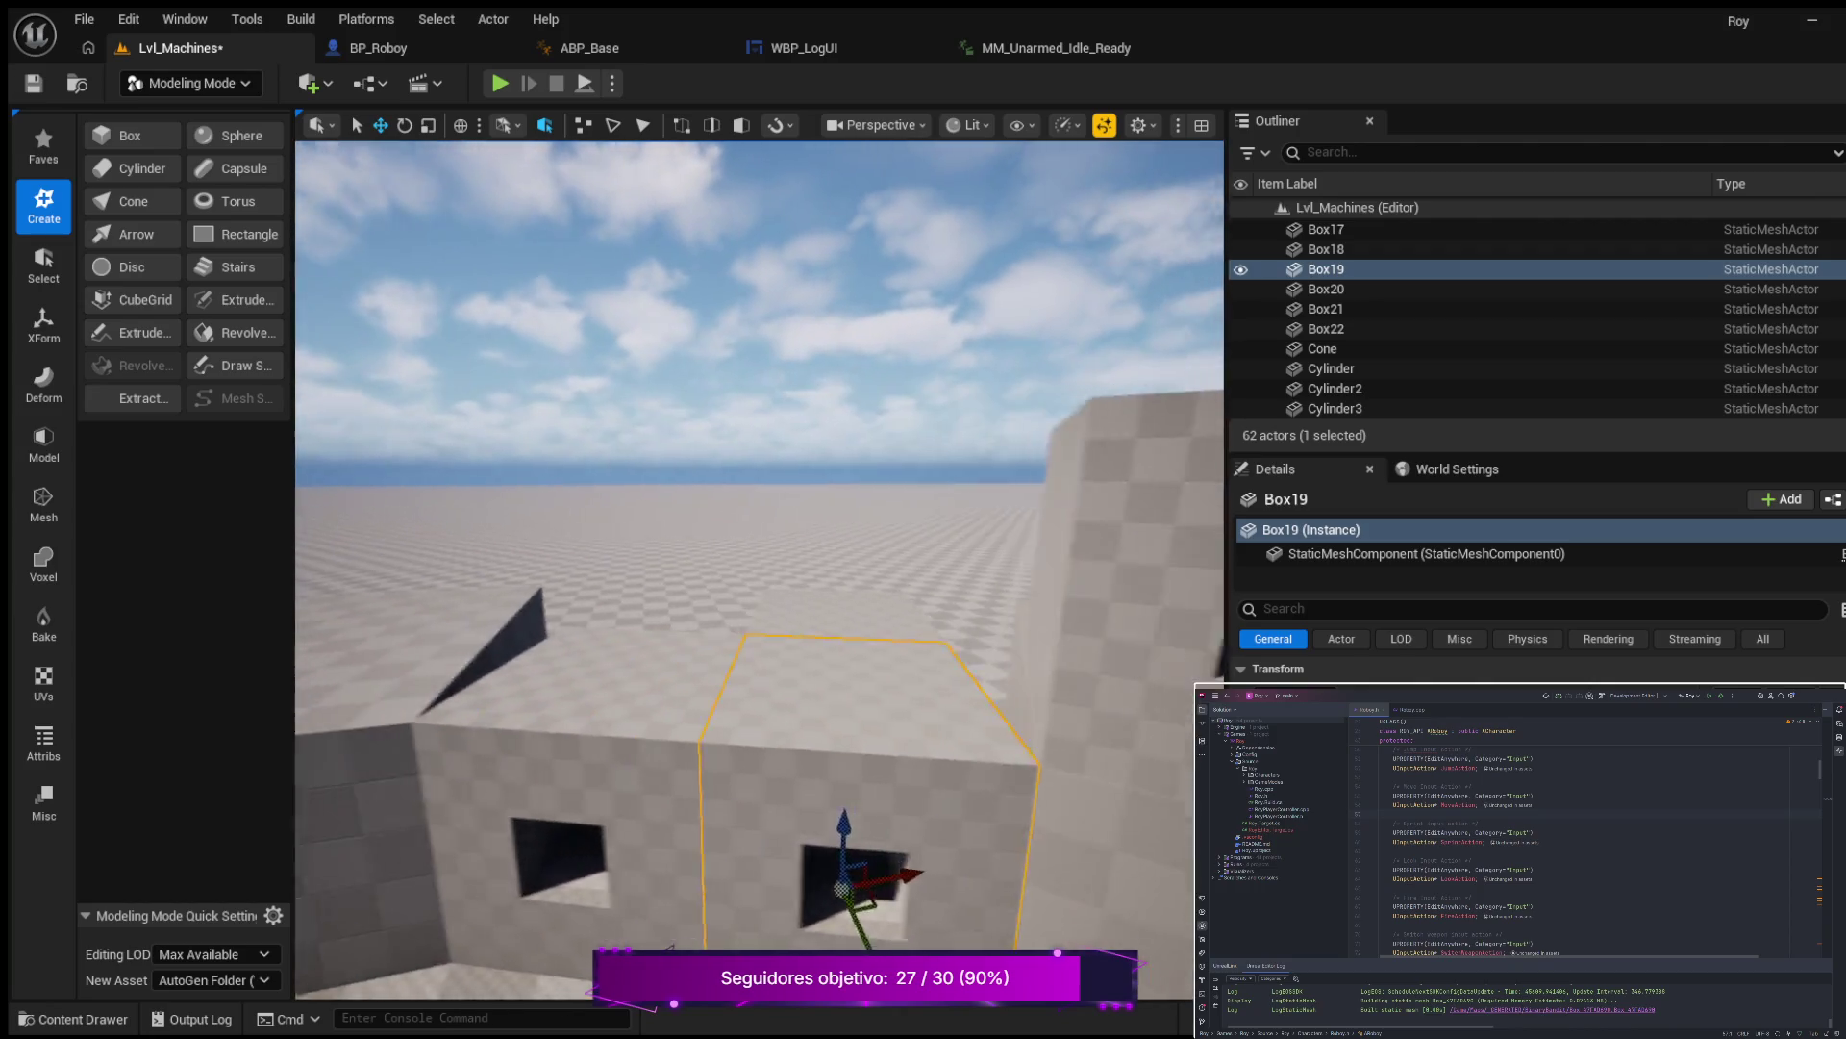
pyautogui.scroll(10, 760, 571)
pyautogui.moveTo(759, 571)
pyautogui.mouseDown()
pyautogui.moveTo(697, 538)
pyautogui.moveTo(1030, 529)
pyautogui.mouseUp()
pyautogui.scroll(-3, 1030, 529)
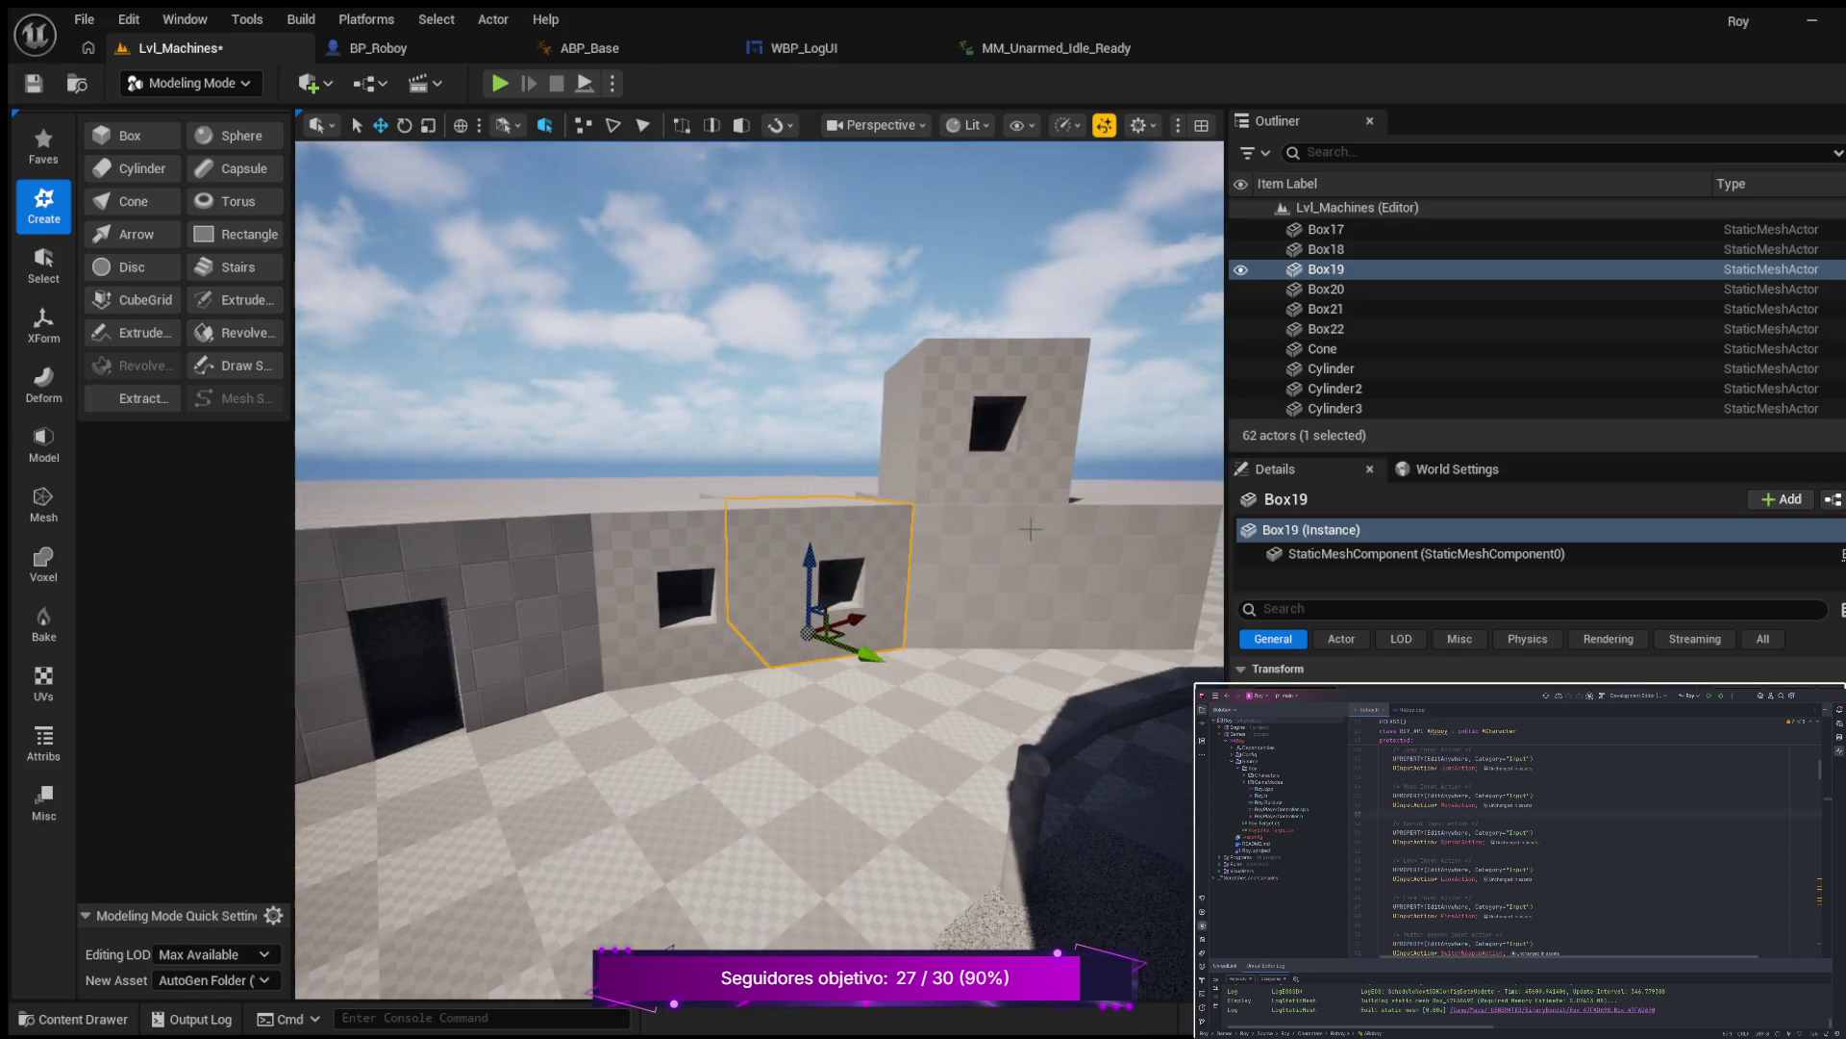
pyautogui.hotkey('ctrl', 'z')
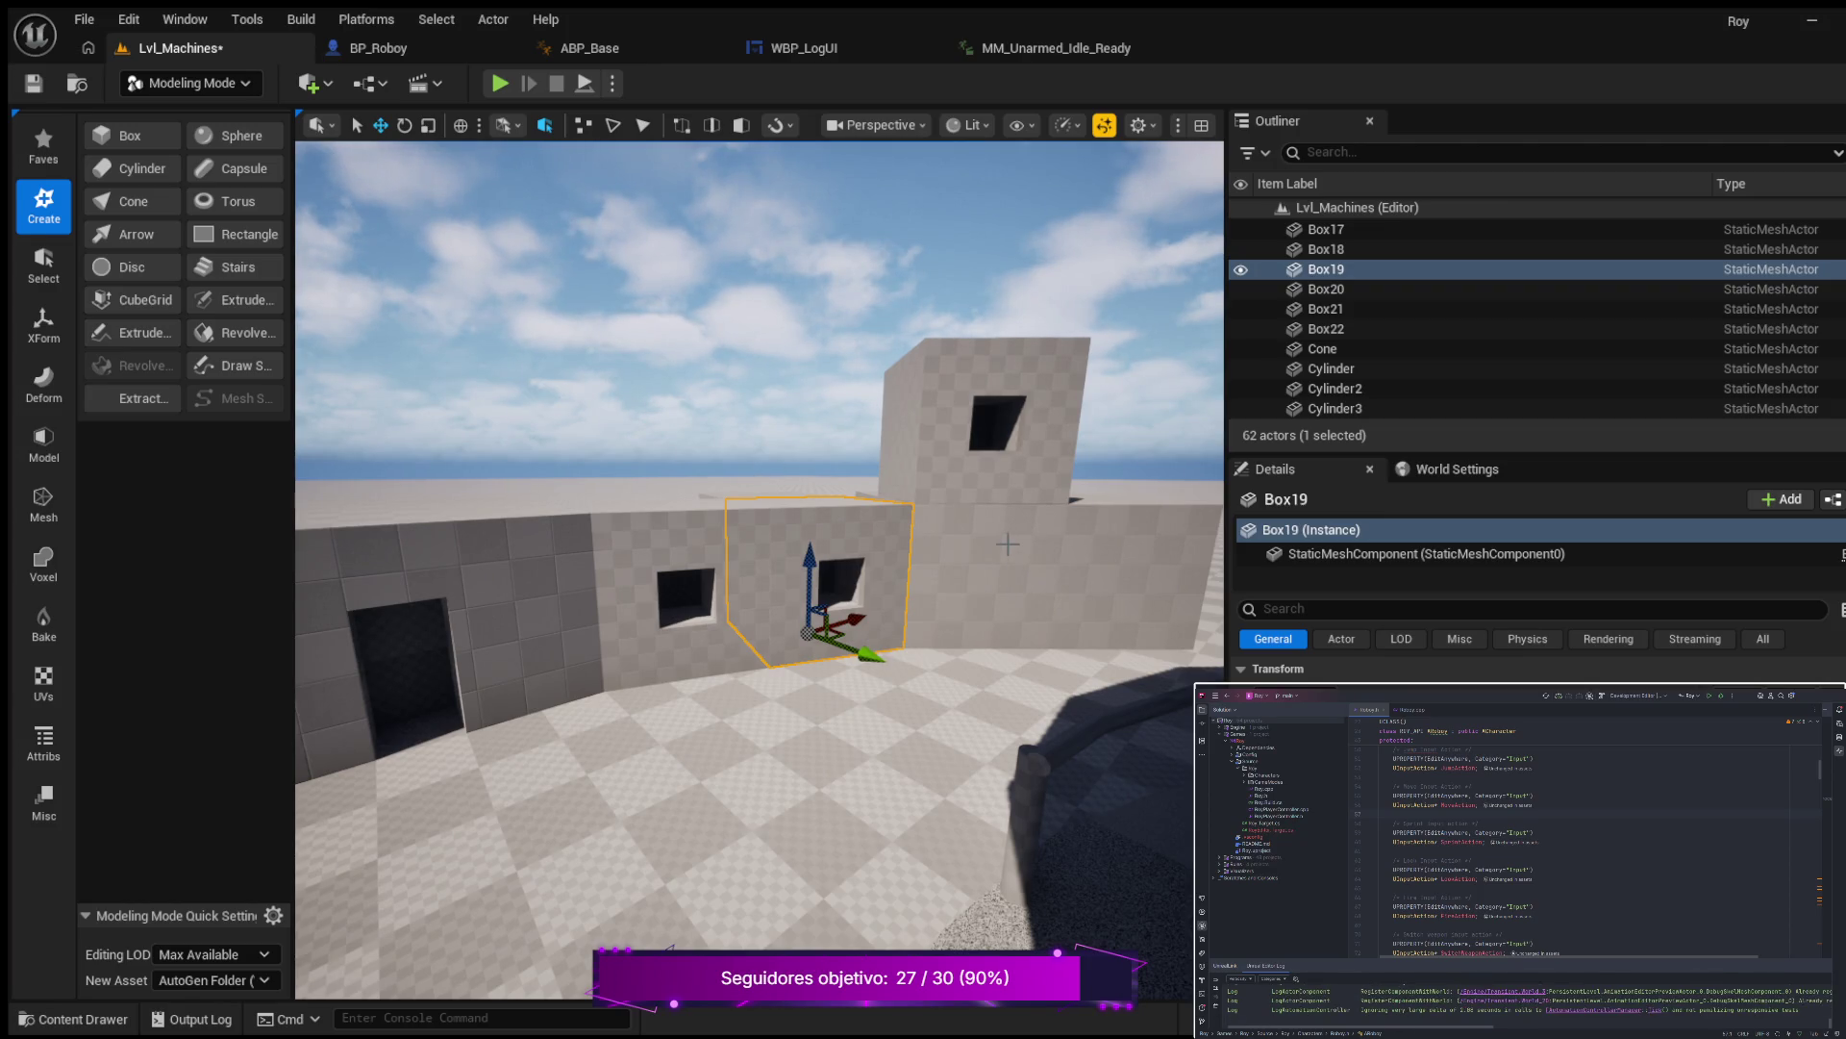
pyautogui.hotkey('ctrl', 'z')
pyautogui.hotkey('ctrl', 'z')
pyautogui.hotkey('ctrl', 'z')
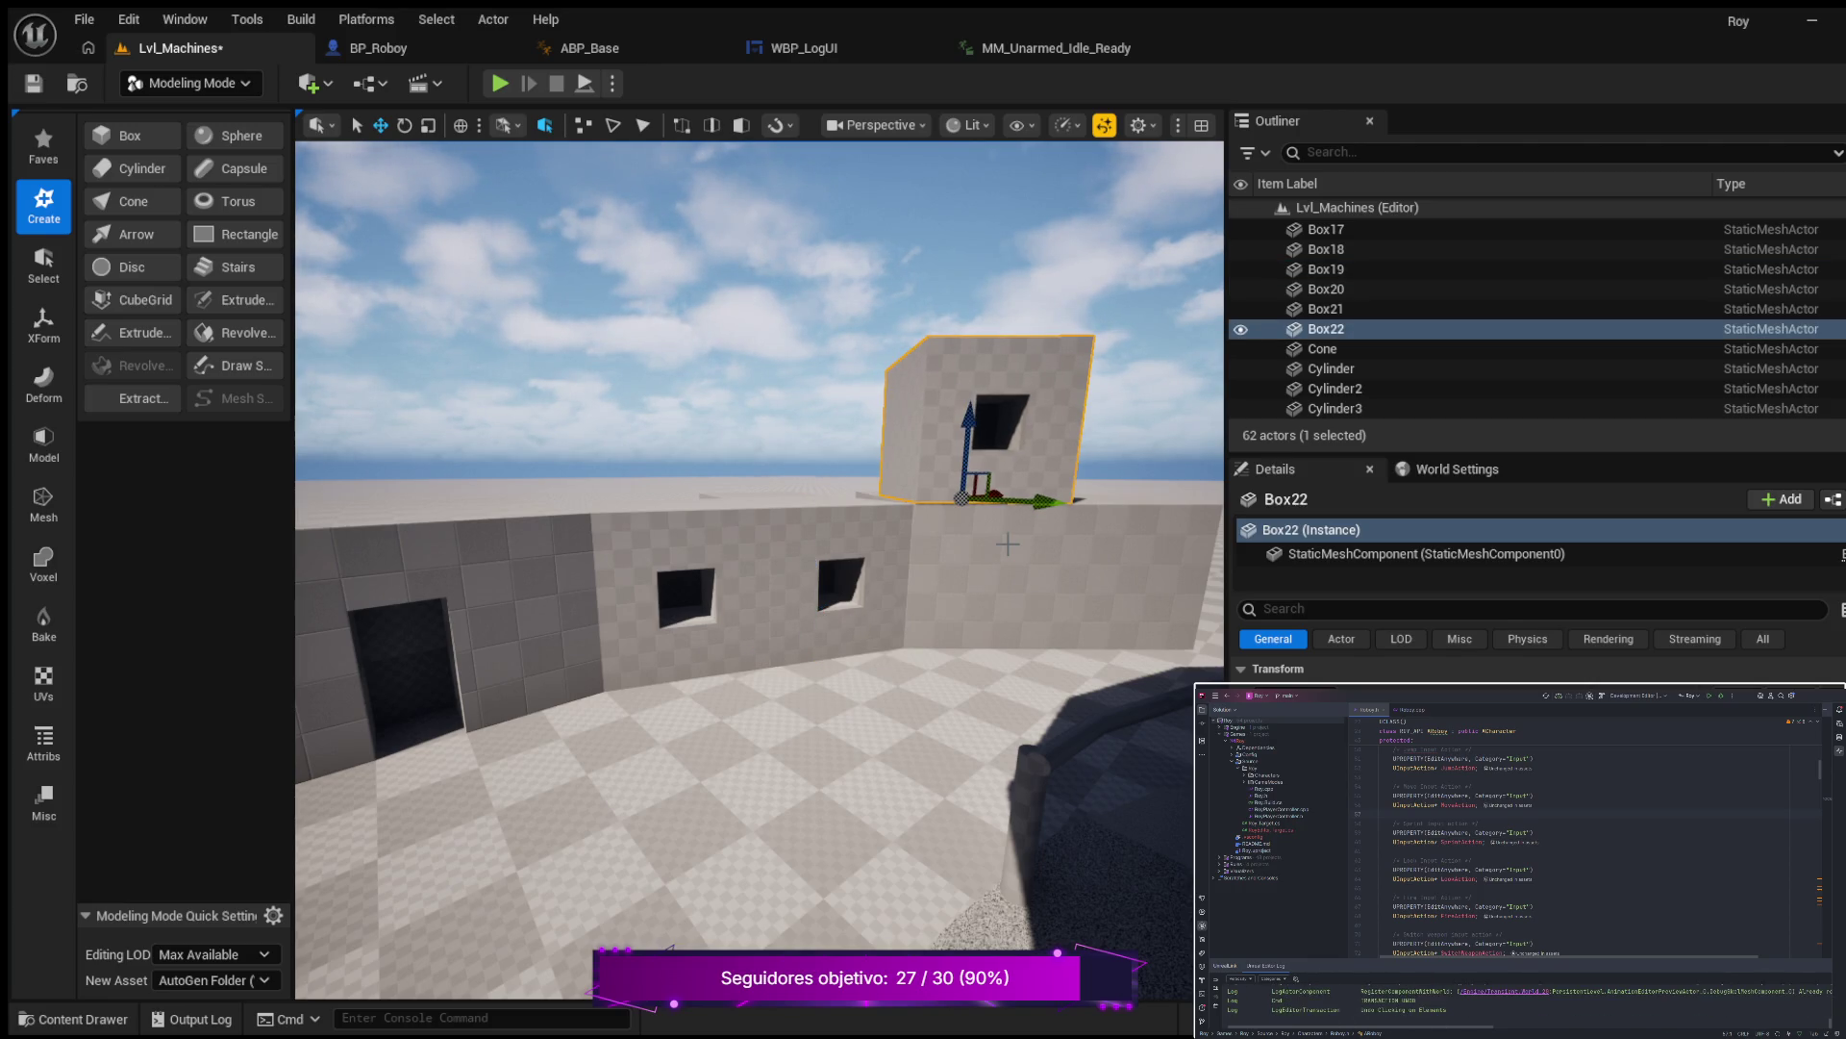
pyautogui.hotkey('ctrl', 'z')
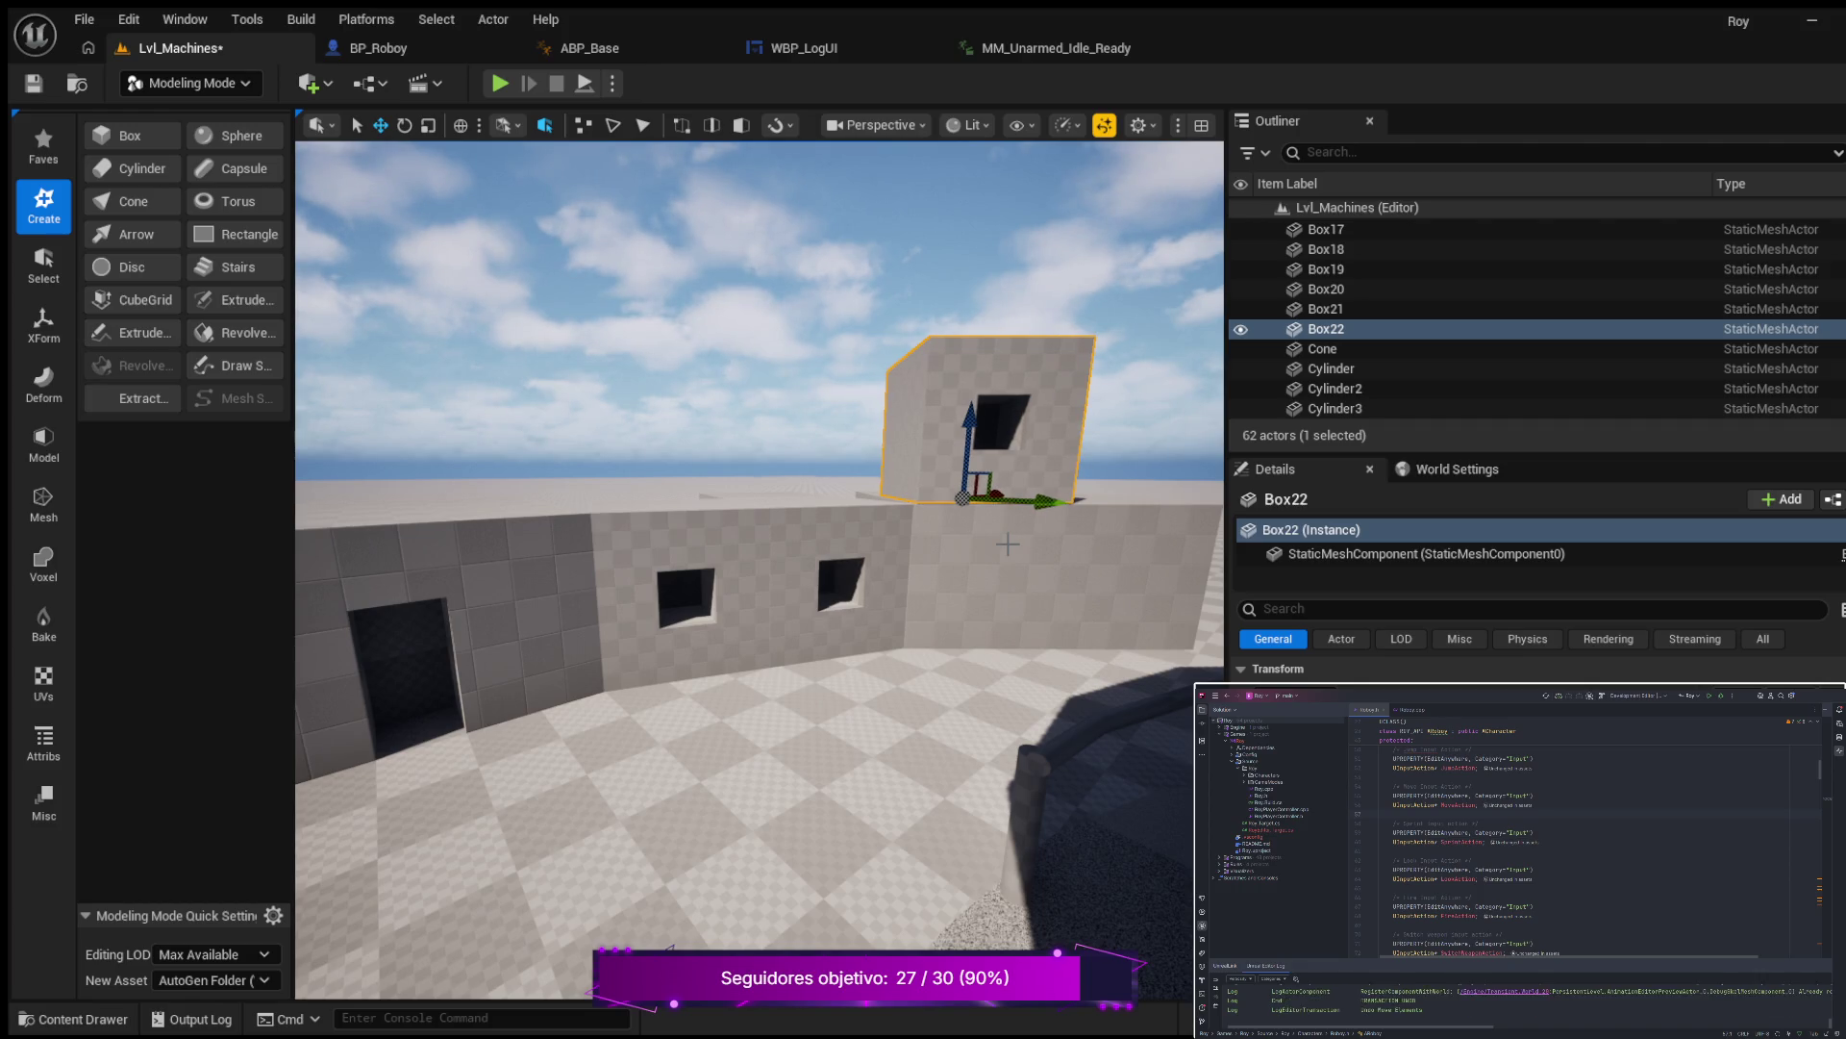
pyautogui.hotkey('ctrl', 'z')
pyautogui.hotkey('ctrl', 'z')
pyautogui.hotkey('ctrl', 'z')
pyautogui.hotkey('ctrl', 'z')
# Undo the Cube Grid window cut, then shift Box22 right along its Y axis.
pyautogui.moveTo(988, 534)
pyautogui.mouseDown()
pyautogui.moveTo(860, 553)
pyautogui.moveTo(1031, 534)
pyautogui.mouseUp()
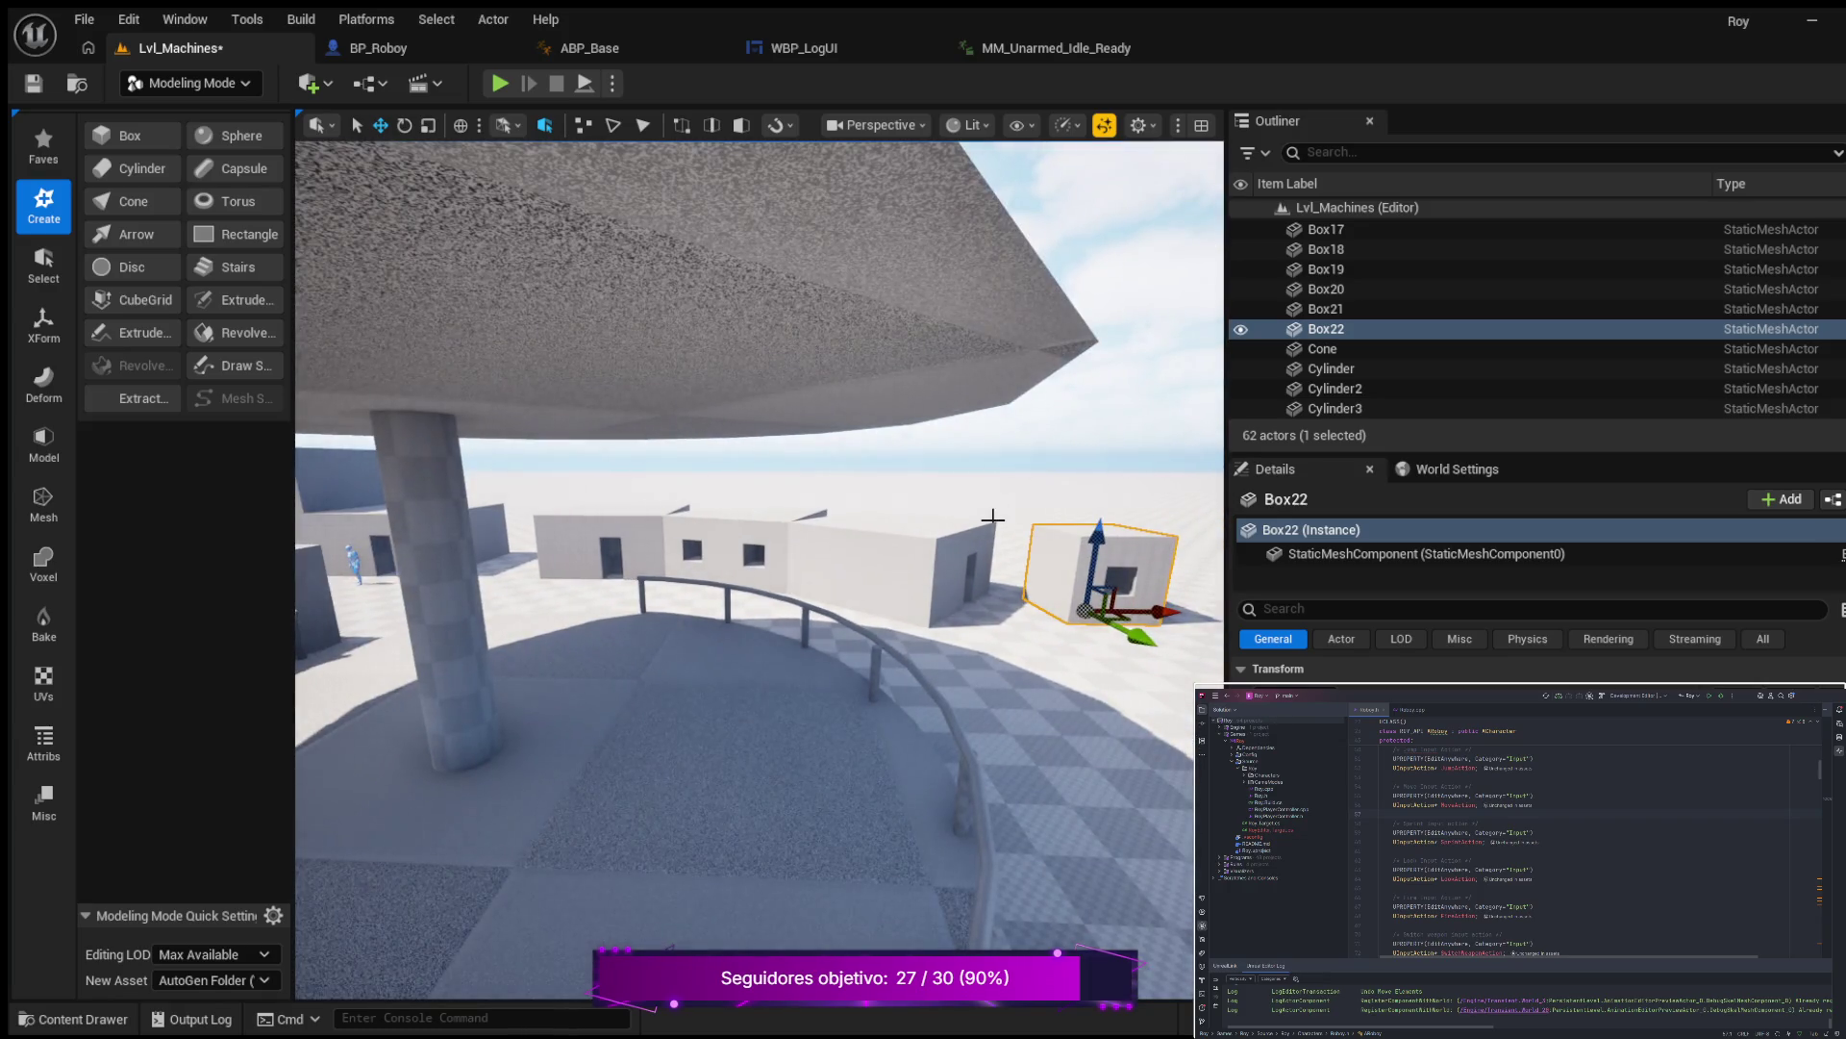
pyautogui.hotkey('ctrl', 'z')
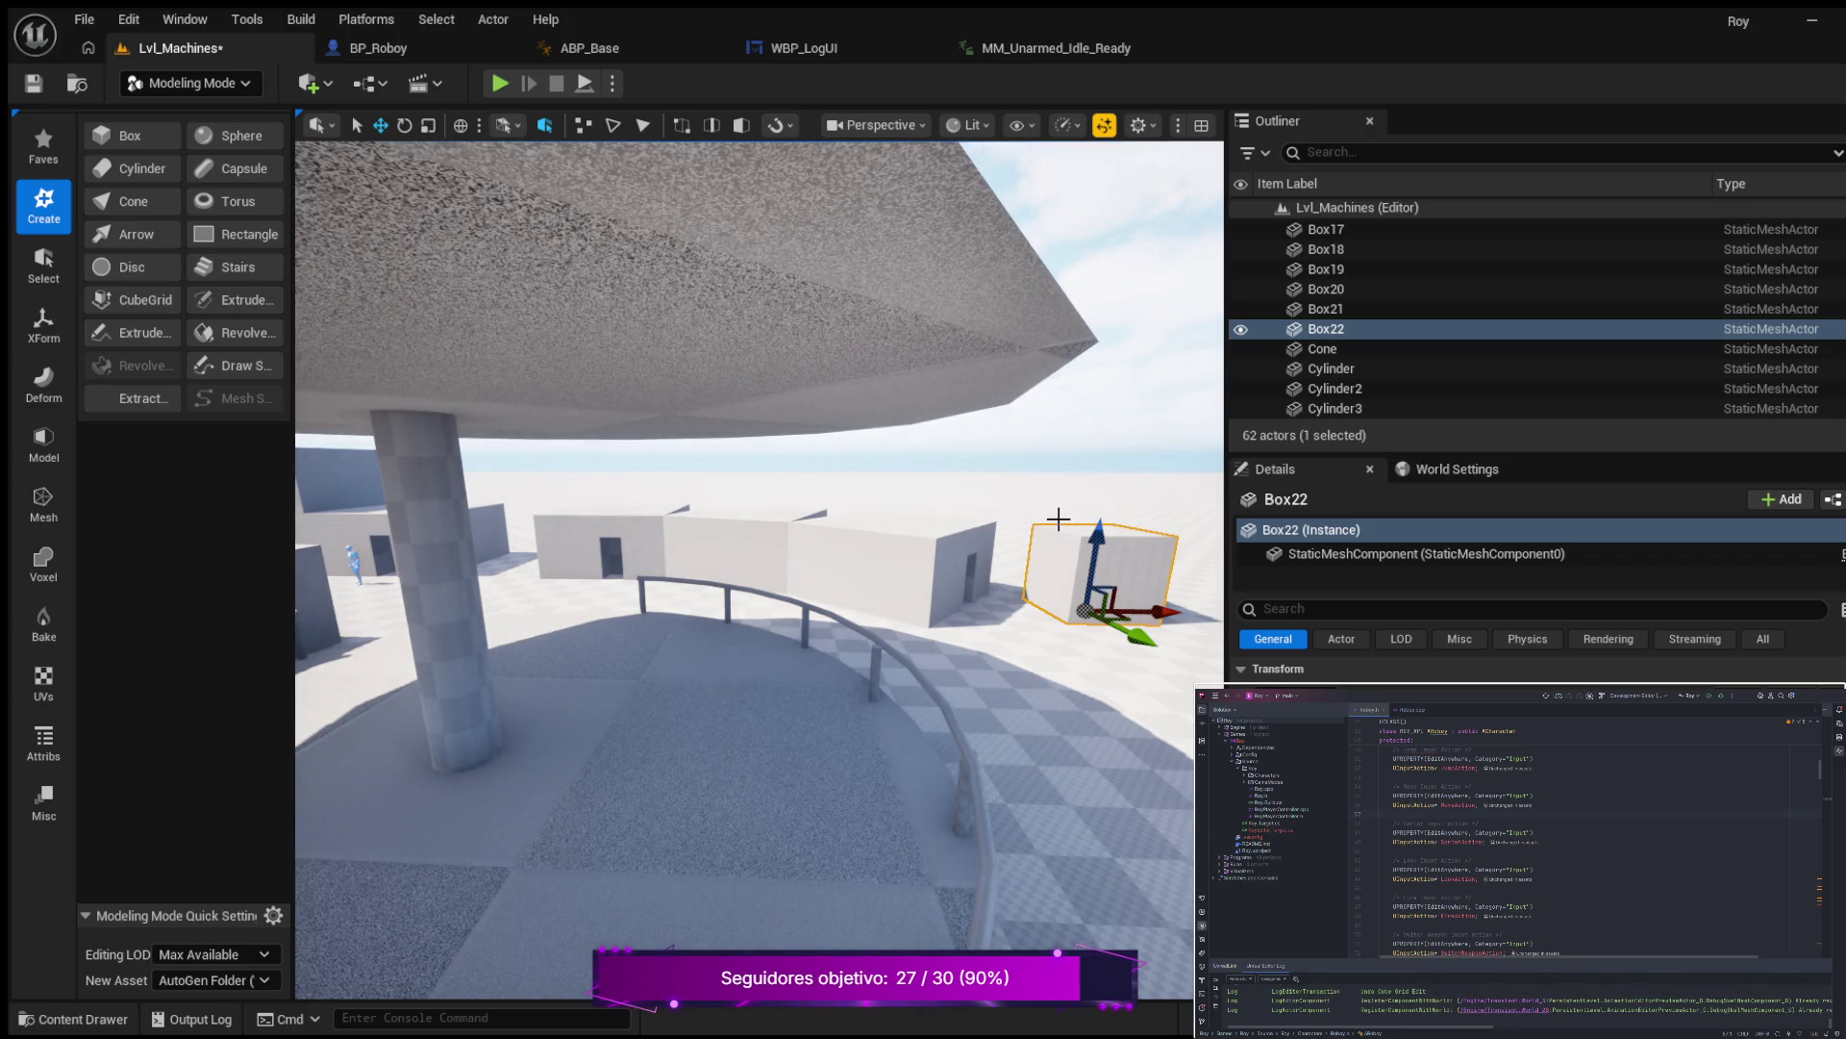
pyautogui.moveTo(976, 591)
pyautogui.mouseDown()
pyautogui.moveTo(1005, 500)
pyautogui.moveTo(989, 589)
pyautogui.mouseUp()
pyautogui.moveTo(1010, 705)
pyautogui.mouseDown()
pyautogui.moveTo(1044, 707)
pyautogui.moveTo(1065, 742)
pyautogui.mouseUp()
# Browse the generated mesh assets, select Box21 and Box19, then pick the Box shape tool.
pyautogui.click(882, 685)
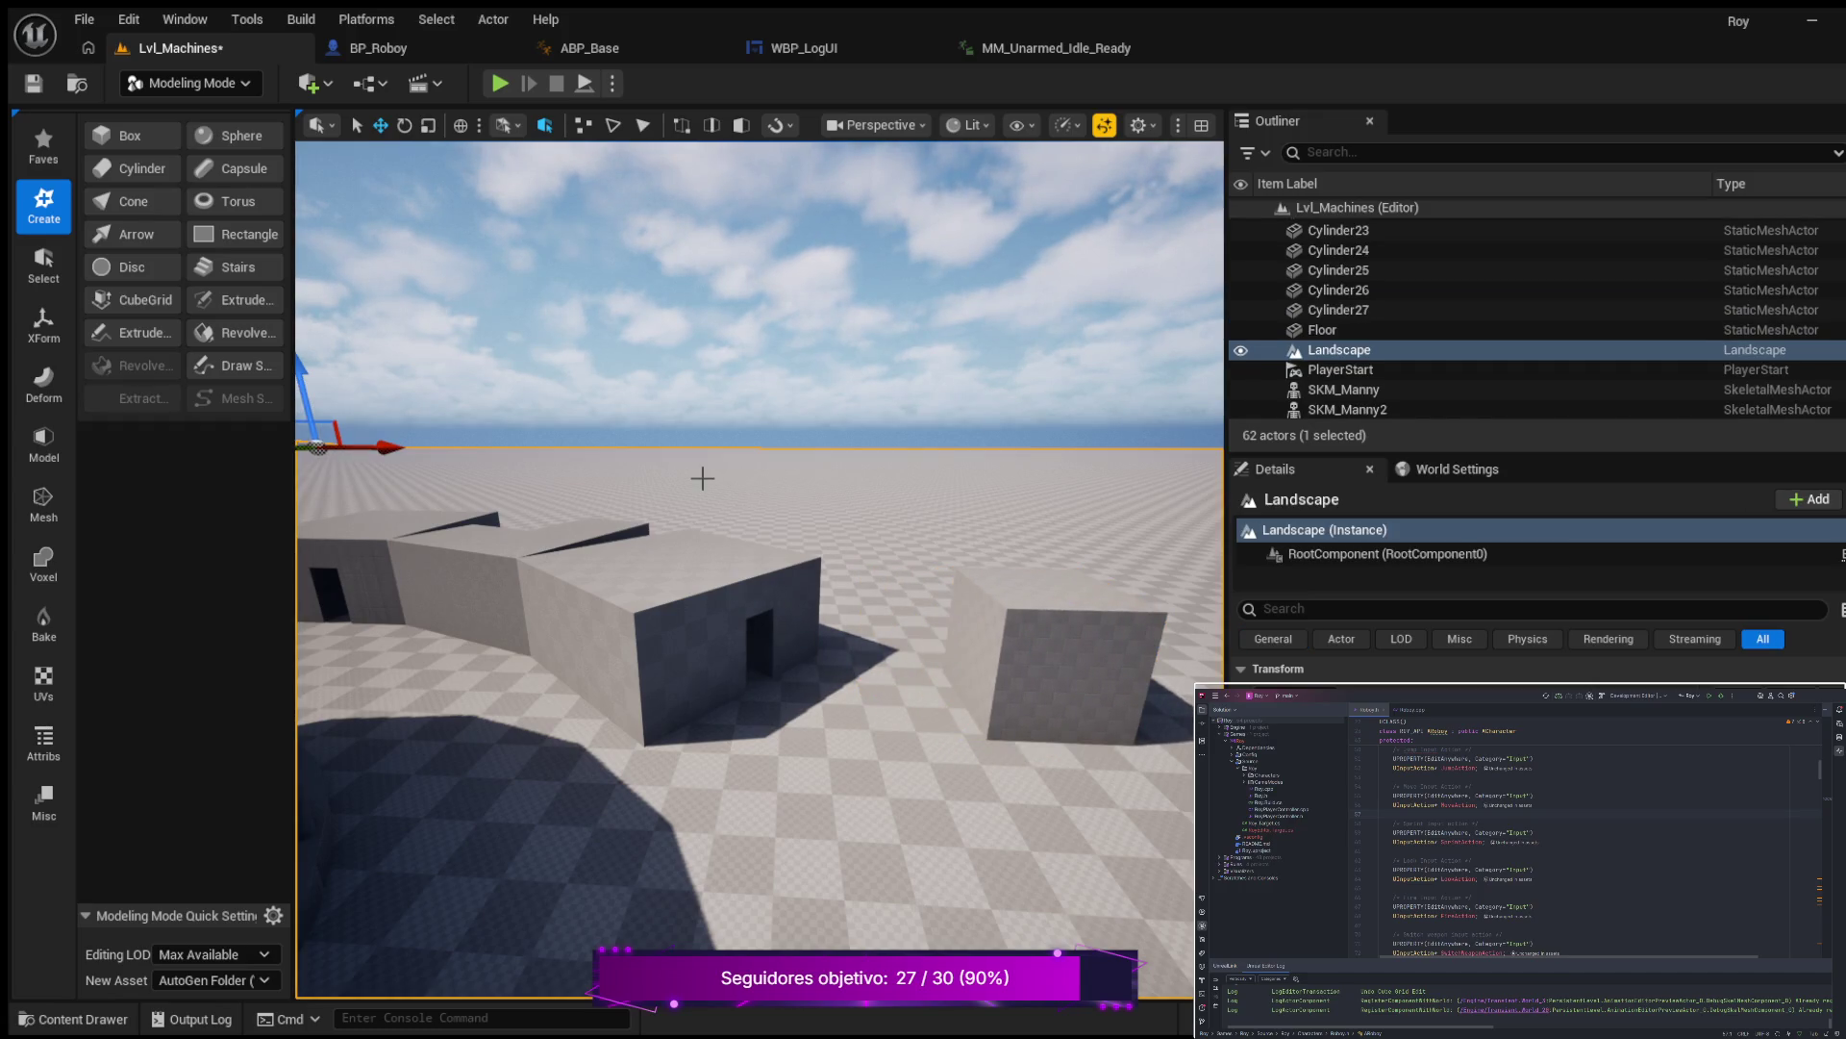
pyautogui.click(72, 1018)
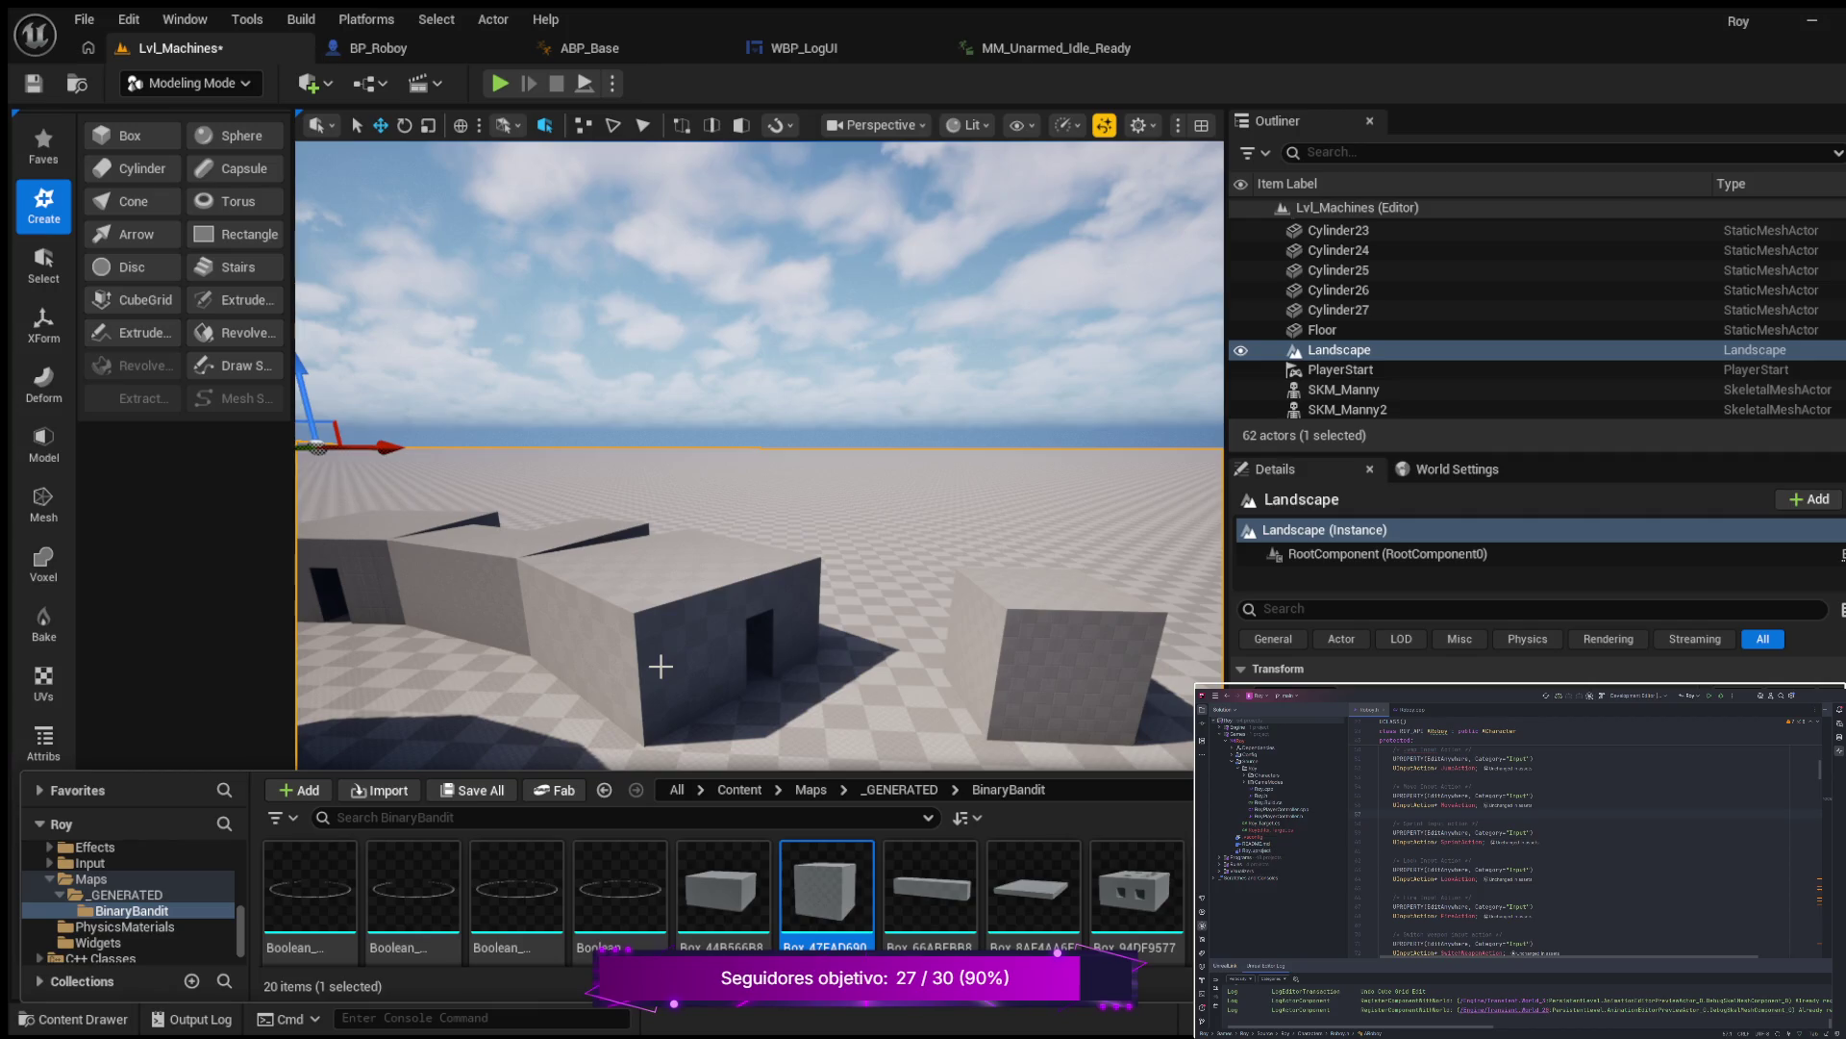
pyautogui.click(661, 666)
pyautogui.click(523, 589)
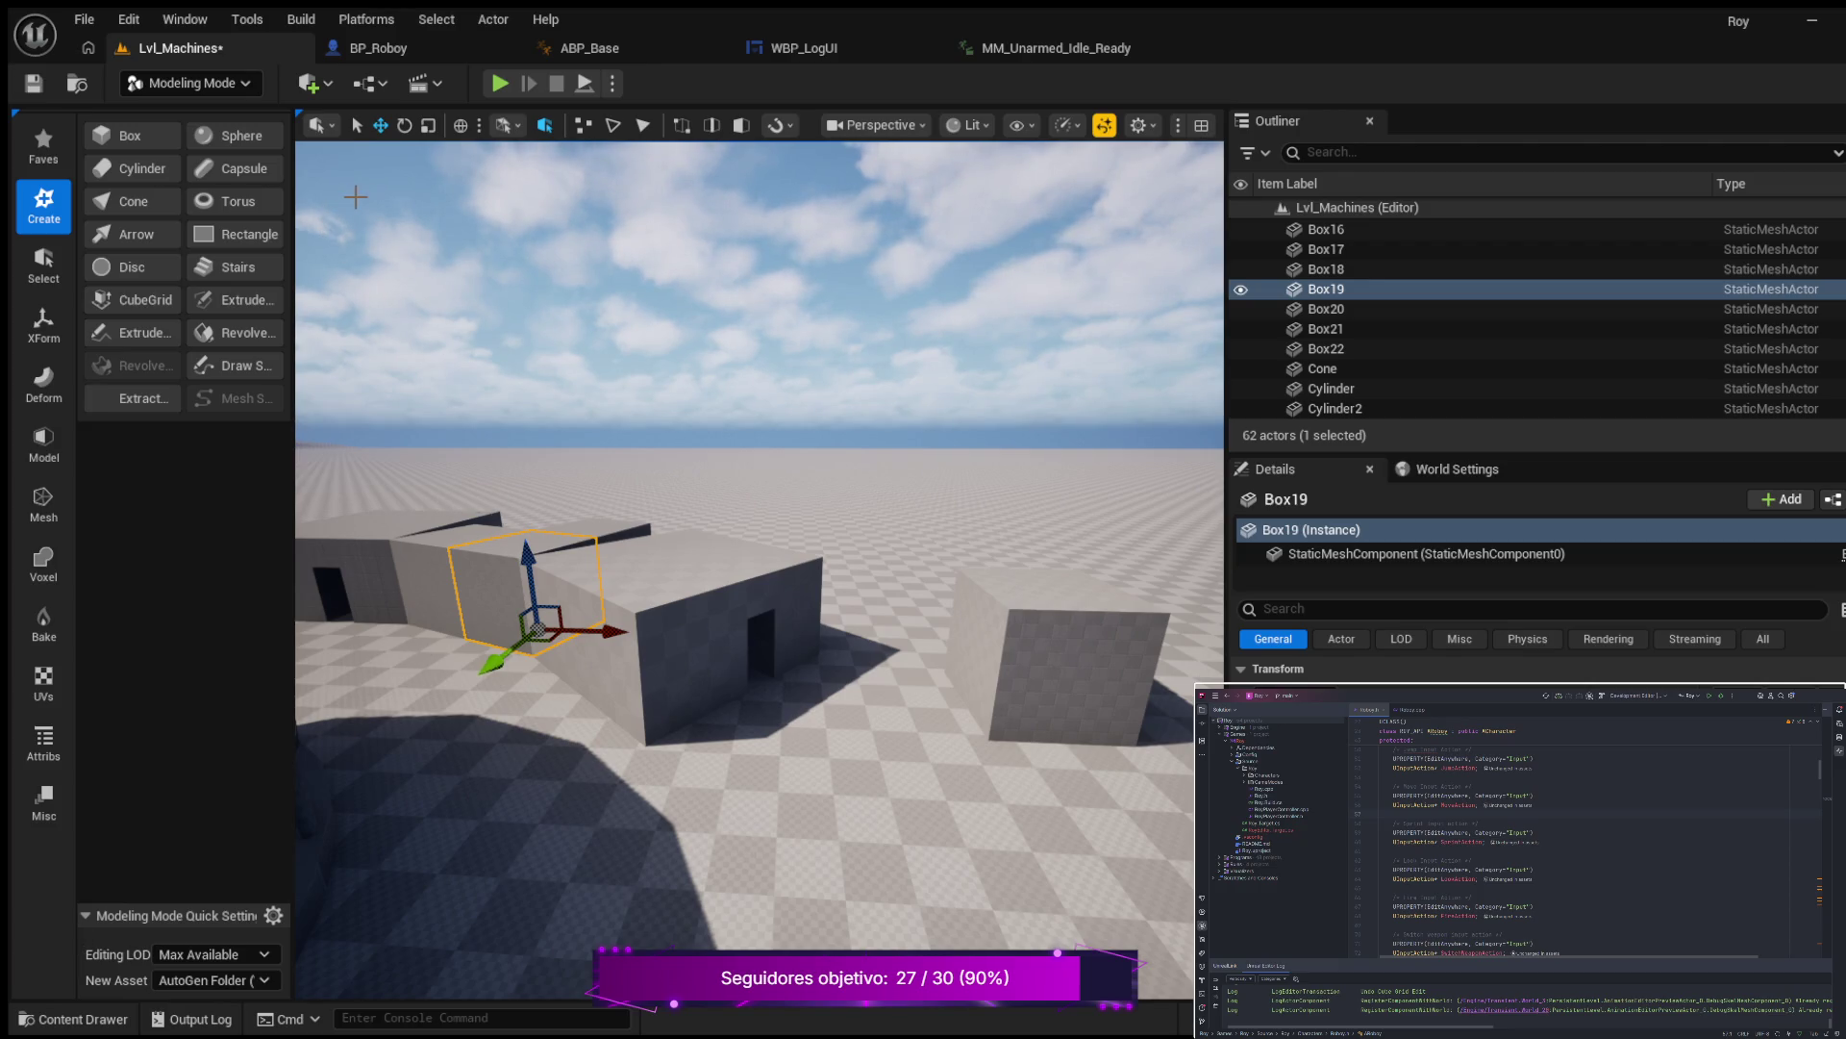
pyautogui.click(129, 135)
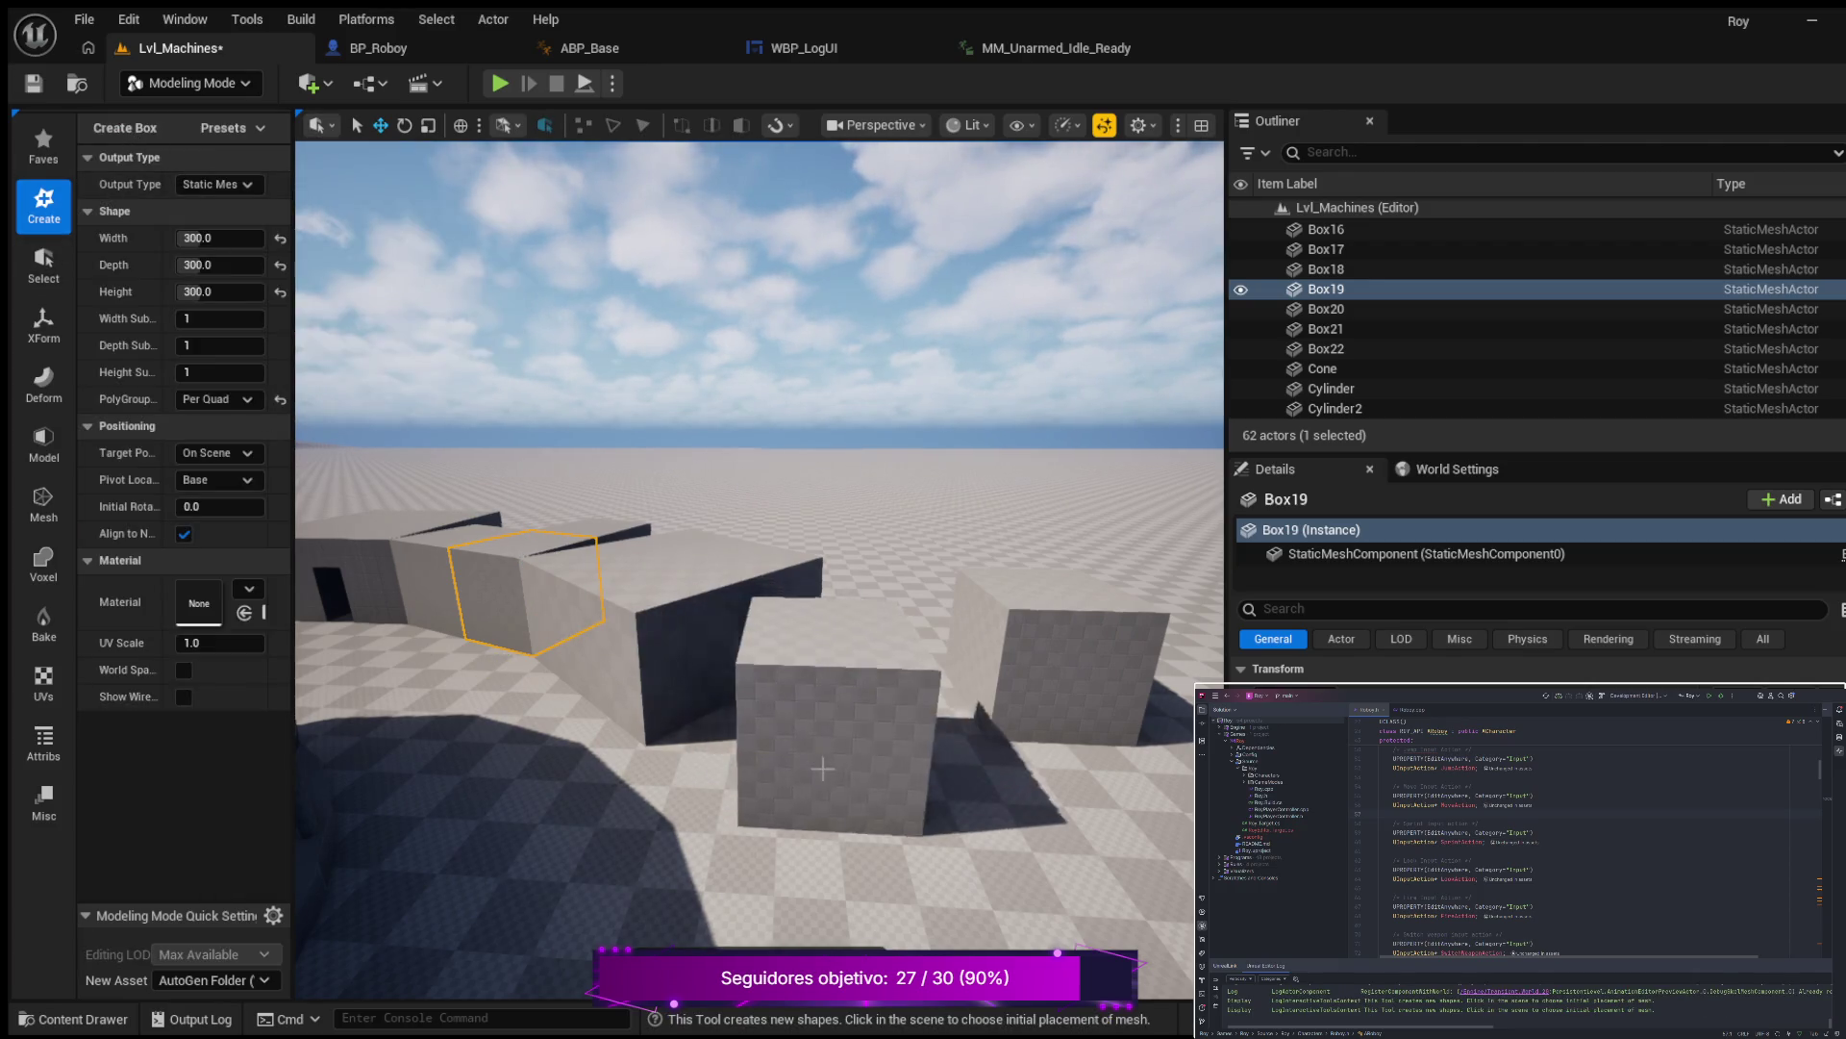
# Place the new 300-unit box, Box23, in front of the buildings.
pyautogui.click(806, 816)
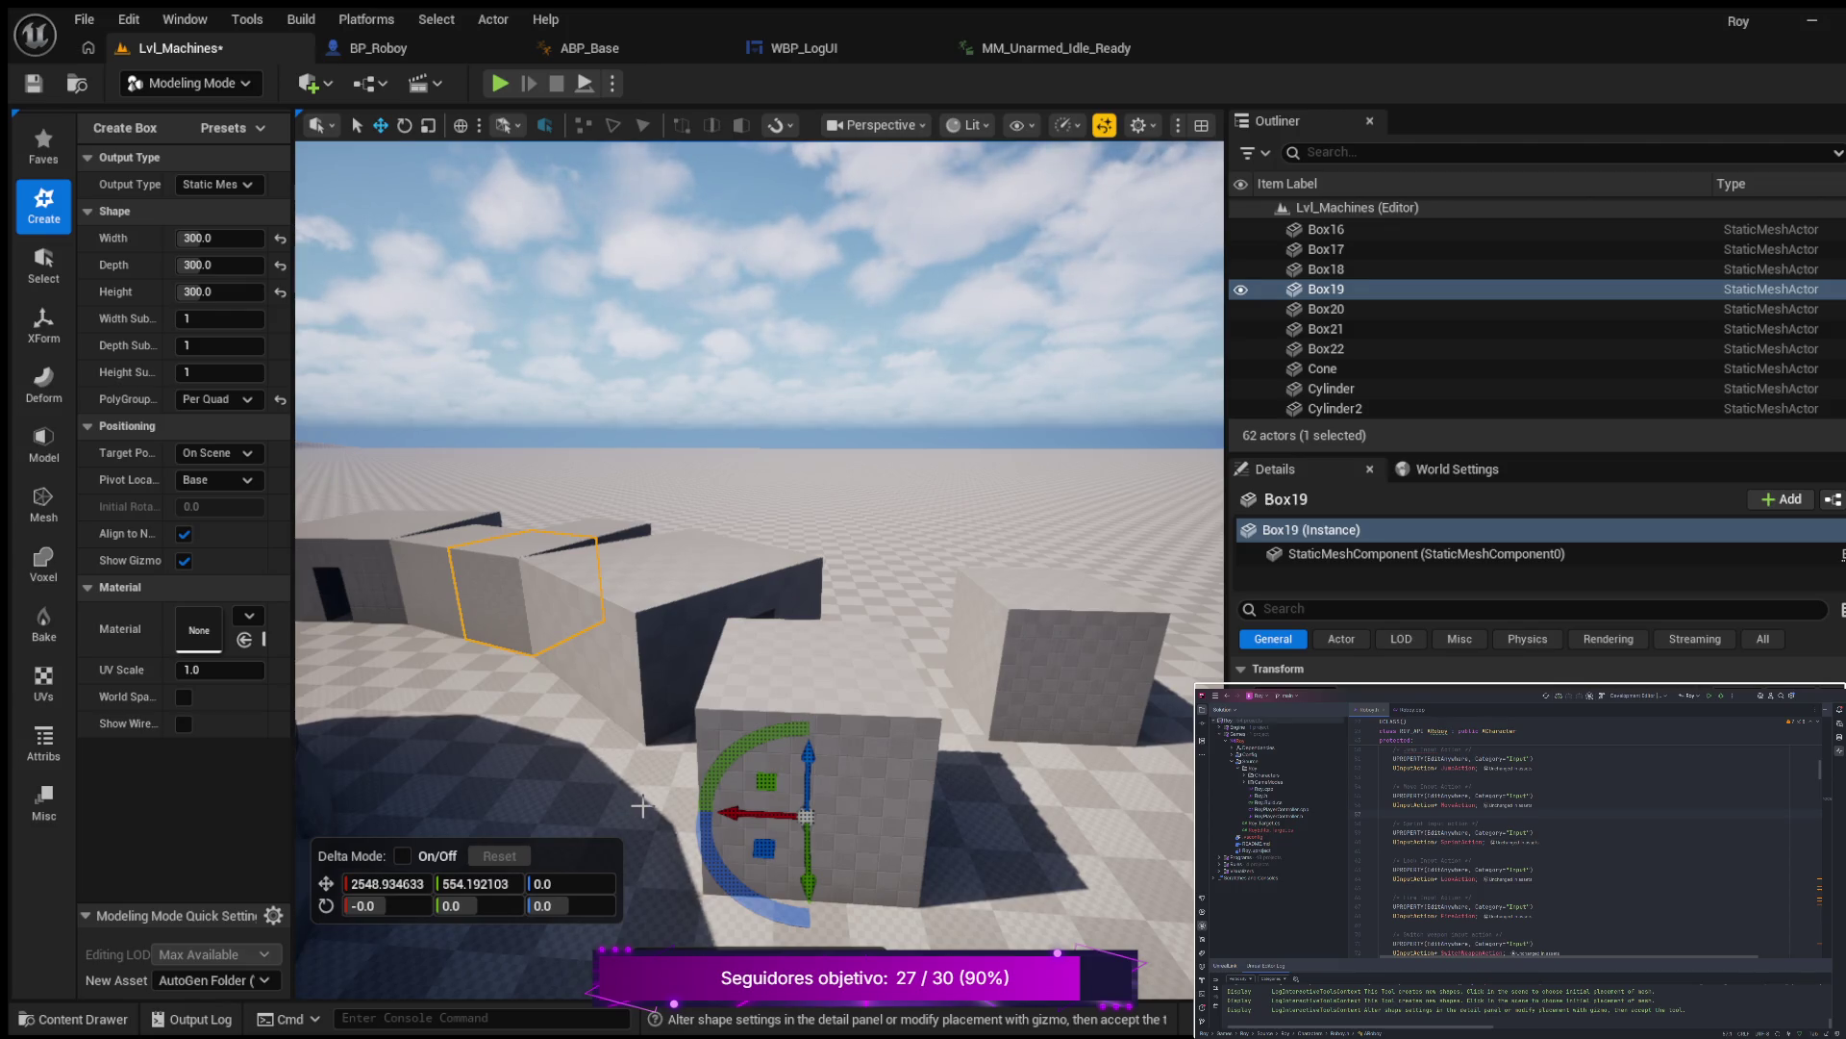
pyautogui.press('Left')
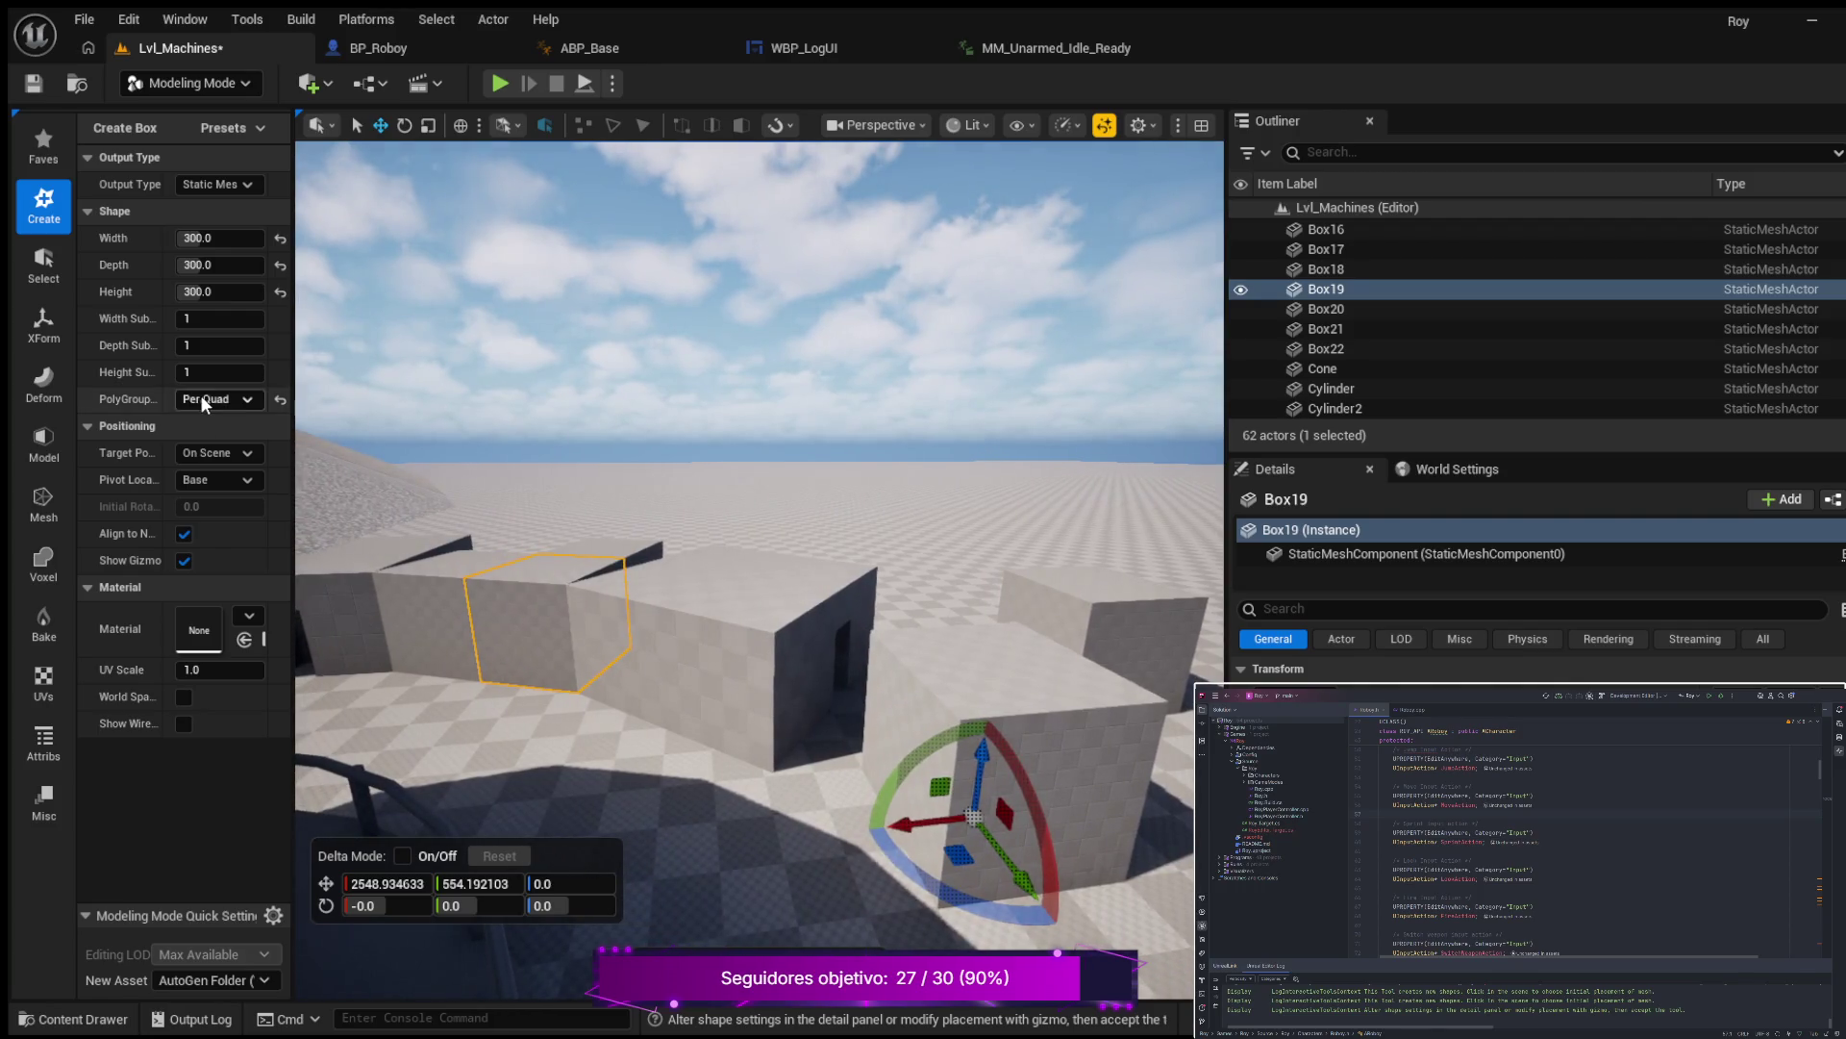
pyautogui.click(43, 262)
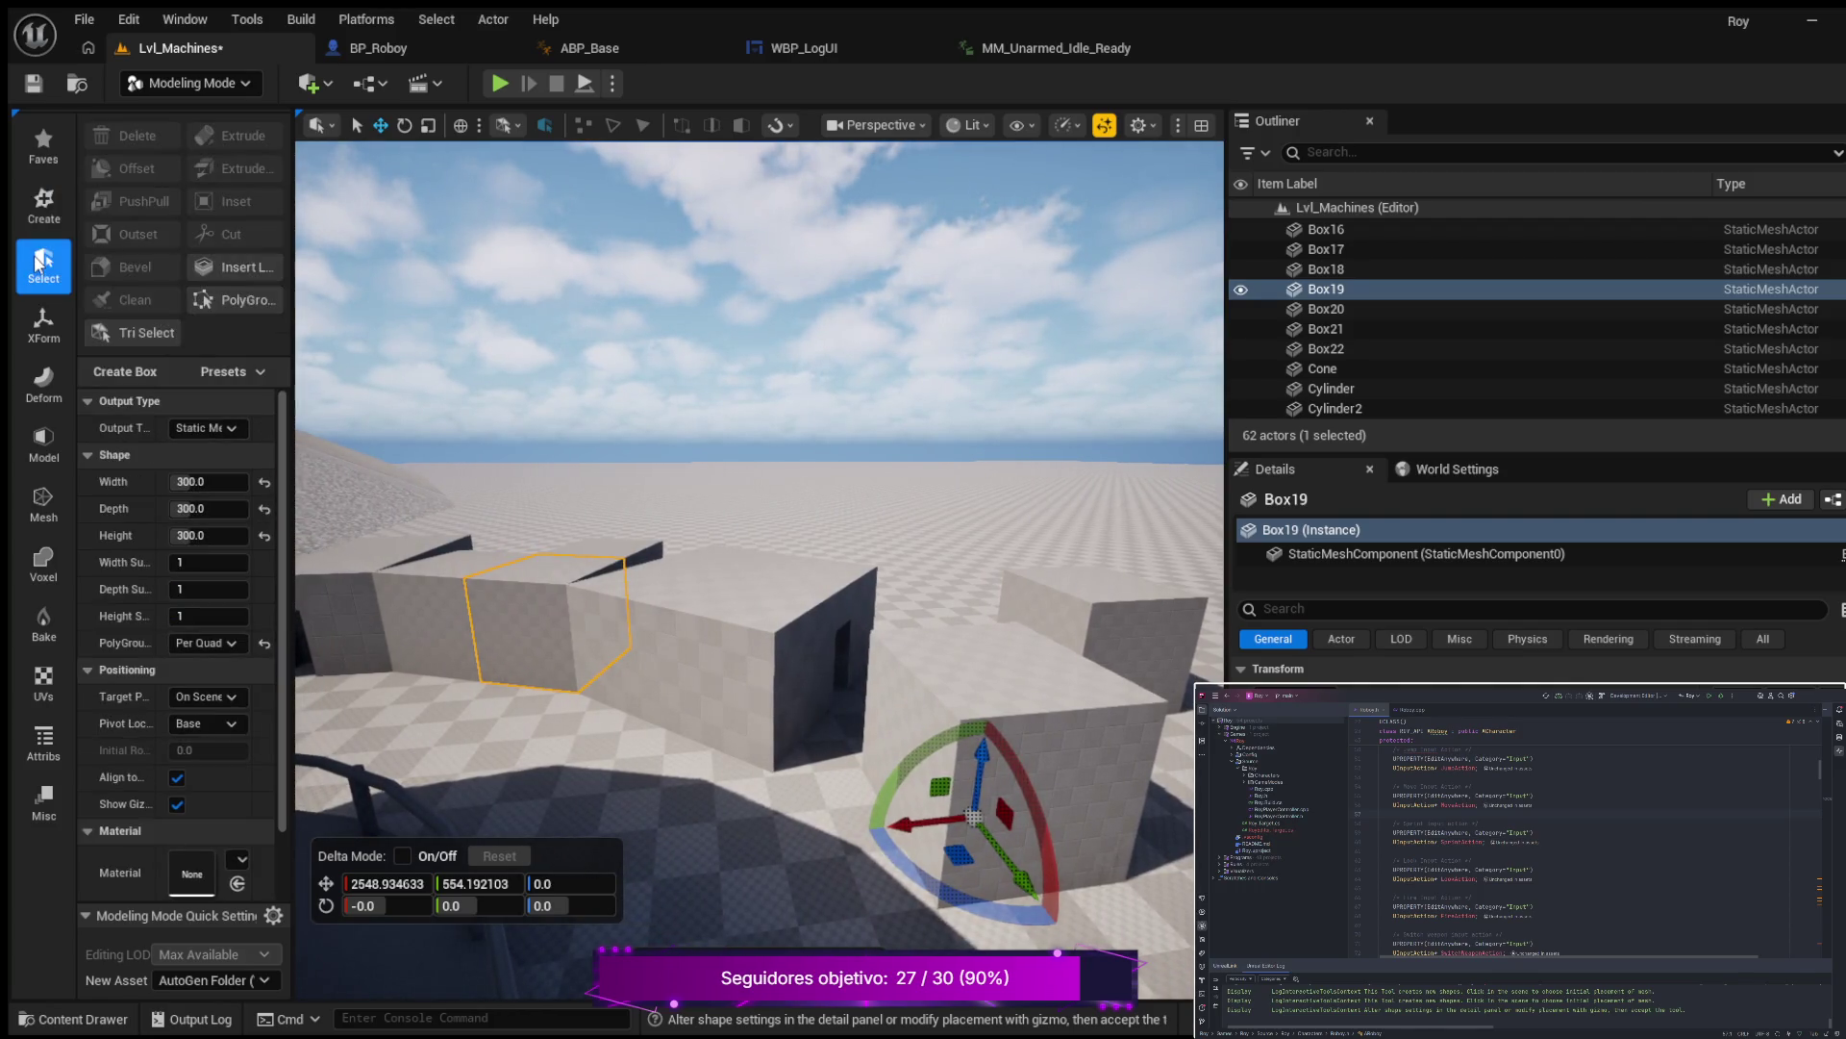
pyautogui.click(45, 207)
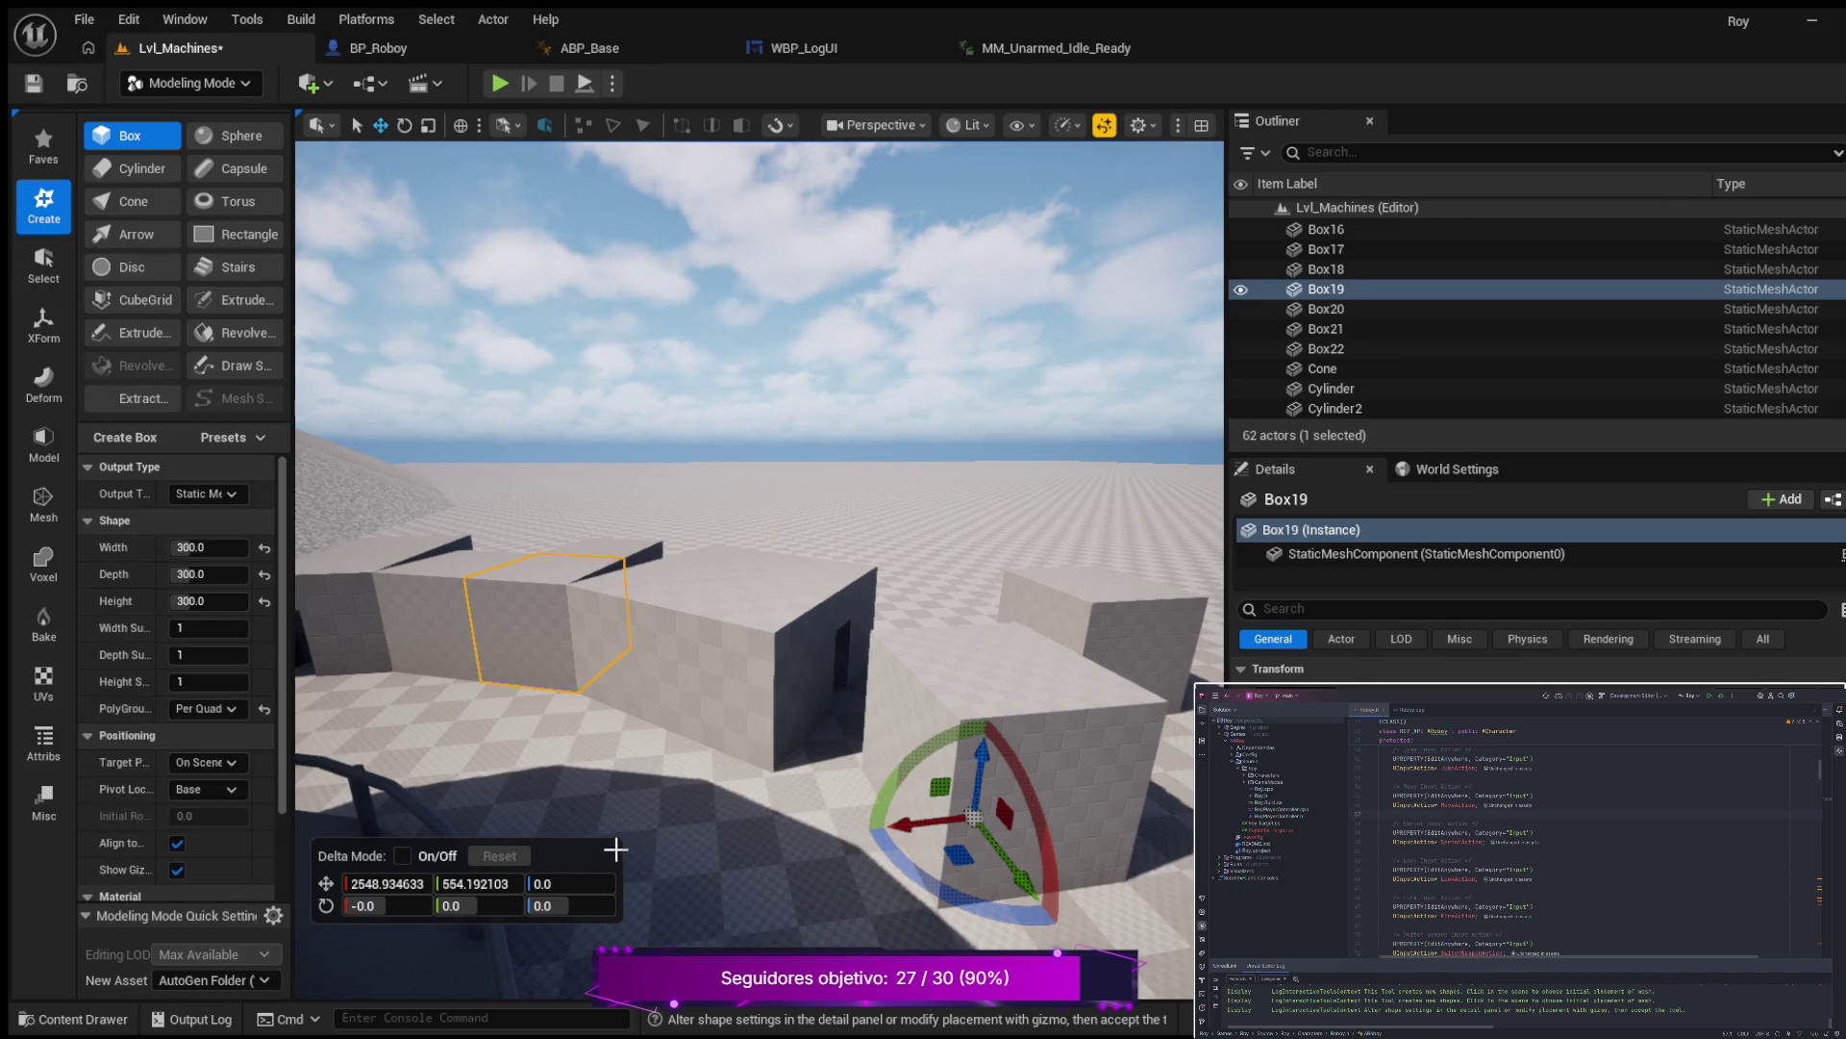
# Browse the Transform, Deform, Model and Repair tool sets, then edit Box23 with CubeGrid.
pyautogui.click(50, 267)
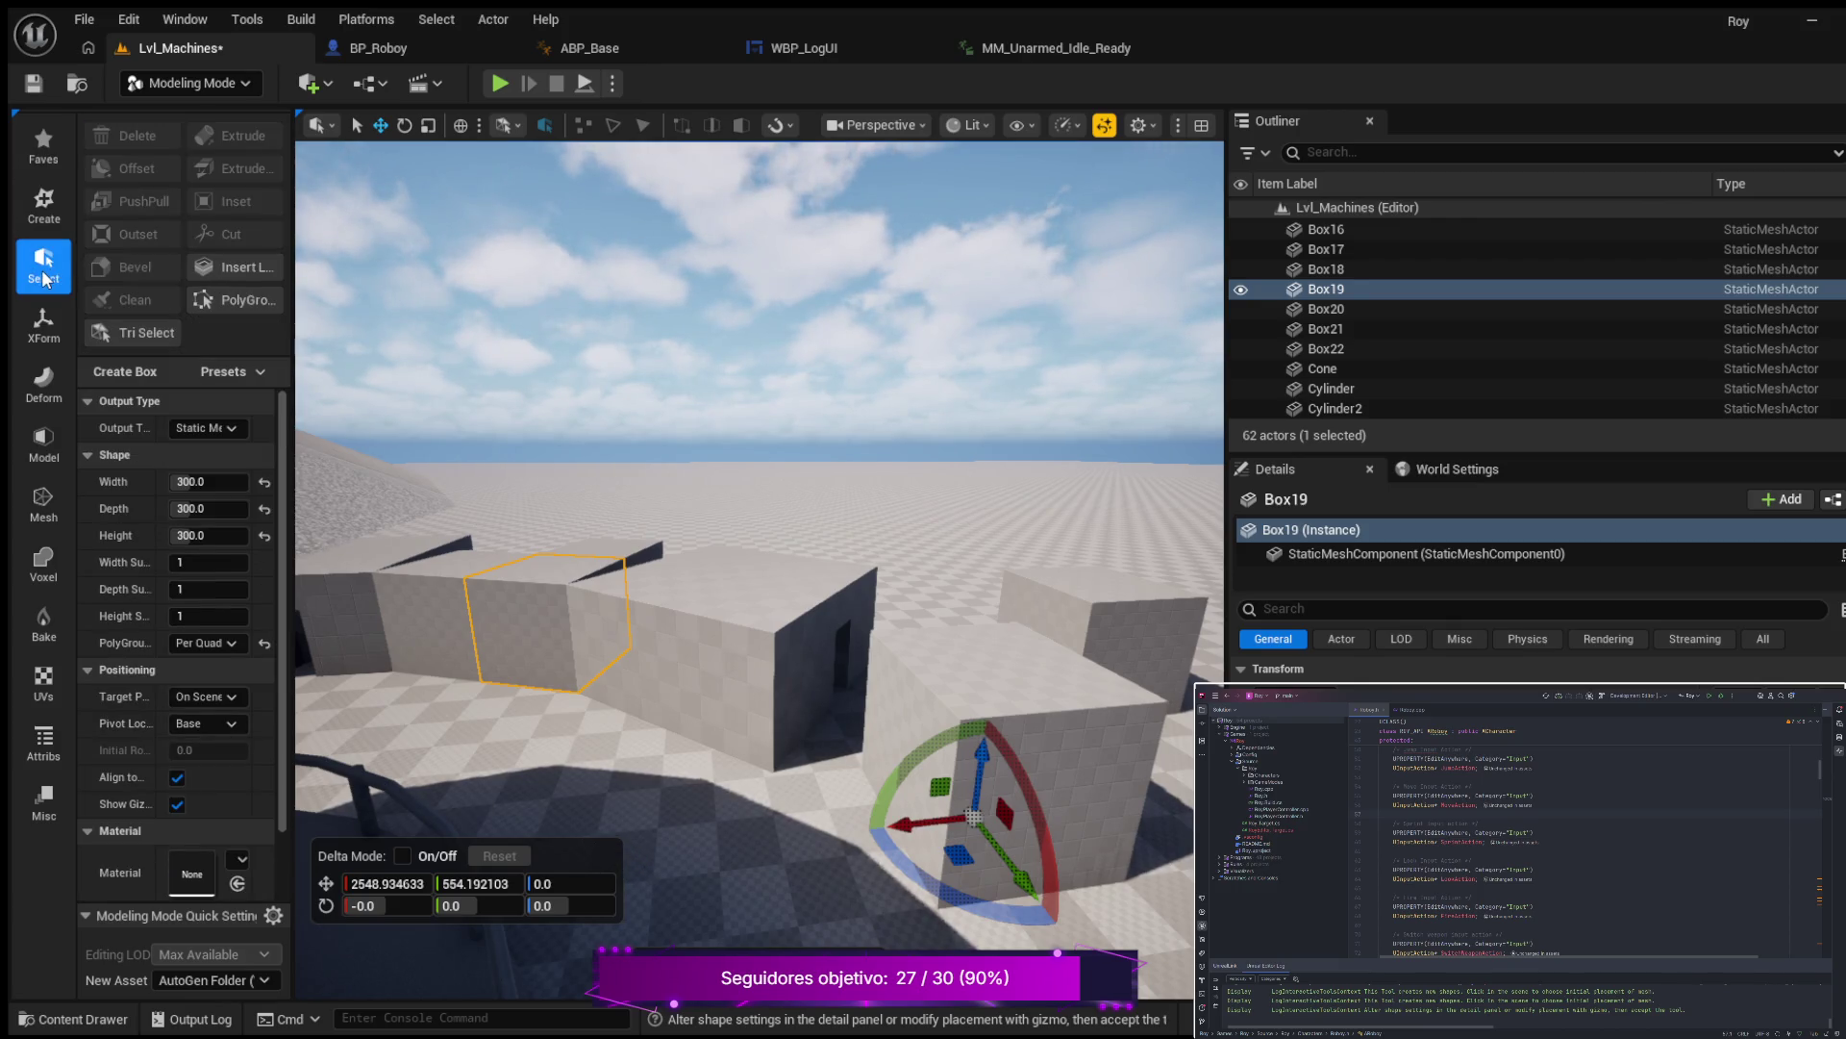
pyautogui.click(42, 325)
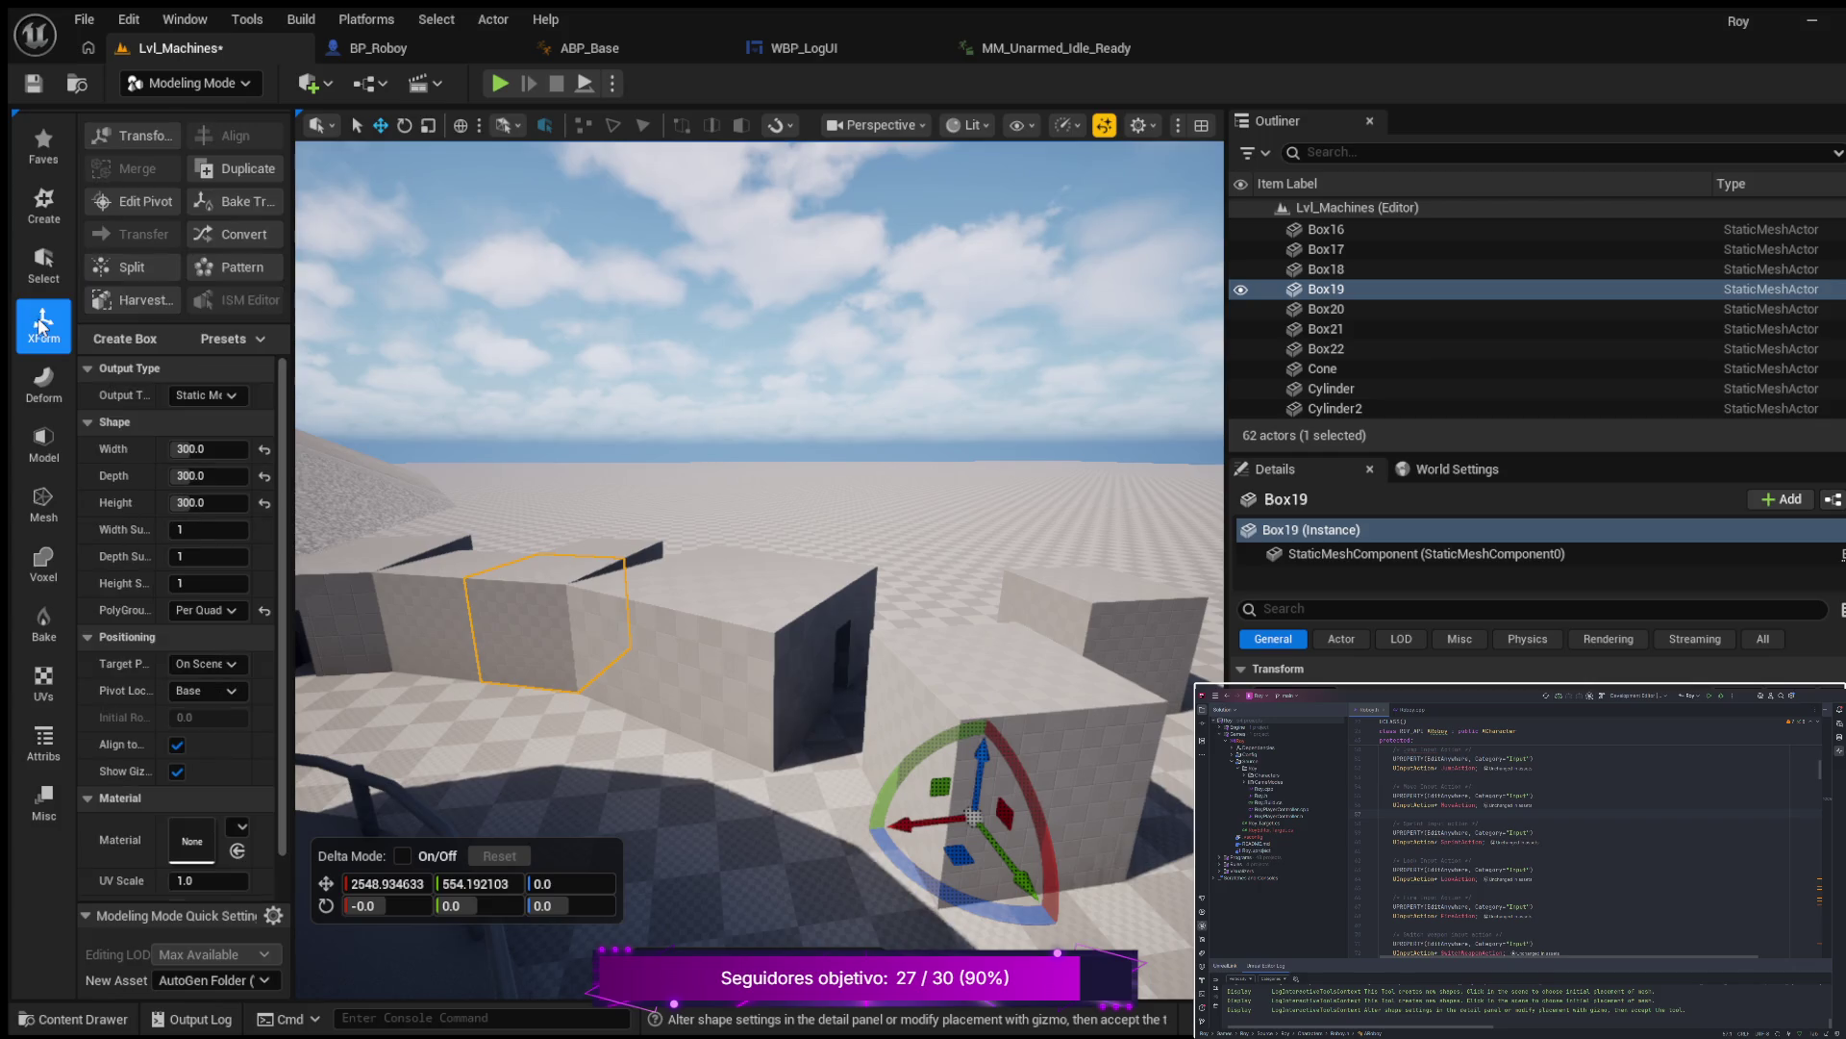
pyautogui.click(55, 382)
pyautogui.click(38, 454)
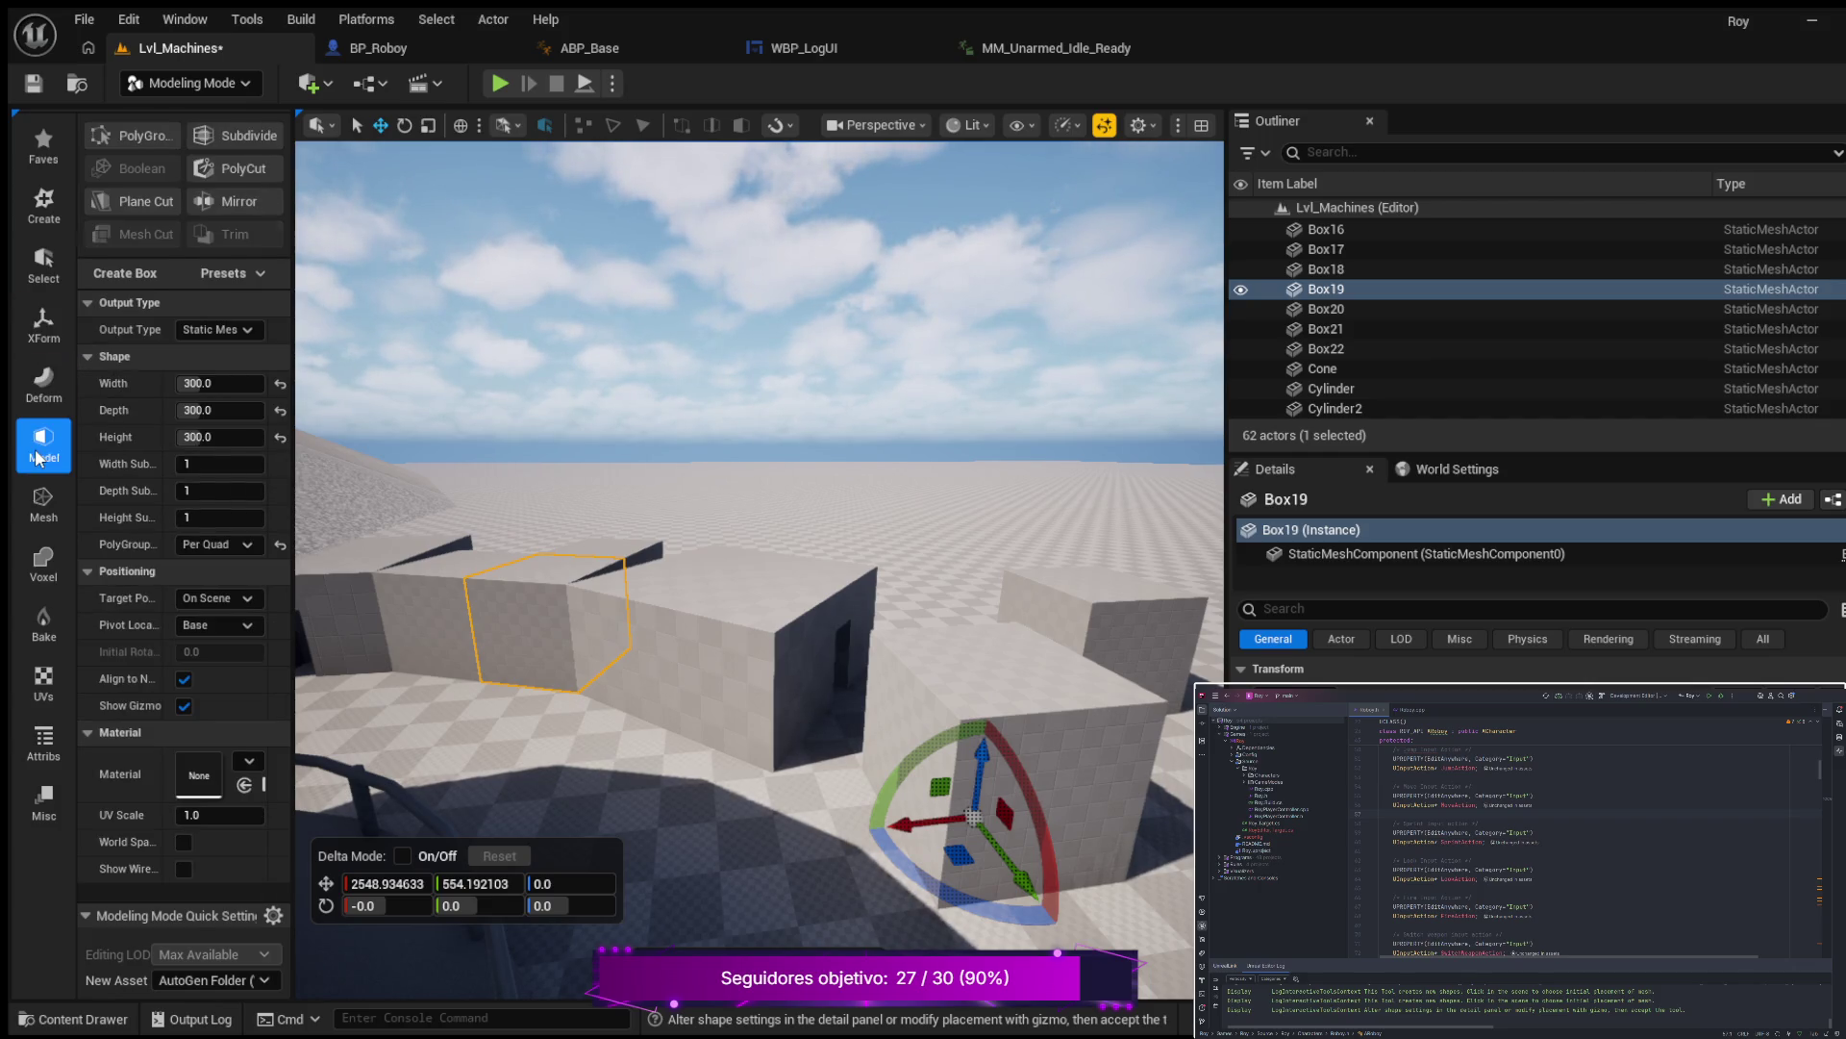
pyautogui.click(30, 512)
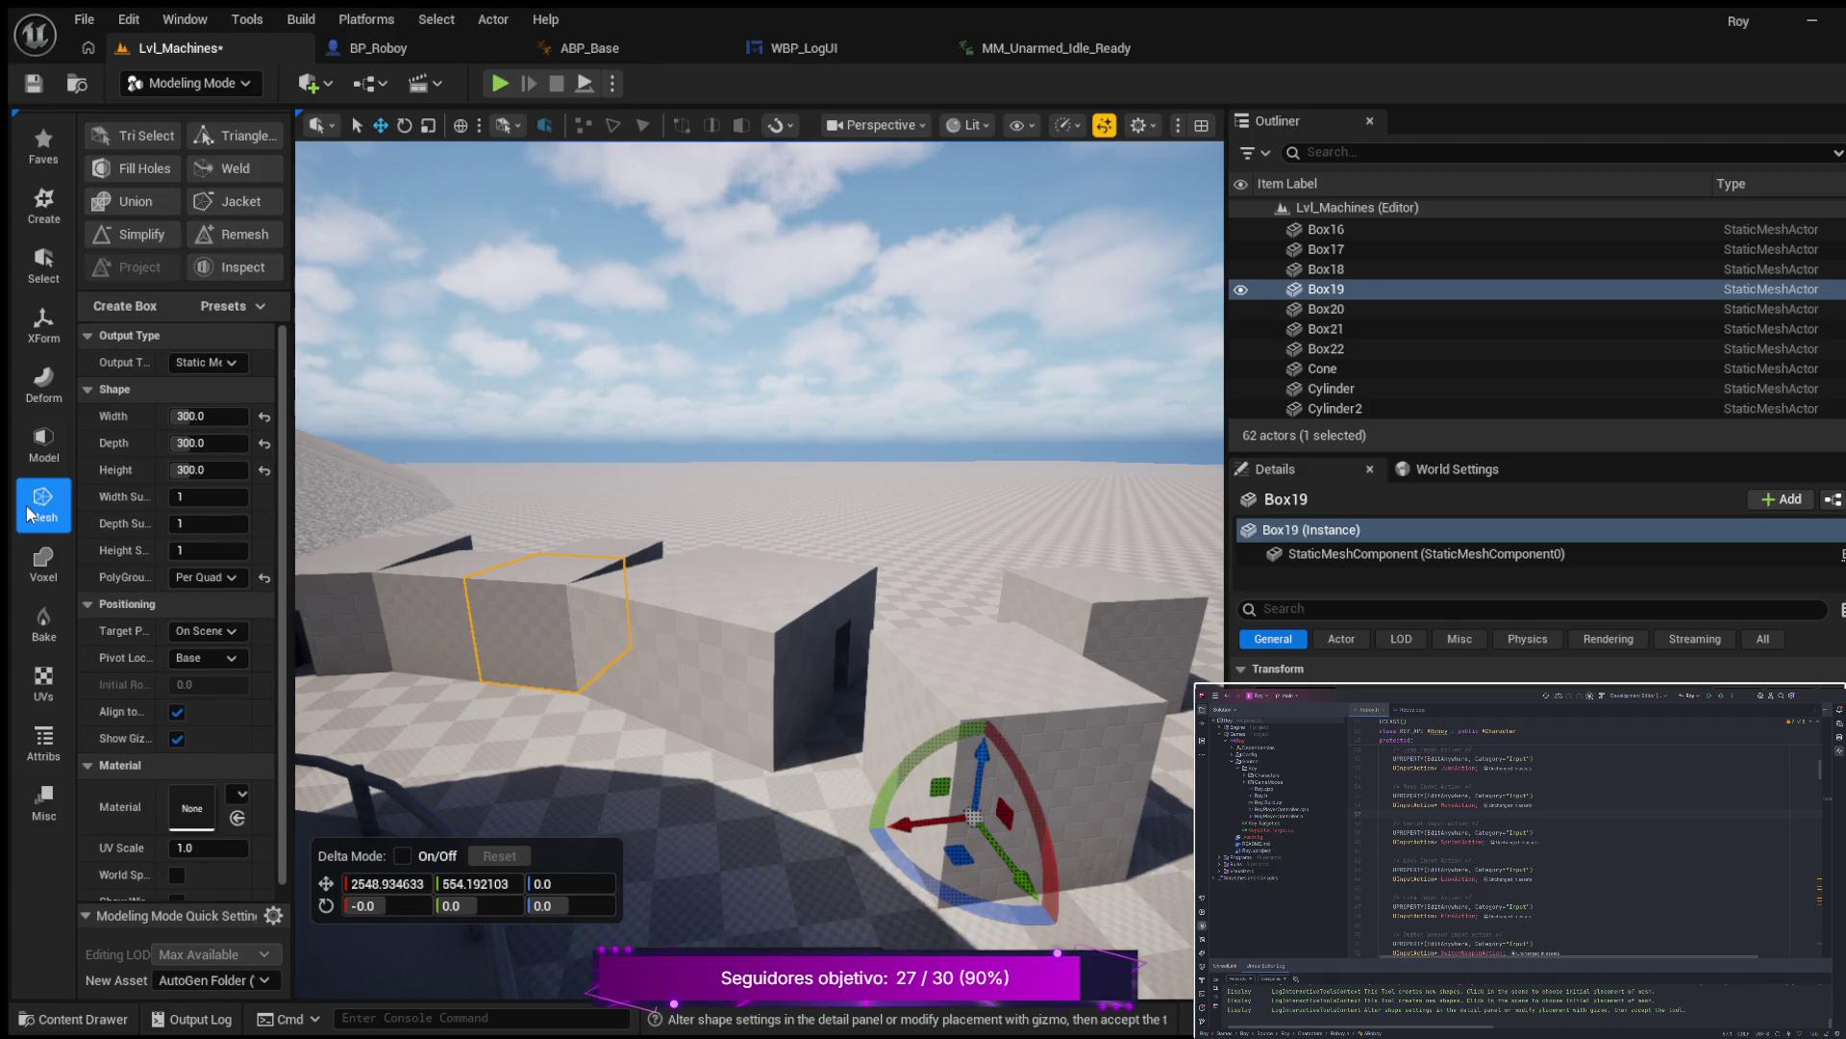
pyautogui.click(44, 221)
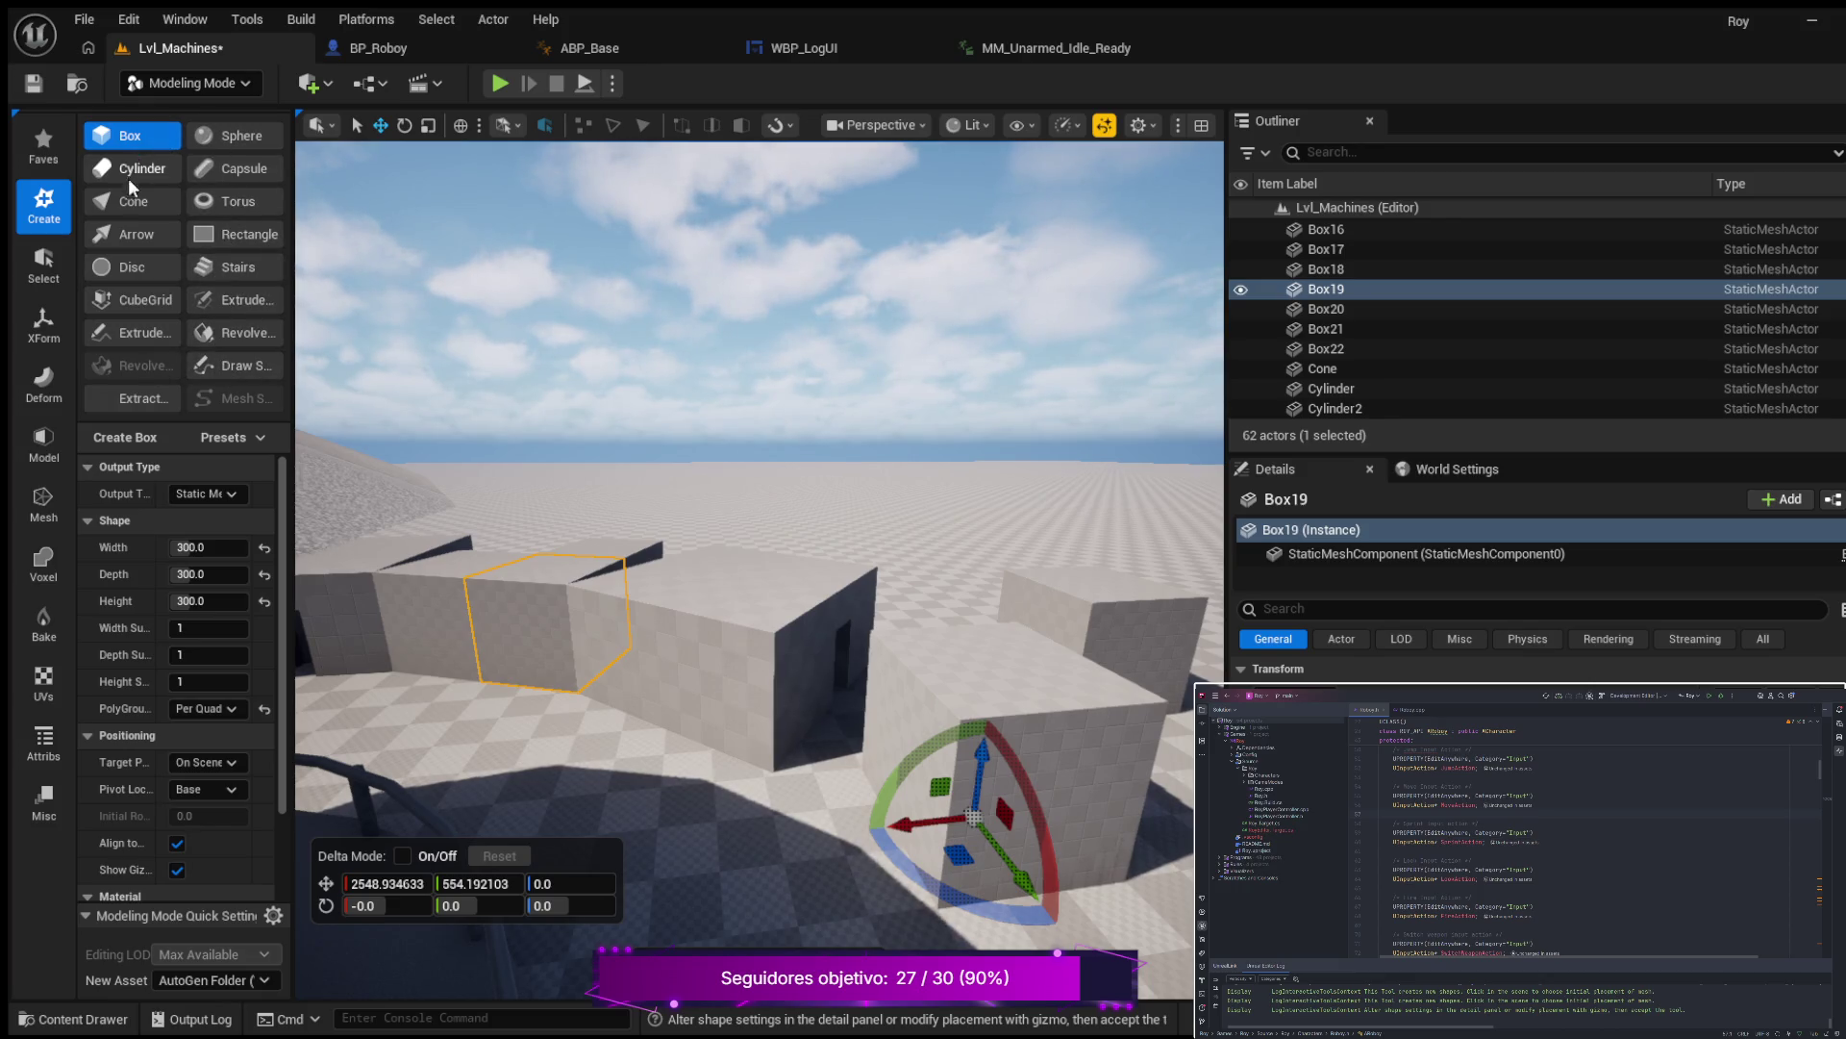
pyautogui.click(120, 296)
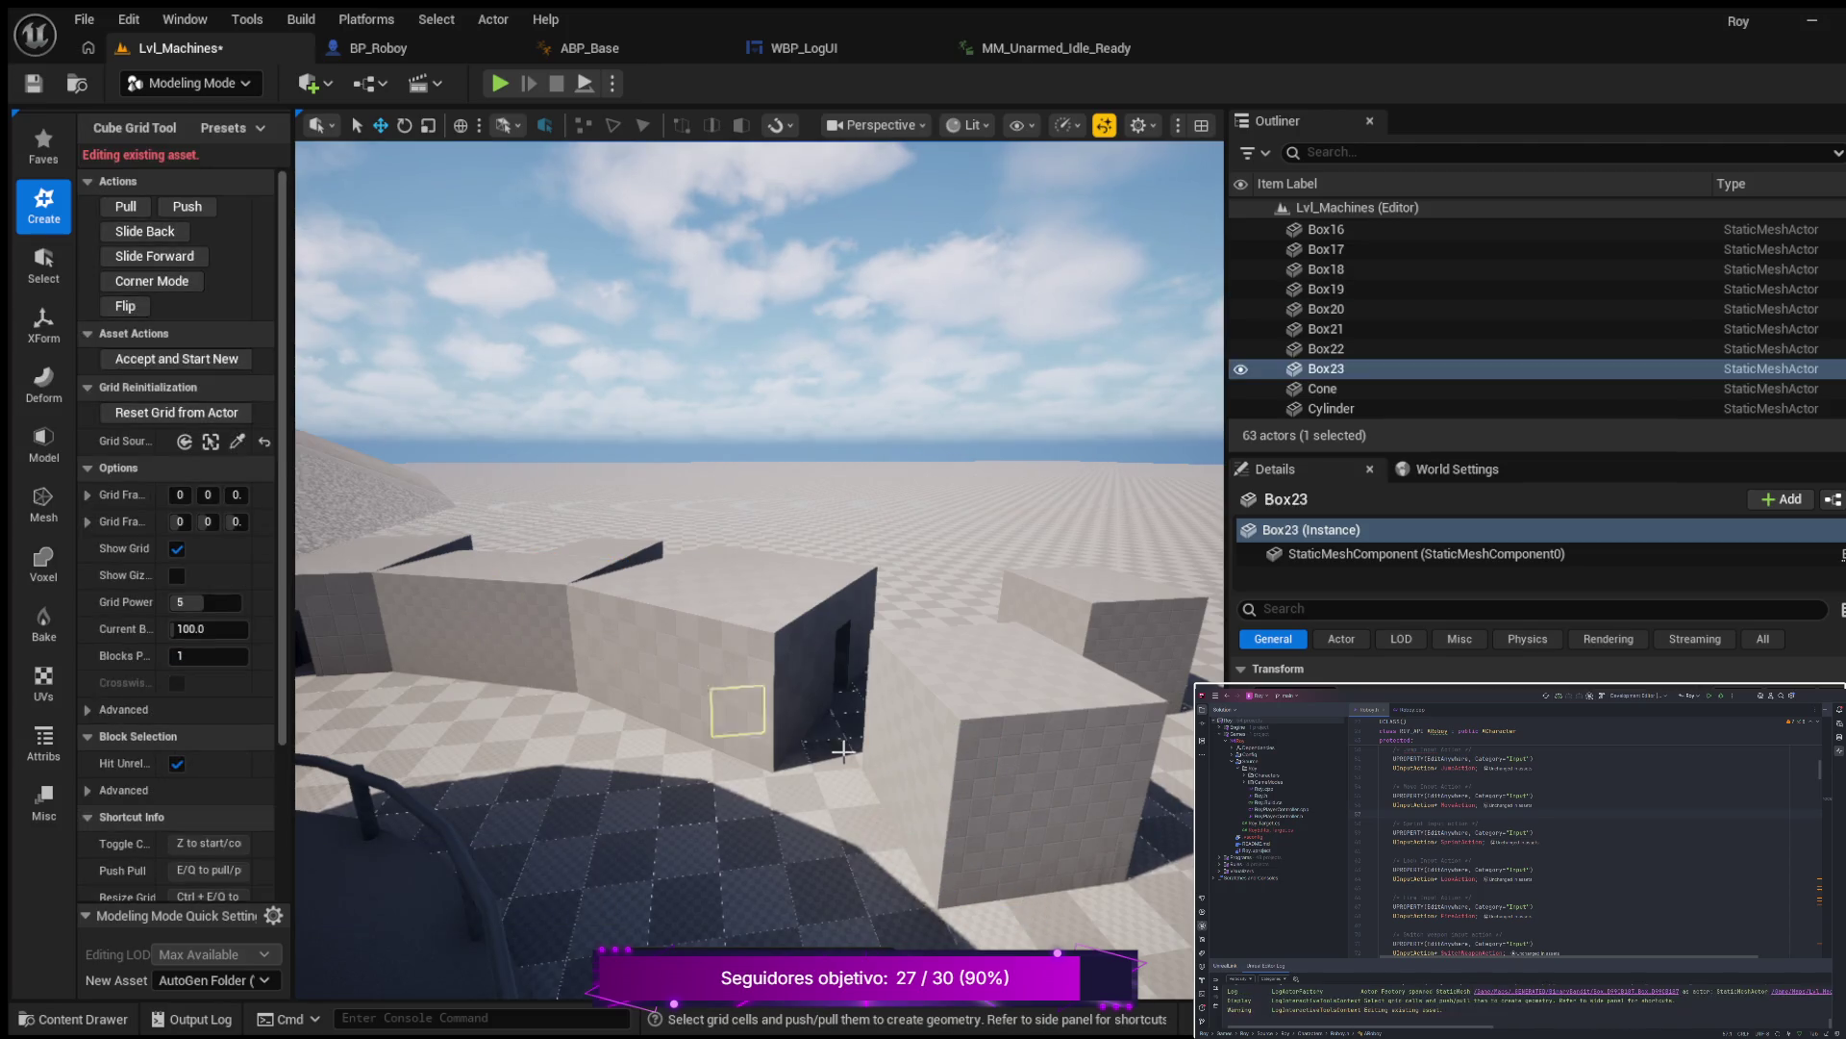
# Select a 100-unit cell on Box23's wall face in the cube grid.
pyautogui.click(1049, 804)
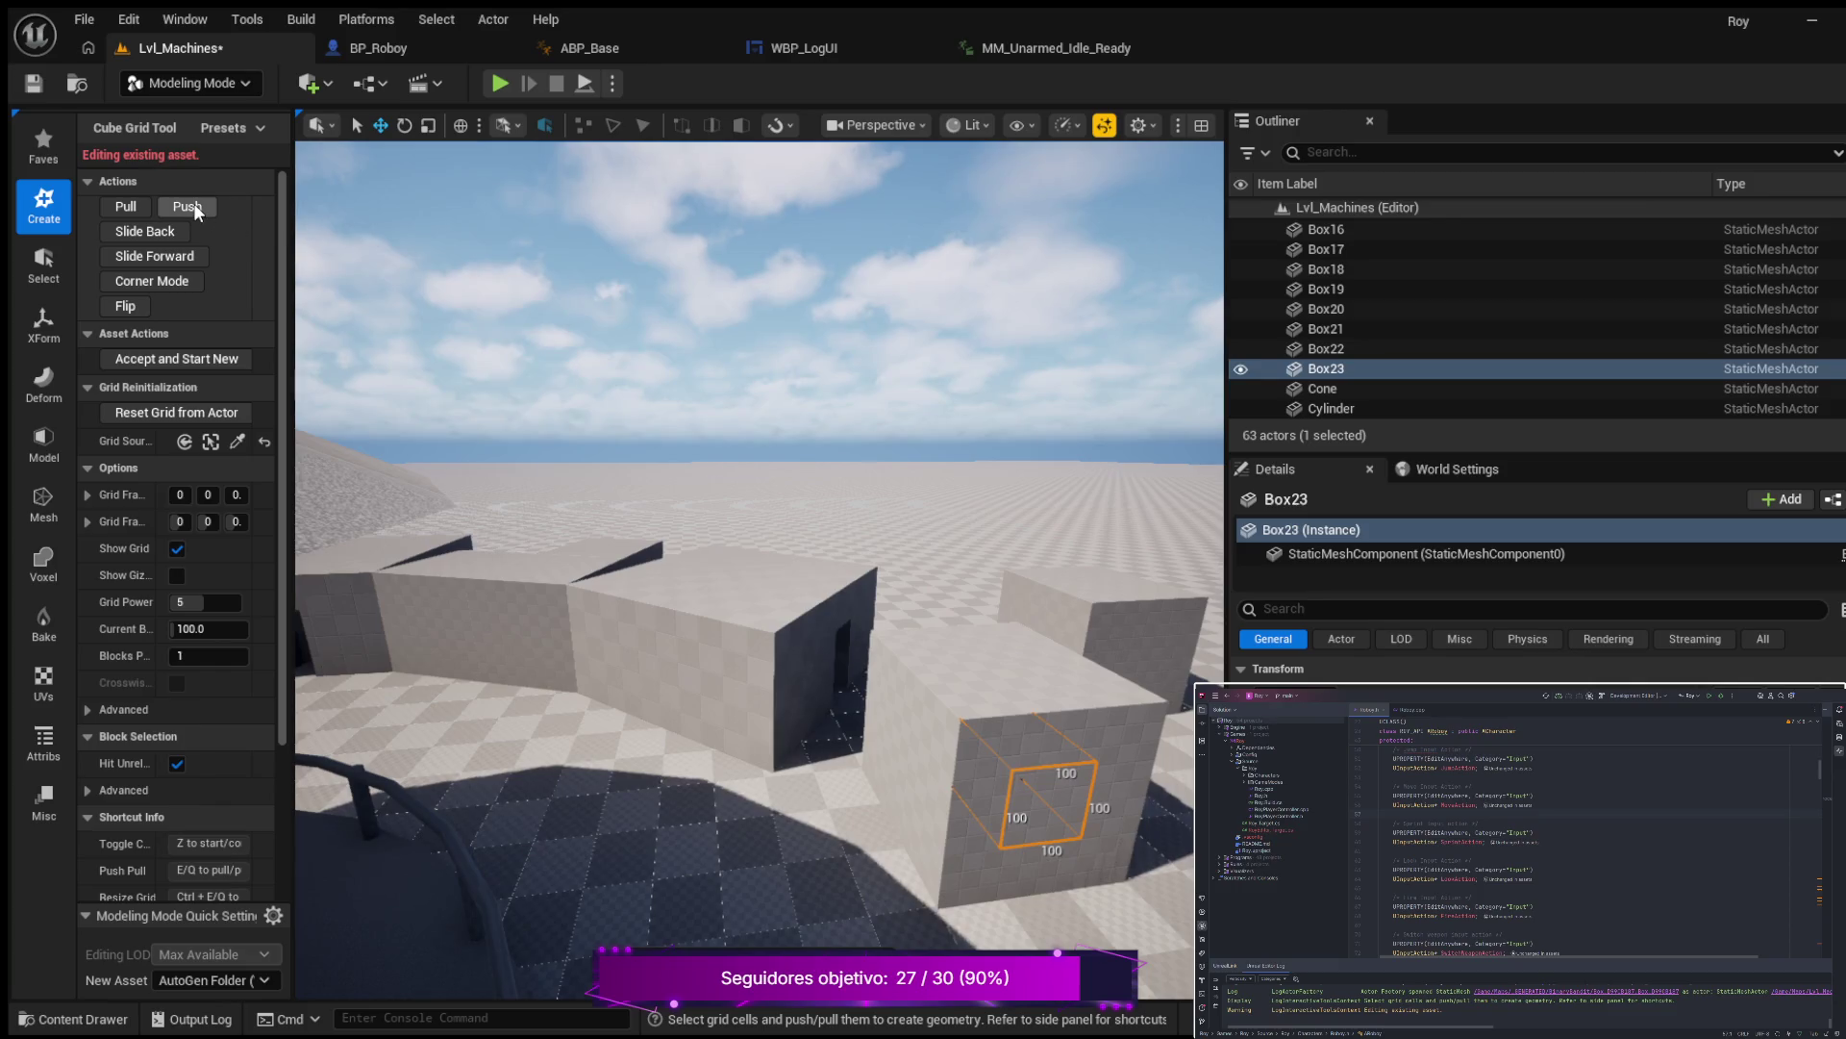
pyautogui.moveTo(700, 590)
pyautogui.mouseDown()
pyautogui.moveTo(548, 568)
pyautogui.moveTo(691, 625)
pyautogui.mouseUp()
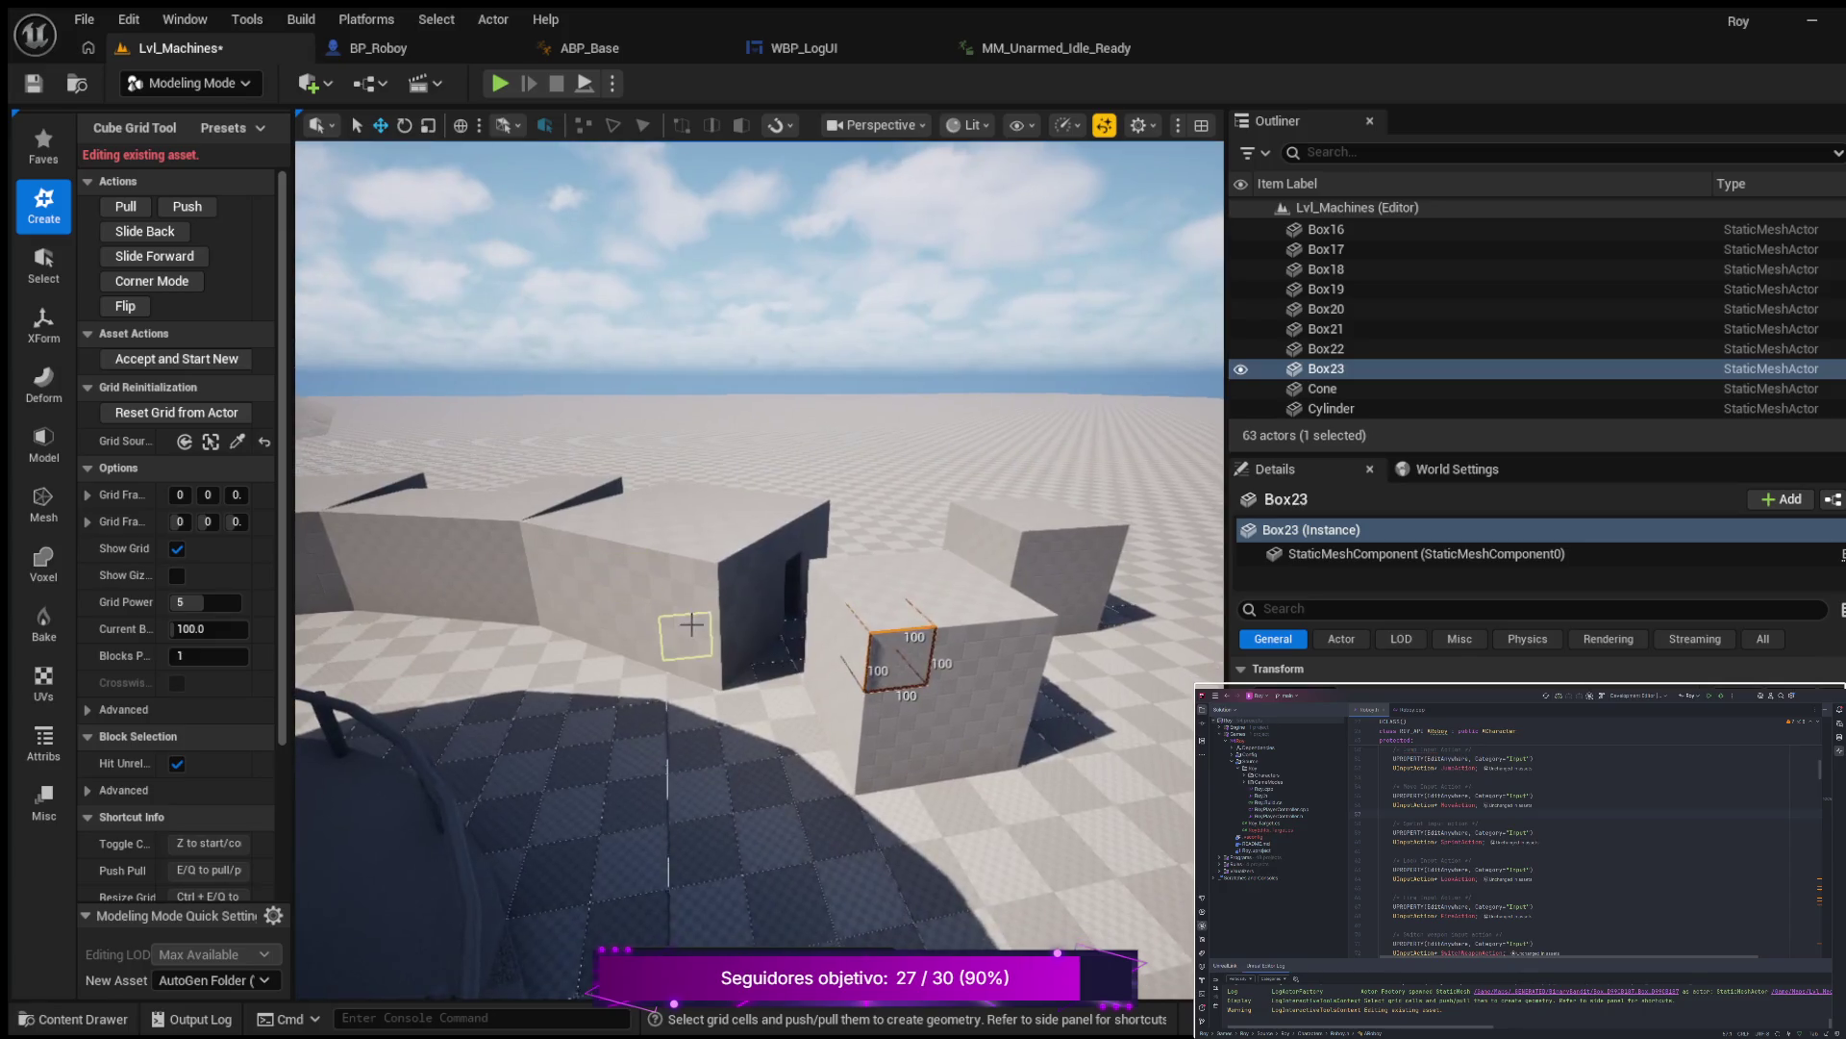
pyautogui.hotkey('ctrl', 'z')
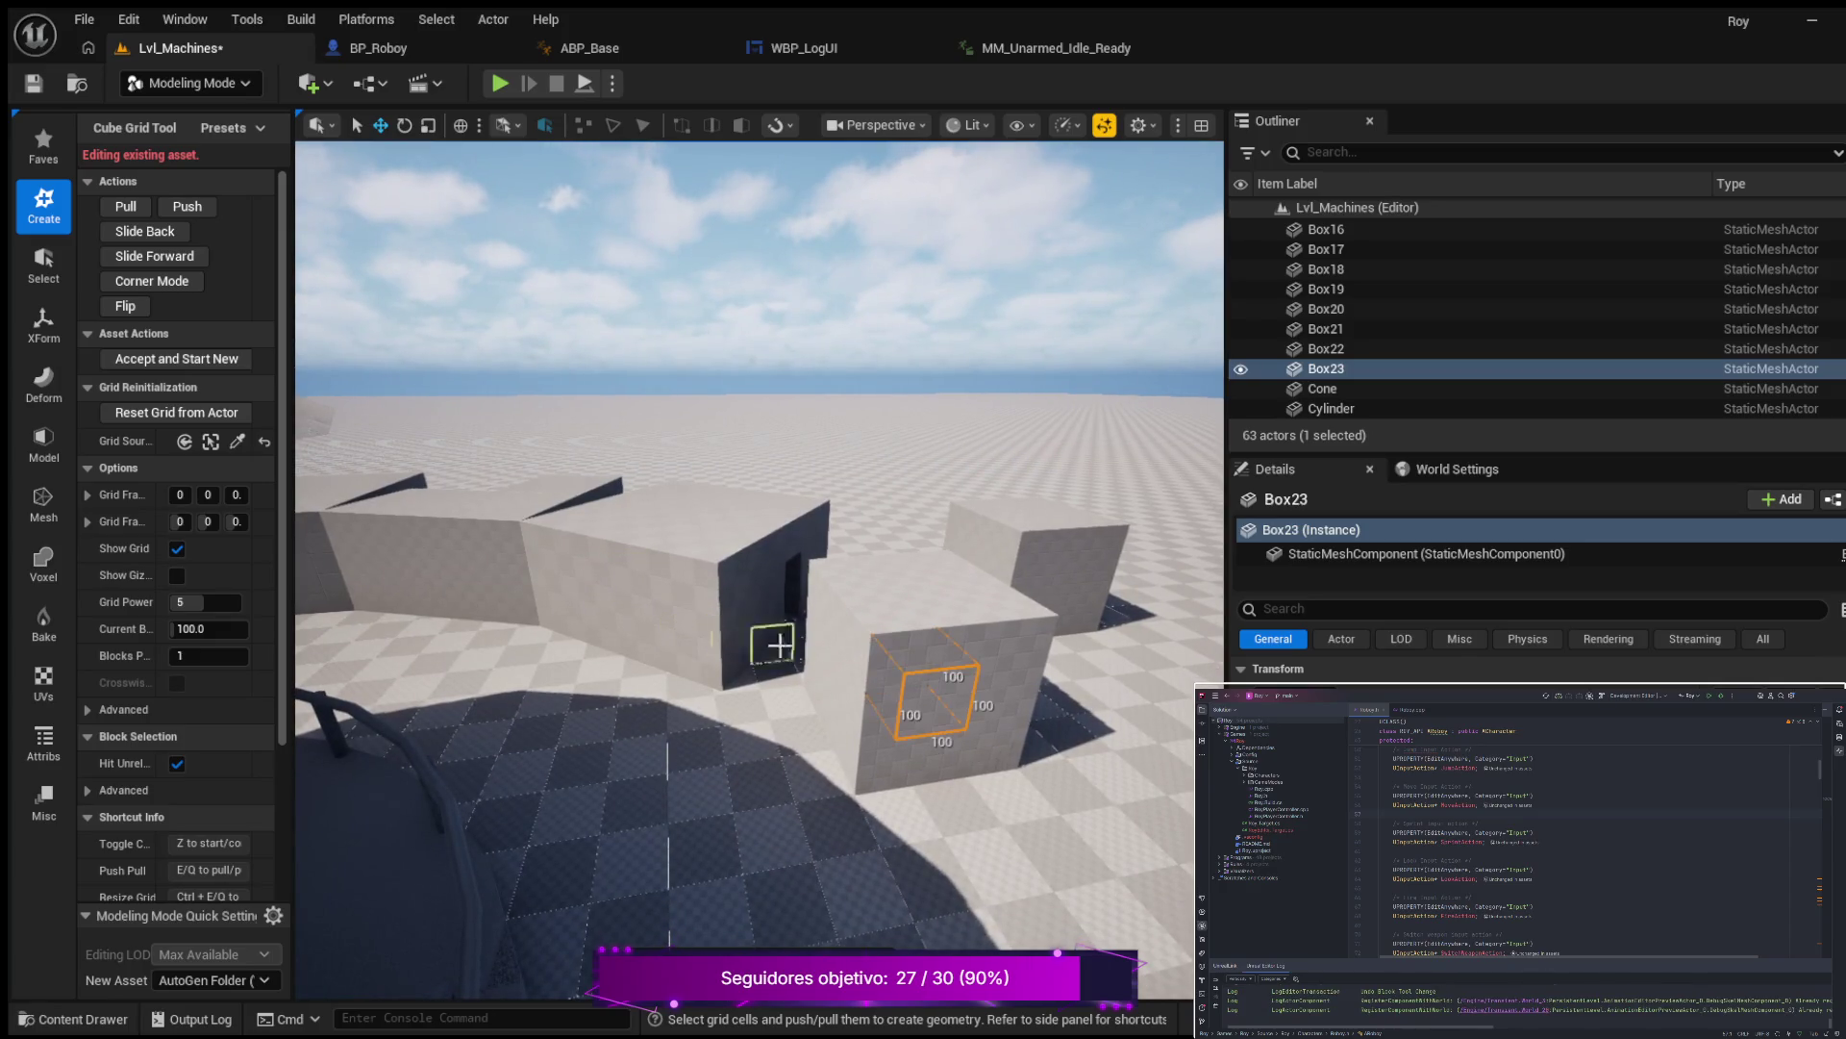
pyautogui.moveTo(688, 678)
pyautogui.mouseDown()
pyautogui.moveTo(545, 615)
pyautogui.moveTo(873, 578)
pyautogui.moveTo(885, 548)
pyautogui.mouseUp()
pyautogui.click(748, 445)
pyautogui.moveTo(748, 445); pyautogui.dragTo(709, 515)
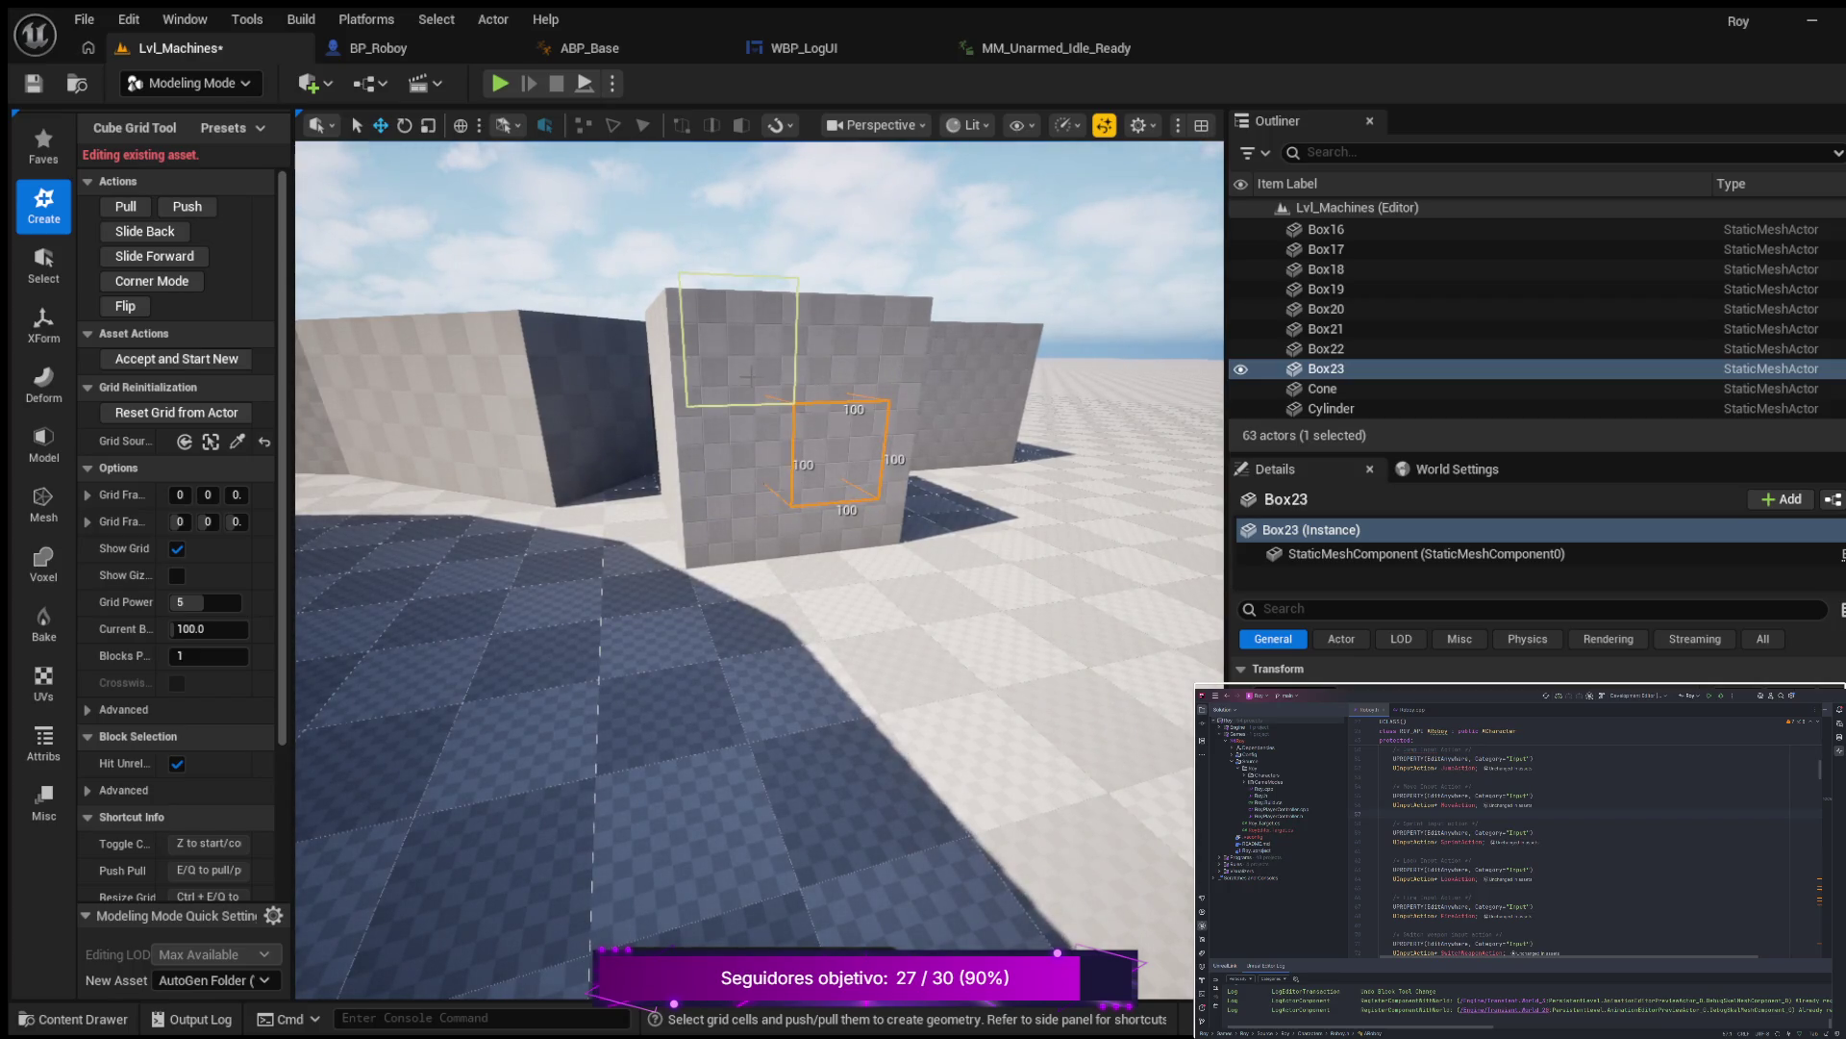
pyautogui.moveTo(741, 457)
pyautogui.mouseDown()
pyautogui.moveTo(702, 481)
pyautogui.moveTo(598, 373)
pyautogui.moveTo(539, 375)
pyautogui.mouseUp()
pyautogui.moveTo(796, 390)
pyautogui.mouseDown()
pyautogui.moveTo(764, 433)
pyautogui.moveTo(784, 514)
pyautogui.mouseUp()
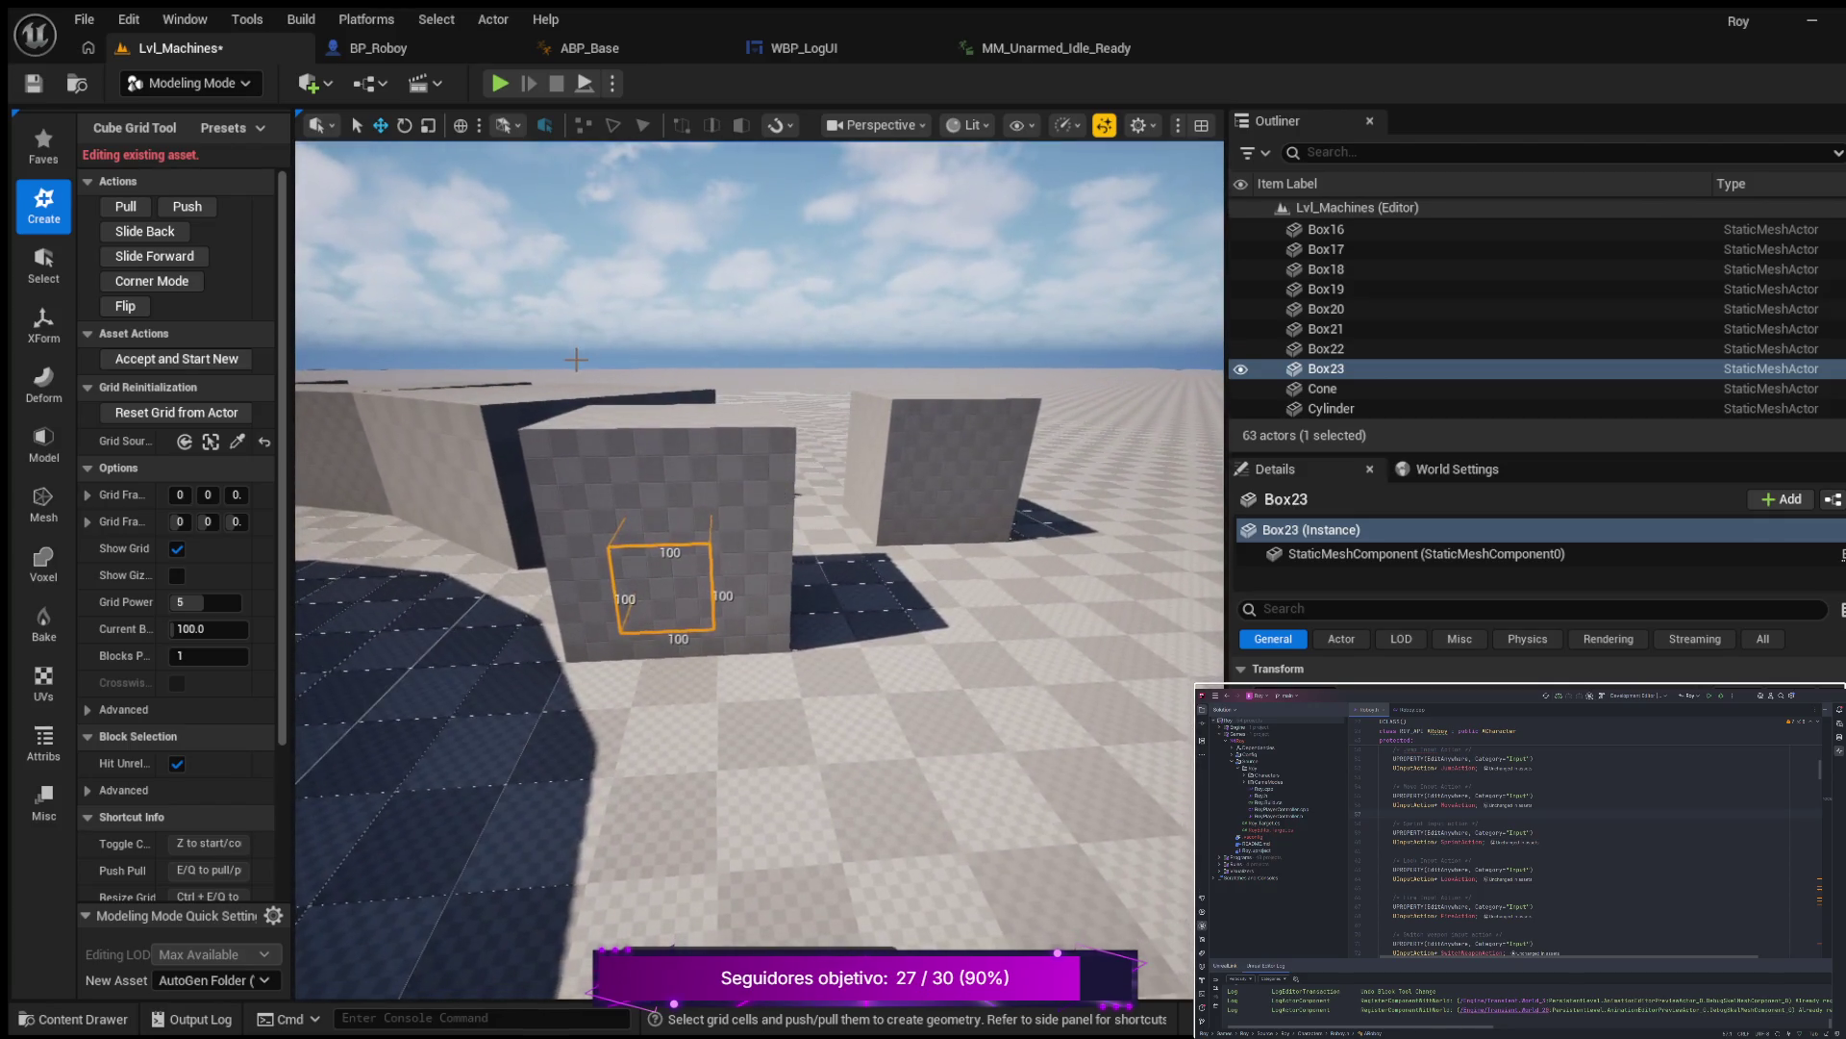
# Push the selected cell in to cut the window, inspect it, and accept the edit.
pyautogui.click(188, 206)
pyautogui.moveTo(317, 423)
pyautogui.mouseDown()
pyautogui.moveTo(408, 452)
pyautogui.moveTo(386, 561)
pyautogui.mouseUp()
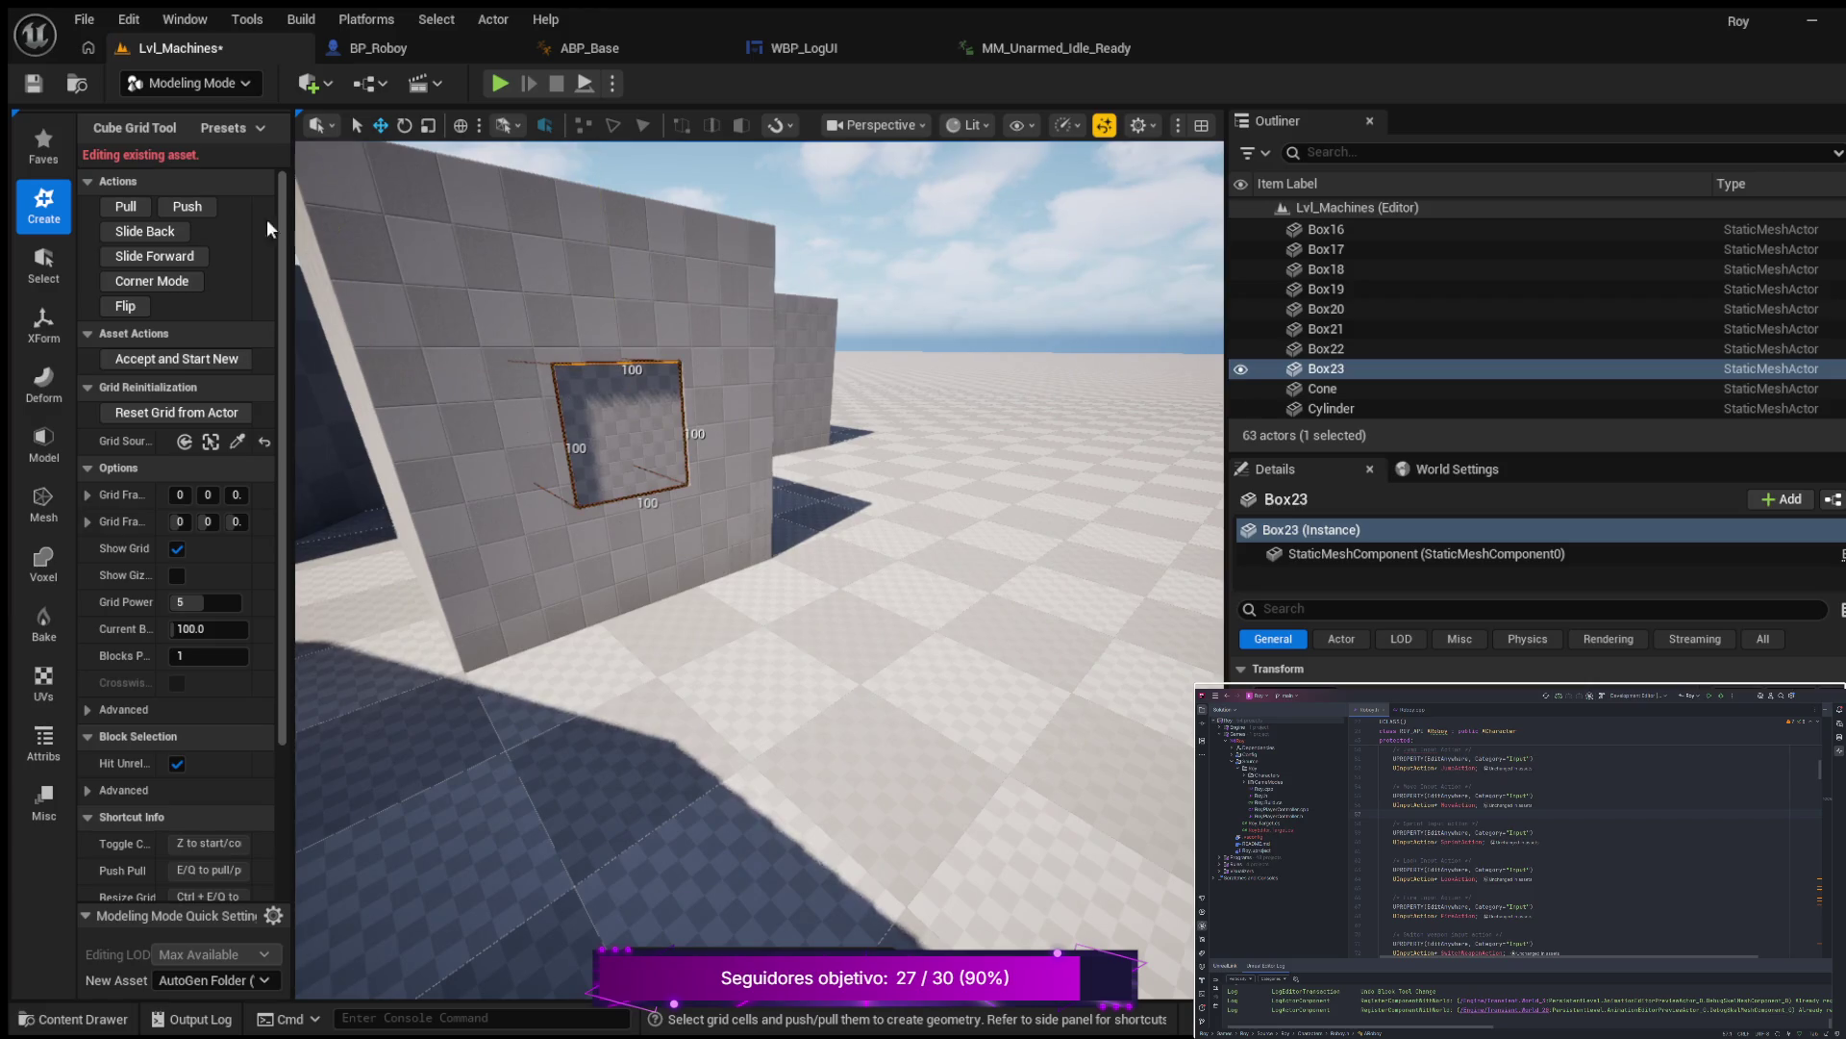
pyautogui.moveTo(433, 481)
pyautogui.mouseDown()
pyautogui.moveTo(437, 539)
pyautogui.moveTo(423, 461)
pyautogui.mouseUp()
pyautogui.moveTo(760, 568)
pyautogui.mouseDown()
pyautogui.moveTo(760, 596)
pyautogui.moveTo(760, 519)
pyautogui.moveTo(759, 630)
pyautogui.moveTo(759, 490)
pyautogui.moveTo(730, 562)
pyautogui.moveTo(658, 557)
pyautogui.mouseUp()
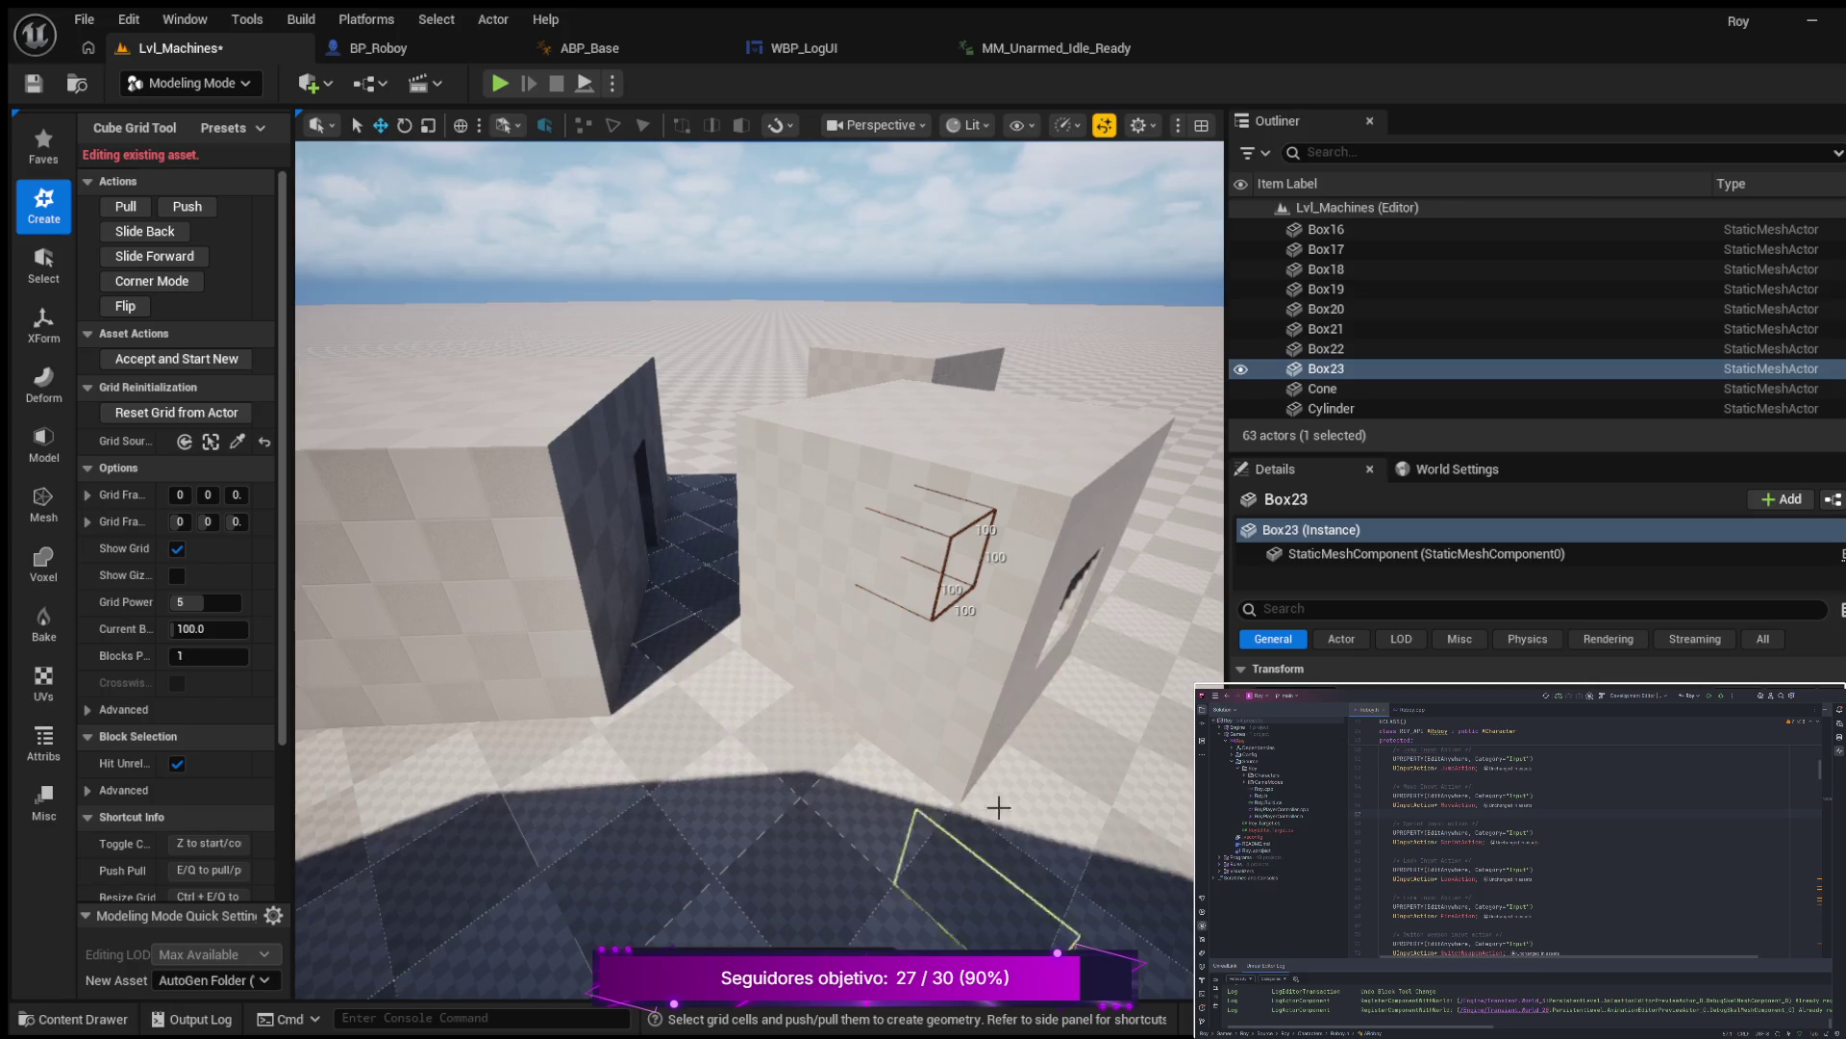
pyautogui.press('Escape')
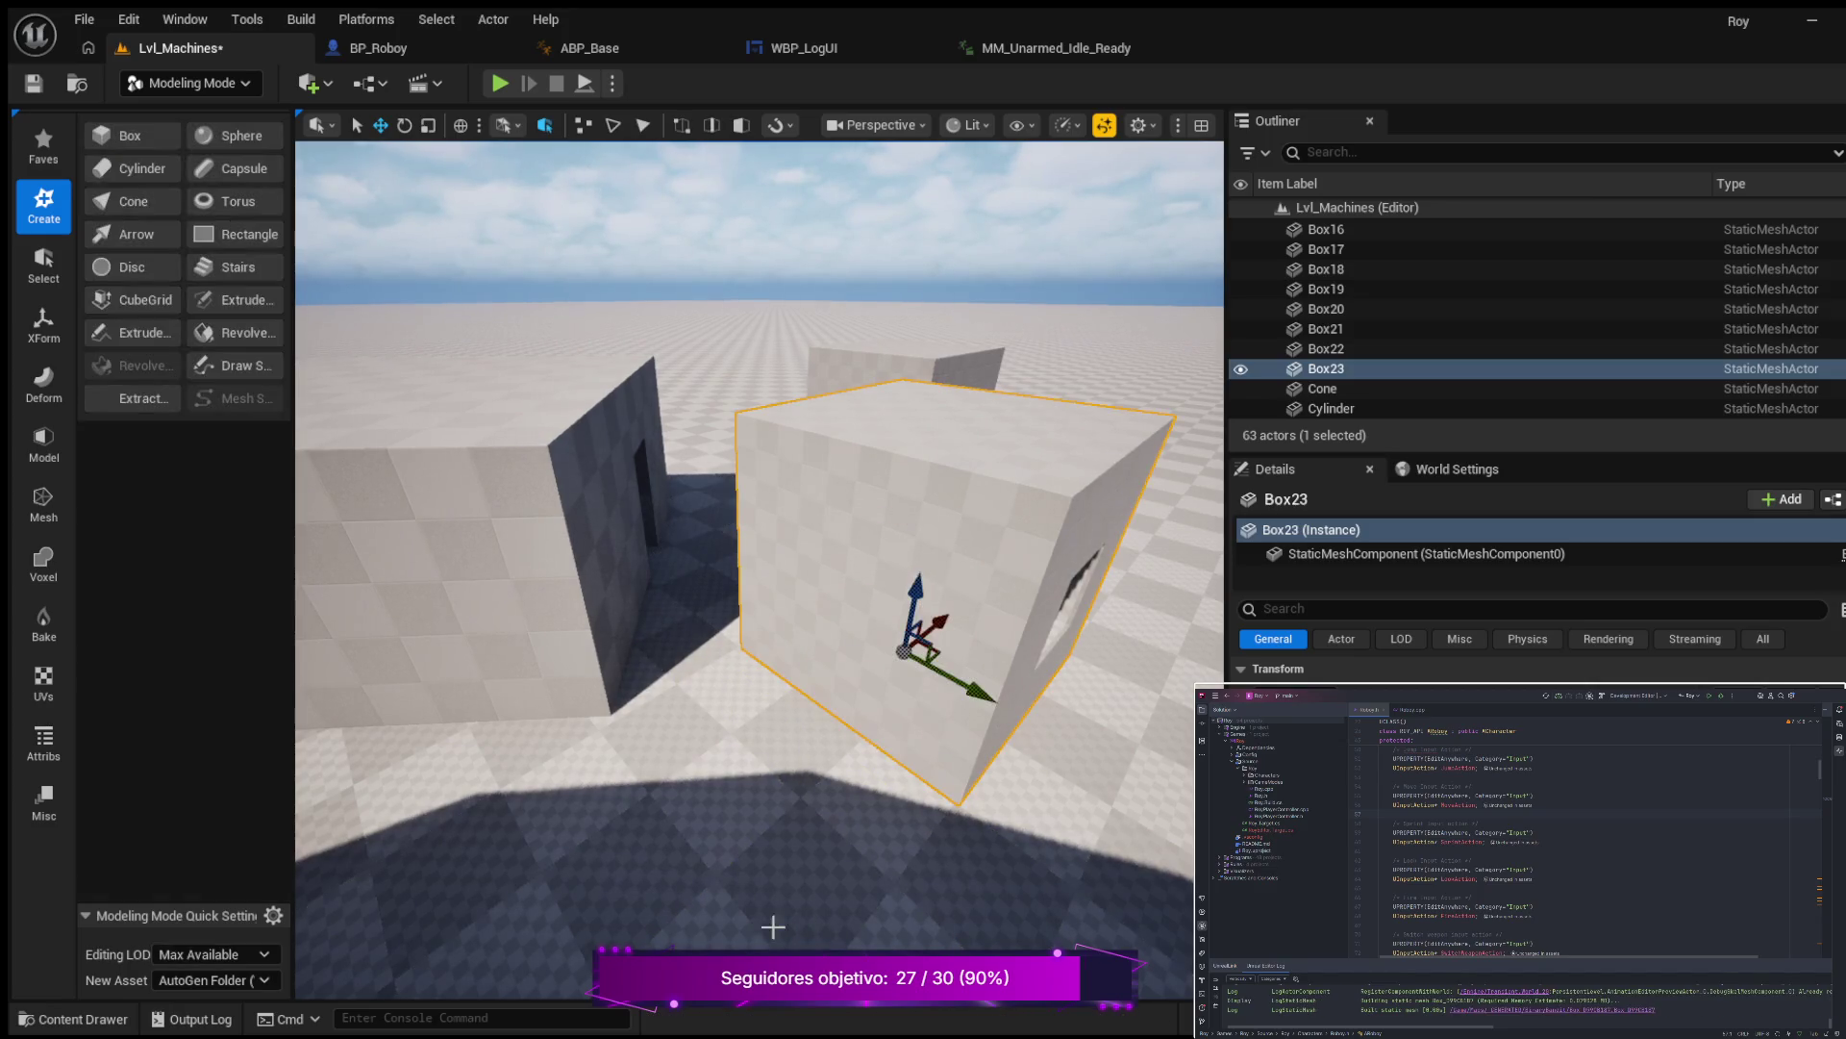
pyautogui.press('f')
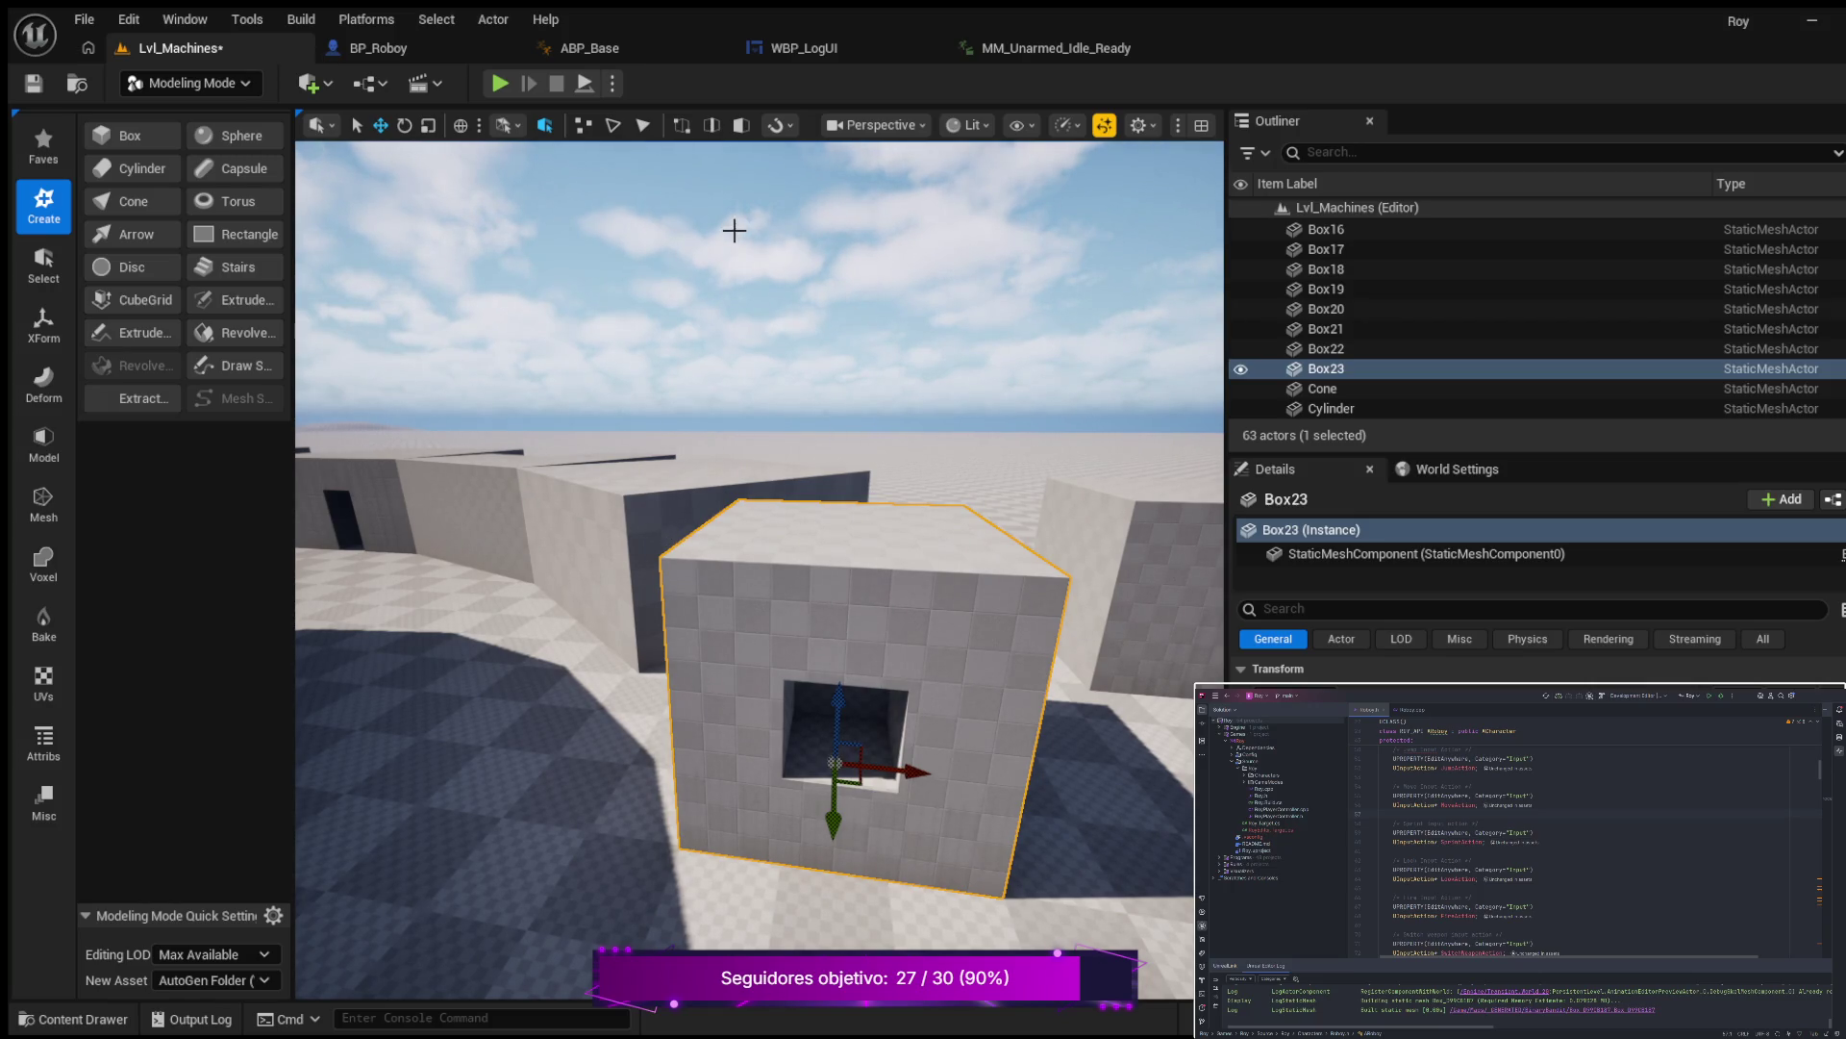
pyautogui.click(67, 1022)
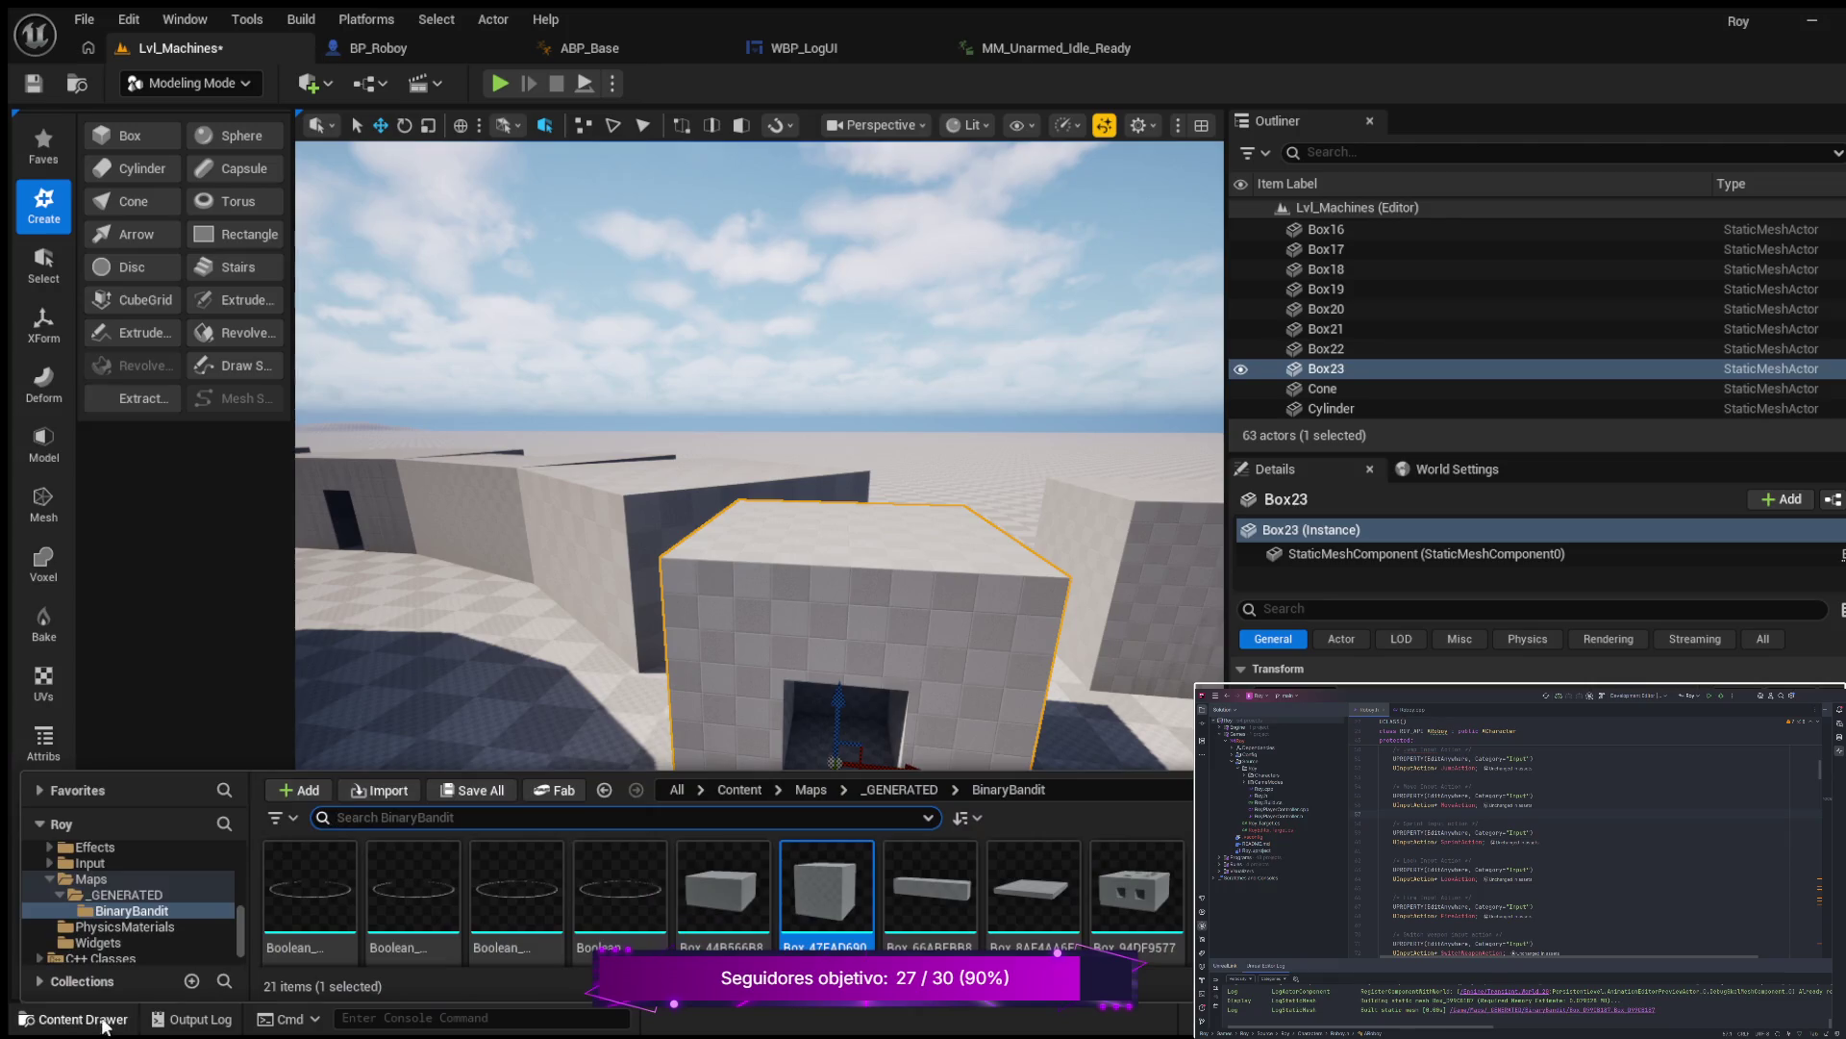
pyautogui.scroll(-3, 721, 894)
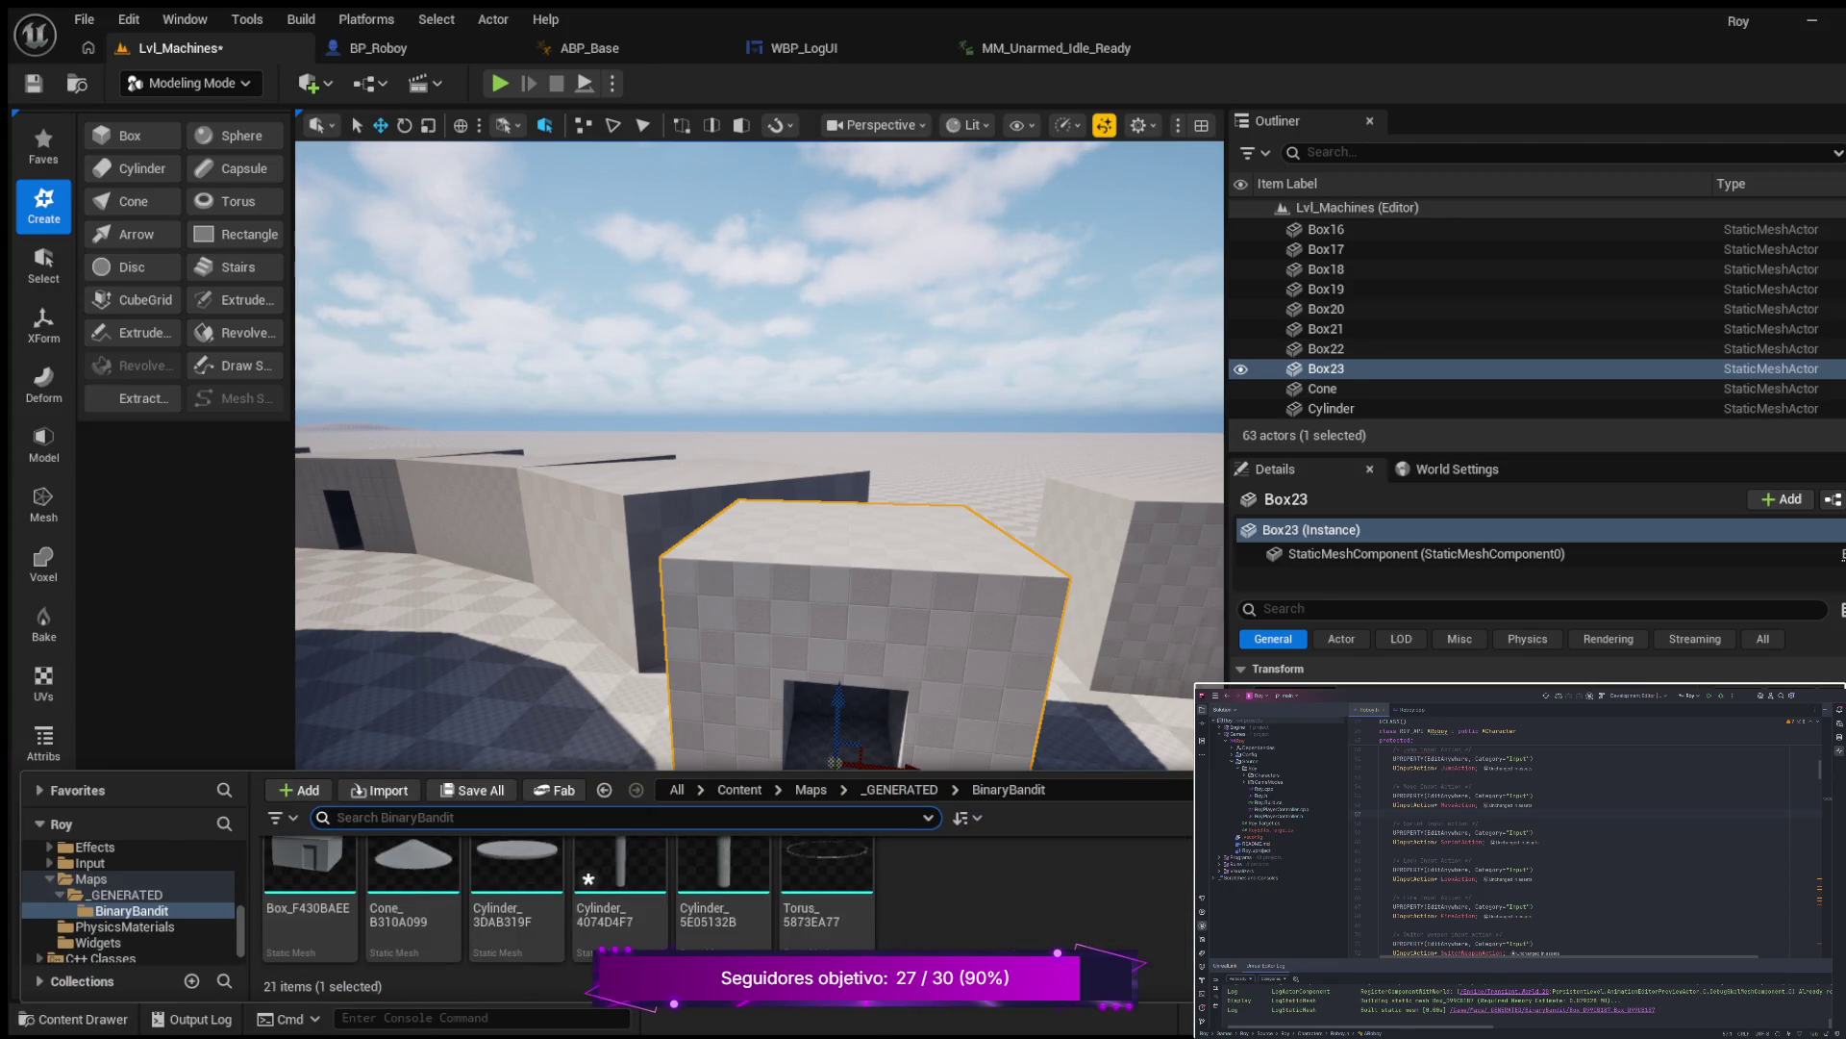
pyautogui.scroll(3, 721, 894)
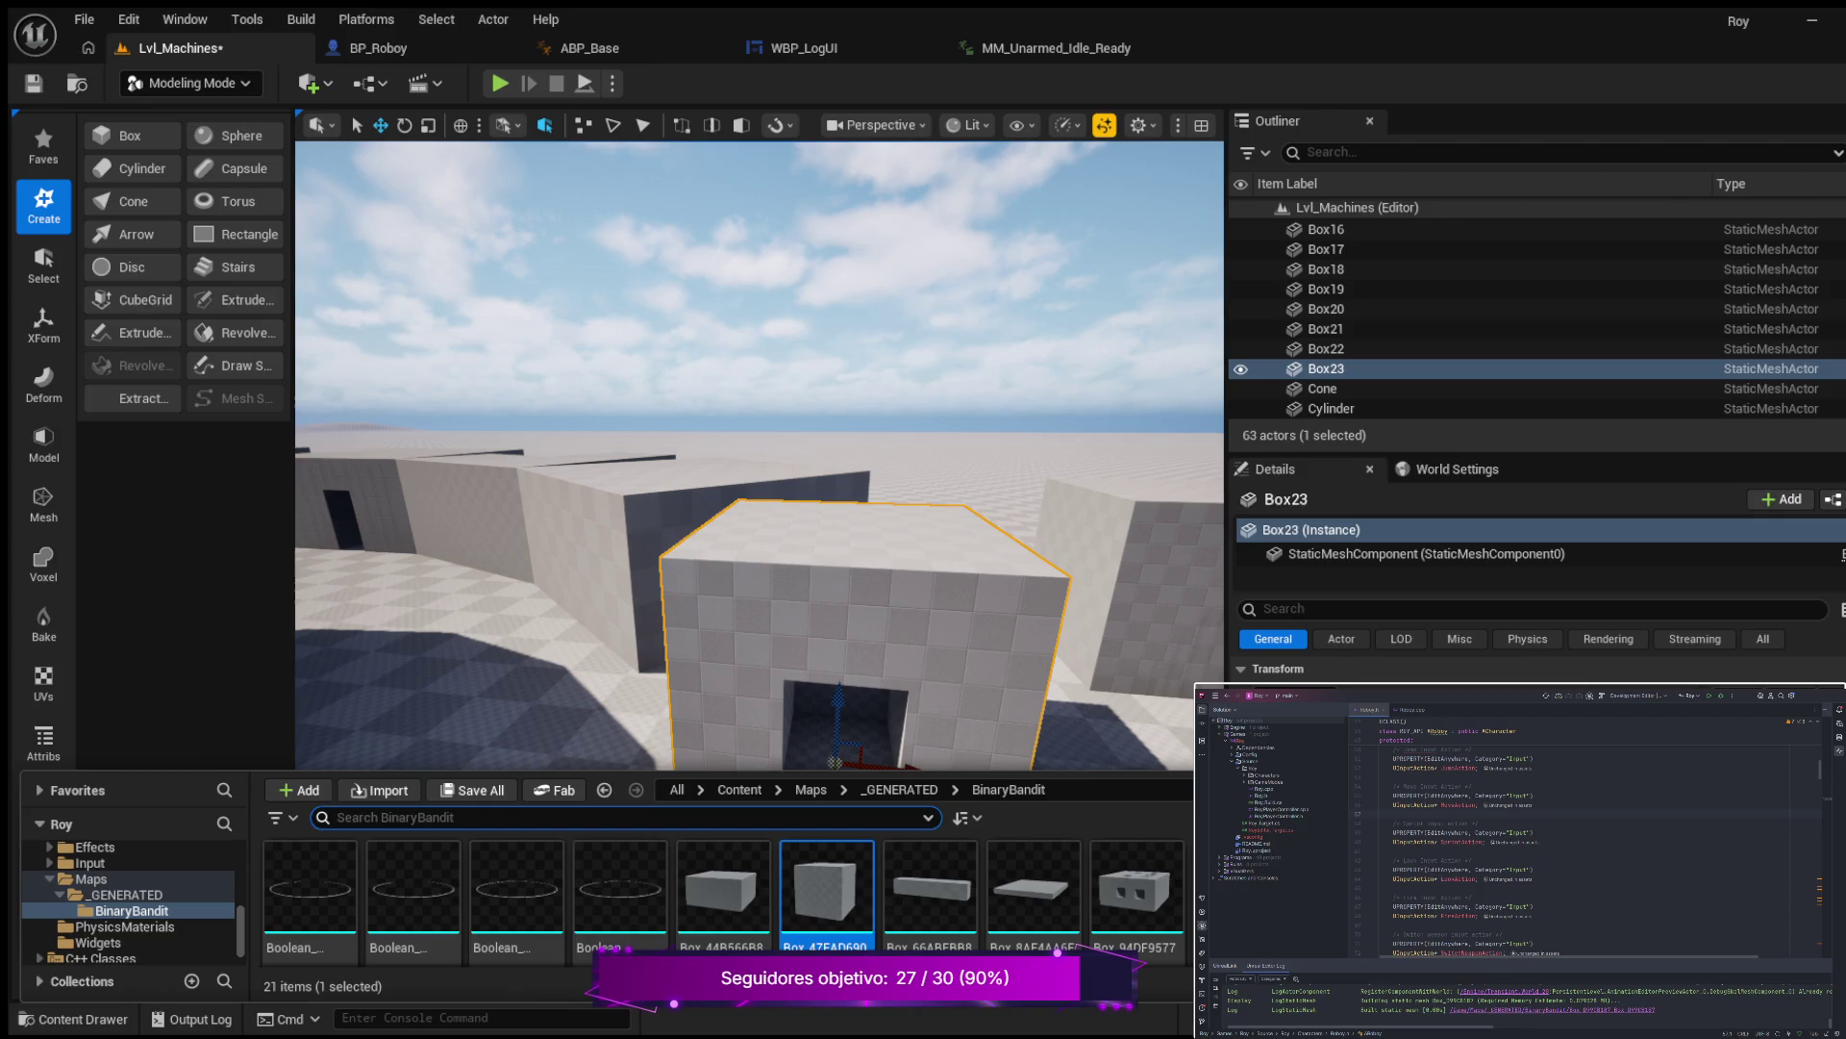
pyautogui.hotkey('ctrl', 'e')
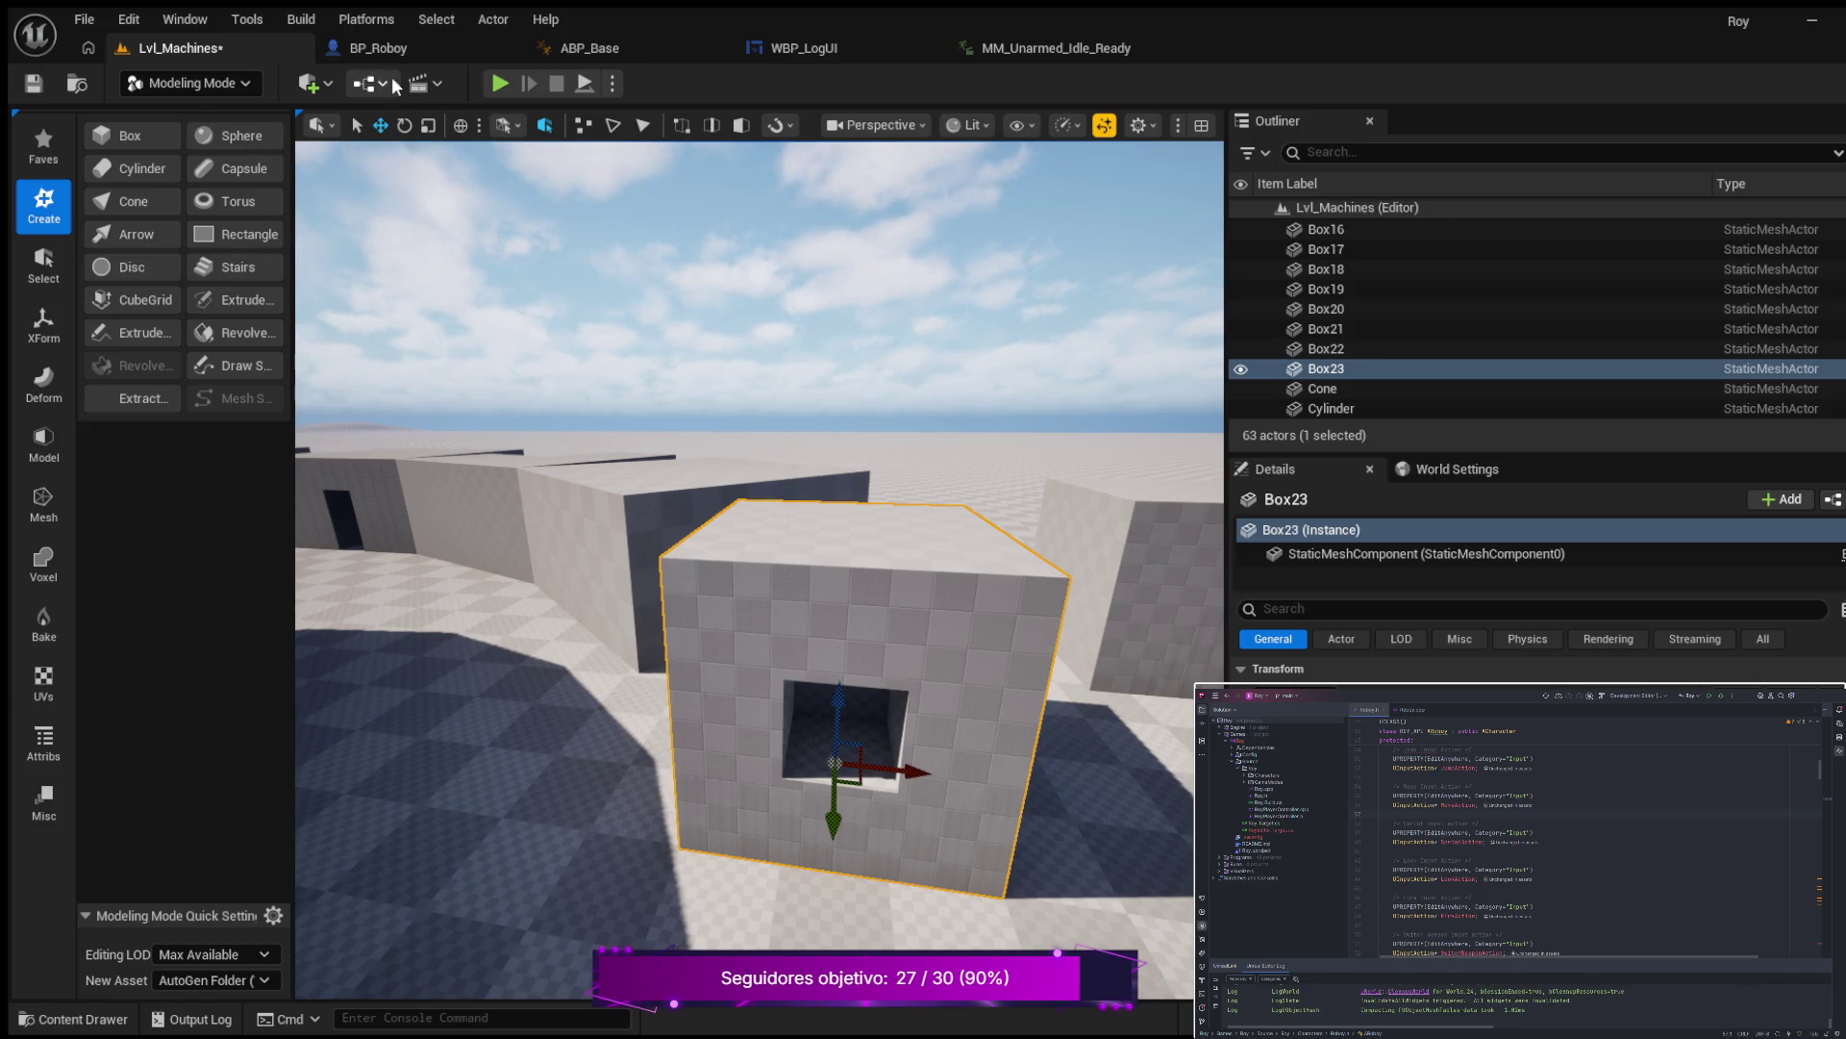
pyautogui.moveTo(570, 405); pyautogui.dragTo(712, 472)
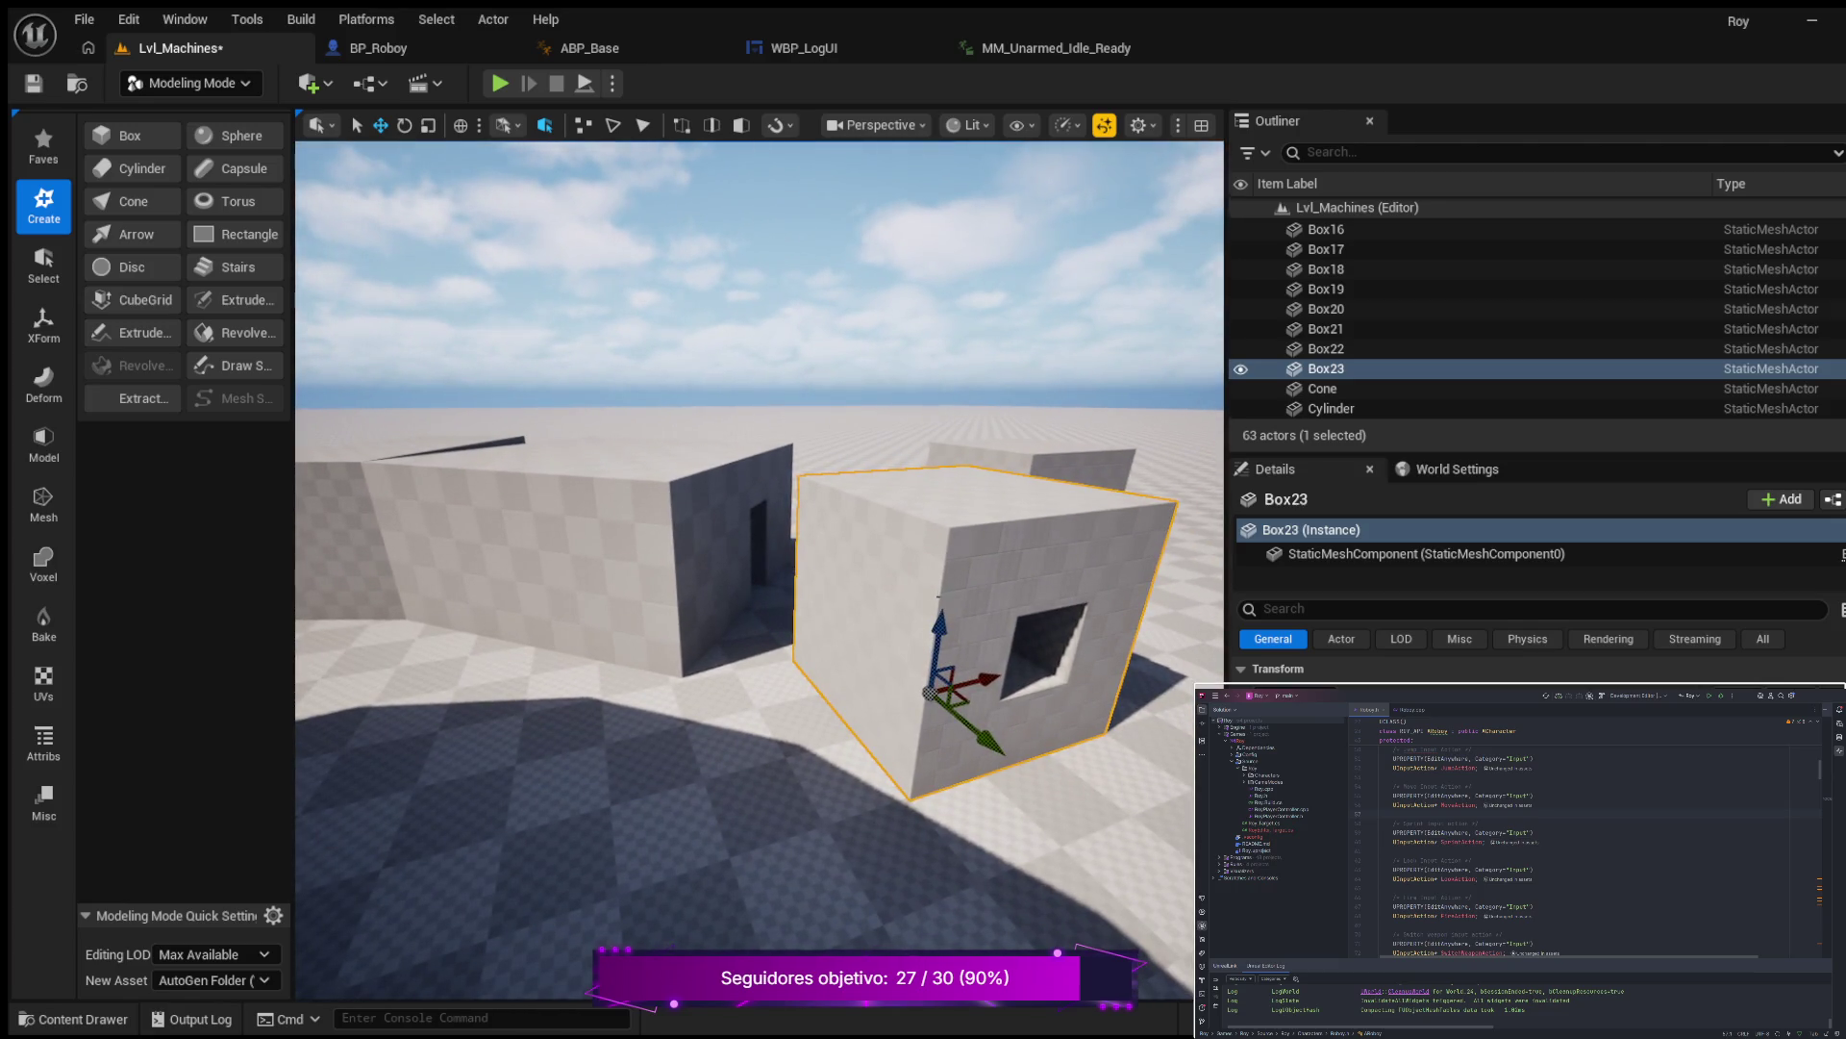
# Raise Box23, move it over, and lower it onto the adjacent building's roof.
pyautogui.moveTo(941, 631); pyautogui.dragTo(895, 409)
pyautogui.moveTo(1016, 532); pyautogui.dragTo(899, 486)
pyautogui.moveTo(868, 400); pyautogui.dragTo(851, 361)
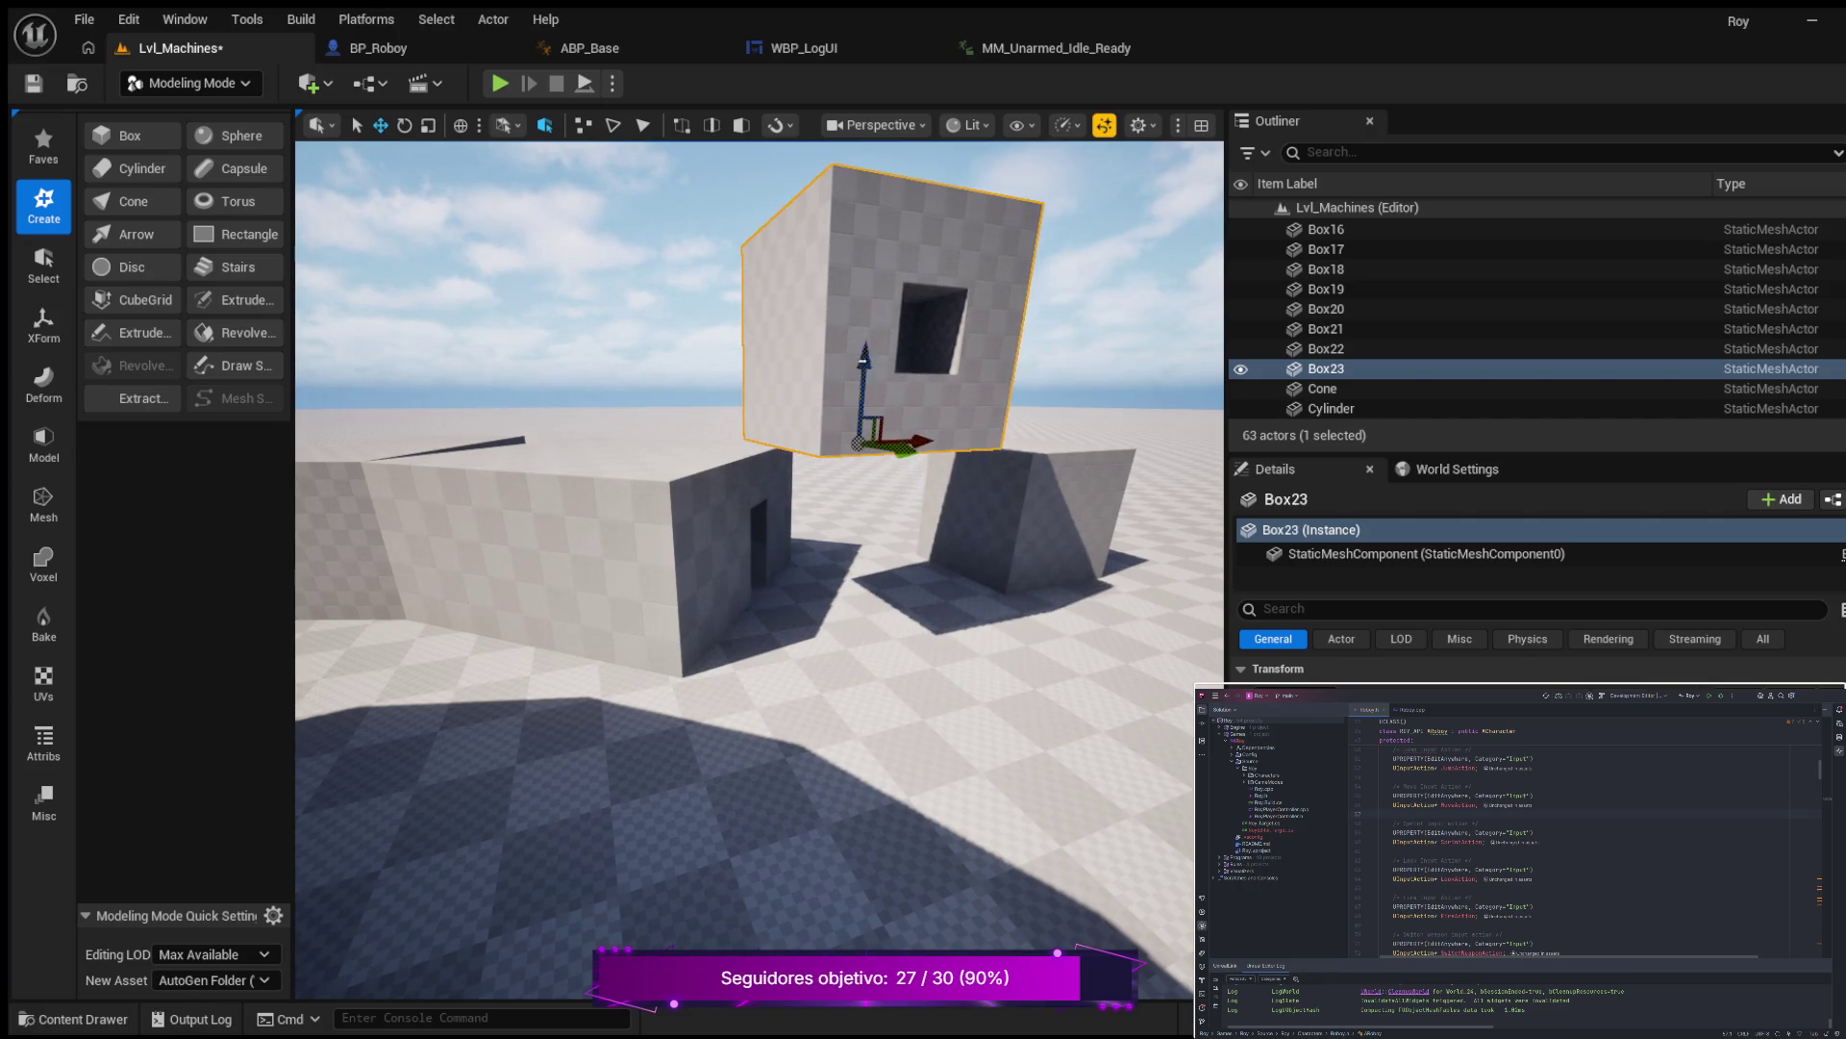
pyautogui.moveTo(934, 443)
pyautogui.mouseDown()
pyautogui.moveTo(824, 441)
pyautogui.moveTo(702, 375)
pyautogui.moveTo(611, 414)
pyautogui.moveTo(976, 423)
pyautogui.moveTo(817, 404)
pyautogui.moveTo(913, 414)
pyautogui.moveTo(895, 384)
pyautogui.moveTo(761, 489)
pyautogui.mouseUp()
pyautogui.moveTo(649, 190); pyautogui.dragTo(650, 206)
pyautogui.moveTo(731, 291)
pyautogui.mouseDown()
pyautogui.moveTo(625, 308)
pyautogui.moveTo(573, 379)
pyautogui.moveTo(573, 414)
pyautogui.mouseUp()
pyautogui.moveTo(616, 499); pyautogui.dragTo(590, 459)
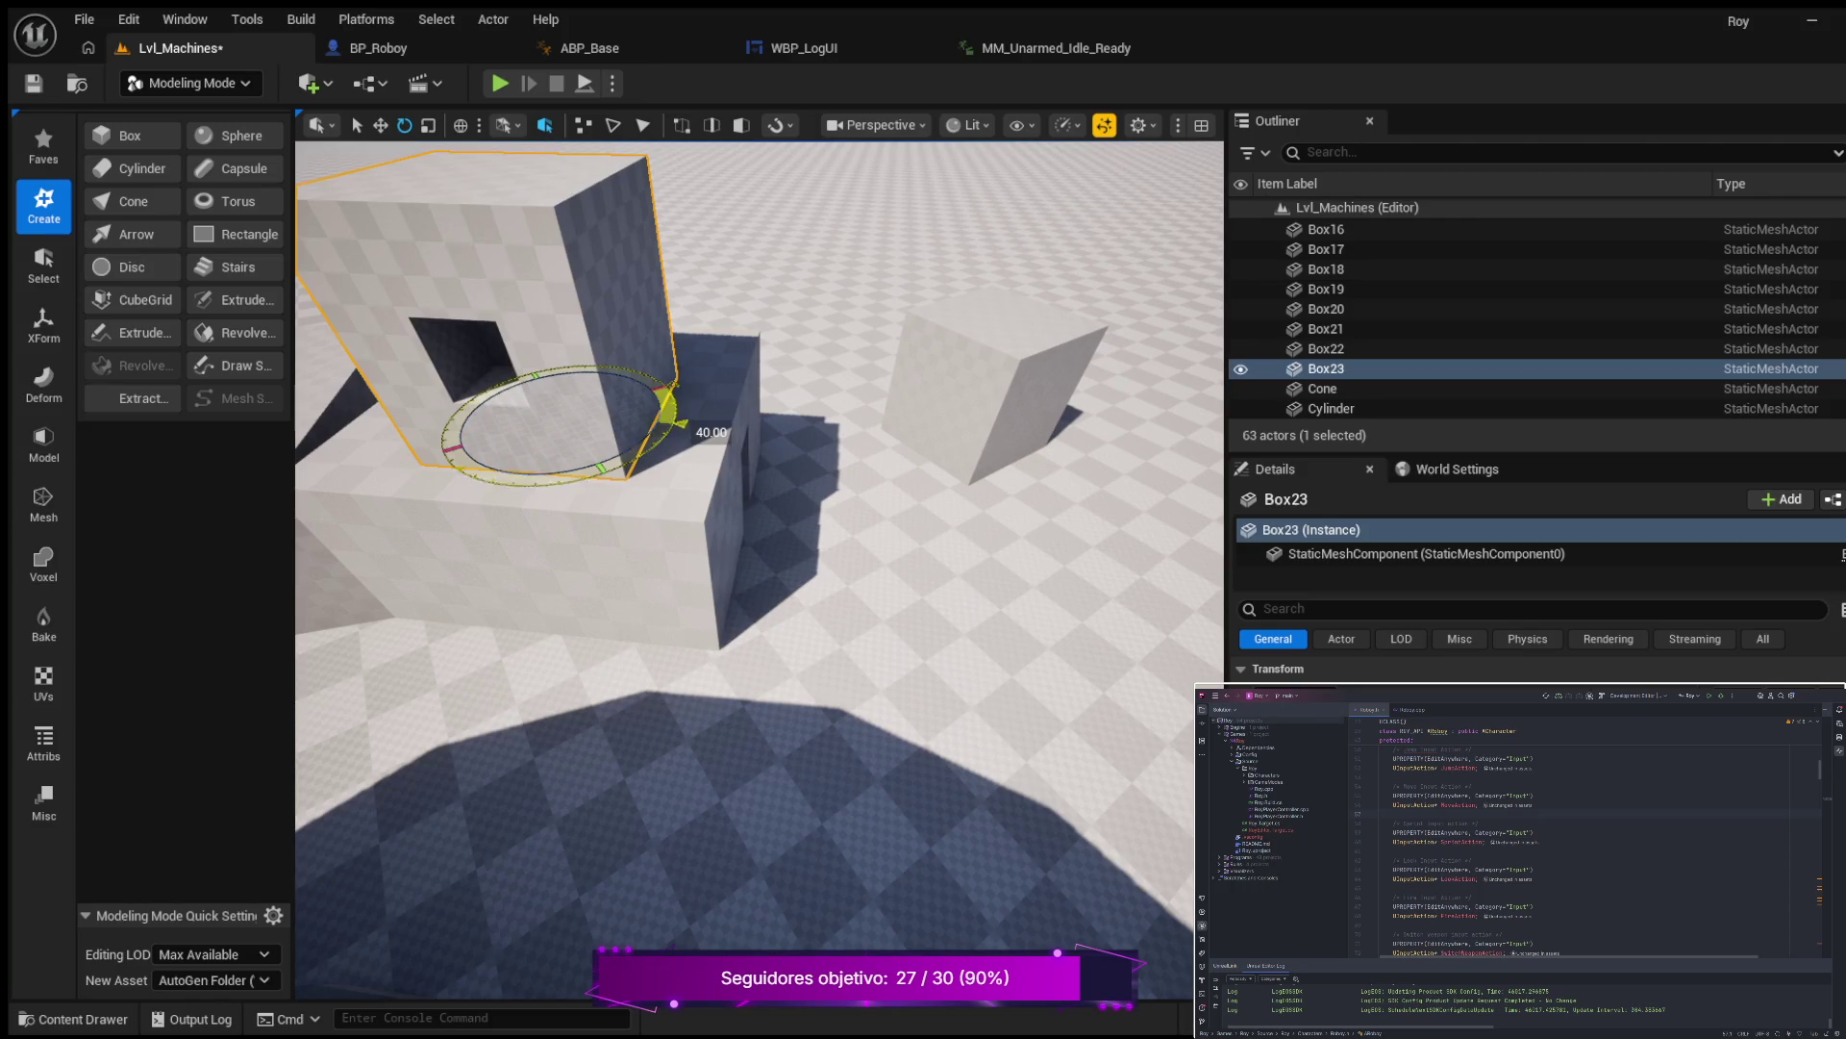
# Rotate Box23 on the roof and switch to local coordinate space.
pyautogui.moveTo(473, 485); pyautogui.dragTo(473, 485)
pyautogui.moveTo(876, 544); pyautogui.dragTo(876, 544)
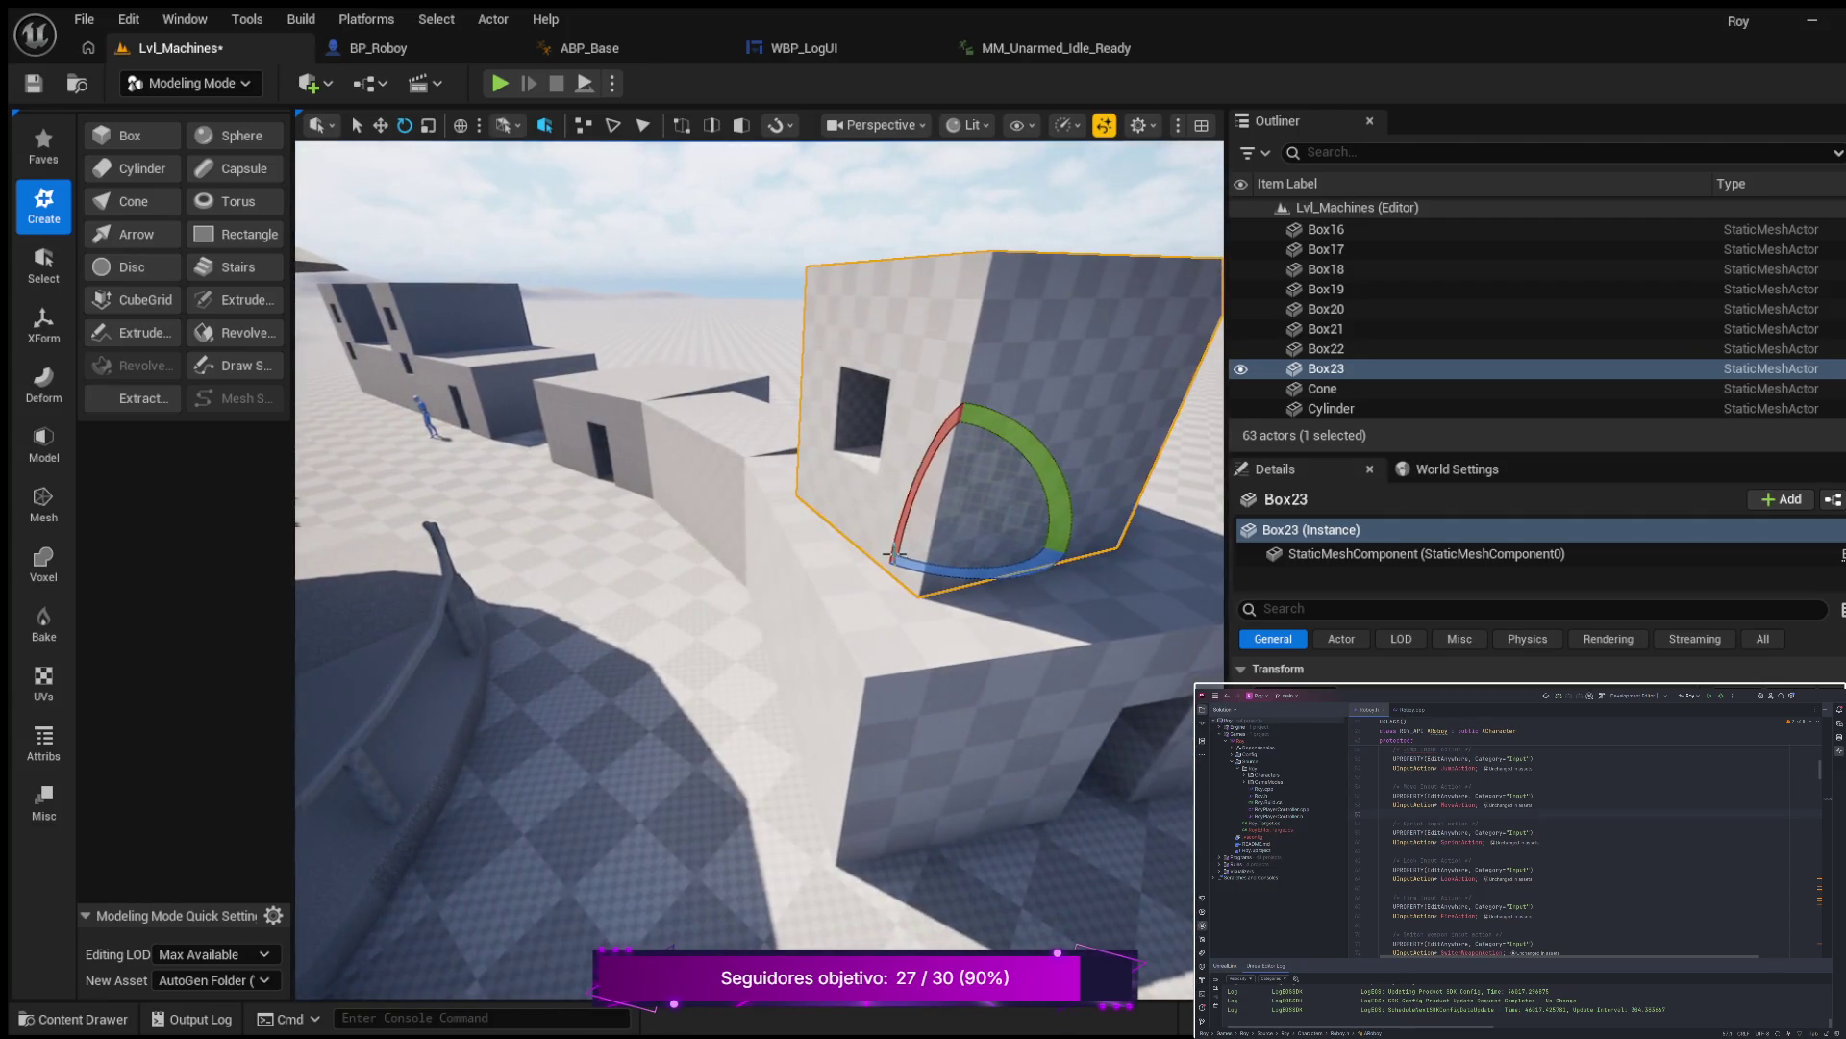
pyautogui.moveTo(1008, 575)
pyautogui.mouseDown()
pyautogui.moveTo(775, 540)
pyautogui.moveTo(775, 522)
pyautogui.mouseUp()
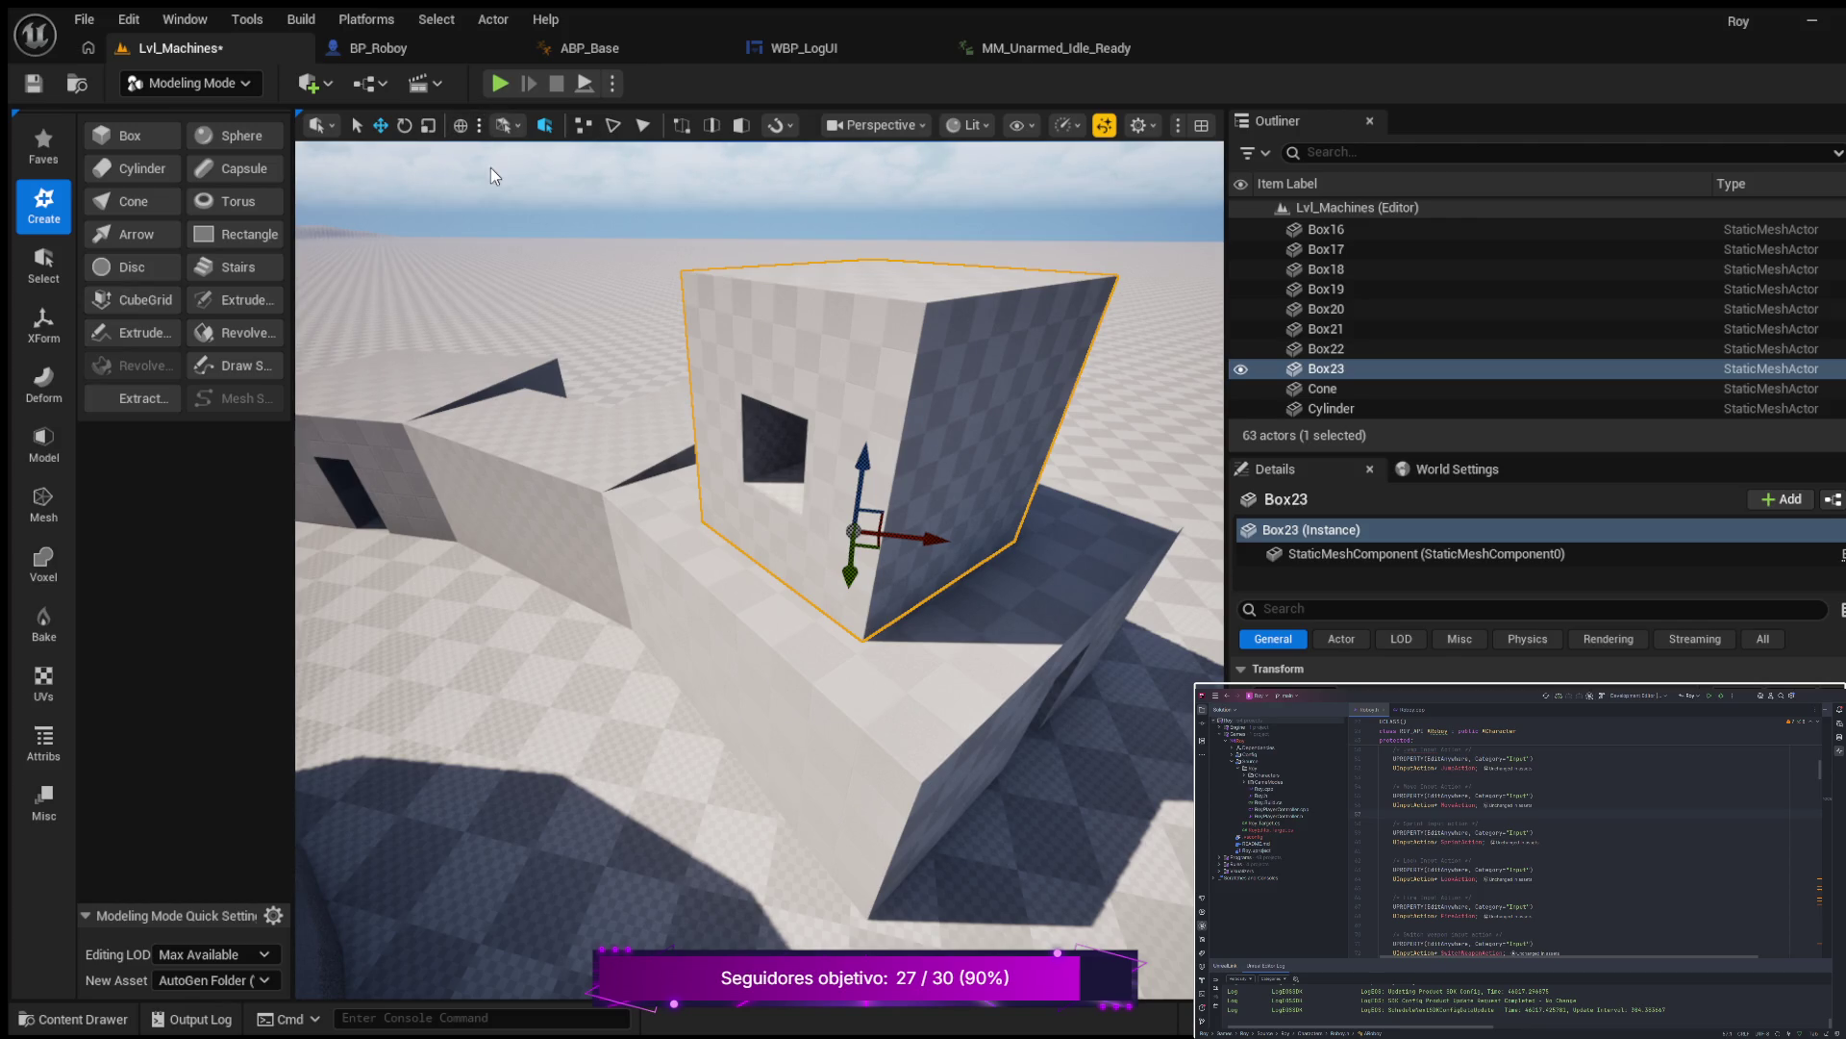
pyautogui.hotkey('ctrl', '`')
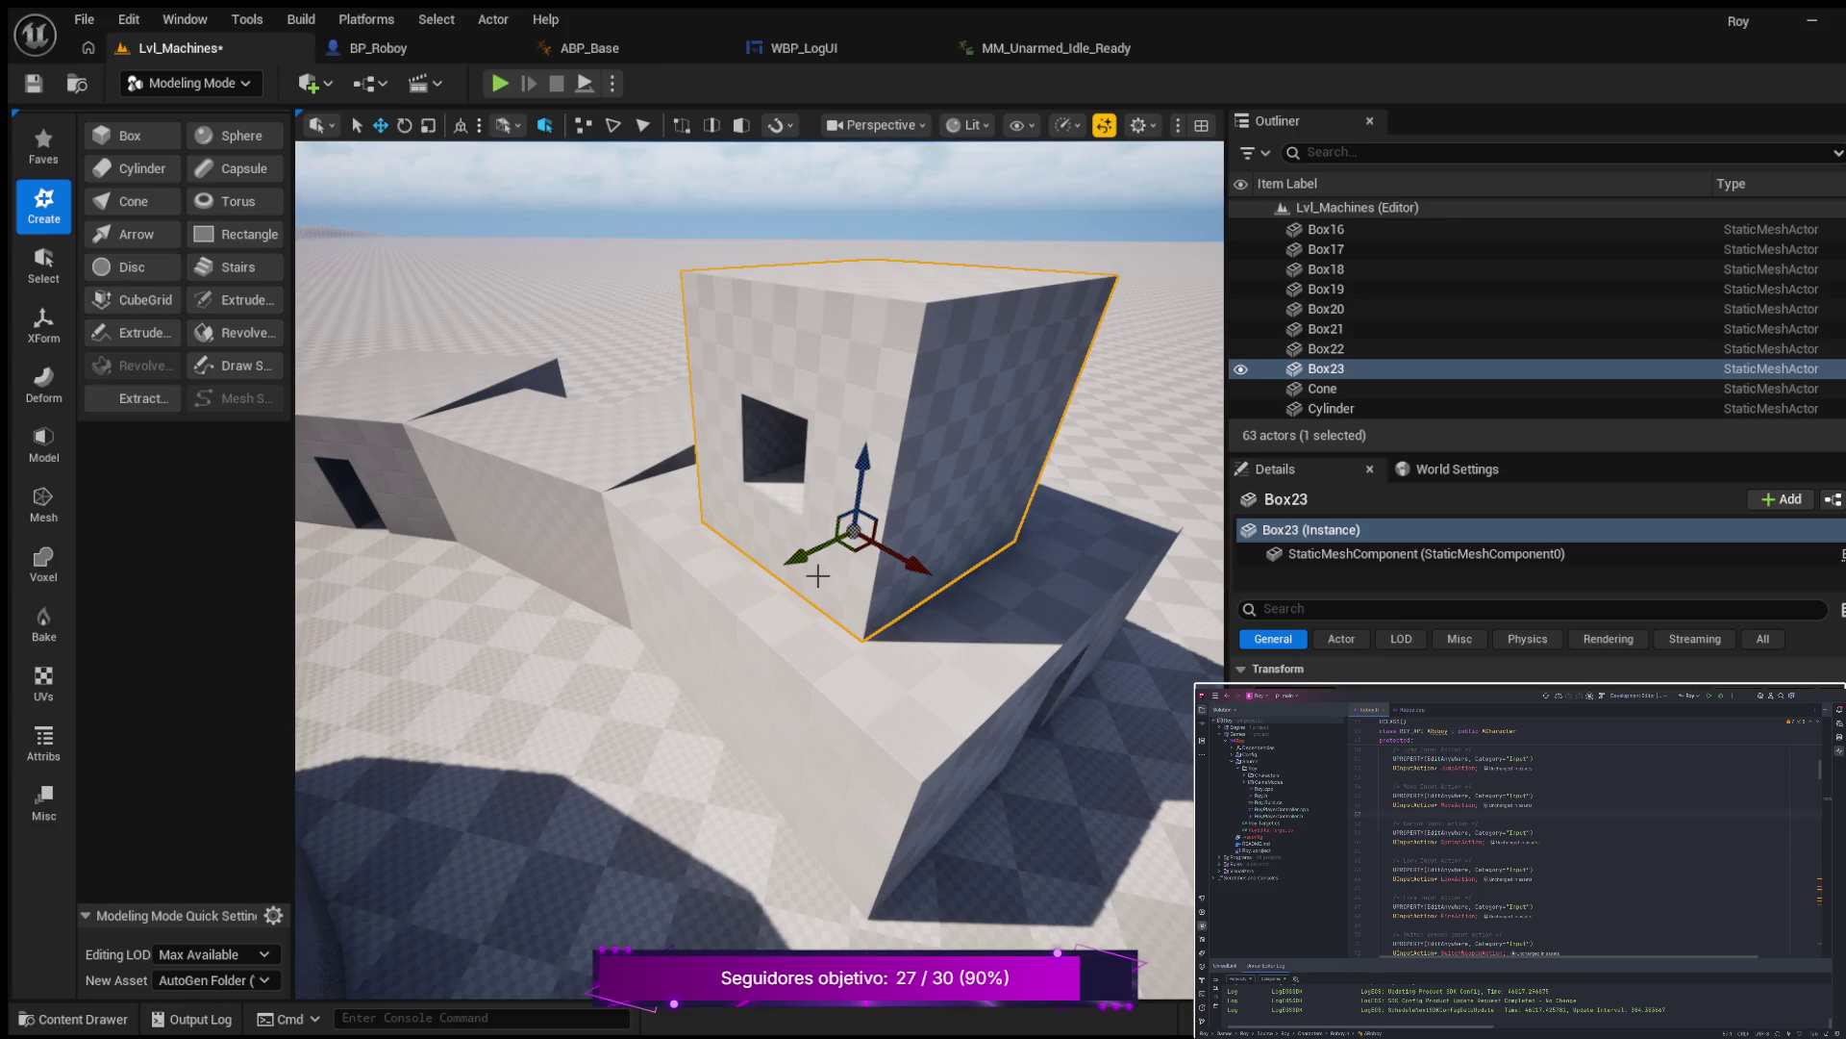
# Slide Box23 along its Y and X axes and orbit to check its window.
pyautogui.moveTo(803, 556); pyautogui.dragTo(753, 583)
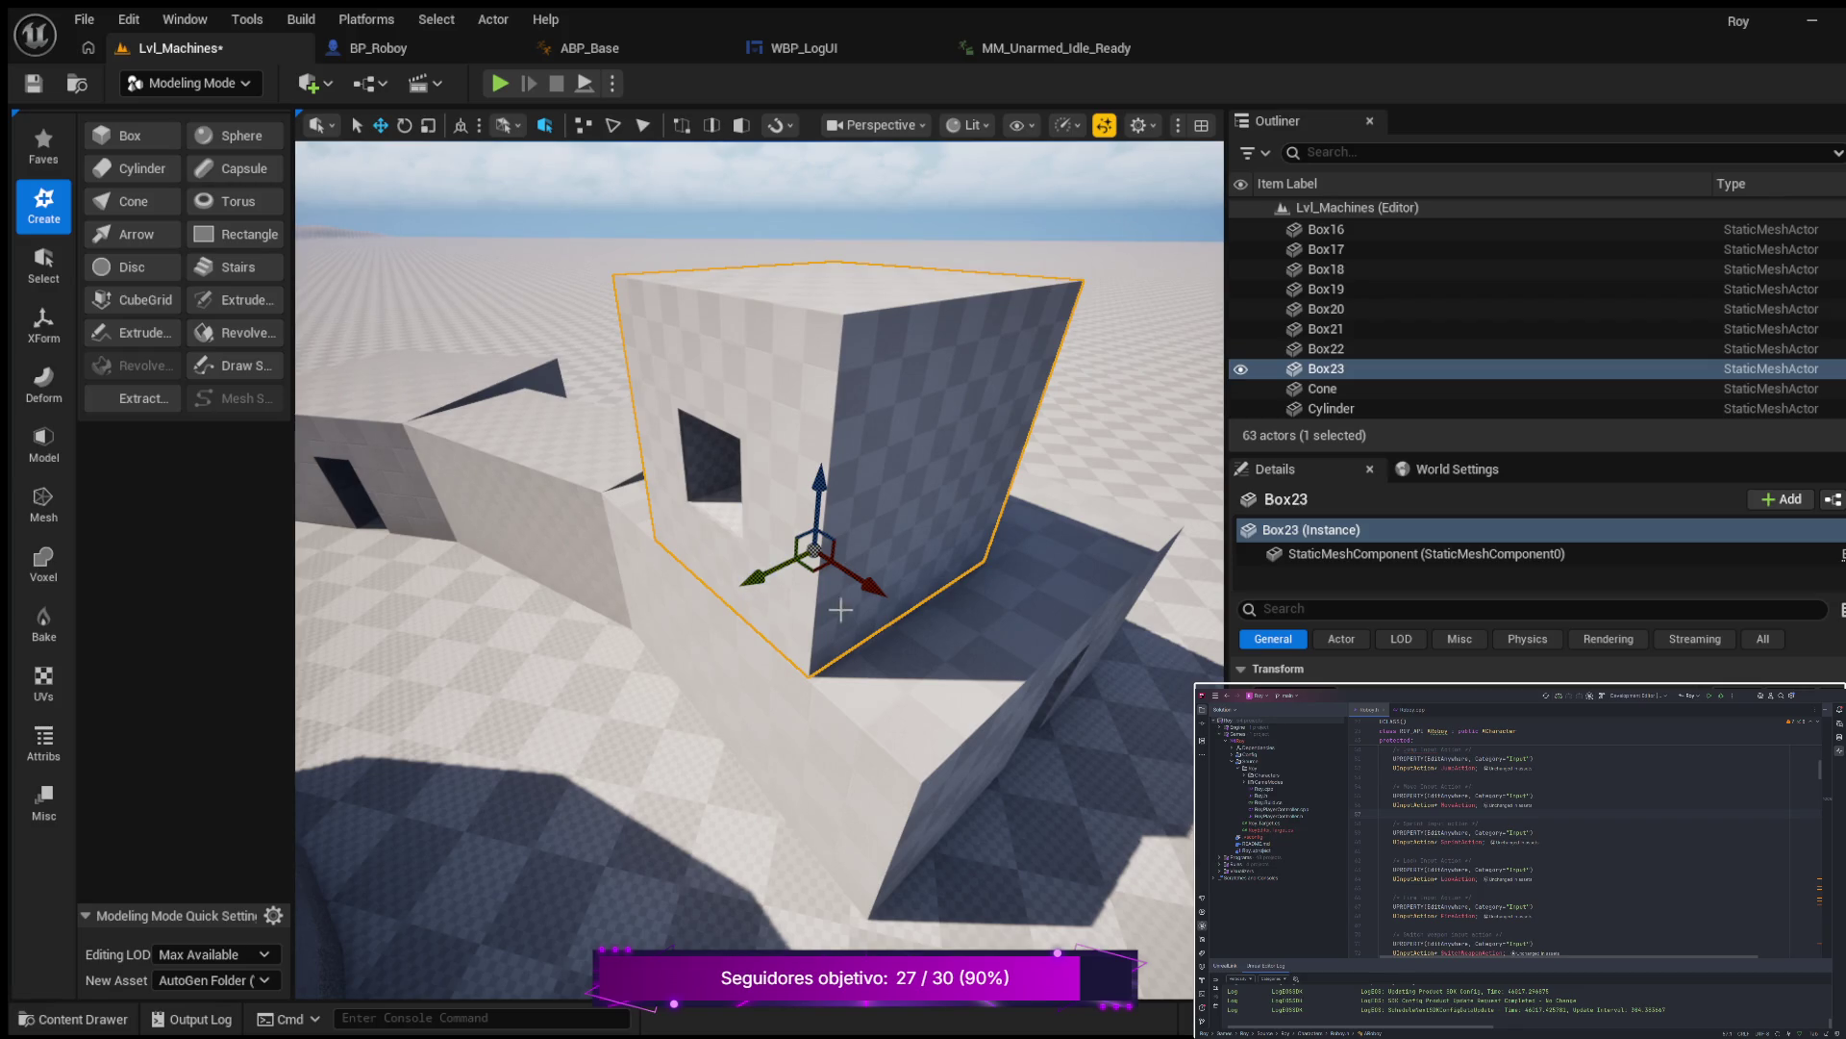
pyautogui.moveTo(876, 596); pyautogui.dragTo(781, 550)
pyautogui.moveTo(647, 556)
pyautogui.mouseDown()
pyautogui.moveTo(648, 490)
pyautogui.moveTo(615, 509)
pyautogui.moveTo(644, 452)
pyautogui.moveTo(673, 471)
pyautogui.mouseUp()
pyautogui.moveTo(731, 577)
pyautogui.mouseDown()
pyautogui.moveTo(775, 647)
pyautogui.moveTo(760, 651)
pyautogui.moveTo(804, 672)
pyautogui.mouseUp()
pyautogui.moveTo(602, 699)
pyautogui.mouseDown()
pyautogui.moveTo(519, 693)
pyautogui.moveTo(534, 680)
pyautogui.mouseUp()
pyautogui.moveTo(654, 604); pyautogui.dragTo(751, 598)
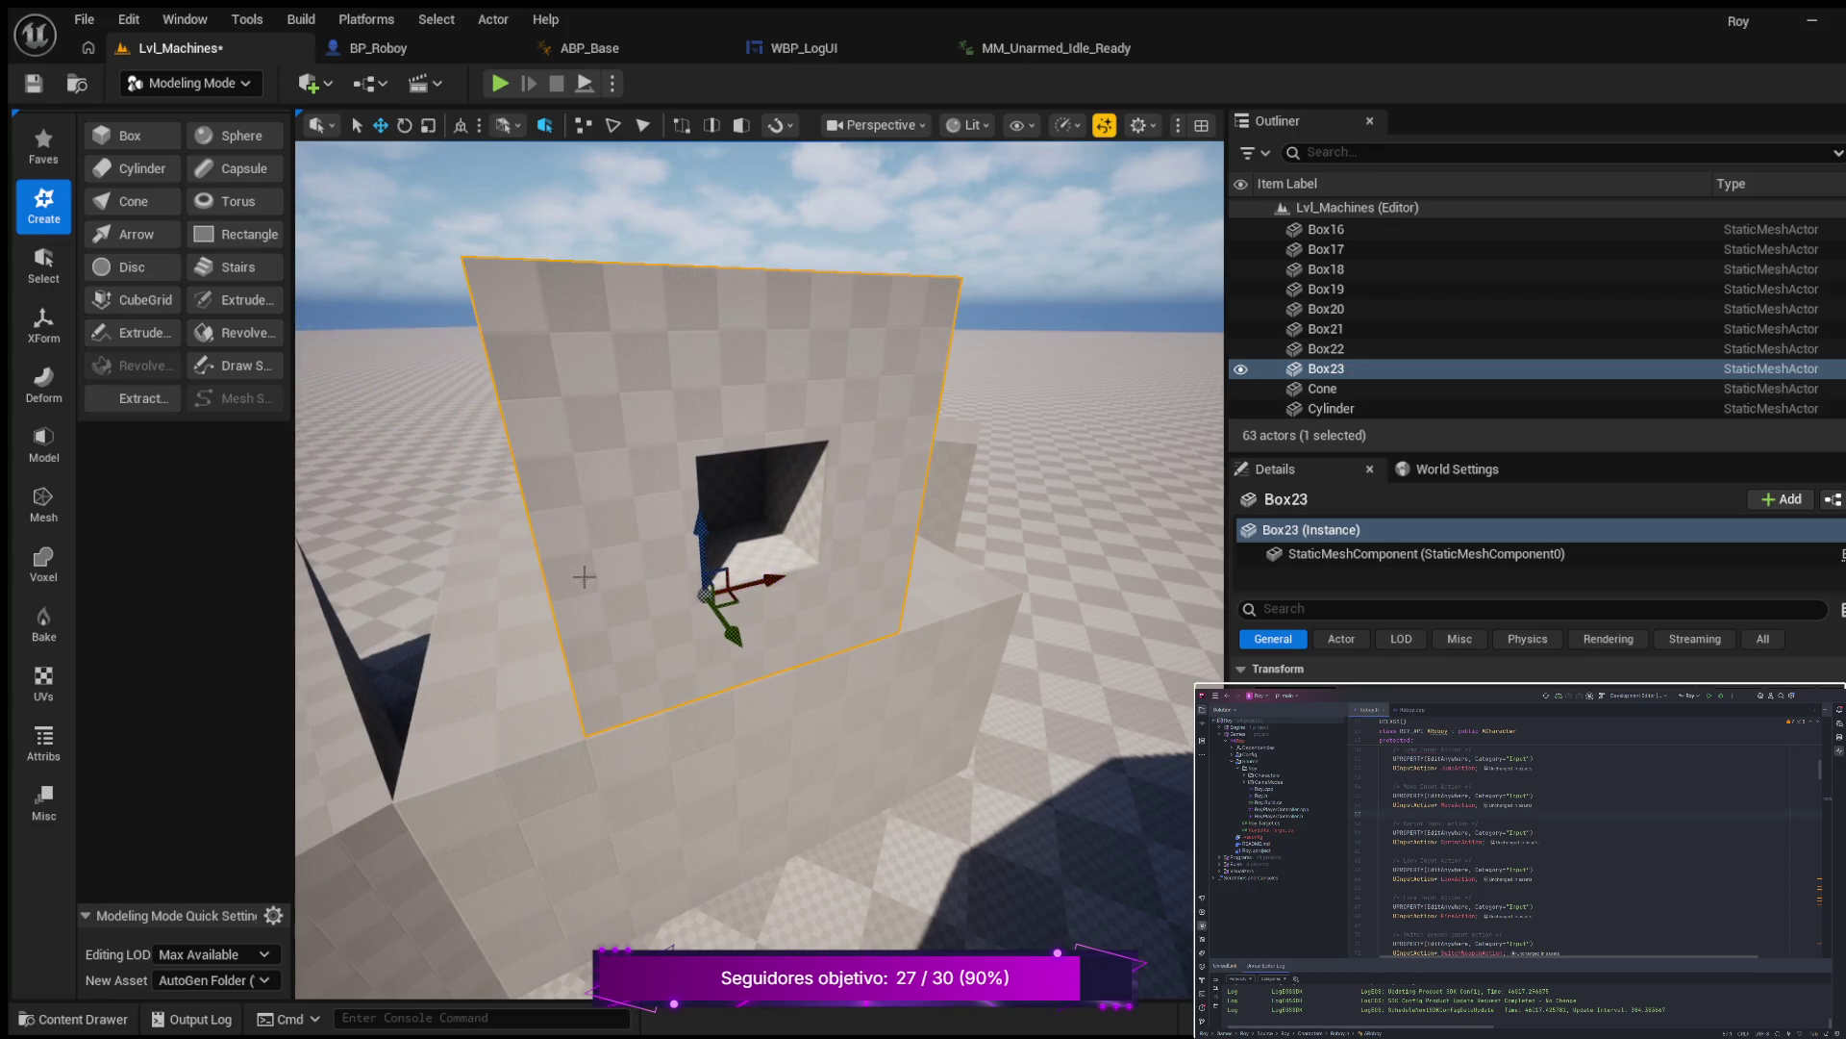
pyautogui.click(1106, 539)
pyautogui.moveTo(1106, 539); pyautogui.dragTo(1000, 404)
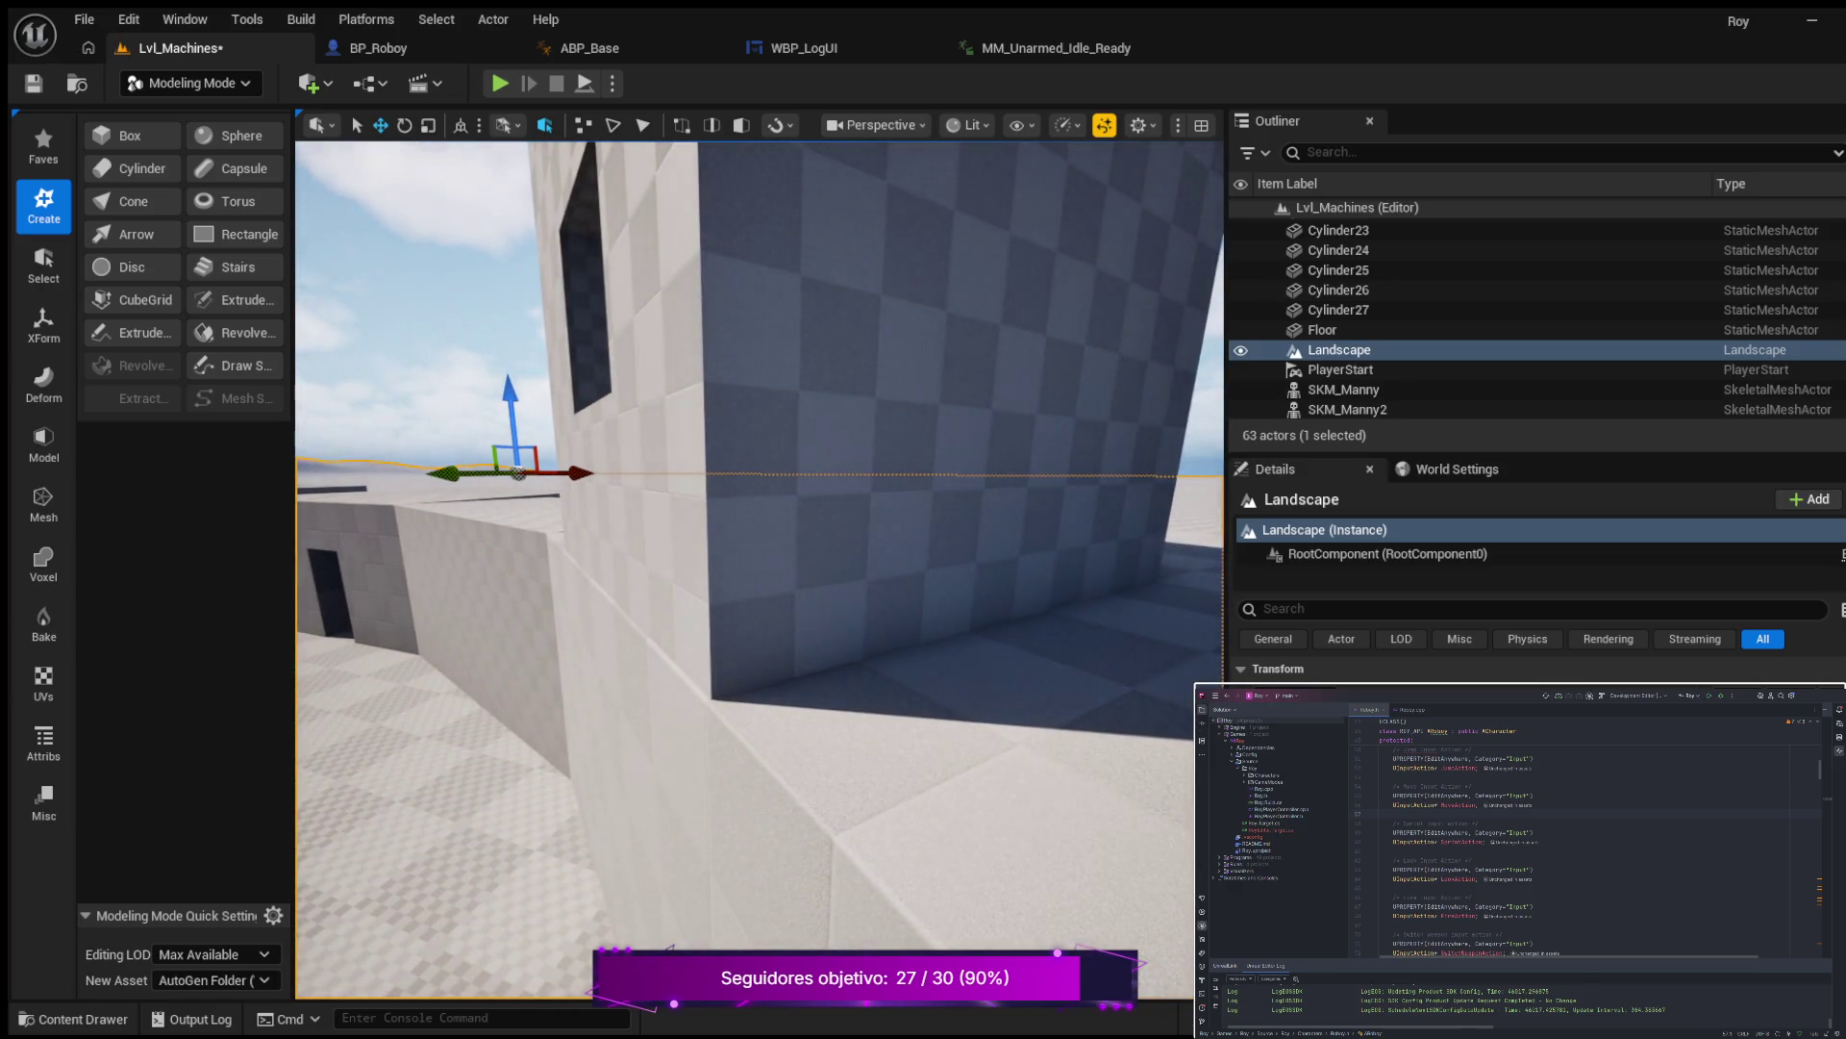
# Select the tower and the small box beside it, then start Play-in-Editor.
pyautogui.click(742, 530)
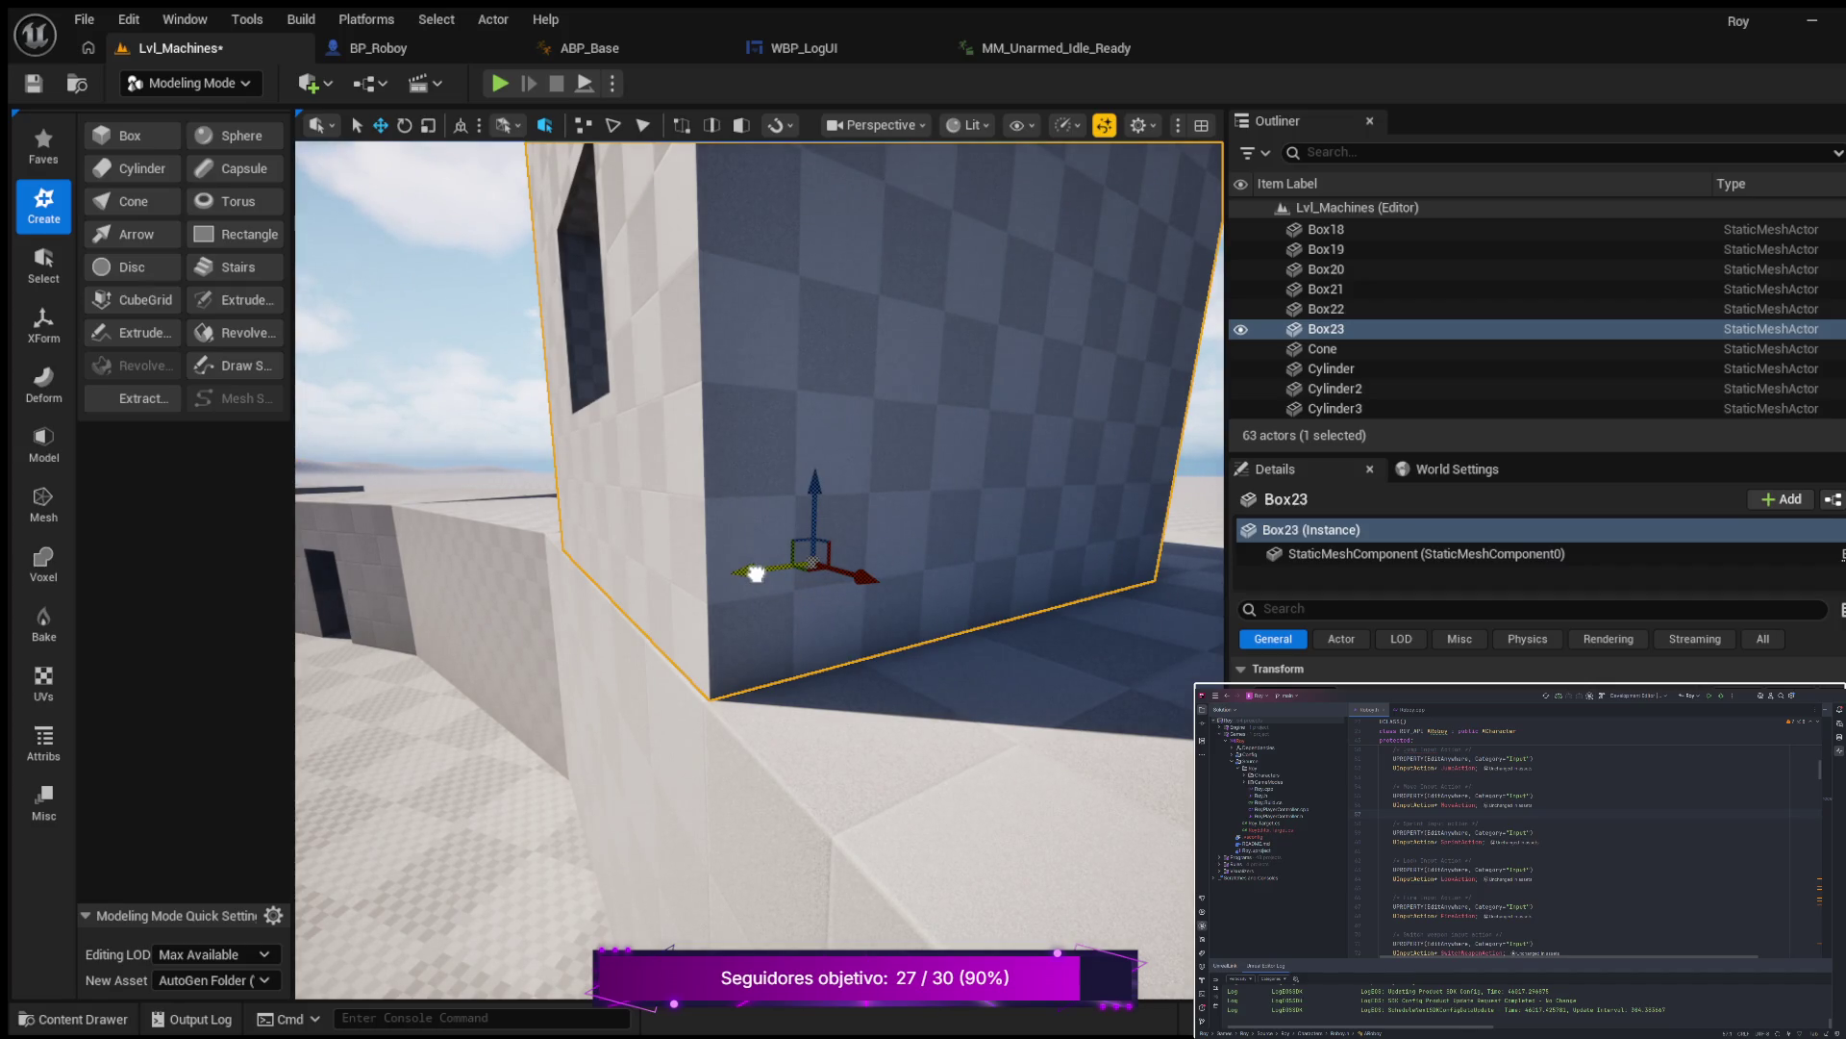
pyautogui.click(488, 519)
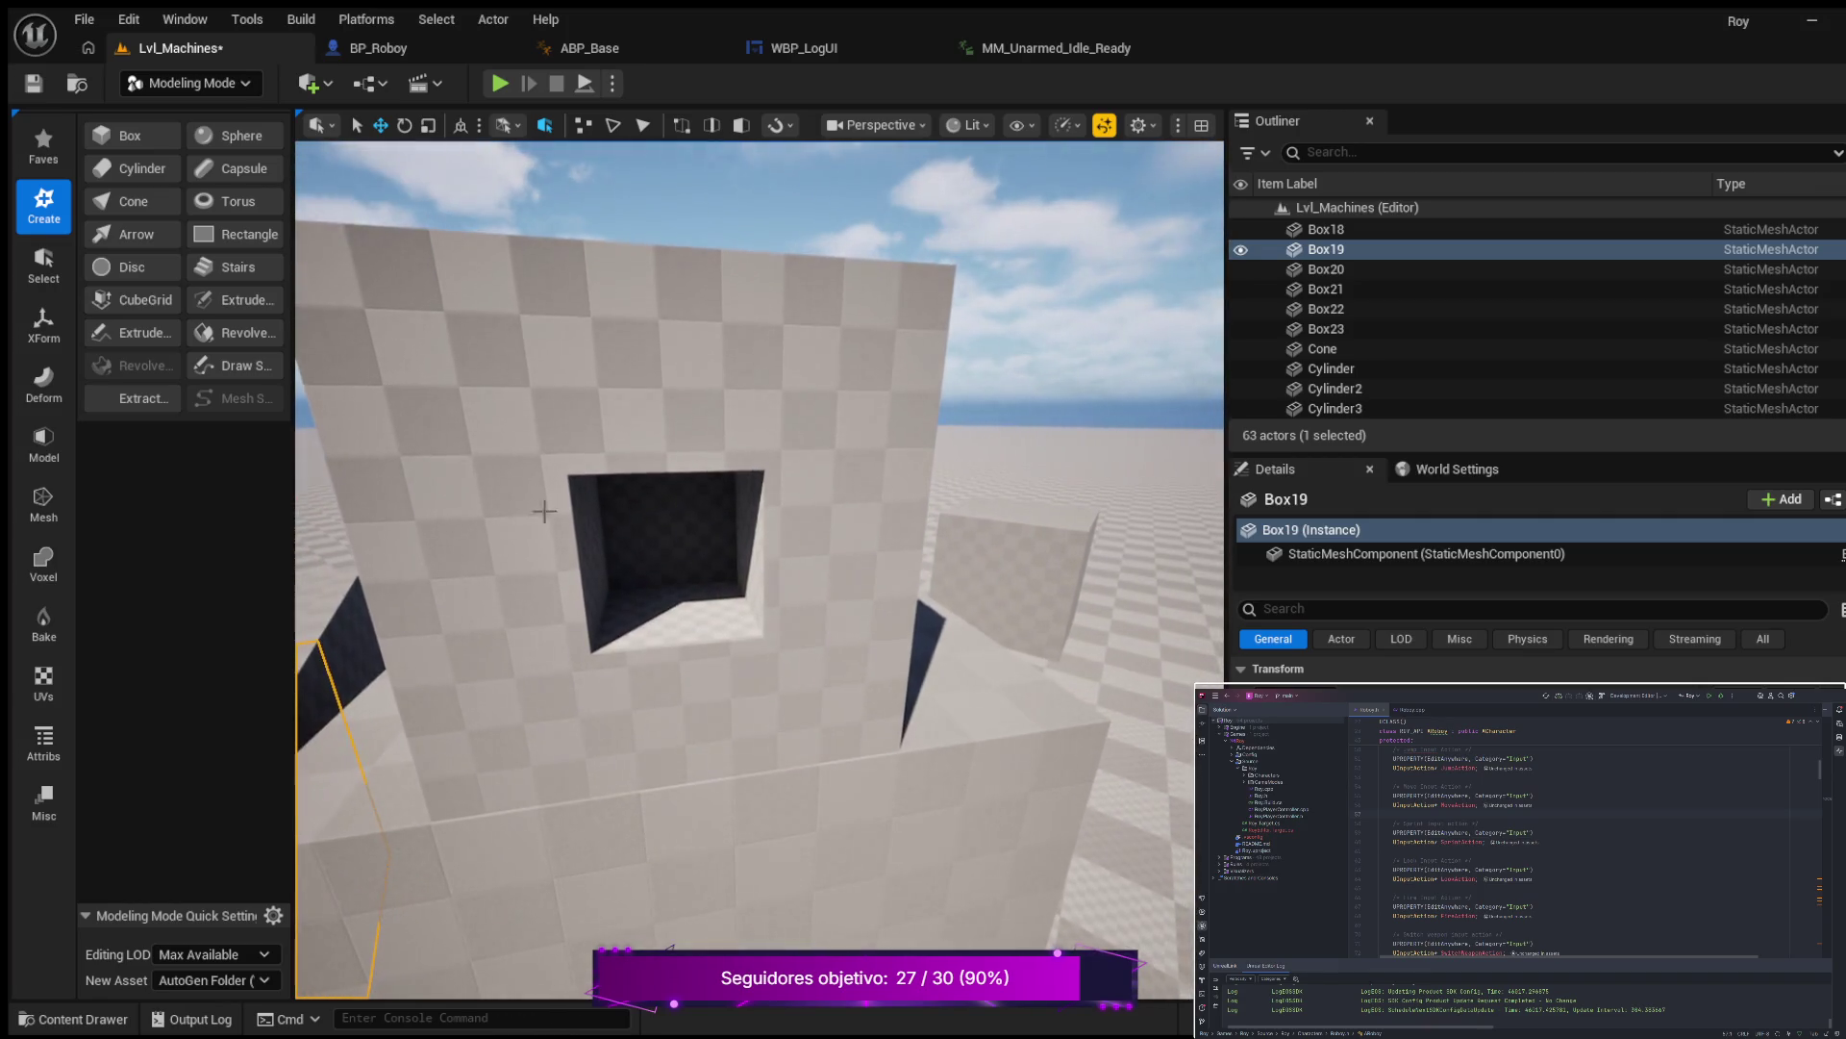
pyautogui.click(499, 84)
pyautogui.click(574, 492)
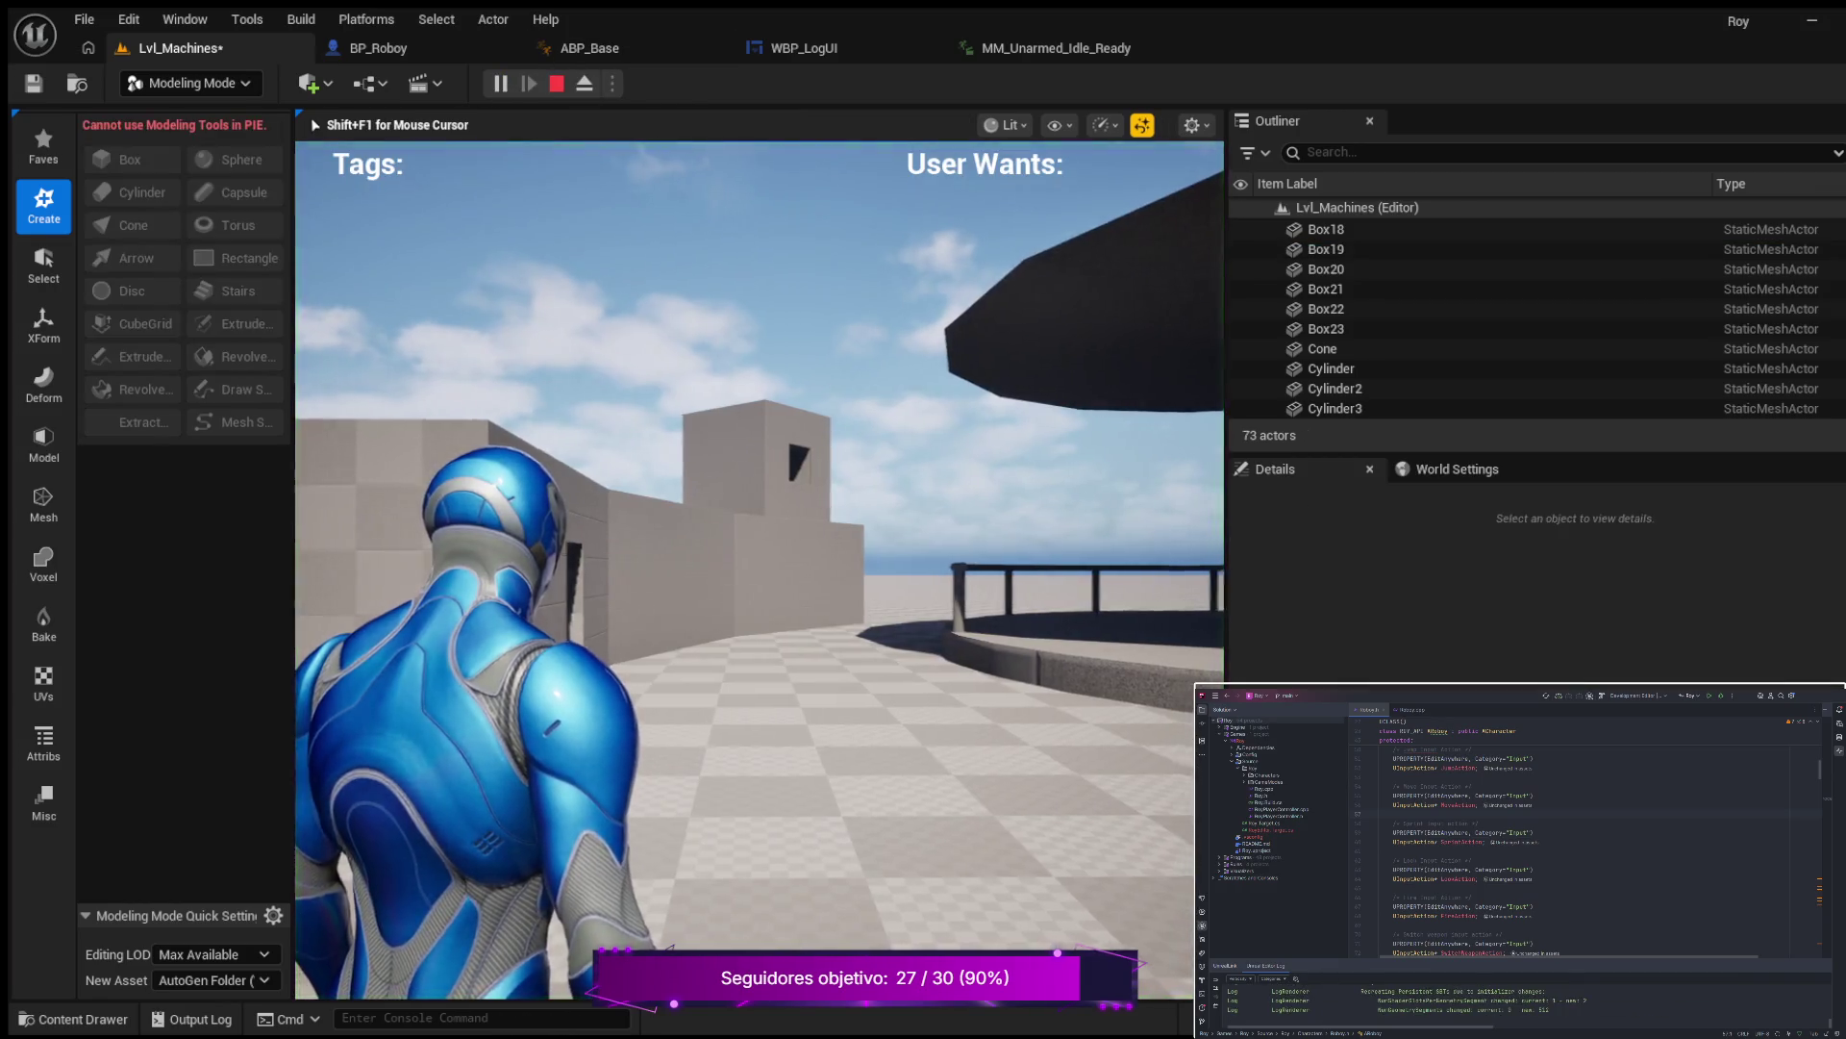
# Run the character forward through the blockout buildings, then stop the play session.
pyautogui.press('w')
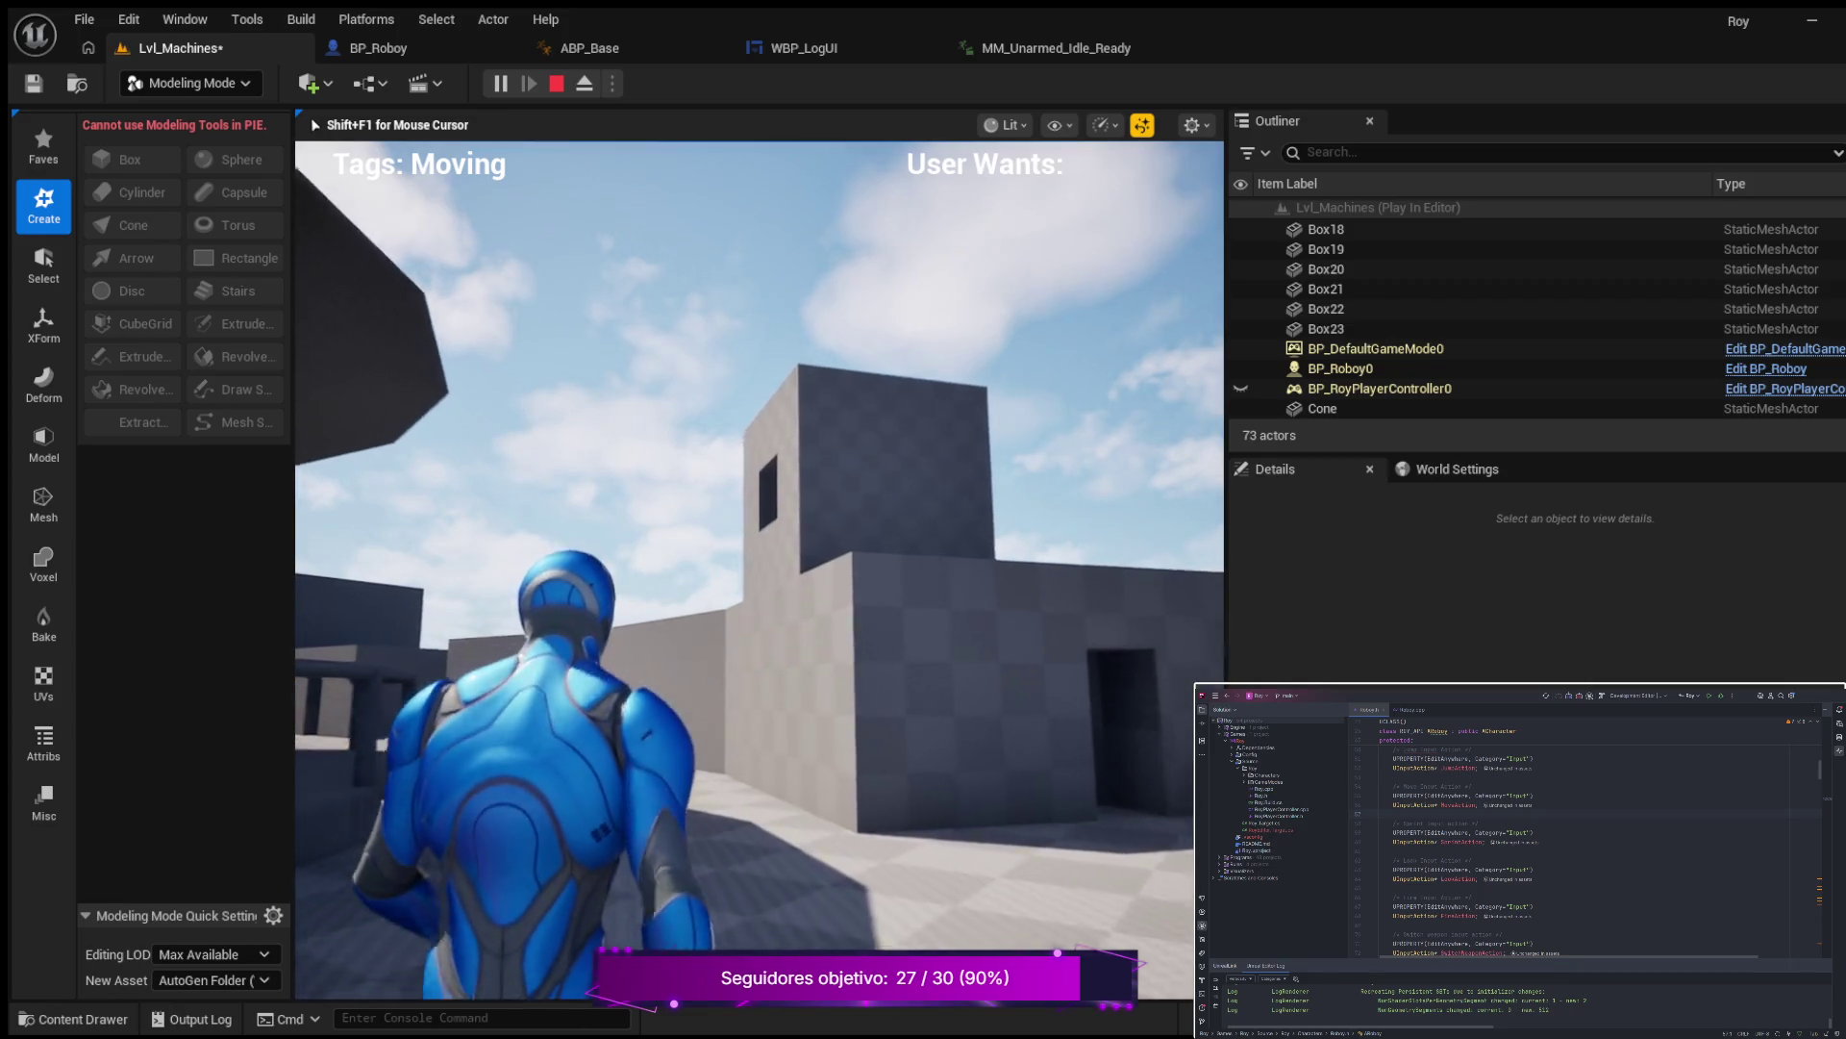
pyautogui.press('Escape')
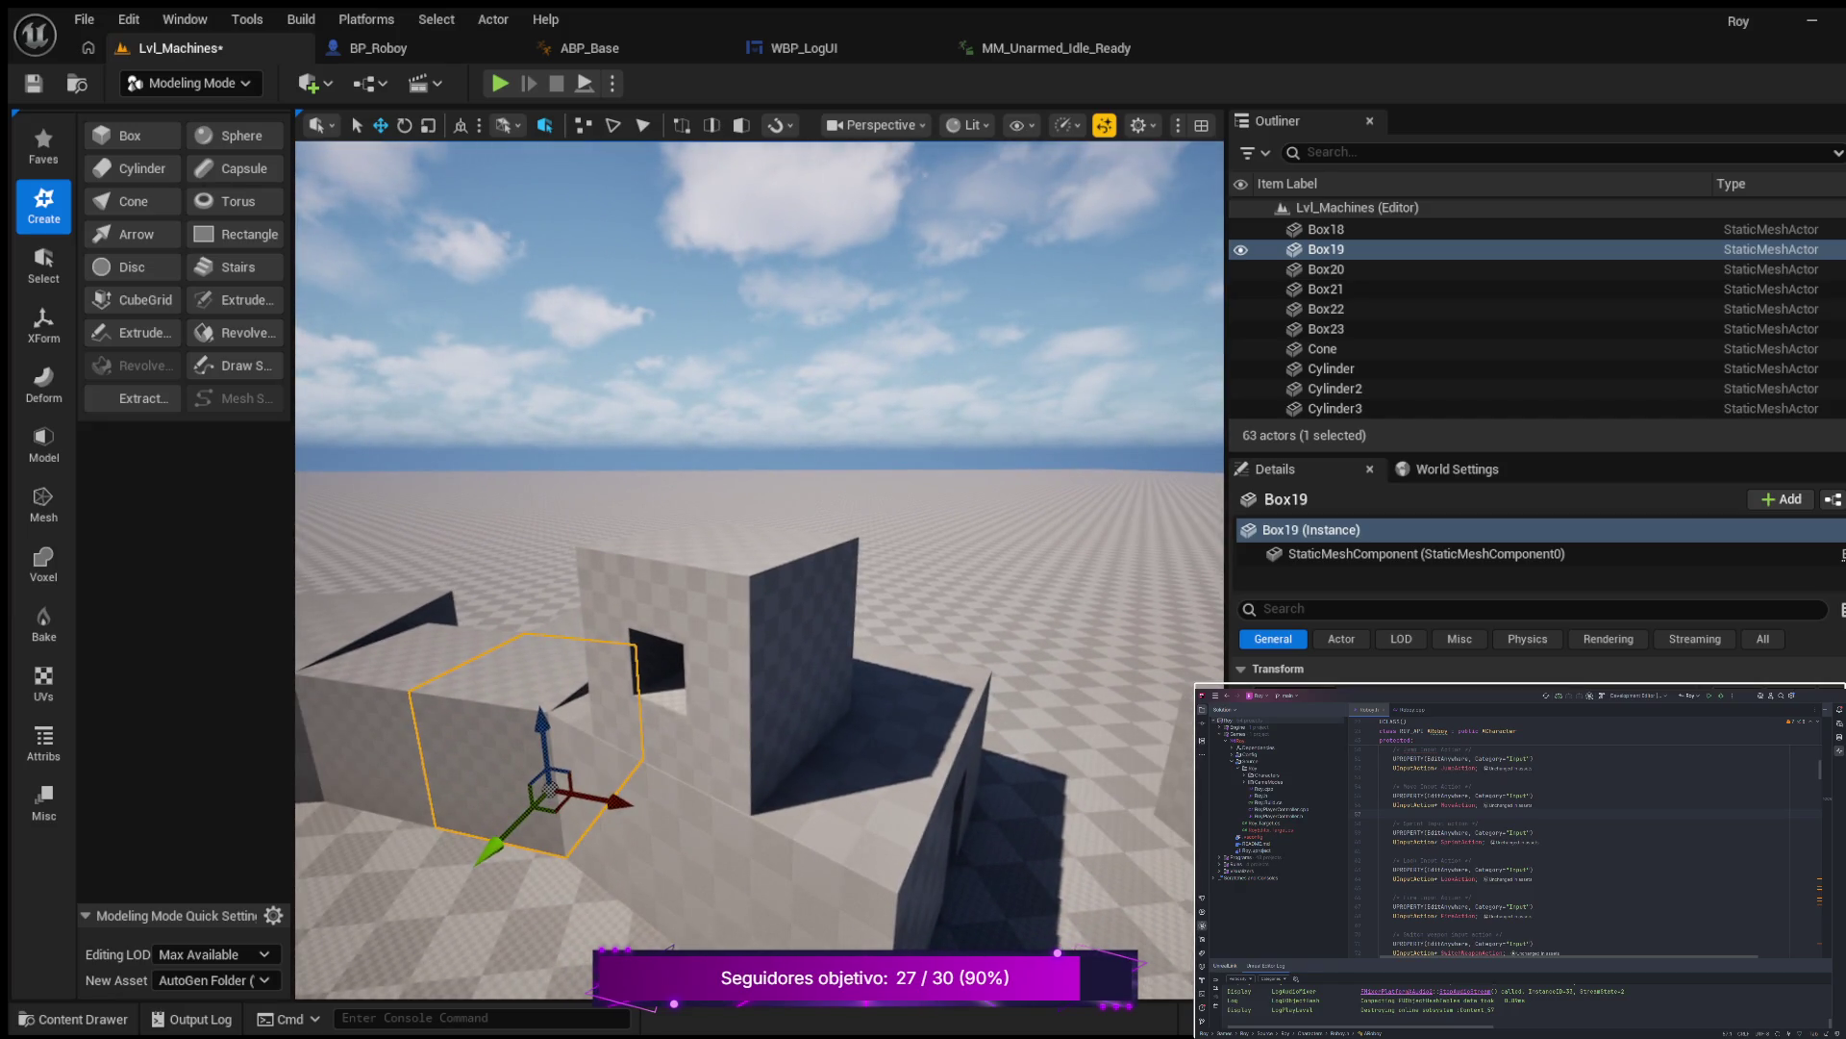
pyautogui.click(673, 648)
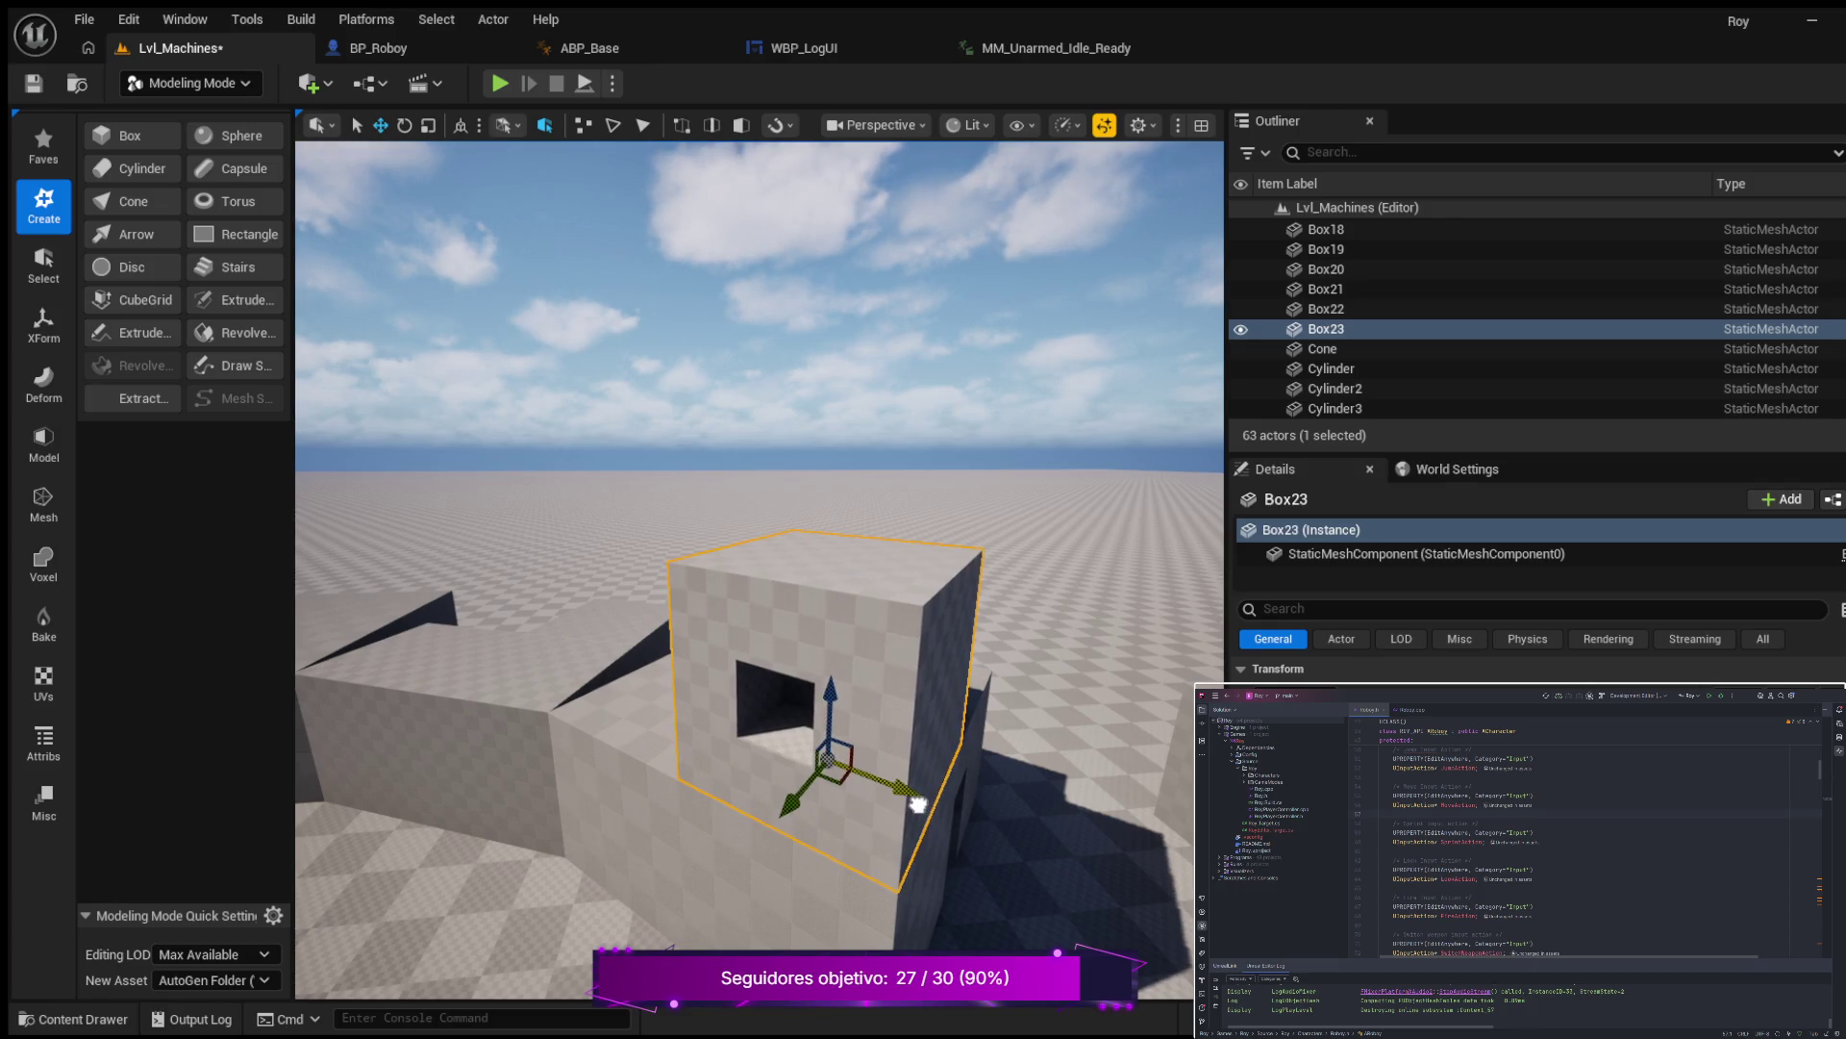
pyautogui.moveTo(579, 765); pyautogui.dragTo(711, 765)
pyautogui.click(423, 692)
pyautogui.moveTo(423, 692); pyautogui.dragTo(645, 692)
pyautogui.moveTo(442, 740); pyautogui.dragTo(451, 739)
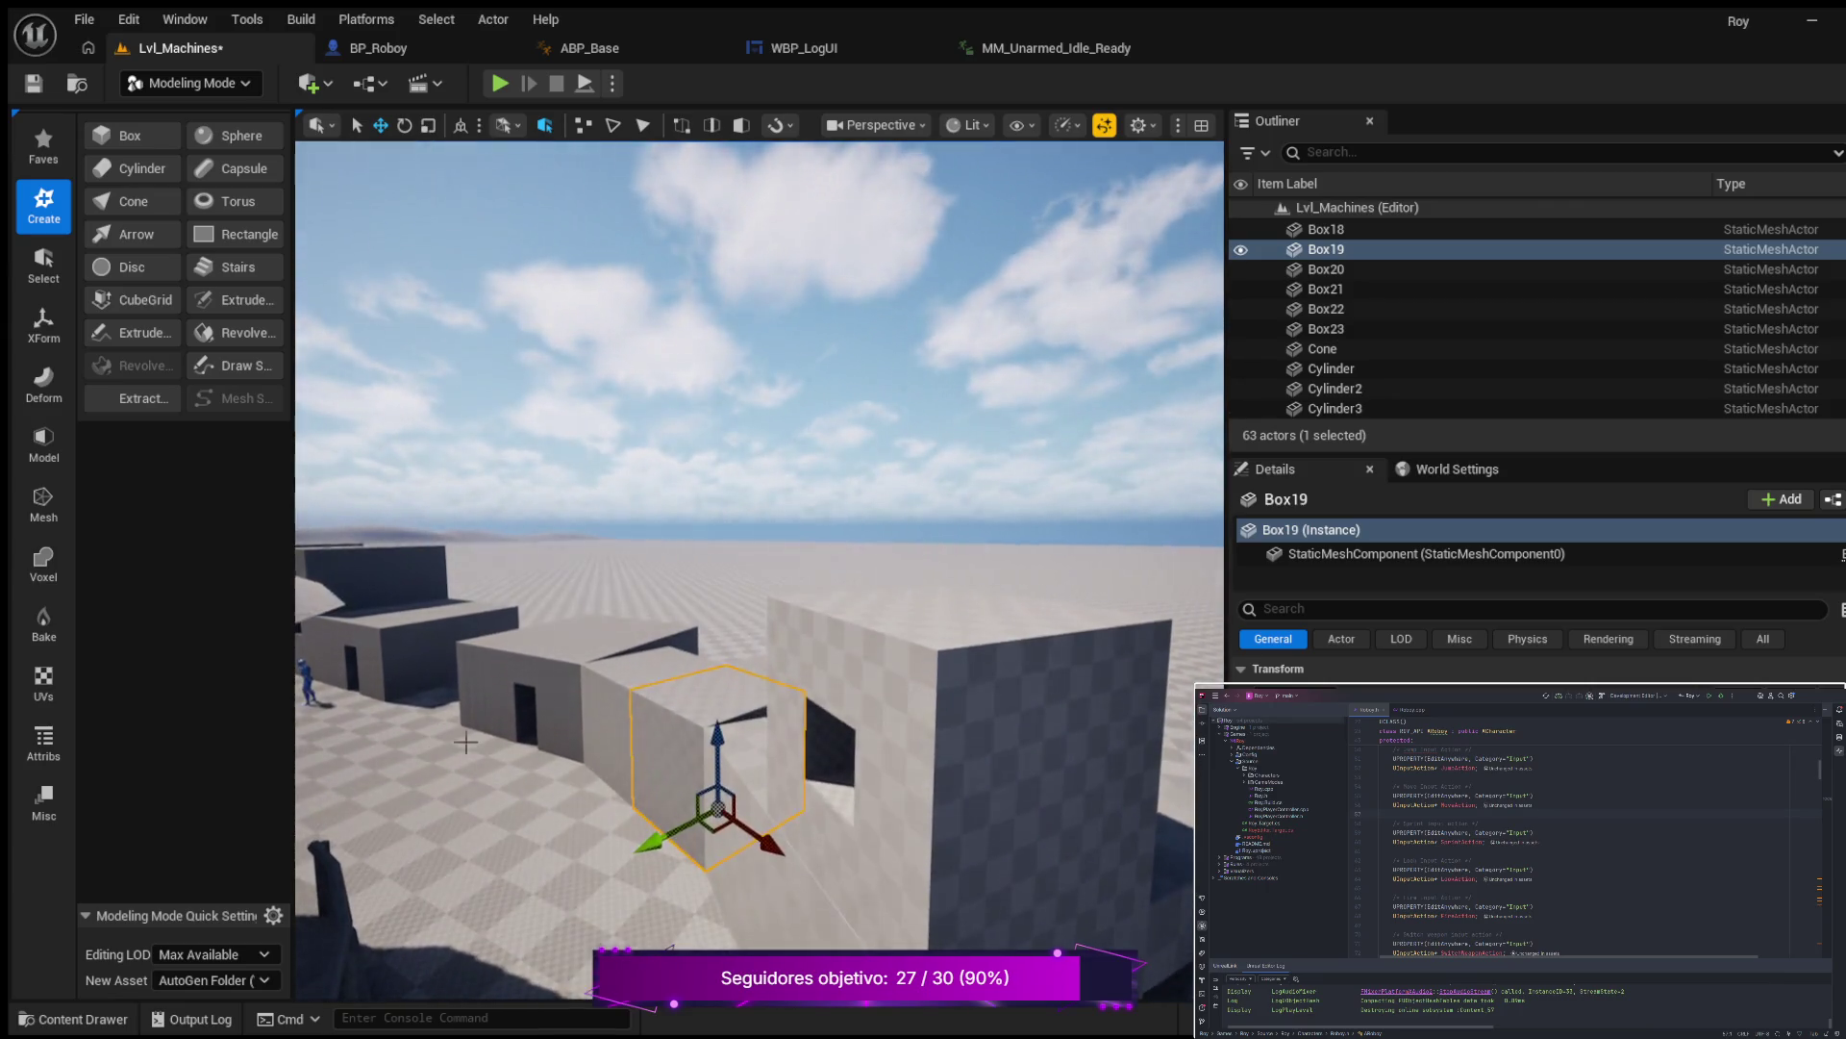
pyautogui.click(998, 816)
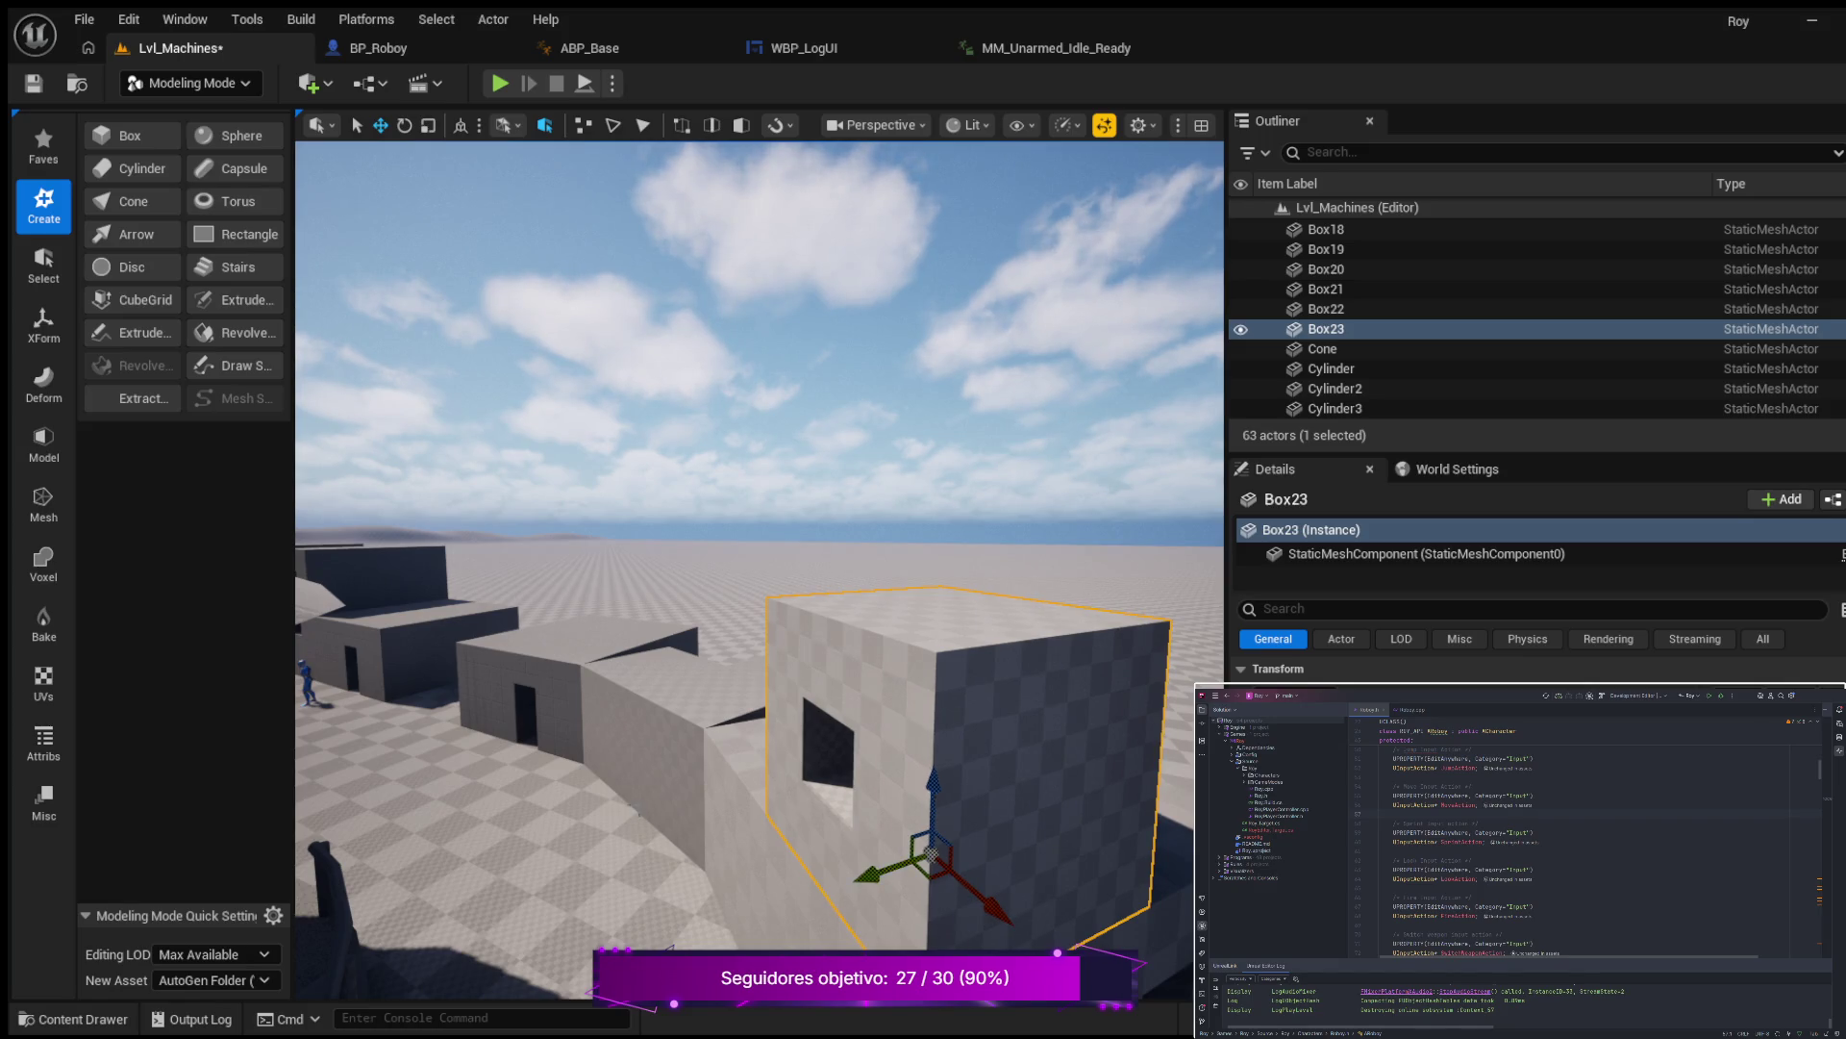
pyautogui.click(632, 810)
pyautogui.moveTo(632, 810)
pyautogui.mouseDown()
pyautogui.moveTo(660, 811)
pyautogui.moveTo(639, 827)
pyautogui.mouseUp()
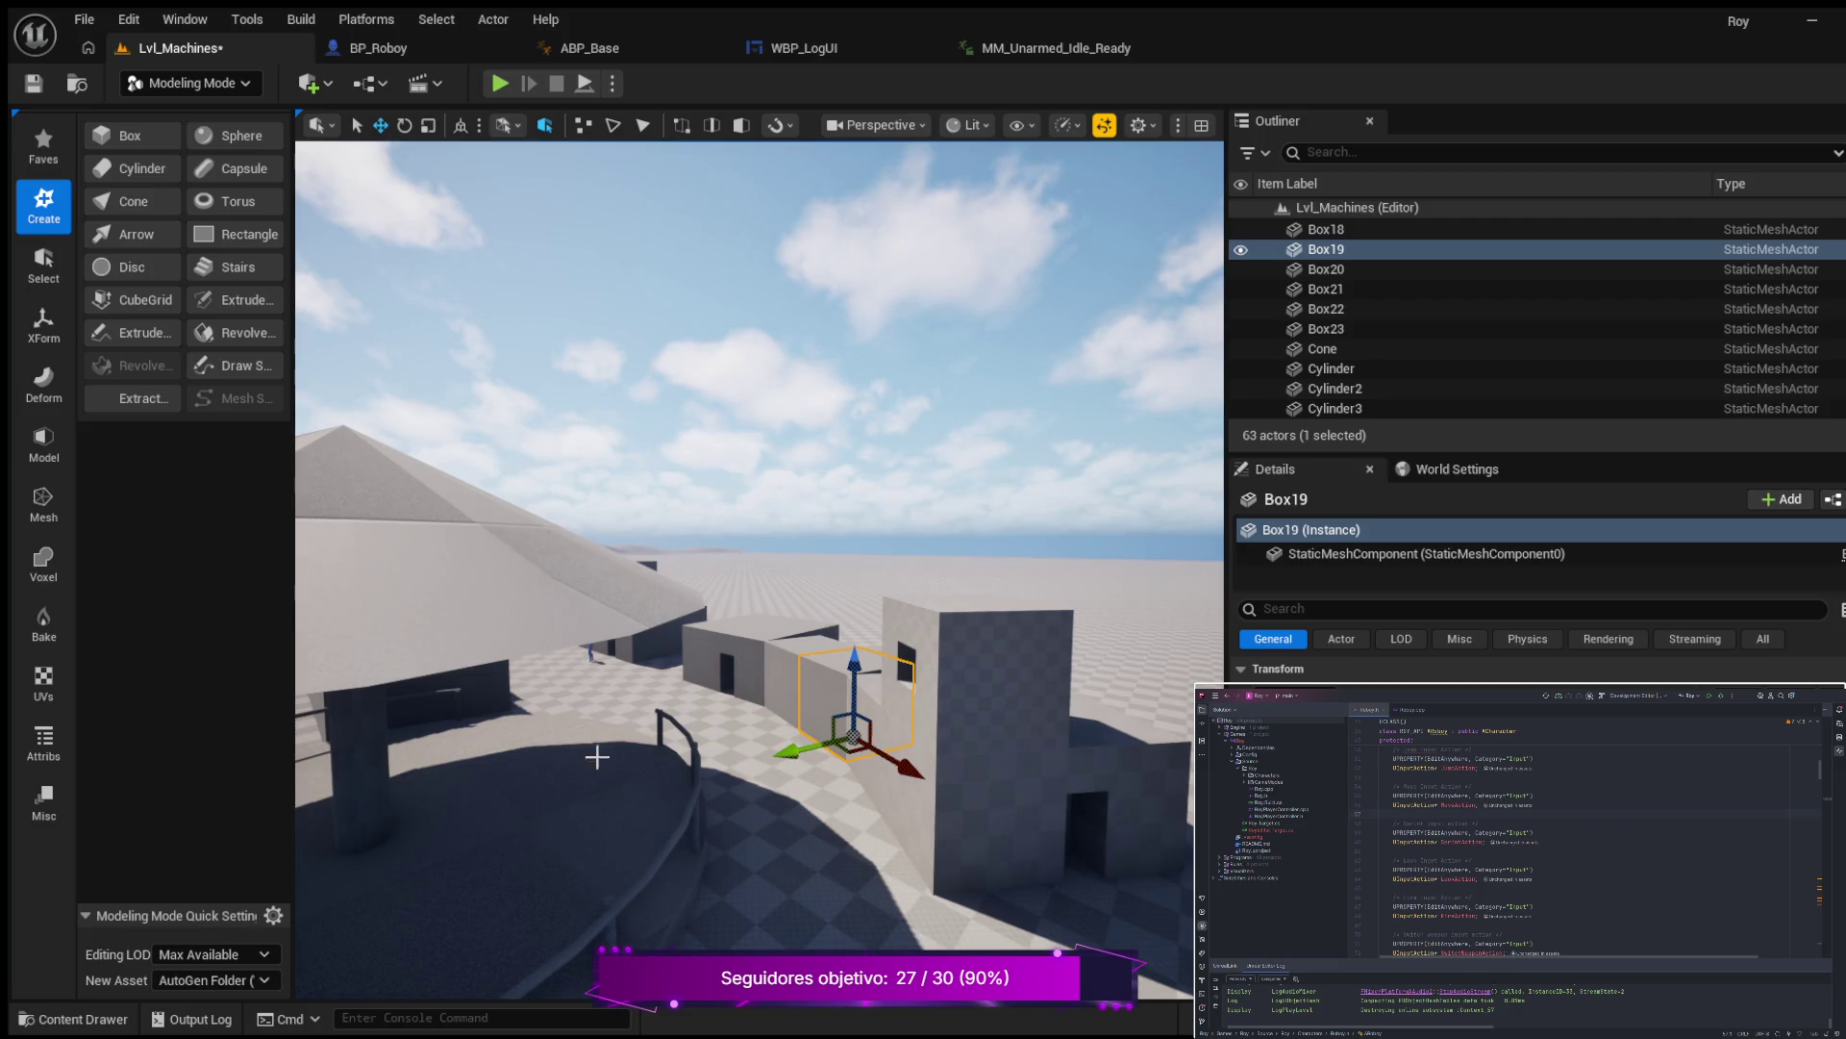
pyautogui.moveTo(715, 858); pyautogui.dragTo(610, 835)
pyautogui.click(969, 810)
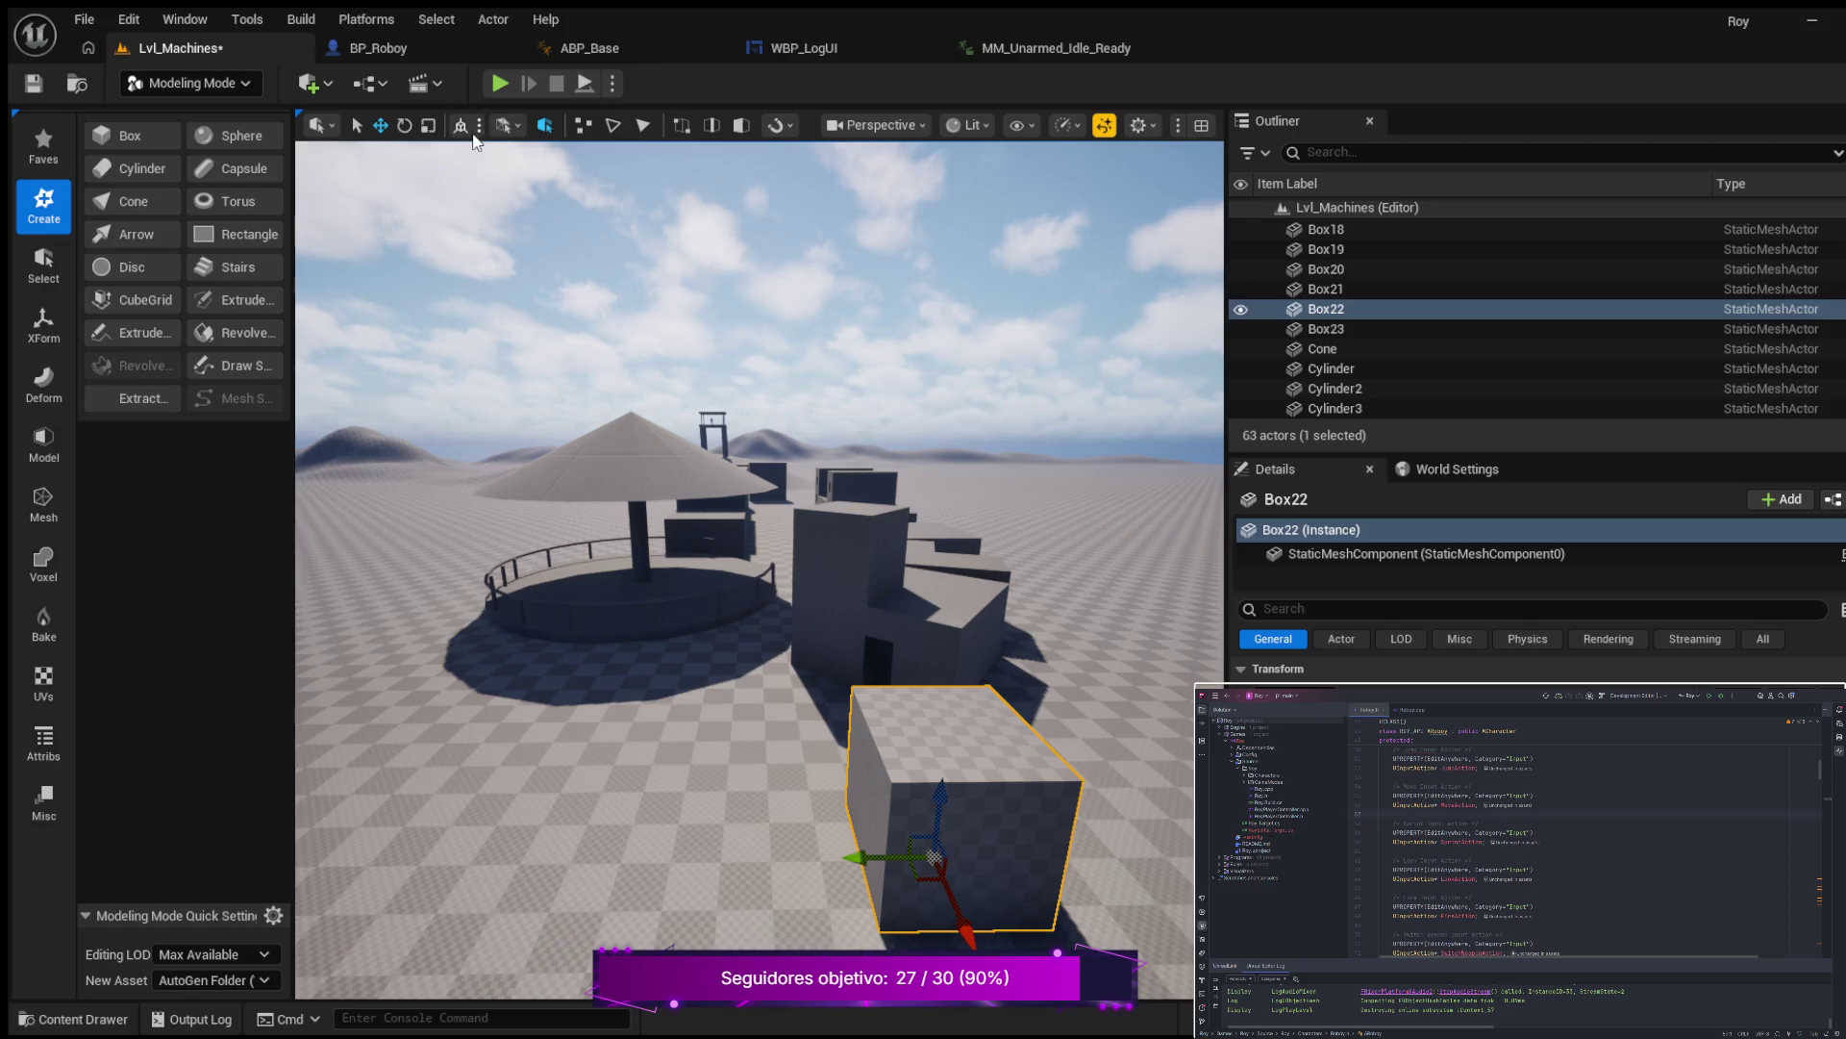
# Reselect the lone box Box22 and rotate it by 20 degrees.
pyautogui.click(515, 333)
pyautogui.click(981, 835)
pyautogui.moveTo(981, 835); pyautogui.dragTo(869, 749)
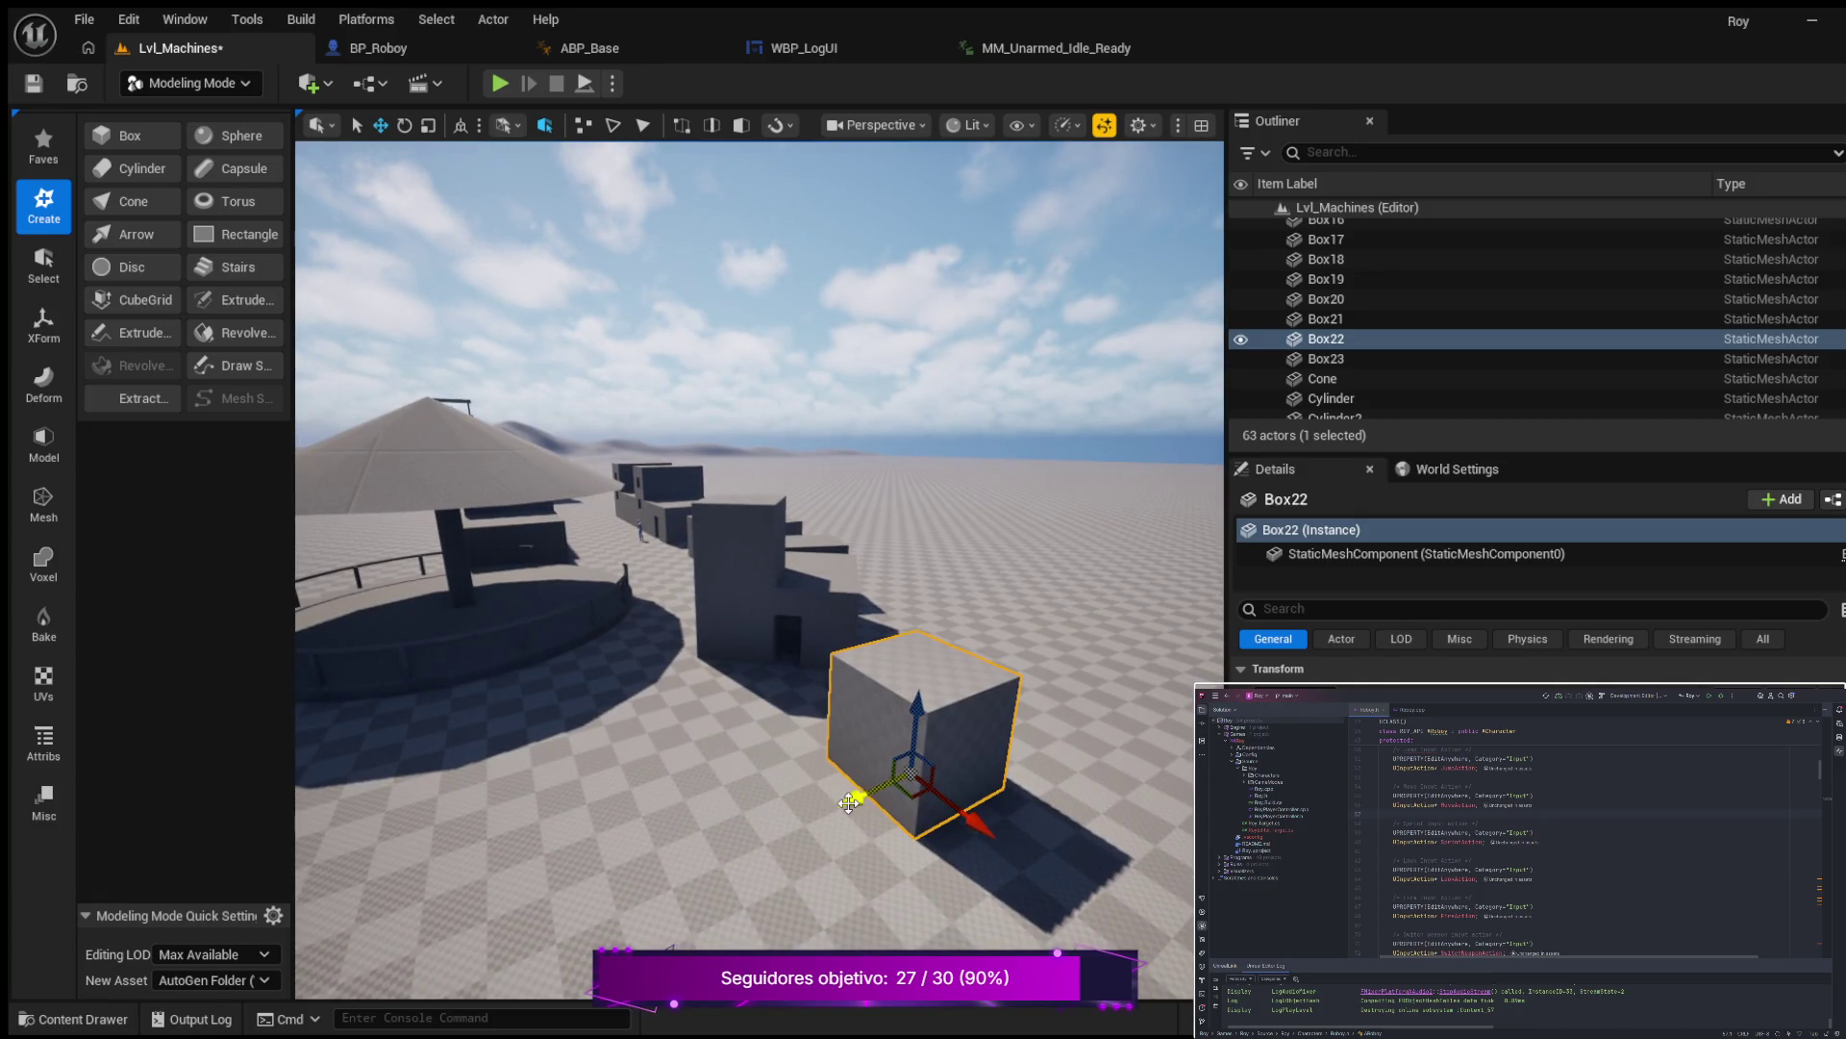
pyautogui.press('e')
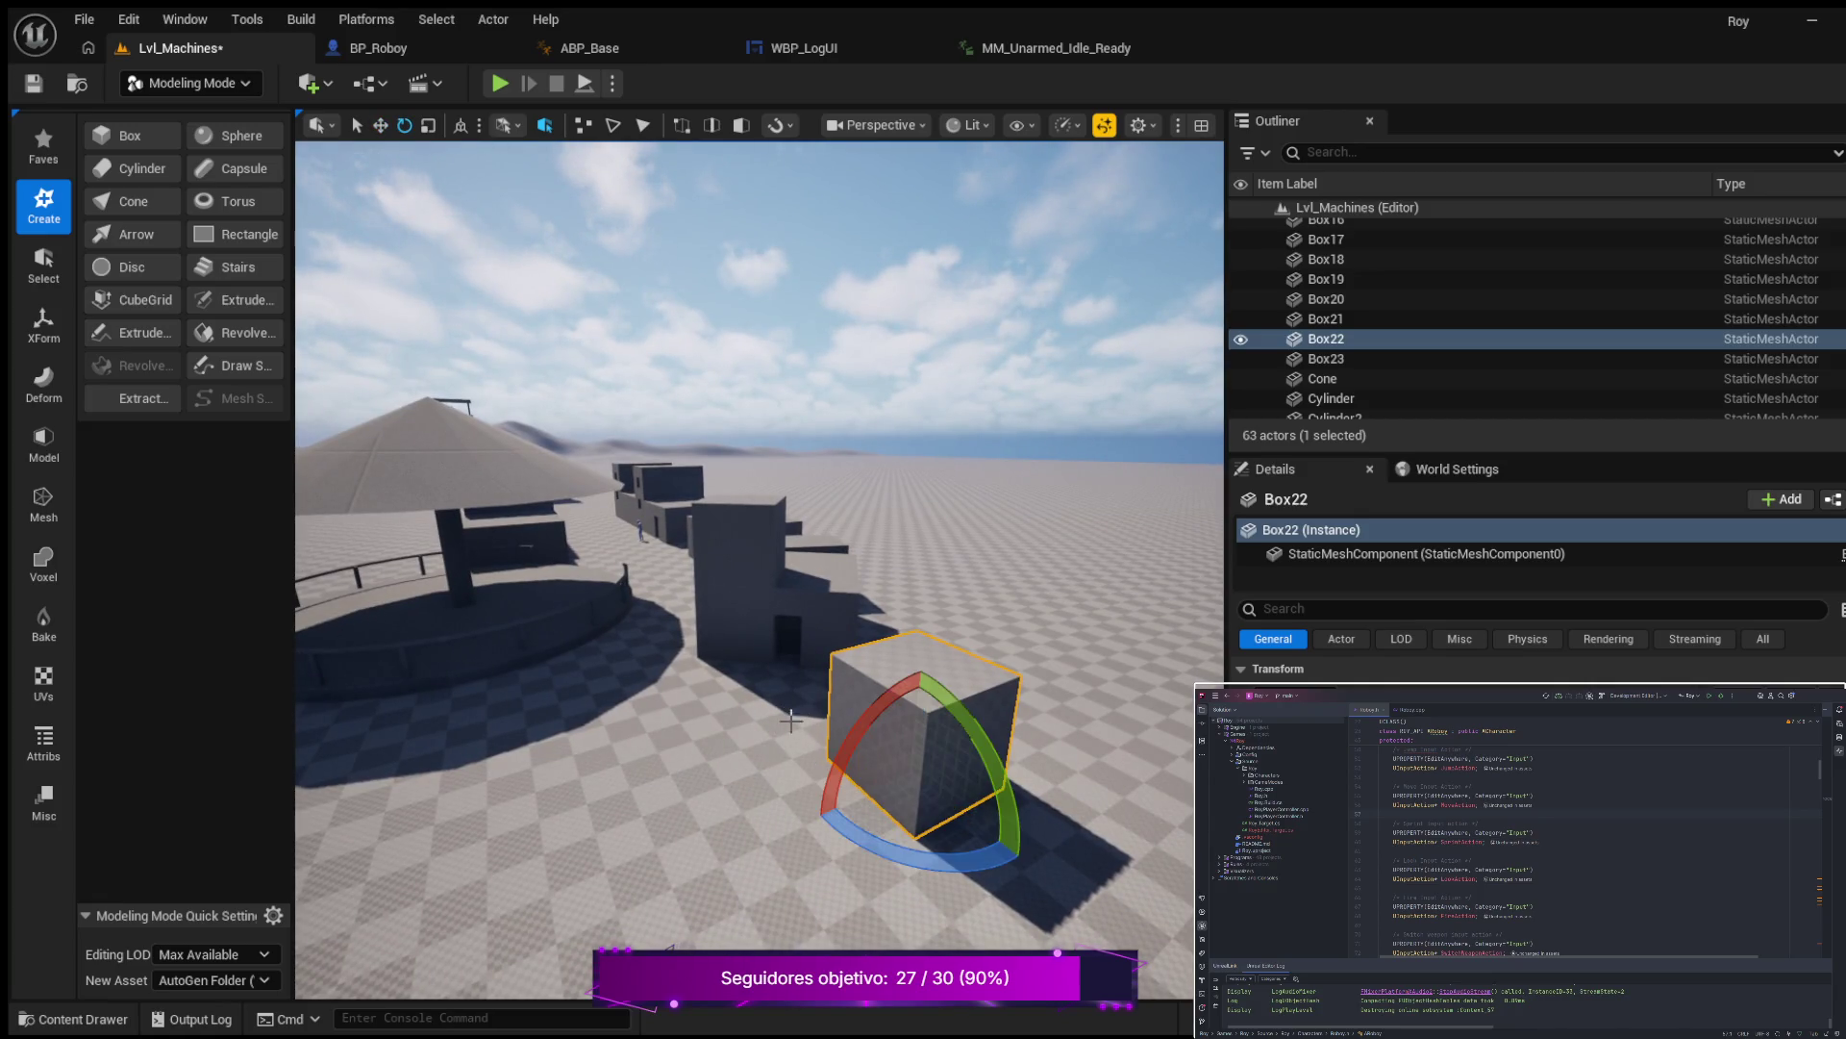
pyautogui.moveTo(952, 851)
pyautogui.mouseDown()
pyautogui.moveTo(1024, 861)
pyautogui.moveTo(971, 870)
pyautogui.moveTo(921, 843)
pyautogui.moveTo(931, 689)
pyautogui.mouseUp()
# Move Box22 with the move gizmo until it sits against the building's side.
pyautogui.press('w')
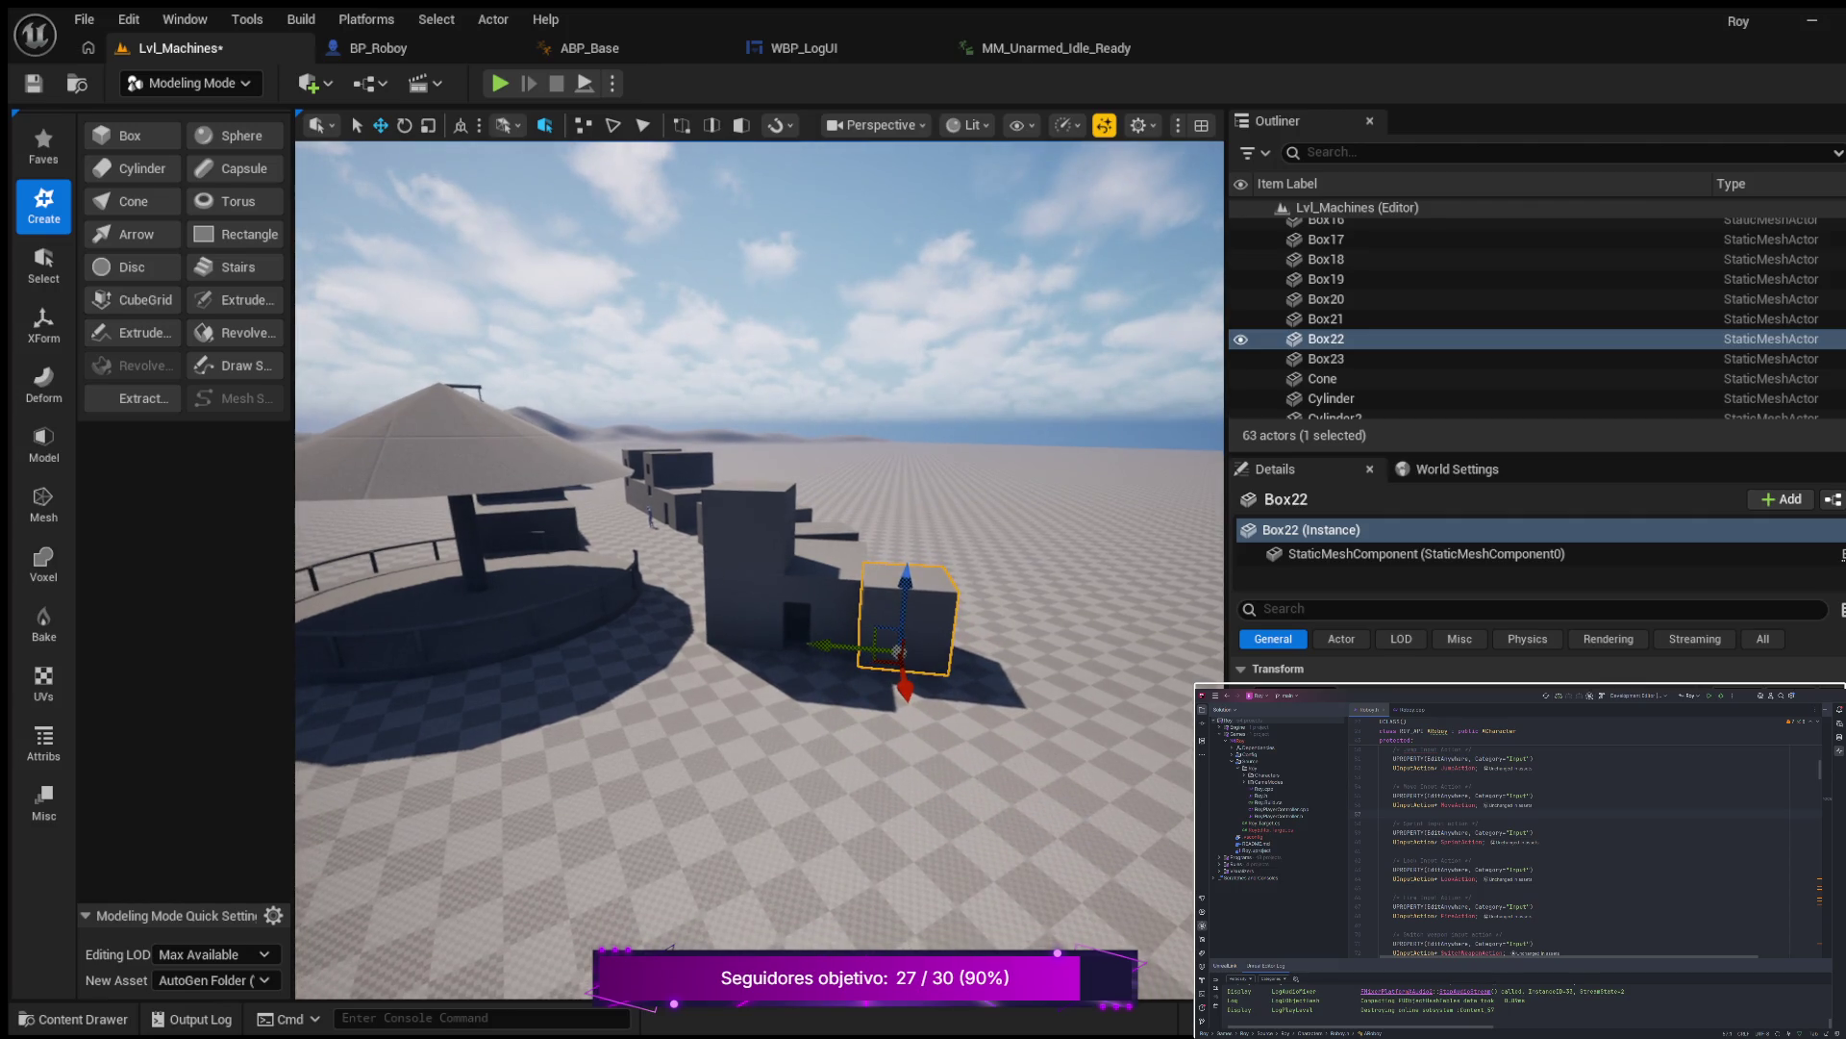
pyautogui.scroll(10, 759, 571)
pyautogui.scroll(1, 936, 820)
pyautogui.moveTo(983, 881); pyautogui.dragTo(977, 852)
pyautogui.moveTo(856, 812); pyautogui.dragTo(870, 803)
pyautogui.scroll(10, 964, 781)
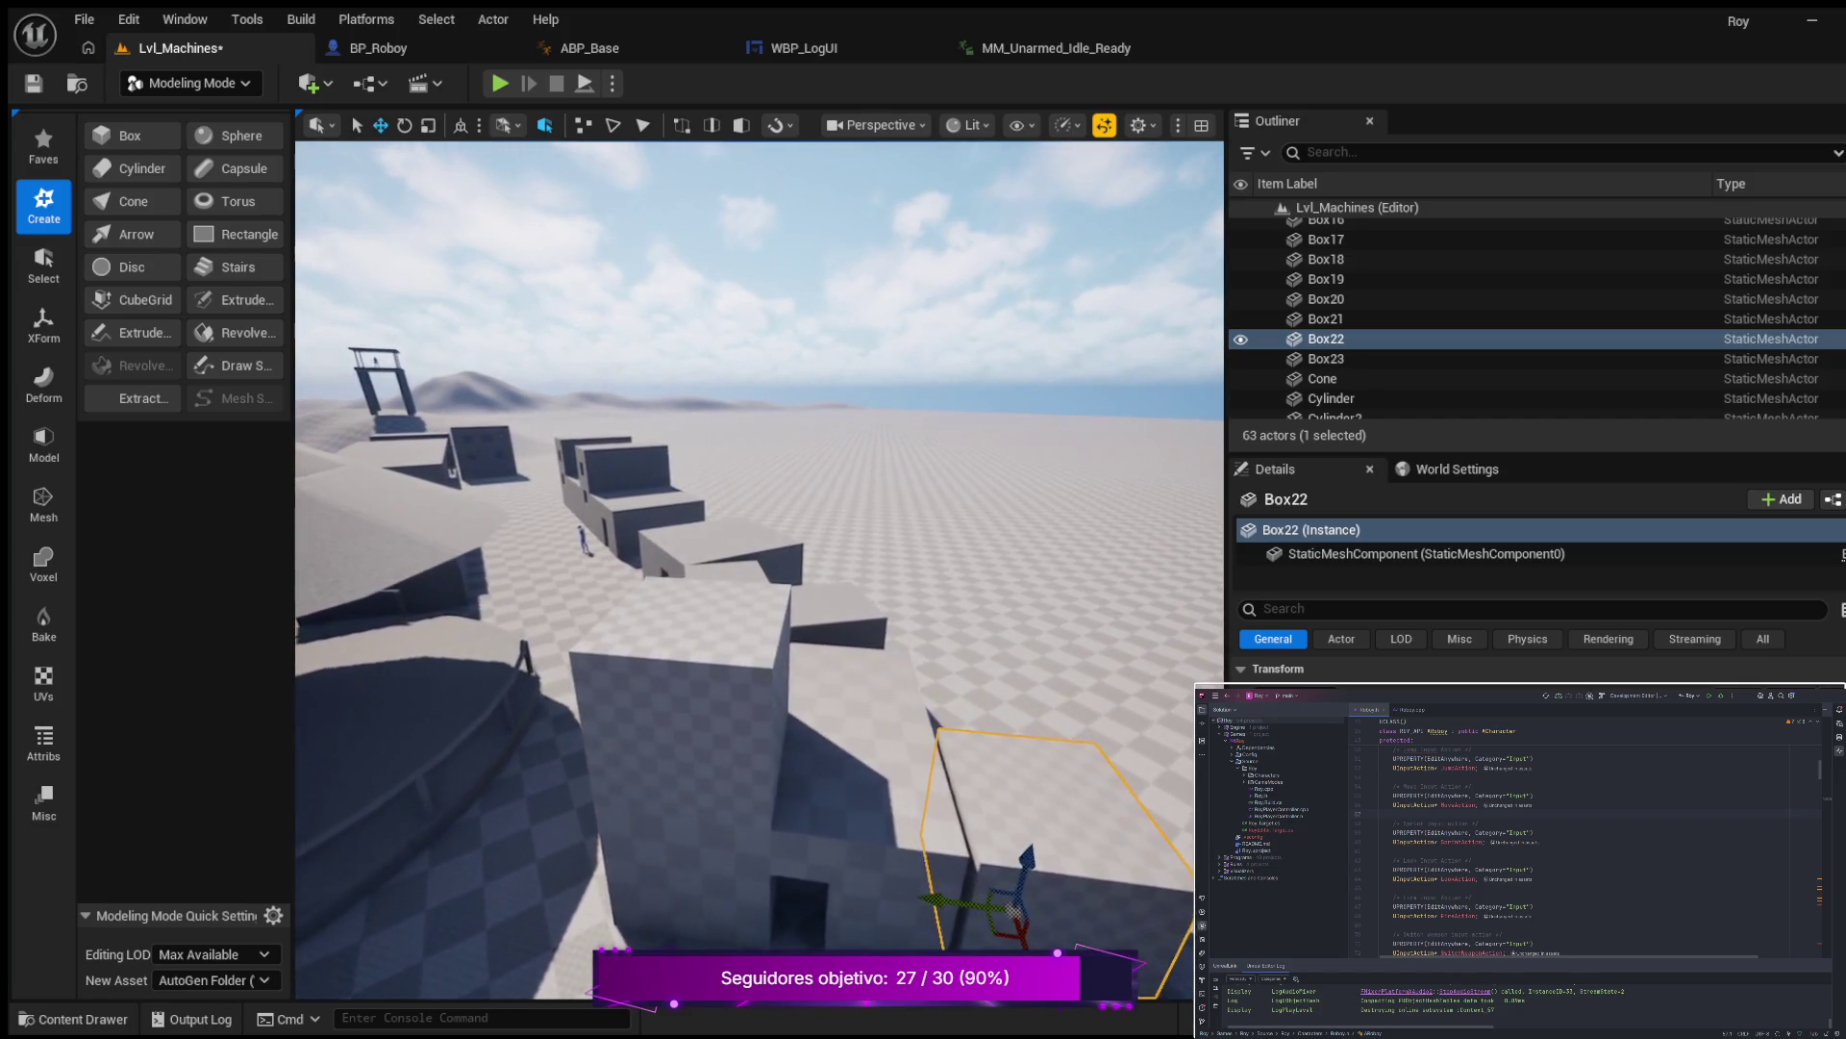
pyautogui.scroll(8, 1040, 941)
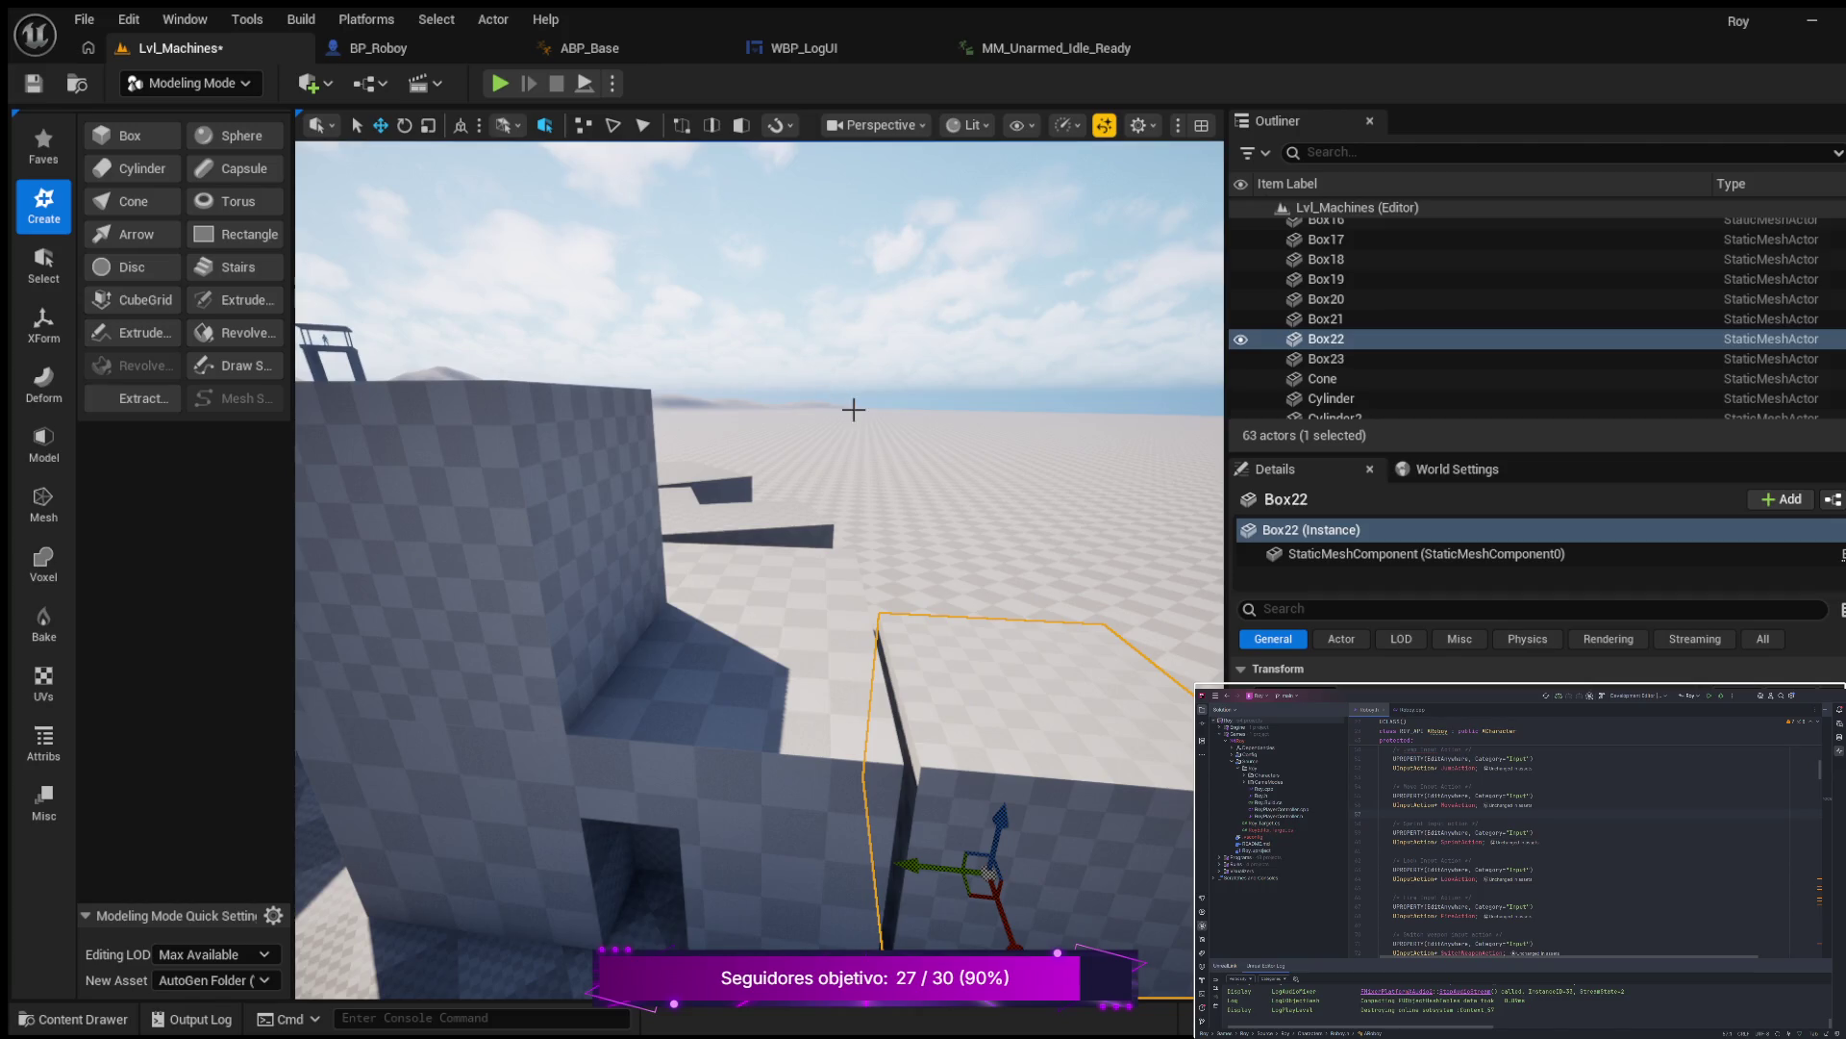
# Fly down to Box22 and drag it along X flush against the adjoining wall.
pyautogui.moveTo(1008, 475); pyautogui.dragTo(1005, 601)
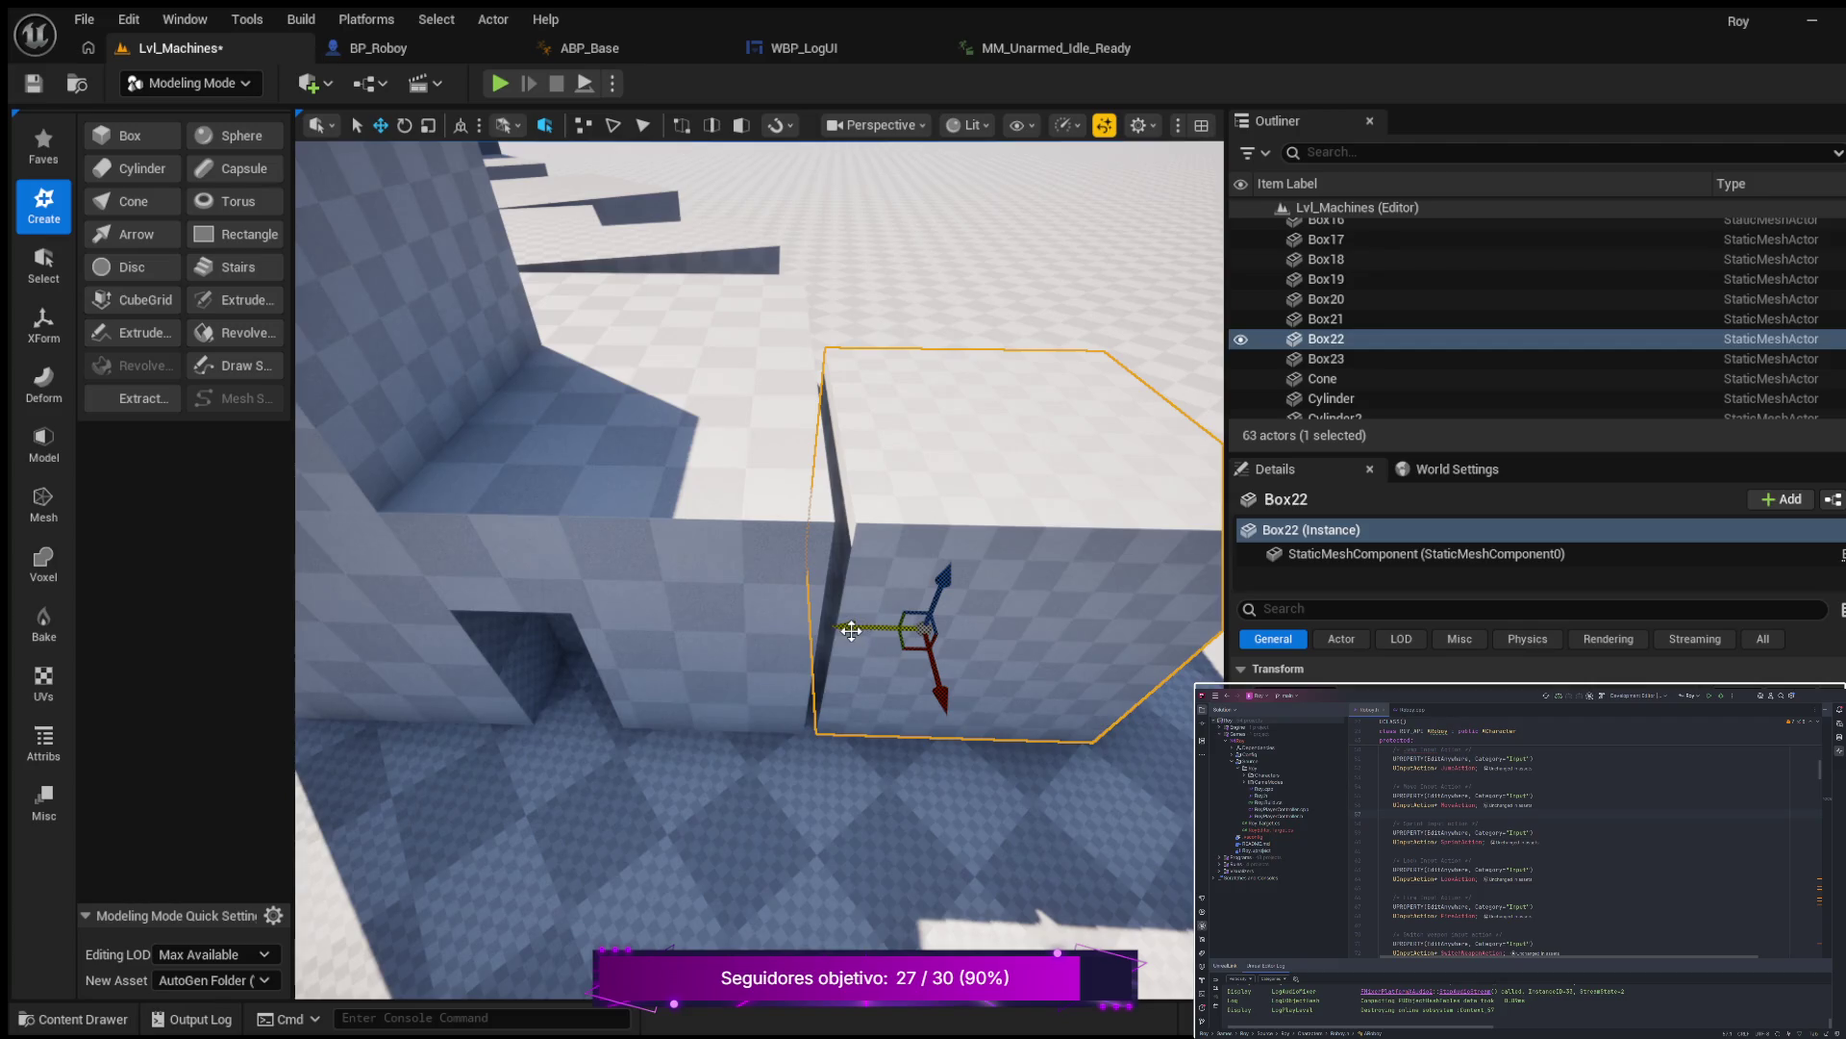
pyautogui.moveTo(851, 630)
pyautogui.mouseDown()
pyautogui.moveTo(829, 717)
pyautogui.moveTo(568, 673)
pyautogui.mouseUp()
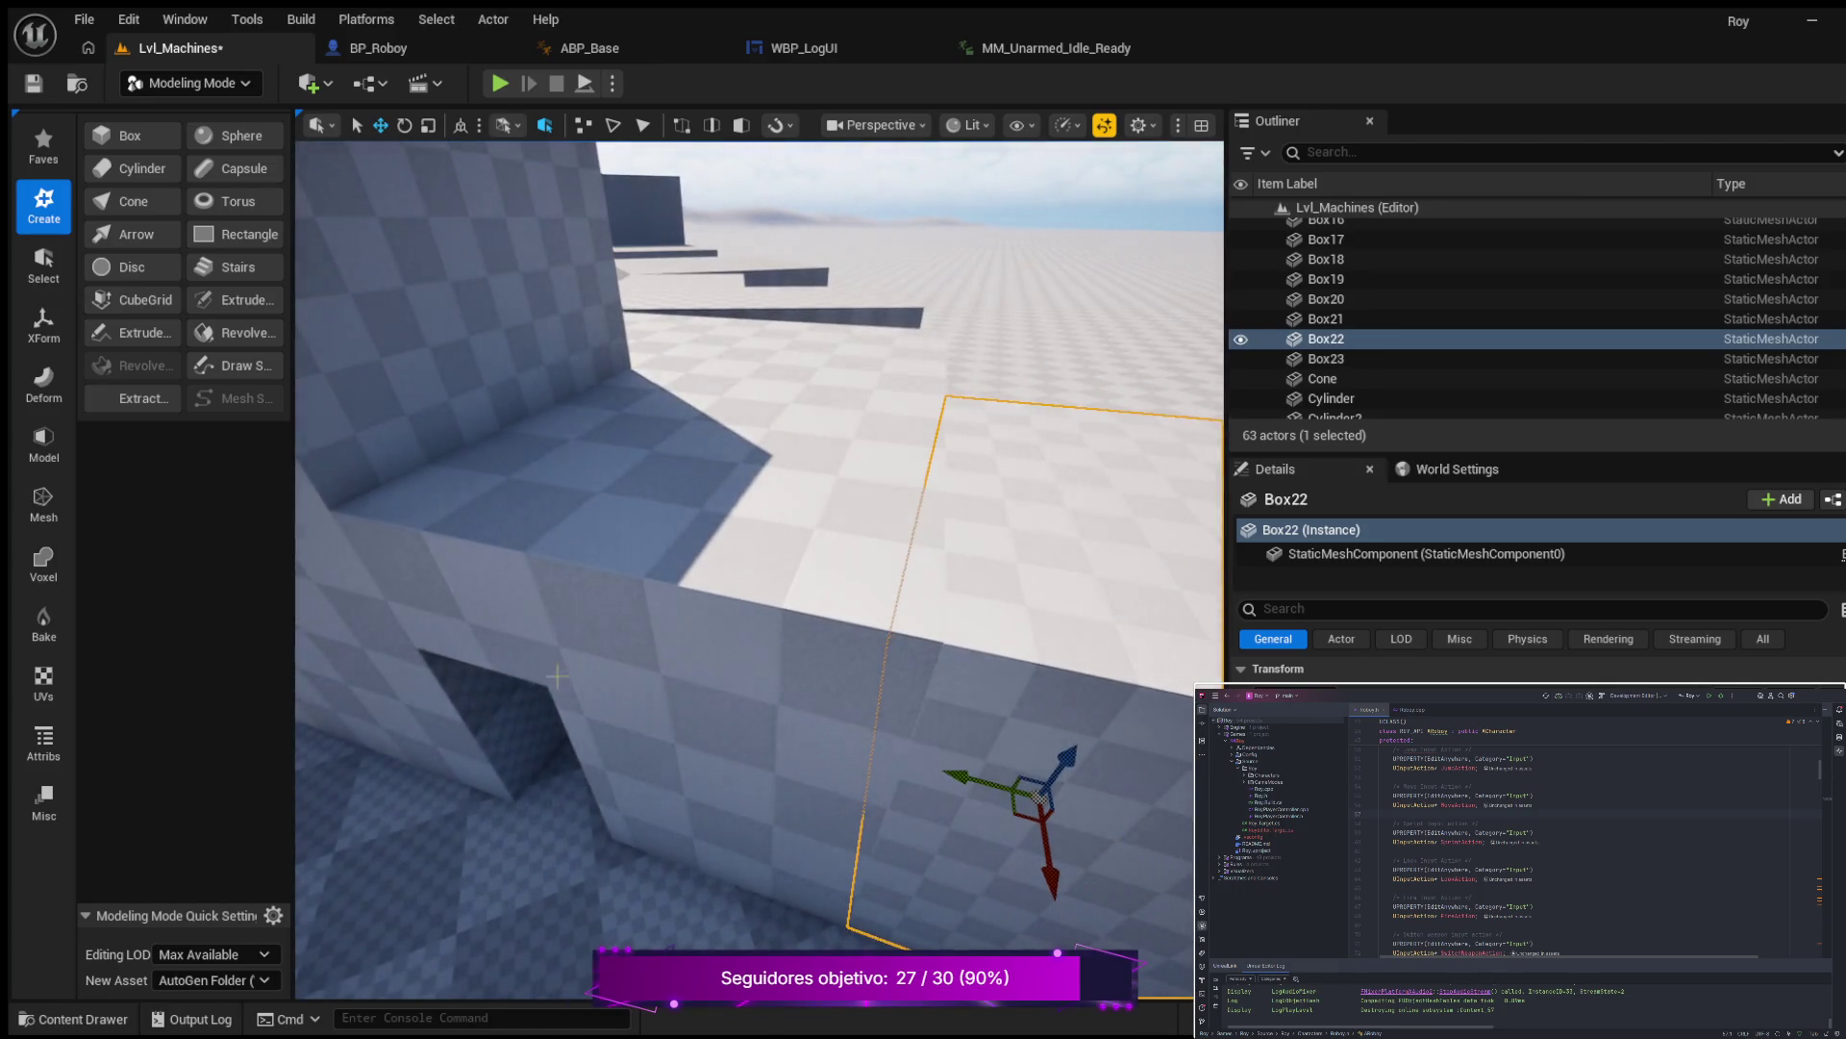
pyautogui.moveTo(508, 746)
pyautogui.mouseDown()
pyautogui.moveTo(622, 600)
pyautogui.moveTo(694, 421)
pyautogui.mouseUp()
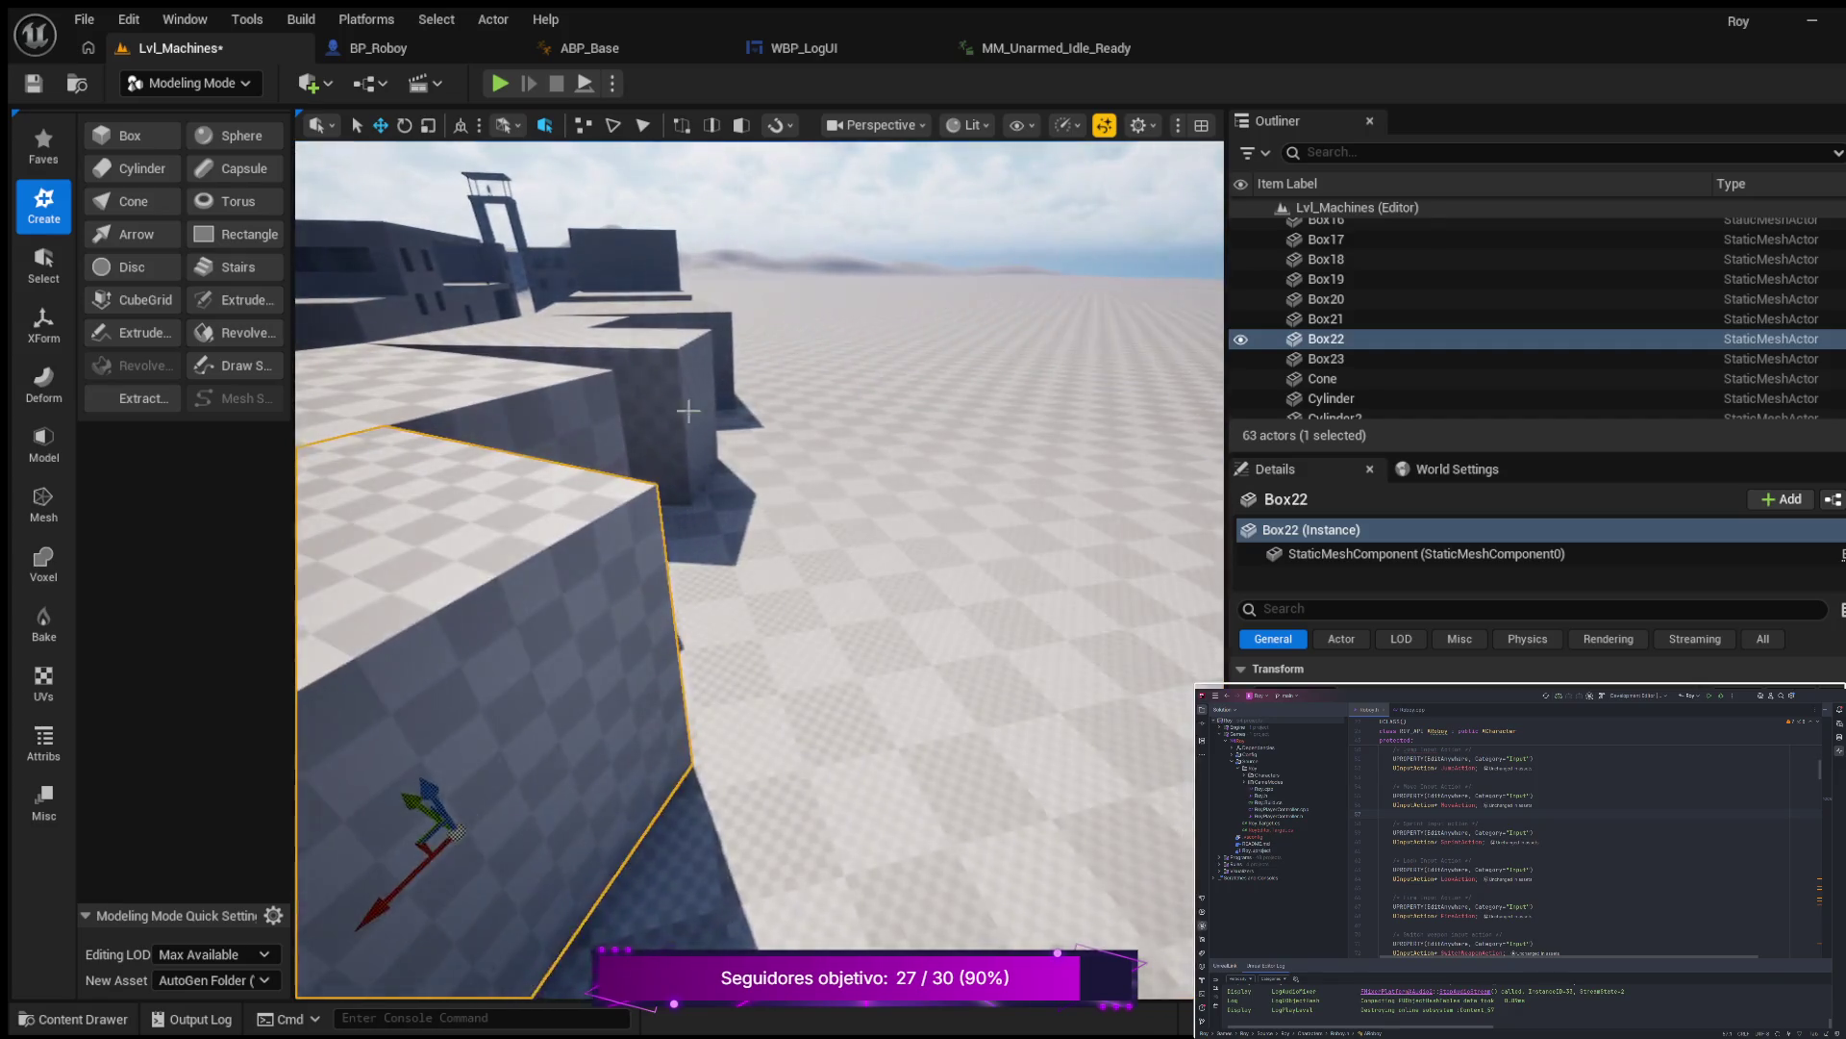
# Check the neighbouring boxes by focusing on and selecting Box20 and Box21.
pyautogui.doubleClick(1326, 299)
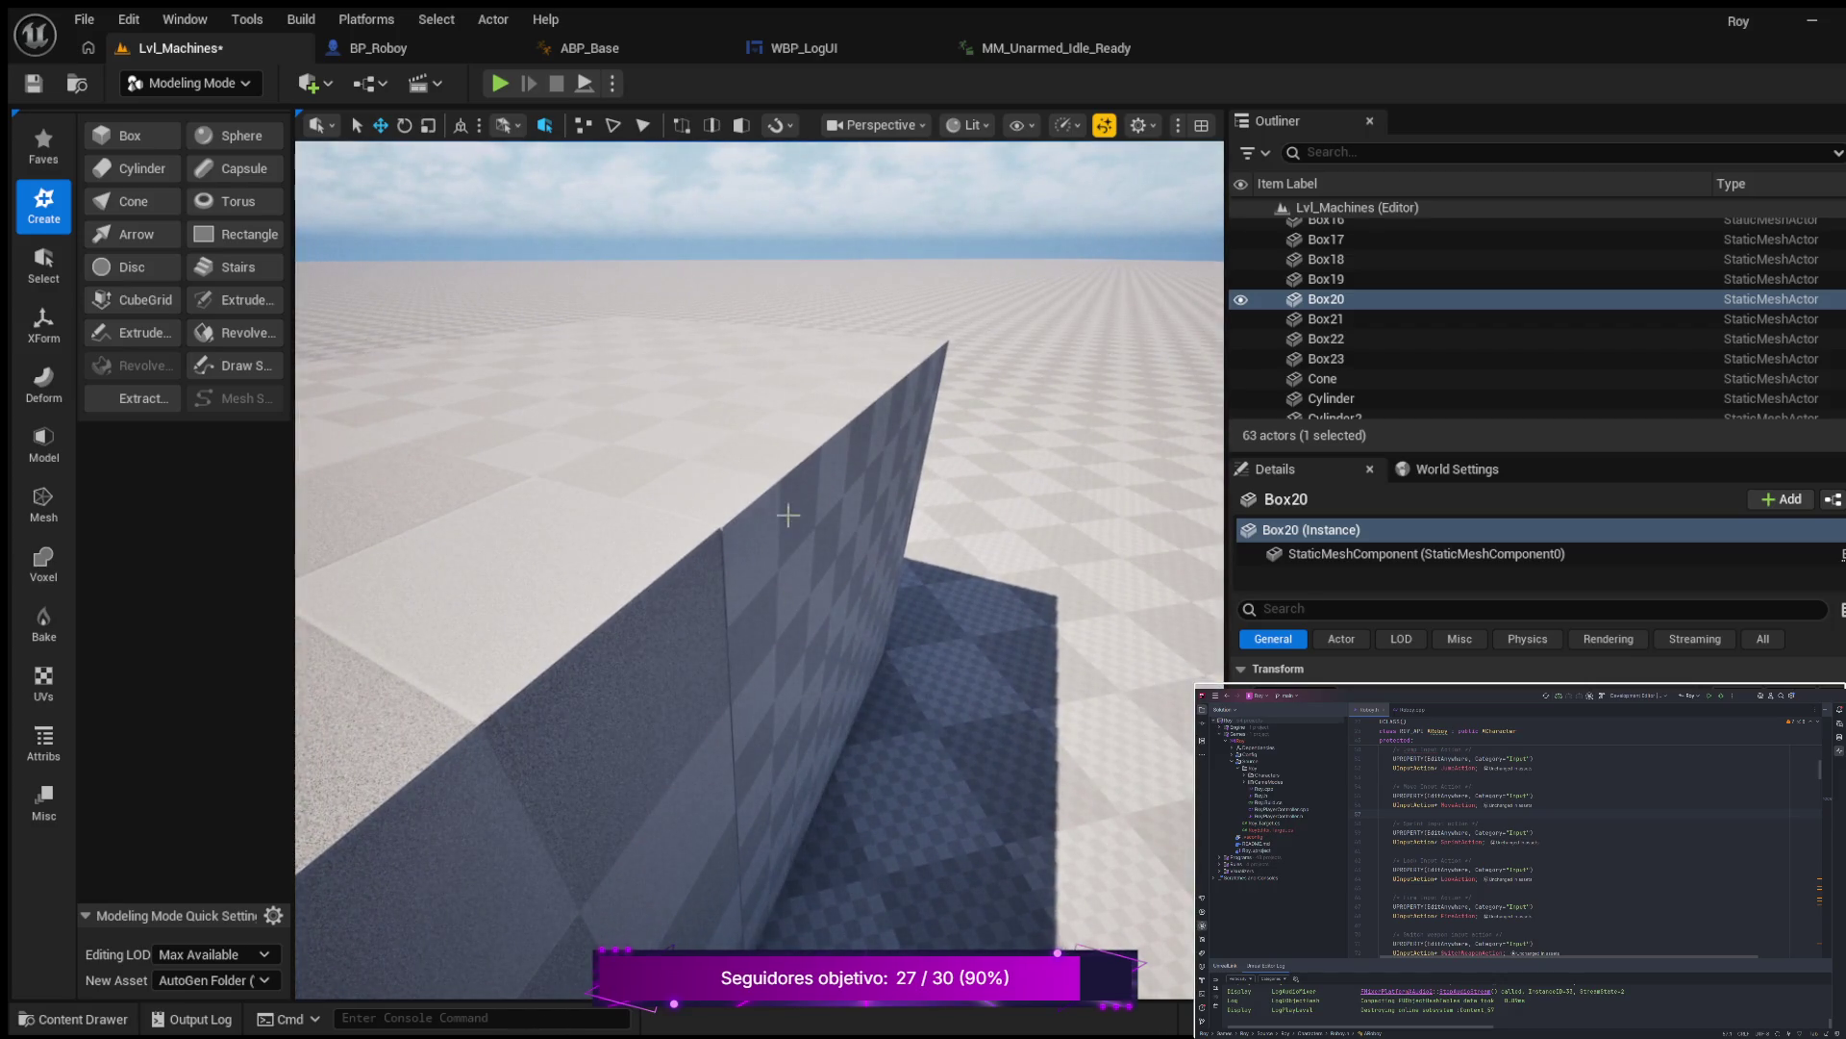
pyautogui.click(824, 504)
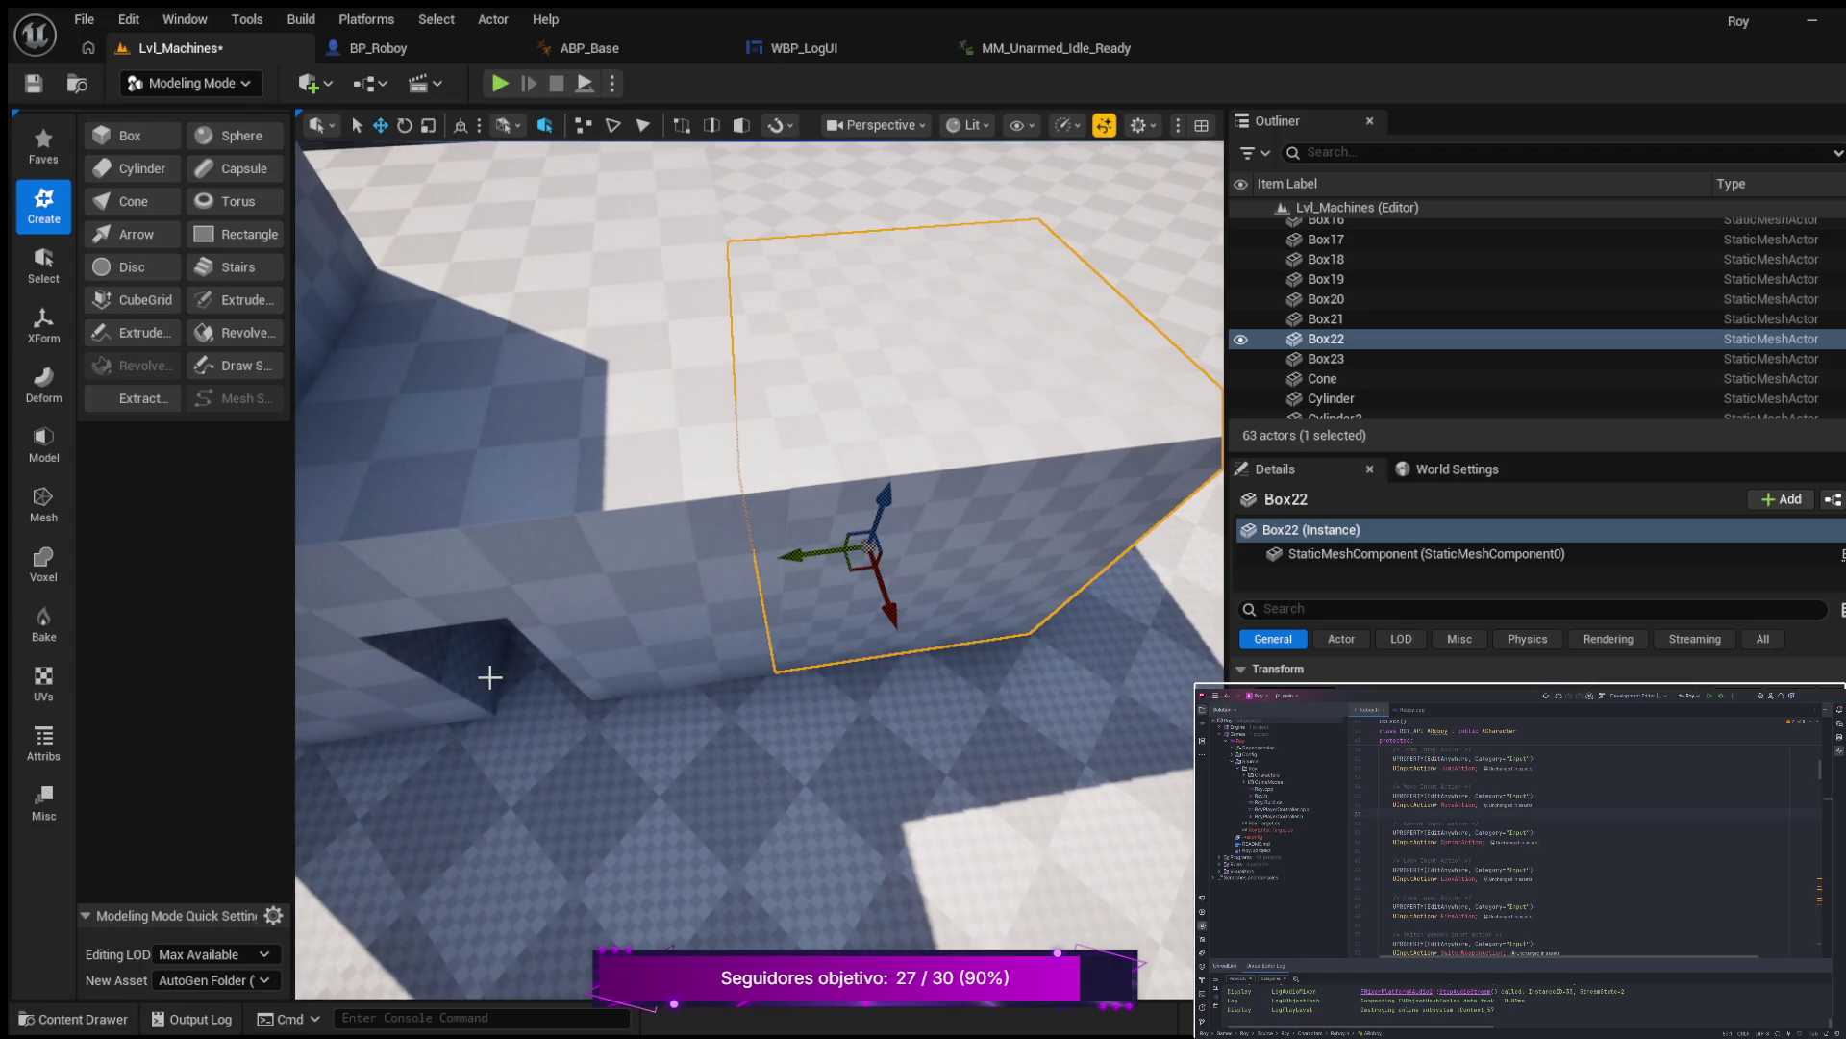
pyautogui.click(454, 212)
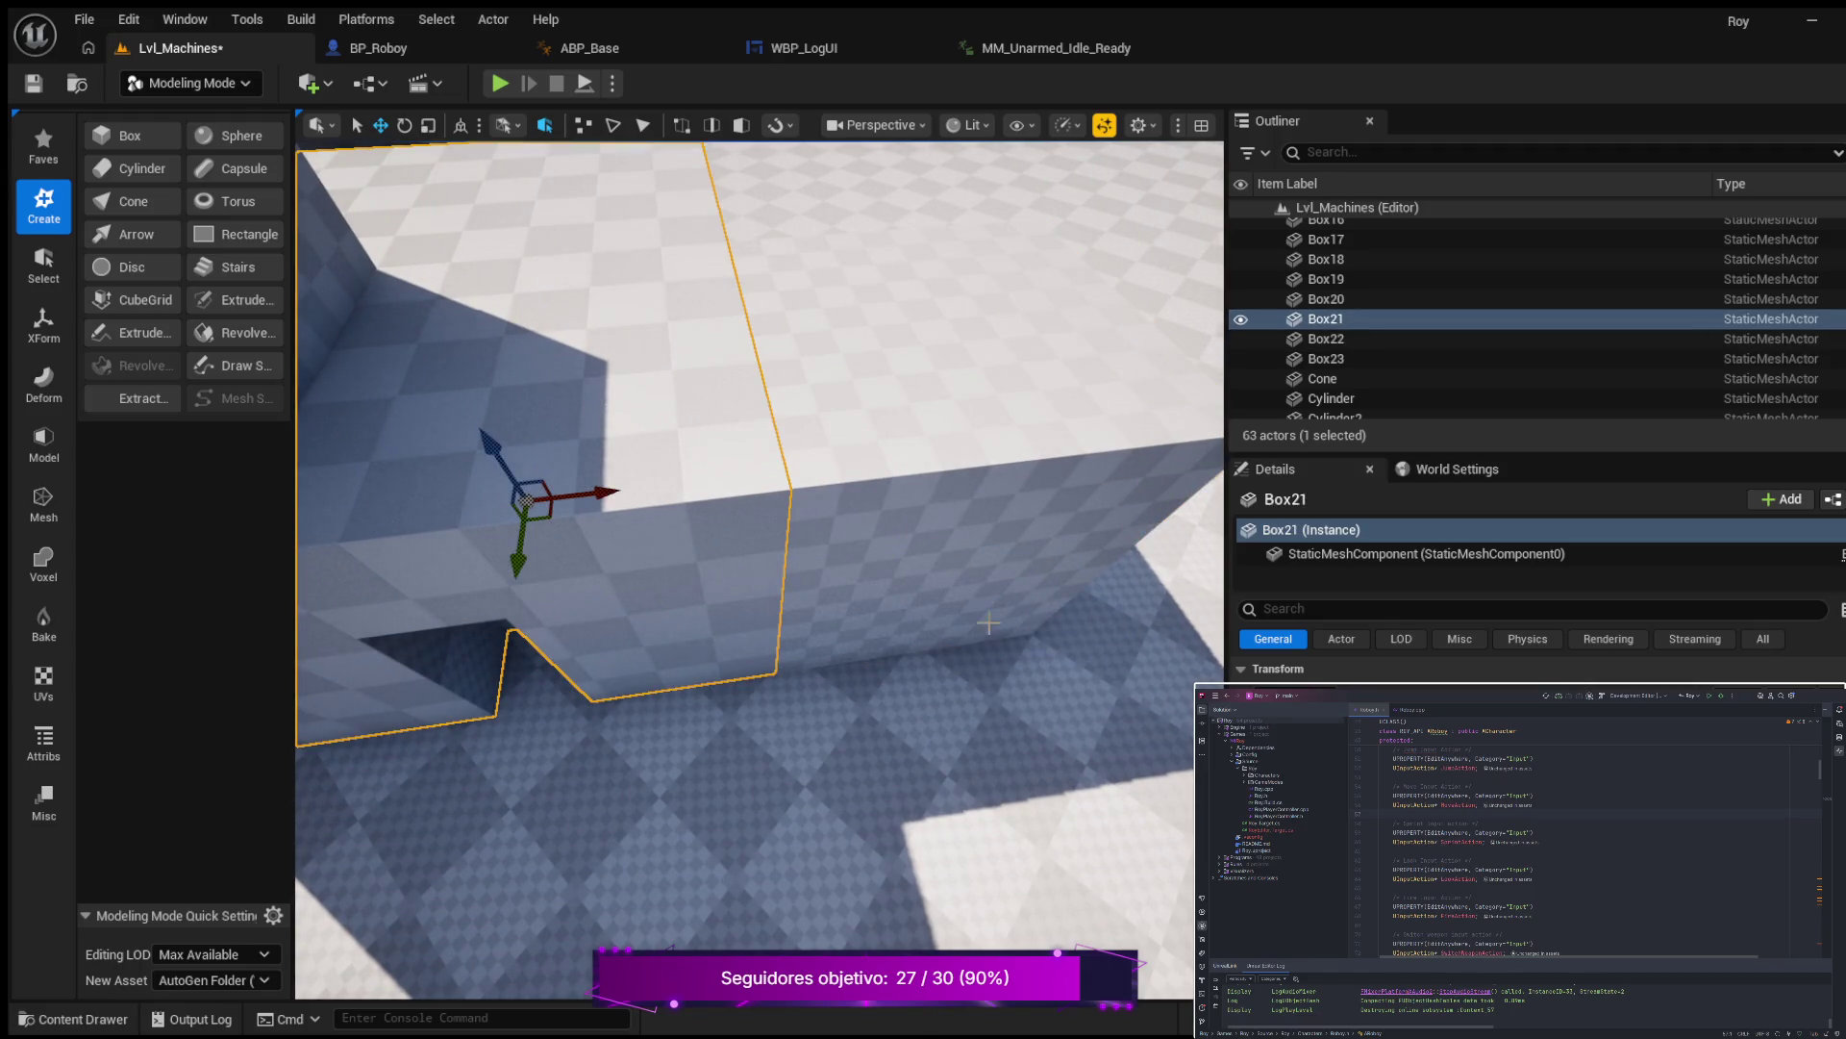
pyautogui.click(1056, 478)
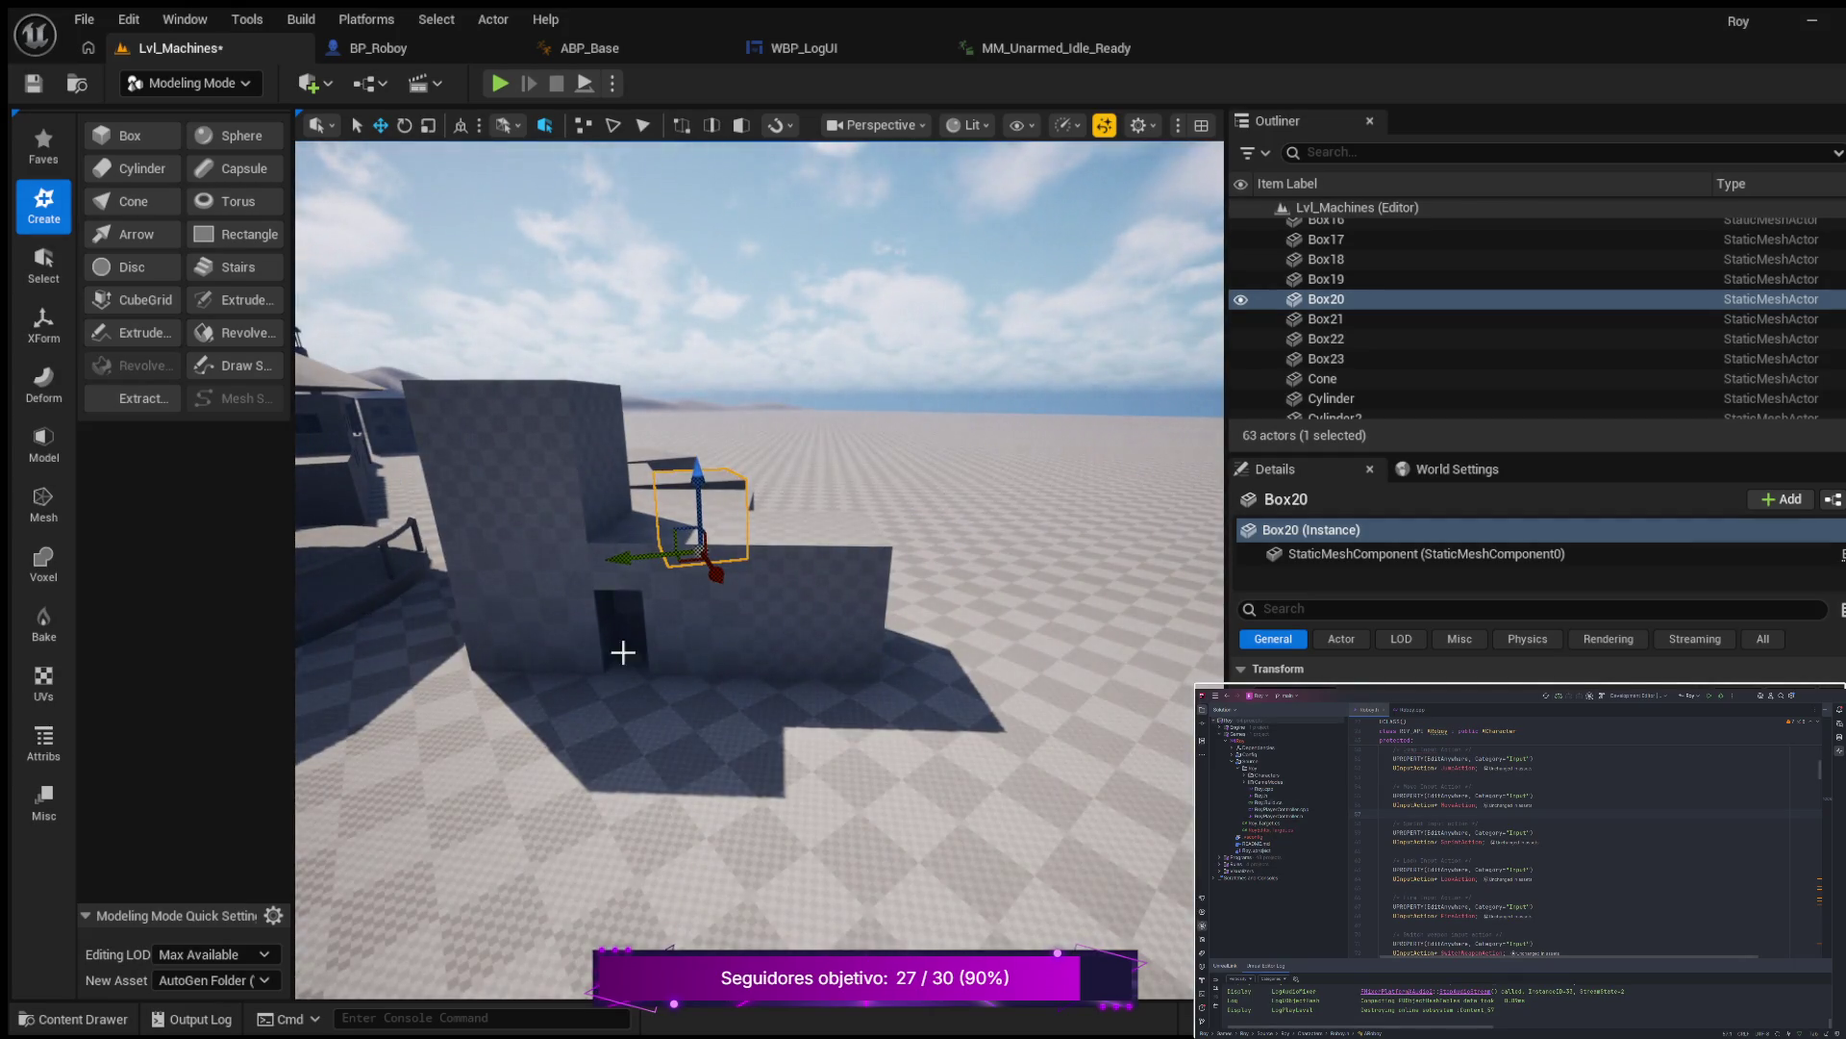
pyautogui.click(522, 734)
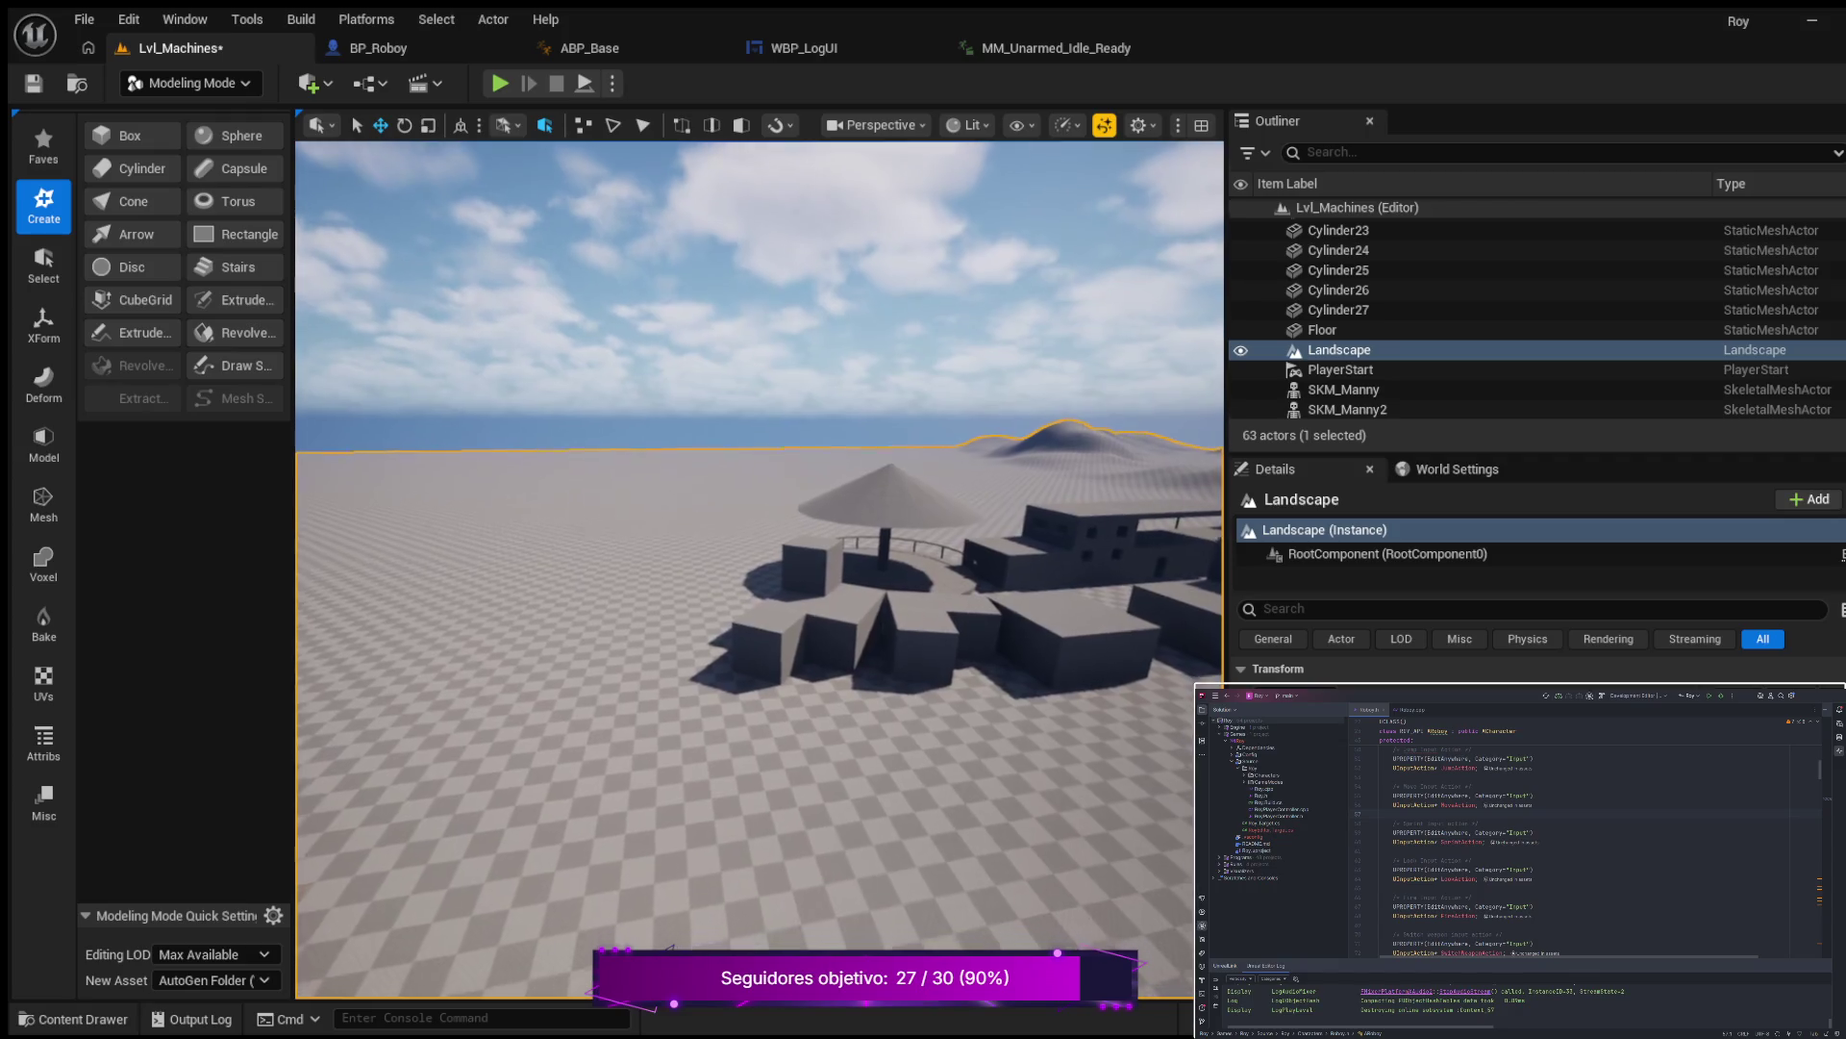
pyautogui.scroll(2, 760, 567)
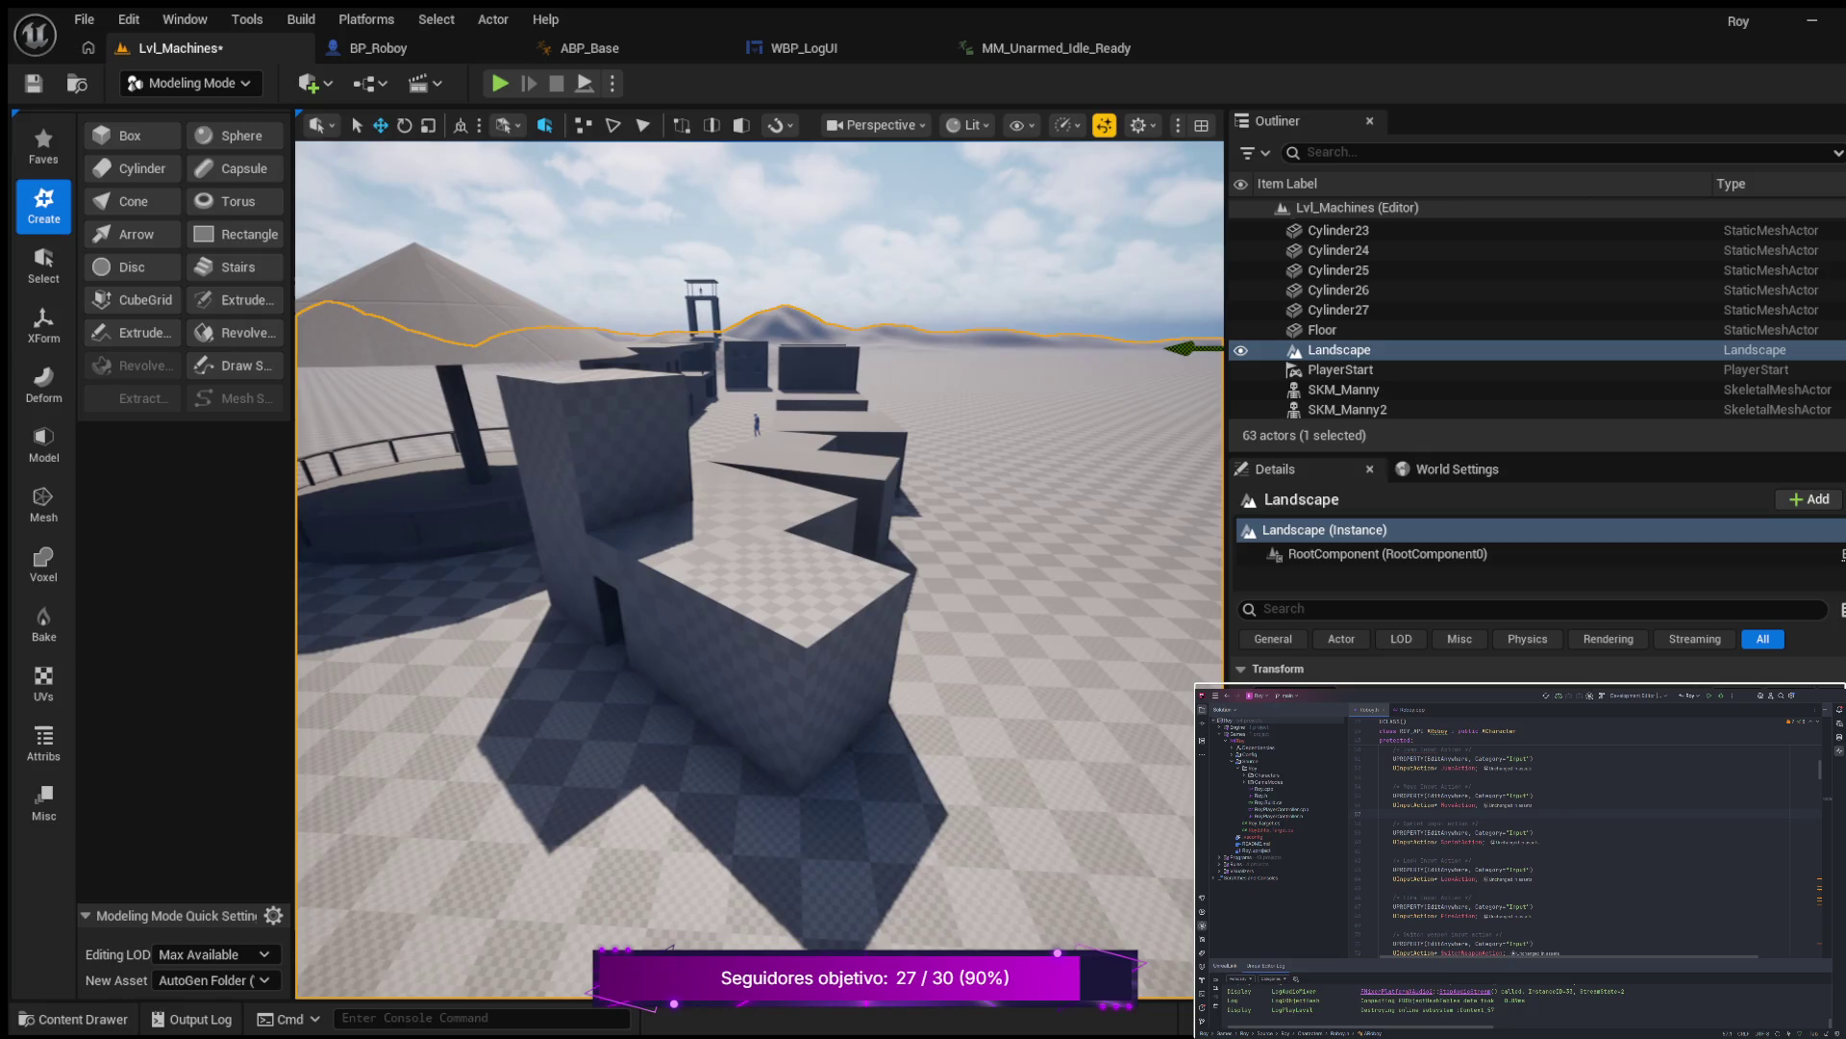
pyautogui.moveTo(760, 567); pyautogui.dragTo(673, 548)
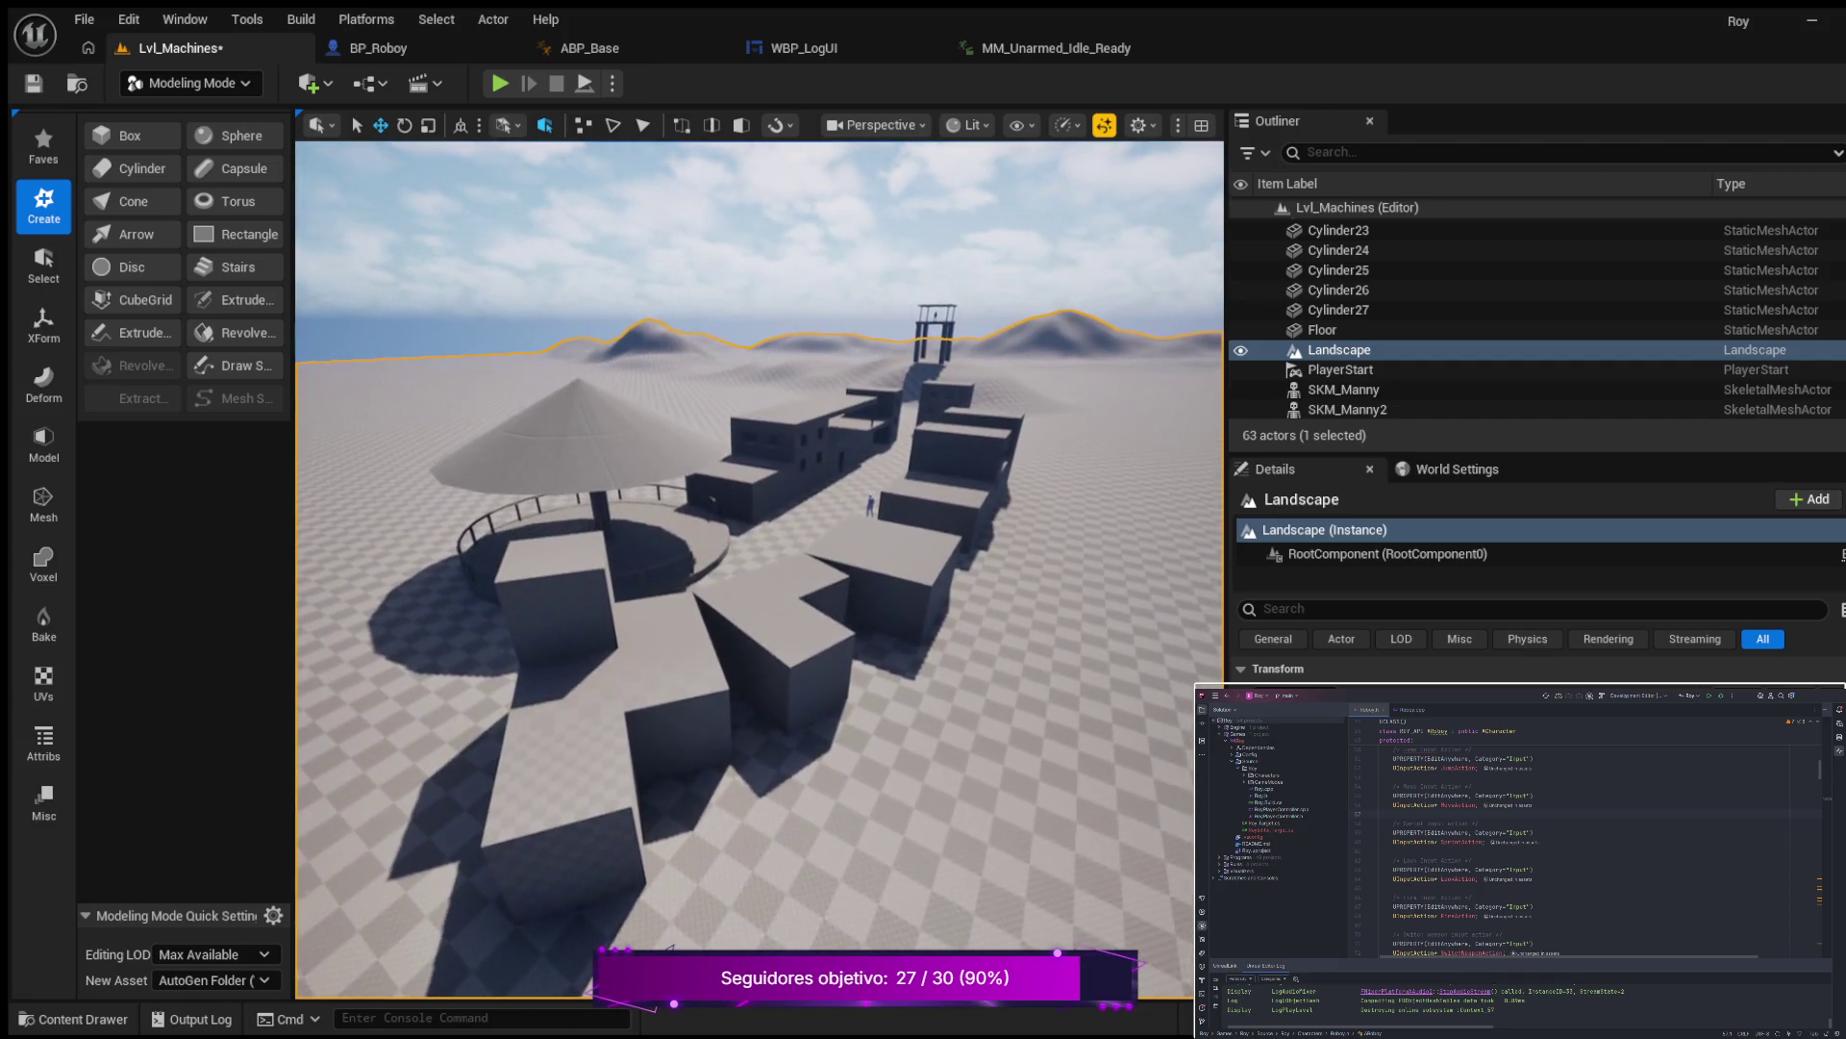
pyautogui.moveTo(673, 549); pyautogui.dragTo(673, 563)
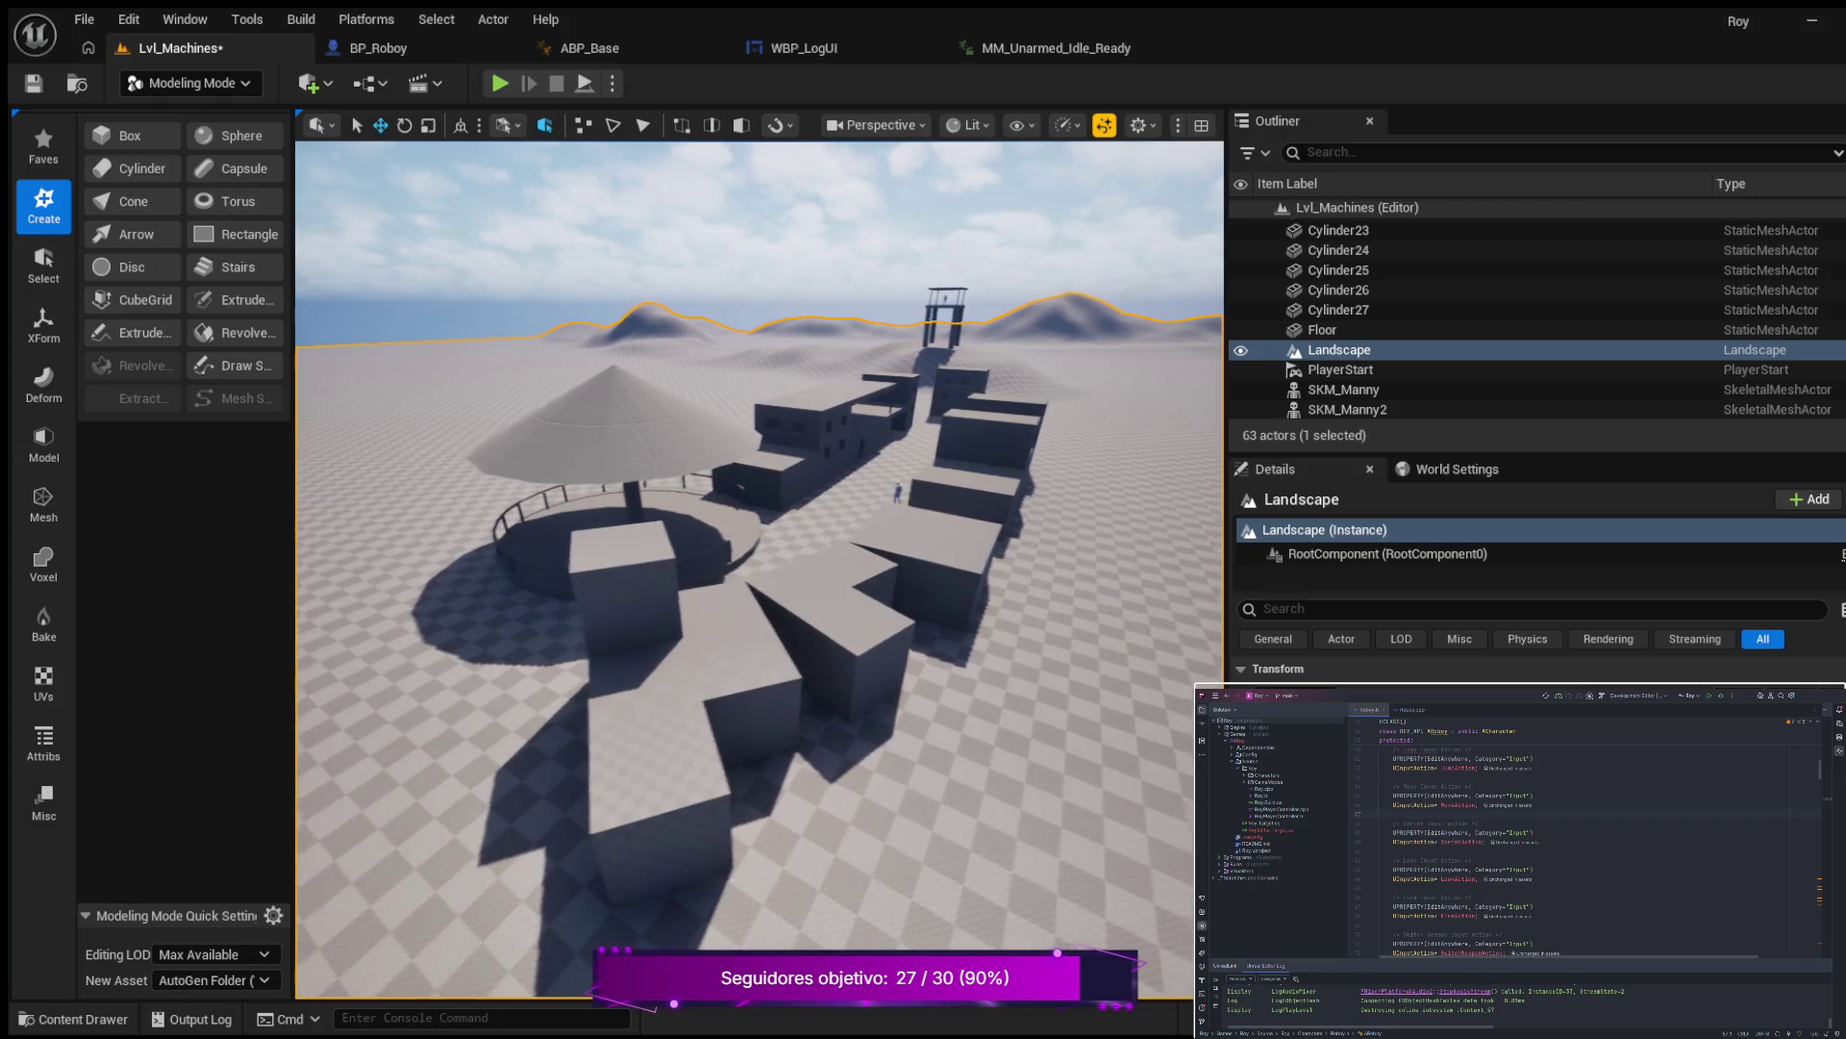
pyautogui.press('a')
pyautogui.press('w')
pyautogui.press('d')
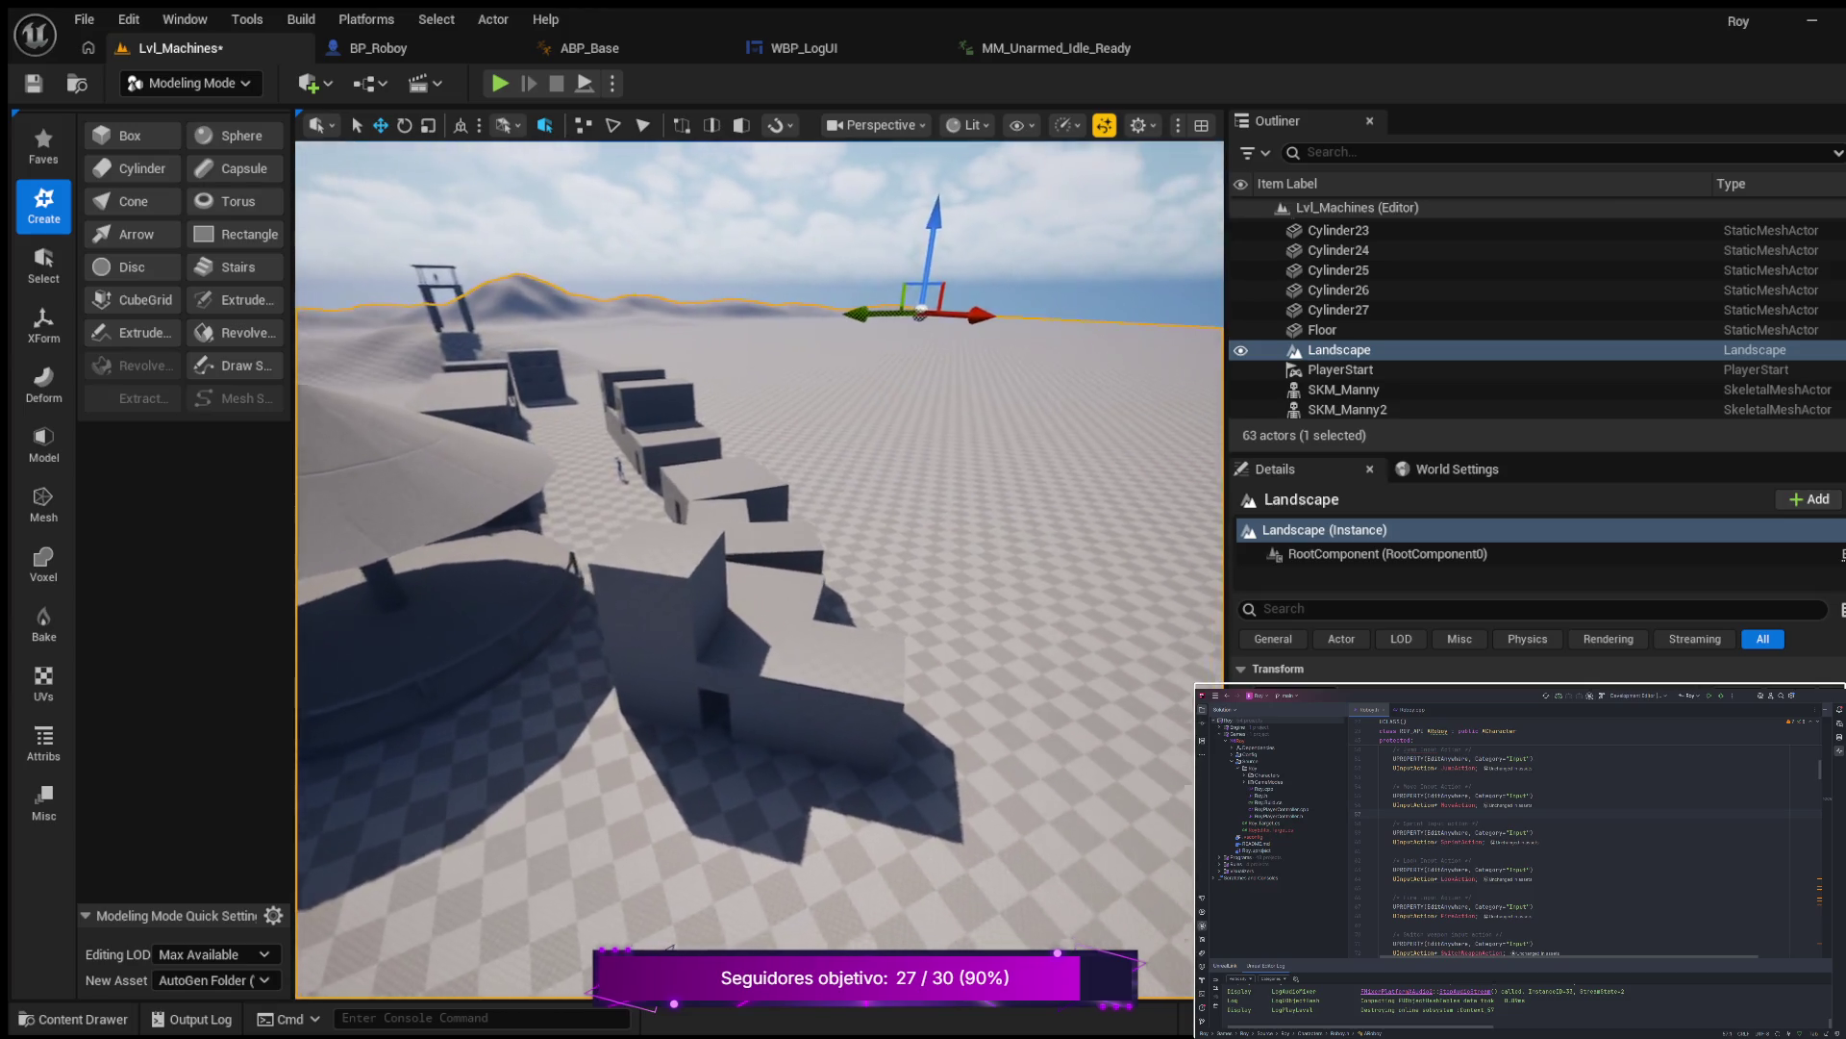
pyautogui.press('s')
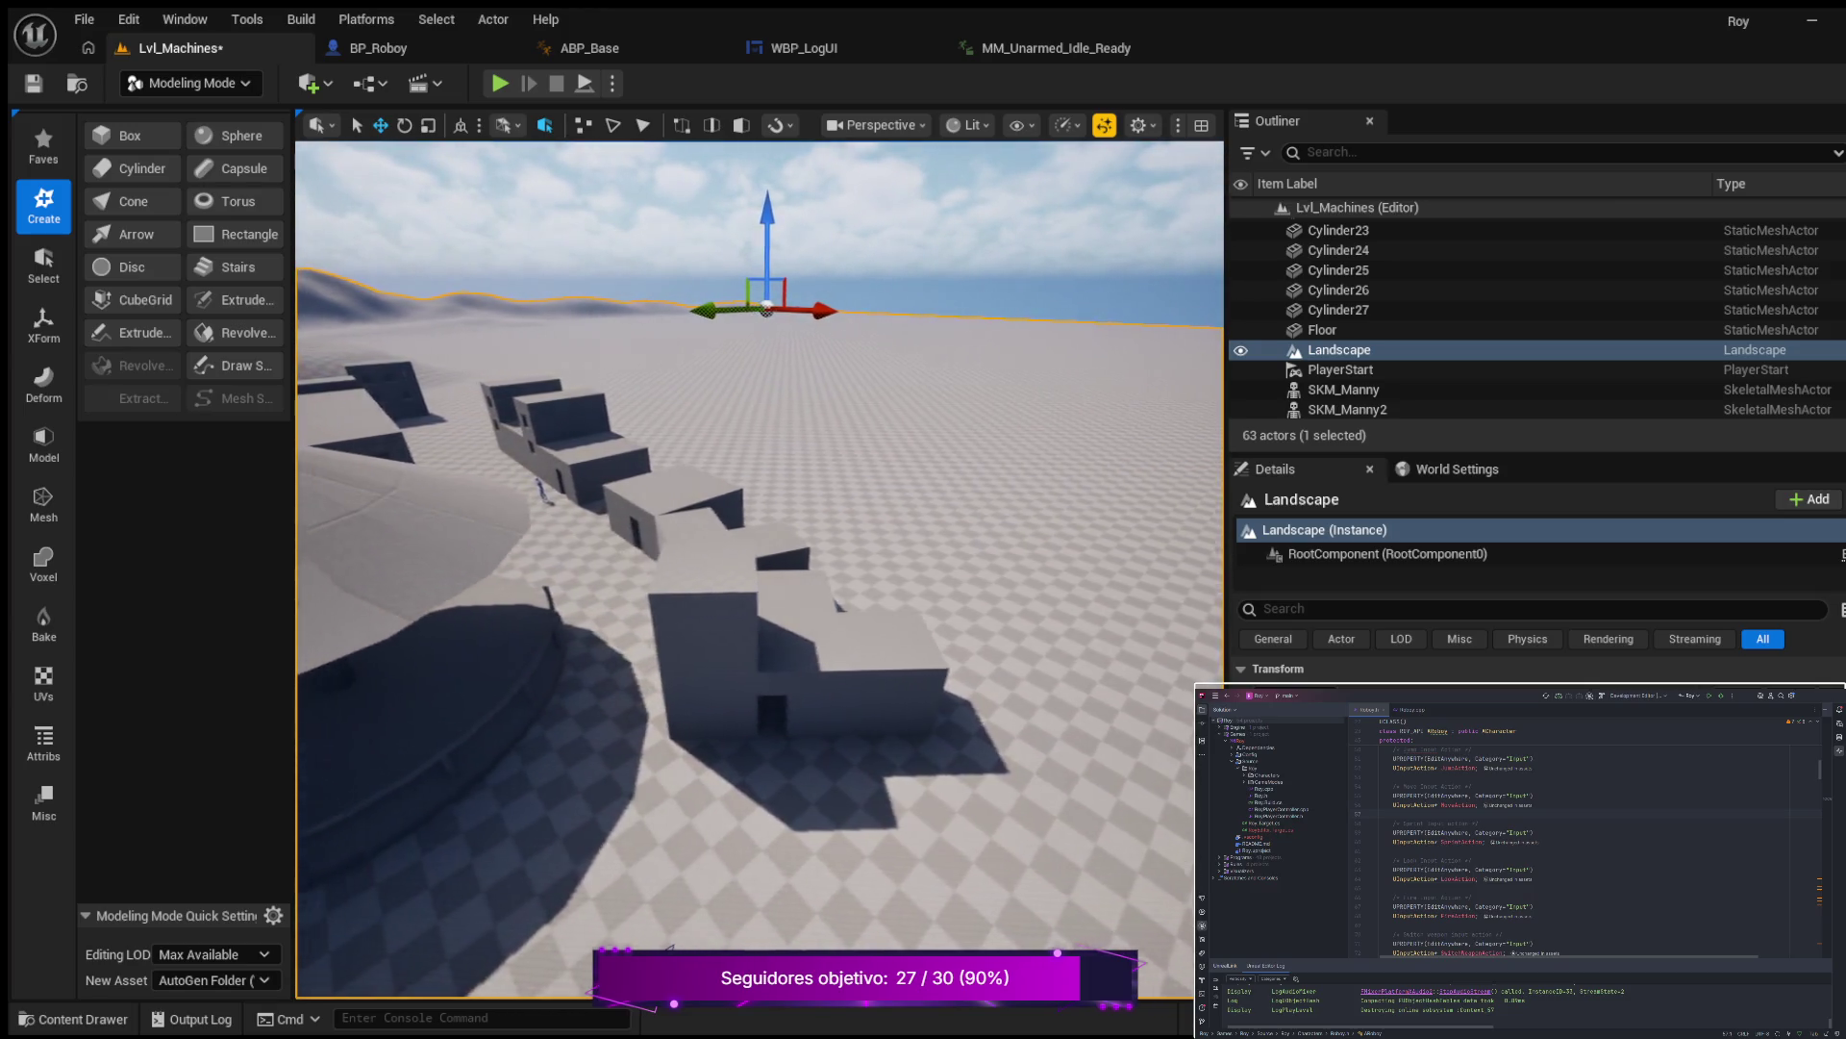
pyautogui.press('a')
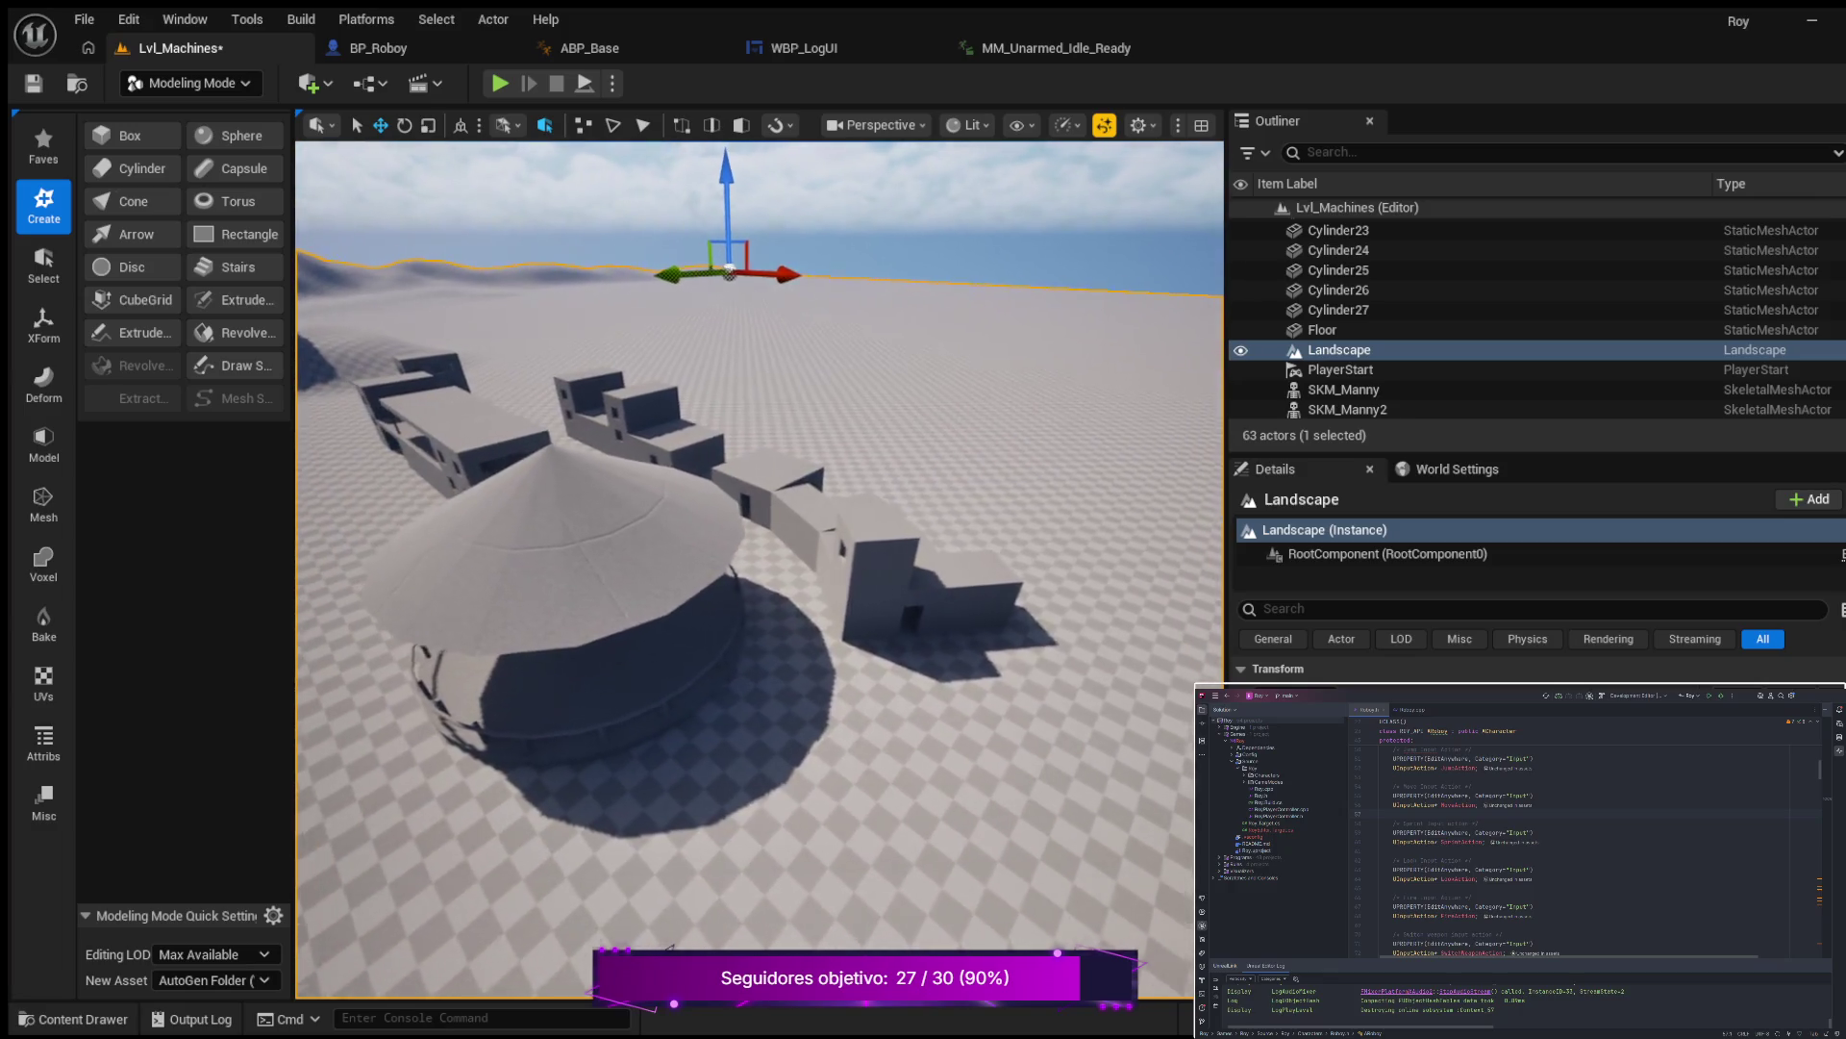
pyautogui.press('w')
pyautogui.press('a')
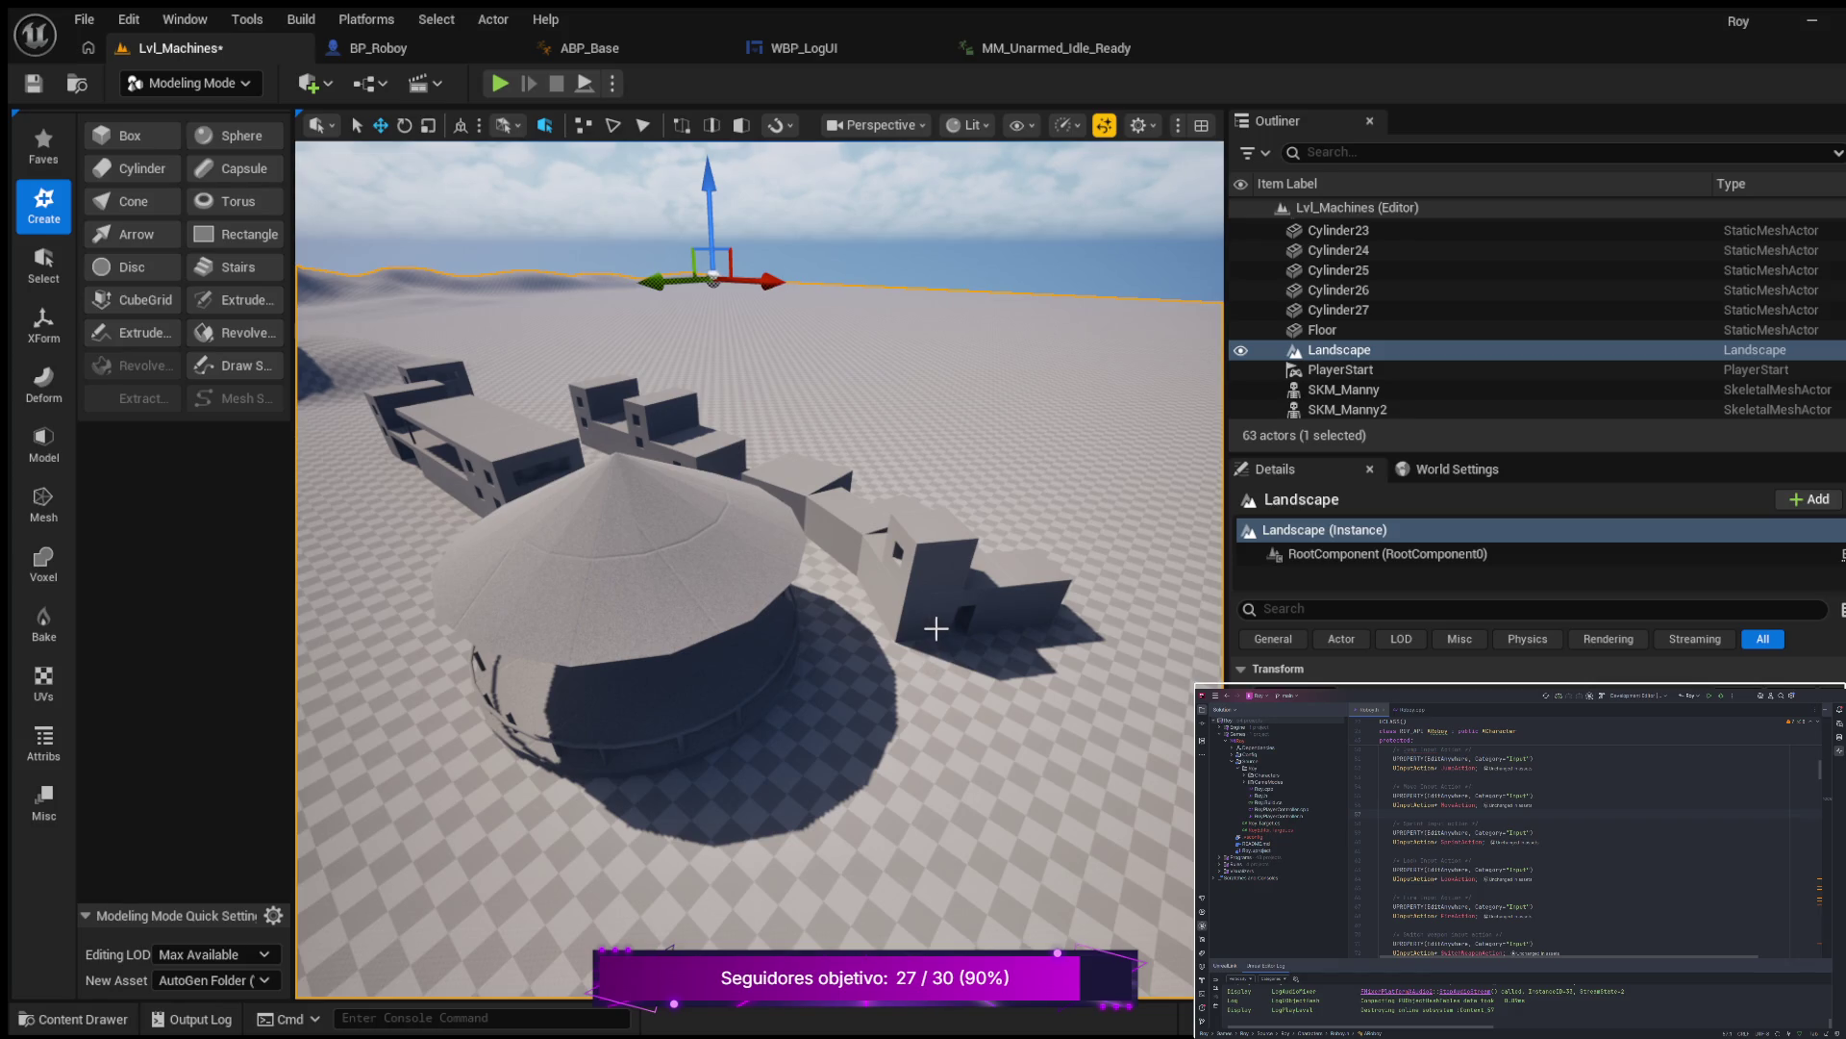
pyautogui.press('w')
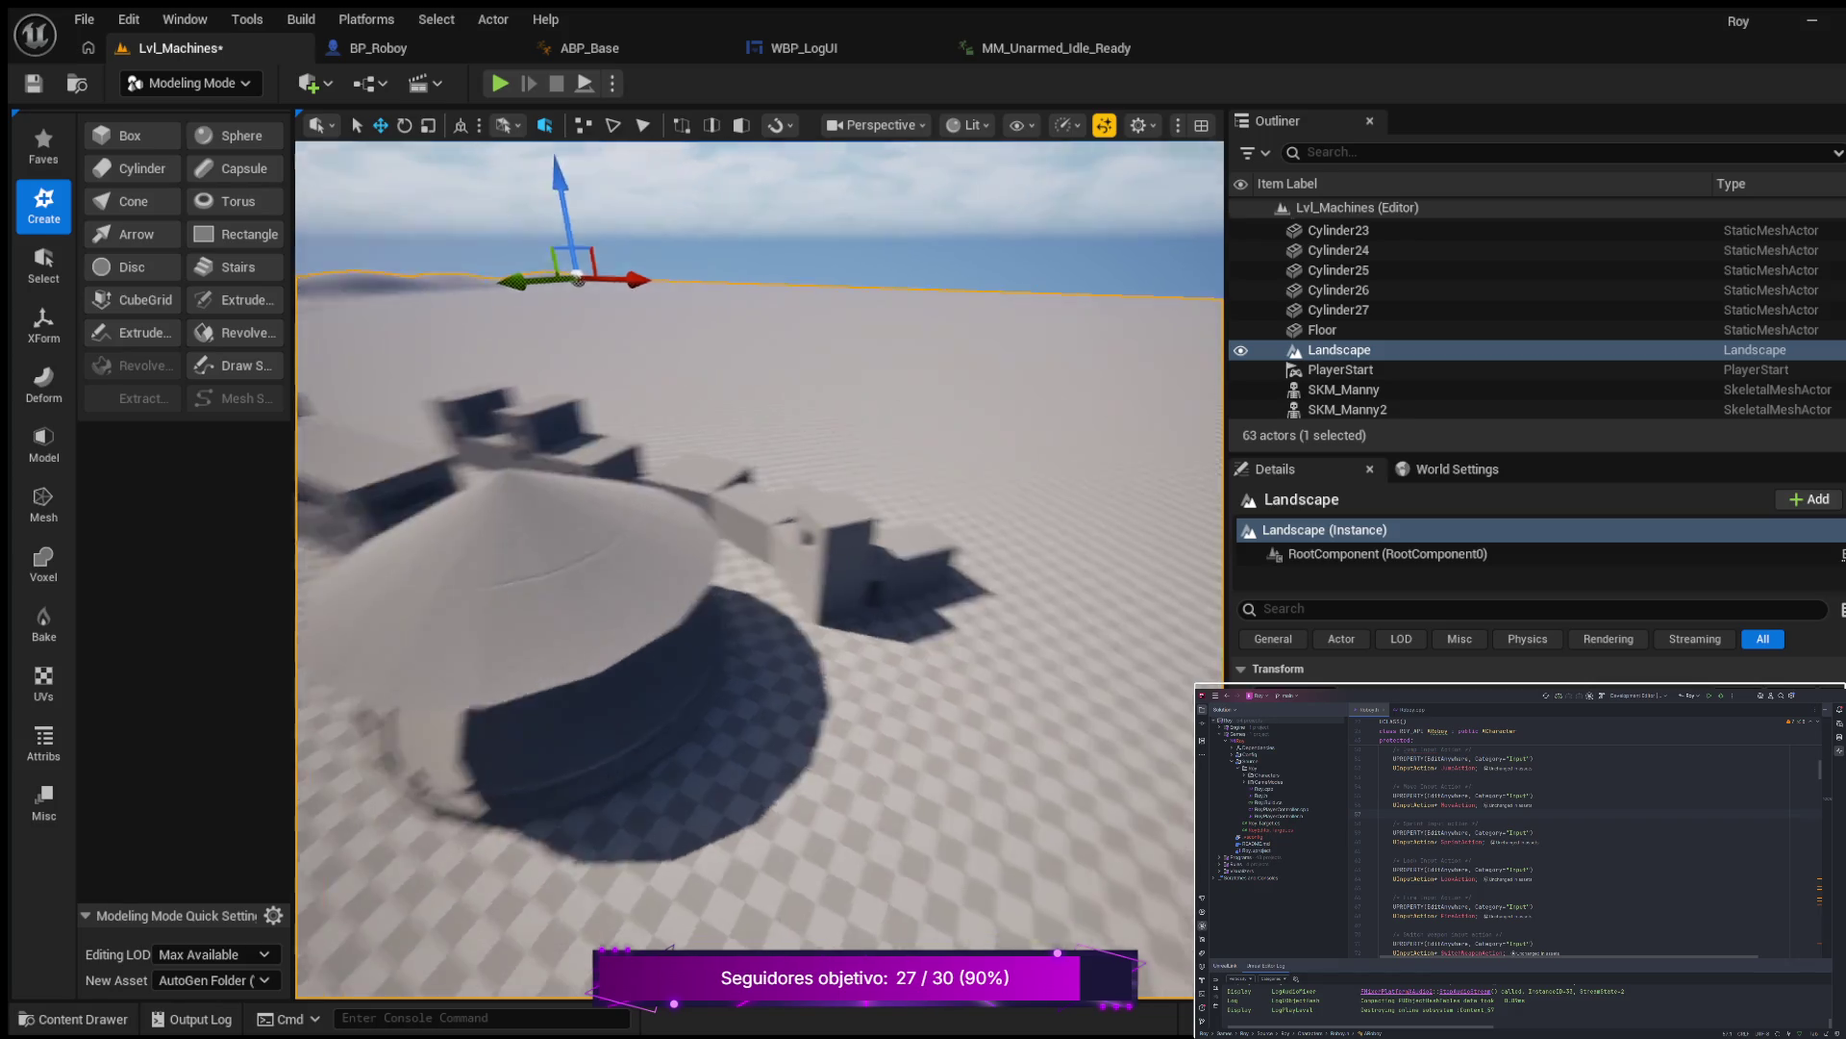
pyautogui.press('s')
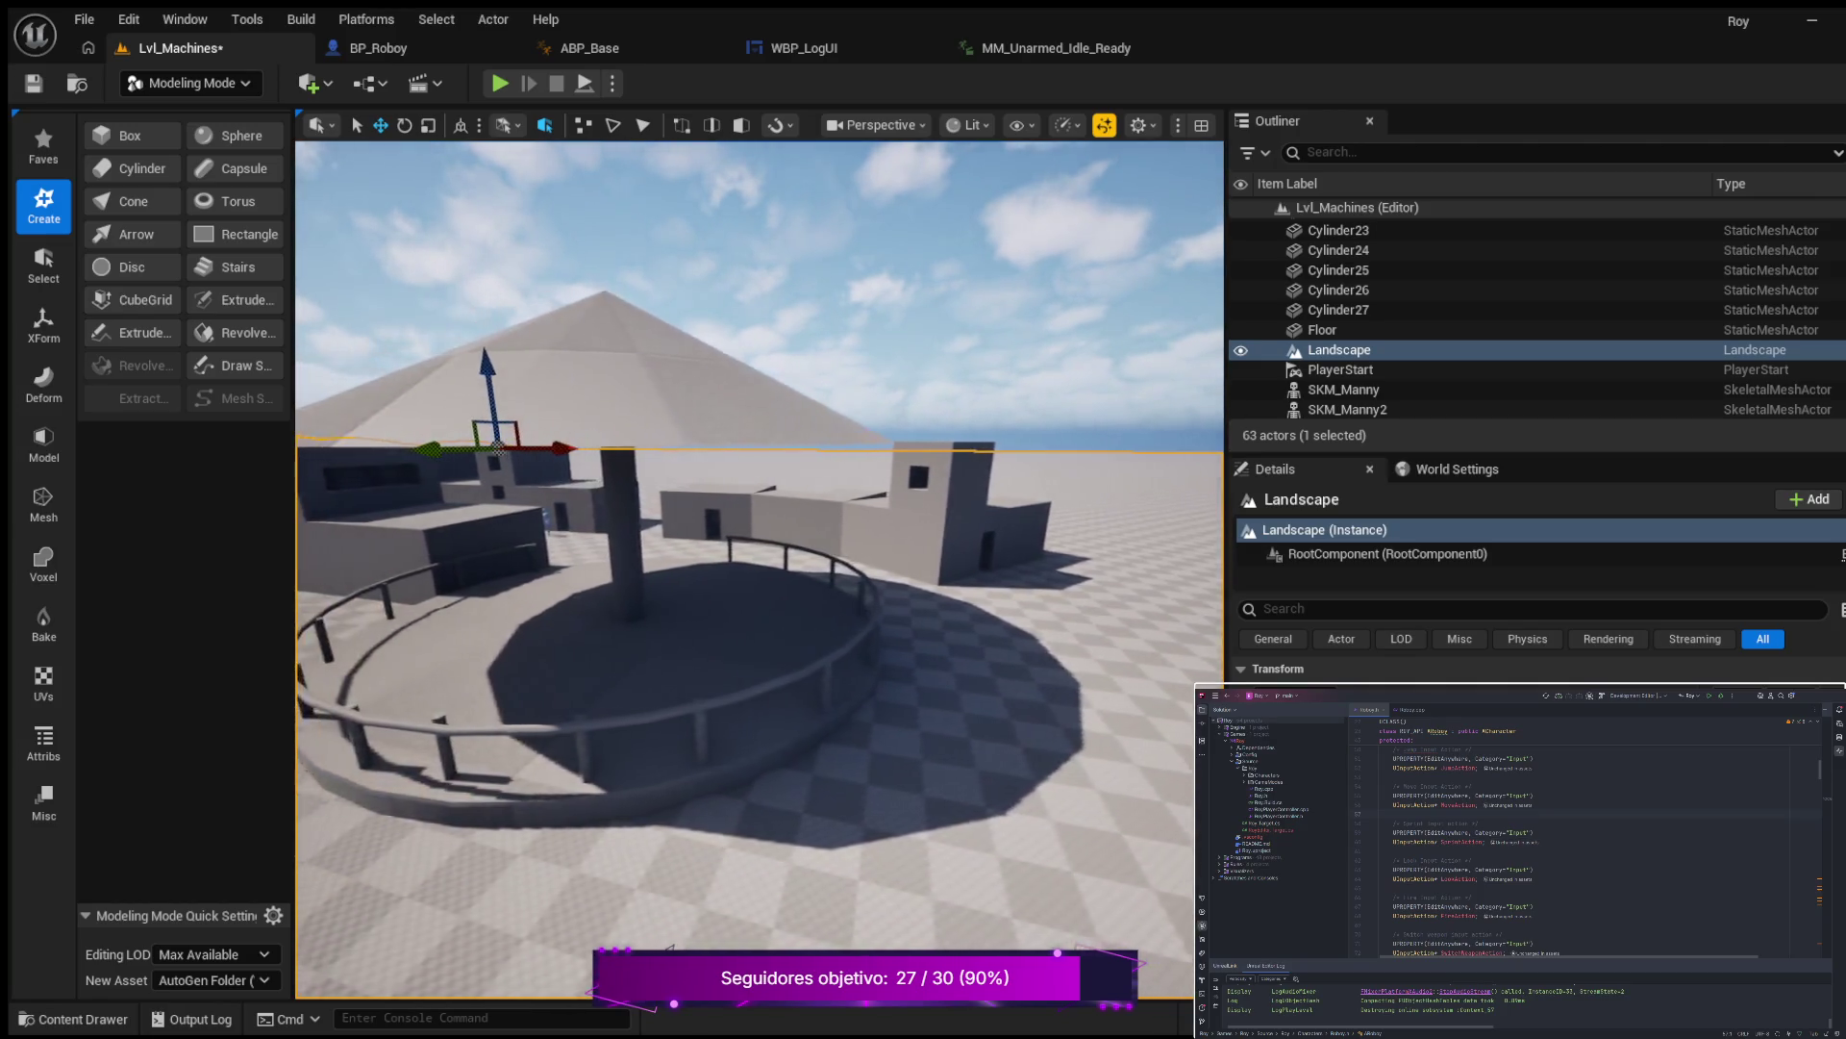
pyautogui.press('d')
pyautogui.press('w')
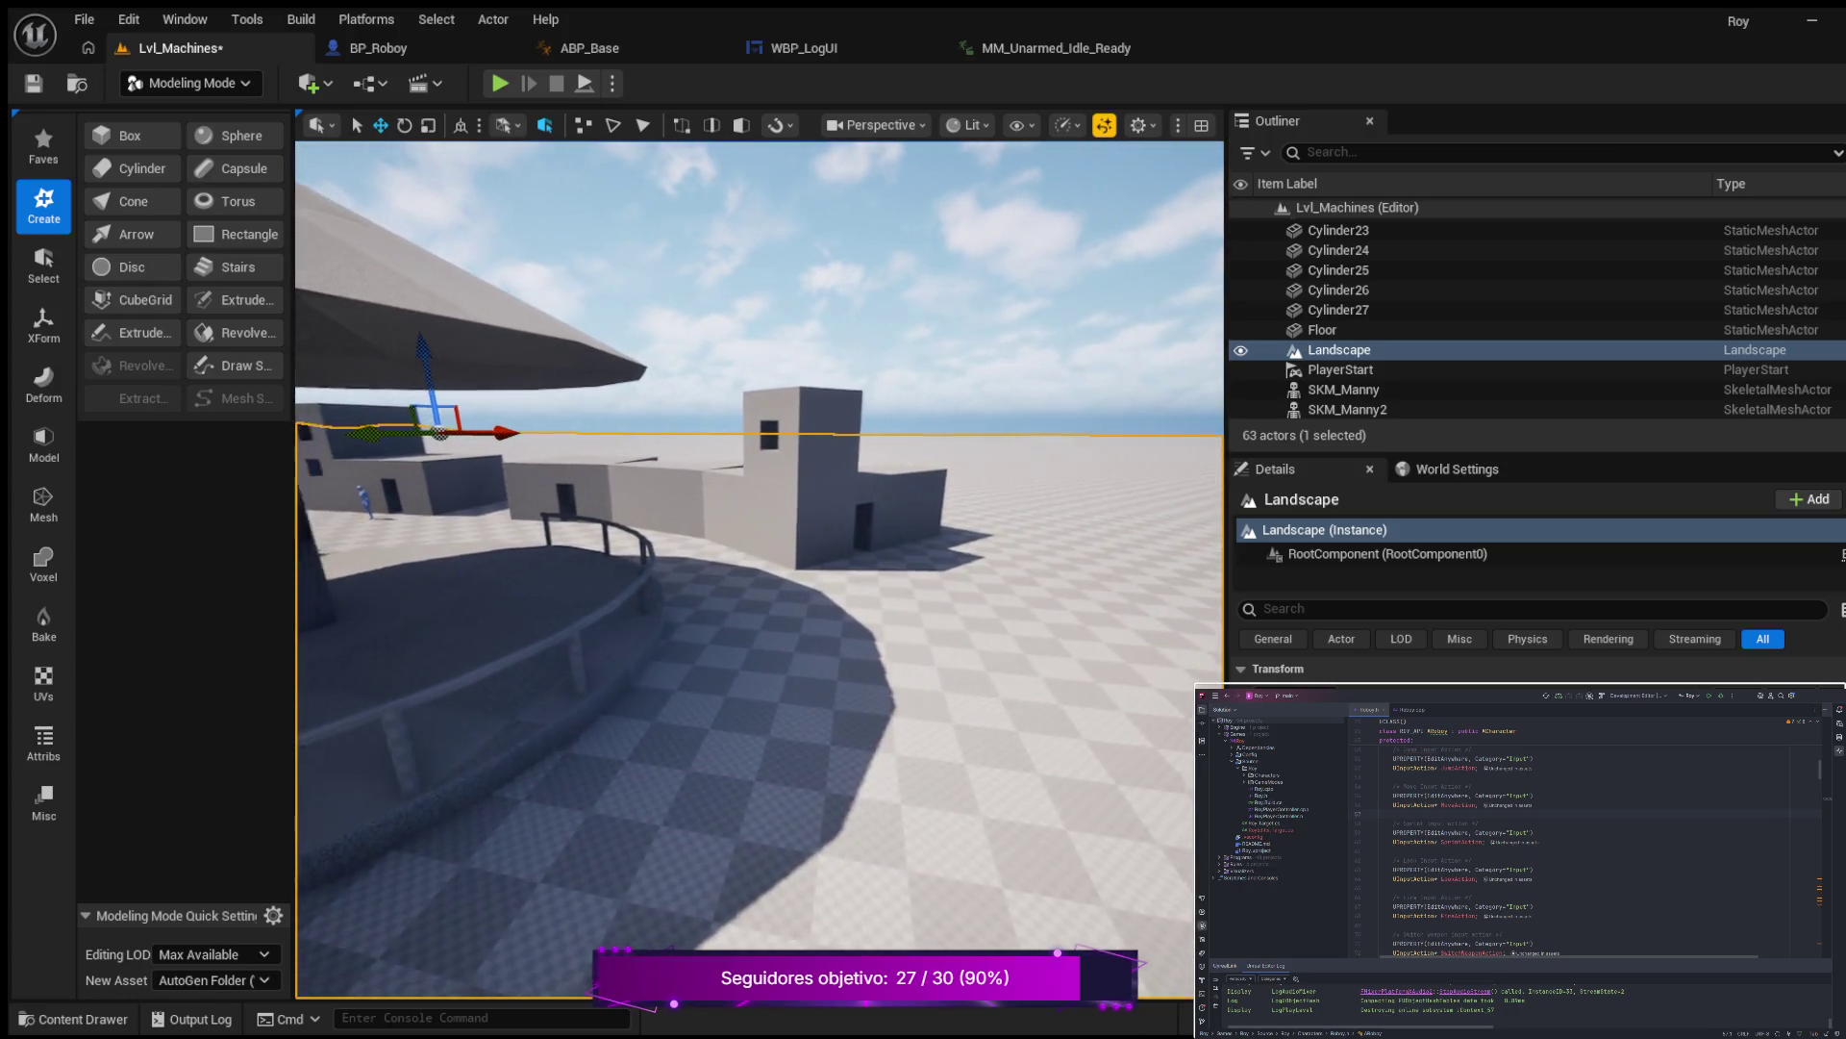
pyautogui.press('a')
pyautogui.press('s')
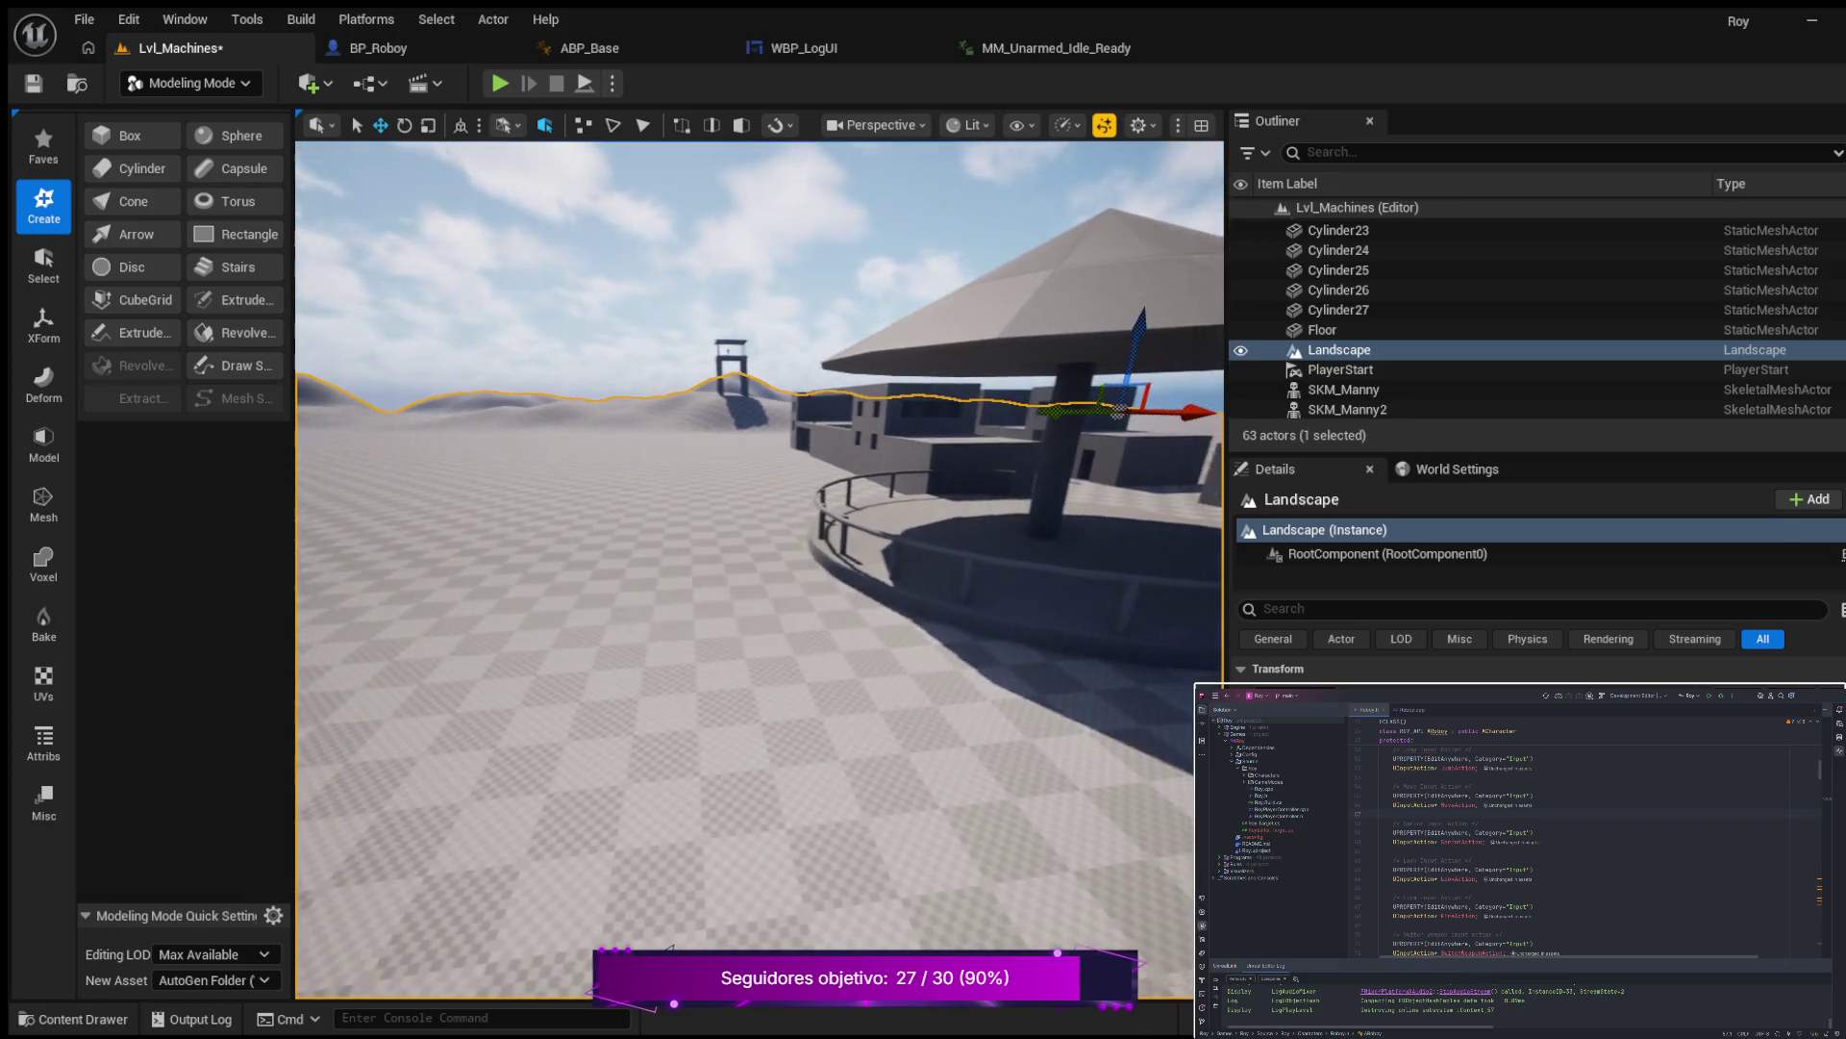
pyautogui.press('w')
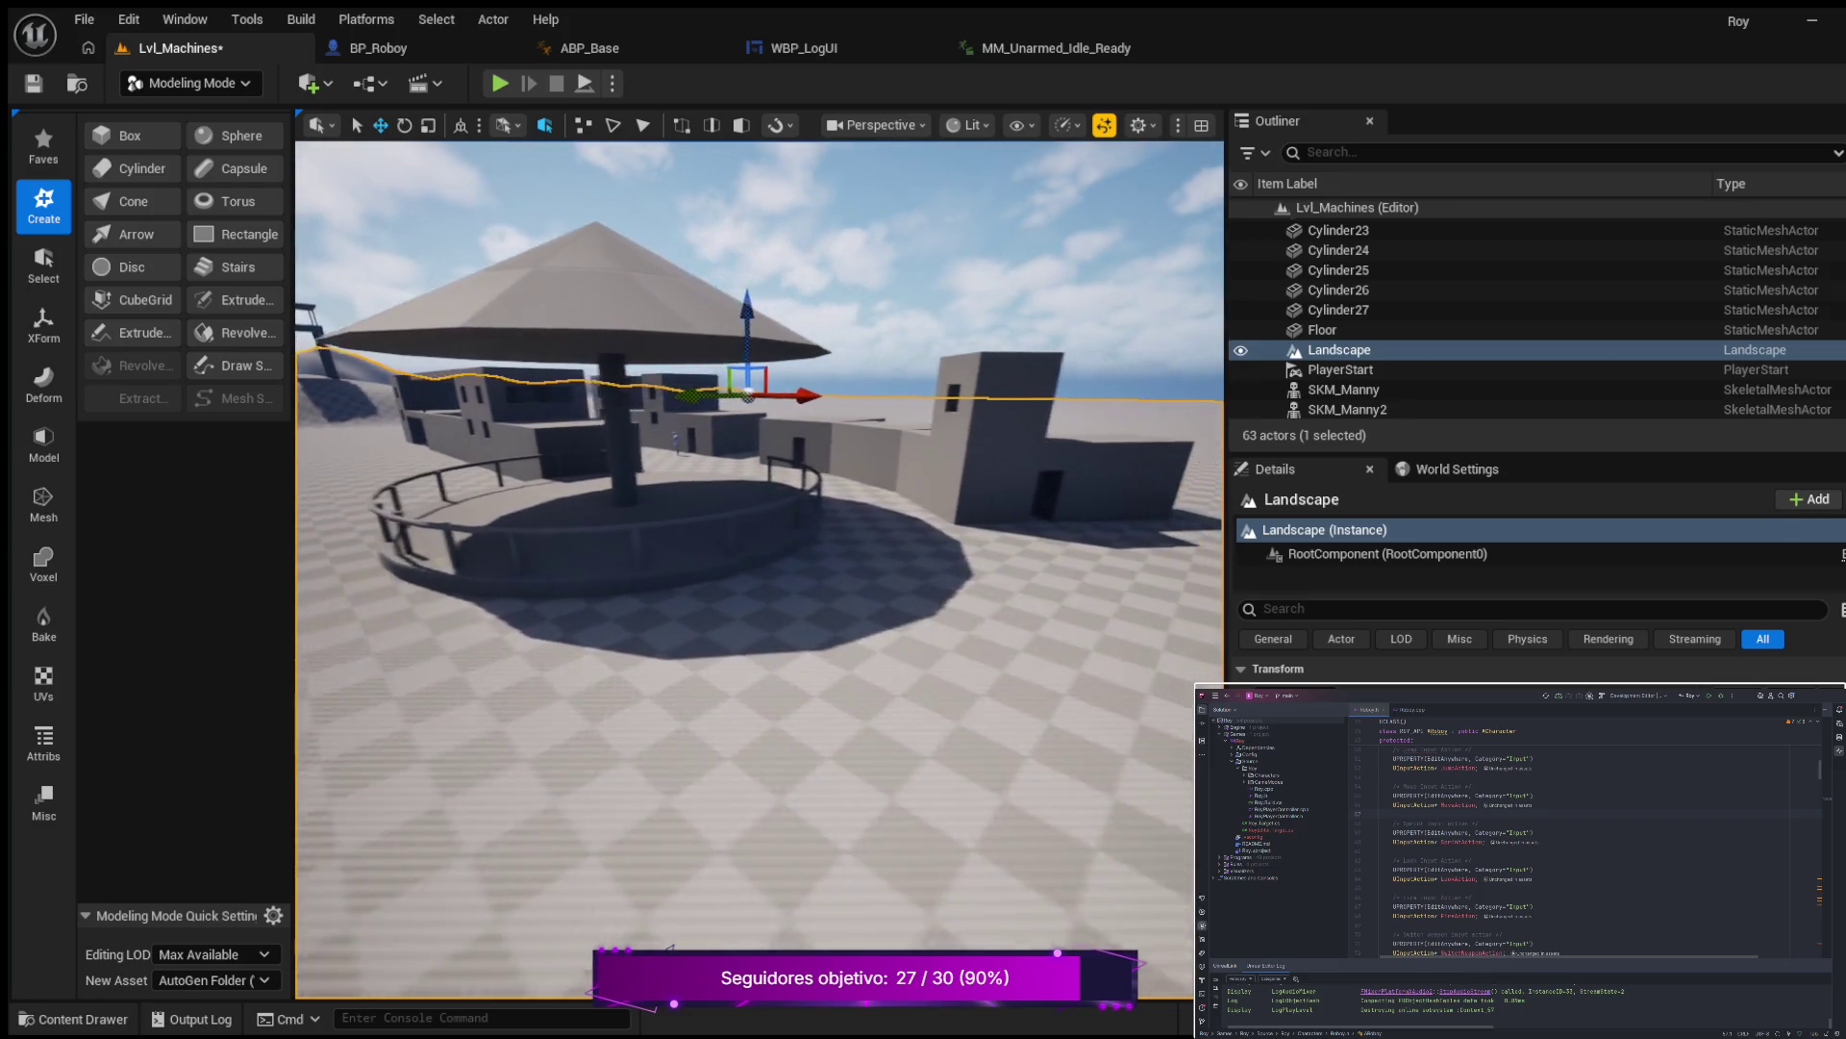
pyautogui.press('d')
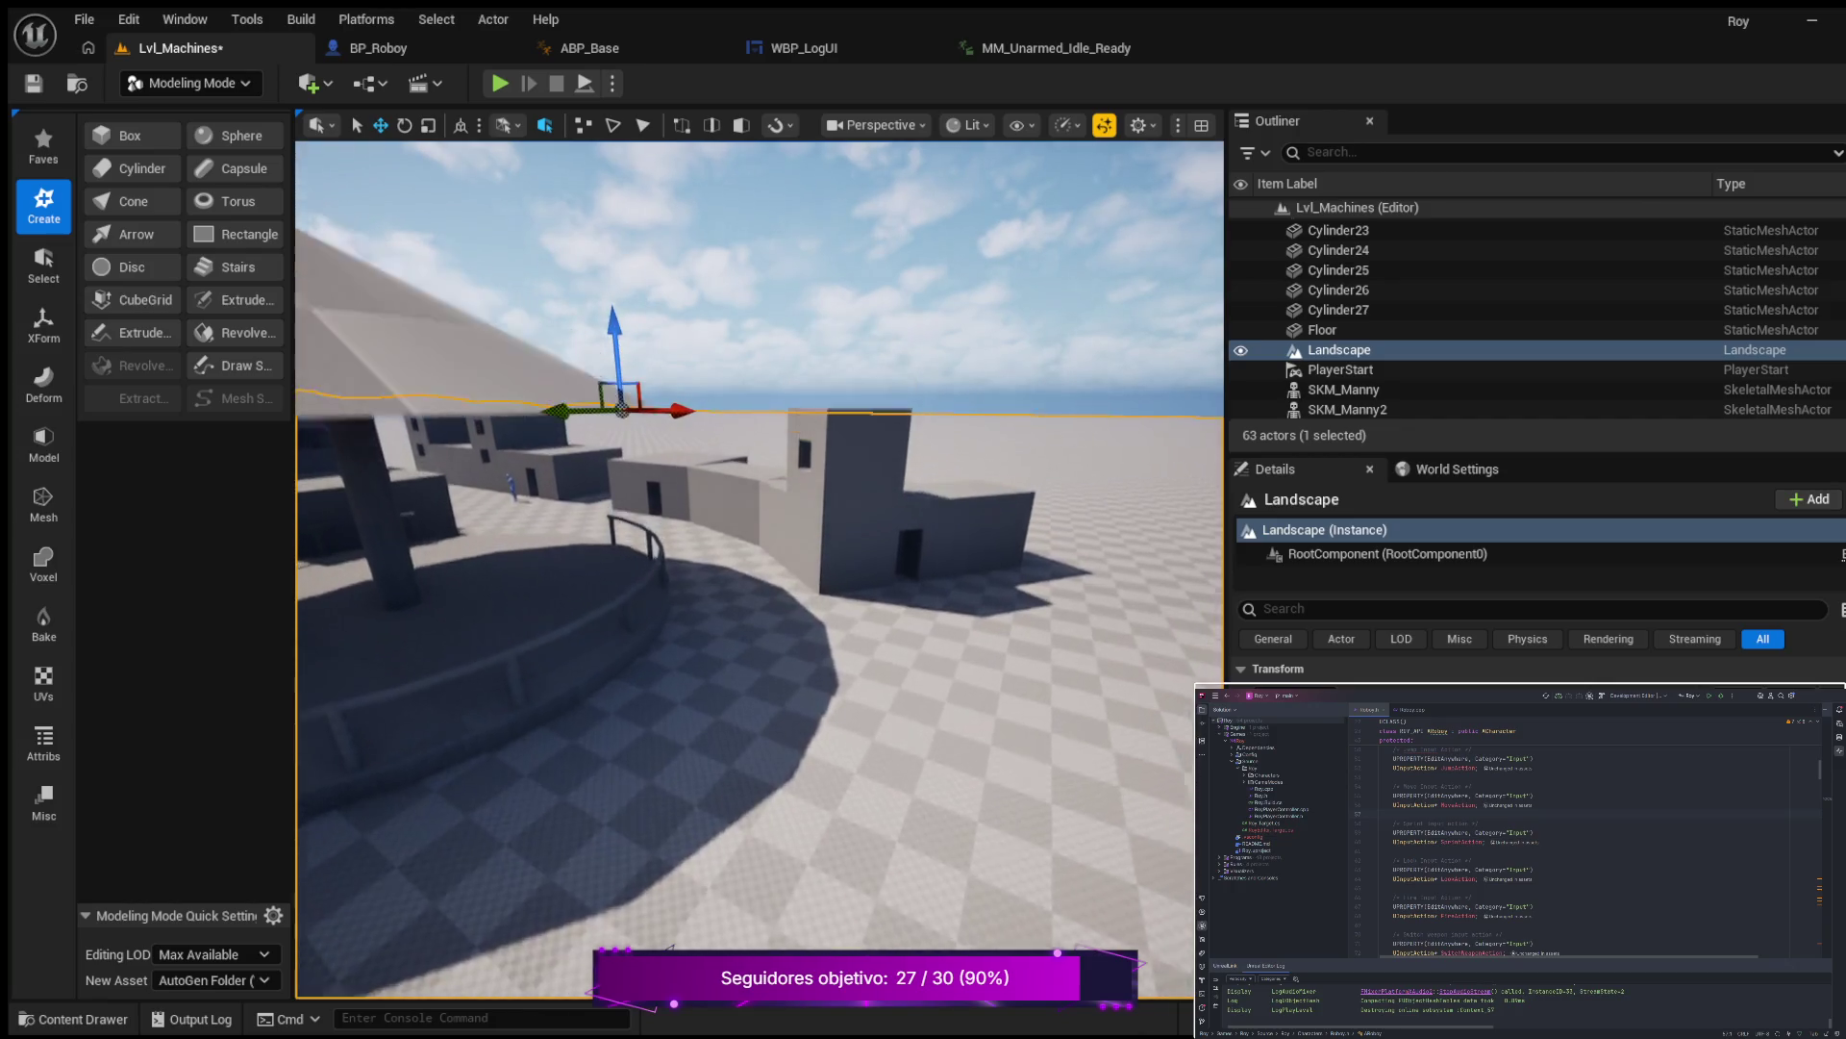
pyautogui.press('w')
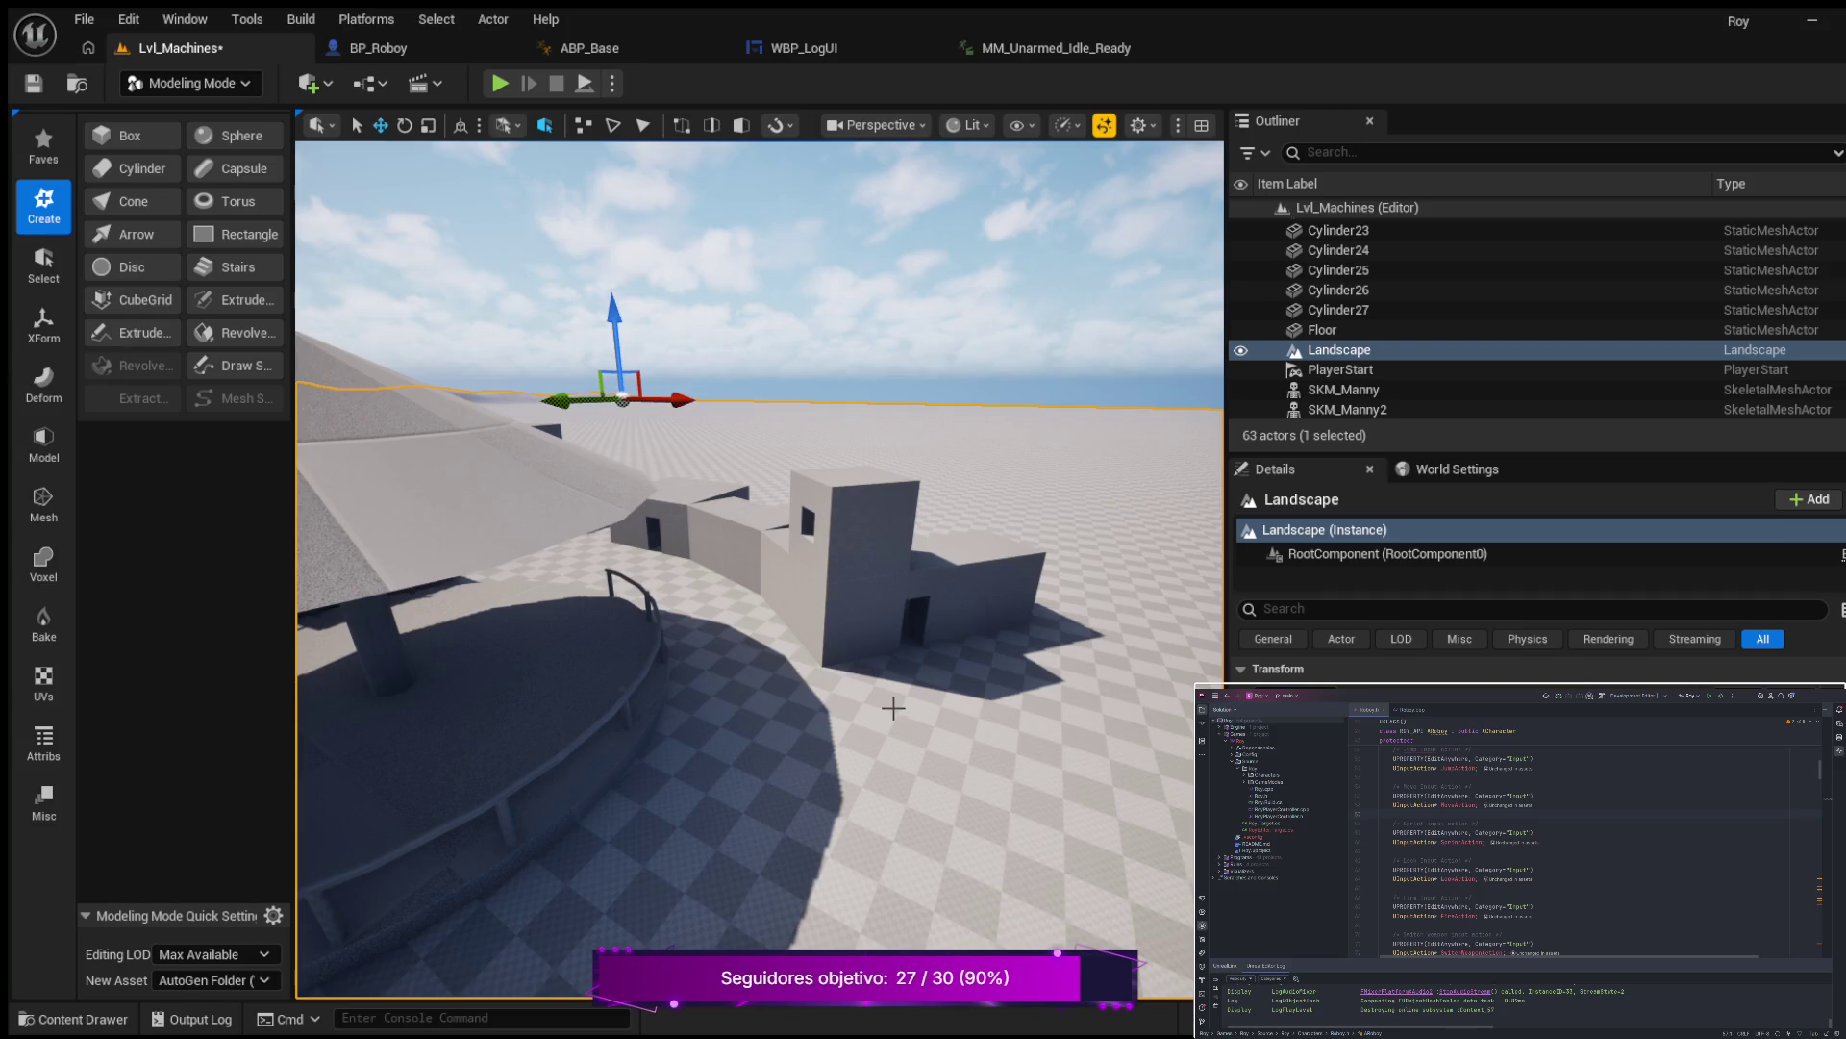
pyautogui.press('w')
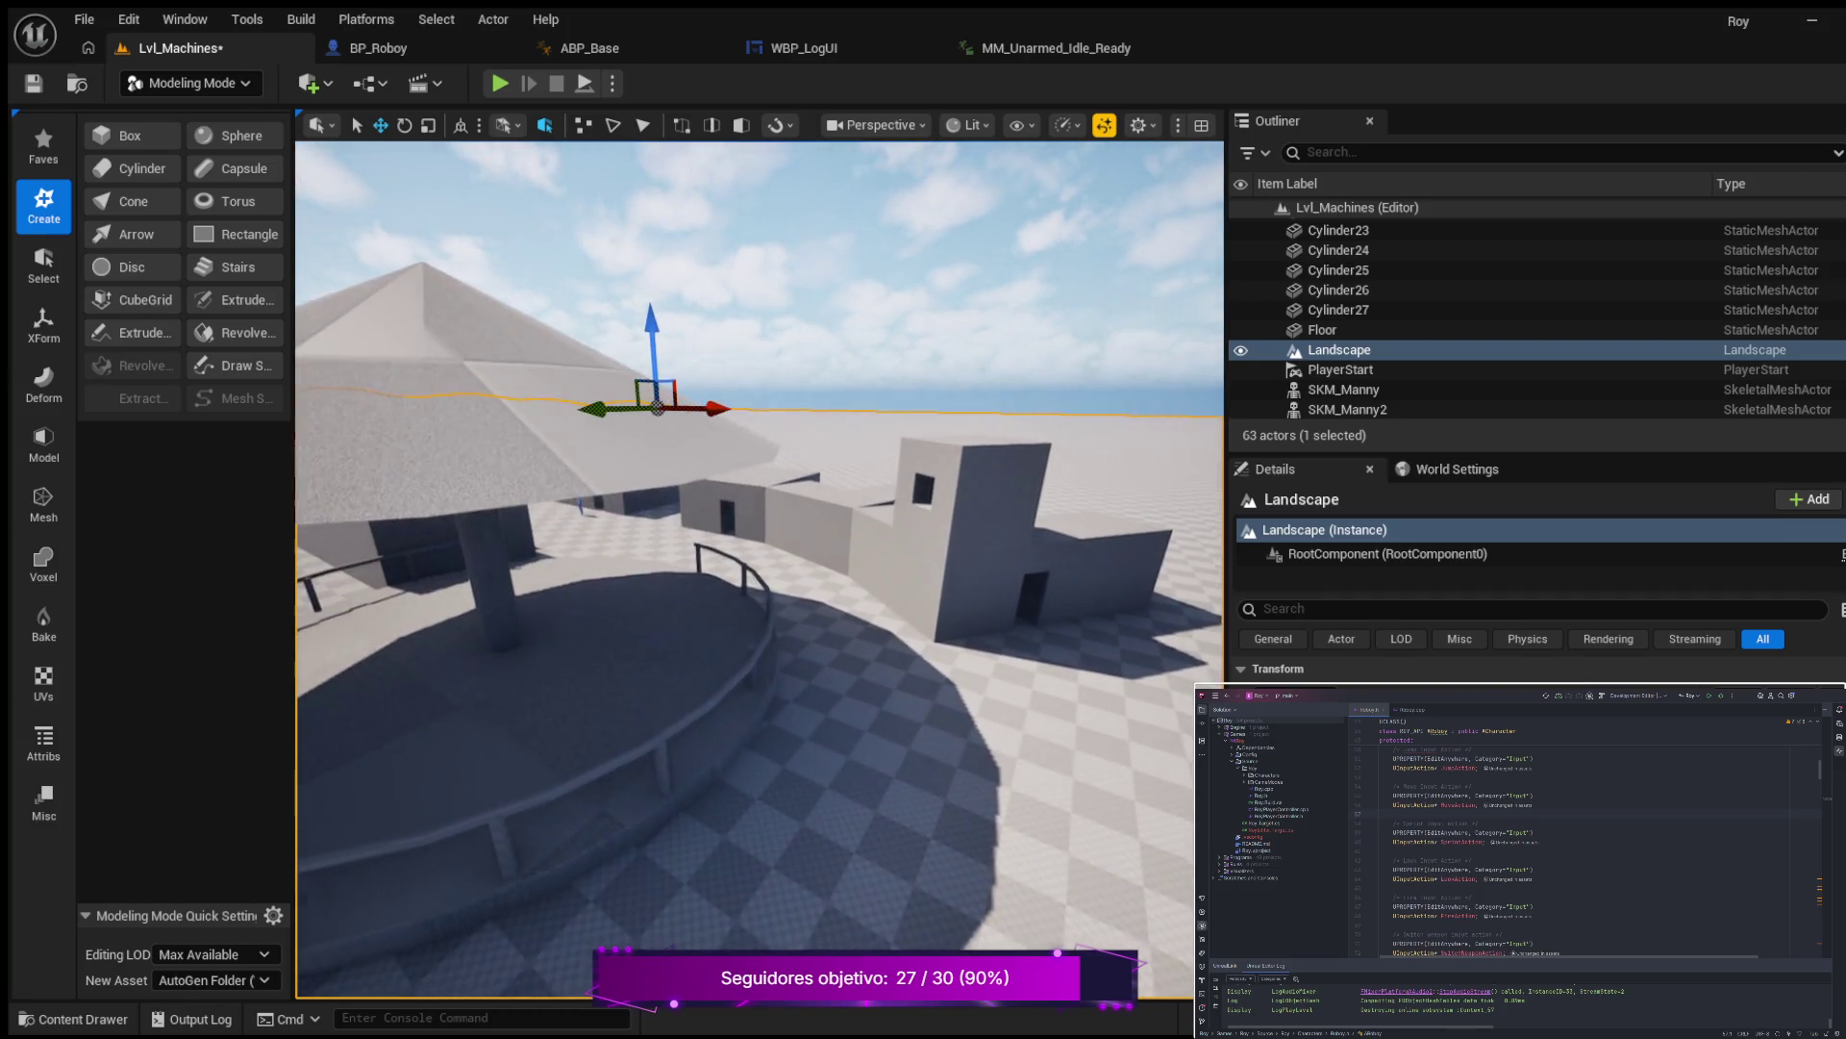
pyautogui.press('q')
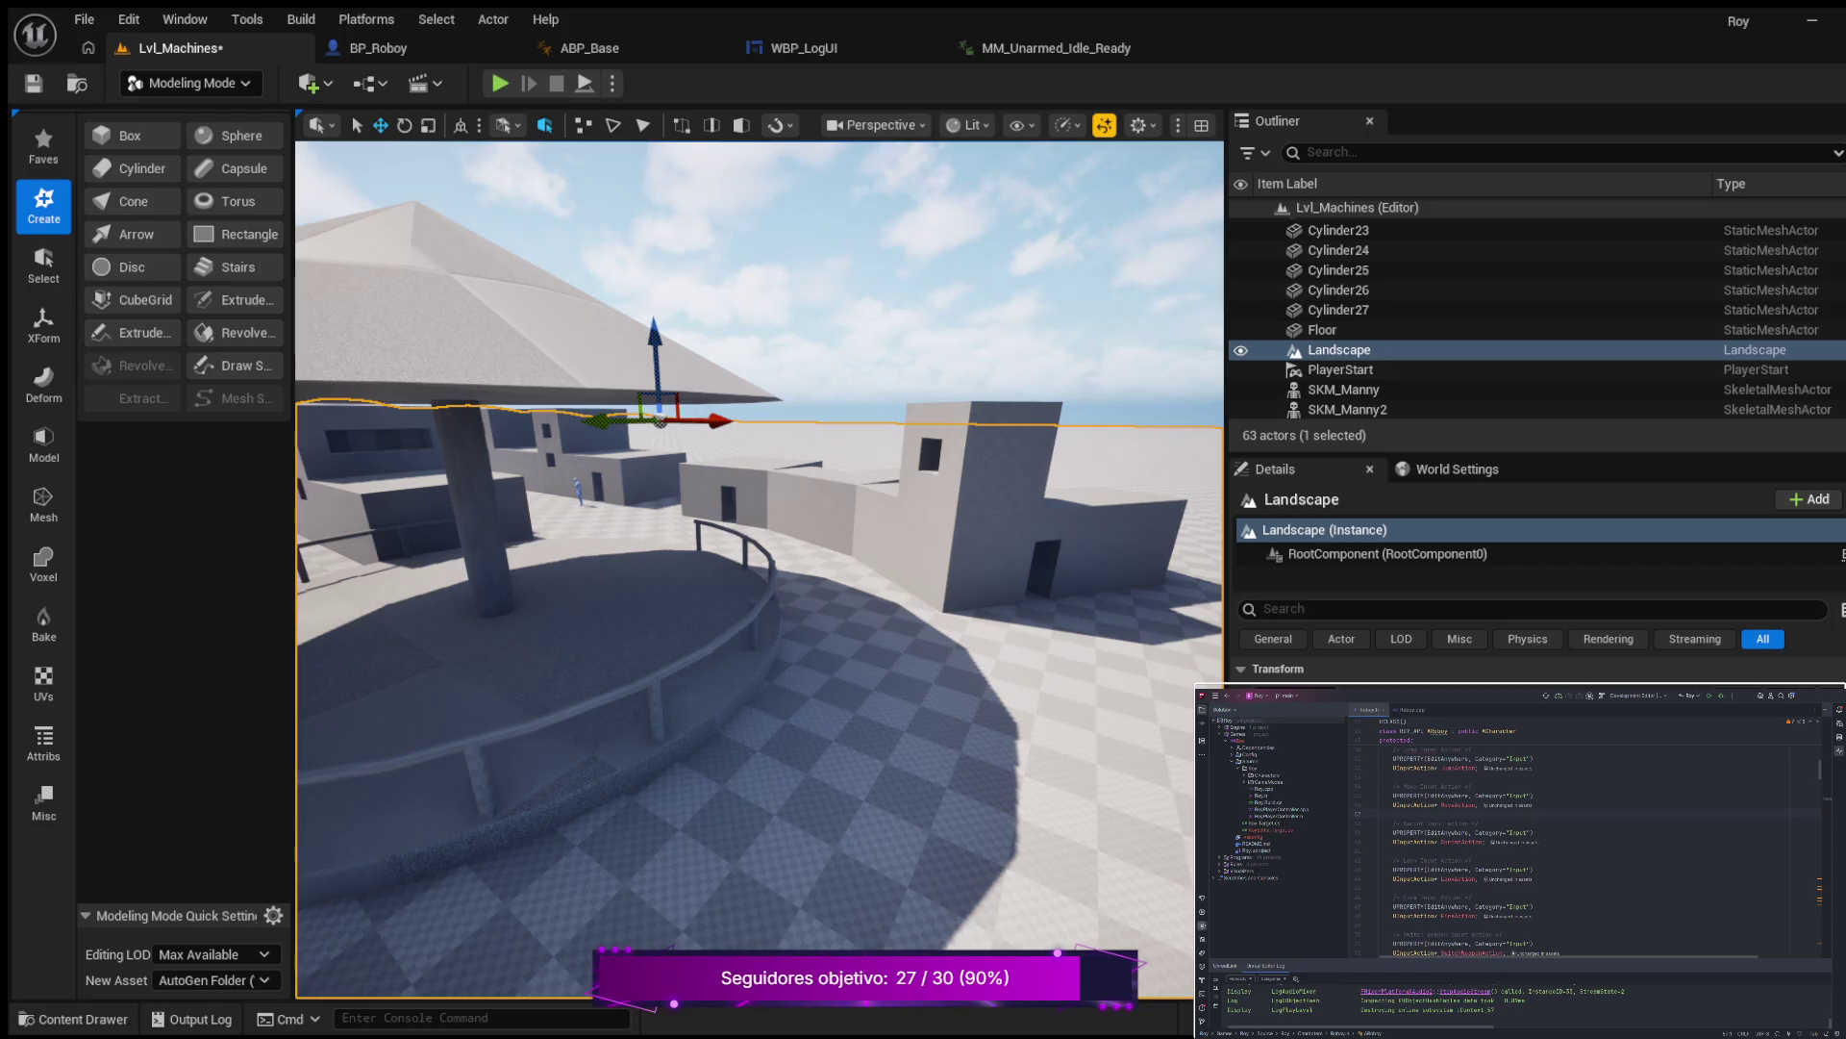
pyautogui.press('d')
pyautogui.press('d')
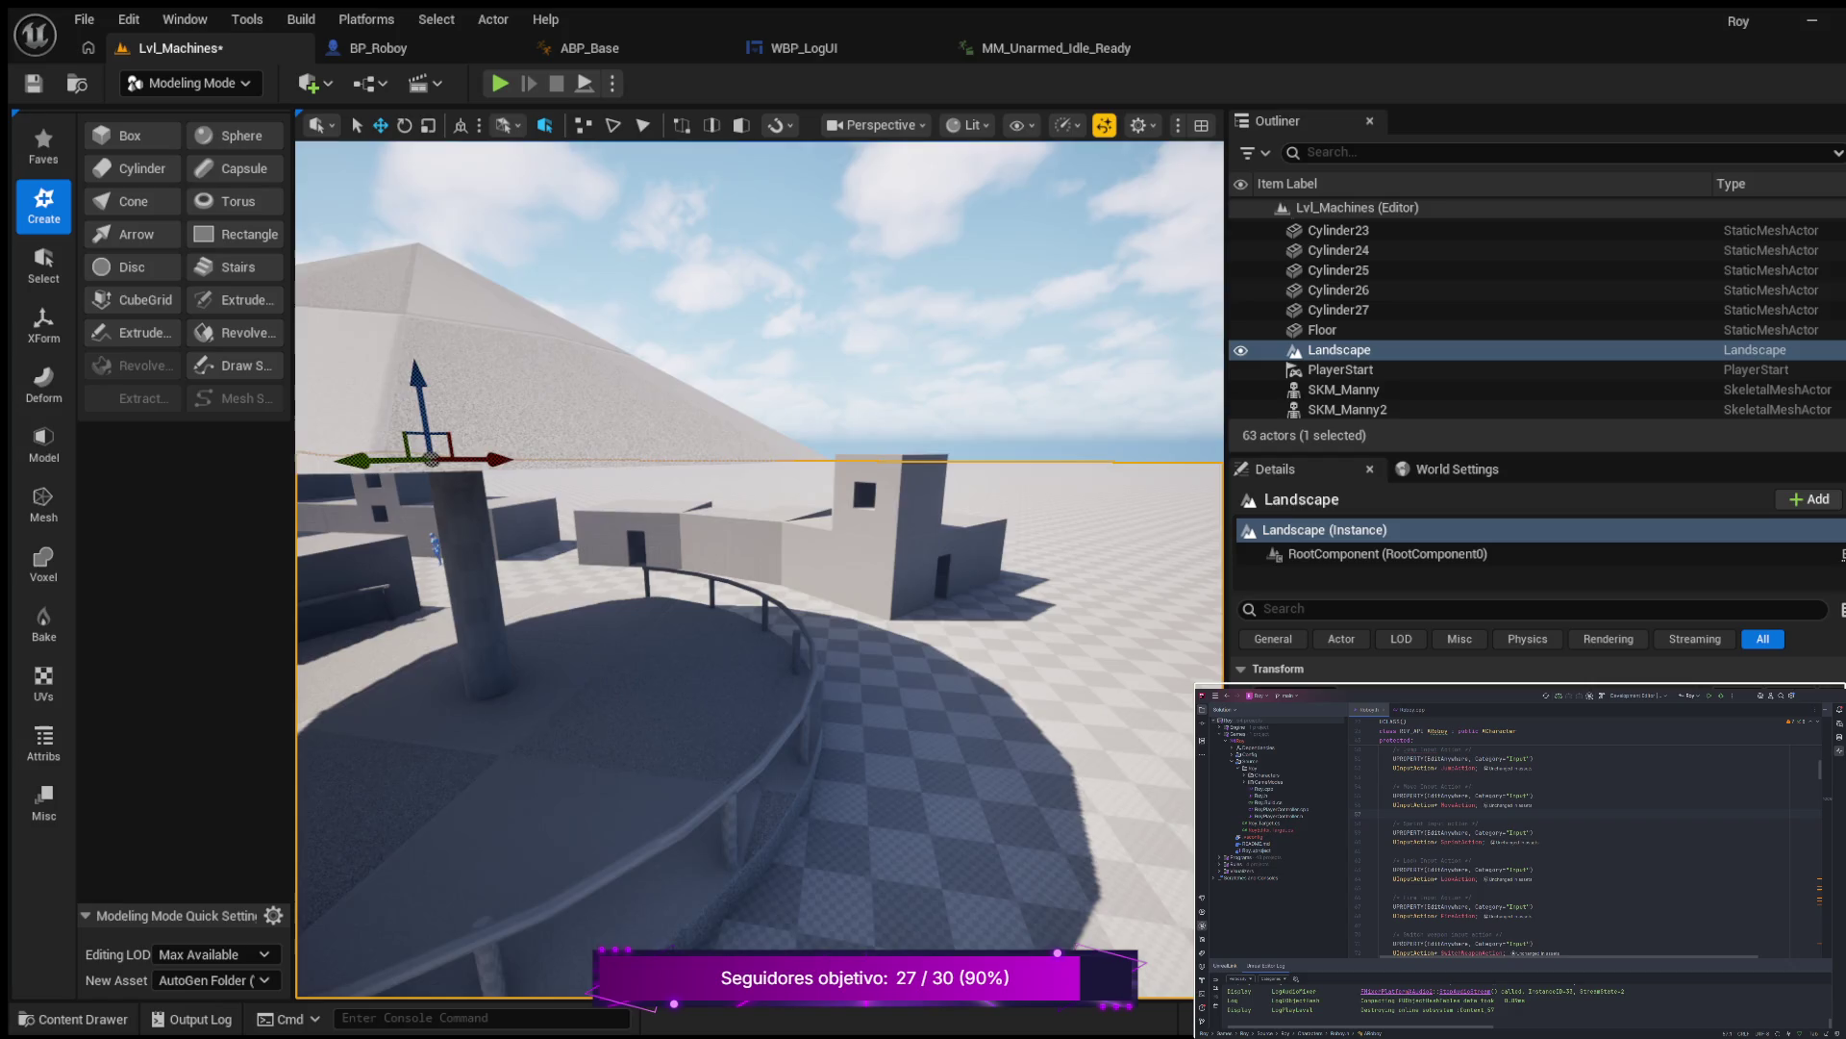
pyautogui.press('e')
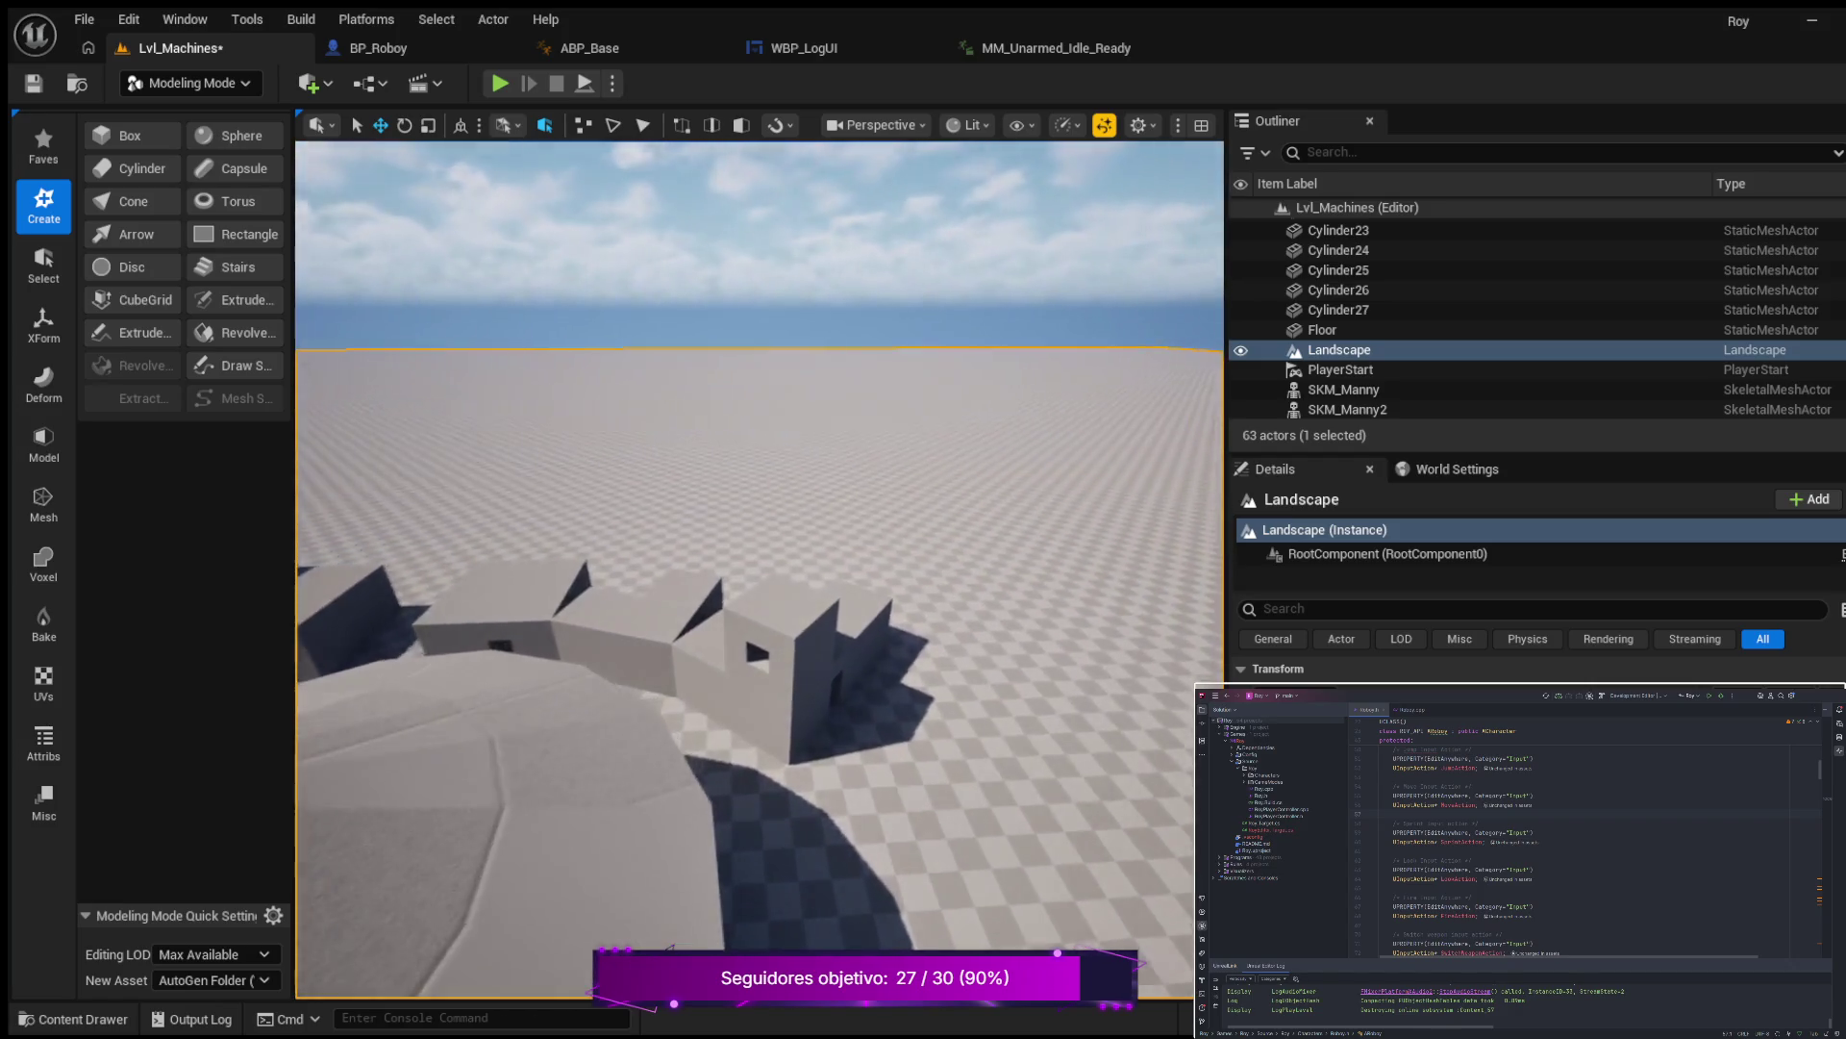
pyautogui.press('w')
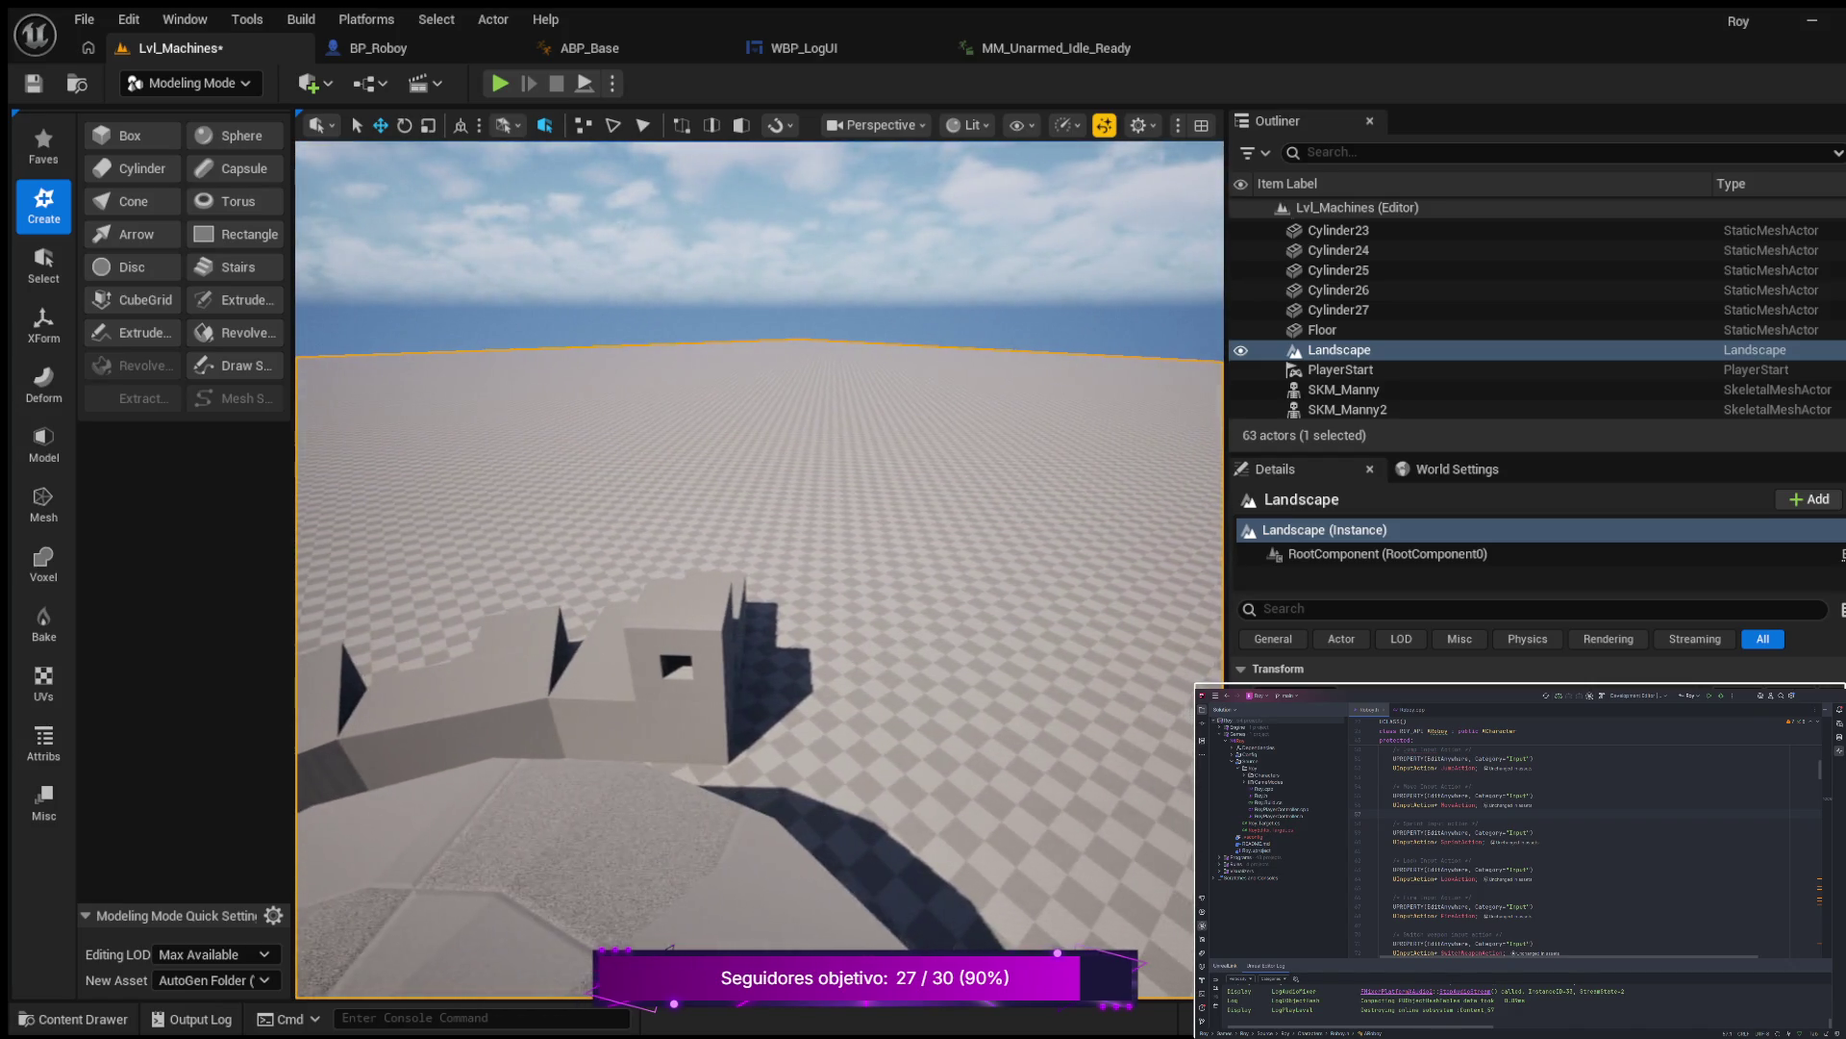
pyautogui.press('s')
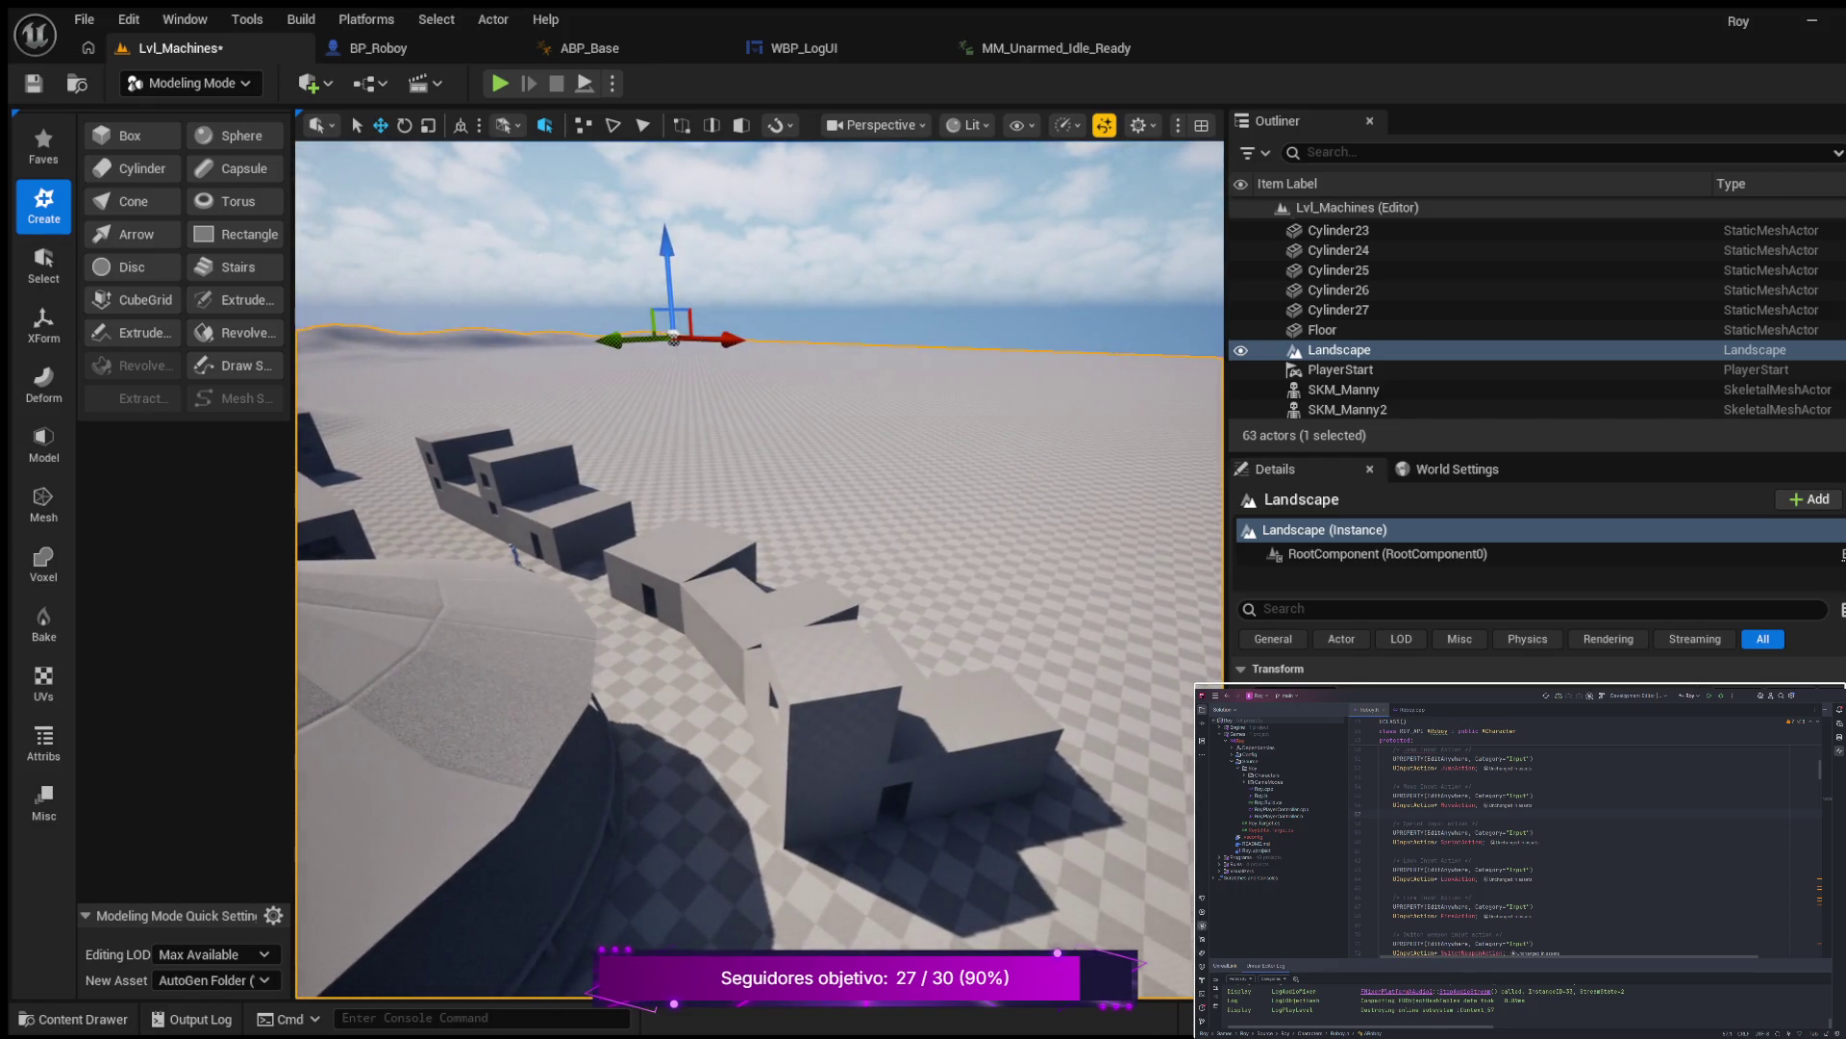
pyautogui.press('s')
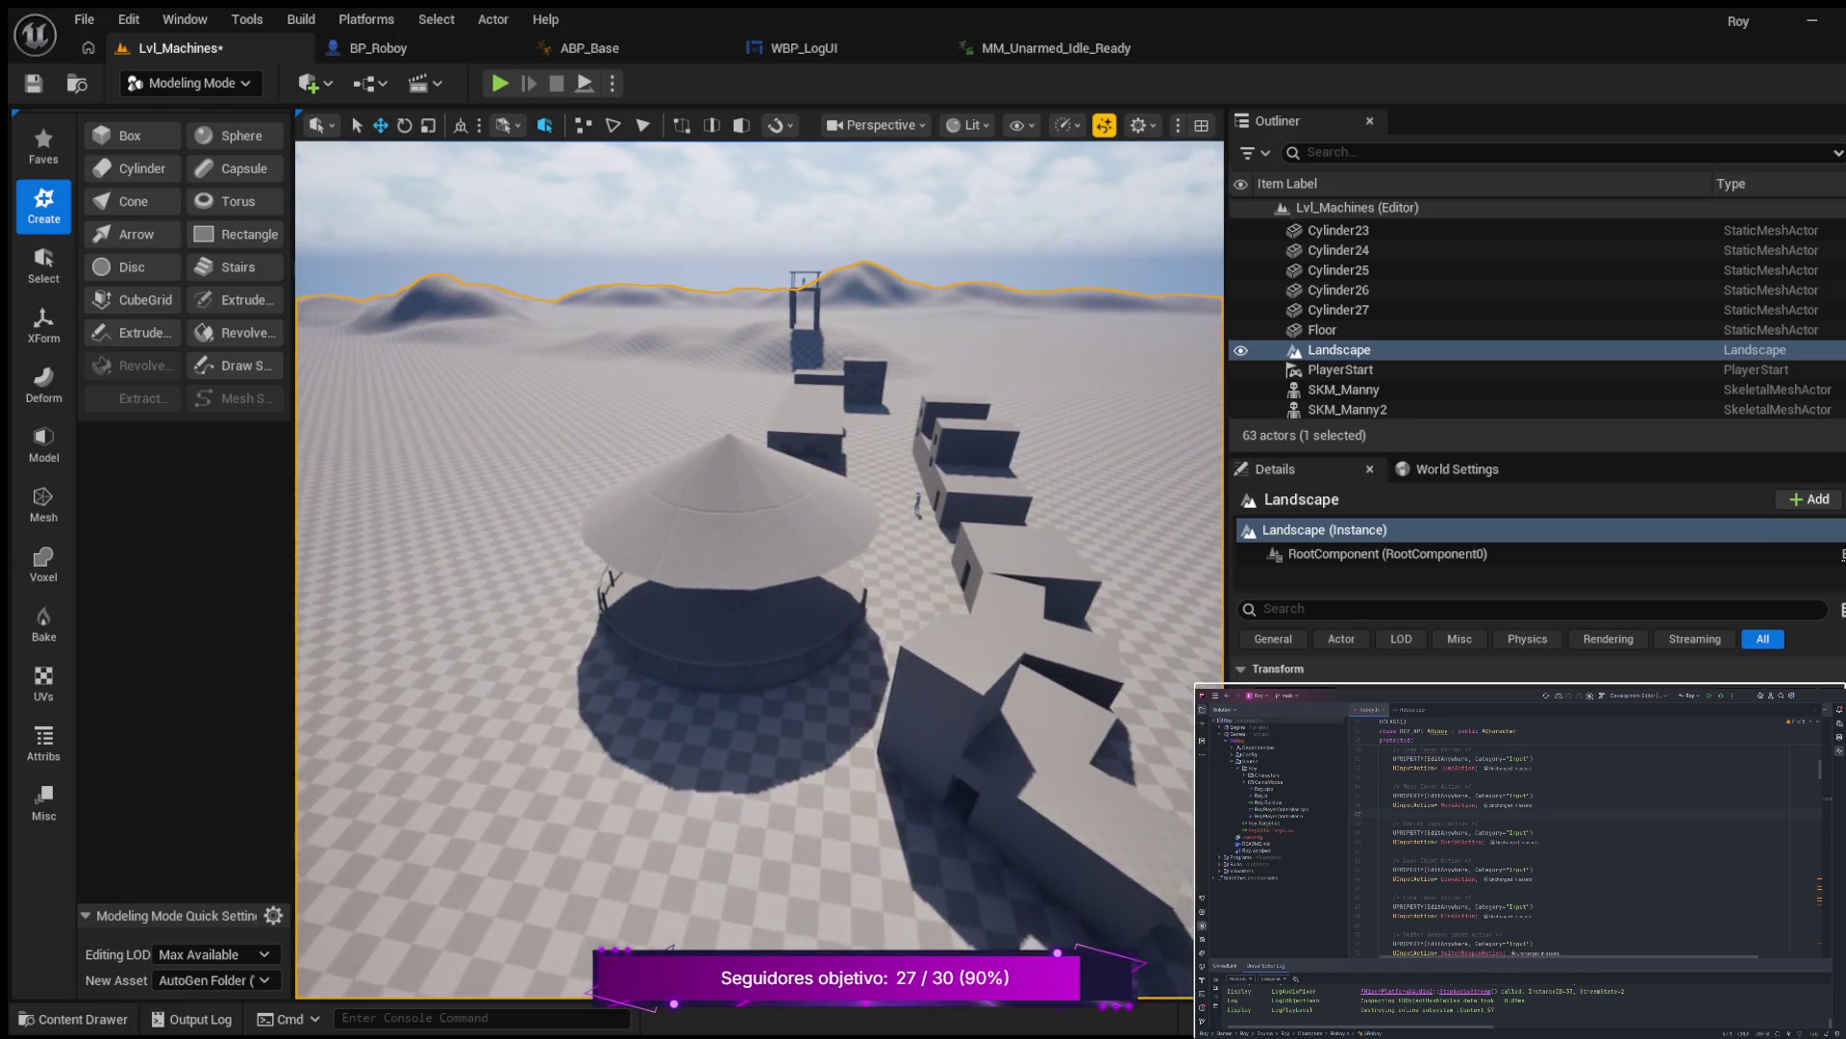
pyautogui.press('a')
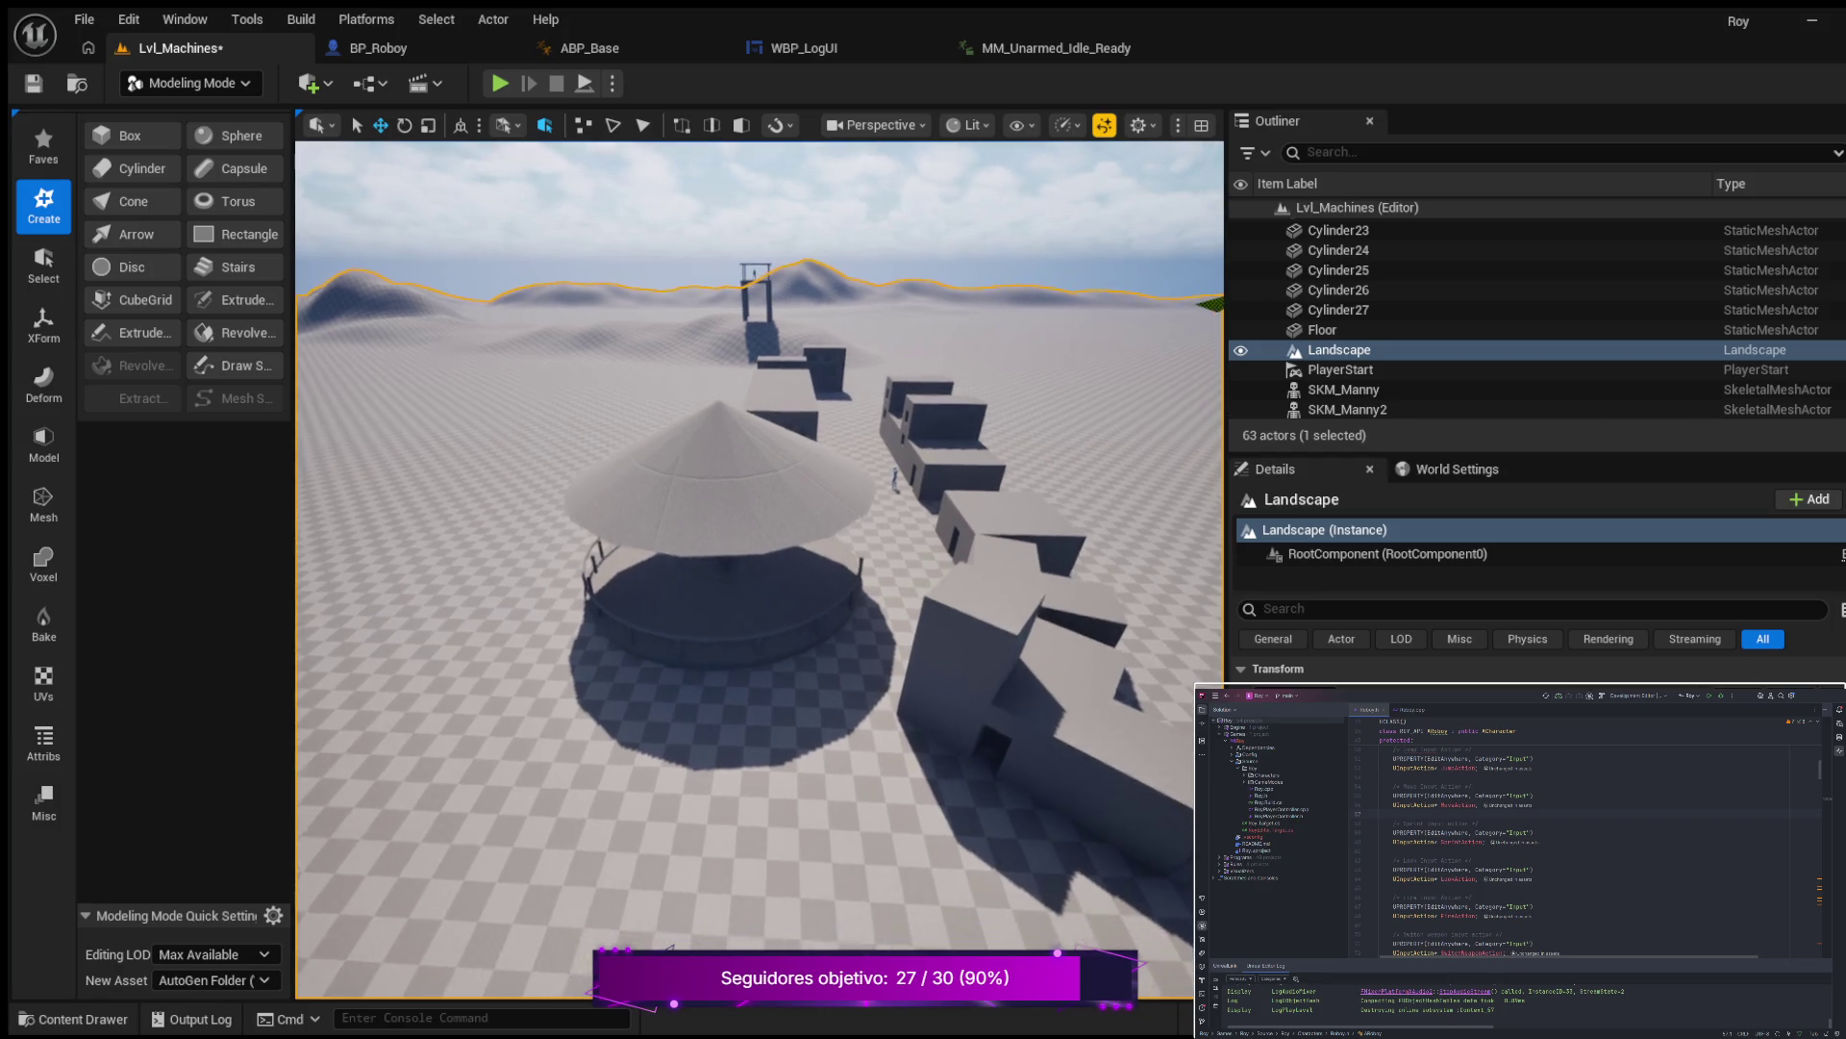
pyautogui.press('q')
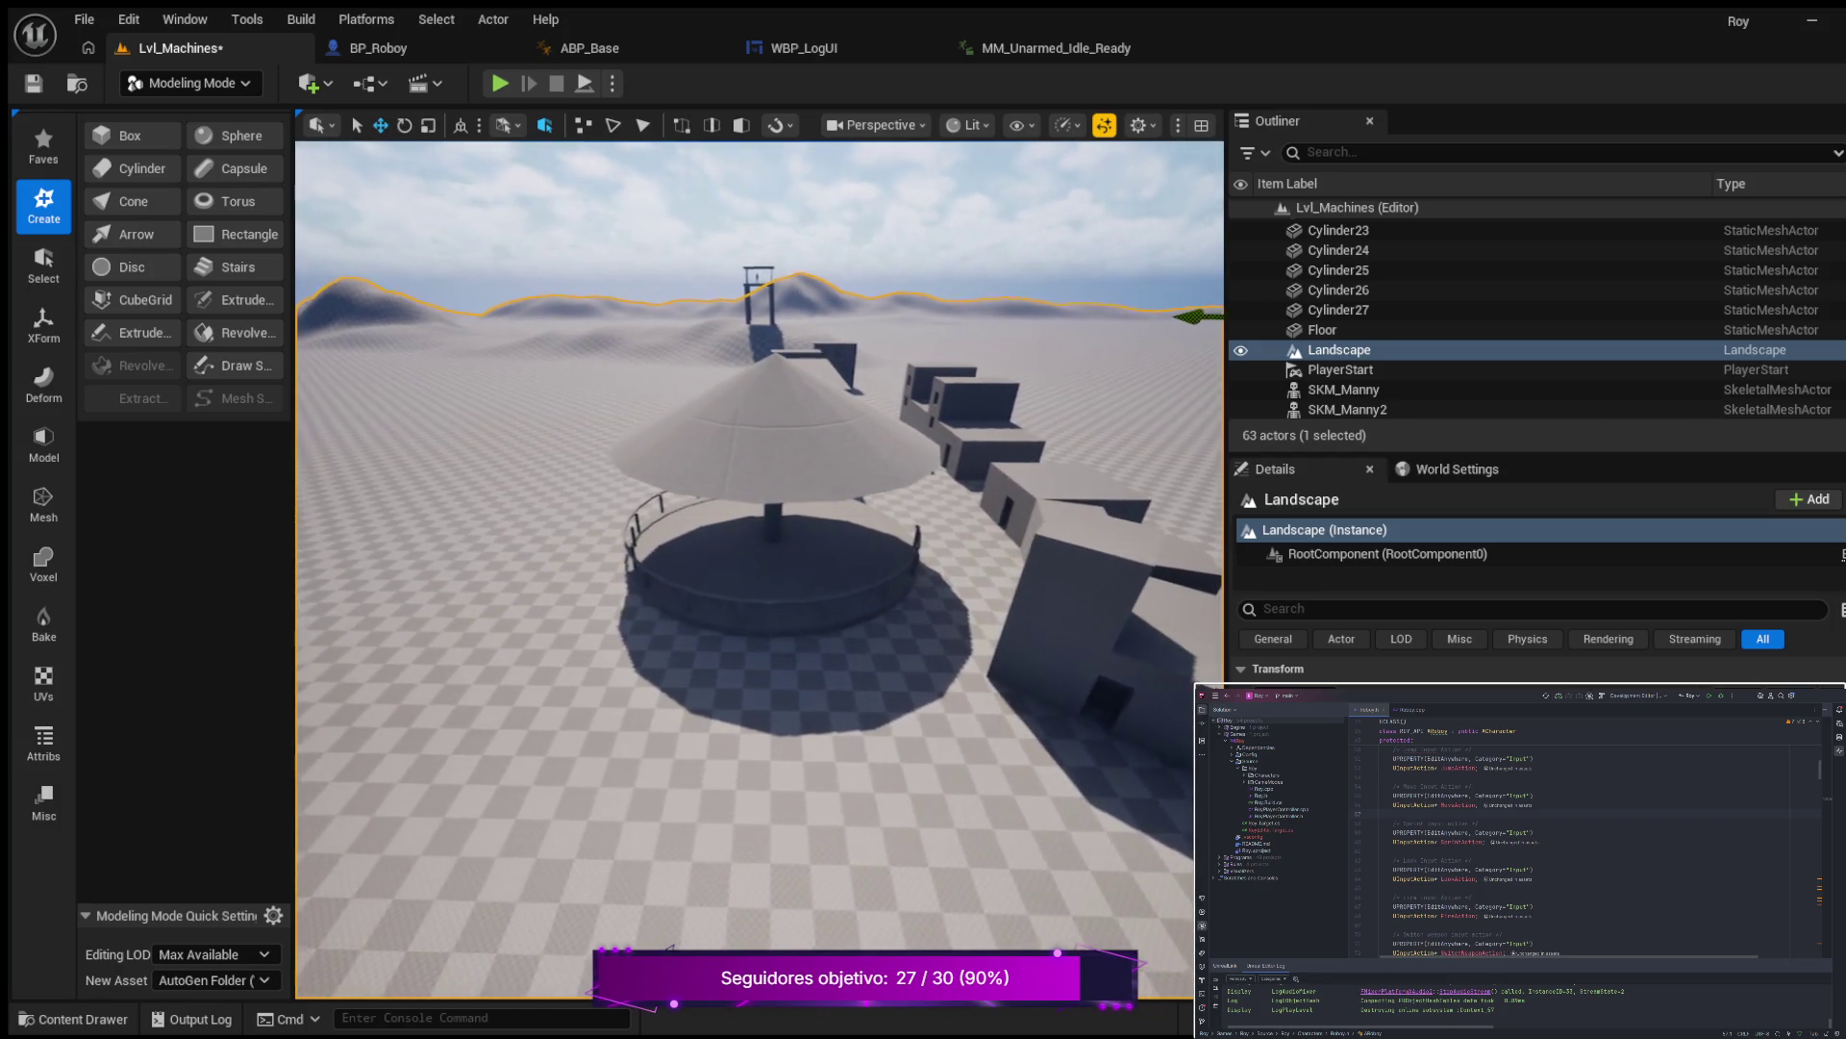
pyautogui.press('d')
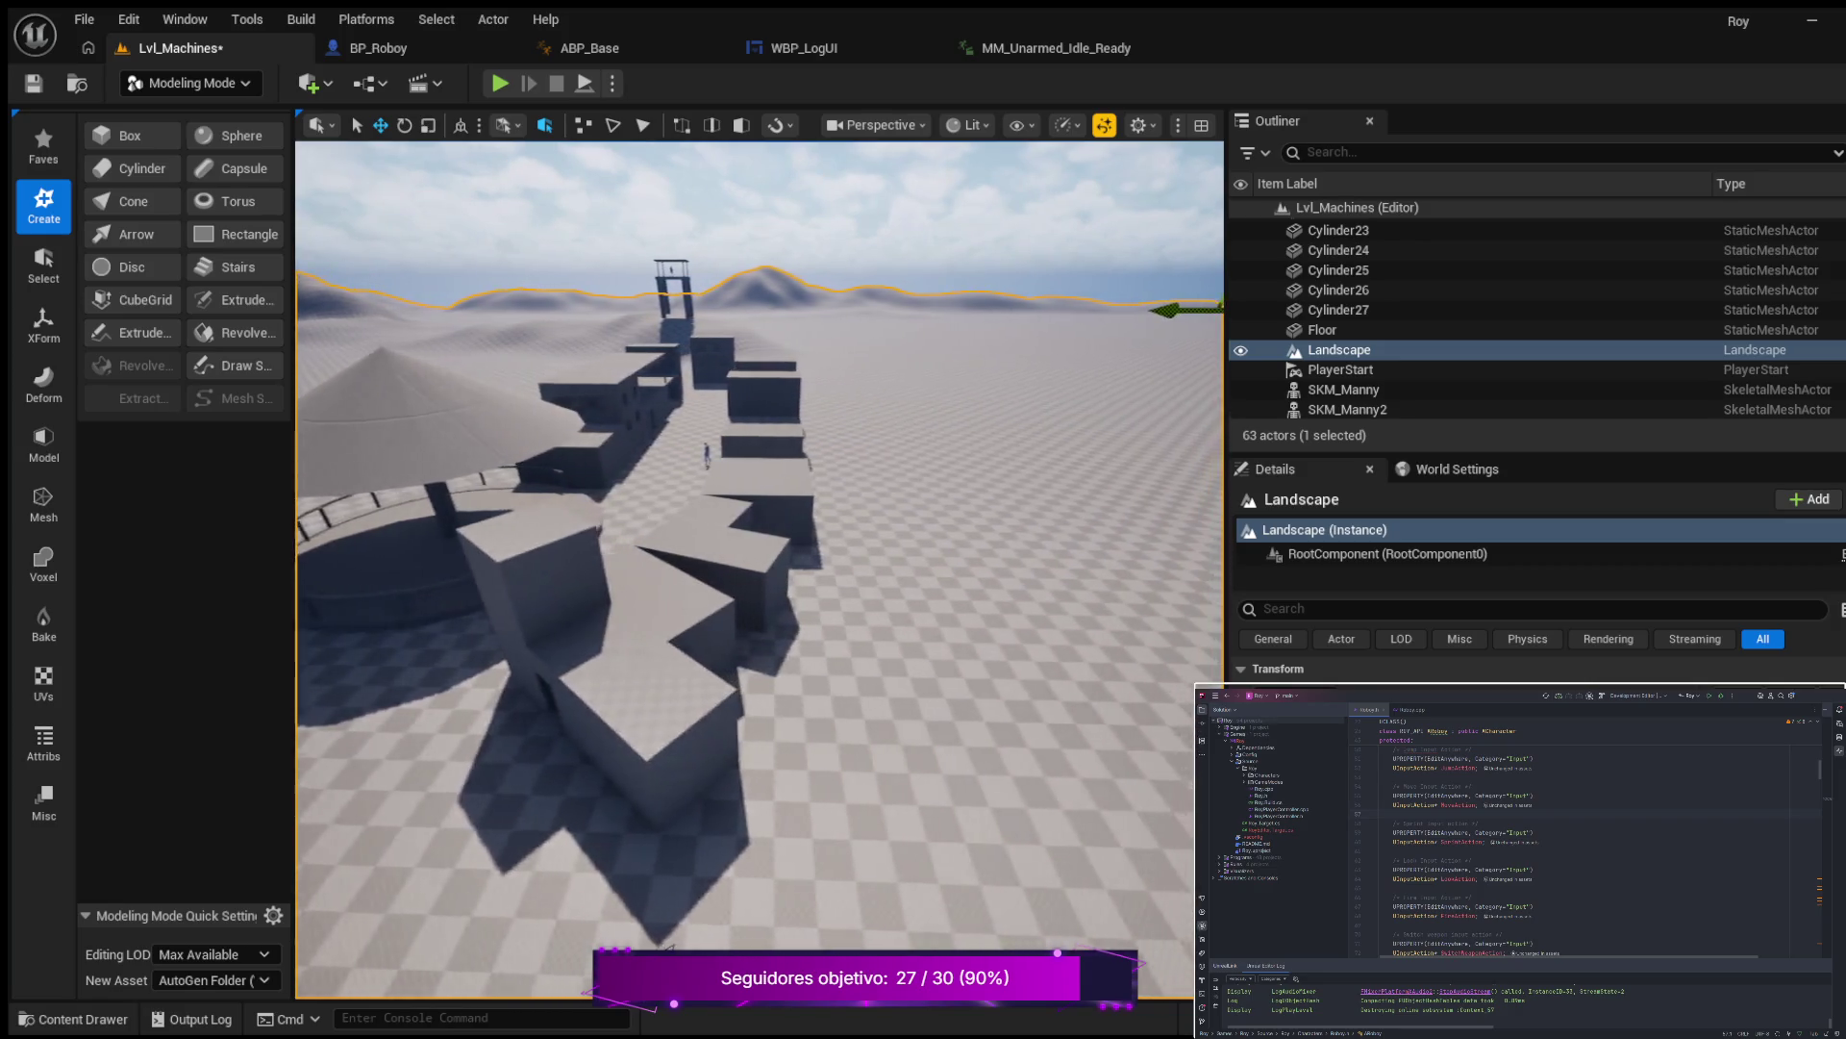
pyautogui.press('q')
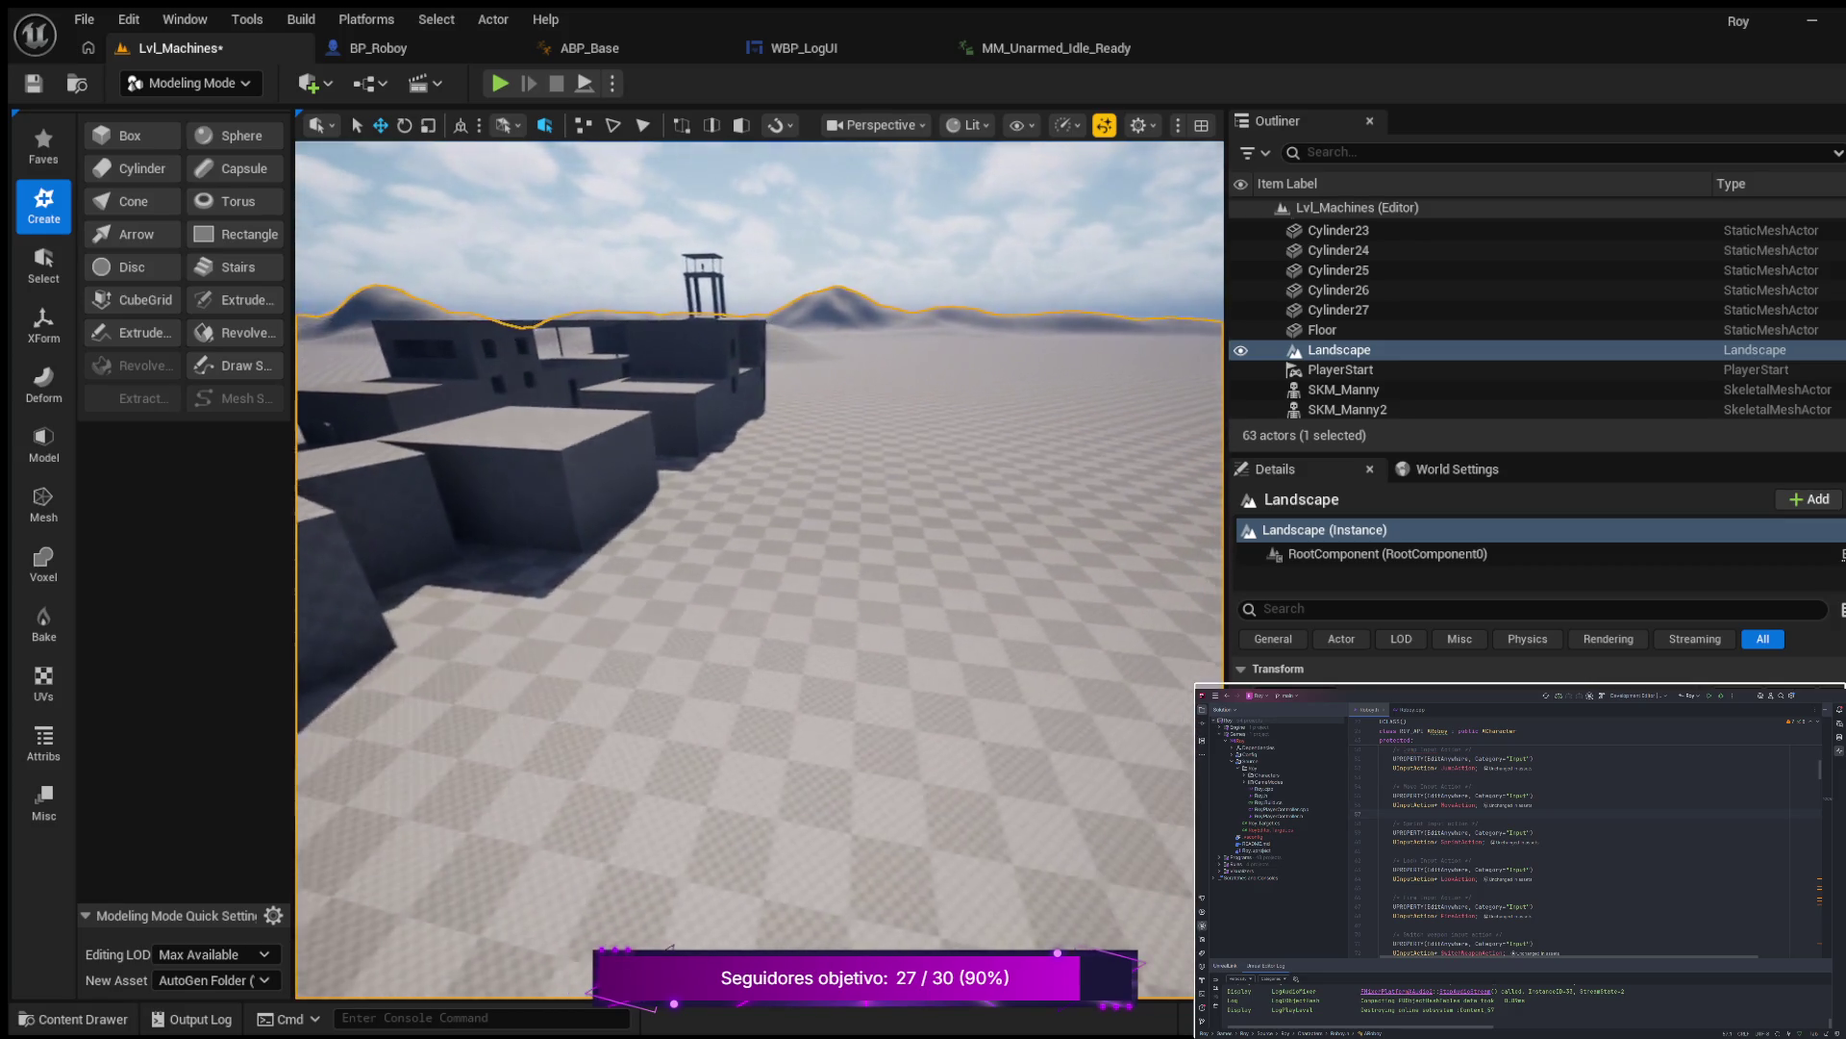
pyautogui.press('e')
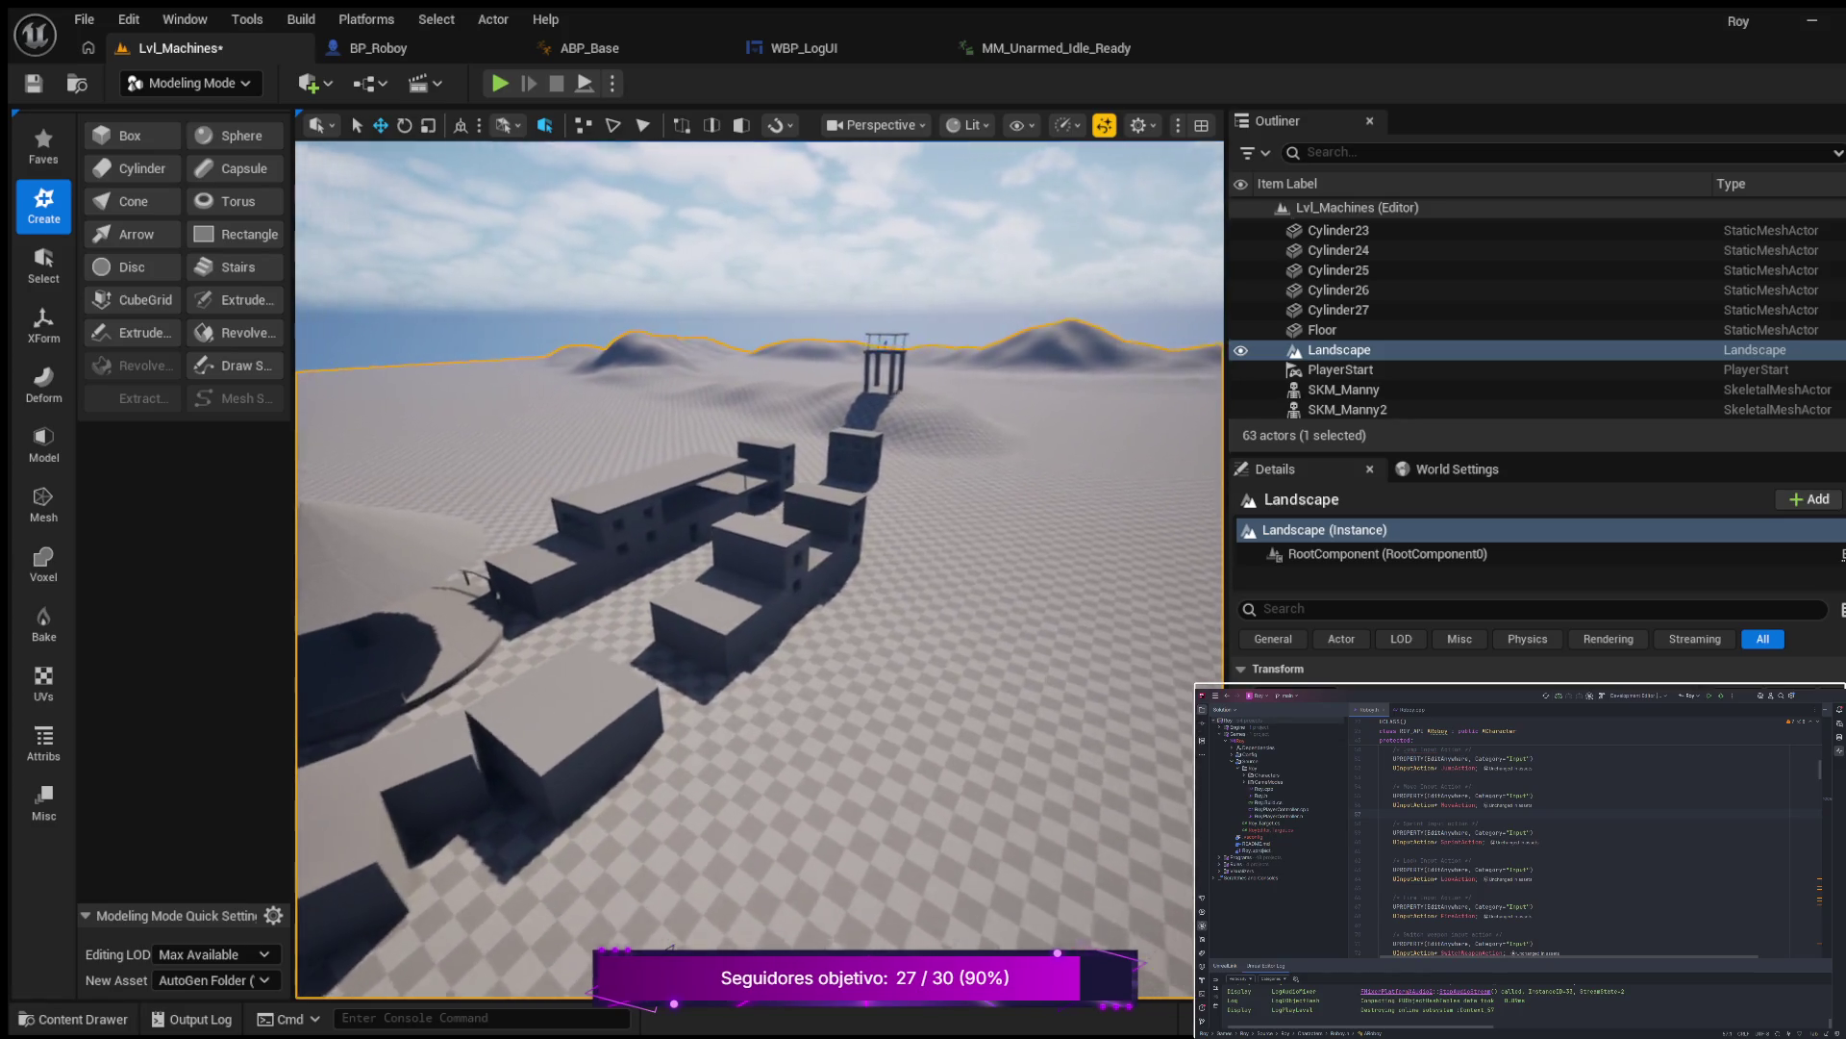
pyautogui.press('w')
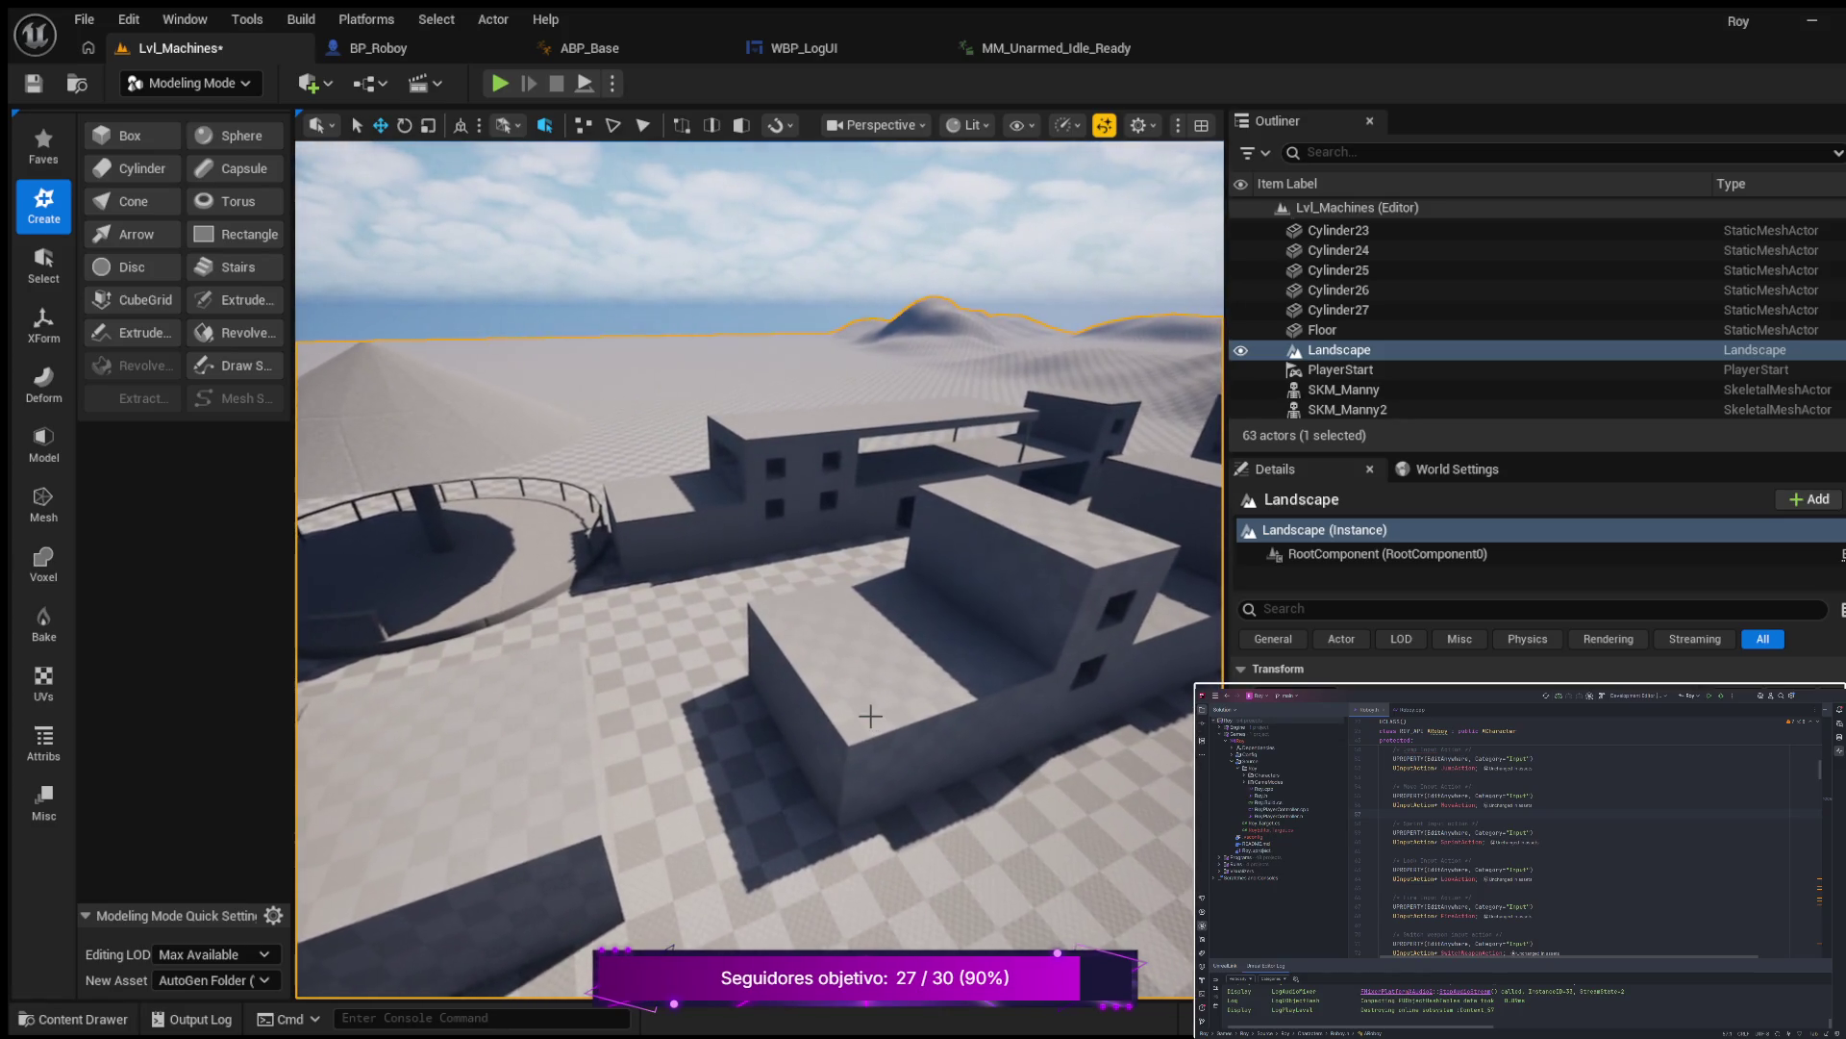
pyautogui.moveTo(870, 716)
pyautogui.mouseDown()
pyautogui.moveTo(764, 772)
pyautogui.moveTo(870, 770)
pyautogui.moveTo(971, 735)
pyautogui.mouseUp()
pyautogui.click(1037, 652)
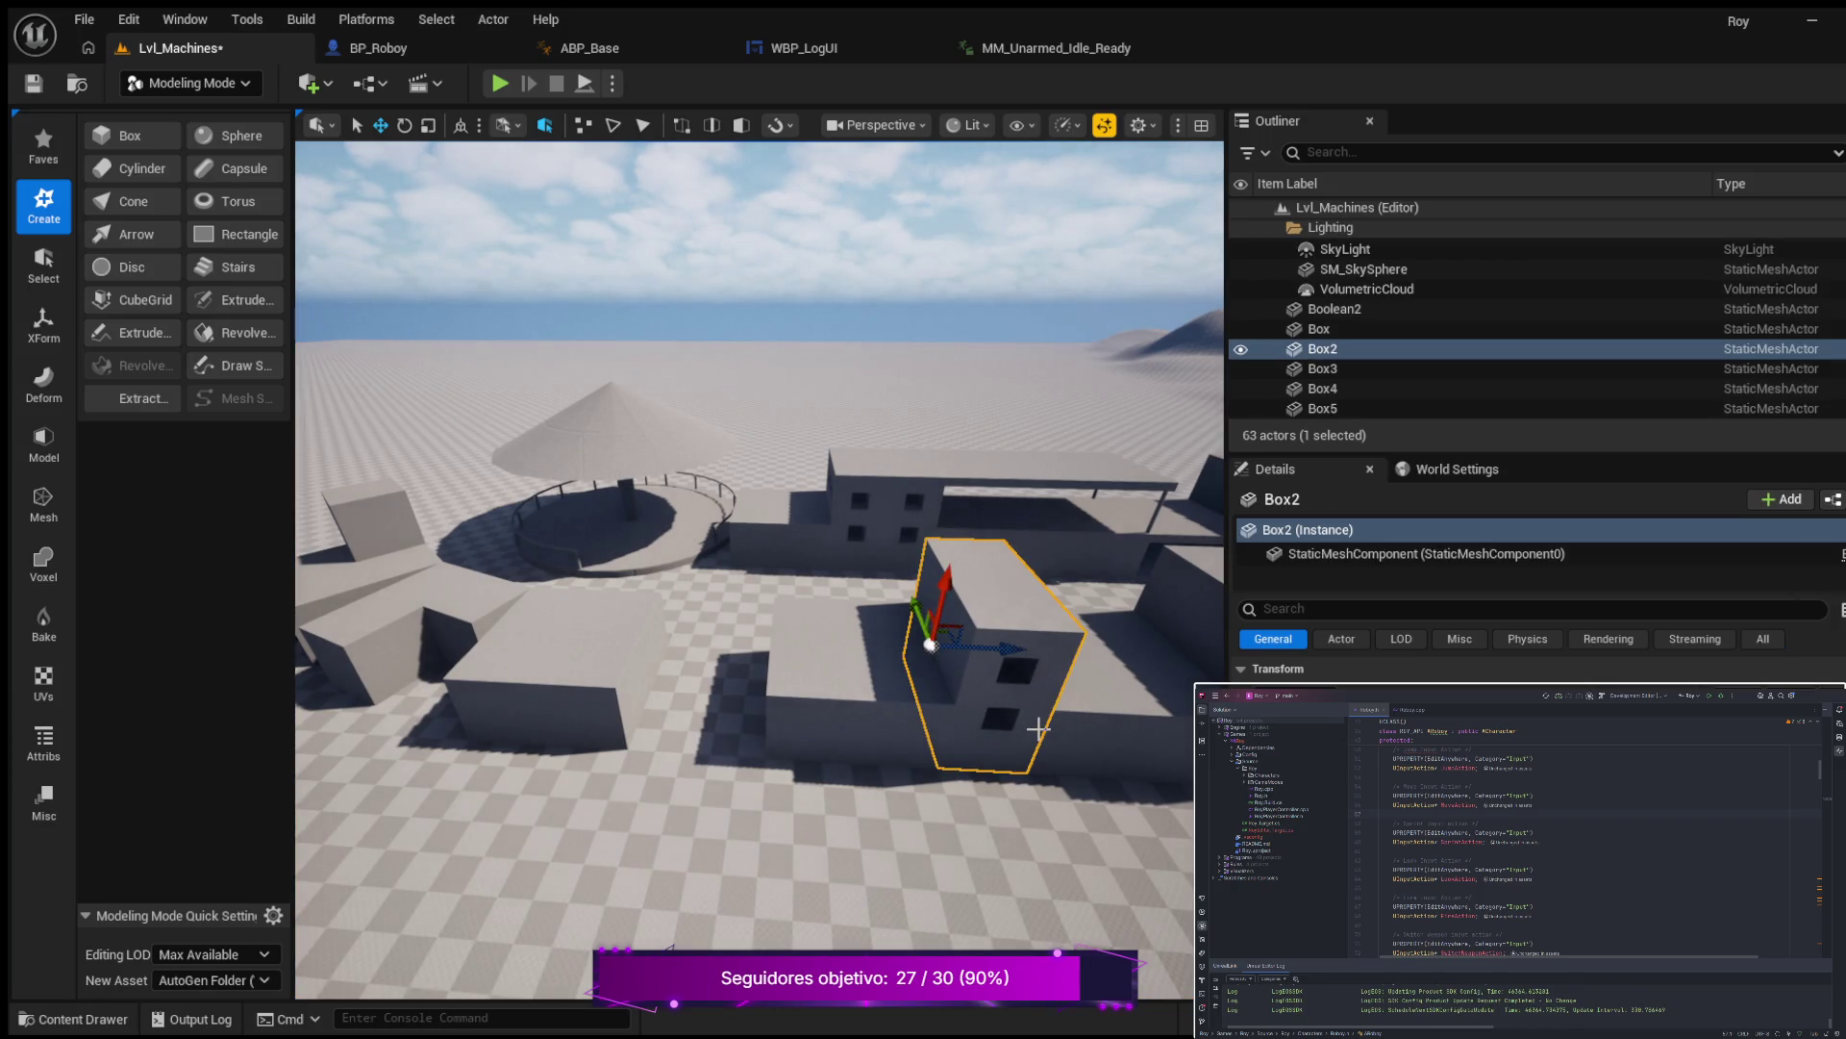
# Duplicate the windowed building as Box24 and slide it left along X beside the original.
pyautogui.hotkey('ctrl', 'd')
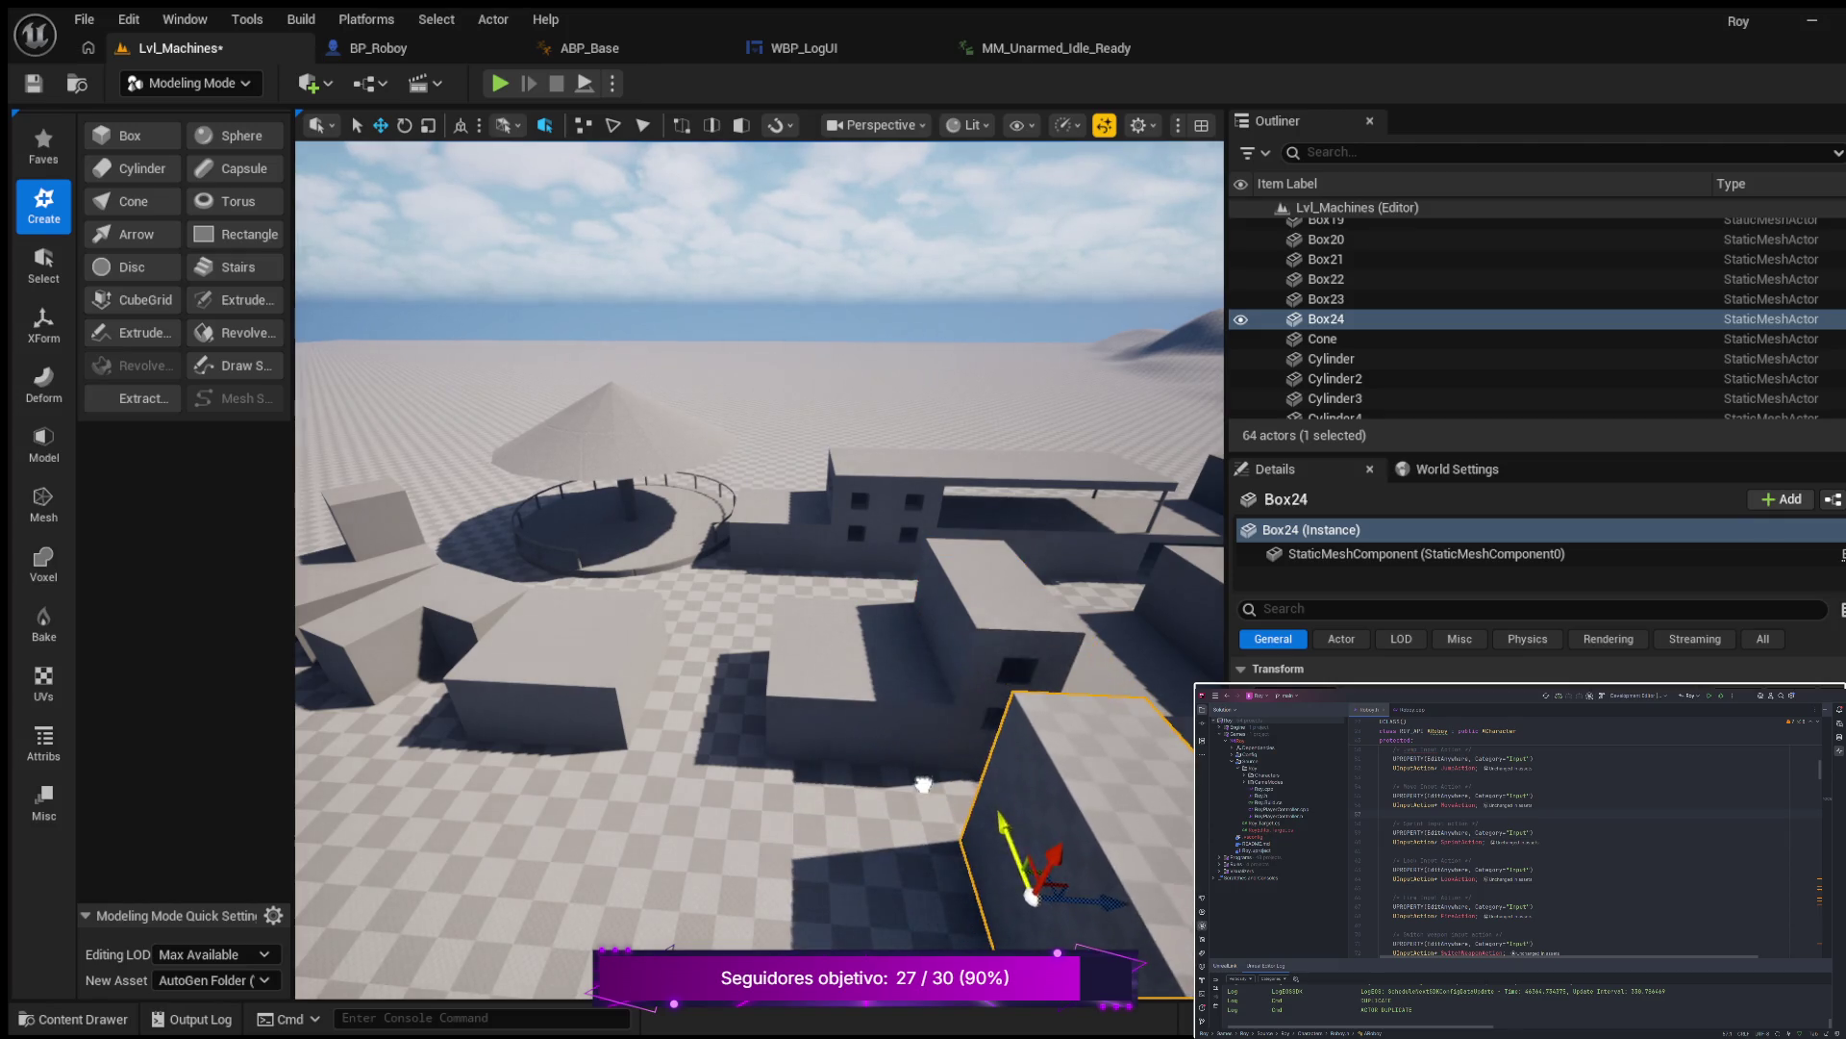
pyautogui.moveTo(760, 577)
pyautogui.mouseDown()
pyautogui.moveTo(885, 548)
pyautogui.moveTo(978, 830)
pyautogui.mouseUp()
pyautogui.moveTo(940, 710)
pyautogui.mouseDown()
pyautogui.moveTo(701, 638)
pyautogui.moveTo(305, 621)
pyautogui.moveTo(701, 721)
pyautogui.moveTo(832, 684)
pyautogui.moveTo(650, 666)
pyautogui.mouseUp()
pyautogui.moveTo(821, 657)
pyautogui.mouseDown()
pyautogui.moveTo(741, 631)
pyautogui.moveTo(754, 577)
pyautogui.moveTo(676, 623)
pyautogui.moveTo(720, 566)
pyautogui.moveTo(775, 693)
pyautogui.mouseUp()
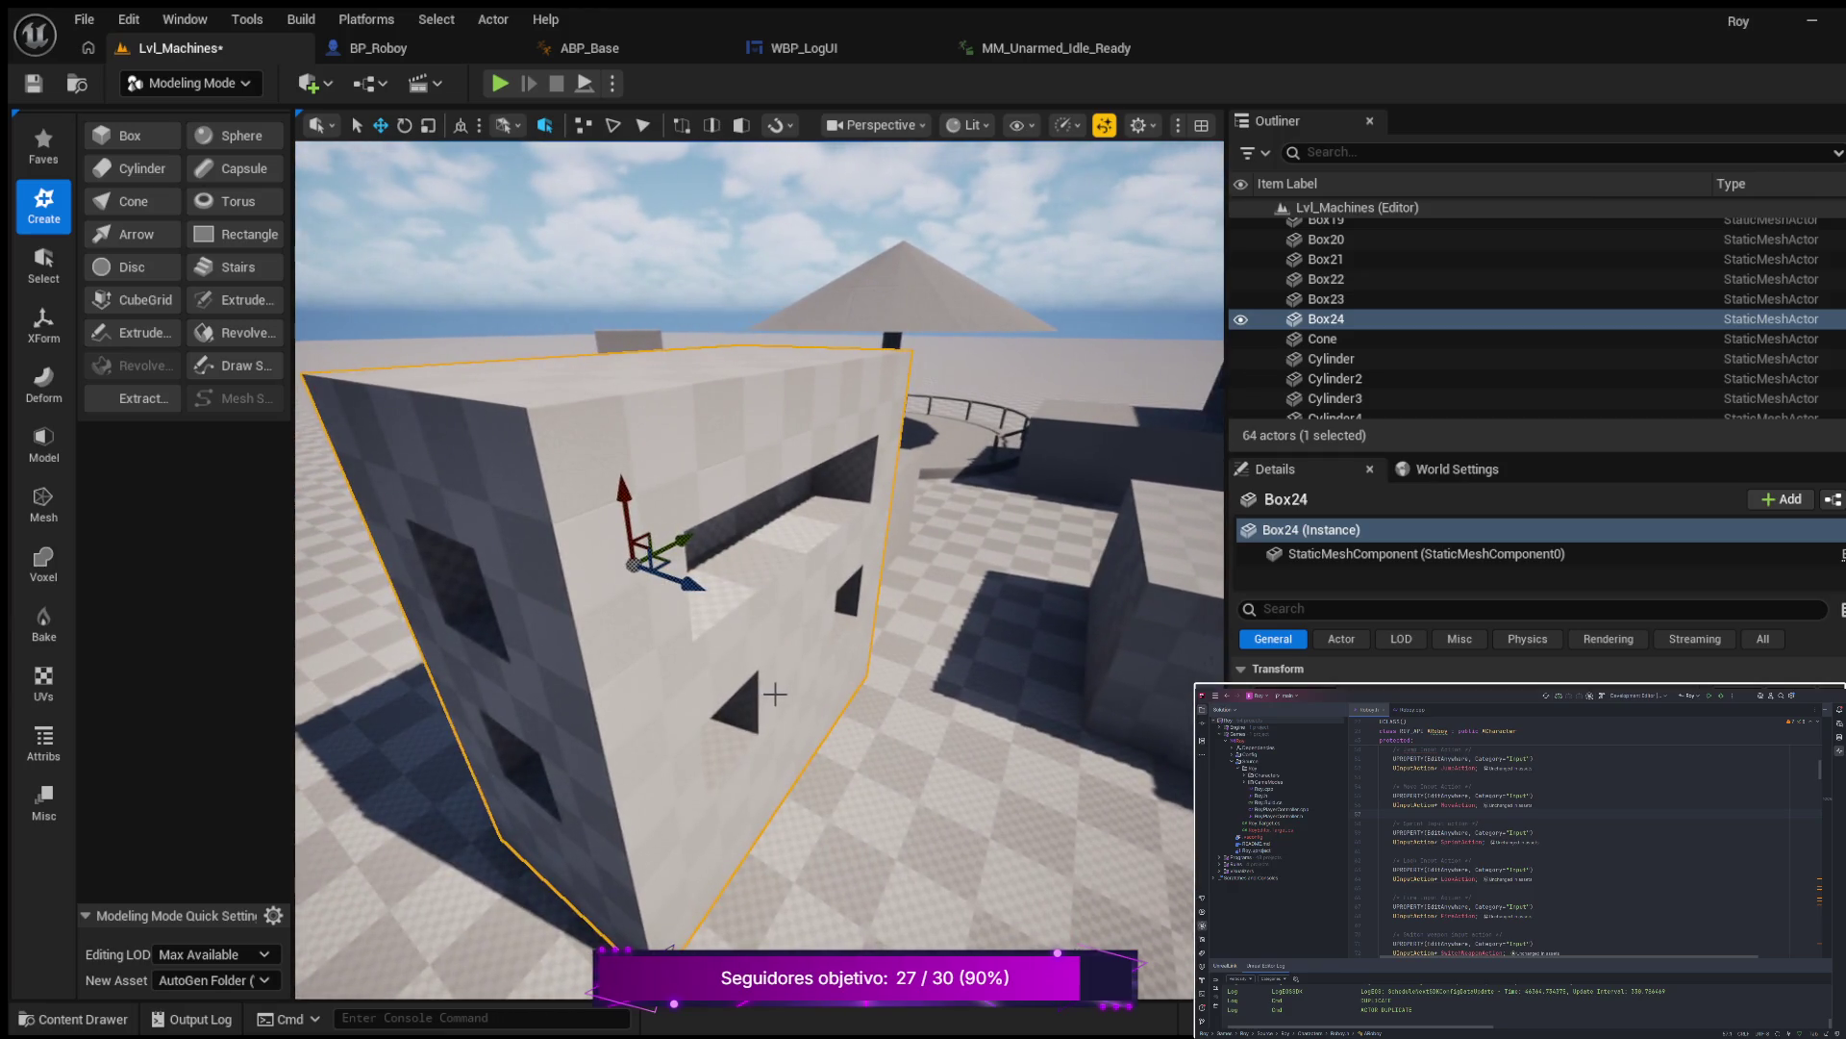
pyautogui.moveTo(699, 590)
pyautogui.mouseDown()
pyautogui.moveTo(630, 572)
pyautogui.moveTo(630, 527)
pyautogui.moveTo(667, 527)
pyautogui.moveTo(866, 697)
pyautogui.moveTo(760, 696)
pyautogui.moveTo(865, 742)
pyautogui.mouseUp()
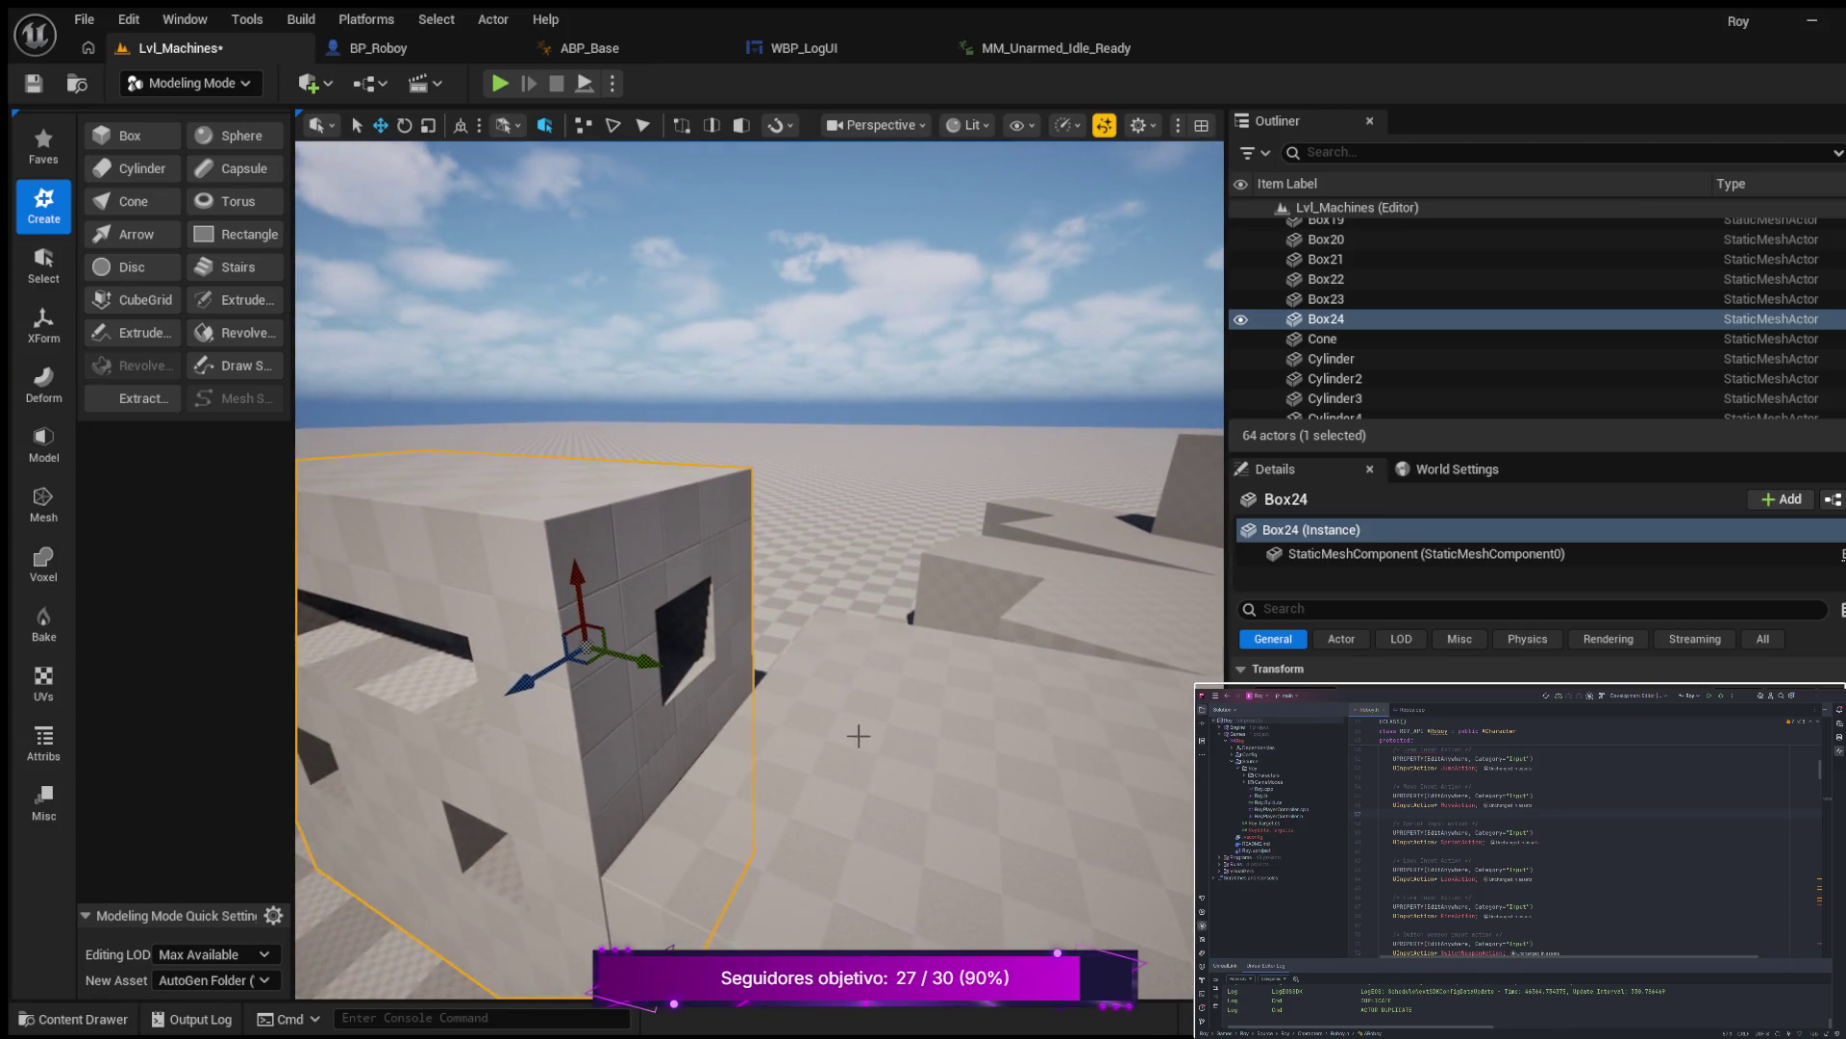
# Reframe the view and select the distant box Box23.
pyautogui.moveTo(532, 683)
pyautogui.mouseDown()
pyautogui.moveTo(554, 707)
pyautogui.moveTo(540, 718)
pyautogui.mouseUp()
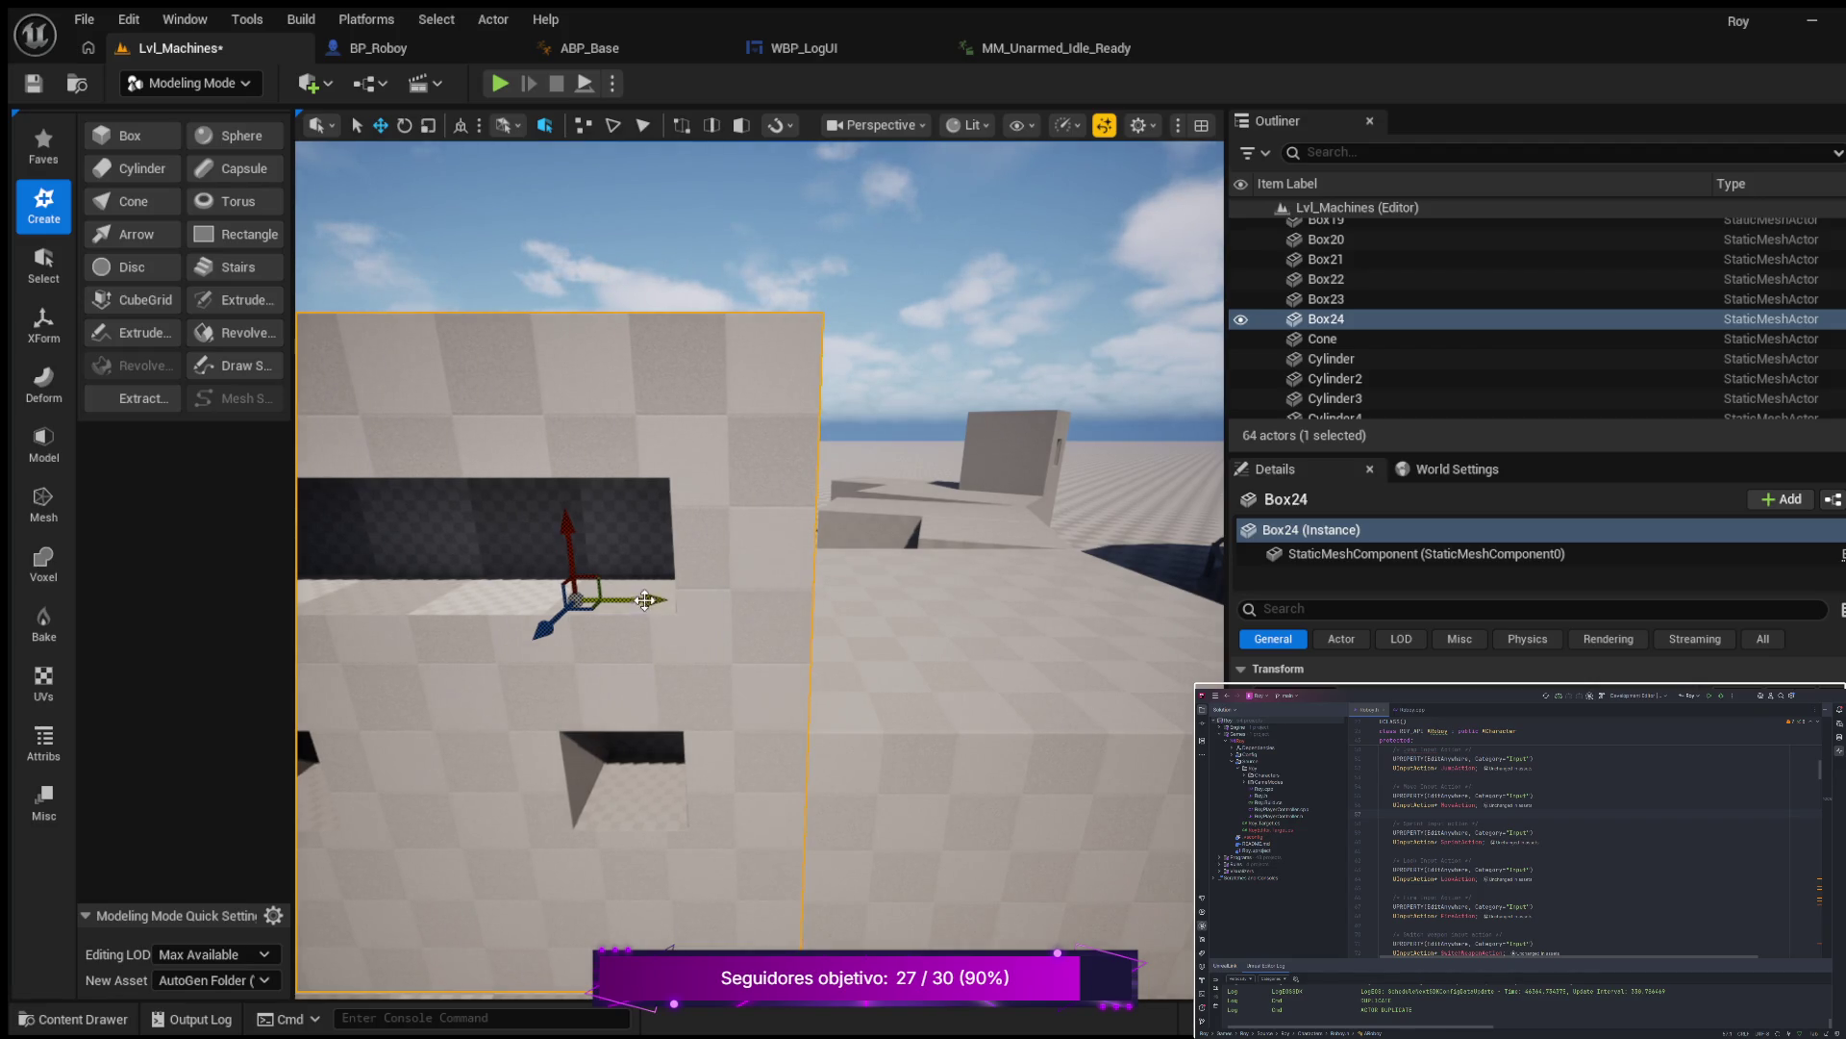
pyautogui.moveTo(989, 447); pyautogui.dragTo(1005, 444)
pyautogui.click(1012, 449)
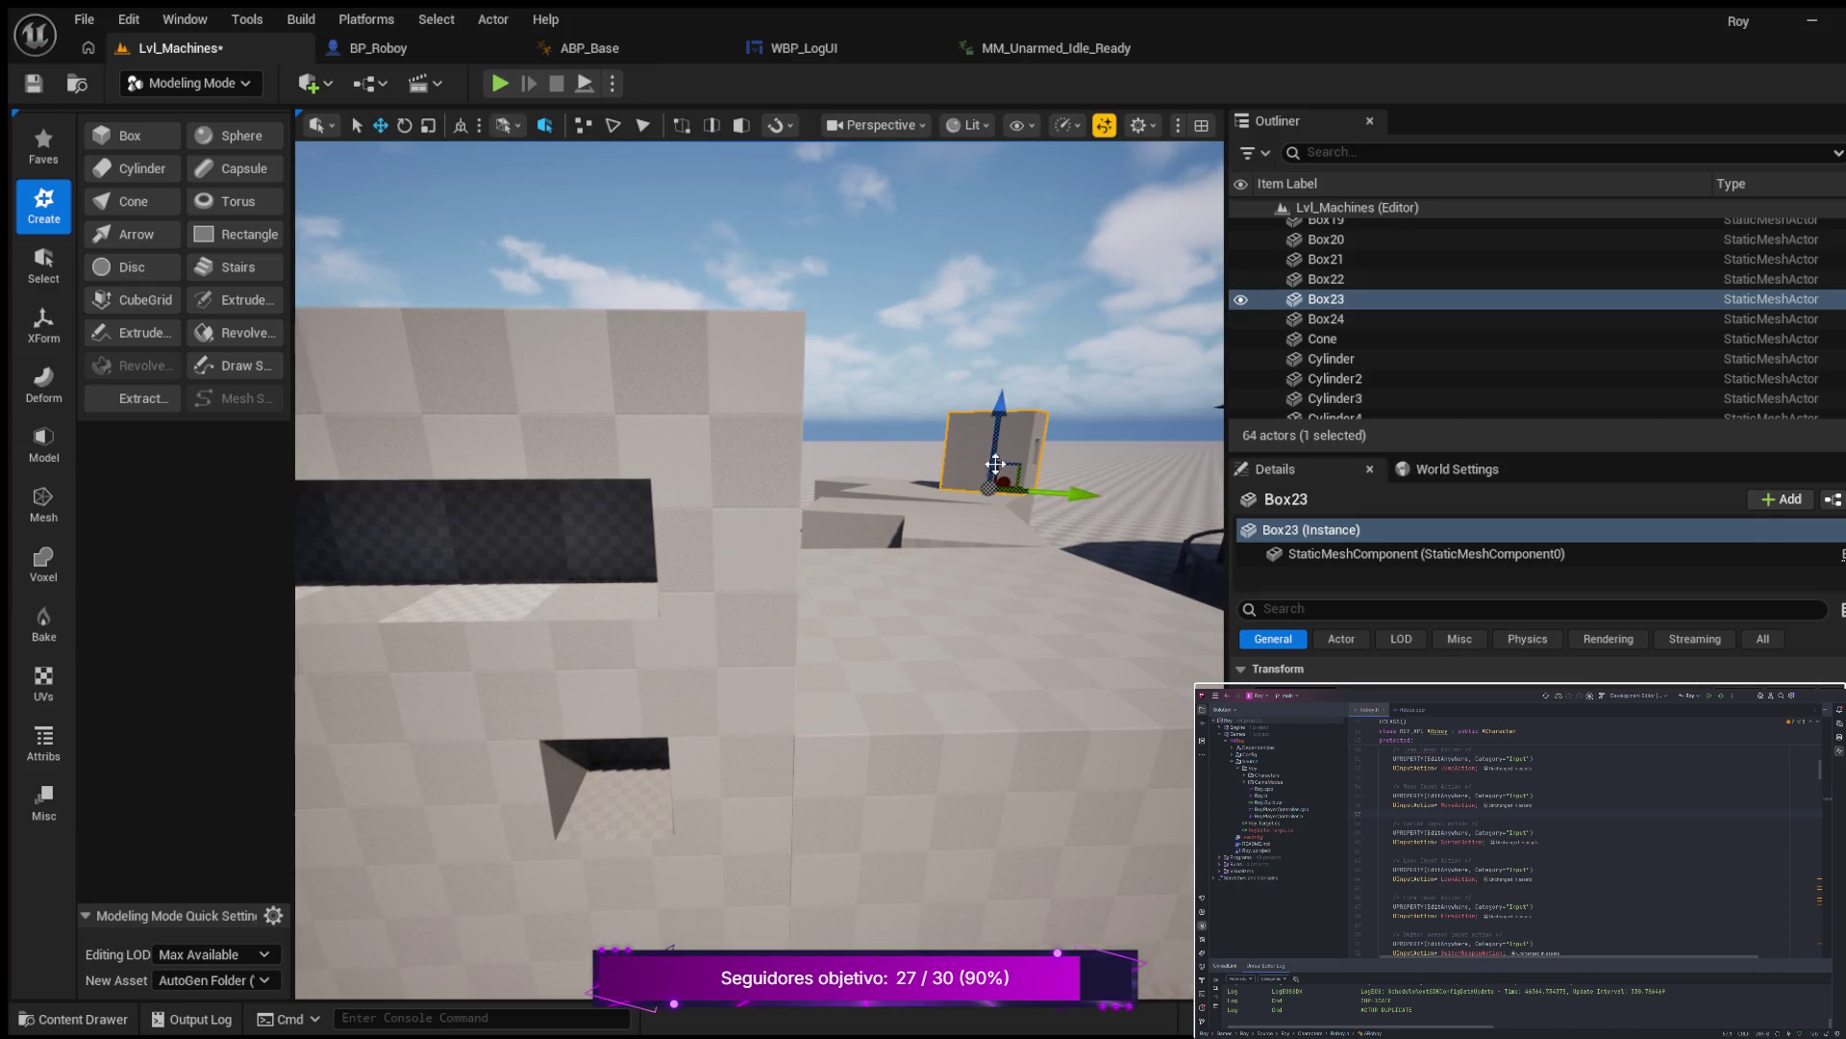
pyautogui.press('f')
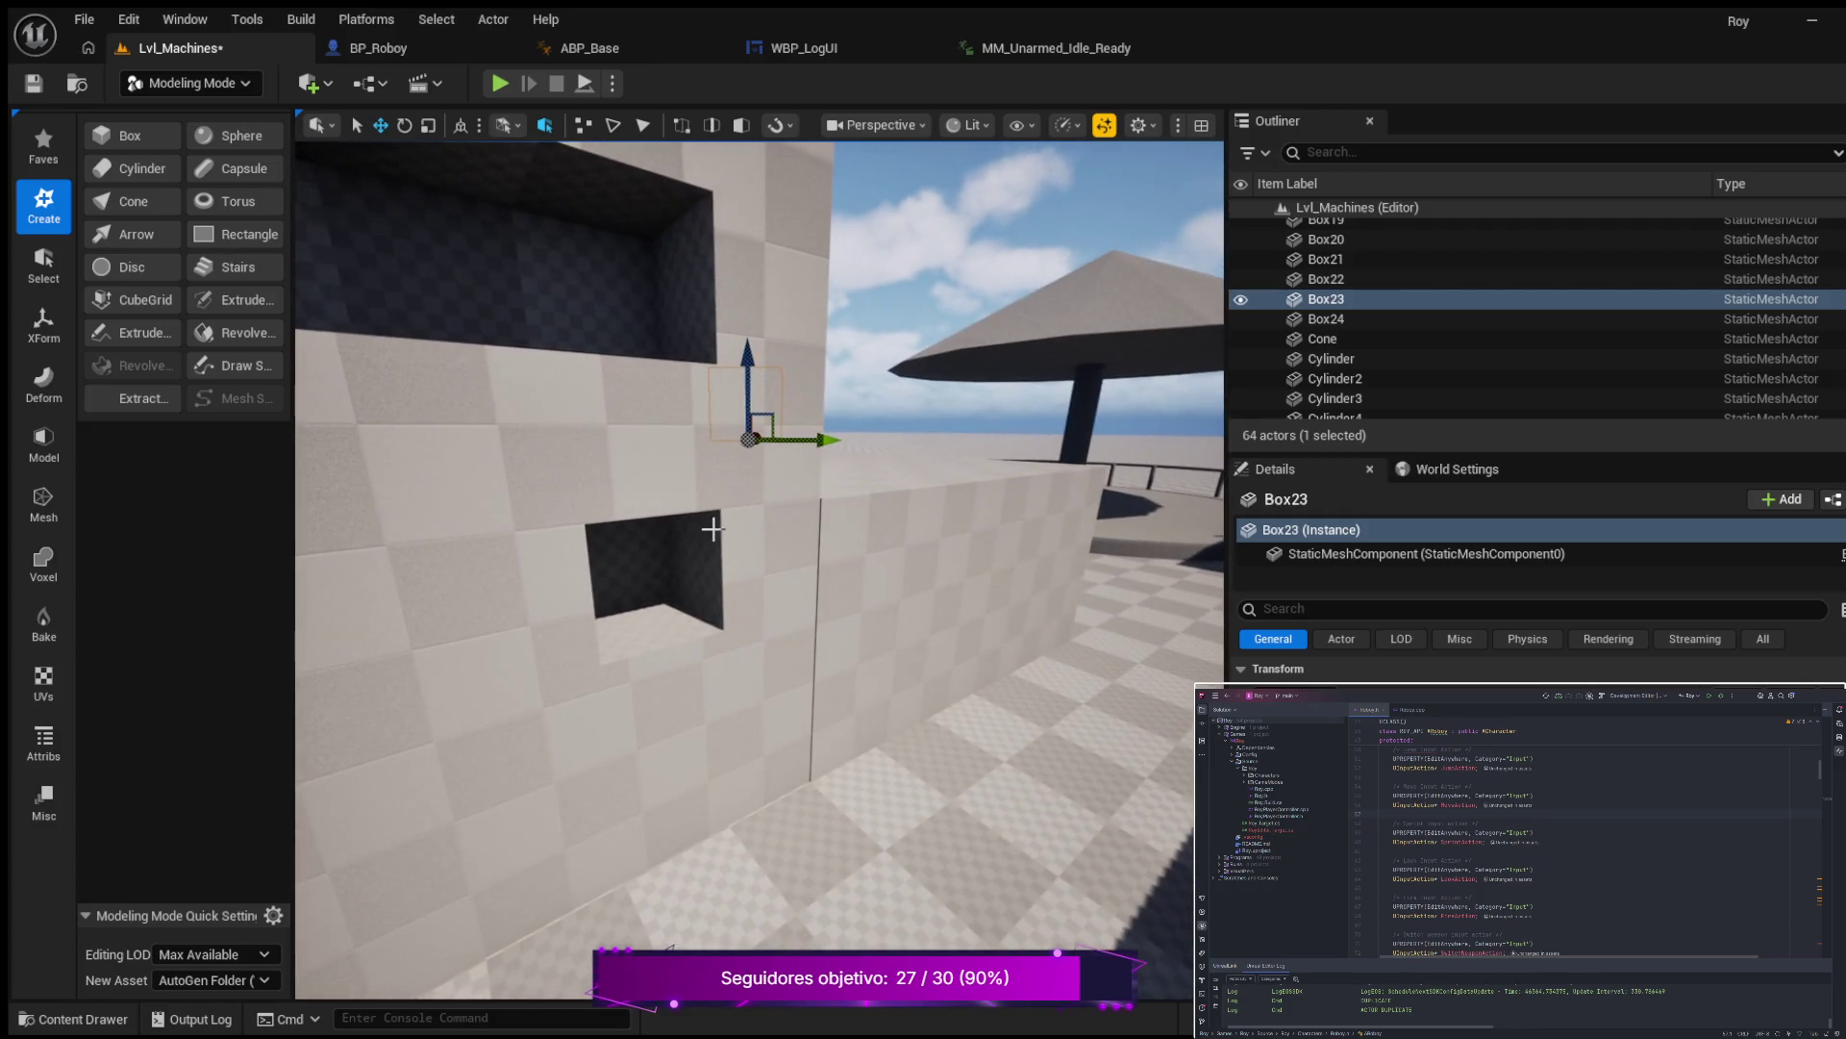
pyautogui.click(538, 454)
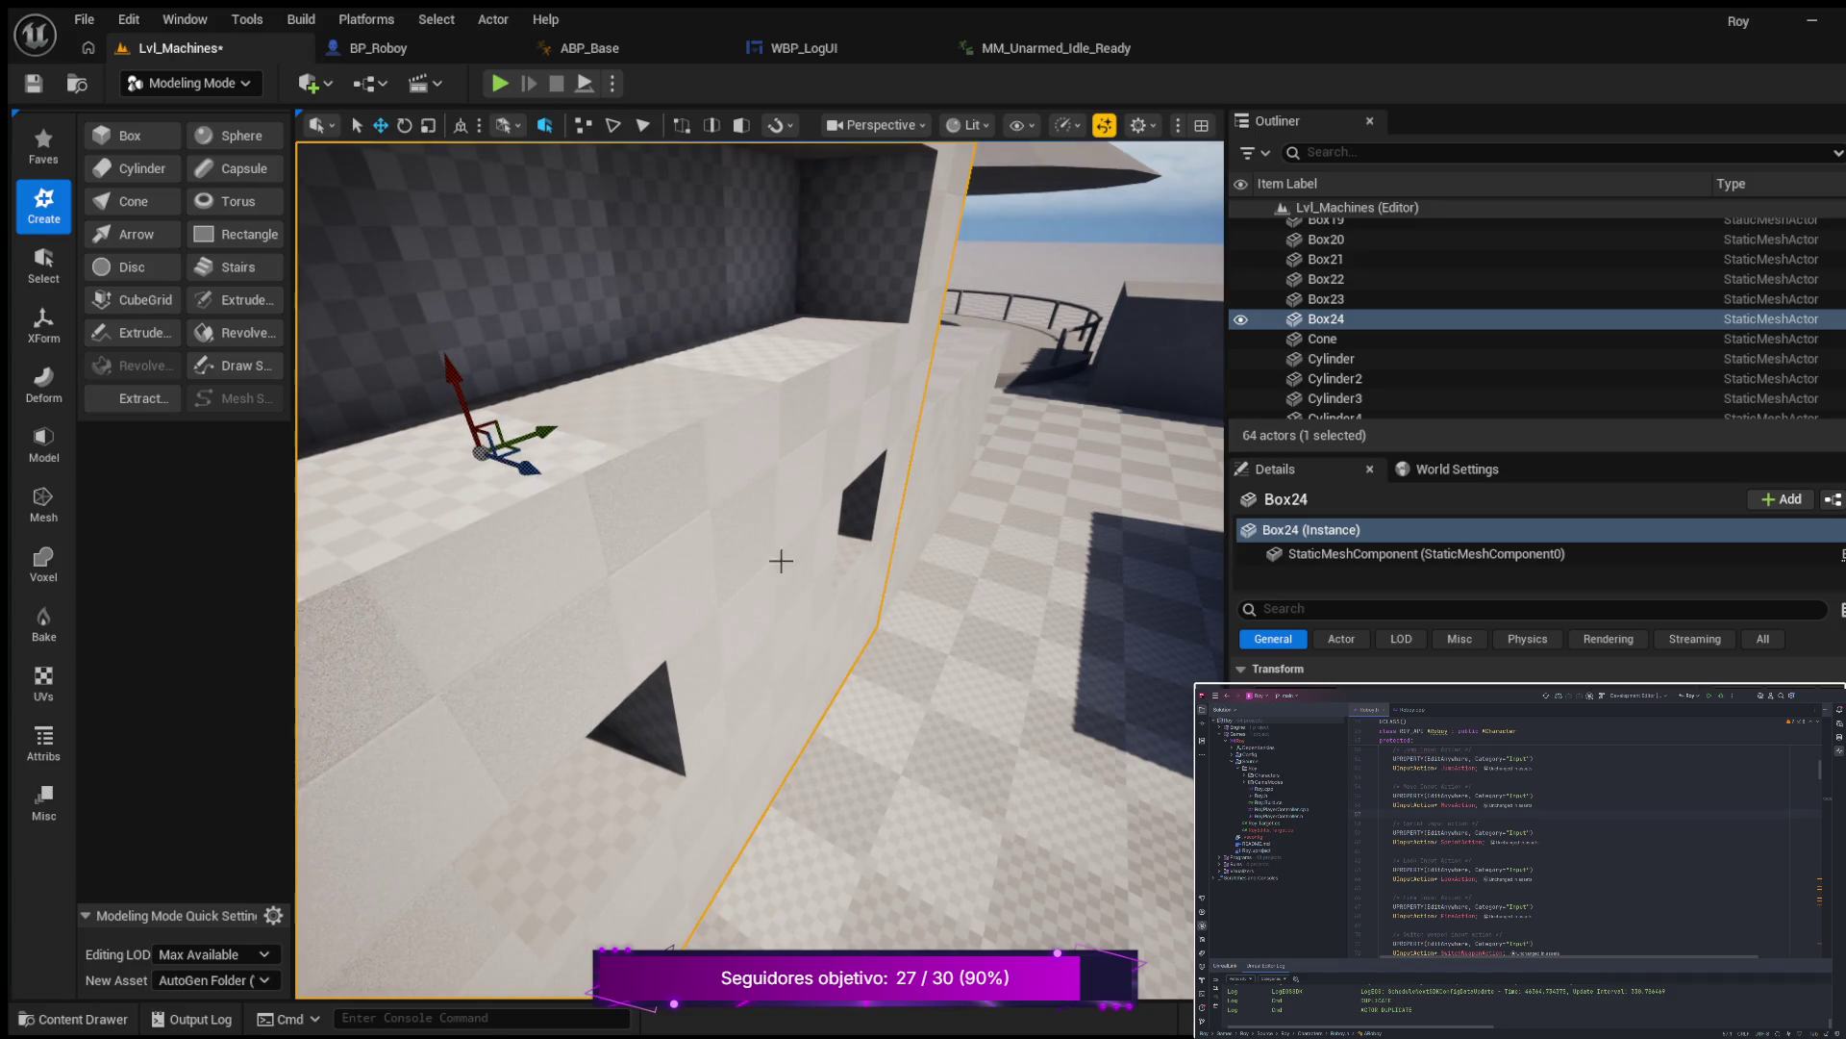
pyautogui.click(1077, 339)
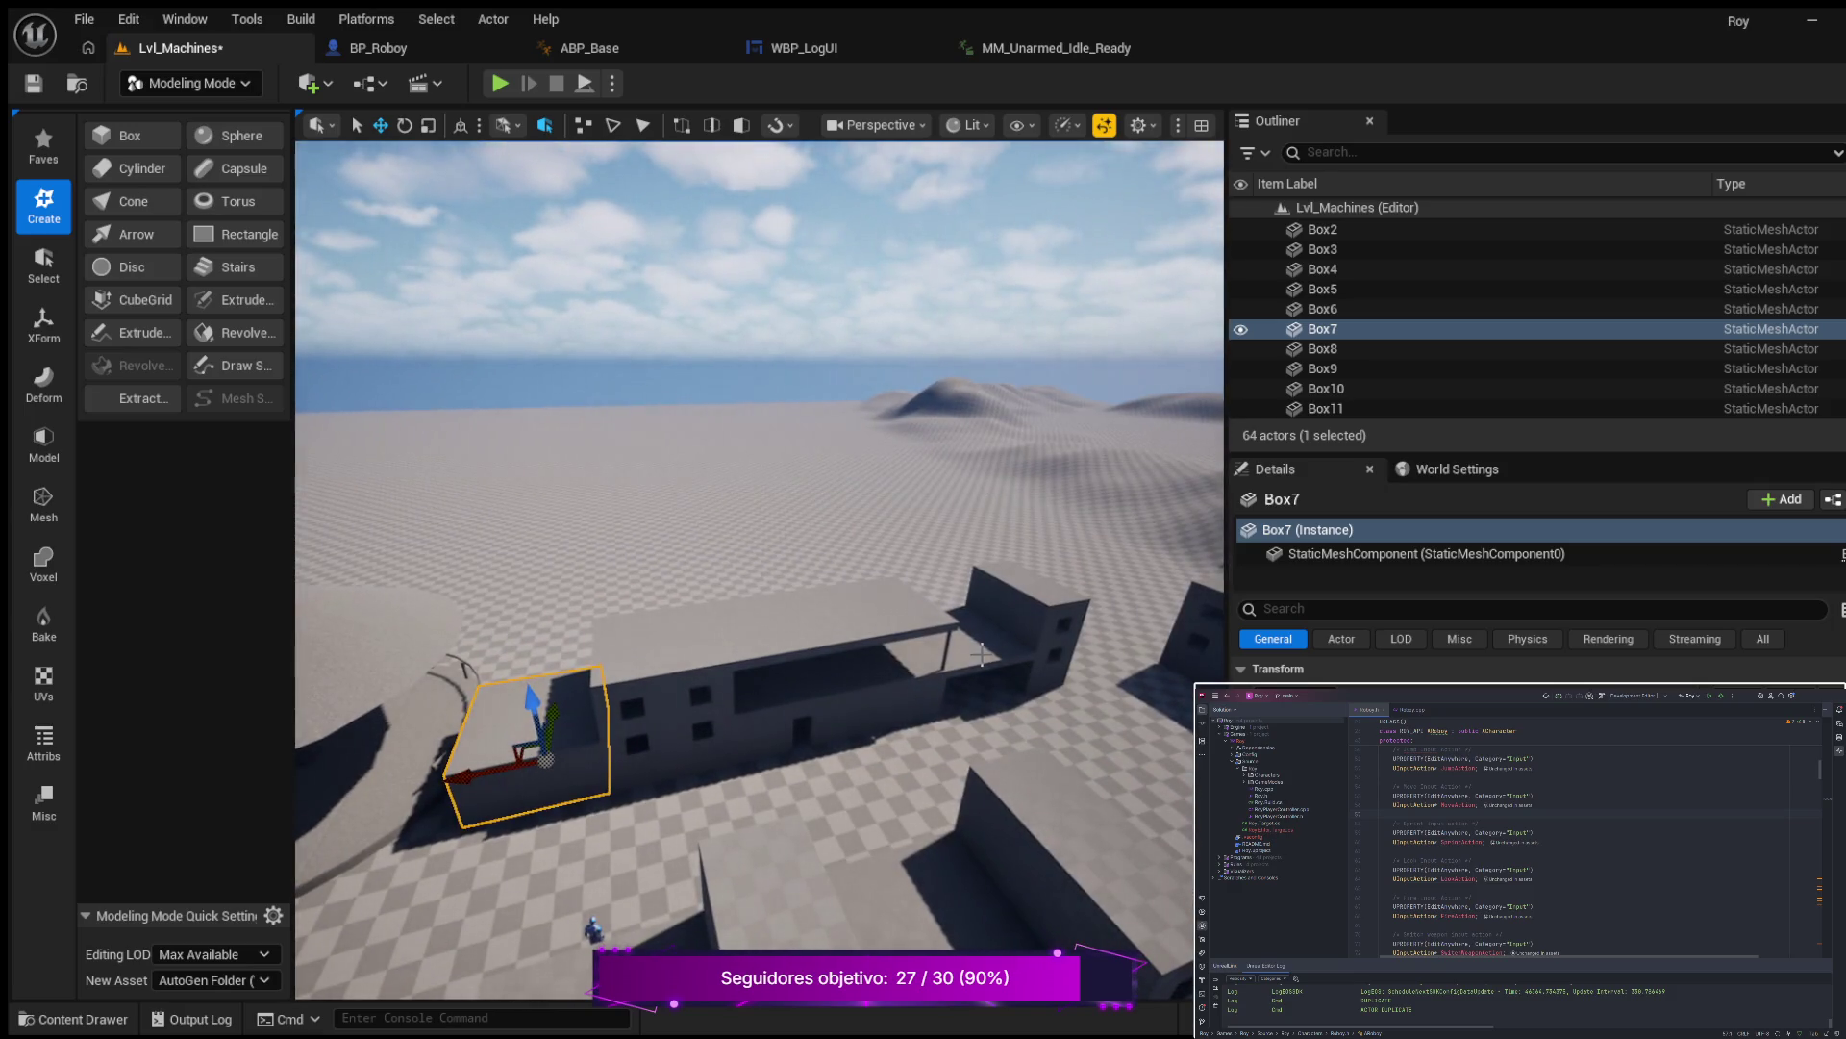
# Duplicate the corner box as Box25 and move it across the floor over the walls.
pyautogui.click(970, 661)
pyautogui.hotkey('ctrl', 'd')
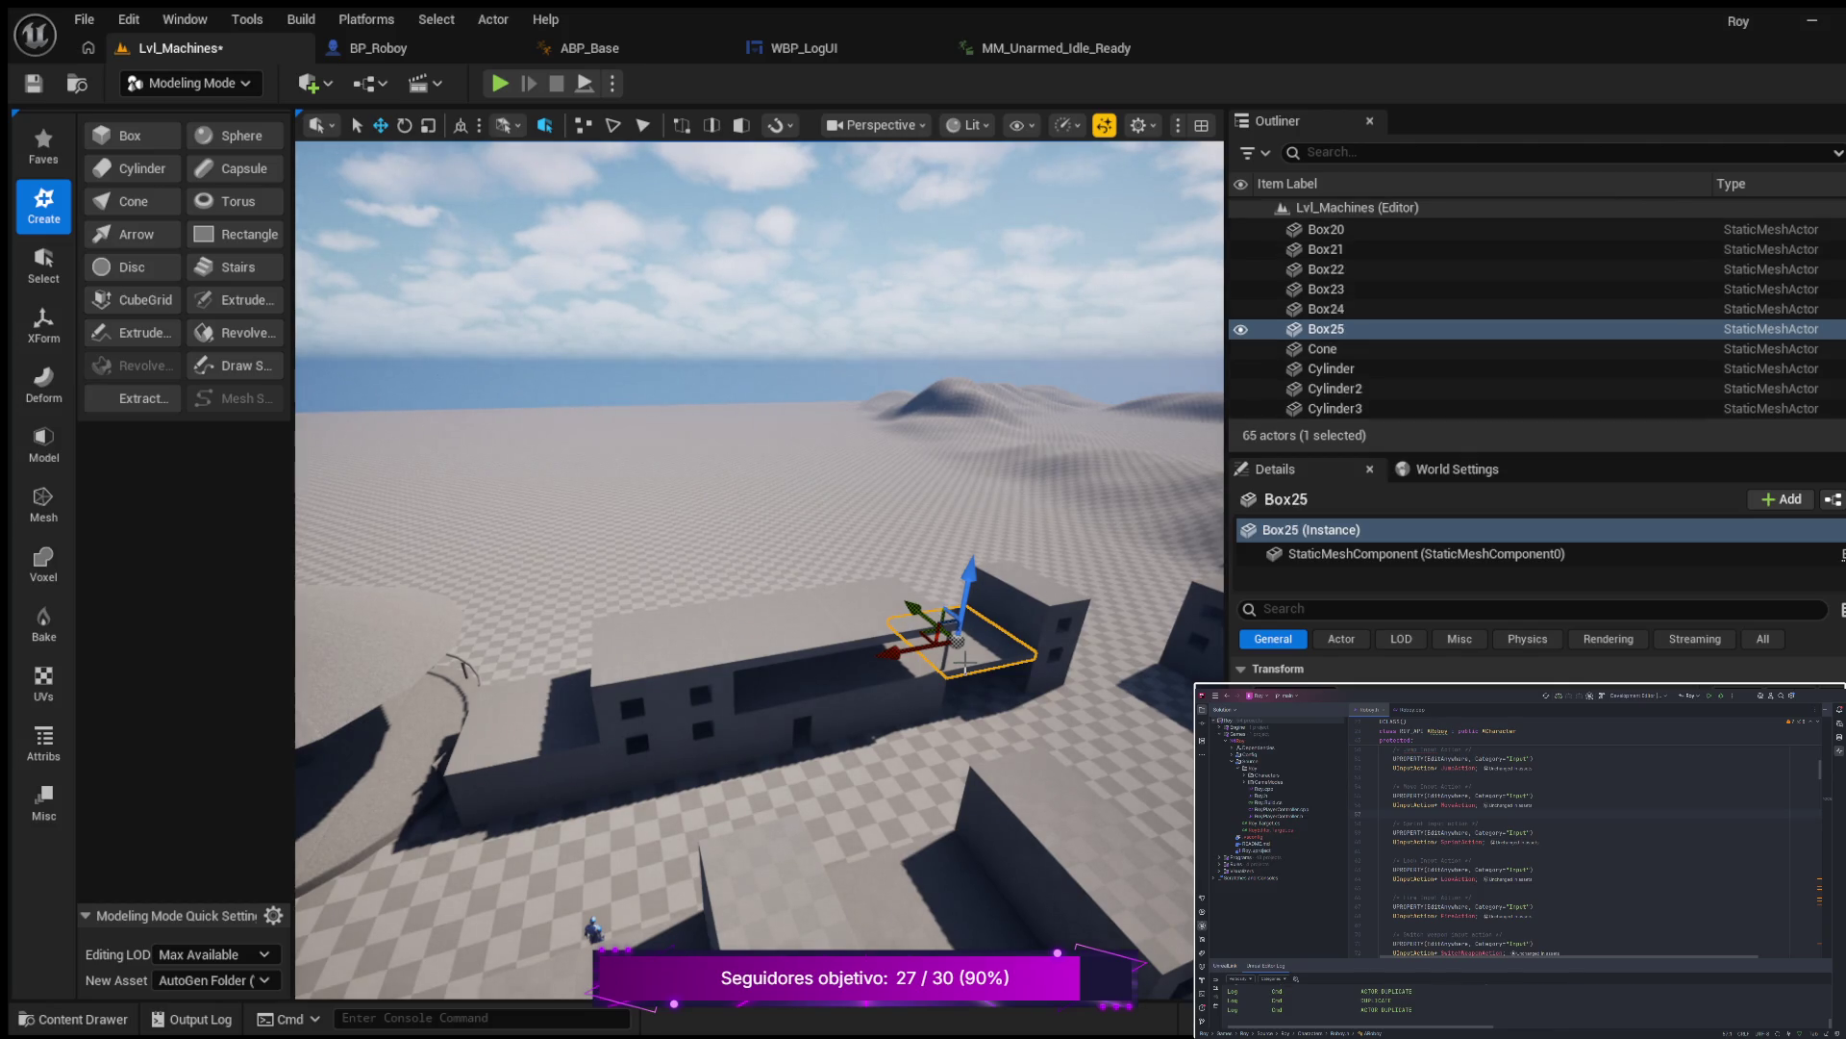
pyautogui.moveTo(896, 654)
pyautogui.mouseDown()
pyautogui.moveTo(503, 747)
pyautogui.moveTo(482, 788)
pyautogui.mouseUp()
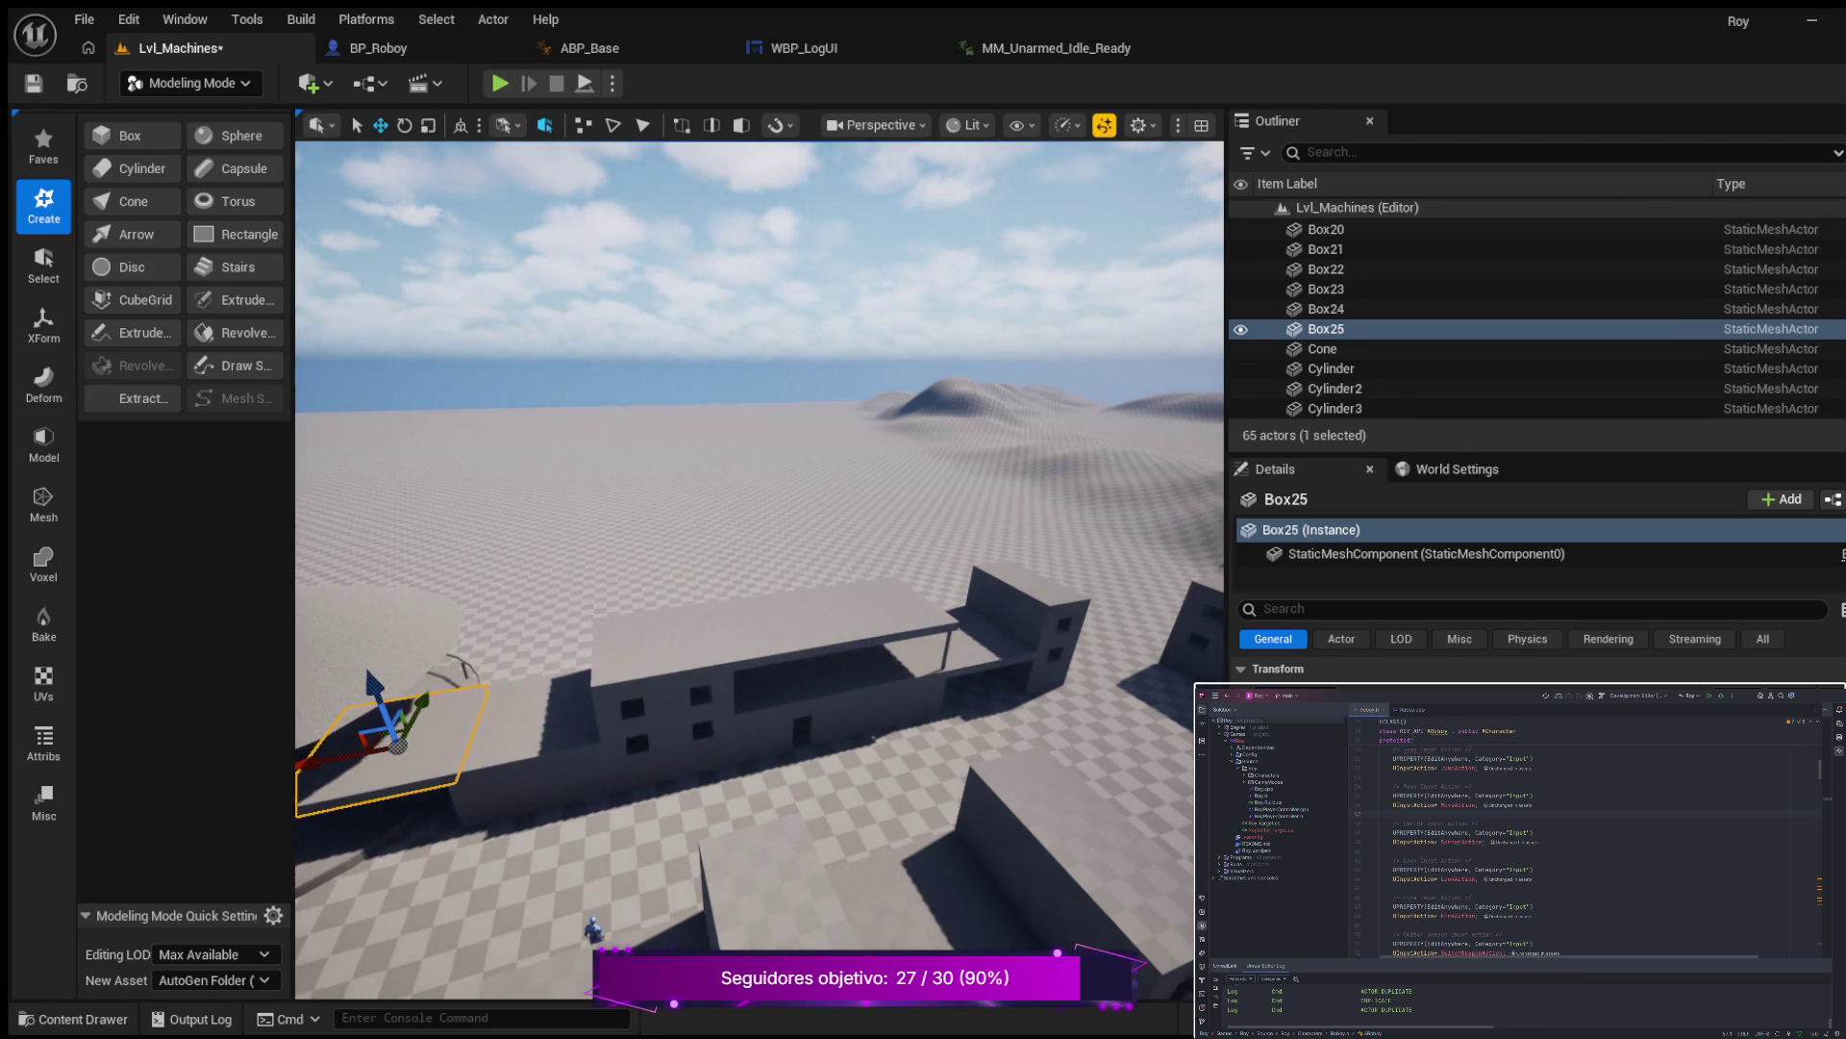
pyautogui.press('f')
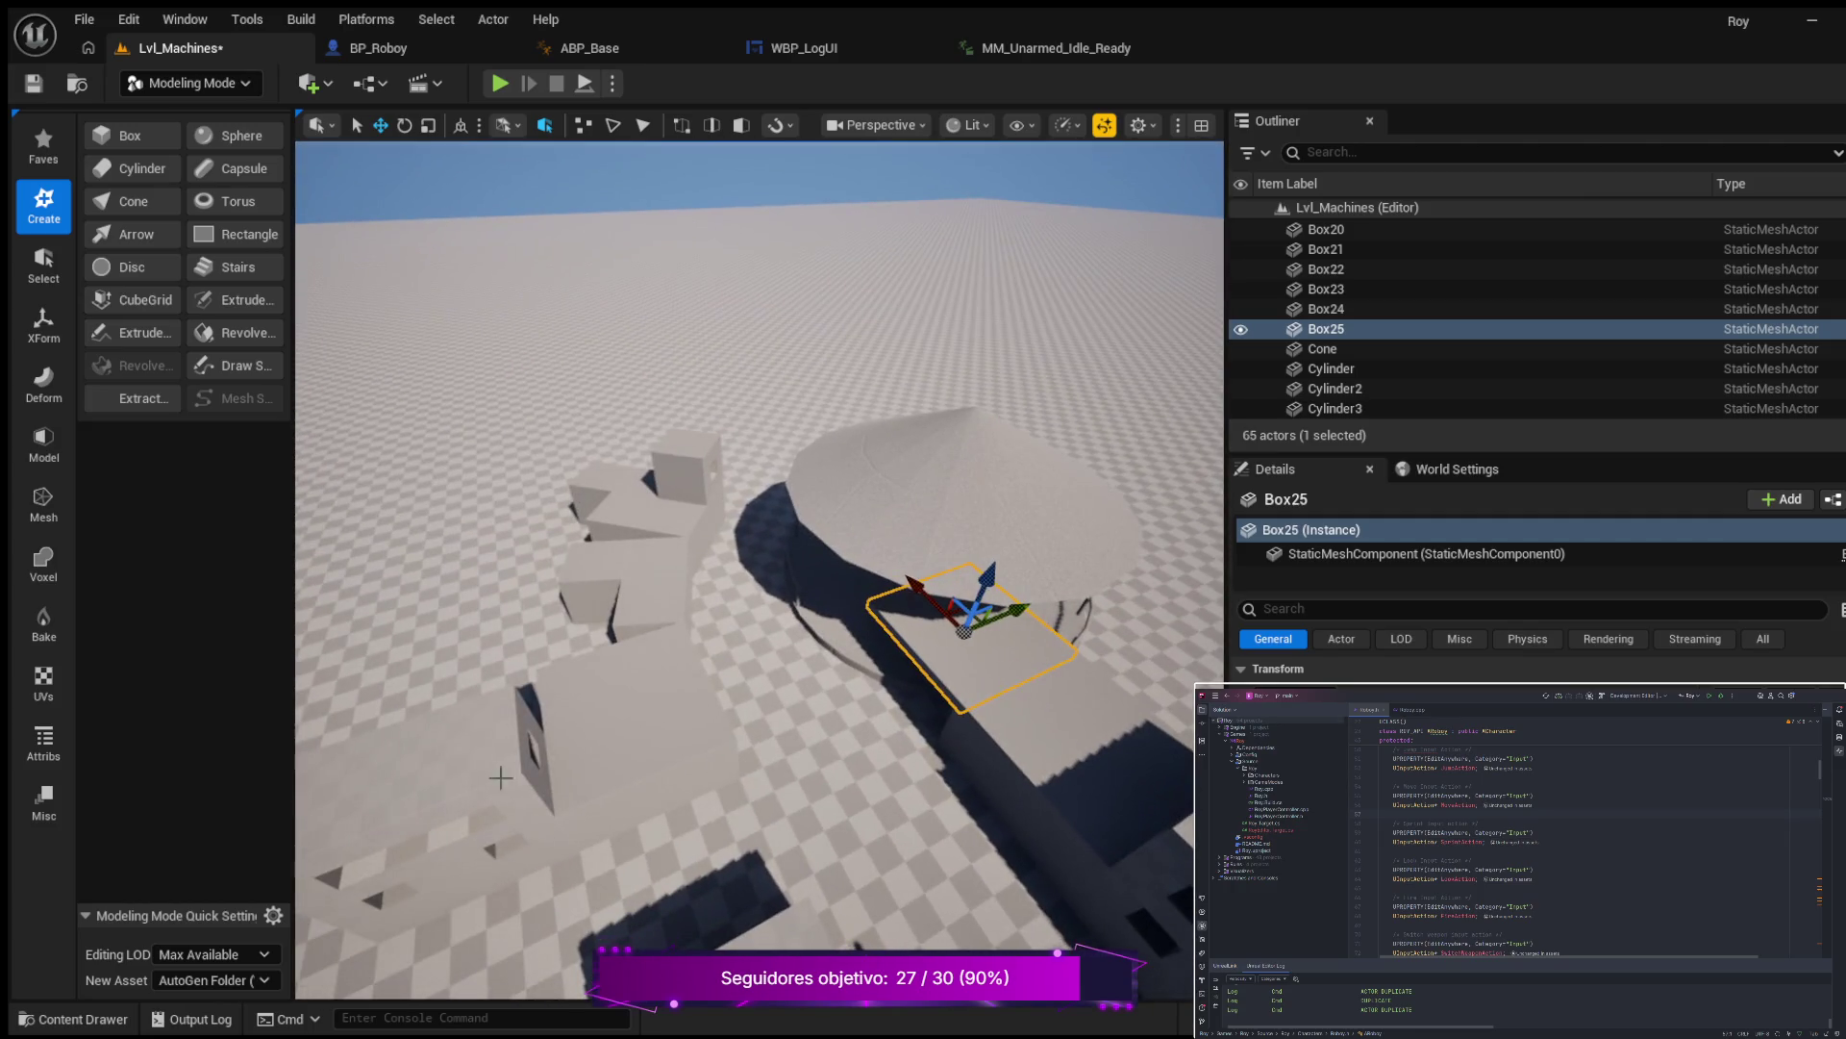
pyautogui.moveTo(1021, 616)
pyautogui.mouseDown()
pyautogui.moveTo(728, 669)
pyautogui.moveTo(620, 711)
pyautogui.moveTo(613, 662)
pyautogui.mouseUp()
pyautogui.press('w')
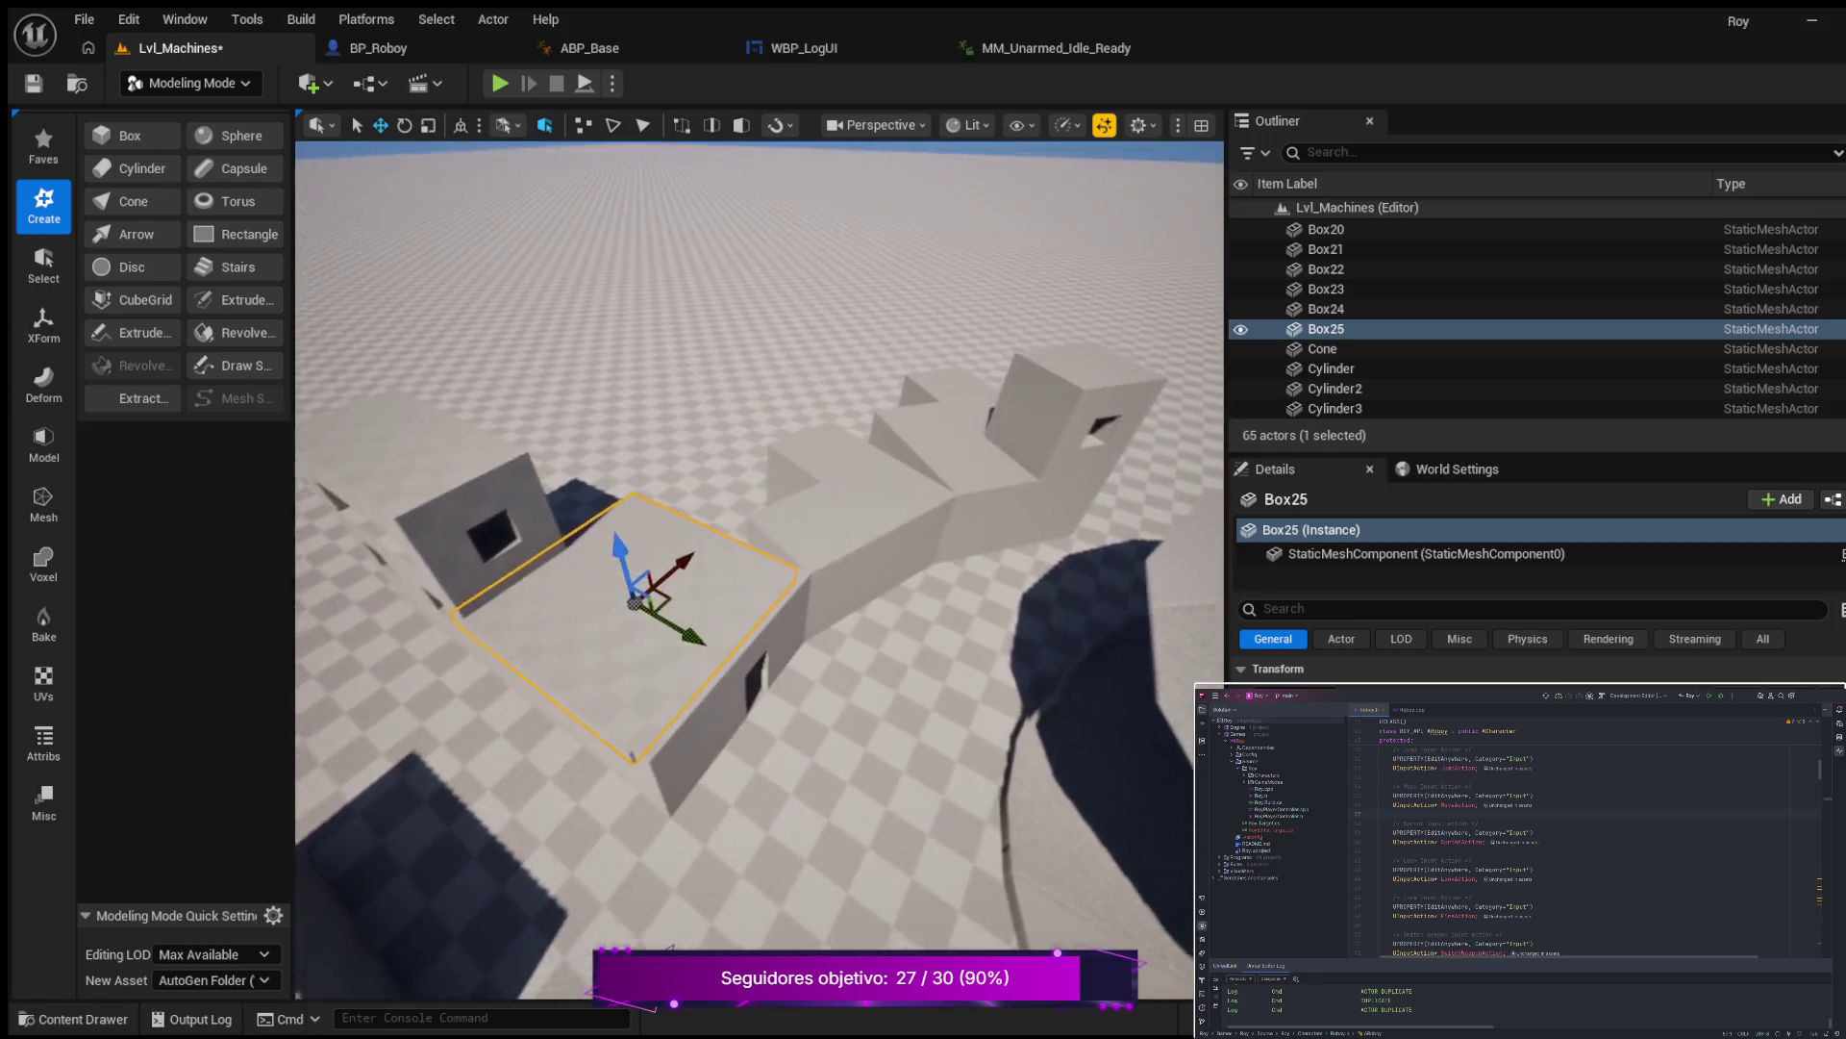
pyautogui.press('w')
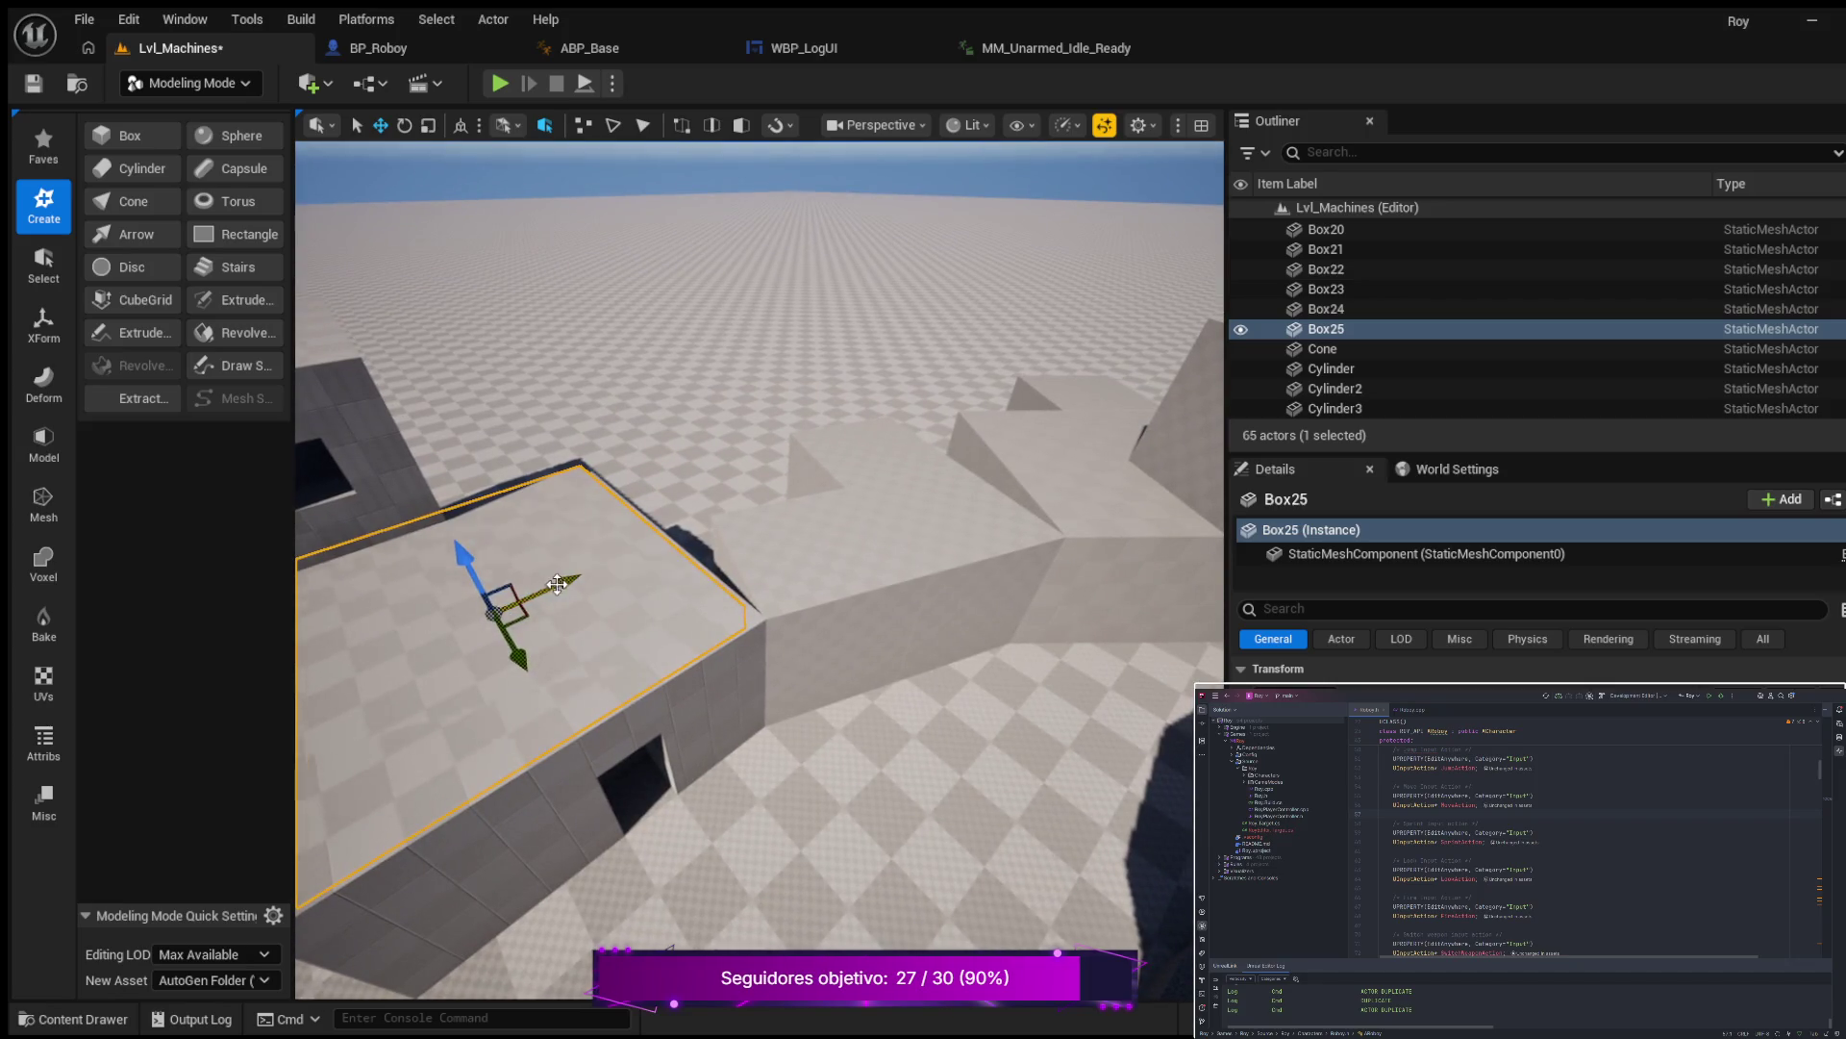
# Raise Box25 up to roof height as a flat slab, then compare it with Box24.
pyautogui.moveTo(480, 541); pyautogui.dragTo(404, 421)
pyautogui.press('w')
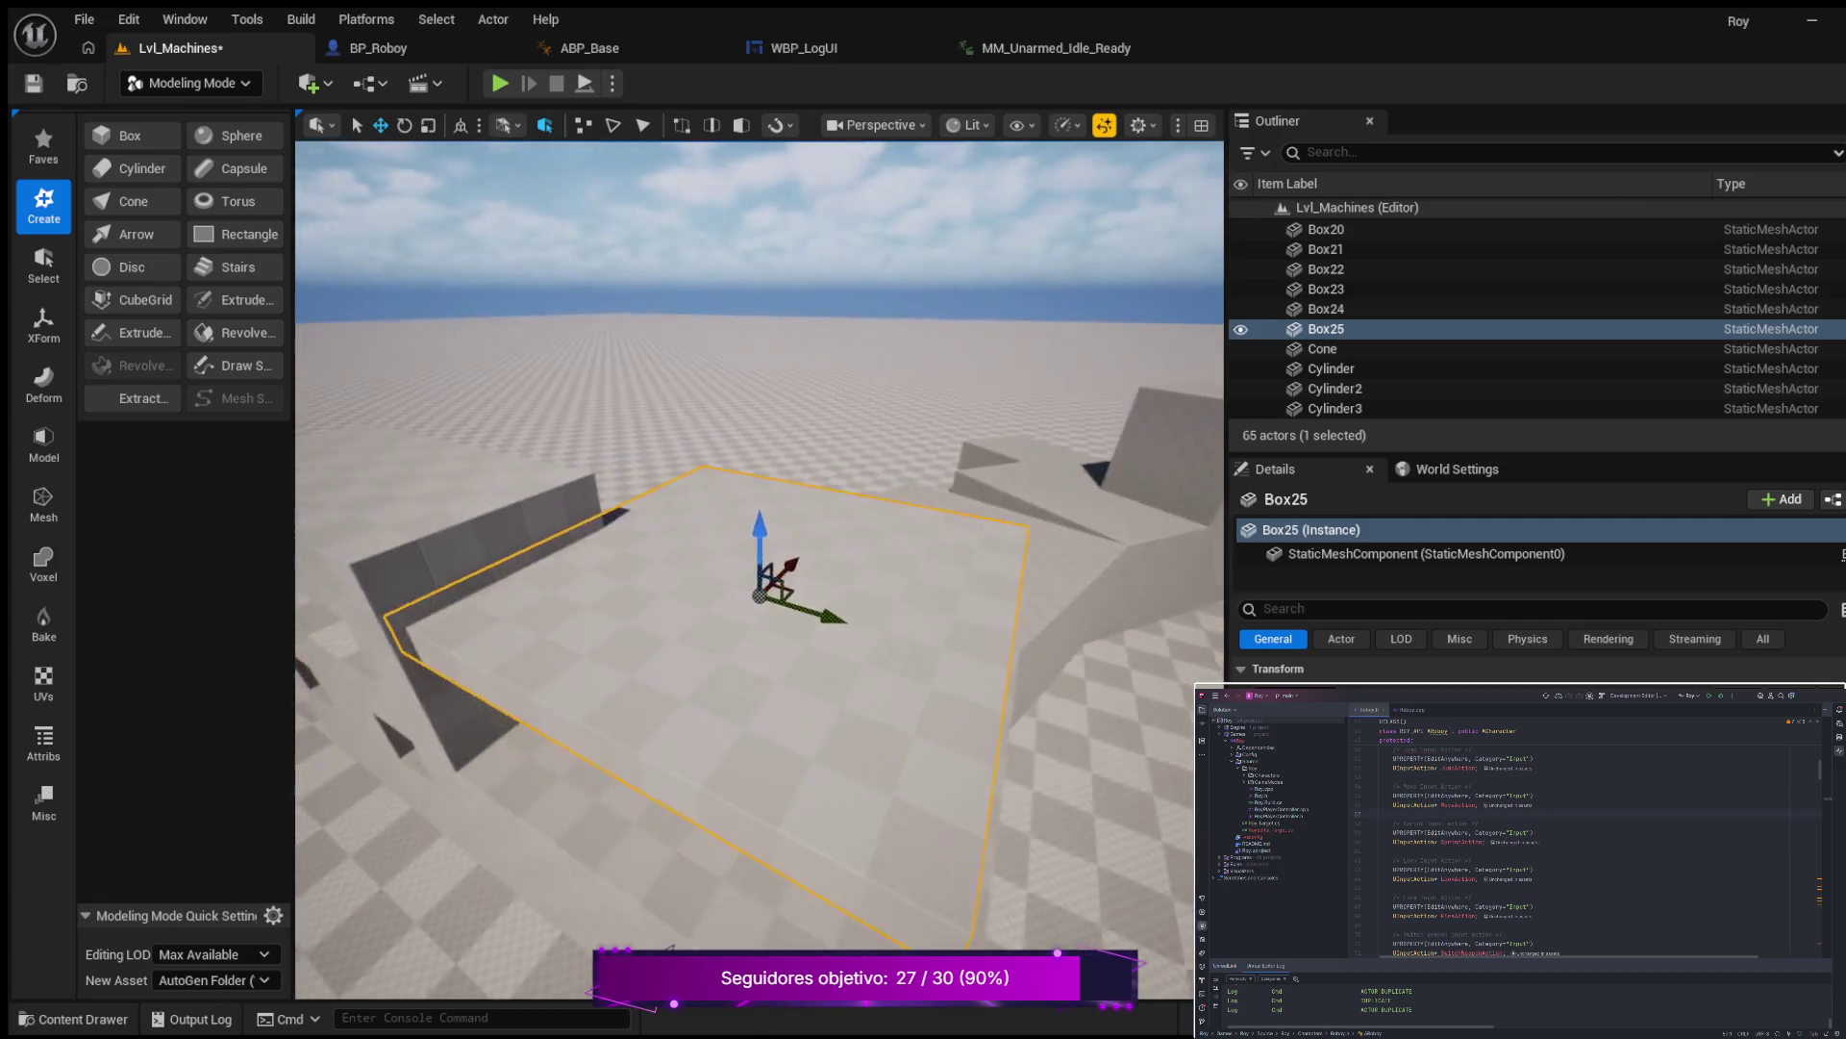
pyautogui.press('s')
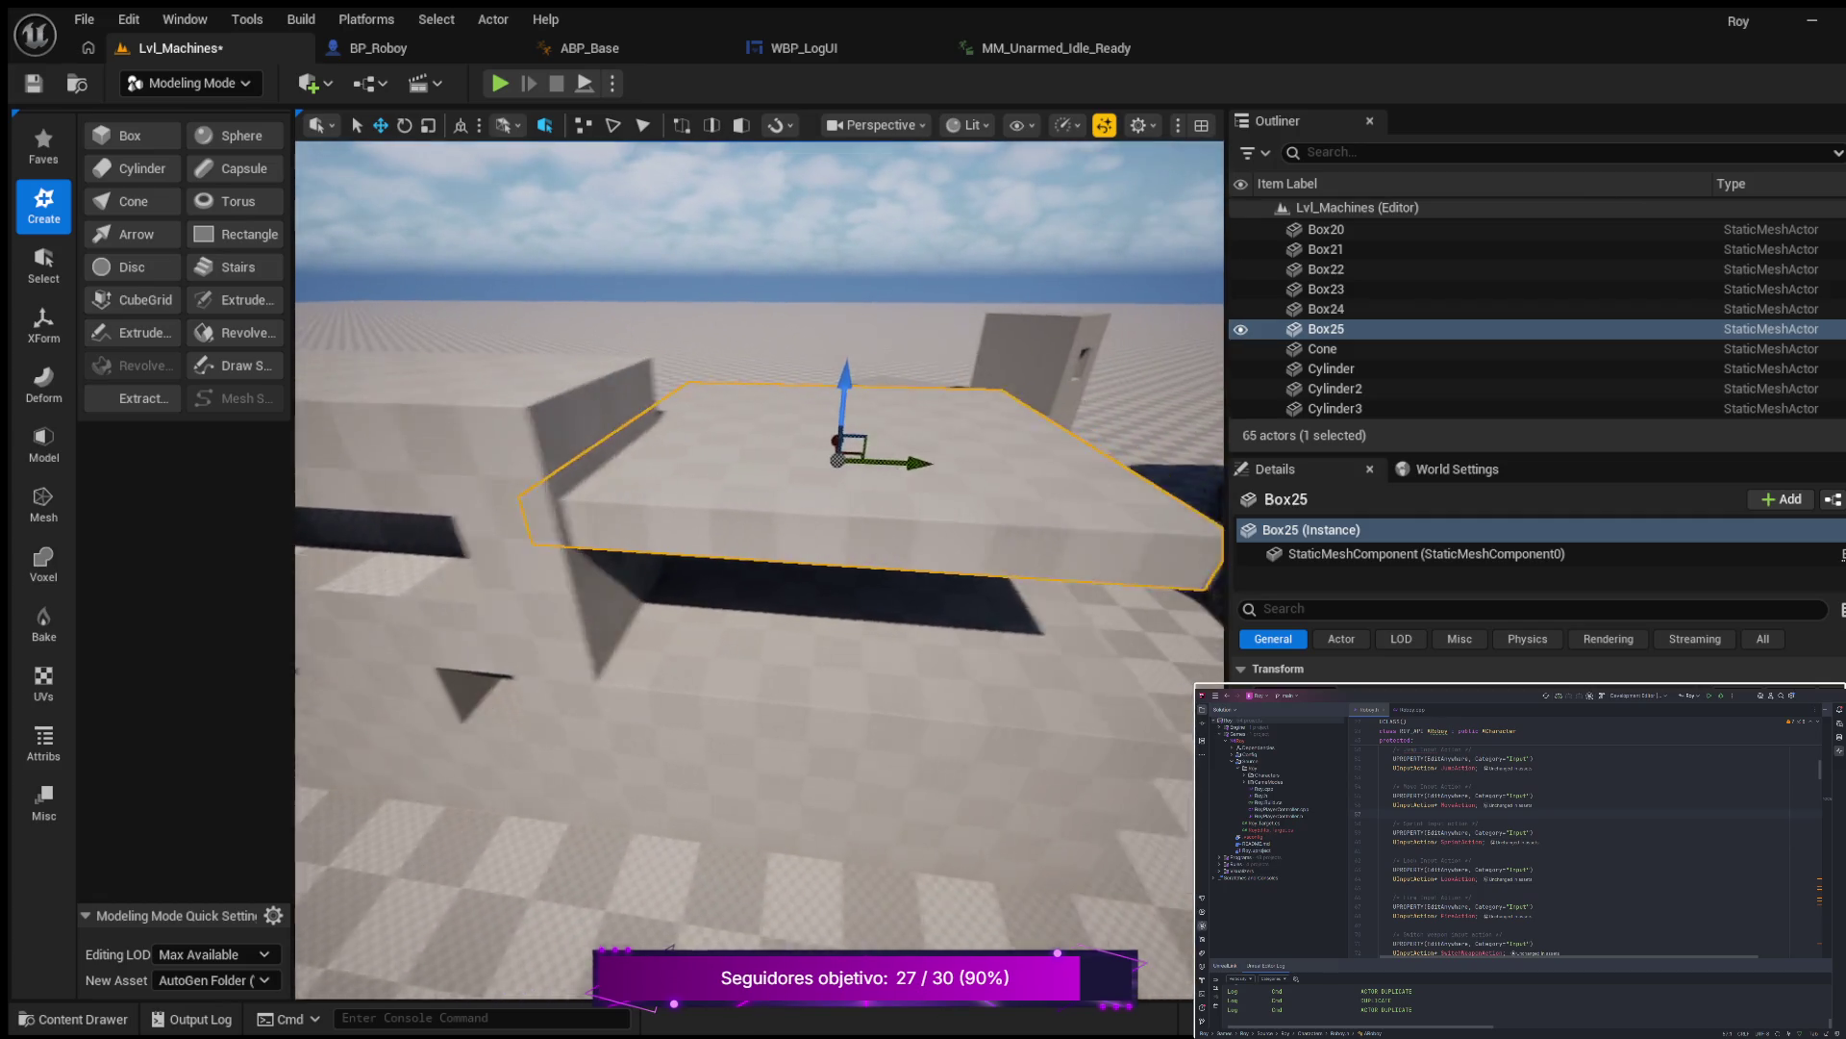
pyautogui.moveTo(525, 569)
pyautogui.mouseDown()
pyautogui.moveTo(672, 518)
pyautogui.moveTo(737, 556)
pyautogui.mouseUp()
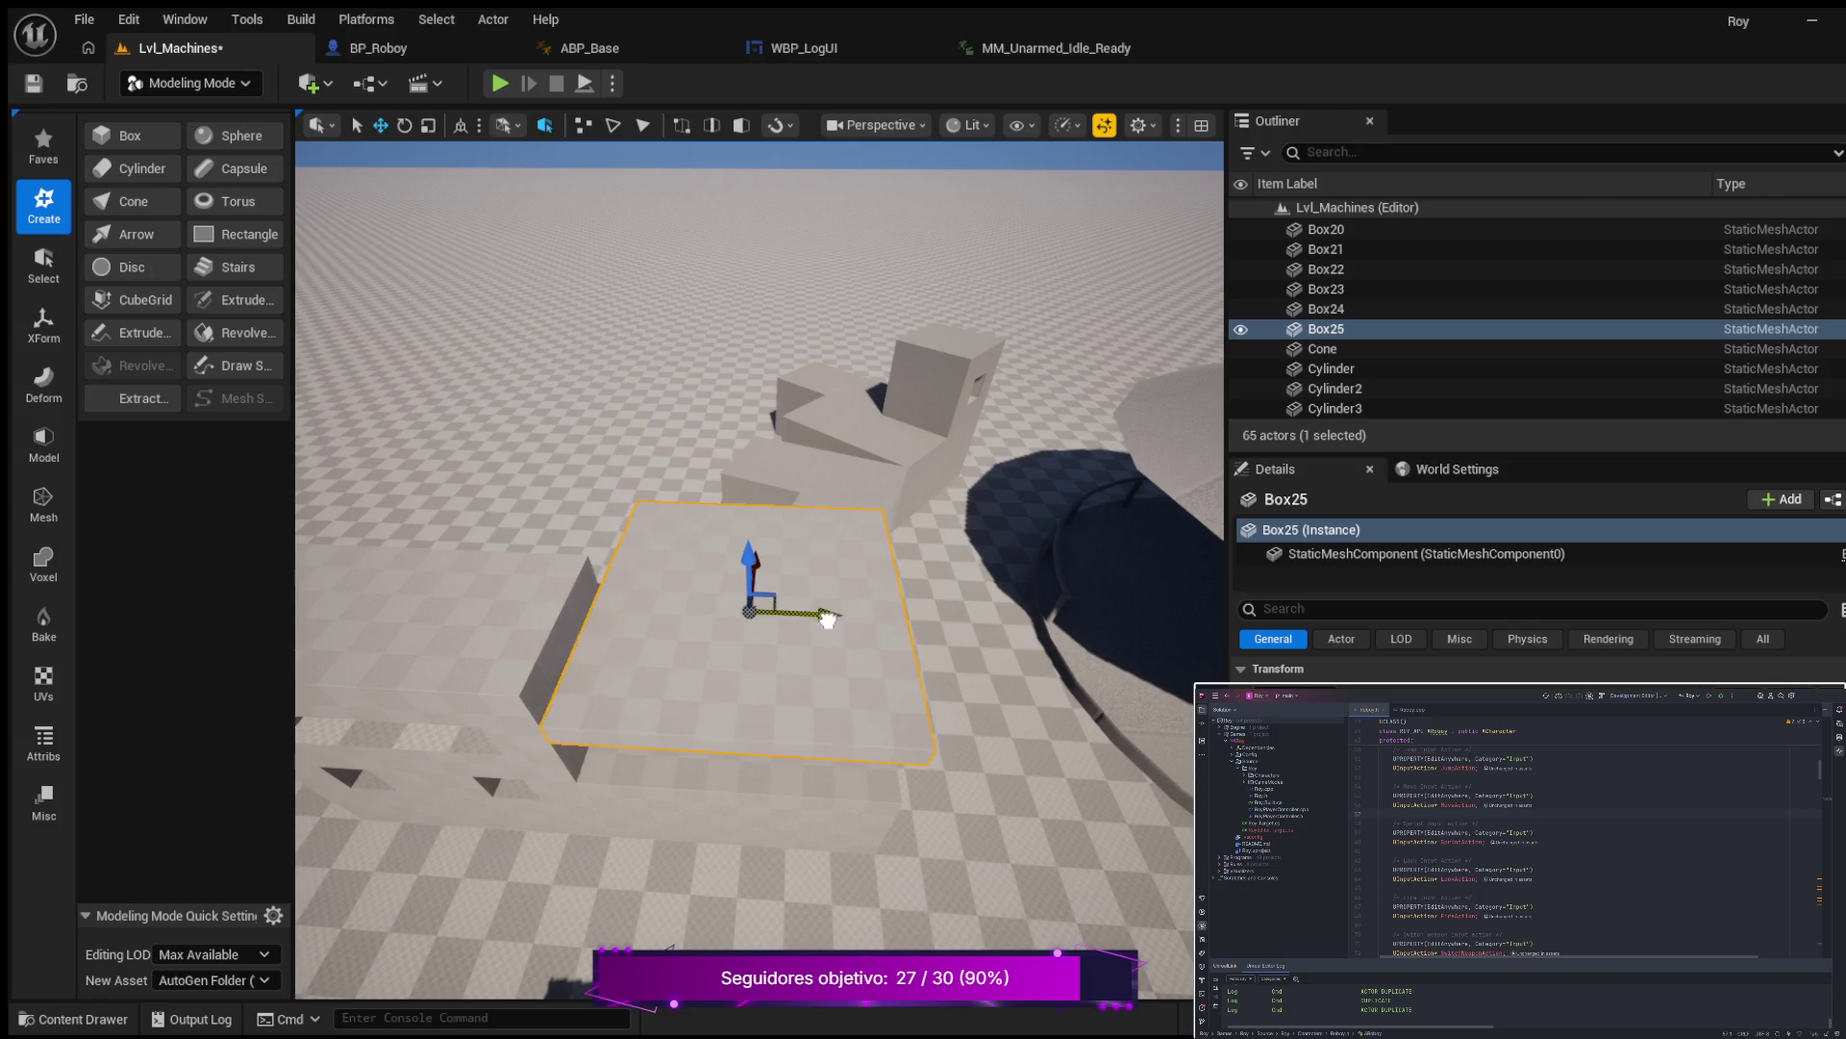
pyautogui.moveTo(827, 619)
pyautogui.mouseDown()
pyautogui.moveTo(822, 568)
pyautogui.moveTo(720, 668)
pyautogui.mouseUp()
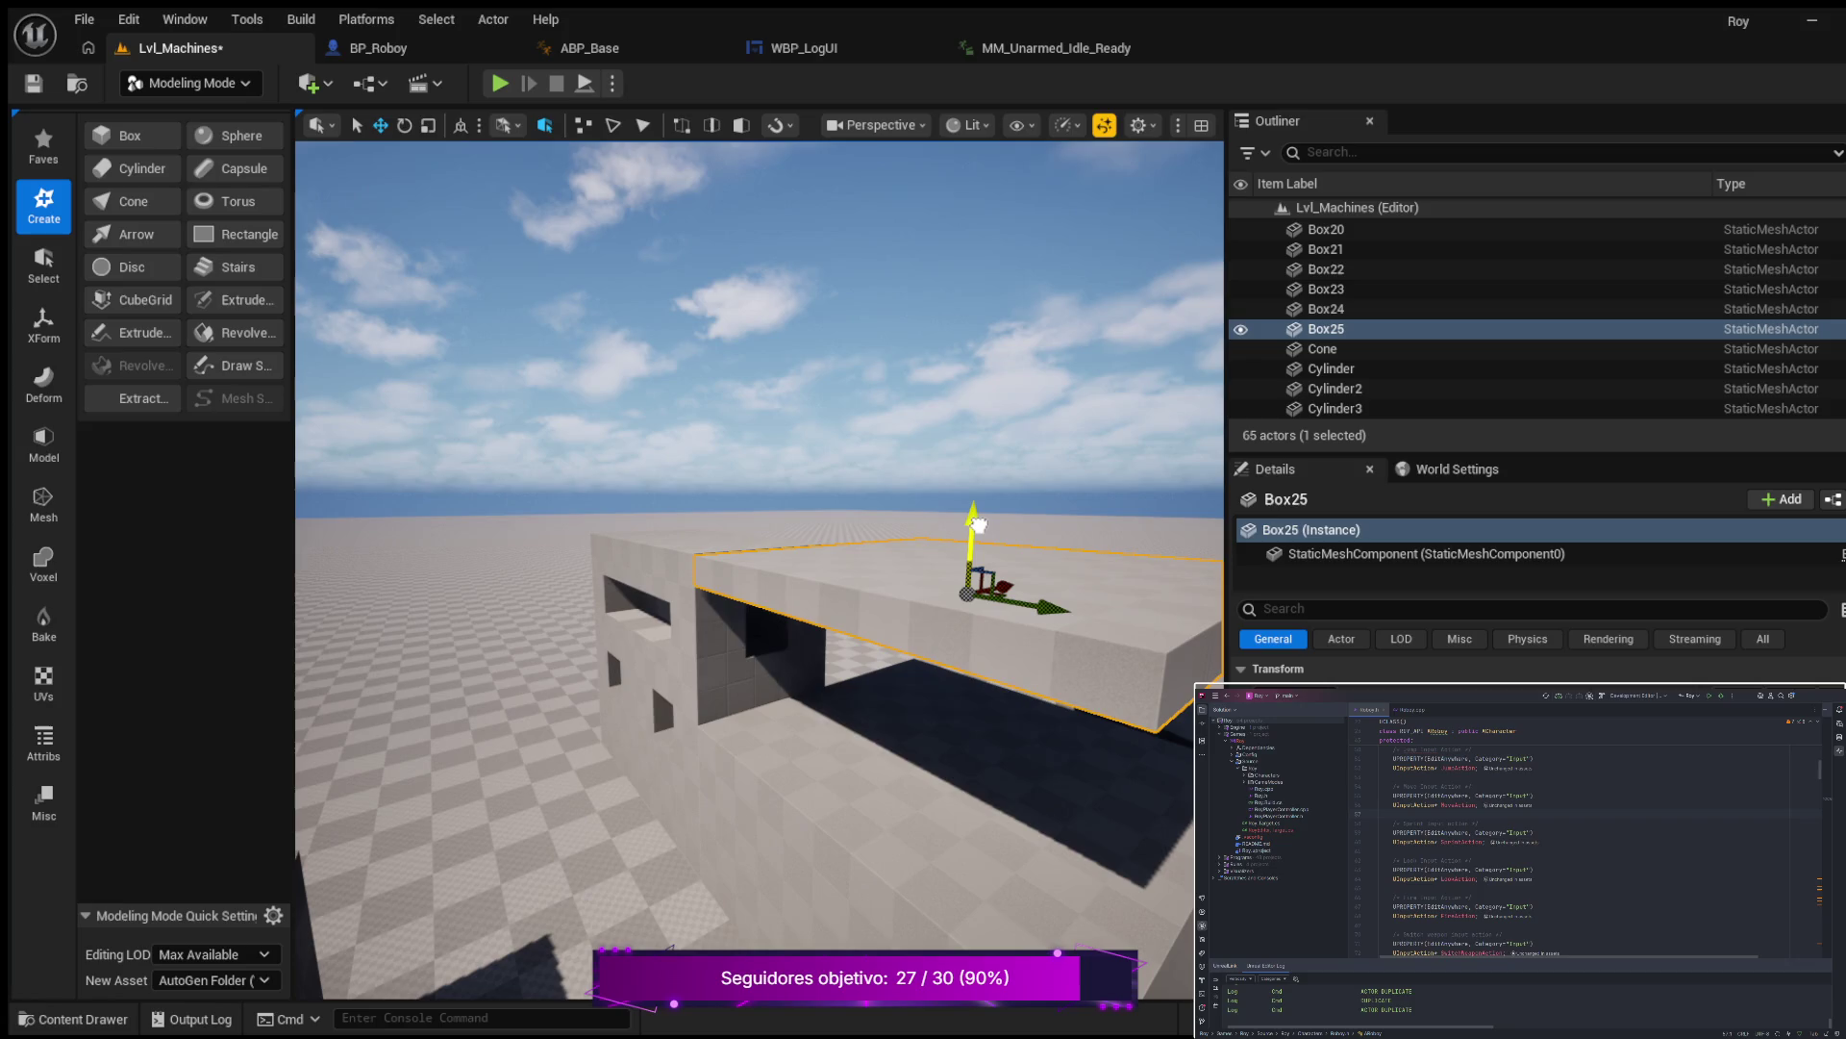
pyautogui.click(721, 667)
pyautogui.moveTo(720, 667)
pyautogui.mouseDown()
pyautogui.moveTo(750, 625)
pyautogui.moveTo(701, 746)
pyautogui.moveTo(731, 659)
pyautogui.moveTo(754, 737)
pyautogui.mouseUp()
pyautogui.click(769, 737)
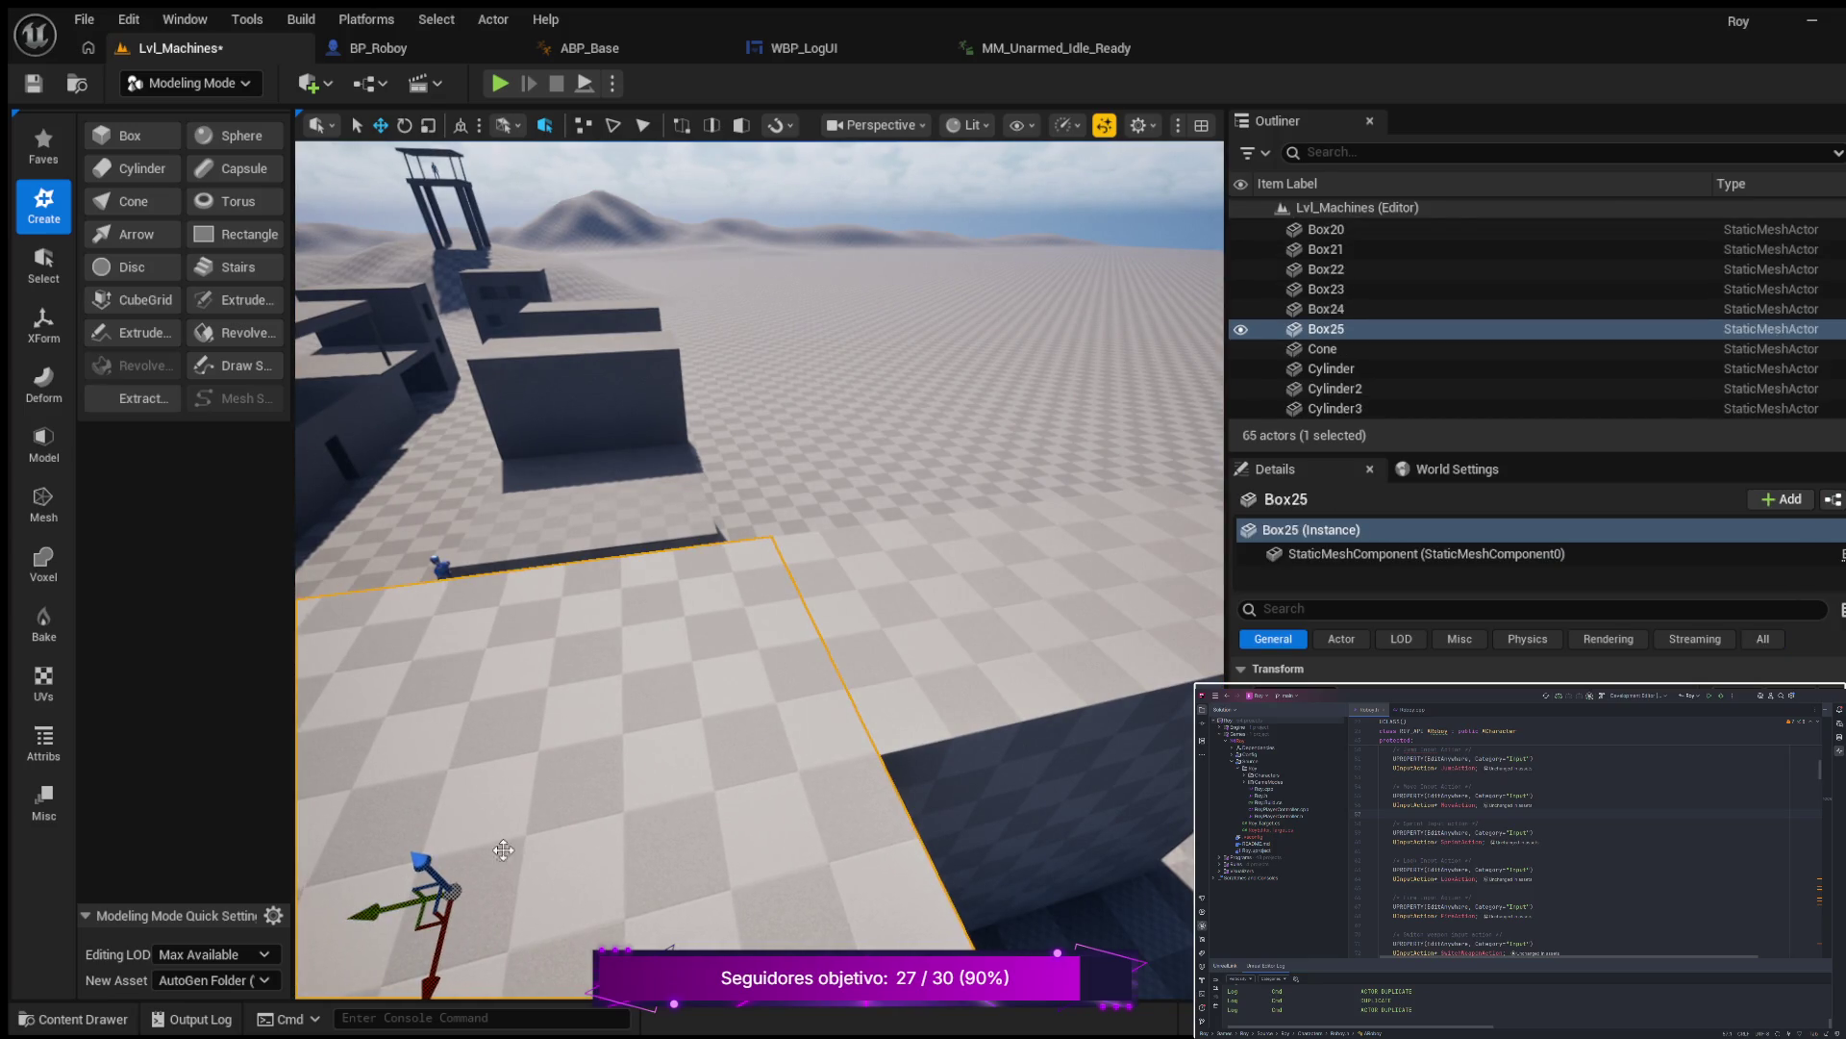
pyautogui.click(945, 685)
pyautogui.moveTo(894, 674)
pyautogui.mouseDown()
pyautogui.moveTo(894, 634)
pyautogui.moveTo(952, 596)
pyautogui.moveTo(913, 604)
pyautogui.moveTo(968, 660)
pyautogui.mouseUp()
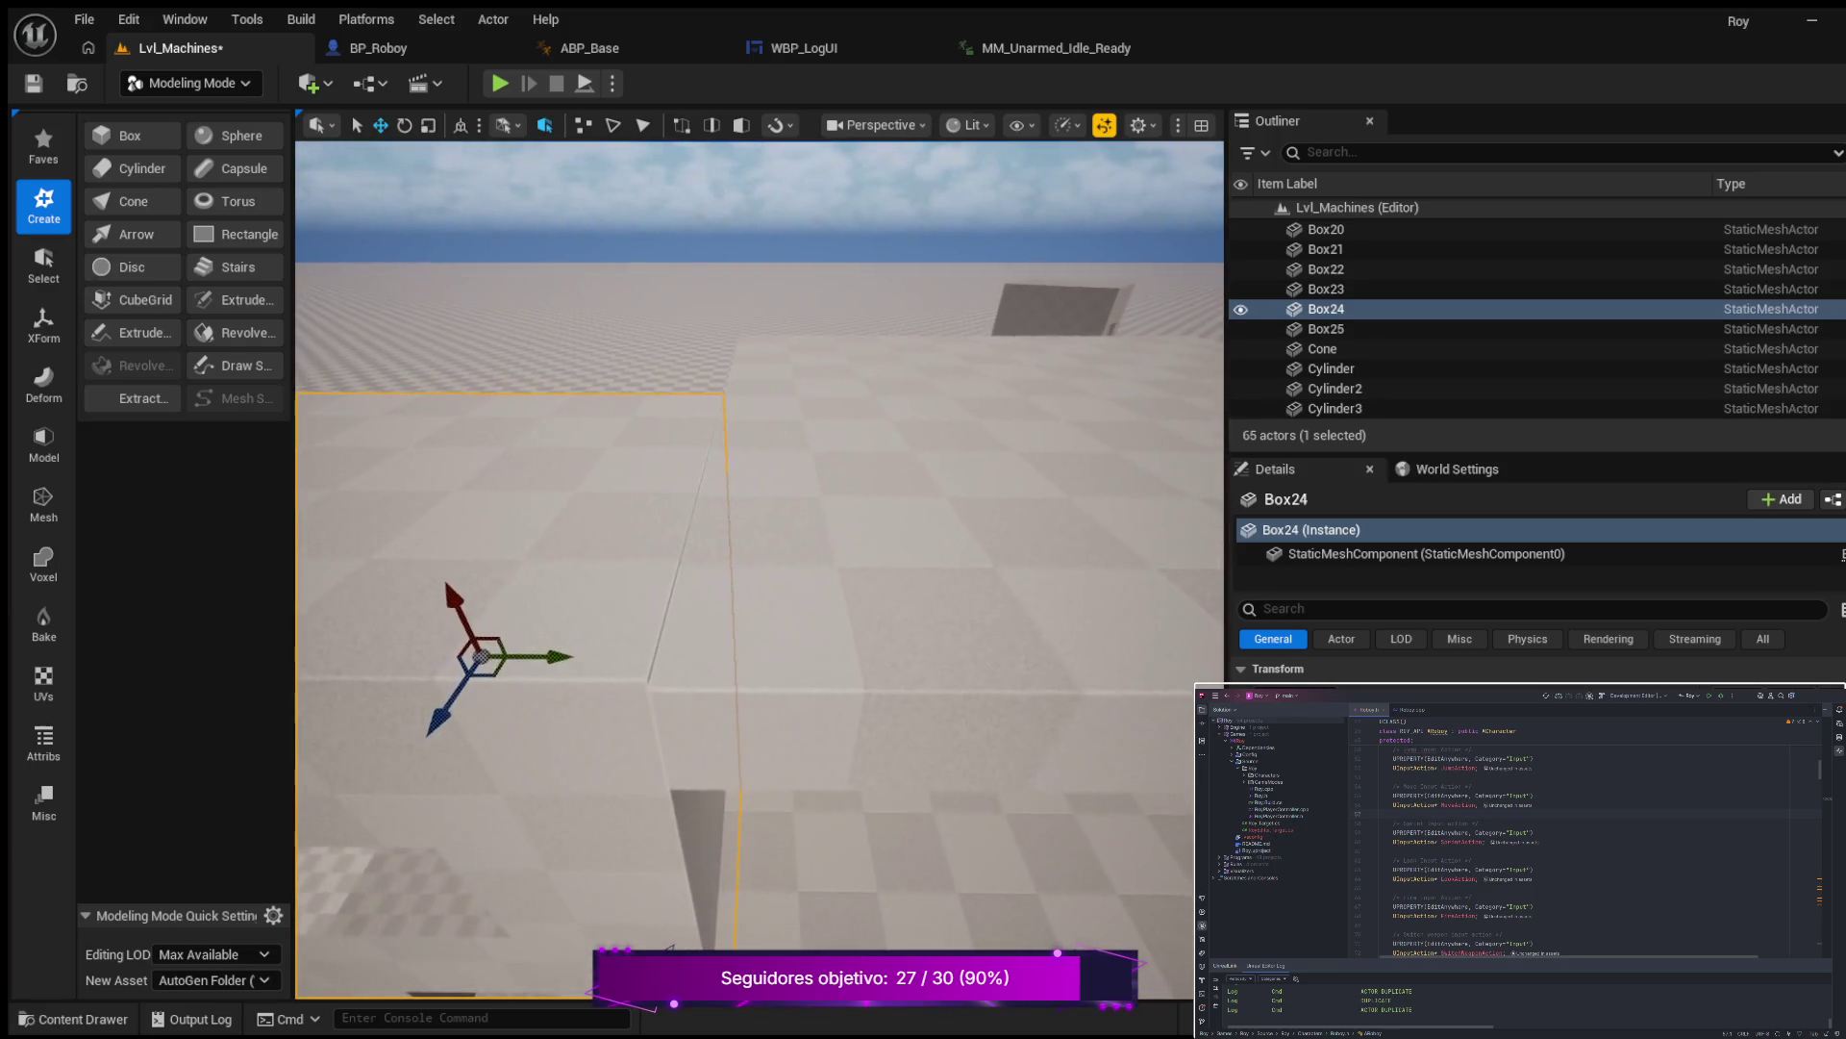
pyautogui.click(930, 626)
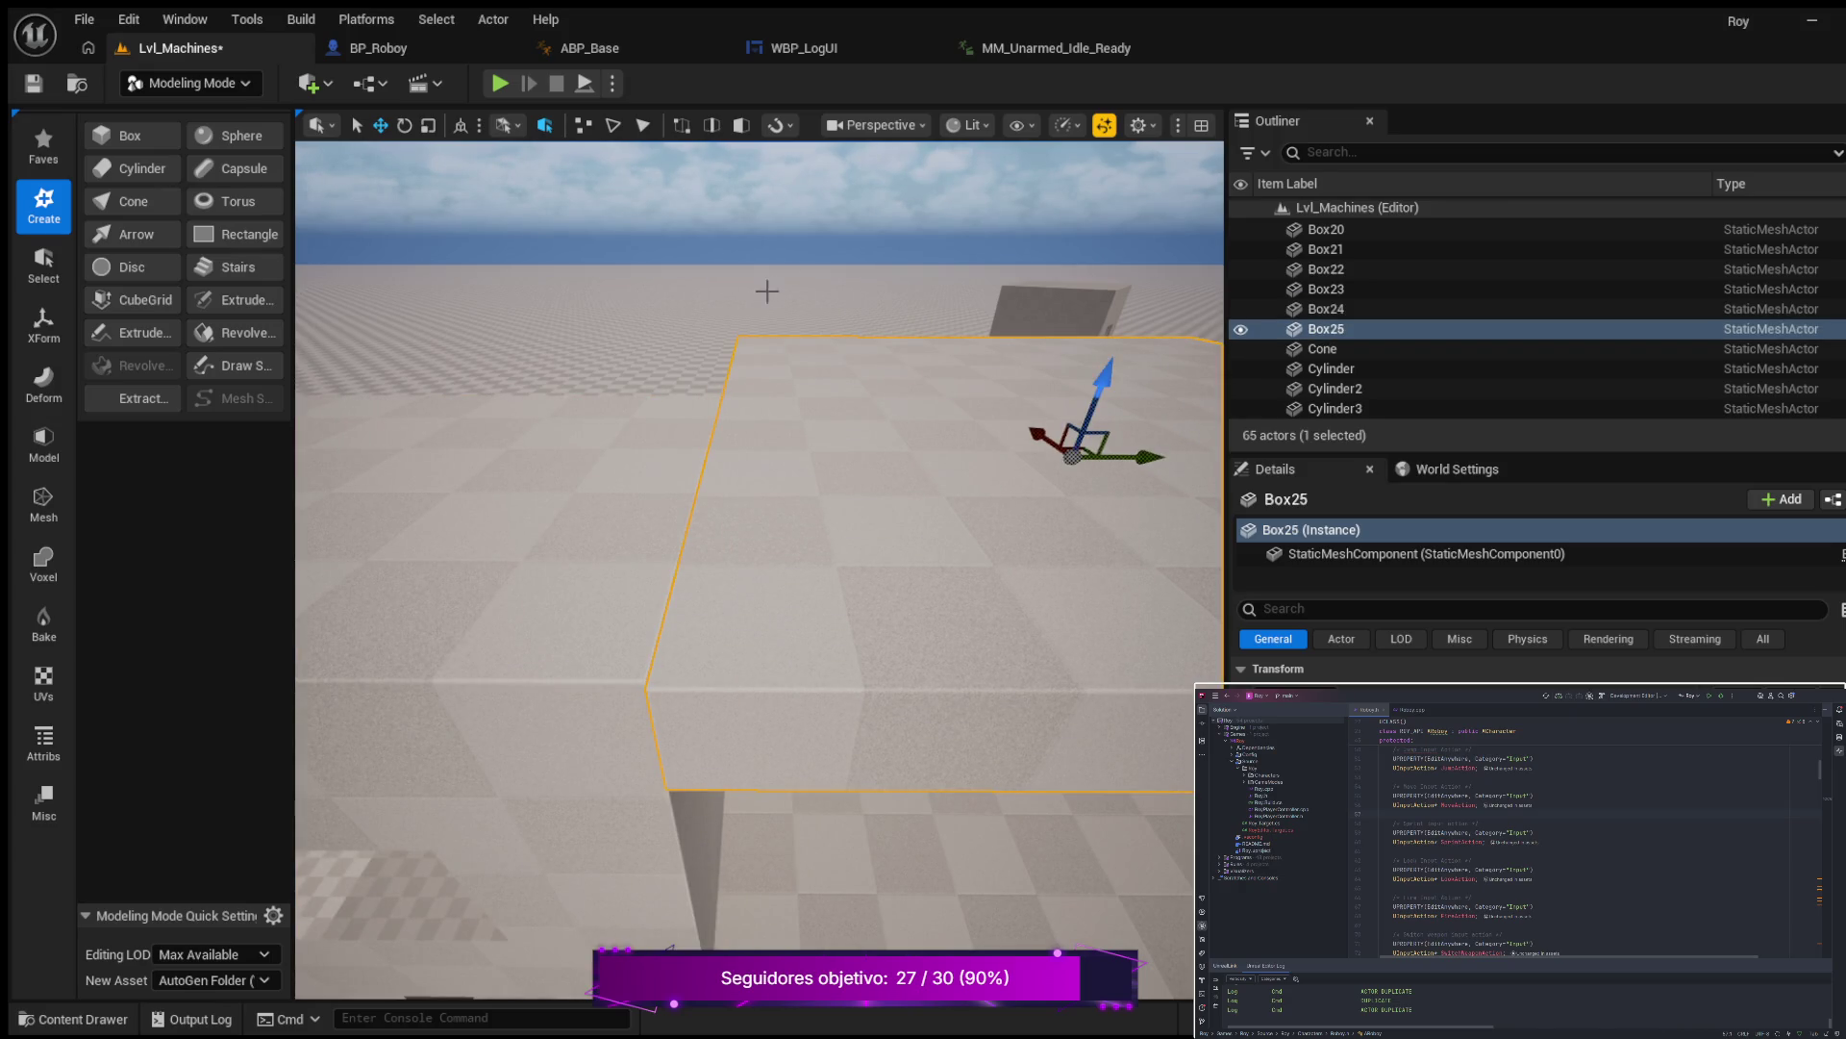
pyautogui.click(1038, 283)
pyautogui.press('Left')
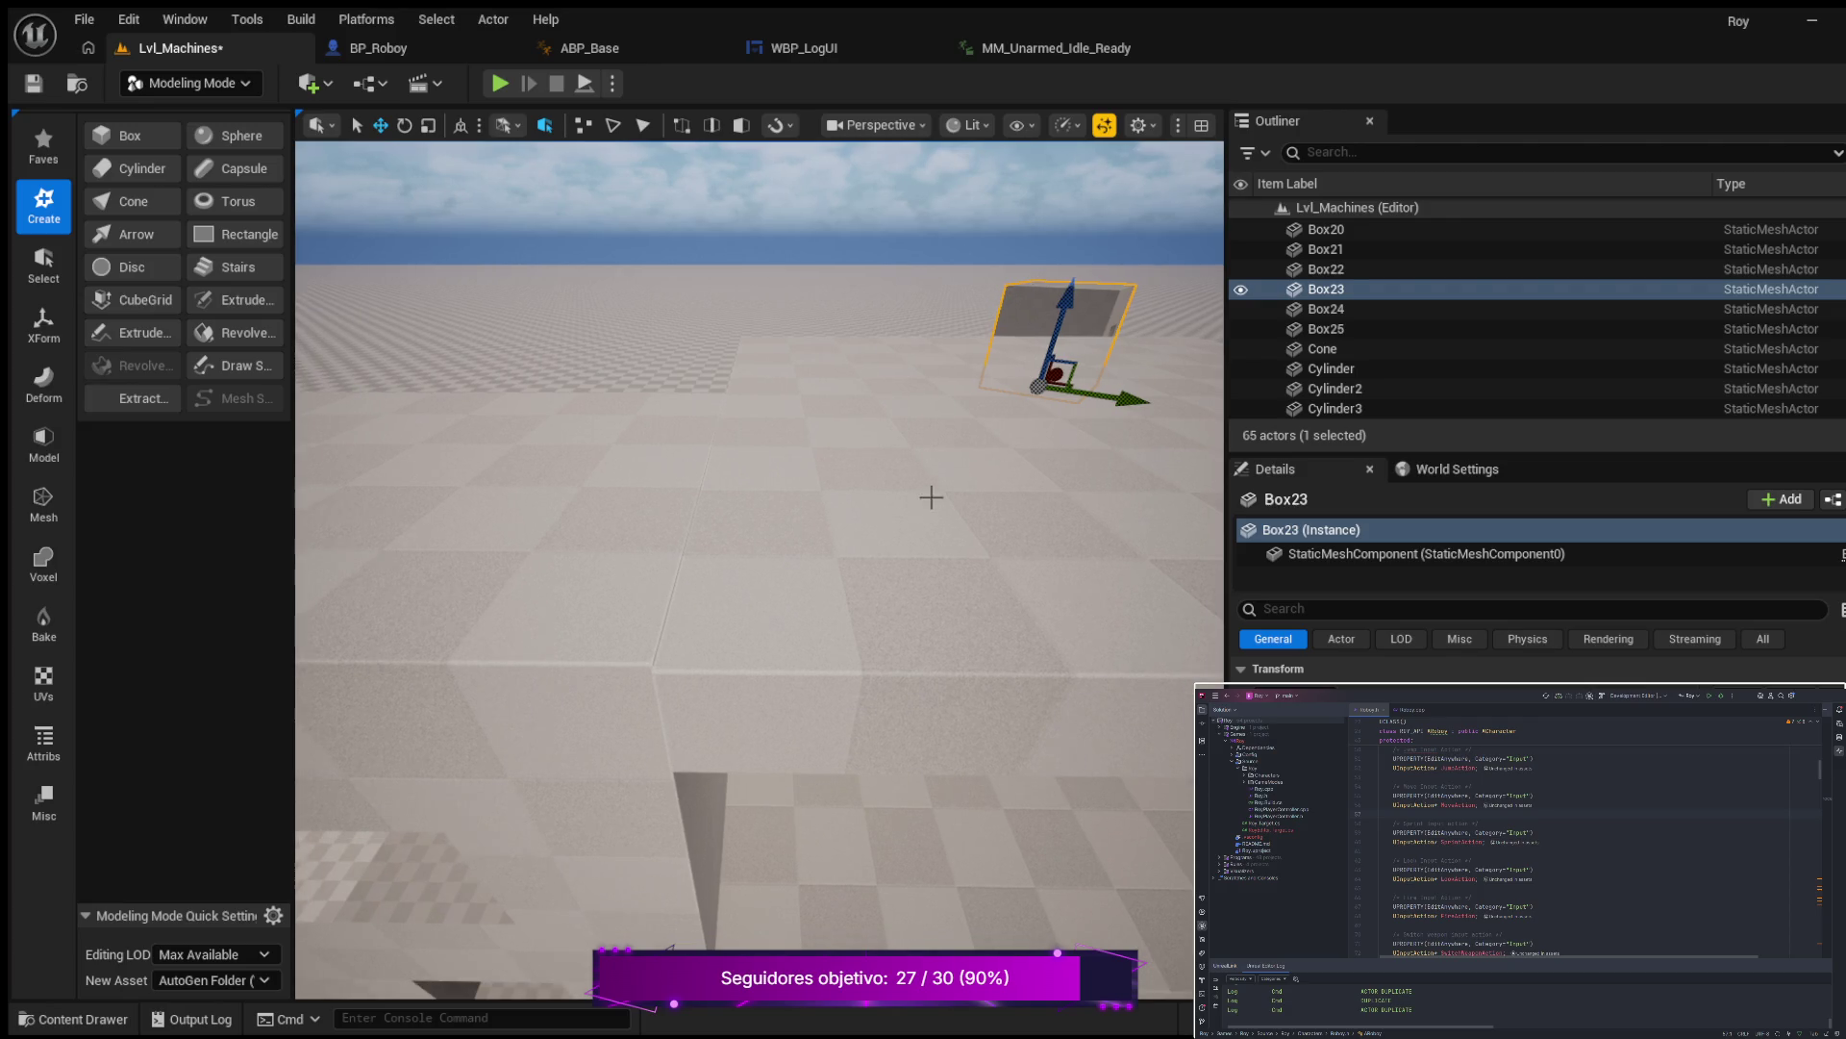
pyautogui.click(921, 566)
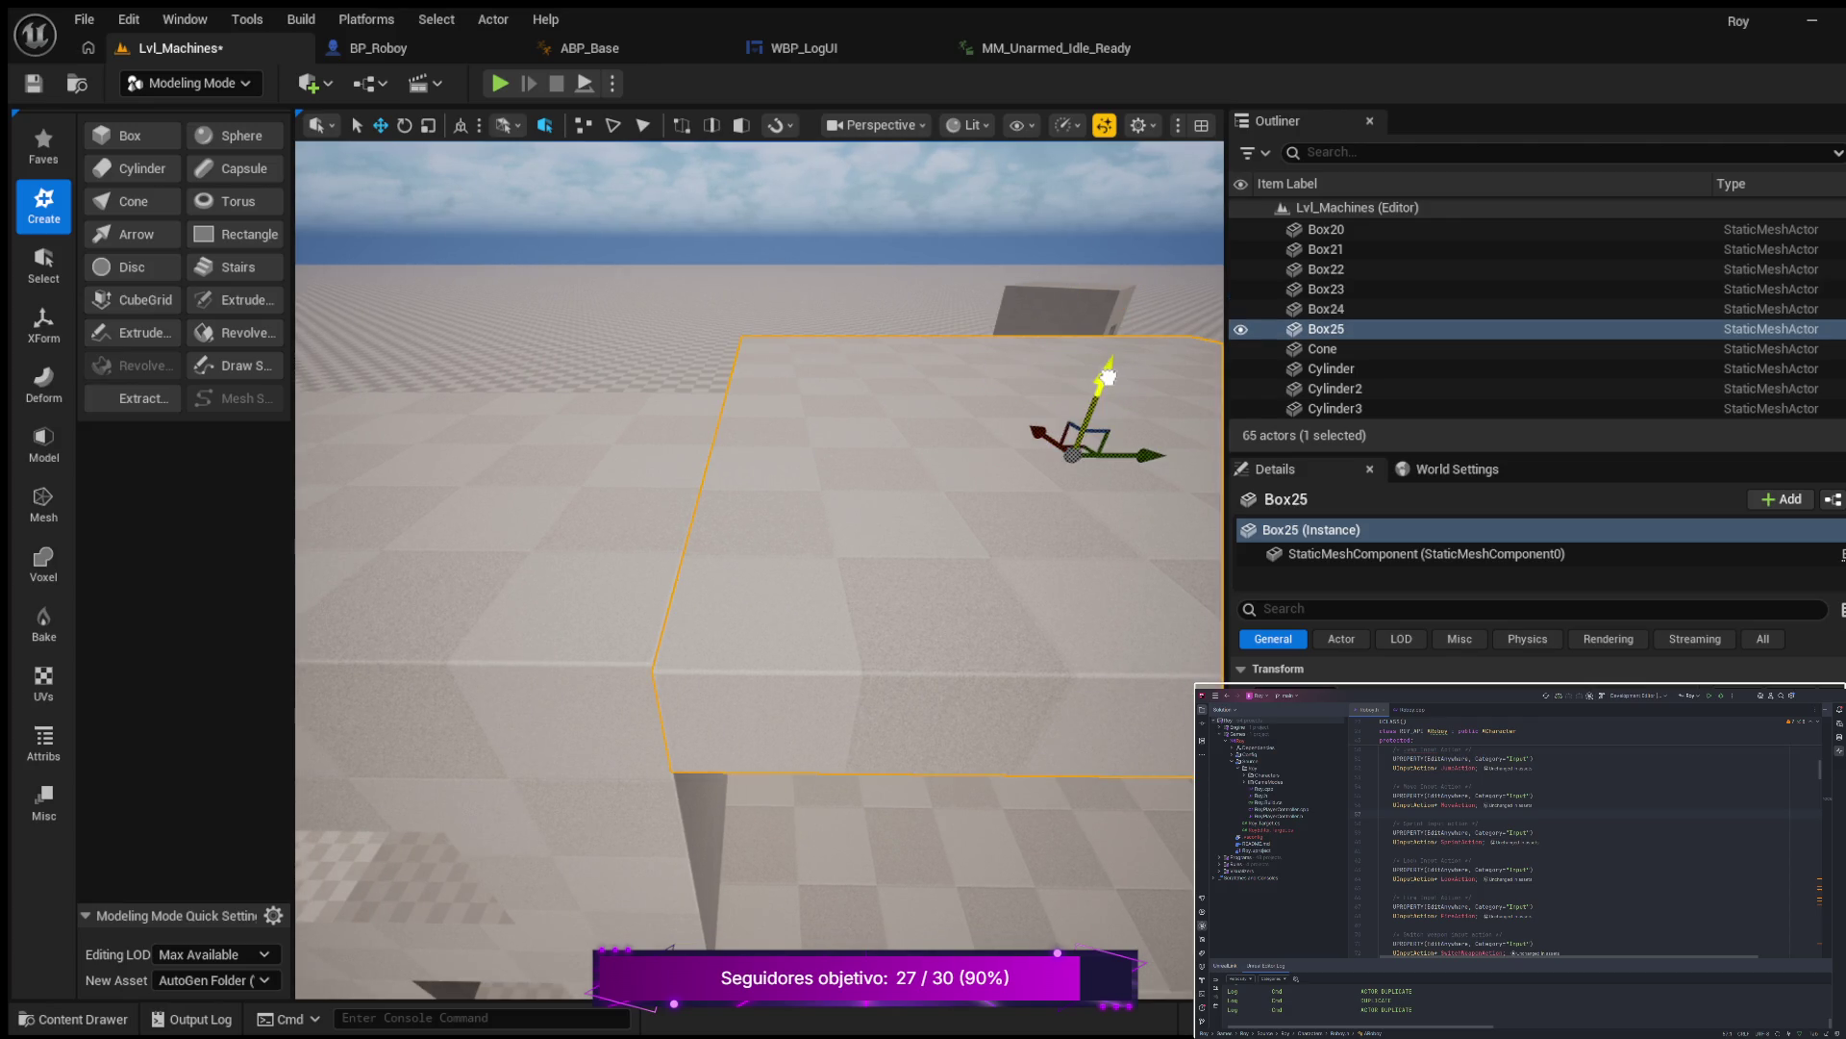
pyautogui.click(1078, 287)
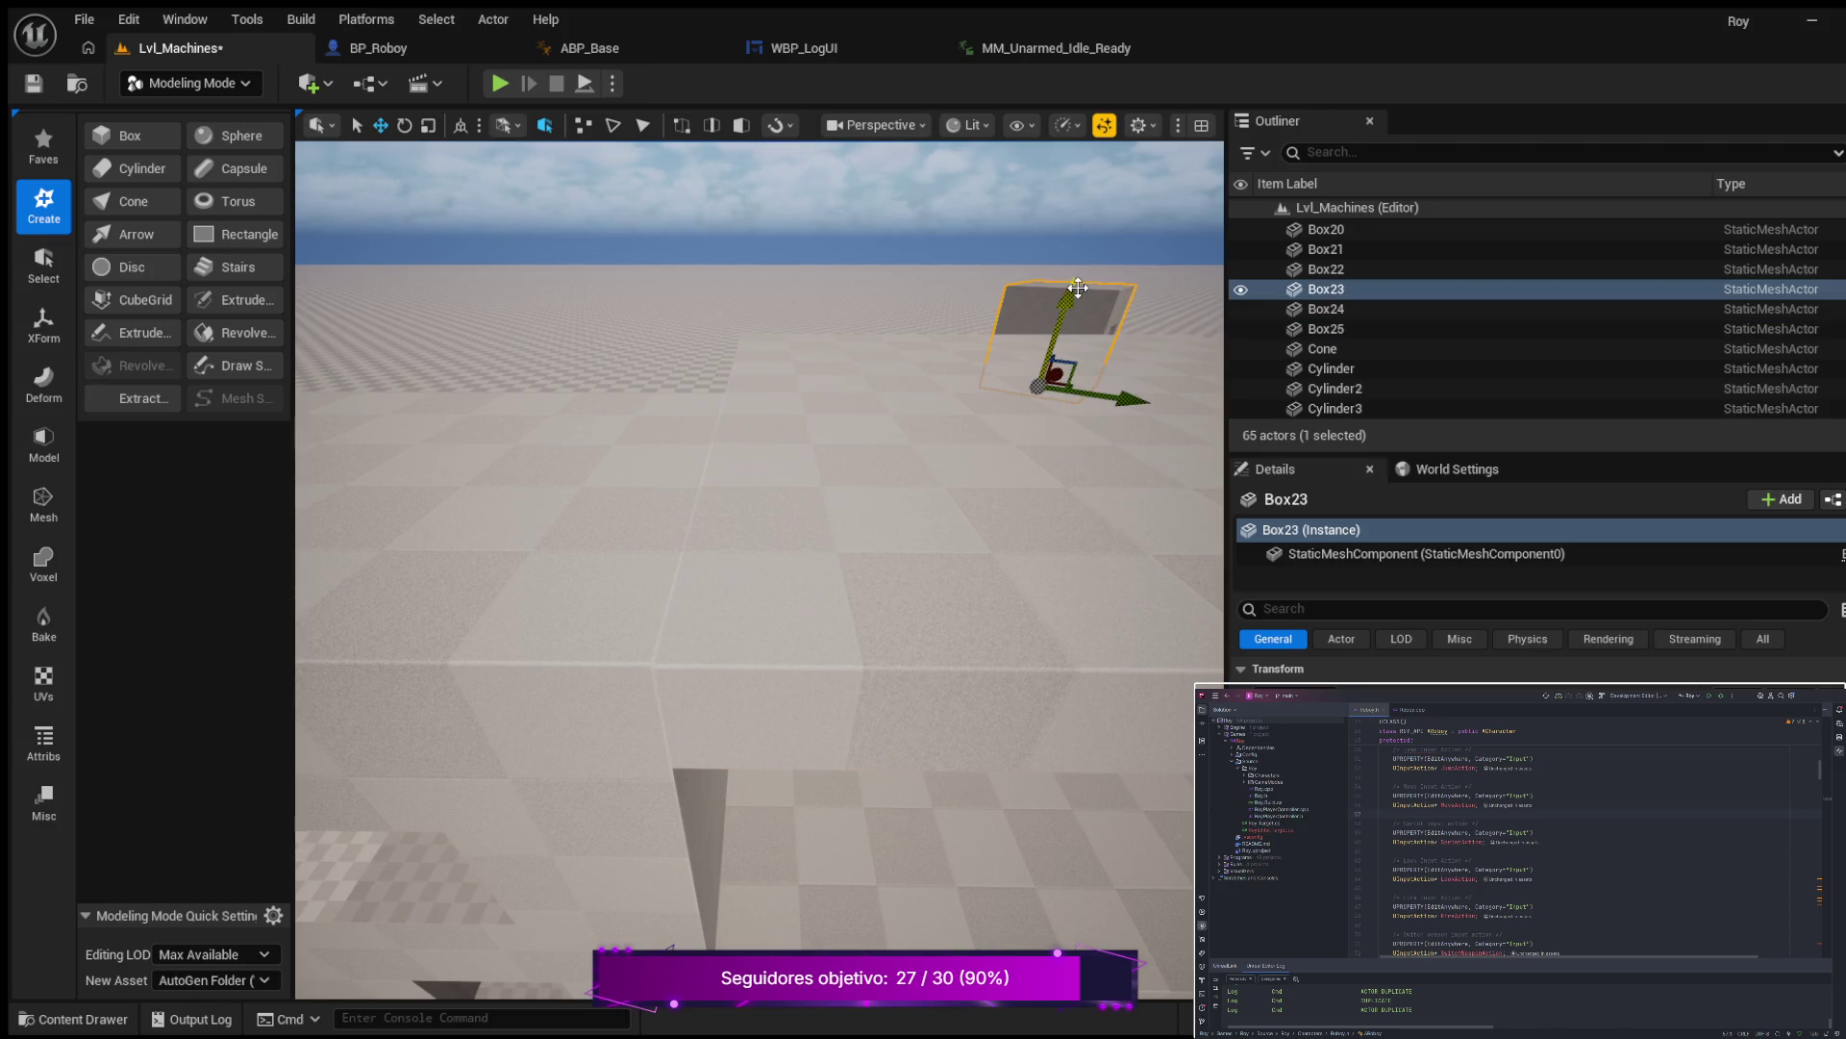
pyautogui.moveTo(1027, 354)
pyautogui.mouseDown()
pyautogui.moveTo(1000, 384)
pyautogui.moveTo(981, 365)
pyautogui.moveTo(798, 363)
pyautogui.moveTo(759, 544)
pyautogui.moveTo(822, 519)
pyautogui.moveTo(822, 491)
pyautogui.mouseUp()
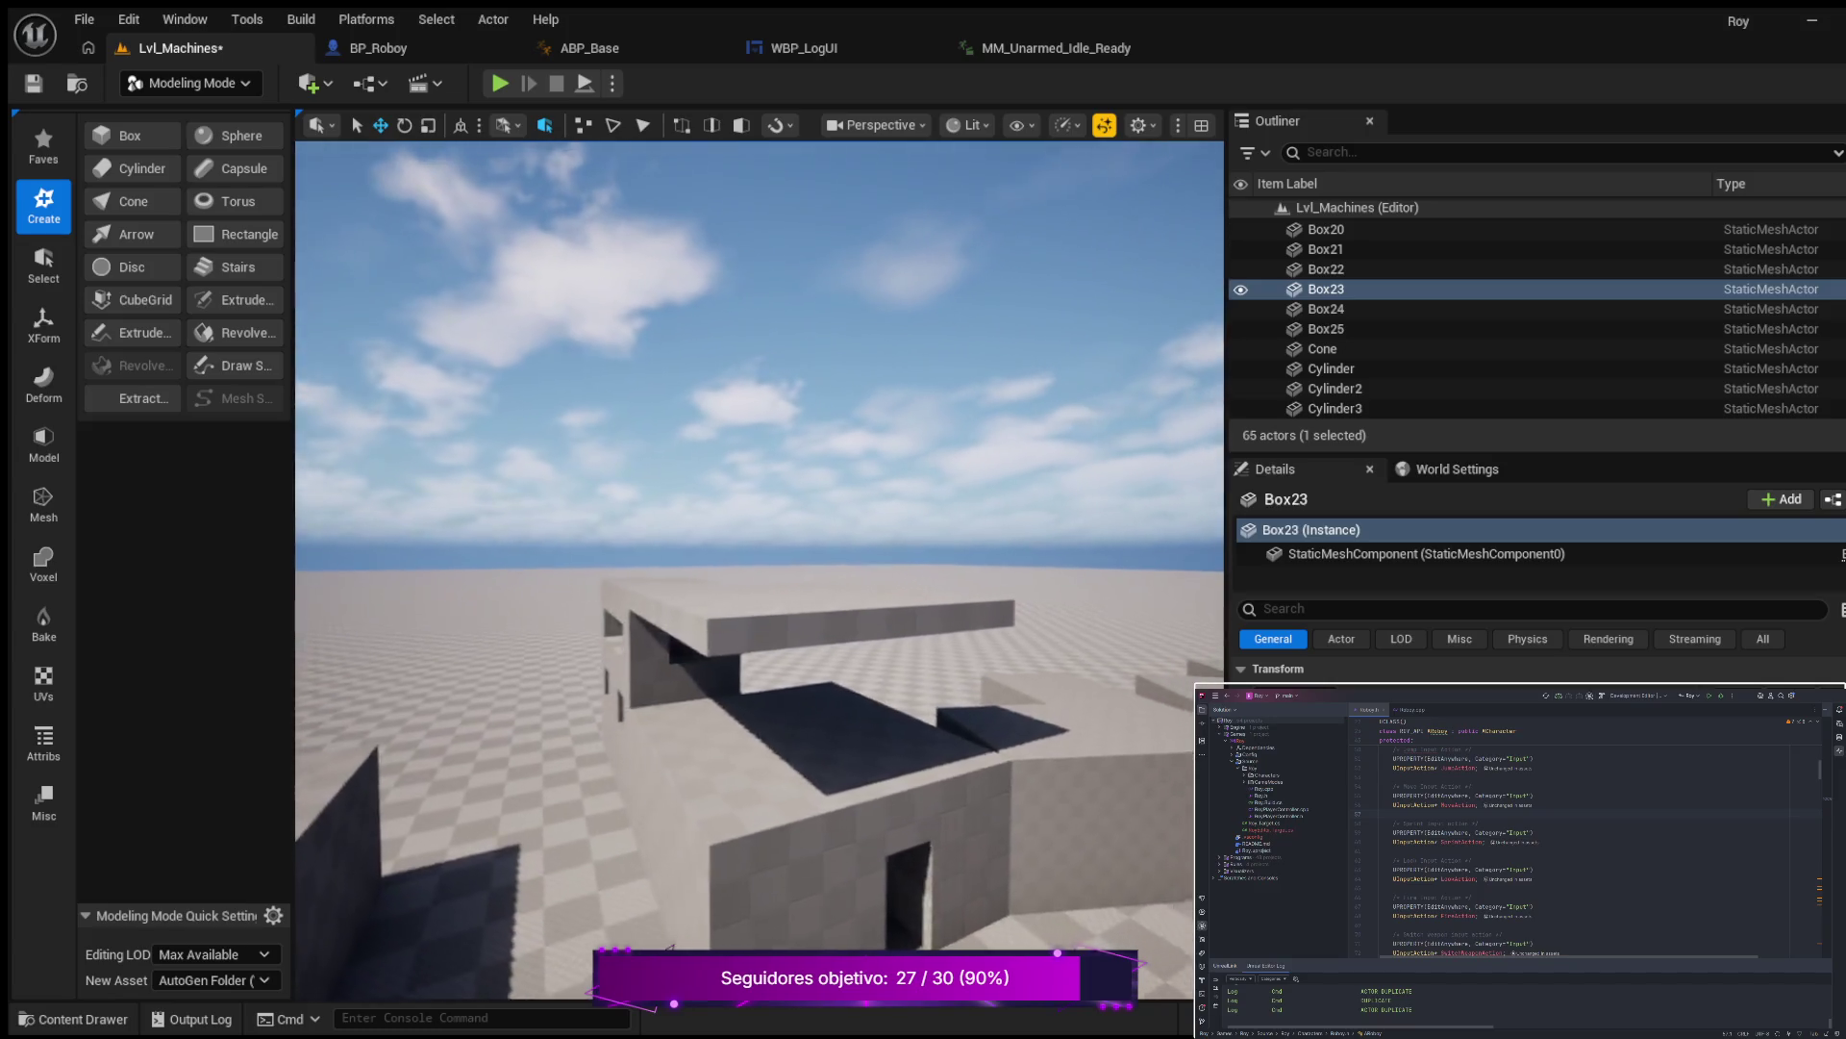
pyautogui.press('f')
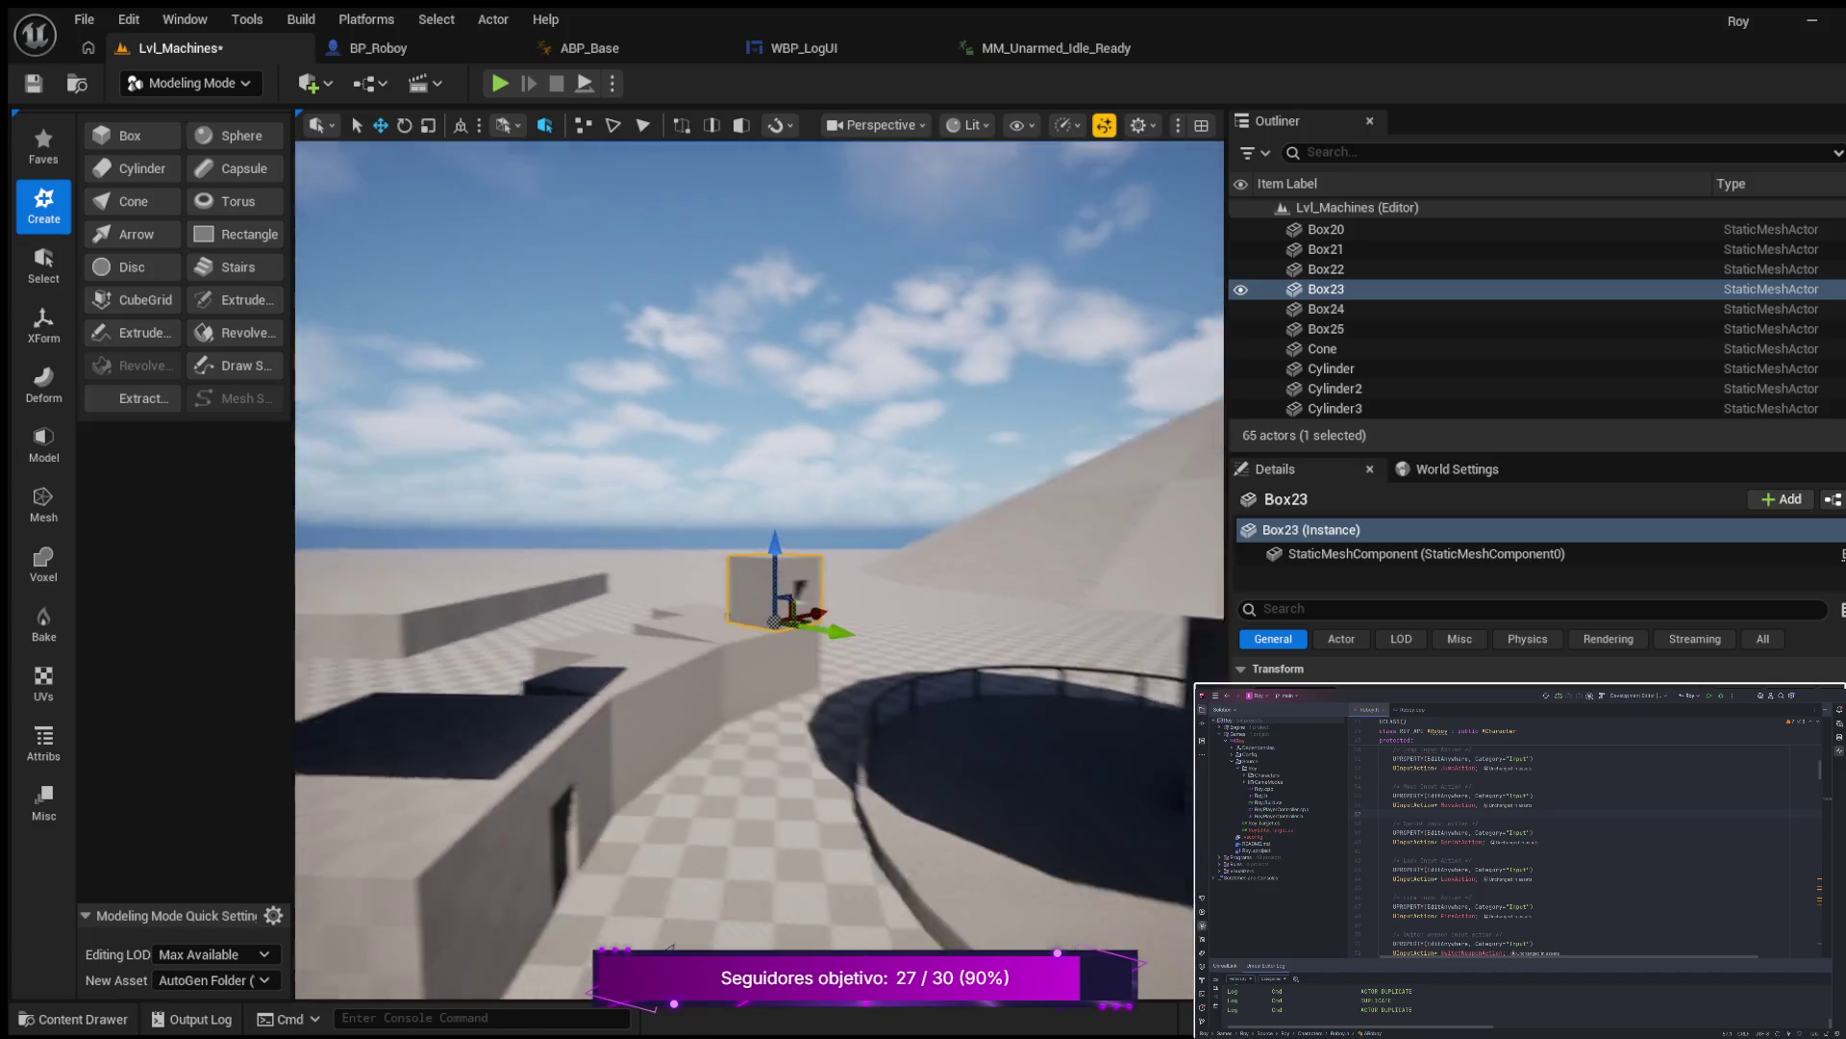
pyautogui.moveTo(760, 544)
pyautogui.mouseDown()
pyautogui.moveTo(722, 587)
pyautogui.moveTo(714, 529)
pyautogui.moveTo(714, 591)
pyautogui.moveTo(669, 588)
pyautogui.moveTo(667, 627)
pyautogui.moveTo(822, 536)
pyautogui.mouseUp()
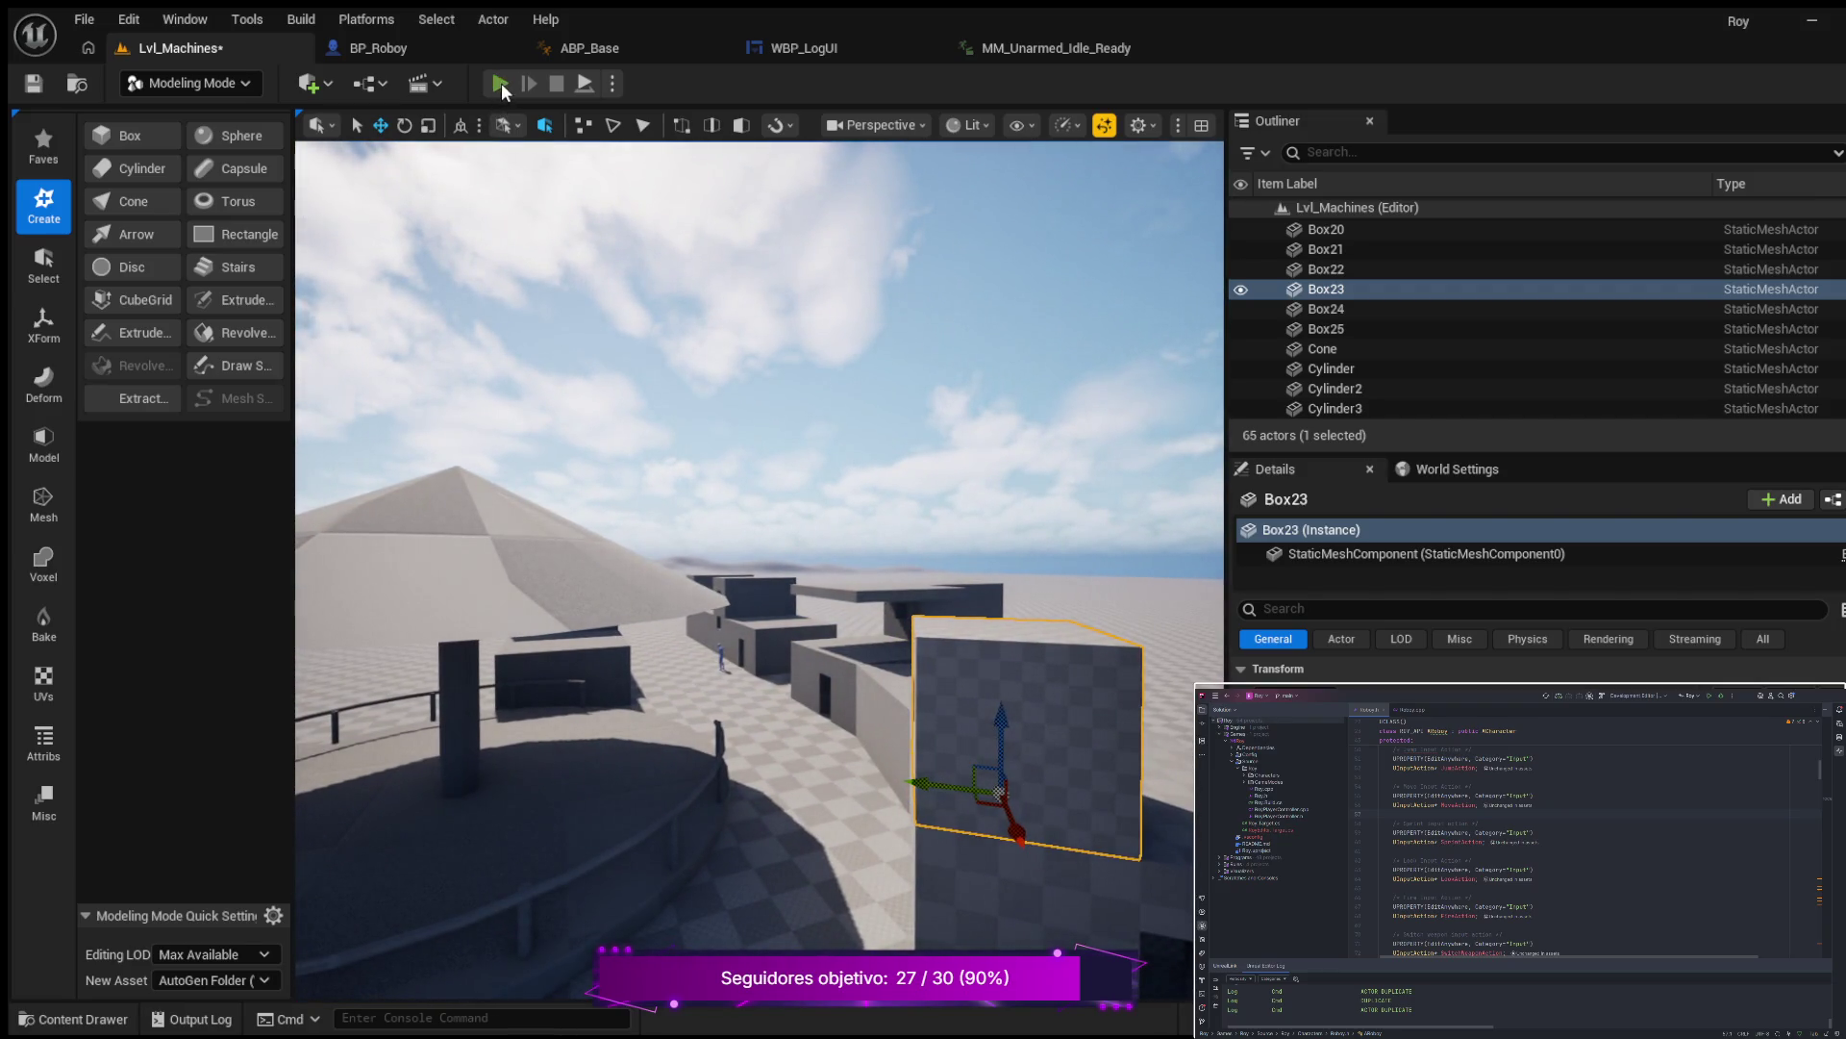
# Play-test the level, walking between the walls under the overhanging slab and crouching once.
pyautogui.click(500, 83)
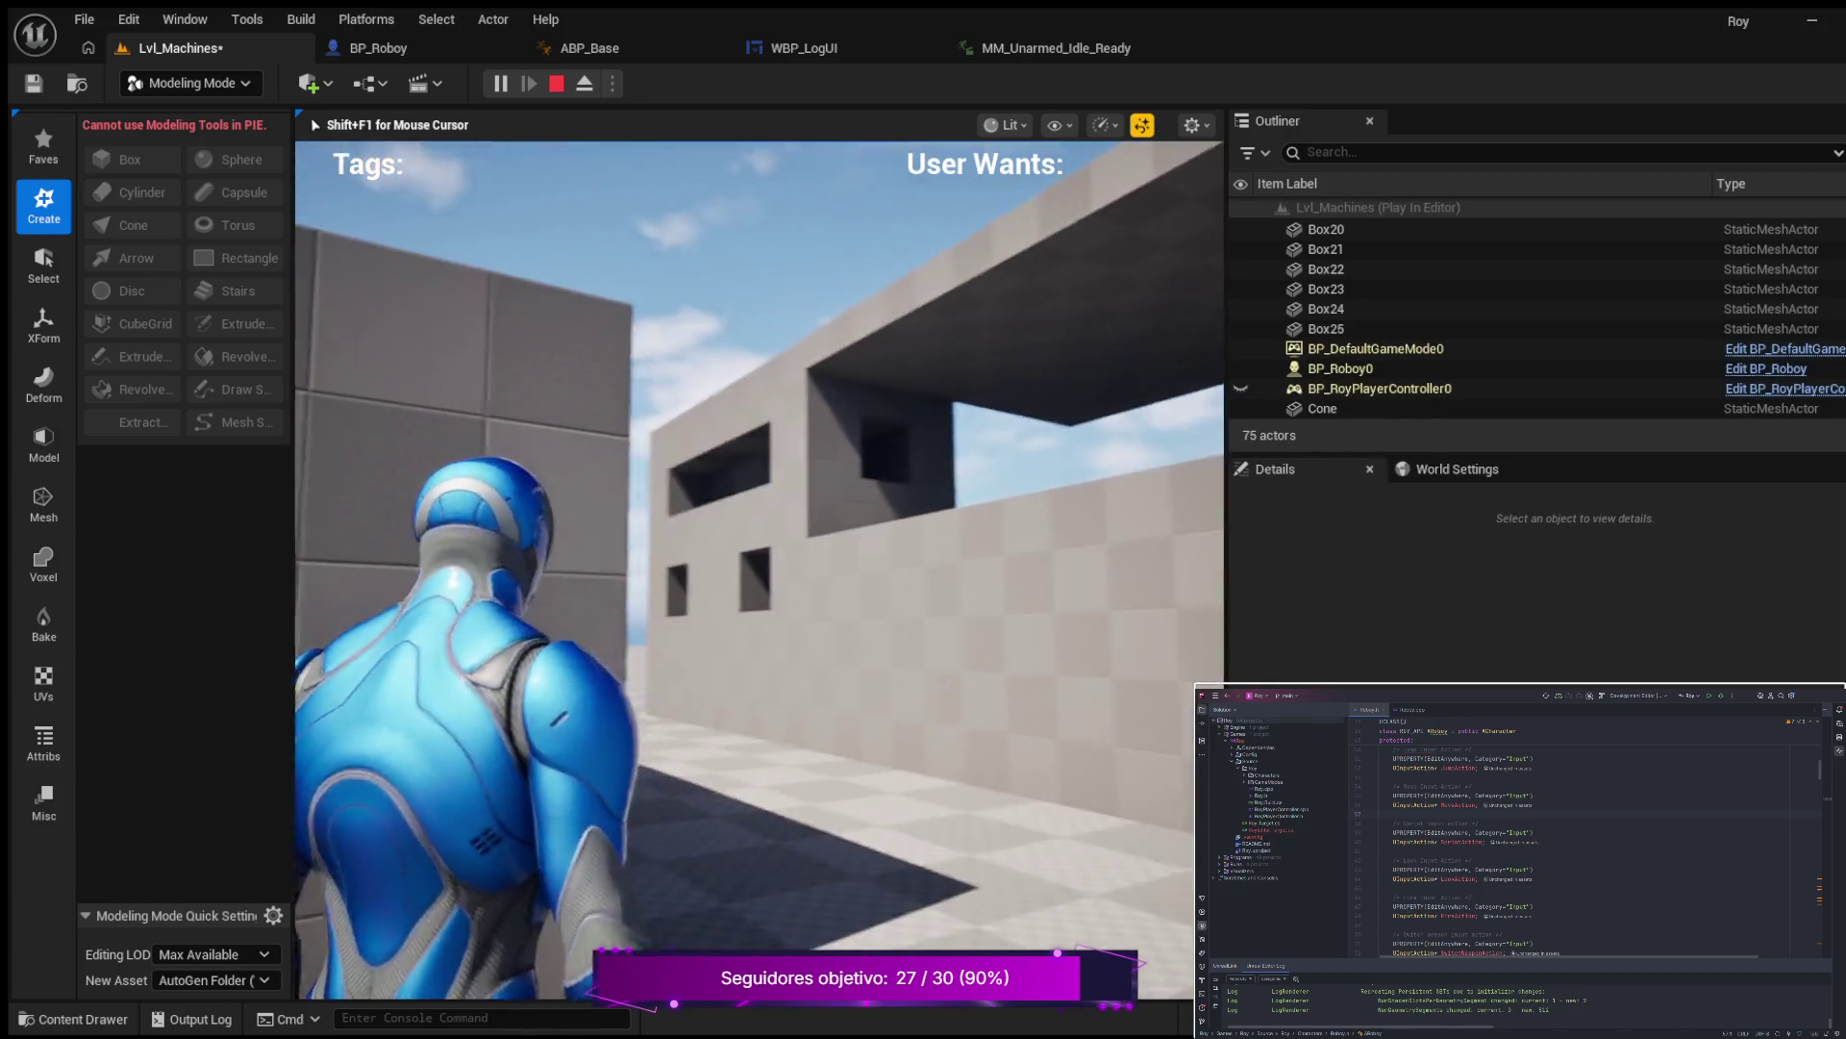
pyautogui.press('w')
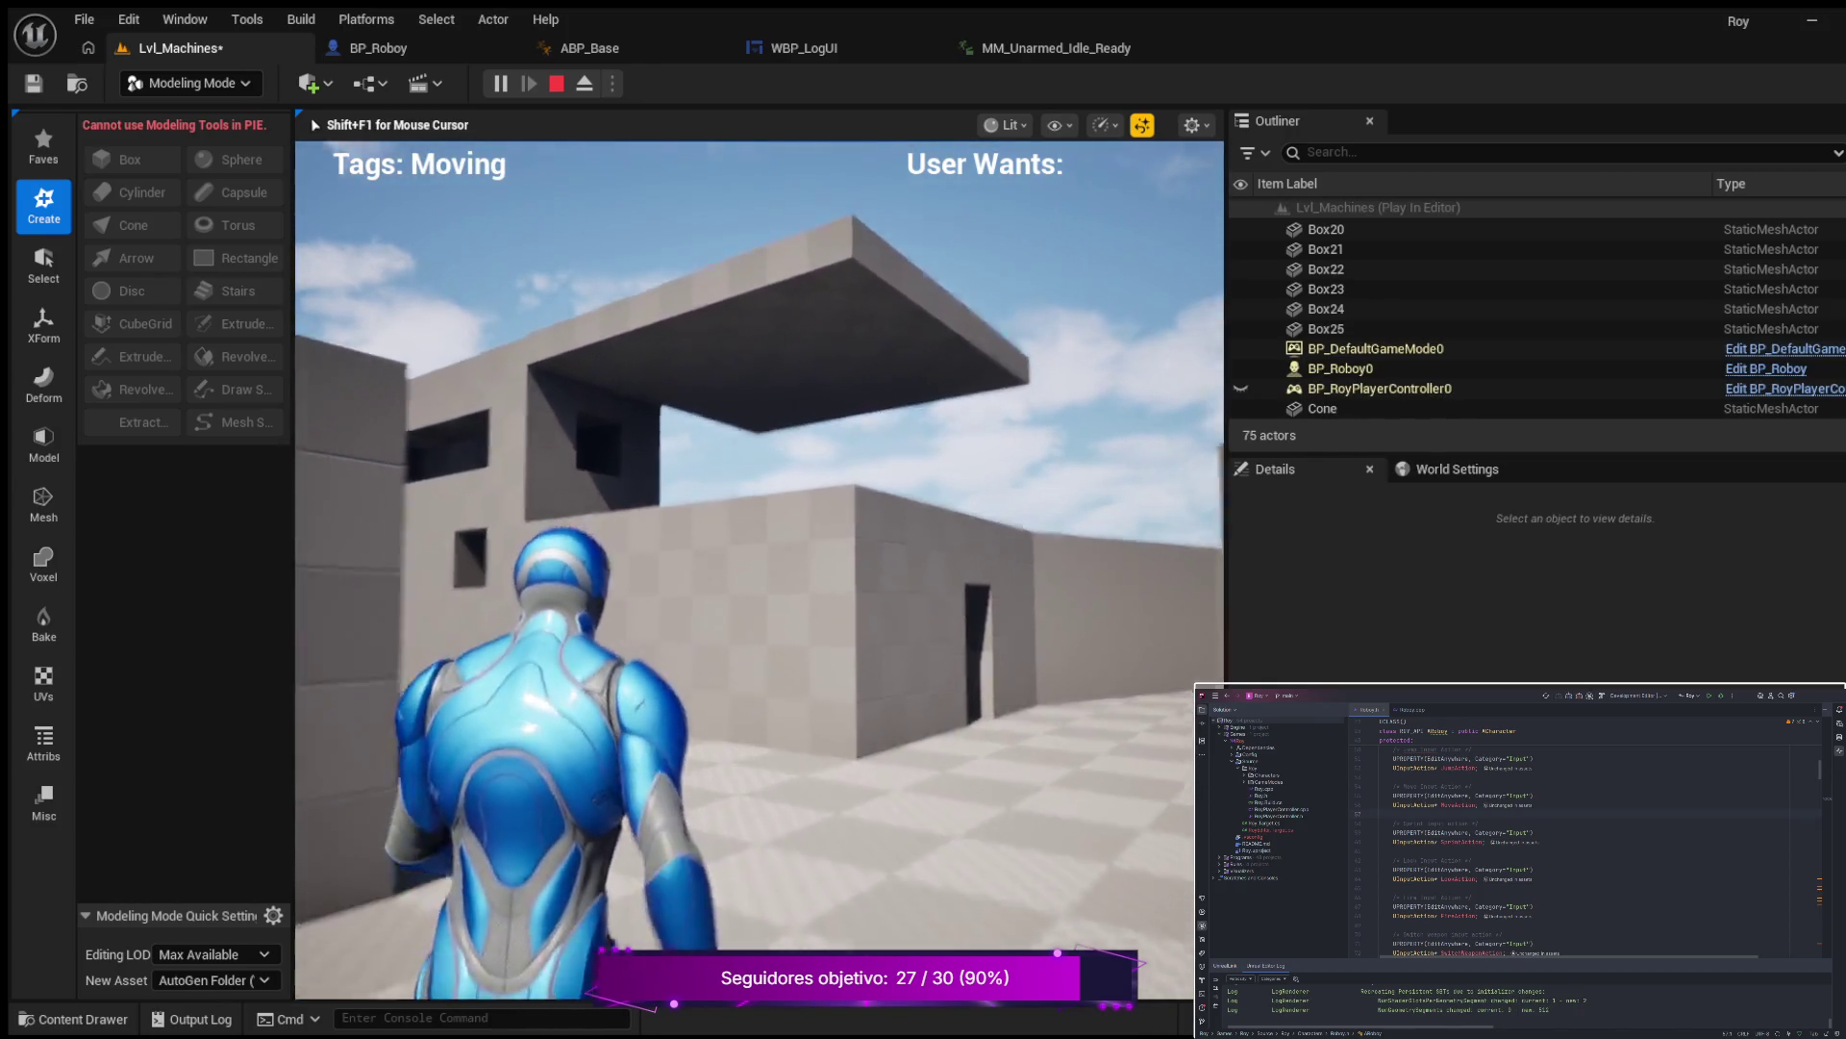
pyautogui.press('w')
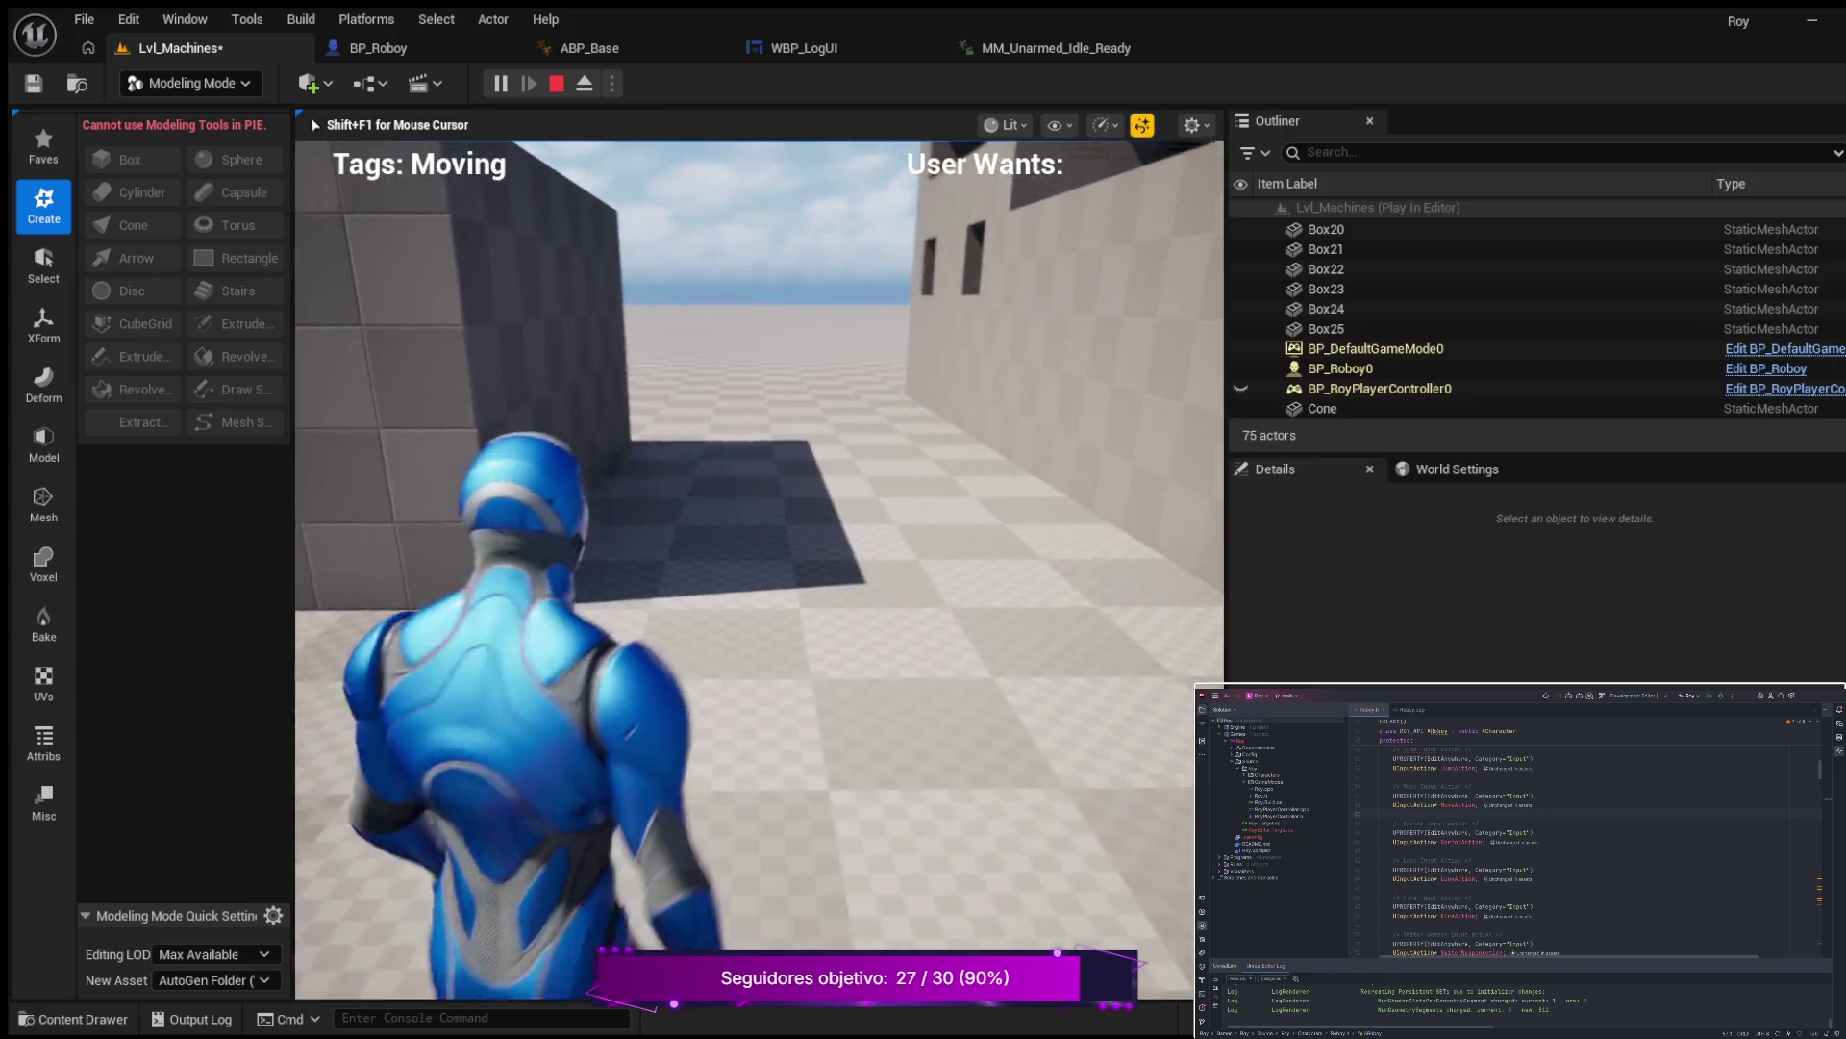
pyautogui.press('w')
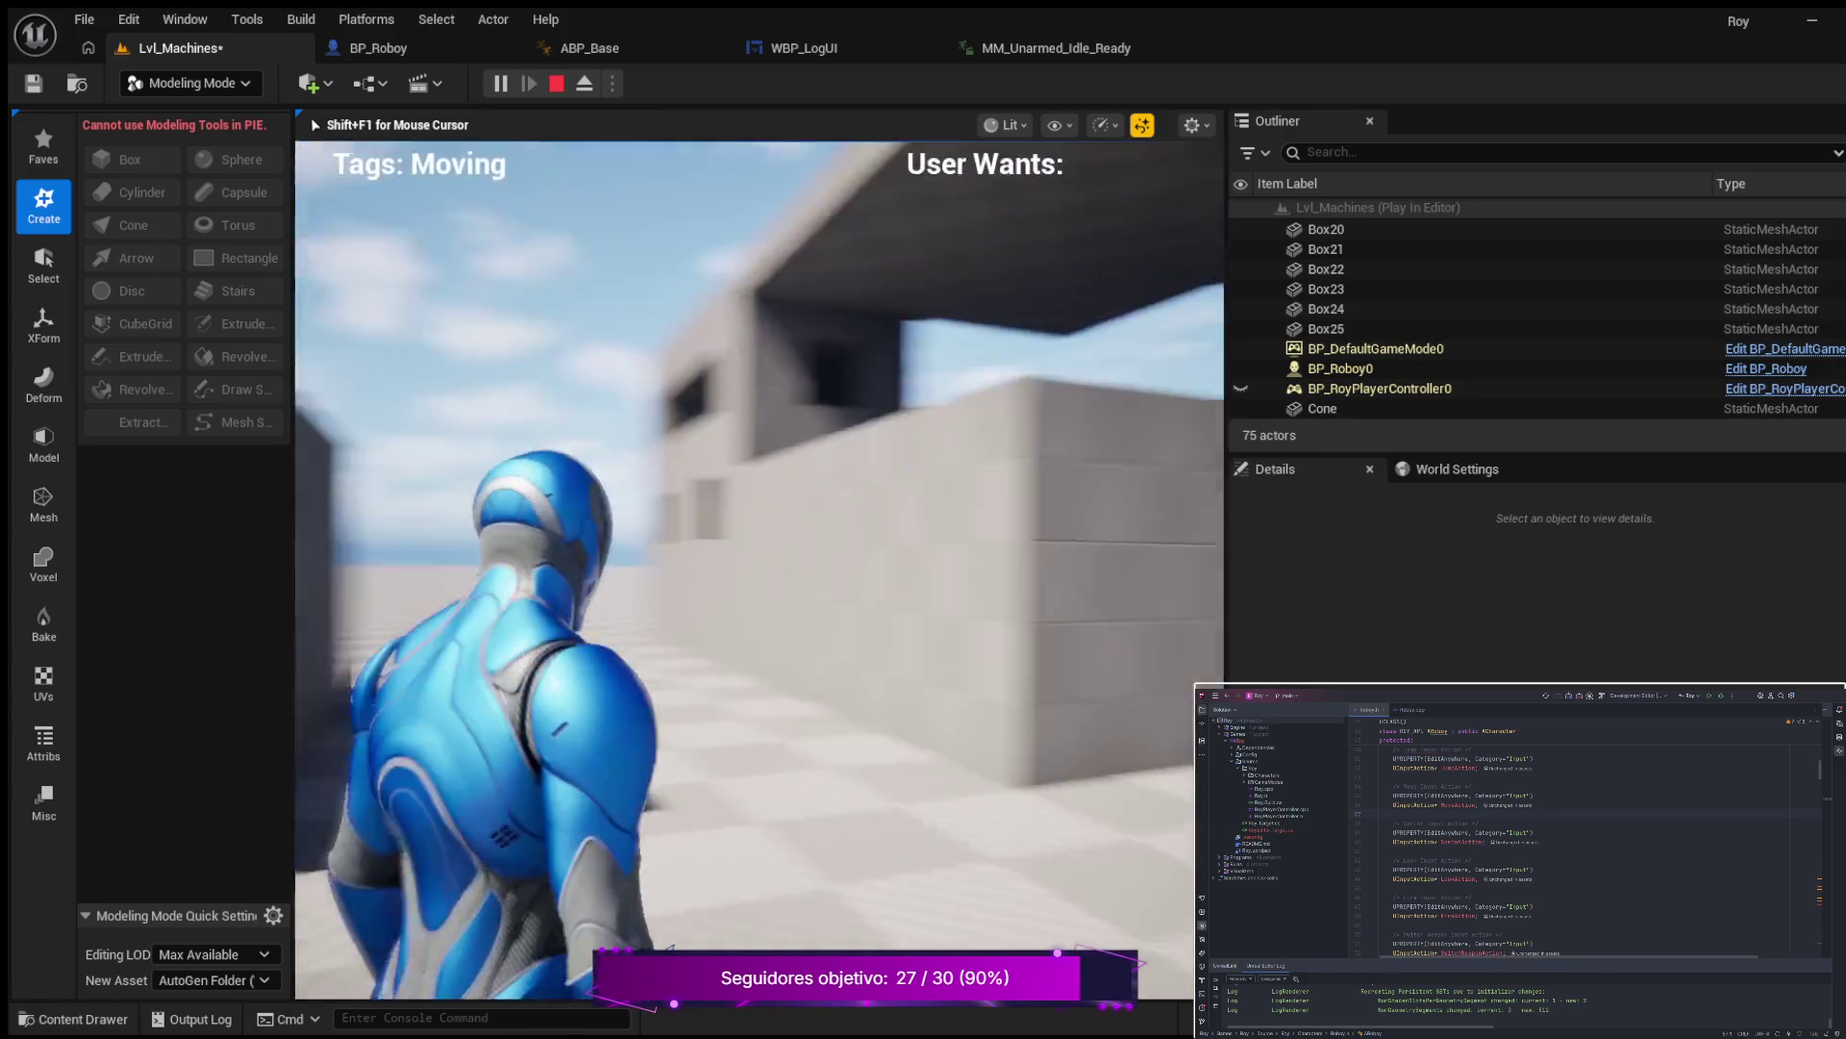
pyautogui.press('w')
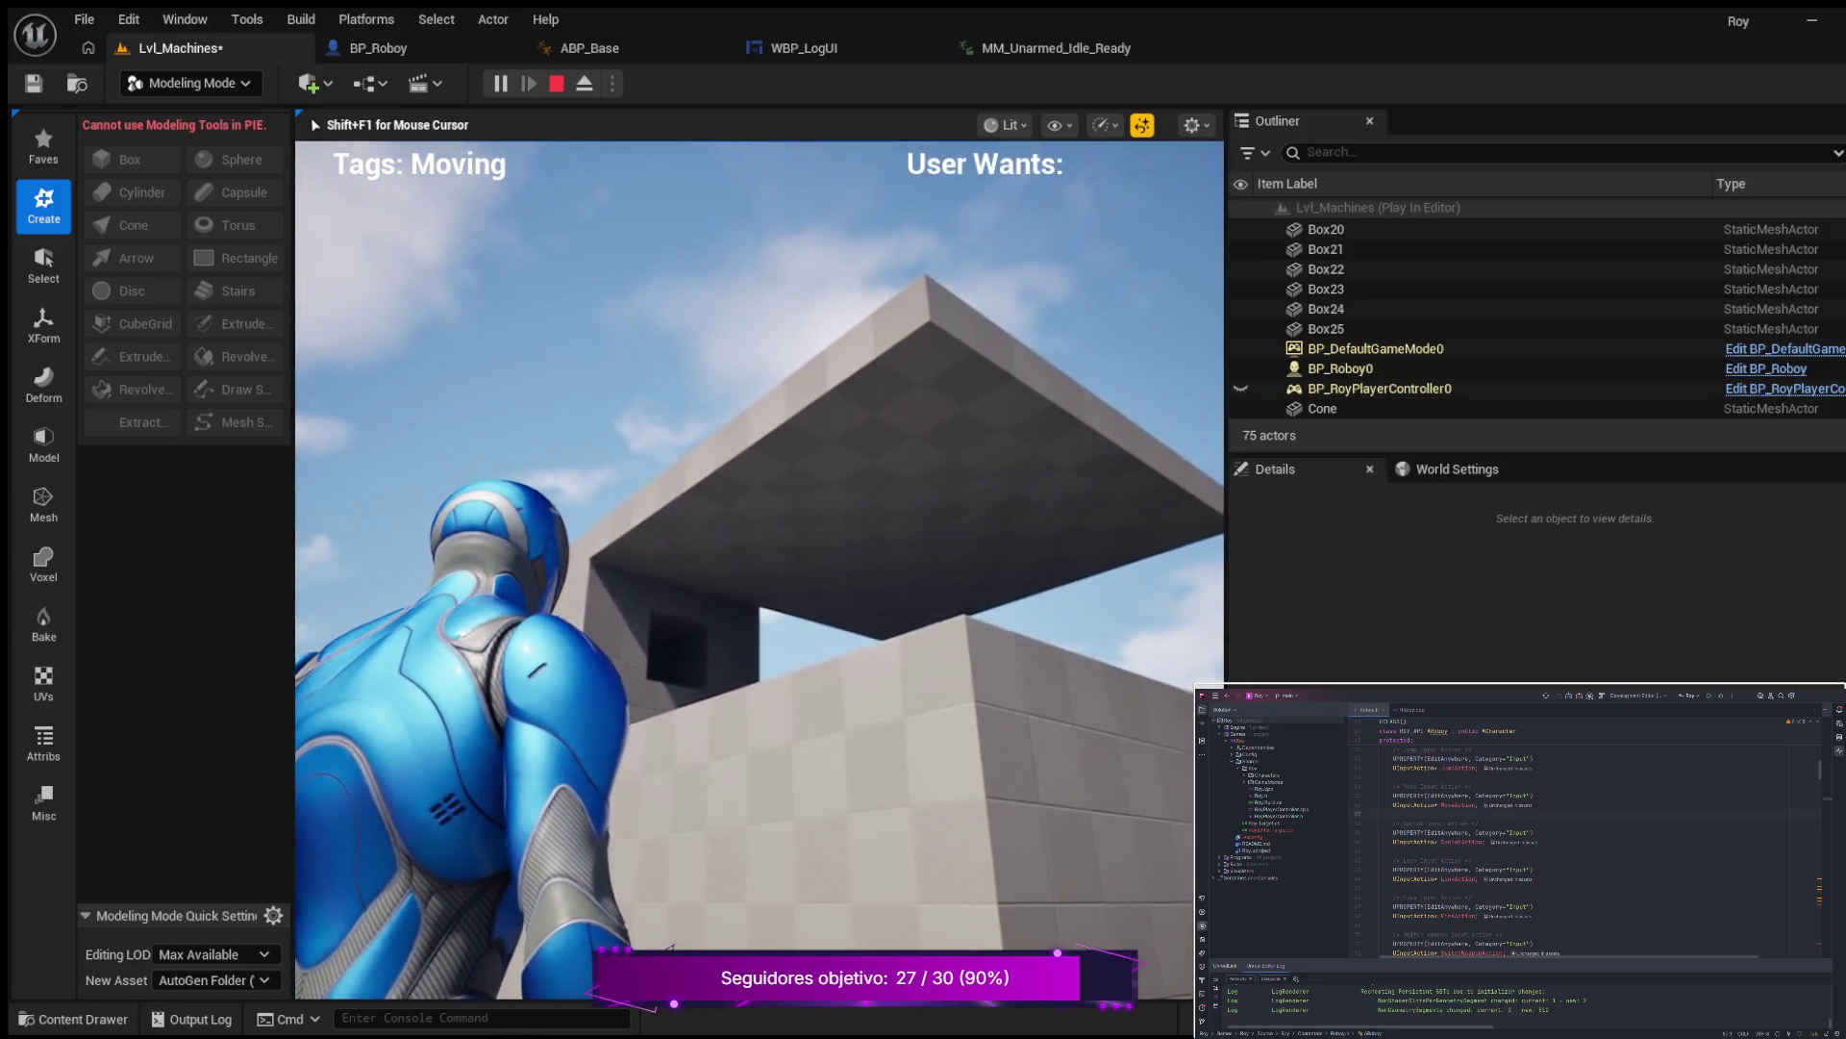
pyautogui.press('c')
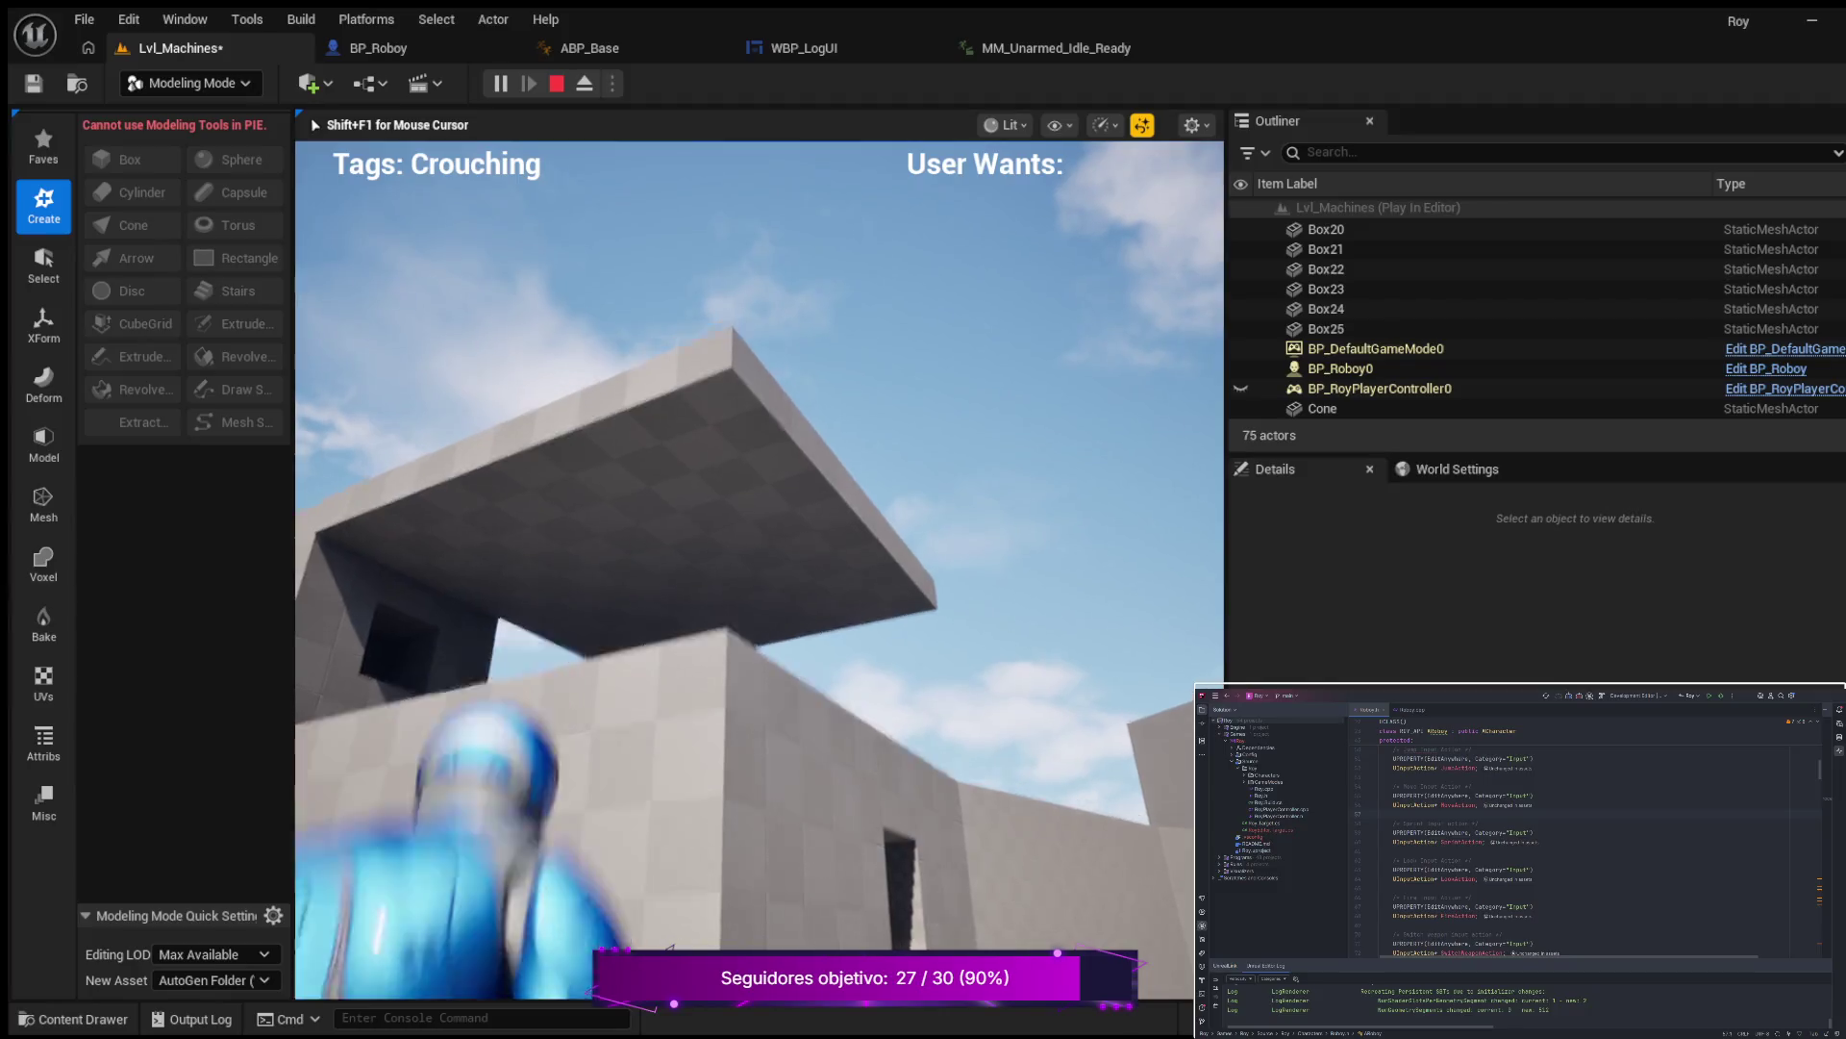
pyautogui.press('c')
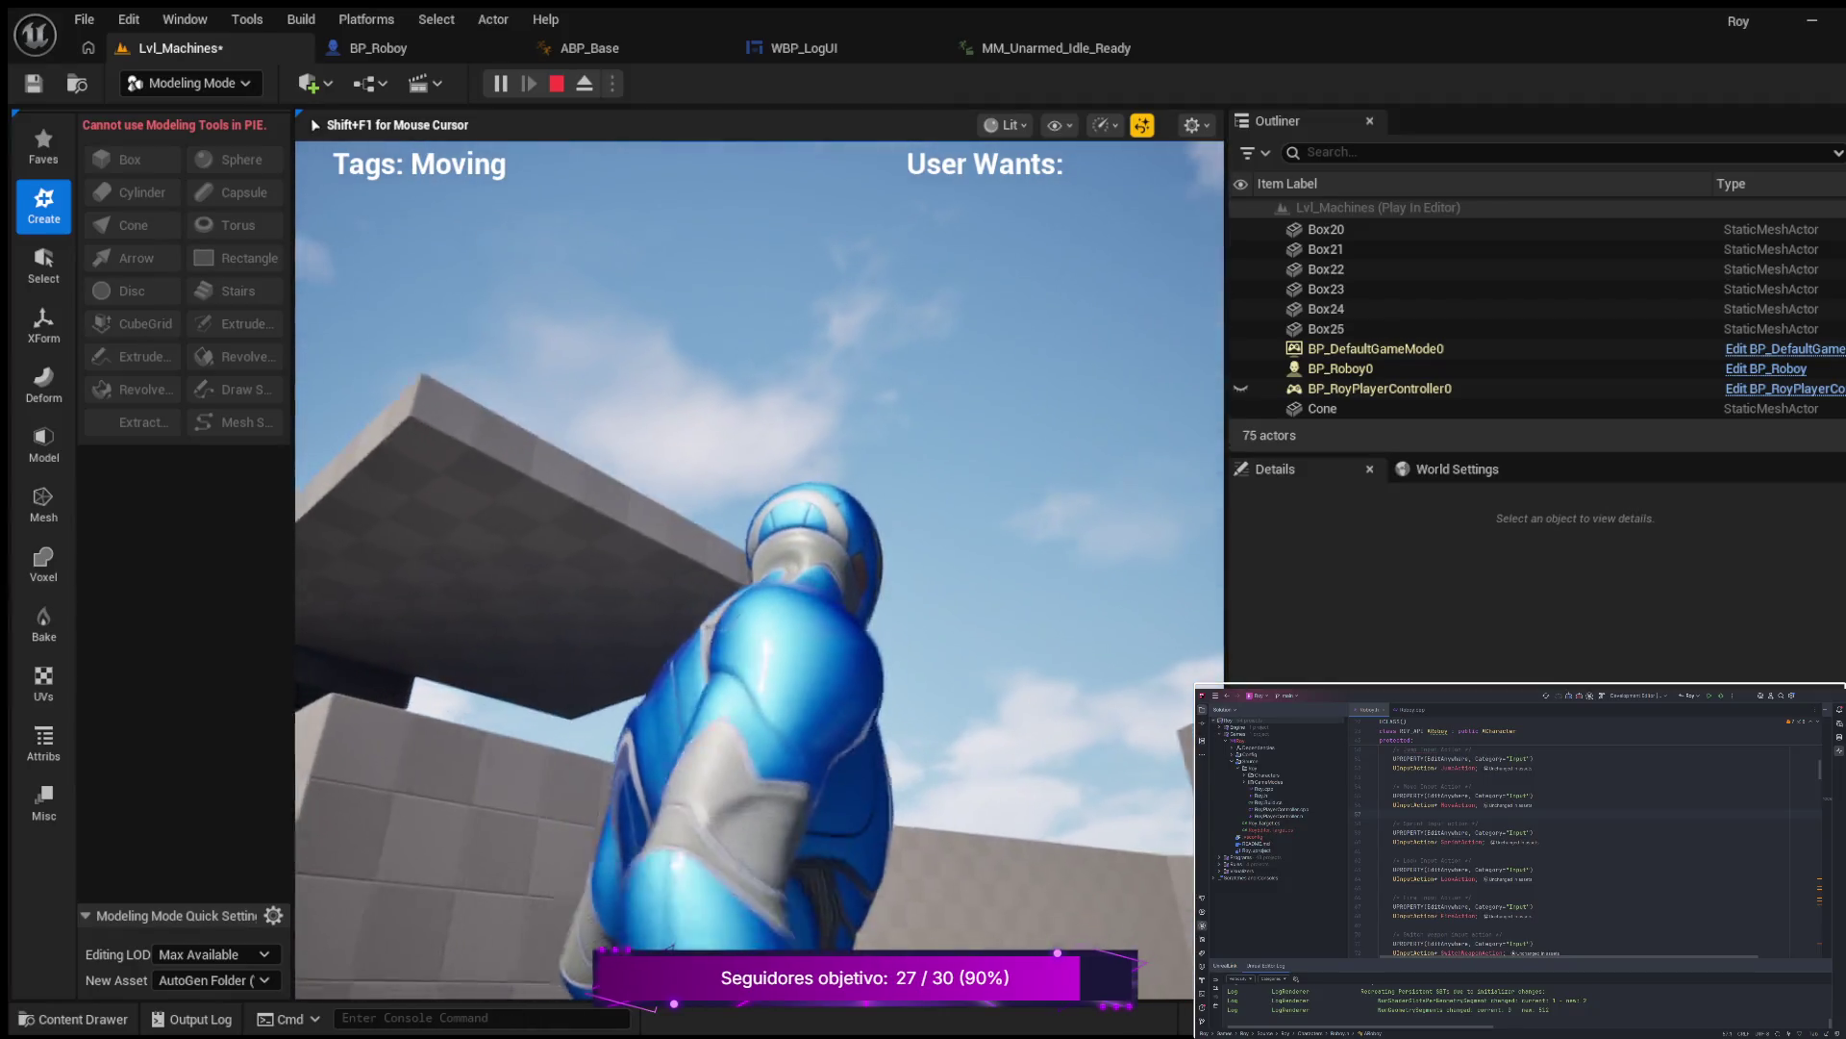
# Walk the character around the doorway wall and building corner, then end the play test.
pyautogui.press('w')
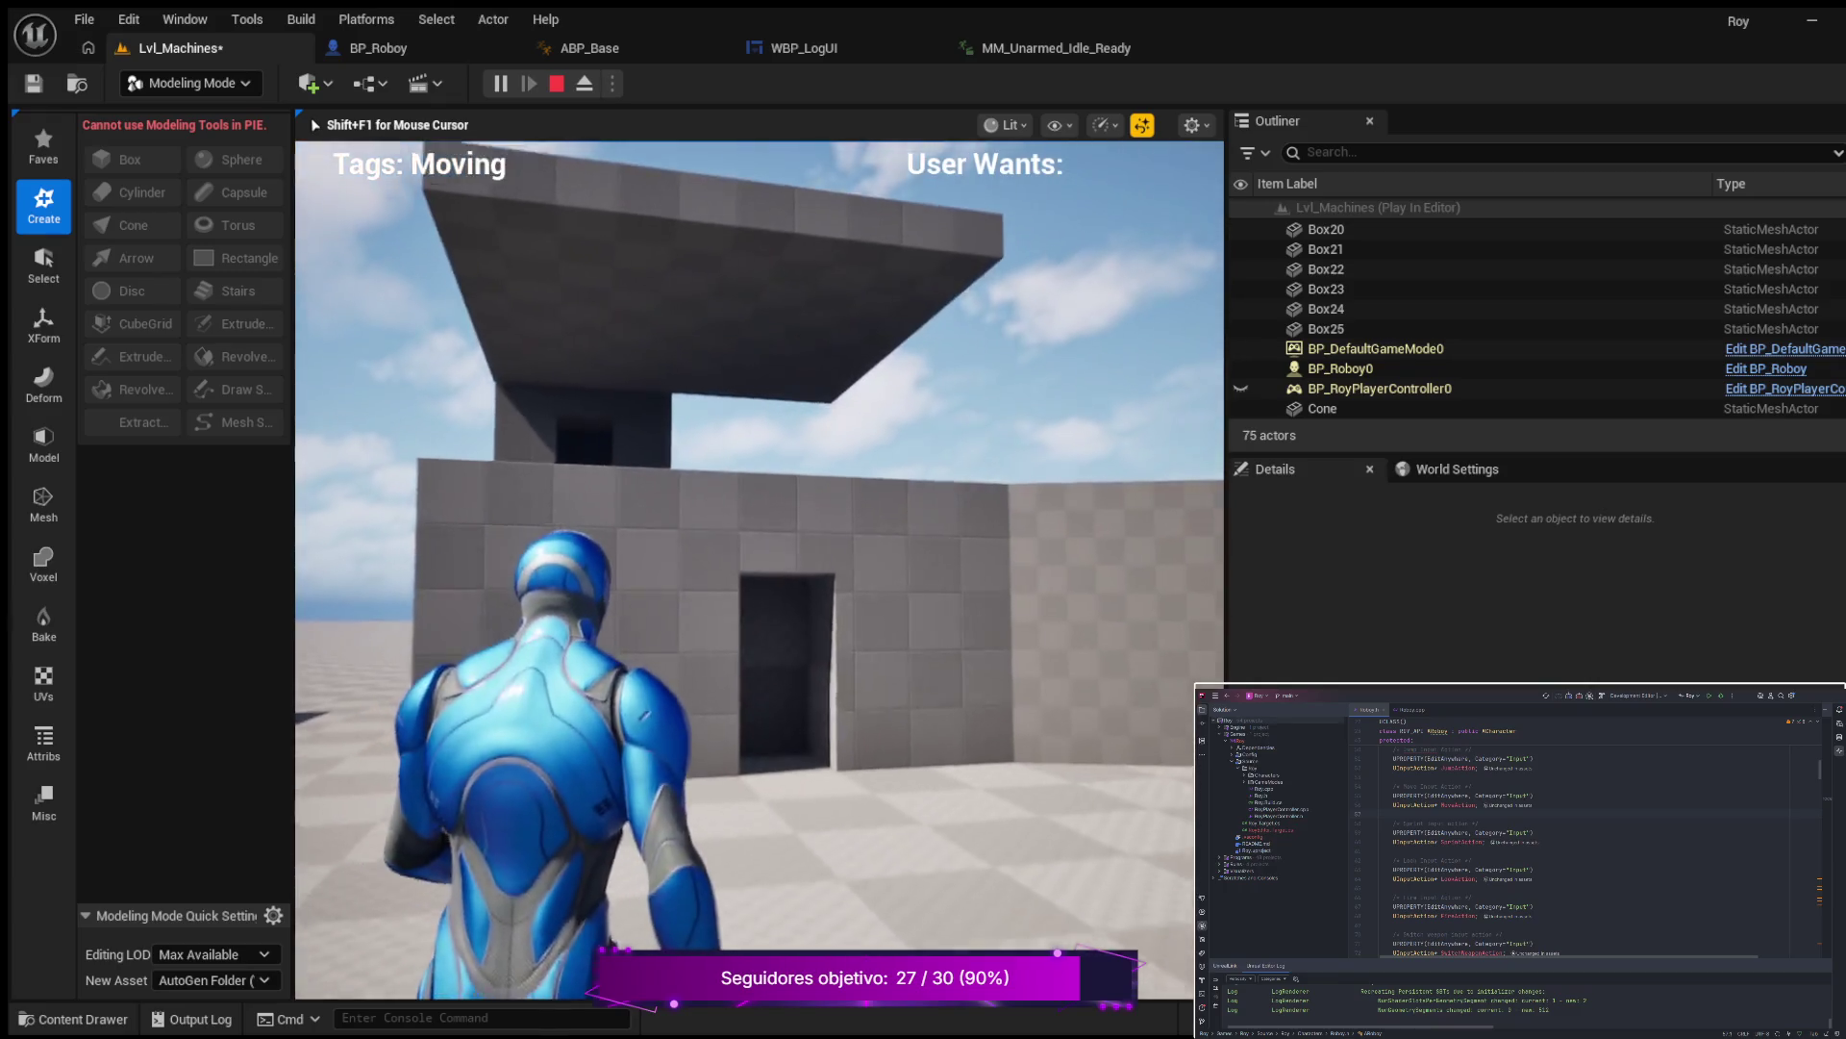
pyautogui.press('d')
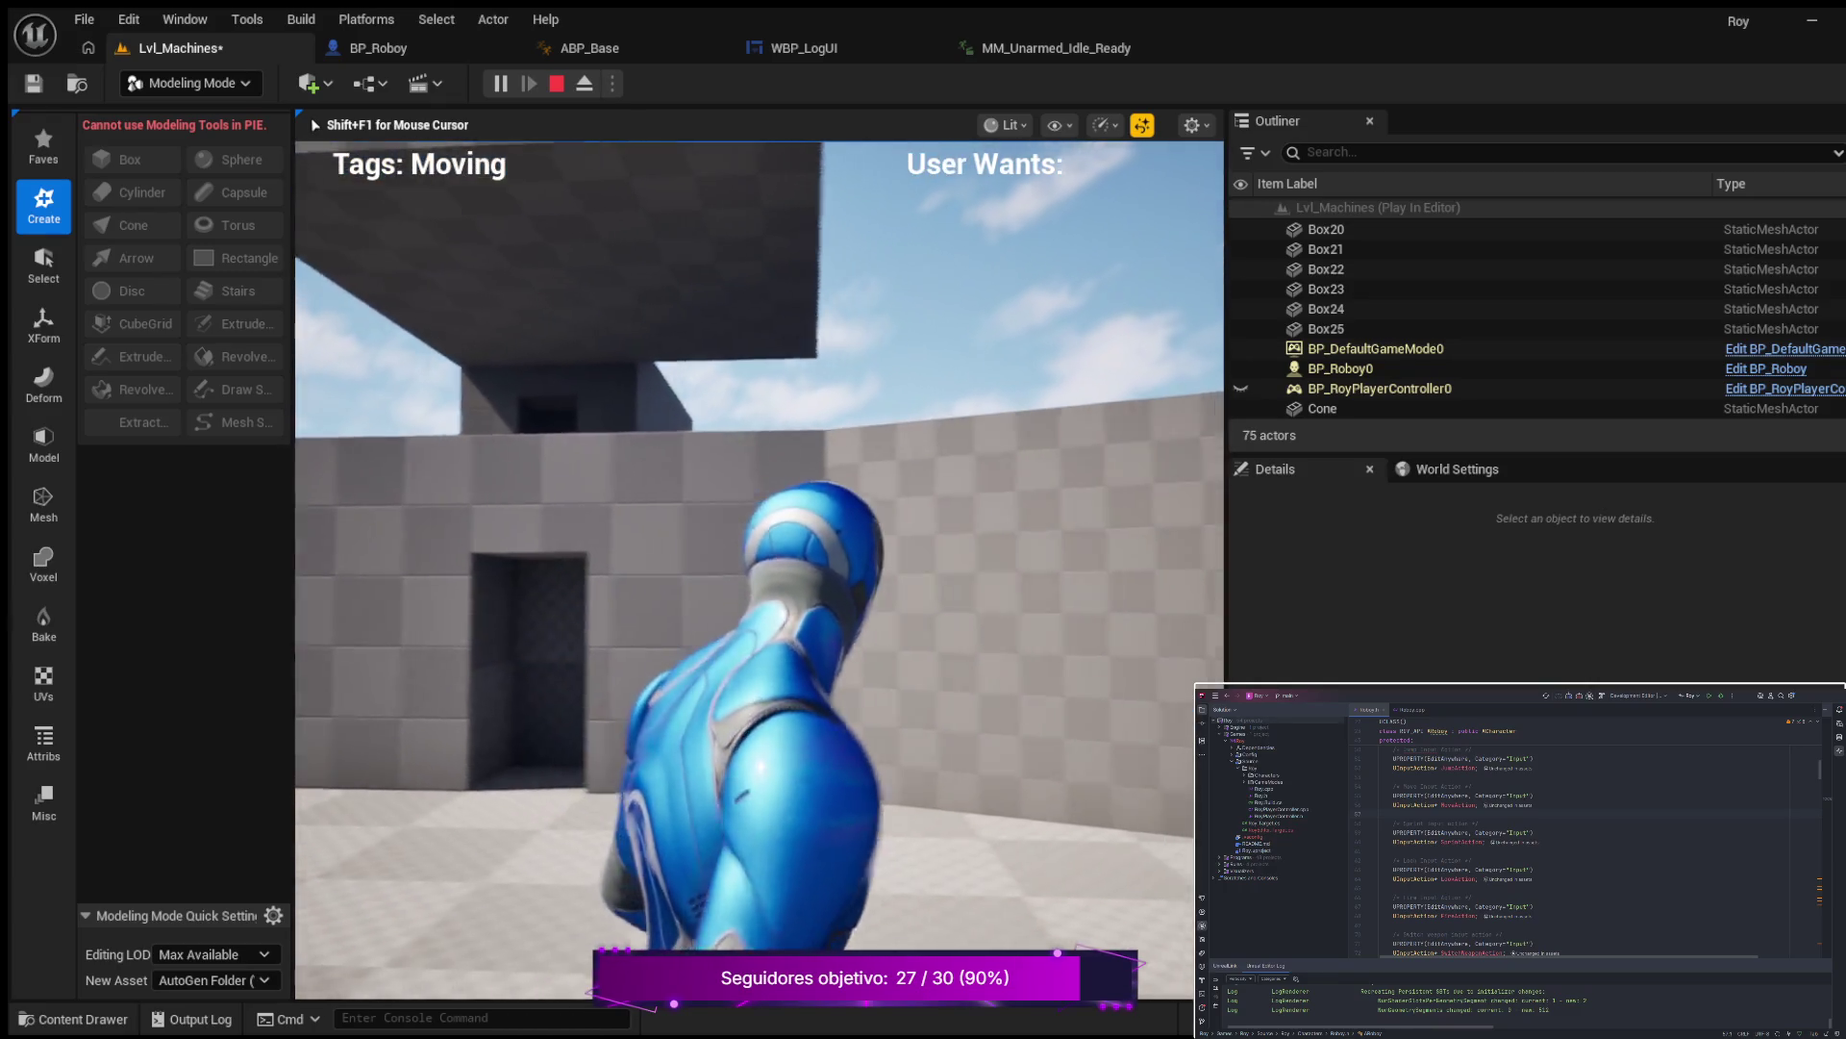
pyautogui.press('a')
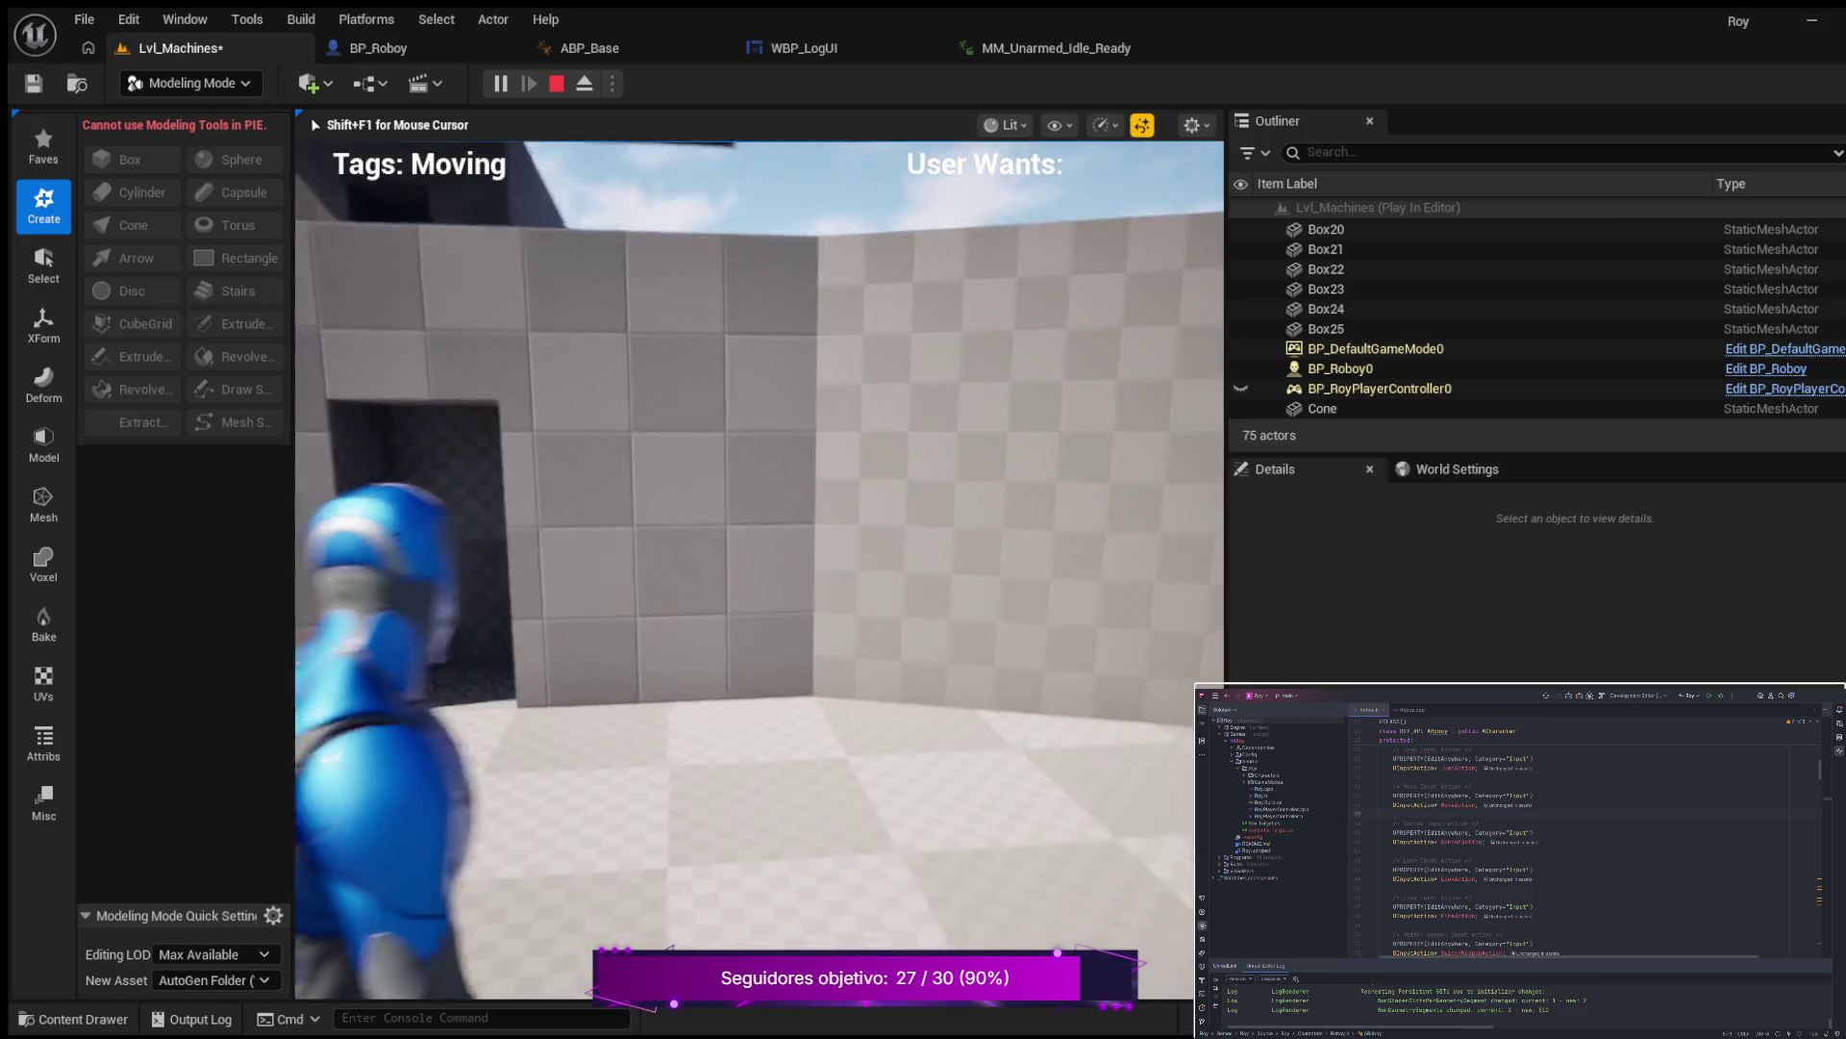
pyautogui.press('s')
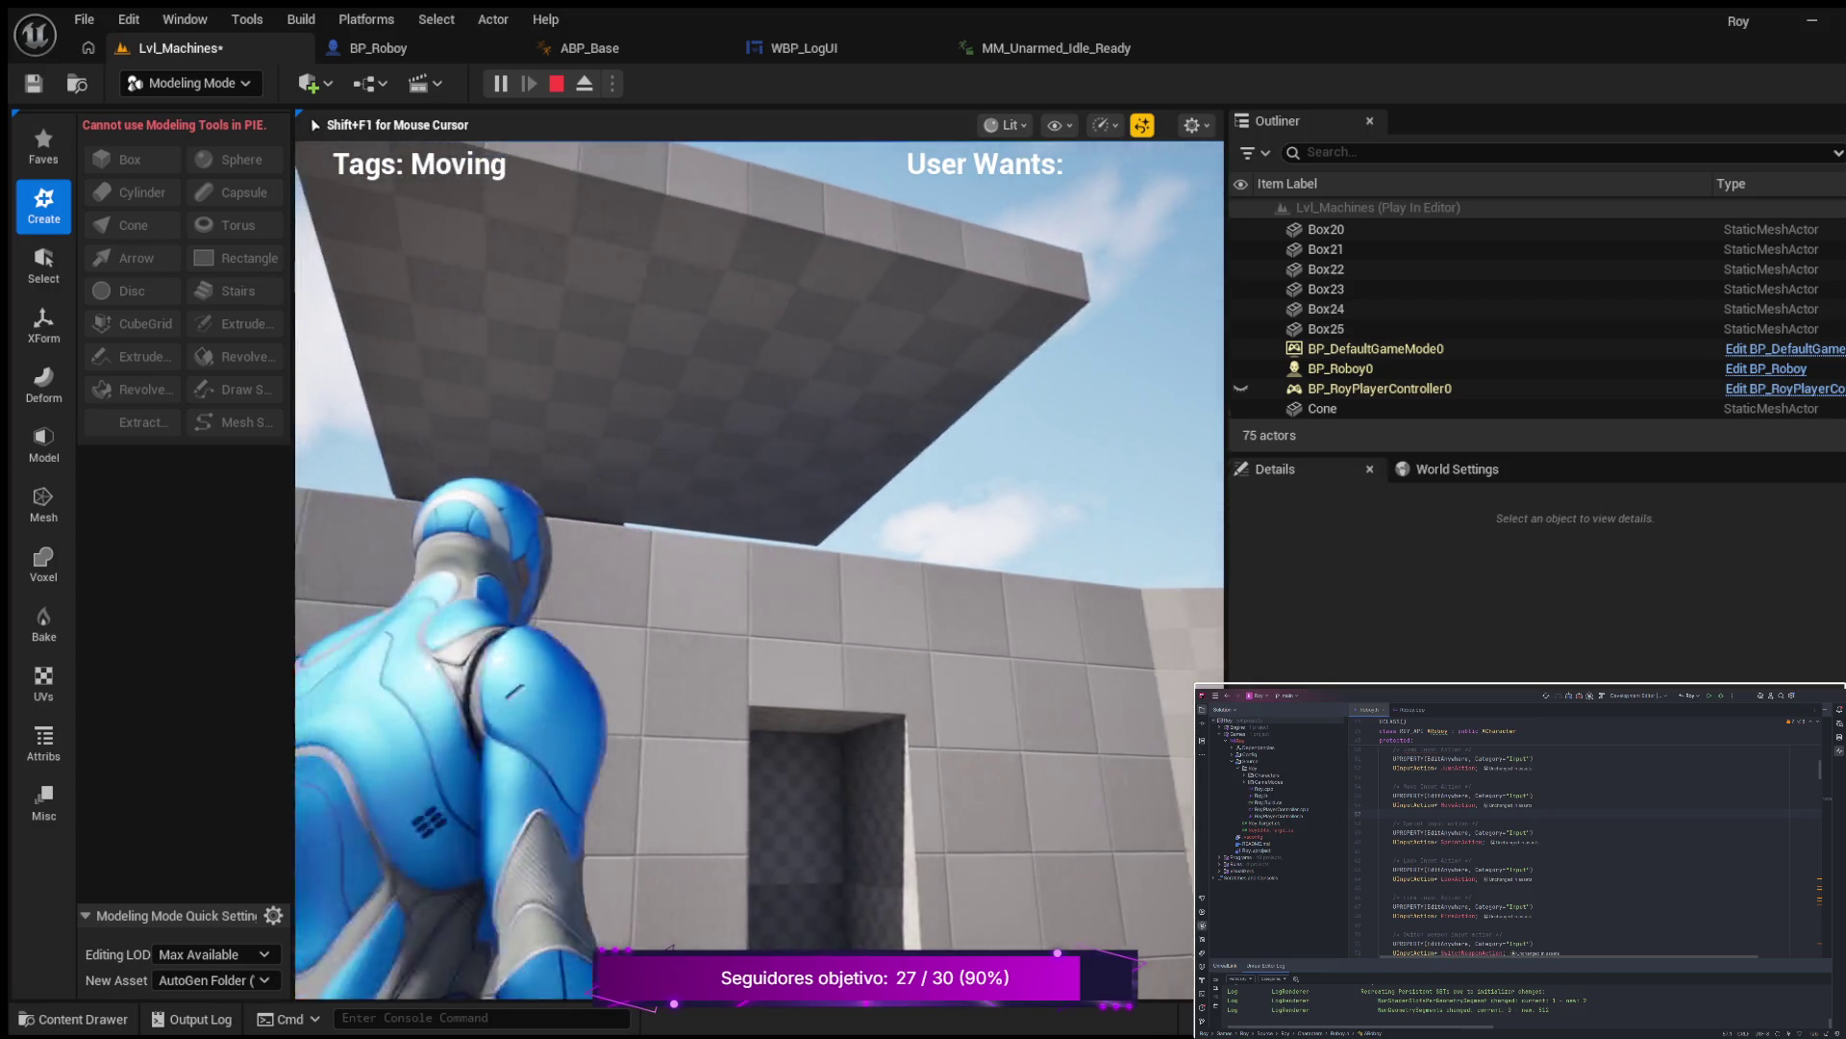
pyautogui.press('a')
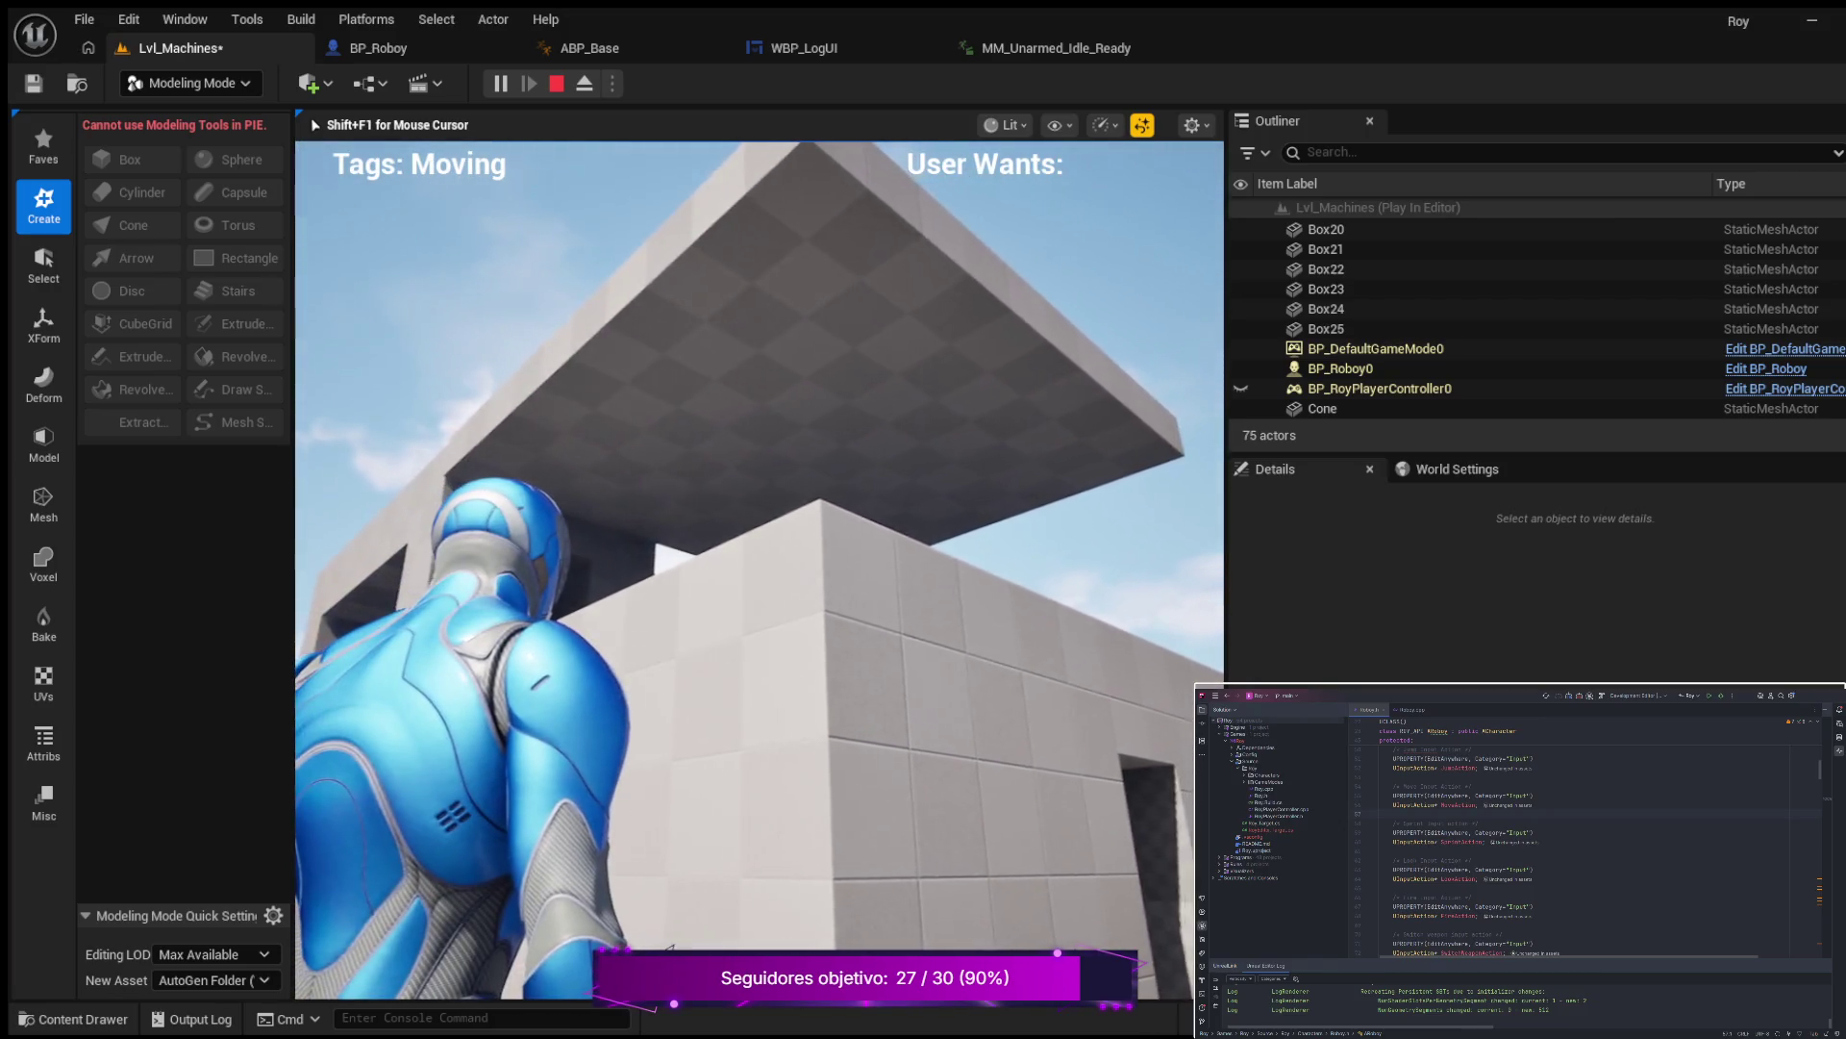
pyautogui.press('w')
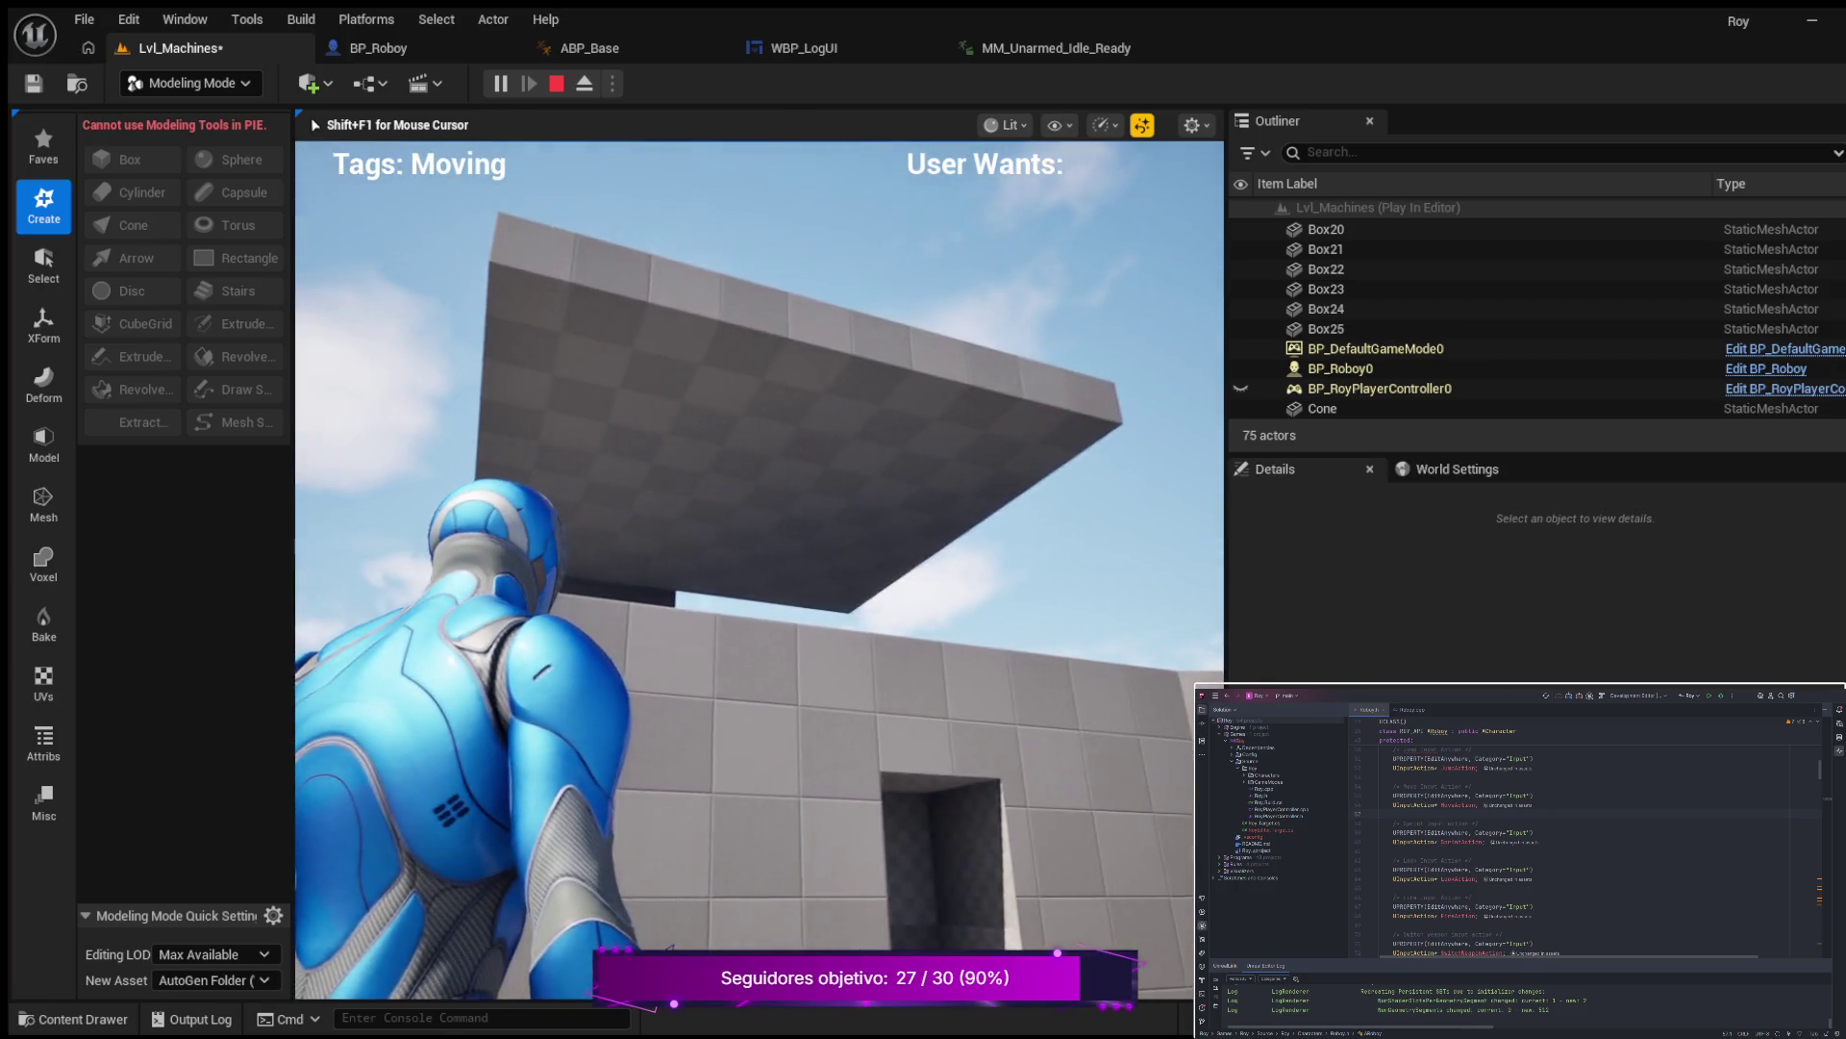
pyautogui.press('Escape')
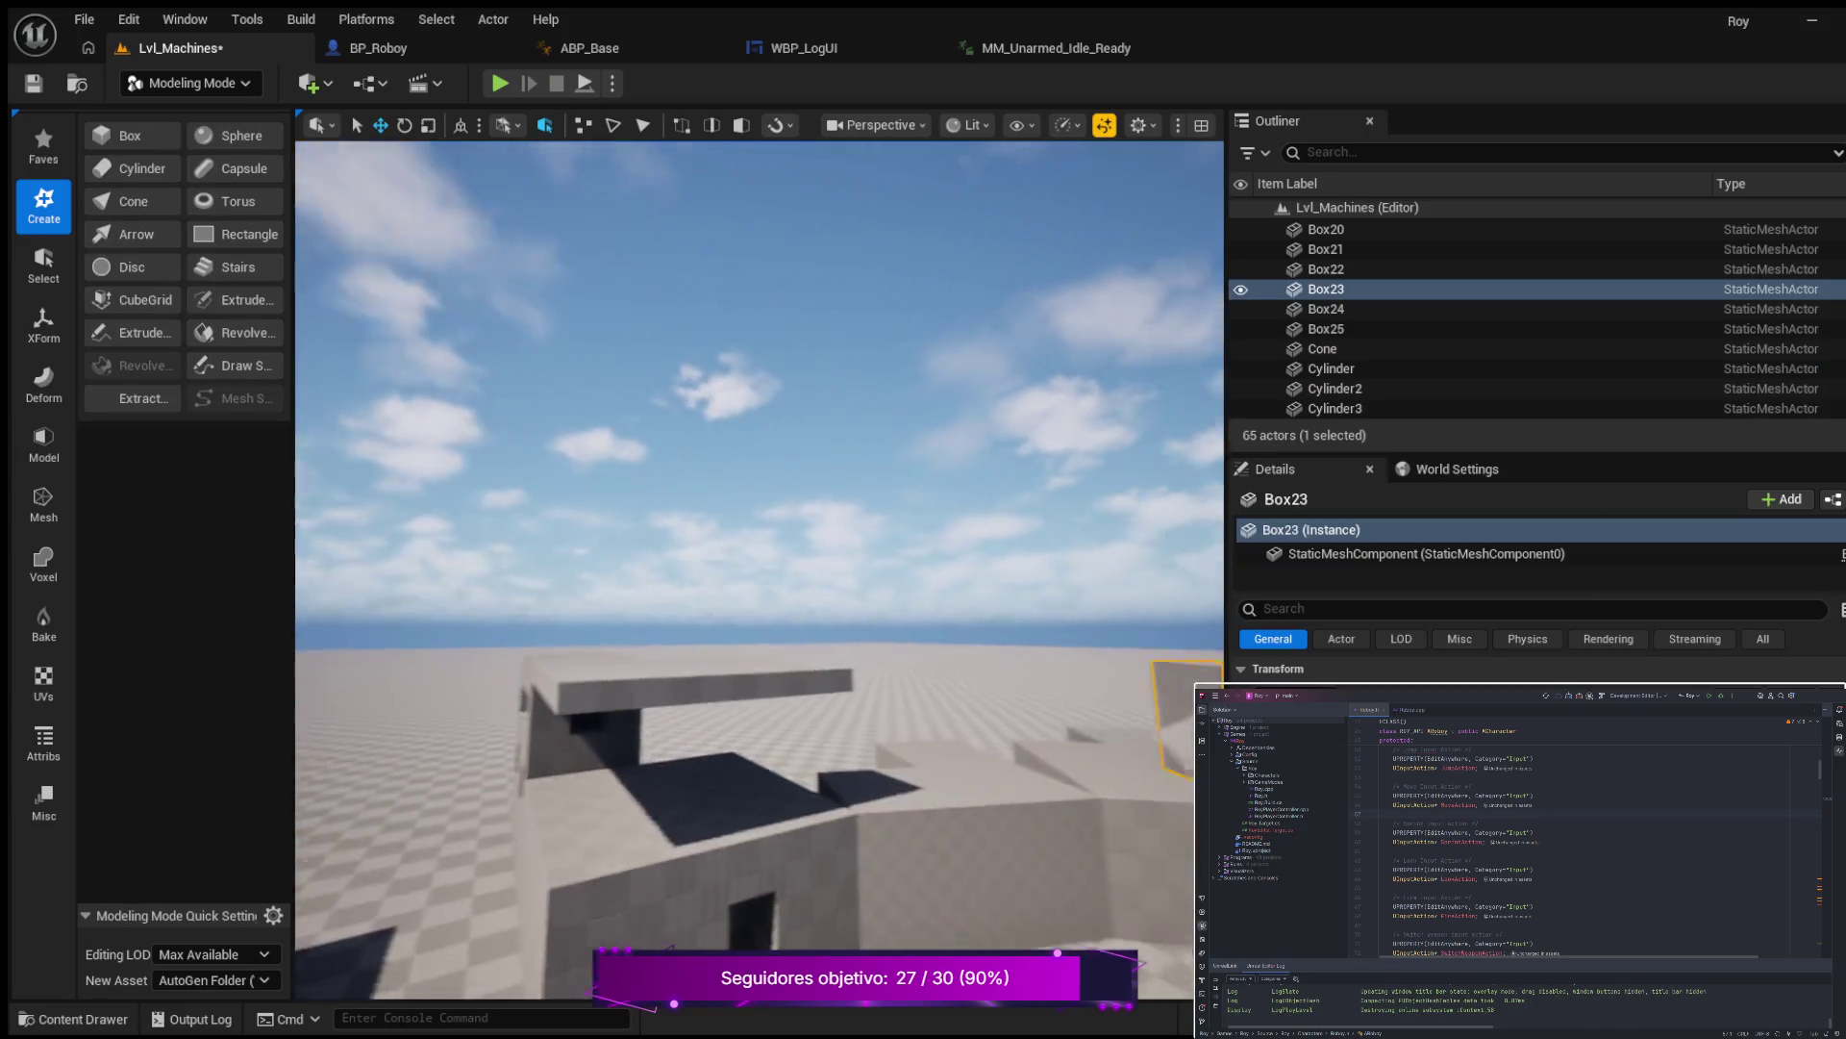
pyautogui.press('w')
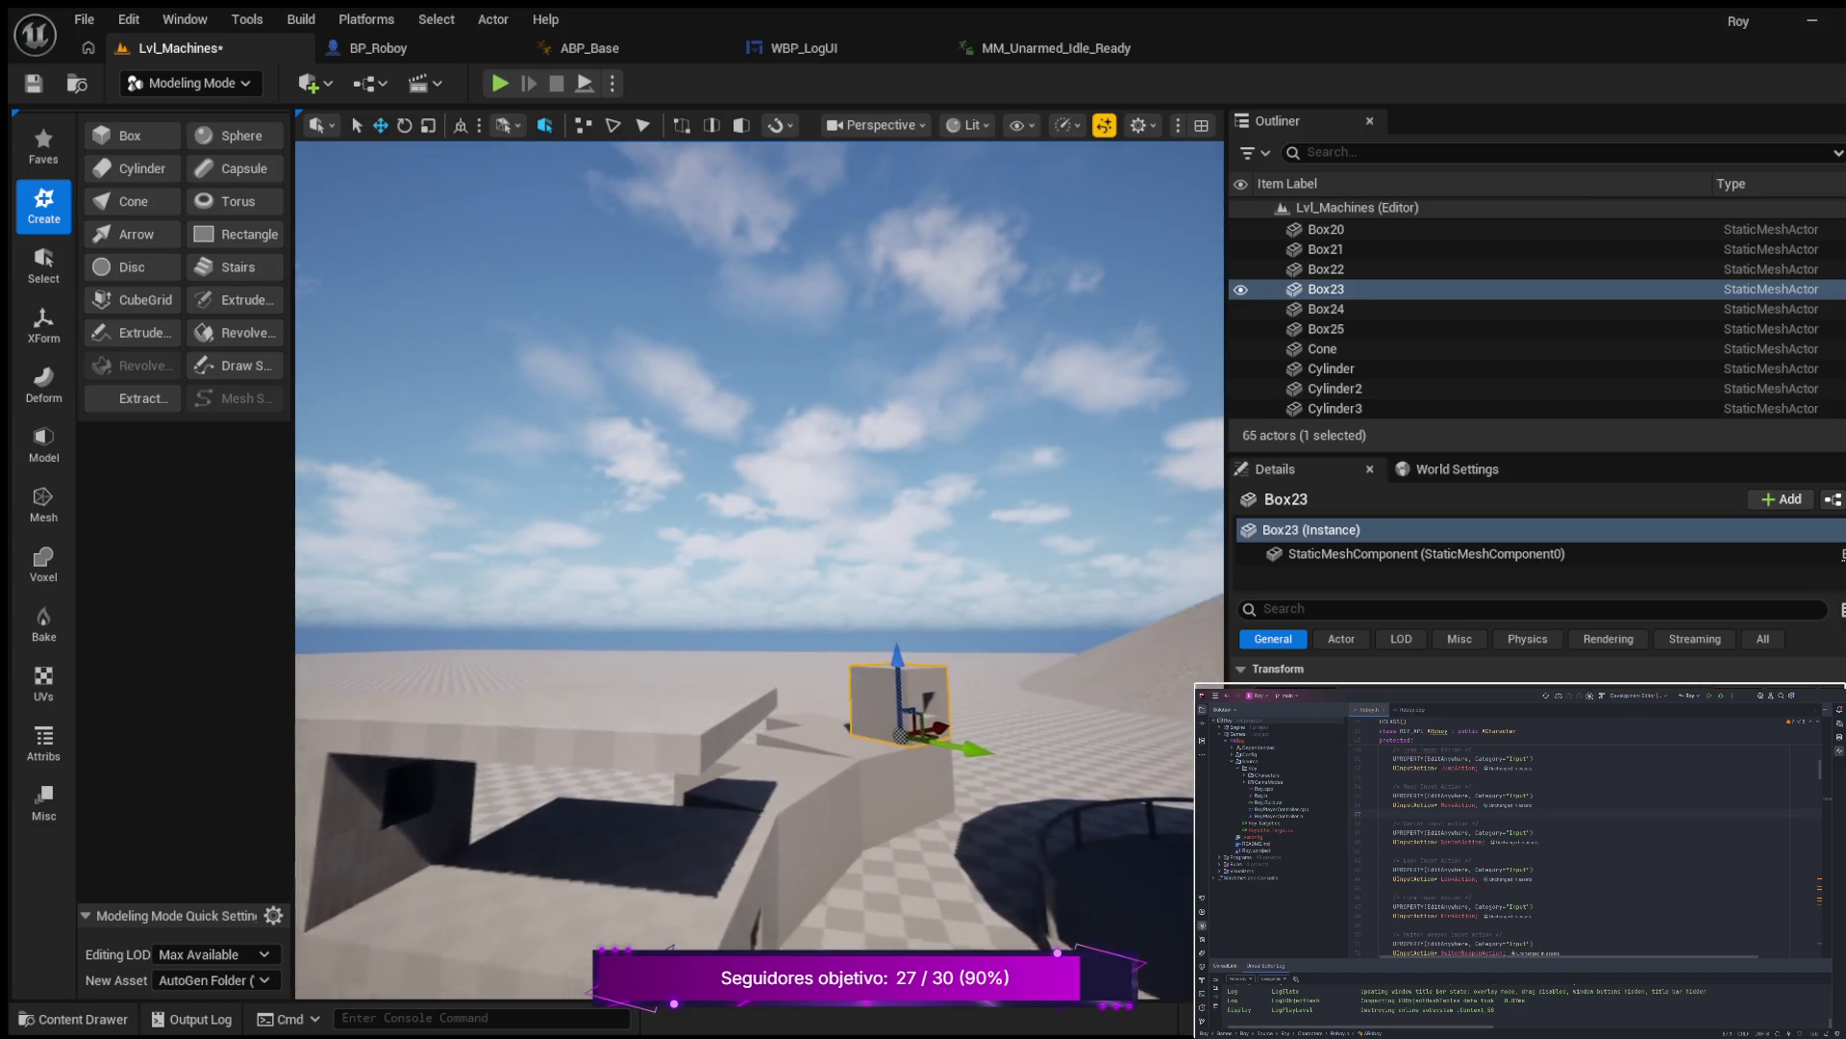
pyautogui.press('a')
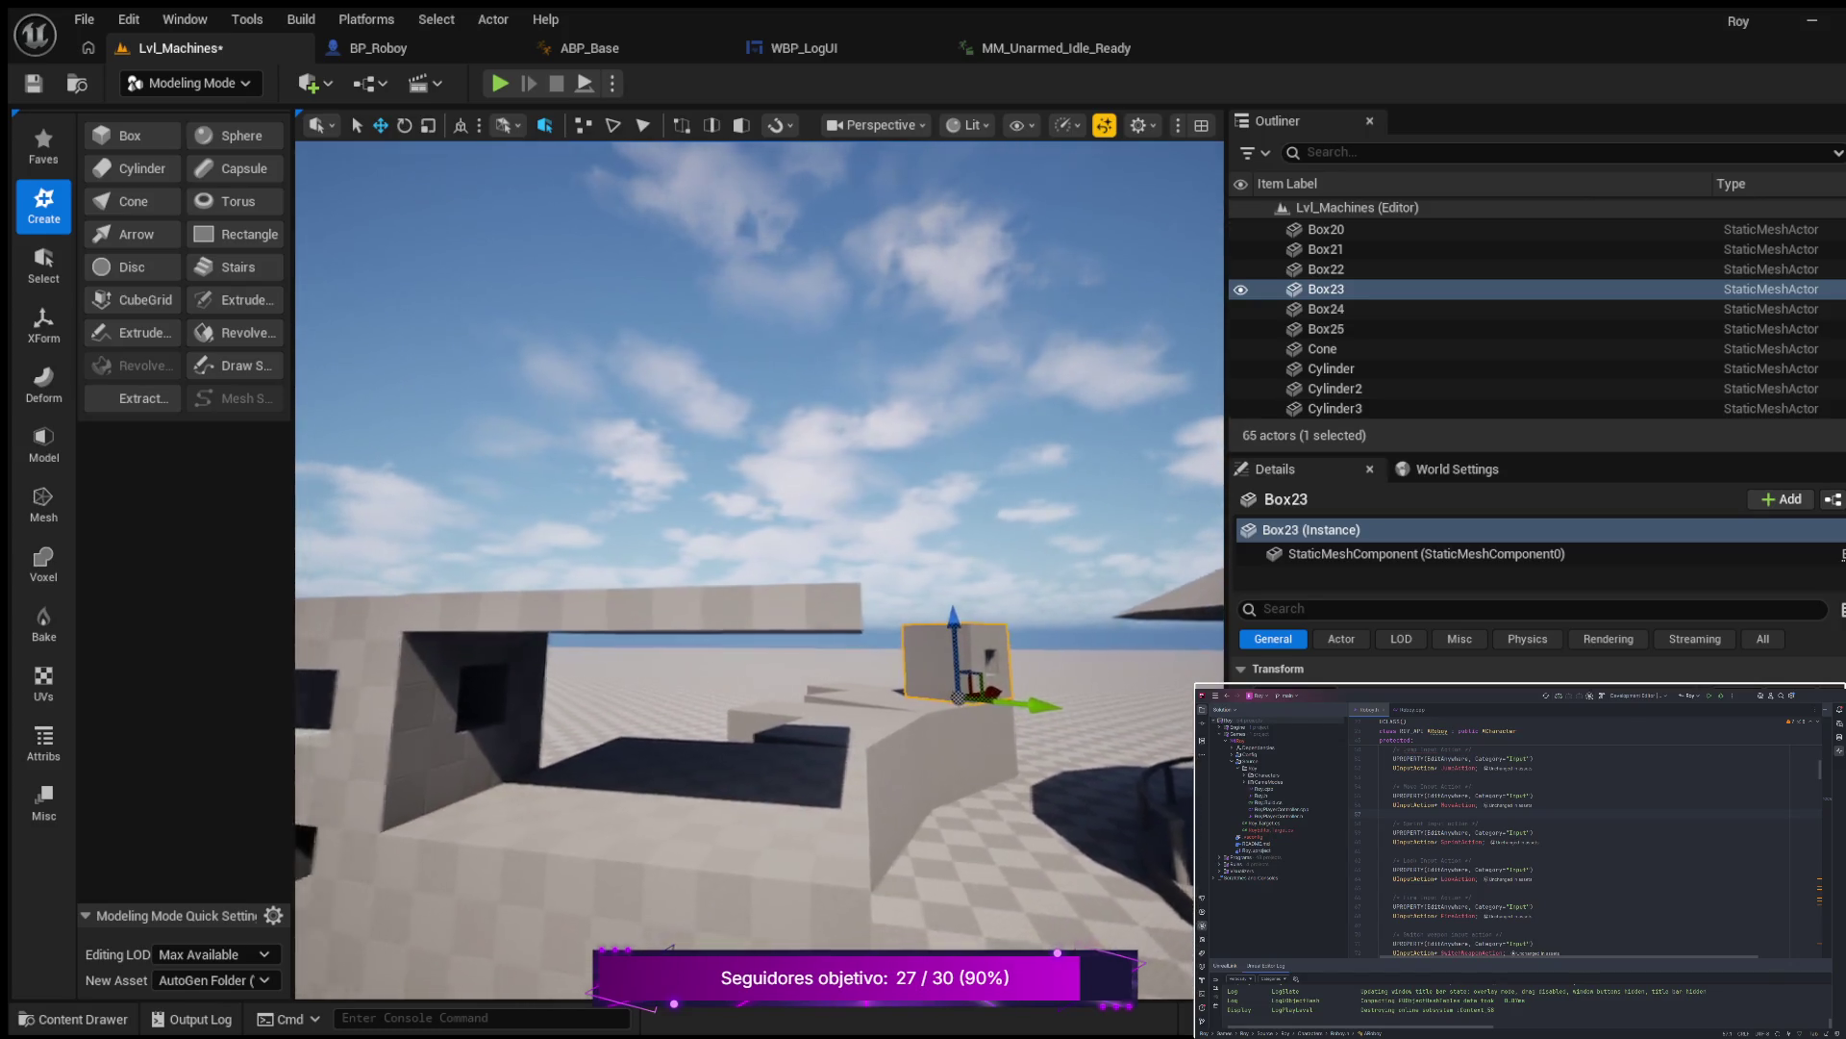
pyautogui.press('a')
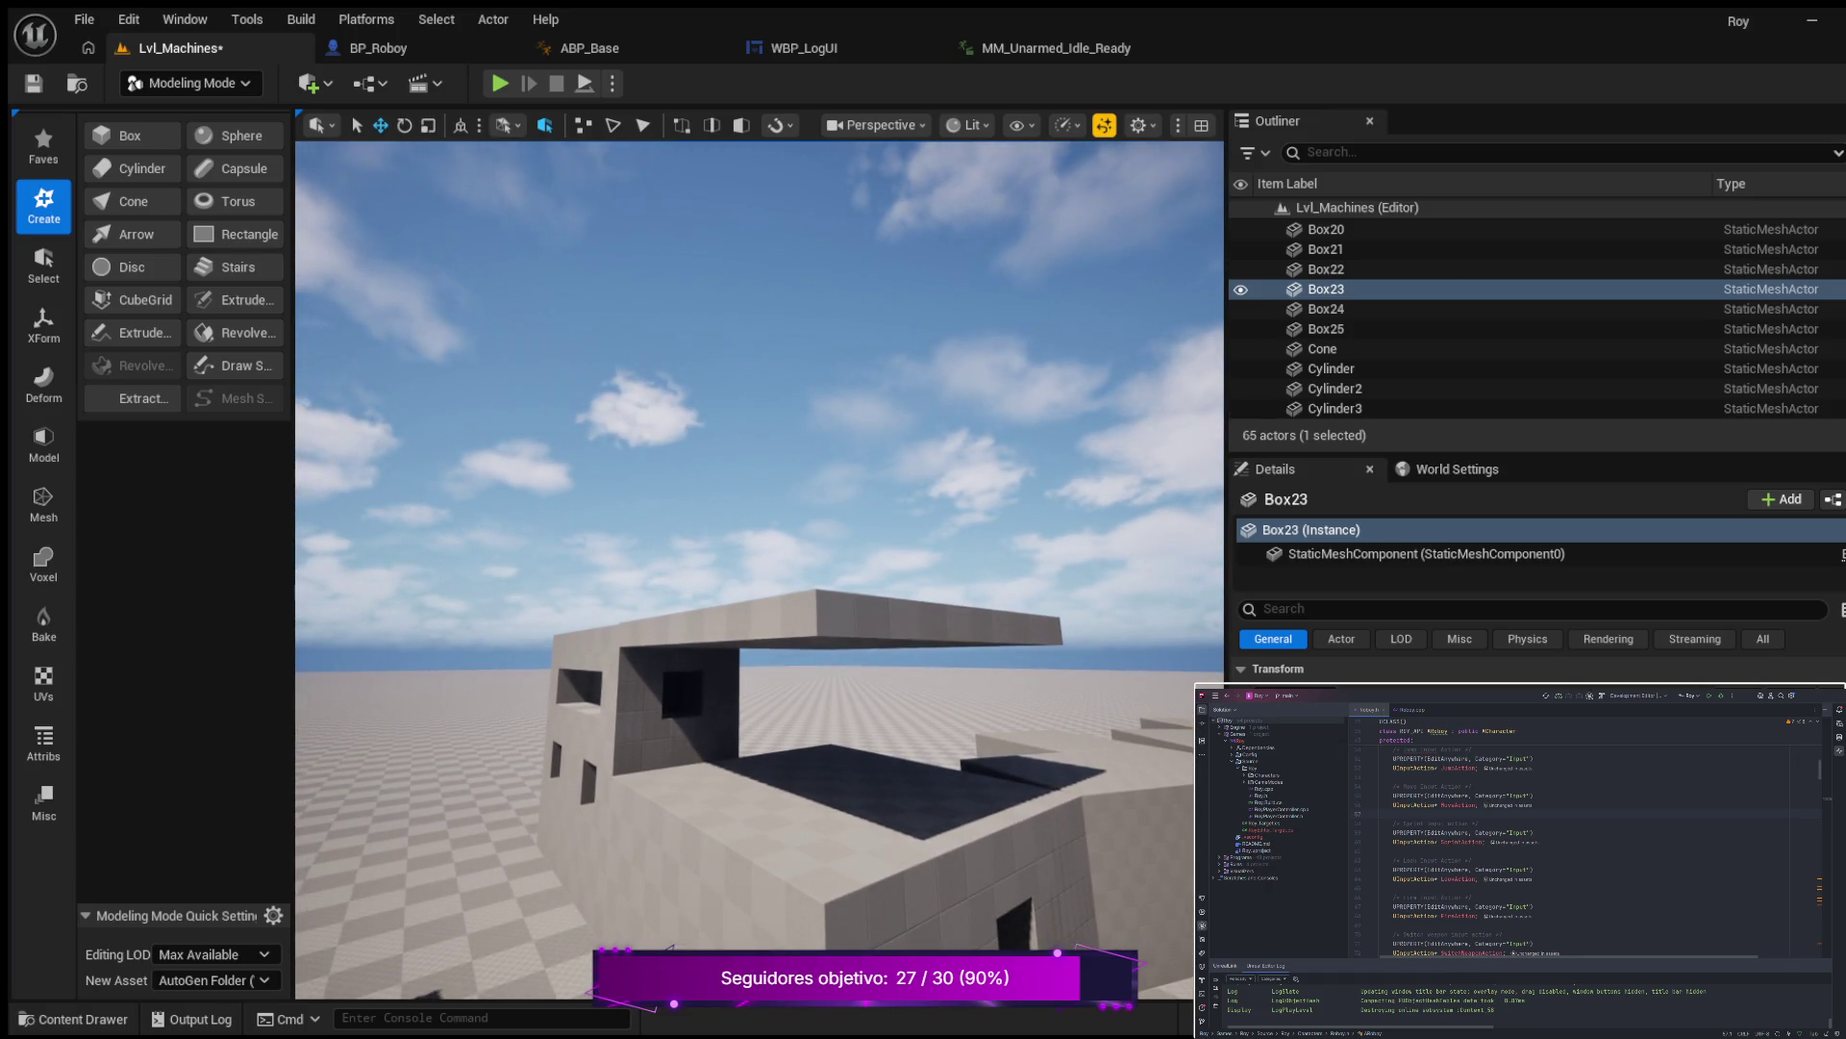
pyautogui.press('s')
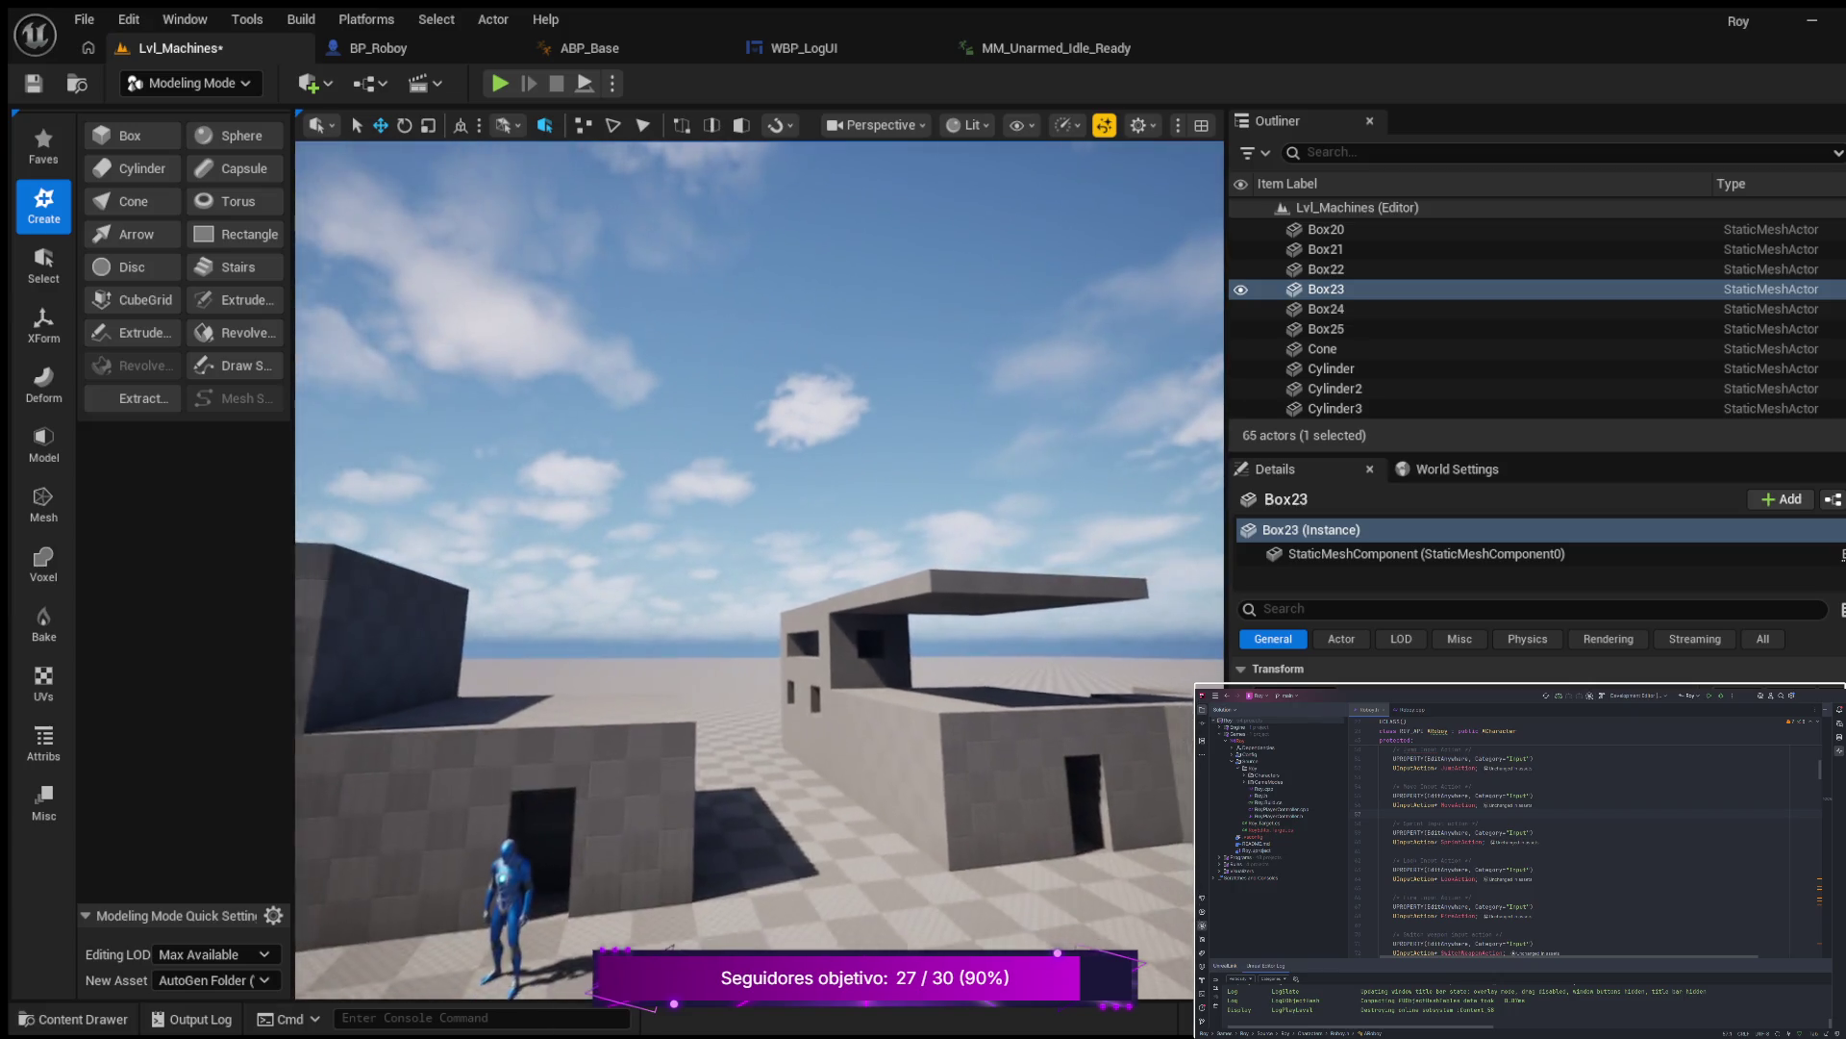
pyautogui.press('w')
pyautogui.press('w')
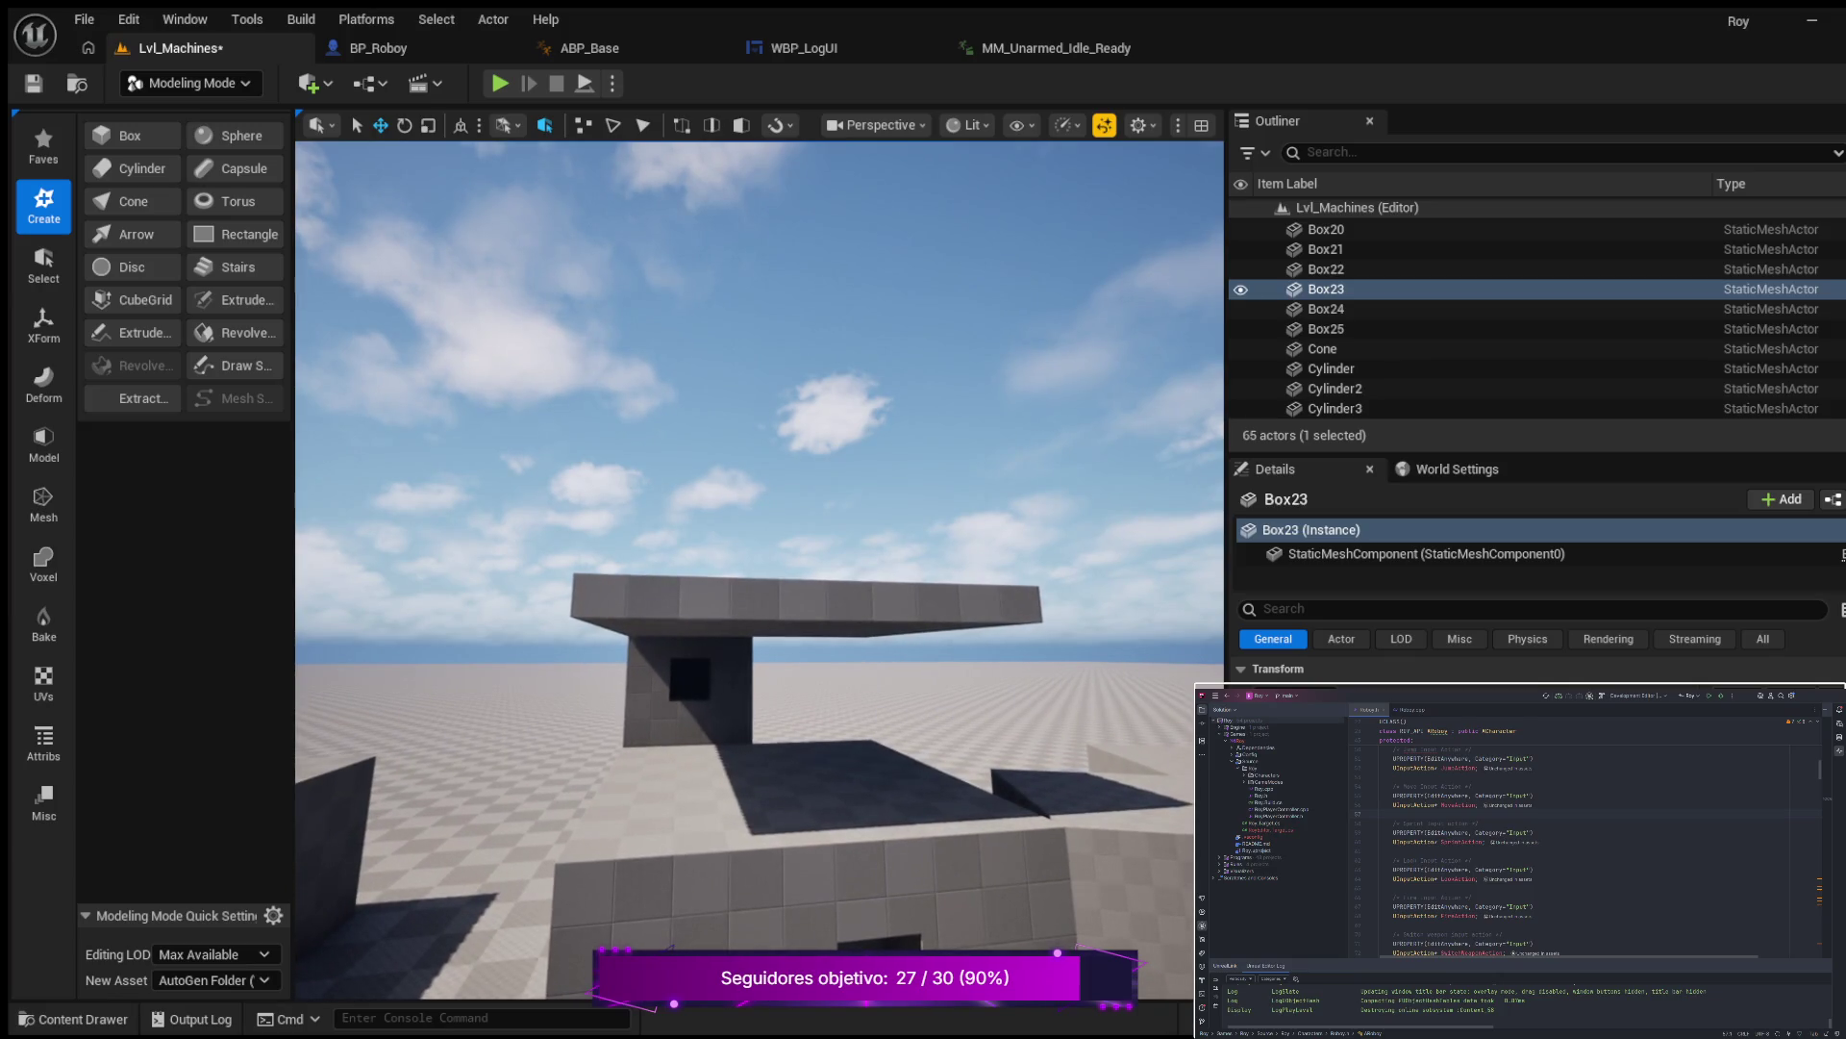
pyautogui.press('d')
pyautogui.moveTo(753, 743); pyautogui.dragTo(879, 764)
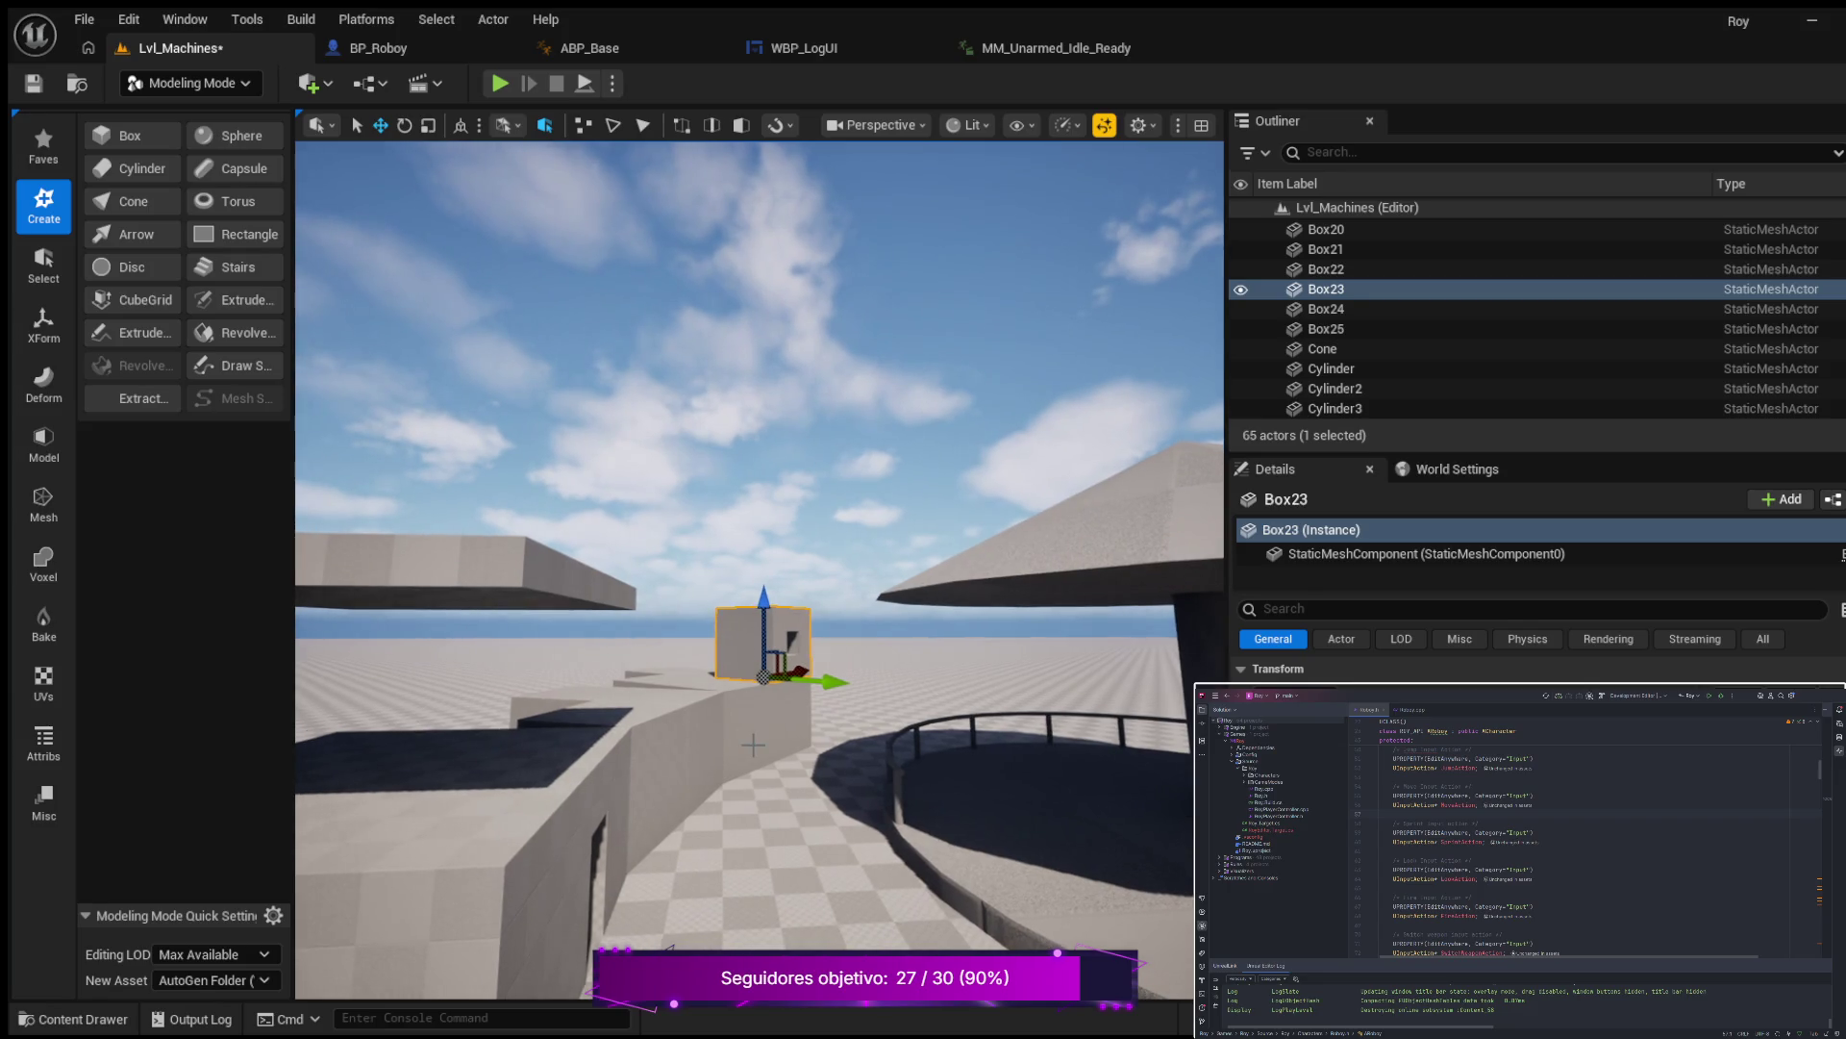
pyautogui.press('w')
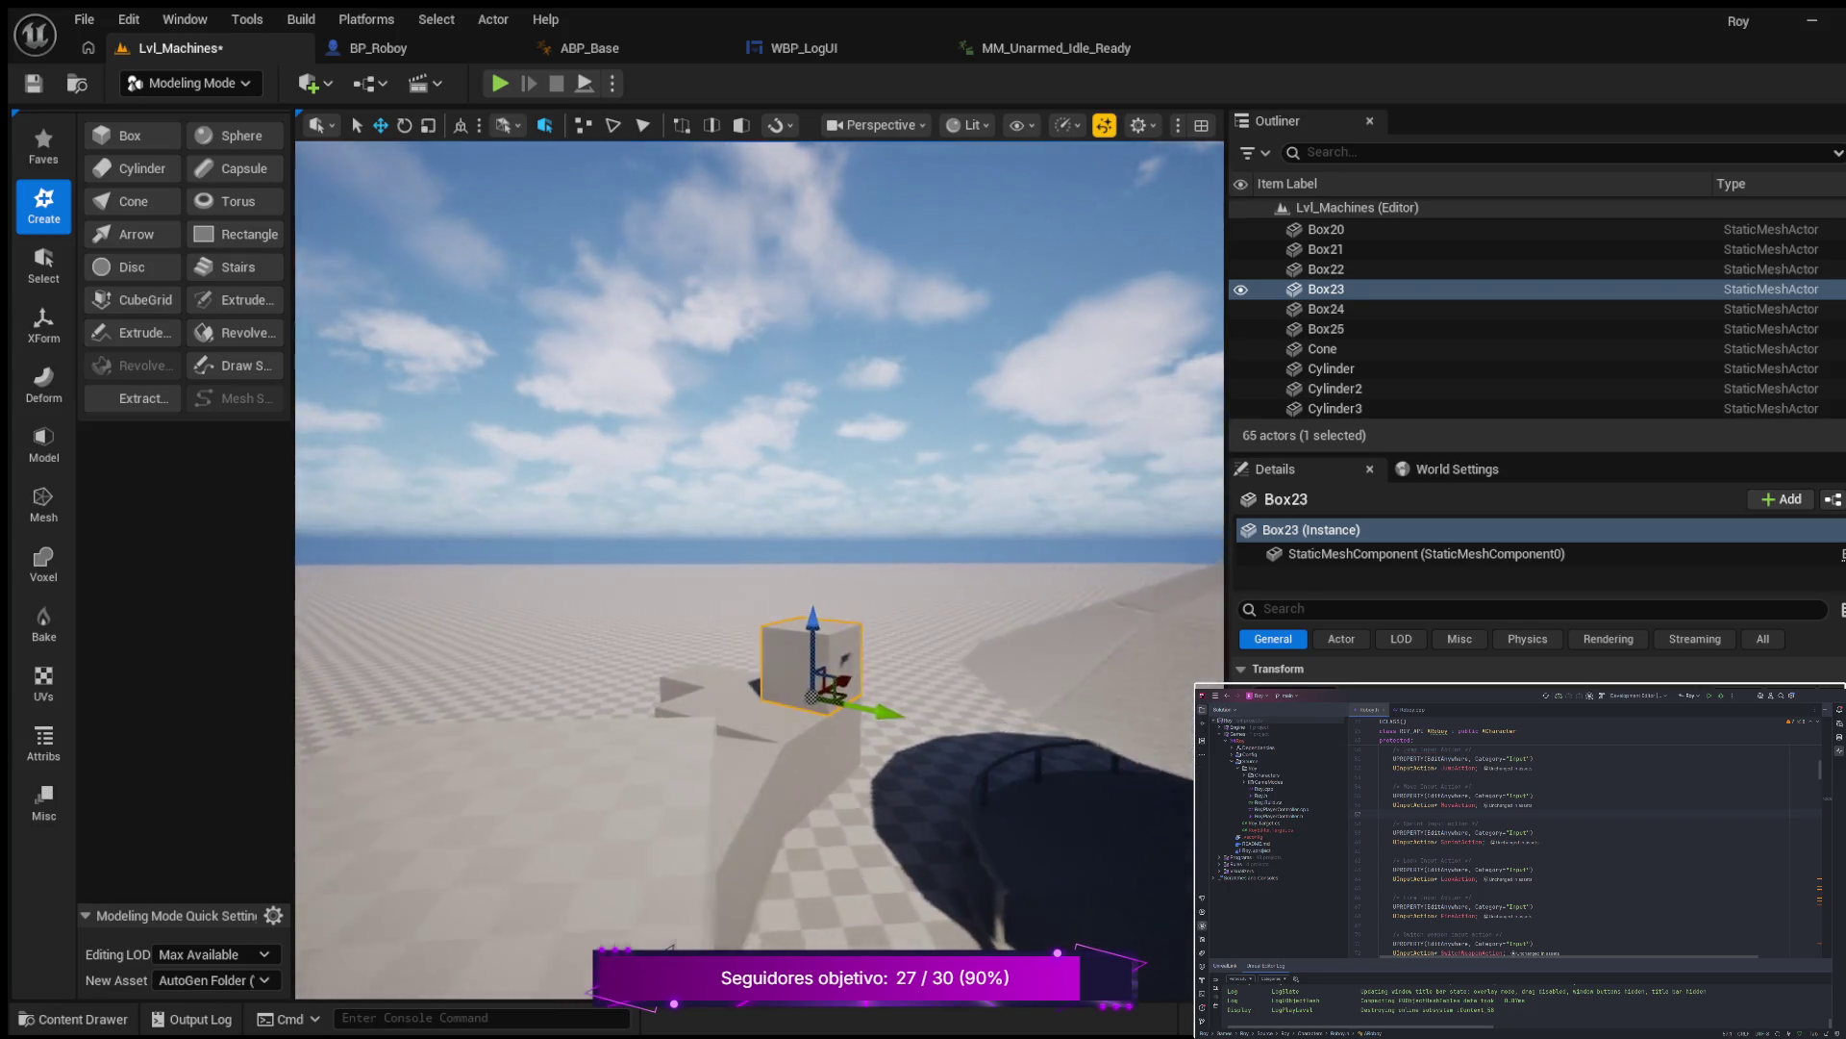
pyautogui.press('s')
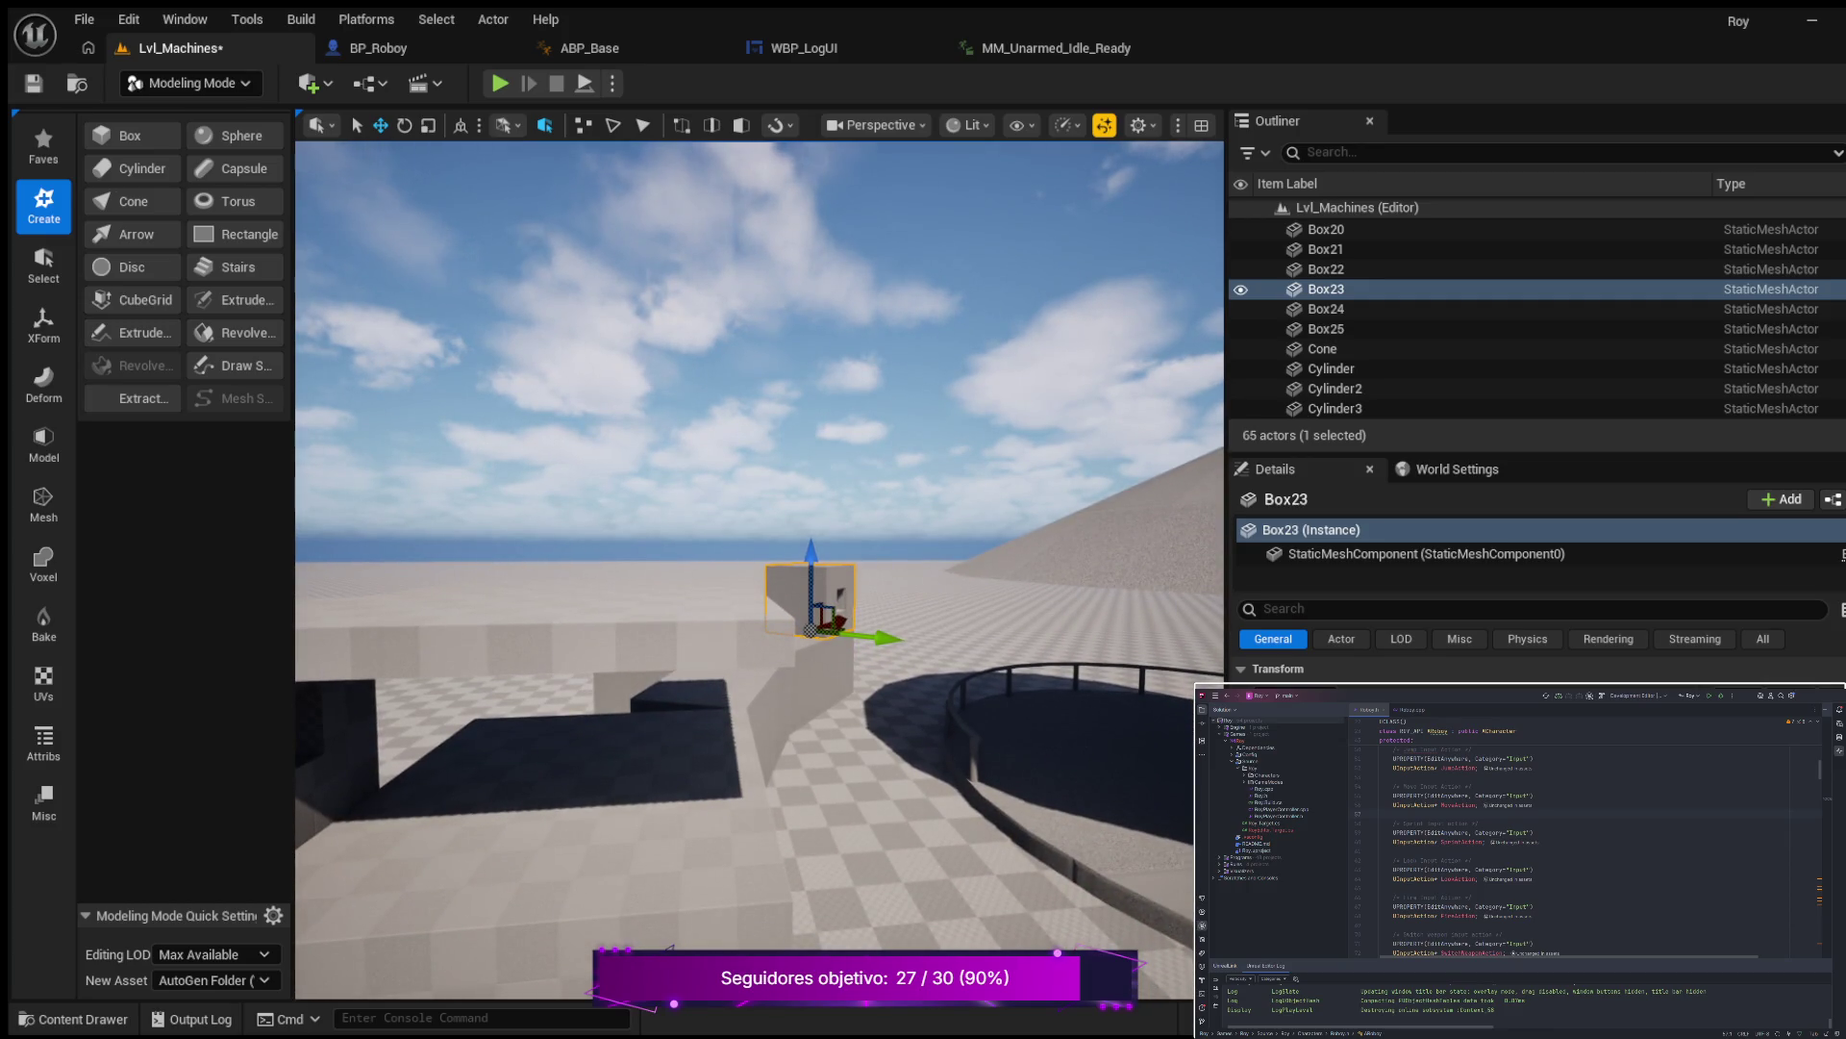
pyautogui.press('w')
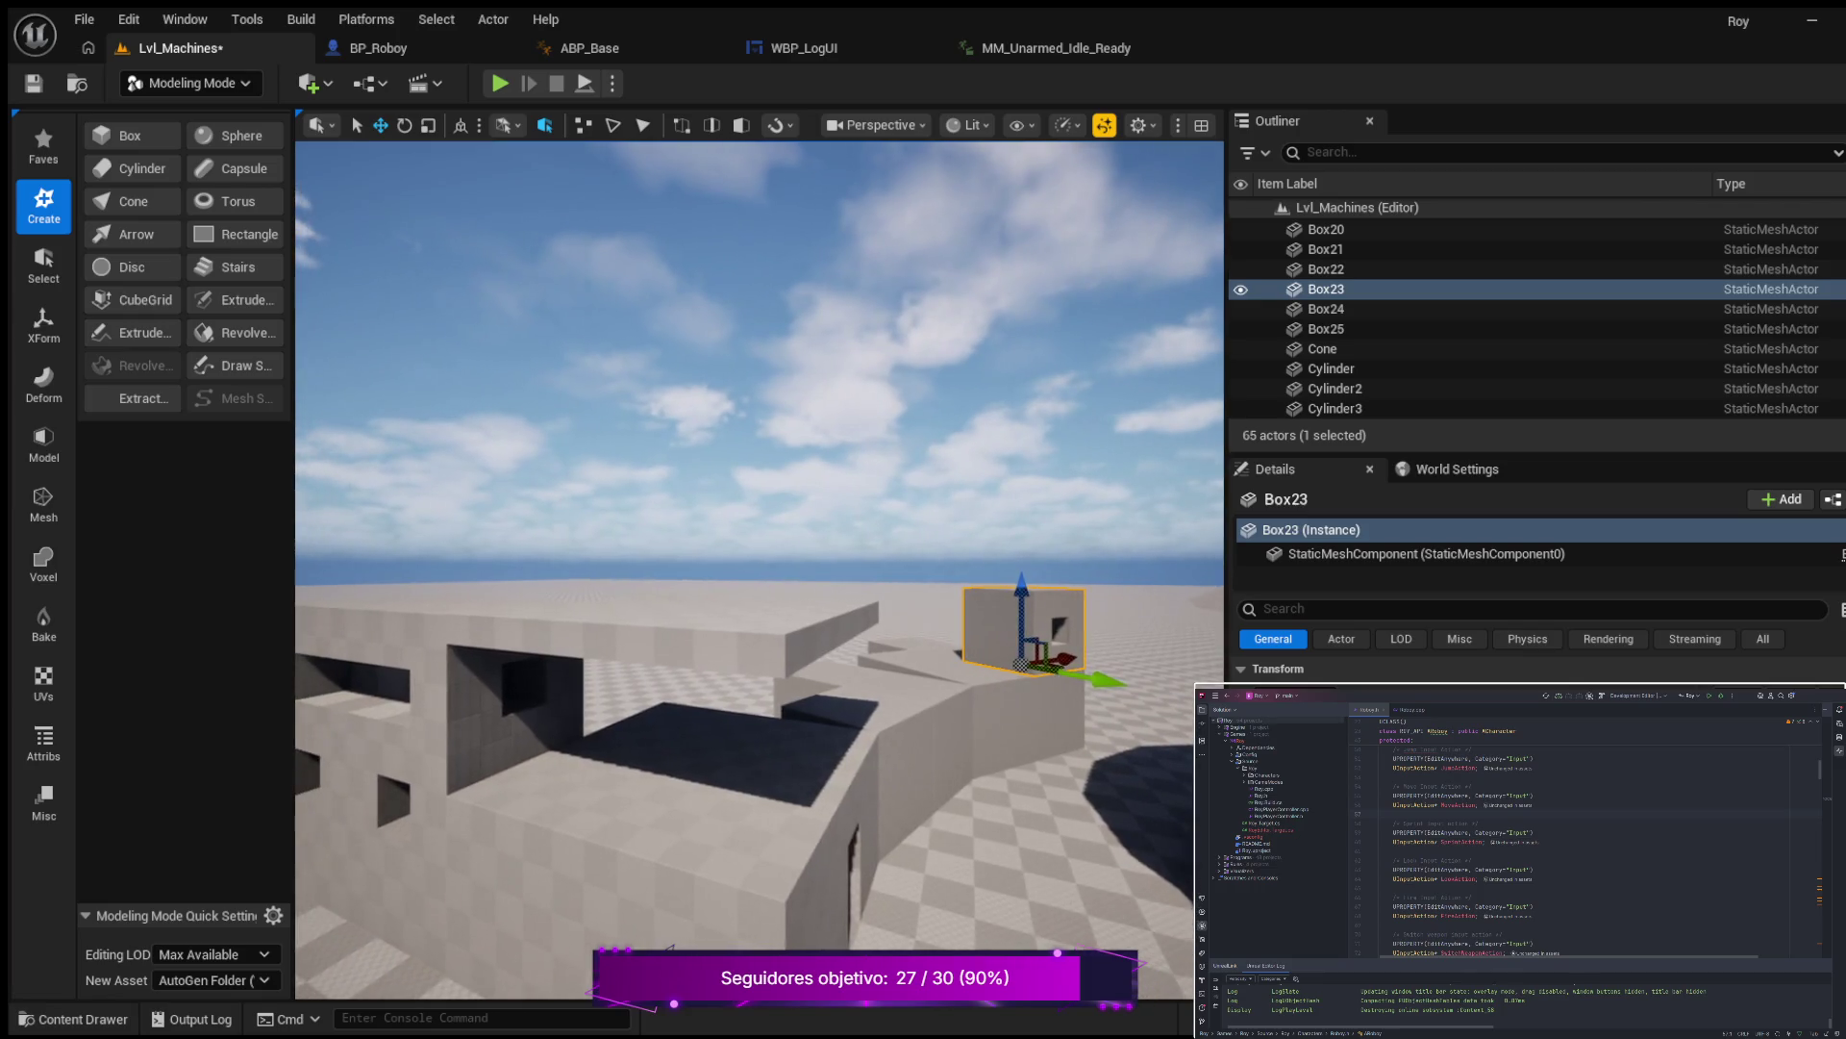
pyautogui.press('a')
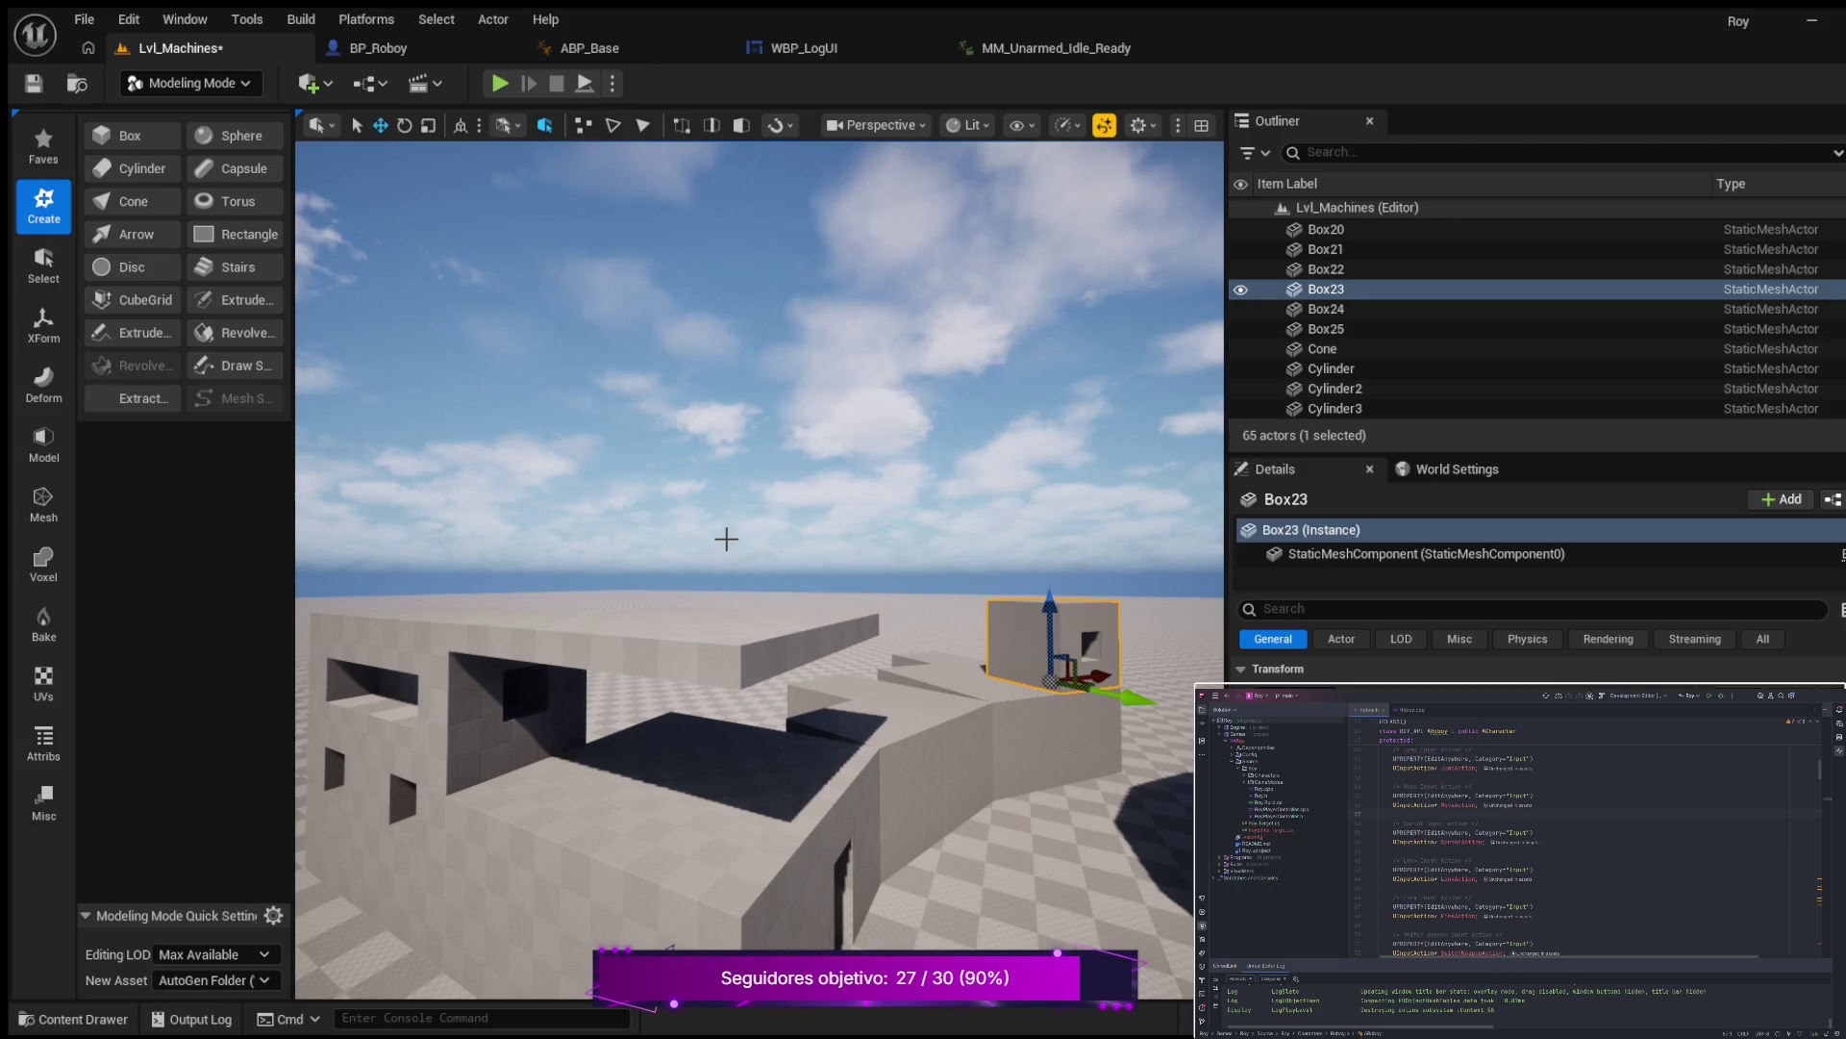
pyautogui.moveTo(726, 538); pyautogui.dragTo(534, 541)
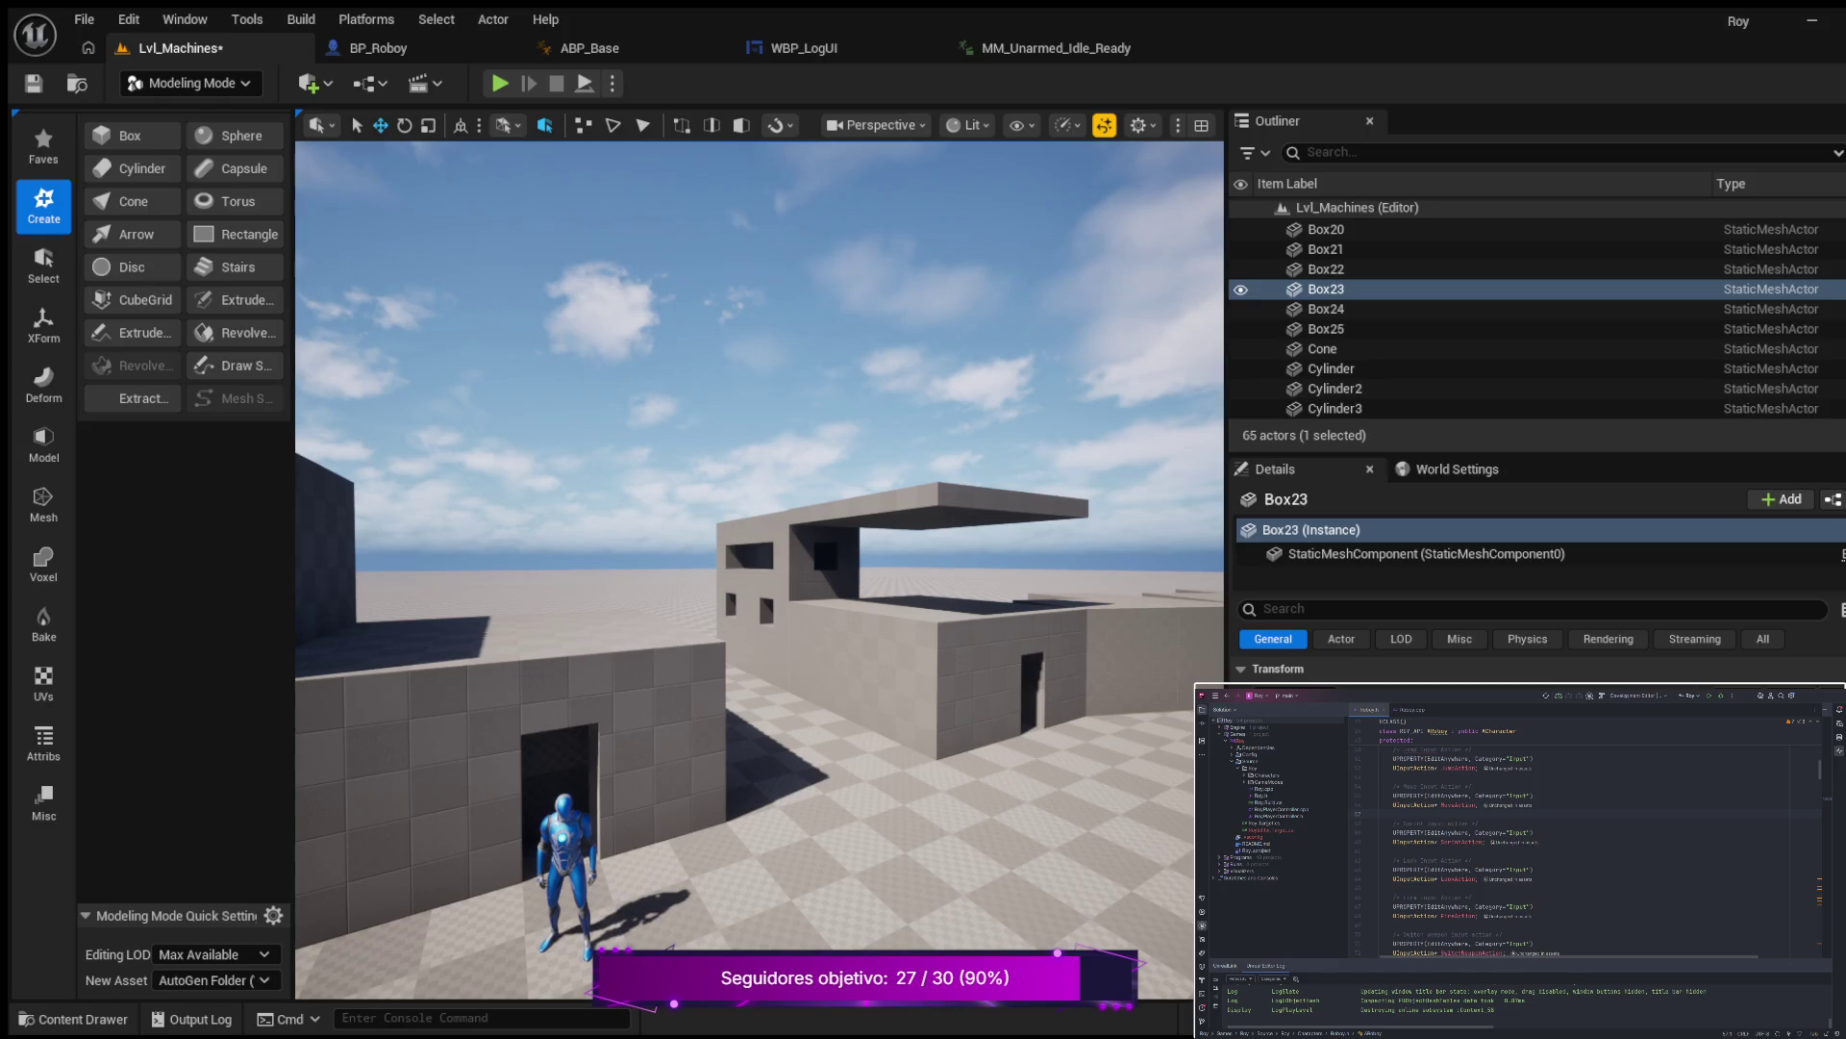
# Fly the camera across the plain and up over the rooftops, then select the Box25 roof slab.
pyautogui.press('w')
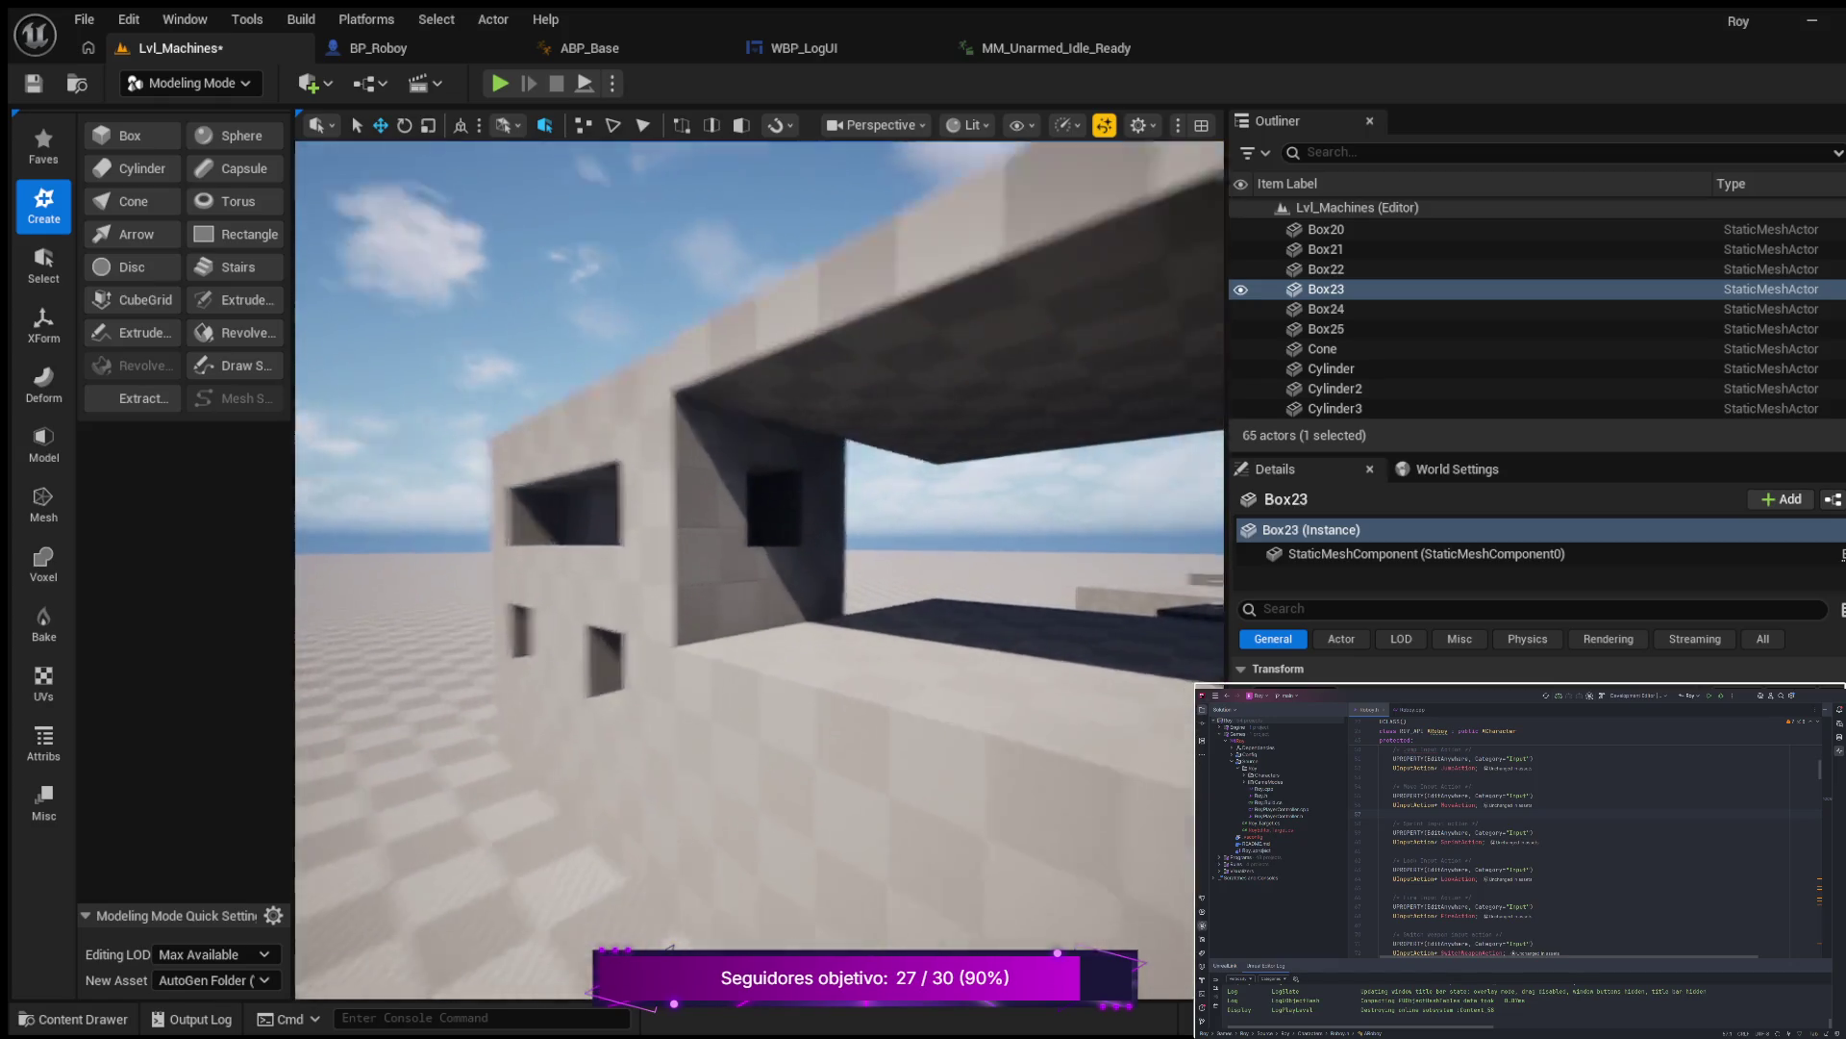
pyautogui.moveTo(759, 568); pyautogui.dragTo(674, 563)
pyautogui.press('s')
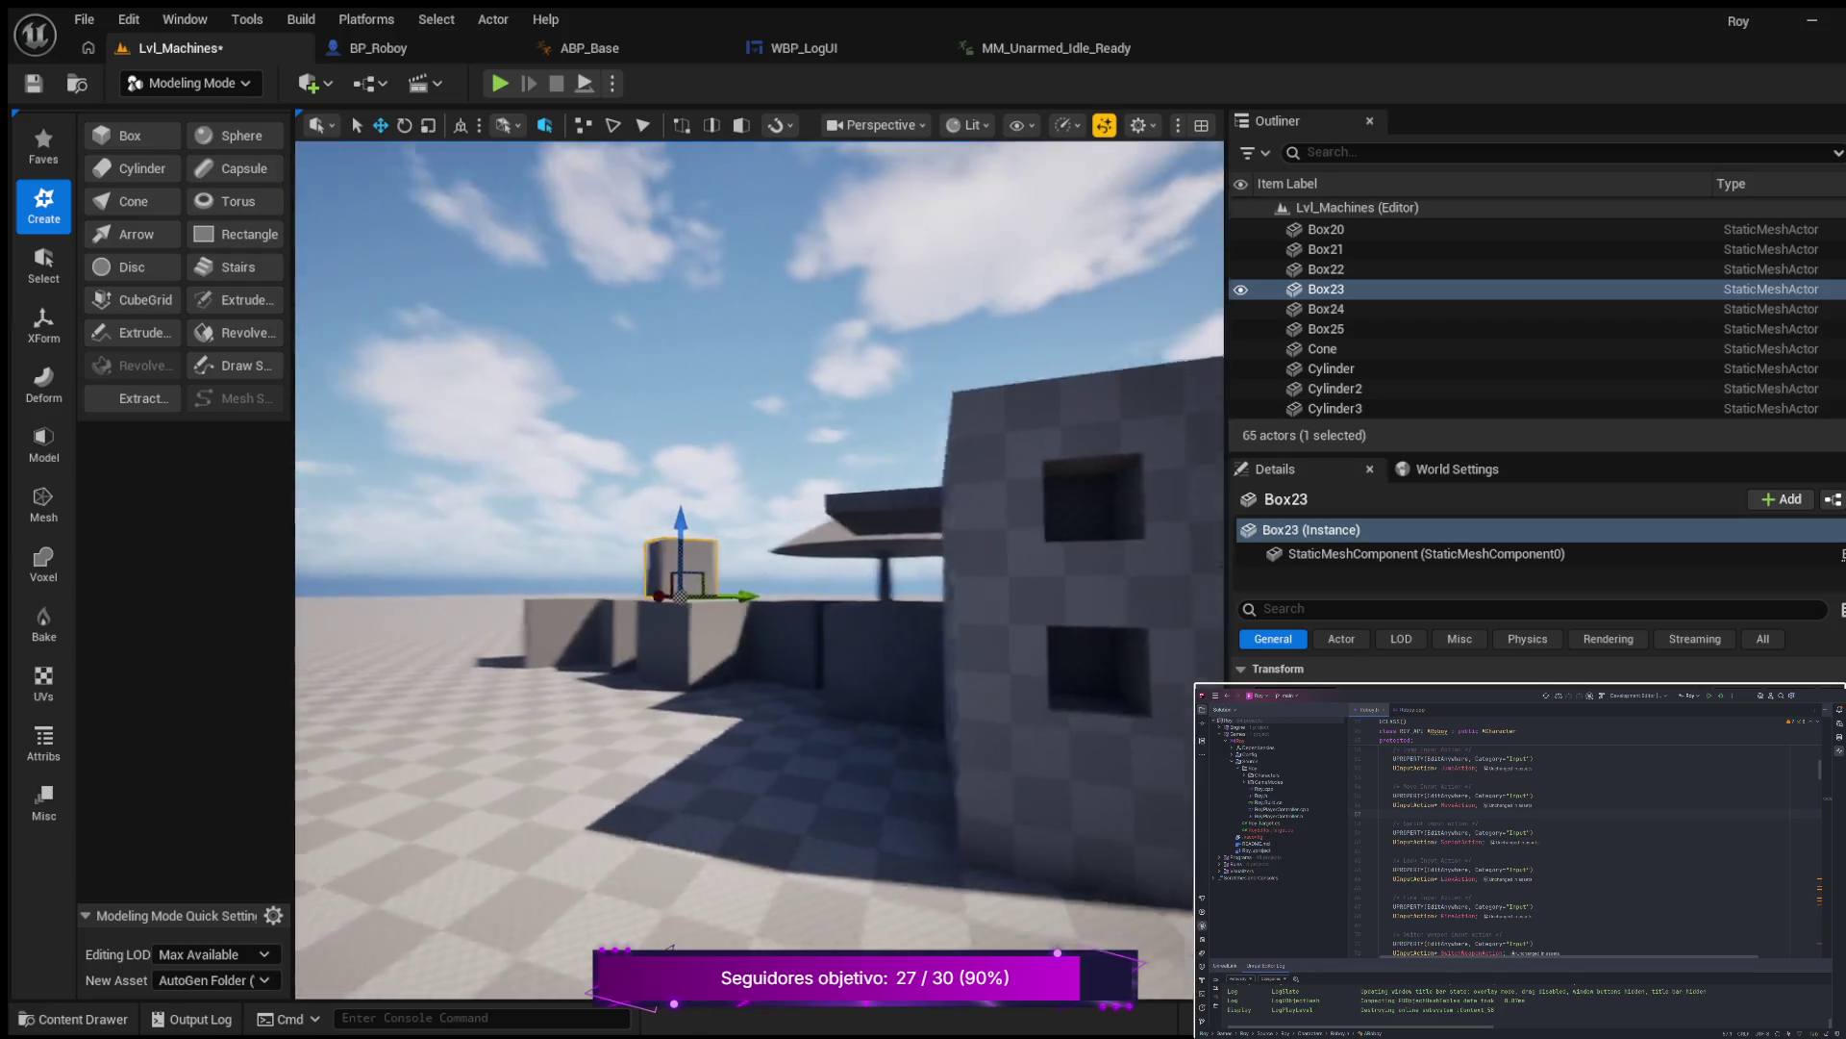
pyautogui.press('w')
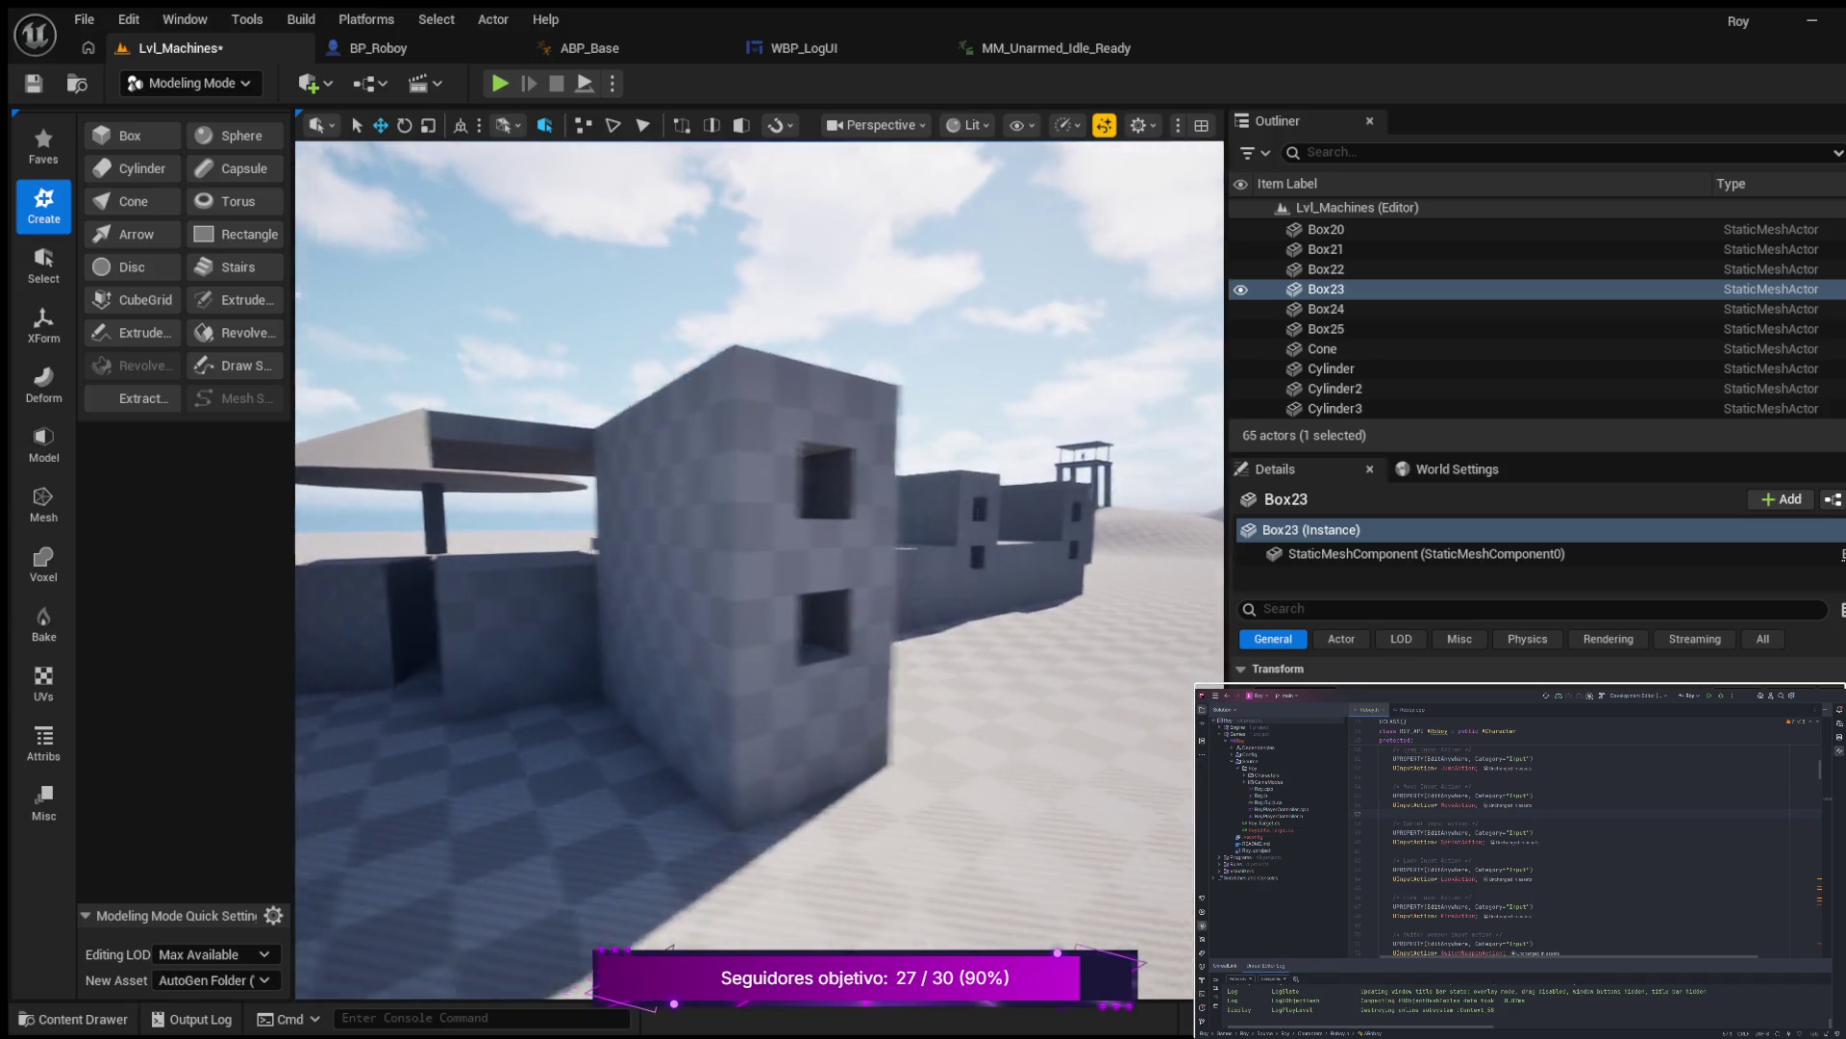
pyautogui.press('s')
pyautogui.press('s')
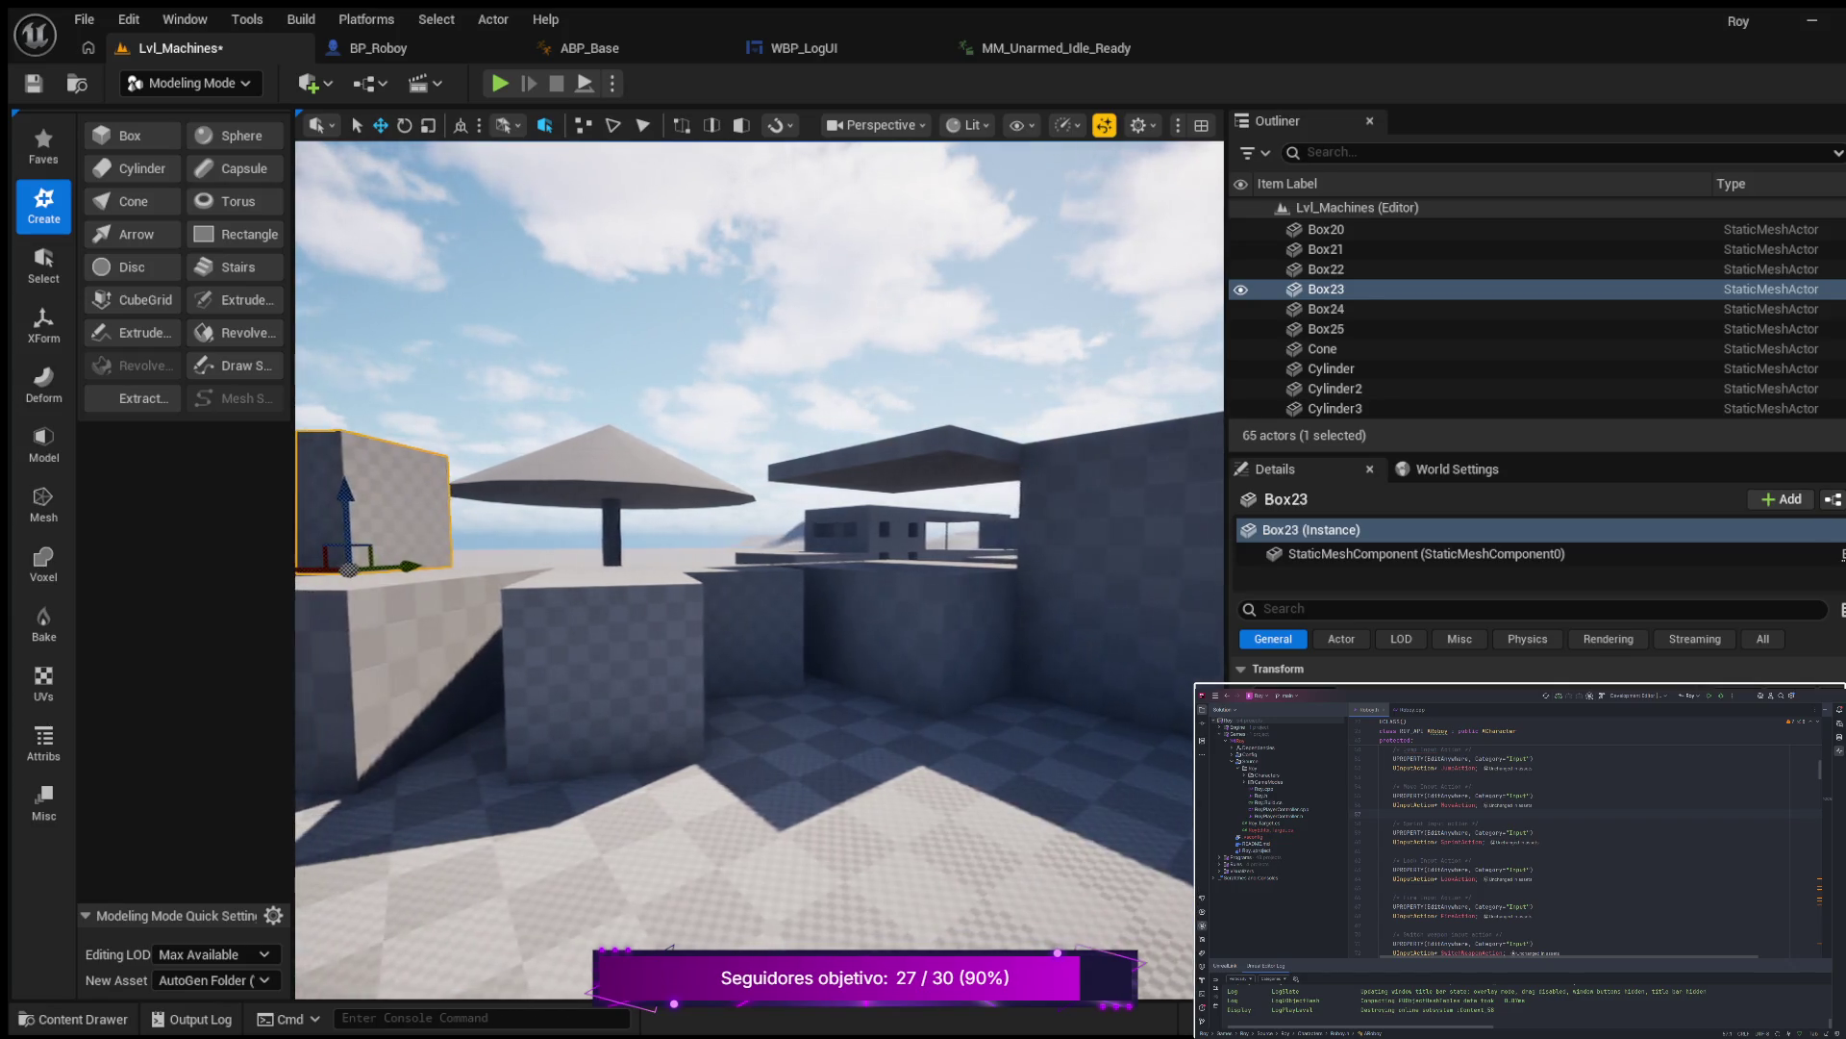
pyautogui.press('e')
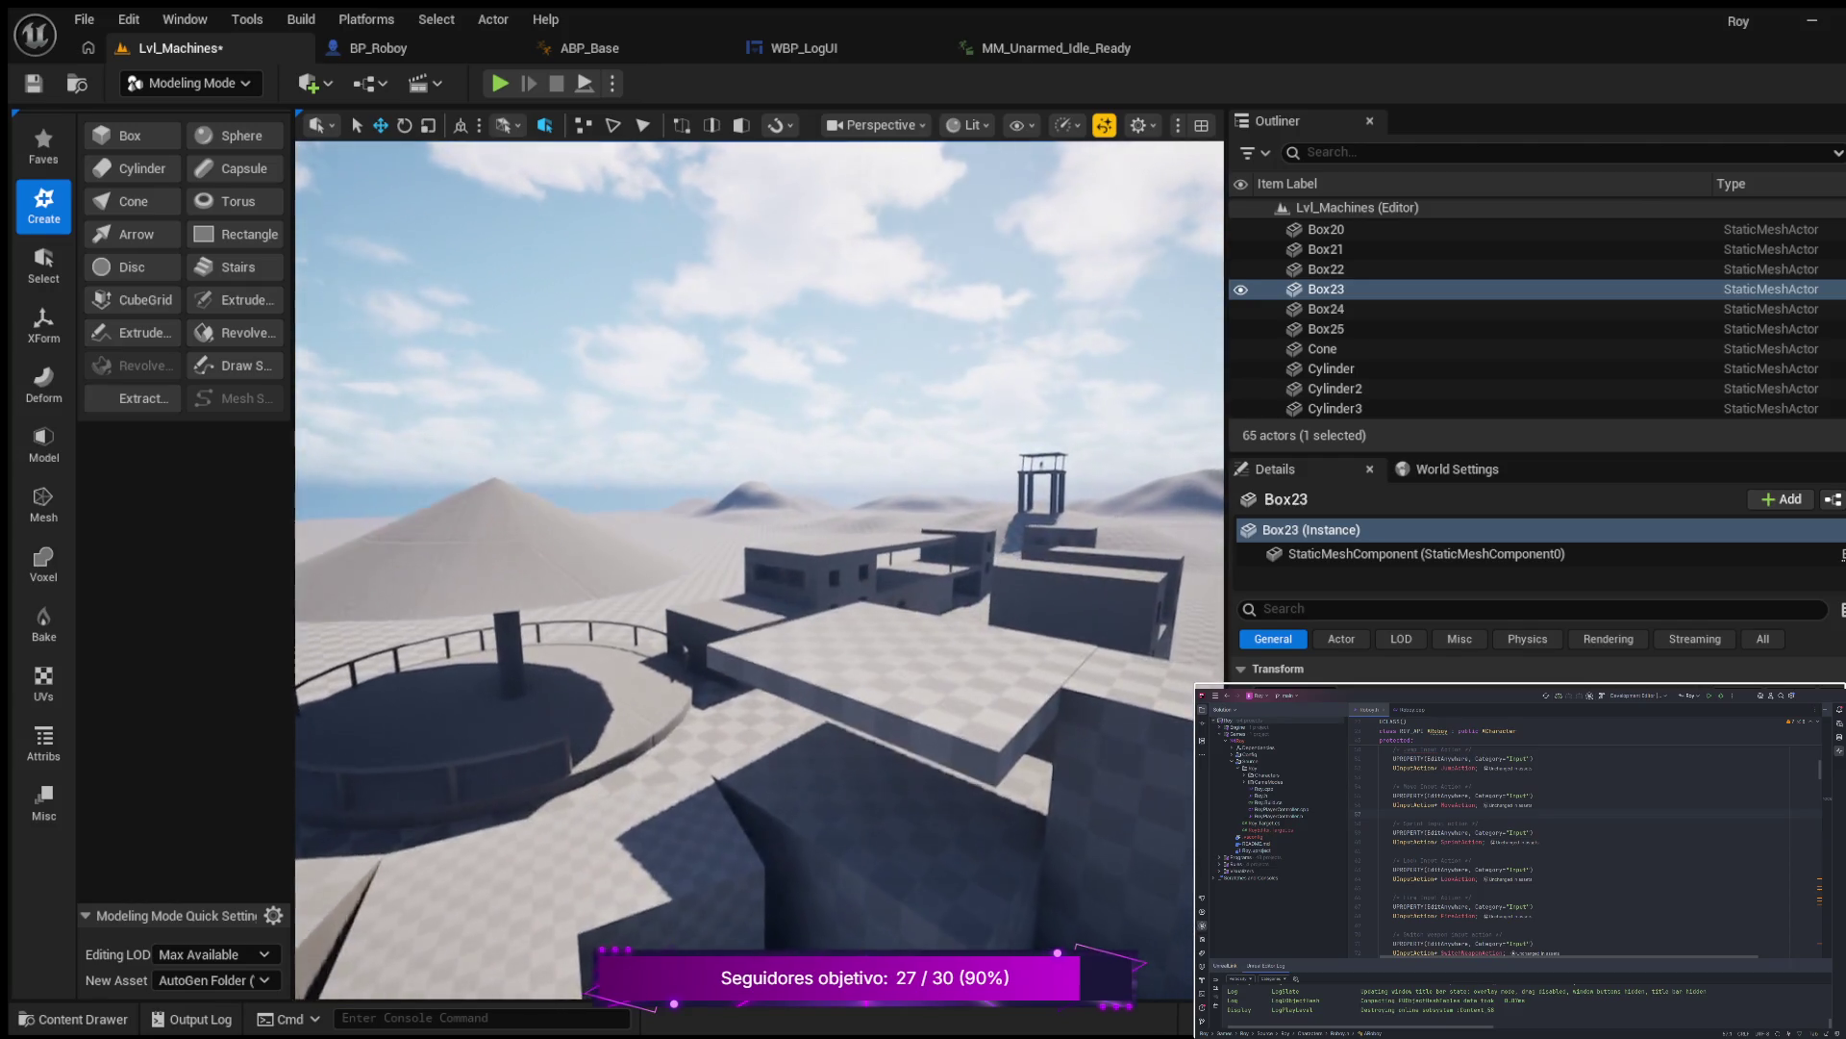
pyautogui.press('e')
pyautogui.press('w')
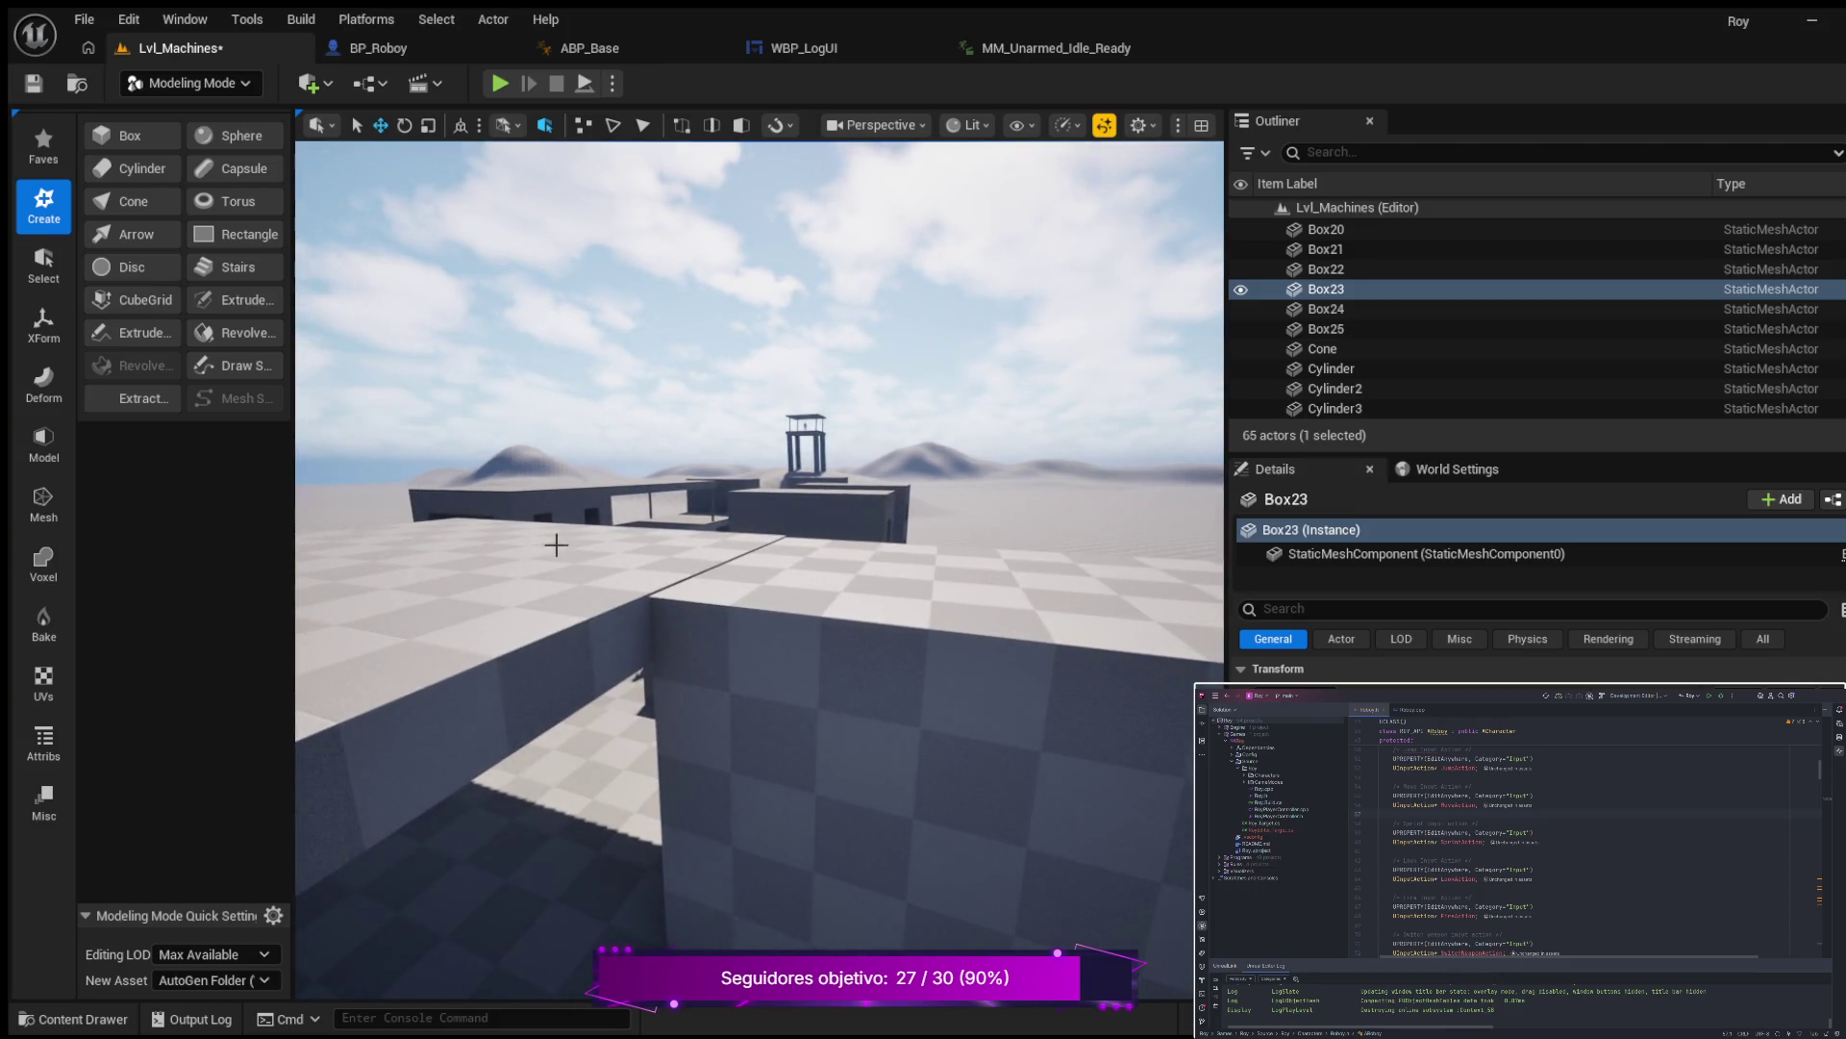
pyautogui.click(556, 585)
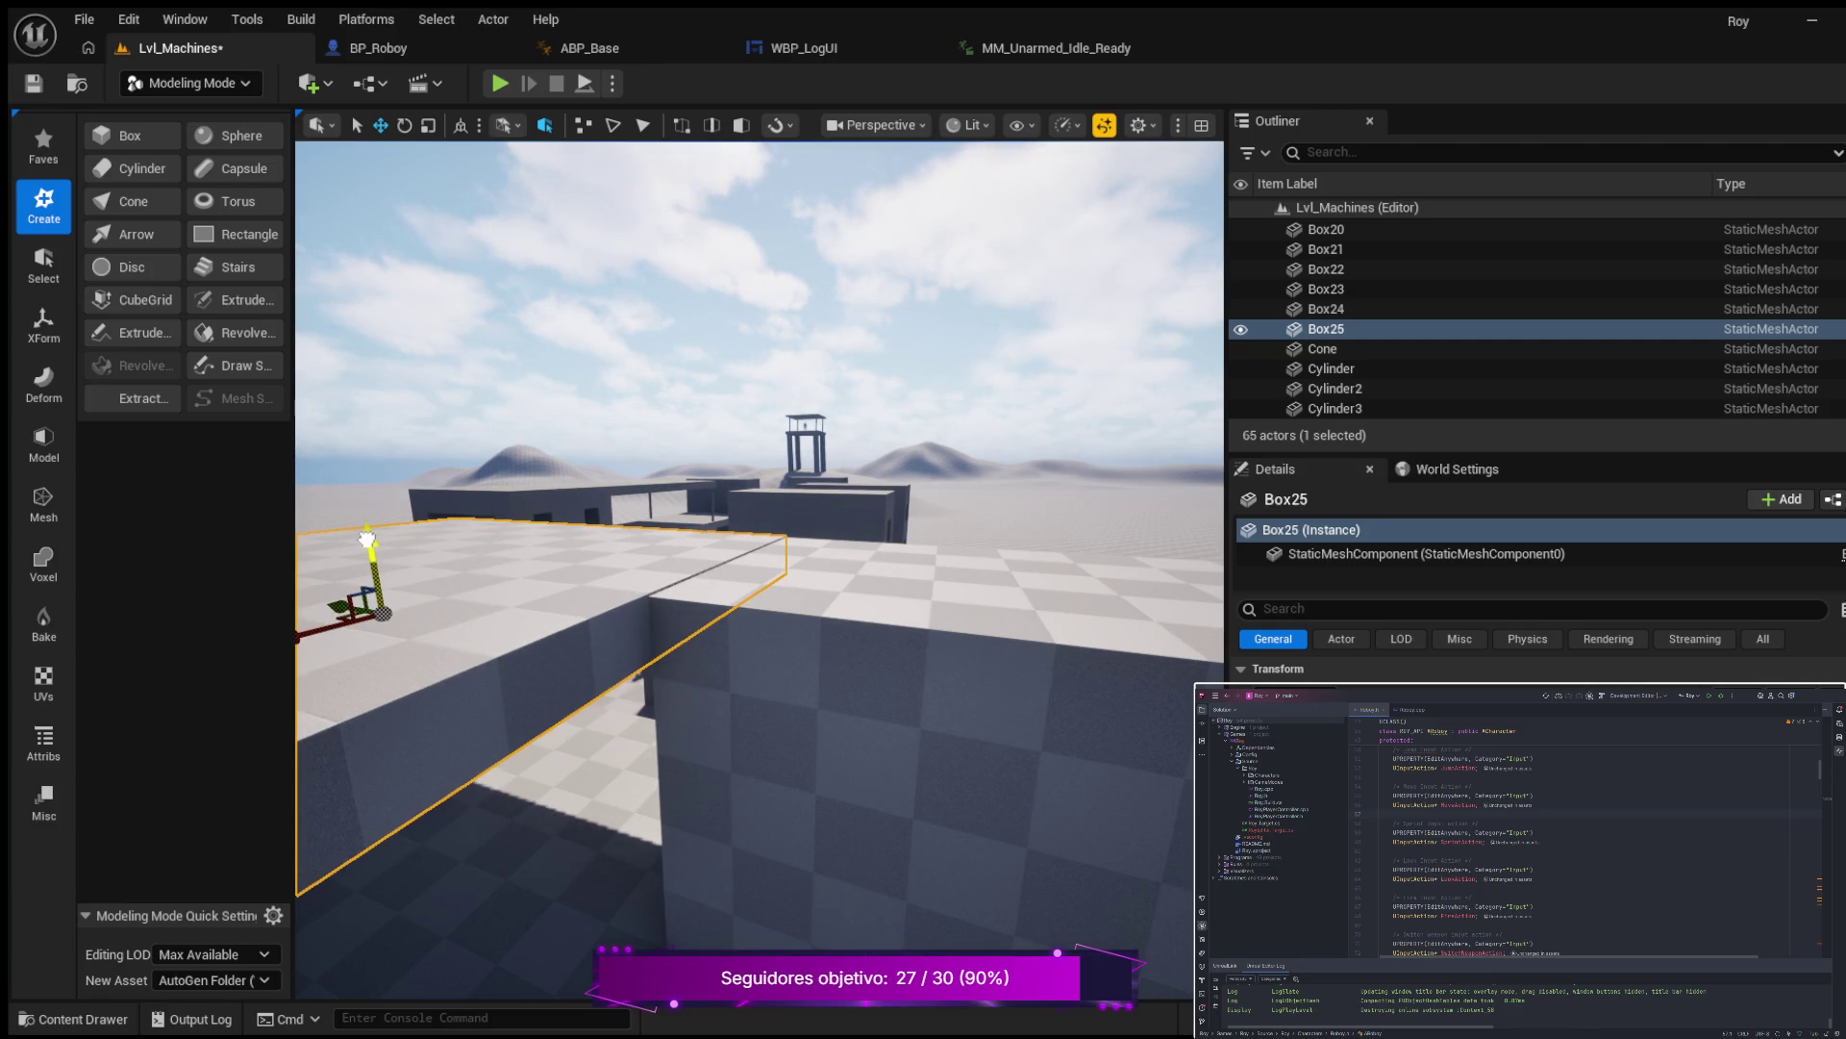
# Reframe the view around the Box25 slab, then select Box2 followed by Box6.
pyautogui.scroll(3, 480, 524)
pyautogui.moveTo(368, 518)
pyautogui.mouseDown()
pyautogui.moveTo(356, 570)
pyautogui.moveTo(366, 519)
pyautogui.moveTo(442, 506)
pyautogui.mouseUp()
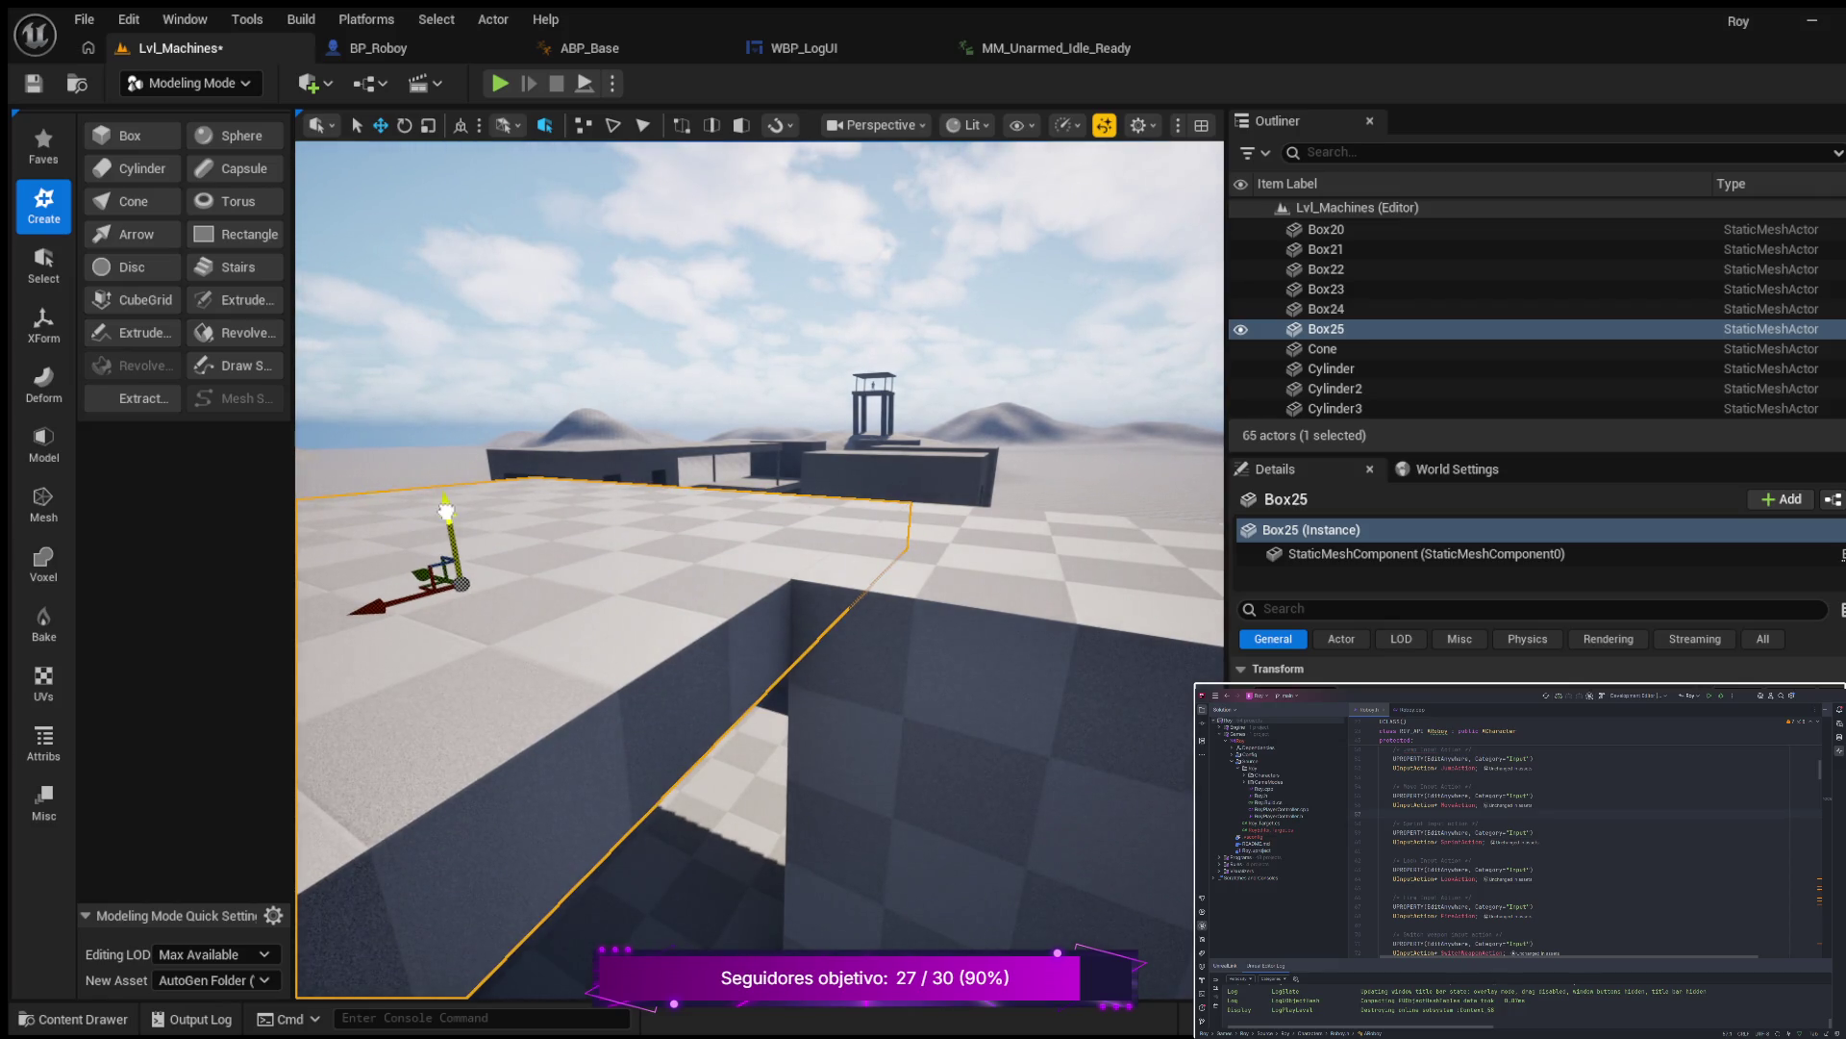
pyautogui.moveTo(448, 510)
pyautogui.mouseDown()
pyautogui.moveTo(452, 538)
pyautogui.moveTo(470, 479)
pyautogui.mouseUp()
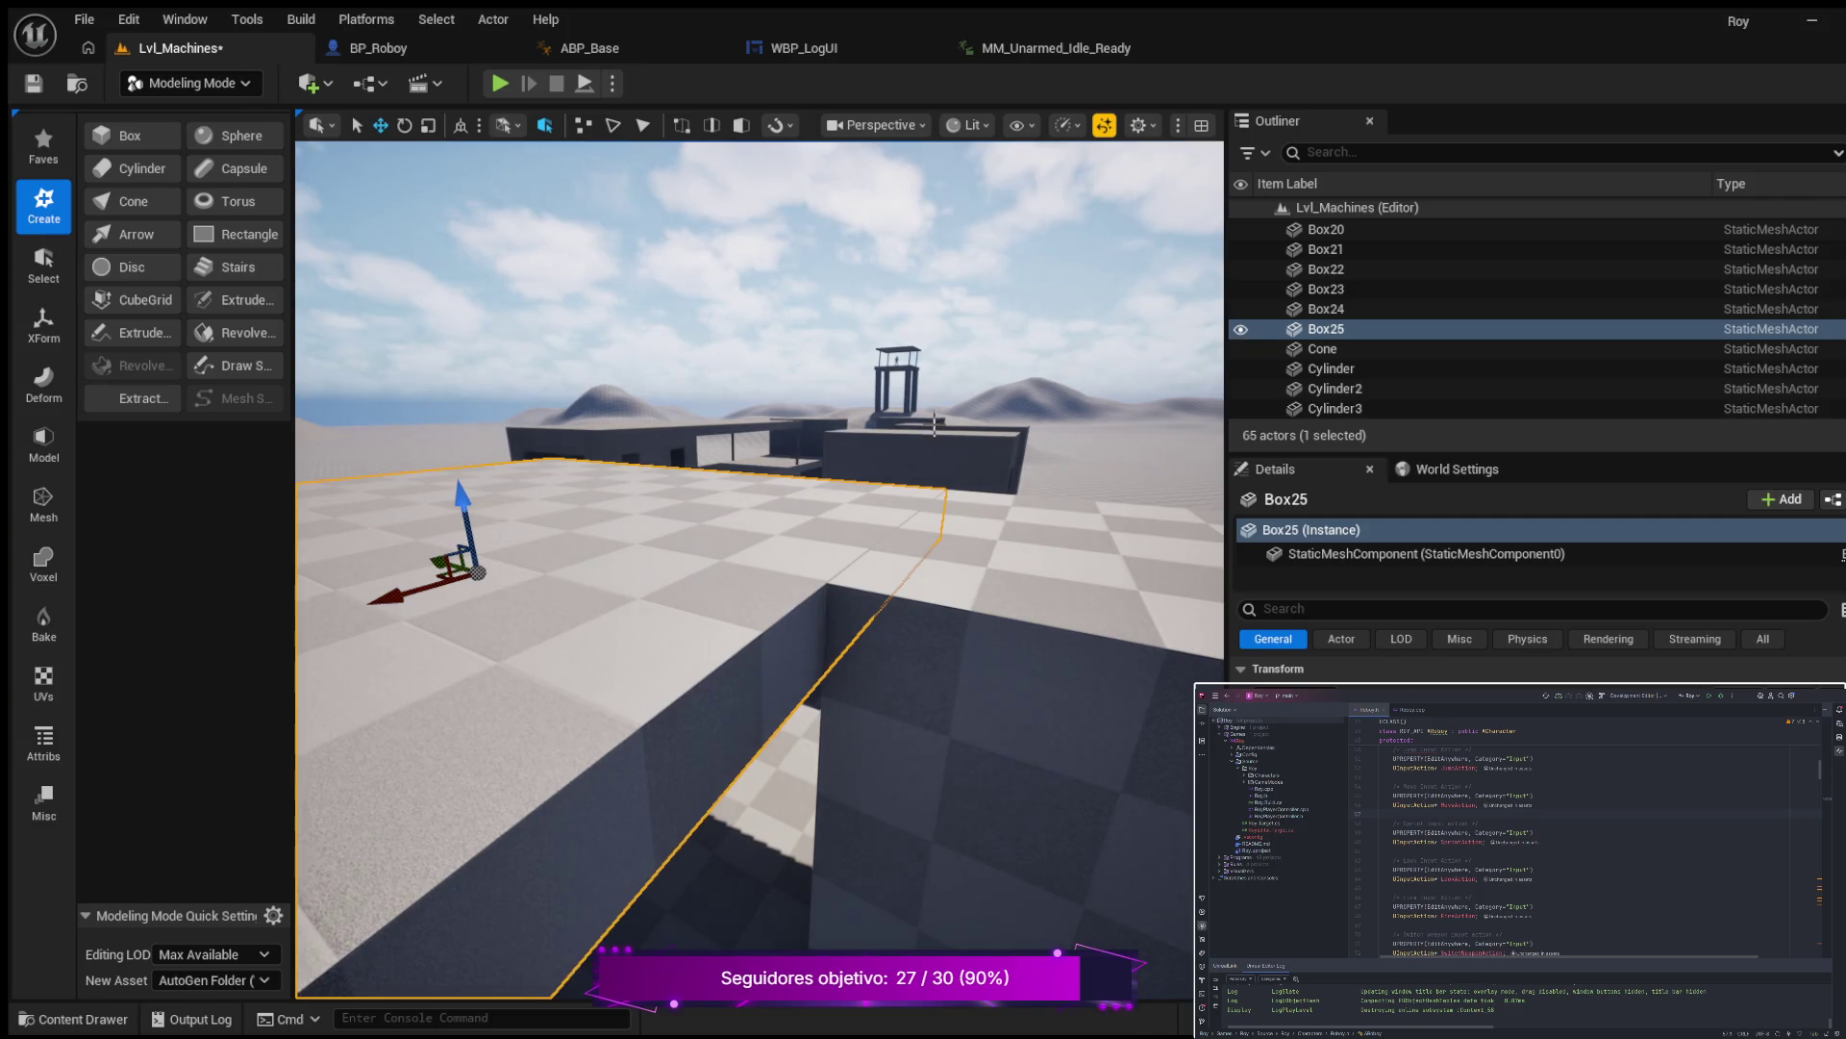
pyautogui.click(921, 451)
pyautogui.click(588, 436)
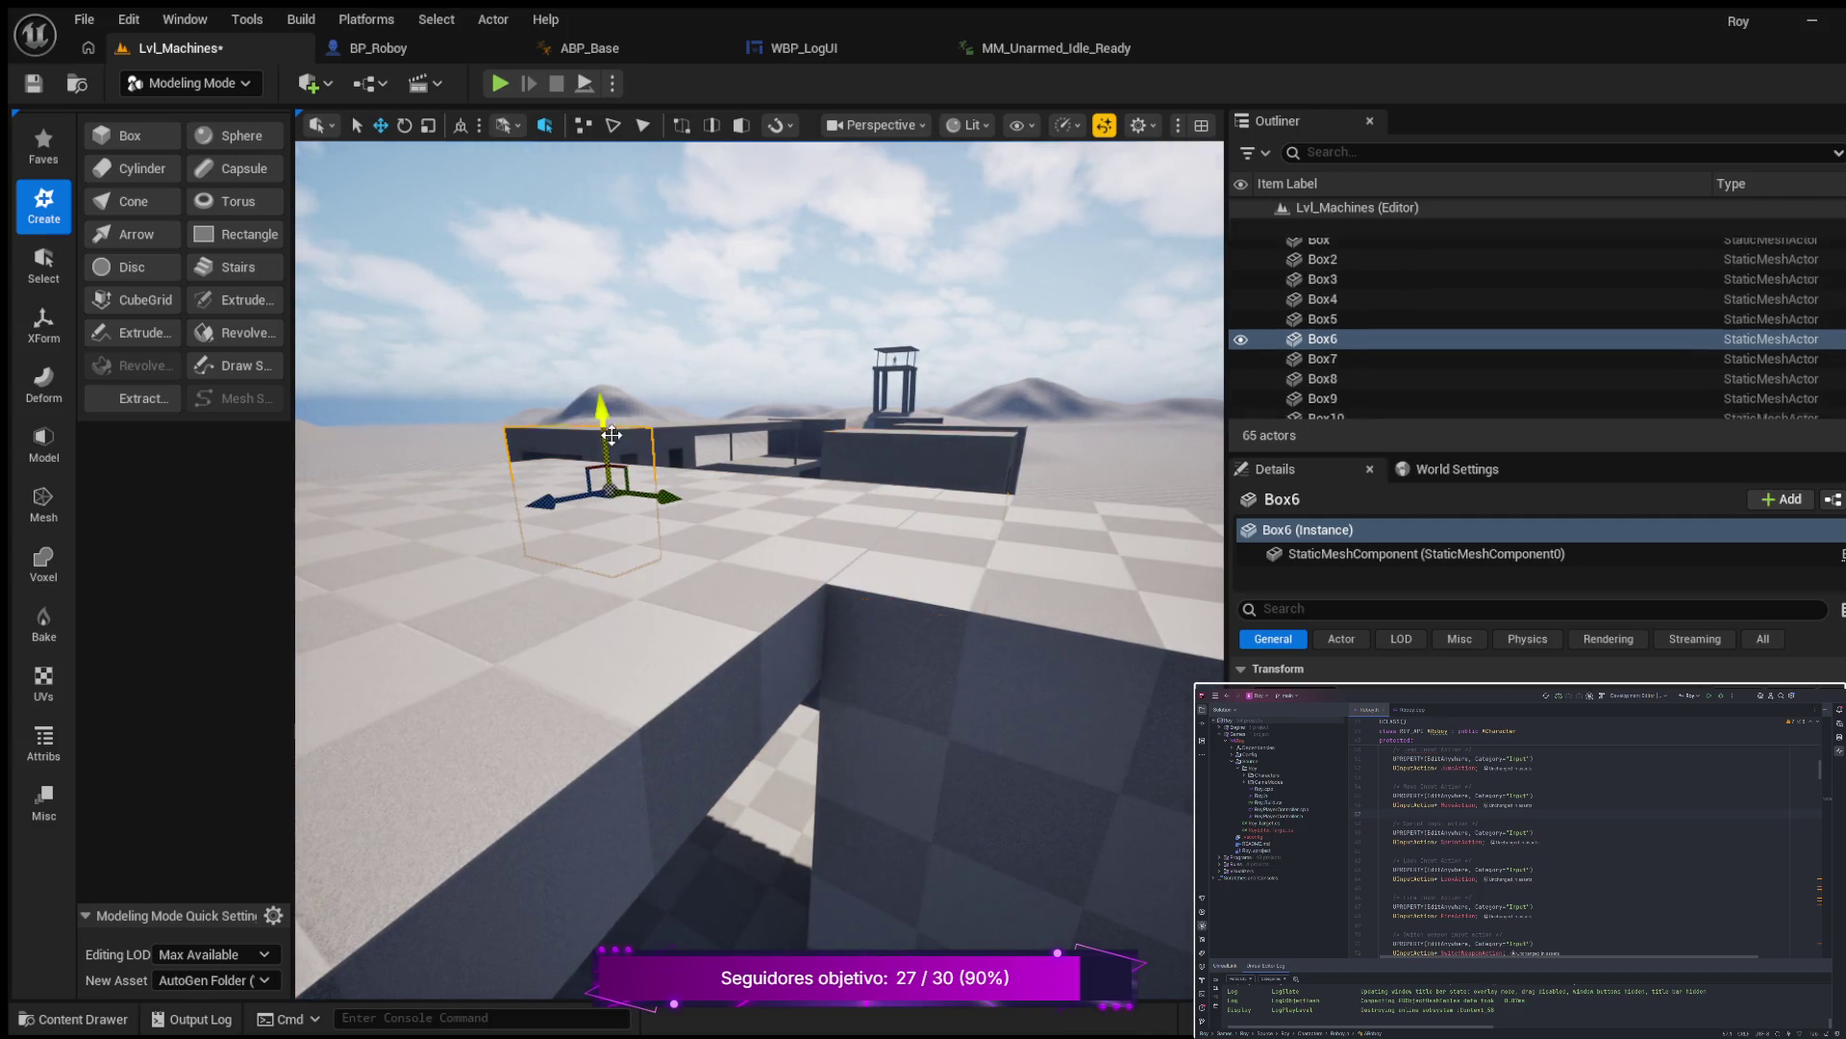
pyautogui.moveTo(588, 435)
pyautogui.mouseDown()
pyautogui.moveTo(567, 423)
pyautogui.moveTo(558, 444)
pyautogui.moveTo(513, 448)
pyautogui.moveTo(553, 446)
pyautogui.mouseUp()
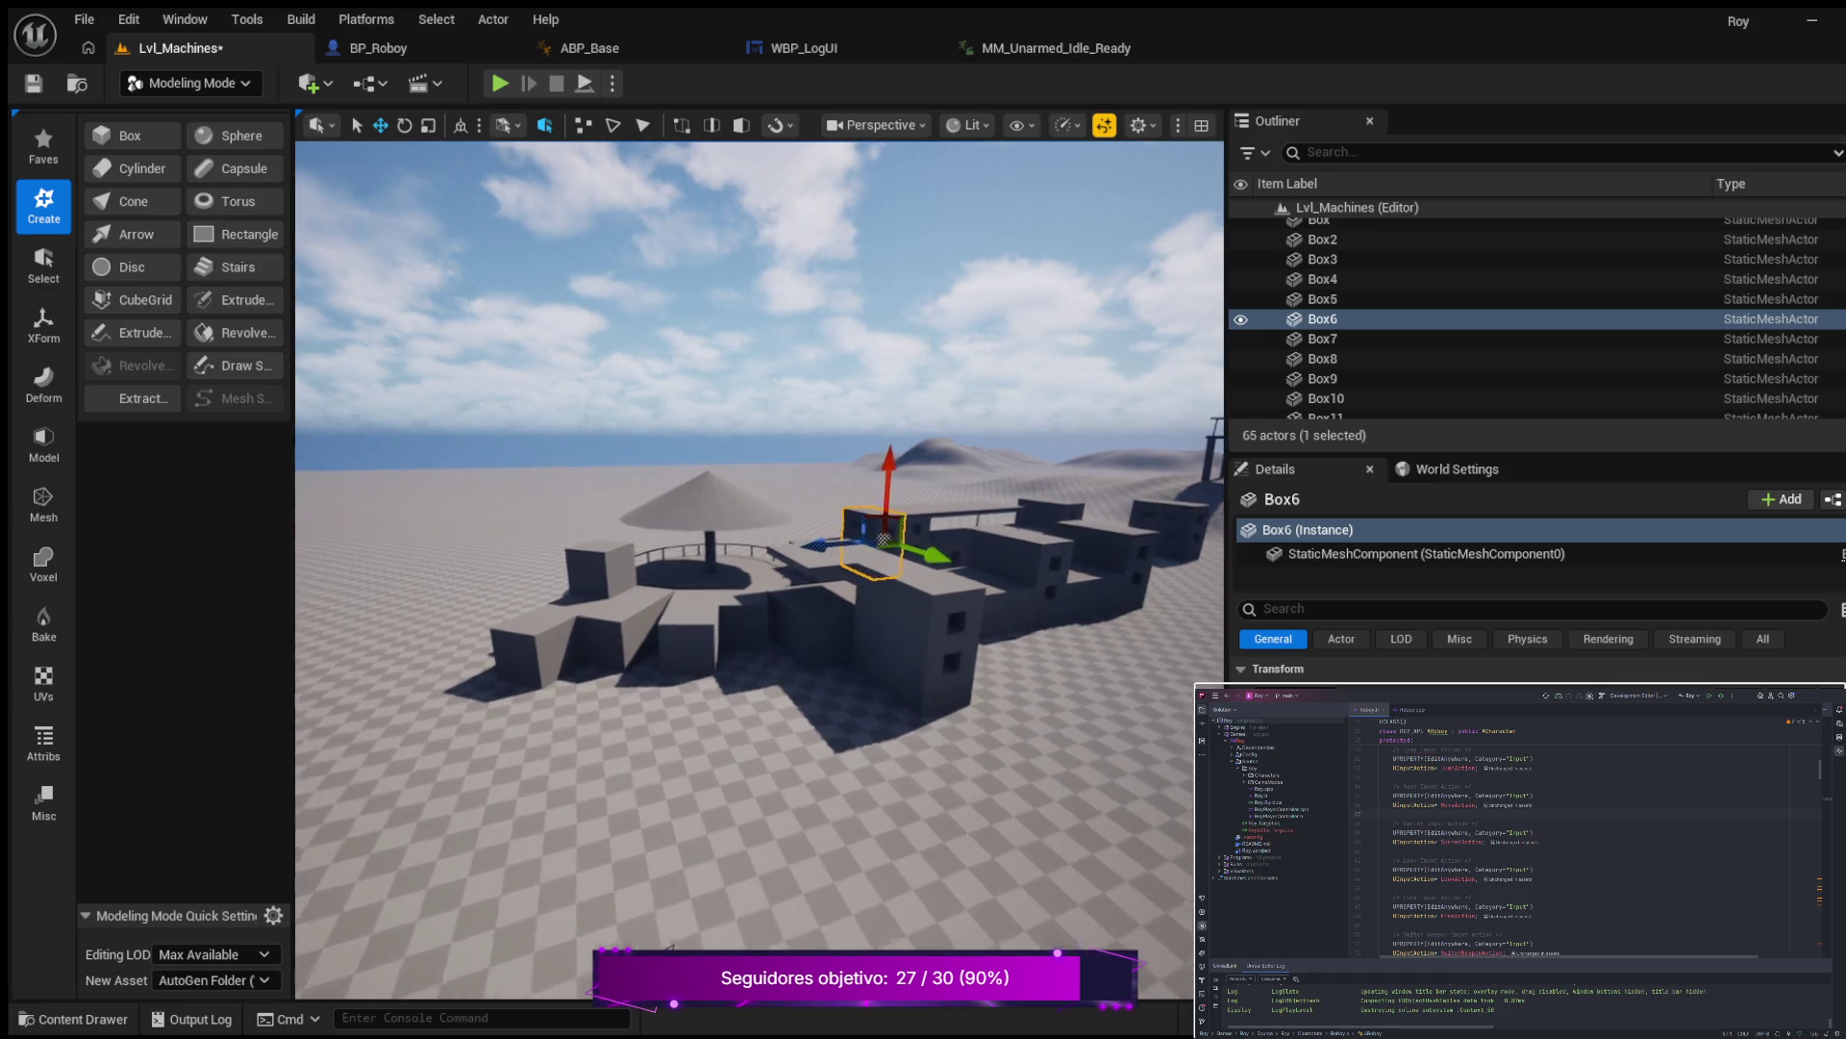
pyautogui.press('w')
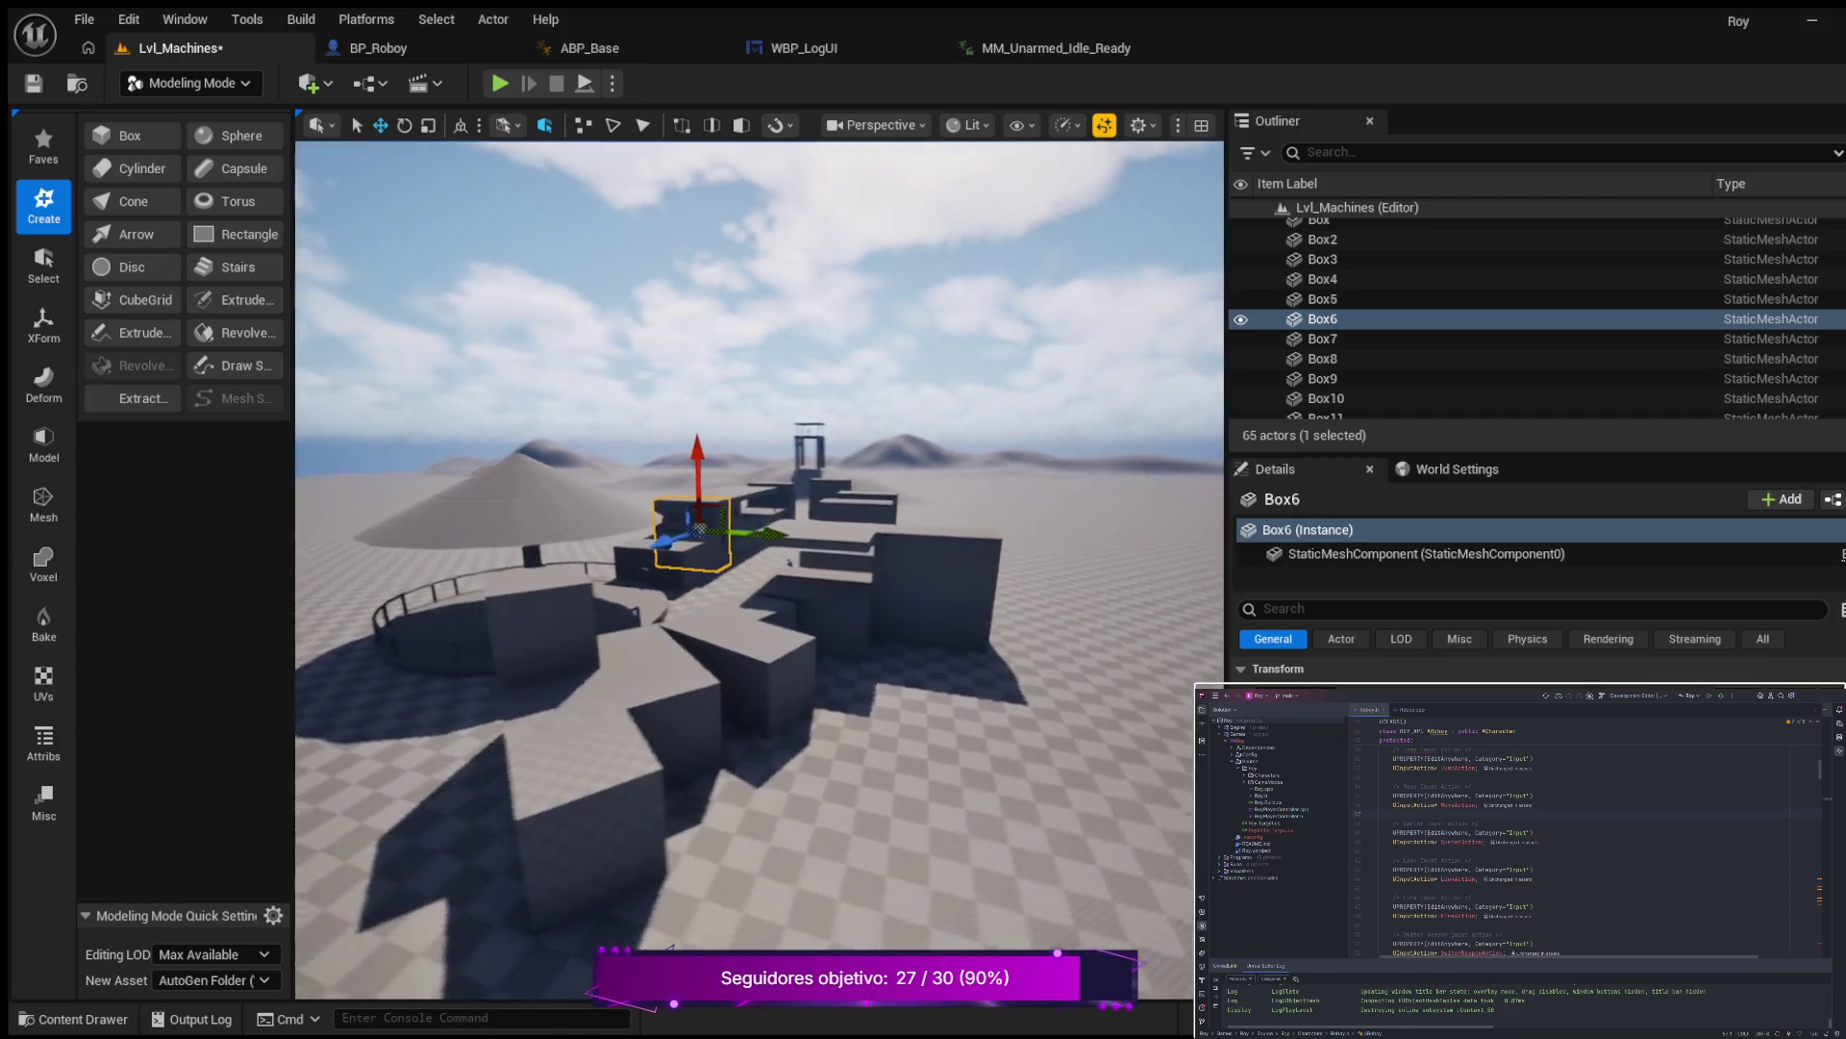
pyautogui.press('w')
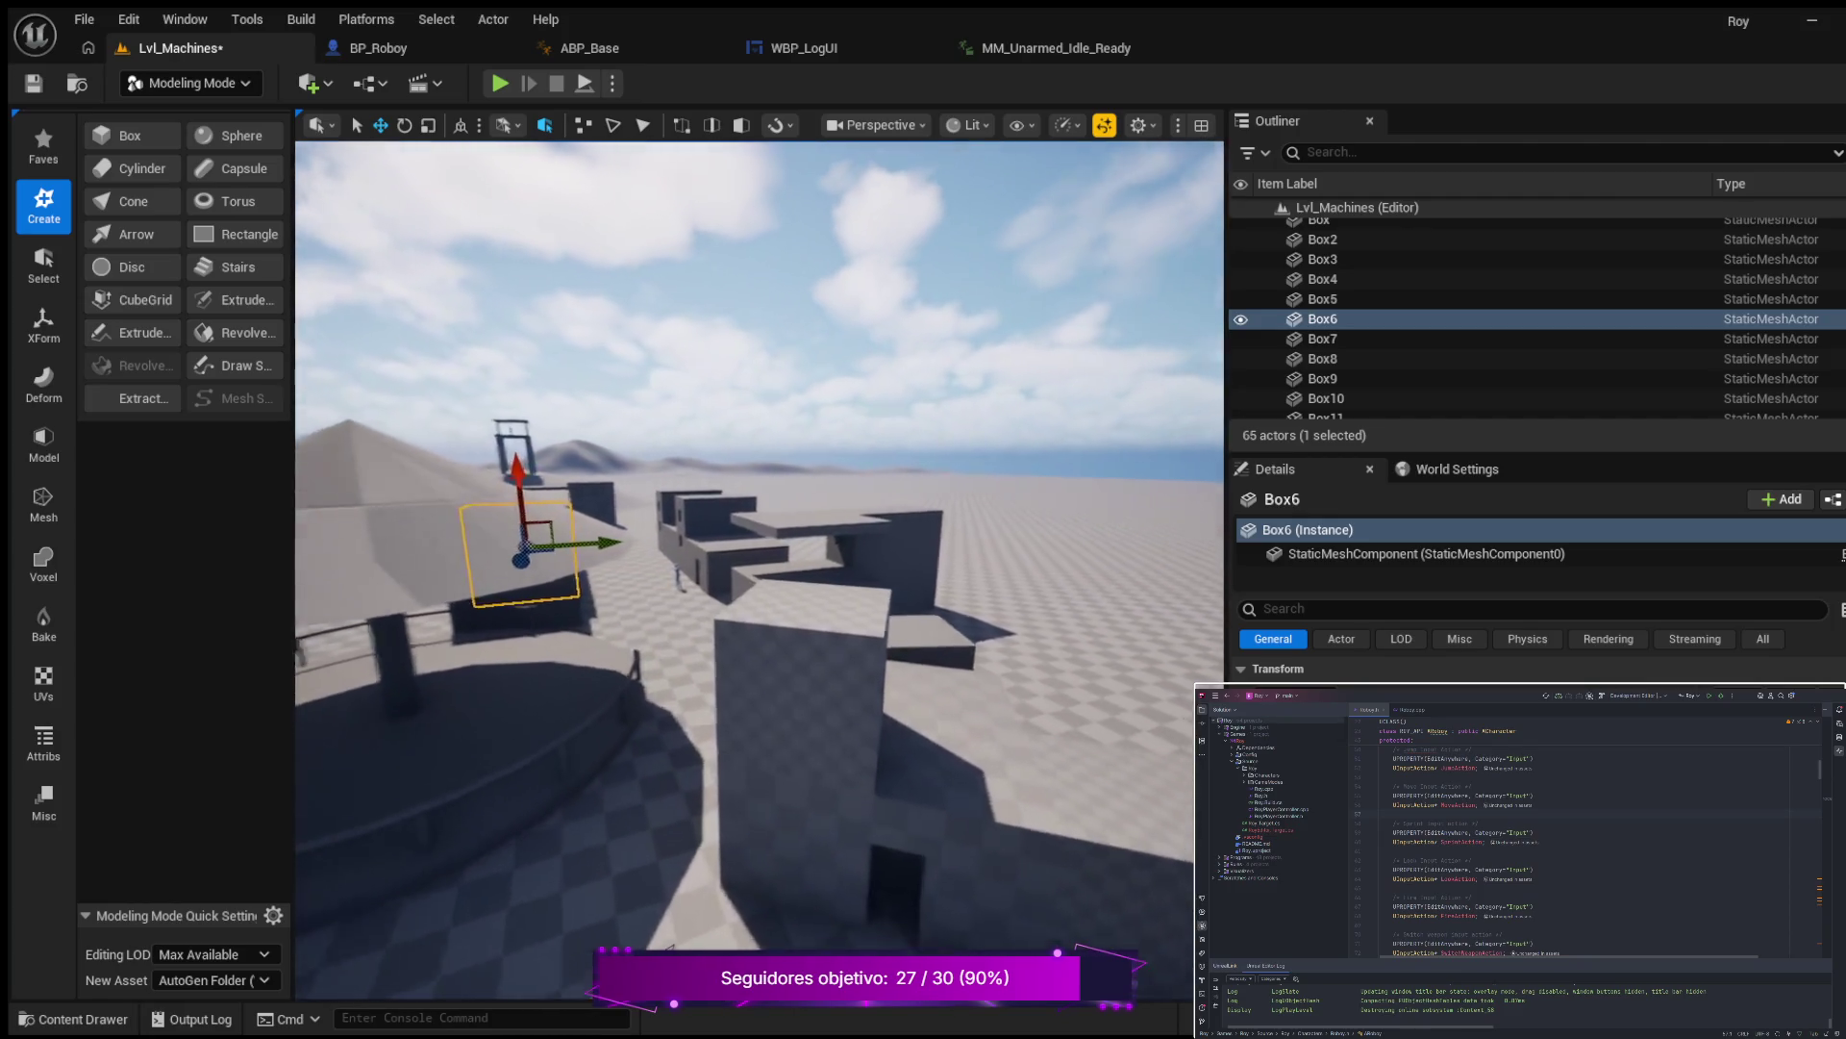
pyautogui.press('w')
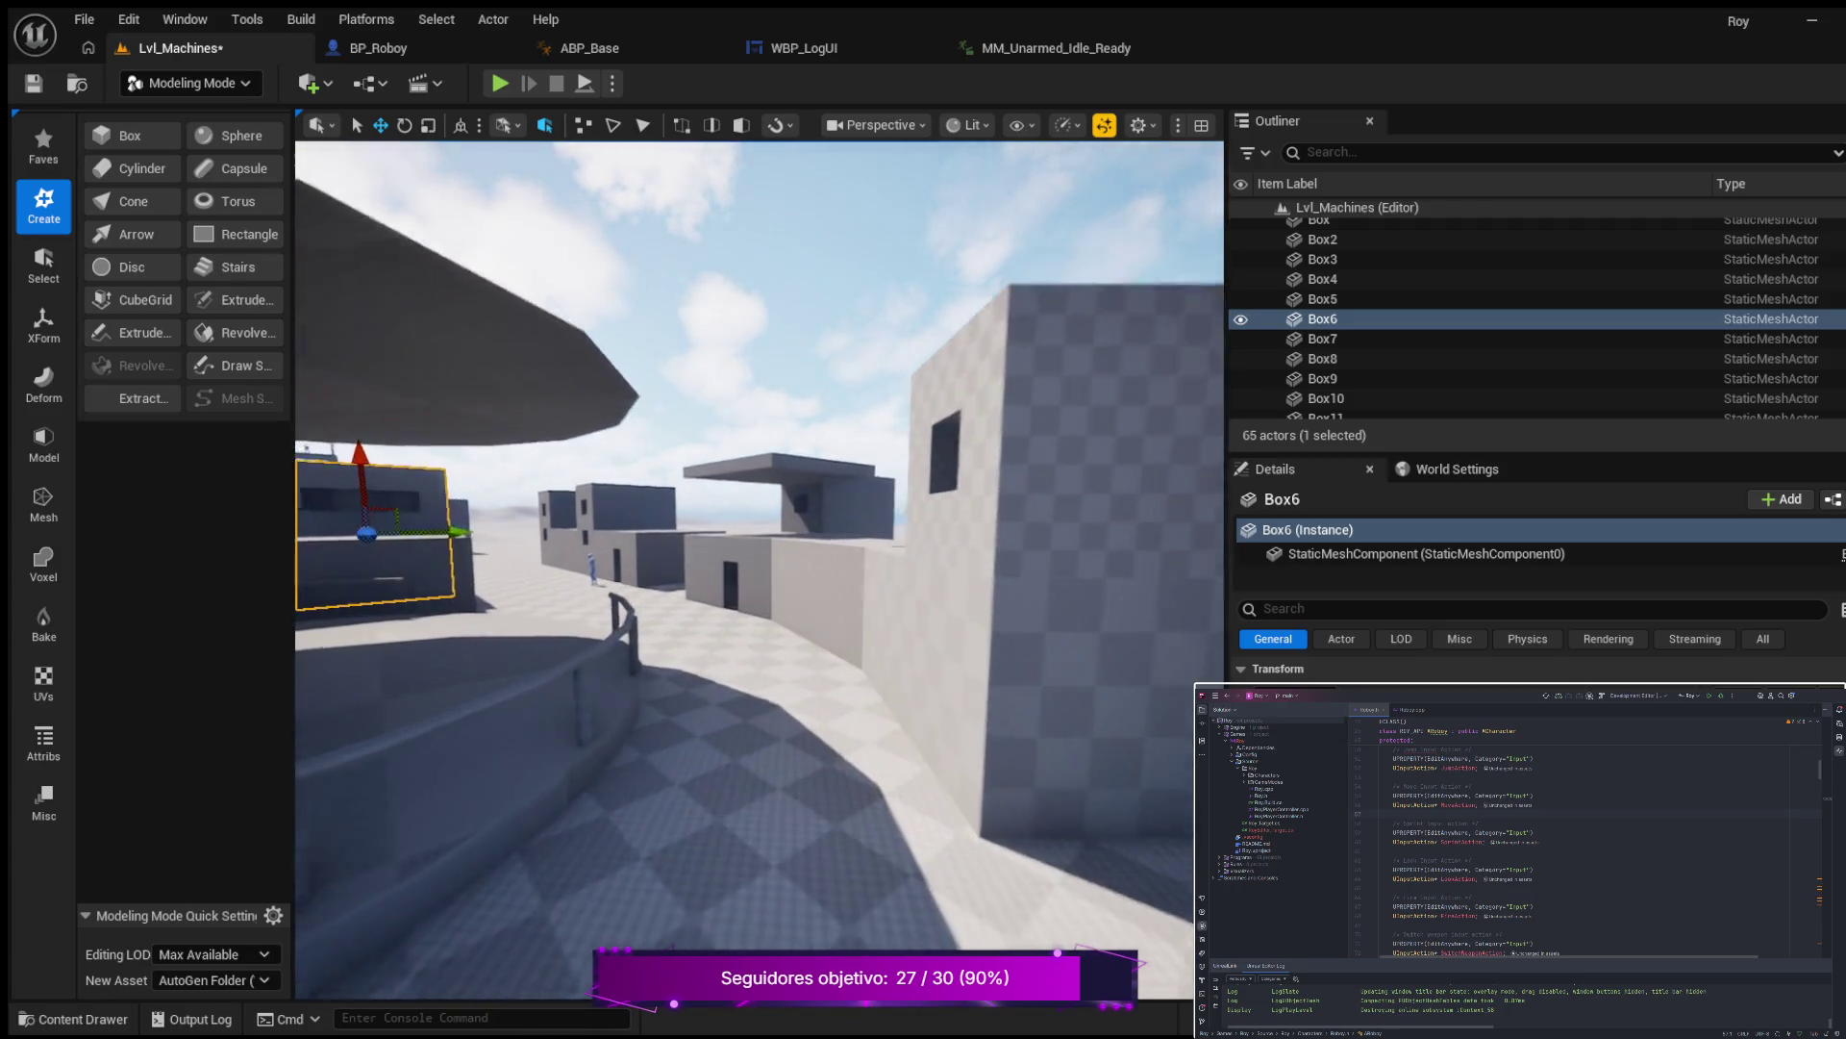
pyautogui.press('w')
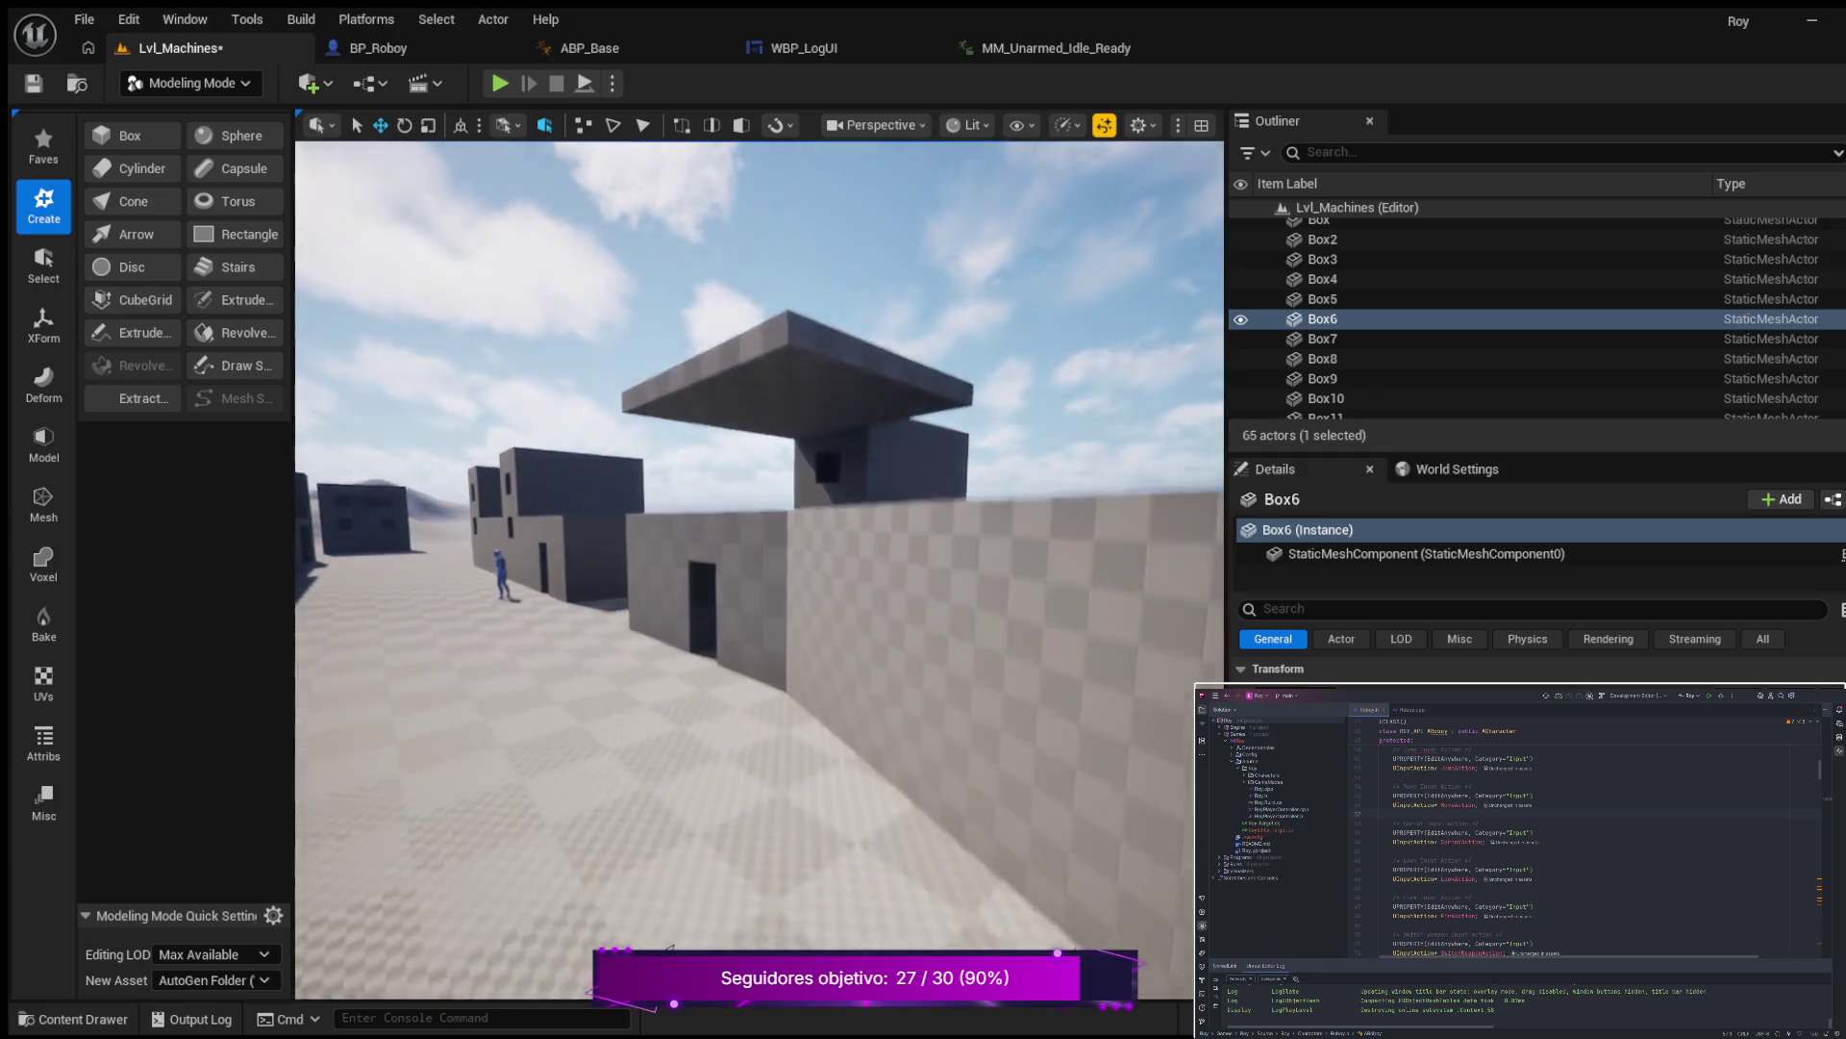
pyautogui.press('s')
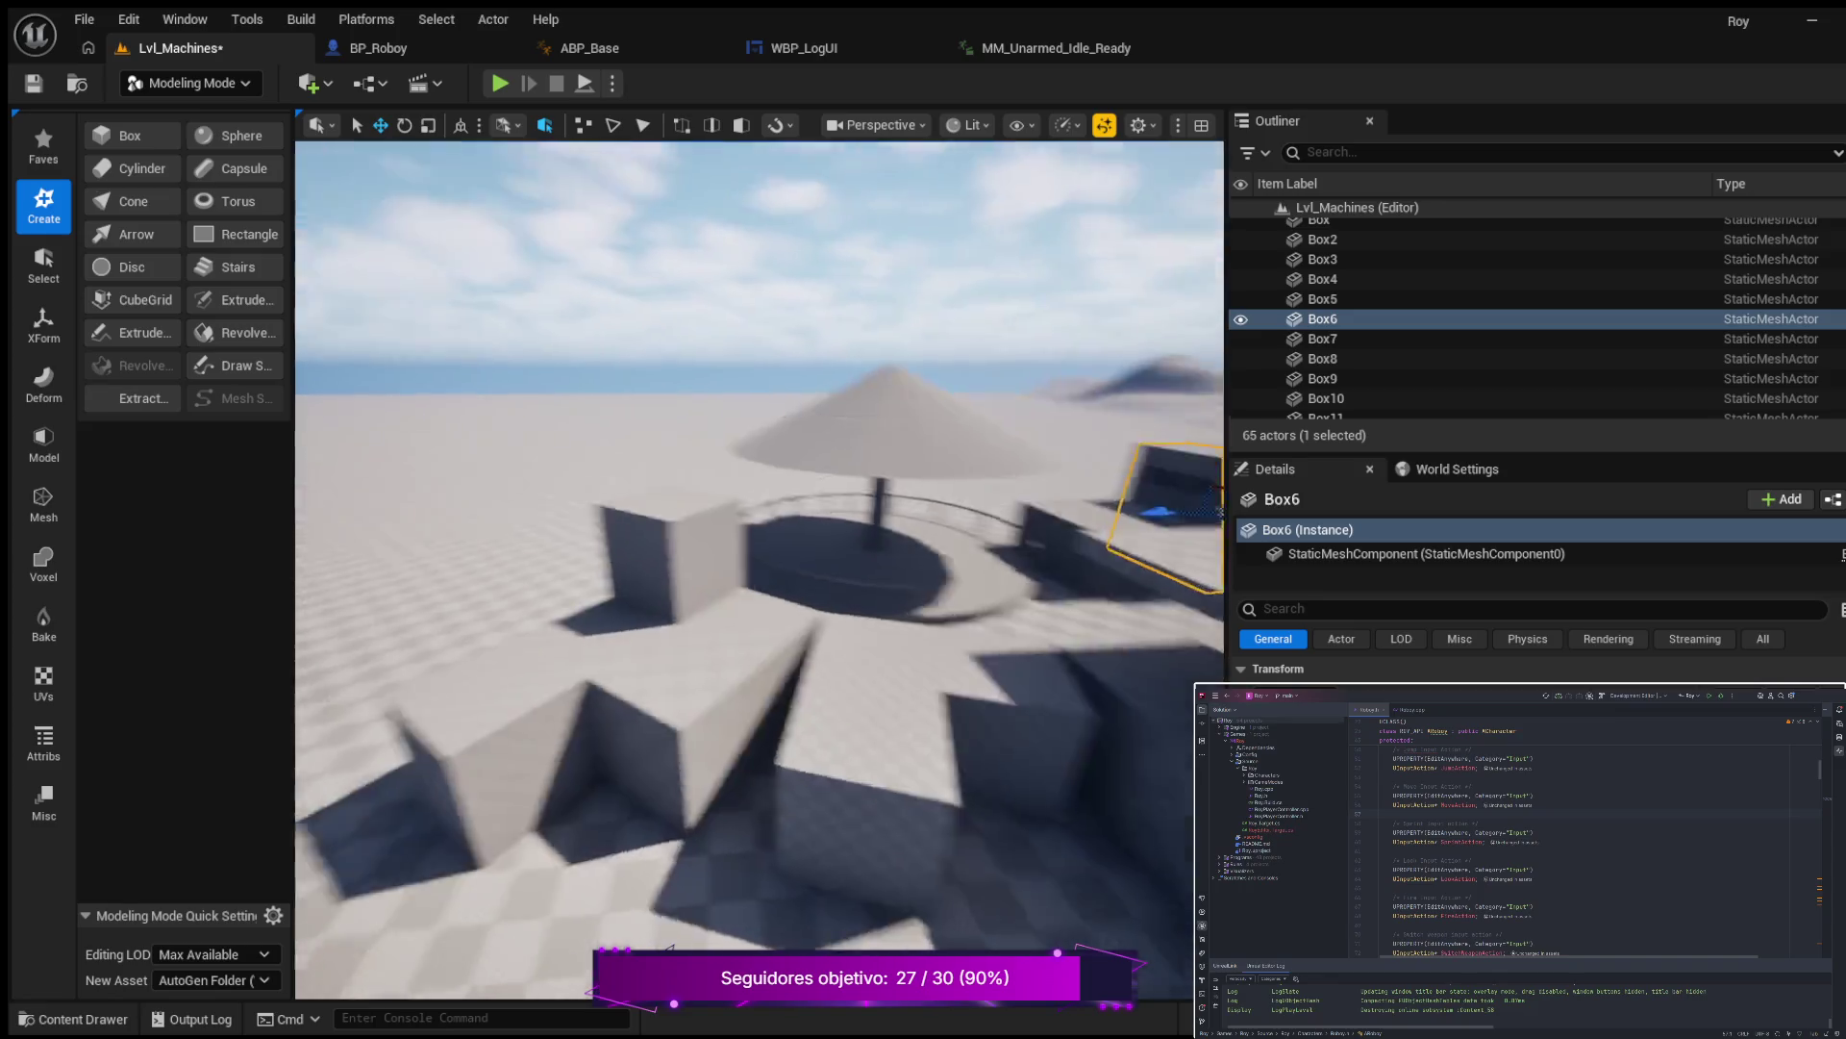
pyautogui.press('s')
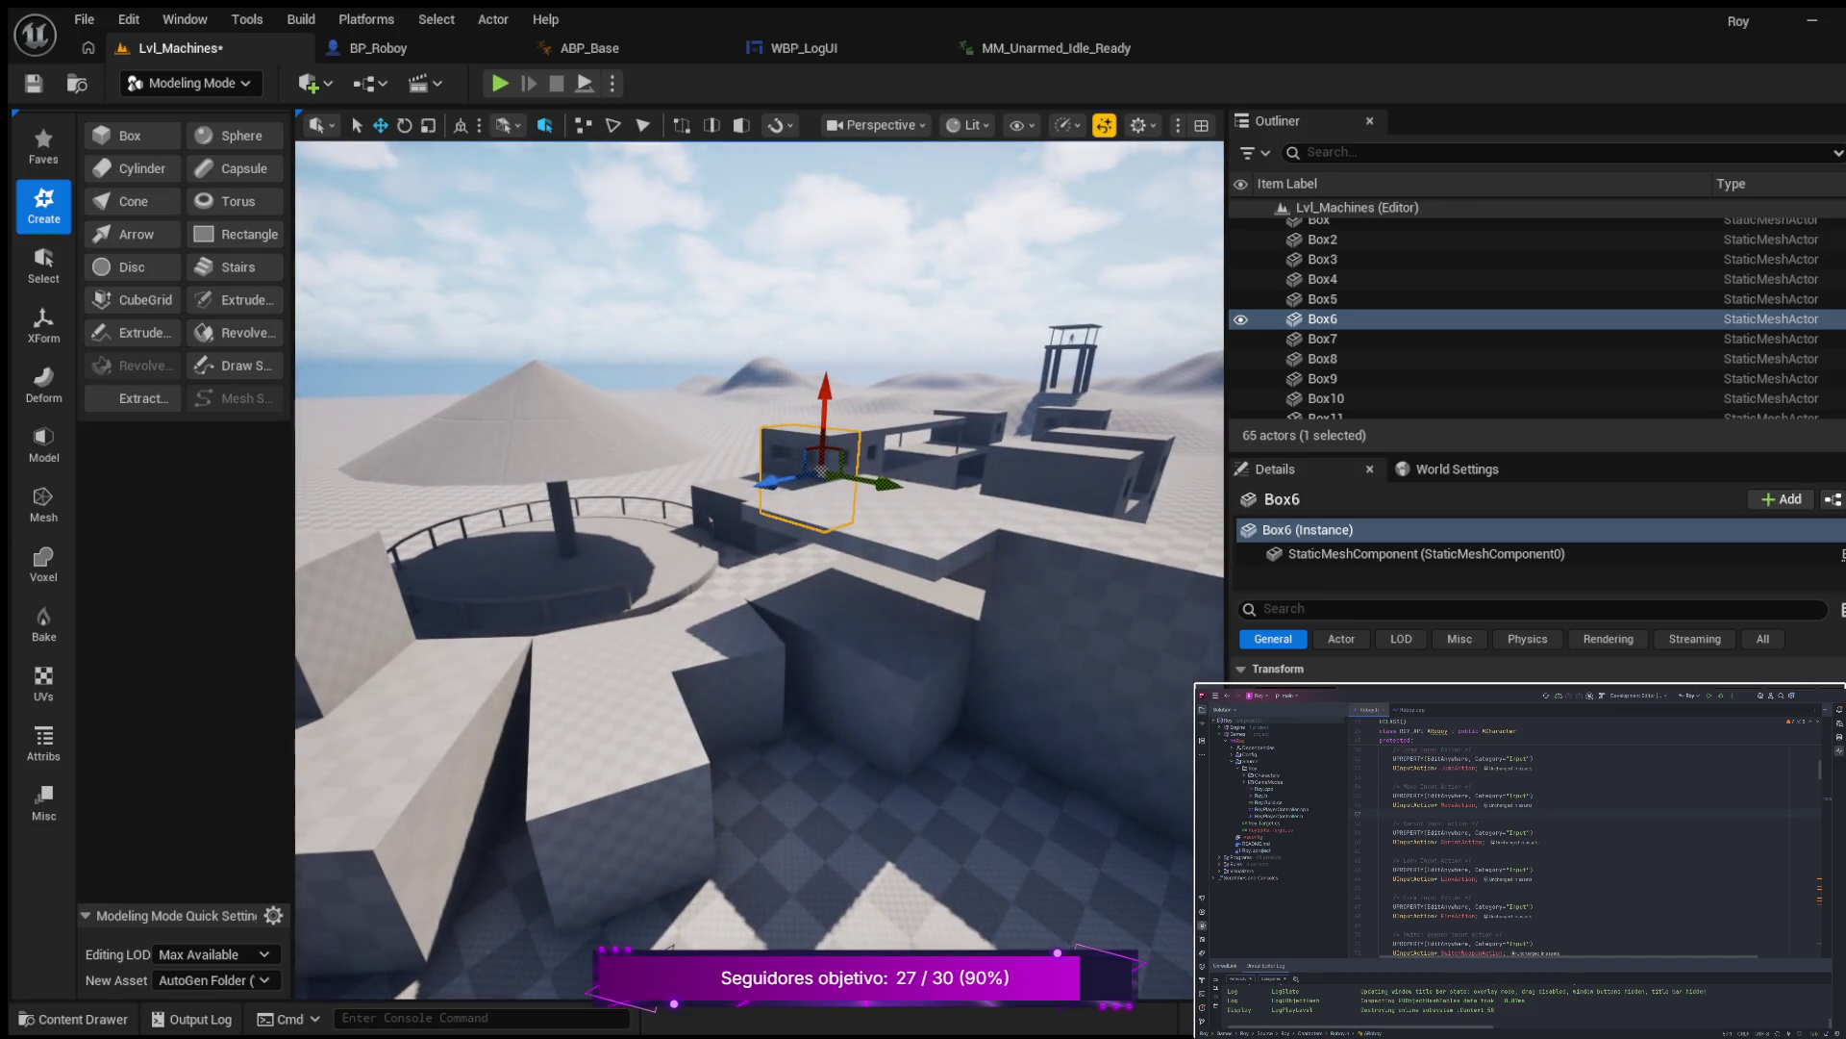
pyautogui.press('w')
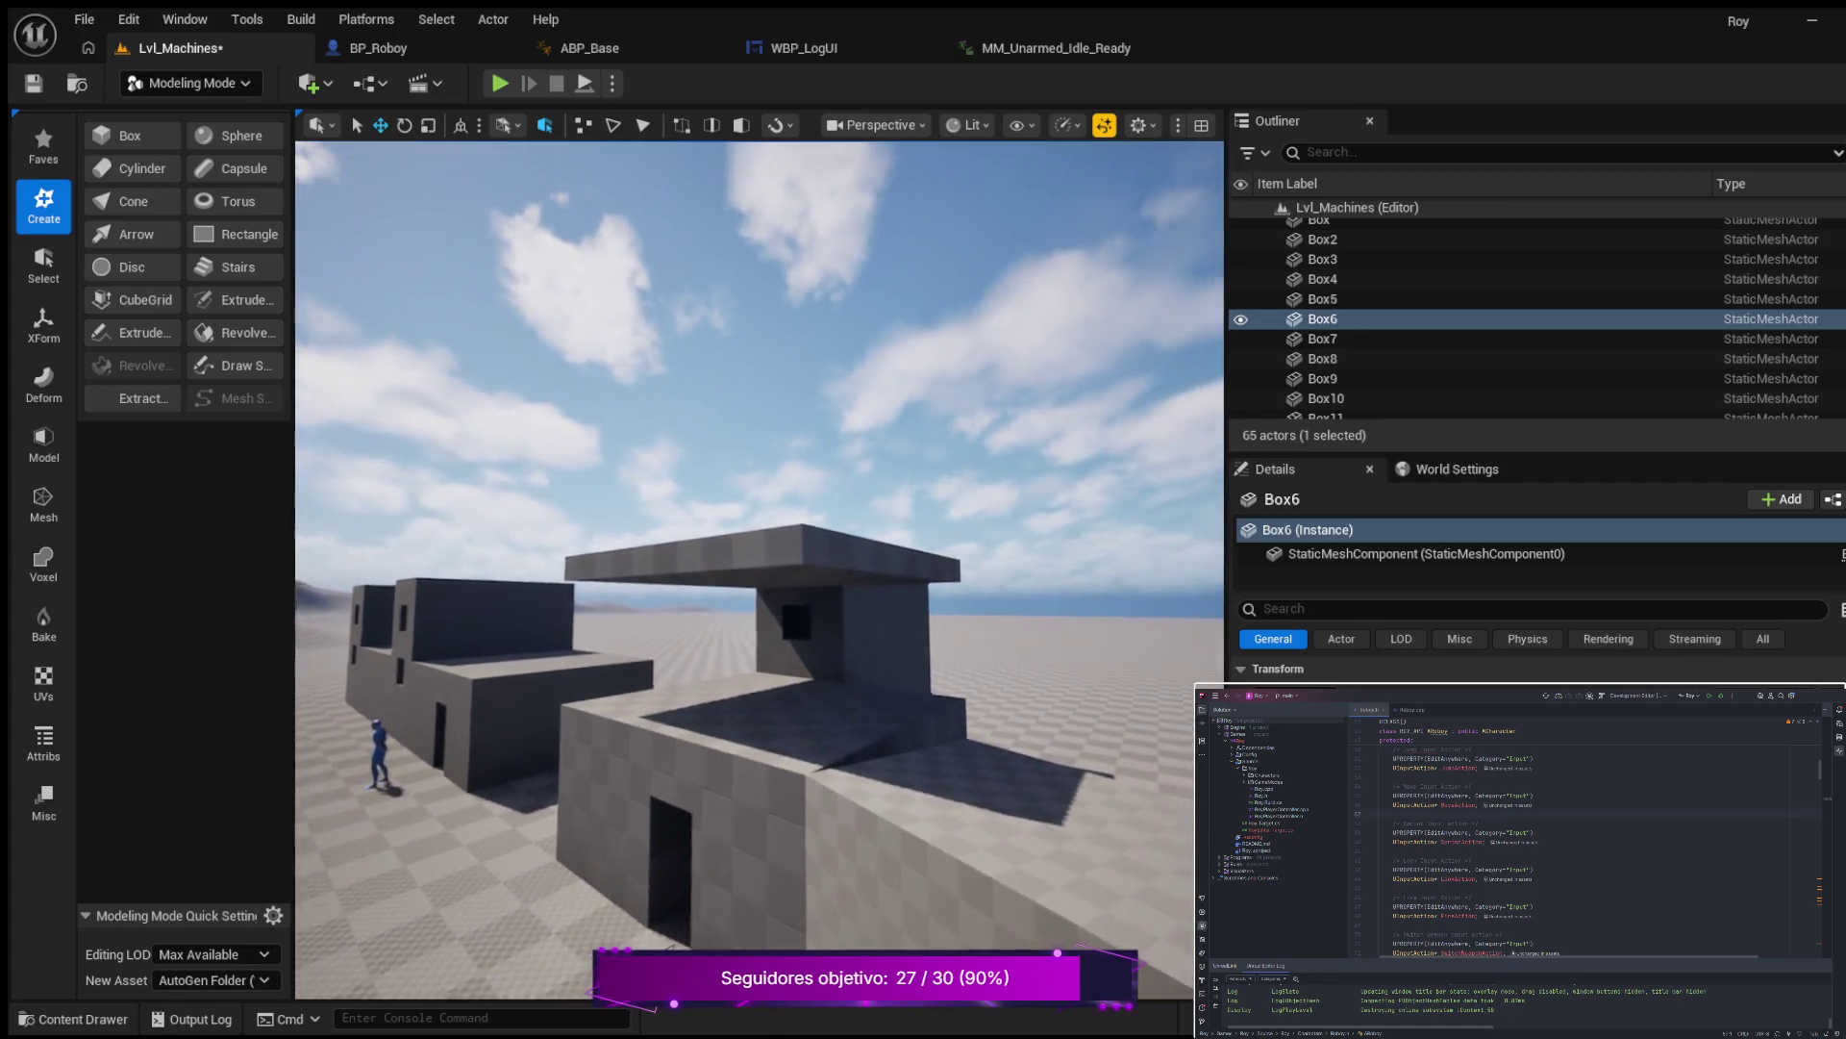
pyautogui.press('w')
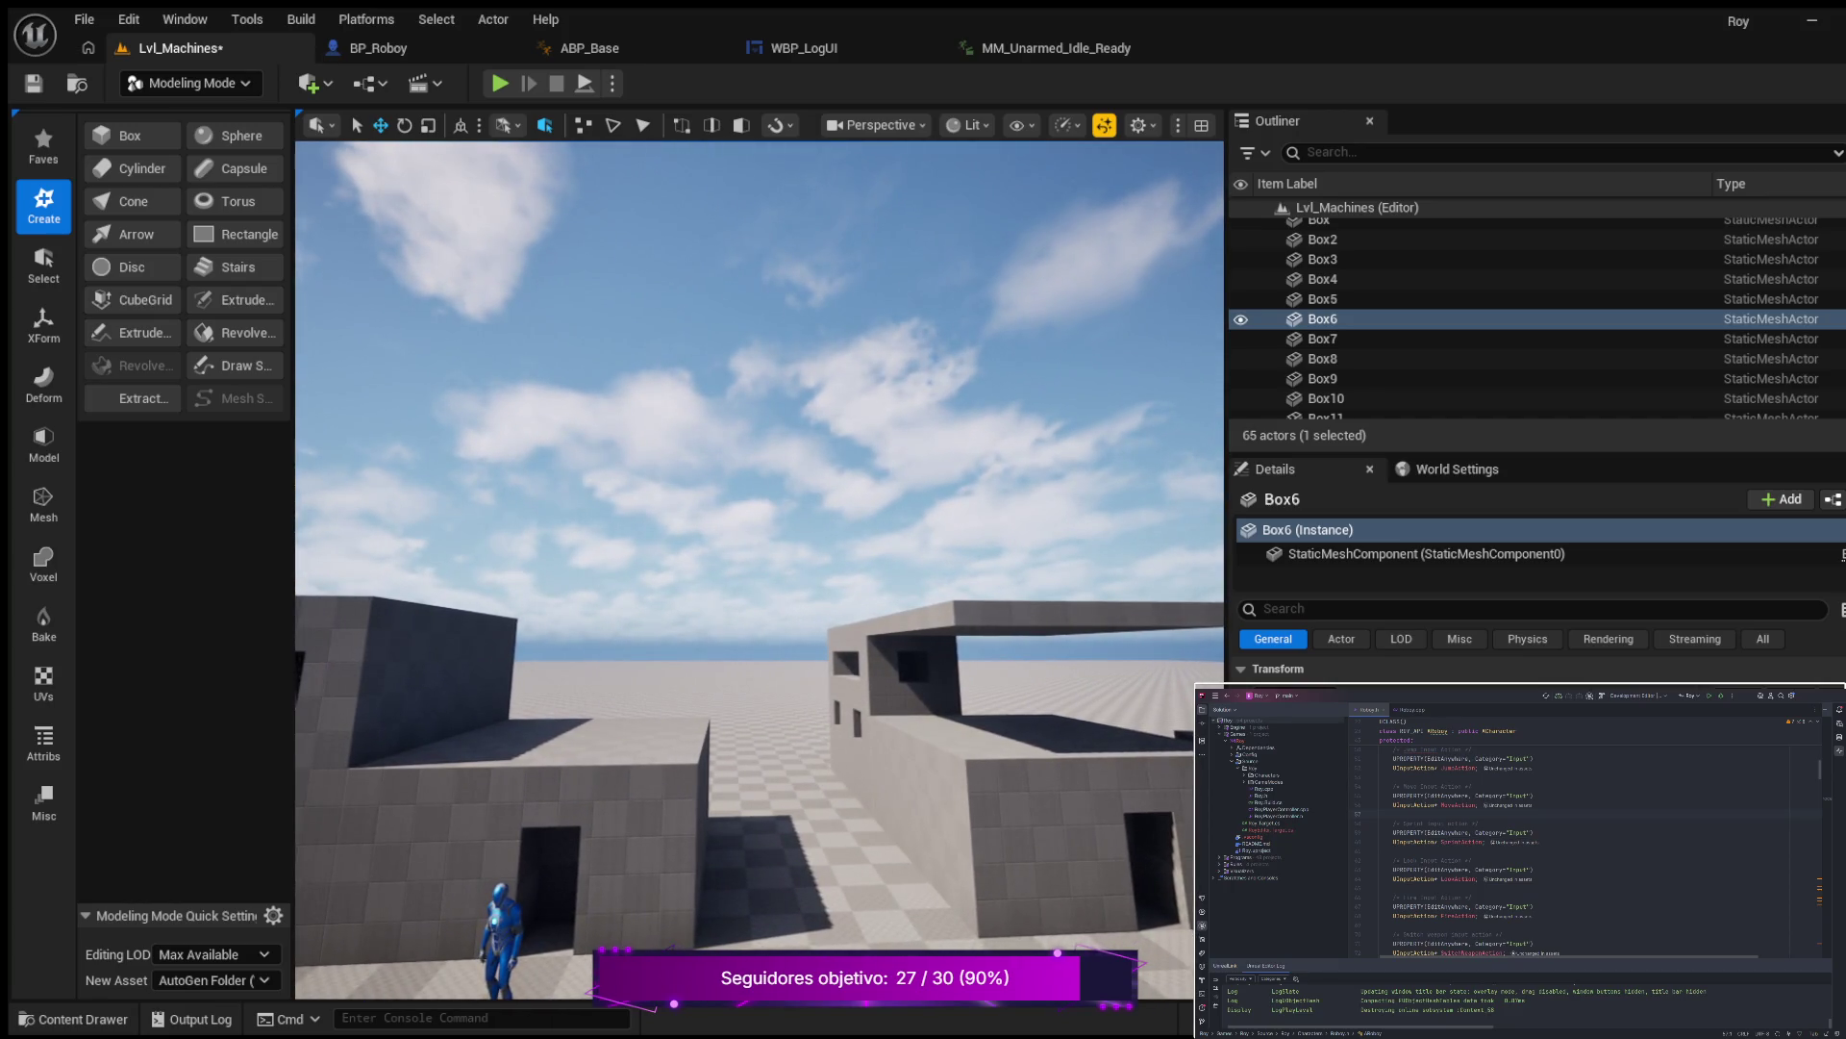
pyautogui.press('d')
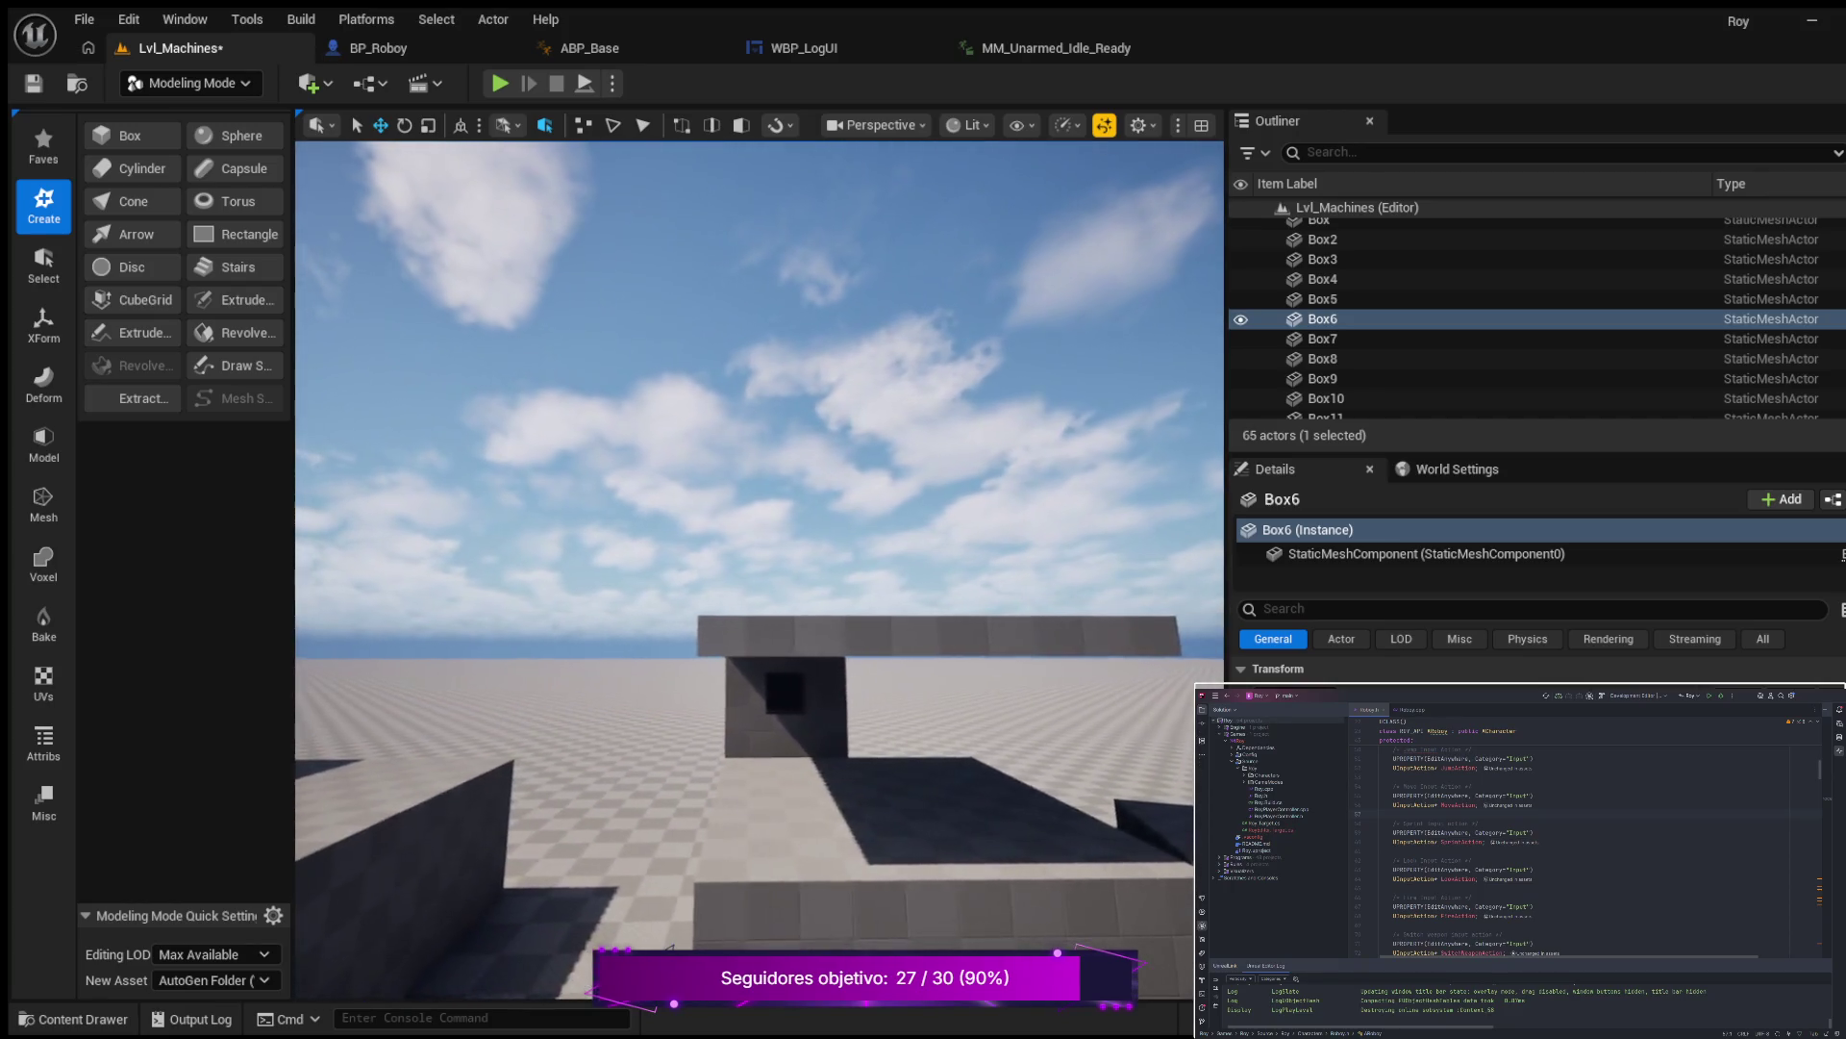
pyautogui.press('a')
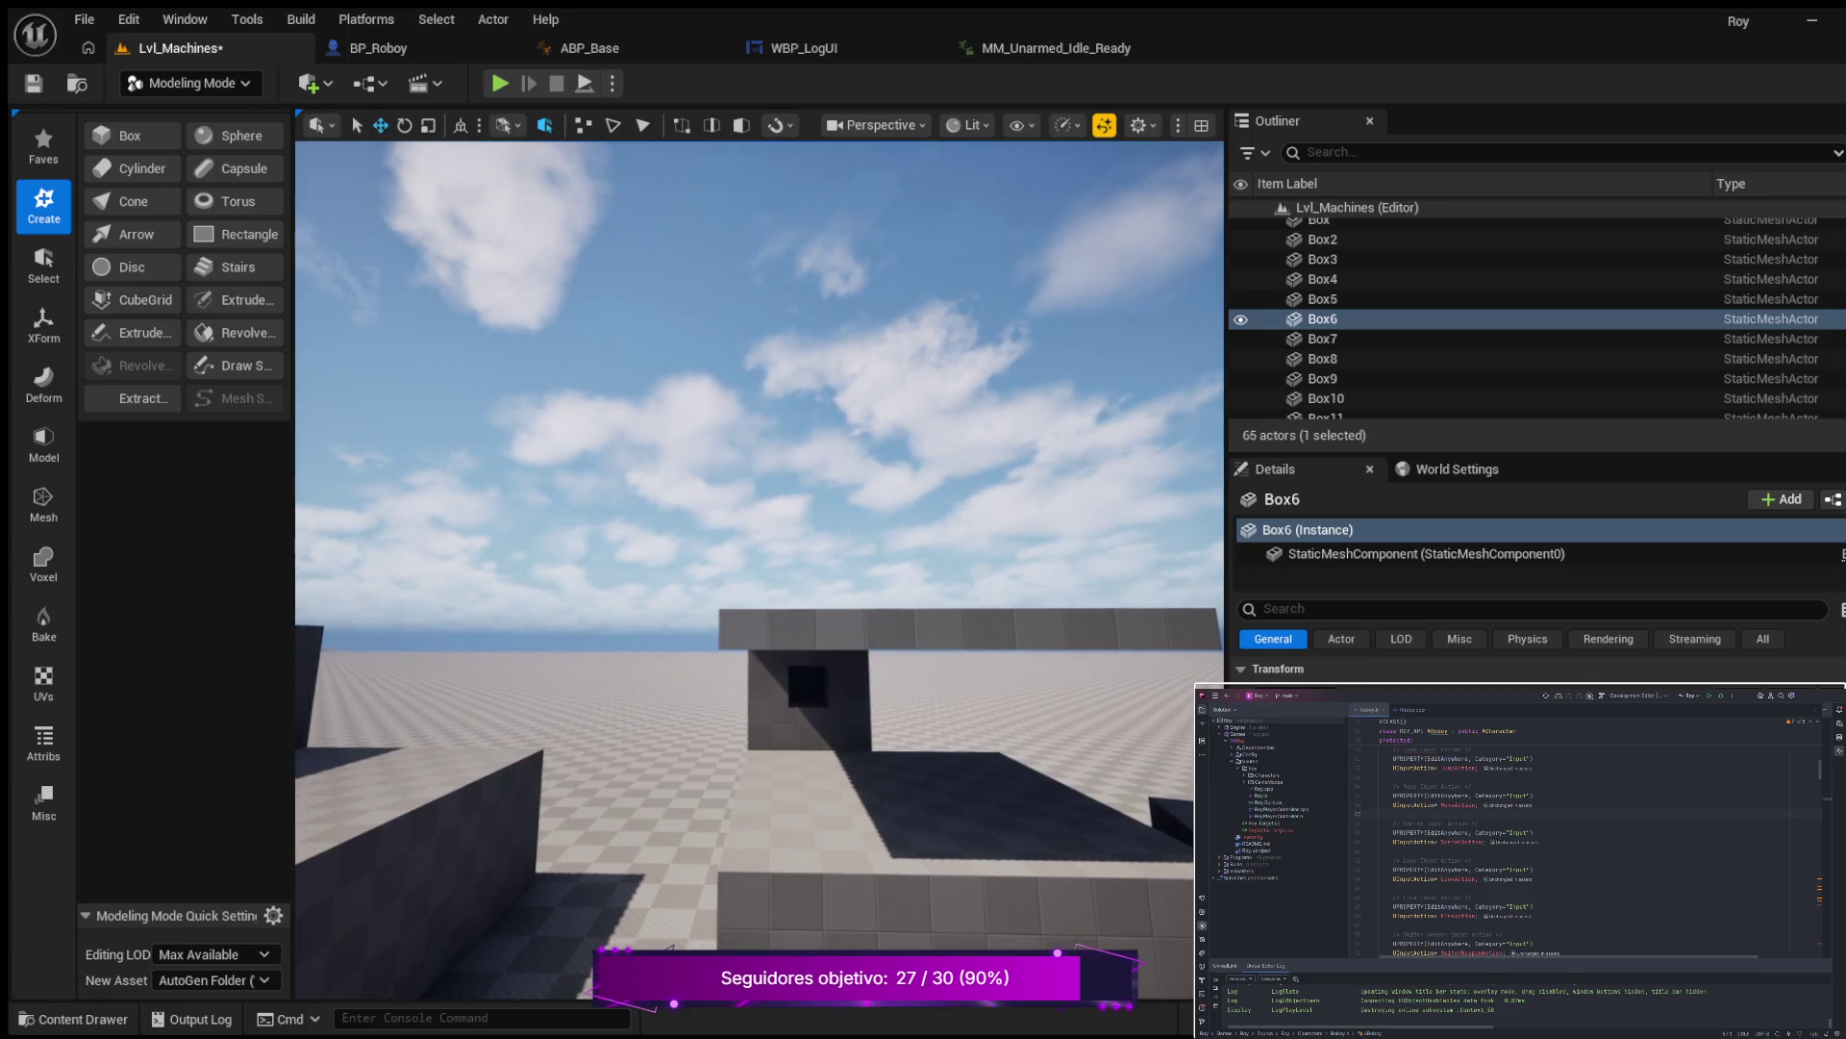
pyautogui.press('w')
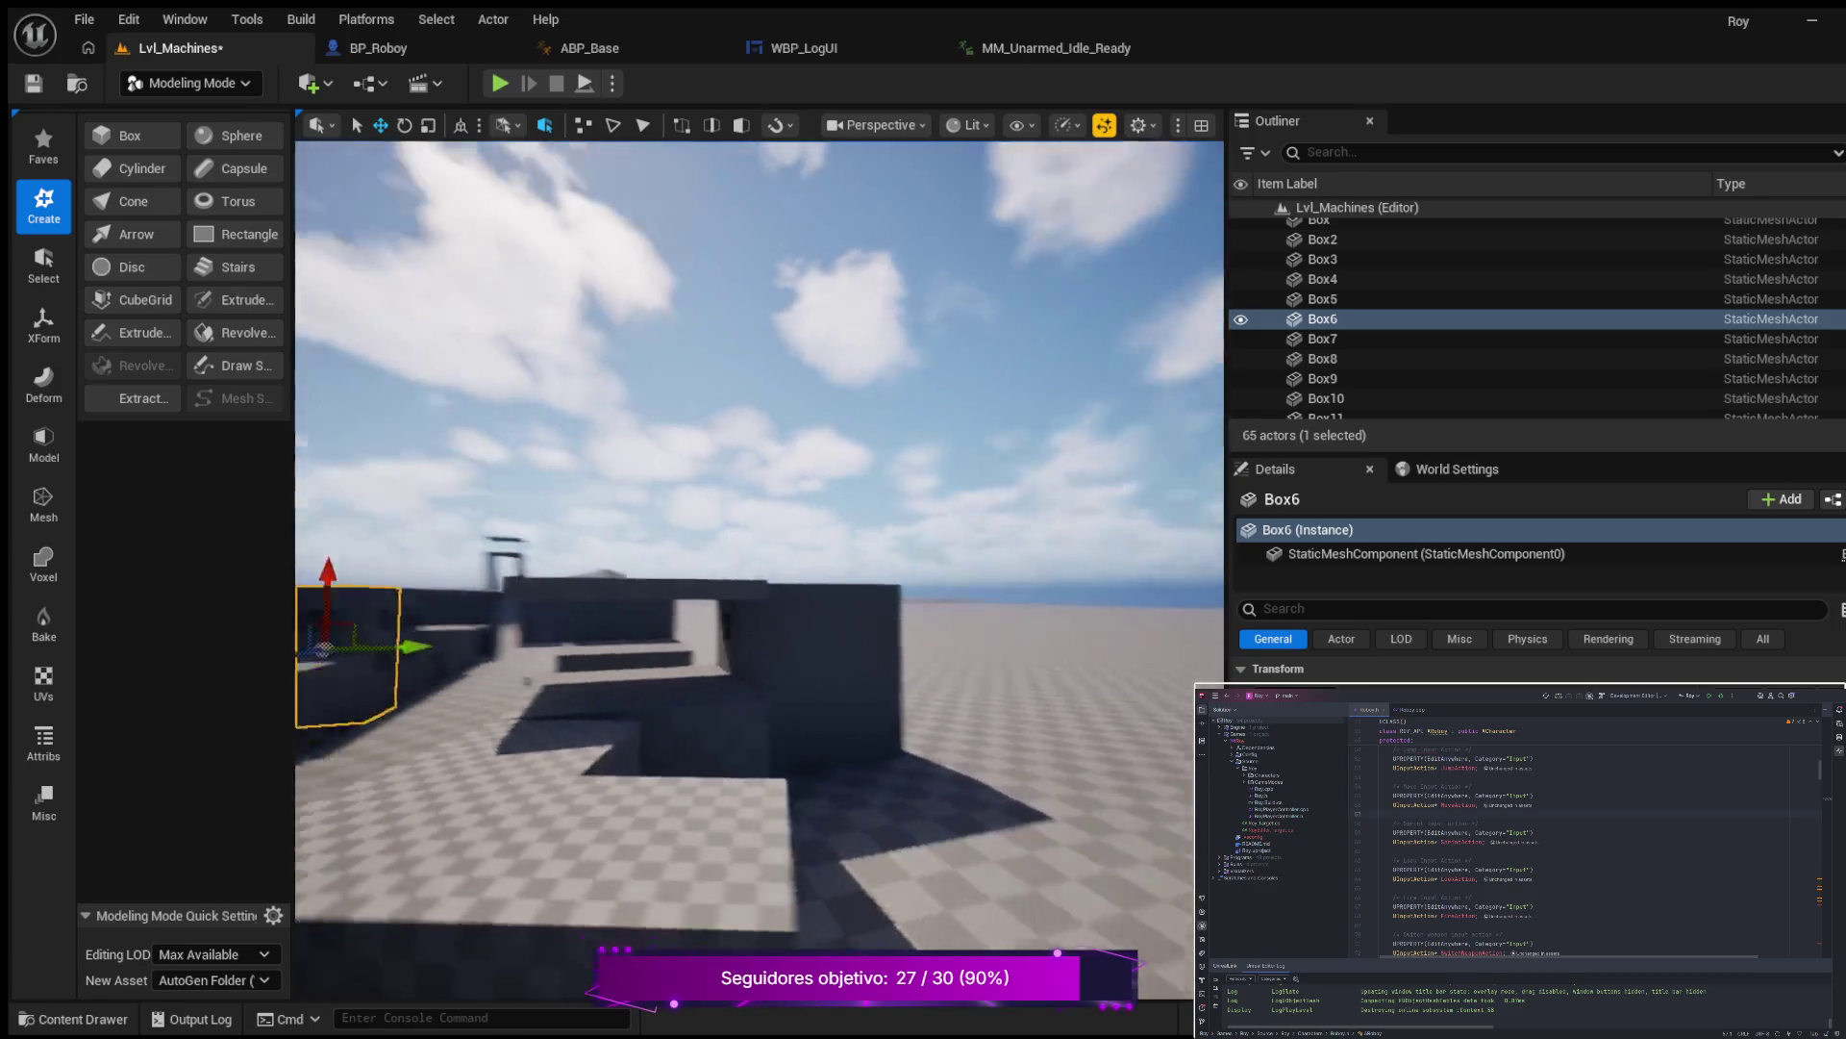
pyautogui.press('s')
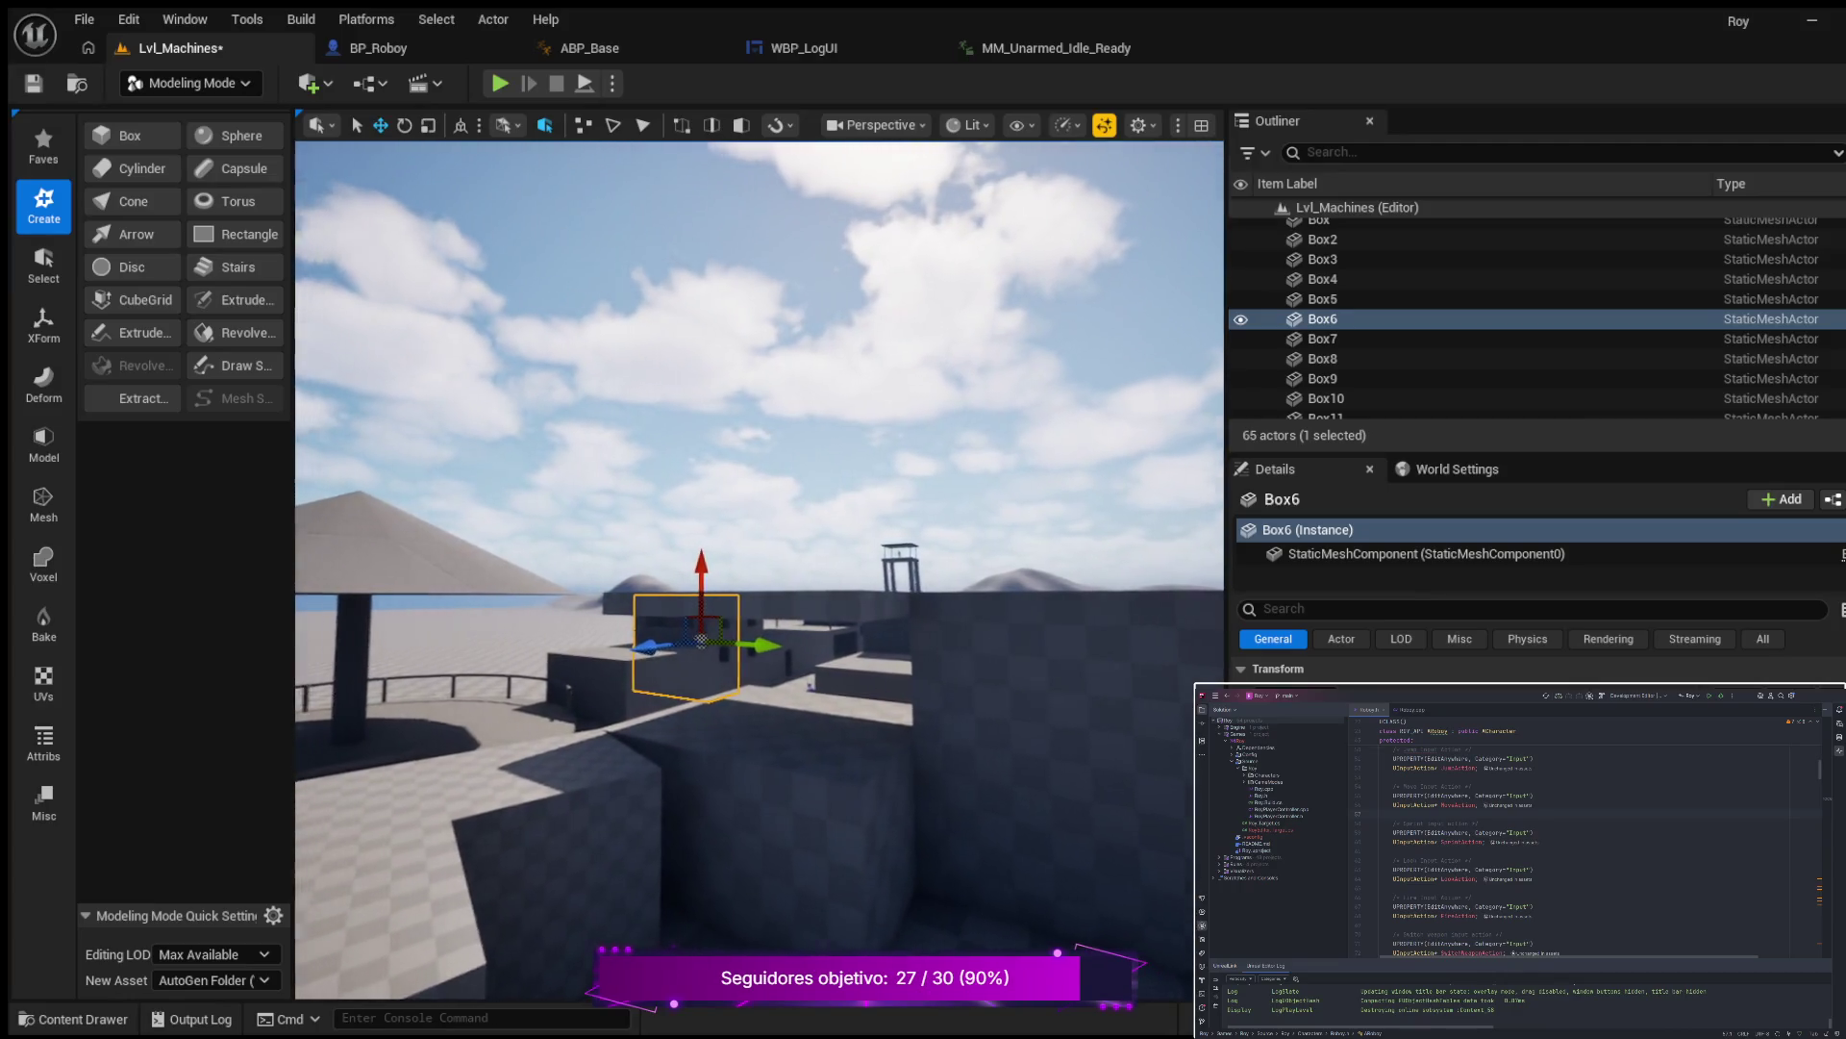
pyautogui.press('a')
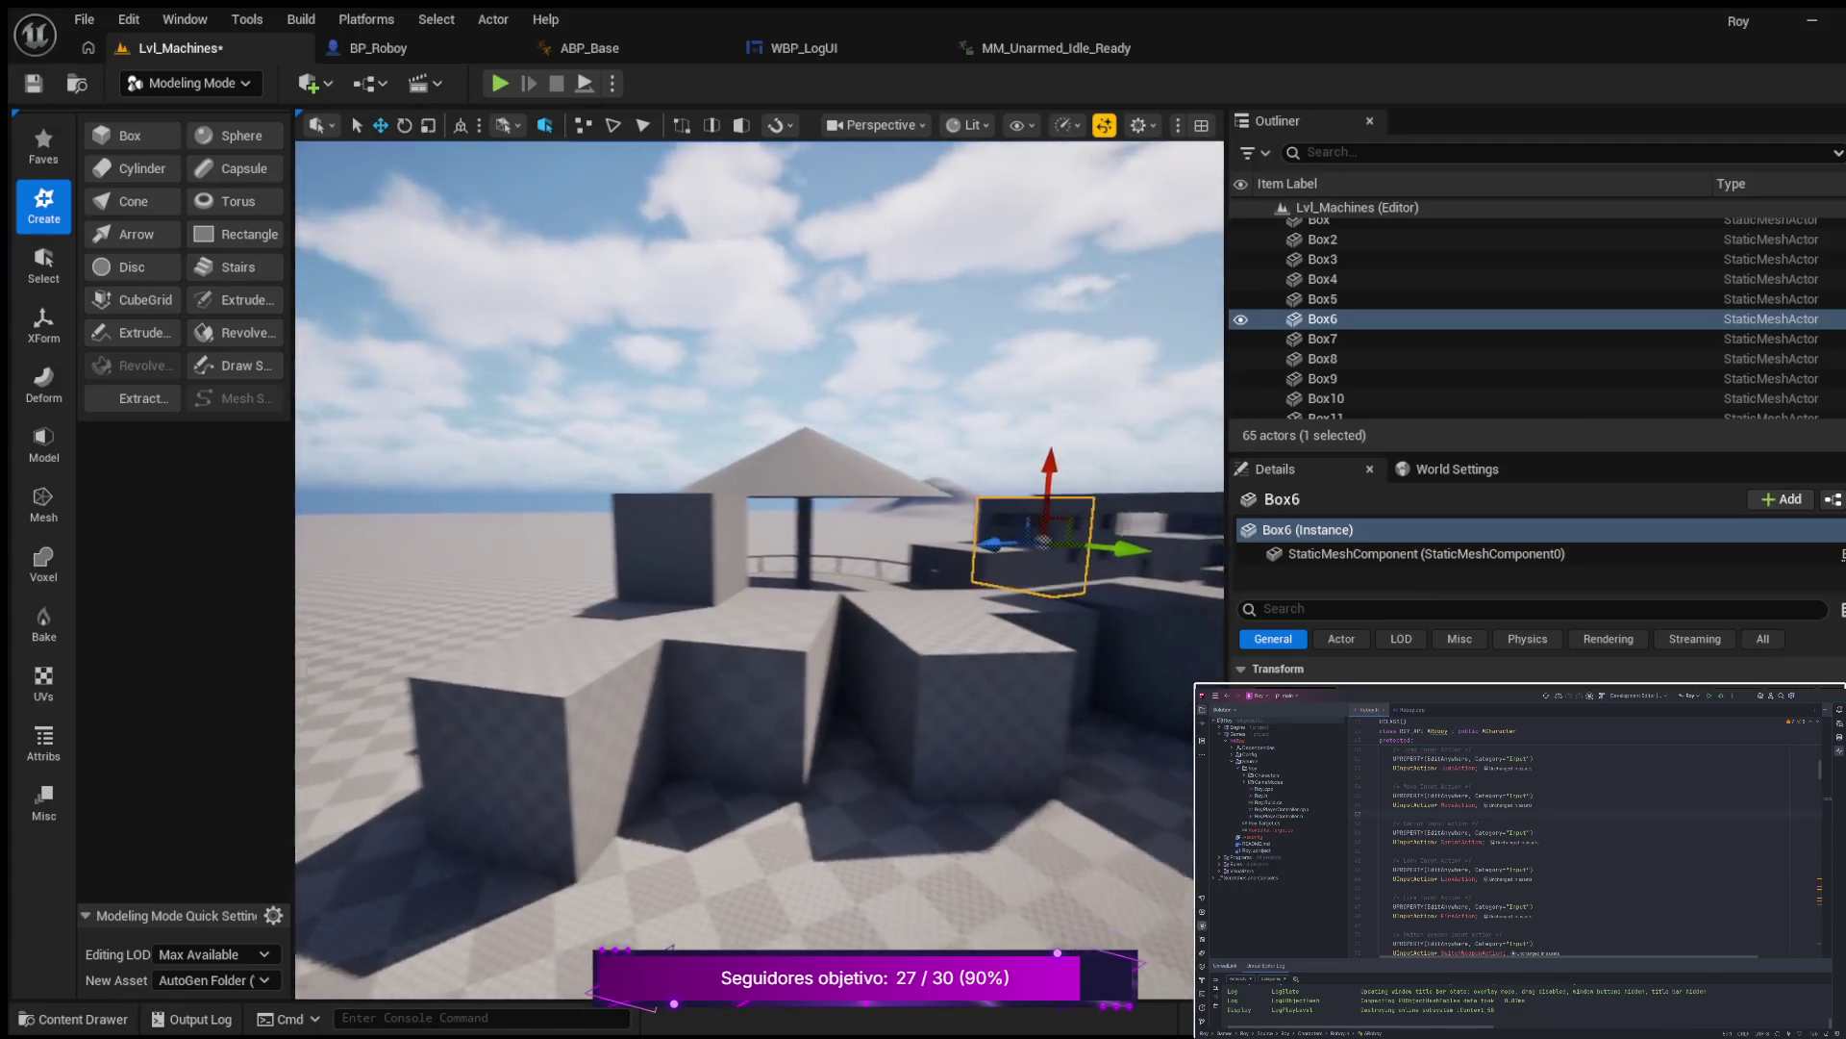
pyautogui.press('e')
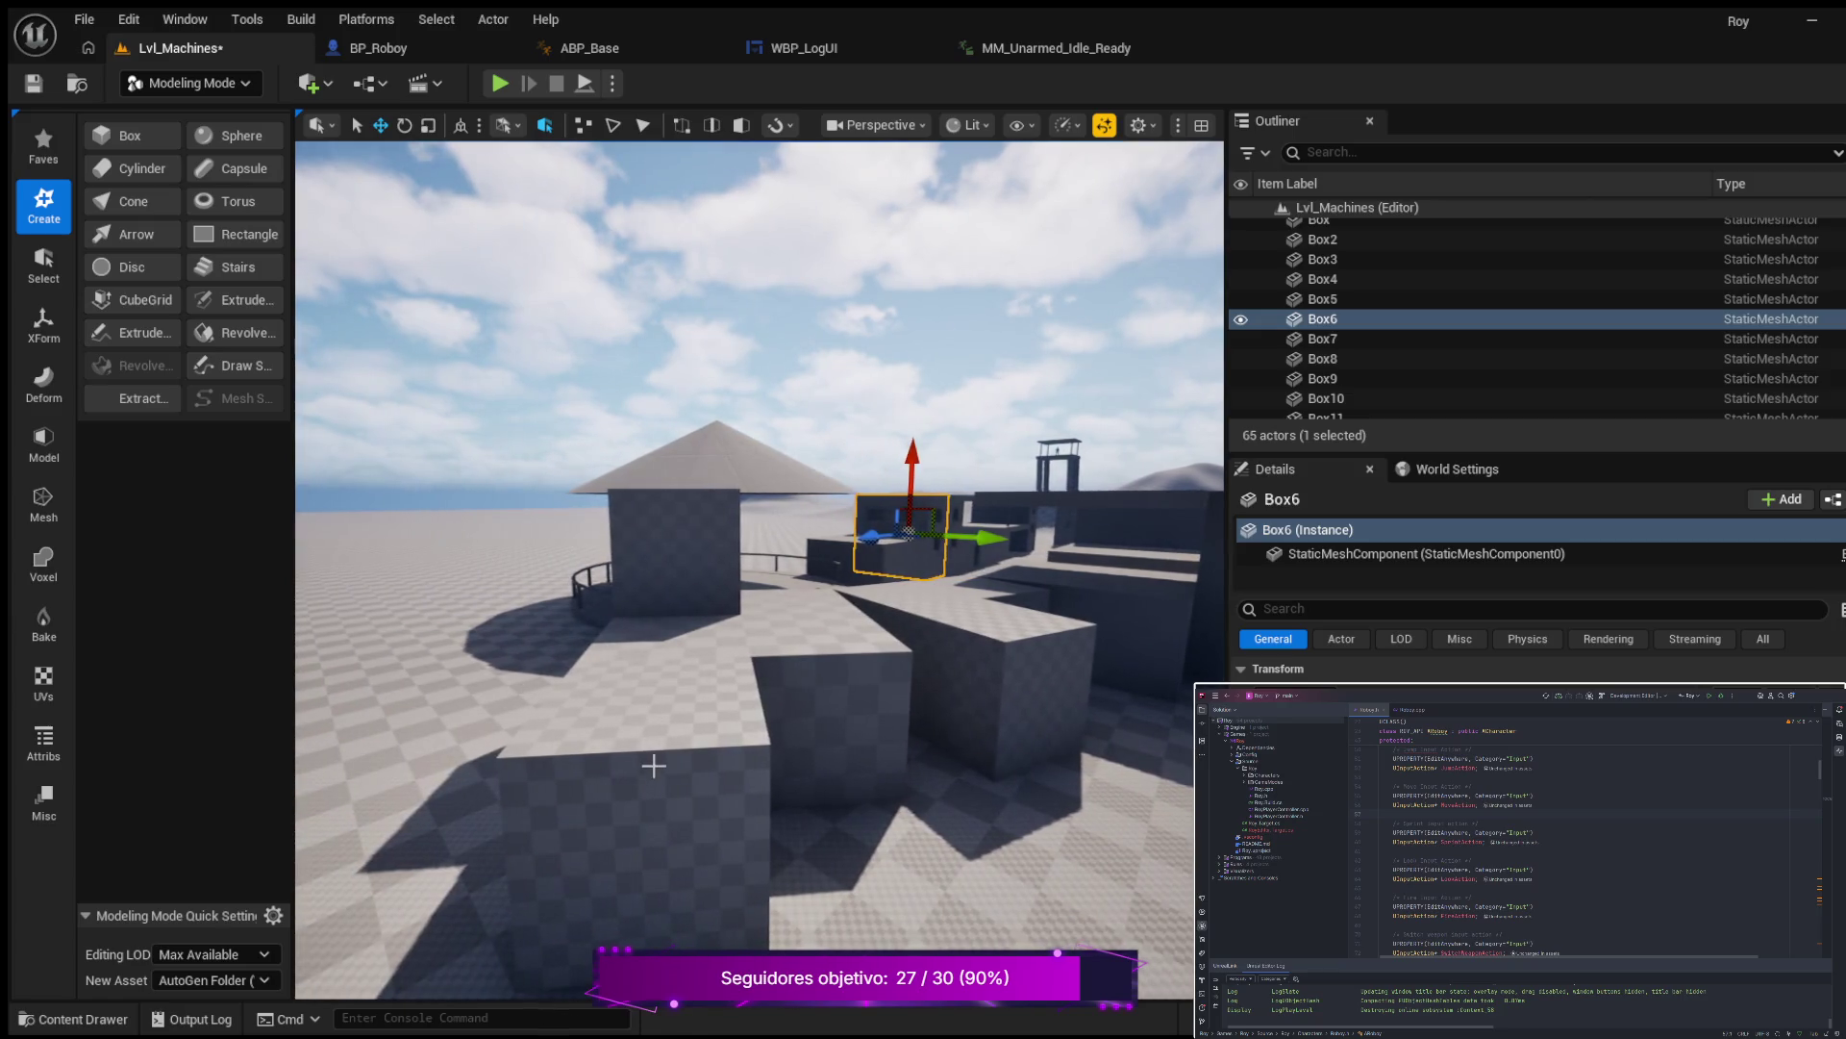
# Duplicate Box22 as Box26 and slide the copy across the floor toward the buildings.
pyautogui.click(654, 765)
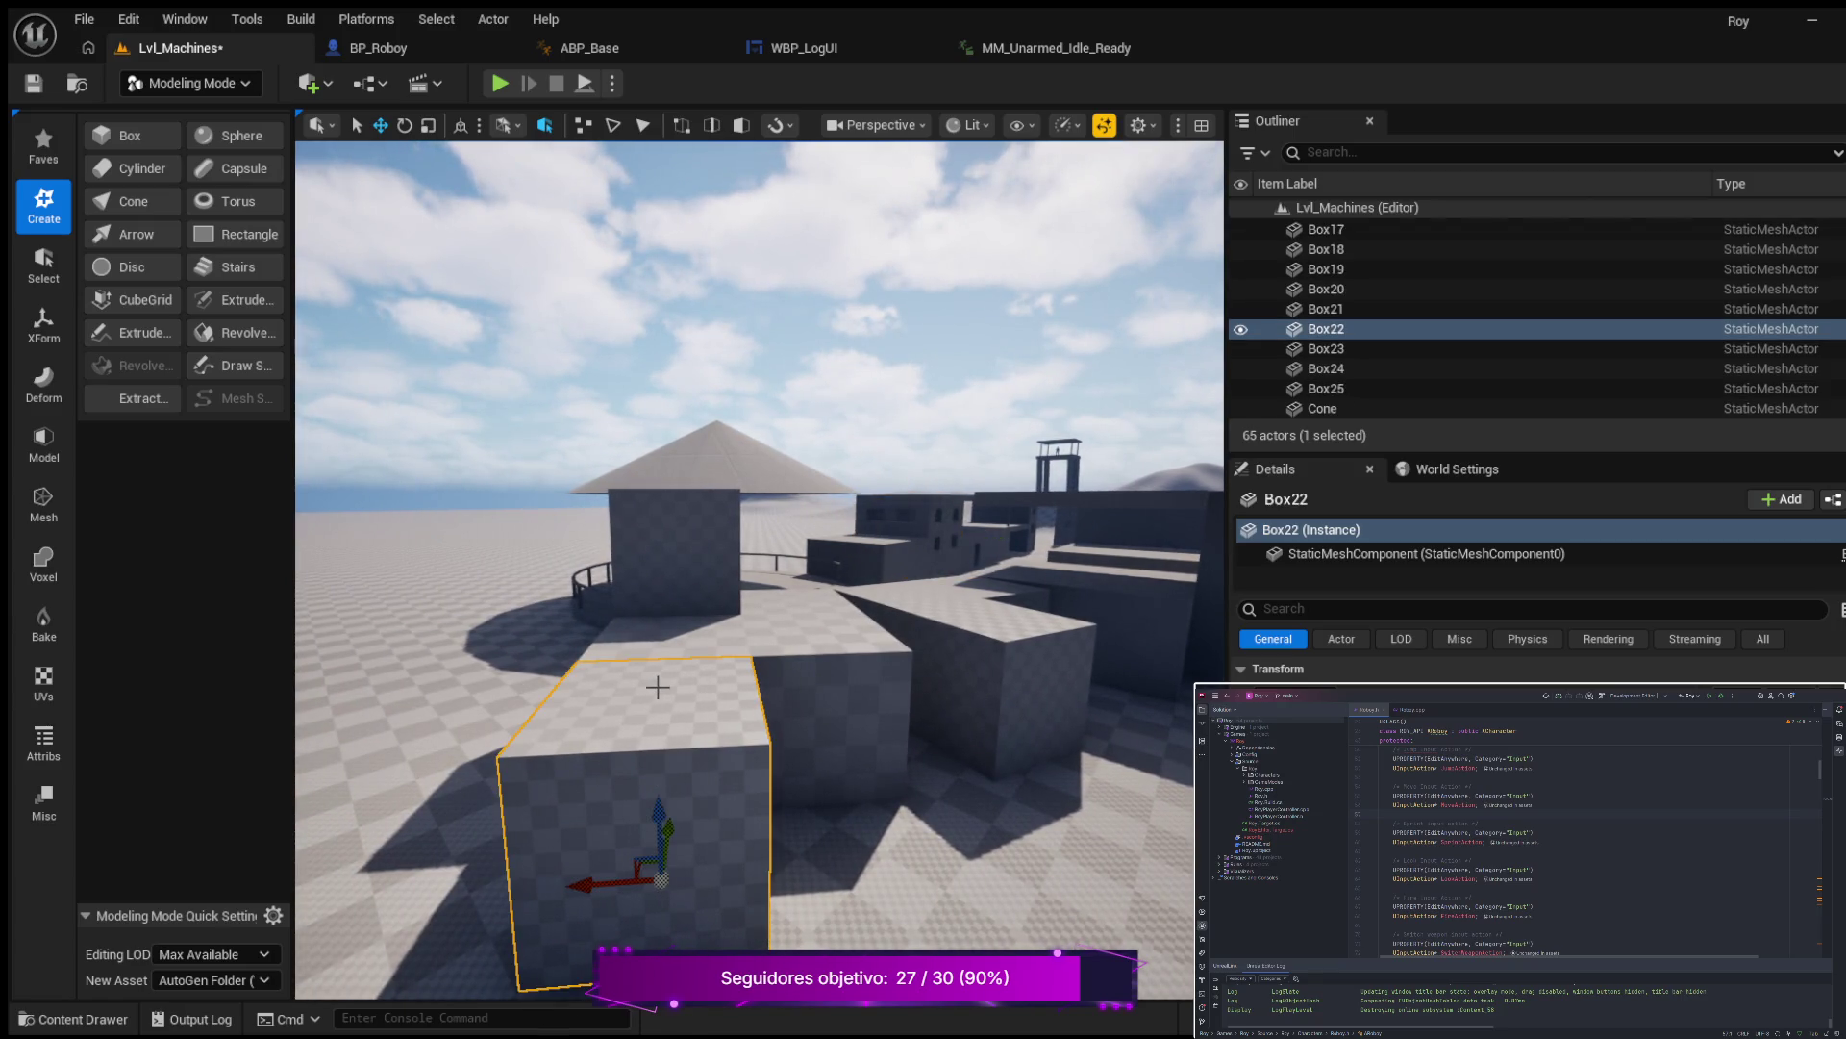
pyautogui.hotkey('ctrl', 'd')
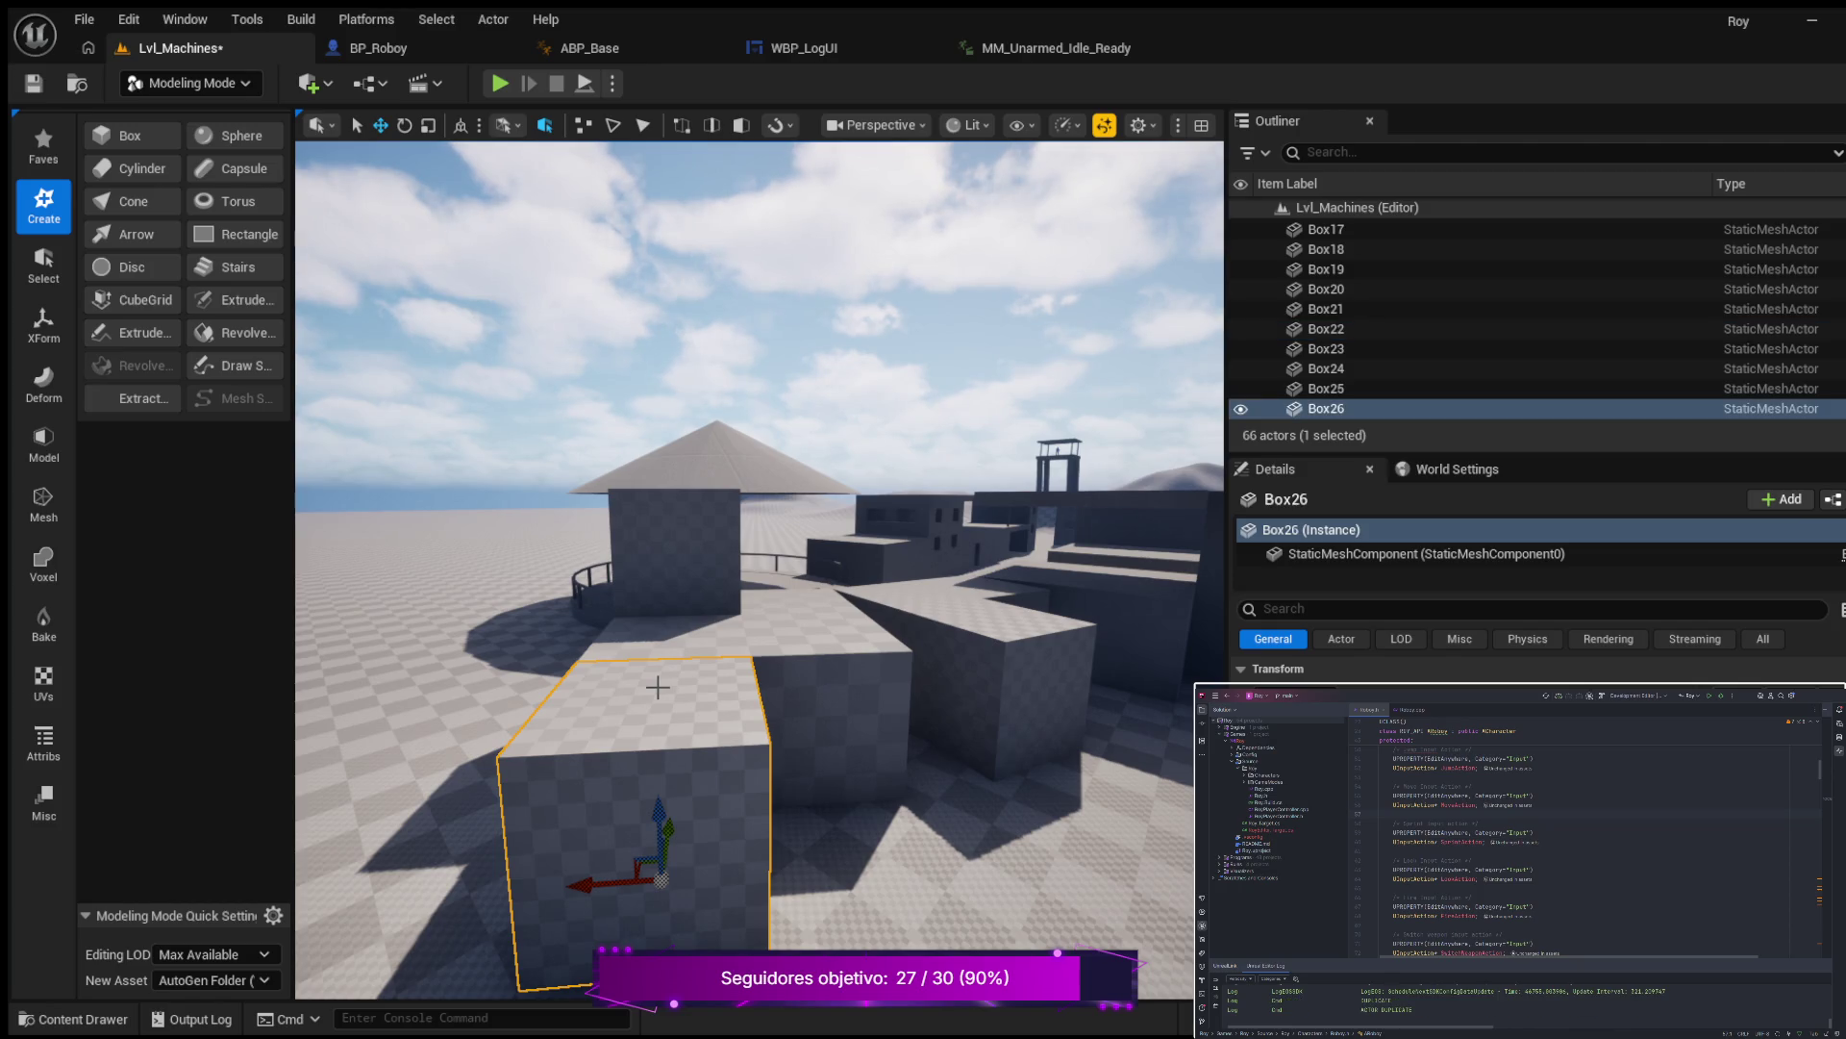
pyautogui.moveTo(584, 890); pyautogui.dragTo(997, 804)
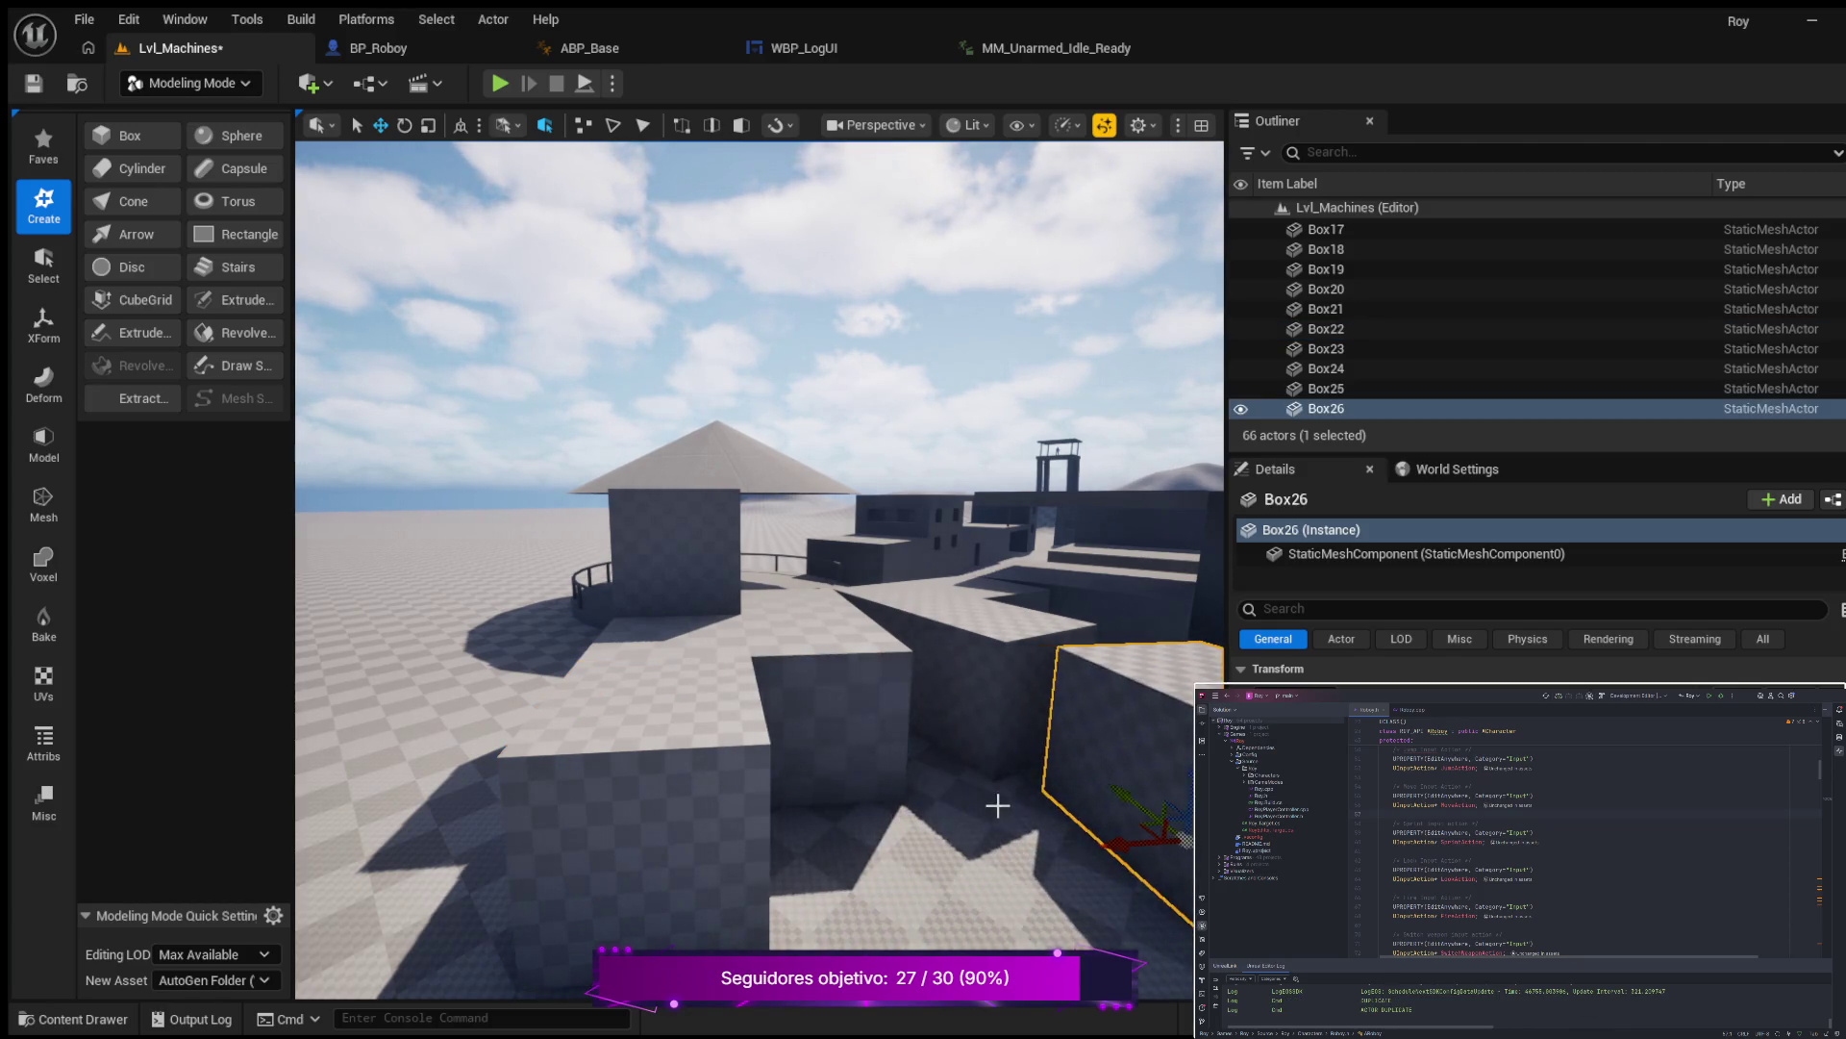
pyautogui.moveTo(865, 764)
pyautogui.mouseDown()
pyautogui.moveTo(966, 745)
pyautogui.moveTo(1077, 760)
pyautogui.moveTo(1067, 798)
pyautogui.moveTo(972, 832)
pyautogui.mouseUp()
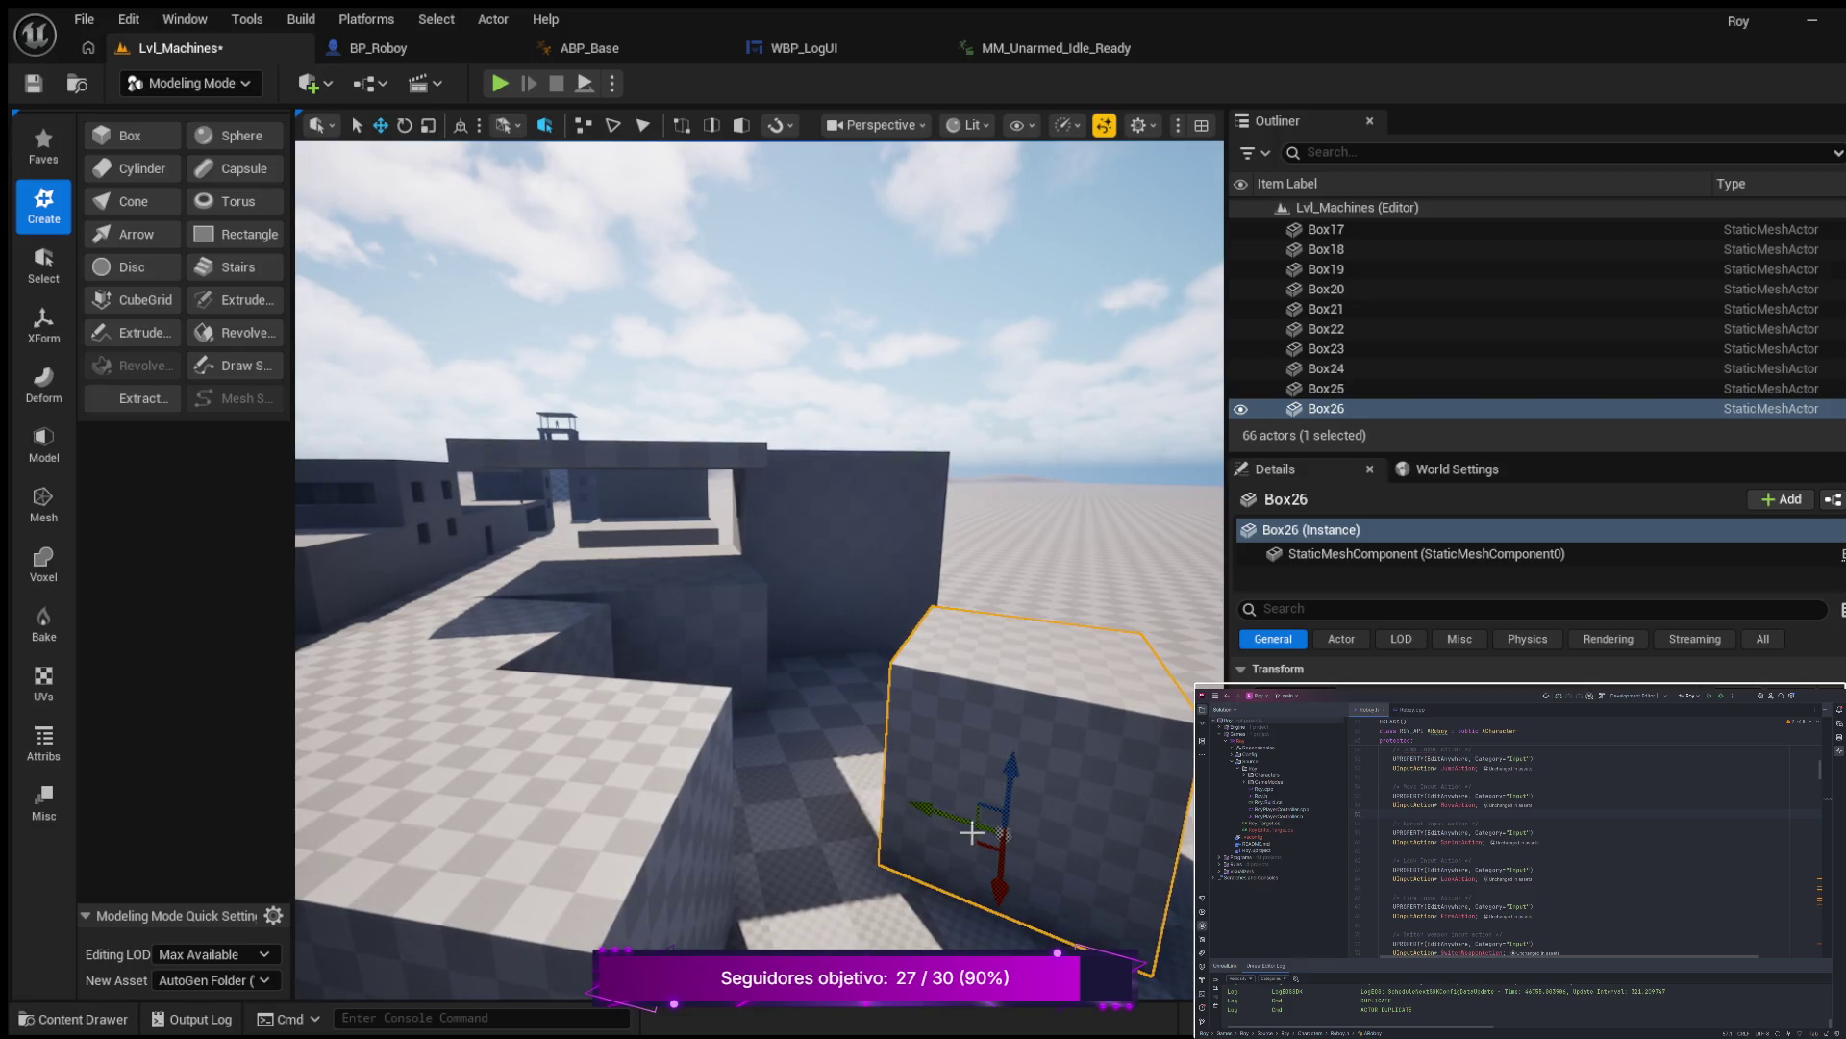
pyautogui.moveTo(1001, 901); pyautogui.dragTo(1001, 859)
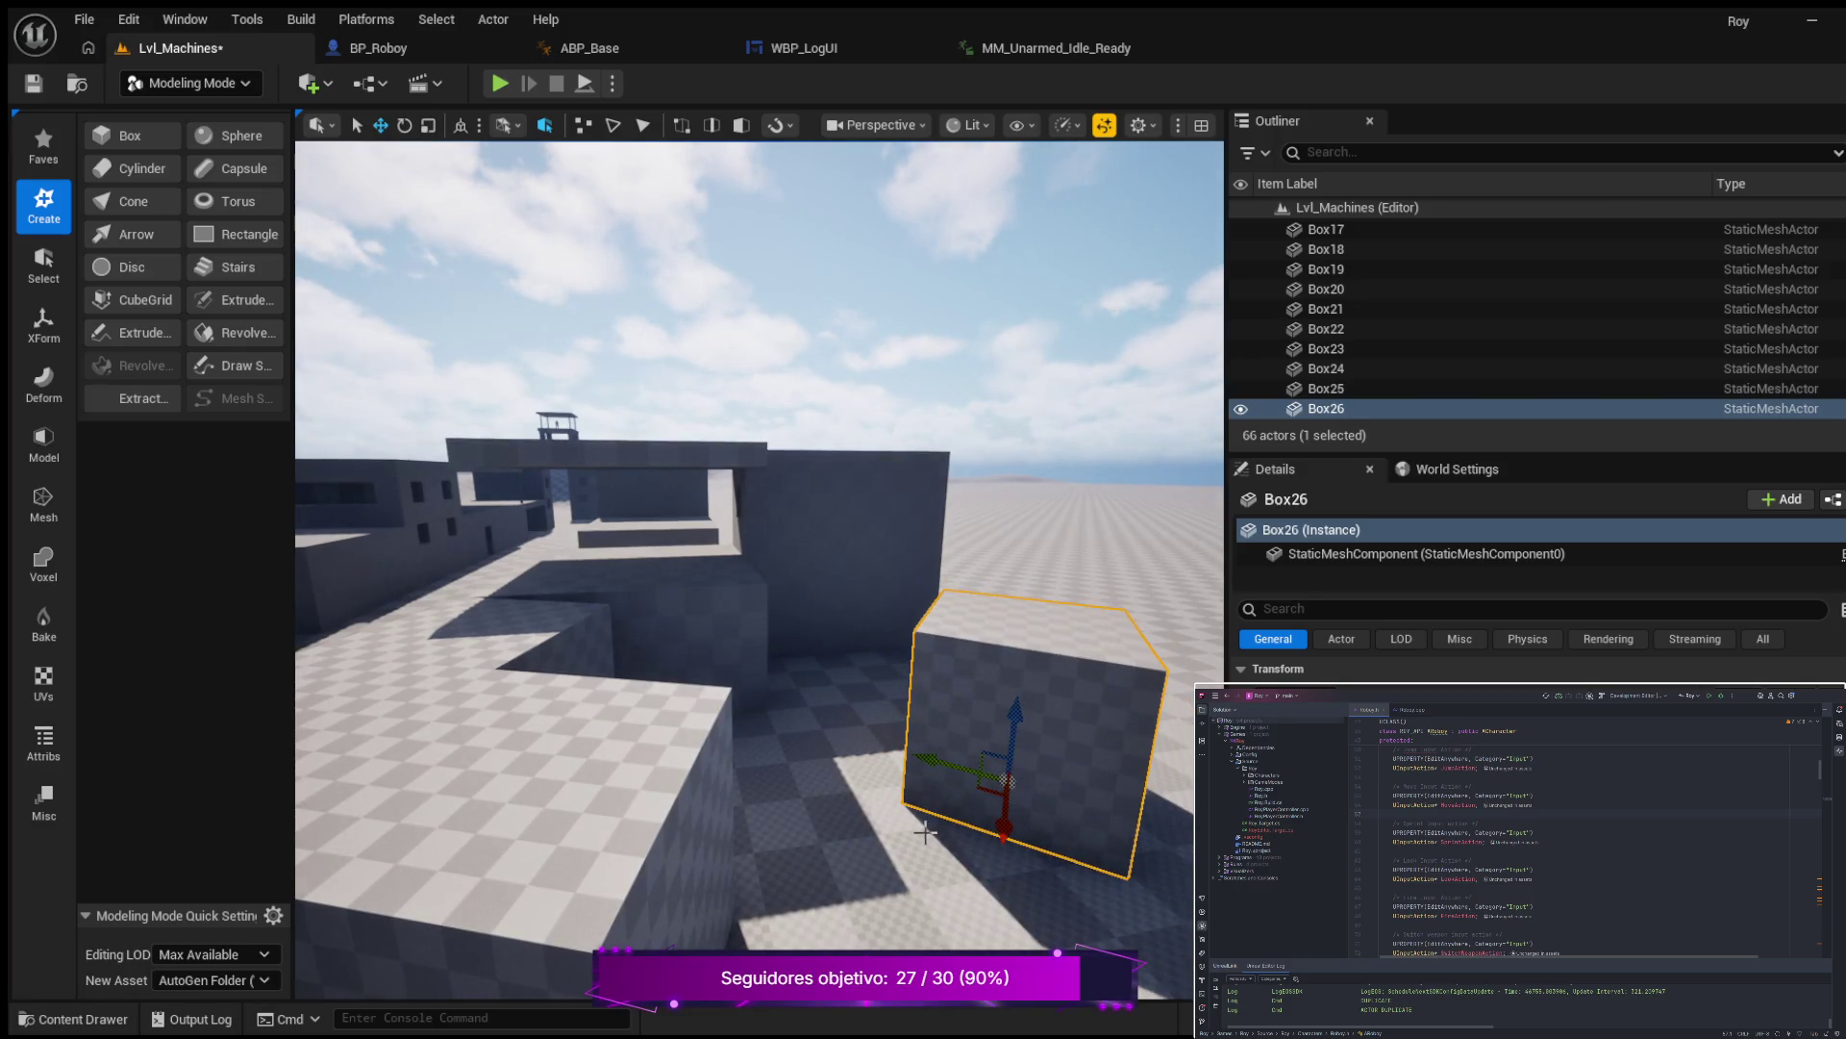
# Rotate Box26 about -10 degrees around vertical and nudge it into the corner by the wall.
pyautogui.press('e')
pyautogui.moveTo(962, 846)
pyautogui.mouseDown()
pyautogui.moveTo(1080, 927)
pyautogui.moveTo(928, 823)
pyautogui.mouseUp()
pyautogui.press('w')
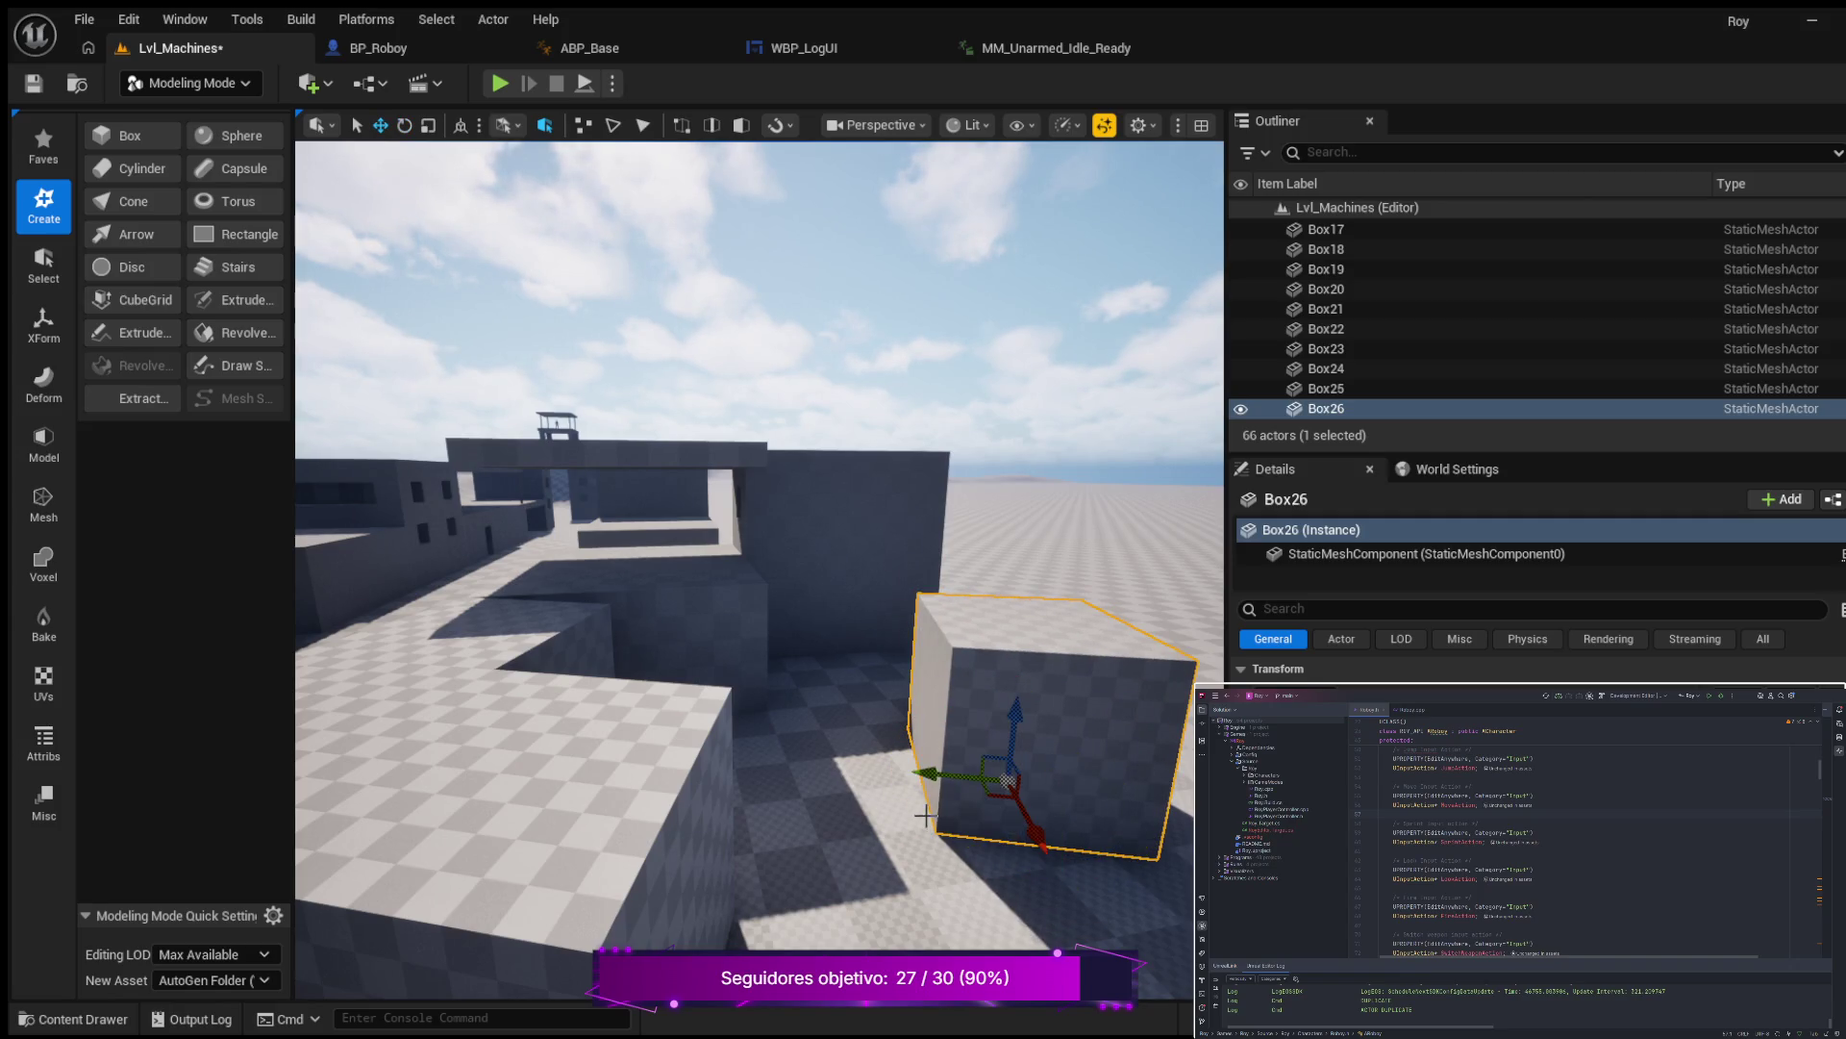
pyautogui.moveTo(1036, 844)
pyautogui.mouseDown()
pyautogui.moveTo(1010, 761)
pyautogui.moveTo(870, 742)
pyautogui.moveTo(827, 758)
pyautogui.moveTo(875, 769)
pyautogui.moveTo(822, 781)
pyautogui.moveTo(497, 623)
pyautogui.moveTo(442, 674)
pyautogui.moveTo(457, 687)
pyautogui.mouseUp()
pyautogui.press('e')
pyautogui.moveTo(760, 914); pyautogui.dragTo(731, 909)
pyautogui.press('w')
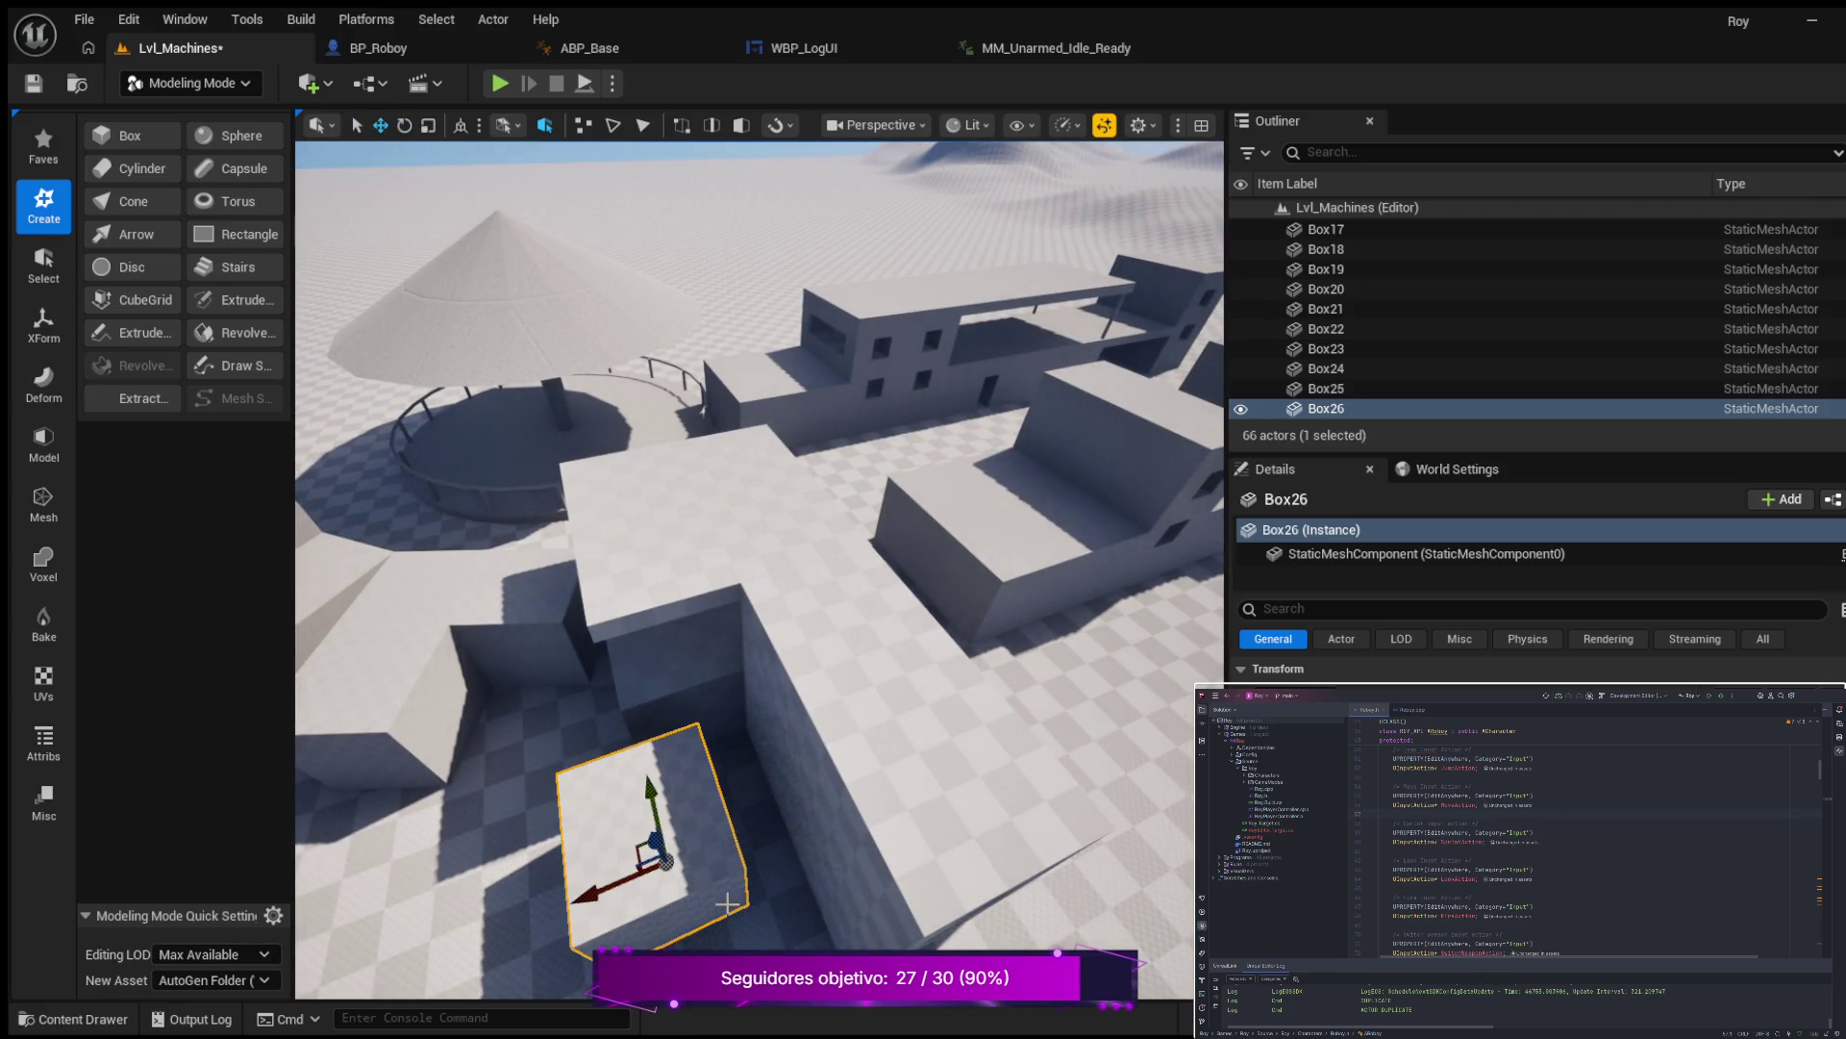
pyautogui.moveTo(581, 908)
pyautogui.mouseDown()
pyautogui.moveTo(643, 865)
pyautogui.moveTo(748, 601)
pyautogui.moveTo(752, 781)
pyautogui.mouseUp()
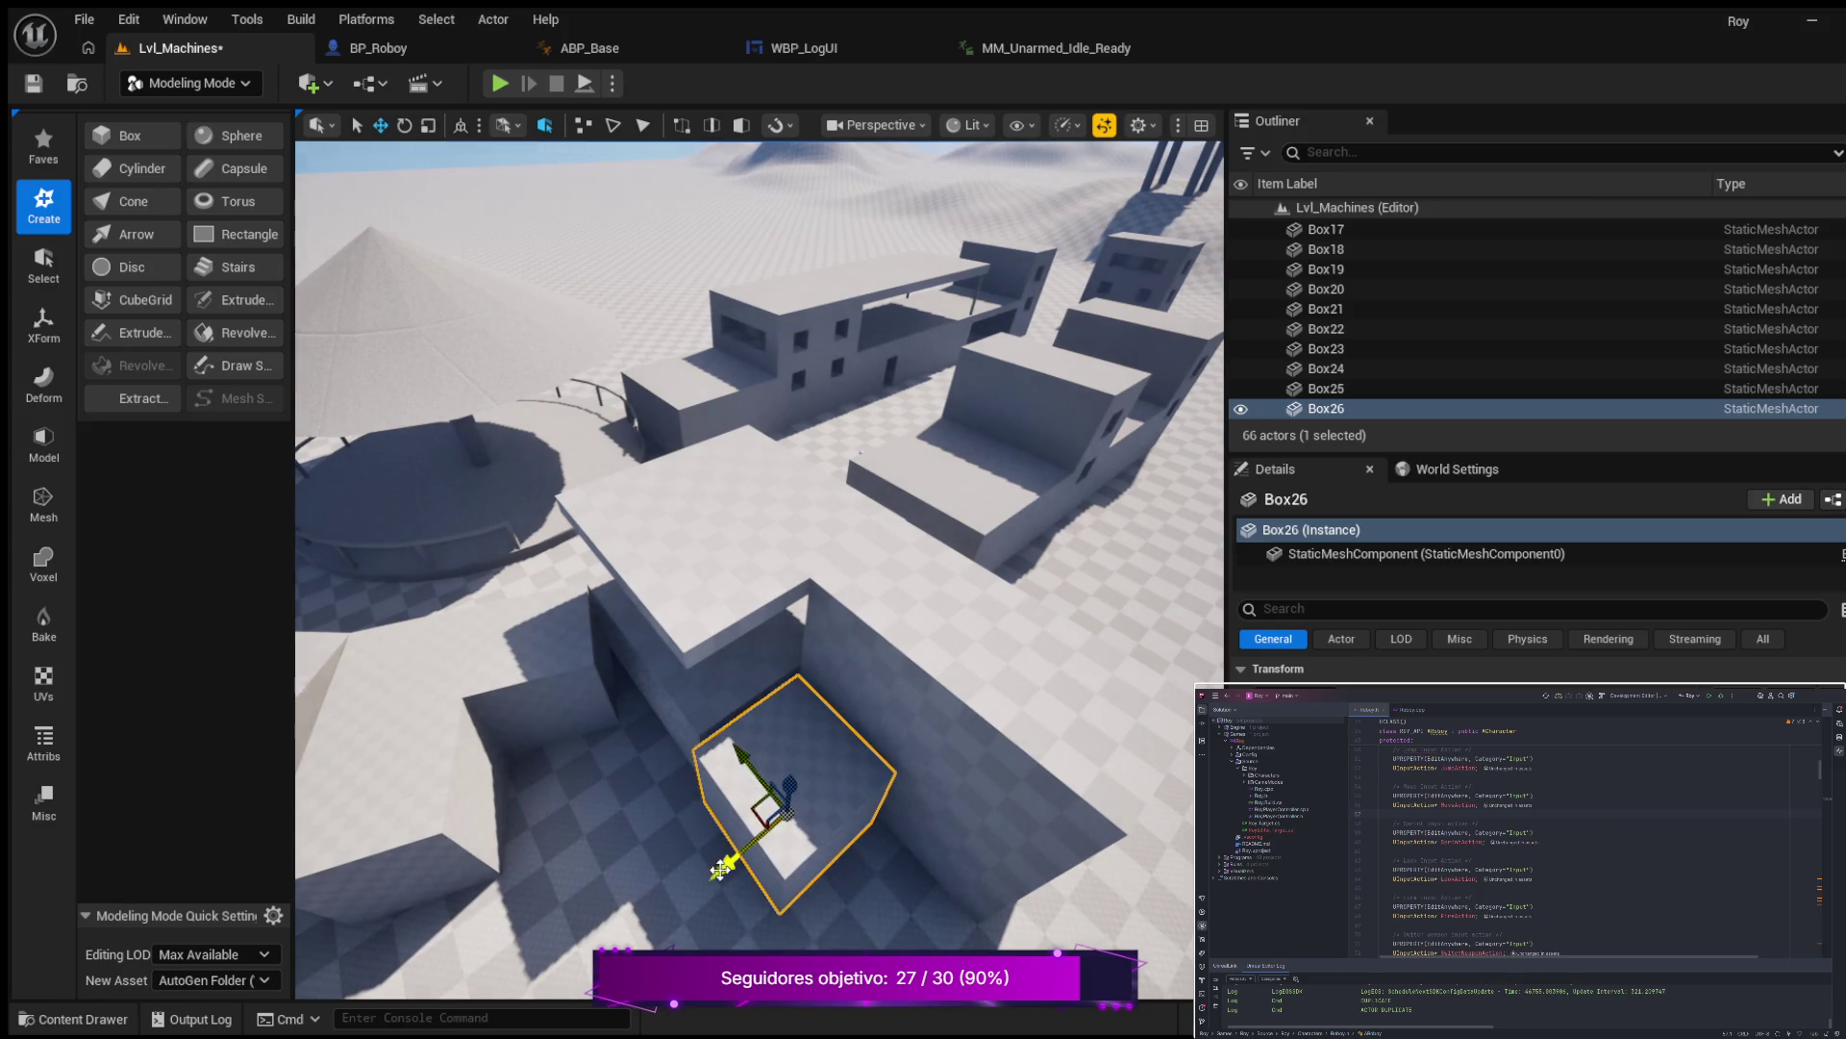
pyautogui.moveTo(726, 874); pyautogui.dragTo(750, 769)
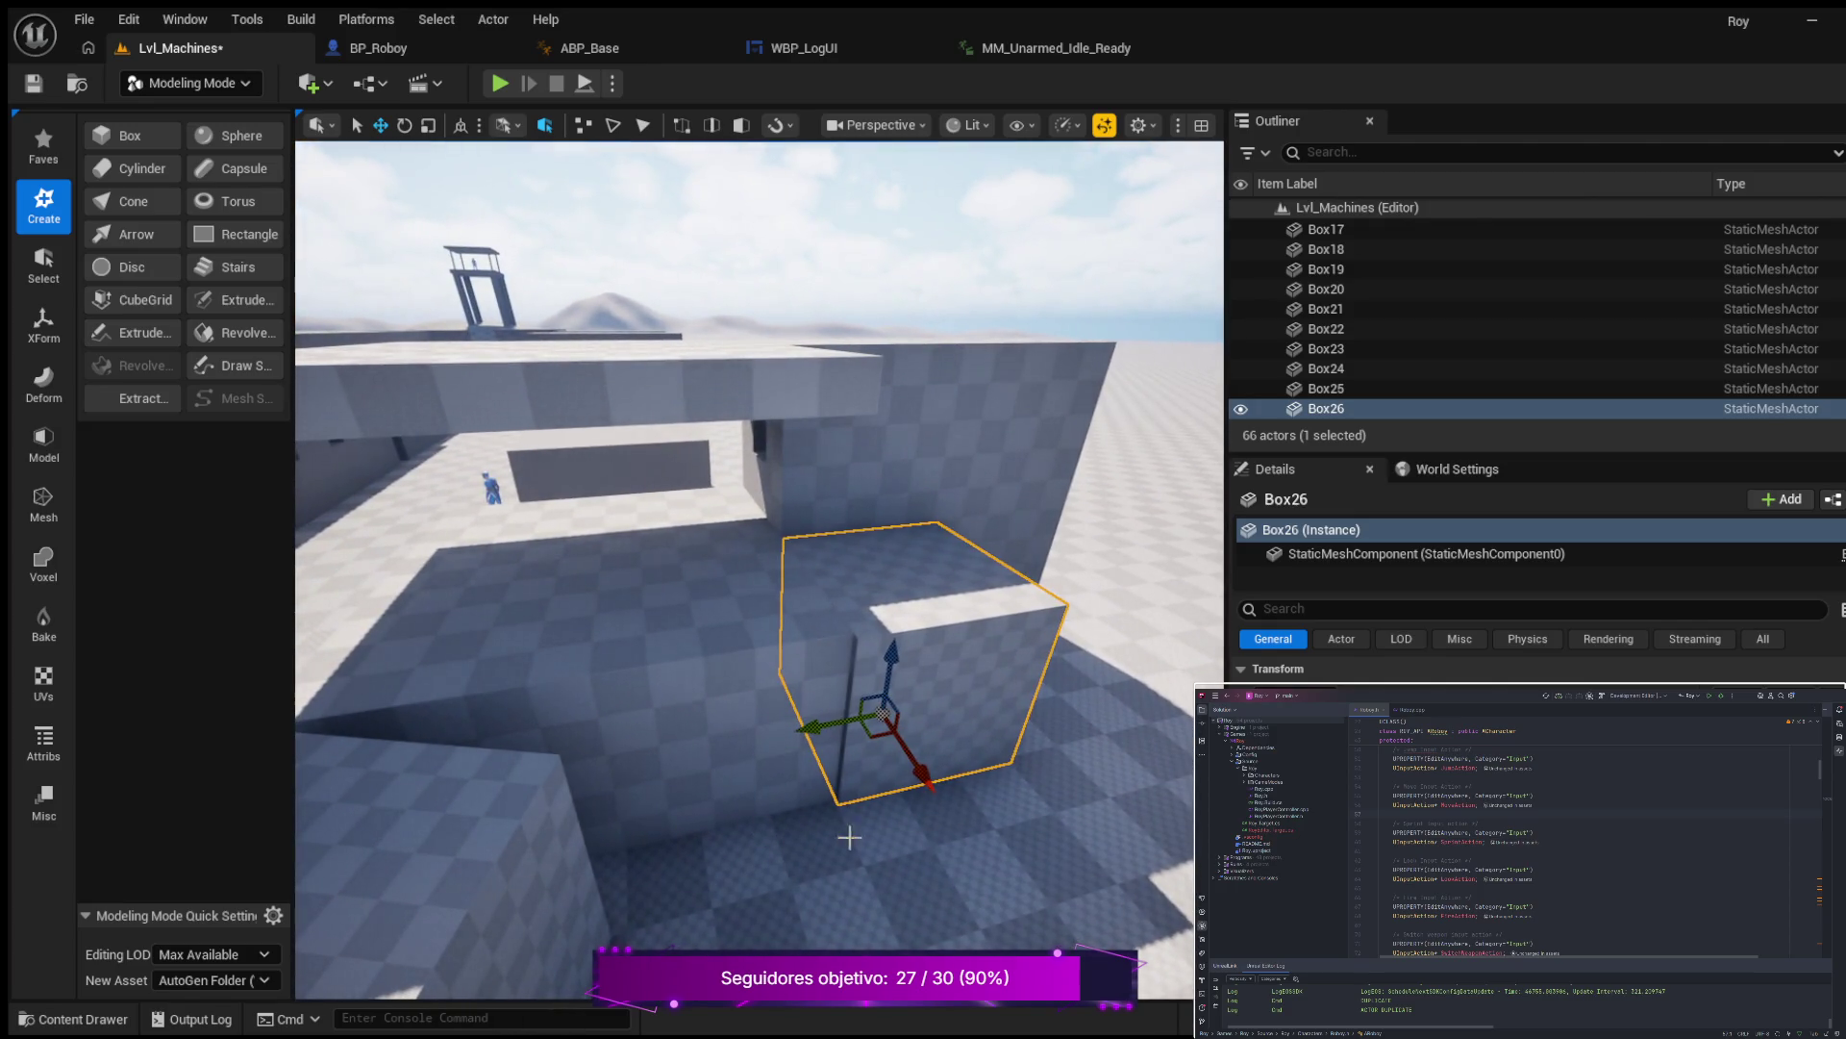
pyautogui.moveTo(940, 763)
pyautogui.mouseDown()
pyautogui.moveTo(878, 817)
pyautogui.moveTo(878, 759)
pyautogui.moveTo(636, 789)
pyautogui.mouseUp()
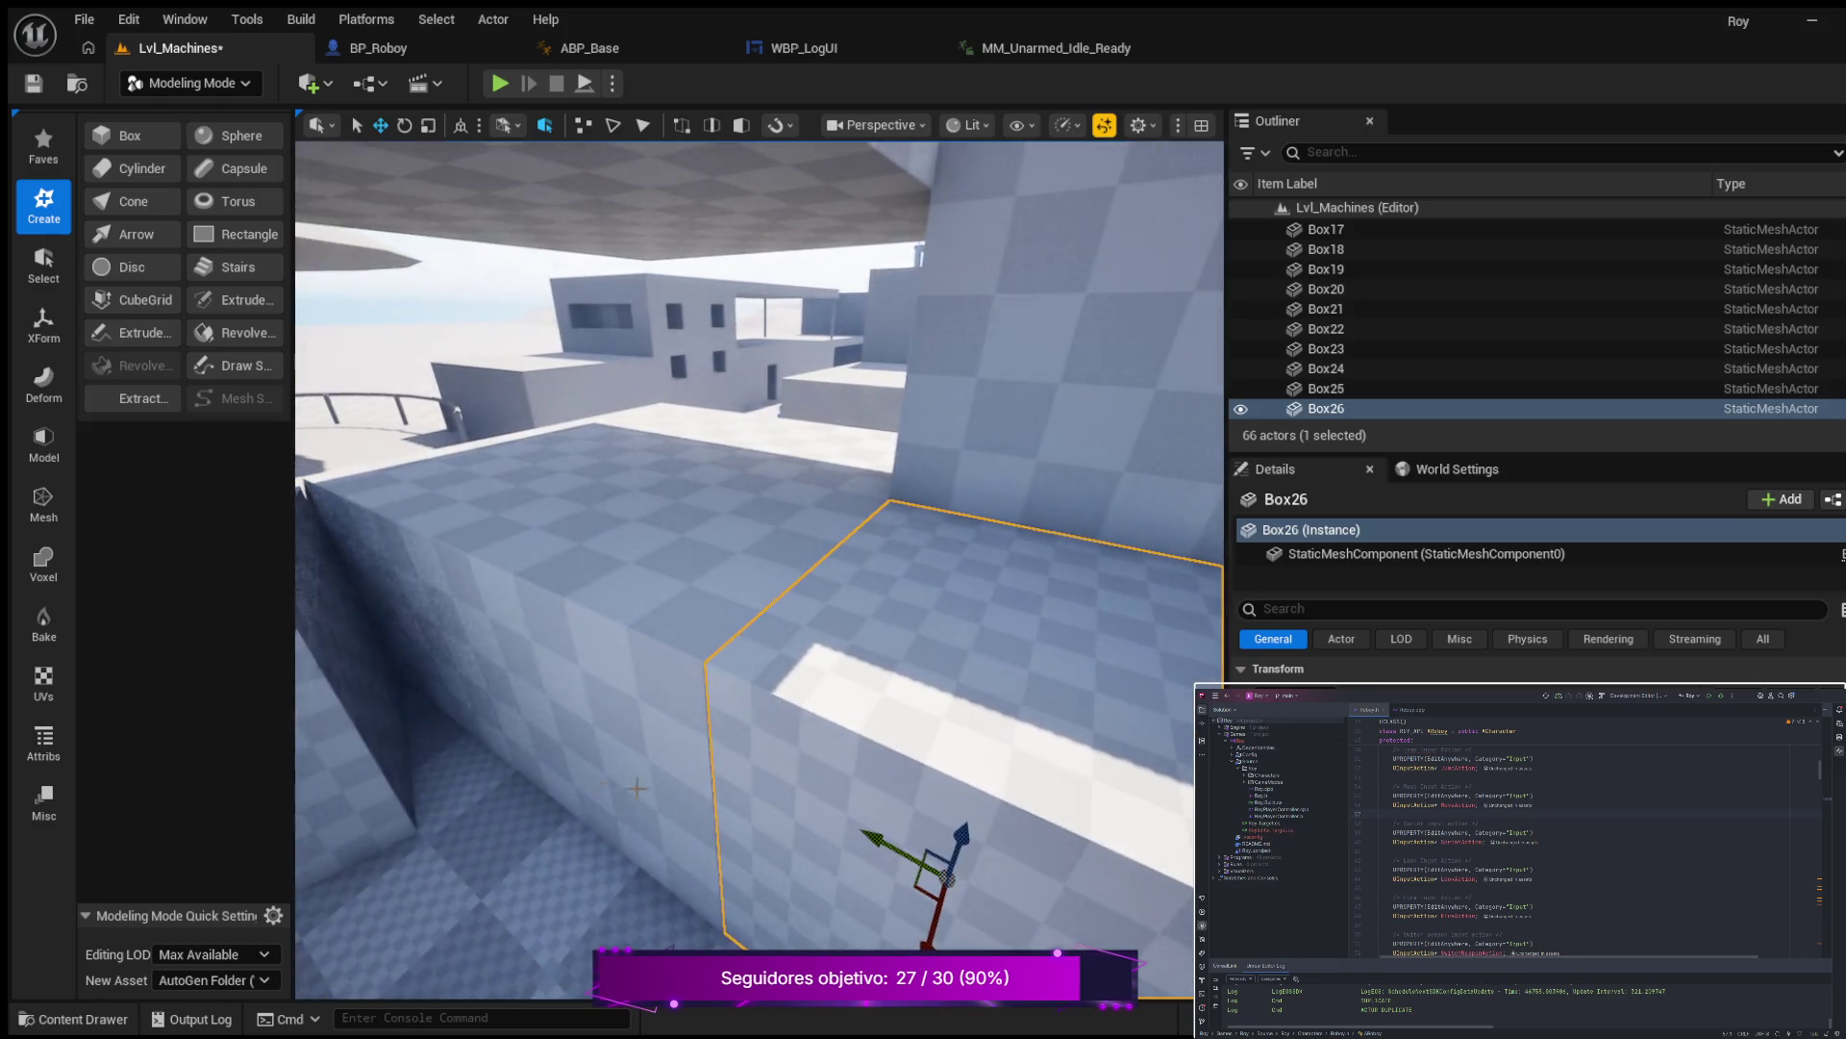
# Compare Box26's placement by selecting it and the neighbouring Box18.
pyautogui.click(344, 712)
pyautogui.moveTo(724, 748); pyautogui.dragTo(813, 873)
pyautogui.click(773, 754)
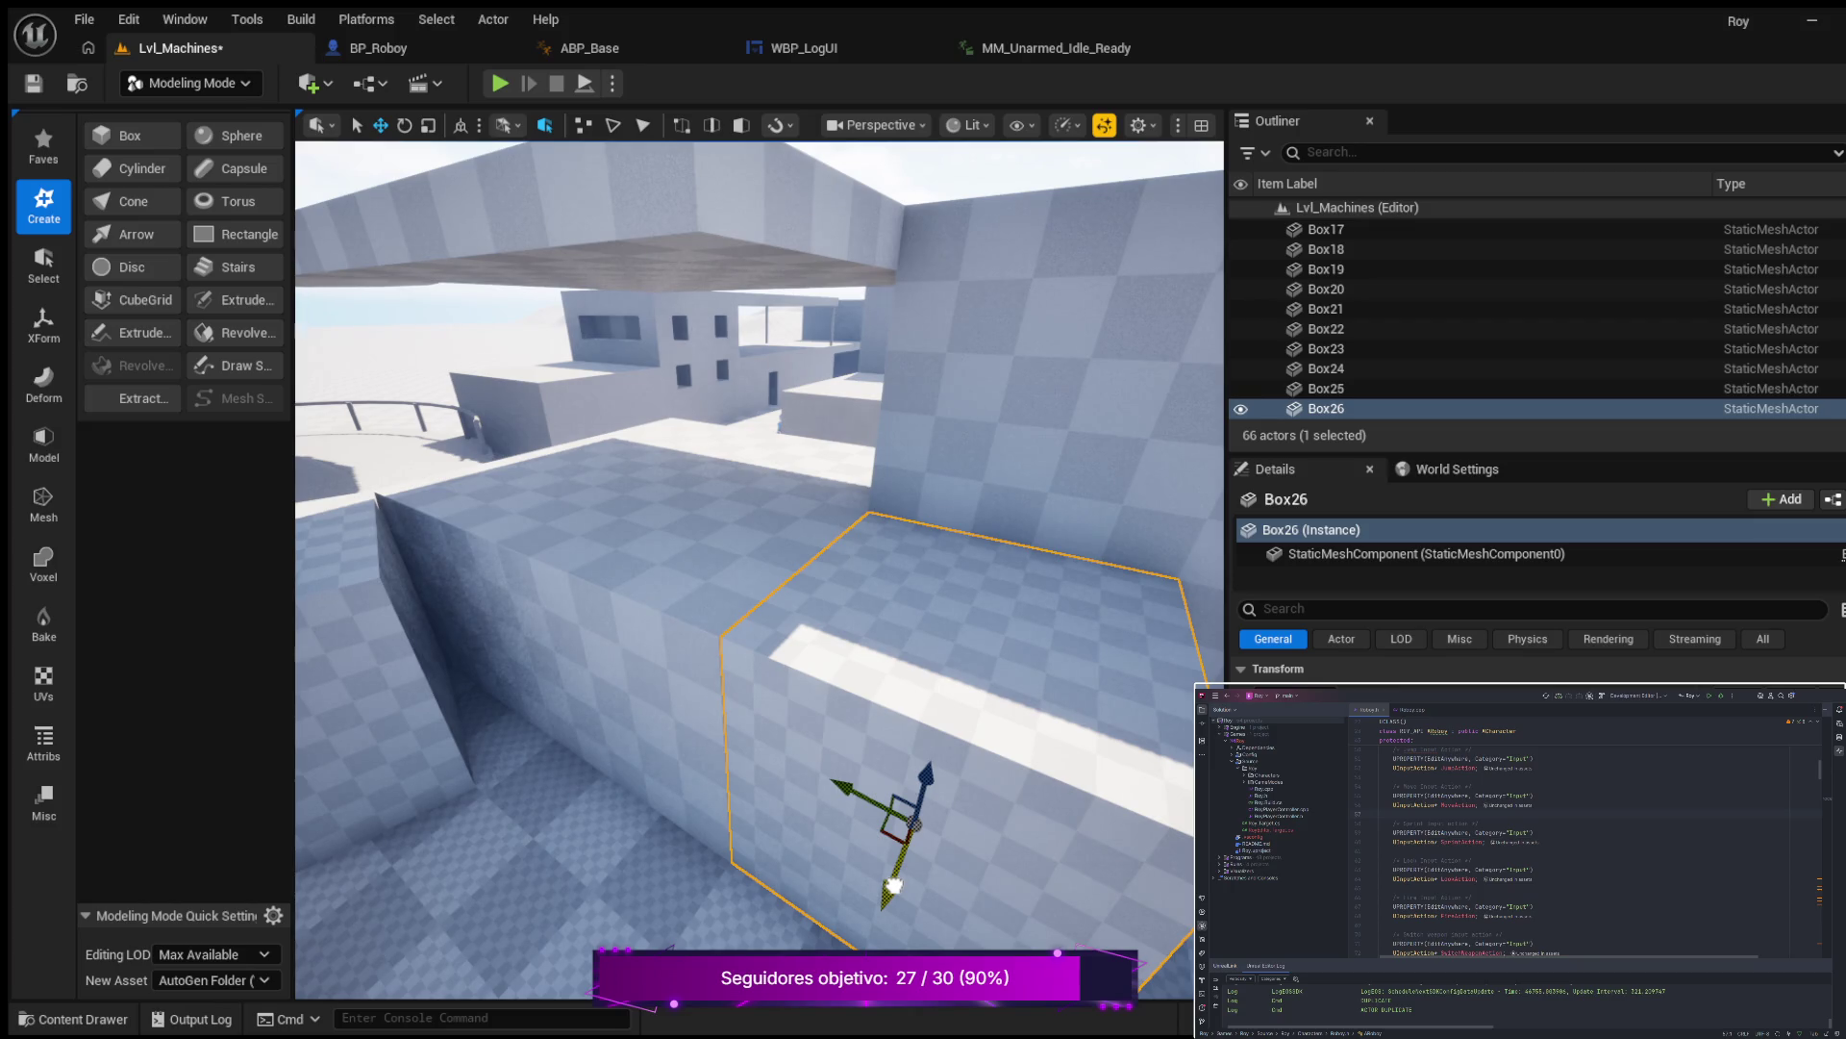
pyautogui.click(410, 712)
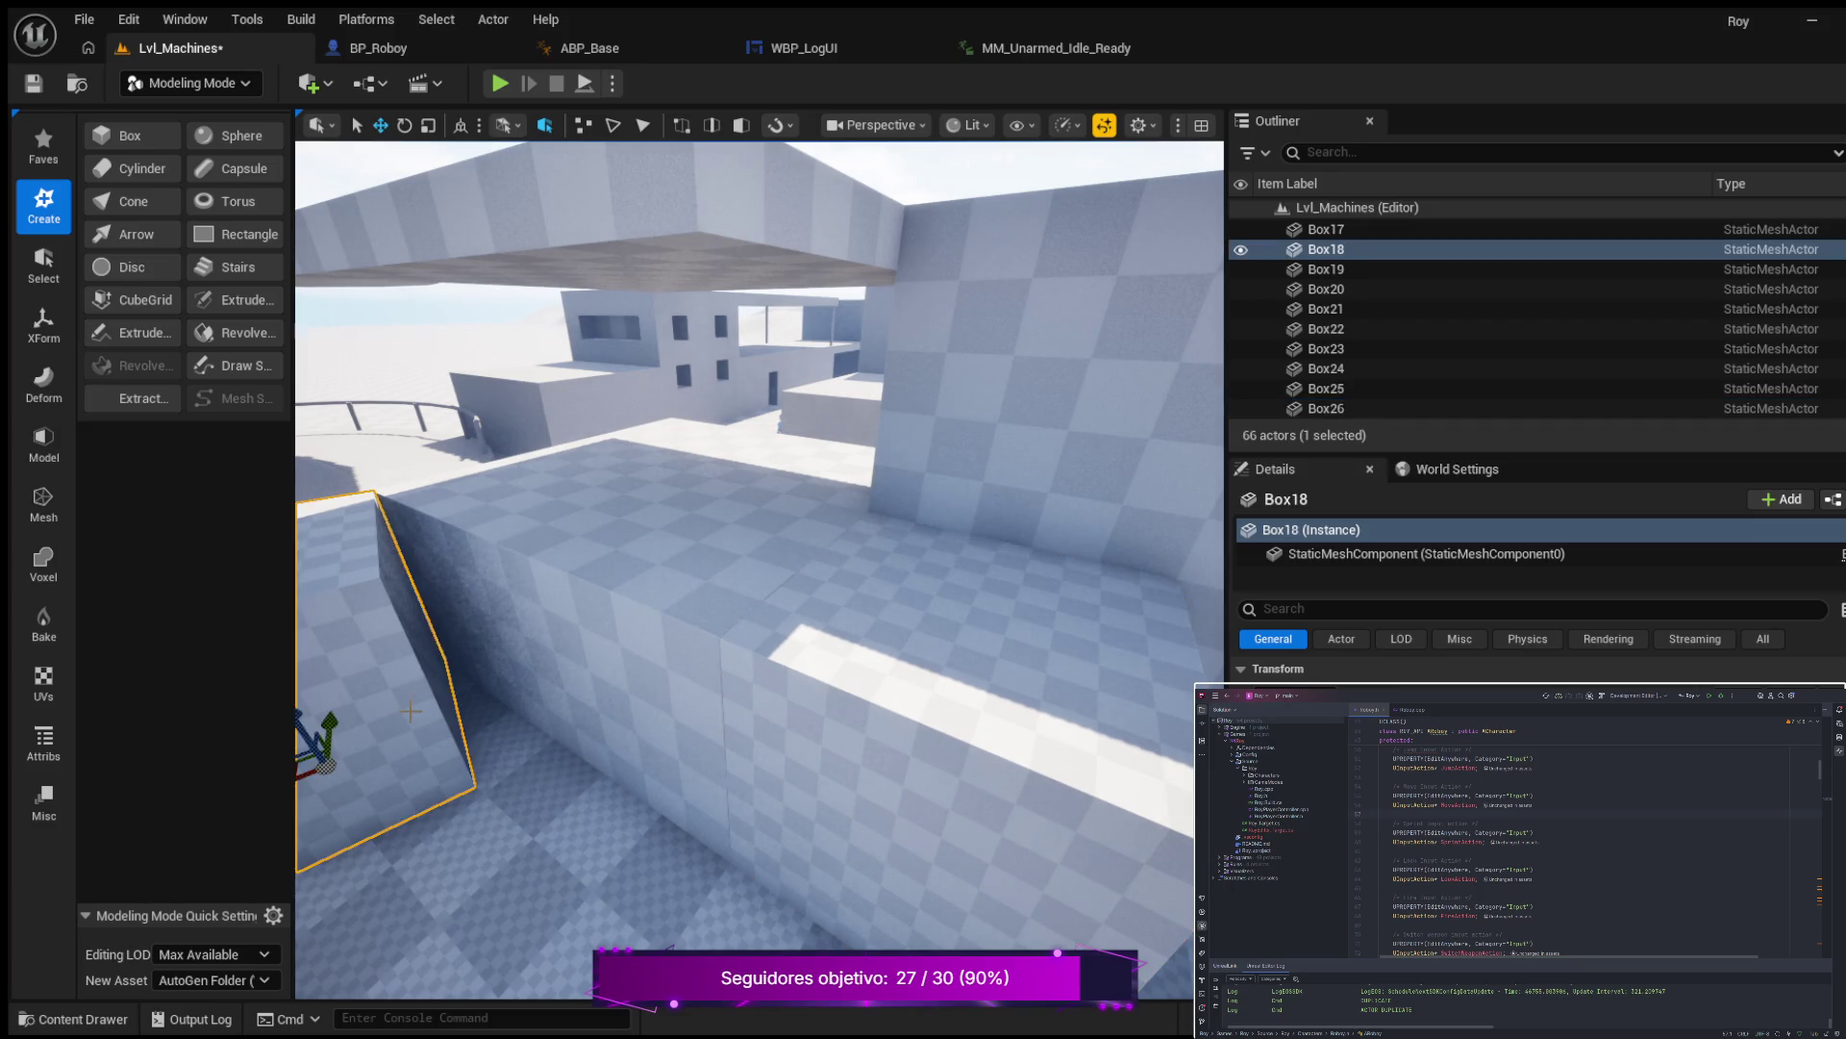
# Nudge Box26 slightly along Y, then frame the neighbouring Box18.
pyautogui.click(850, 790)
pyautogui.moveTo(853, 795); pyautogui.dragTo(800, 851)
pyautogui.click(423, 756)
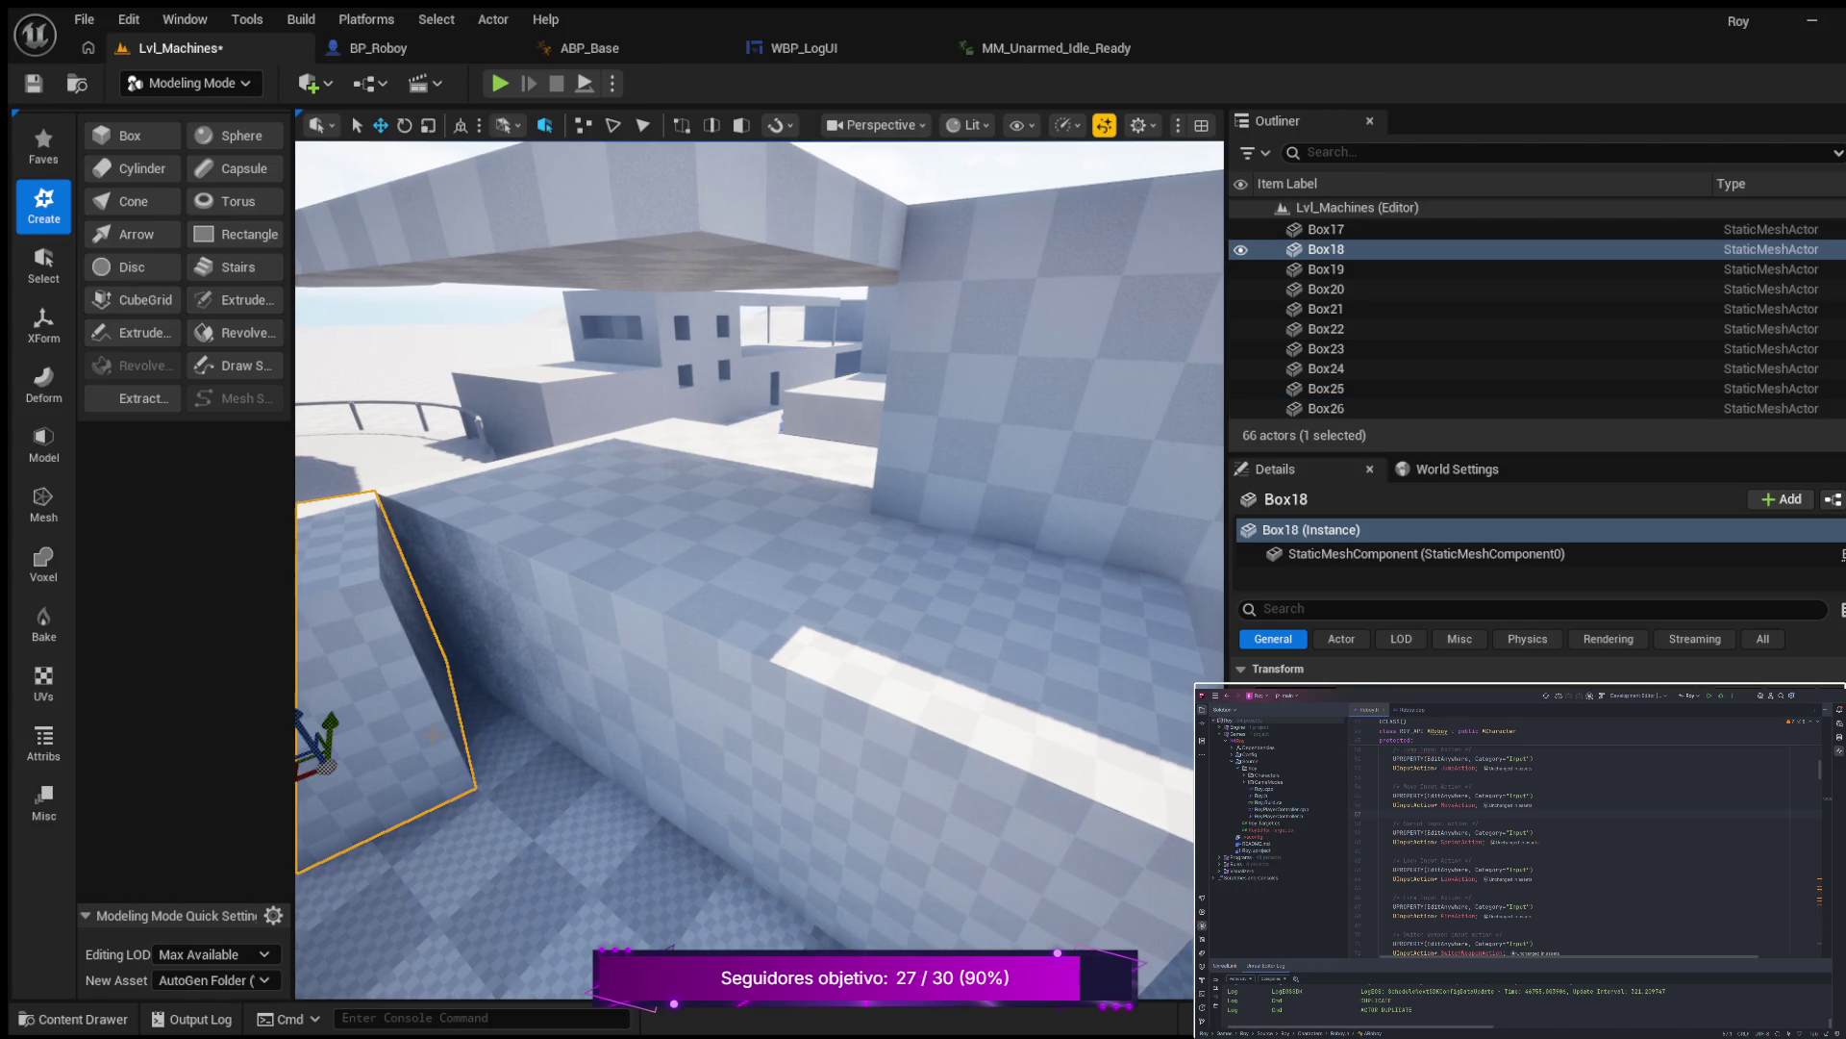
pyautogui.press('f')
pyautogui.scroll(5, 760, 568)
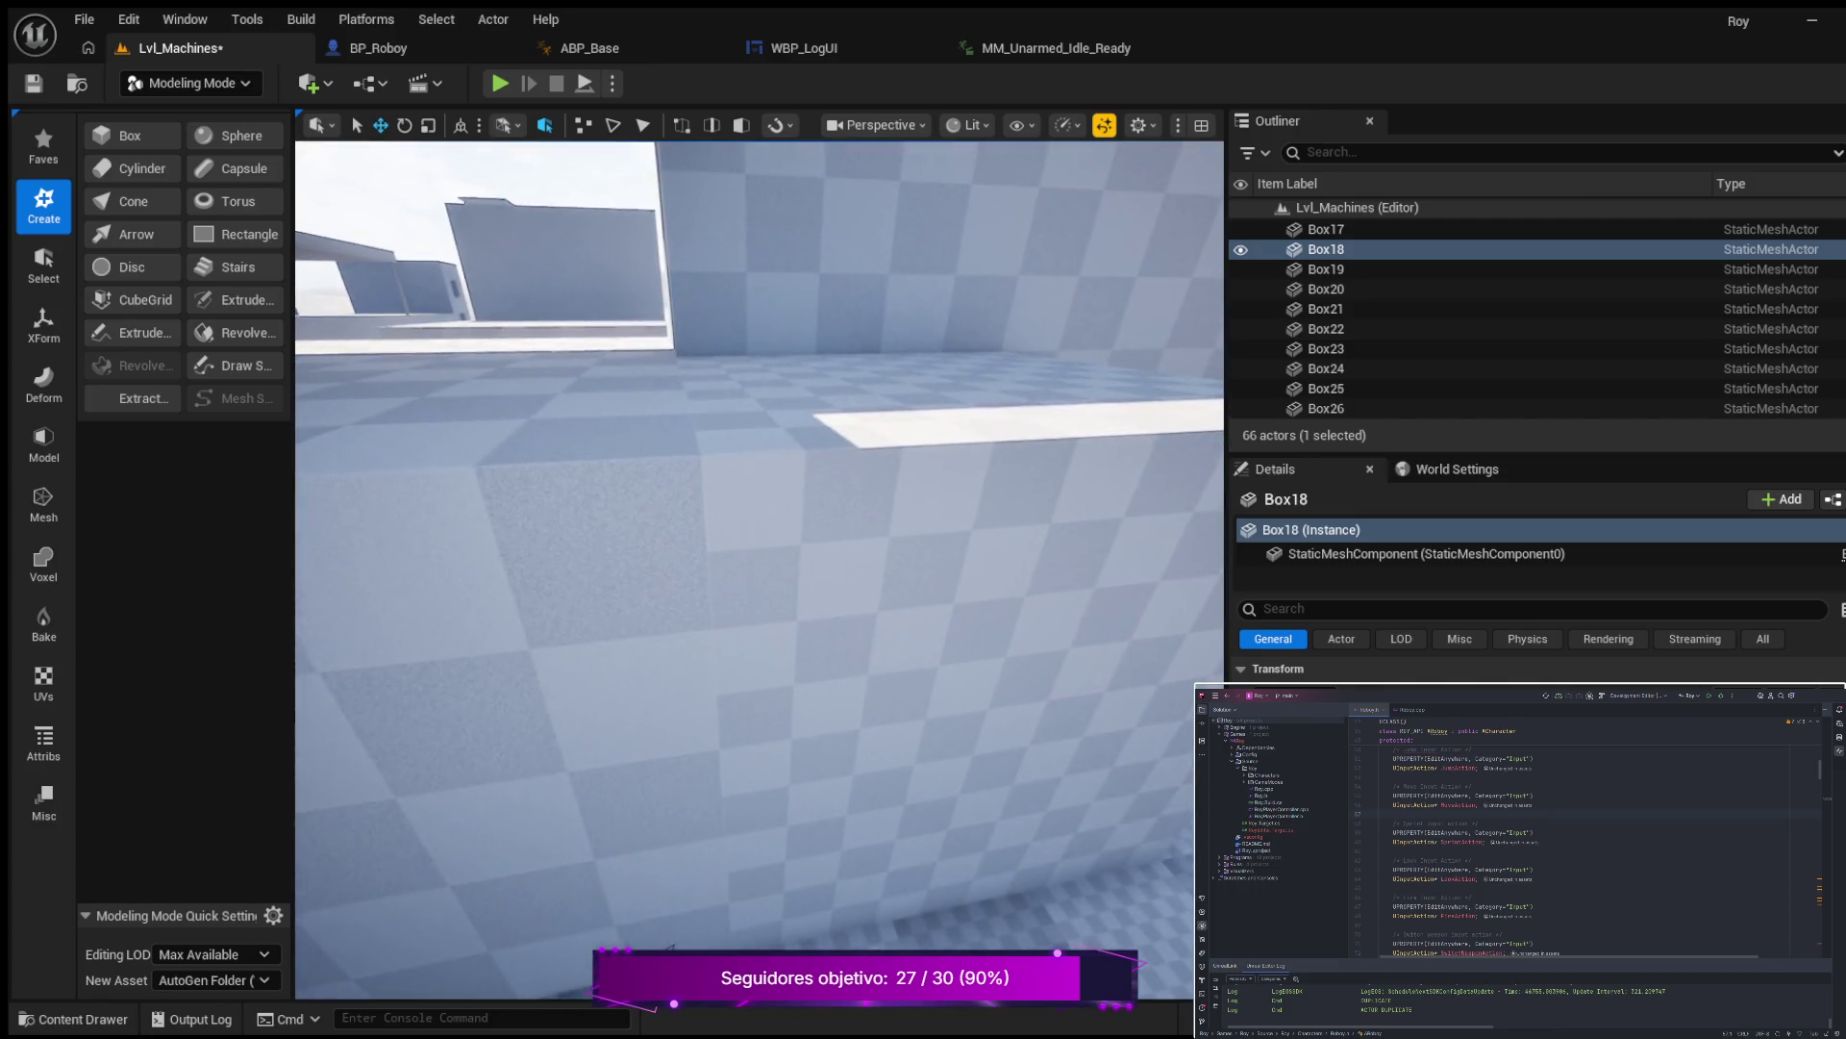
pyautogui.scroll(-5, 760, 567)
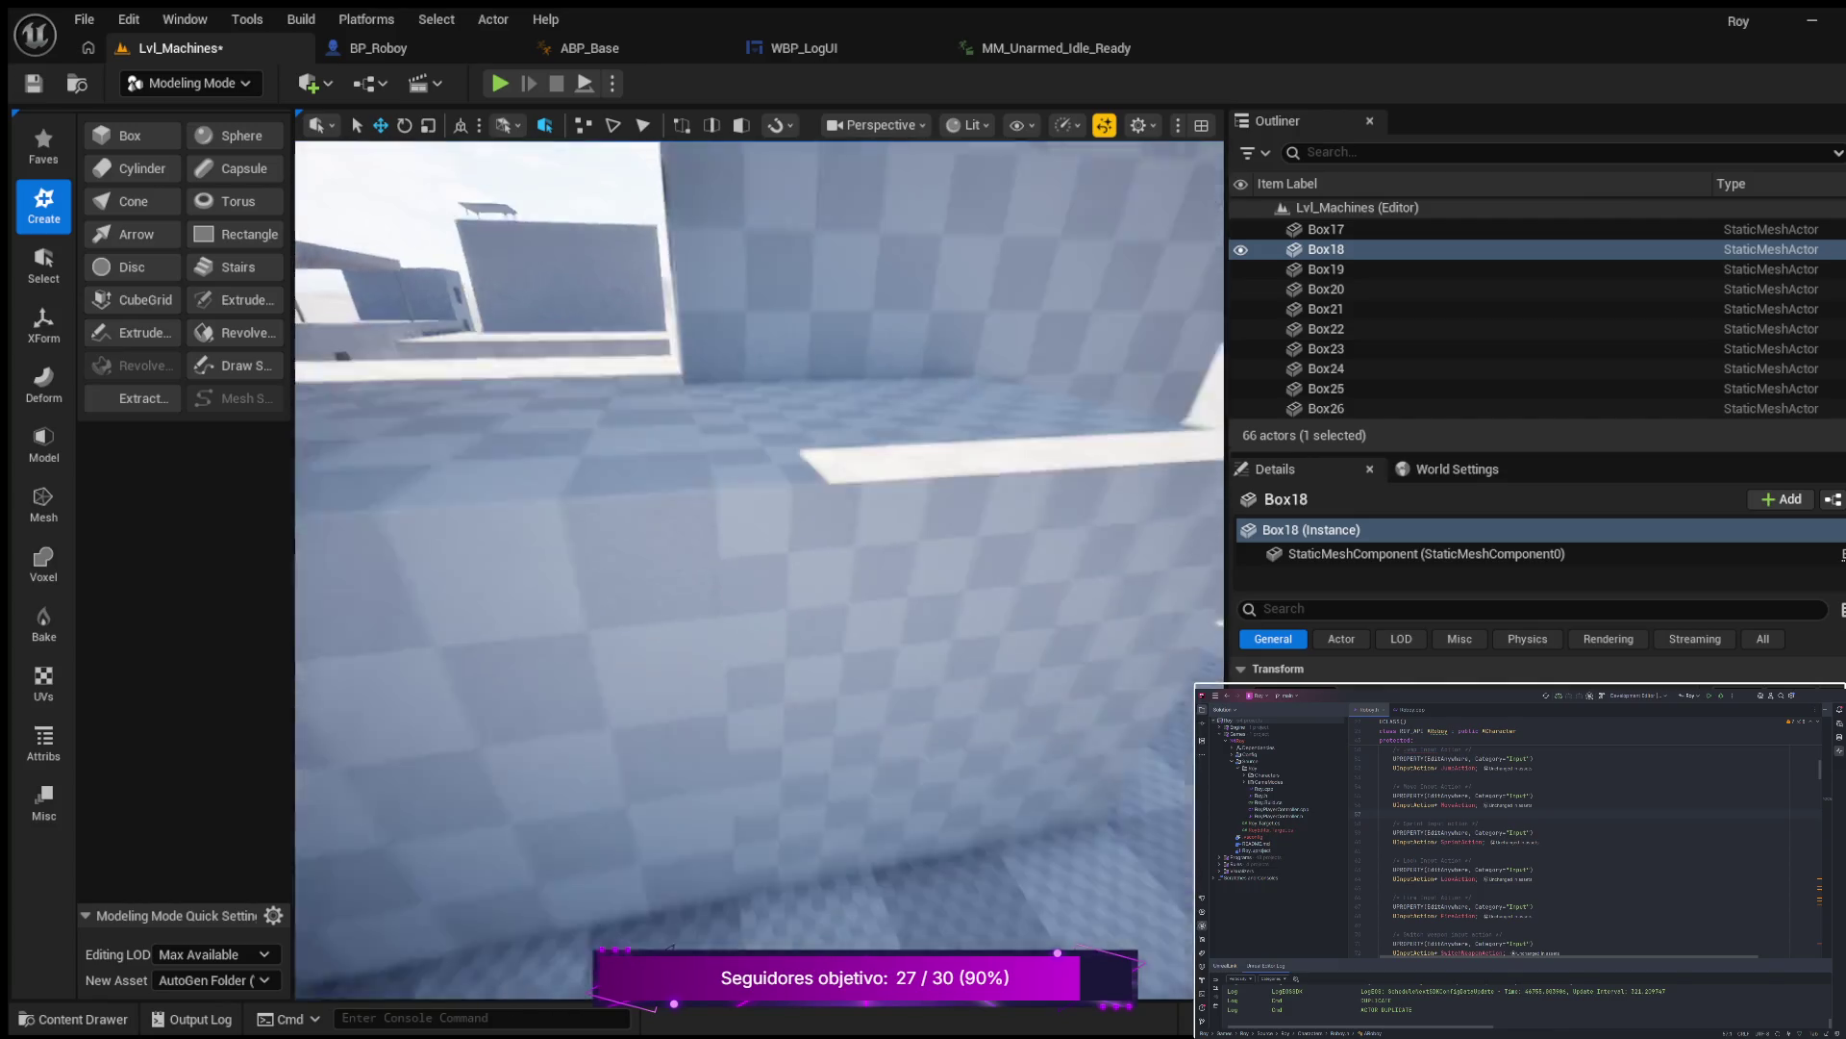
pyautogui.scroll(-6, 760, 567)
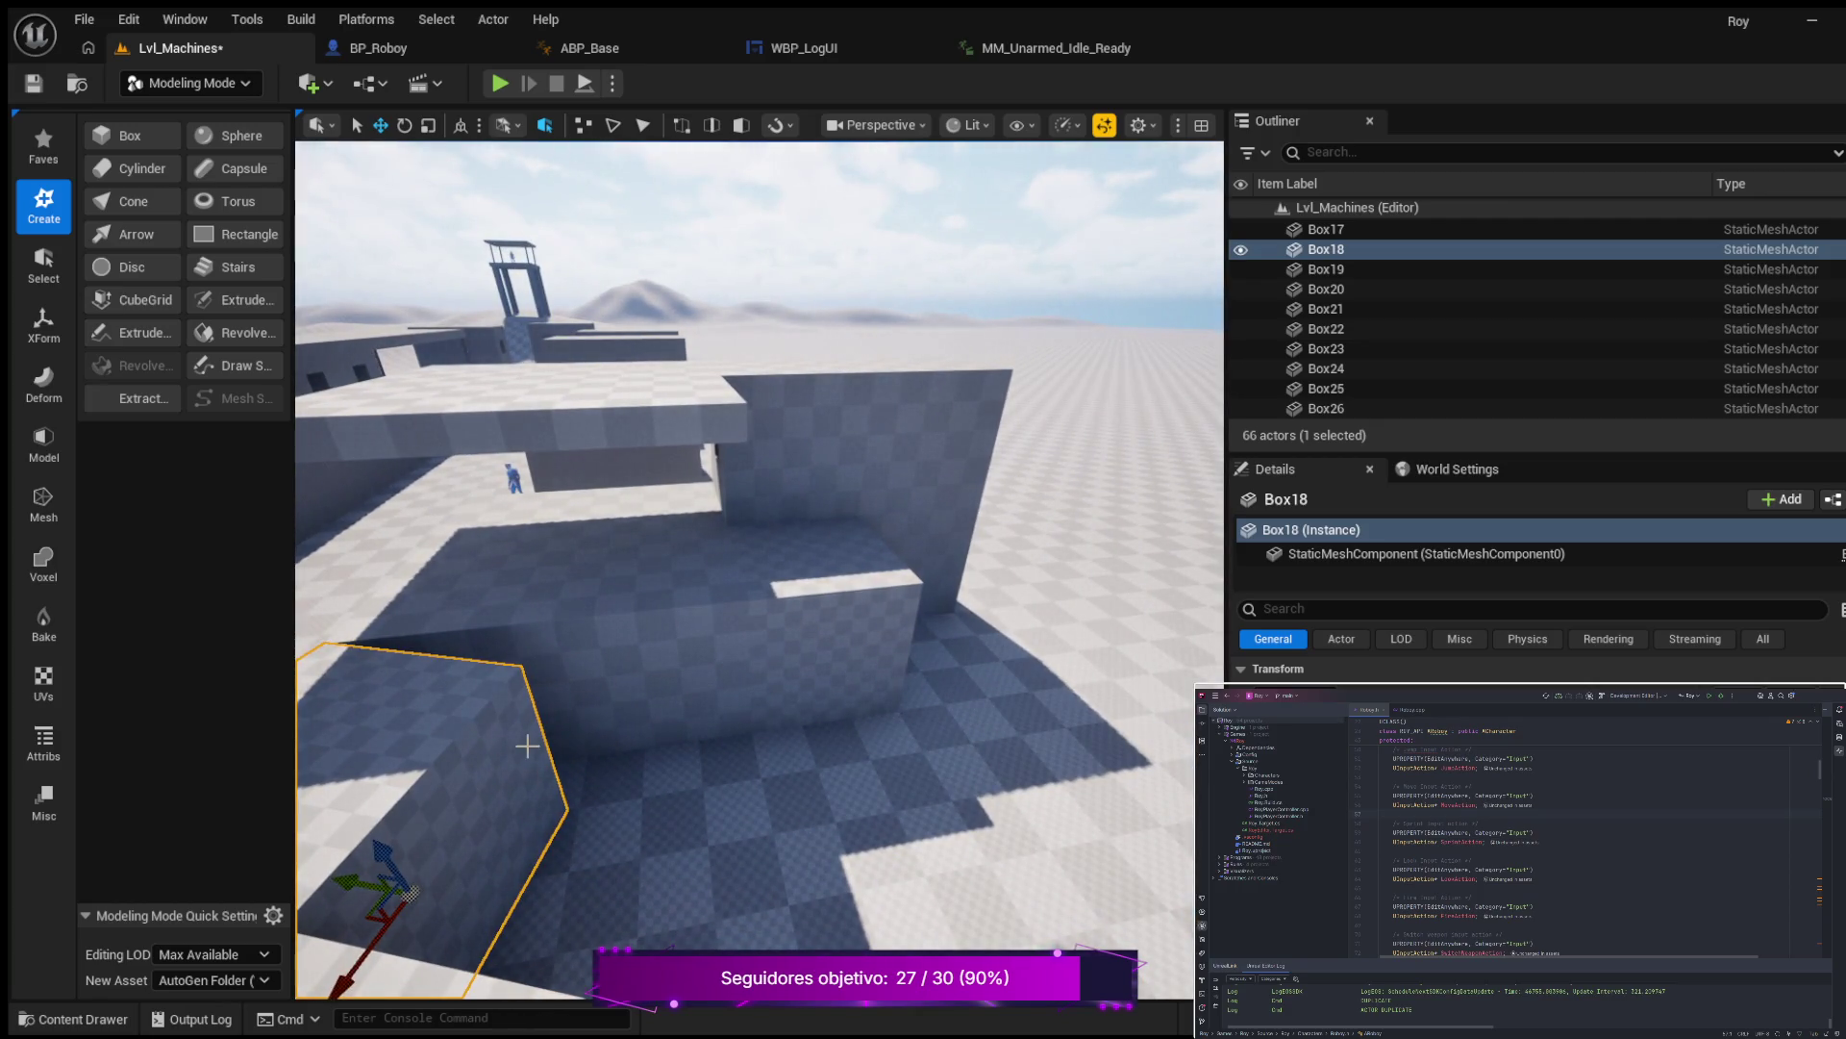
# Raise Box26 onto the building top under the overhanging slab and start Play In Editor.
pyautogui.click(825, 587)
pyautogui.moveTo(810, 600); pyautogui.dragTo(790, 473)
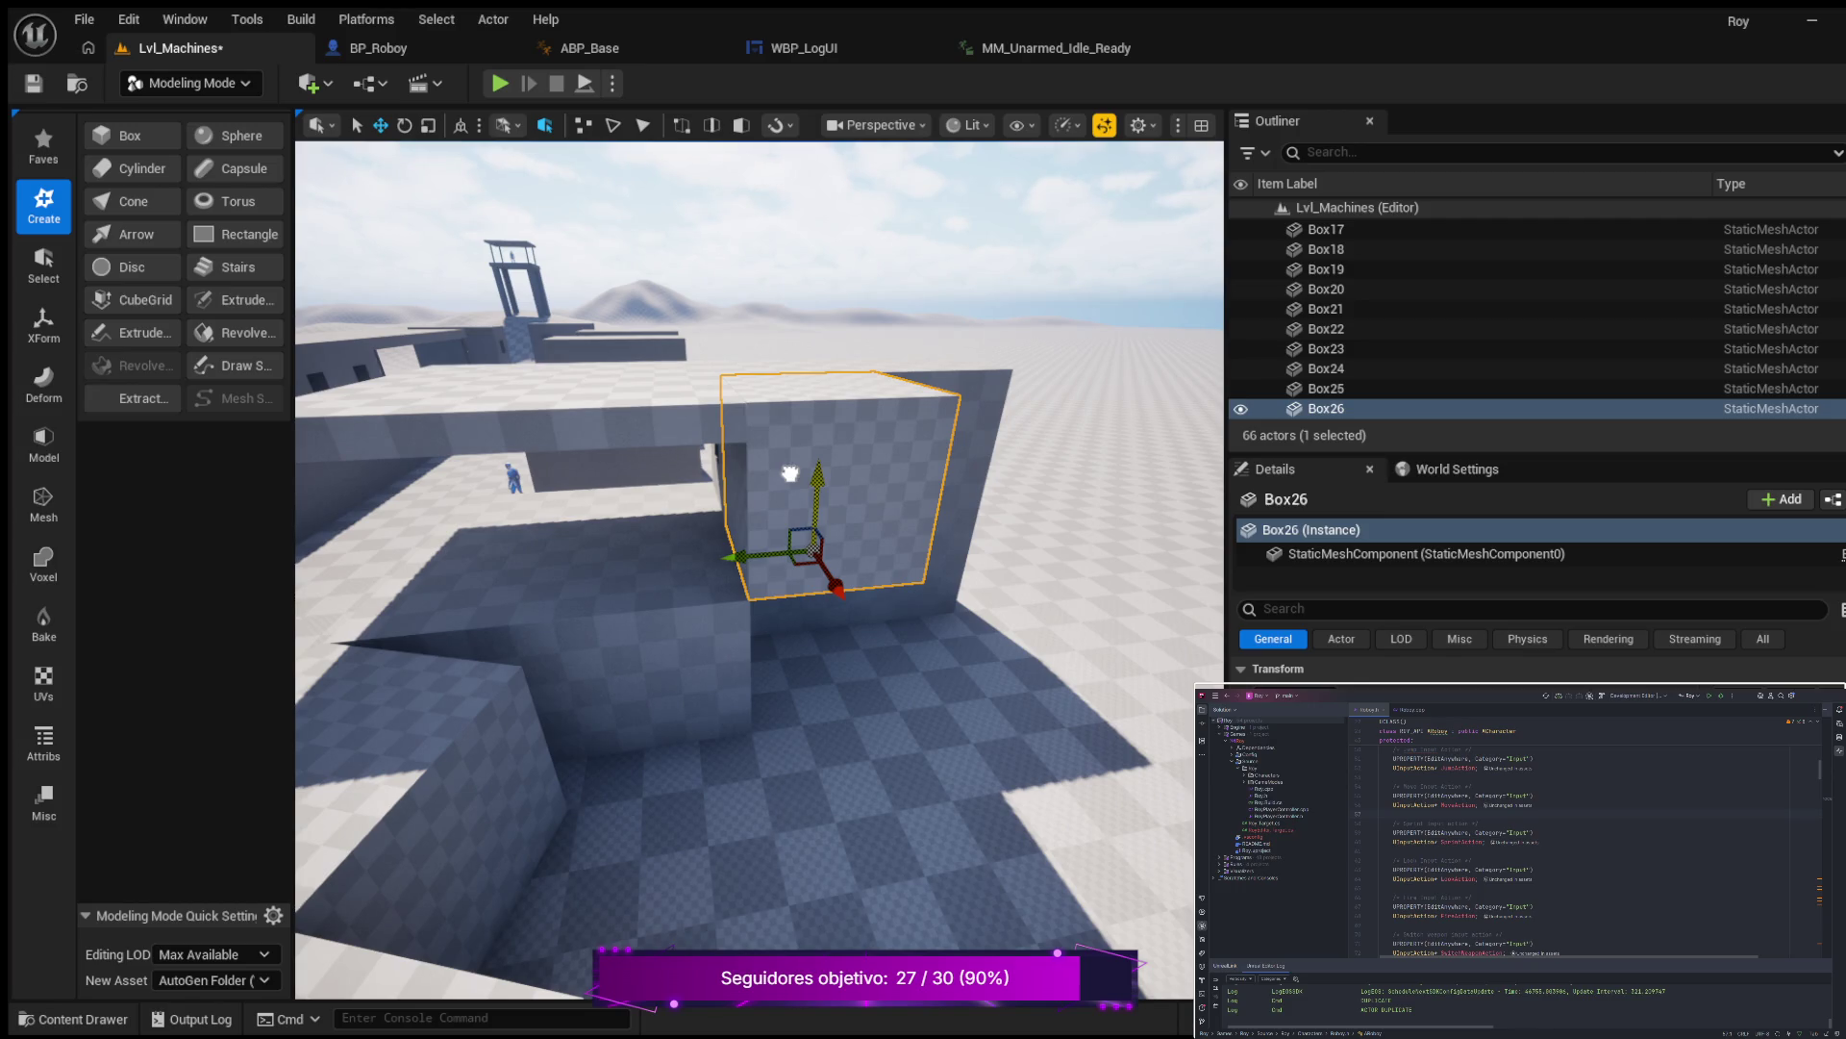
pyautogui.moveTo(790, 473); pyautogui.dragTo(788, 474)
pyautogui.moveTo(639, 543); pyautogui.dragTo(636, 544)
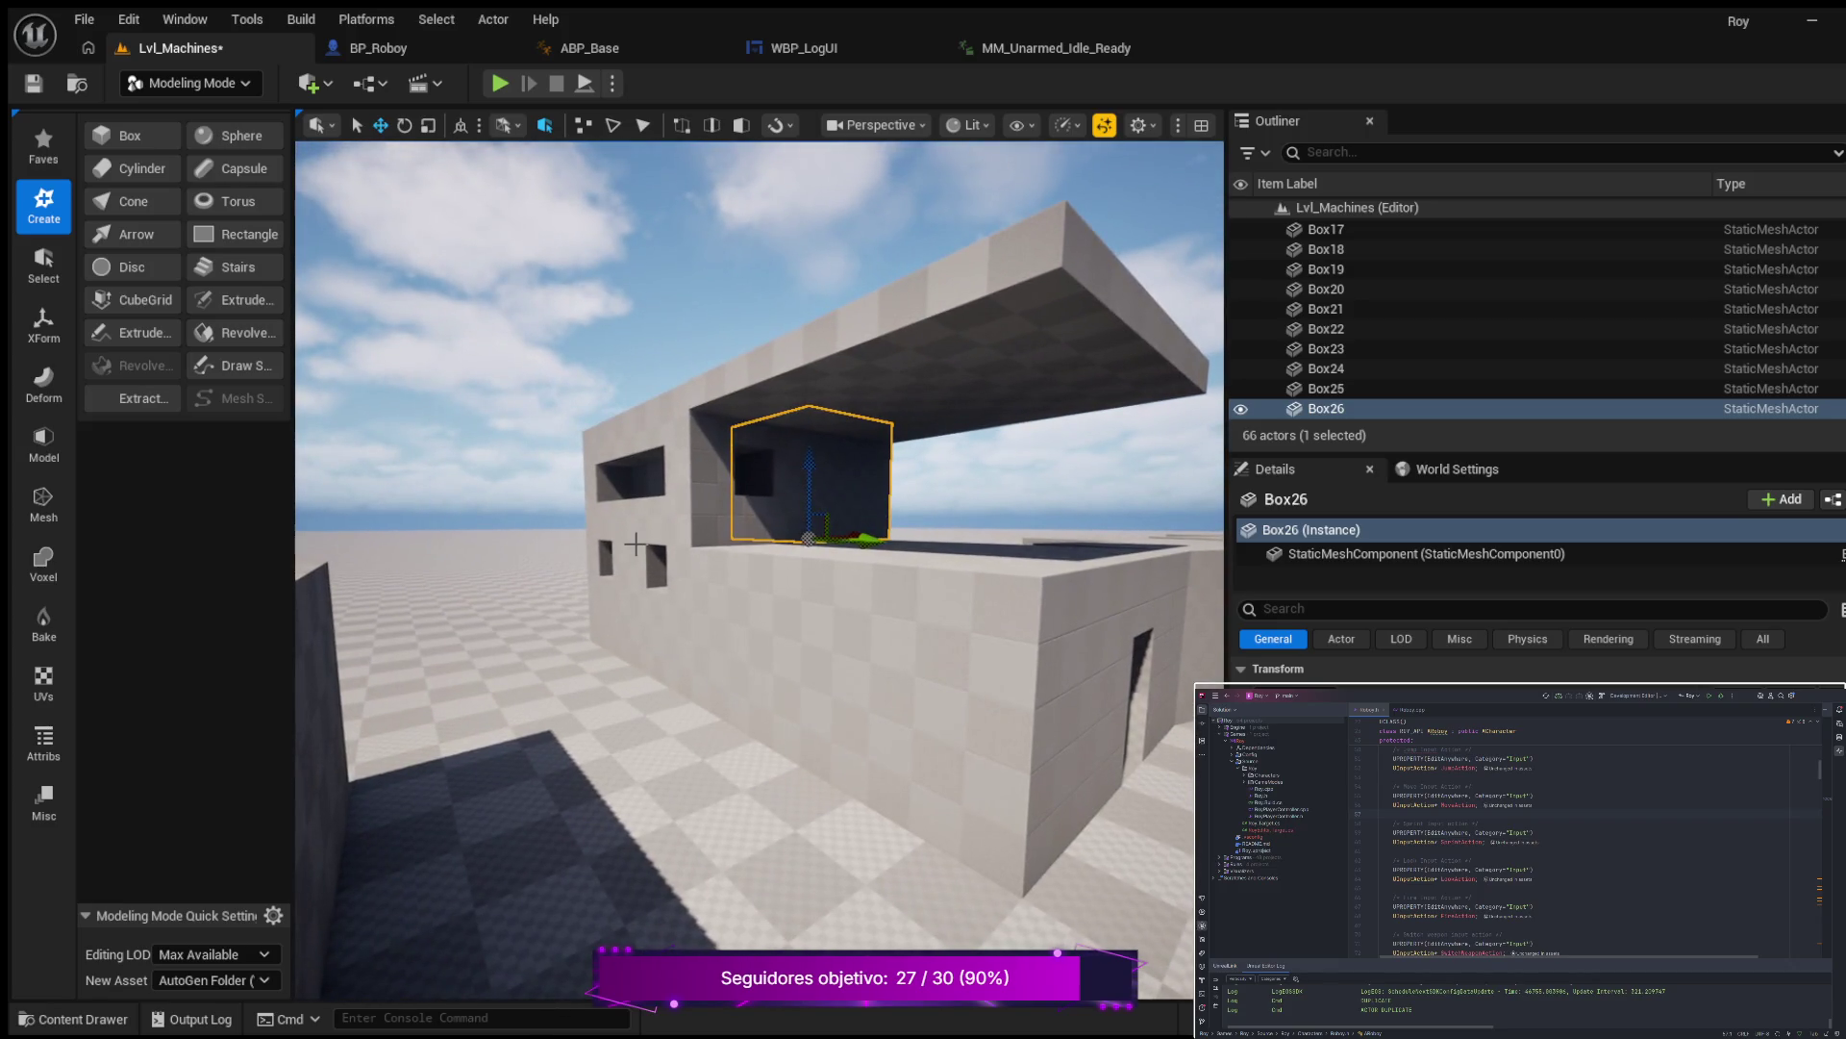
pyautogui.click(500, 83)
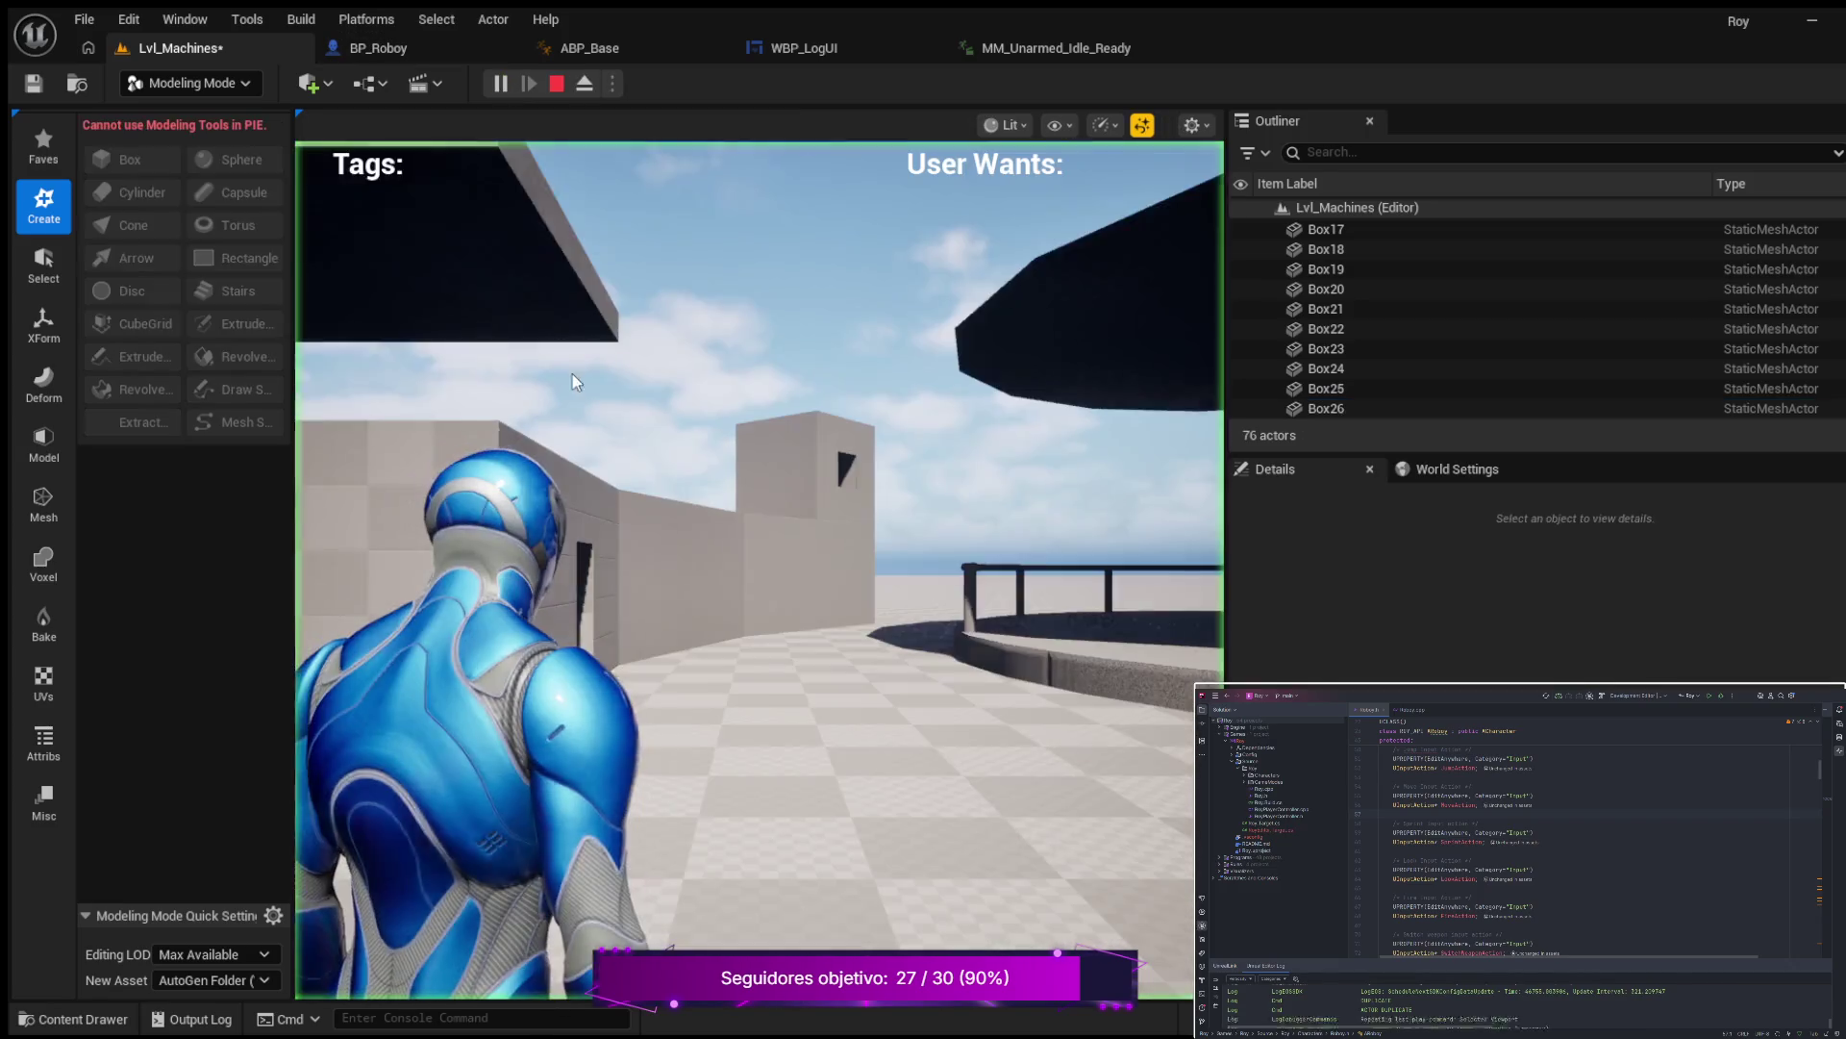
# Walk the character along the windowed wall, past the doorway toward the roofed structure, then exit PIE.
pyautogui.press('w')
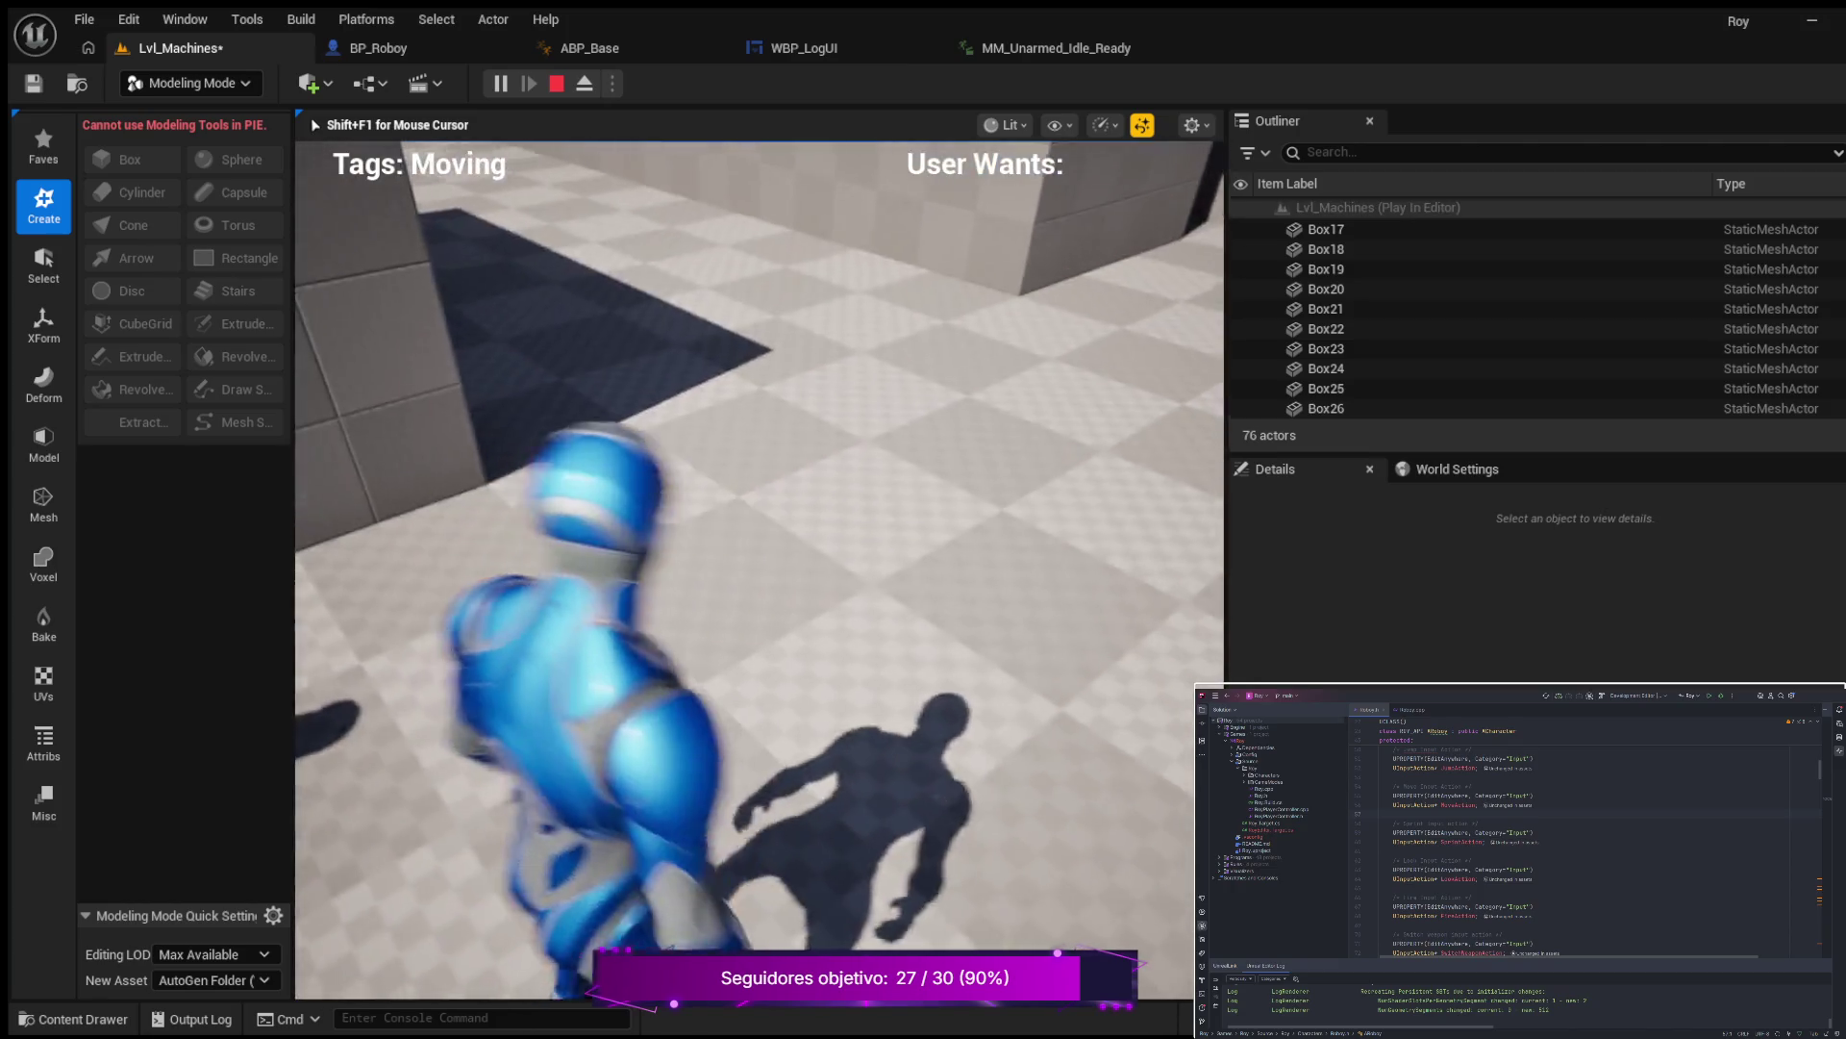
pyautogui.press('w')
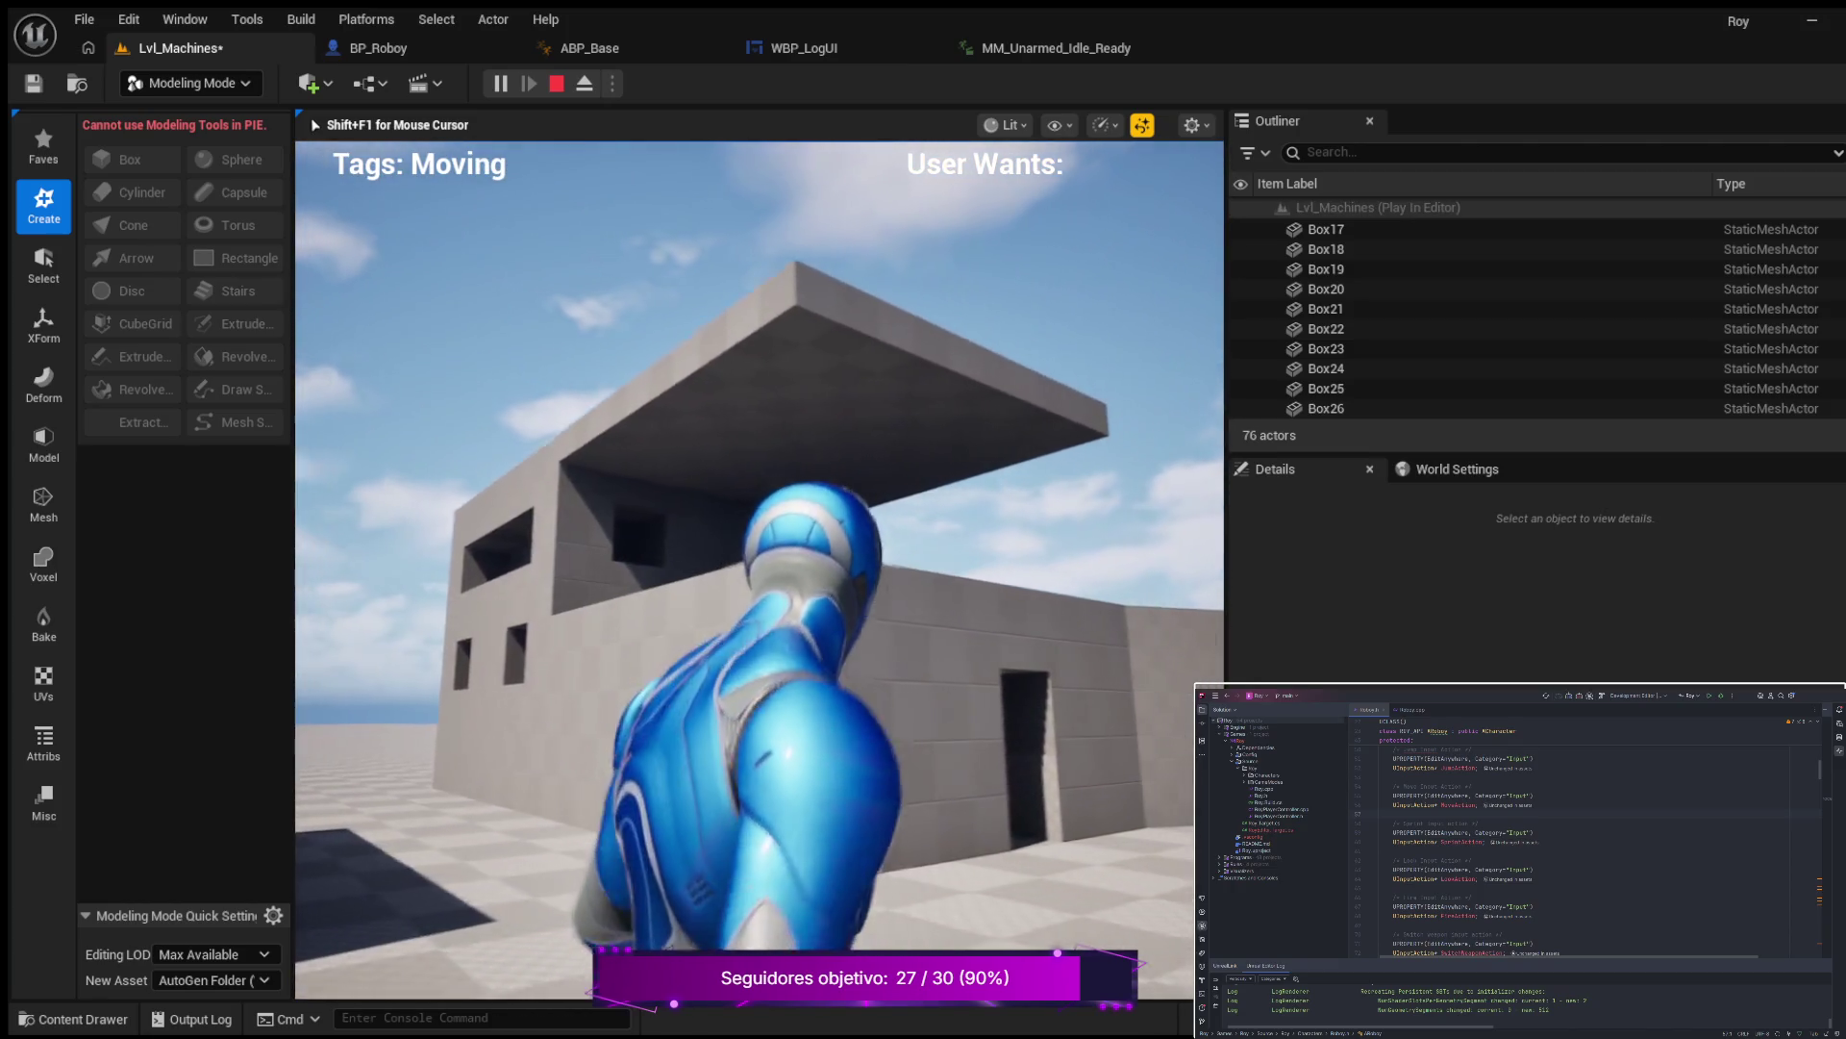
pyautogui.press('w')
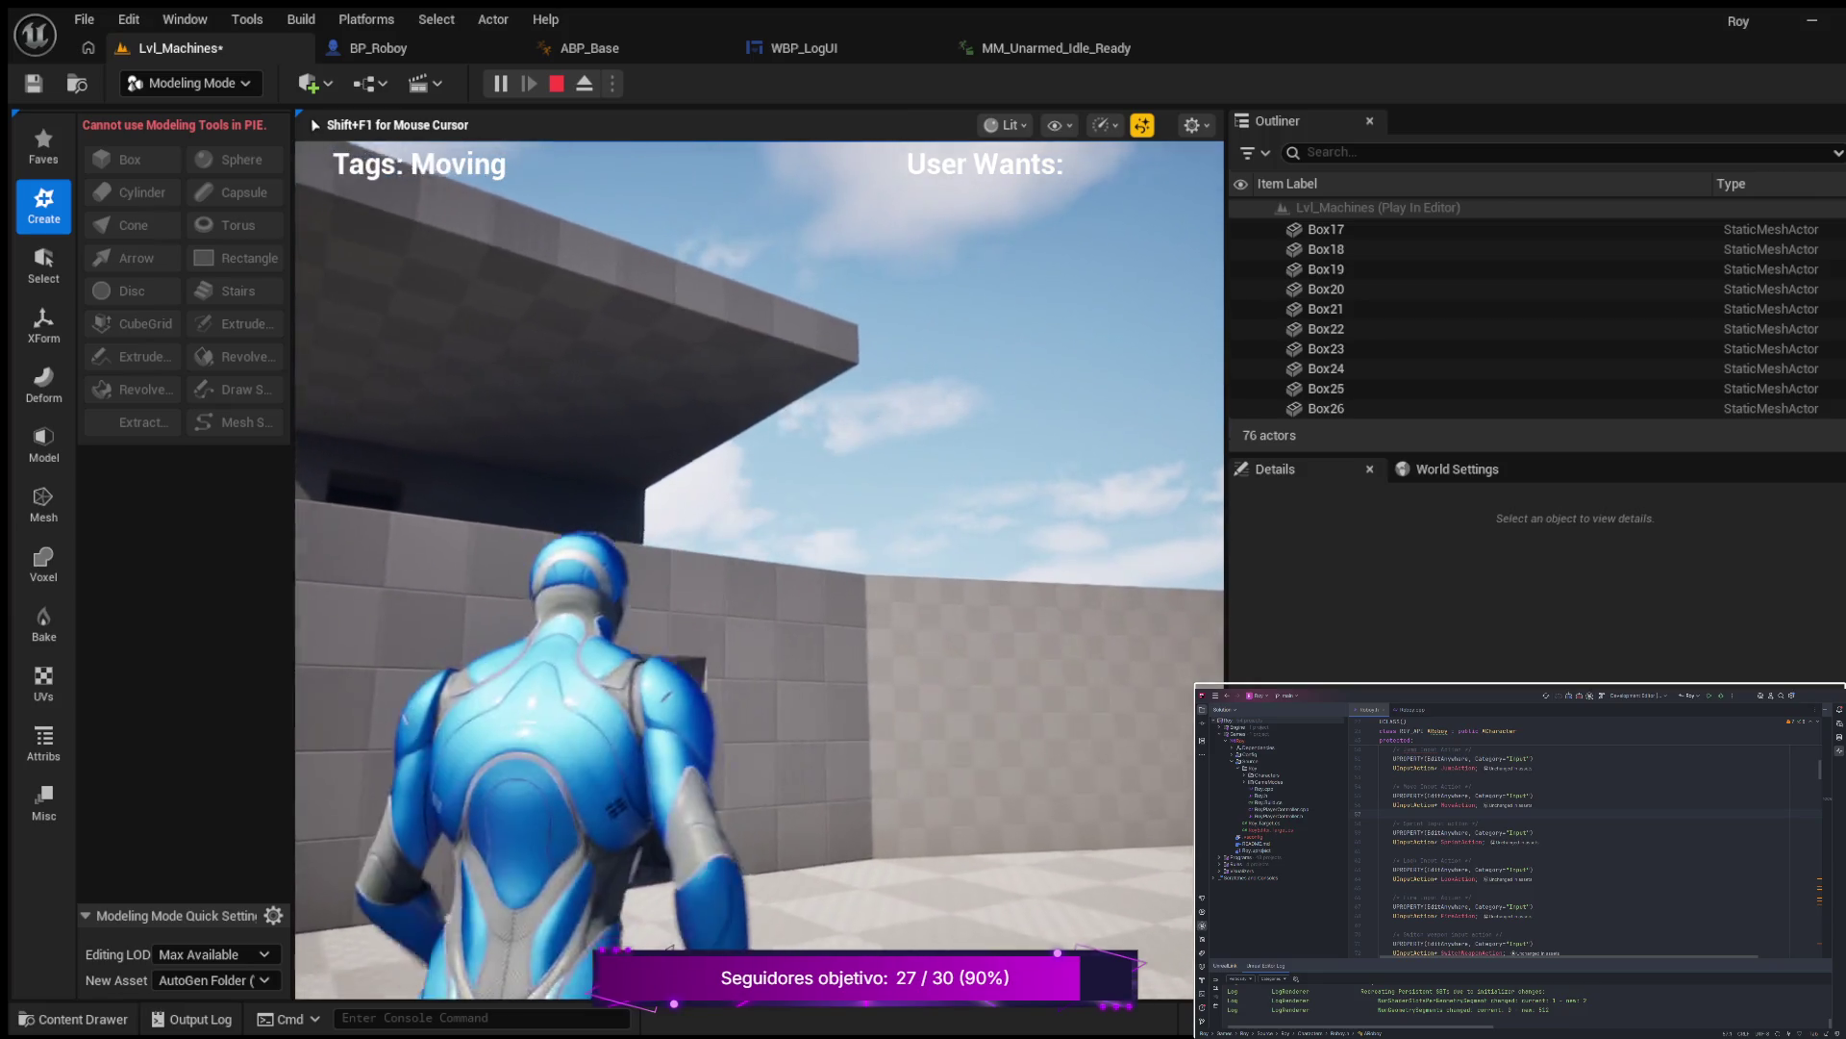
pyautogui.press('w')
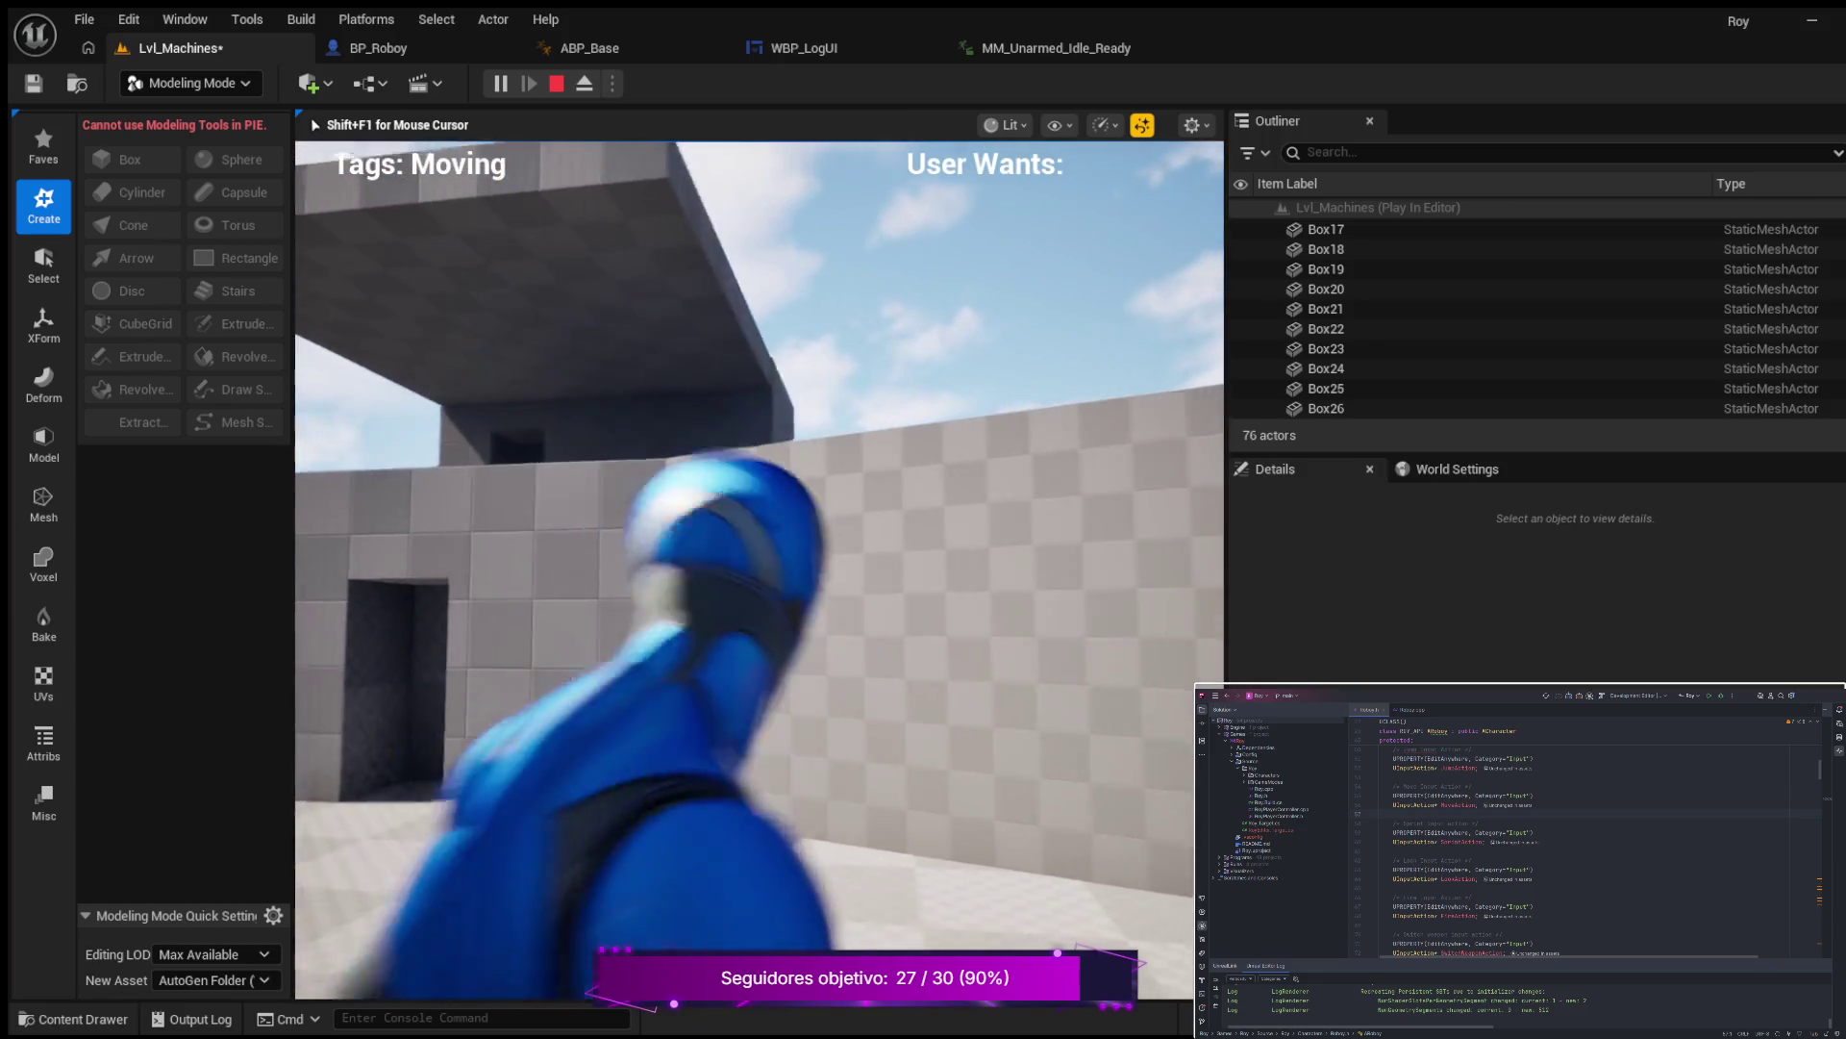
pyautogui.press('w')
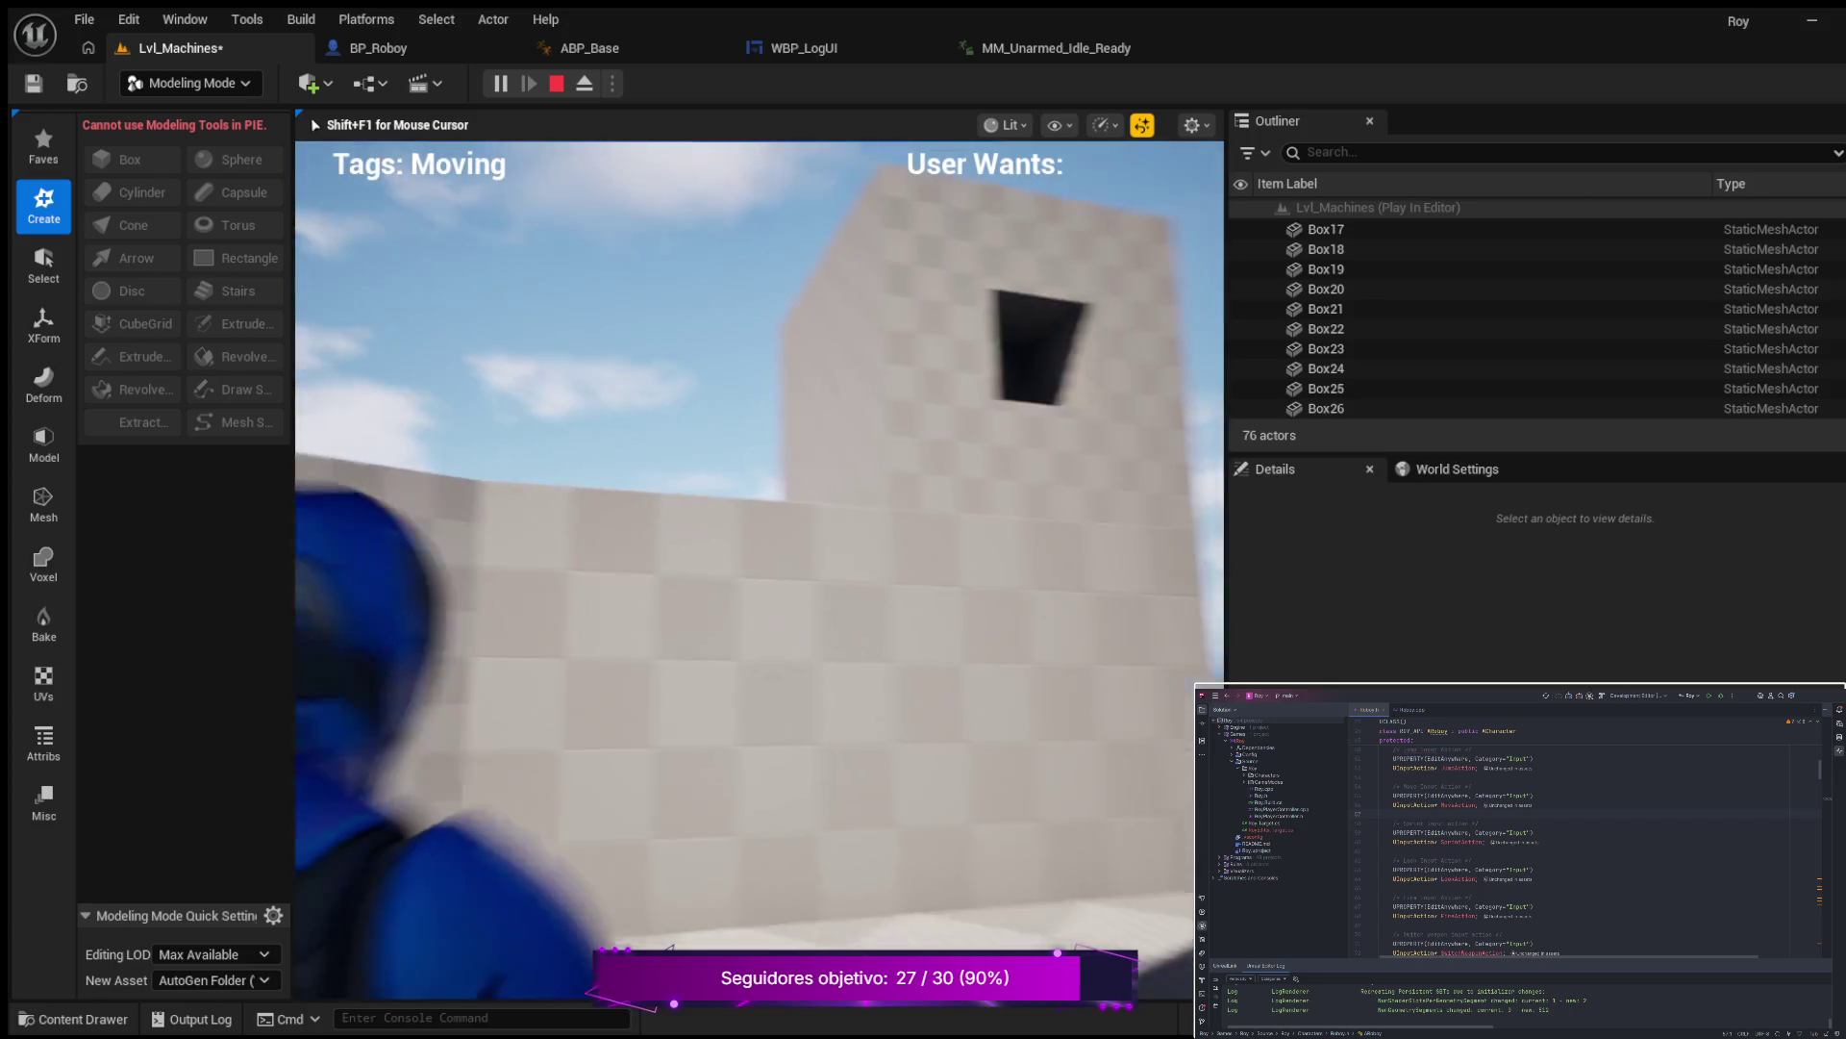
pyautogui.press('w')
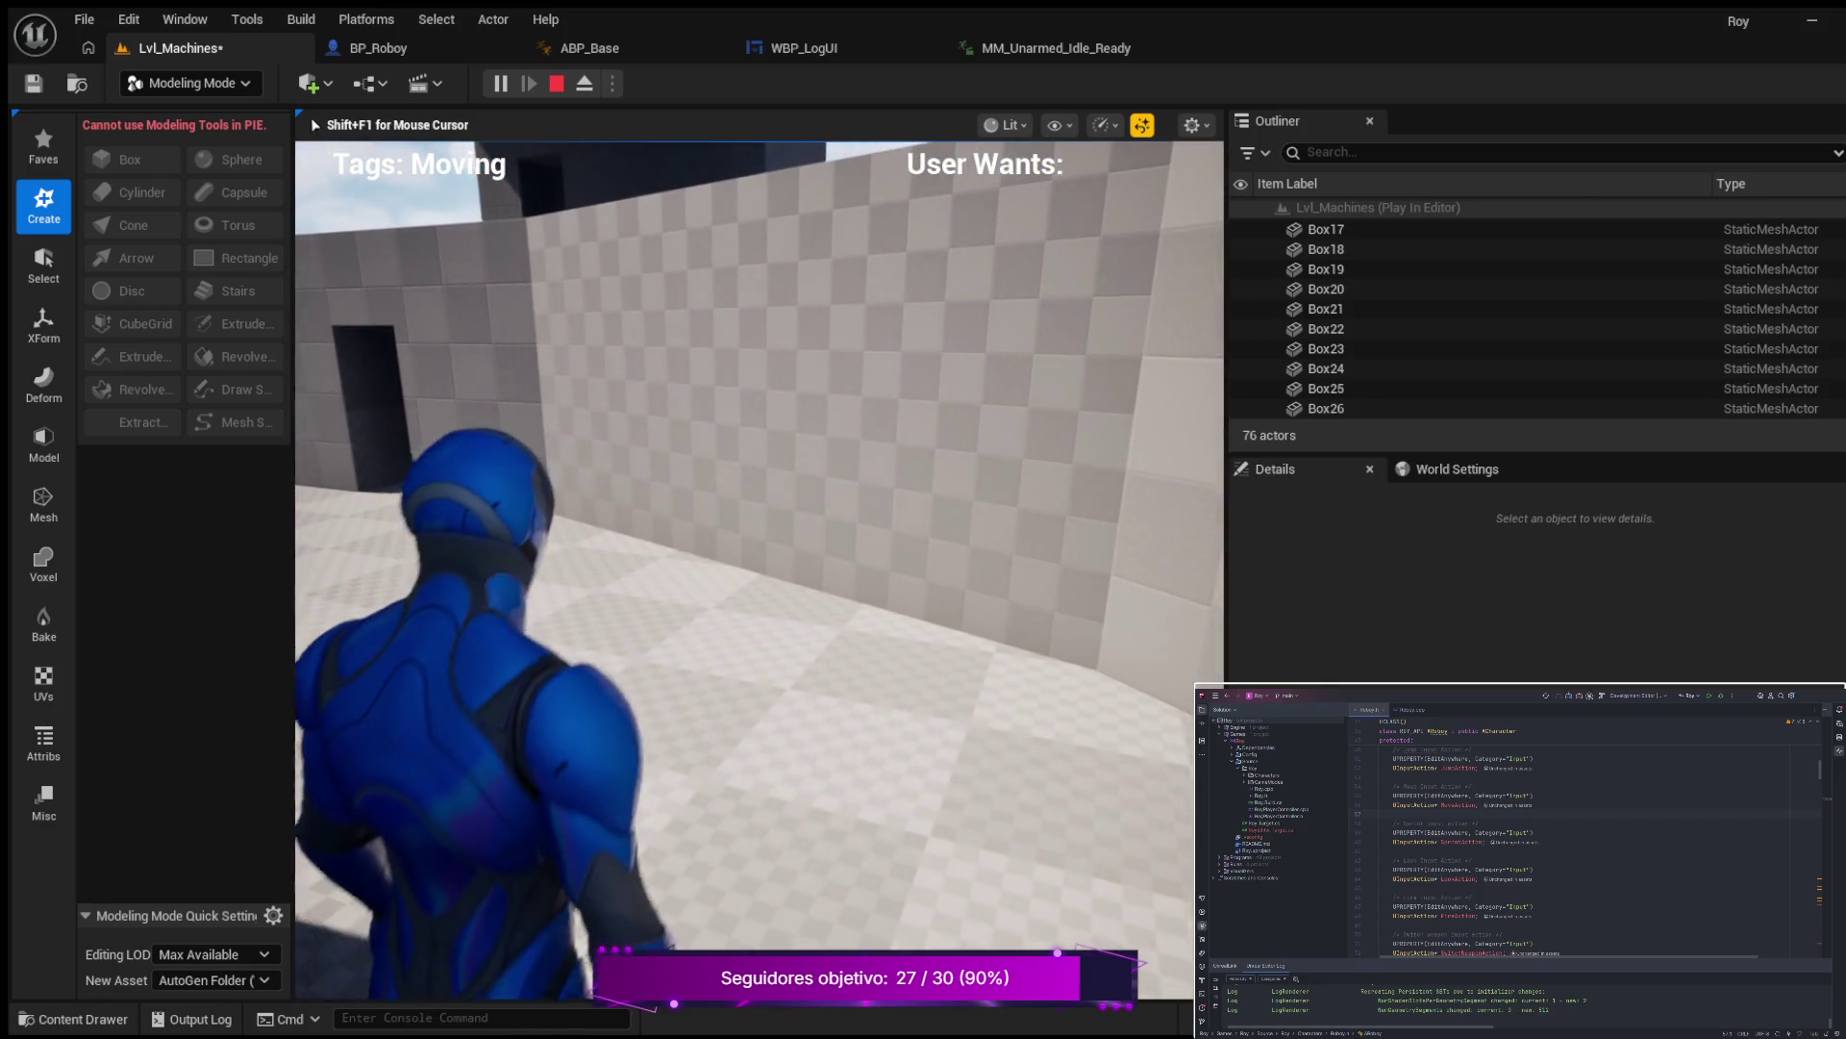
pyautogui.press('w')
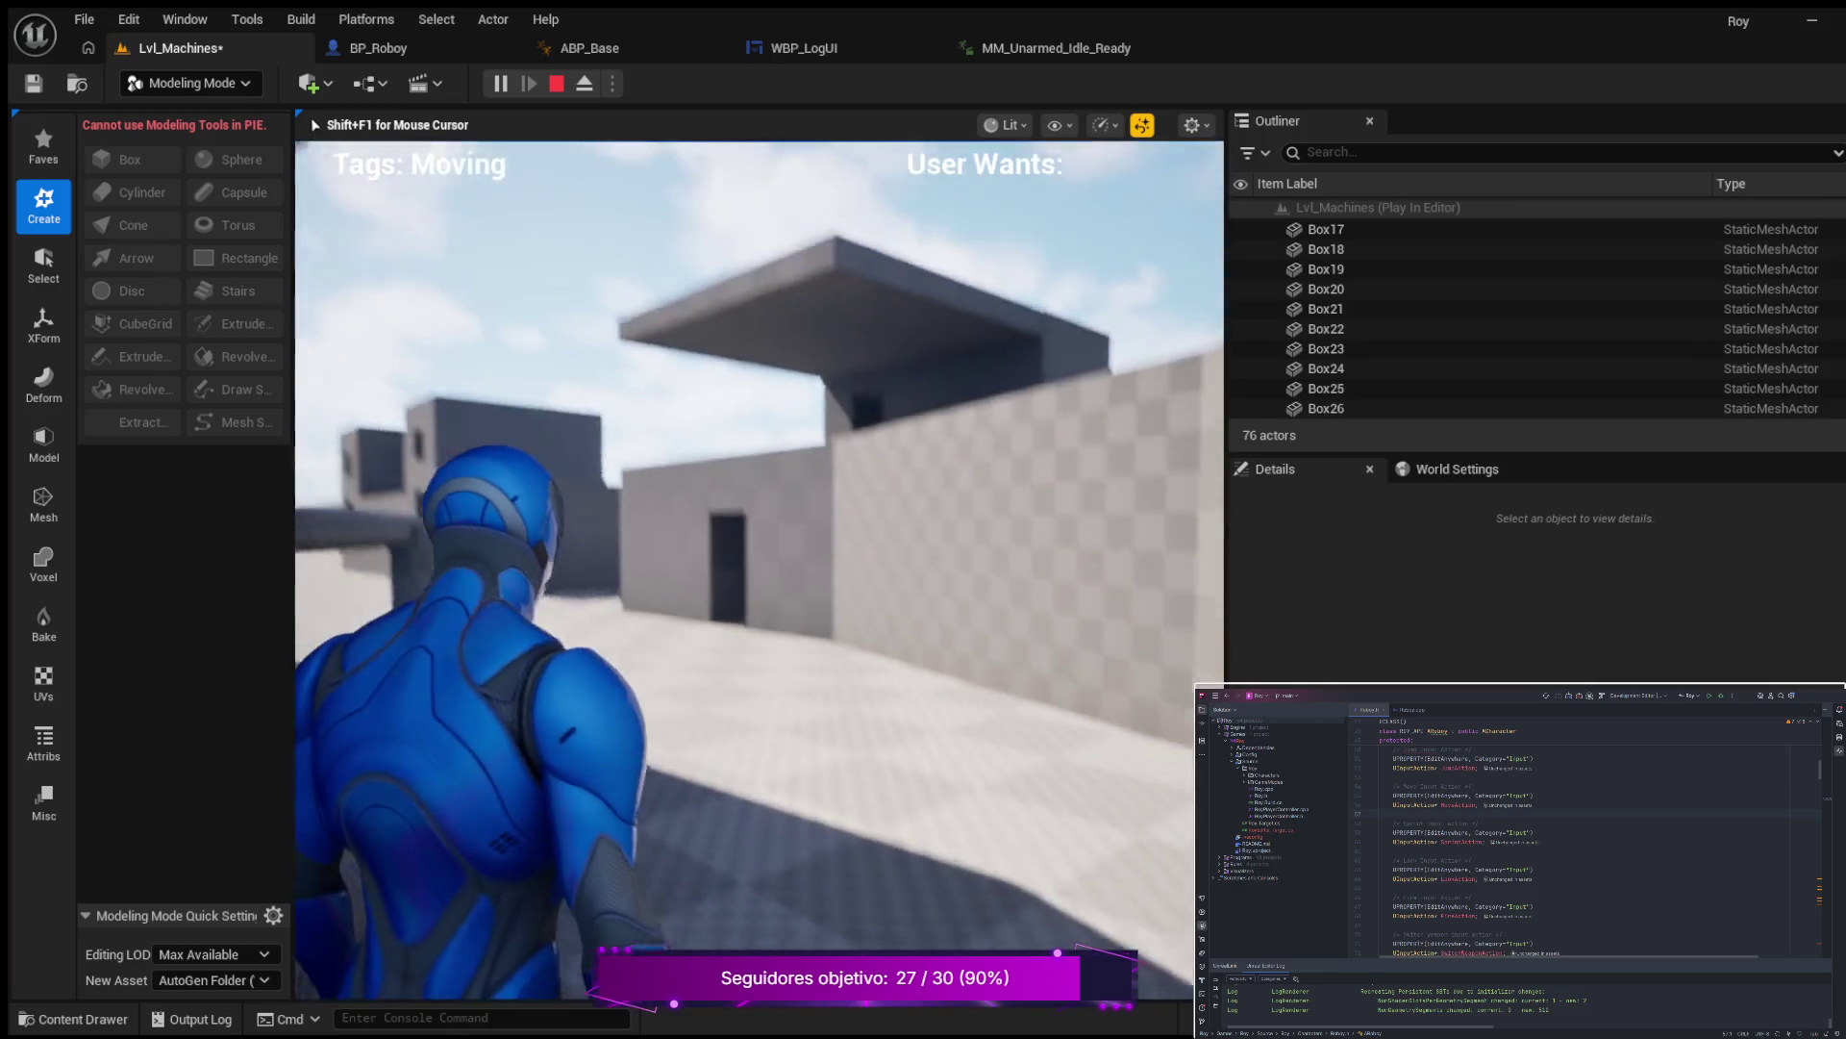
pyautogui.press('w')
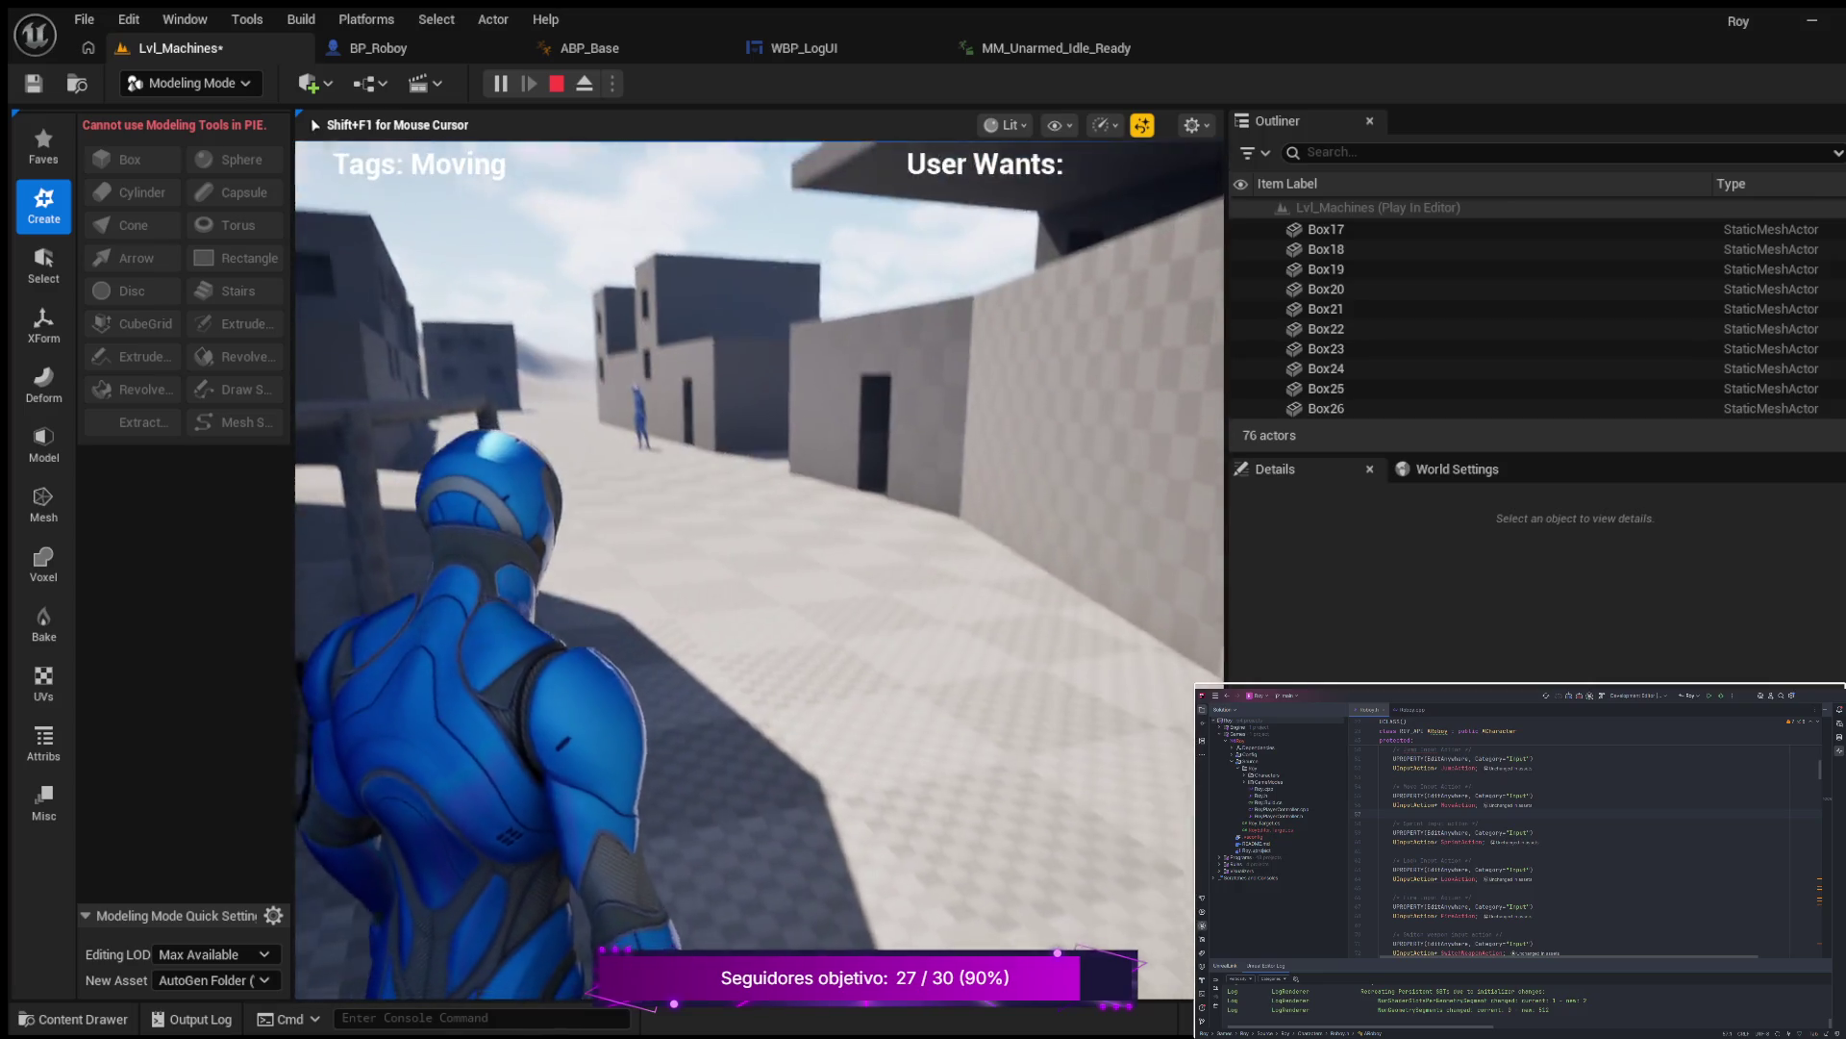
pyautogui.press('w')
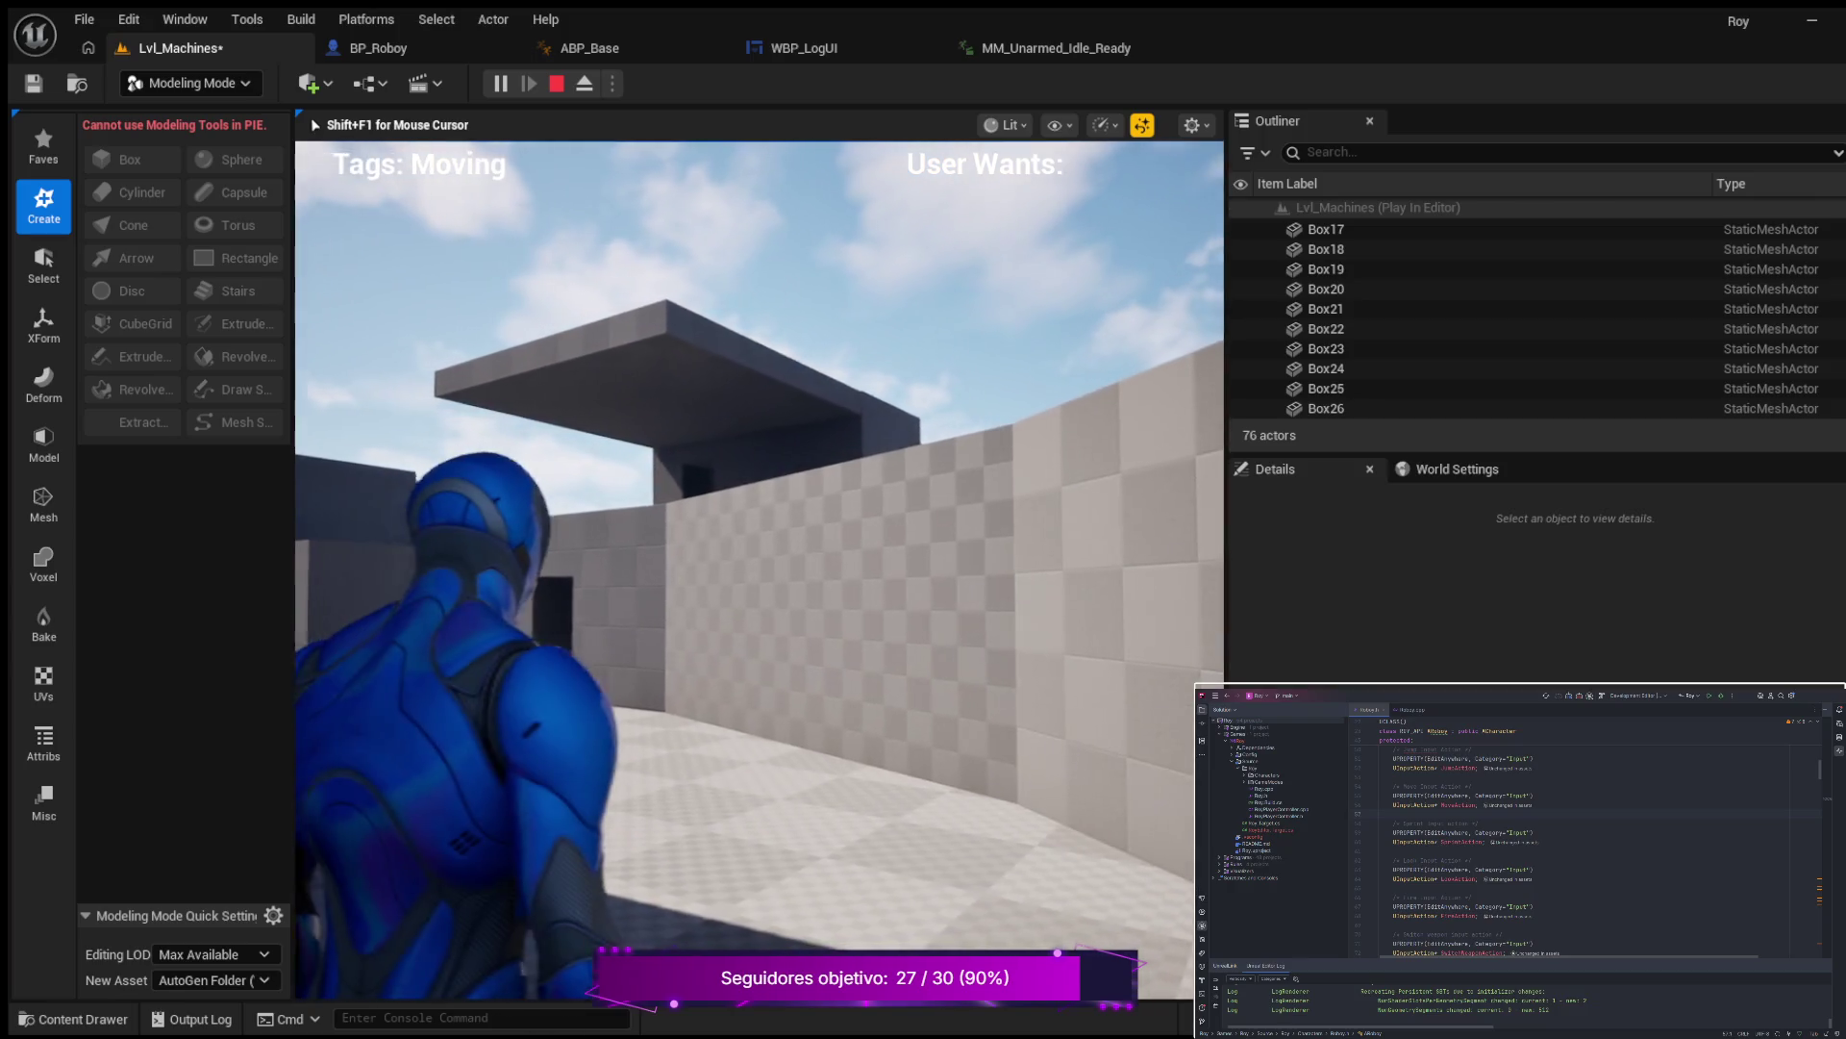
pyautogui.press('Escape')
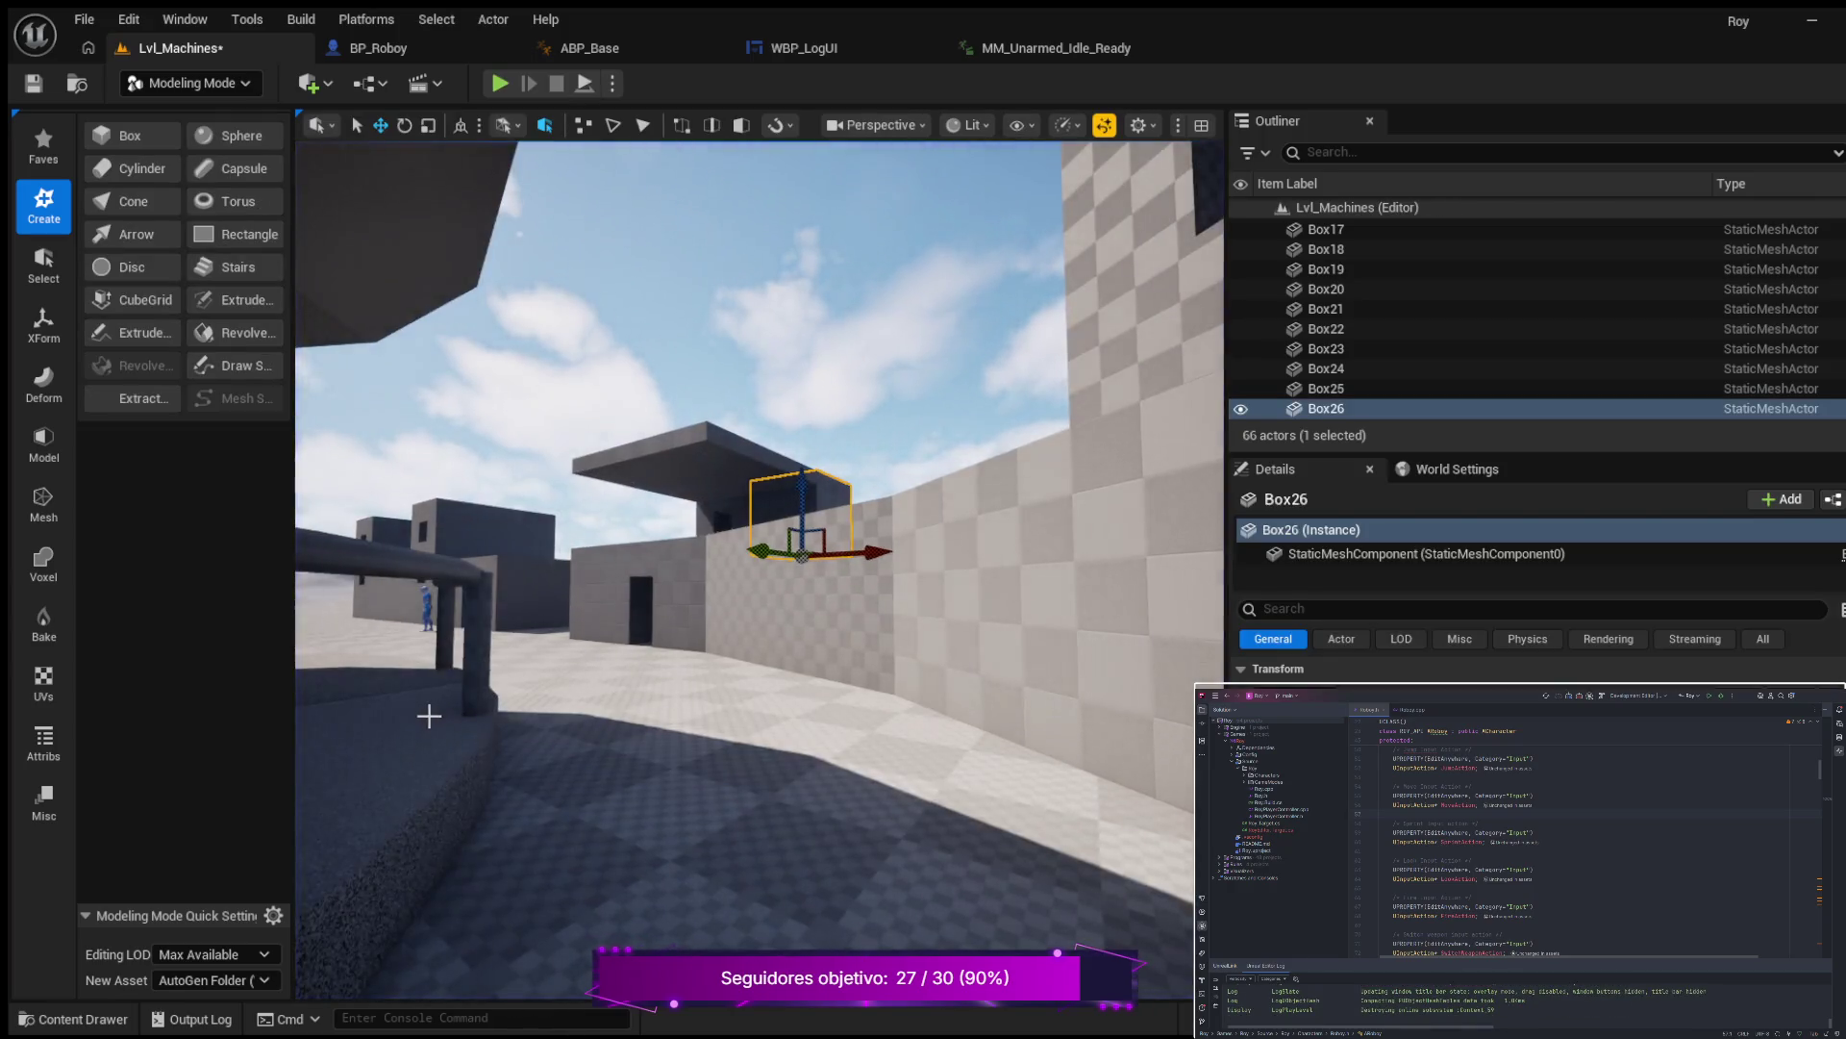
# Duplicate the blue mannequin into a third figure, SKM_Manny3, and frame it.
pyautogui.moveTo(673, 433)
pyautogui.mouseDown()
pyautogui.moveTo(663, 500)
pyautogui.moveTo(463, 638)
pyautogui.mouseUp()
pyautogui.click(539, 620)
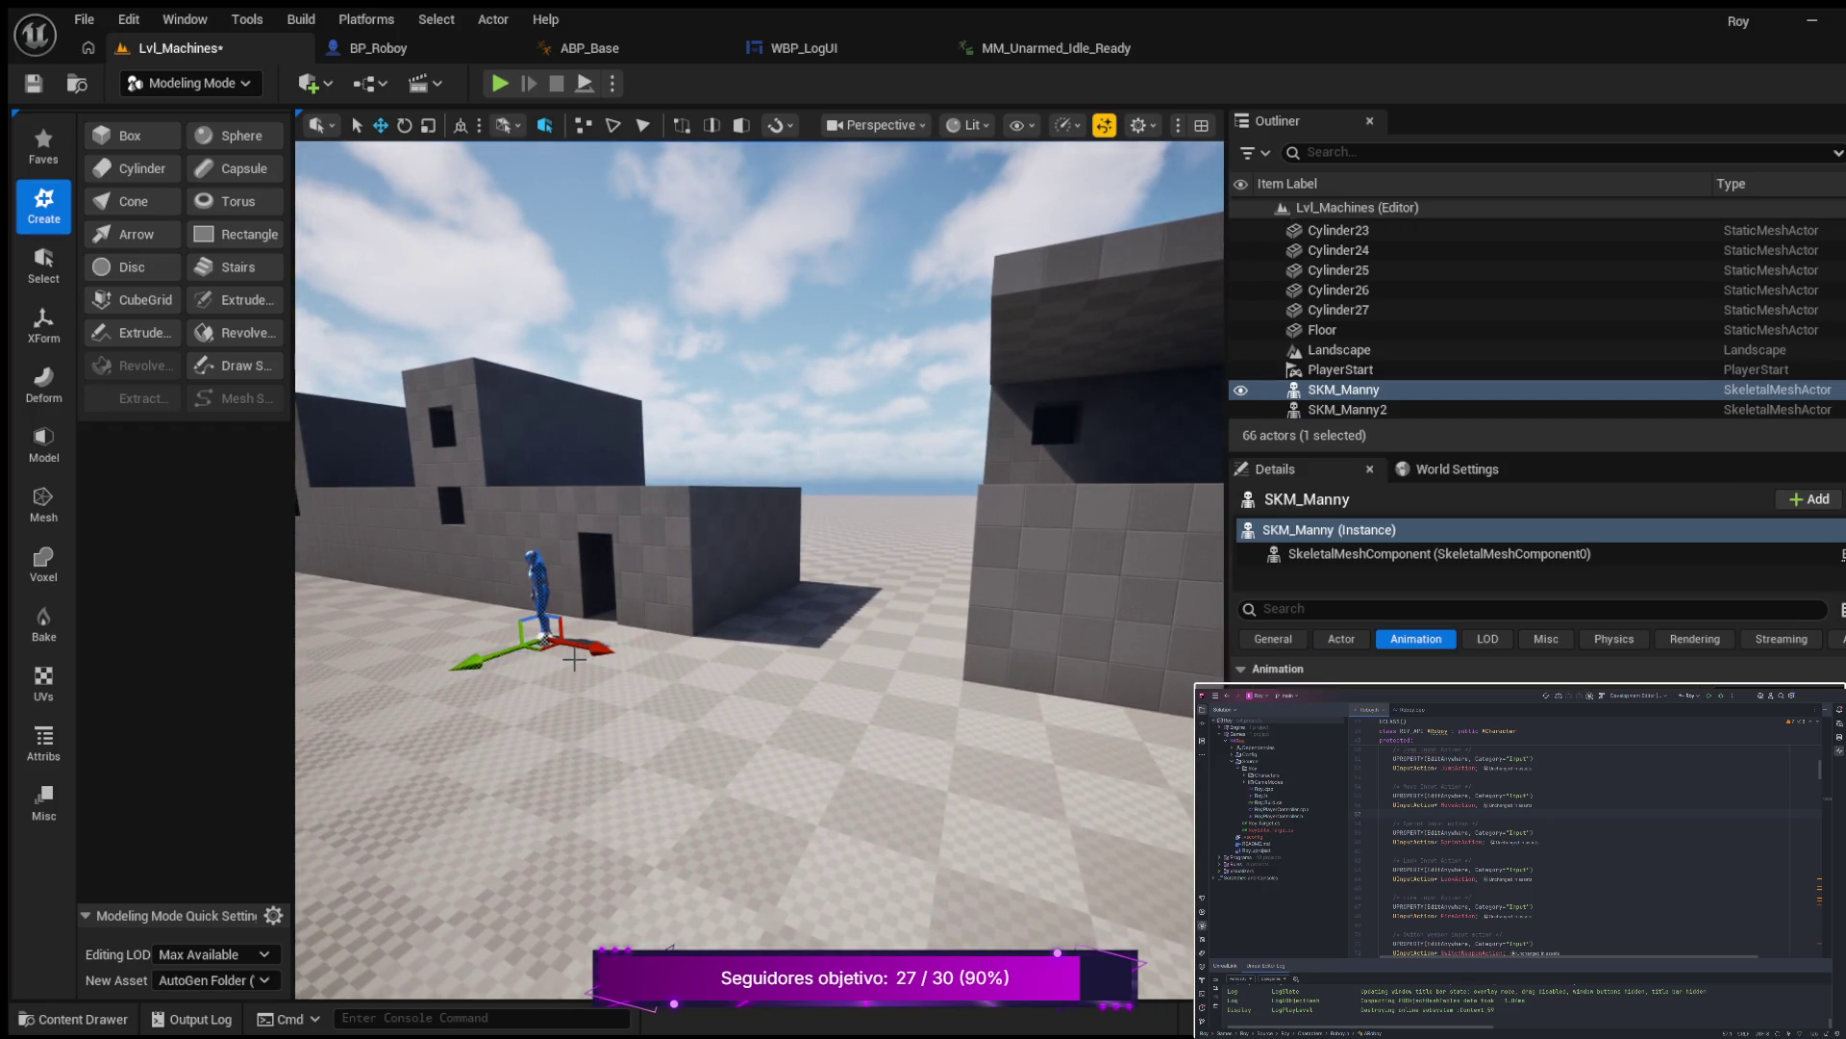
pyautogui.hotkey('ctrl', 'd')
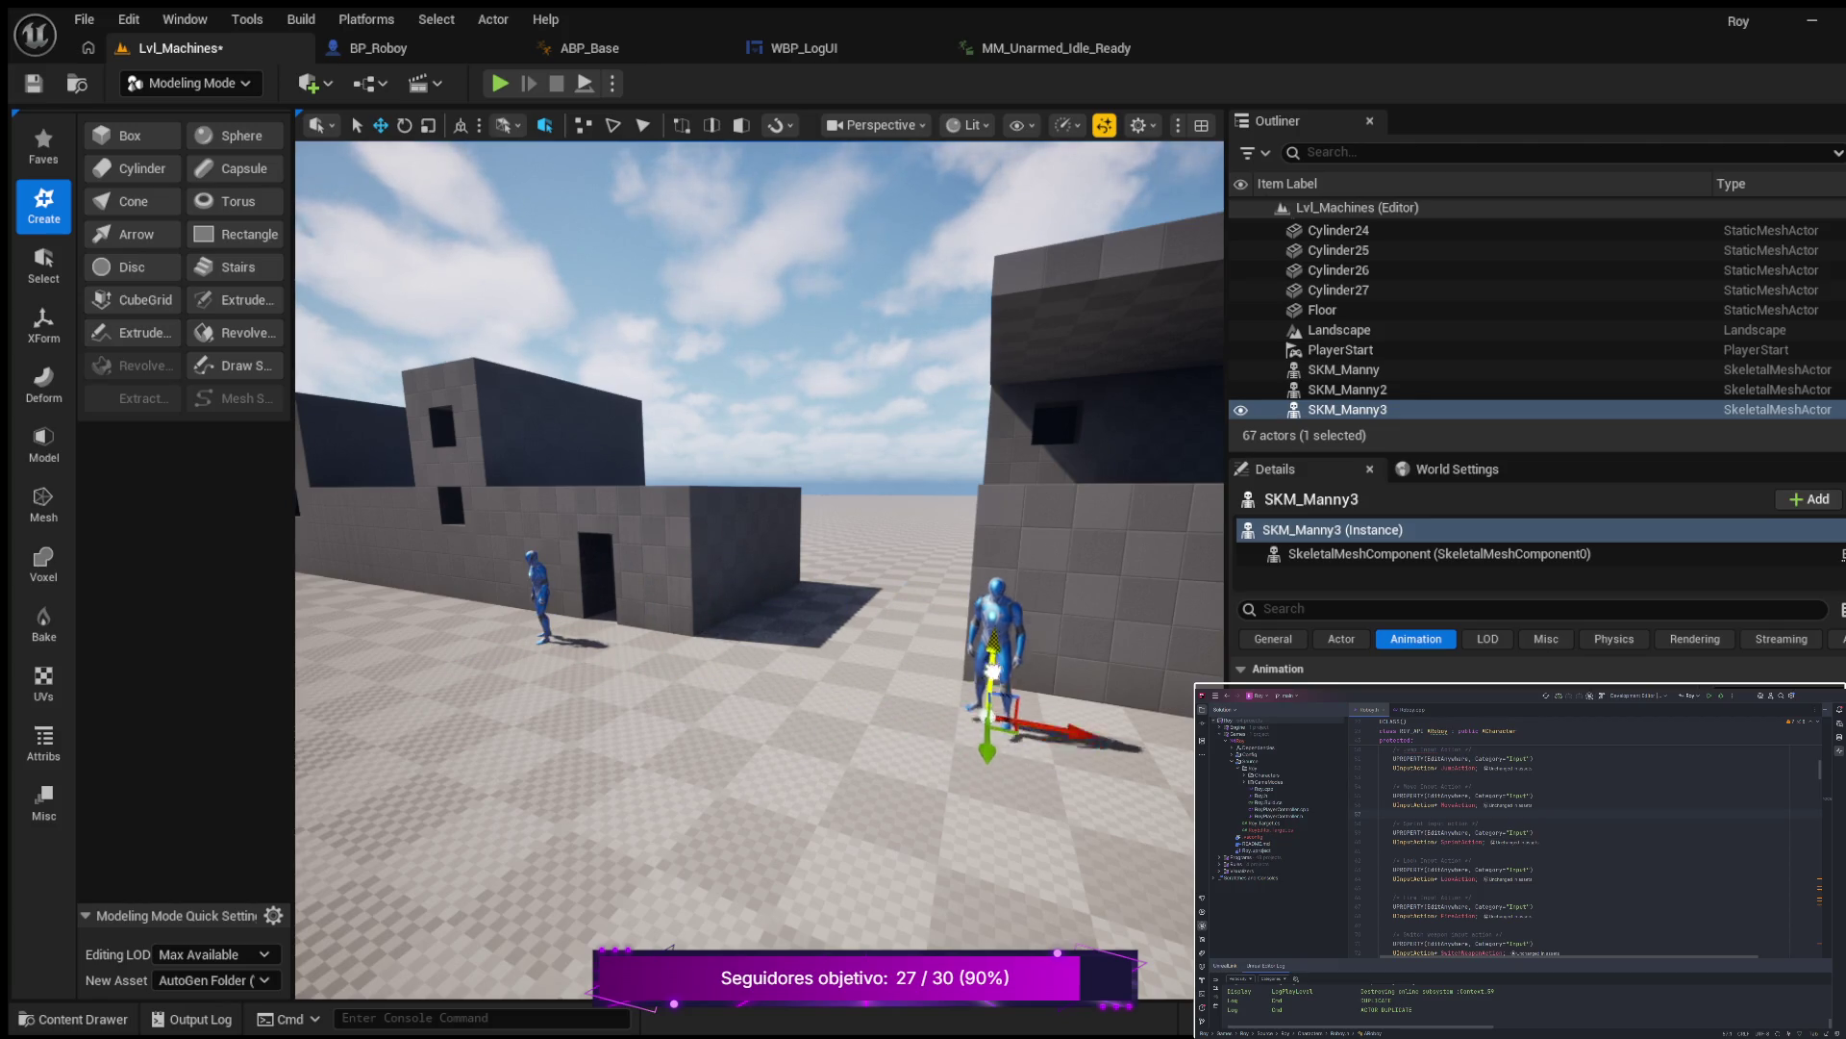
pyautogui.moveTo(1046, 422); pyautogui.dragTo(913, 471)
pyautogui.press('f')
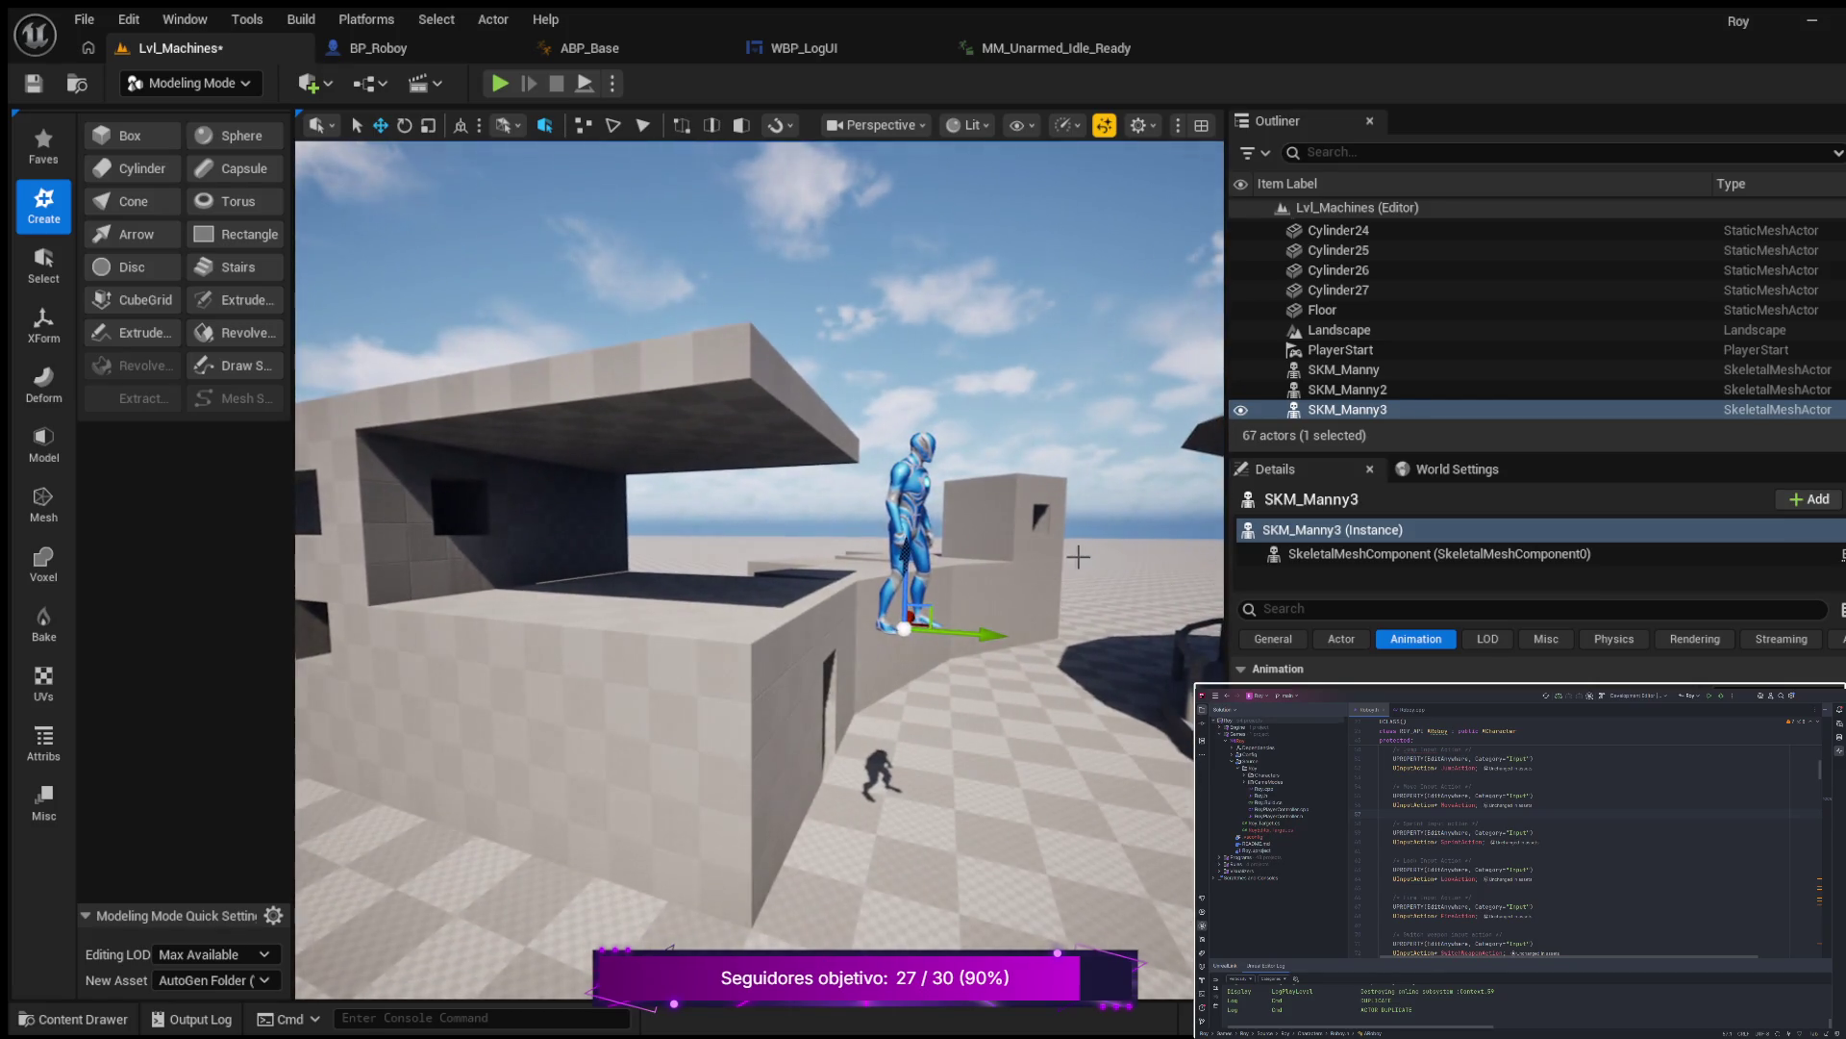
# Stand SKM_Manny3 on the building's rooftop ledge, turned about 20 degrees.
pyautogui.moveTo(894, 626)
pyautogui.mouseDown()
pyautogui.moveTo(733, 606)
pyautogui.moveTo(651, 676)
pyautogui.mouseUp()
pyautogui.moveTo(836, 527)
pyautogui.mouseDown()
pyautogui.moveTo(839, 548)
pyautogui.moveTo(817, 538)
pyautogui.moveTo(865, 510)
pyautogui.mouseUp()
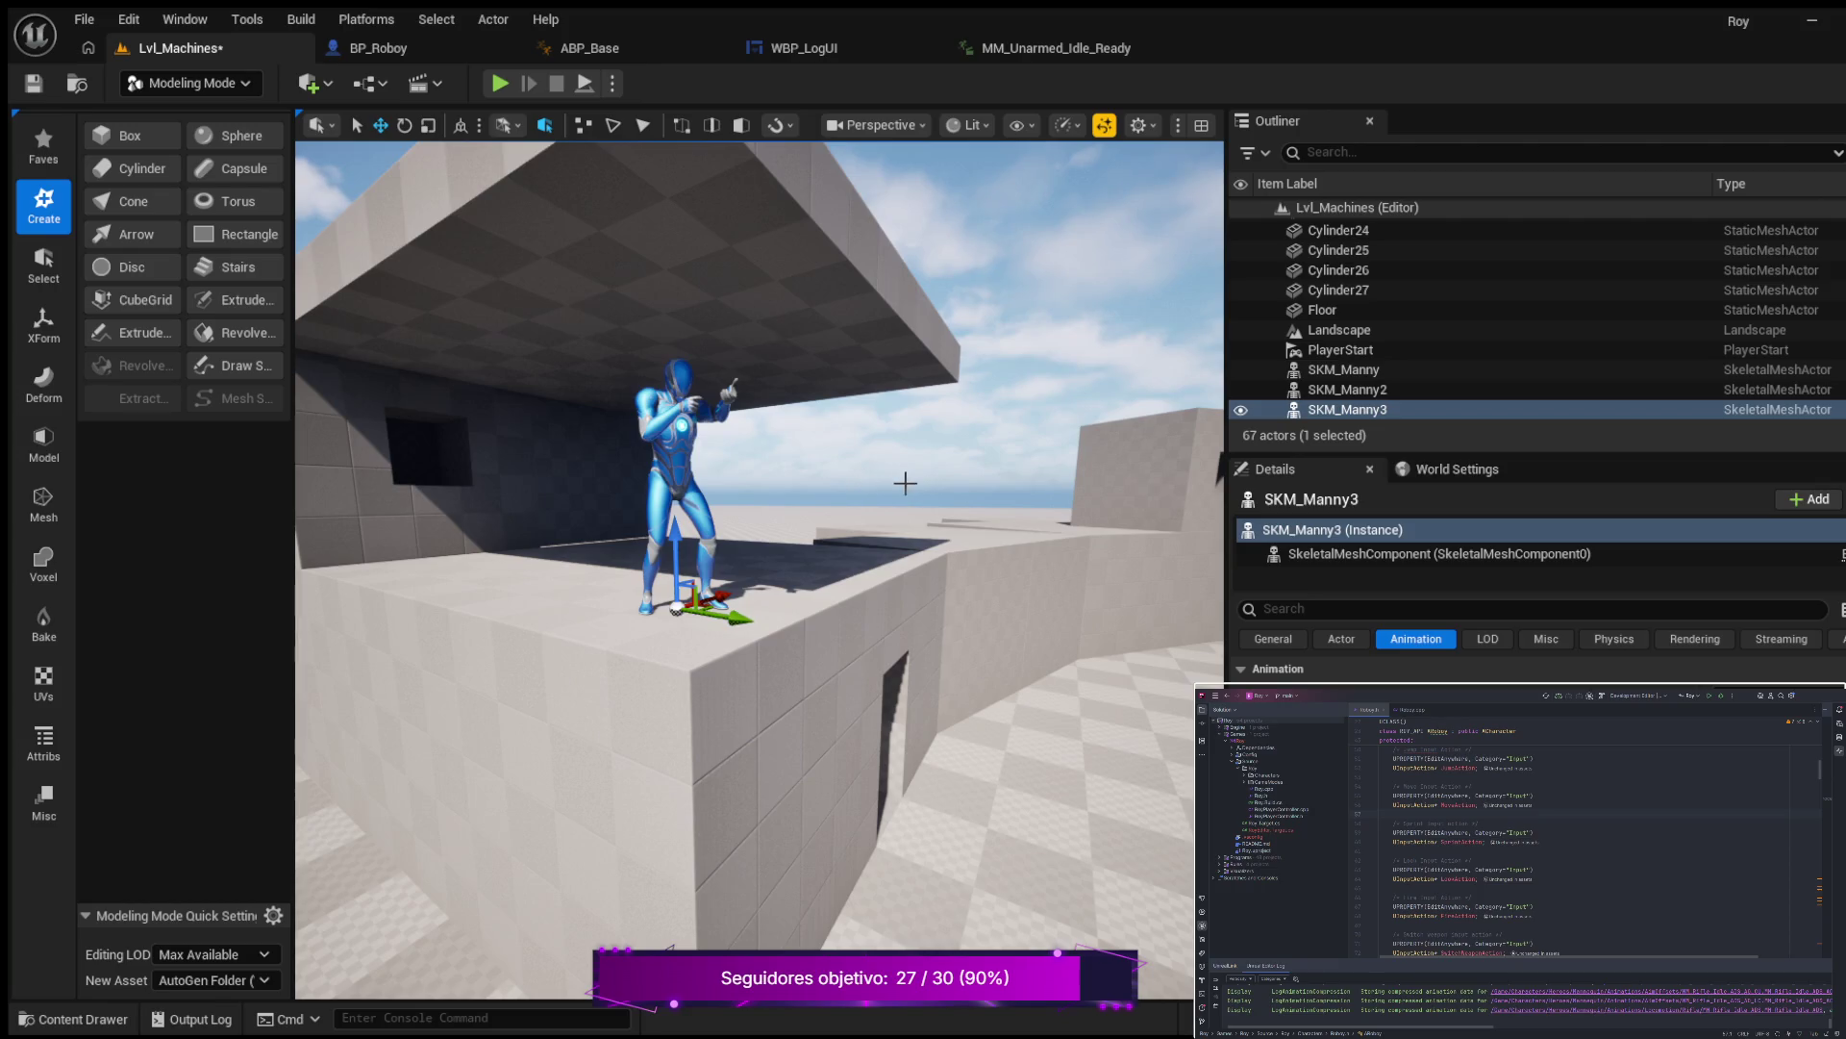
pyautogui.moveTo(833, 564); pyautogui.dragTo(520, 569)
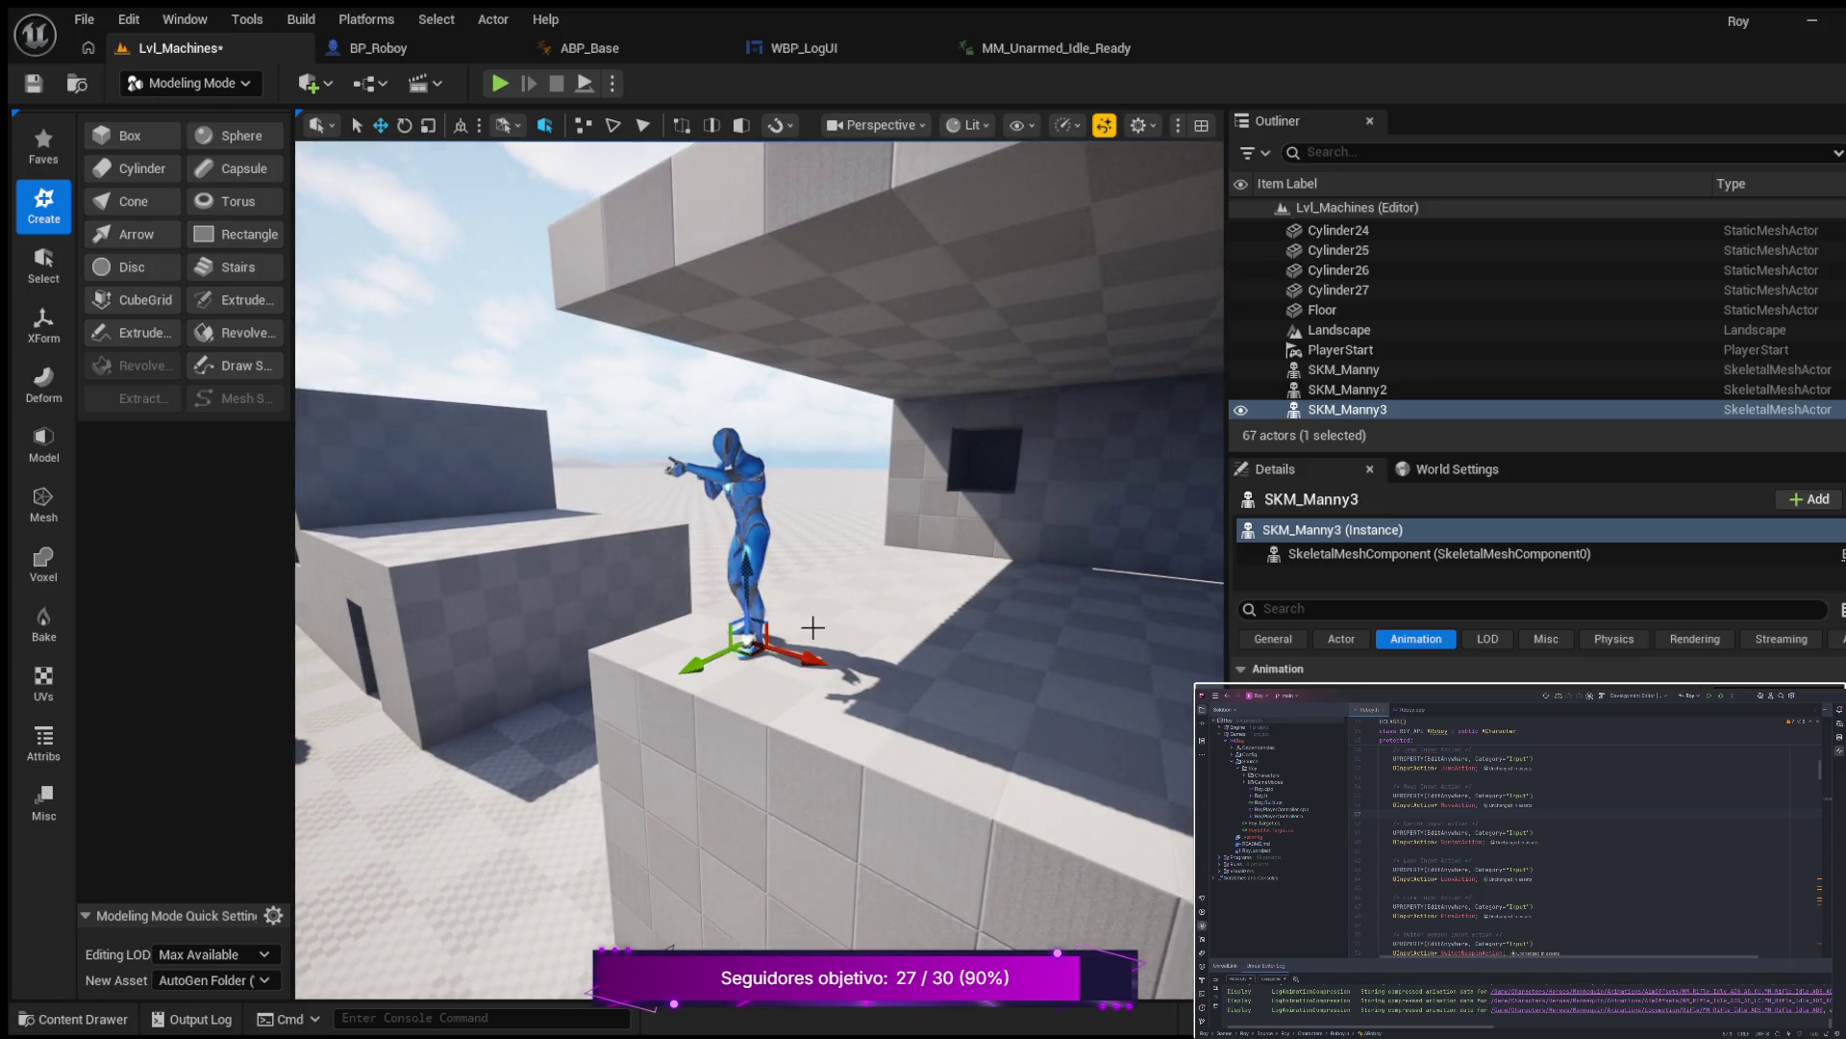
pyautogui.moveTo(702, 671); pyautogui.dragTo(868, 618)
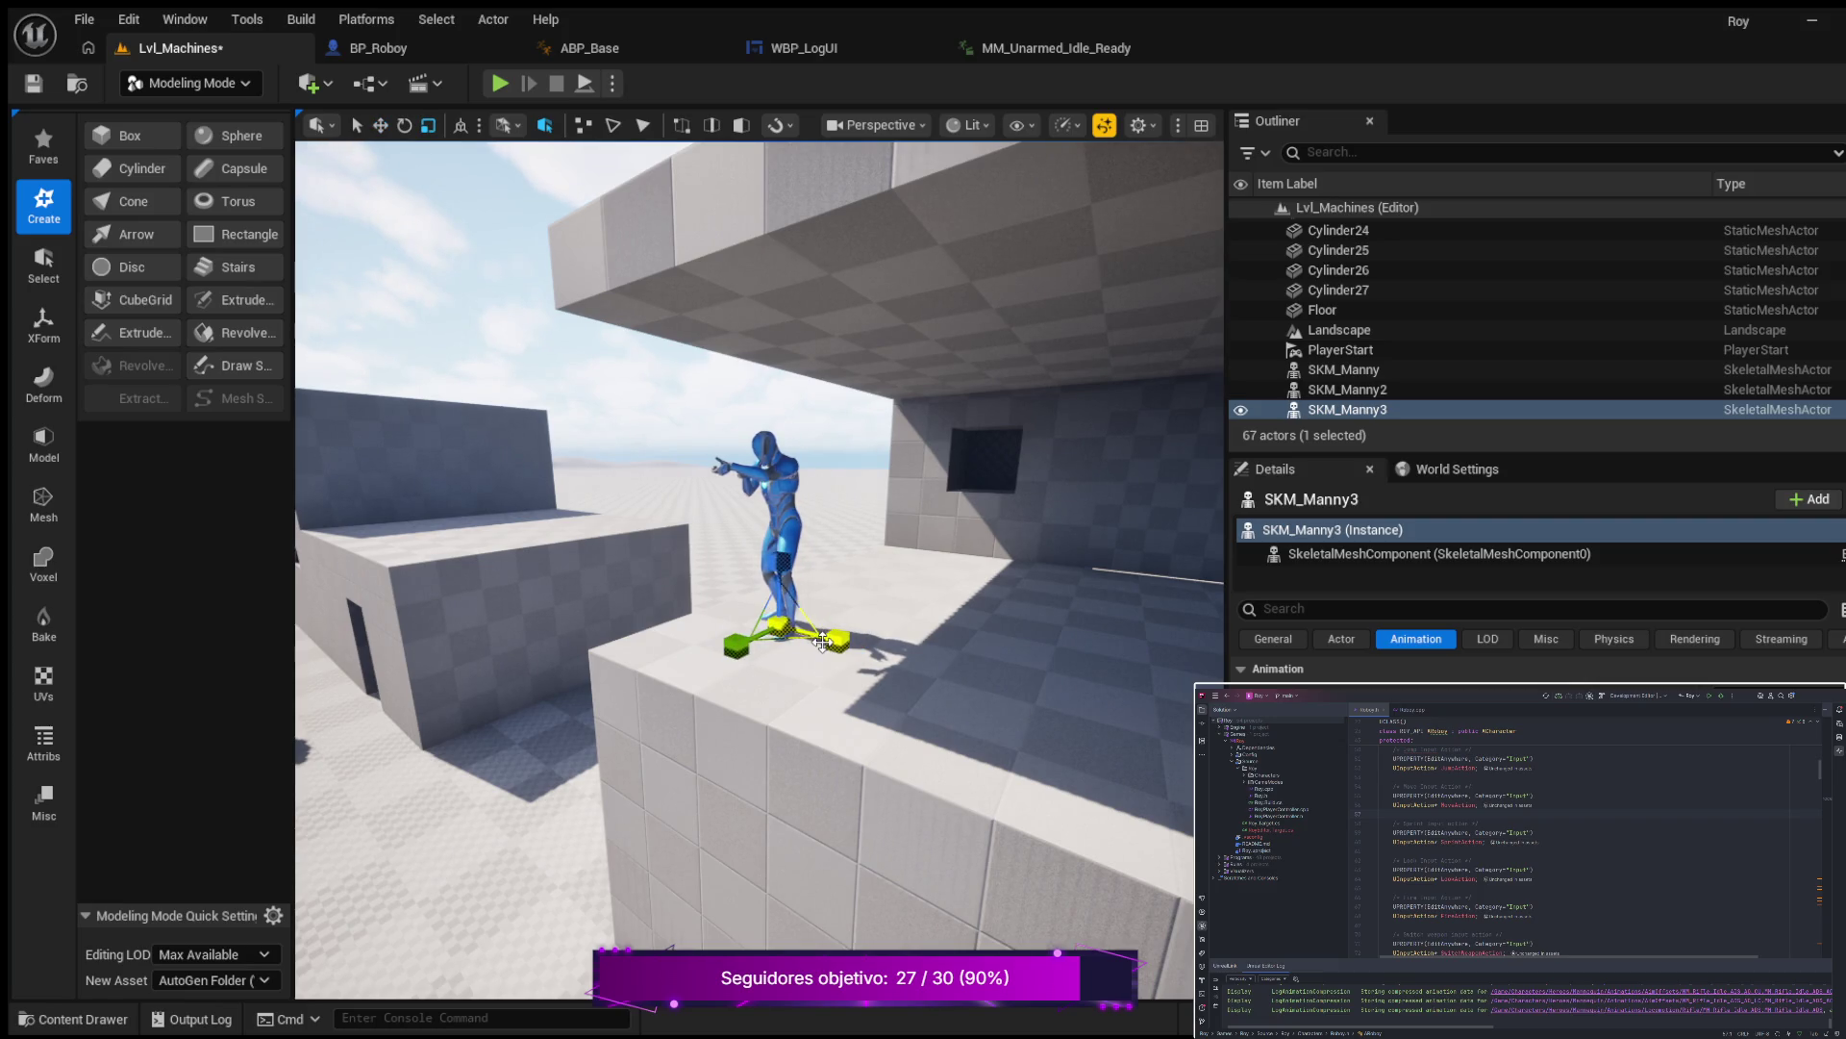
pyautogui.moveTo(854, 670)
pyautogui.mouseDown()
pyautogui.moveTo(894, 664)
pyautogui.moveTo(880, 681)
pyautogui.mouseUp()
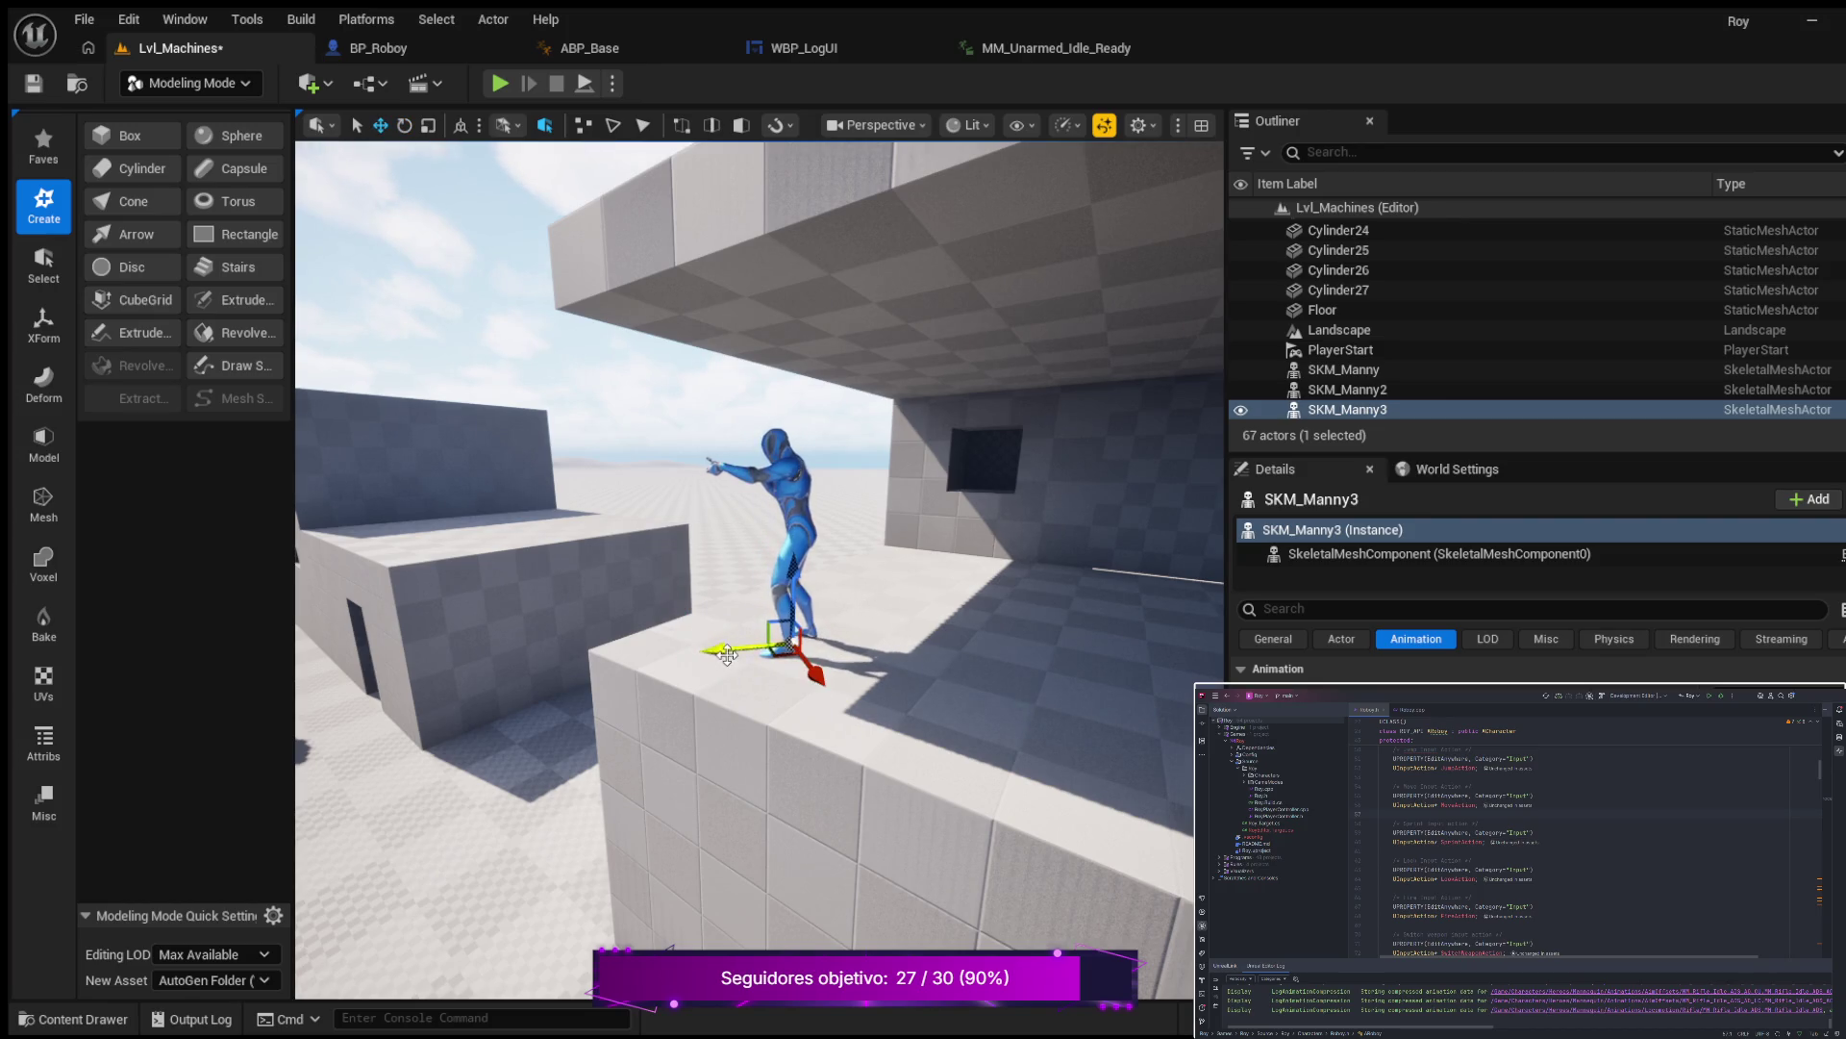
pyautogui.scroll(-10, 753, 660)
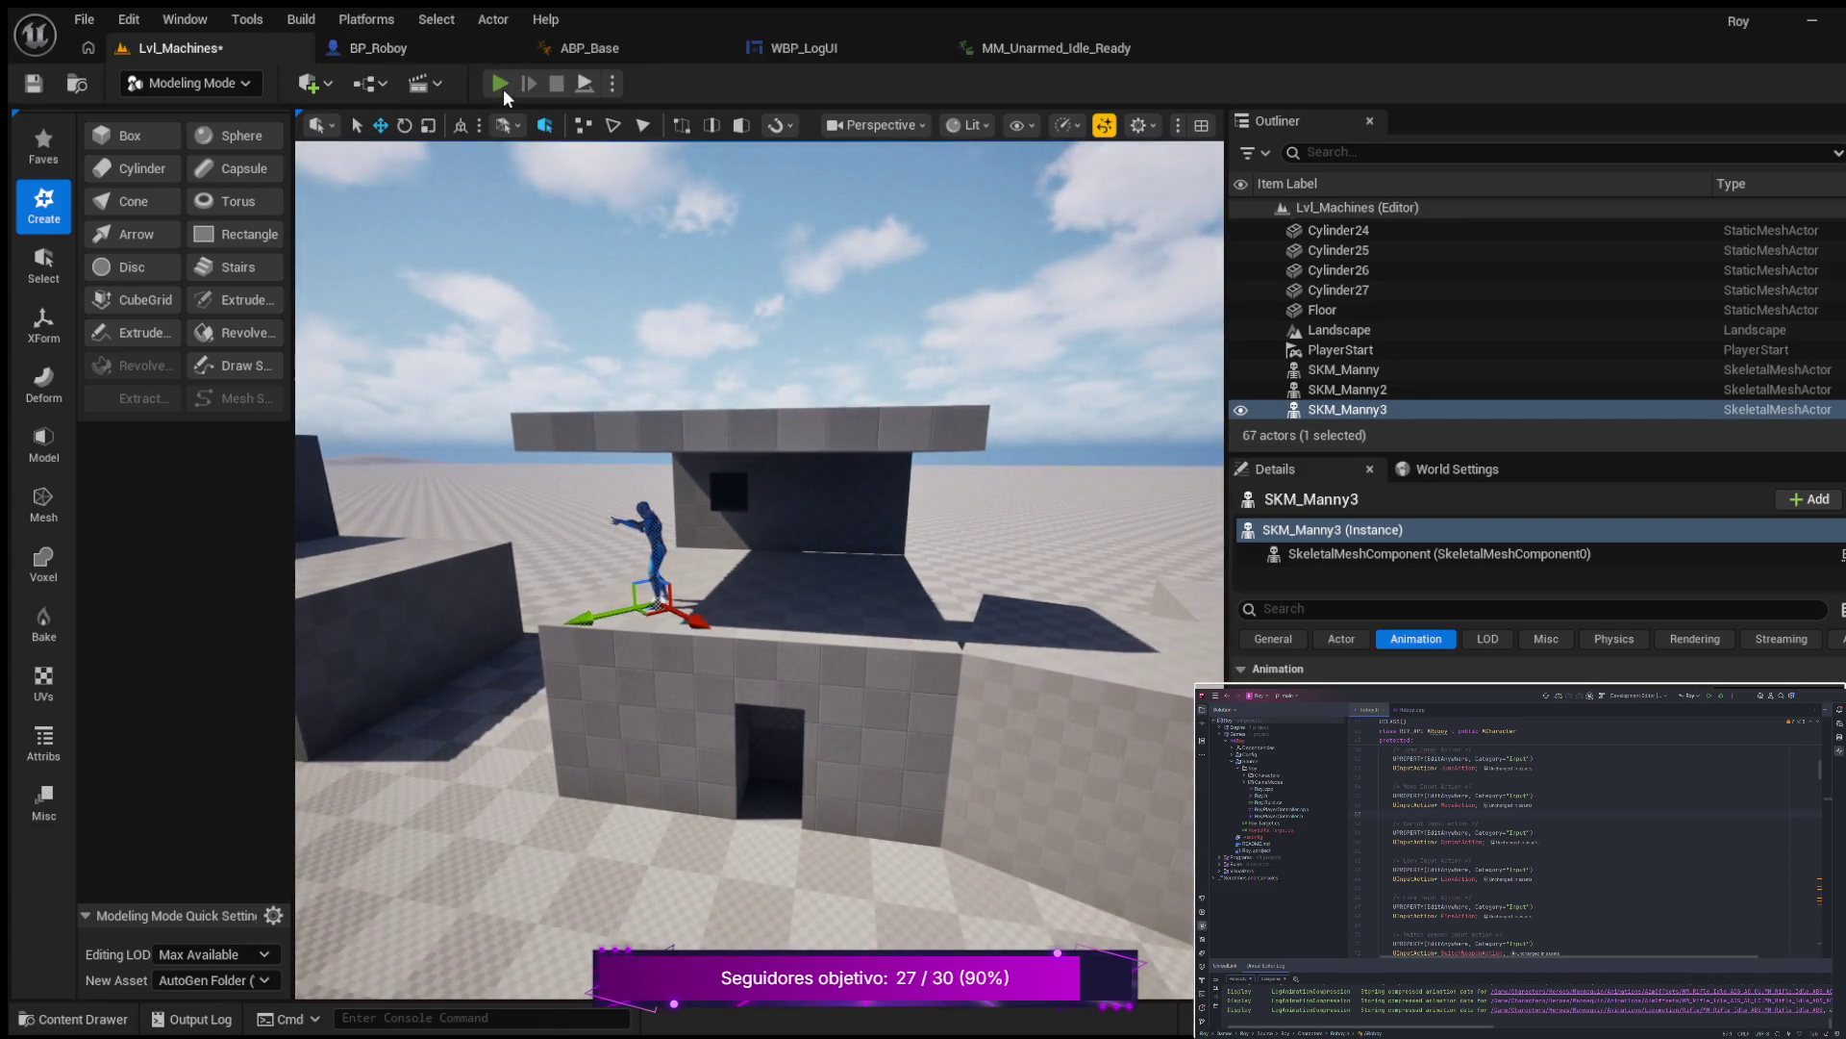
# Start Play In Editor and walk the character along the building walls, then crouch.
pyautogui.click(499, 83)
pyautogui.press('w')
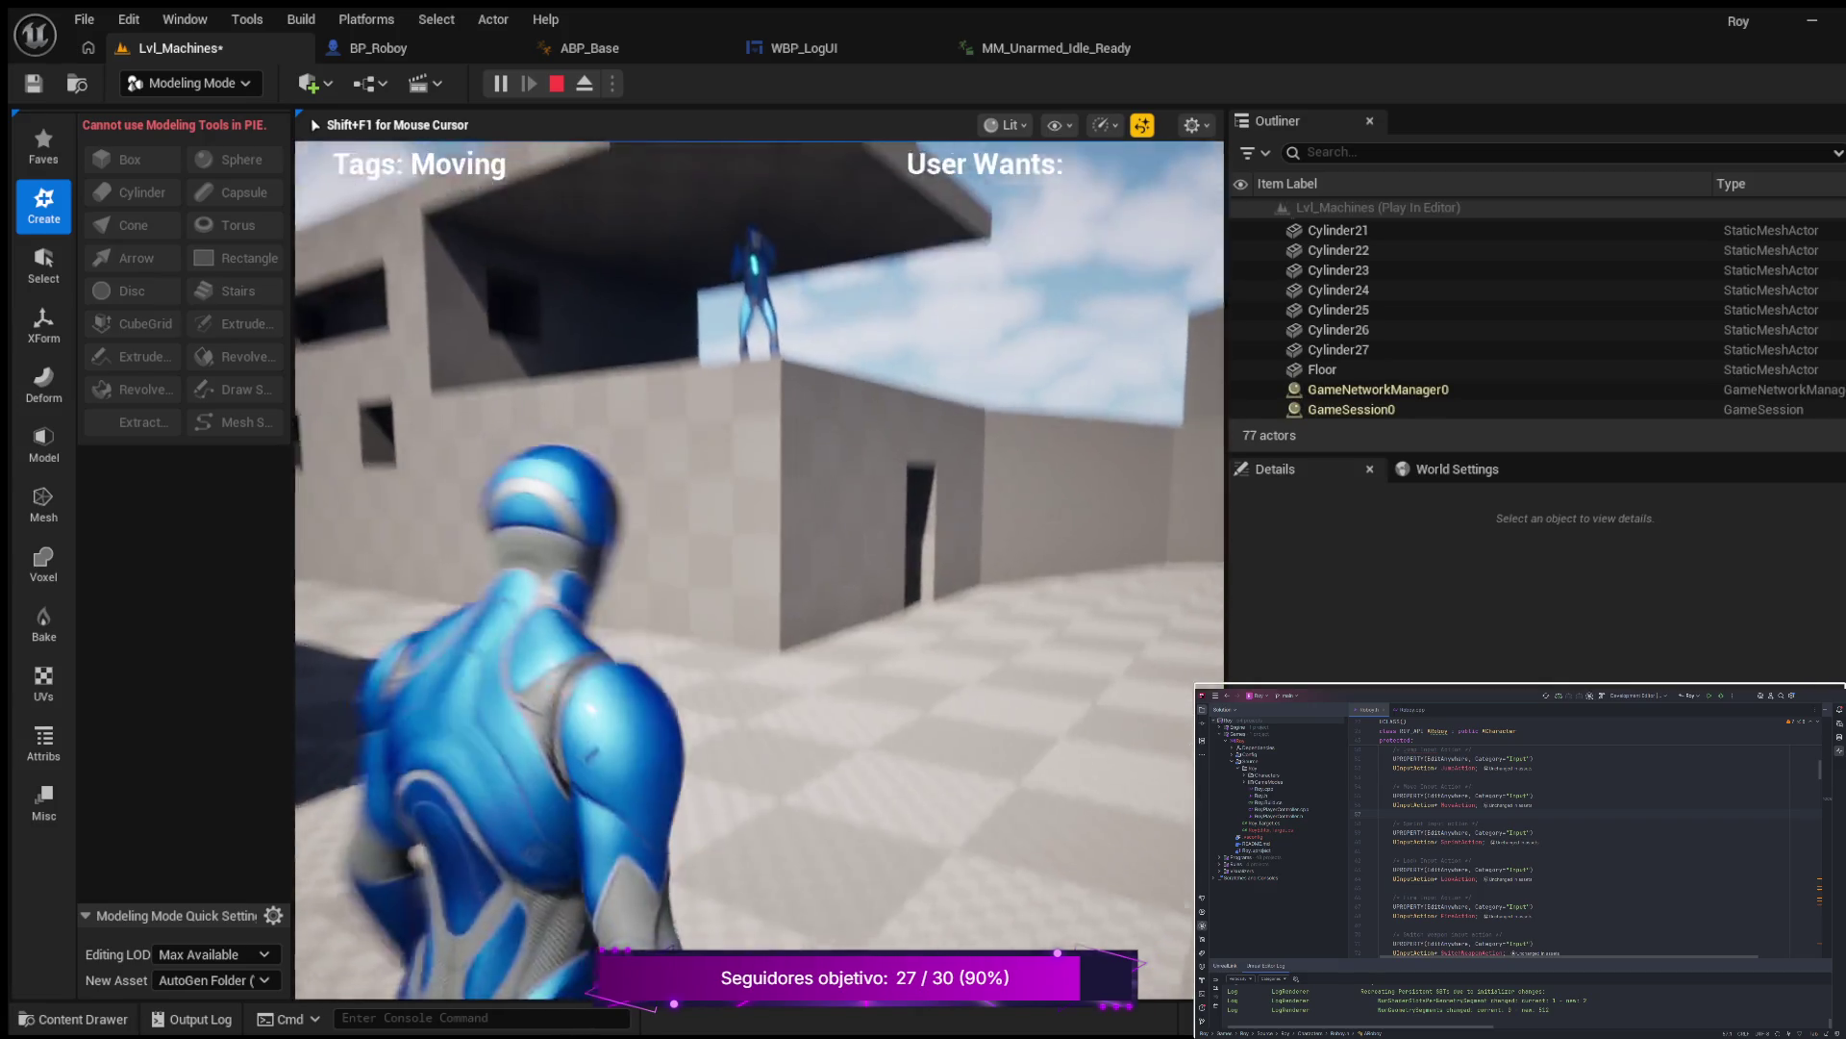
pyautogui.press('w')
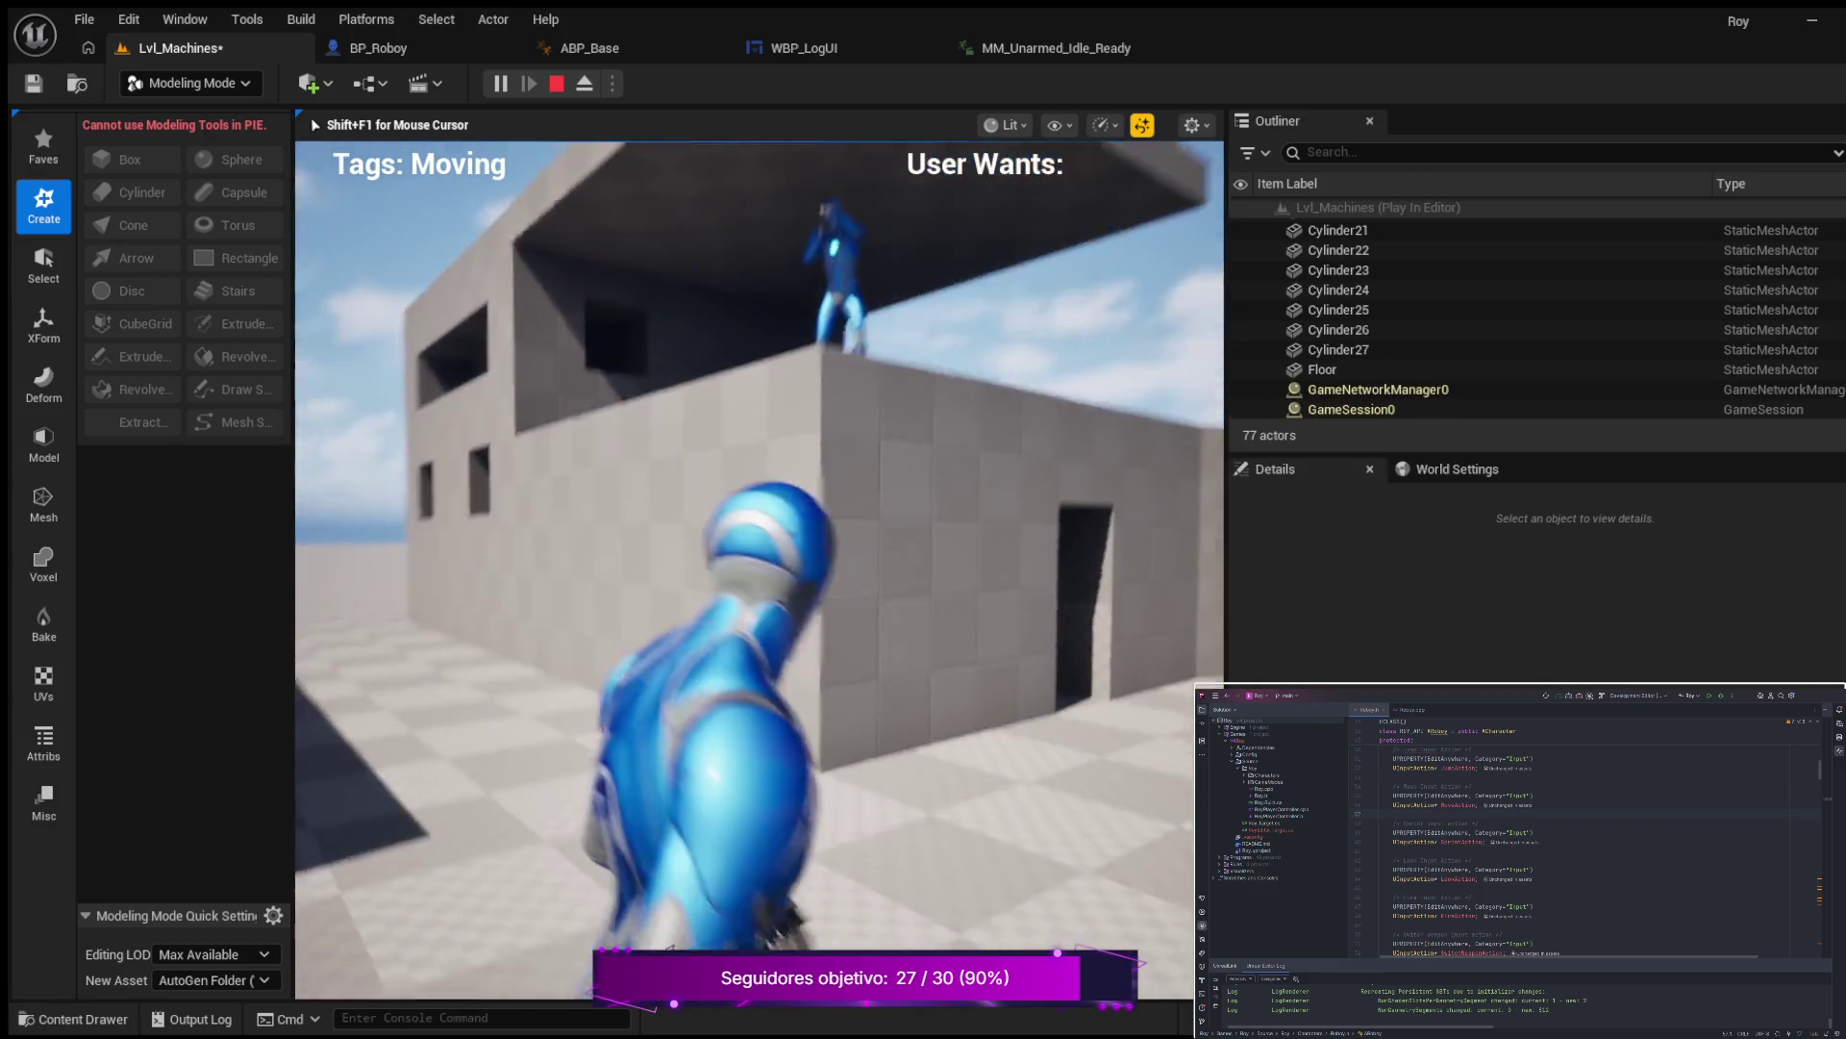
pyautogui.press('a')
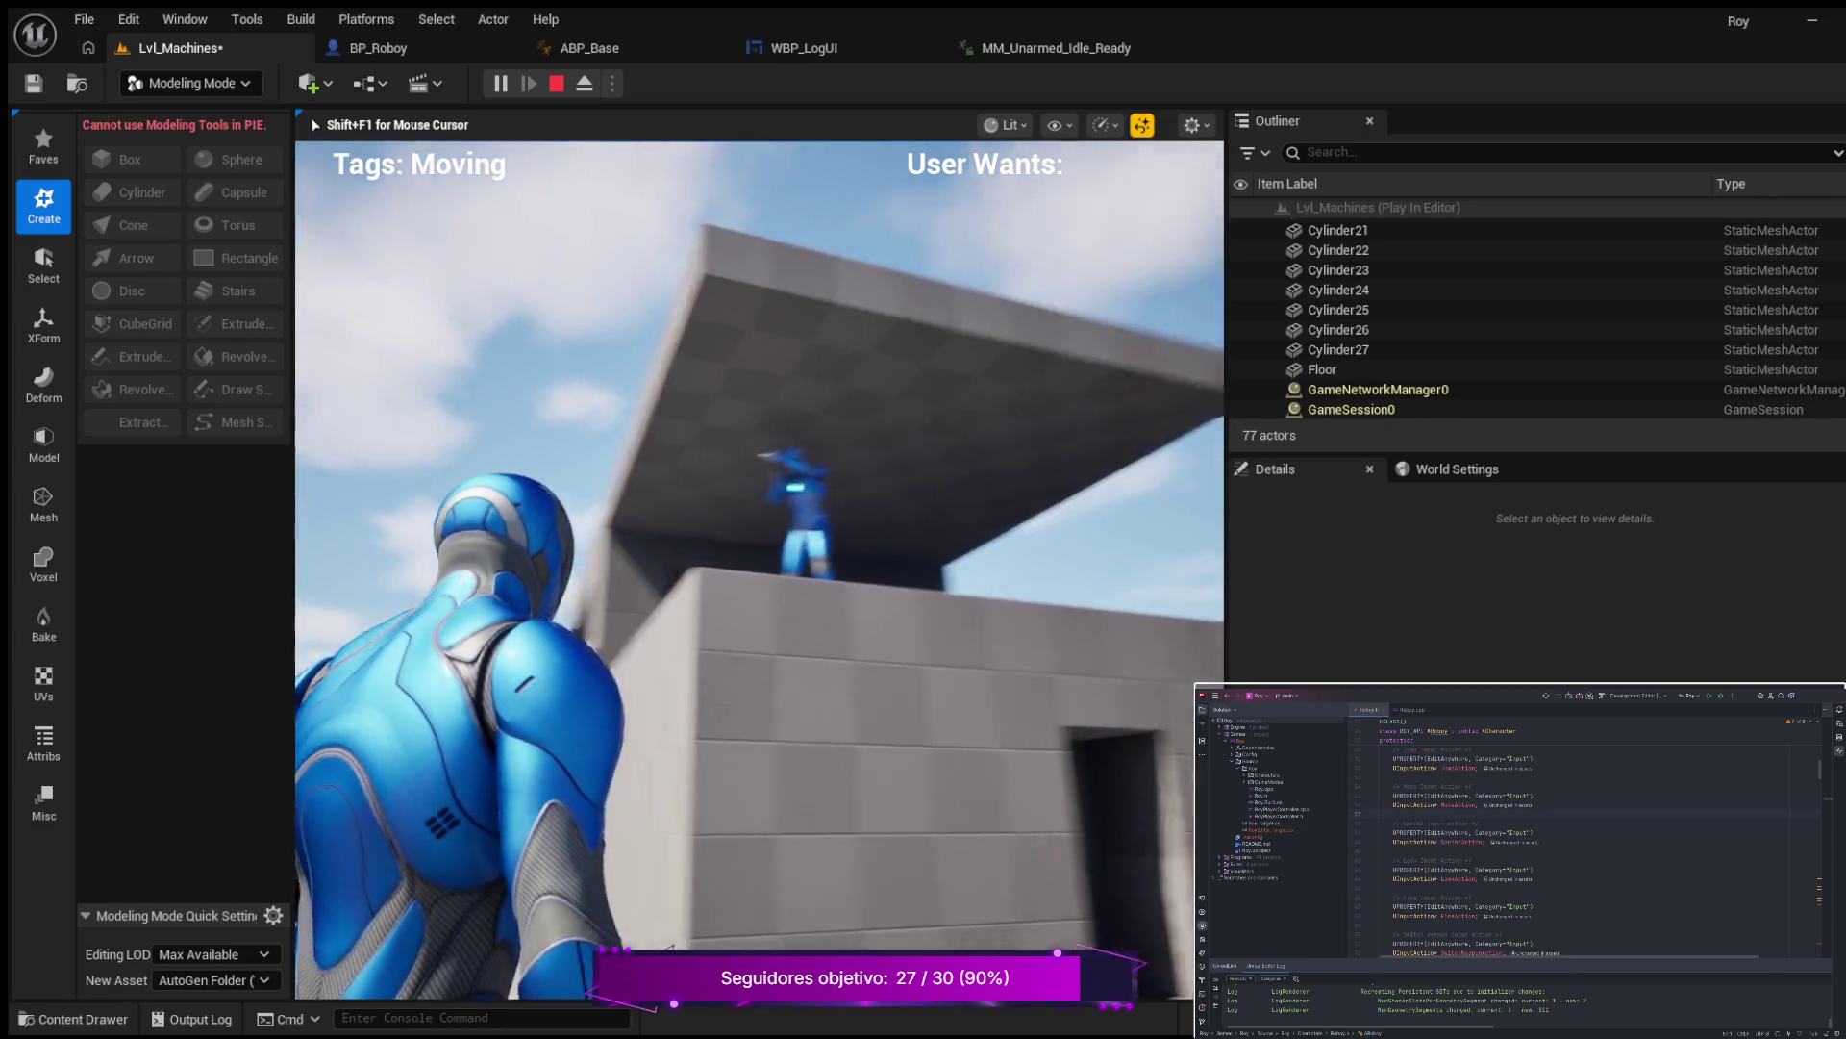
pyautogui.press('w')
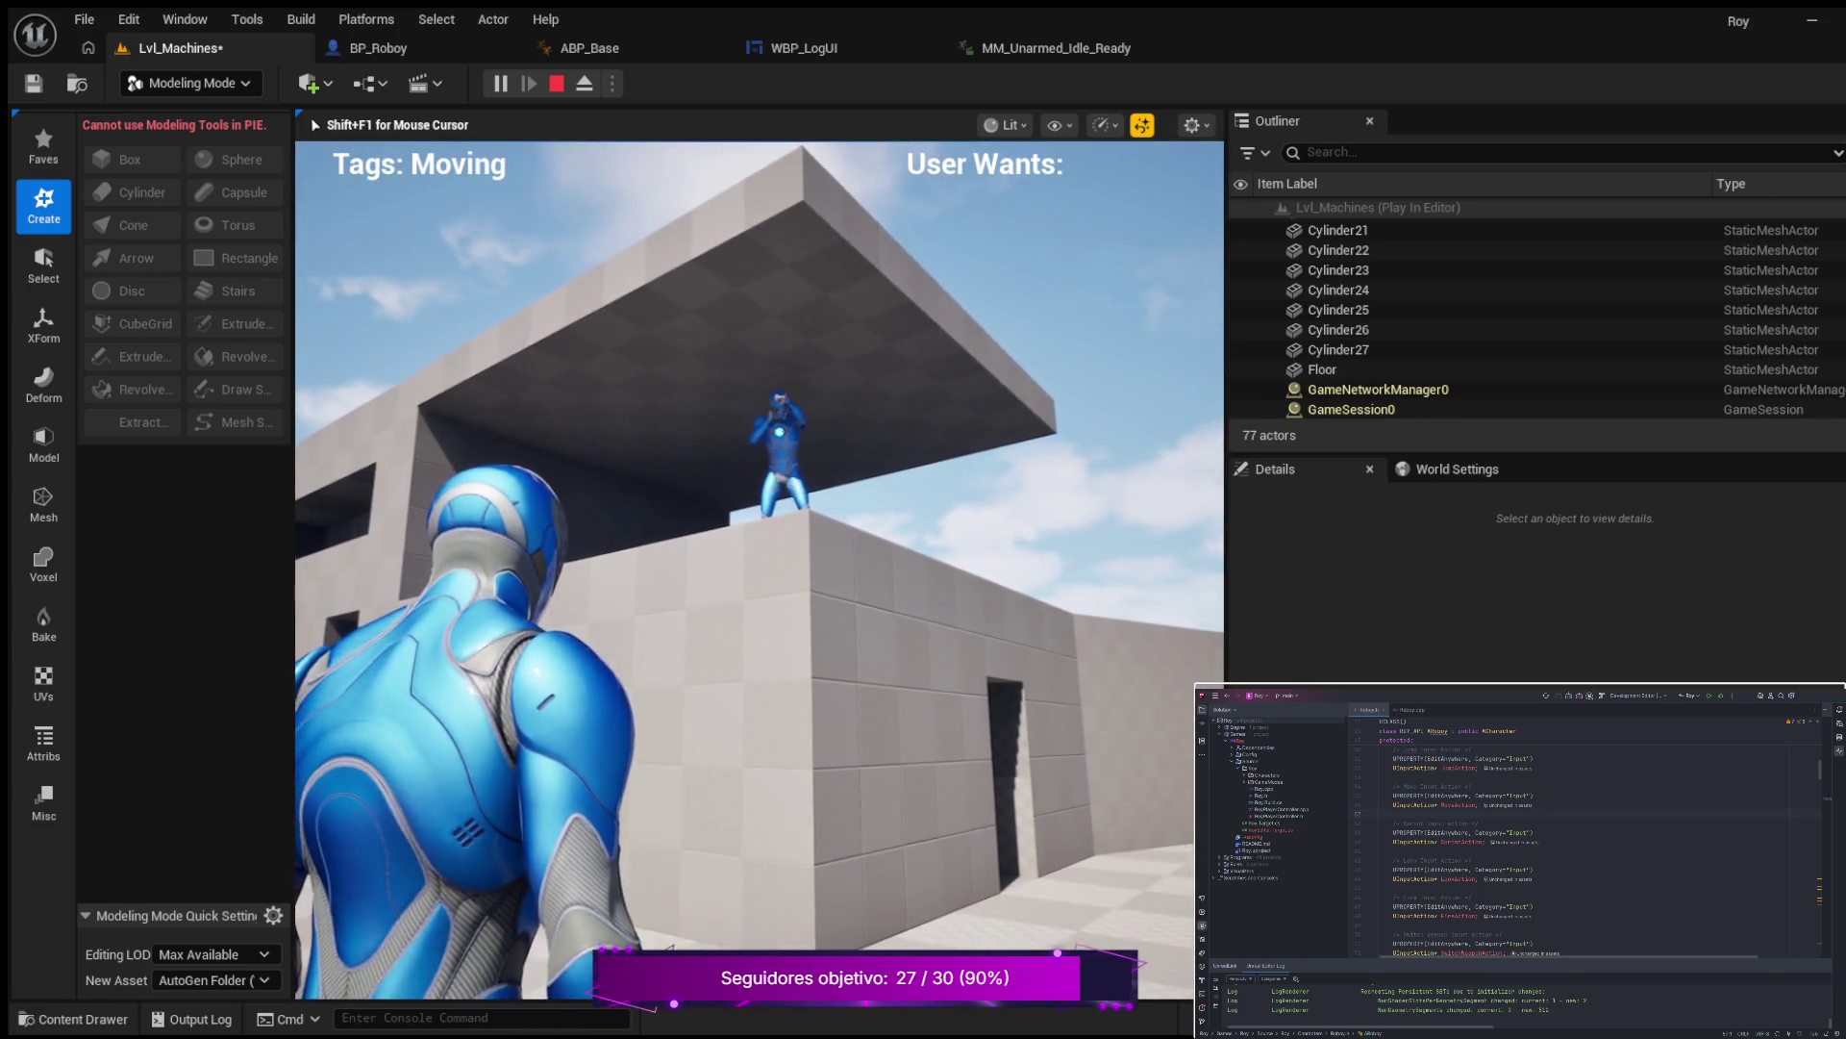
pyautogui.press('w')
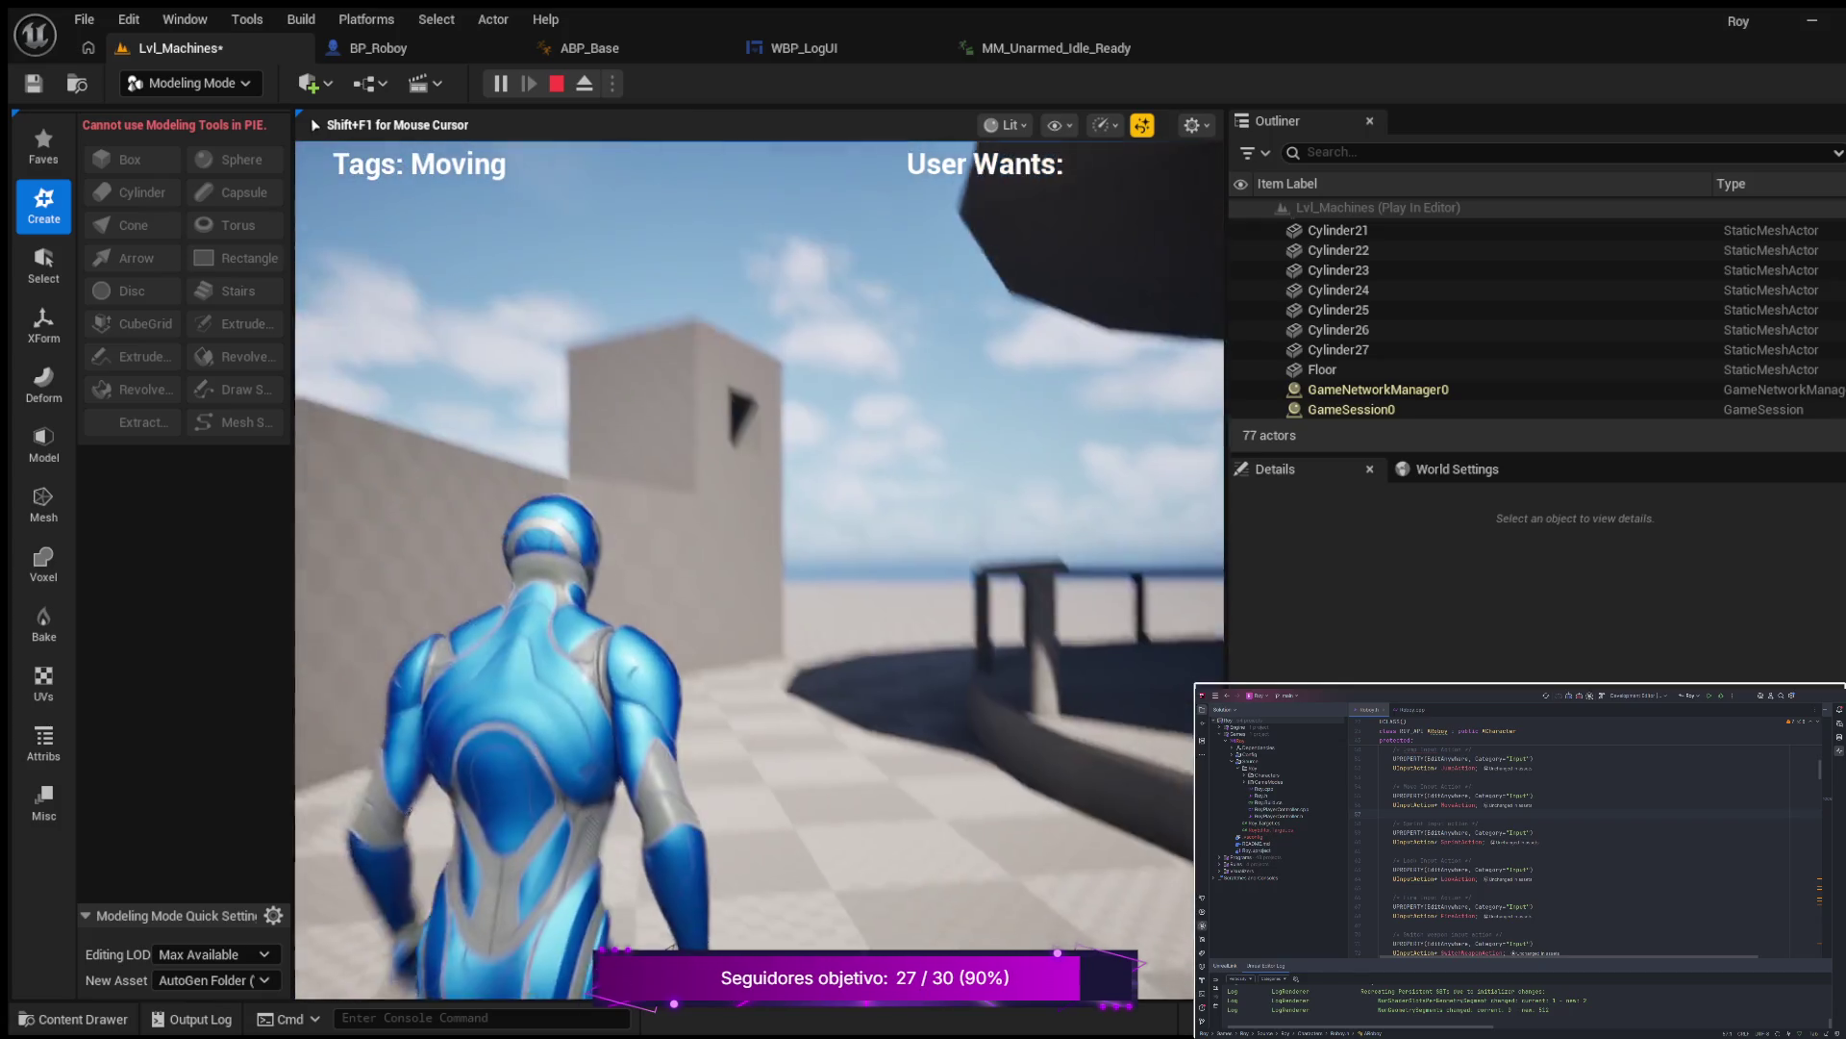
pyautogui.press('w')
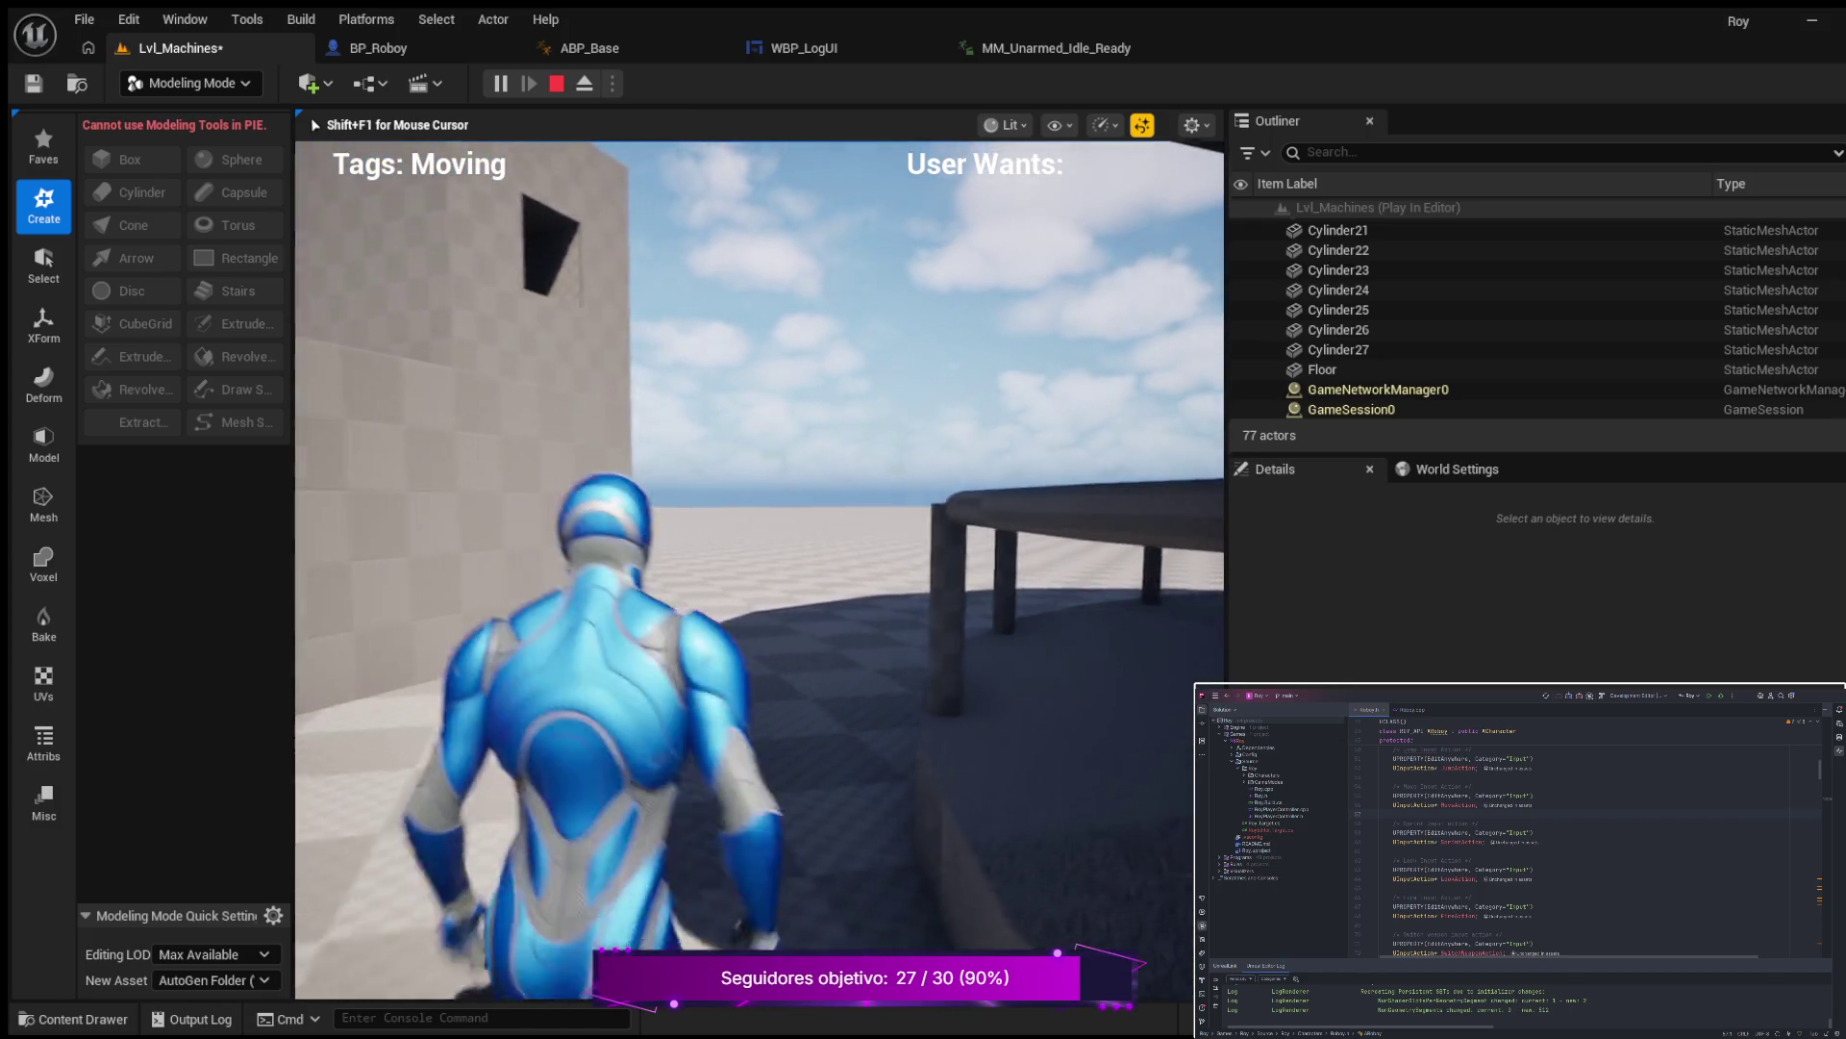
pyautogui.press('w')
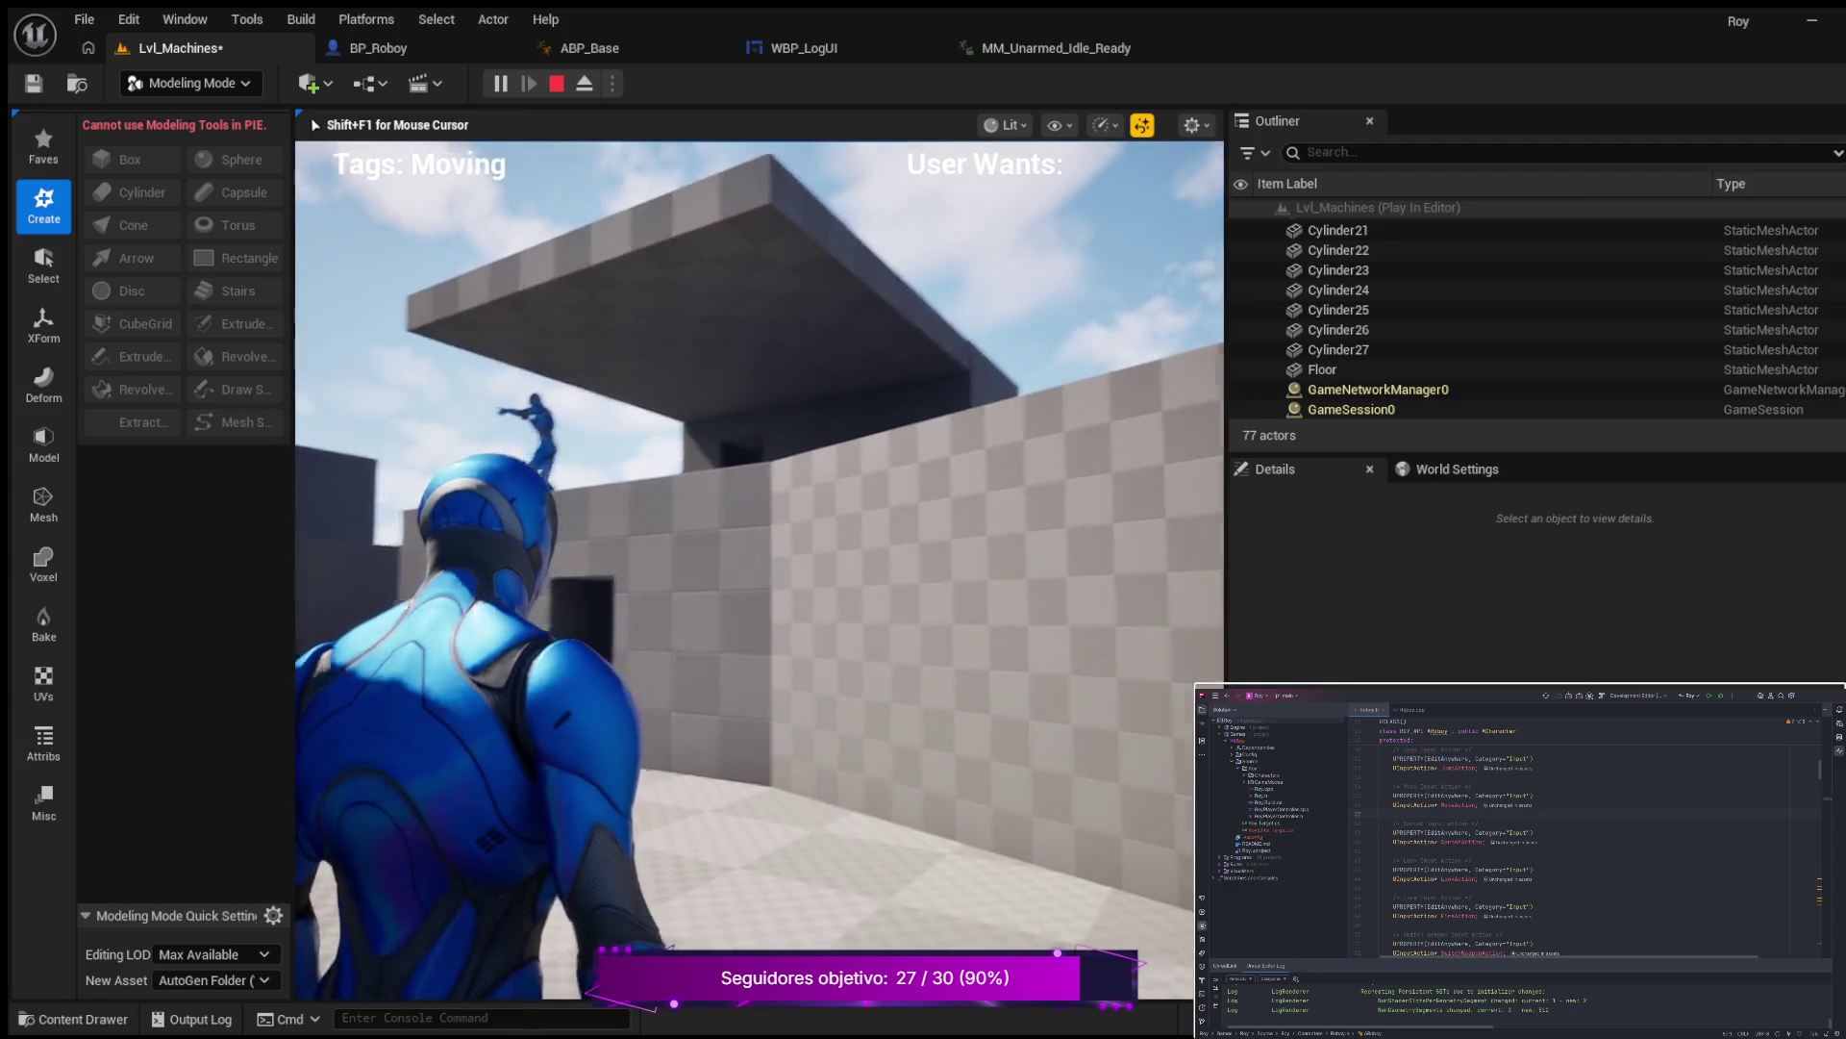
pyautogui.press('w')
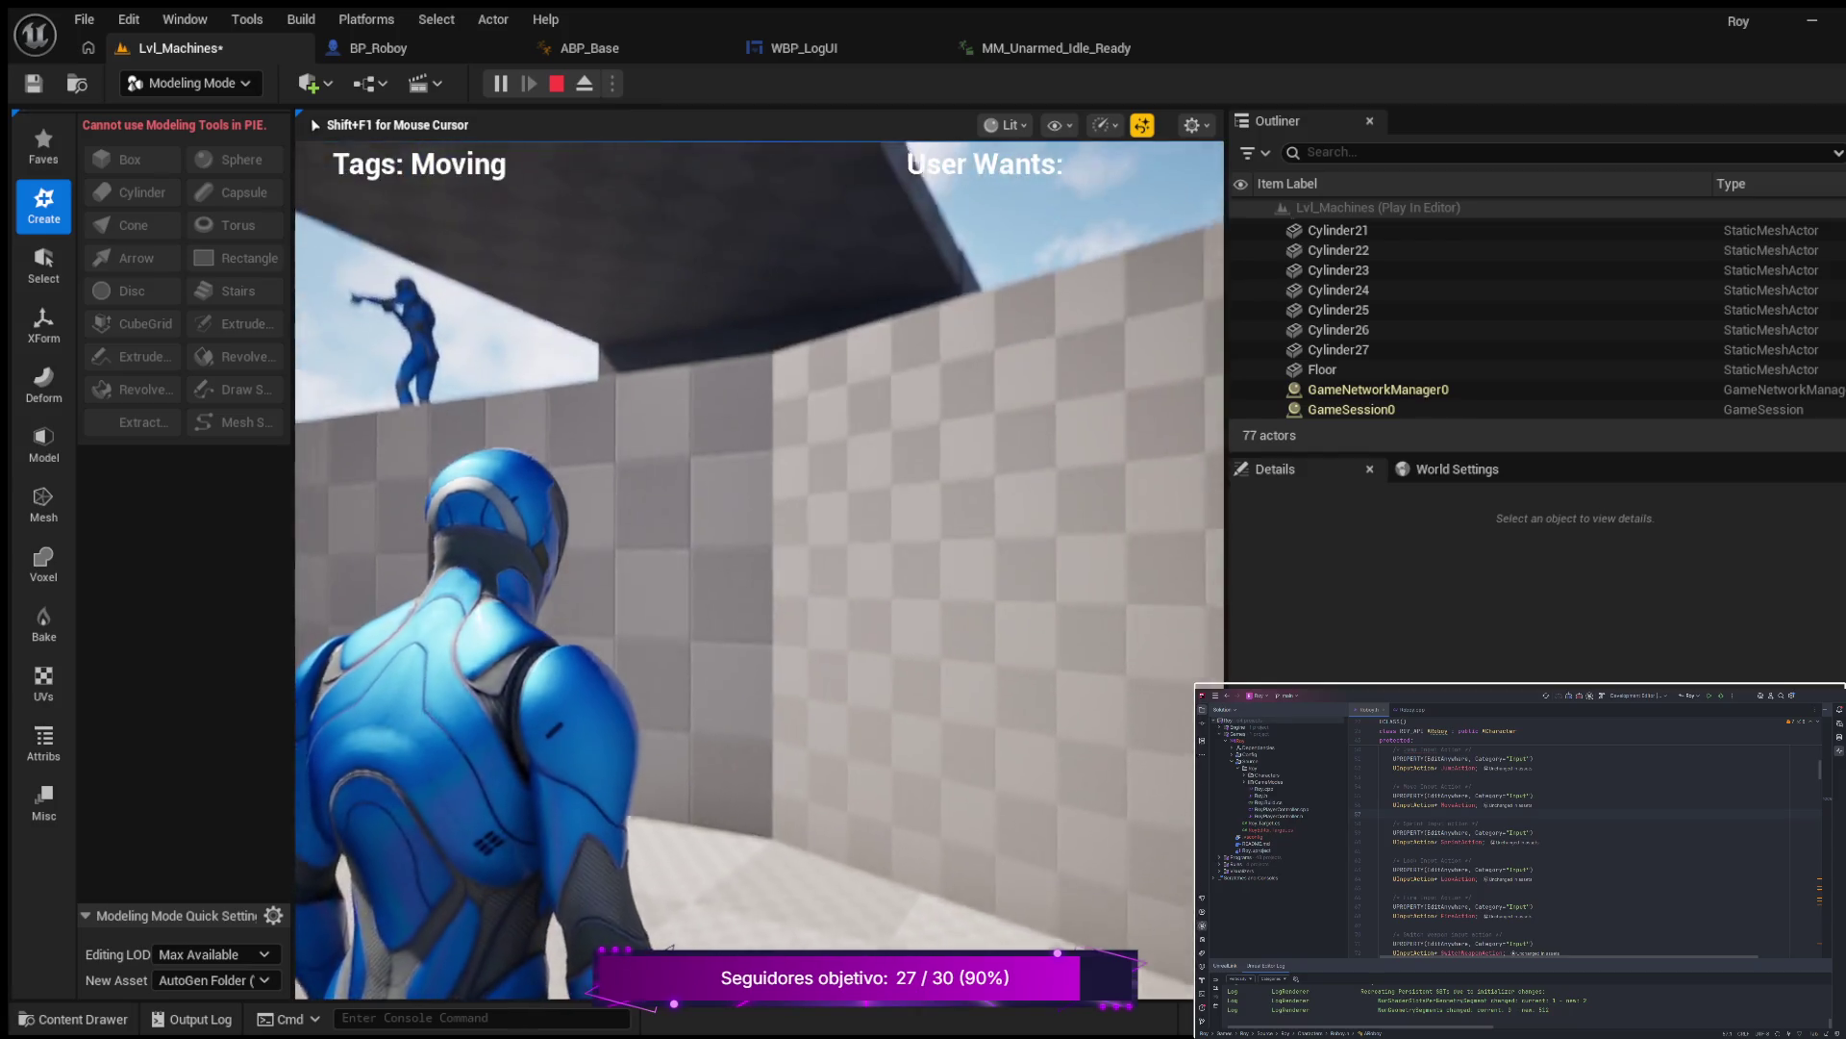
pyautogui.press('c')
# Walk across the courtyard to the railing, then stop the play session.
pyautogui.press('w')
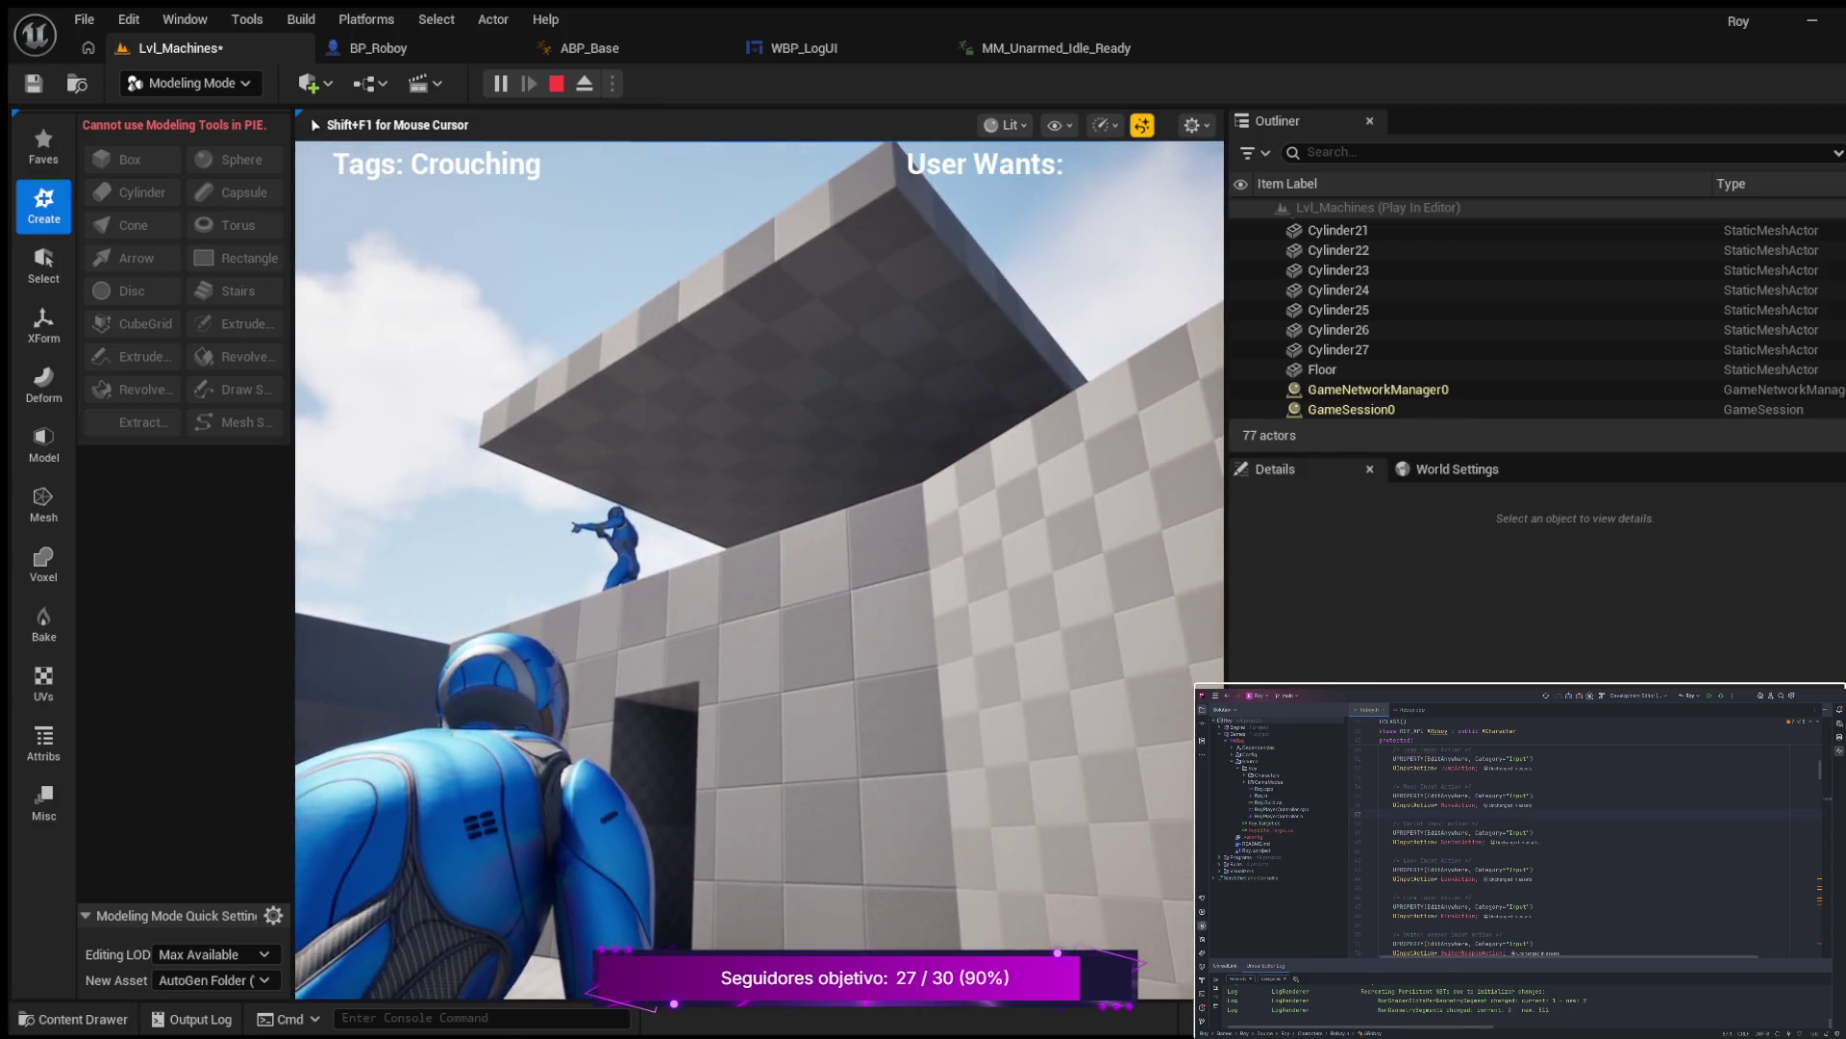
pyautogui.press('w')
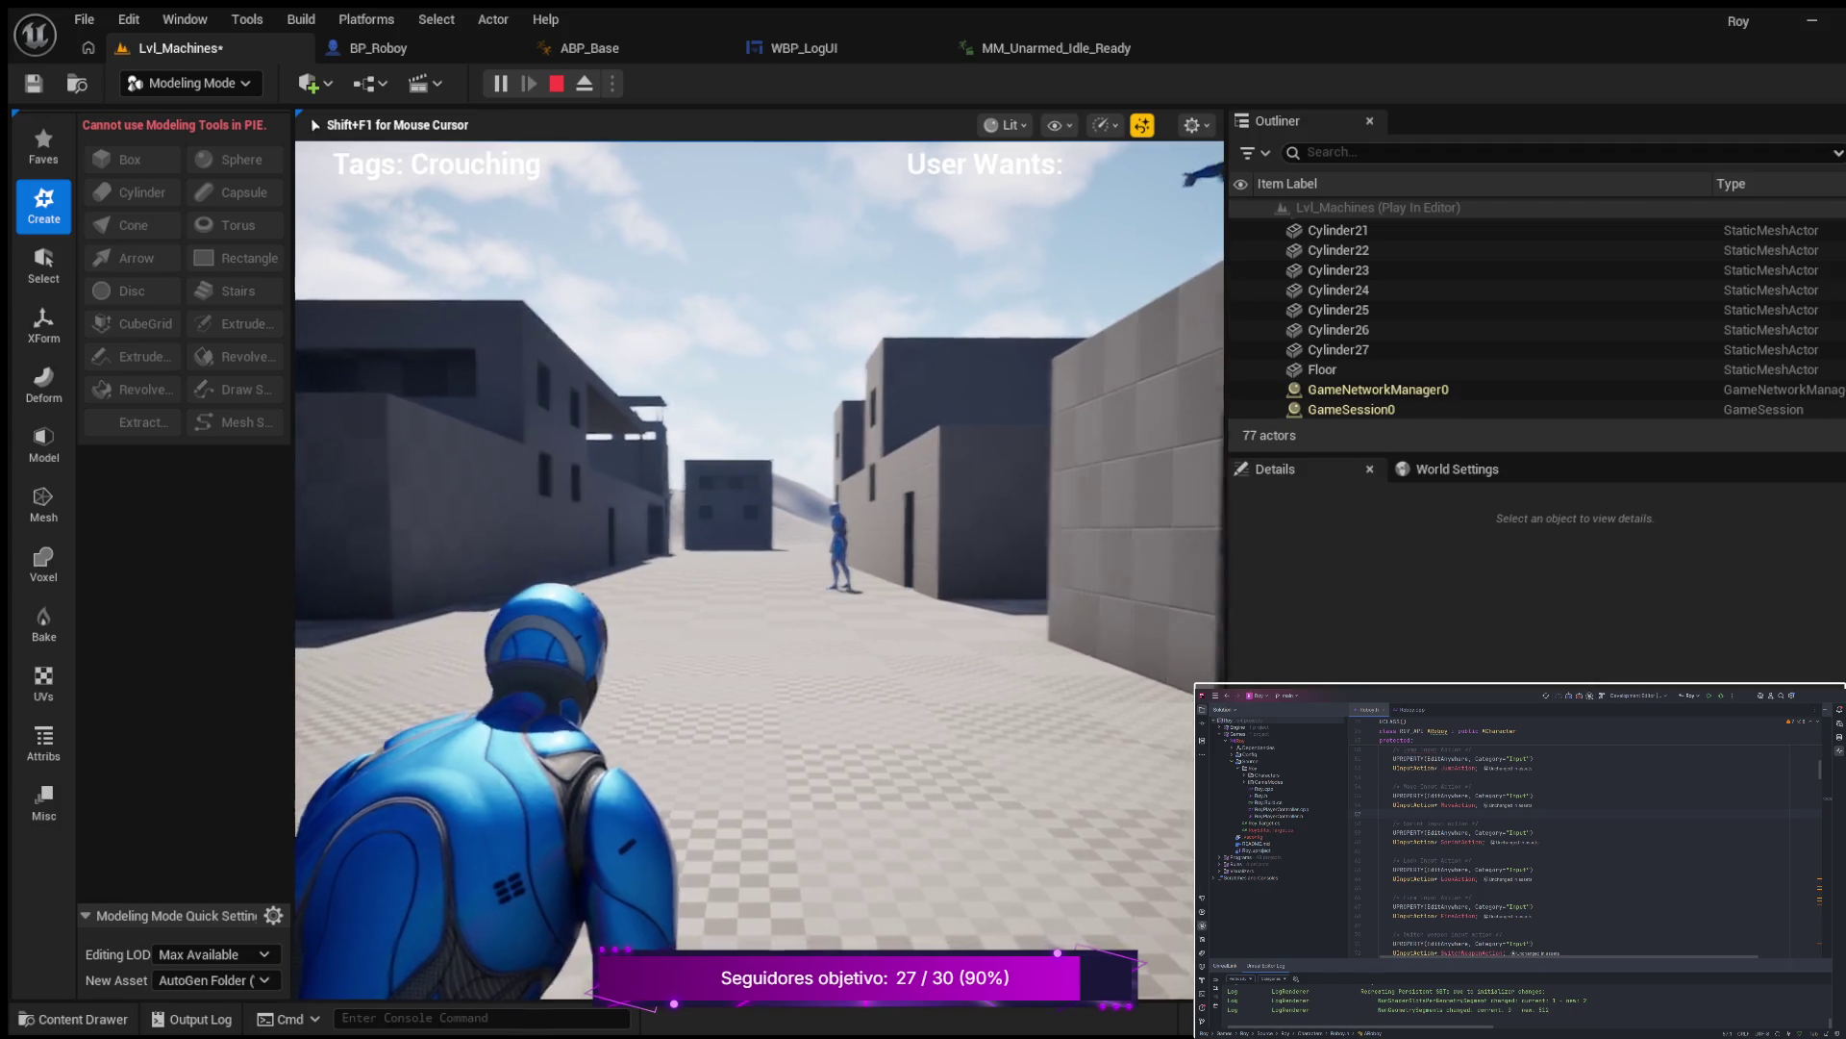
pyautogui.press('w')
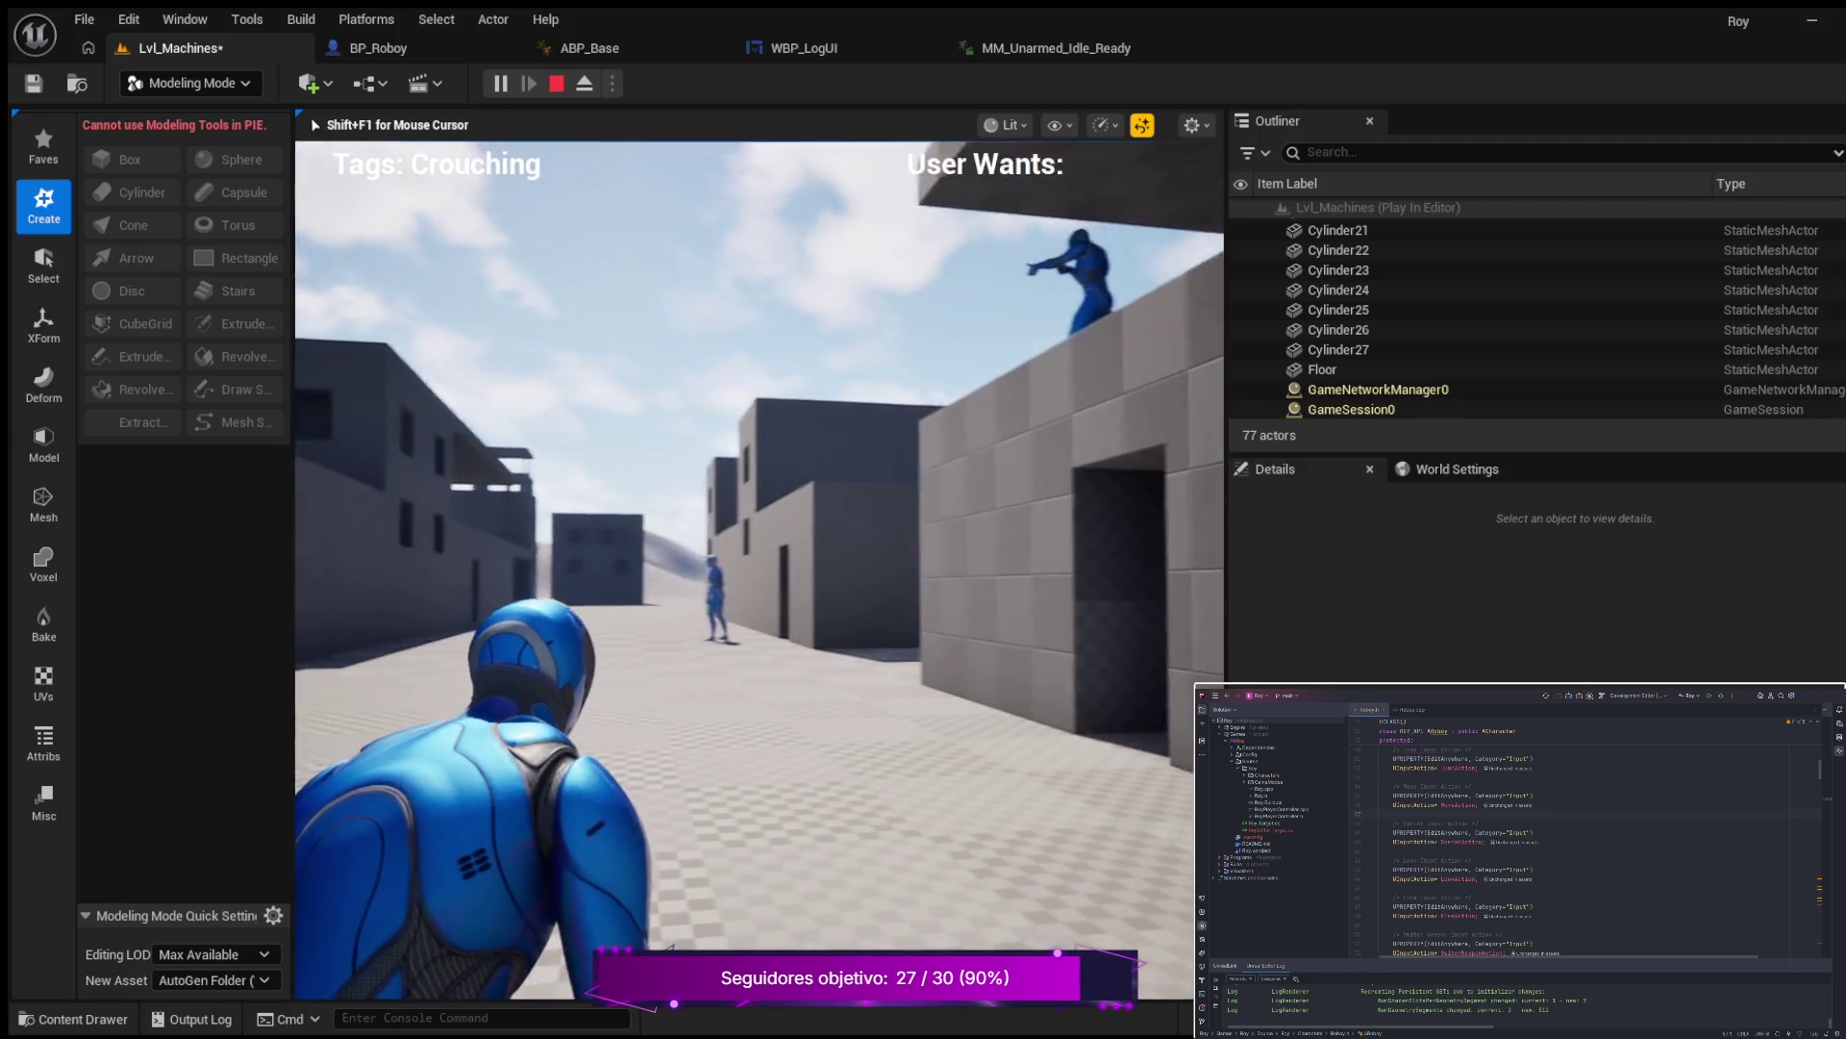
pyautogui.press('w')
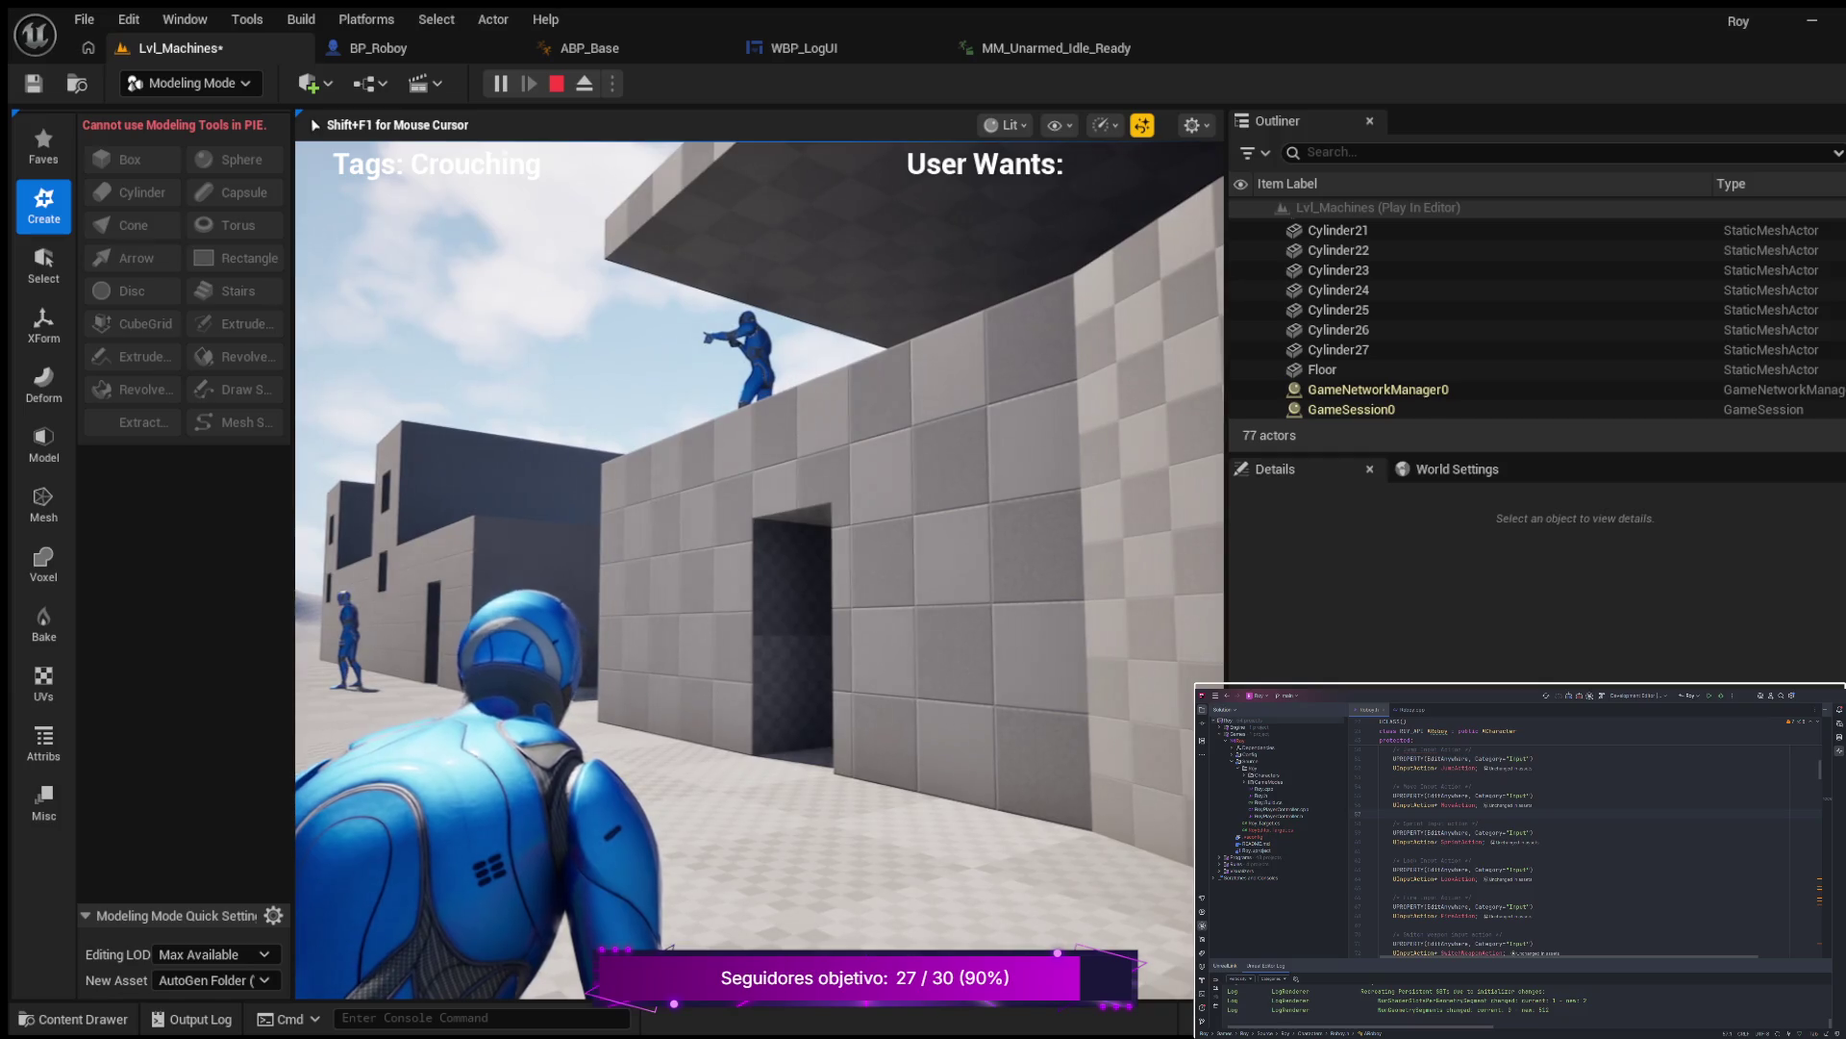
pyautogui.press('w')
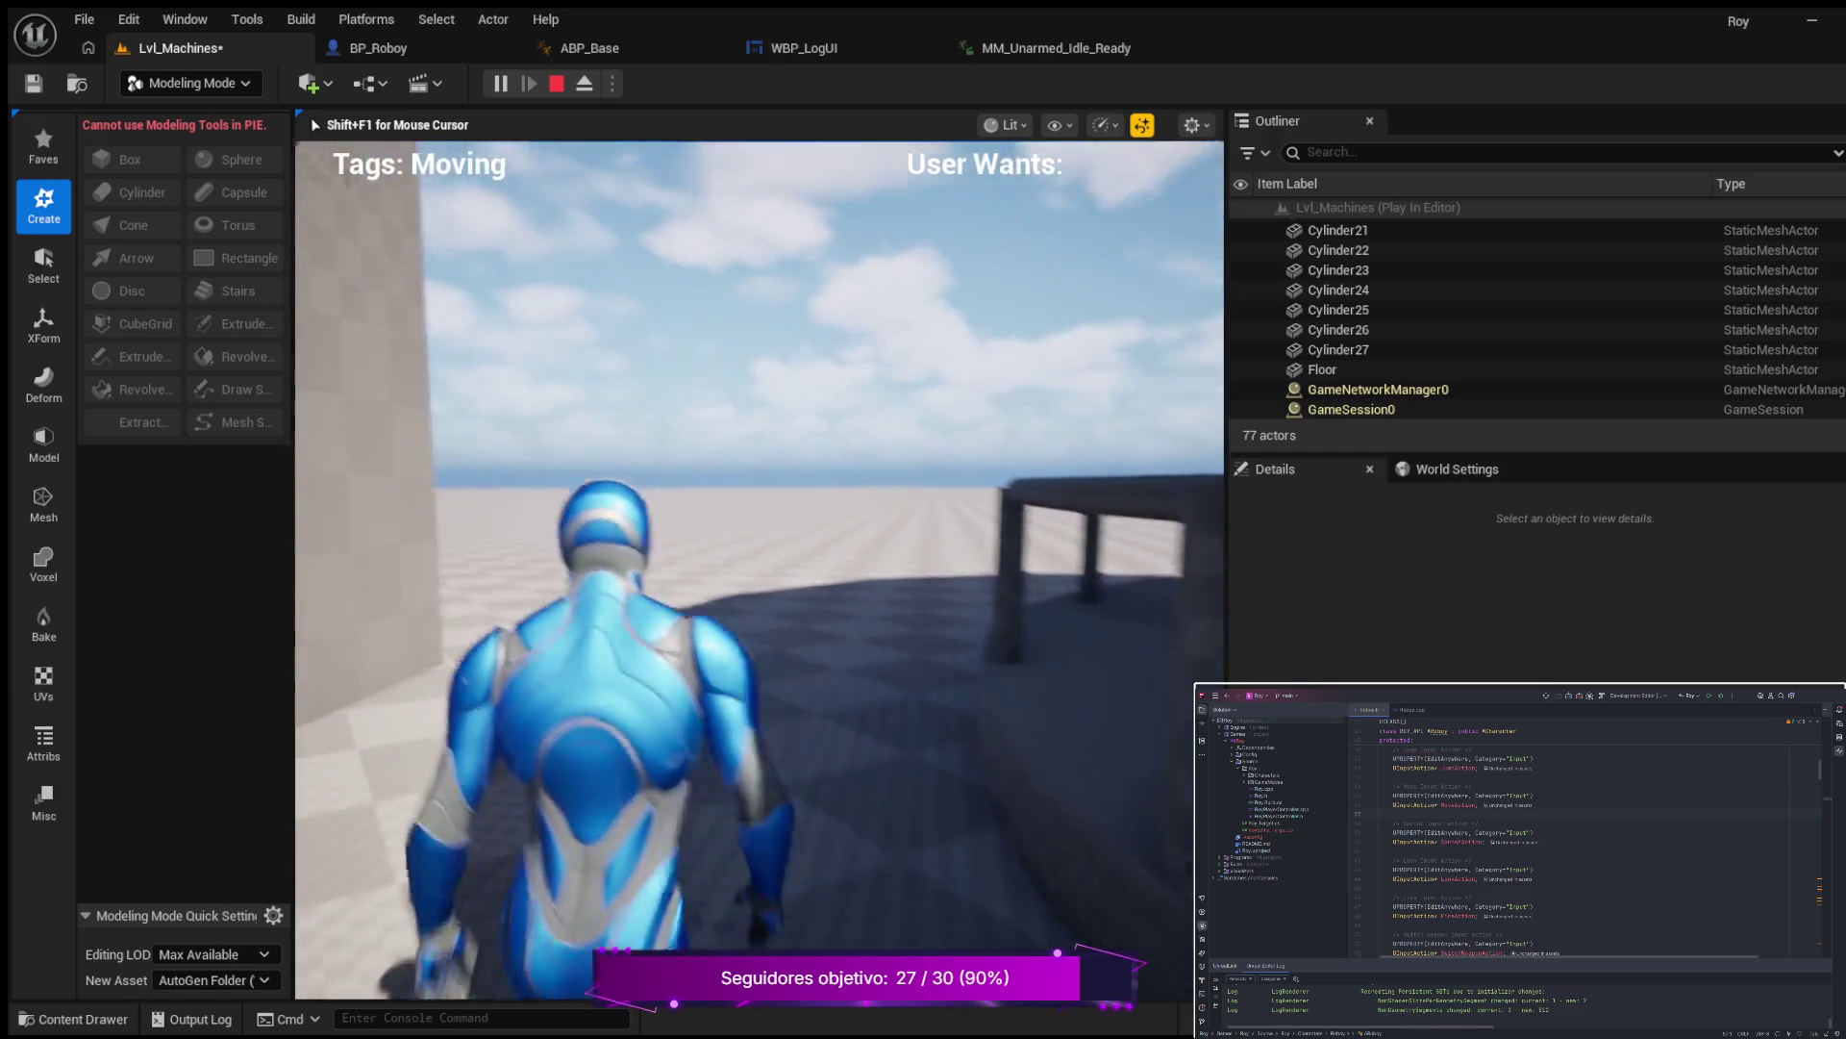
pyautogui.press('w')
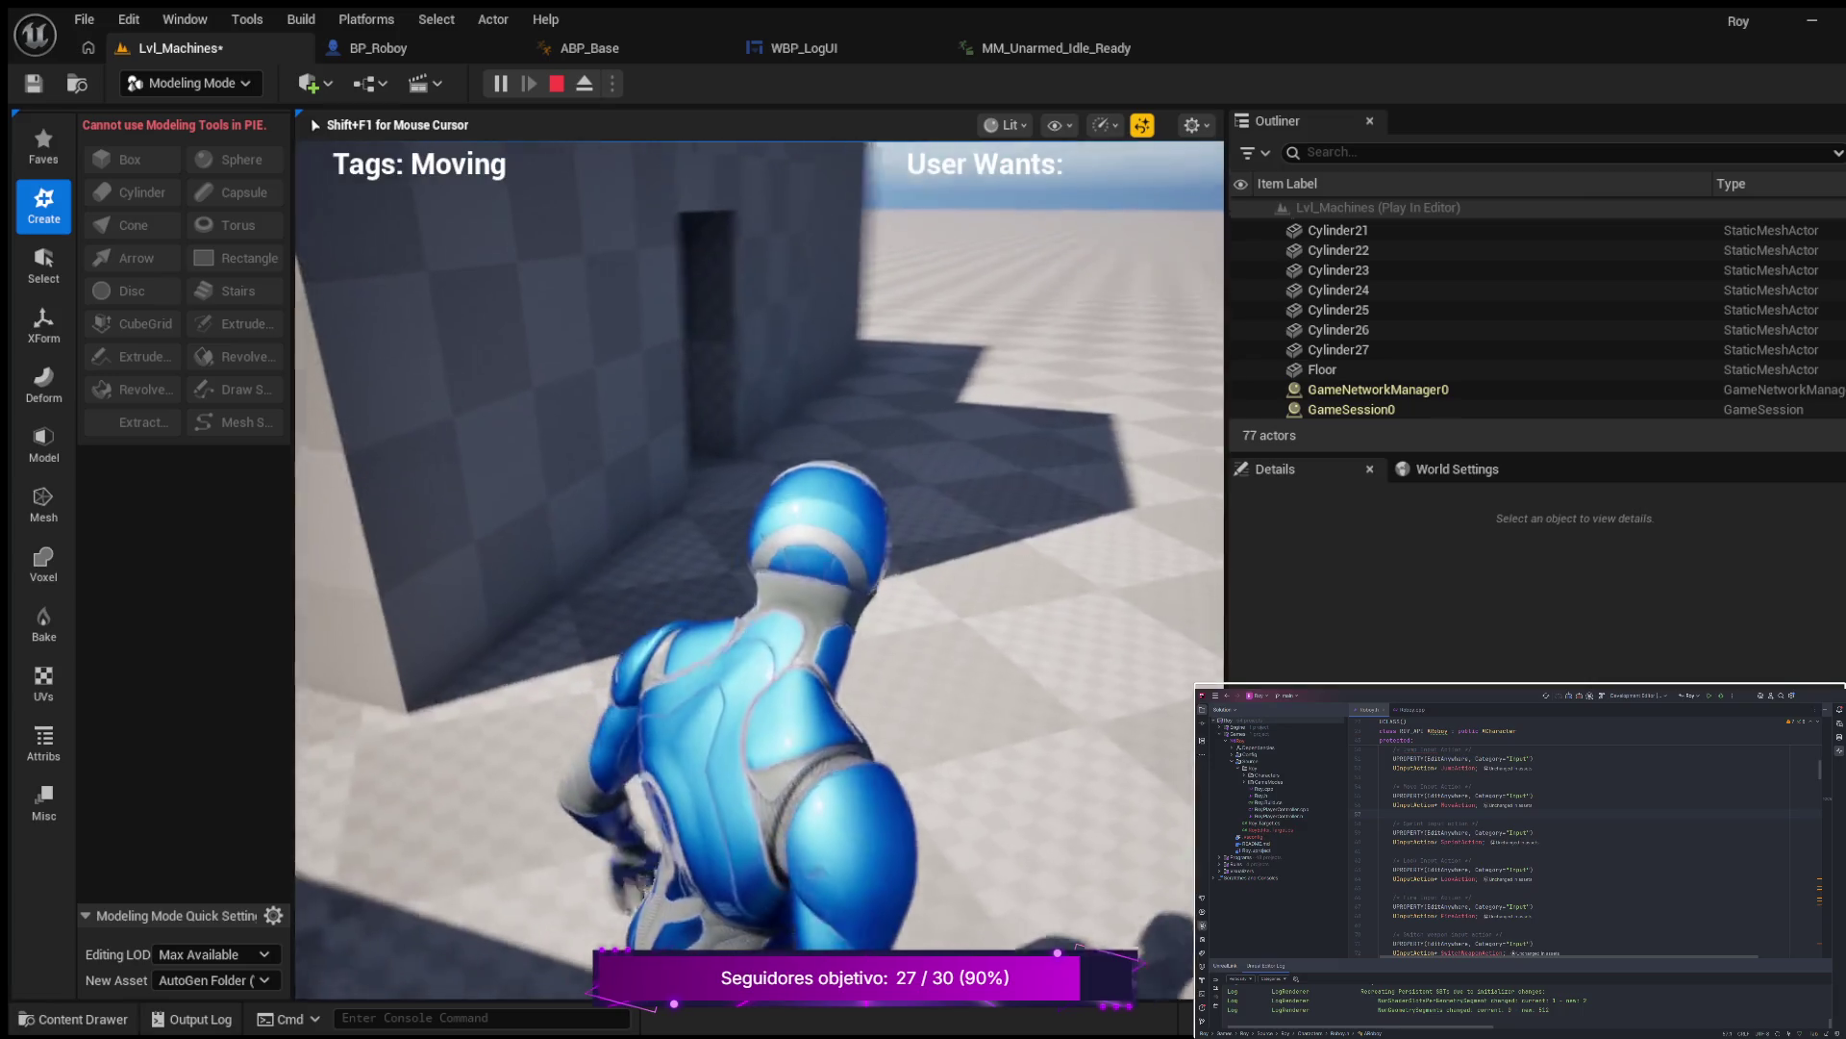
pyautogui.press('w')
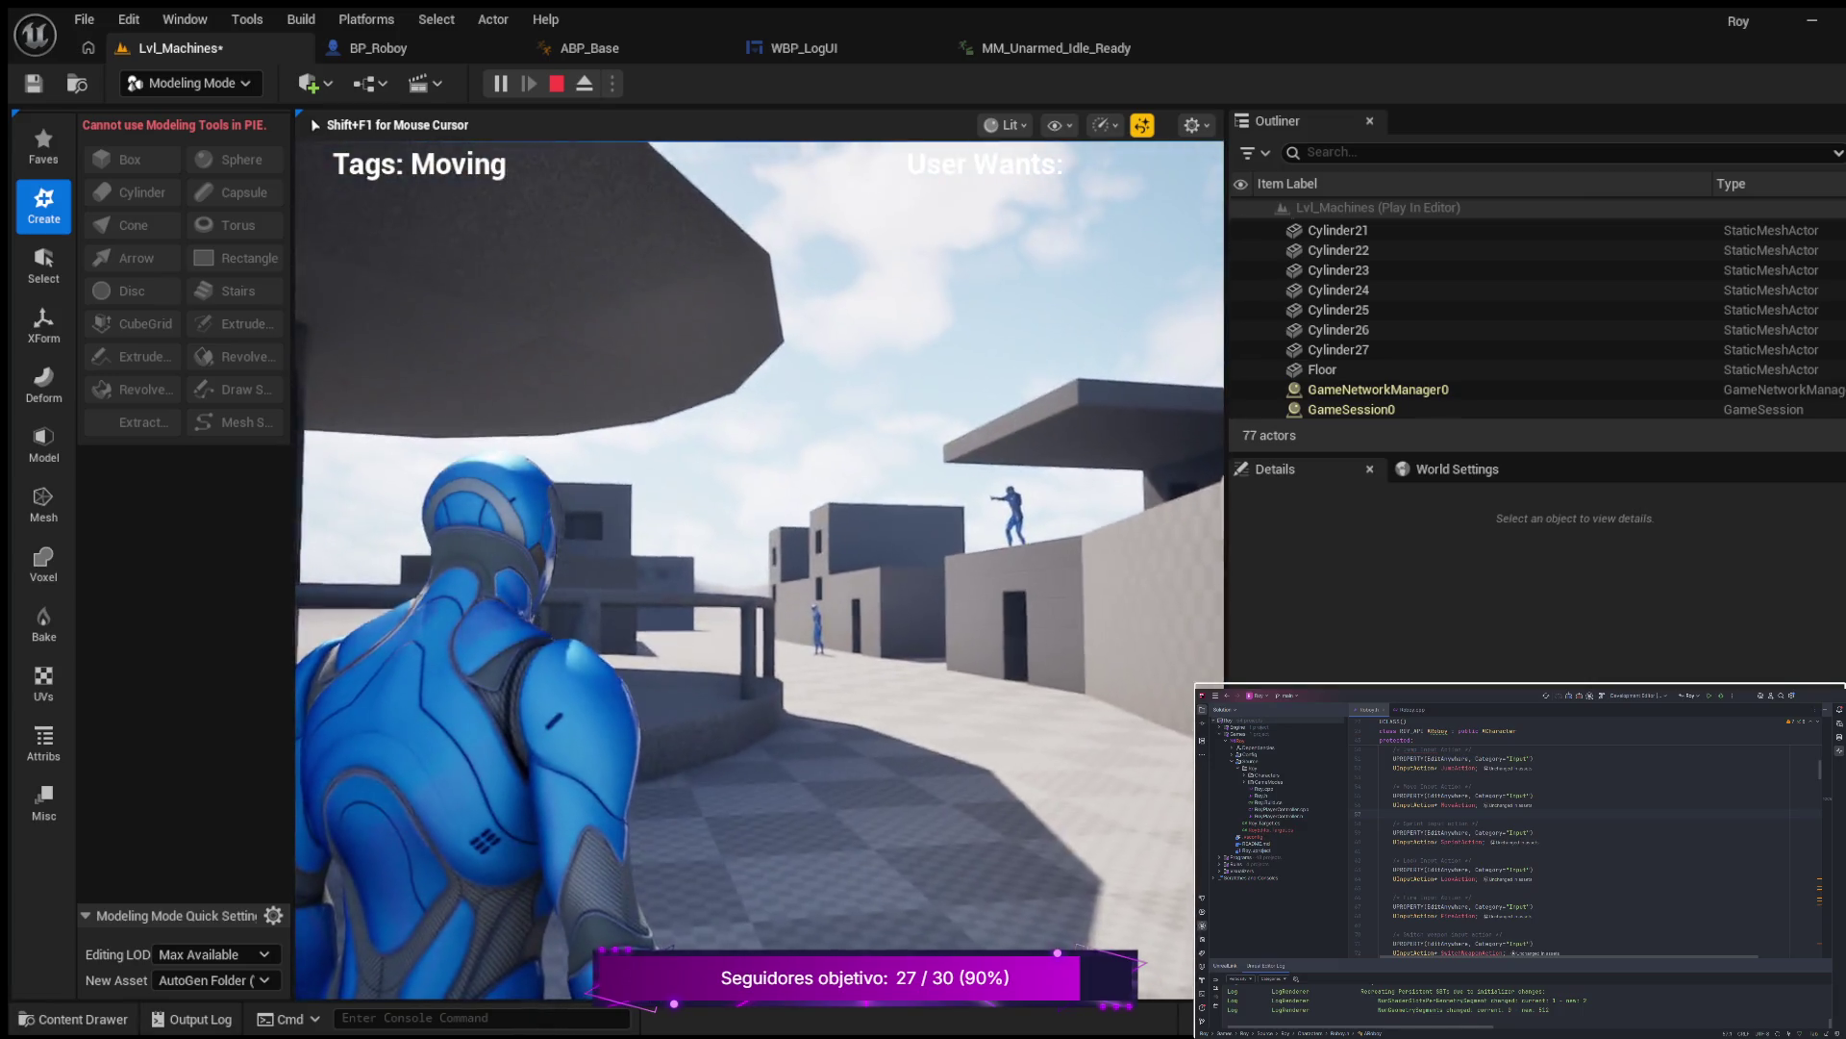
pyautogui.press('w')
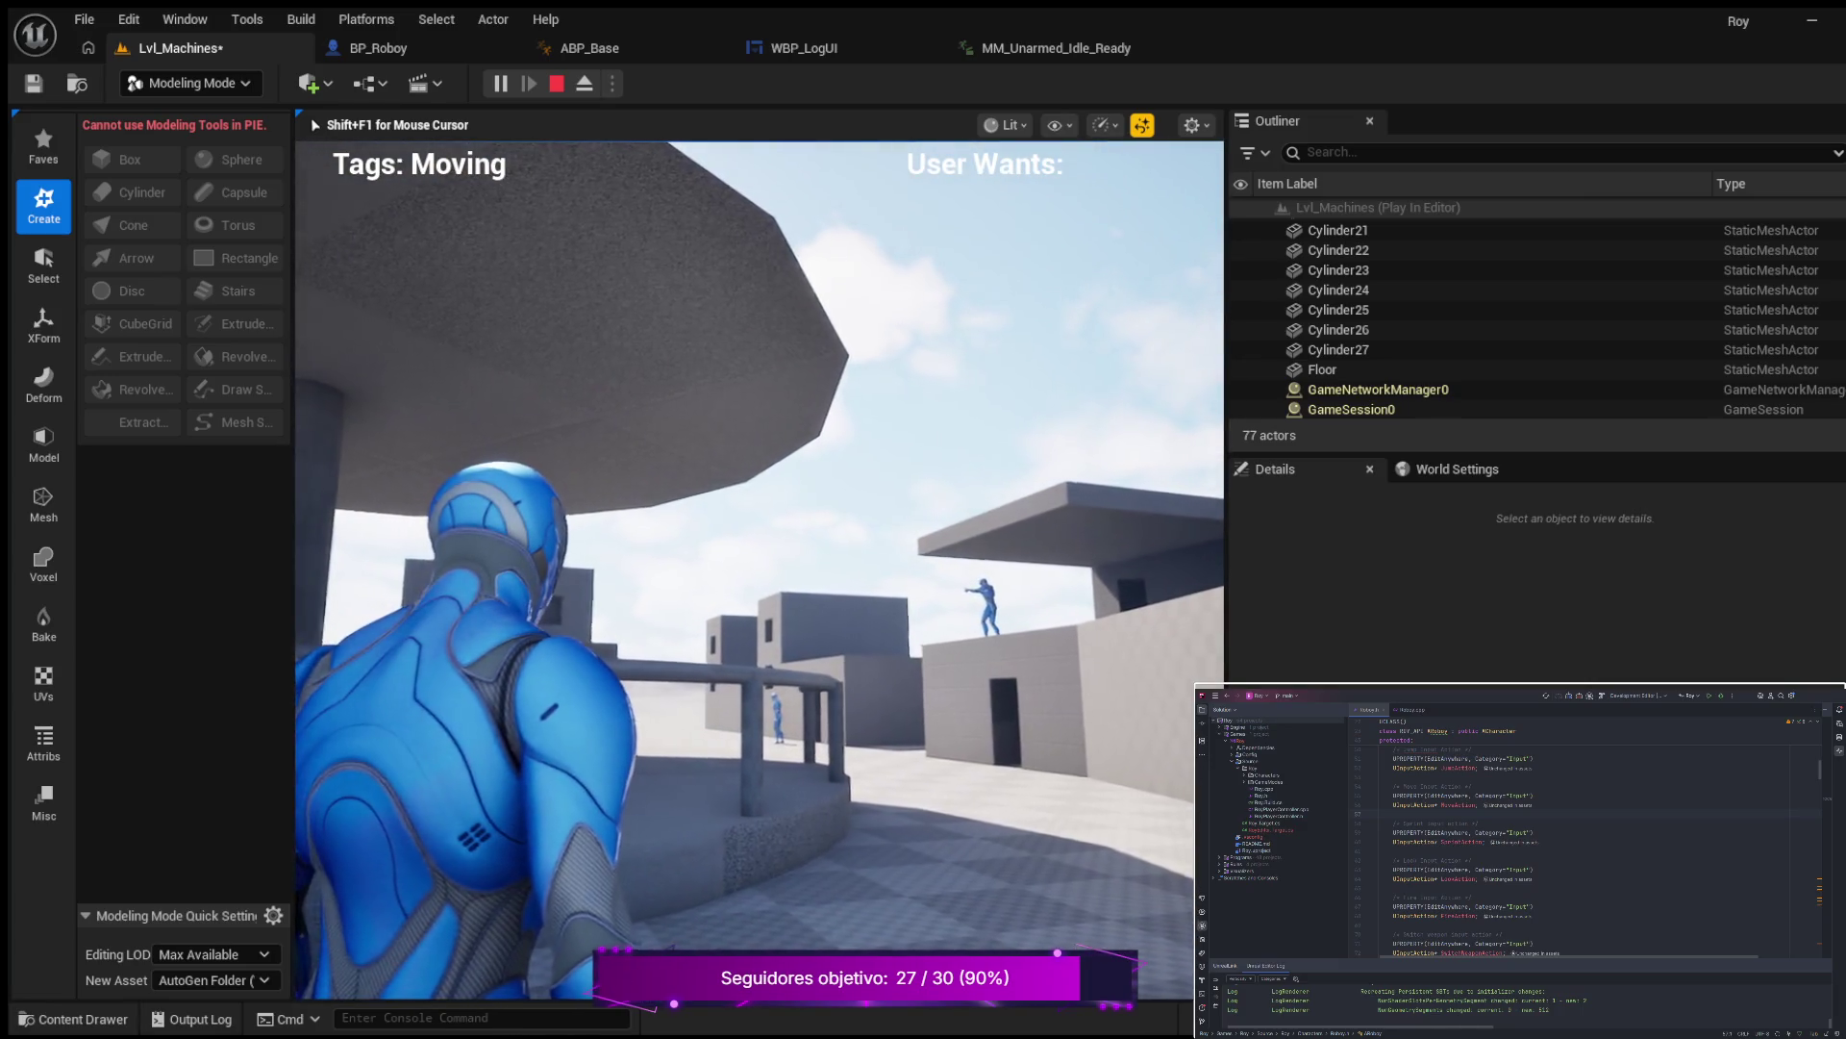
pyautogui.press('w')
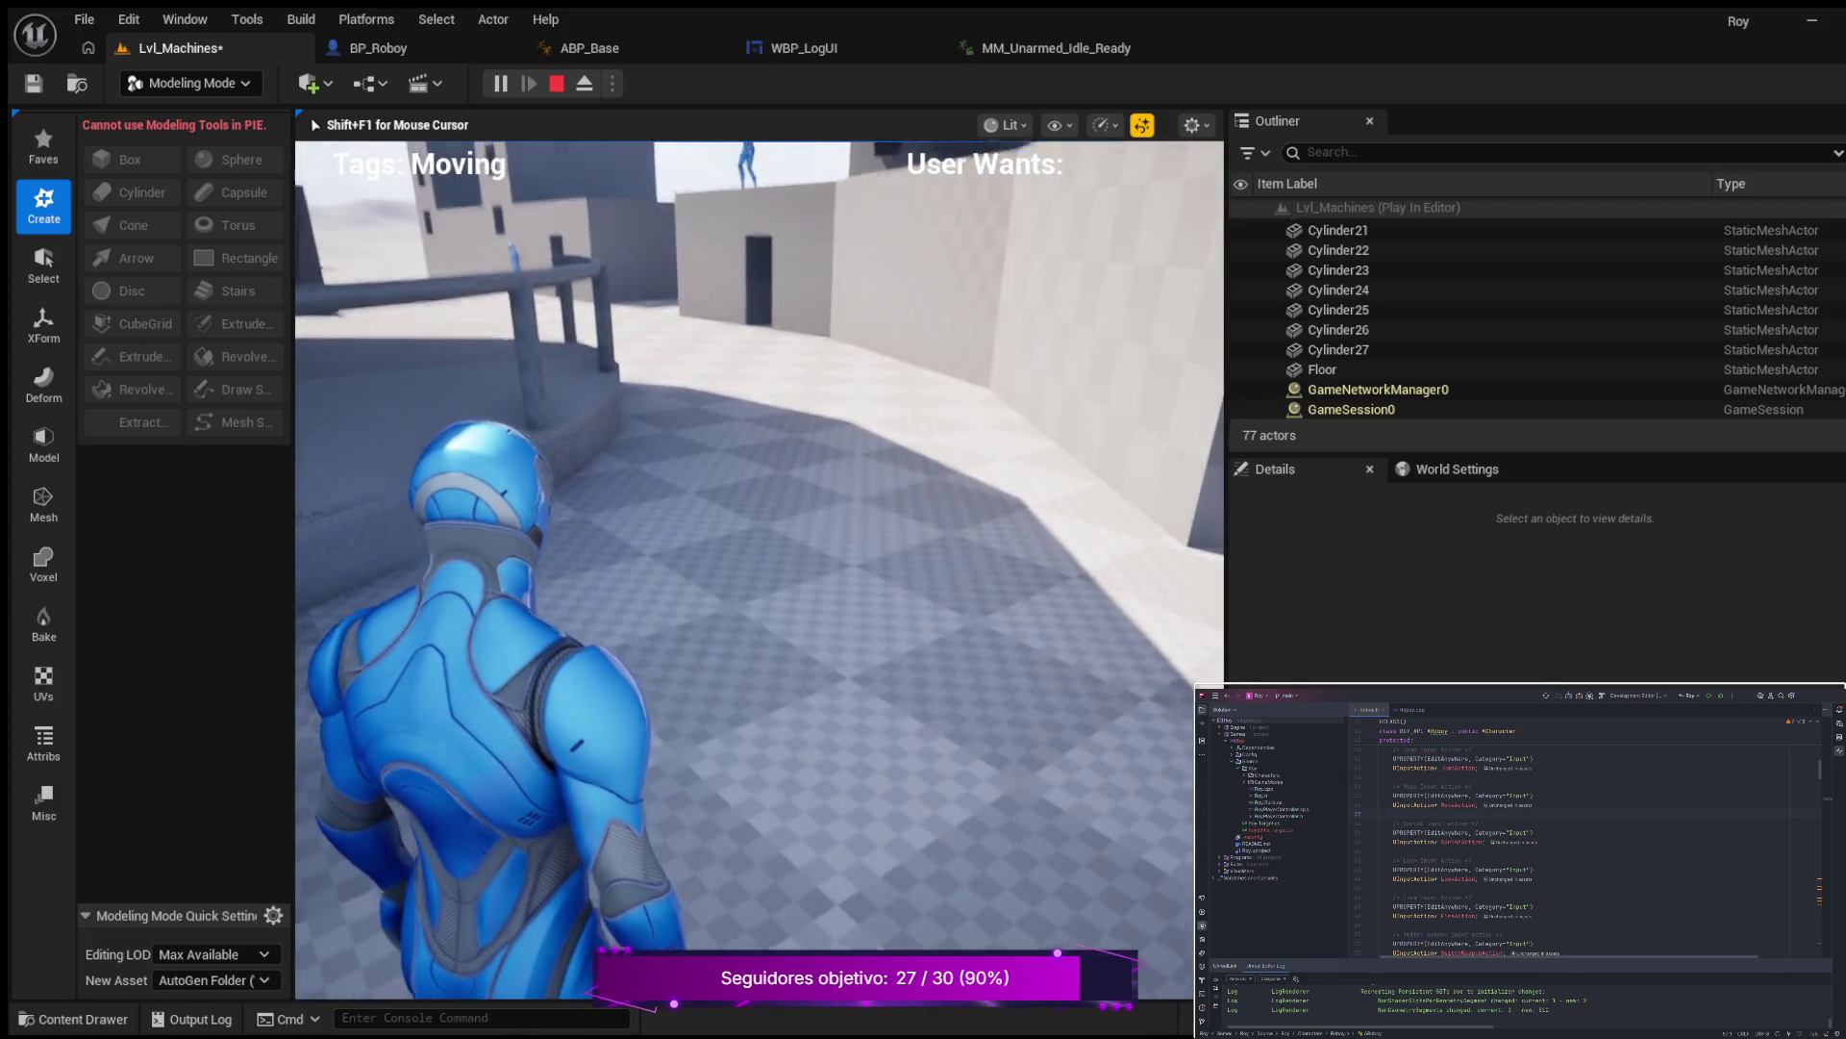
pyautogui.press('w')
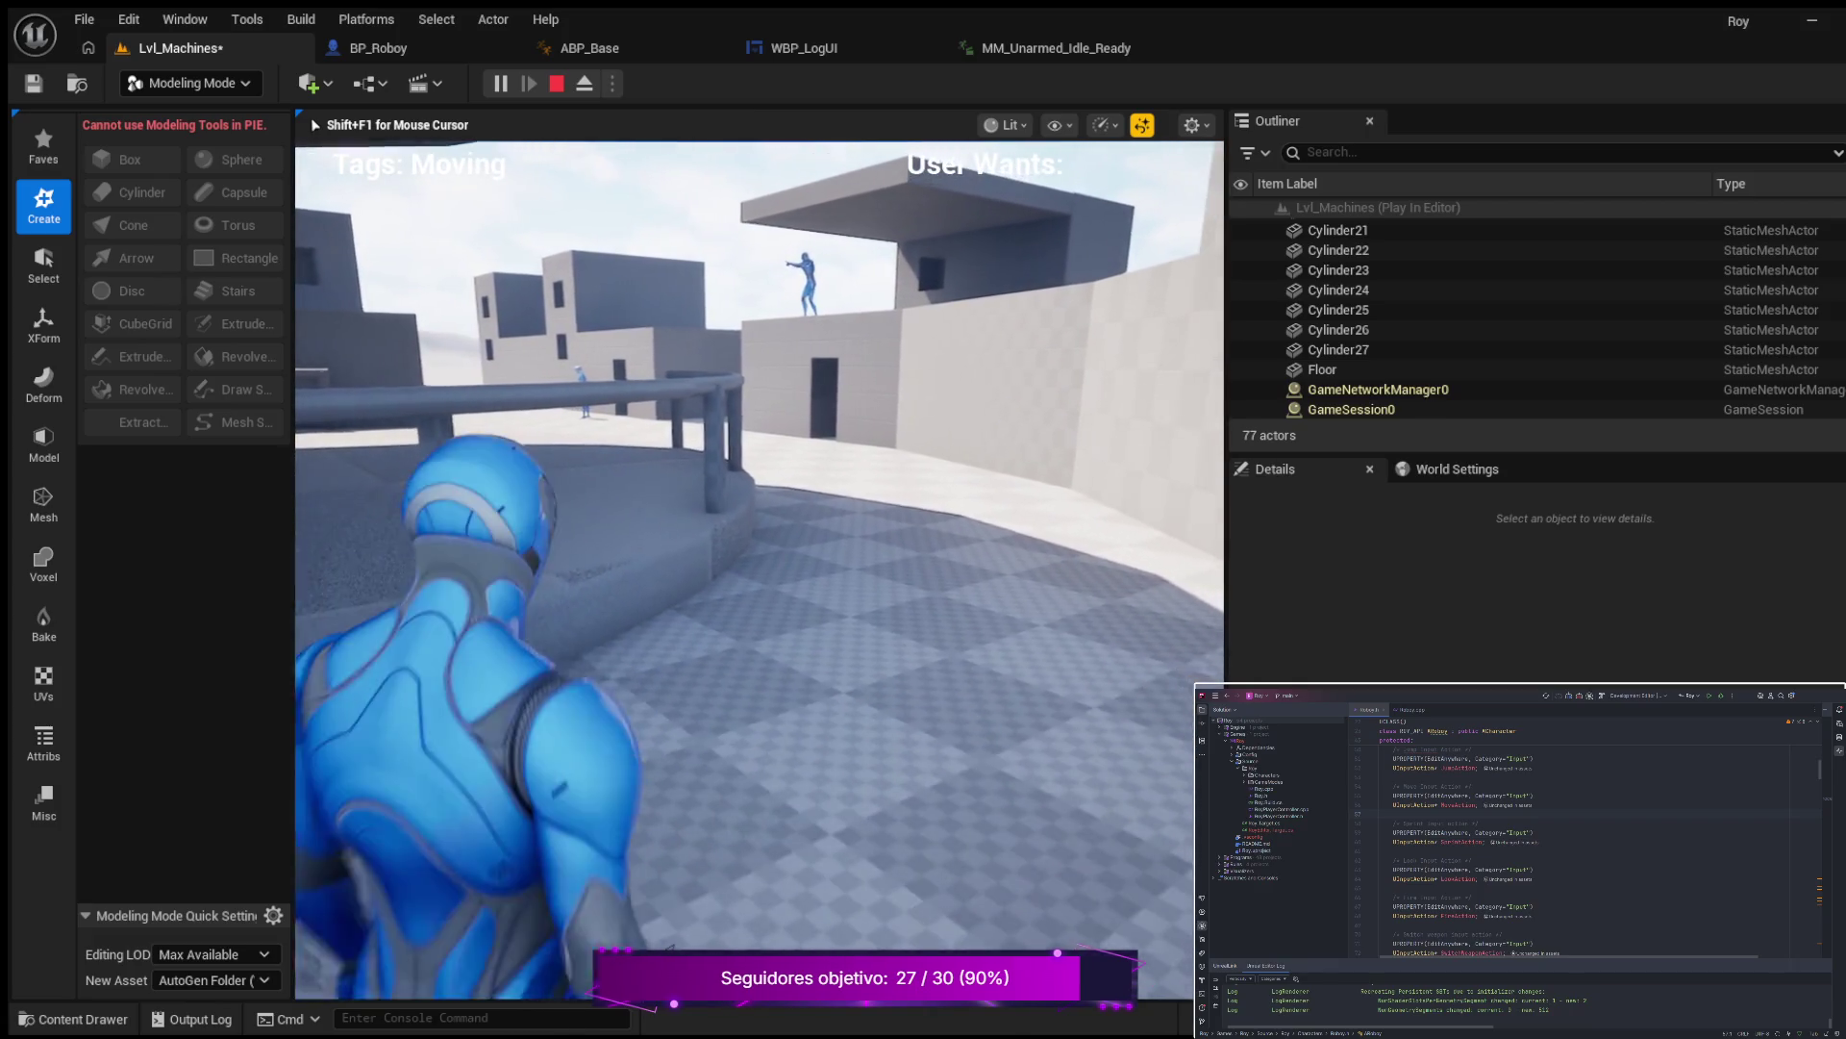
pyautogui.press('w')
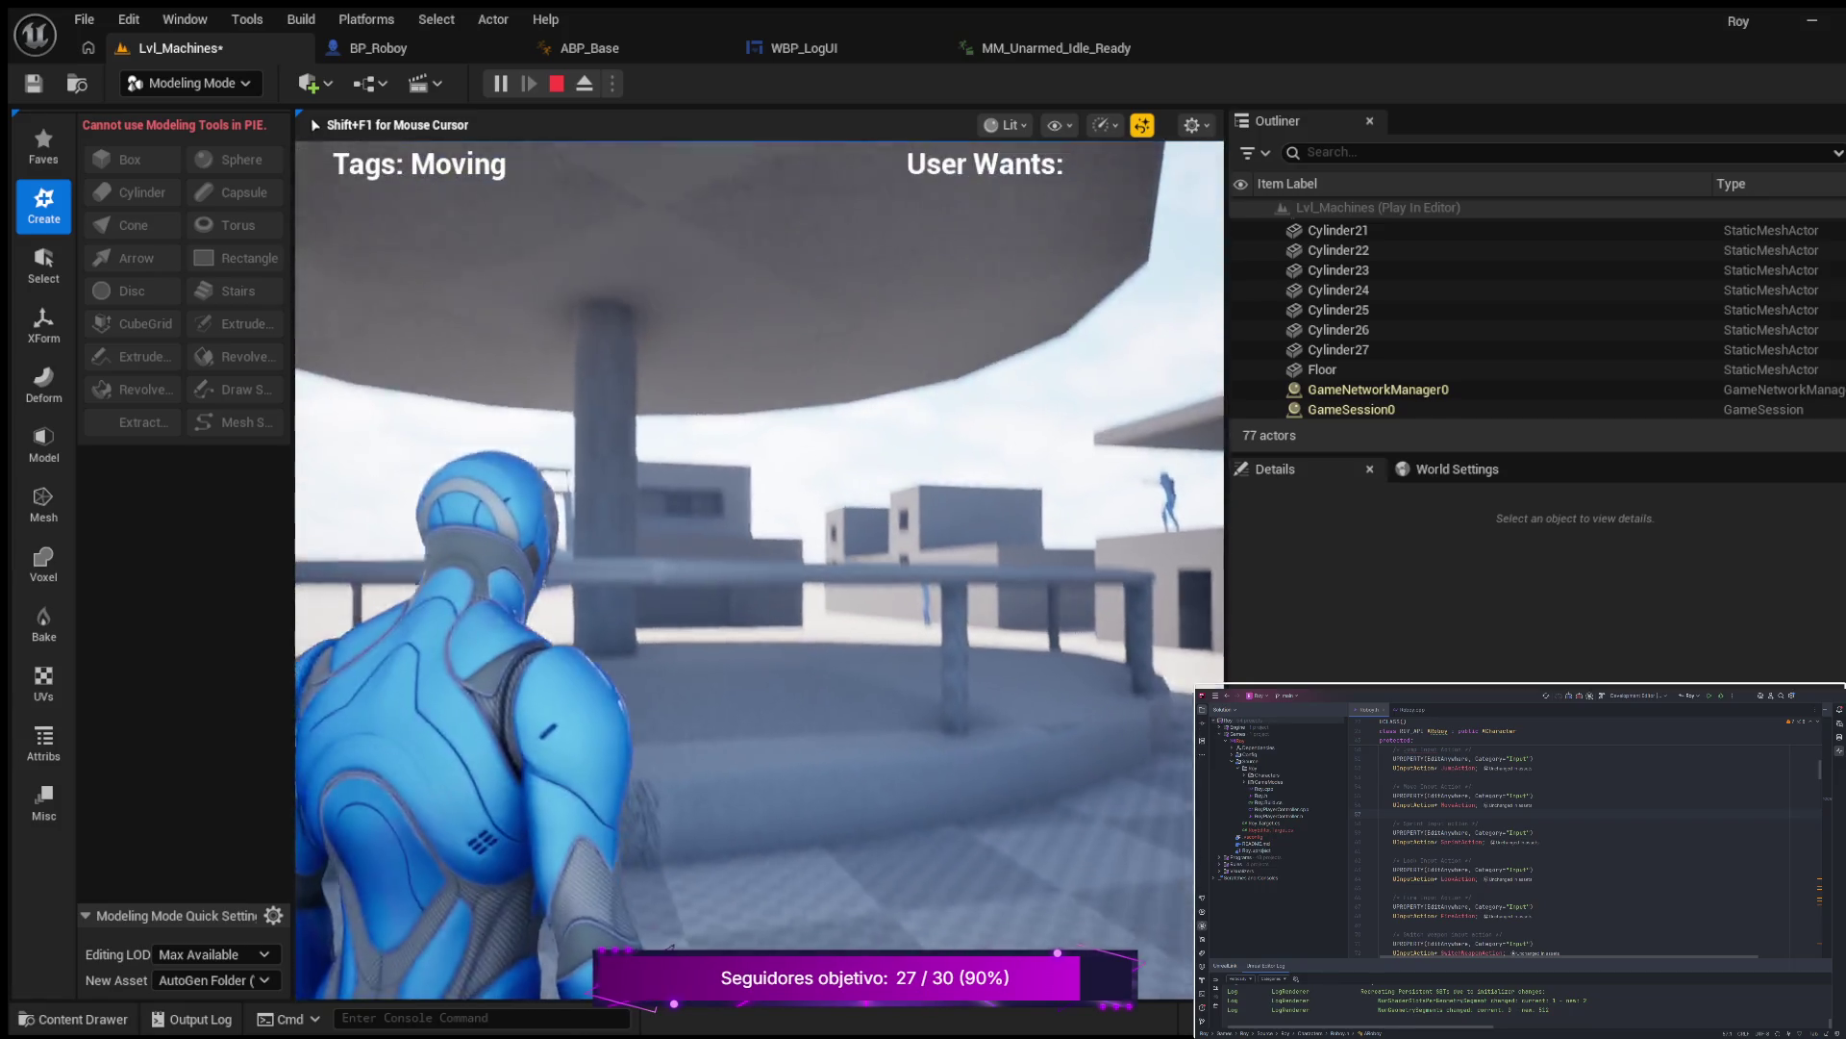
pyautogui.press('w')
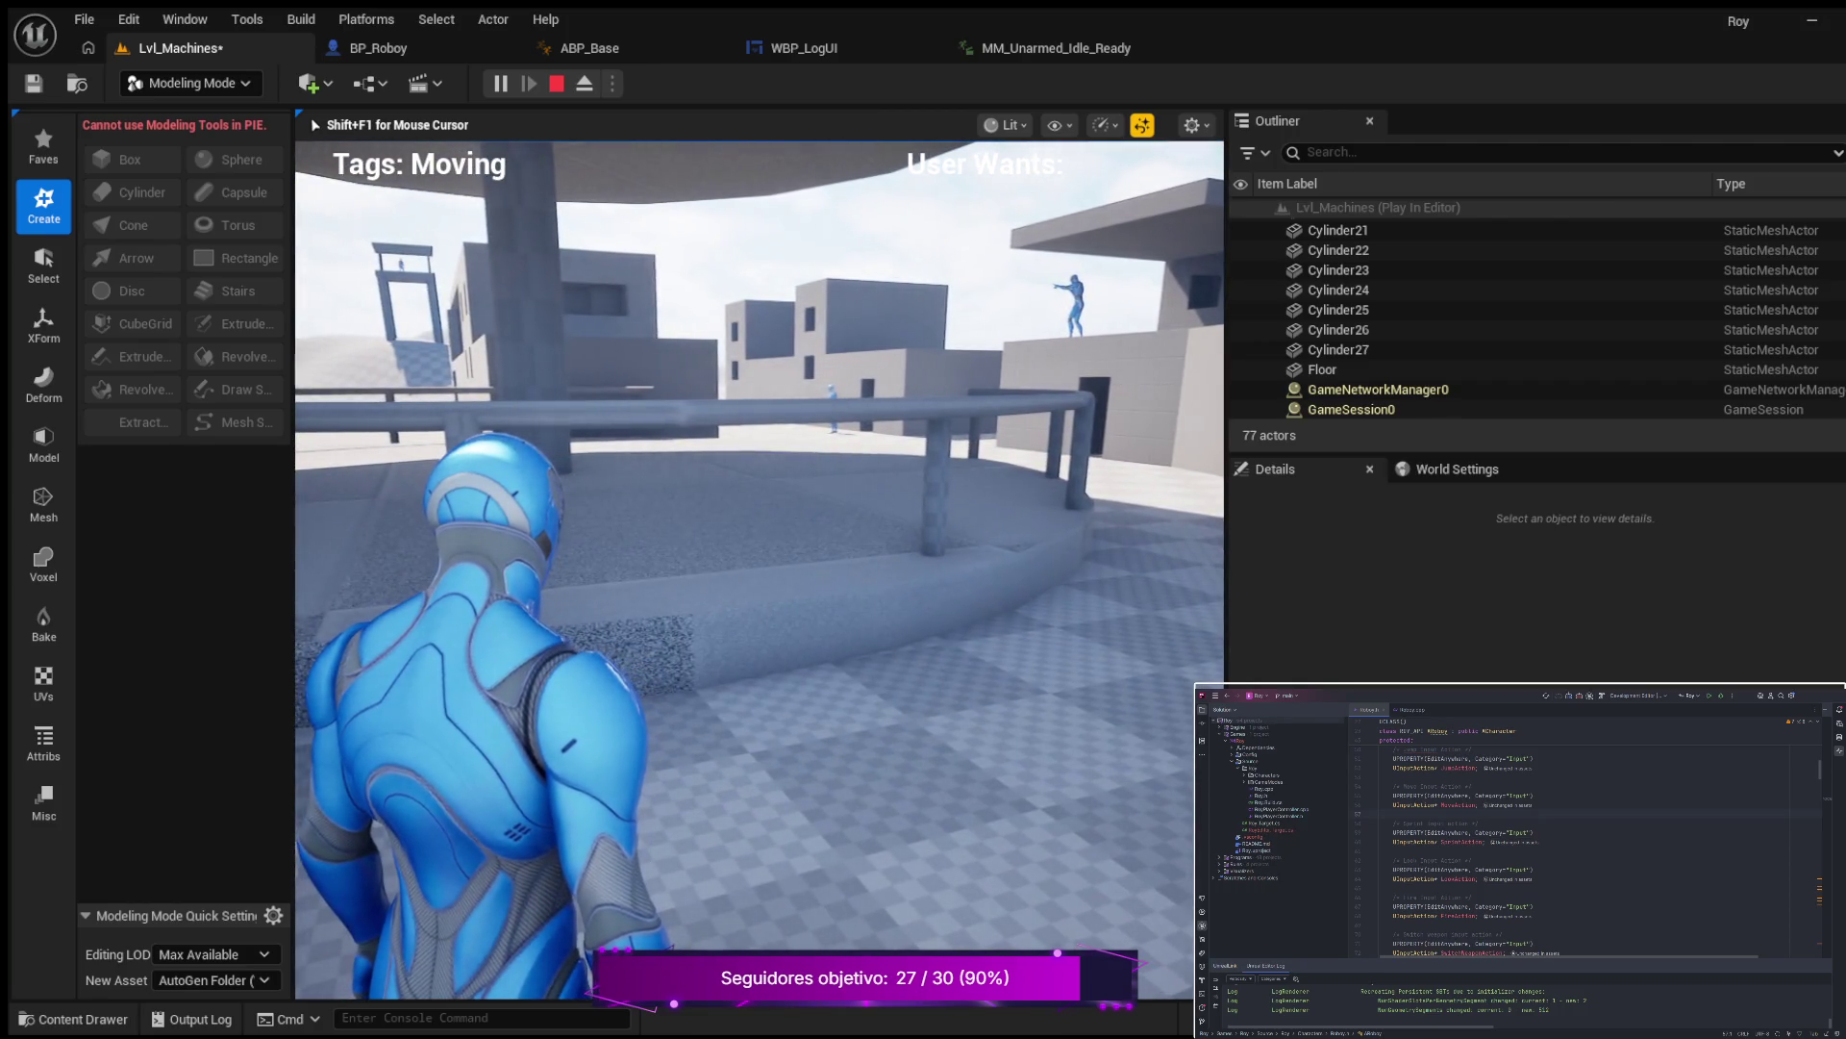
pyautogui.press('Escape')
pyautogui.press('e')
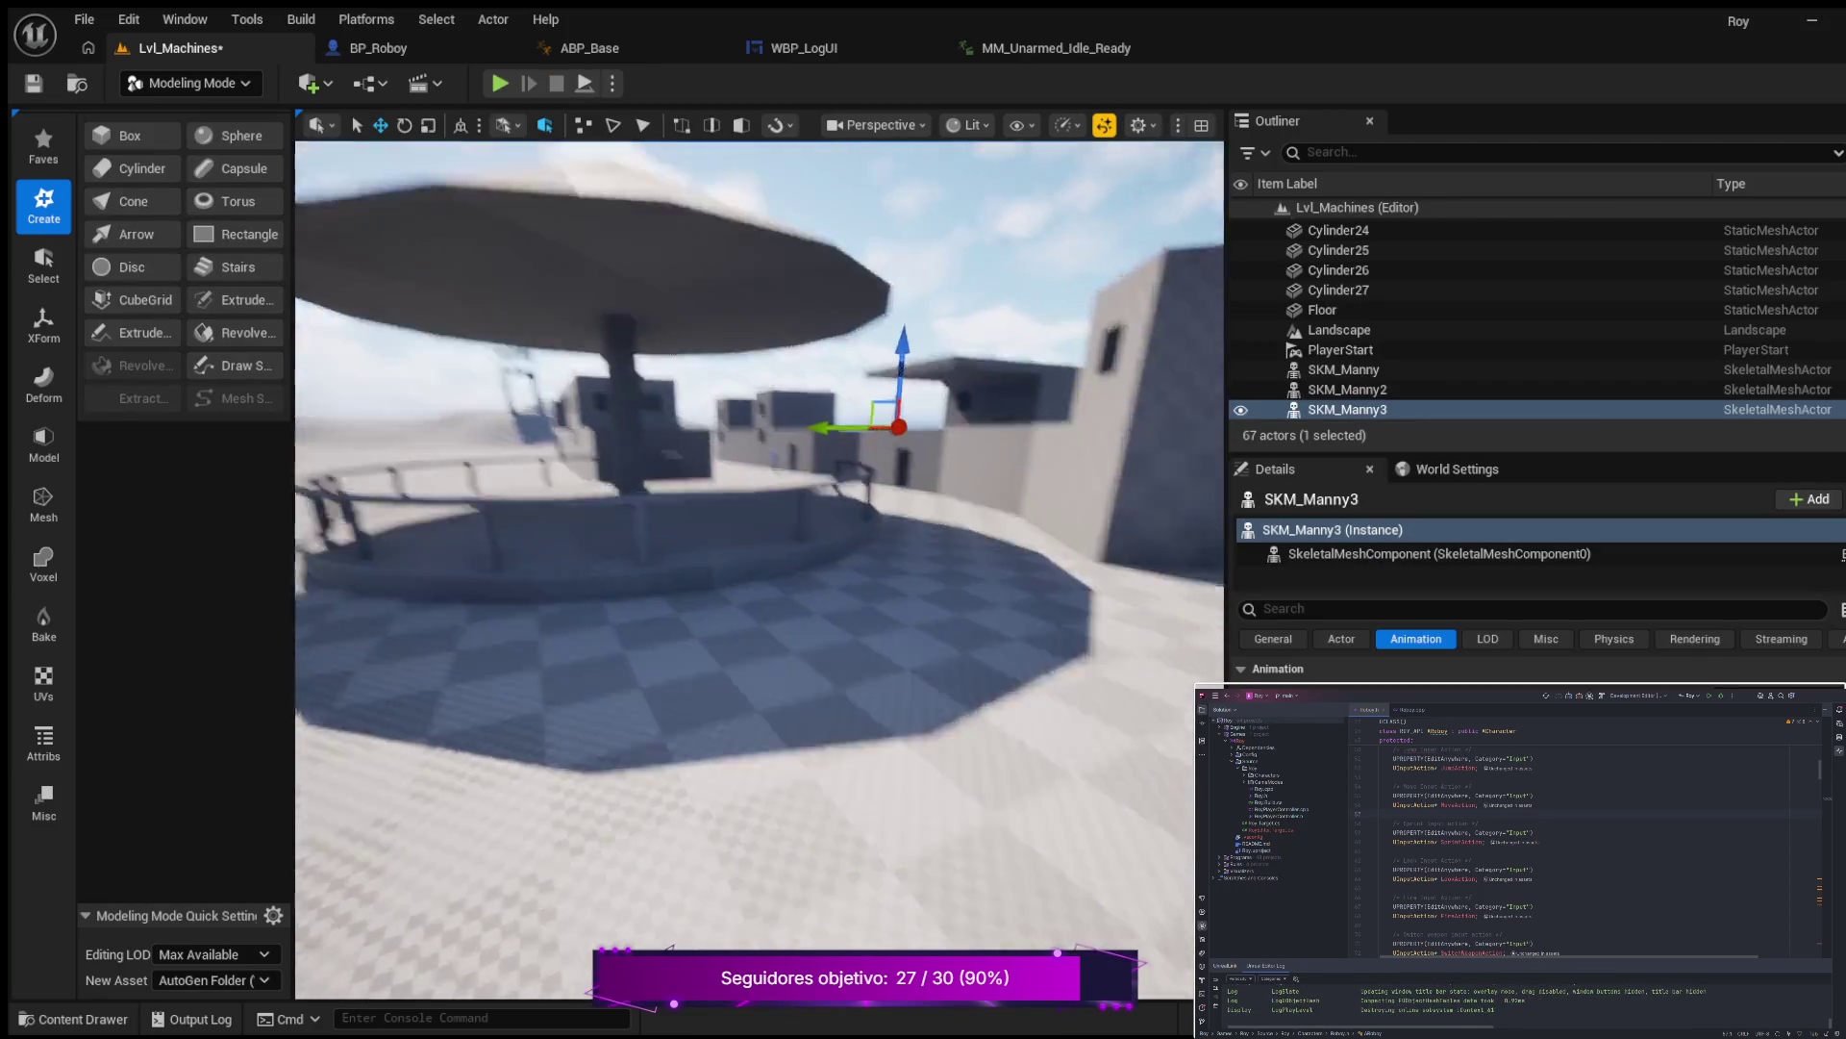
pyautogui.press('e')
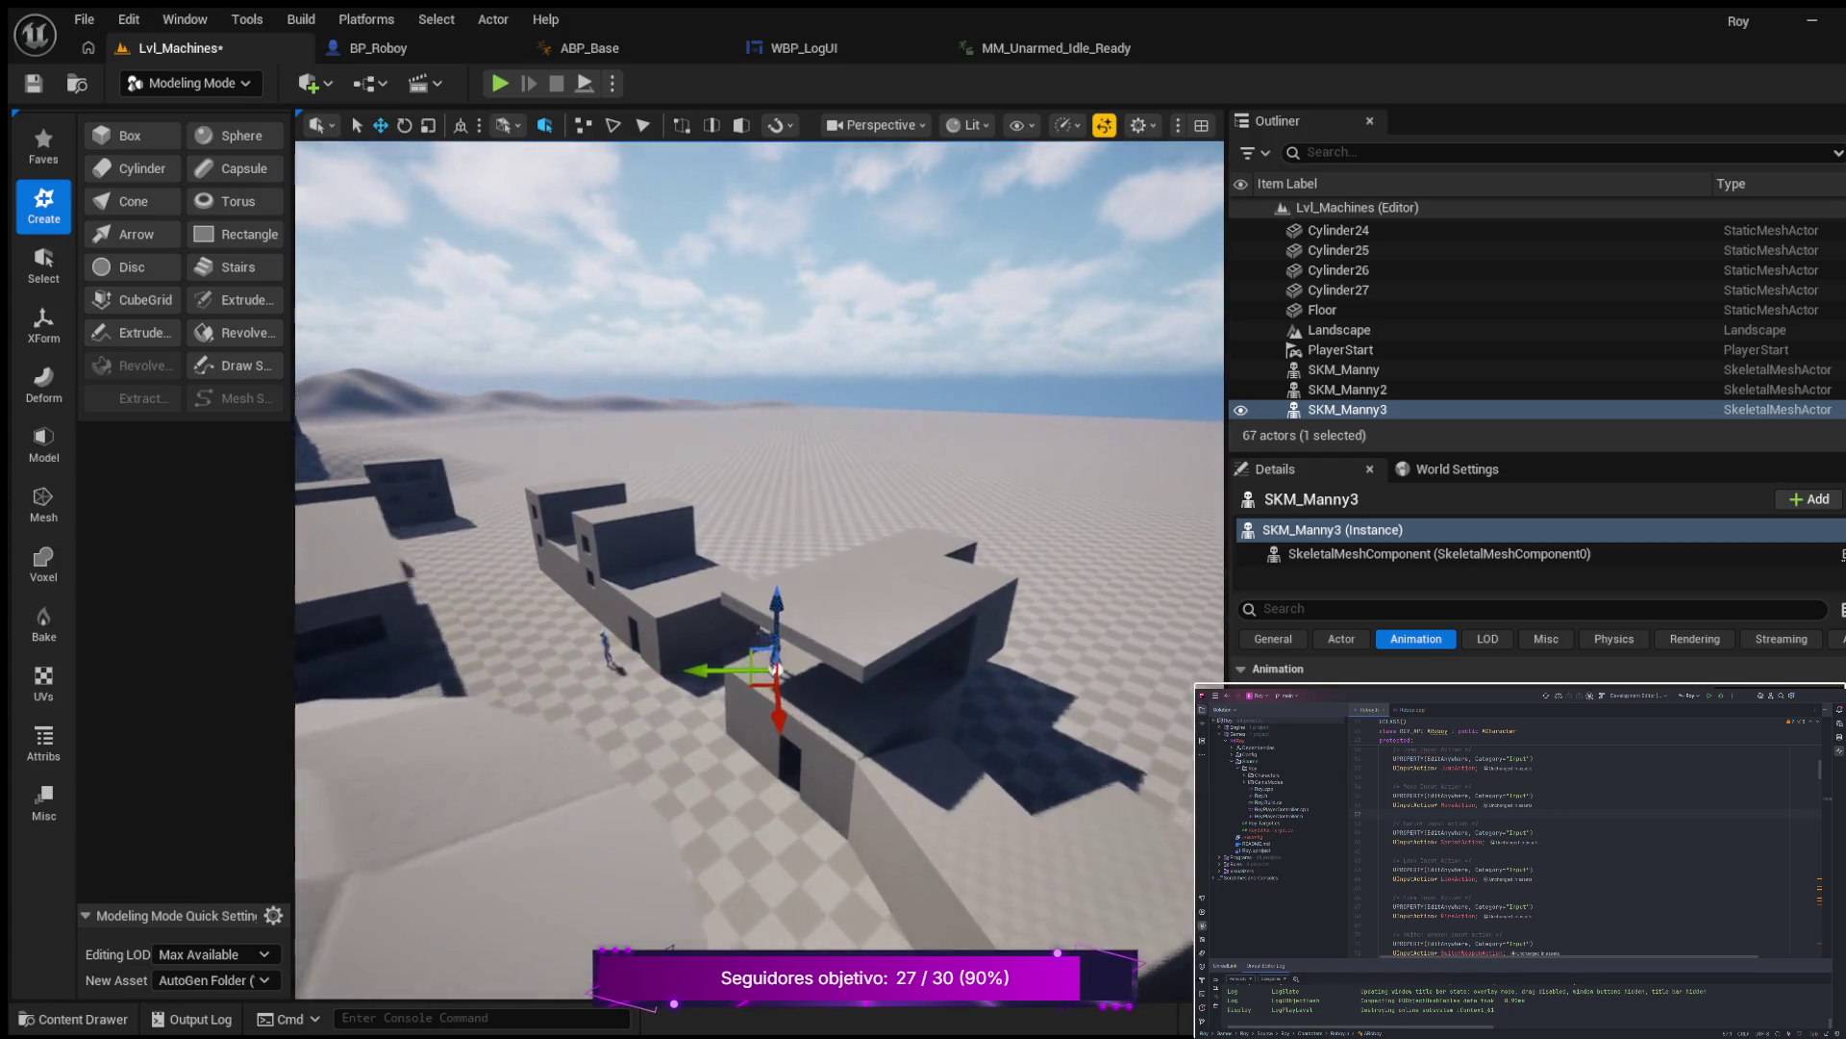
pyautogui.press('w')
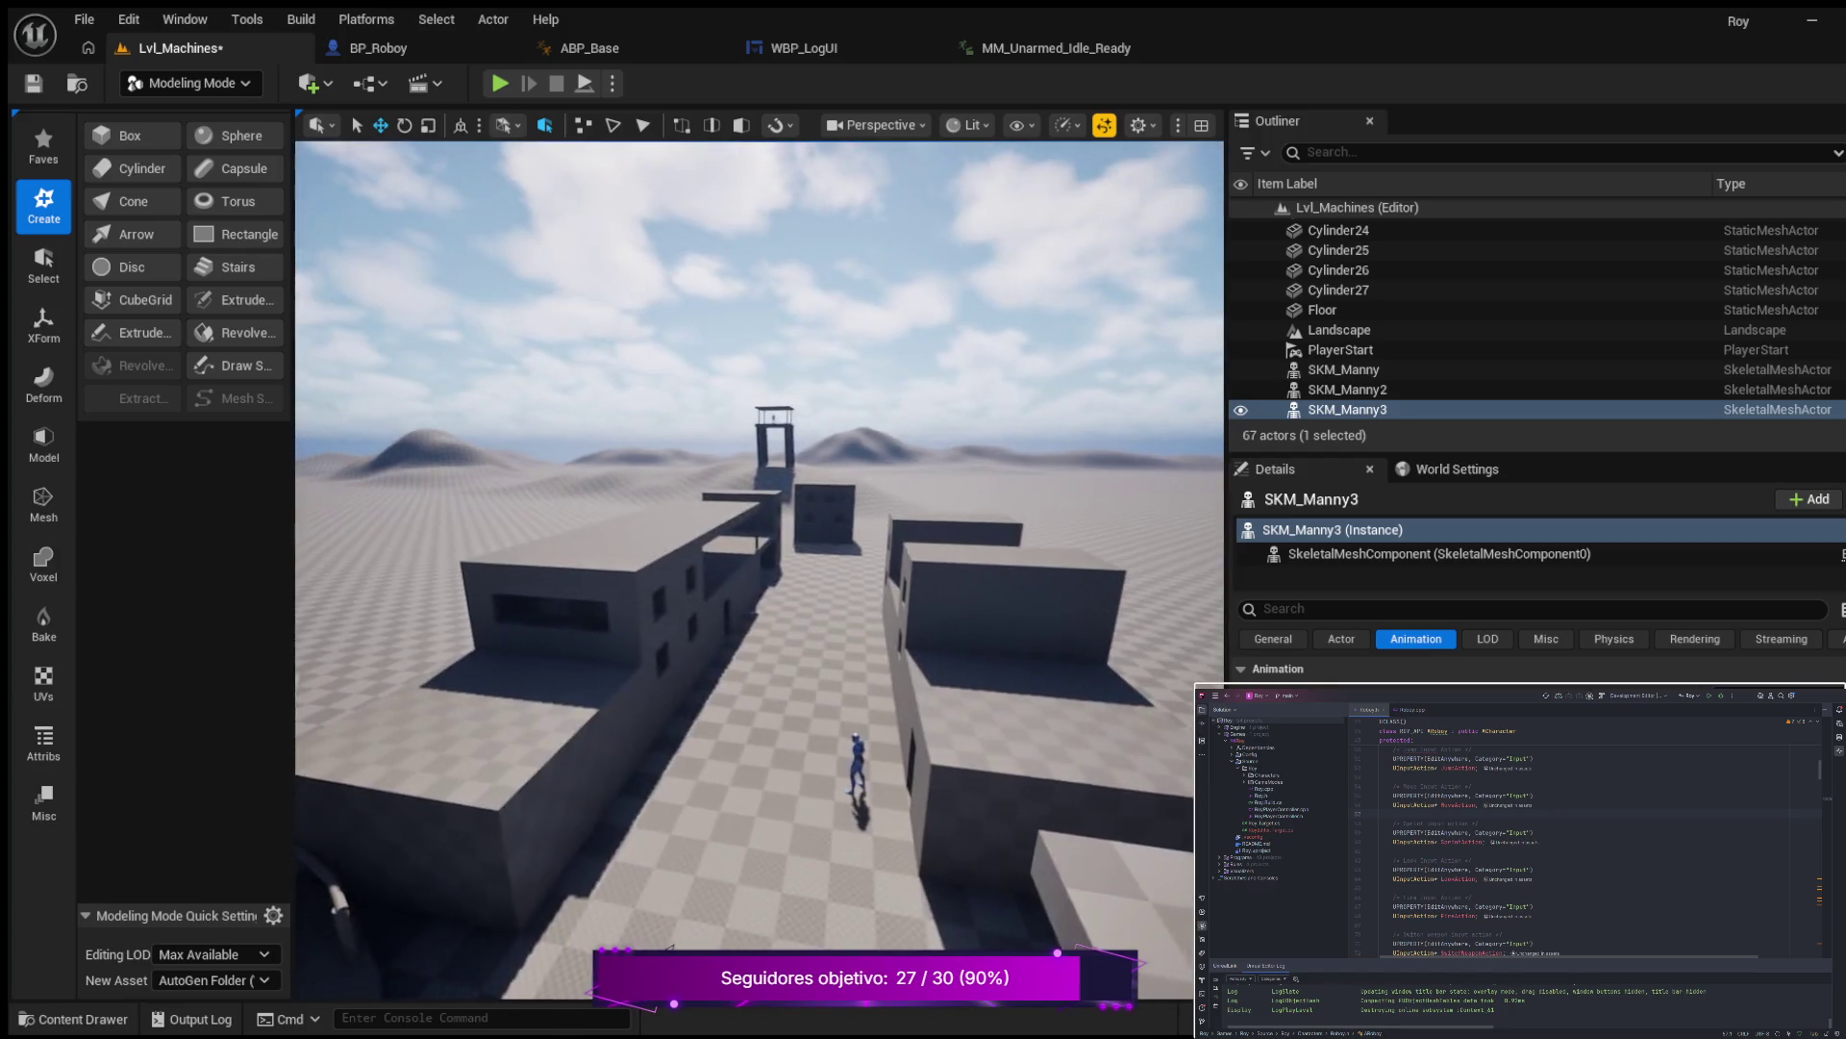
pyautogui.press('w')
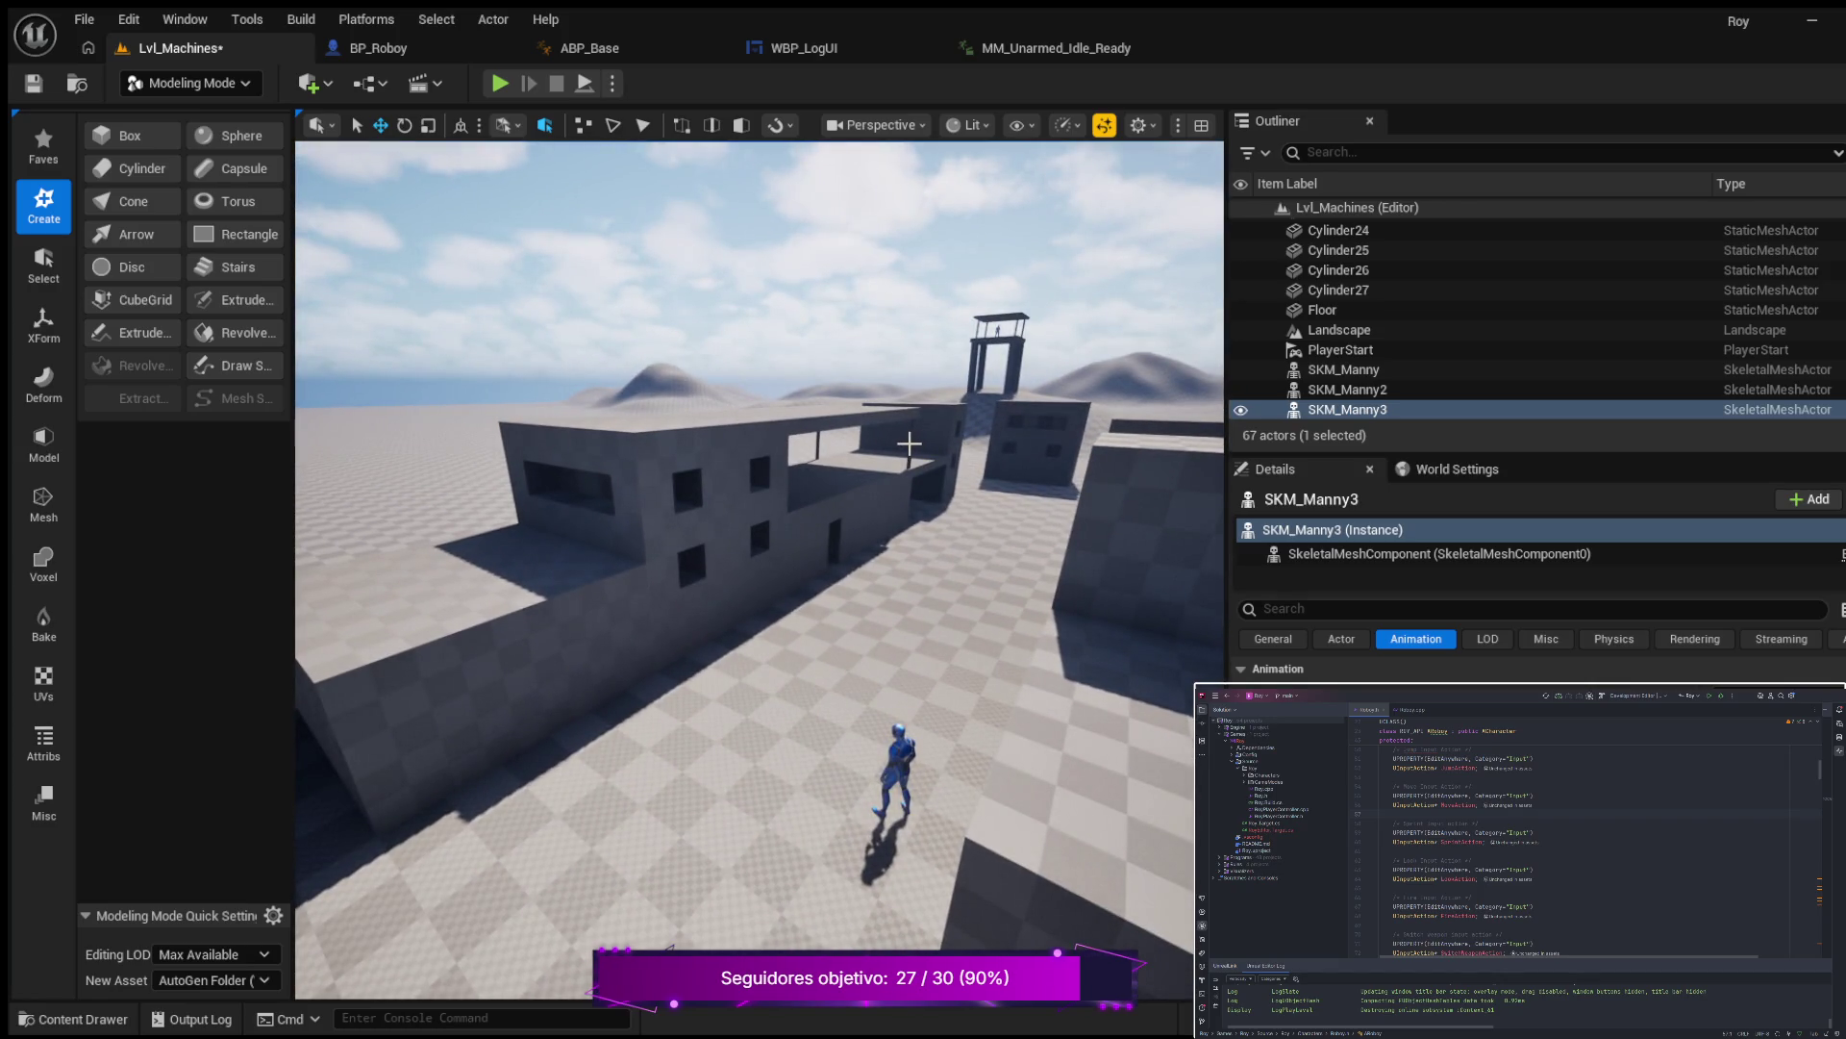
pyautogui.click(937, 452)
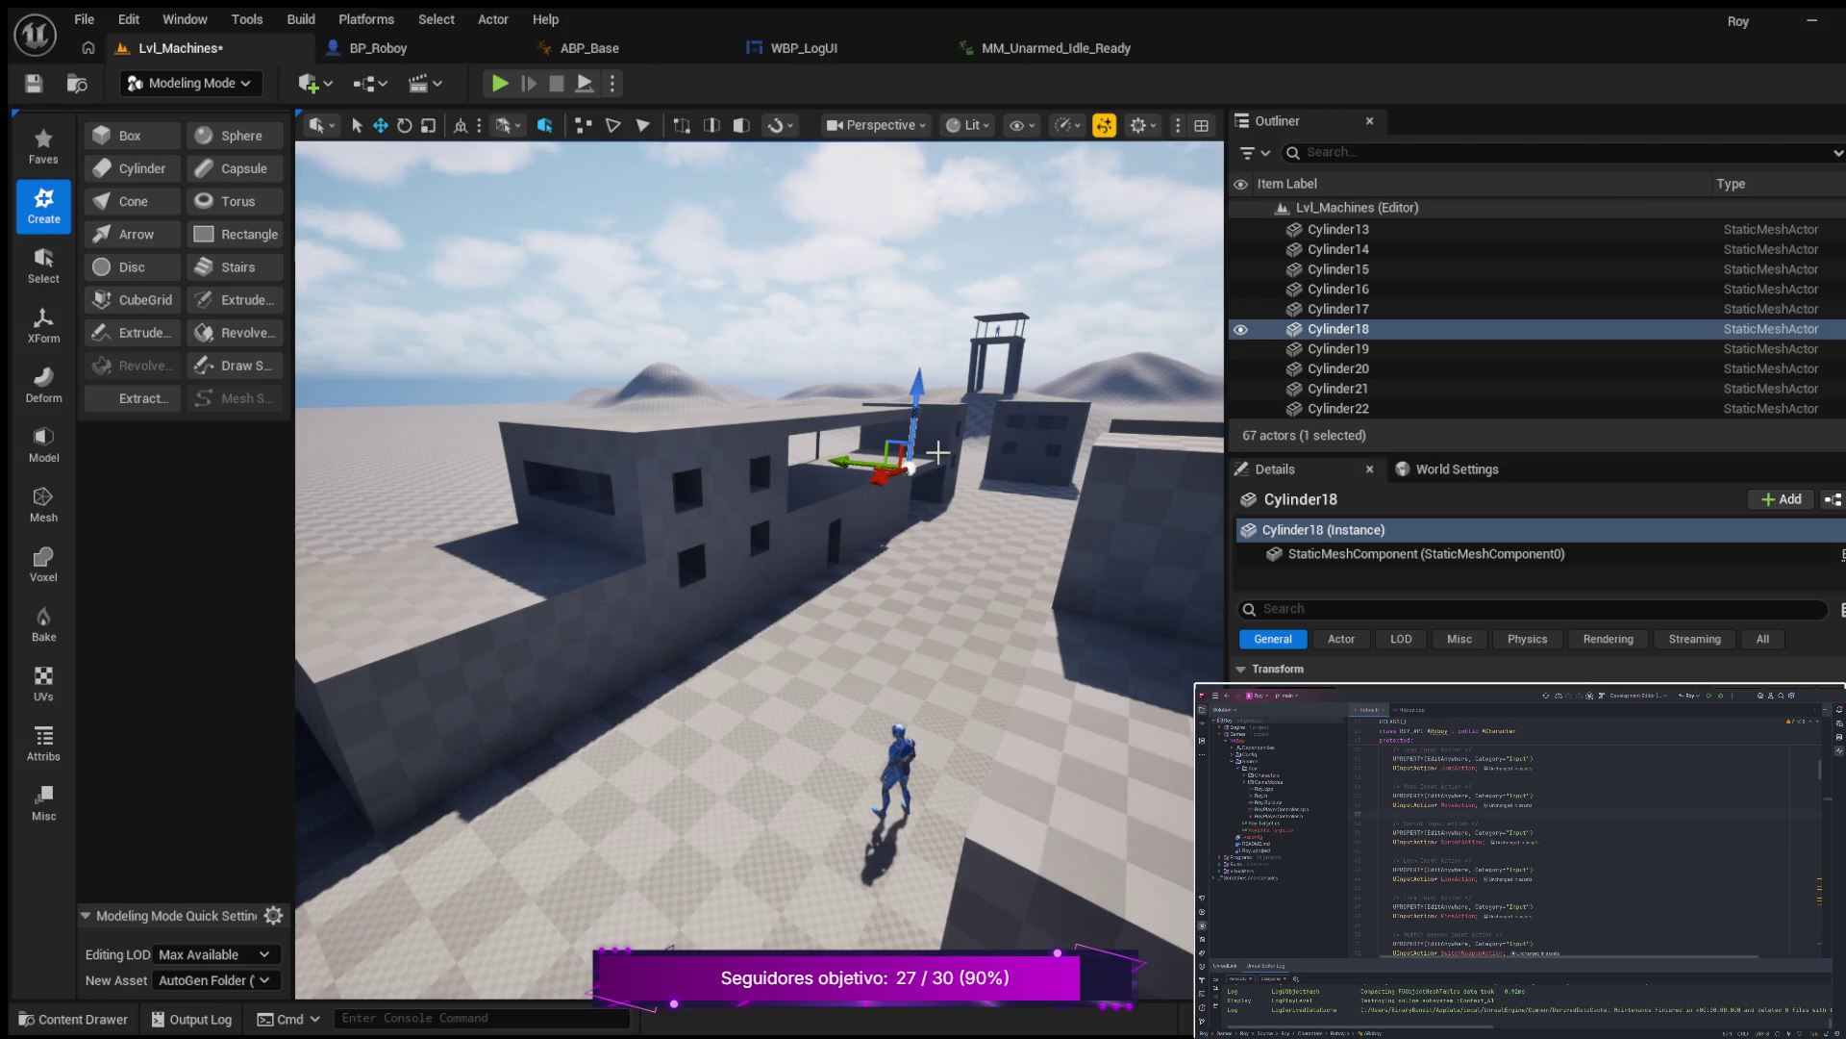
# Duplicate the cylinder post and set the copy on the wall top in the corner.
pyautogui.hotkey('ctrl', 'd')
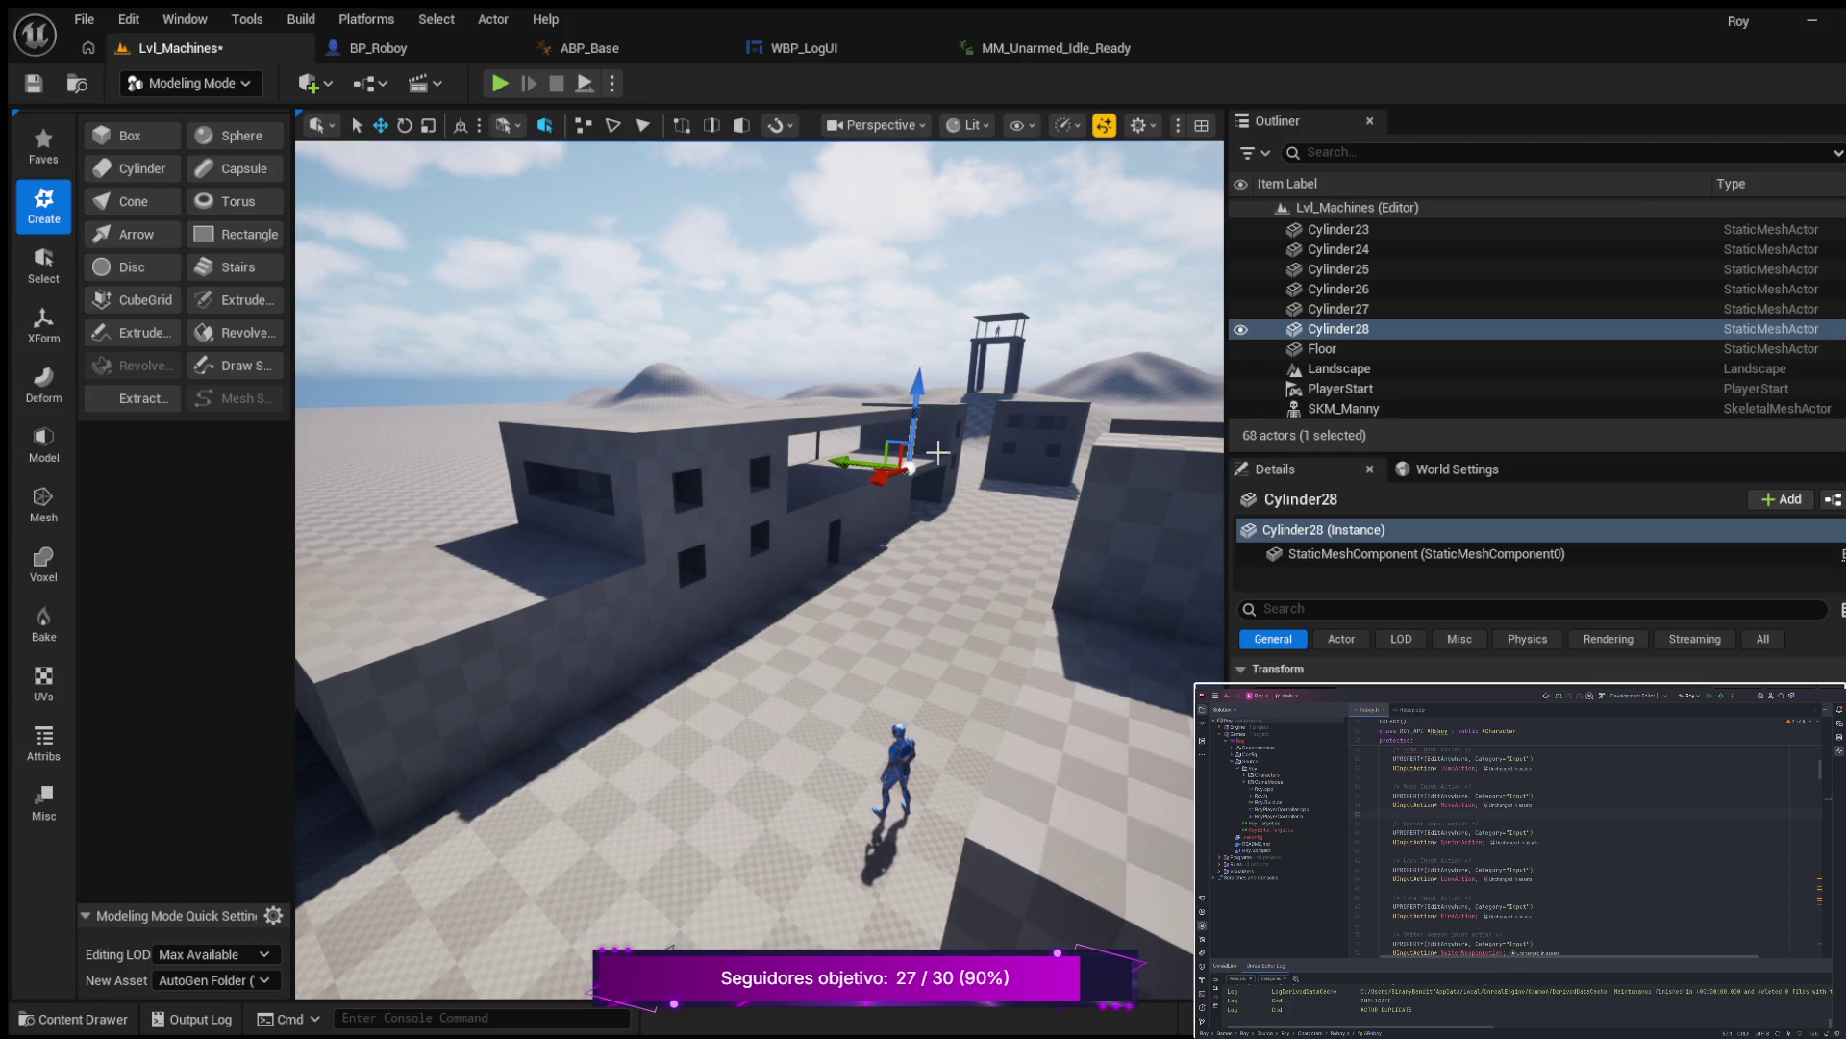
pyautogui.moveTo(883, 477)
pyautogui.mouseDown()
pyautogui.moveTo(516, 667)
pyautogui.moveTo(445, 627)
pyautogui.moveTo(397, 748)
pyautogui.mouseUp()
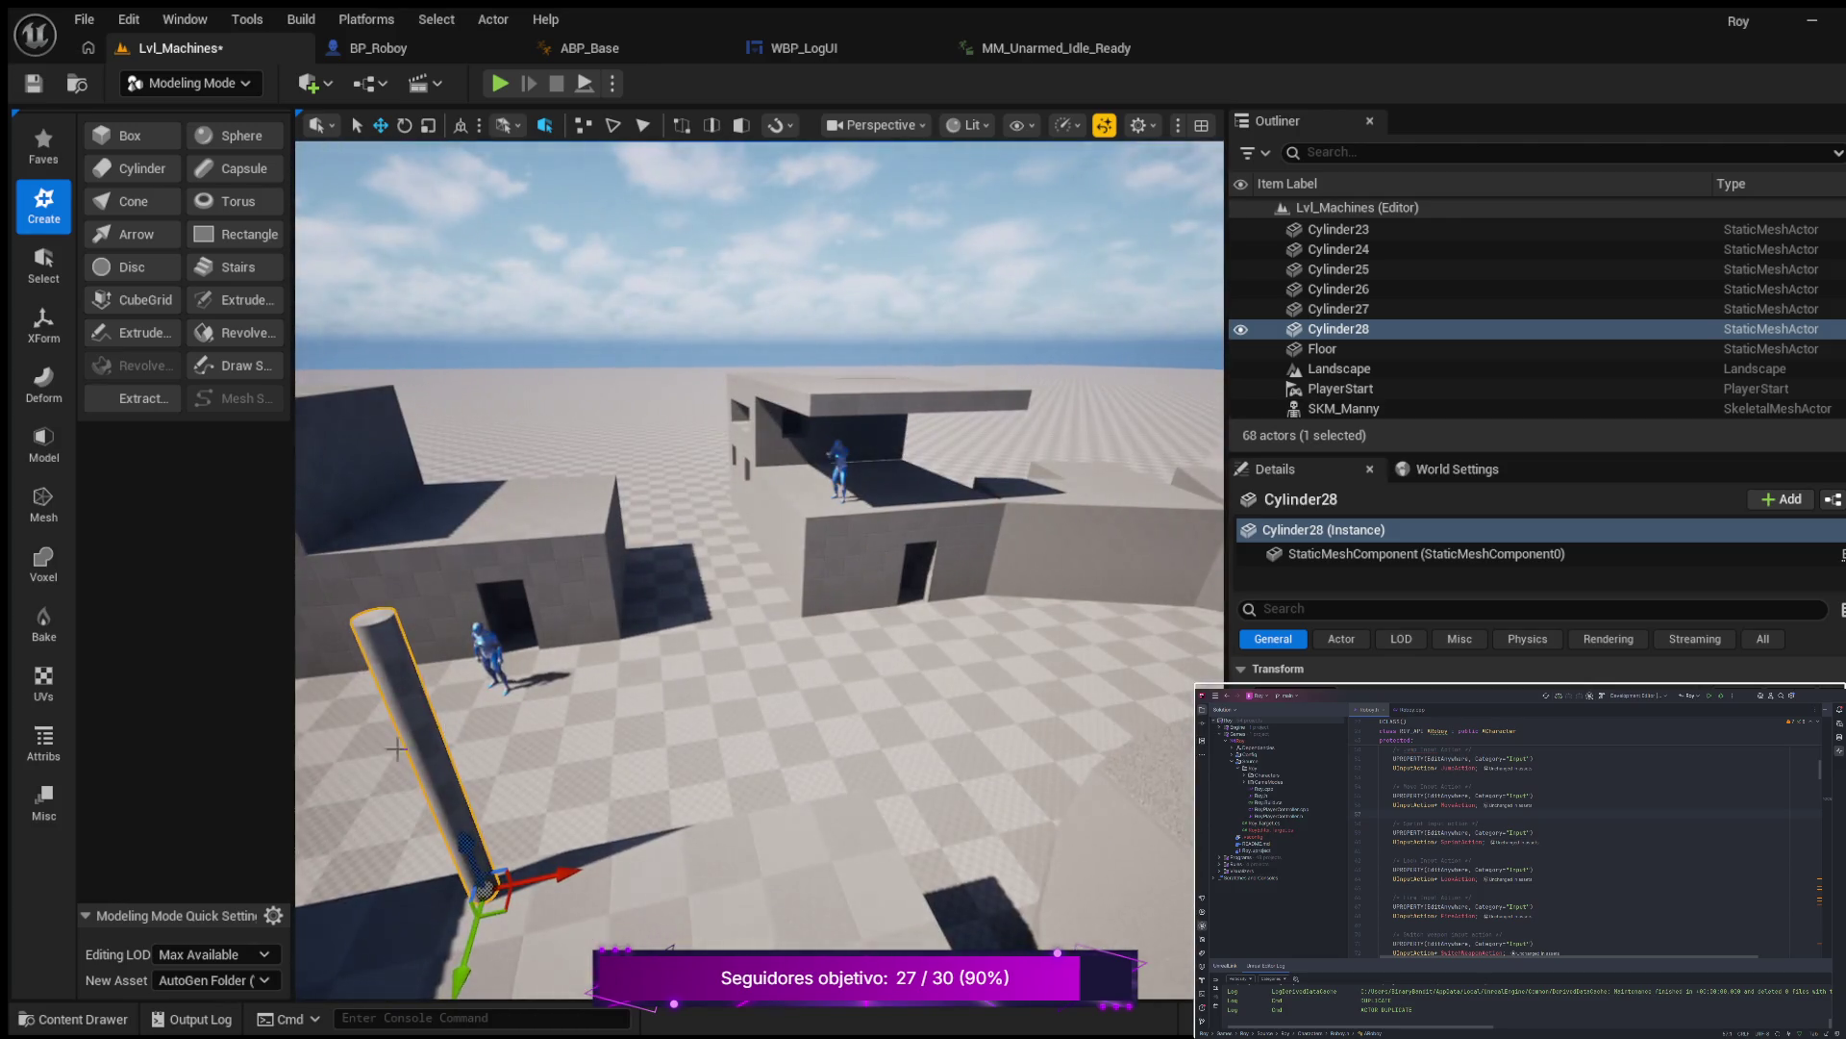
pyautogui.moveTo(443, 886)
pyautogui.mouseDown()
pyautogui.moveTo(726, 483)
pyautogui.moveTo(865, 526)
pyautogui.moveTo(864, 452)
pyautogui.mouseUp()
pyautogui.moveTo(660, 695)
pyautogui.mouseDown()
pyautogui.moveTo(729, 717)
pyautogui.moveTo(789, 702)
pyautogui.moveTo(808, 634)
pyautogui.moveTo(827, 673)
pyautogui.moveTo(865, 635)
pyautogui.moveTo(761, 728)
pyautogui.mouseUp()
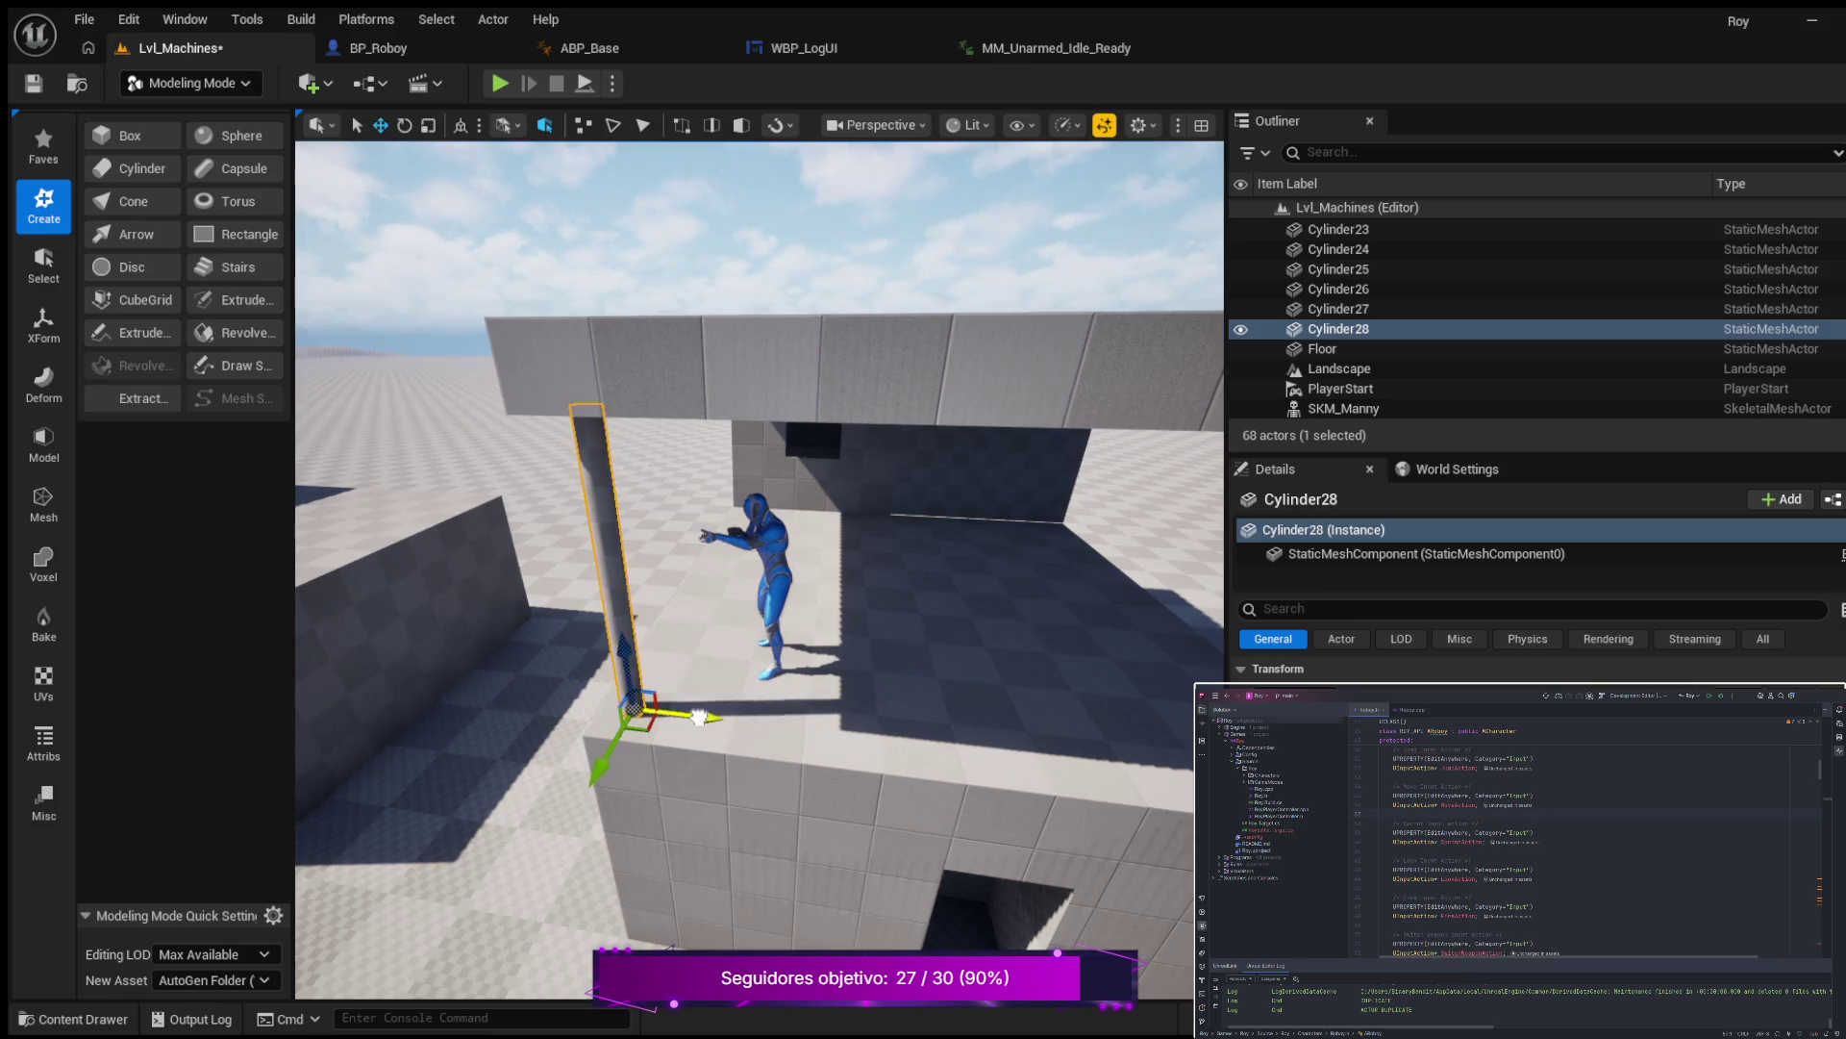
pyautogui.moveTo(598, 765)
pyautogui.mouseDown()
pyautogui.moveTo(663, 760)
pyautogui.moveTo(673, 721)
pyautogui.moveTo(661, 777)
pyautogui.mouseUp()
# Duplicate it again and slide the second post along the wall top into line.
pyautogui.hotkey('ctrl', 'd')
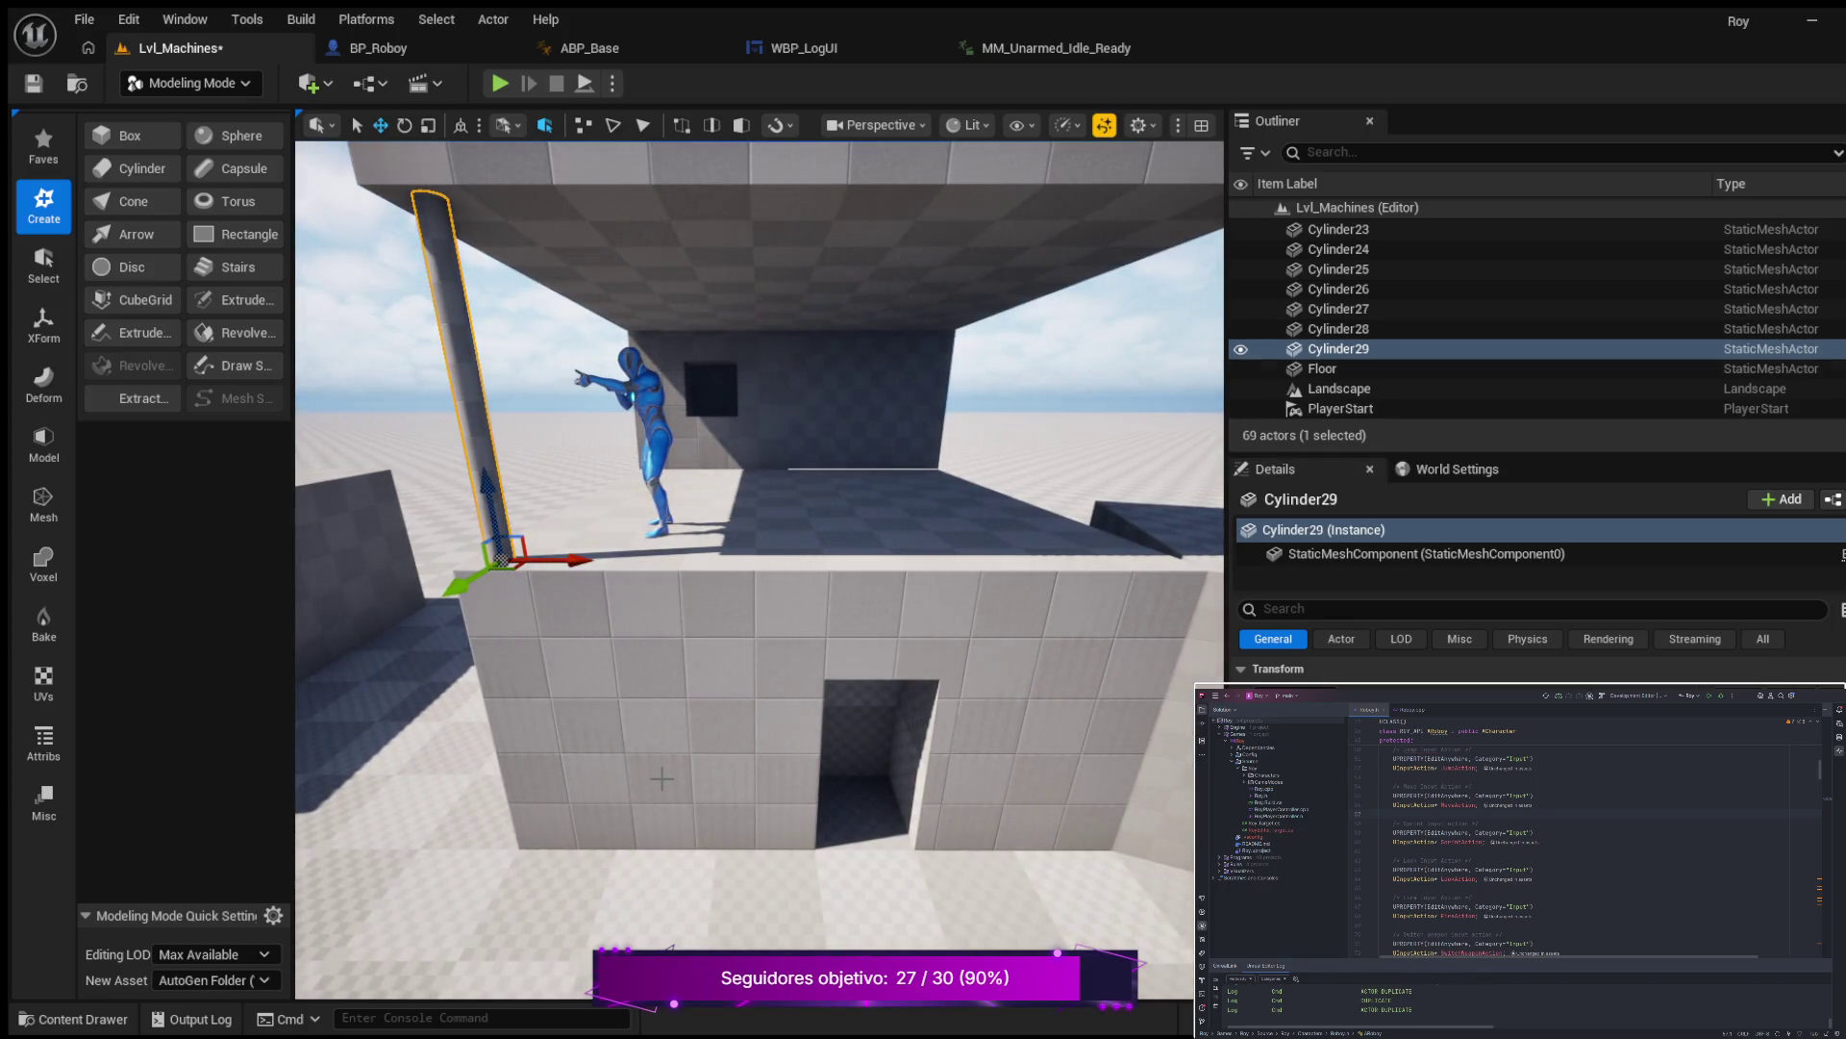
pyautogui.moveTo(605, 579)
pyautogui.mouseDown()
pyautogui.moveTo(1216, 577)
pyautogui.moveTo(1156, 577)
pyautogui.mouseUp()
pyautogui.moveTo(803, 664); pyautogui.dragTo(837, 669)
pyautogui.moveTo(719, 681); pyautogui.dragTo(729, 670)
pyautogui.moveTo(843, 673); pyautogui.dragTo(846, 674)
pyautogui.moveTo(556, 823)
pyautogui.mouseDown()
pyautogui.moveTo(587, 707)
pyautogui.moveTo(553, 721)
pyautogui.moveTo(949, 654)
pyautogui.mouseUp()
pyautogui.click(890, 627)
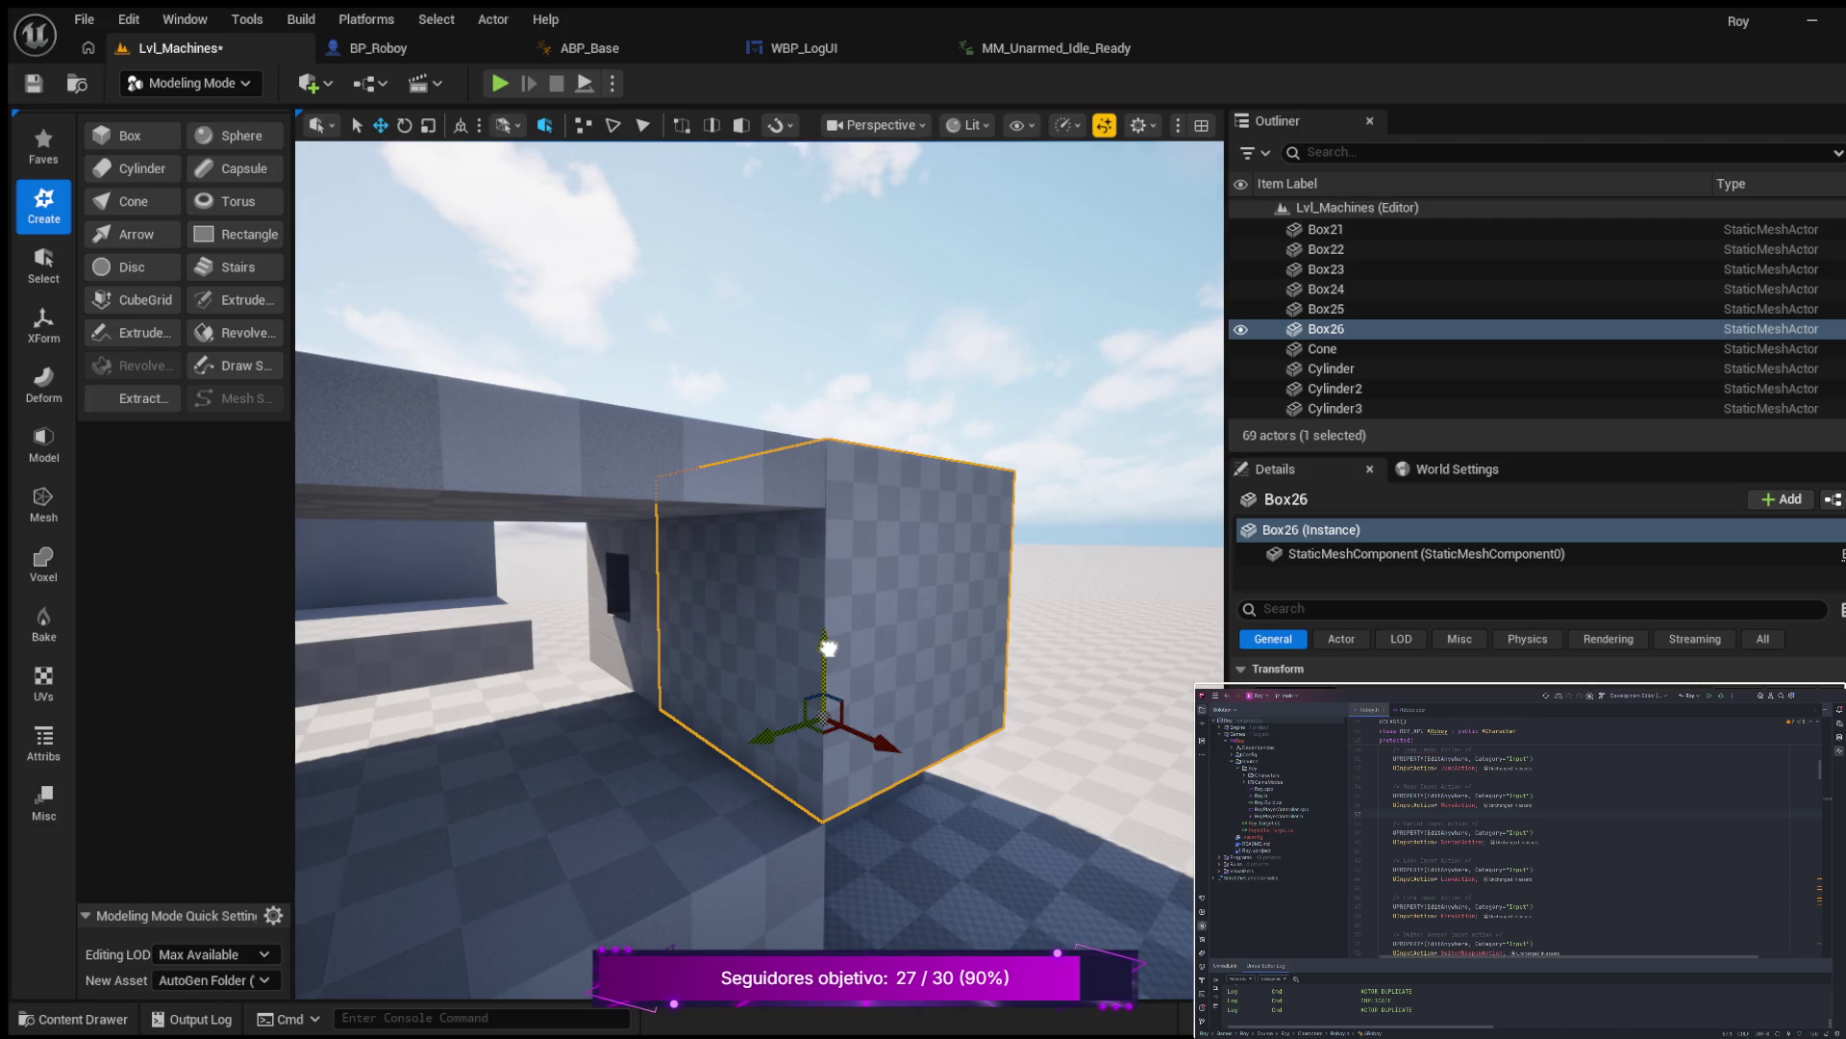
pyautogui.moveTo(743, 689)
pyautogui.mouseDown()
pyautogui.moveTo(774, 645)
pyautogui.moveTo(844, 829)
pyautogui.mouseUp()
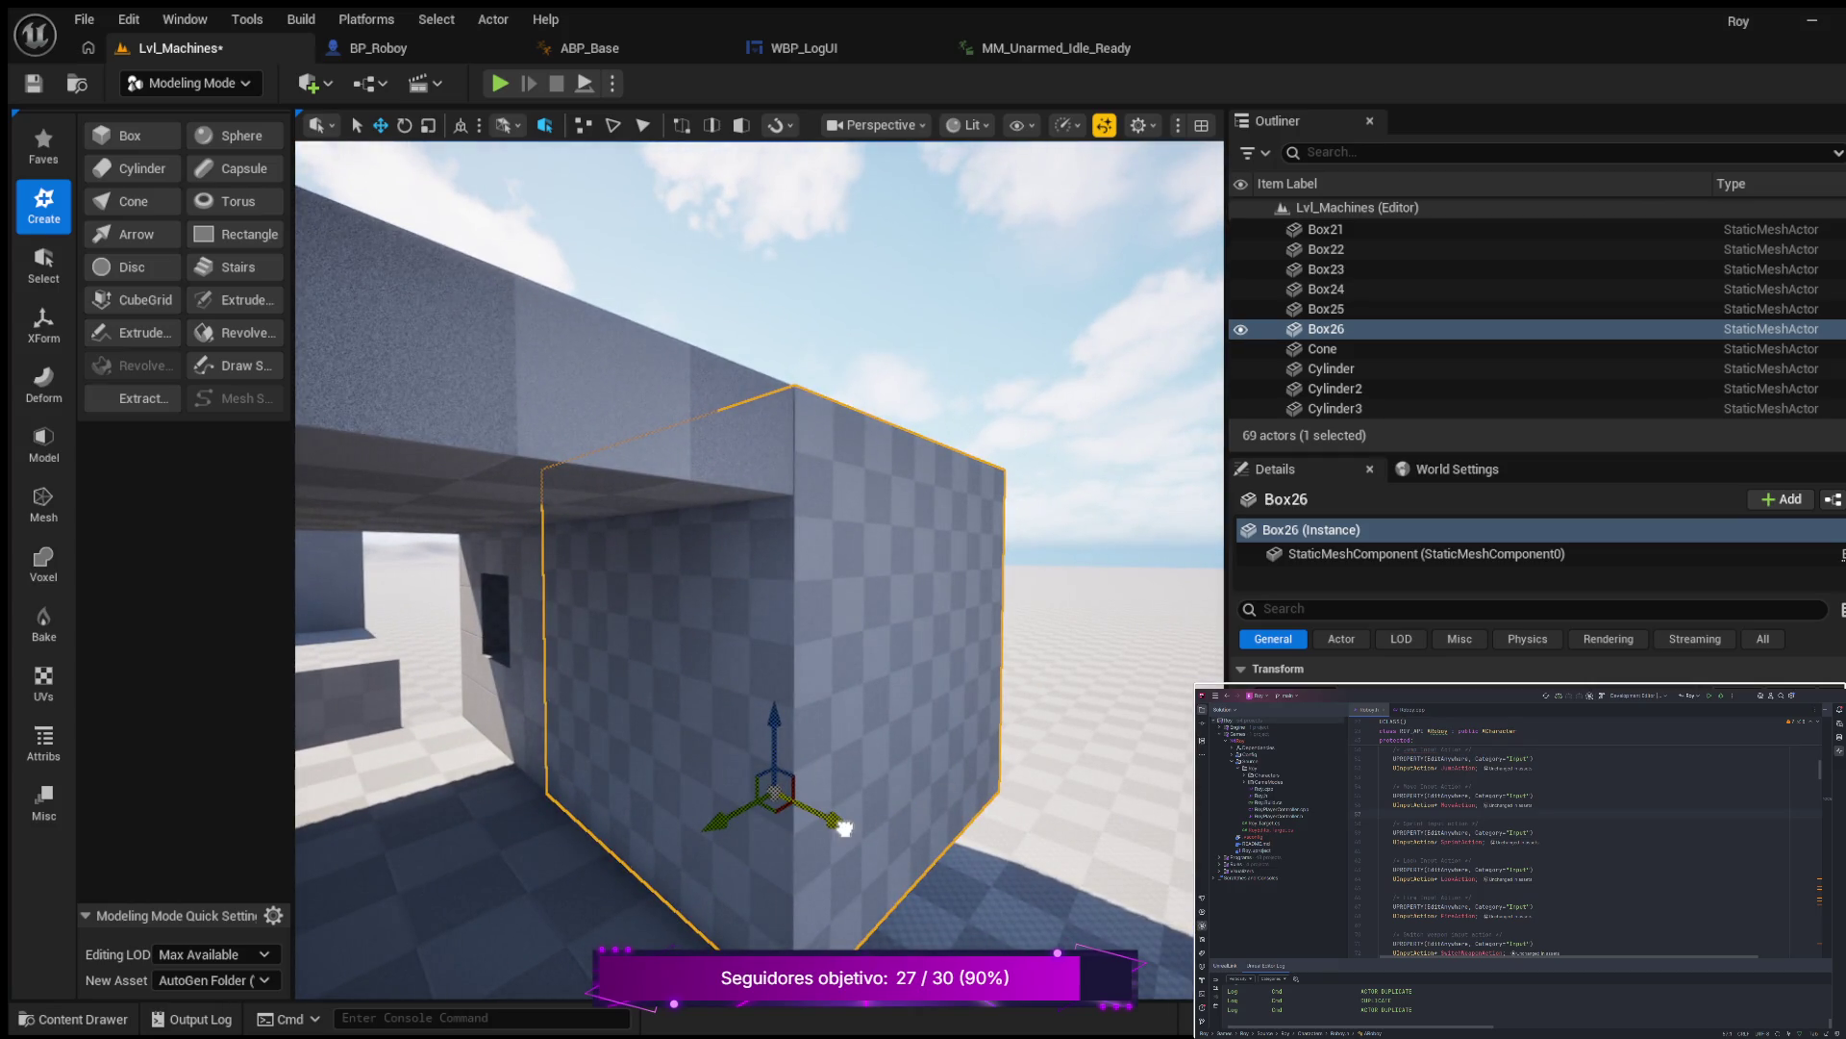
pyautogui.moveTo(704, 805); pyautogui.dragTo(512, 750)
pyautogui.click(965, 728)
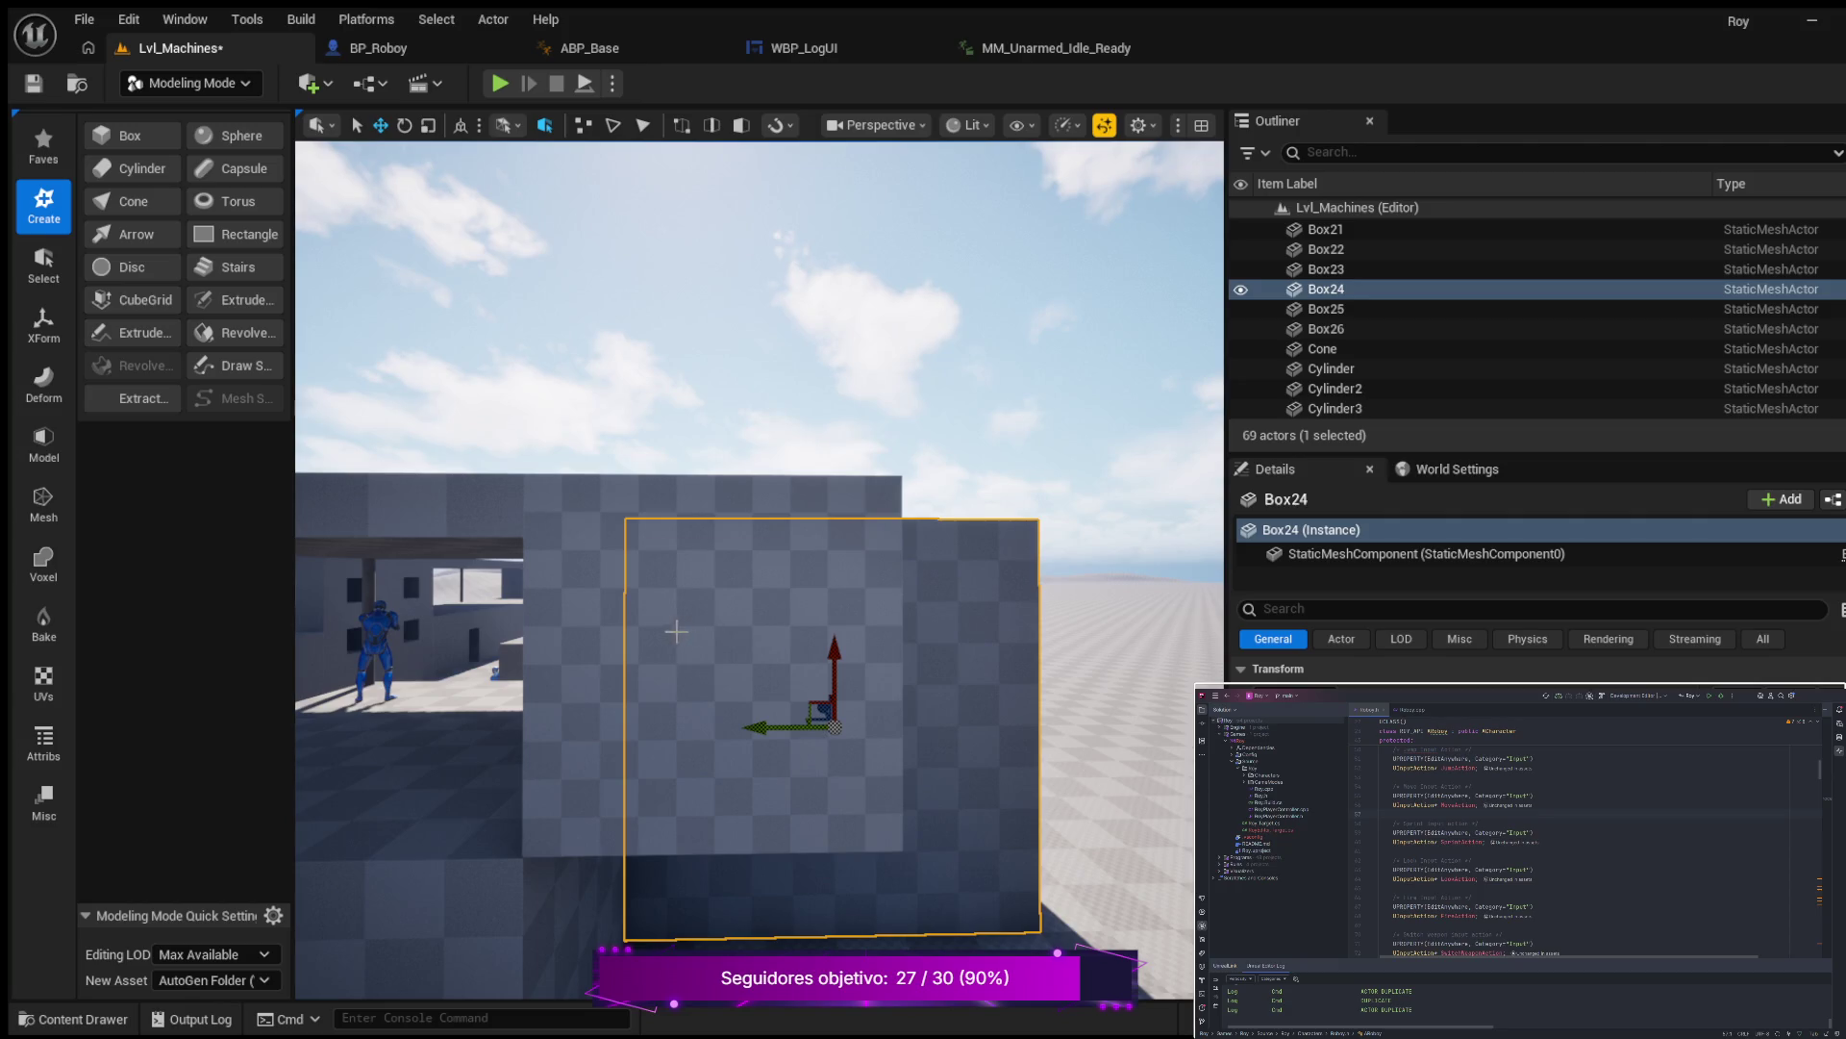
pyautogui.scroll(-3, 676, 631)
pyautogui.moveTo(760, 567)
pyautogui.mouseDown()
pyautogui.moveTo(683, 548)
pyautogui.moveTo(664, 490)
pyautogui.moveTo(606, 548)
pyautogui.mouseUp()
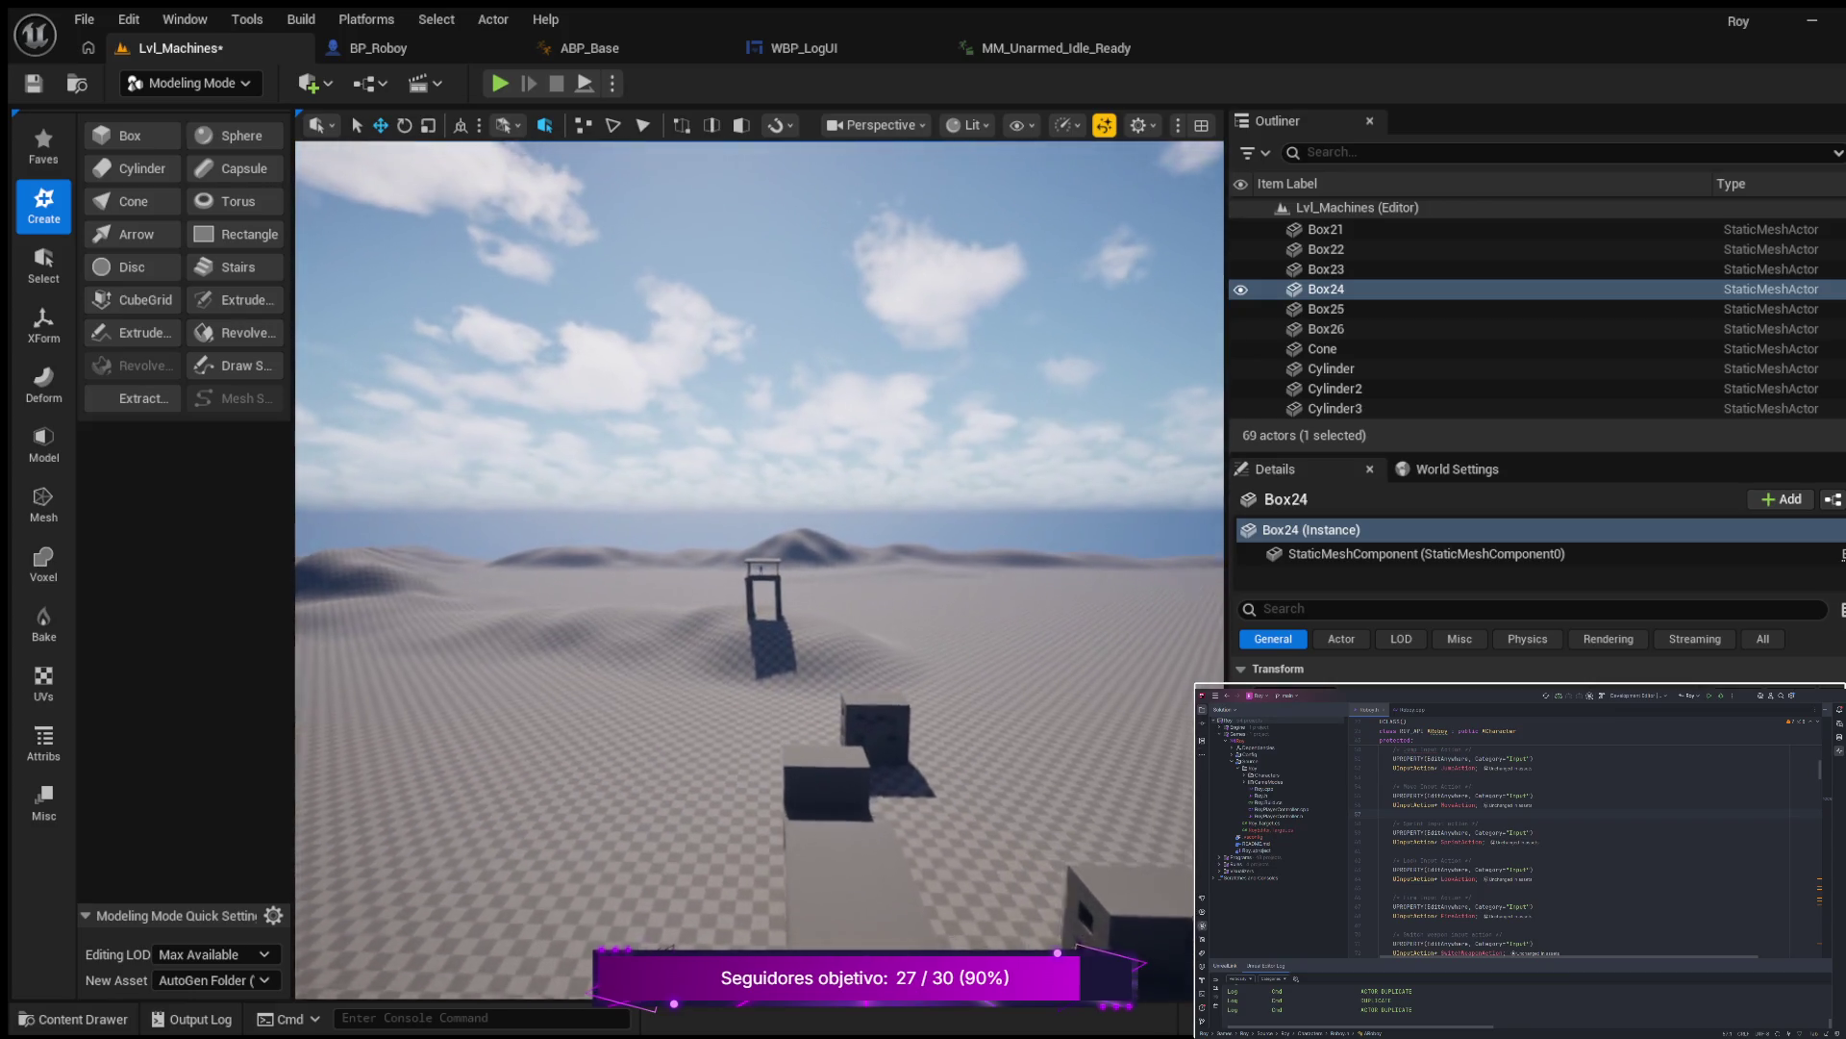
pyautogui.press('f')
pyautogui.moveTo(493, 586); pyautogui.dragTo(475, 614)
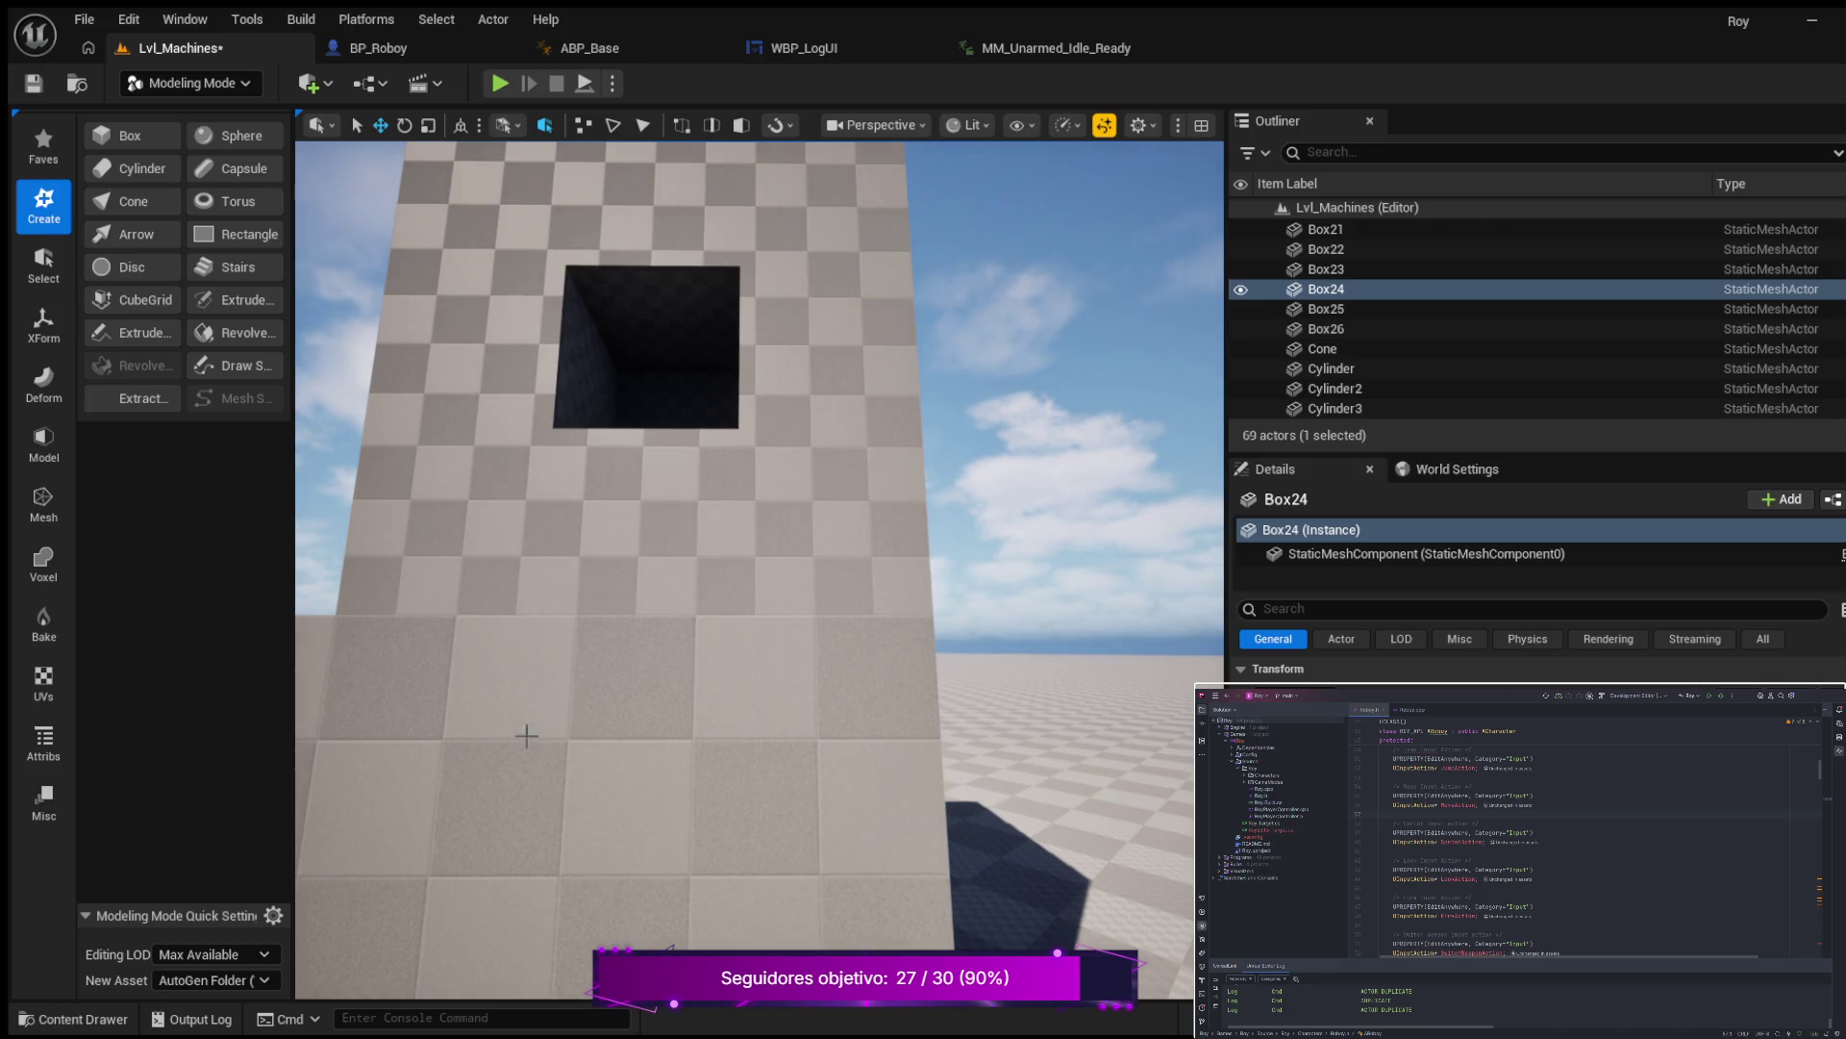
pyautogui.moveTo(609, 752); pyautogui.dragTo(608, 752)
pyautogui.moveTo(766, 719); pyautogui.dragTo(767, 719)
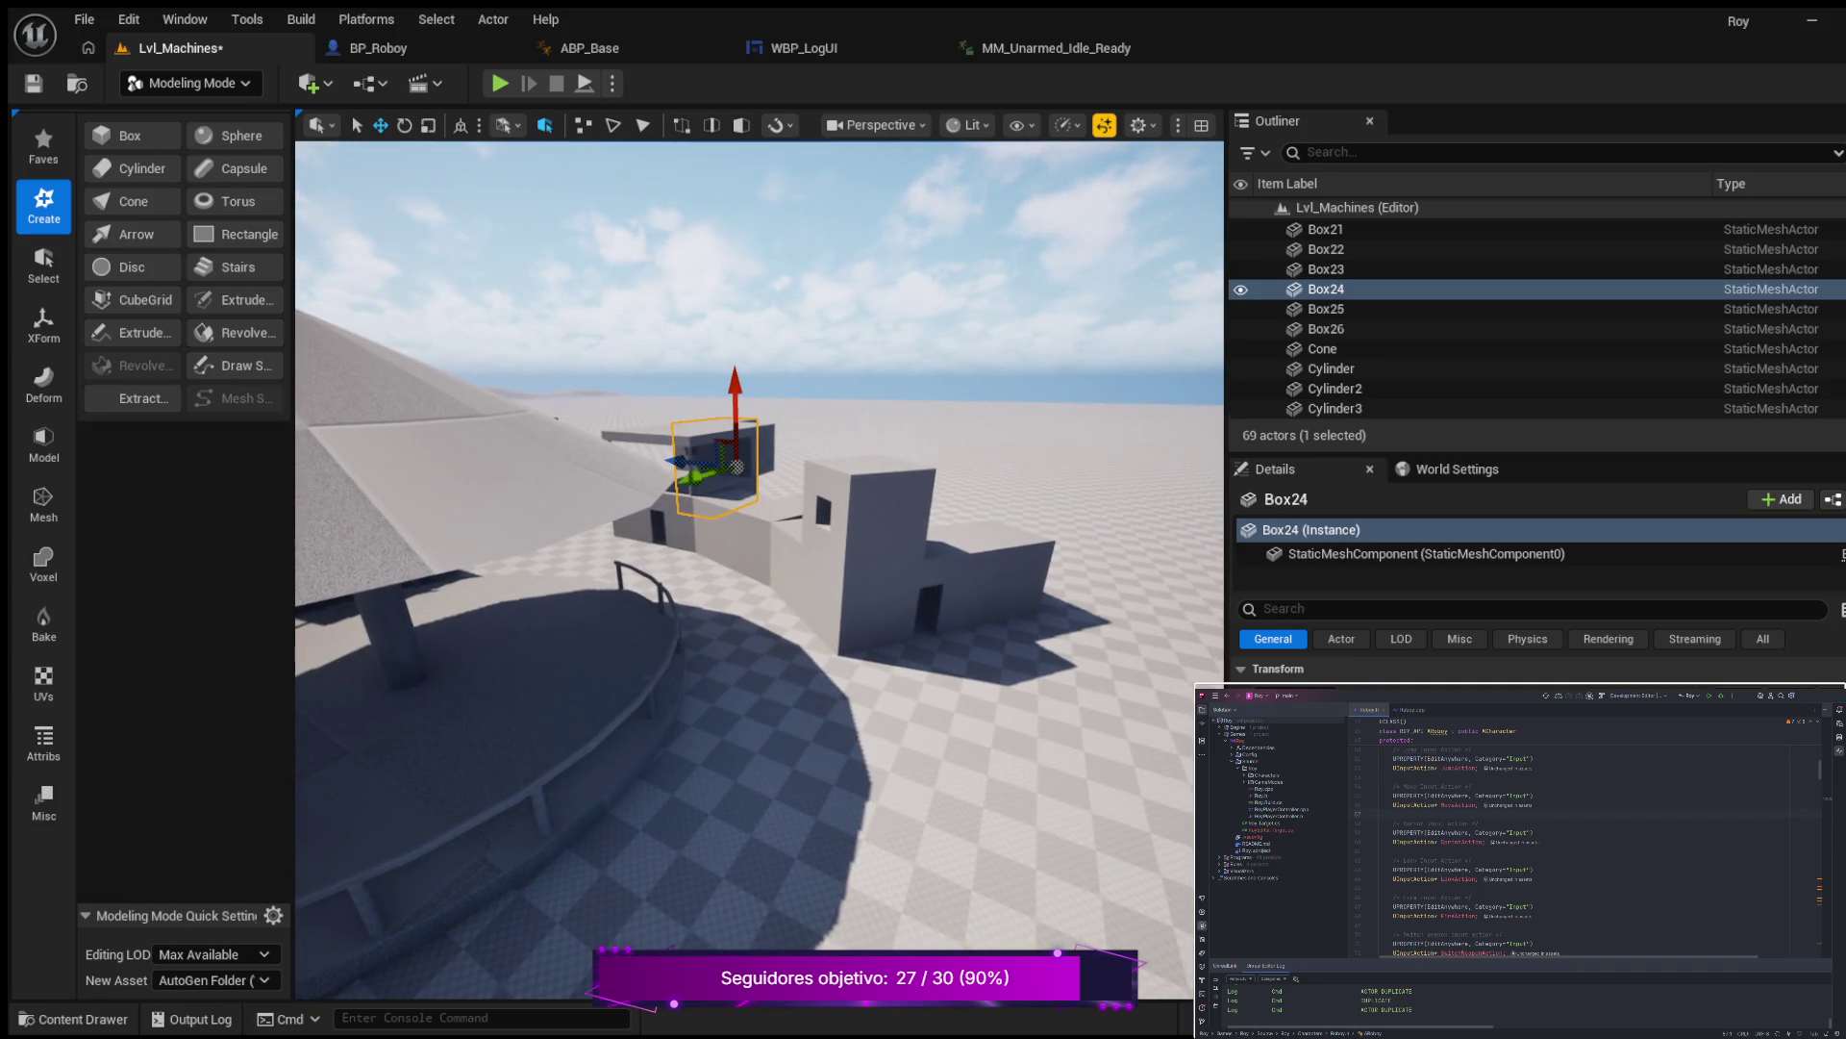
pyautogui.moveTo(784, 721)
pyautogui.mouseDown()
pyautogui.moveTo(782, 737)
pyautogui.moveTo(809, 706)
pyautogui.mouseUp()
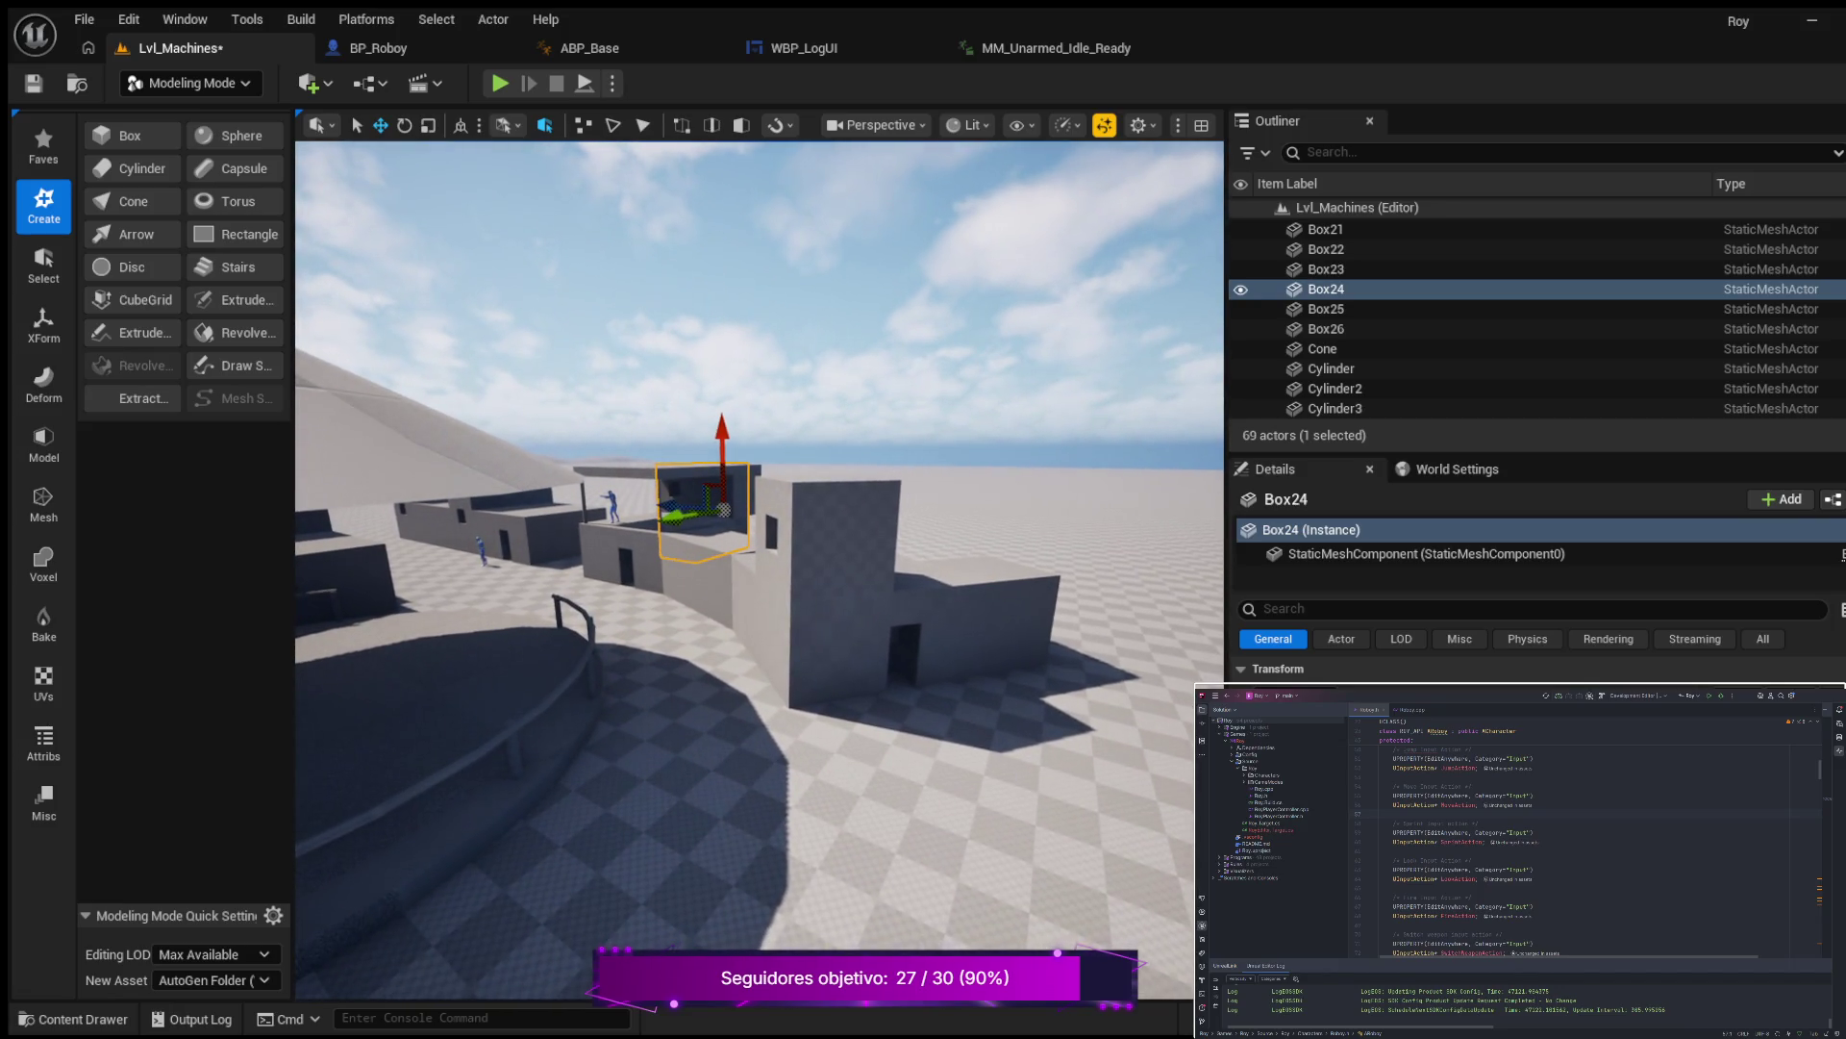
pyautogui.click(825, 548)
pyautogui.keyDown('ctrl'); pyautogui.click(834, 644); pyautogui.keyUp('ctrl')
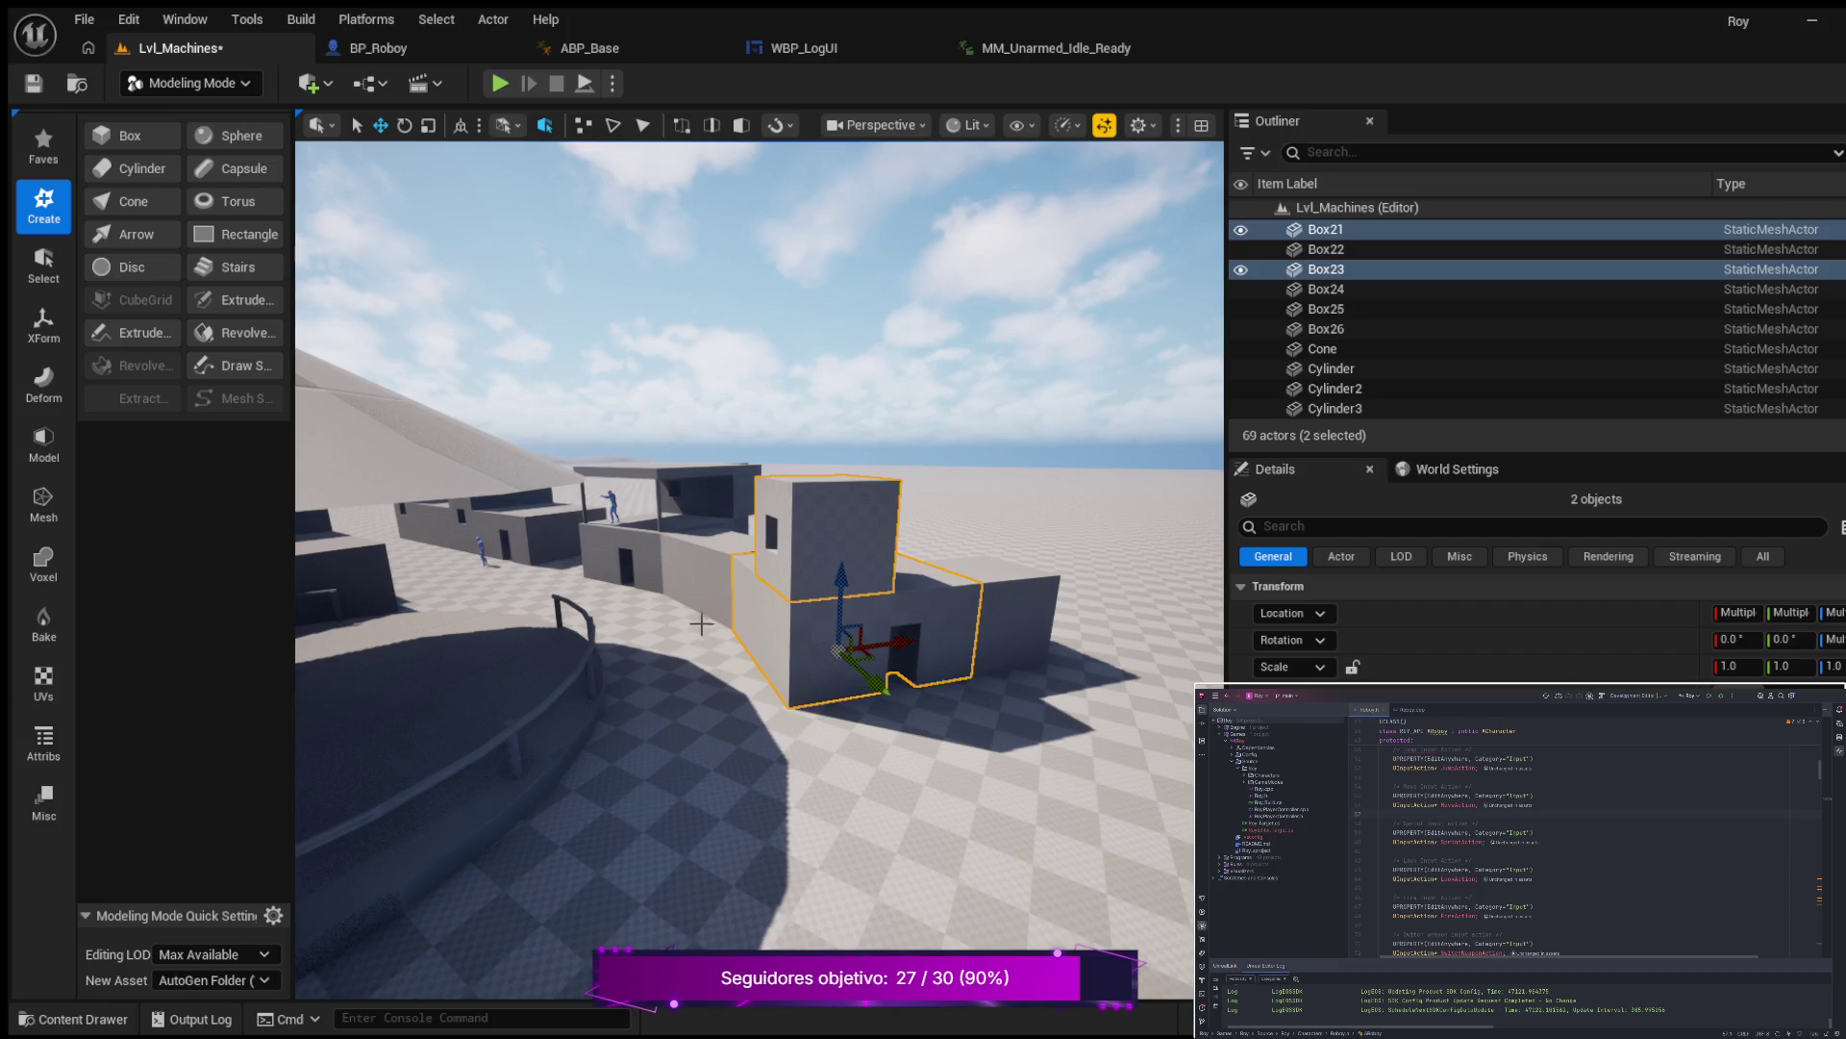
pyautogui.click(1008, 654)
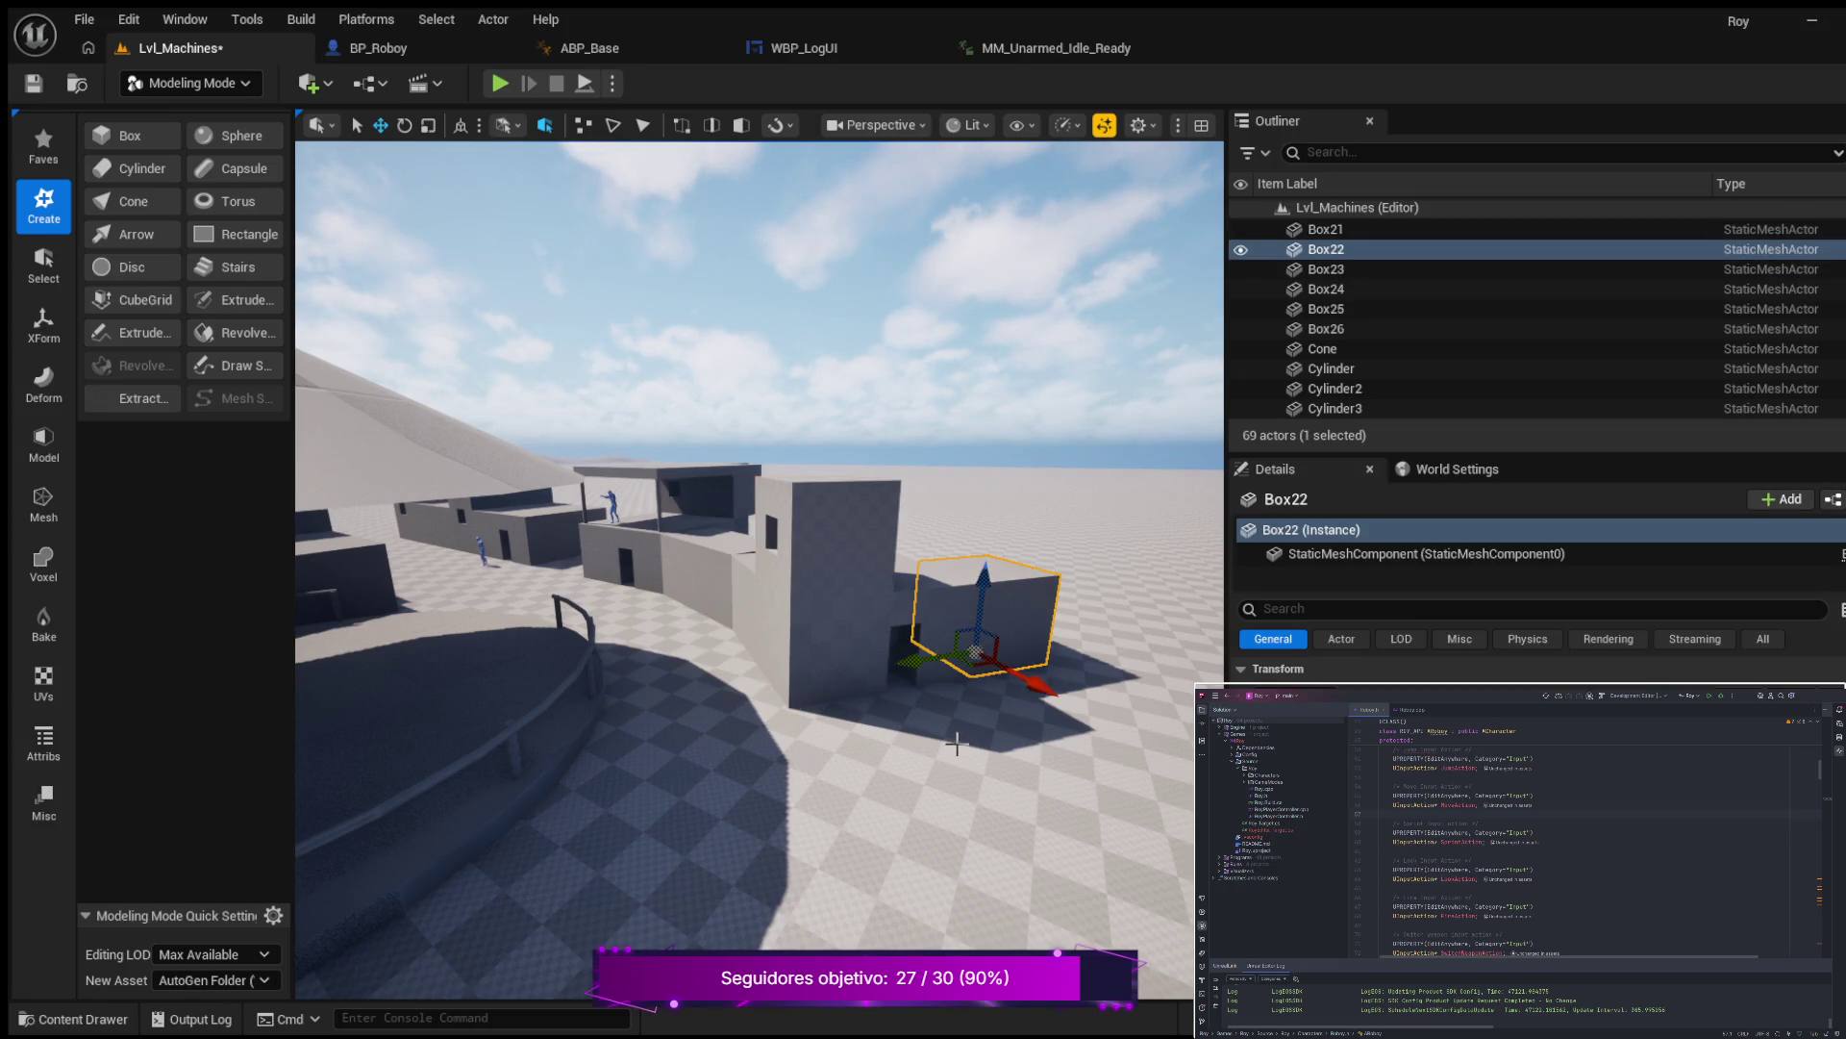
# Duplicate the small box and move the copy, Box27, out to the front right.
pyautogui.hotkey('ctrl', 'd')
pyautogui.moveTo(1040, 684)
pyautogui.mouseDown()
pyautogui.moveTo(1064, 757)
pyautogui.moveTo(832, 818)
pyautogui.moveTo(1008, 935)
pyautogui.mouseUp()
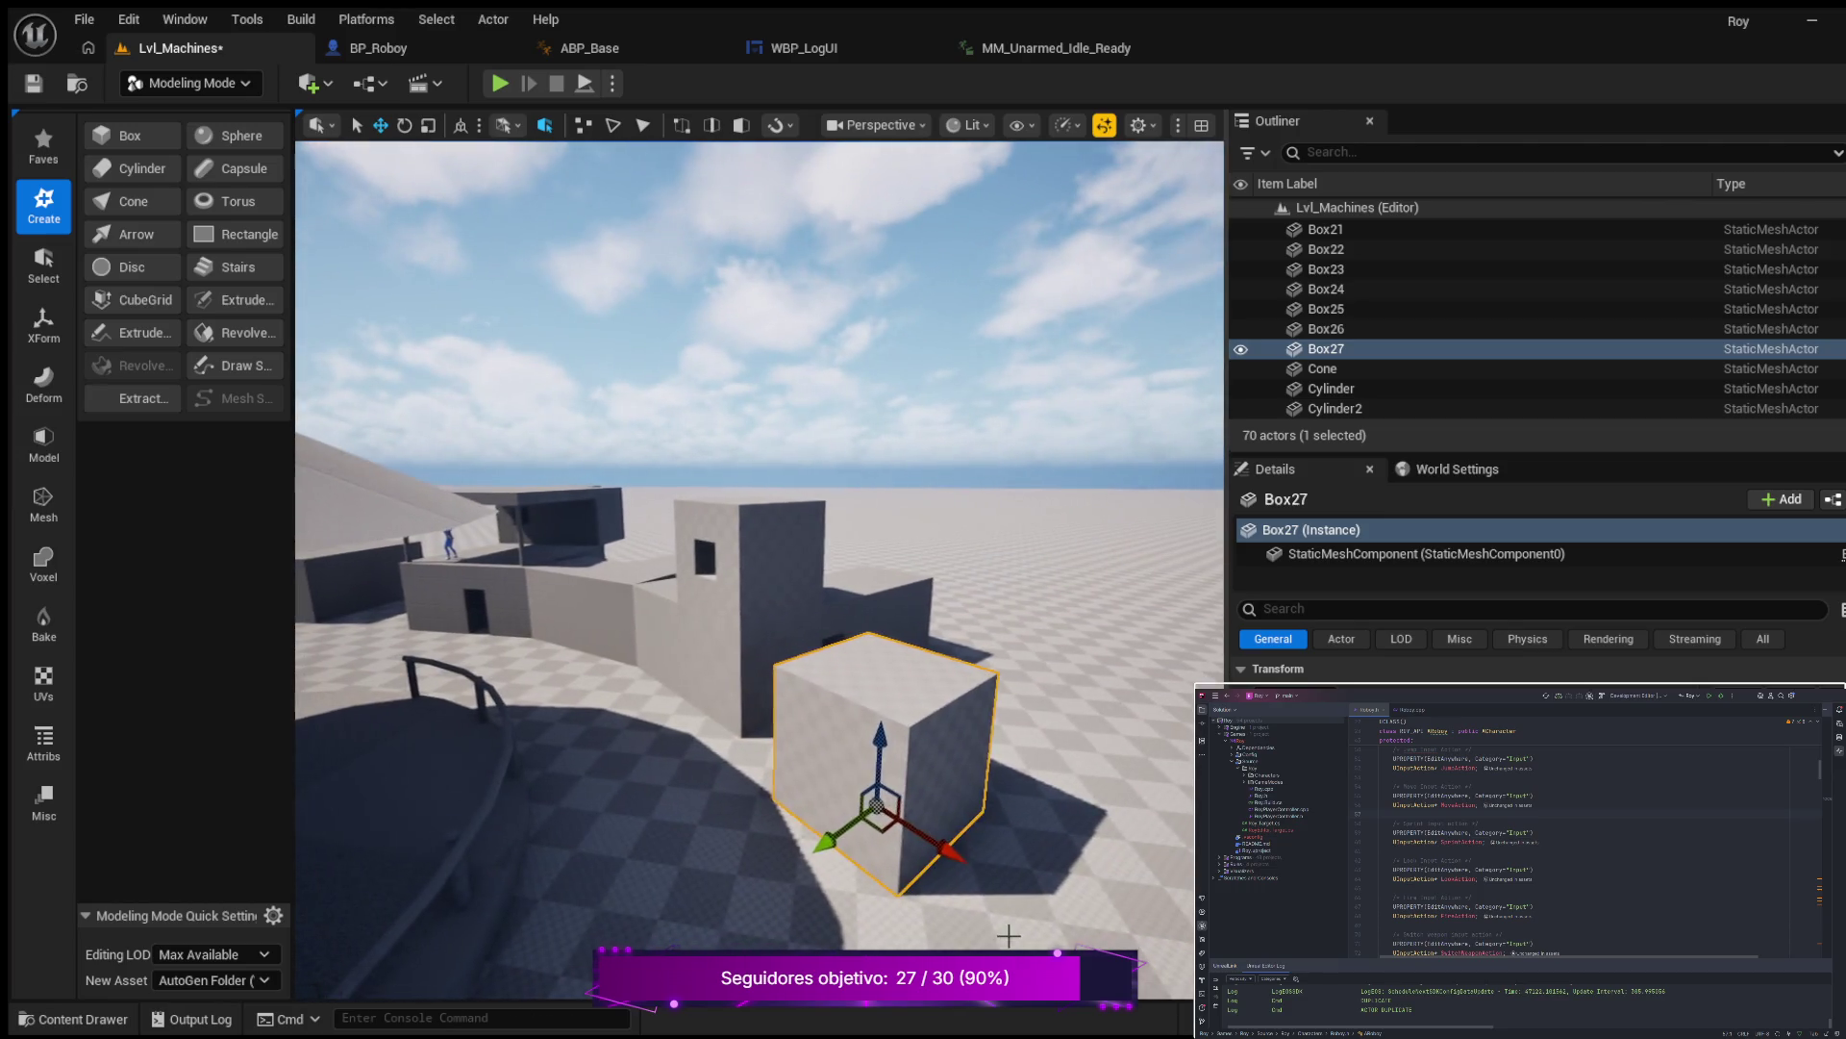
pyautogui.moveTo(952, 850)
pyautogui.mouseDown()
pyautogui.moveTo(1029, 902)
pyautogui.moveTo(846, 896)
pyautogui.mouseUp()
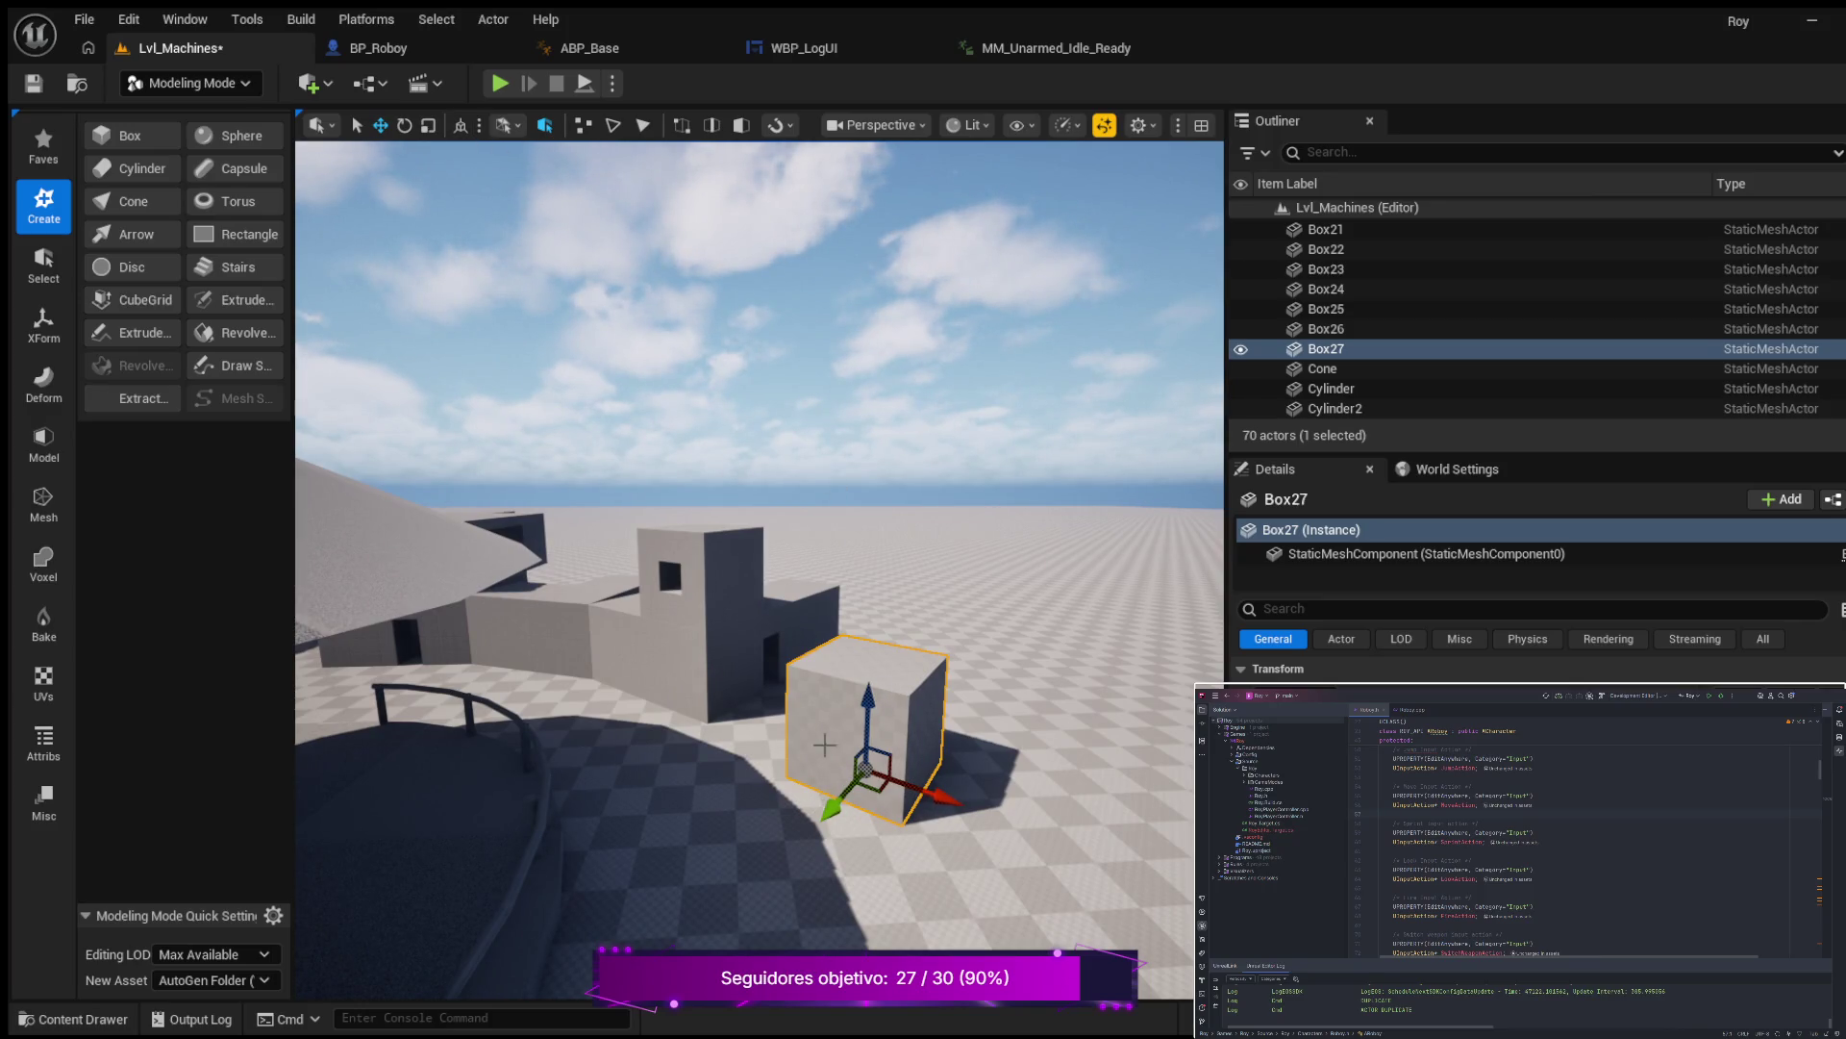
# Rotate Box27 about its vertical axis and nudge it left and forward into place.
pyautogui.press('r')
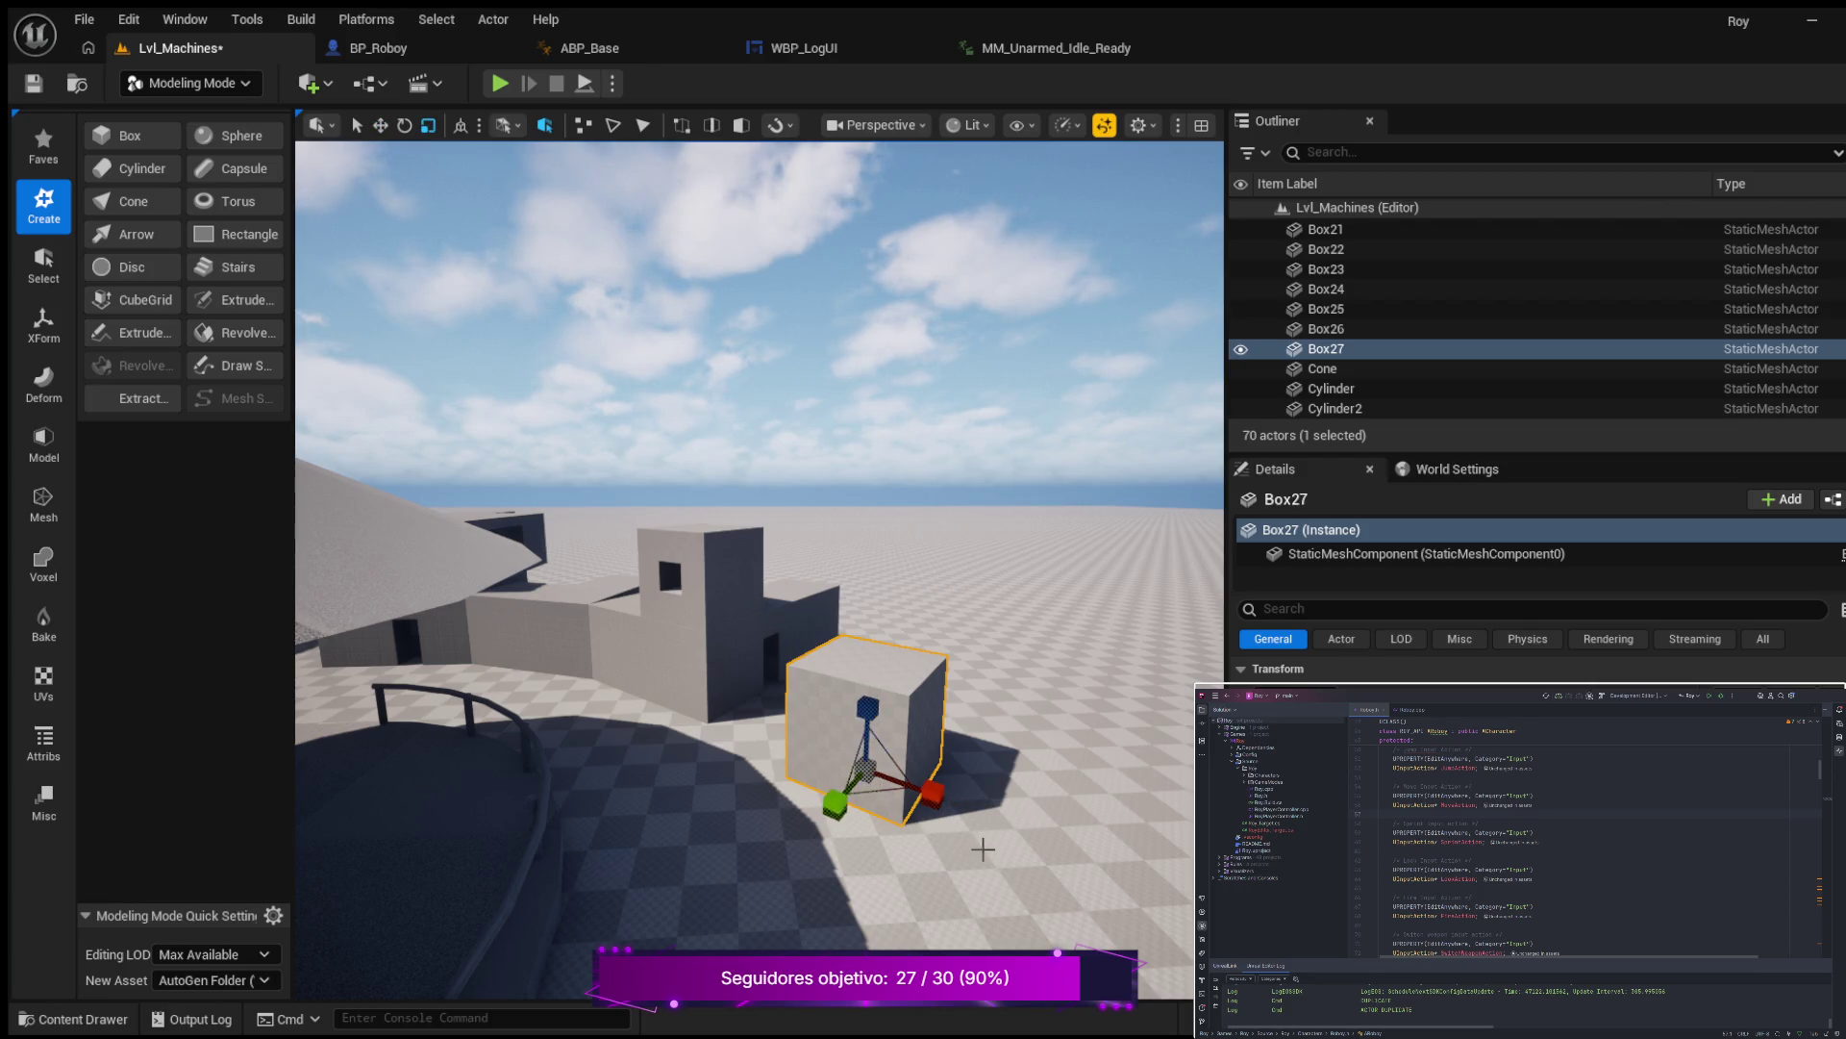
pyautogui.press('e')
pyautogui.moveTo(961, 829)
pyautogui.mouseDown()
pyautogui.moveTo(996, 819)
pyautogui.moveTo(956, 857)
pyautogui.moveTo(971, 851)
pyautogui.mouseUp()
pyautogui.moveTo(832, 820); pyautogui.dragTo(790, 824)
pyautogui.moveTo(915, 859); pyautogui.dragTo(913, 872)
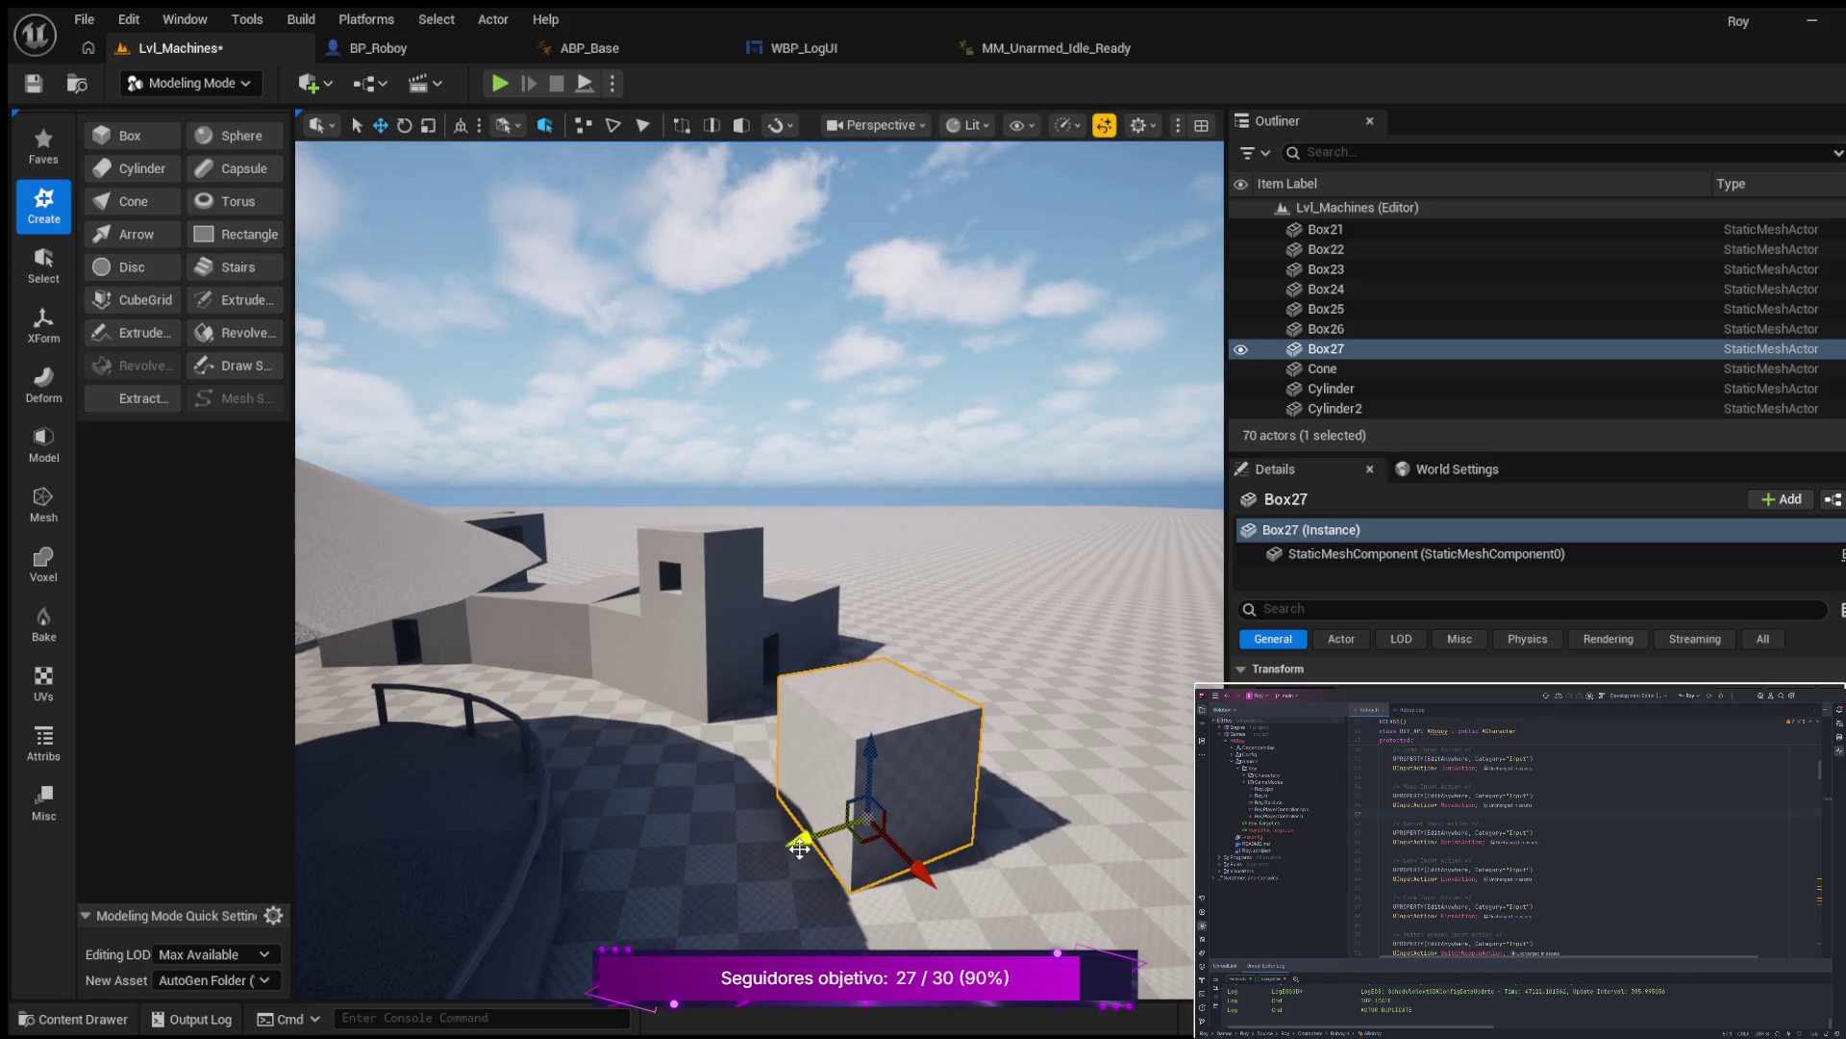
pyautogui.moveTo(912, 906); pyautogui.dragTo(952, 913)
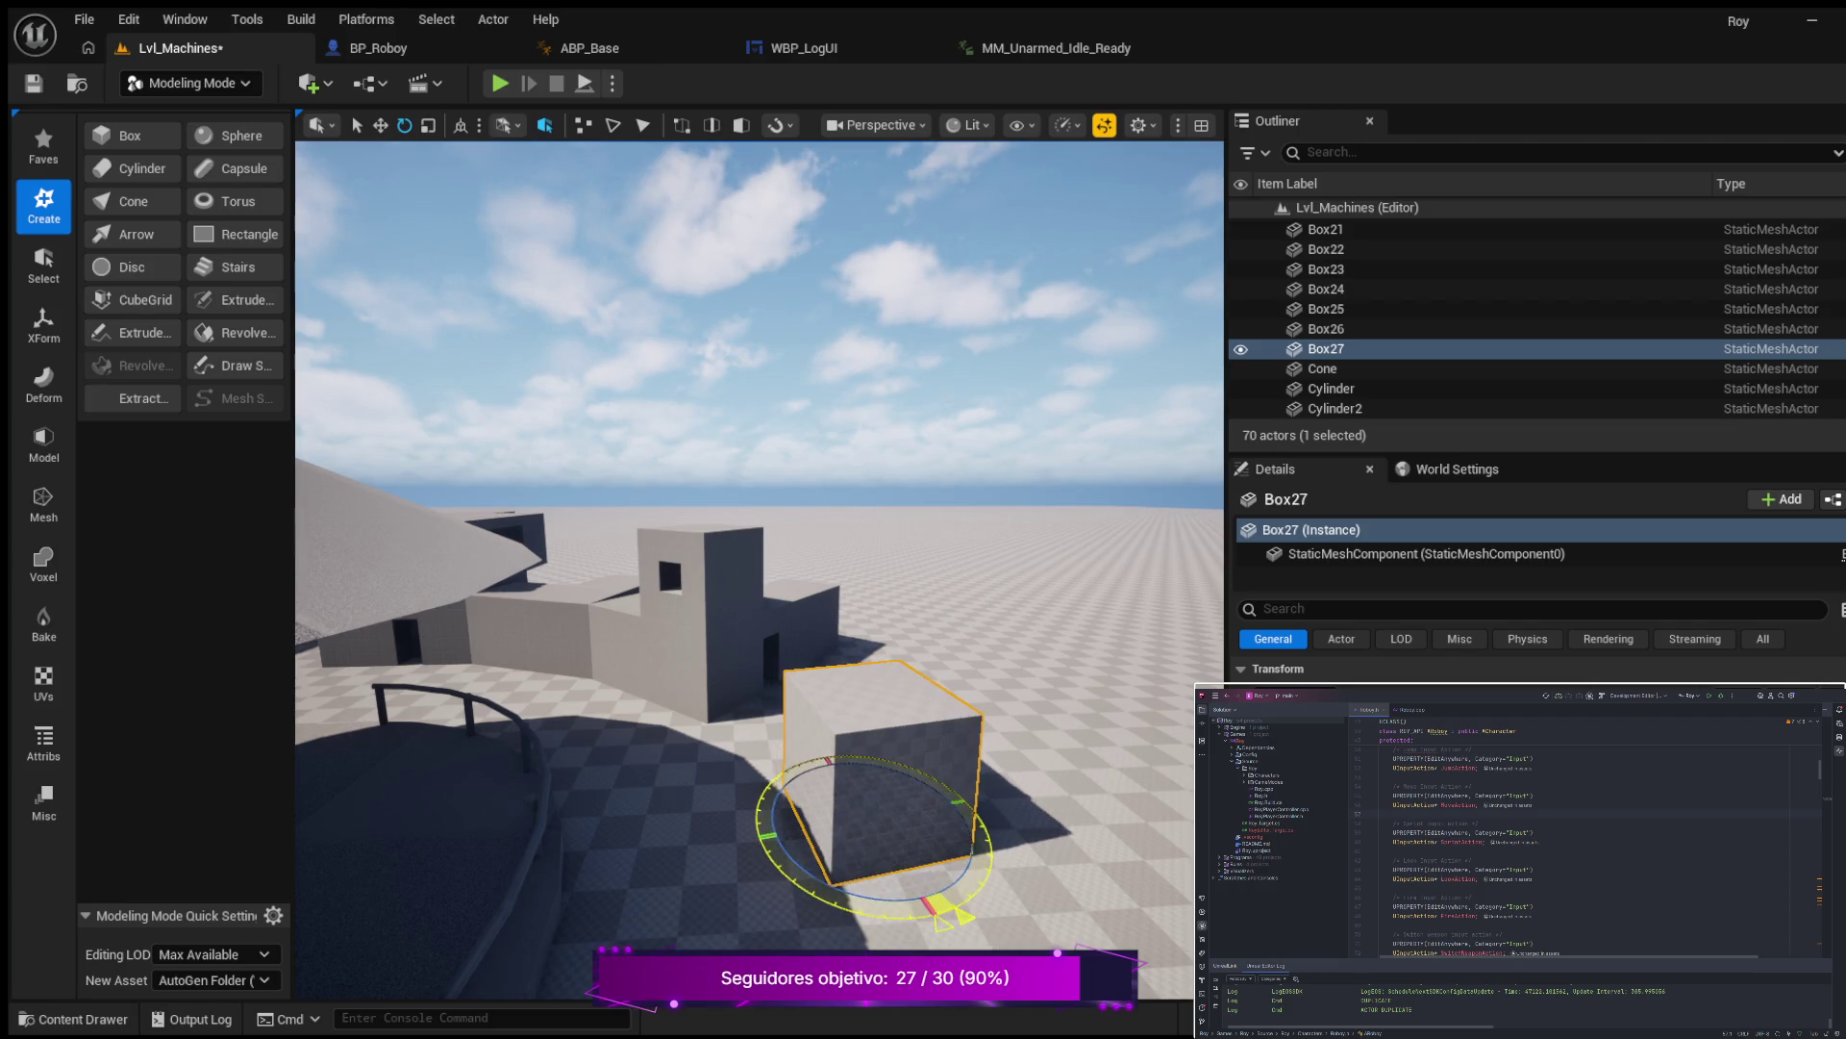
pyautogui.moveTo(649, 824)
pyautogui.mouseDown()
pyautogui.moveTo(759, 767)
pyautogui.moveTo(837, 788)
pyautogui.moveTo(656, 820)
pyautogui.mouseUp()
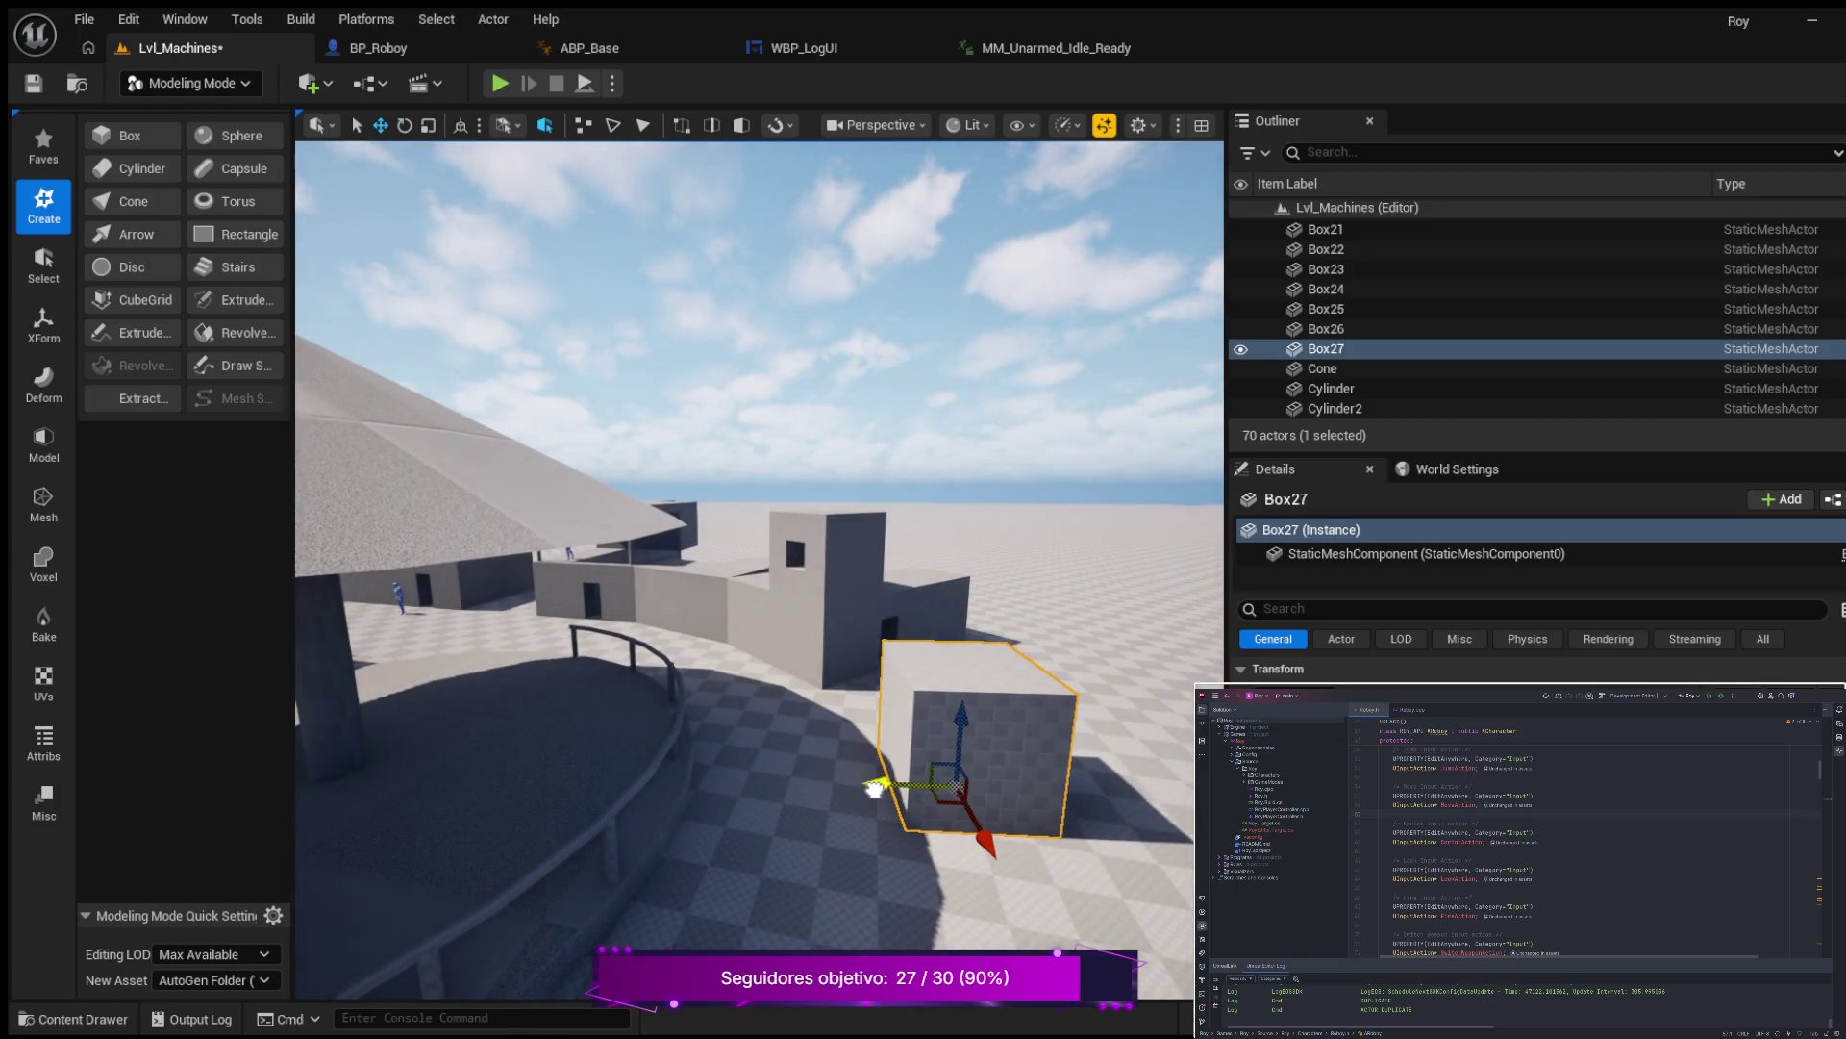
pyautogui.moveTo(891, 801)
pyautogui.mouseDown()
pyautogui.moveTo(837, 806)
pyautogui.moveTo(943, 802)
pyautogui.moveTo(879, 803)
pyautogui.moveTo(880, 841)
pyautogui.moveTo(975, 884)
pyautogui.mouseUp()
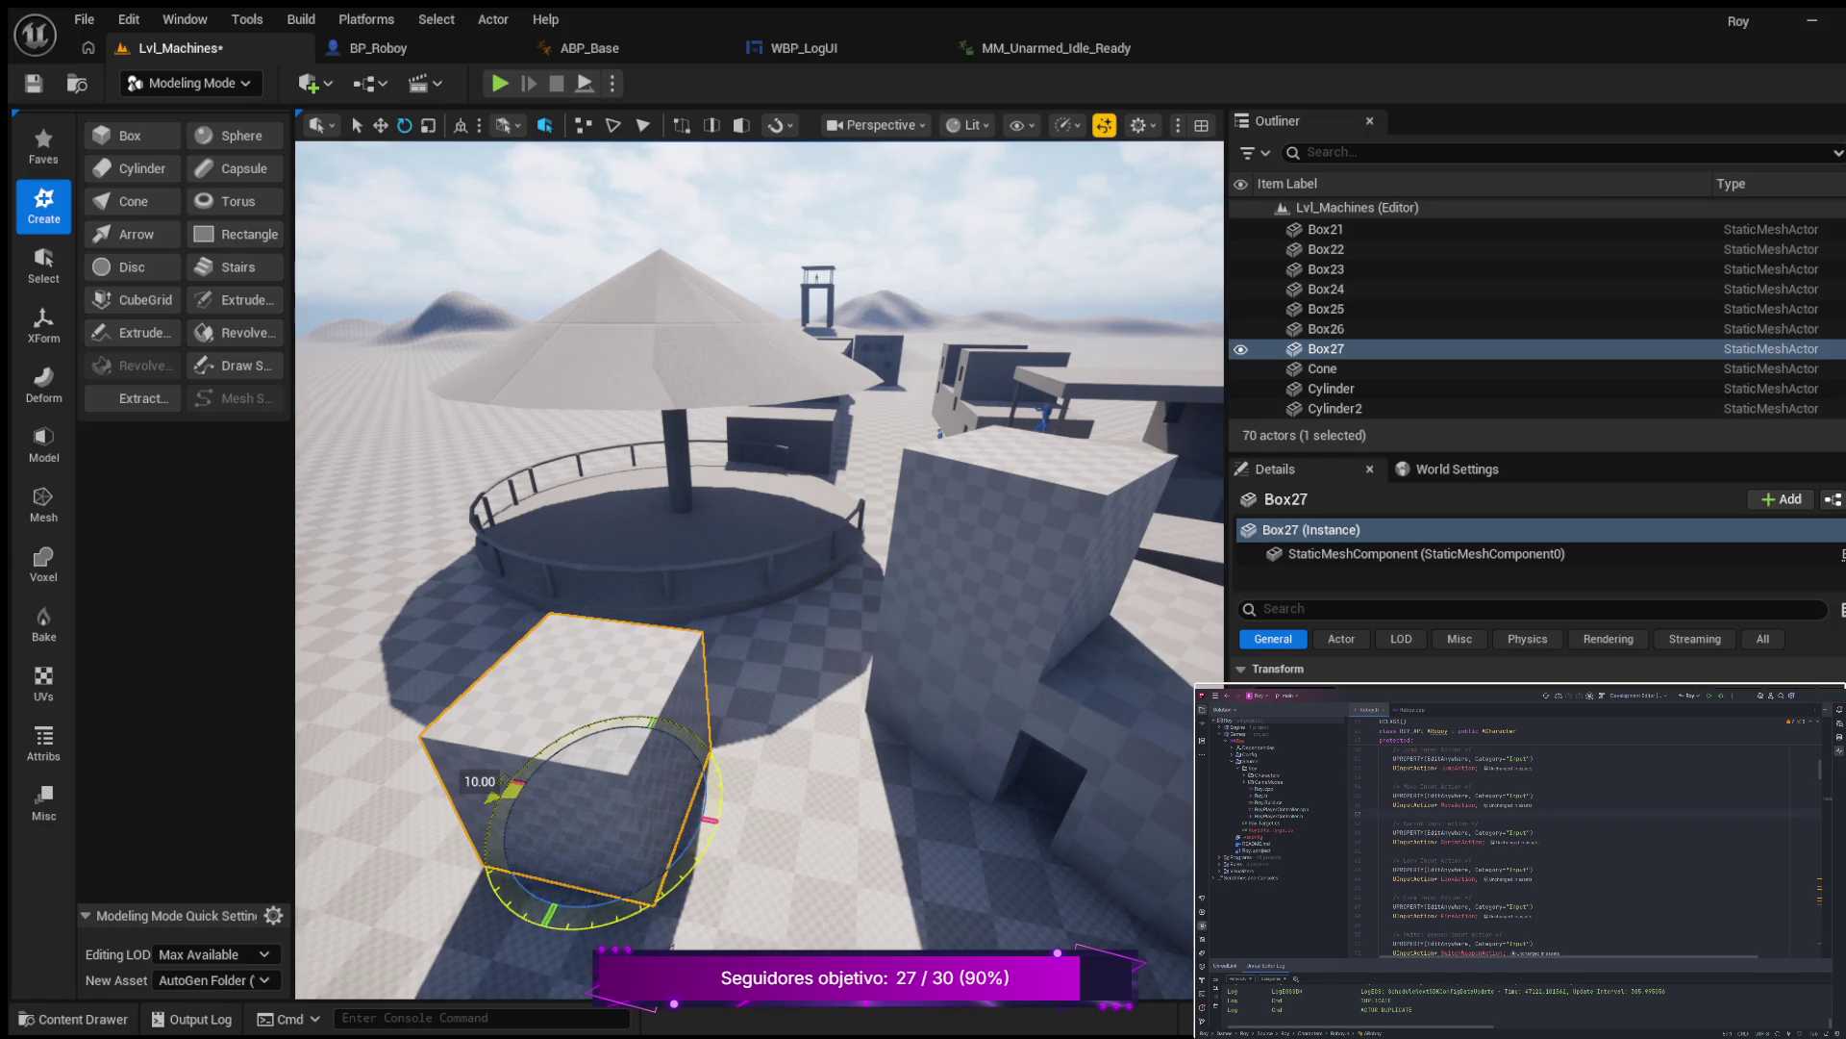
# Rotate Box27 back by 10 degrees, then duplicate it as Box28.
pyautogui.click(974, 883)
pyautogui.moveTo(975, 883)
pyautogui.mouseDown()
pyautogui.moveTo(1024, 832)
pyautogui.moveTo(845, 837)
pyautogui.mouseUp()
pyautogui.click(955, 793)
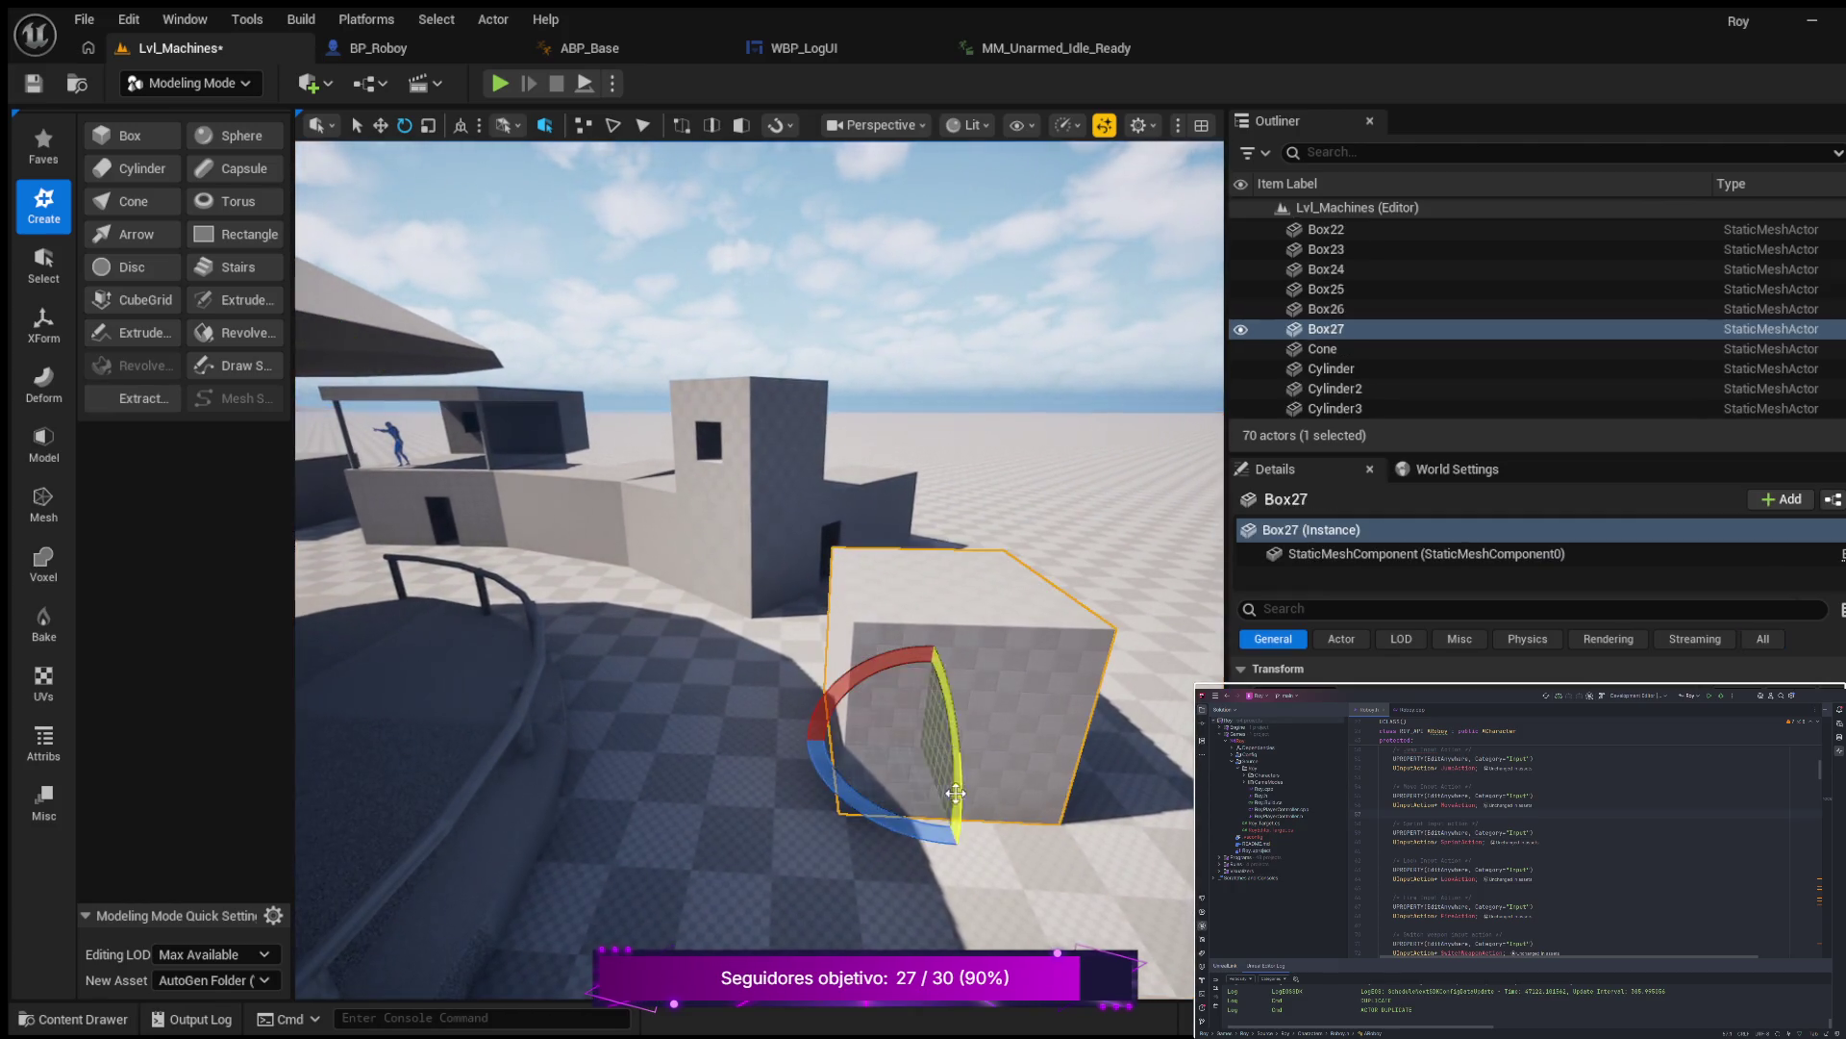
pyautogui.moveTo(958, 852); pyautogui.dragTo(990, 850)
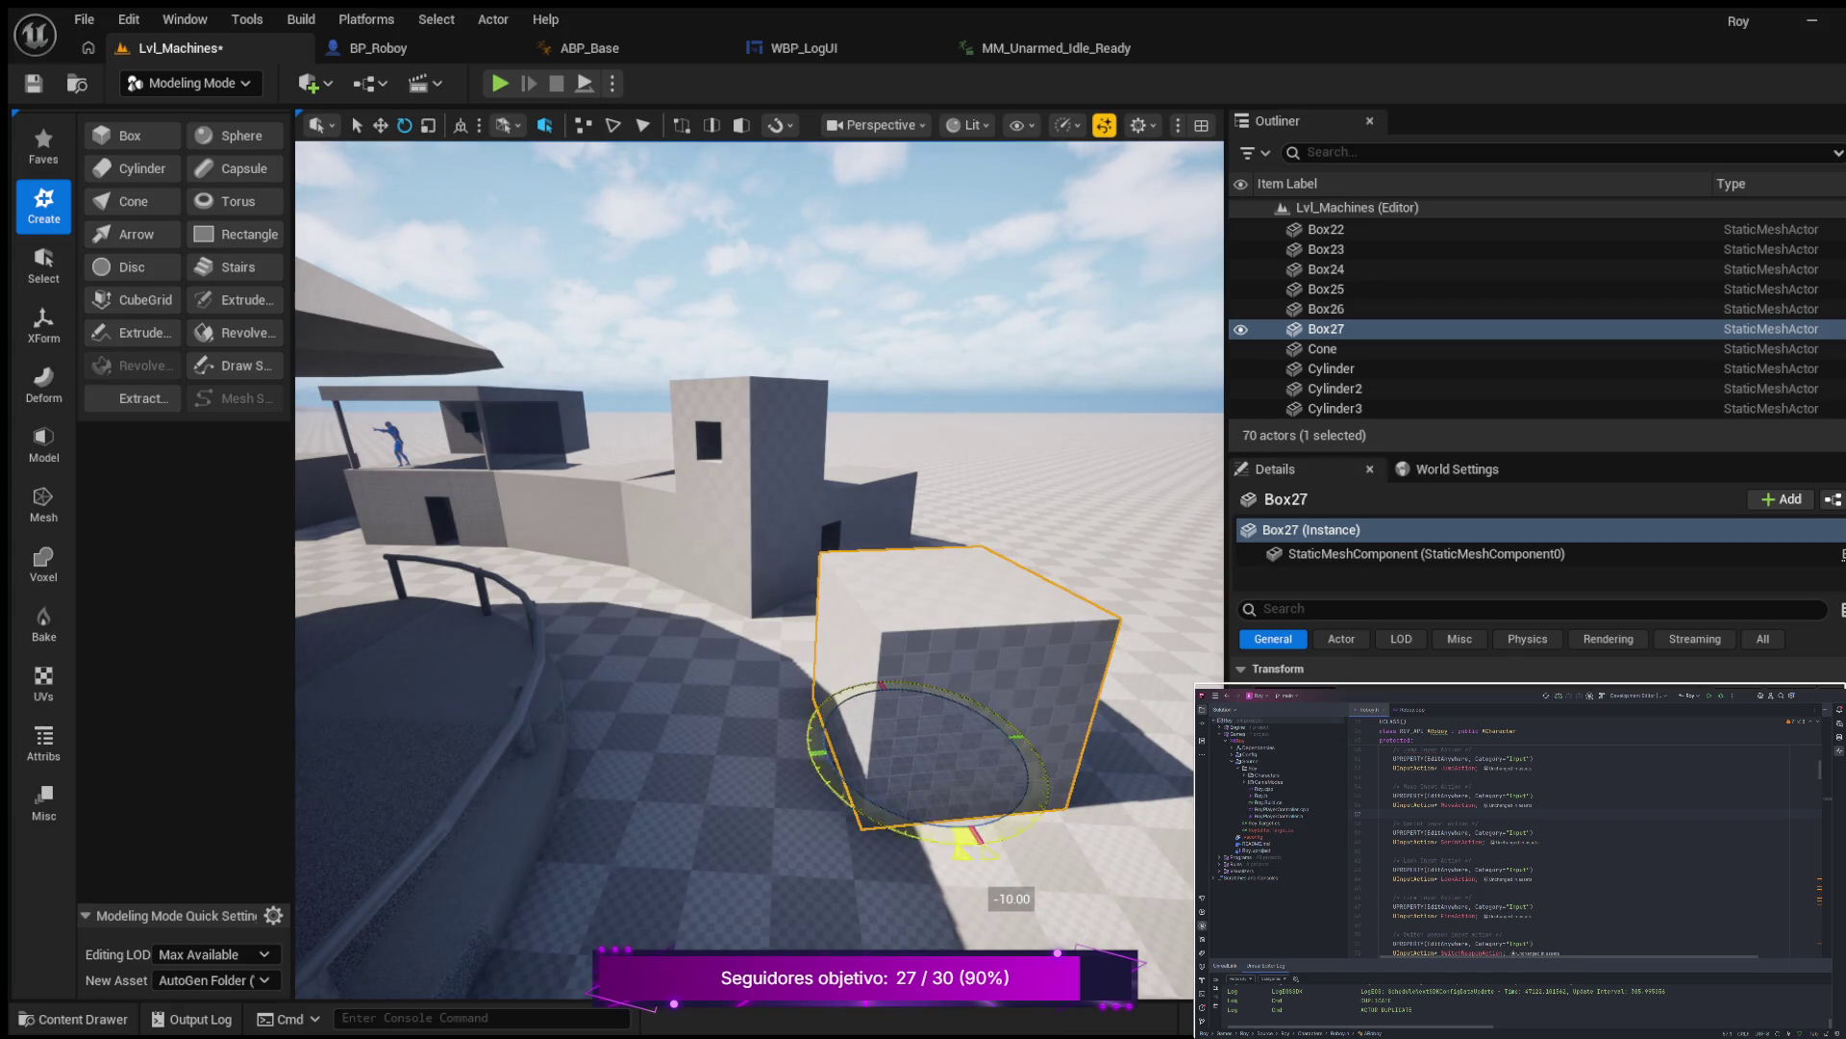
pyautogui.moveTo(867, 837); pyautogui.dragTo(866, 889)
pyautogui.moveTo(769, 789)
pyautogui.mouseDown()
pyautogui.moveTo(750, 781)
pyautogui.moveTo(770, 789)
pyautogui.mouseUp()
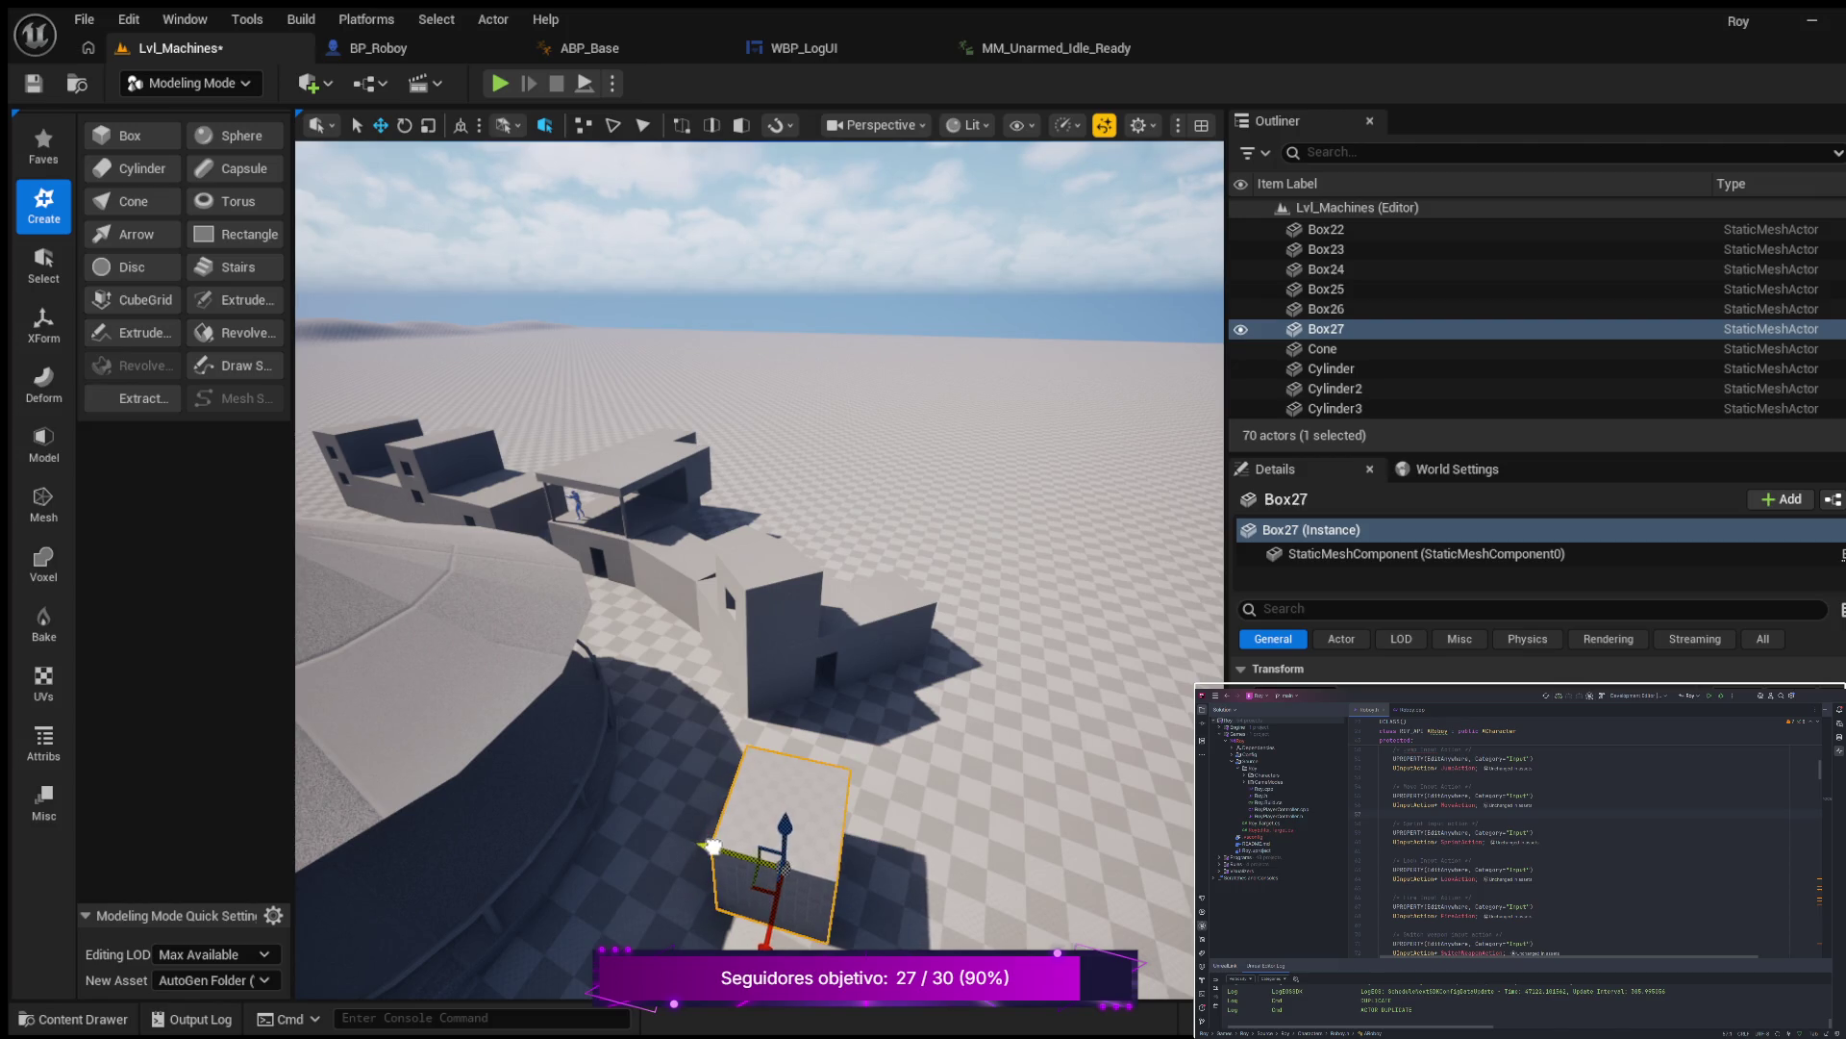
pyautogui.moveTo(712, 845)
pyautogui.mouseDown()
pyautogui.moveTo(659, 770)
pyautogui.moveTo(658, 810)
pyautogui.moveTo(651, 778)
pyautogui.moveTo(693, 773)
pyautogui.moveTo(612, 770)
pyautogui.moveTo(687, 704)
pyautogui.mouseUp()
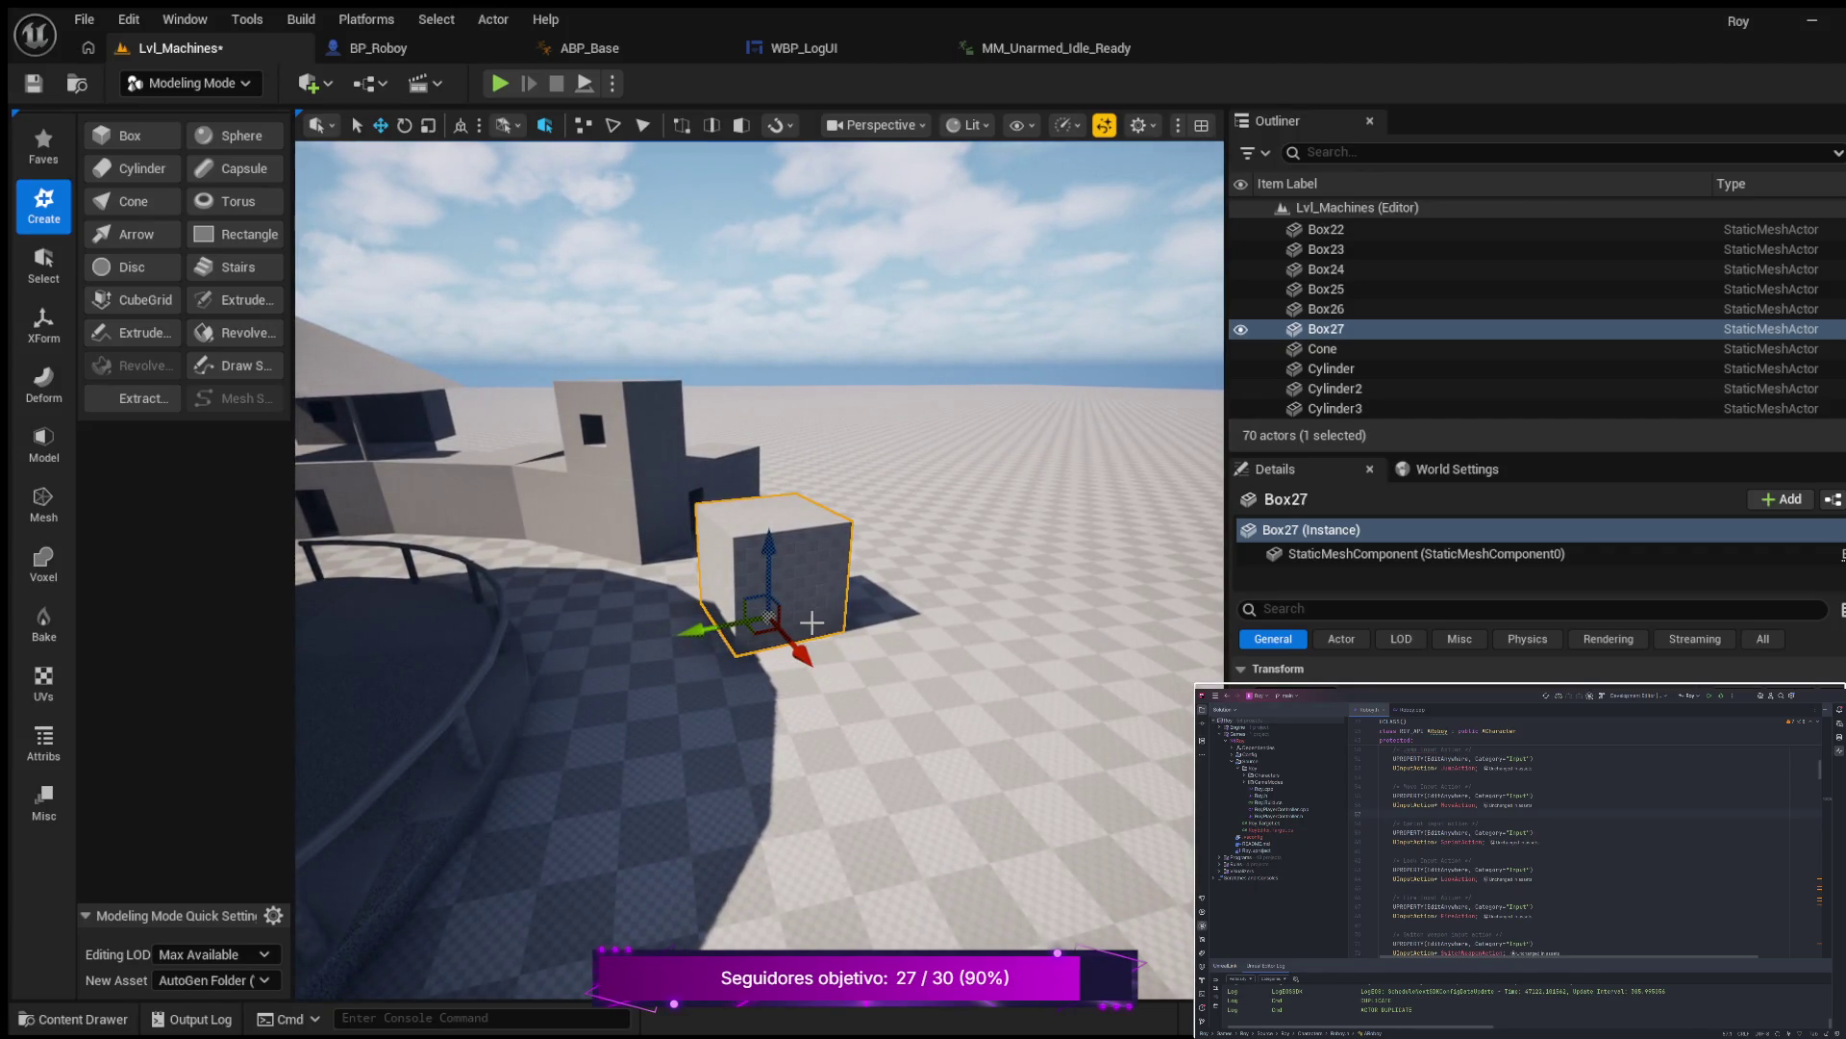
pyautogui.hotkey('ctrl', 'd')
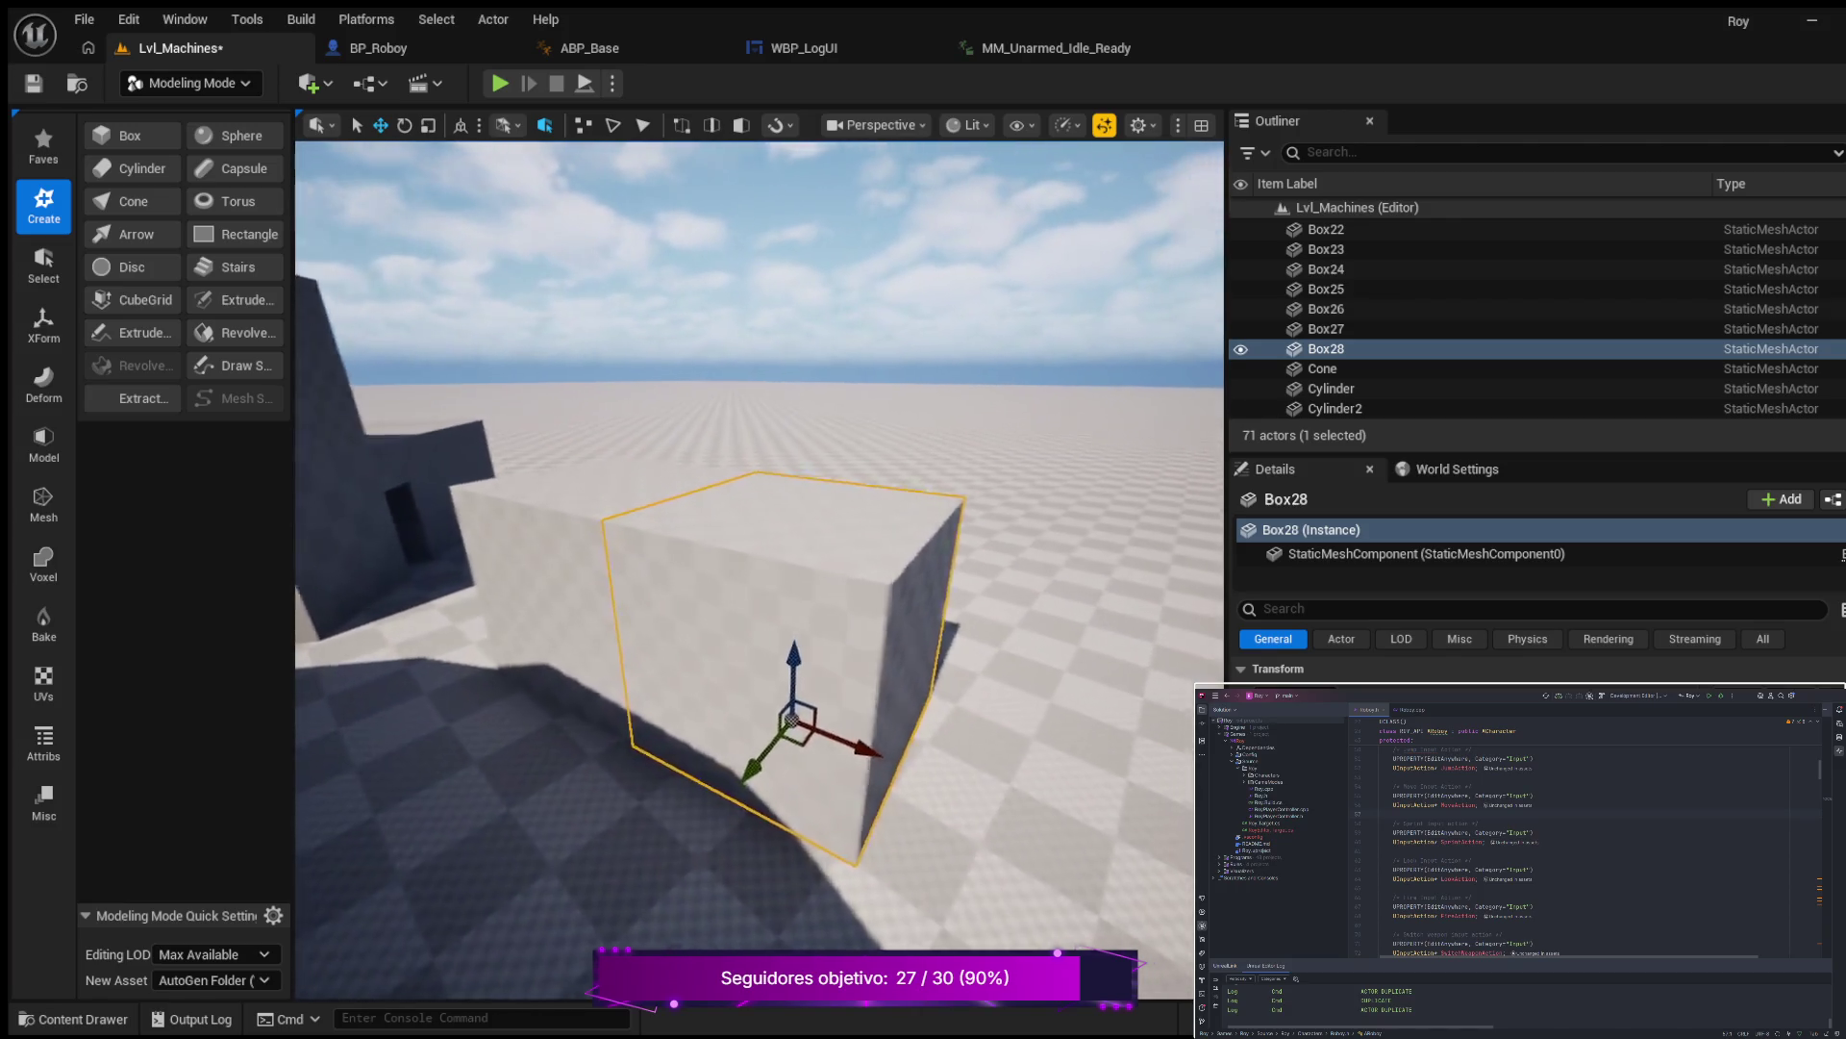
# Select the Box21 wall block beside the cone-roofed platform.
pyautogui.click(457, 575)
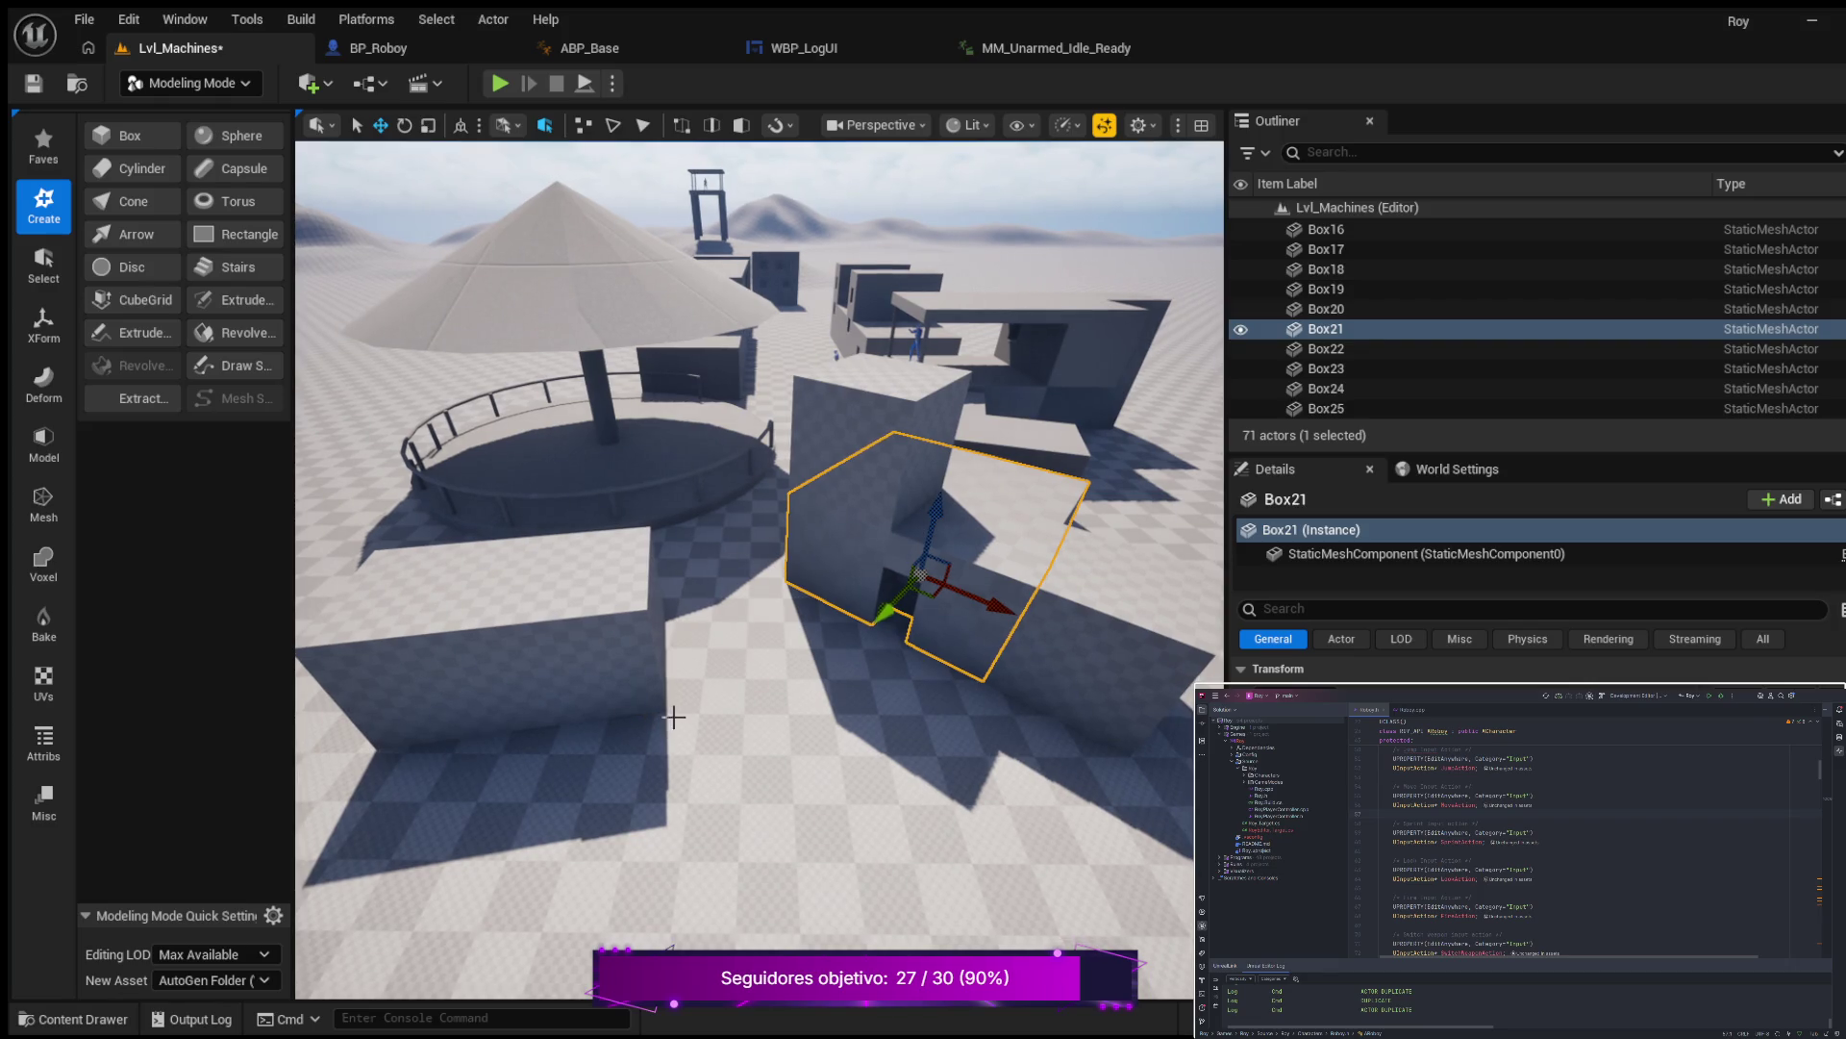
# Fly the viewport around the umbrella pavilion area.
pyautogui.scroll(3, 730, 751)
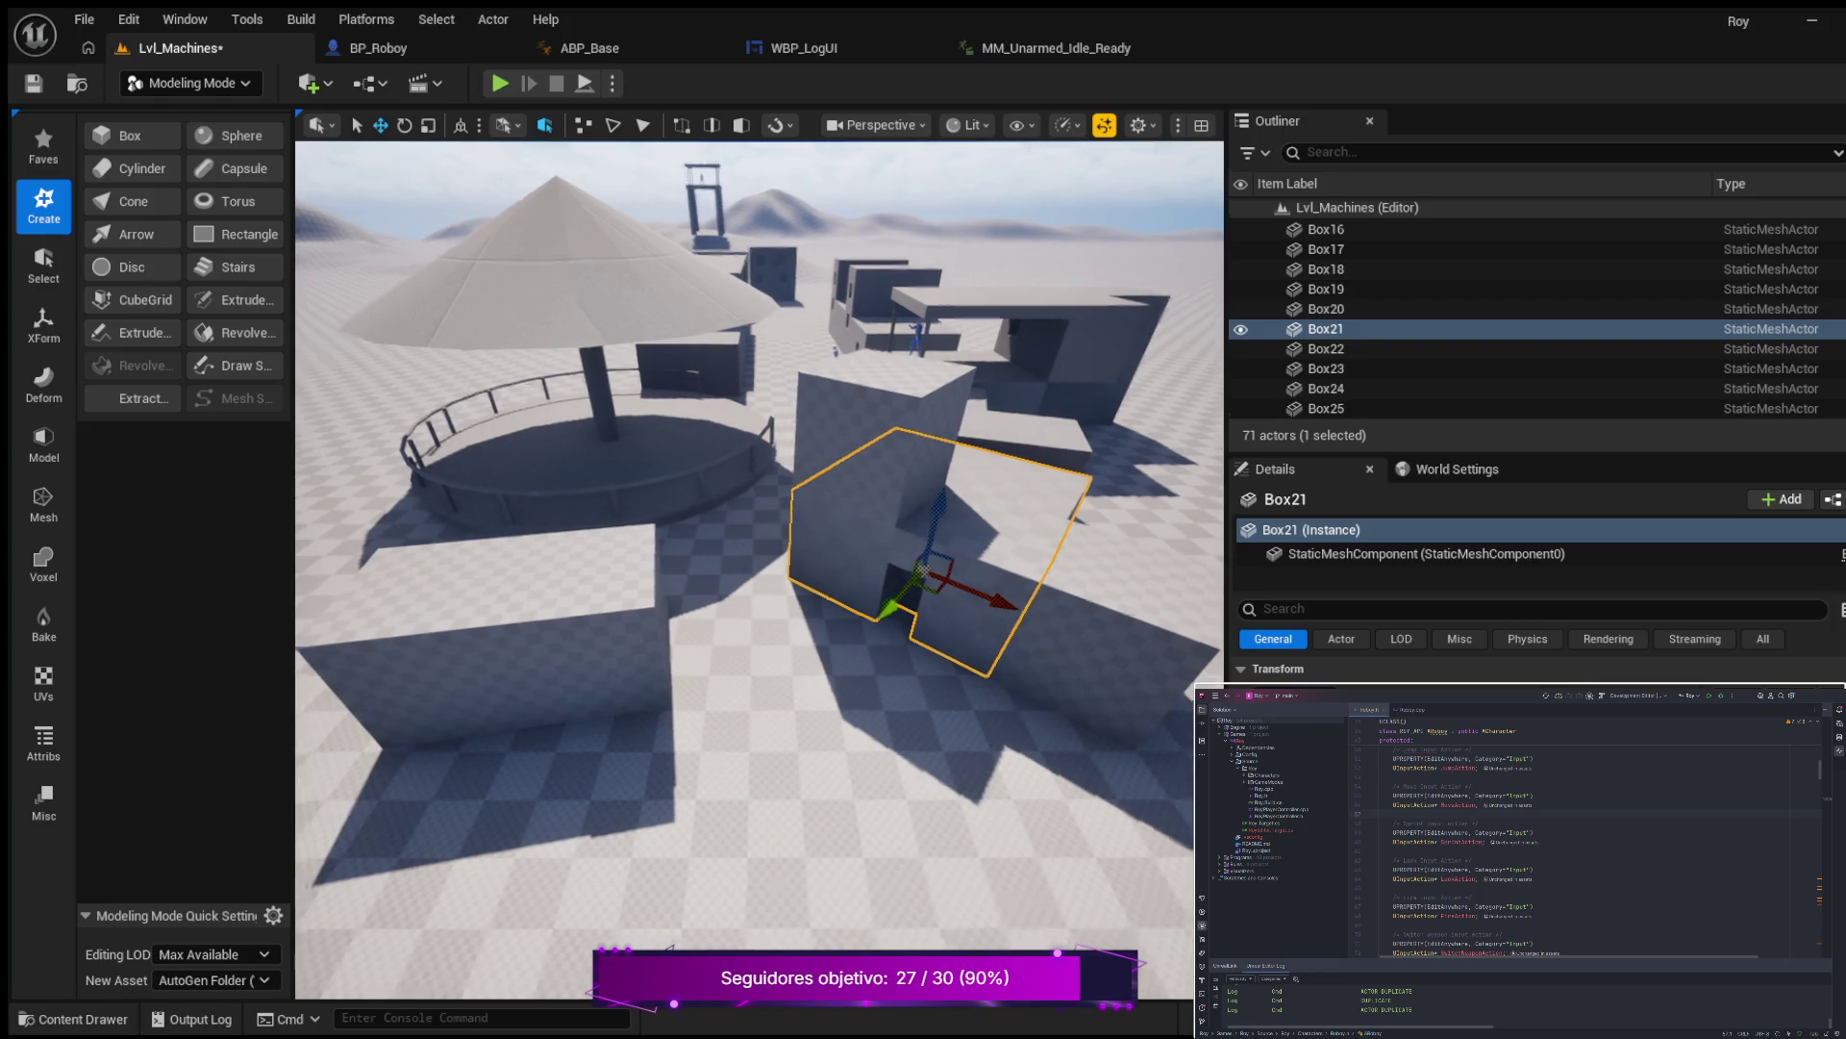
pyautogui.press('d')
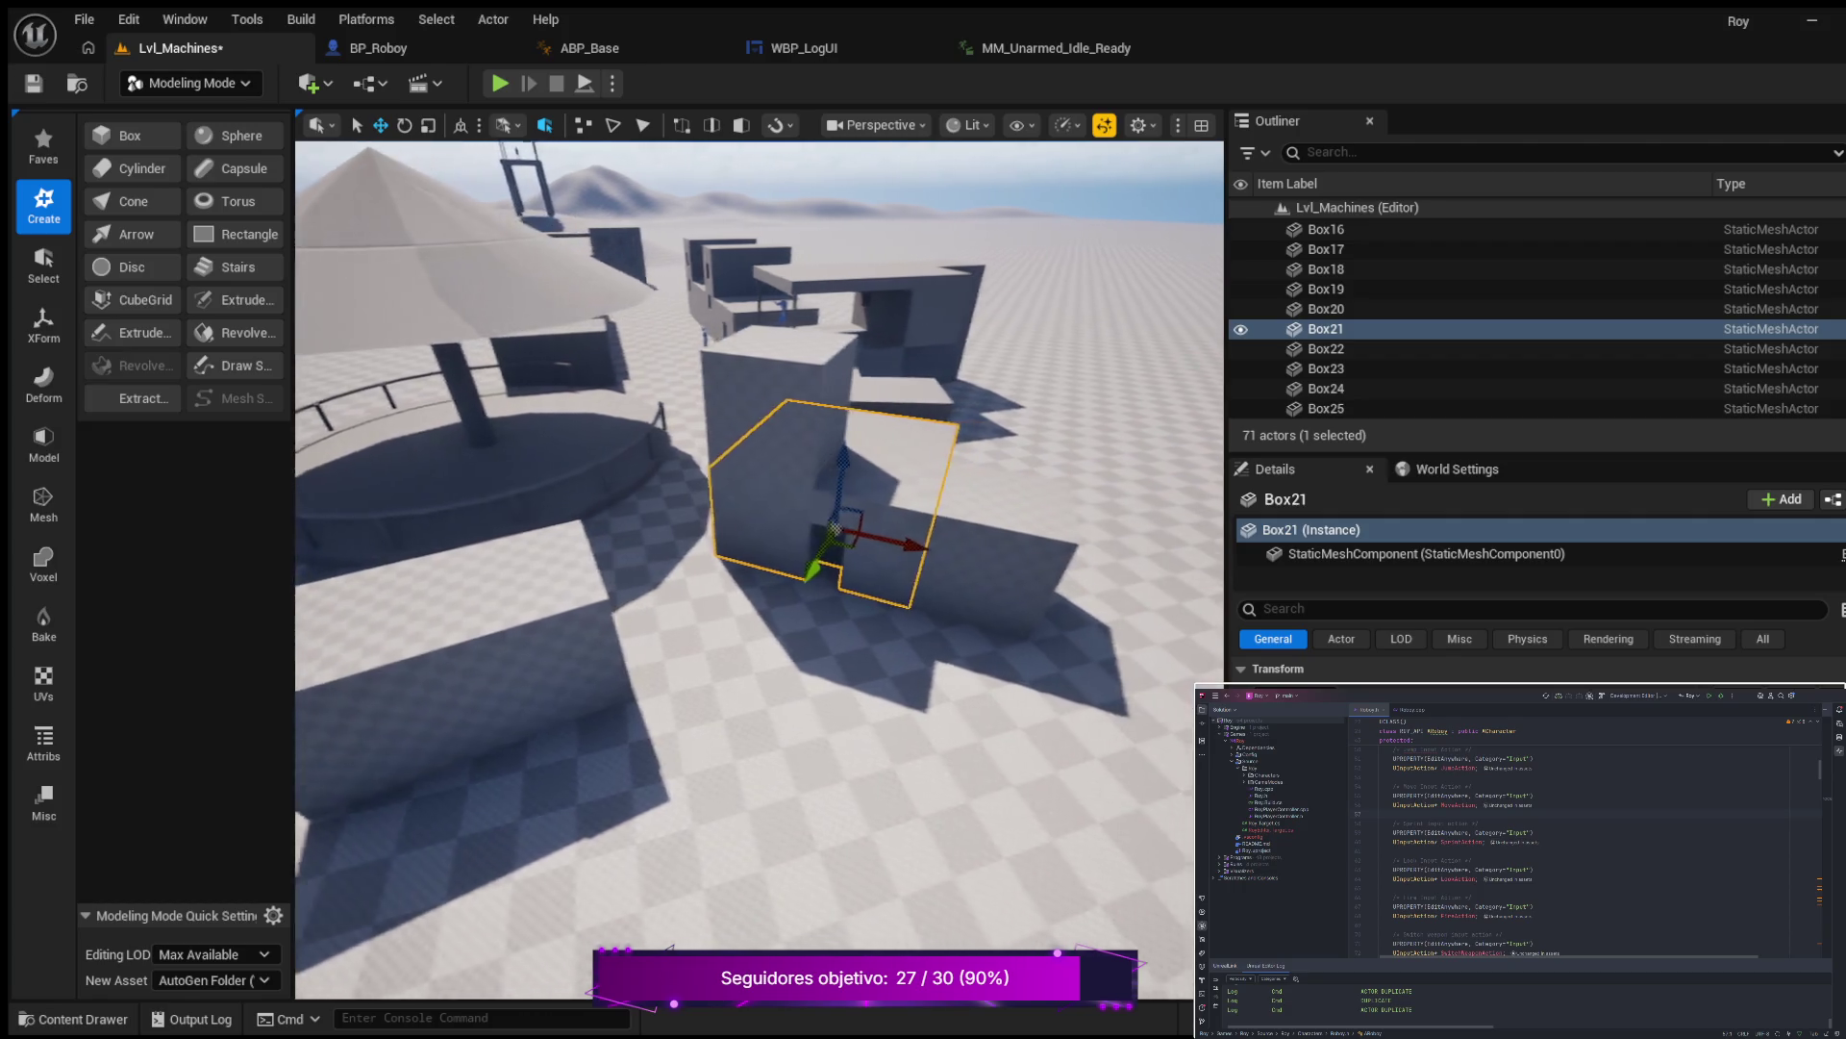
pyautogui.press('s')
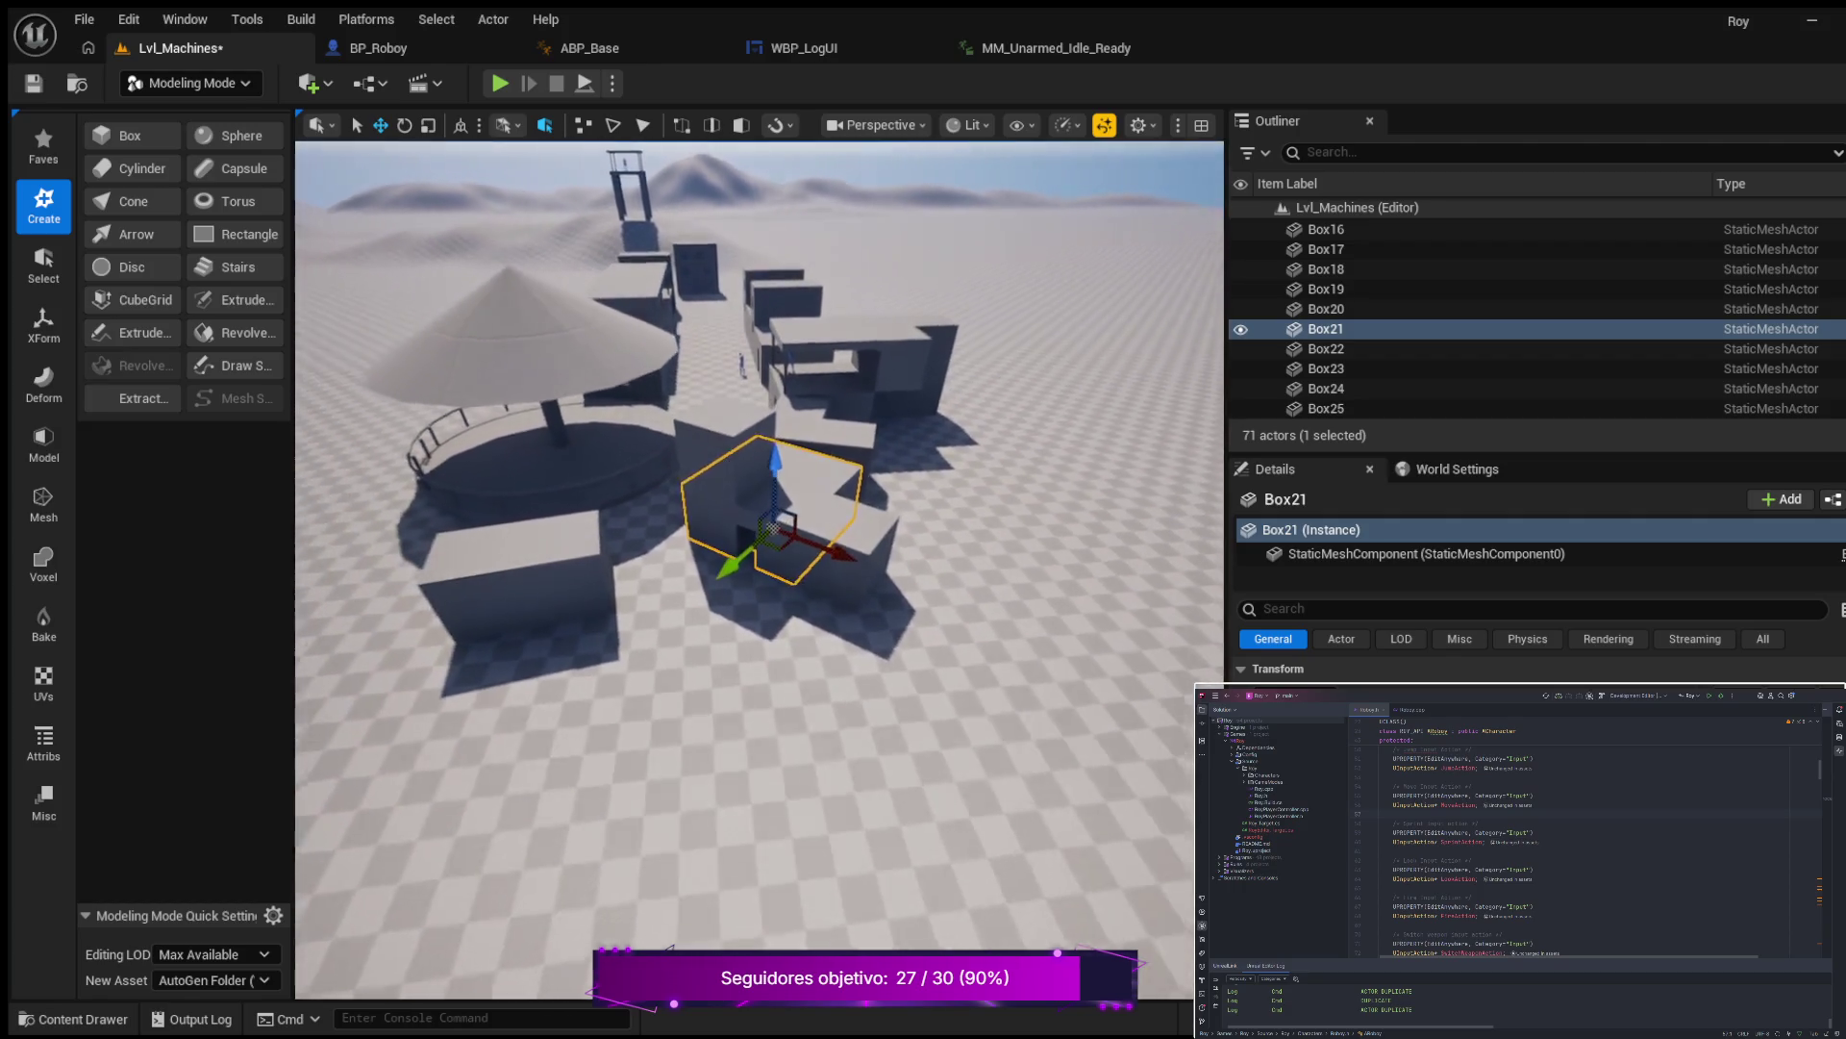
pyautogui.press('a')
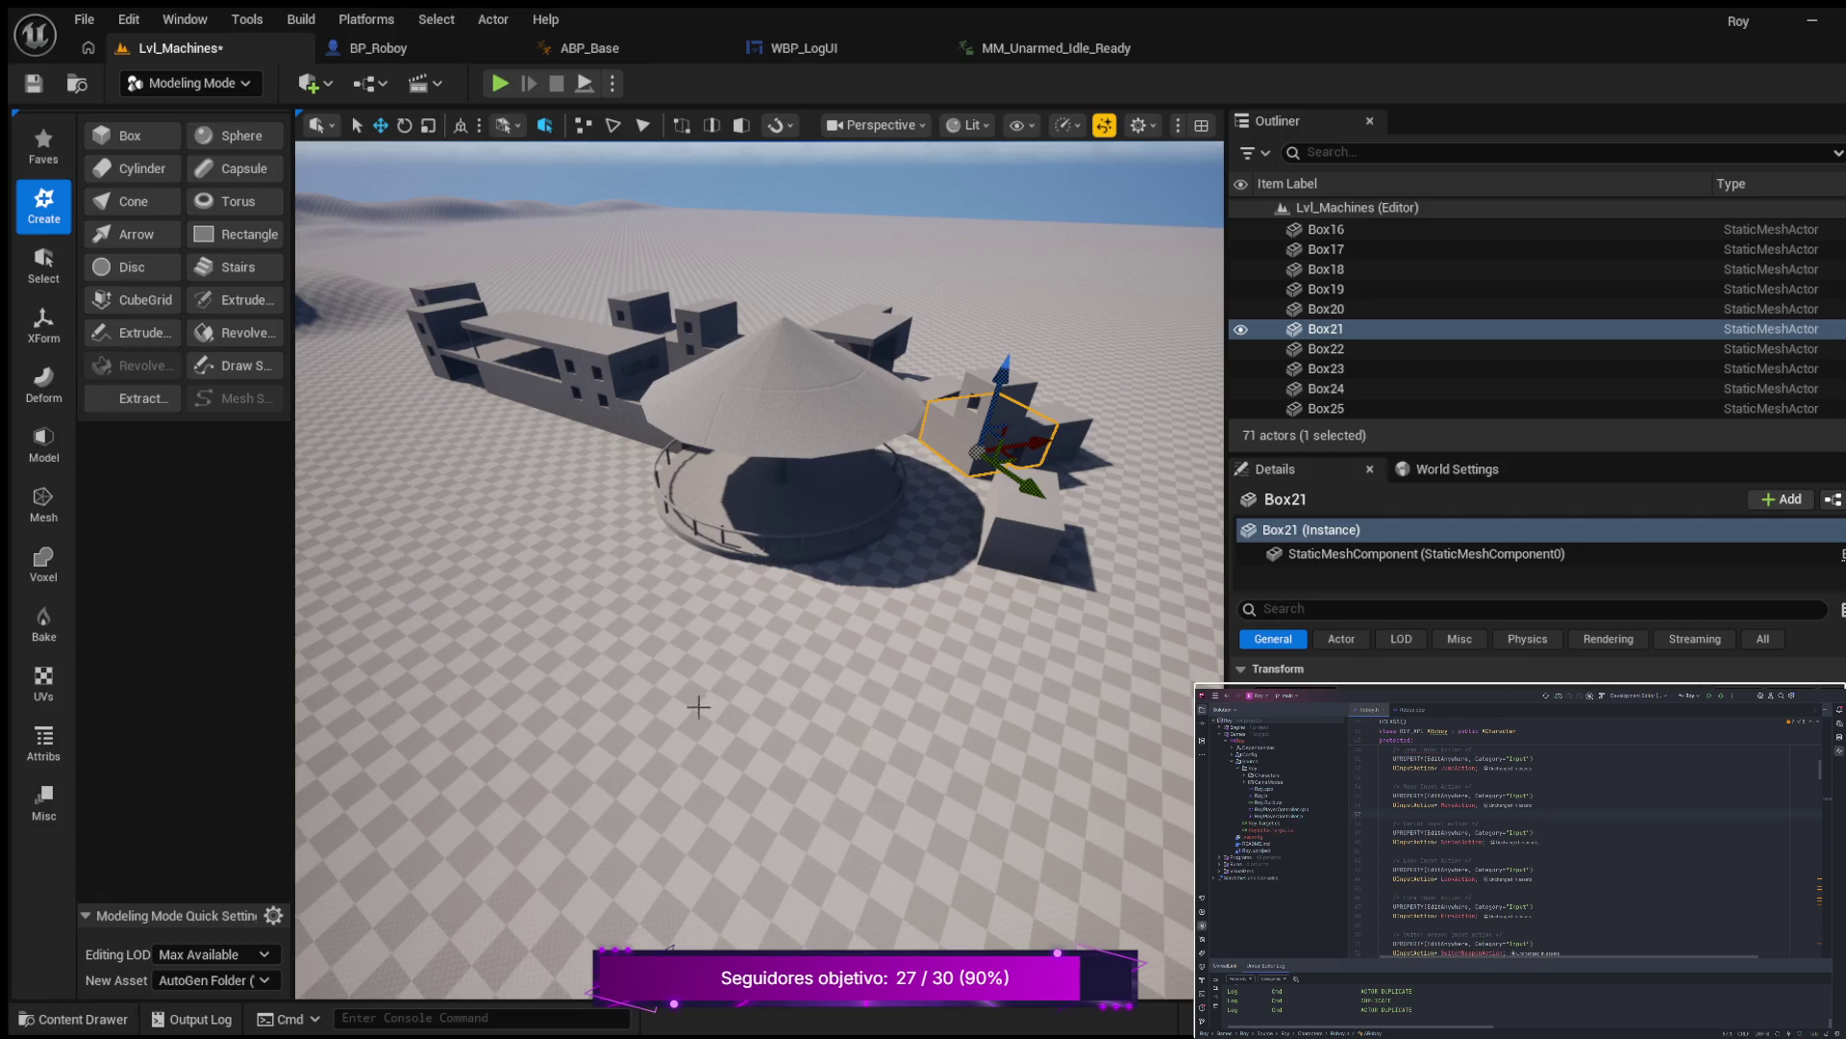
pyautogui.scroll(2, 886, 539)
pyautogui.moveTo(886, 538)
pyautogui.mouseDown()
pyautogui.moveTo(860, 442)
pyautogui.moveTo(885, 403)
pyautogui.moveTo(873, 371)
pyautogui.mouseUp()
pyautogui.press('s')
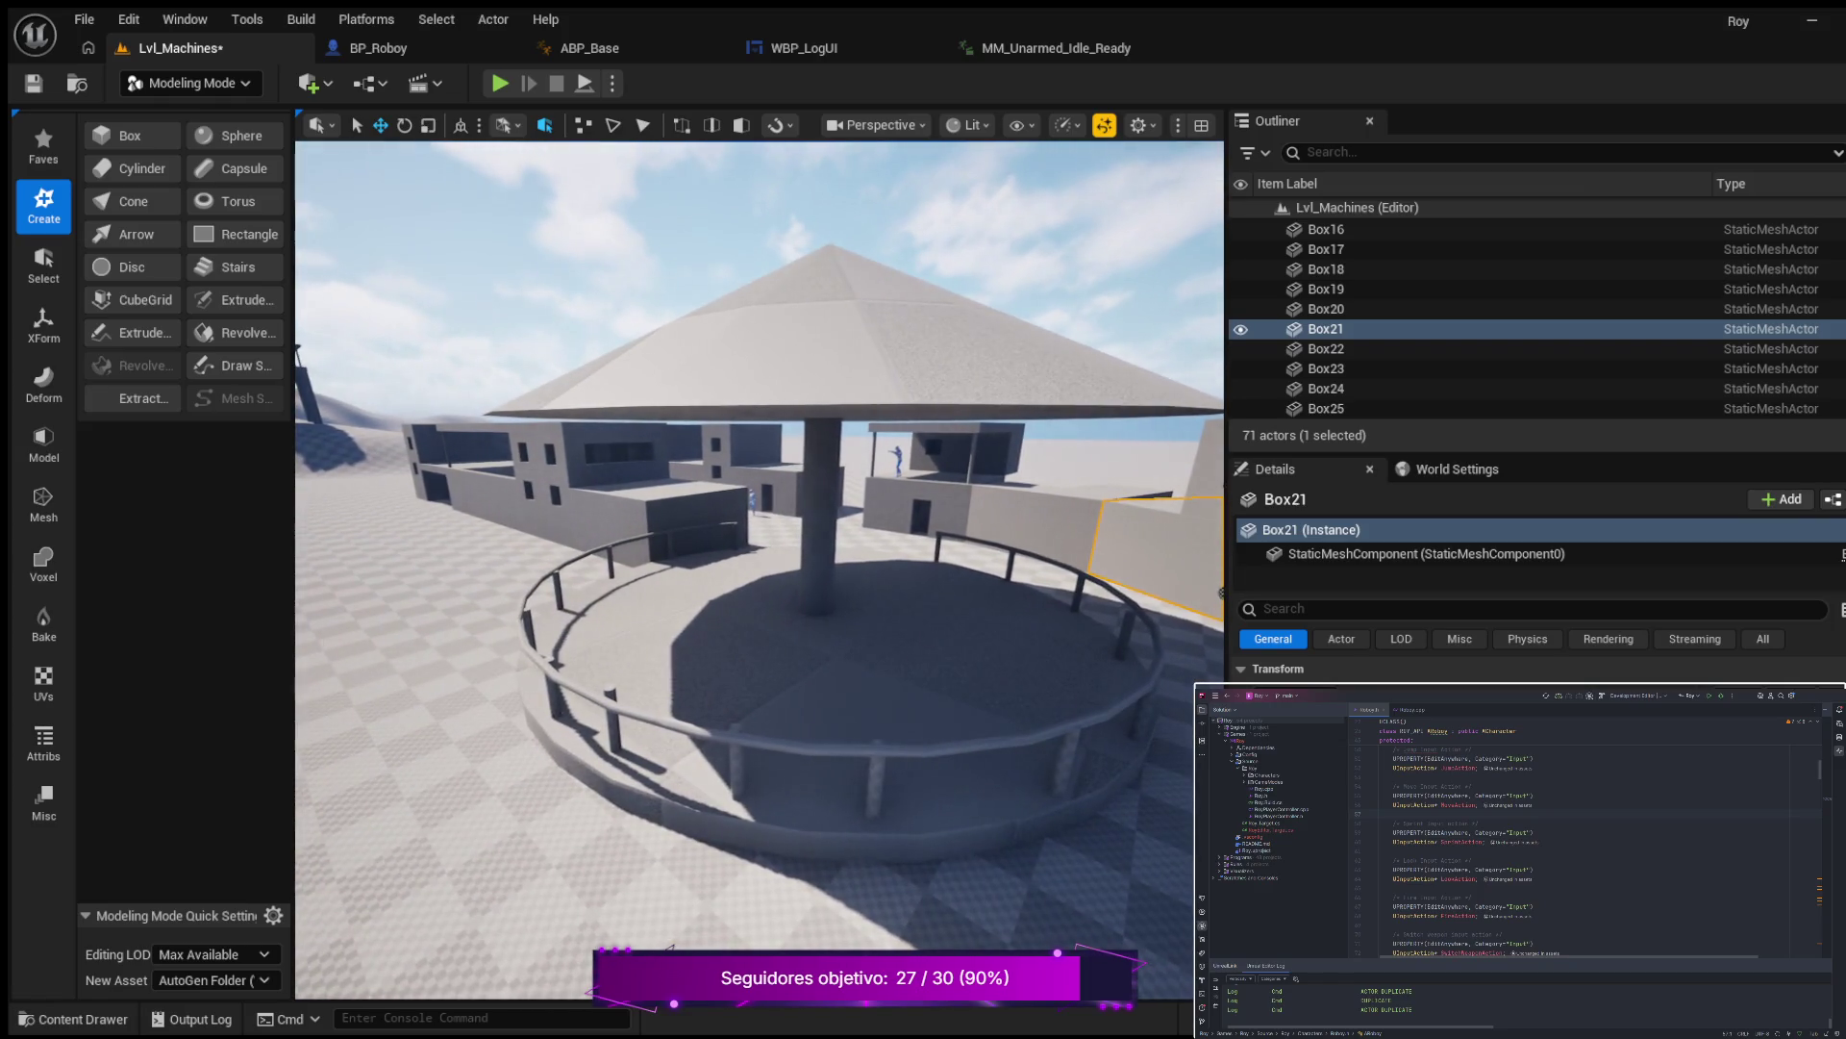
# Frame Box21, then start Play In Editor and walk the character forward.
pyautogui.press('f')
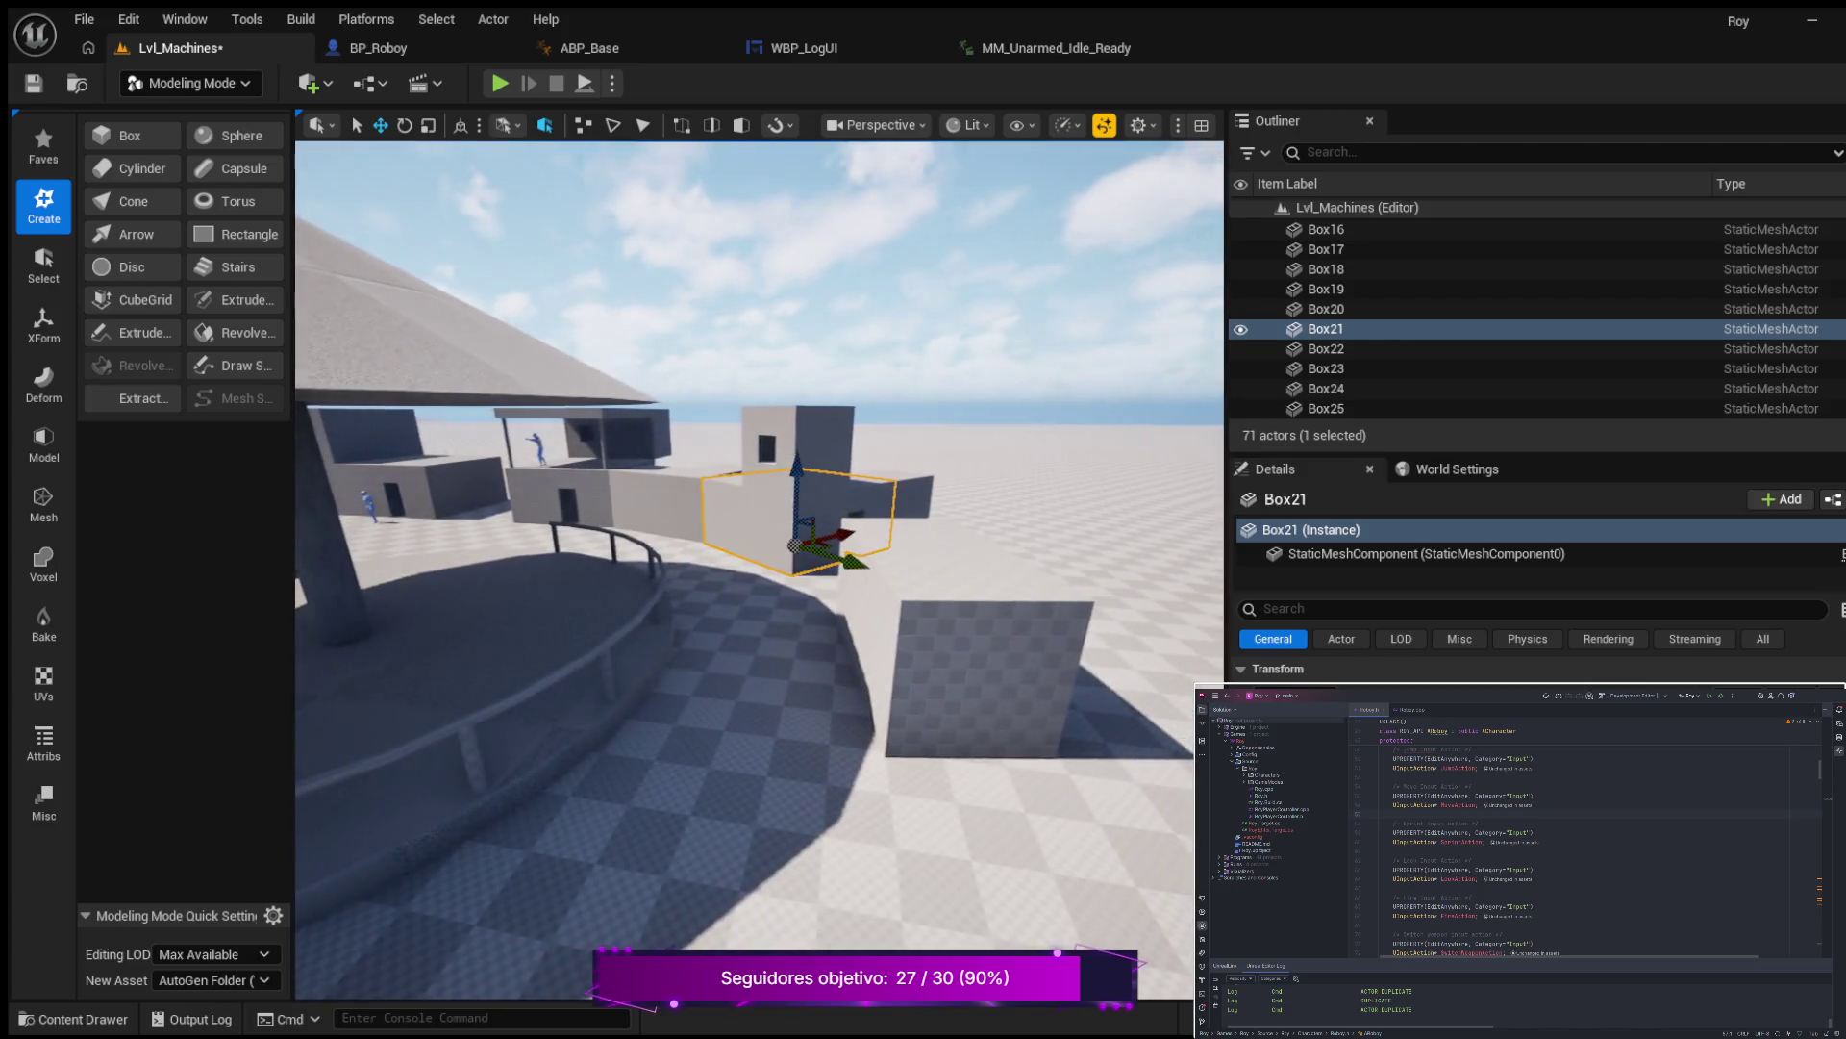
pyautogui.press('s')
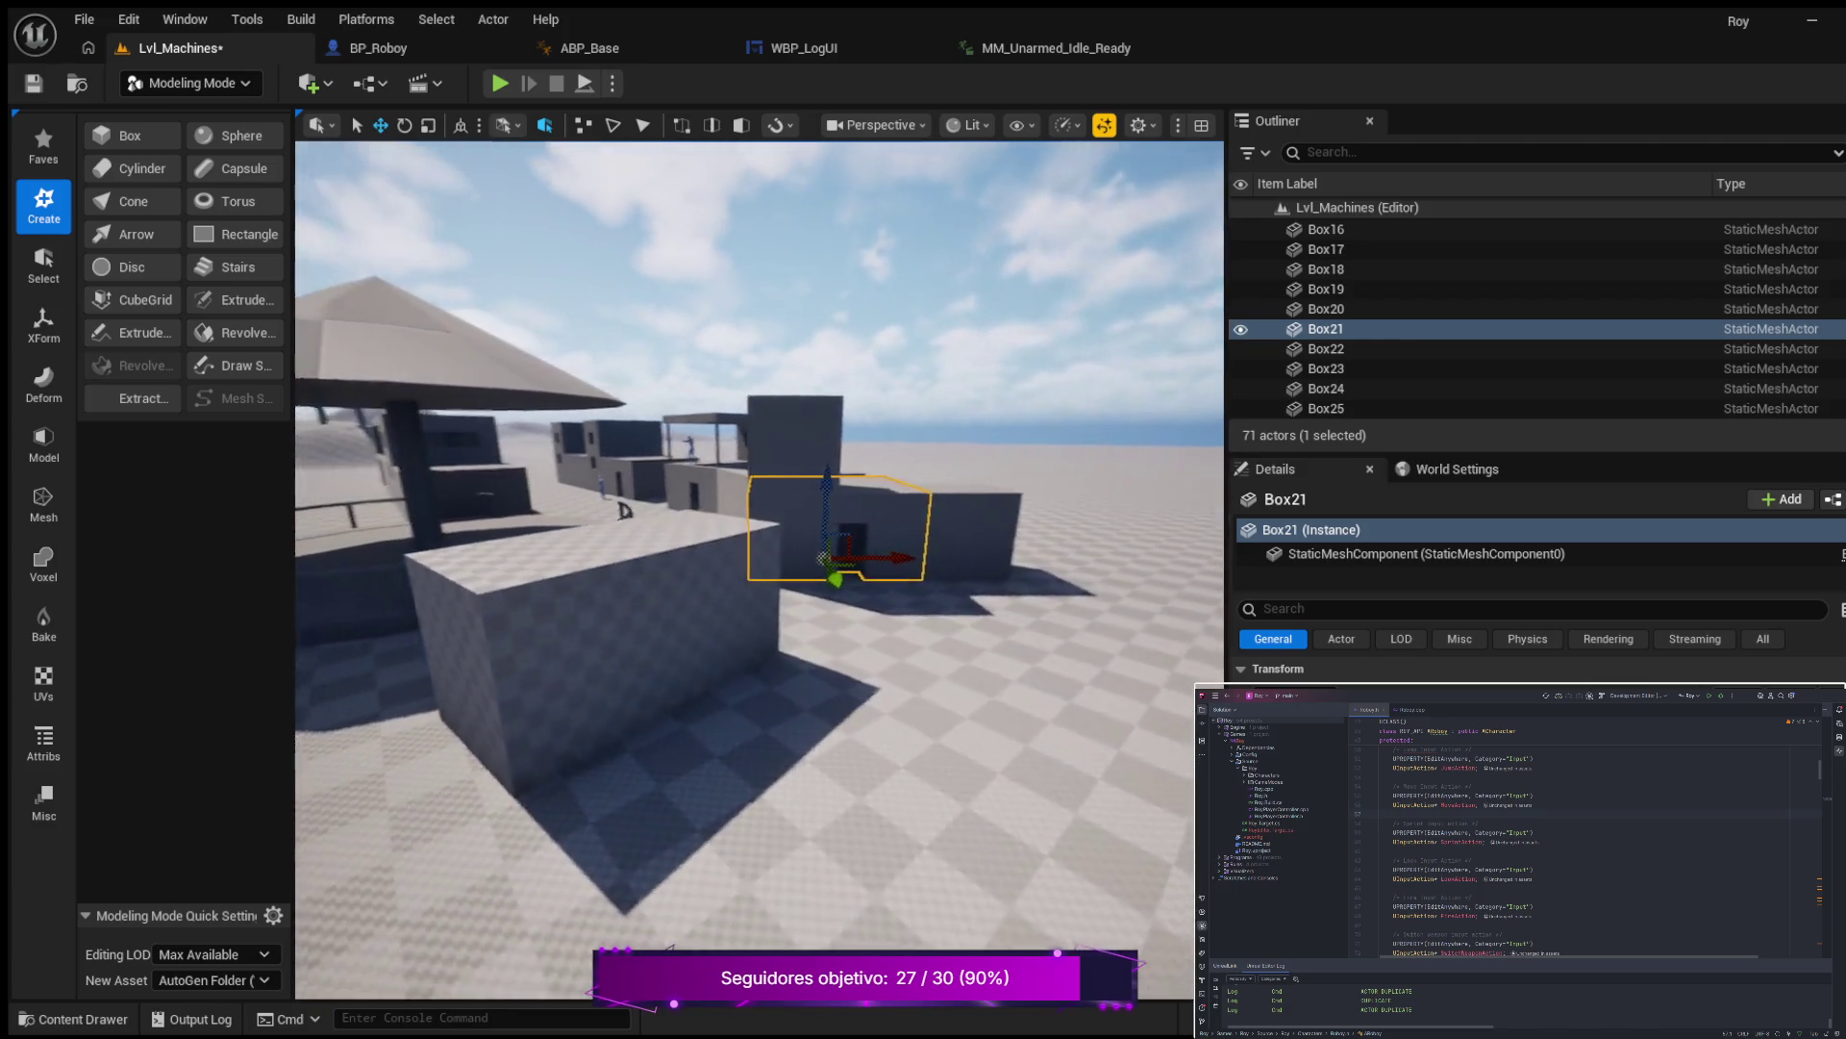
pyautogui.press('w')
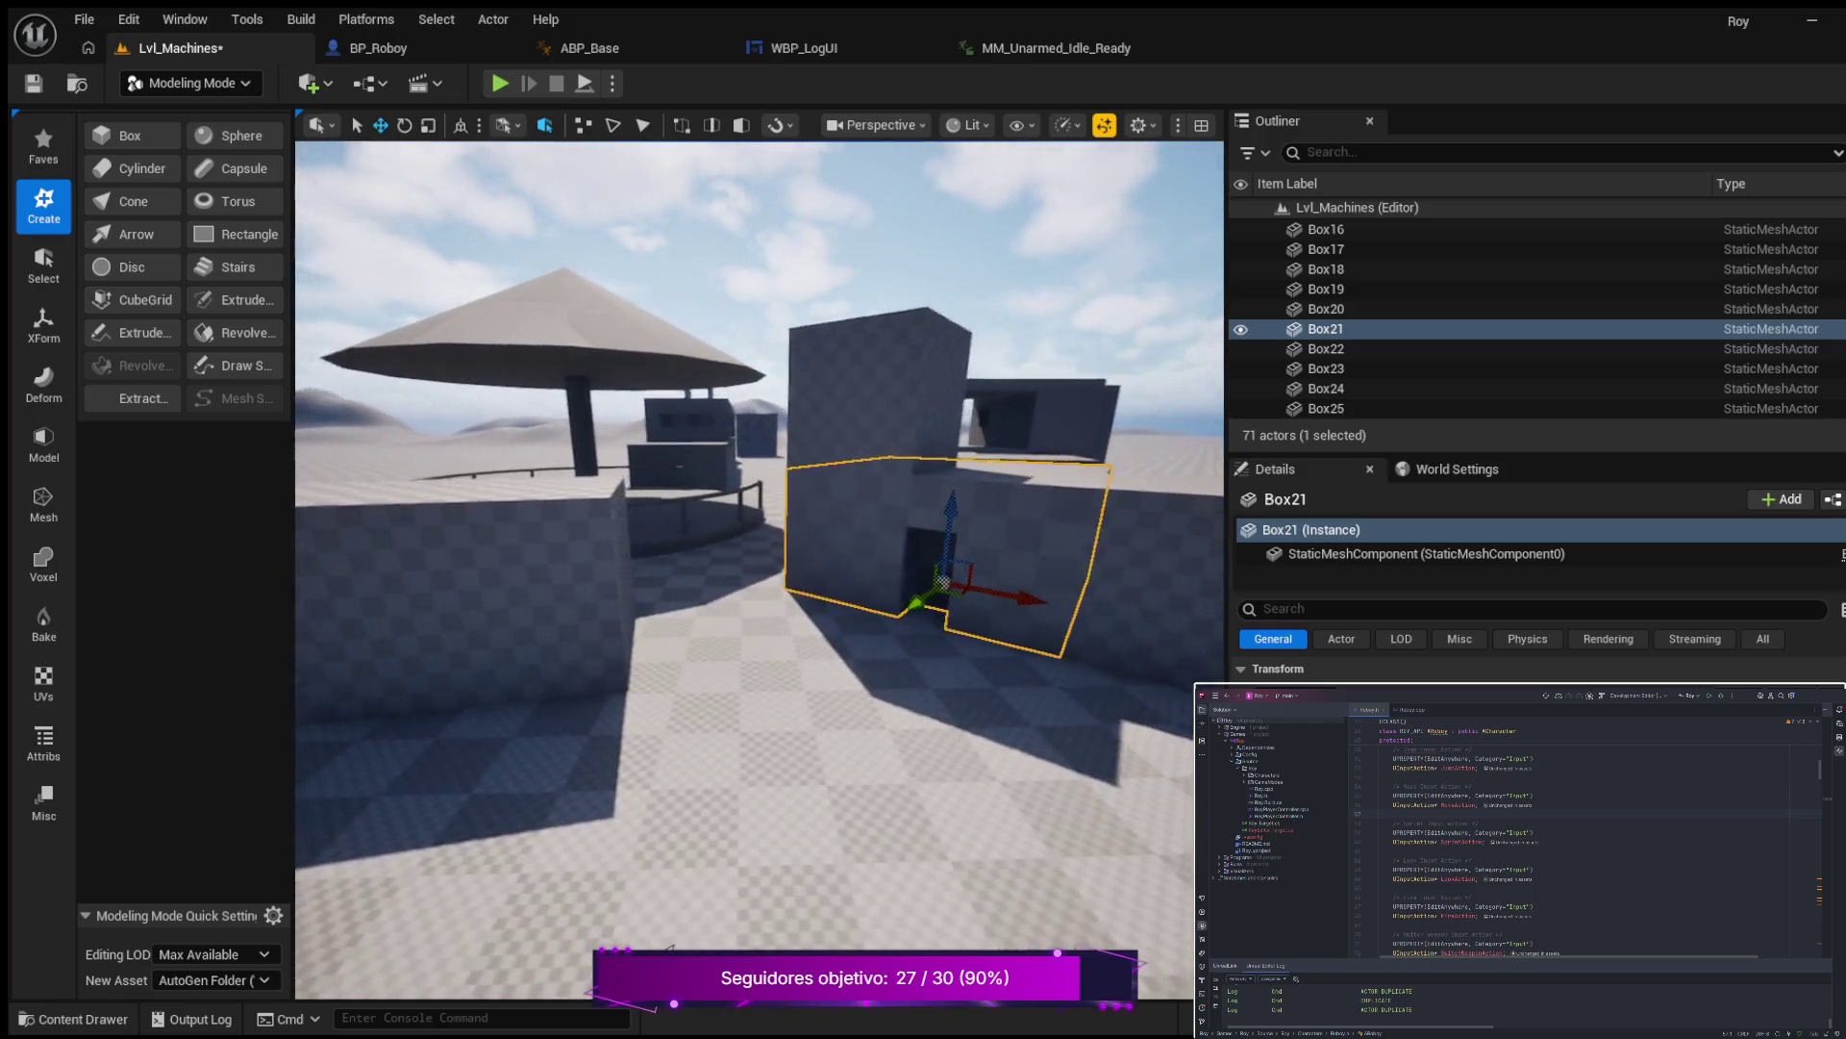
pyautogui.press('s')
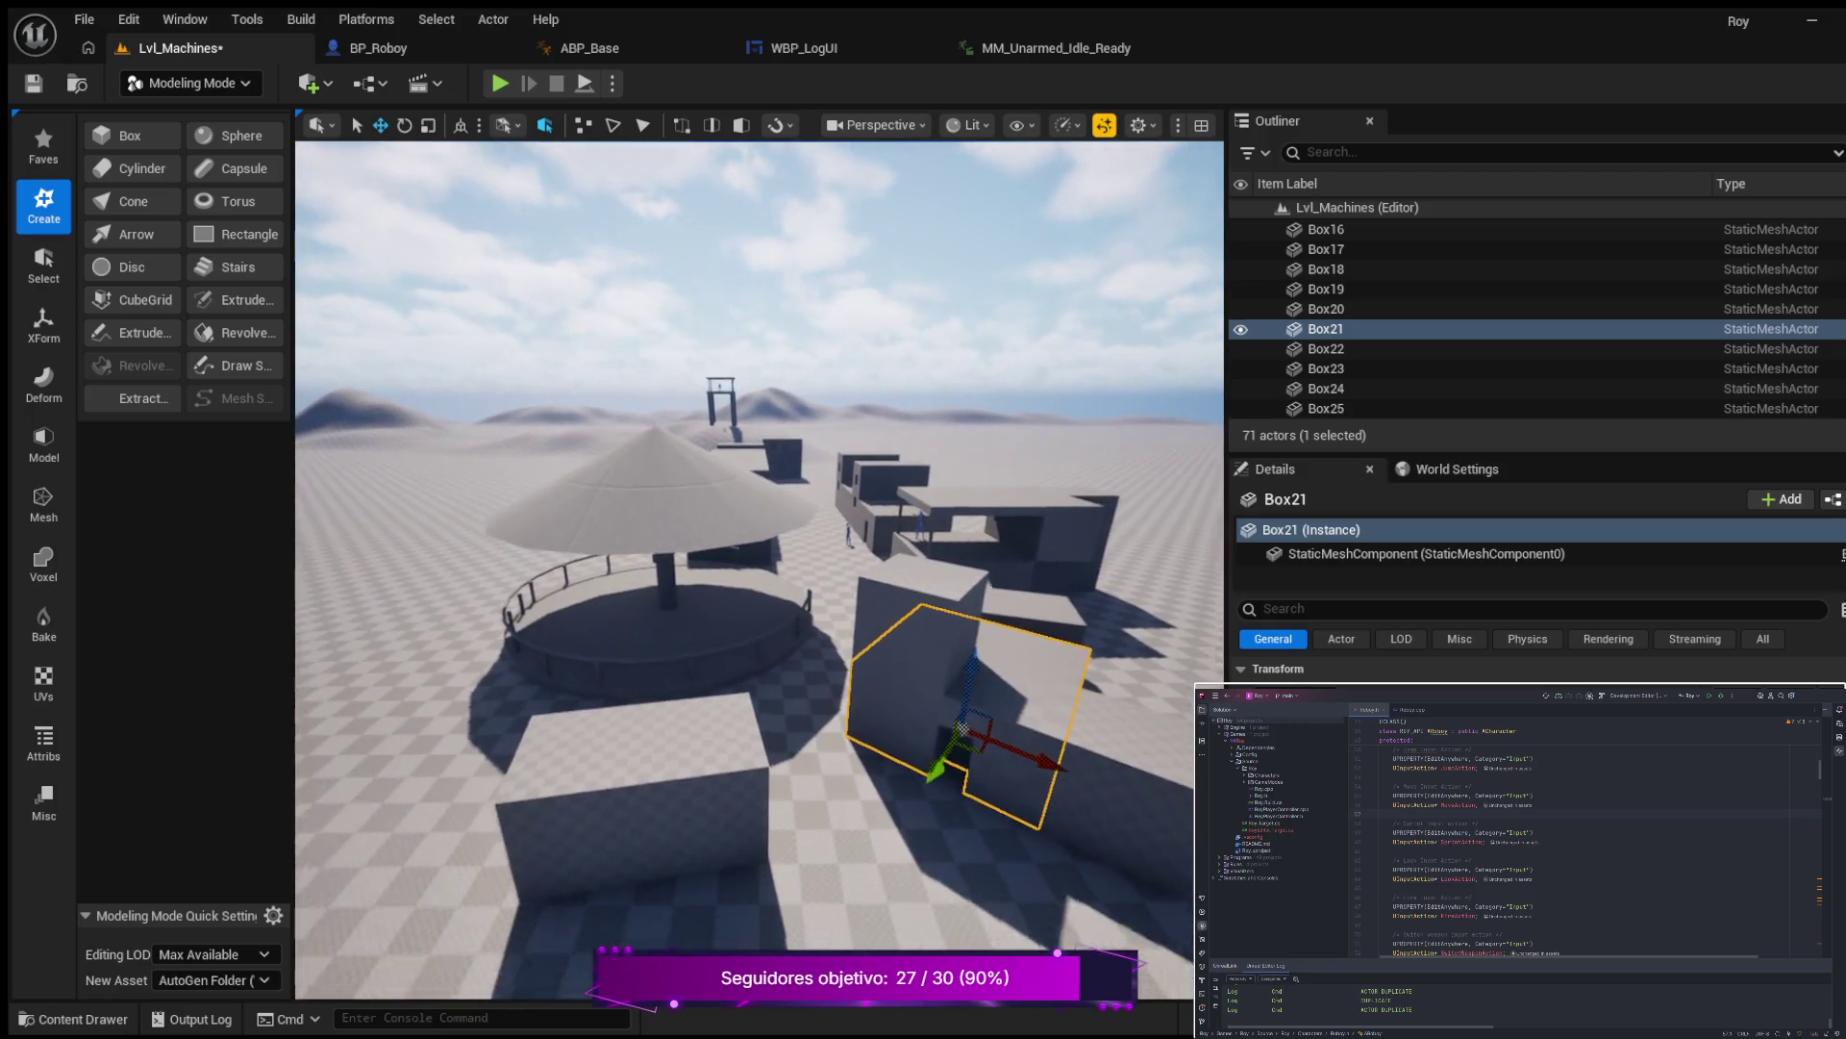
pyautogui.press('w')
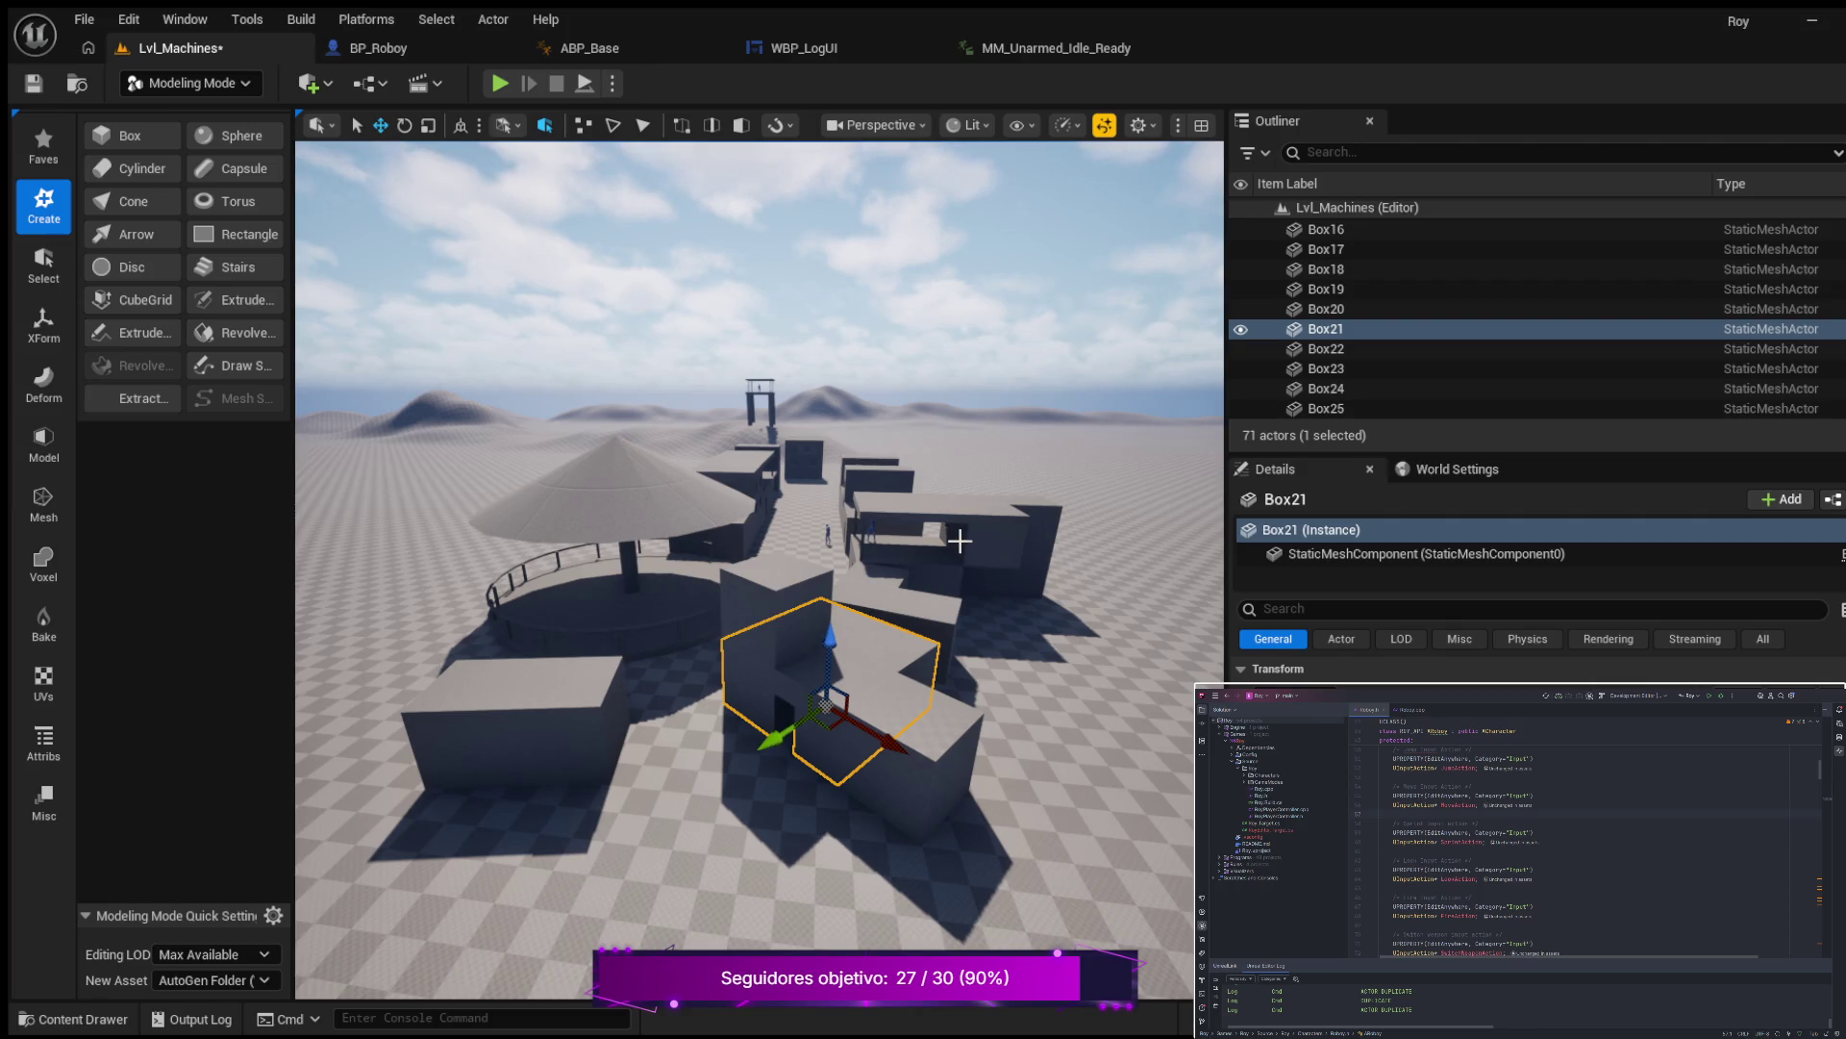
pyautogui.press('s')
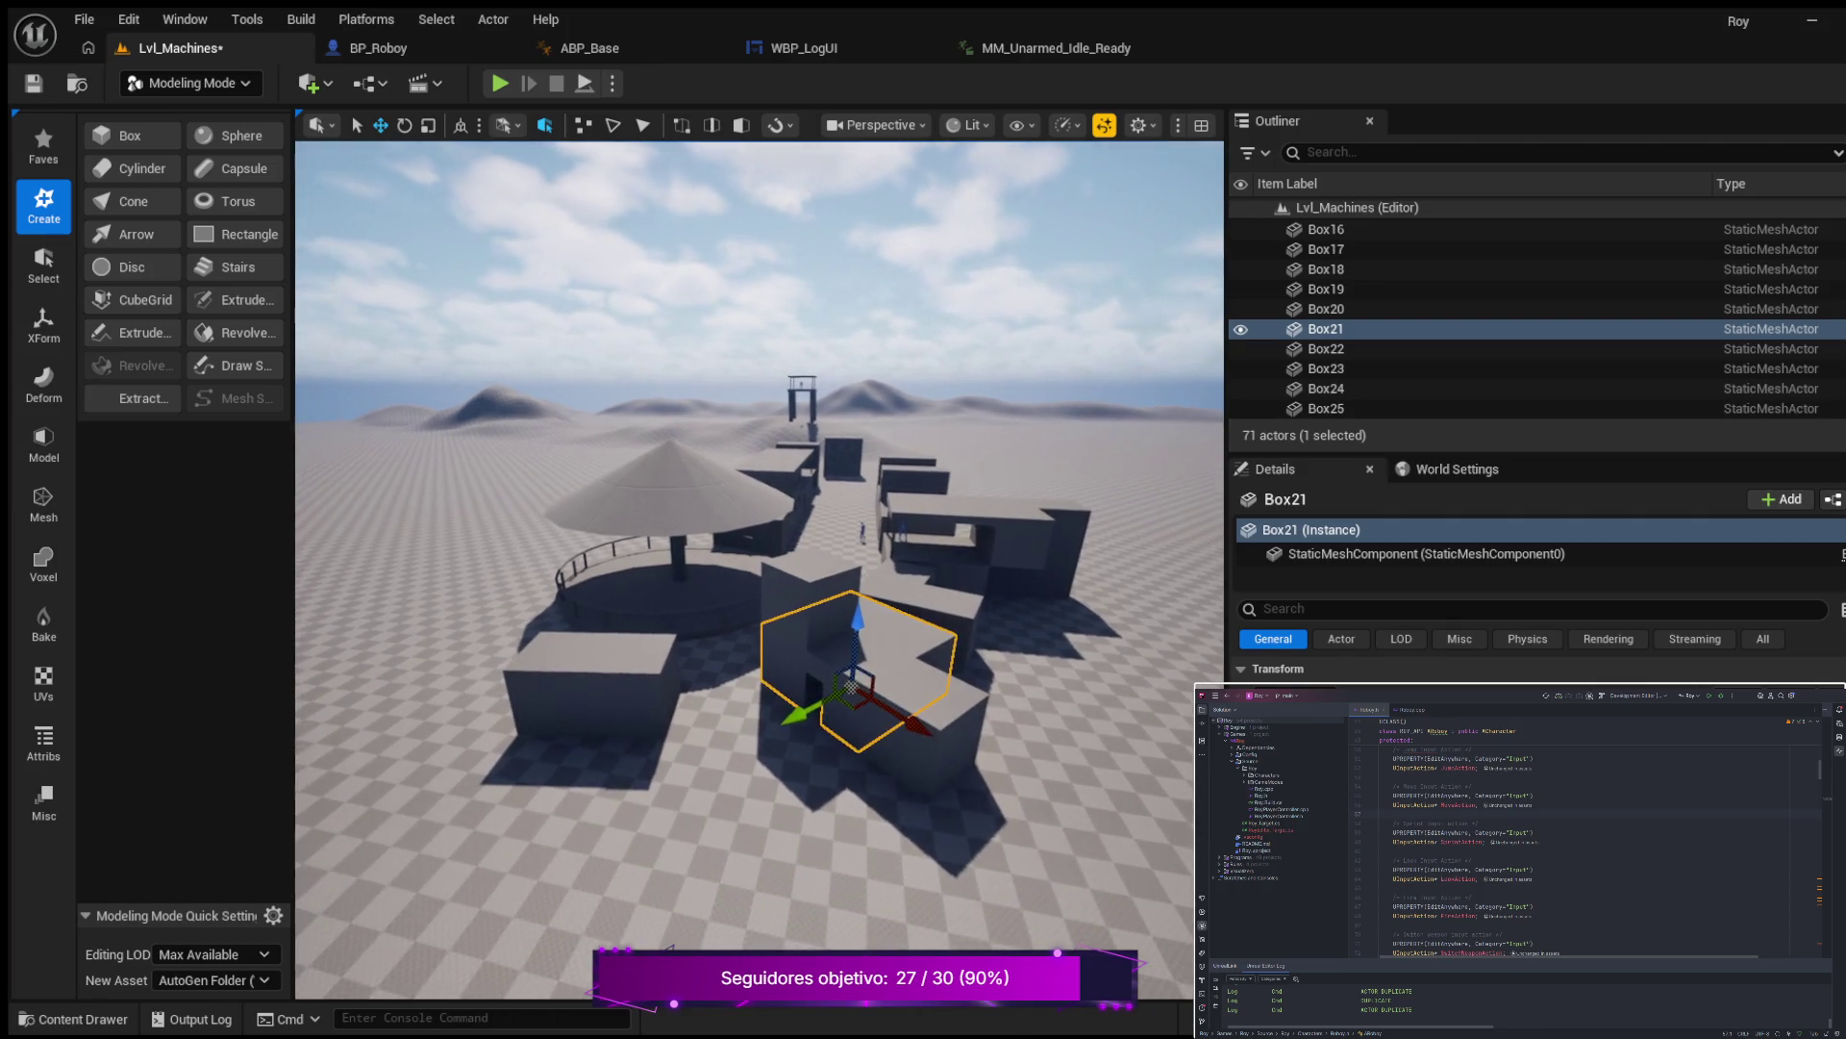
pyautogui.press('w')
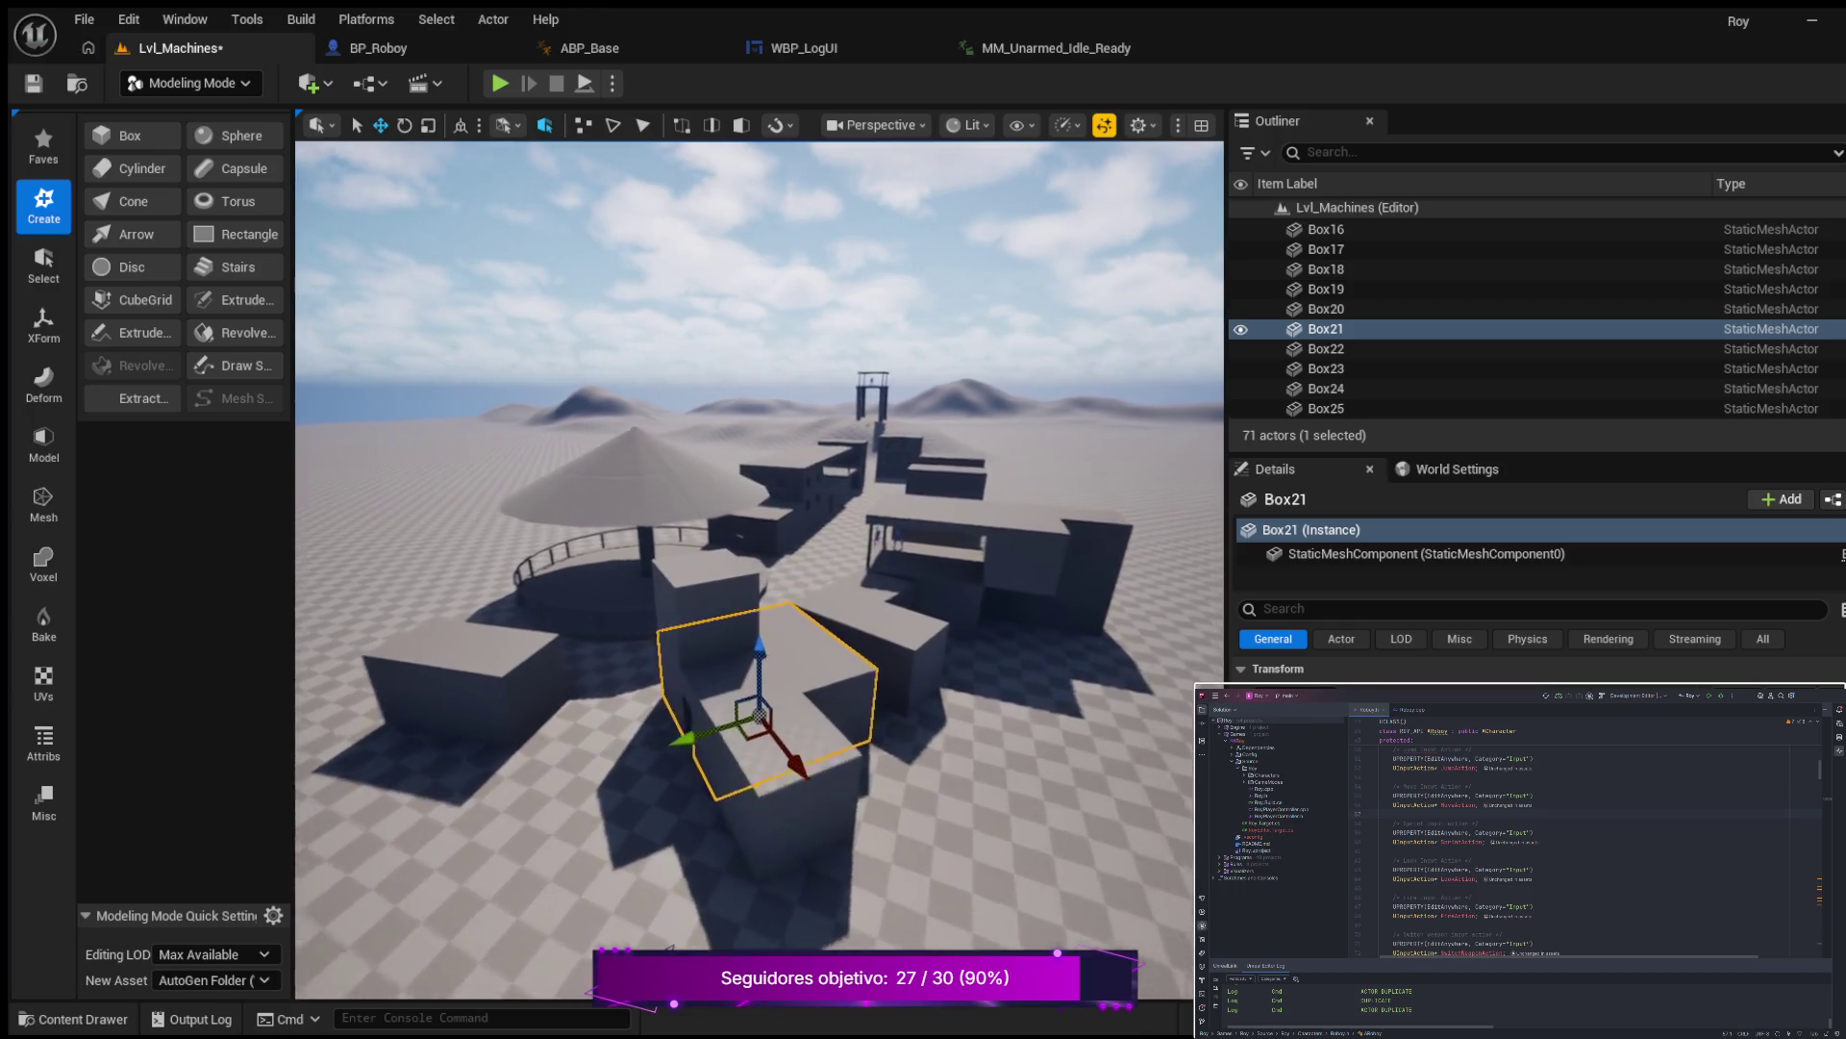
pyautogui.press('a')
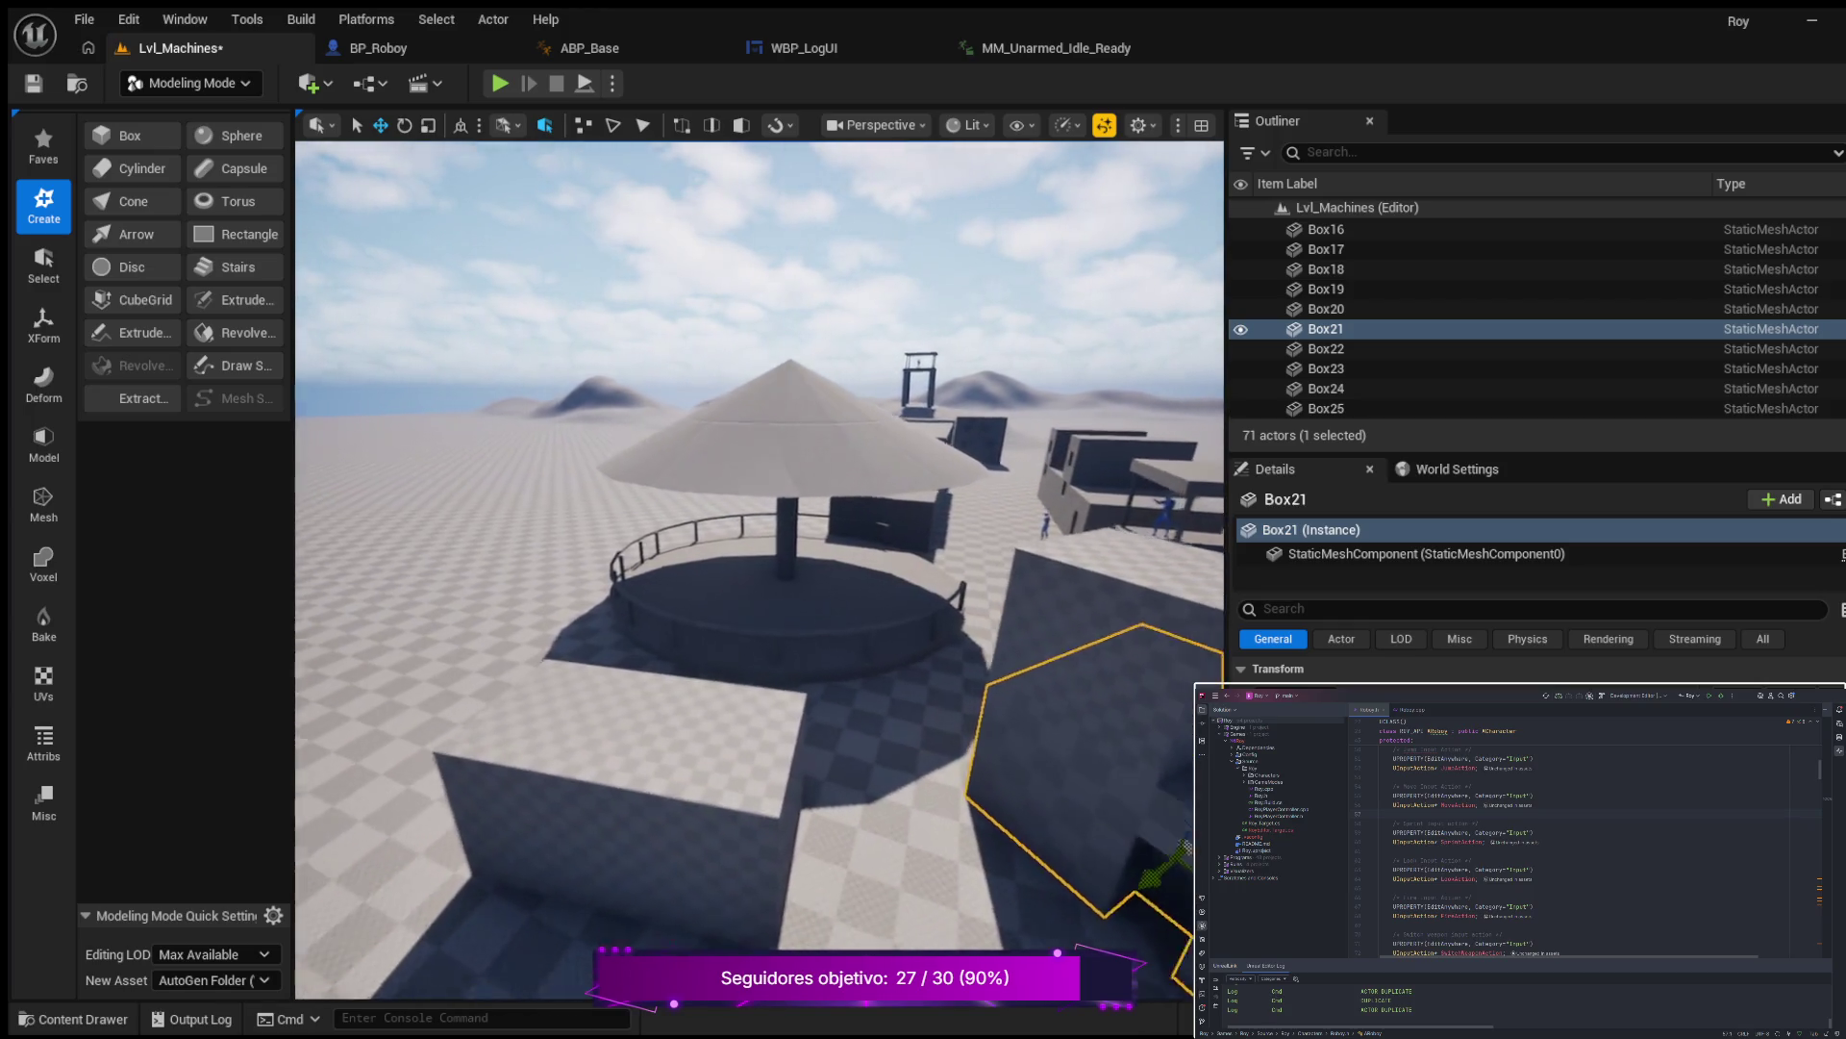
pyautogui.press('d')
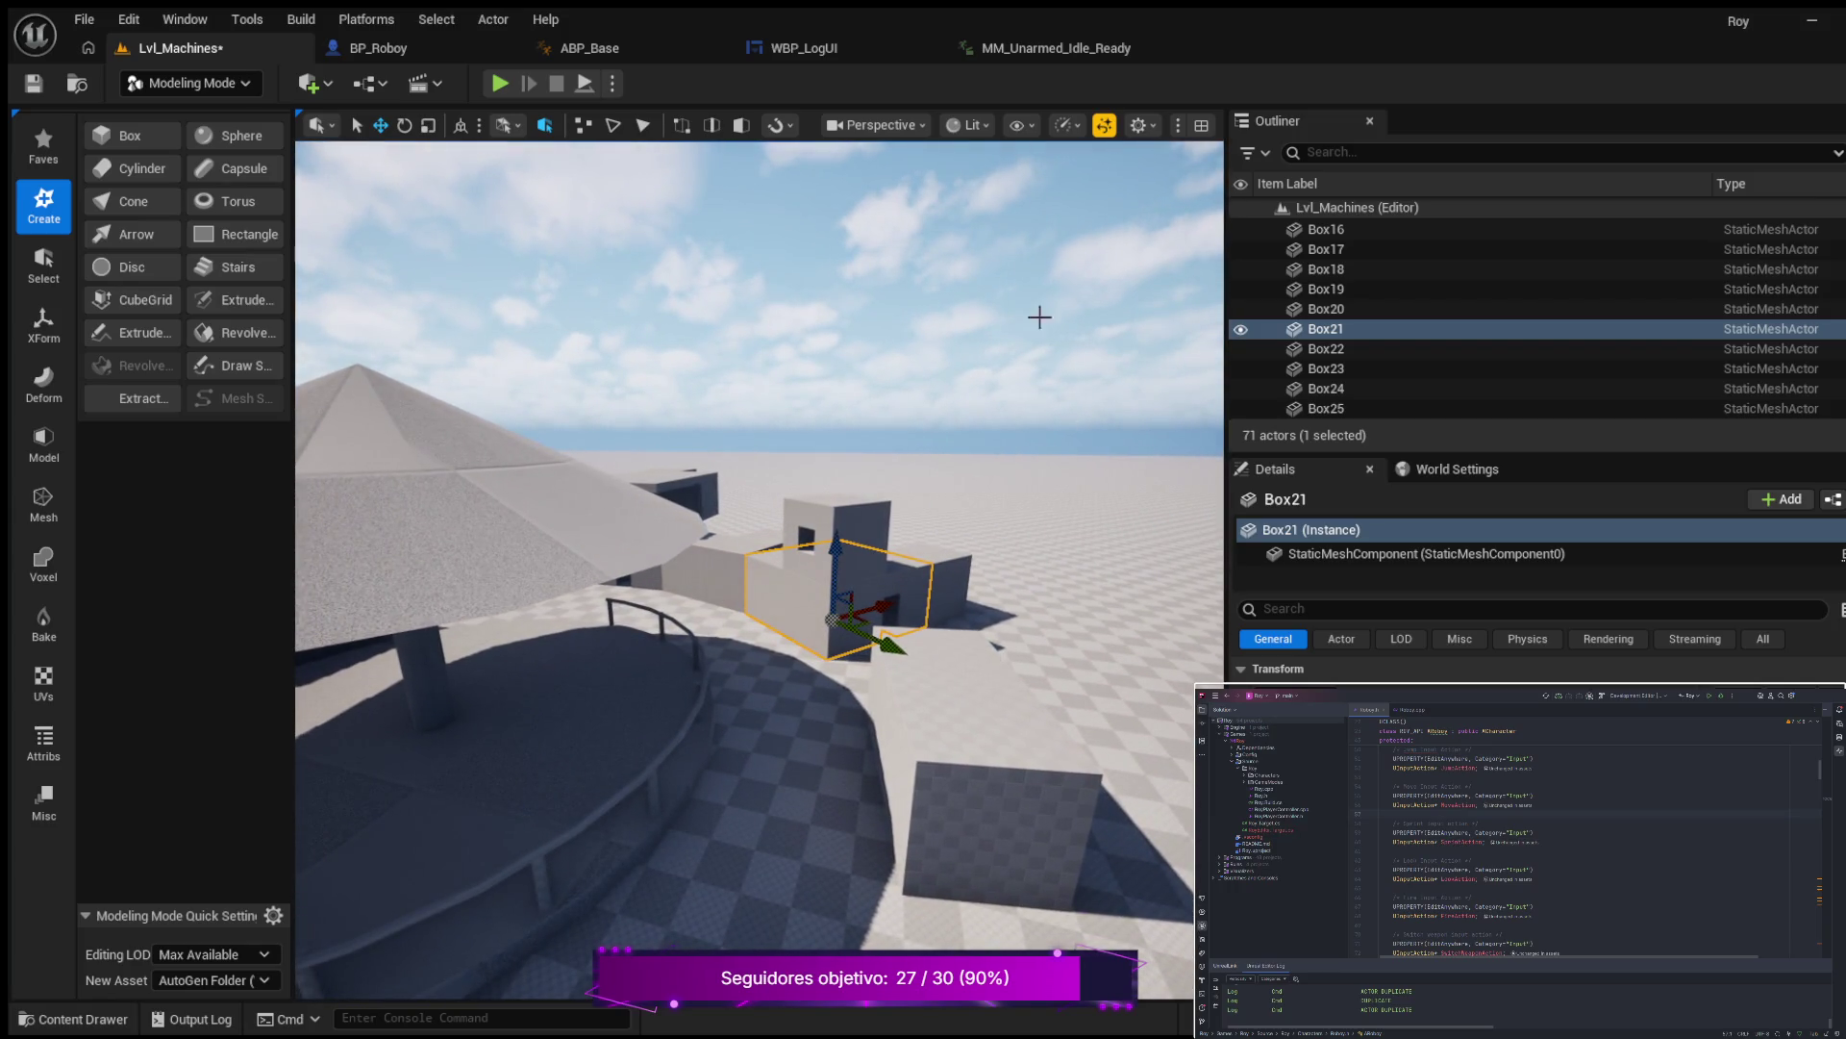
pyautogui.click(500, 83)
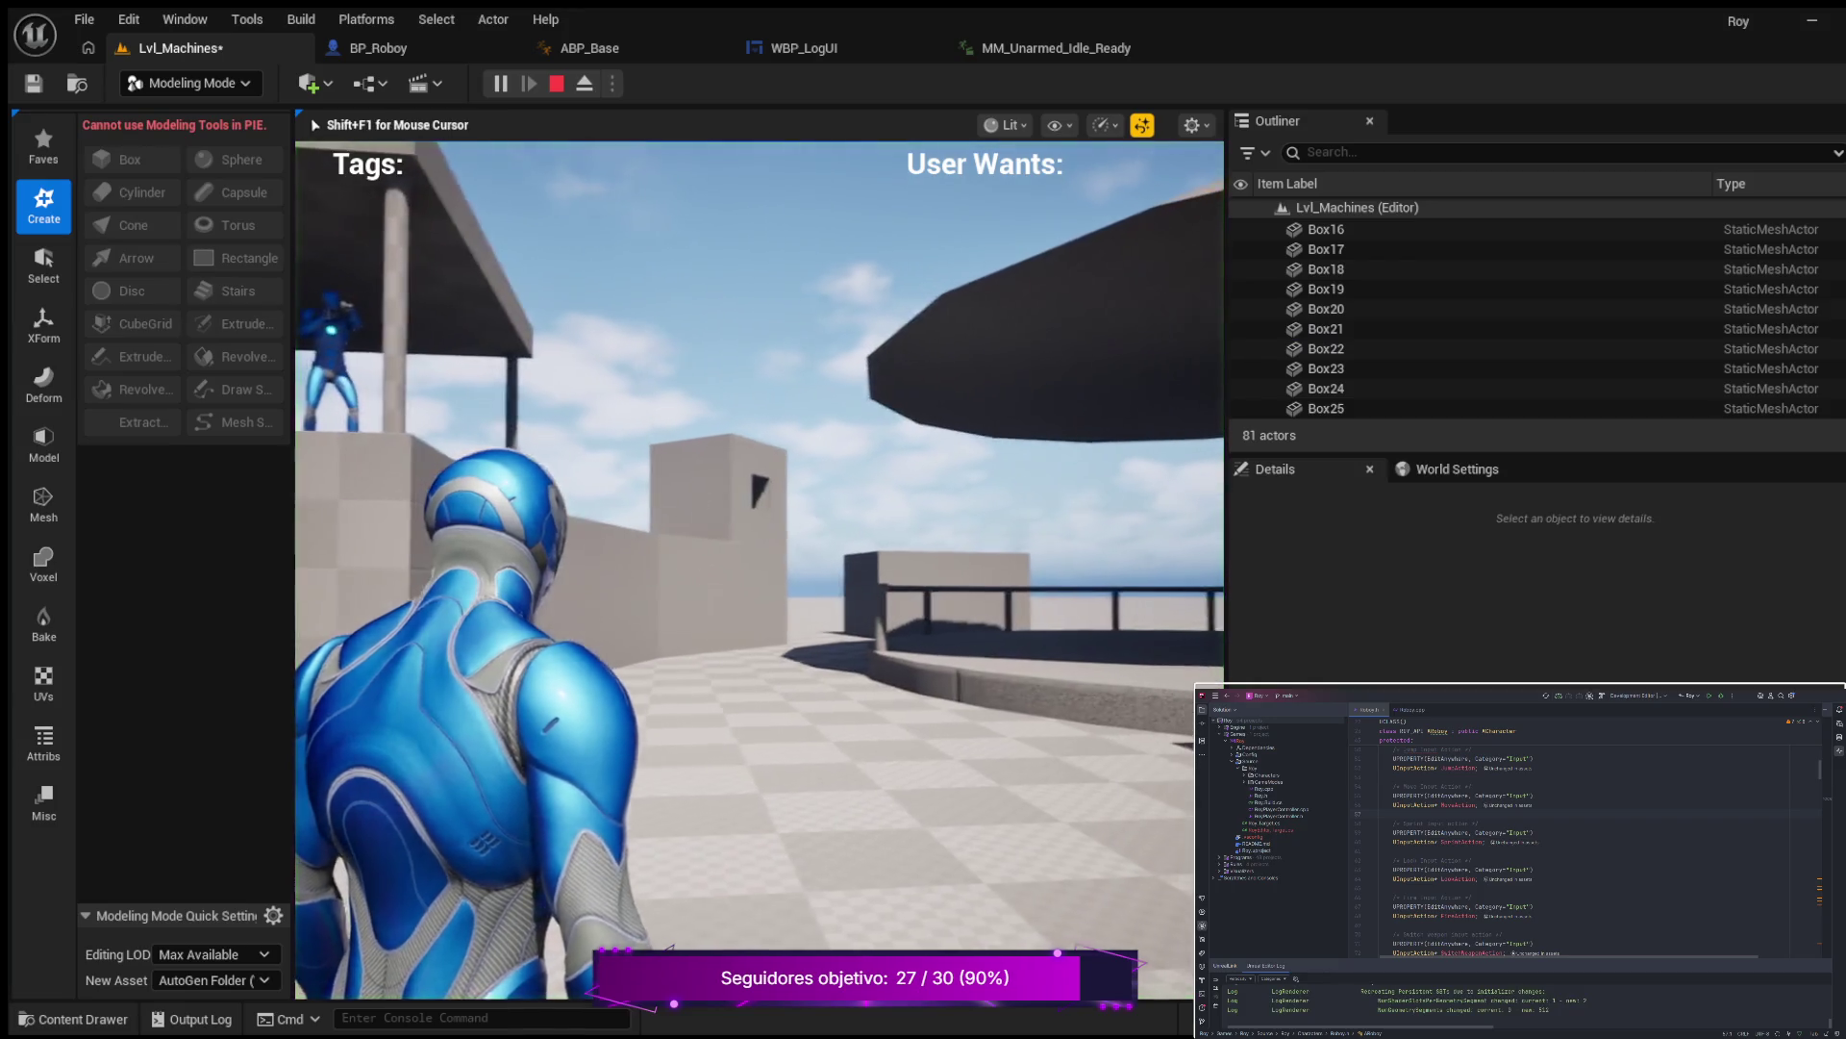
pyautogui.press('w')
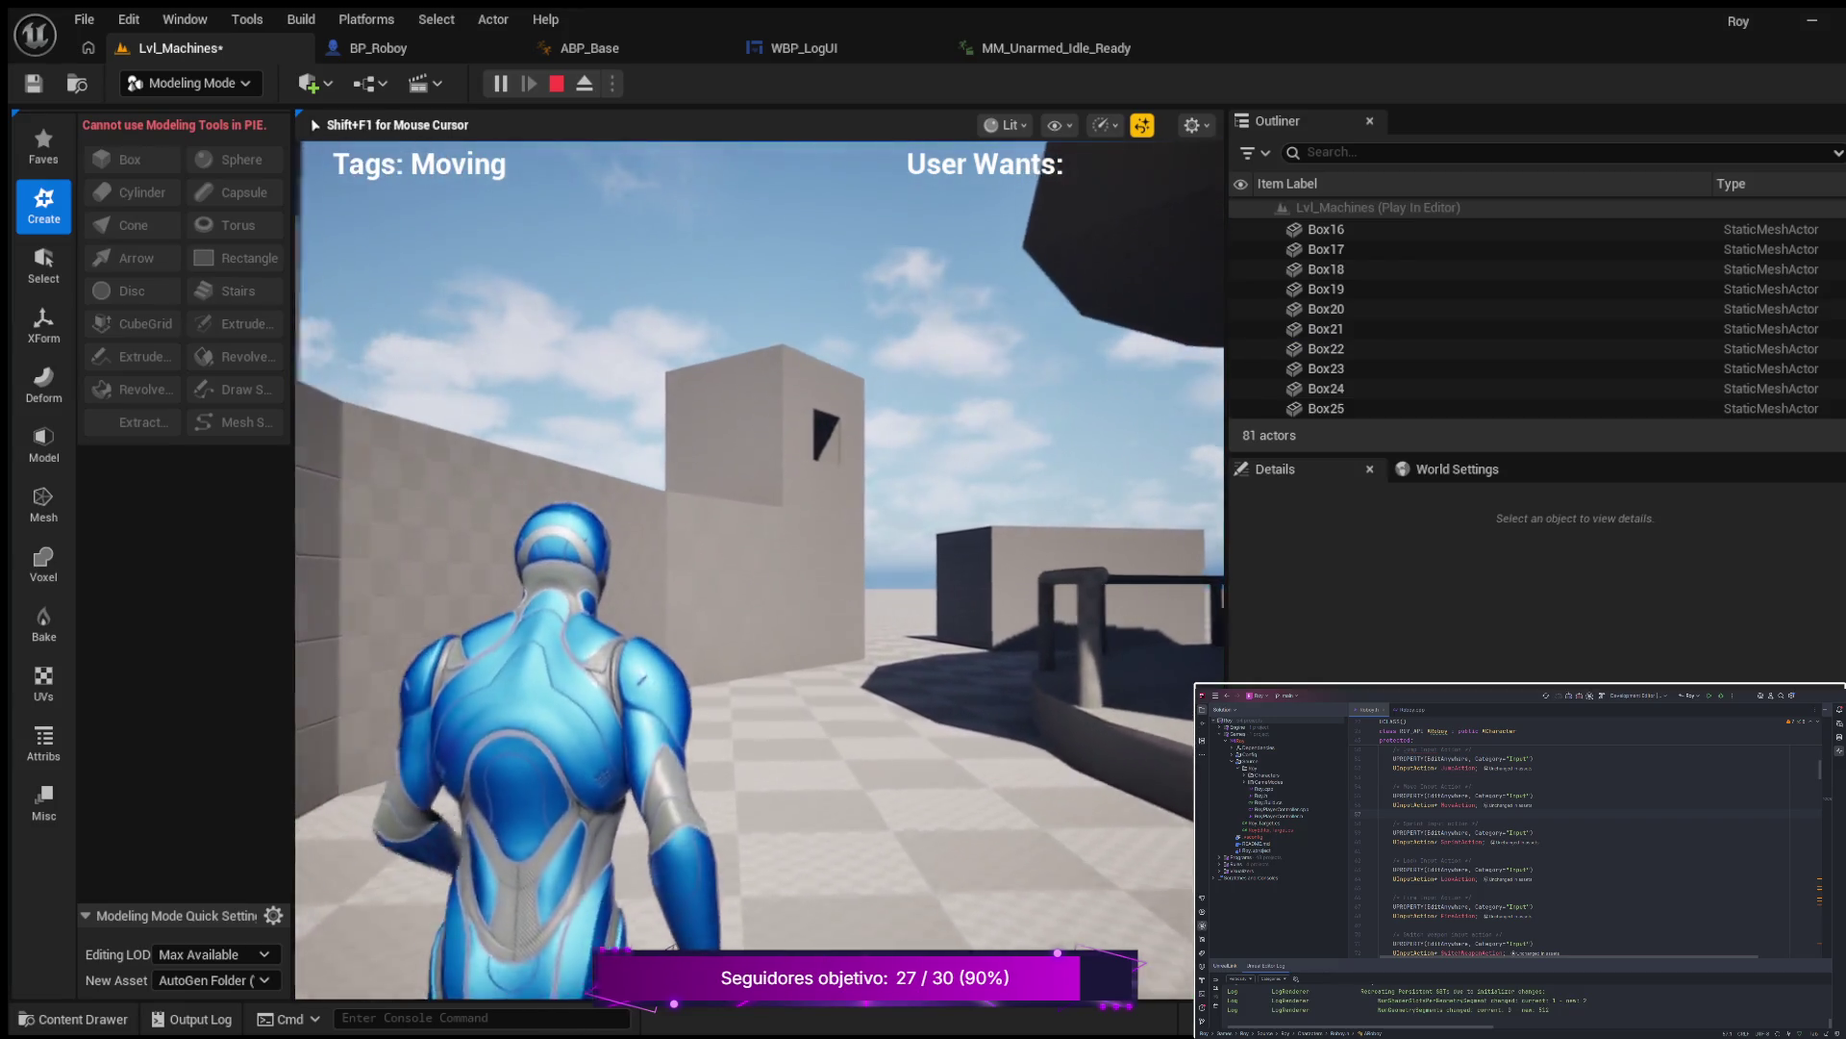
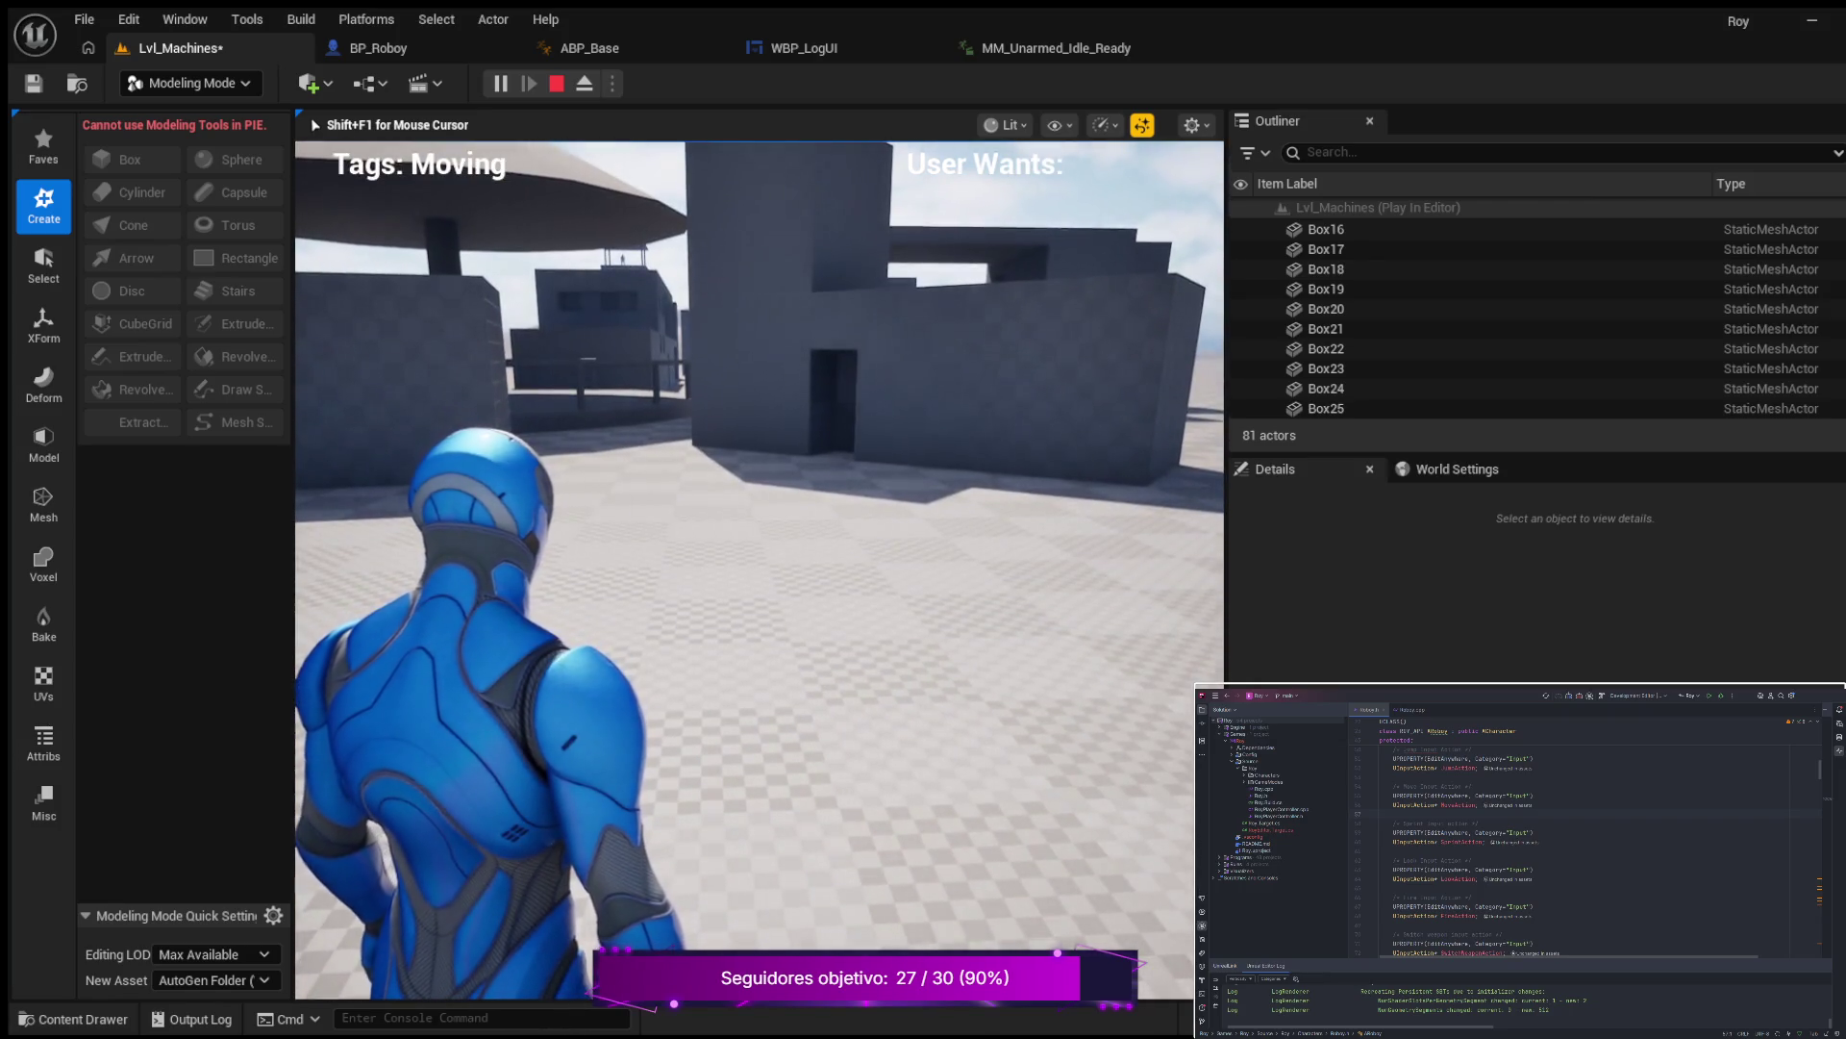
# Crouch-walk the character toward the doorway building, then stand back up.
pyautogui.press('c')
pyautogui.press('w')
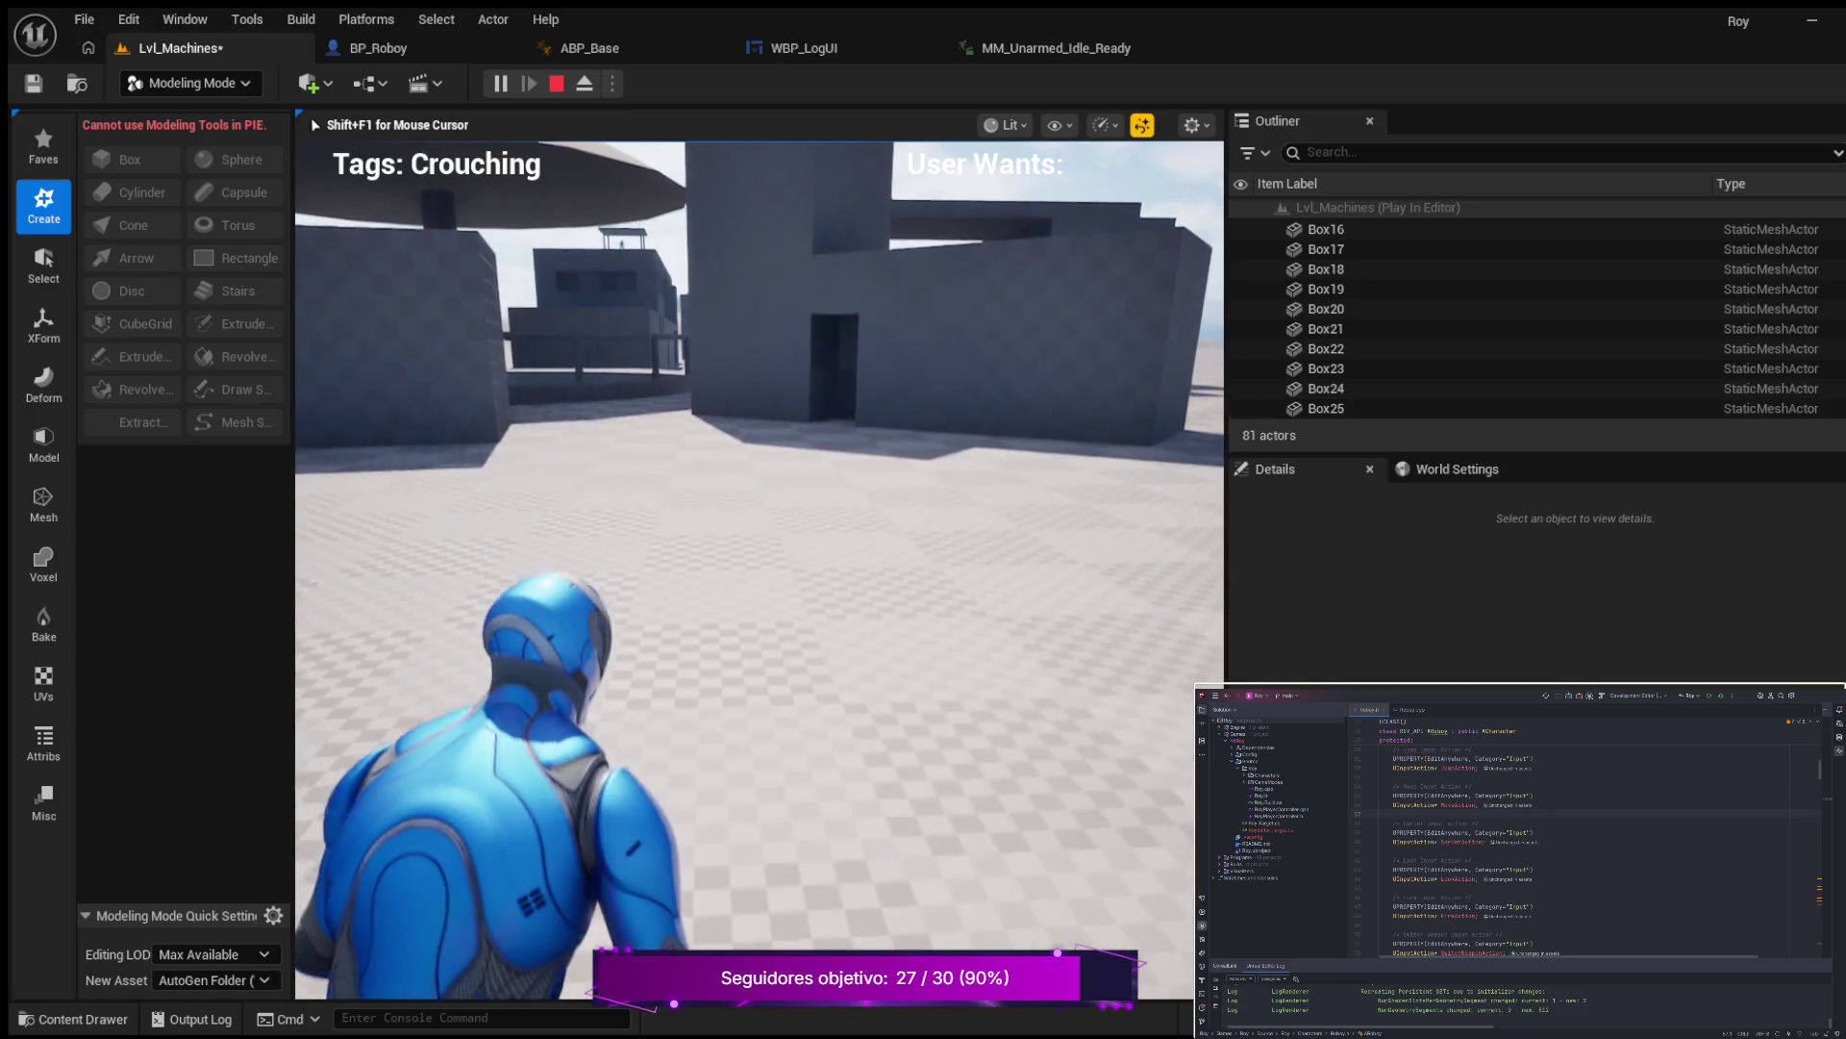
pyautogui.press('w')
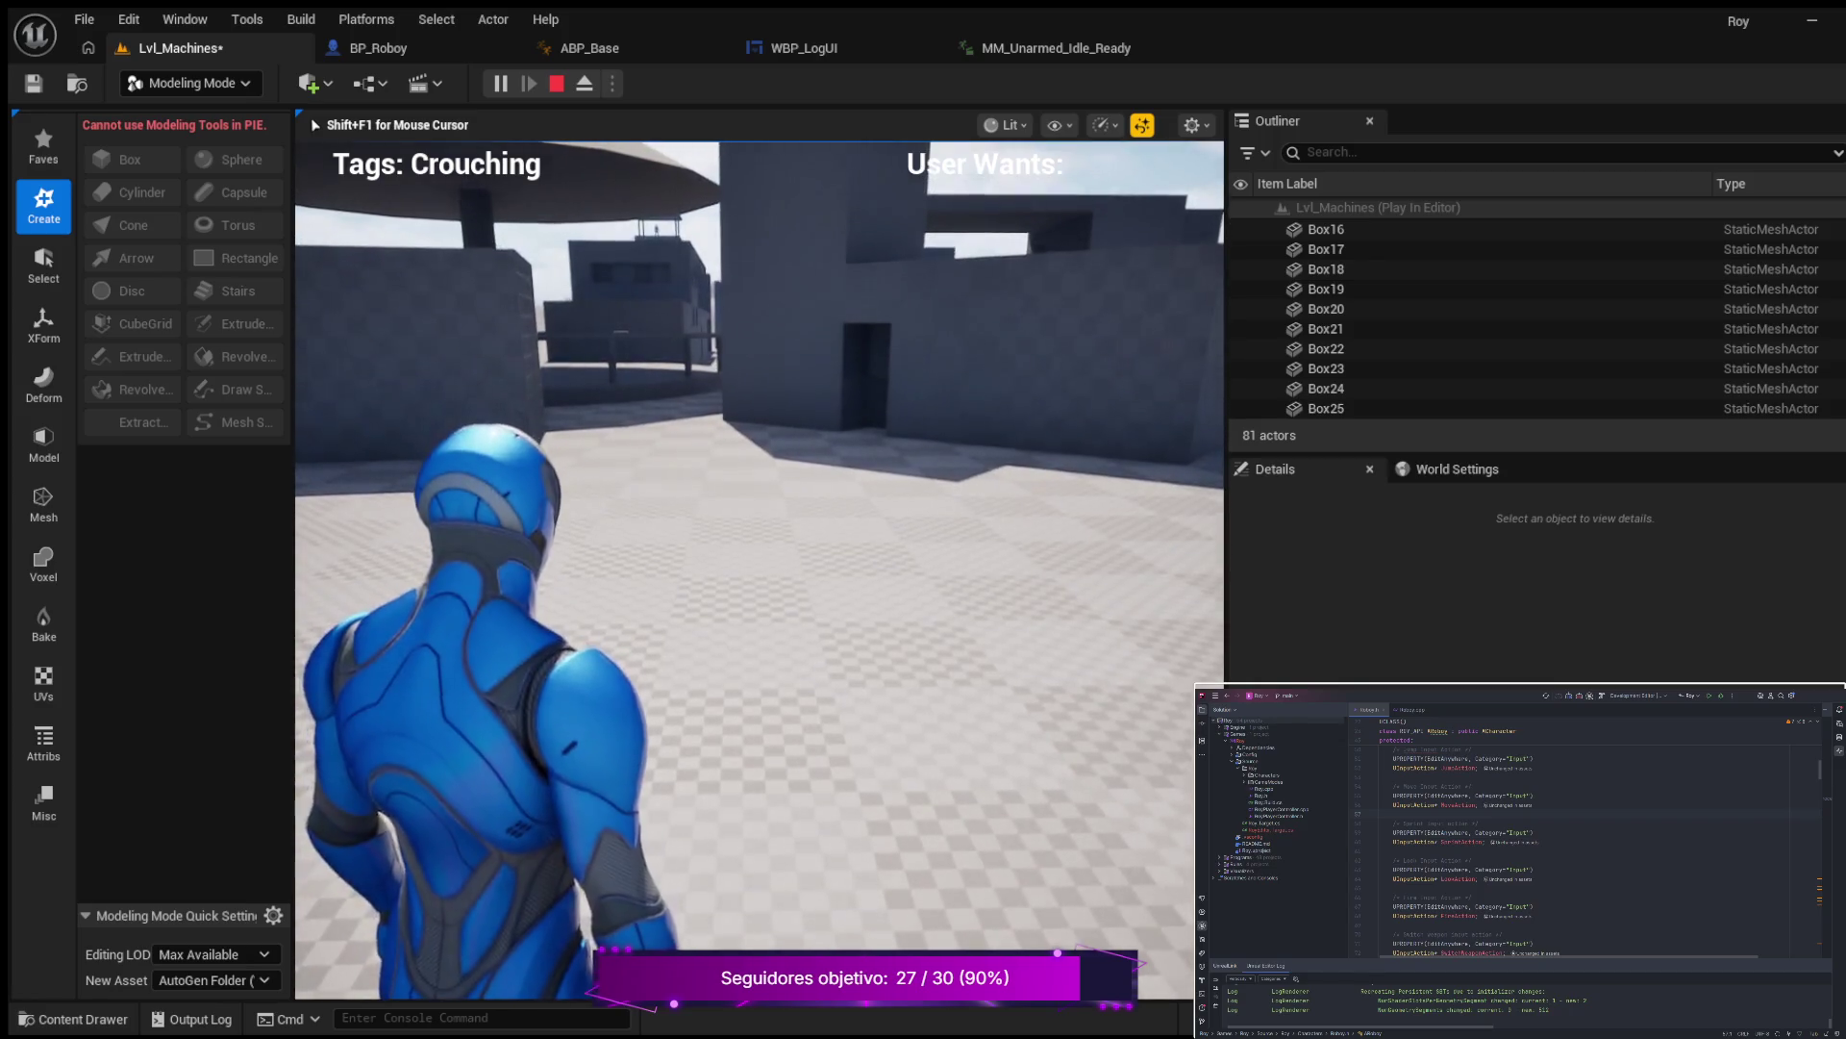
pyautogui.press('c')
# Walk along the wall, across the checkered floor and around the curved railing.
pyautogui.press('w')
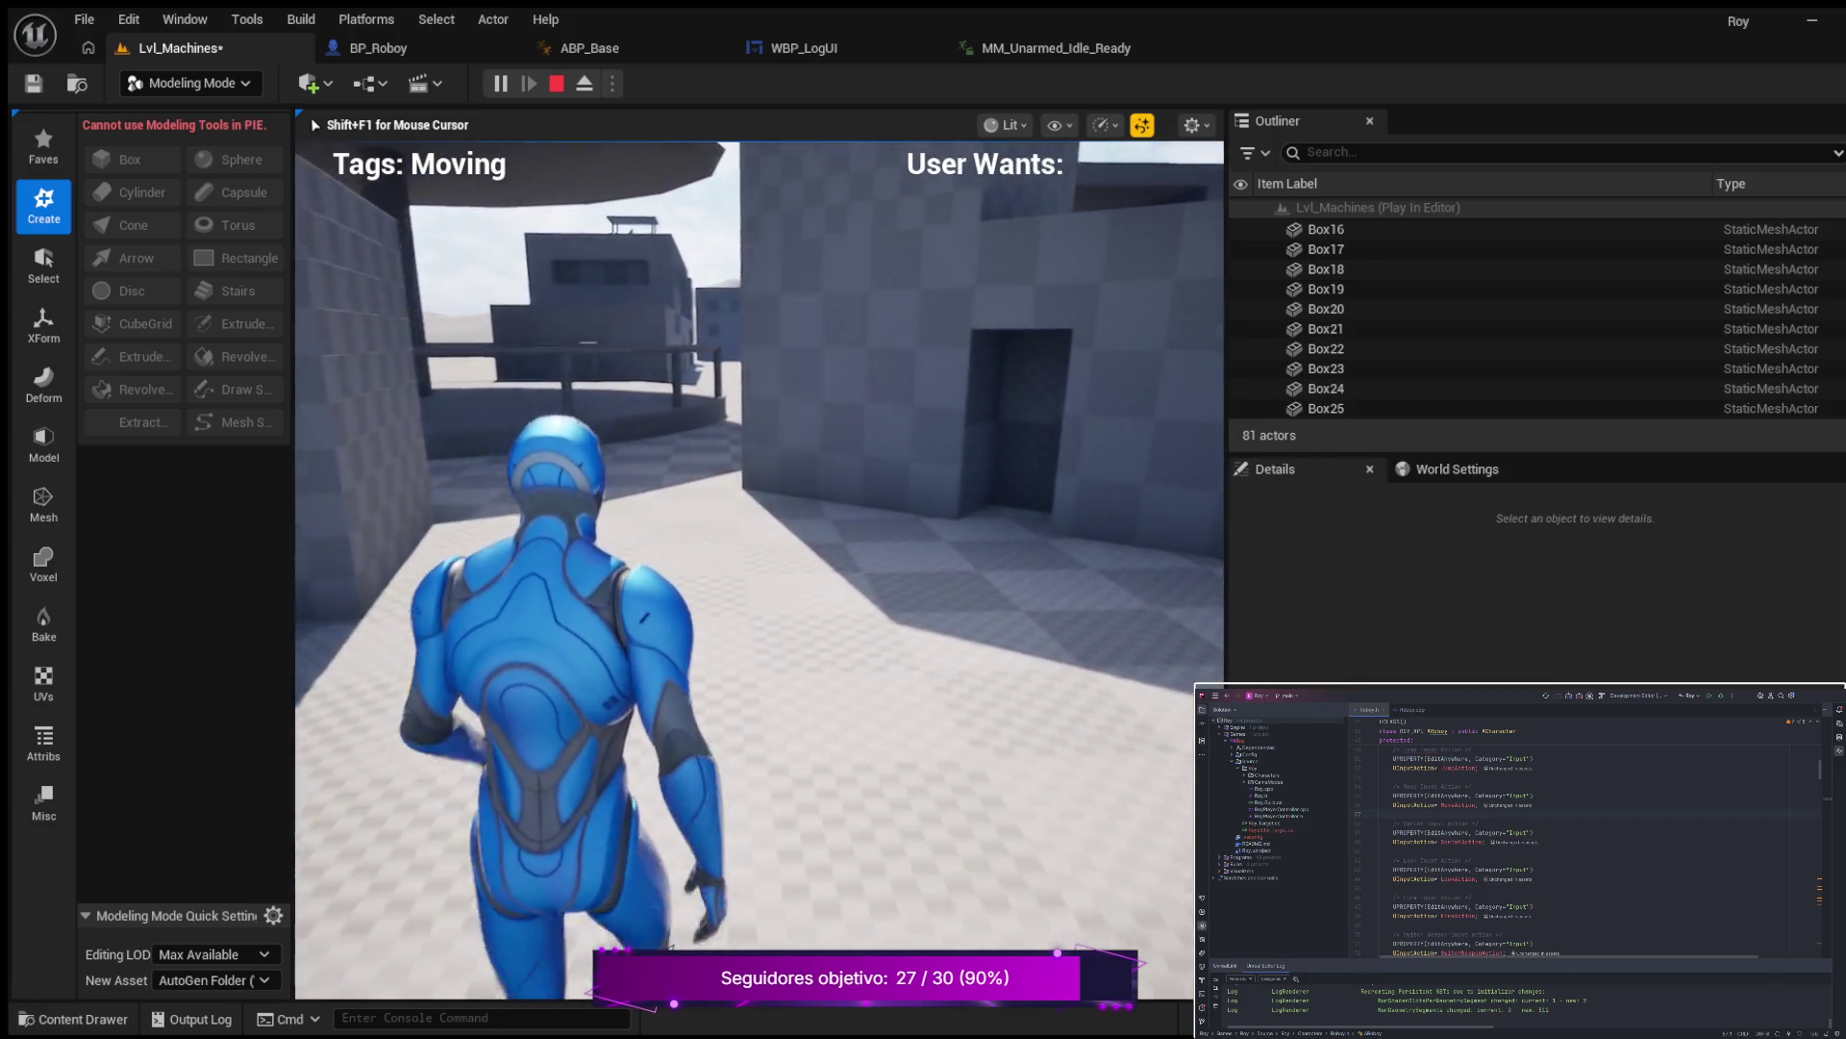
pyautogui.press('w')
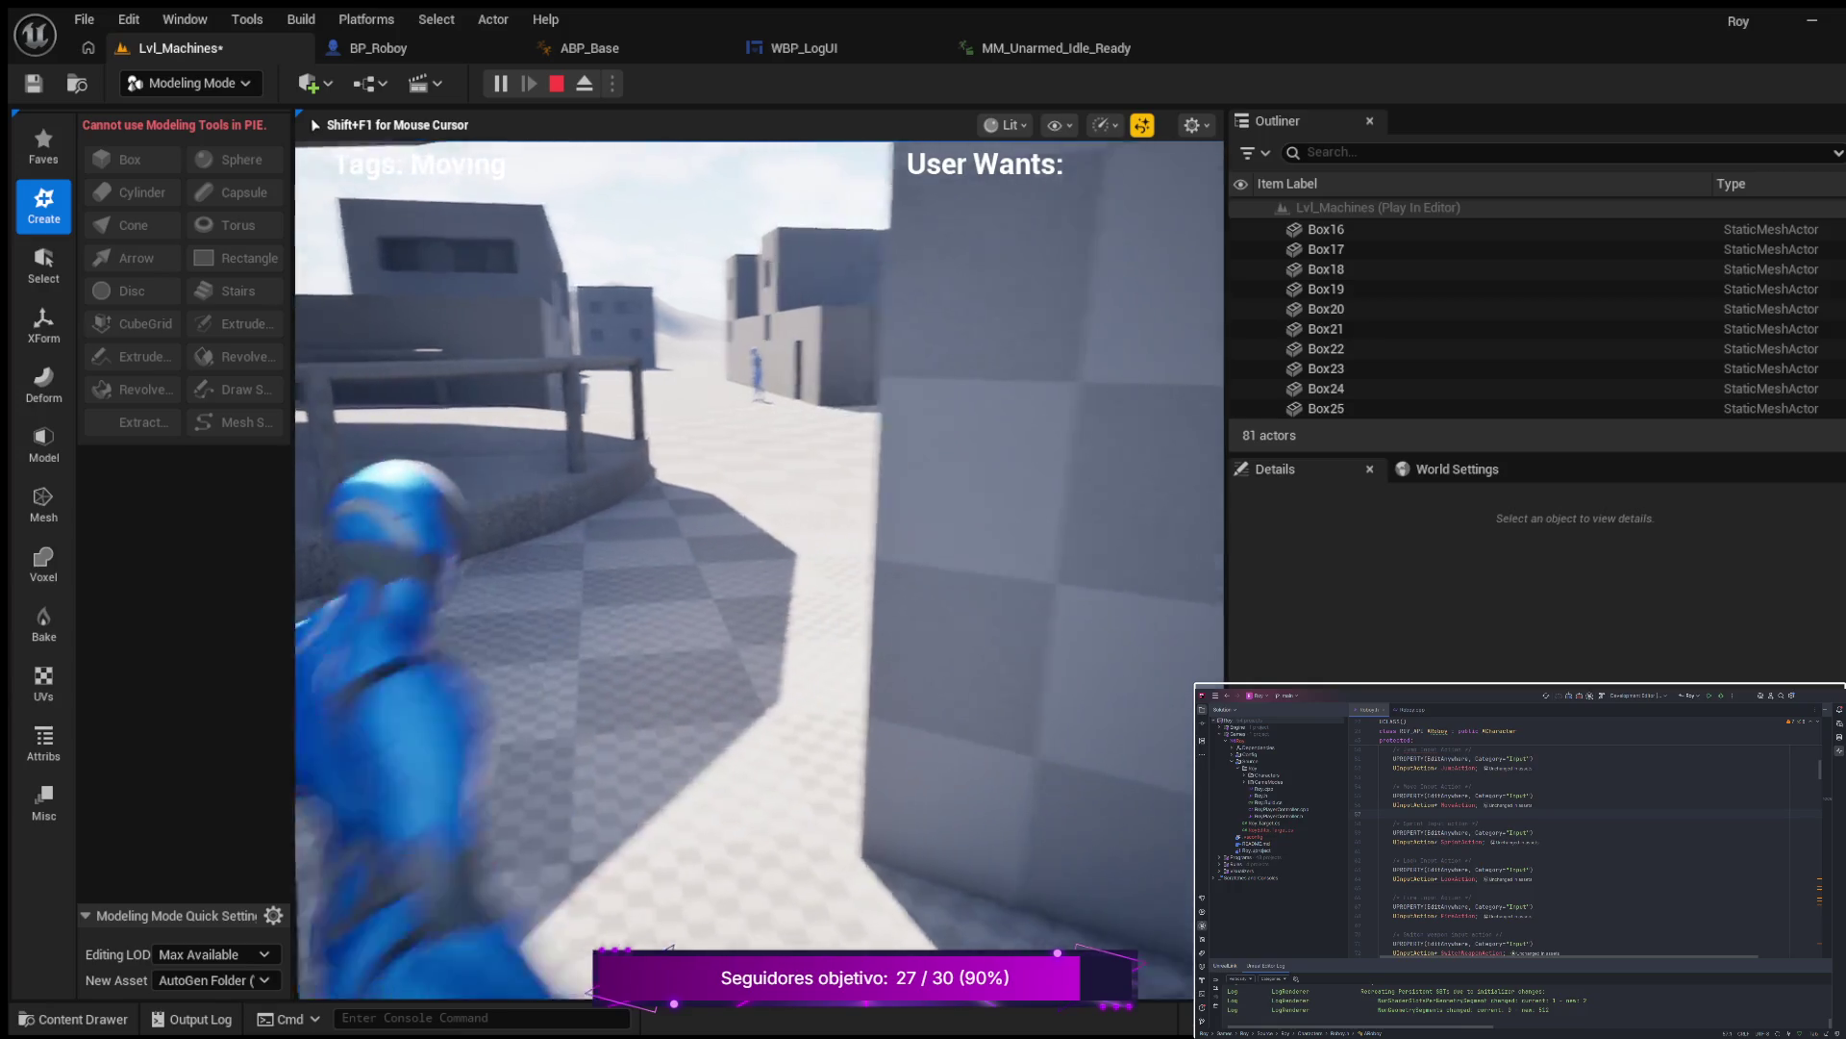
pyautogui.press('w')
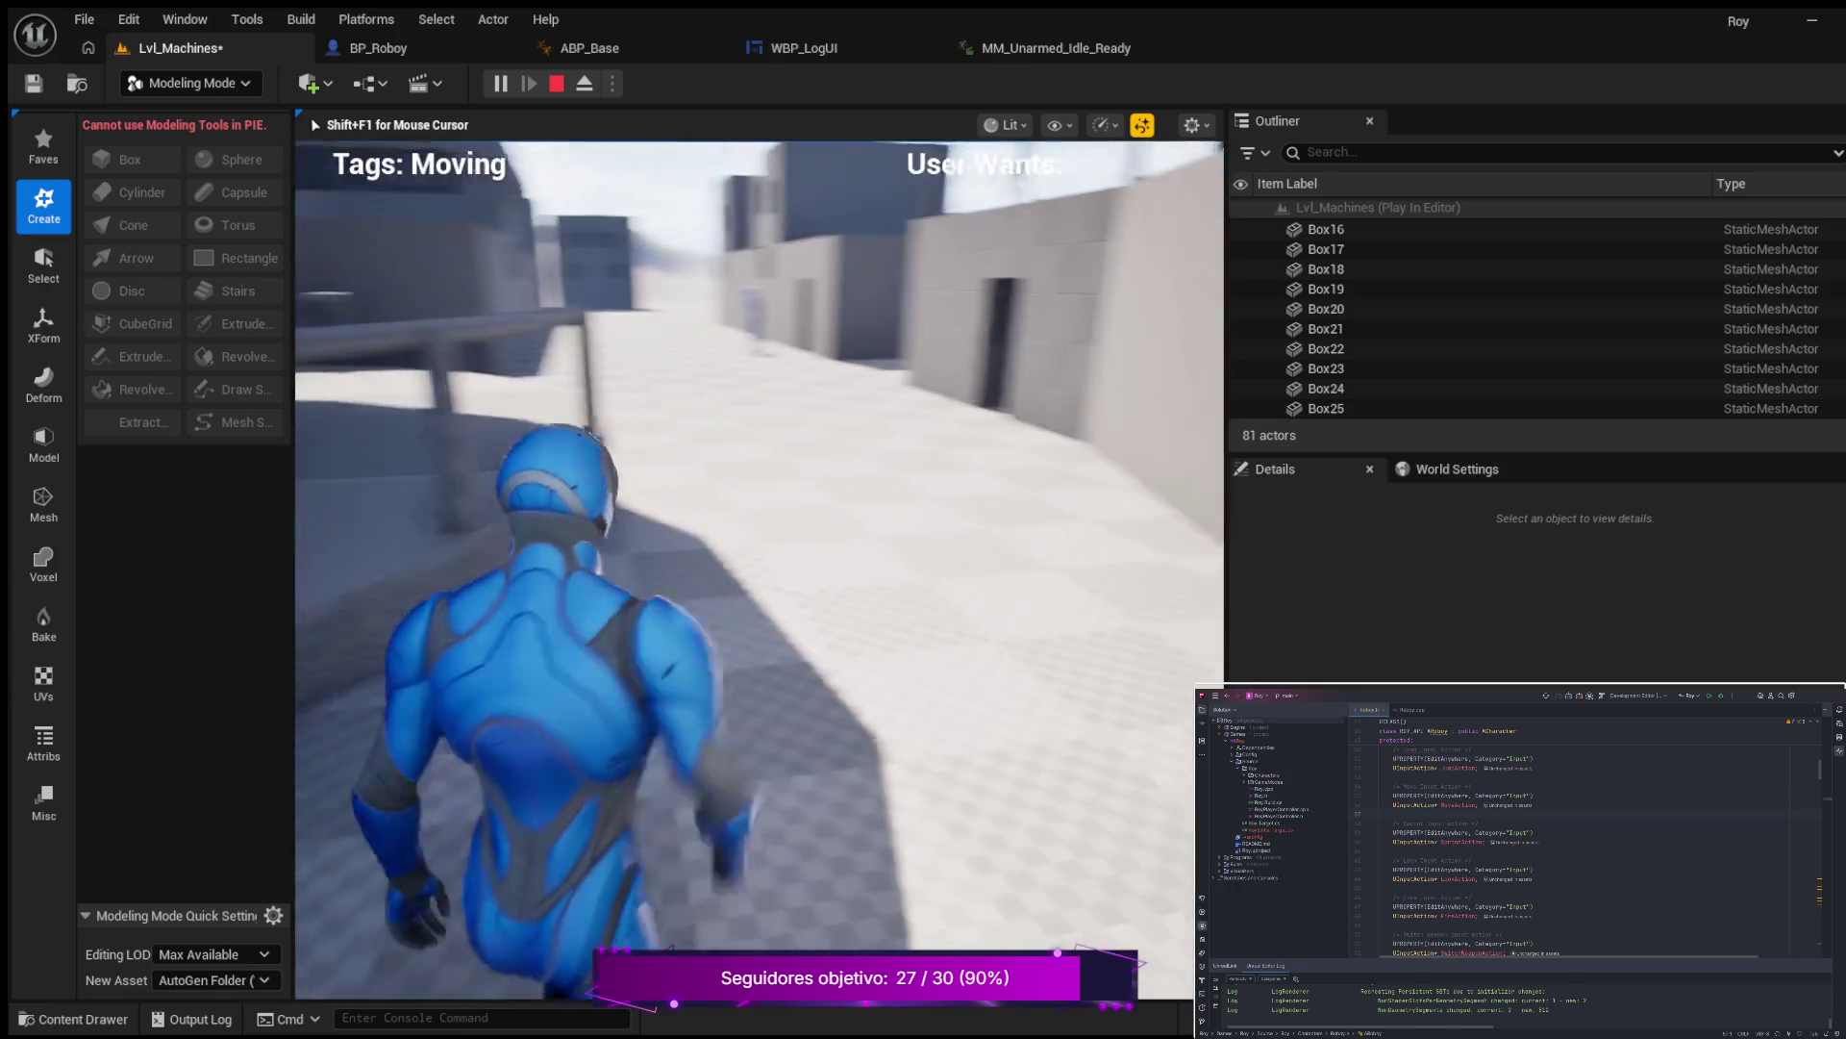
pyautogui.press('w')
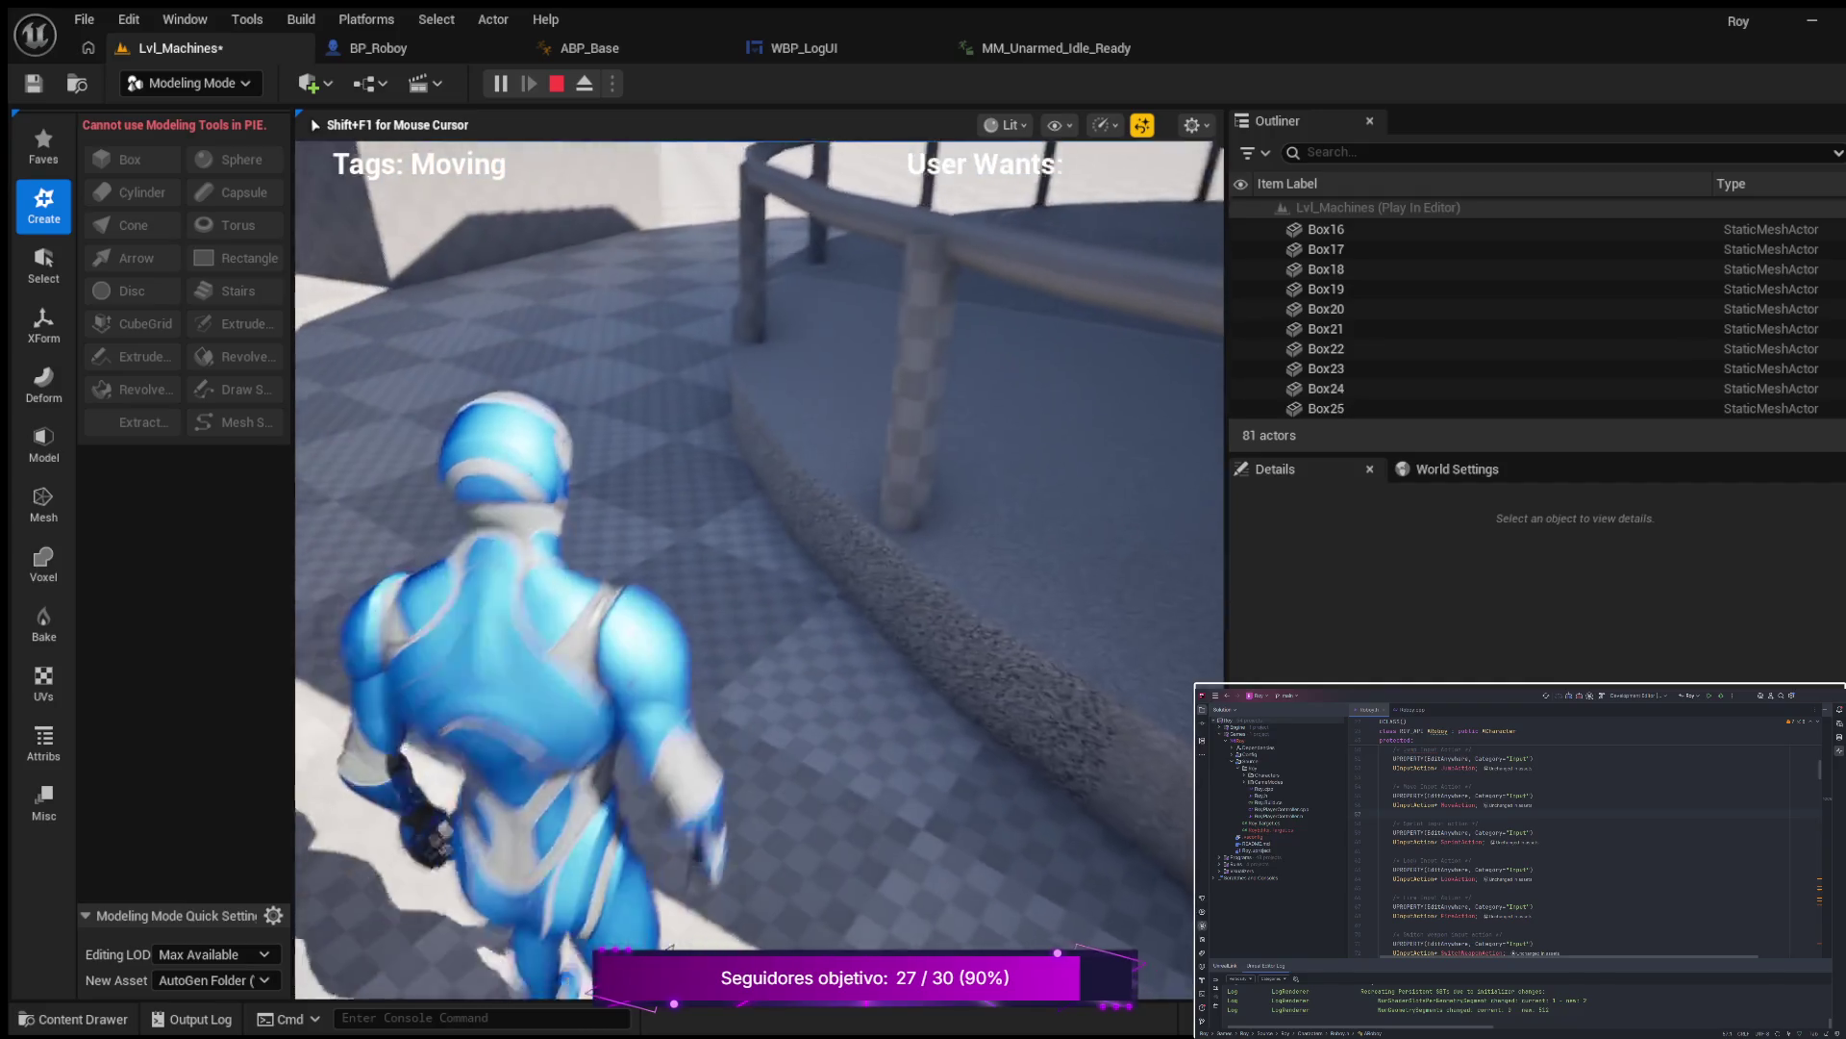
pyautogui.press('w')
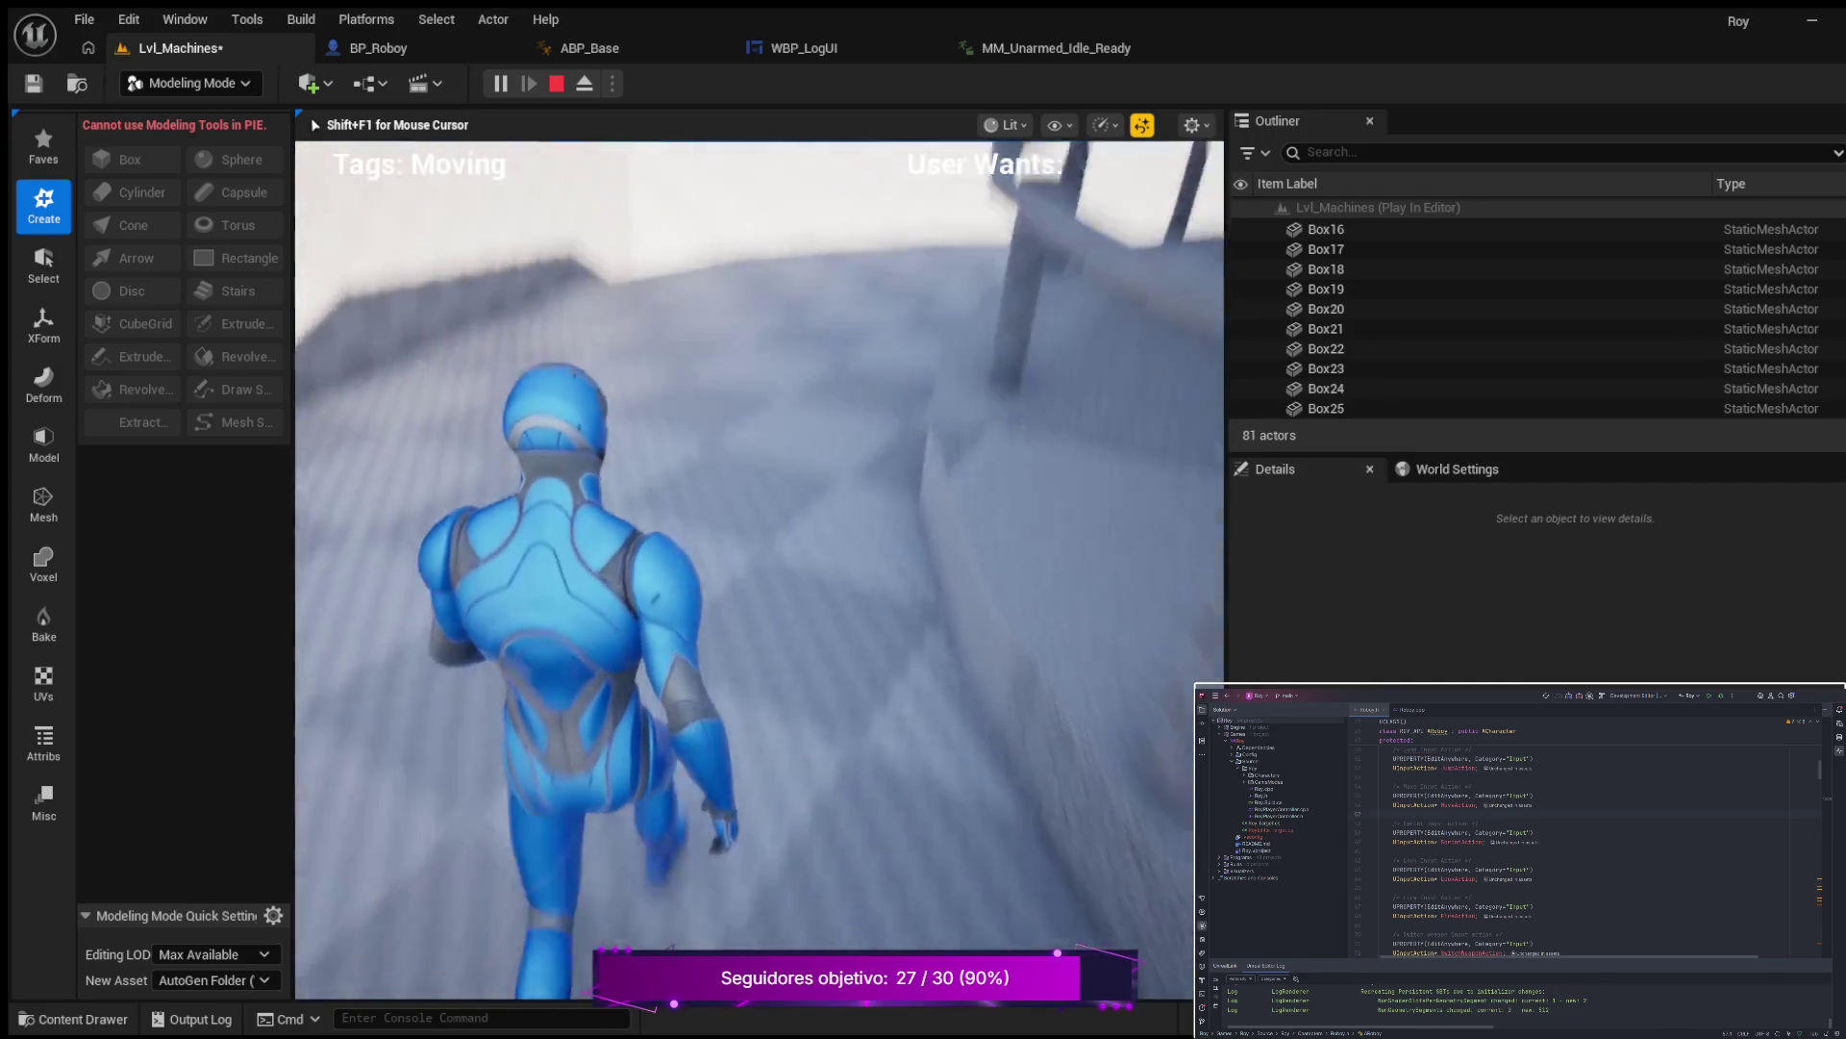
pyautogui.press('w')
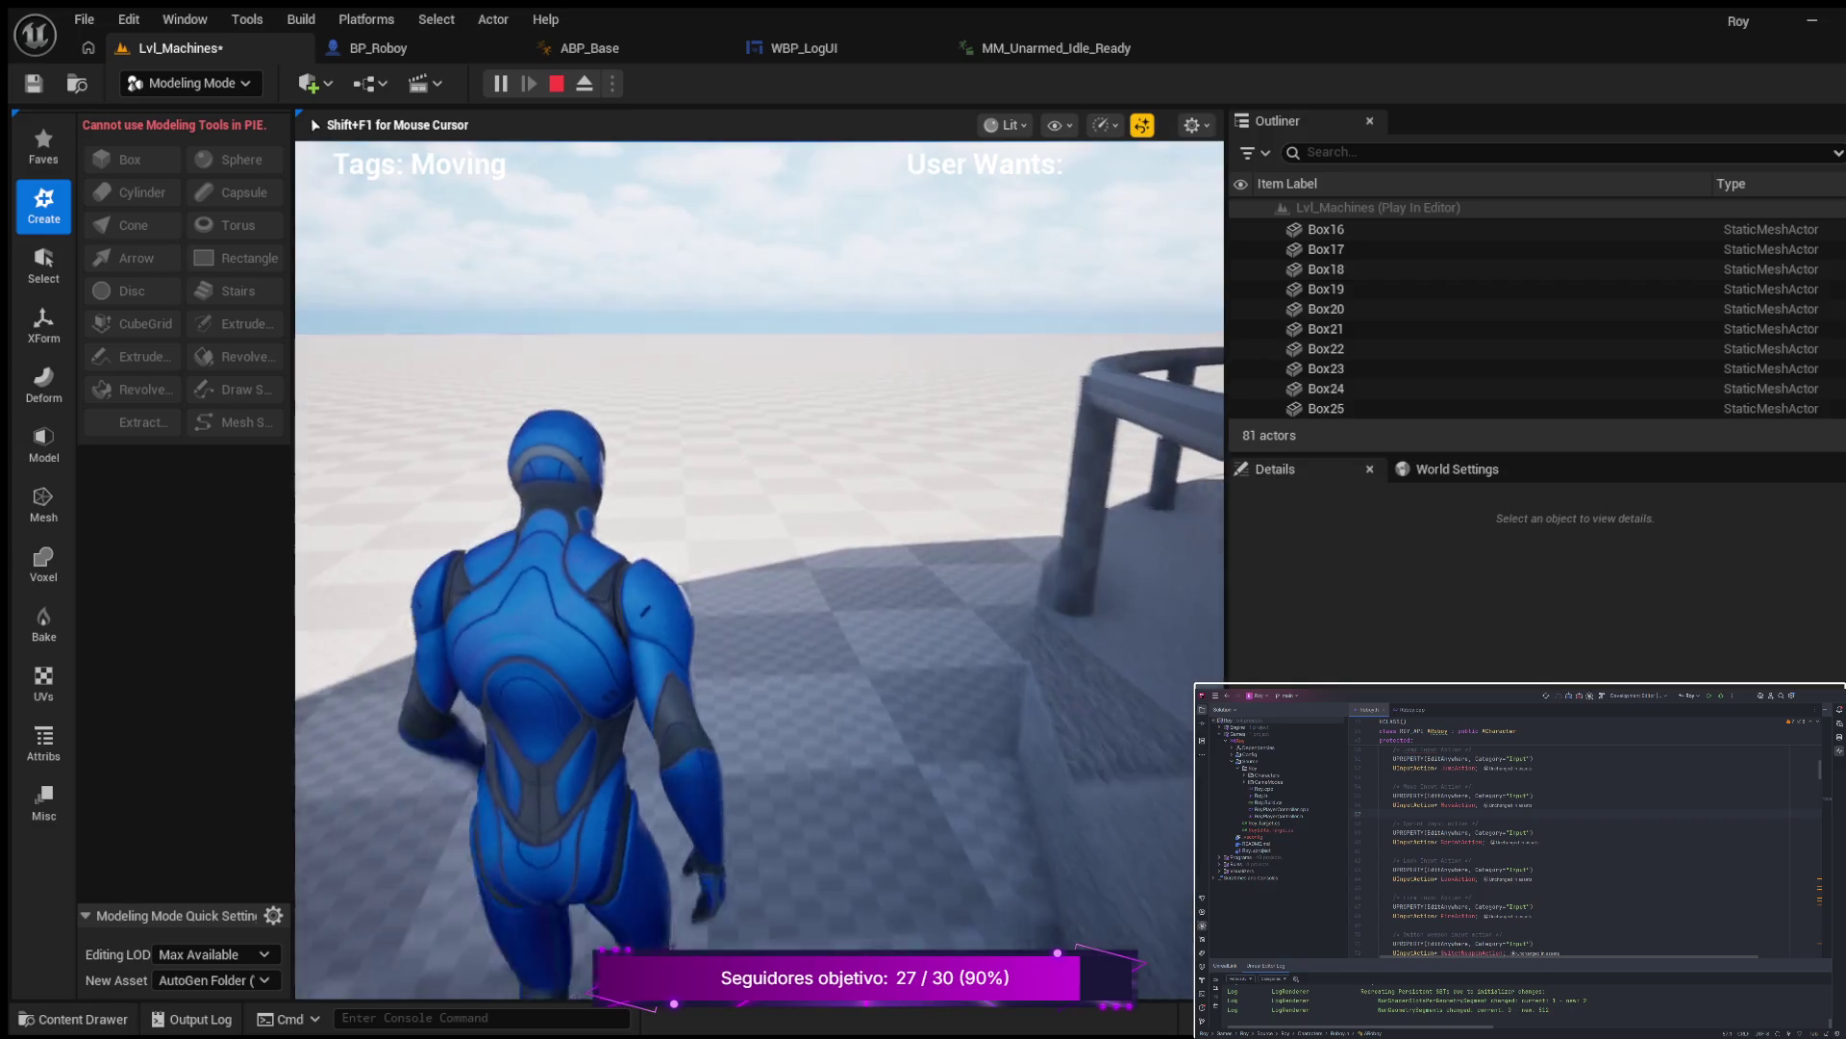
pyautogui.press('w')
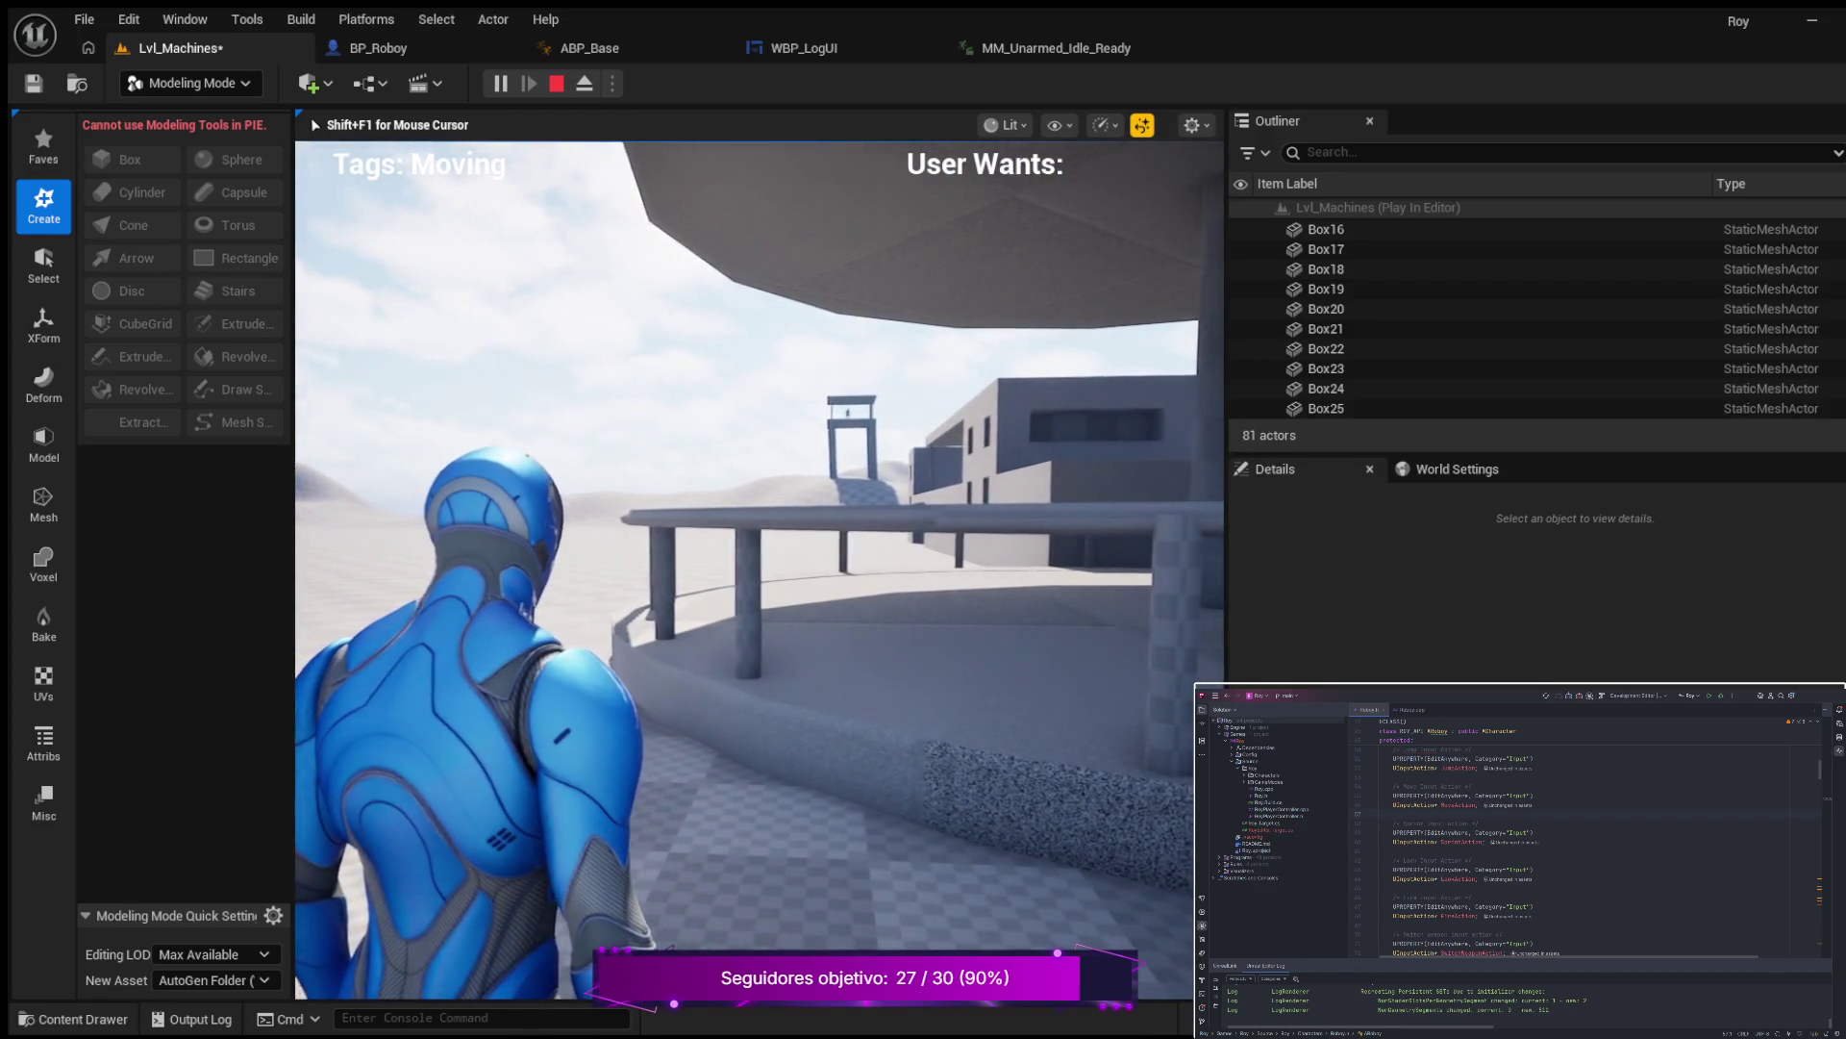
pyautogui.press('w')
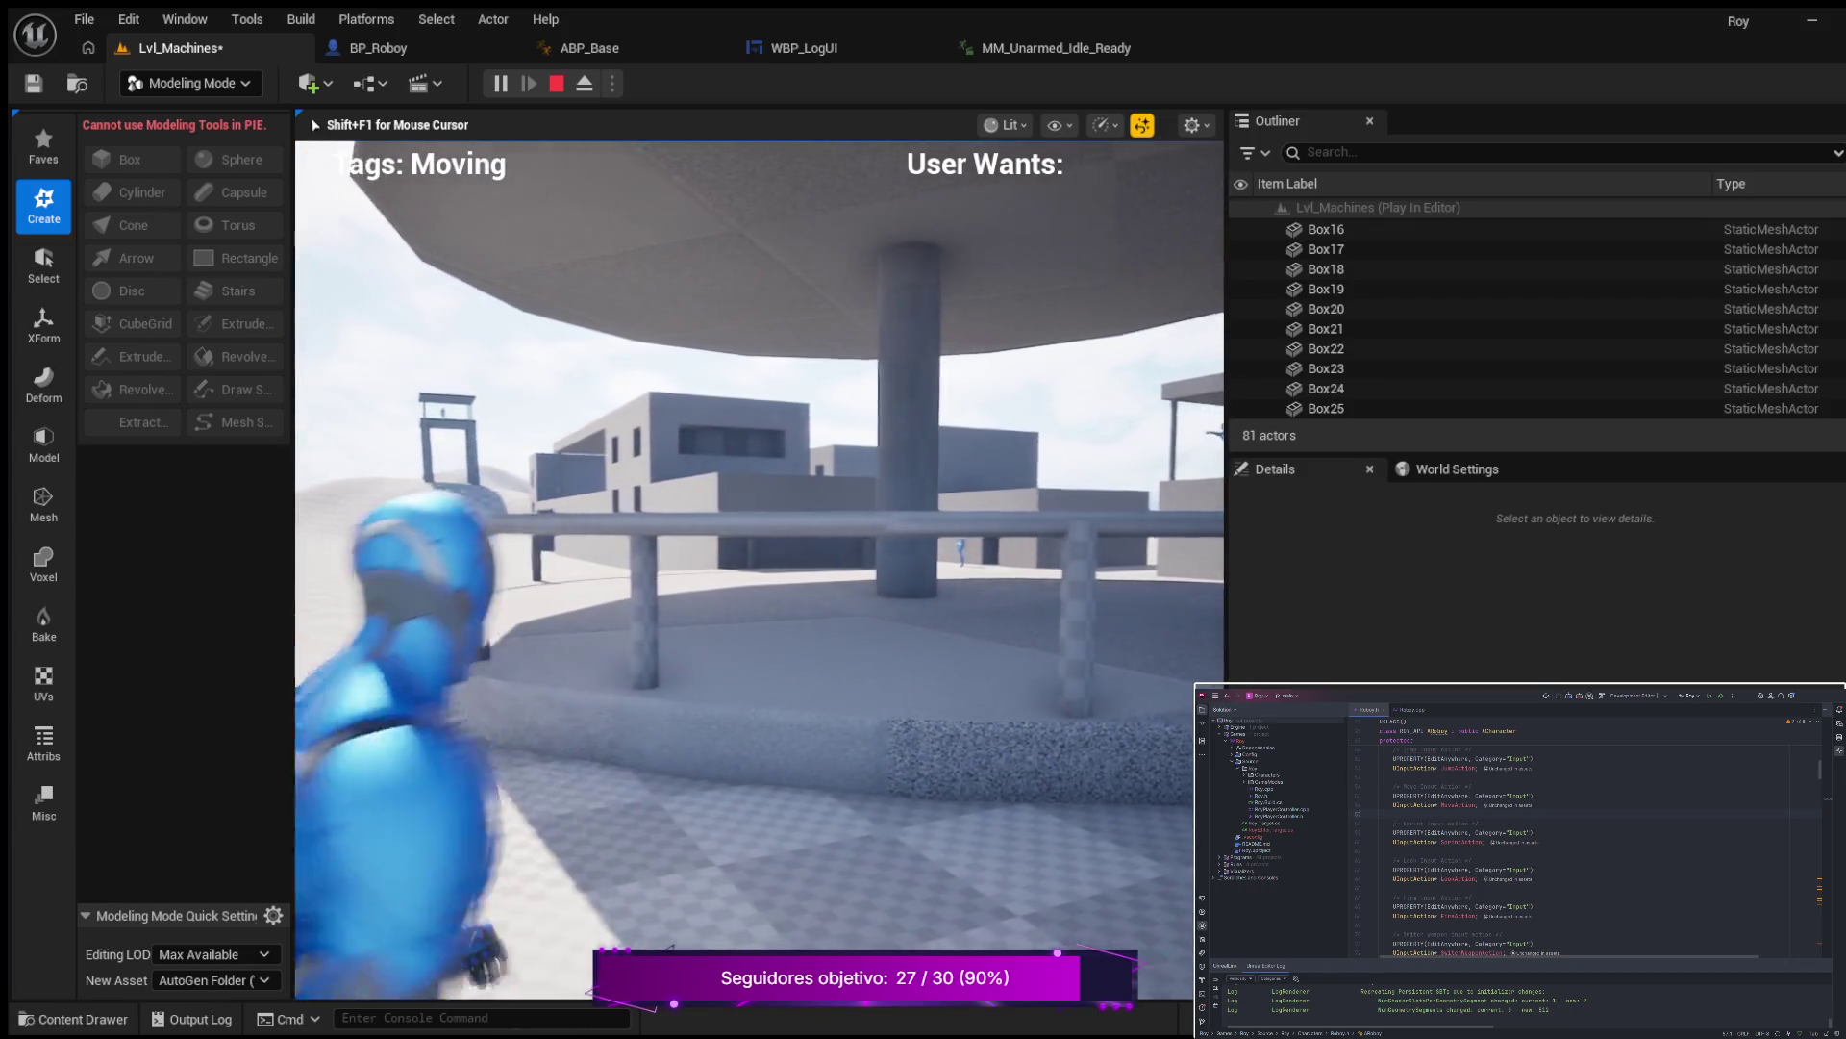
pyautogui.press('w')
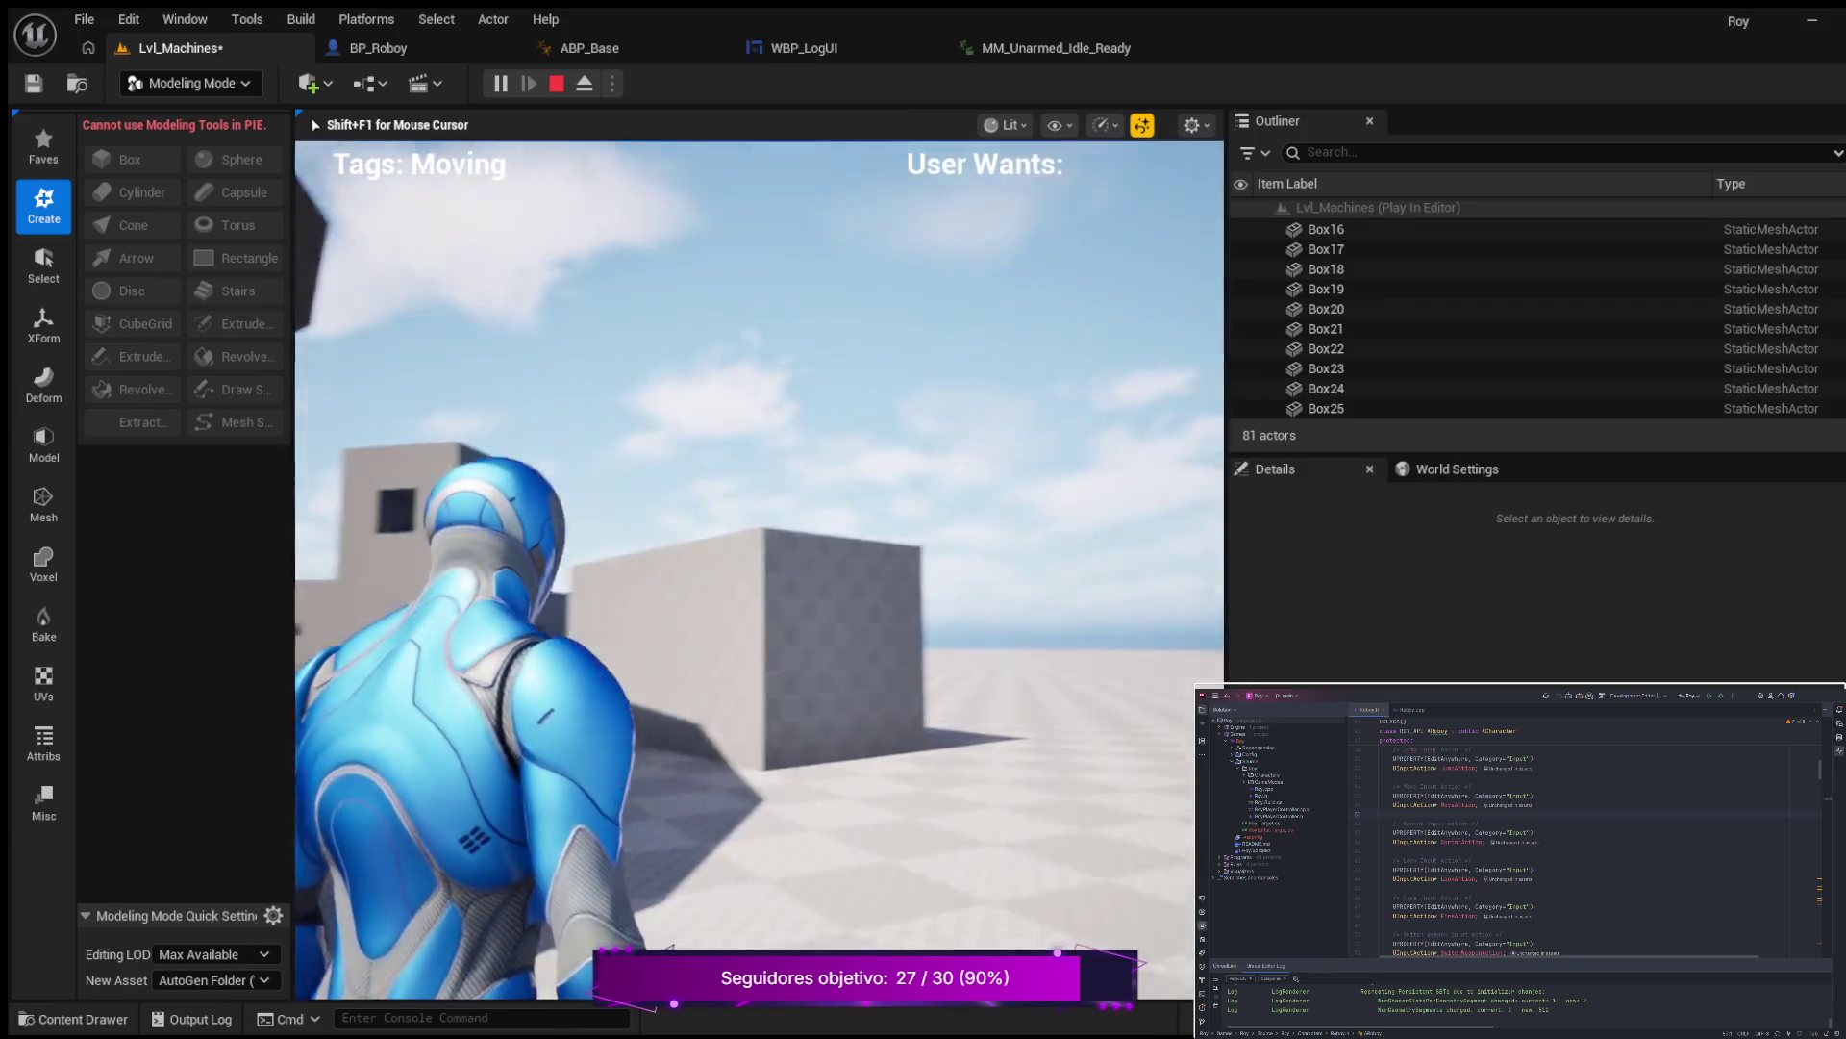
pyautogui.press('w')
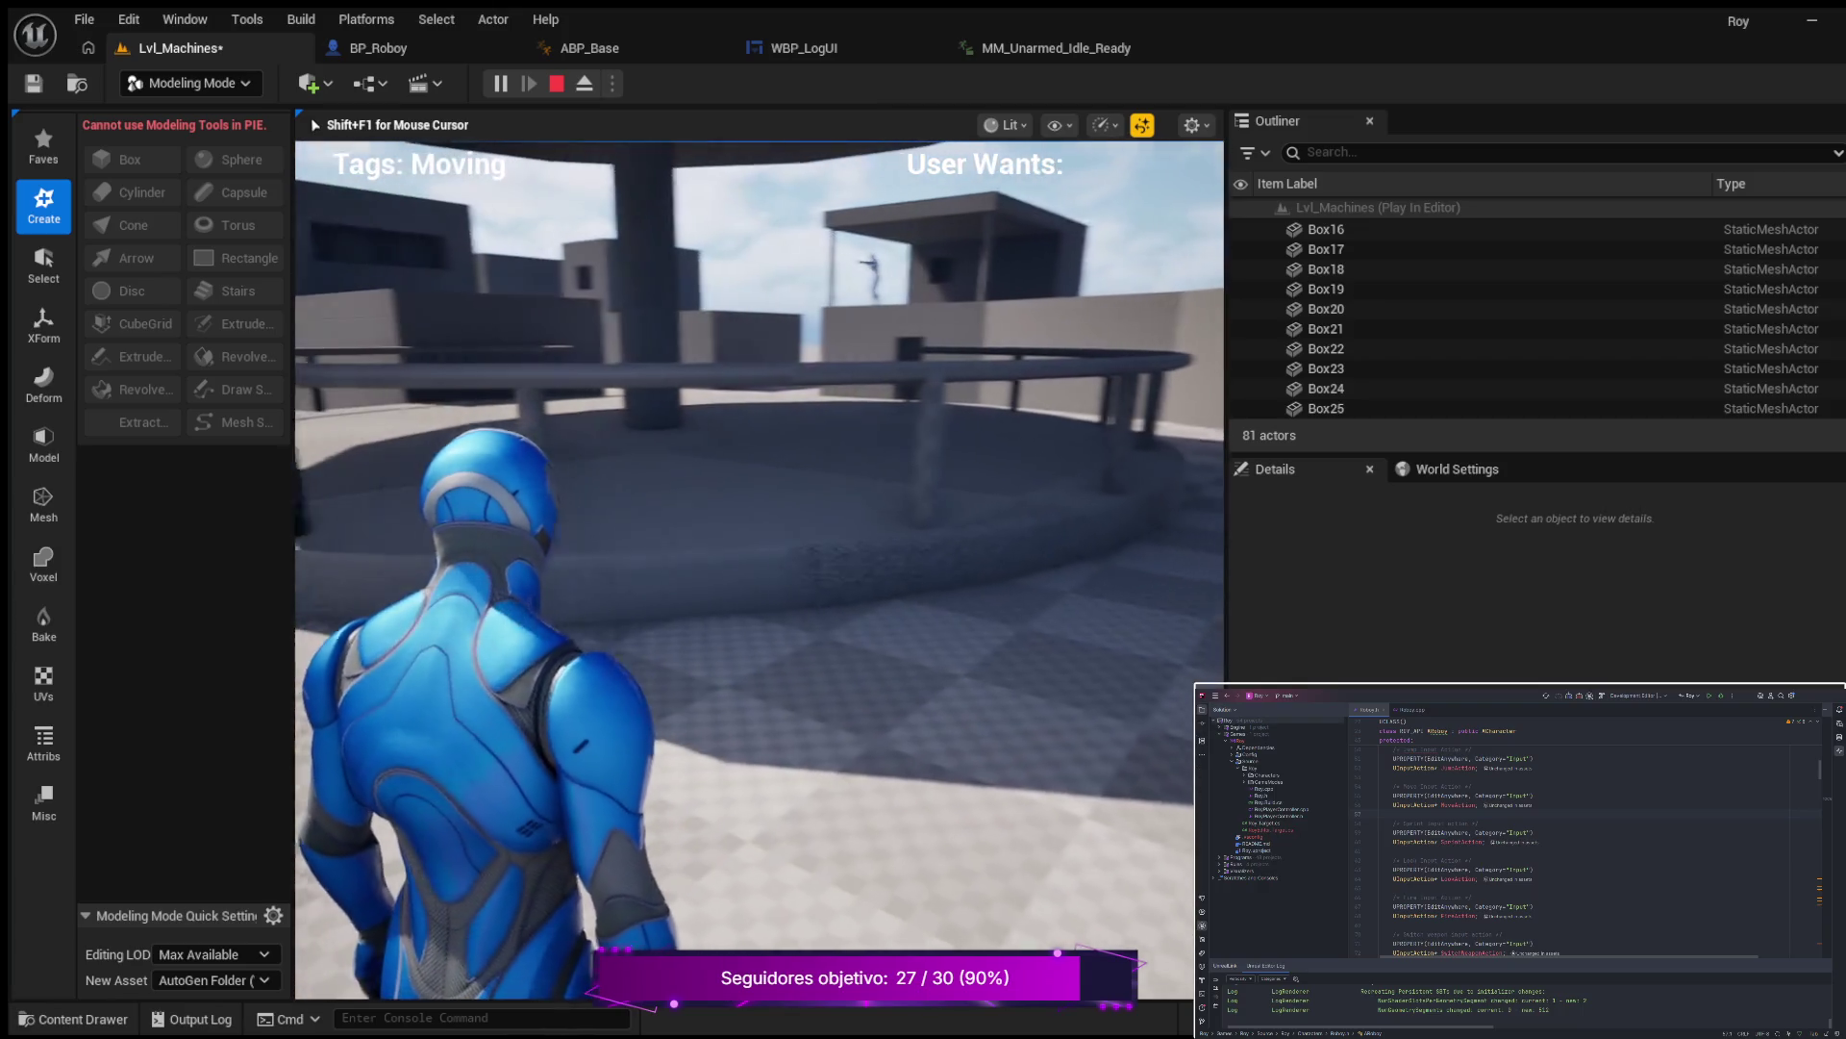
# Run past the grey boxes up to the canopy and building wall, then end the play session.
pyautogui.press('w')
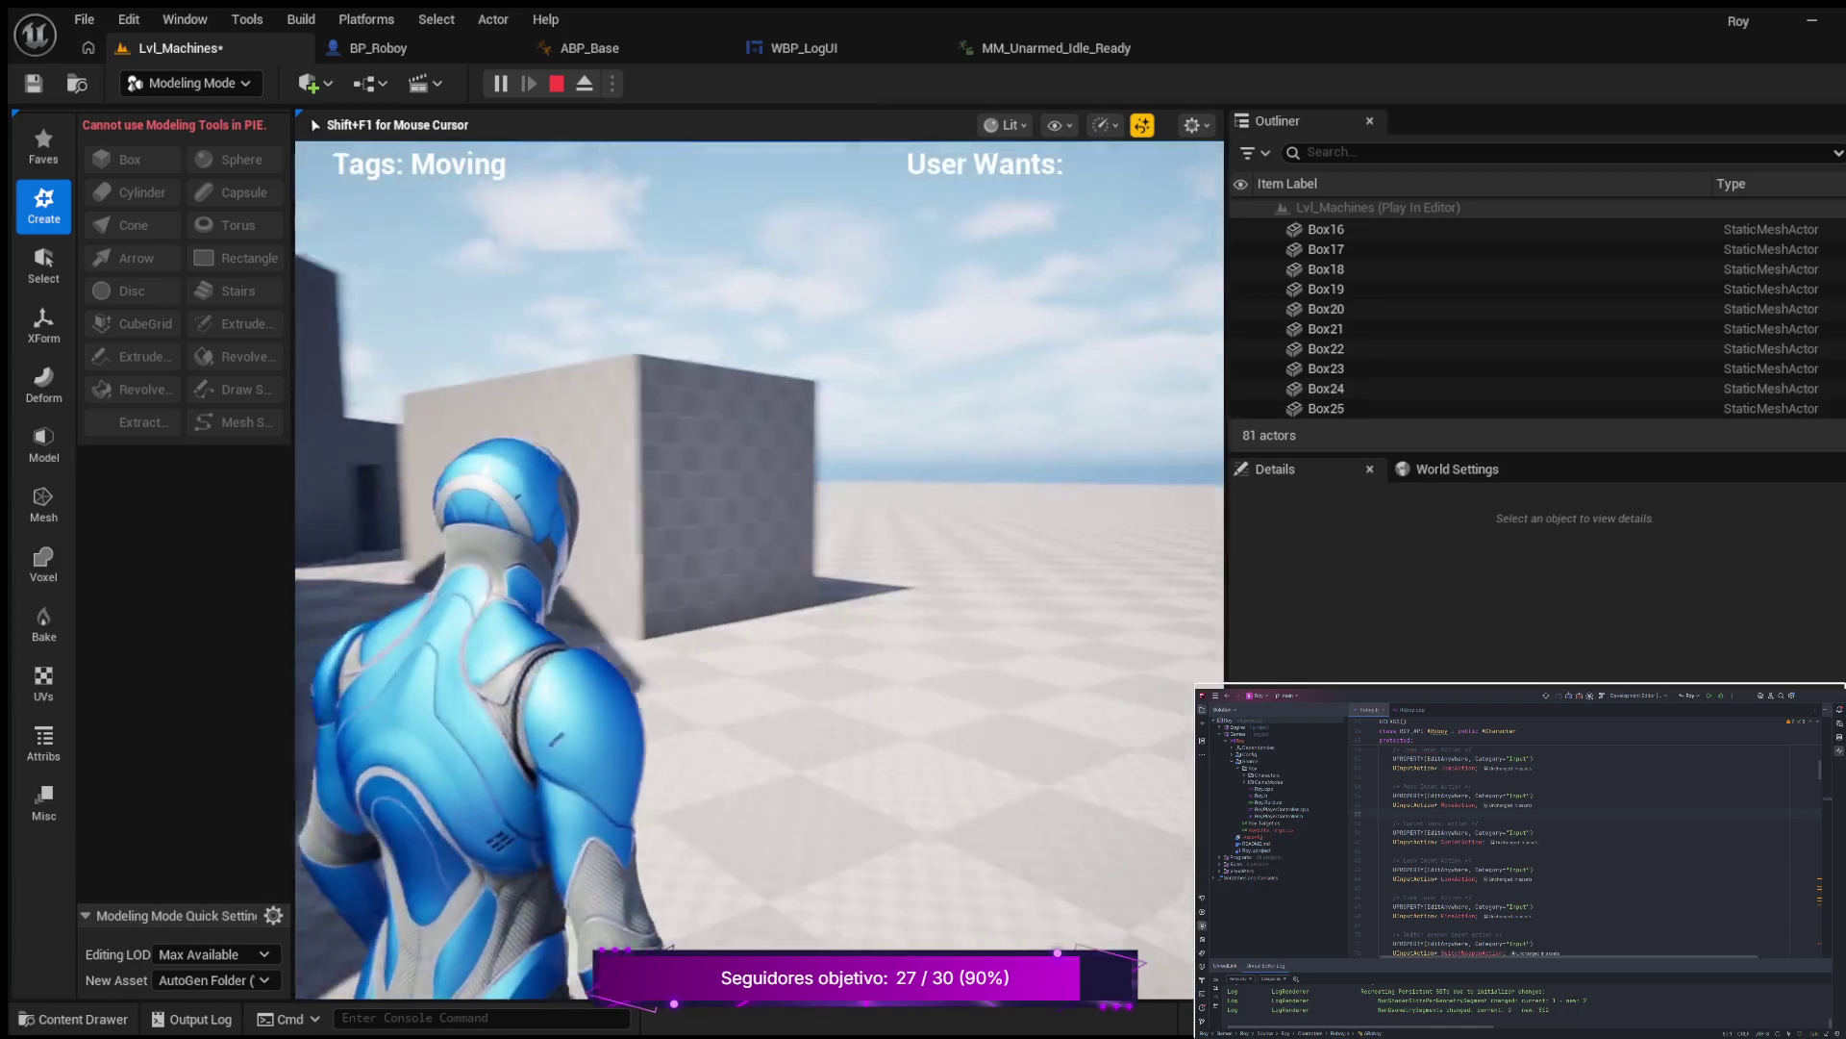
pyautogui.press('w')
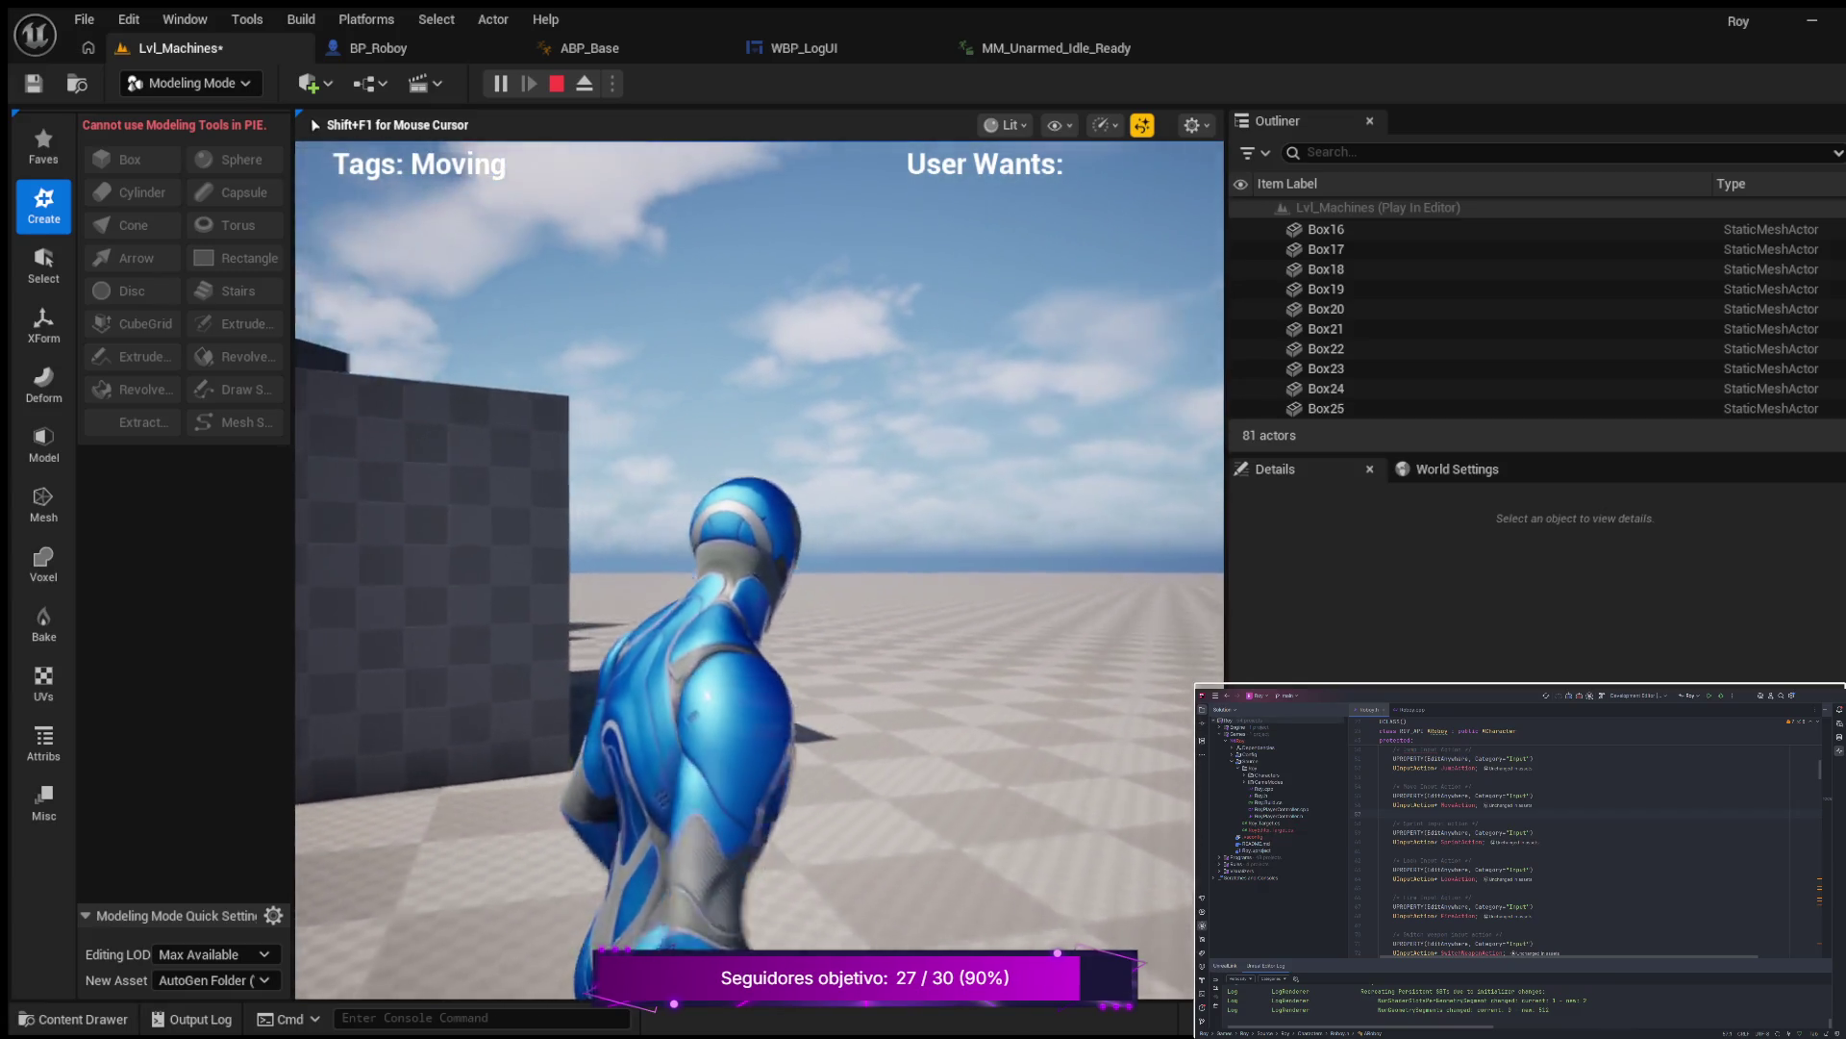
pyautogui.press('w')
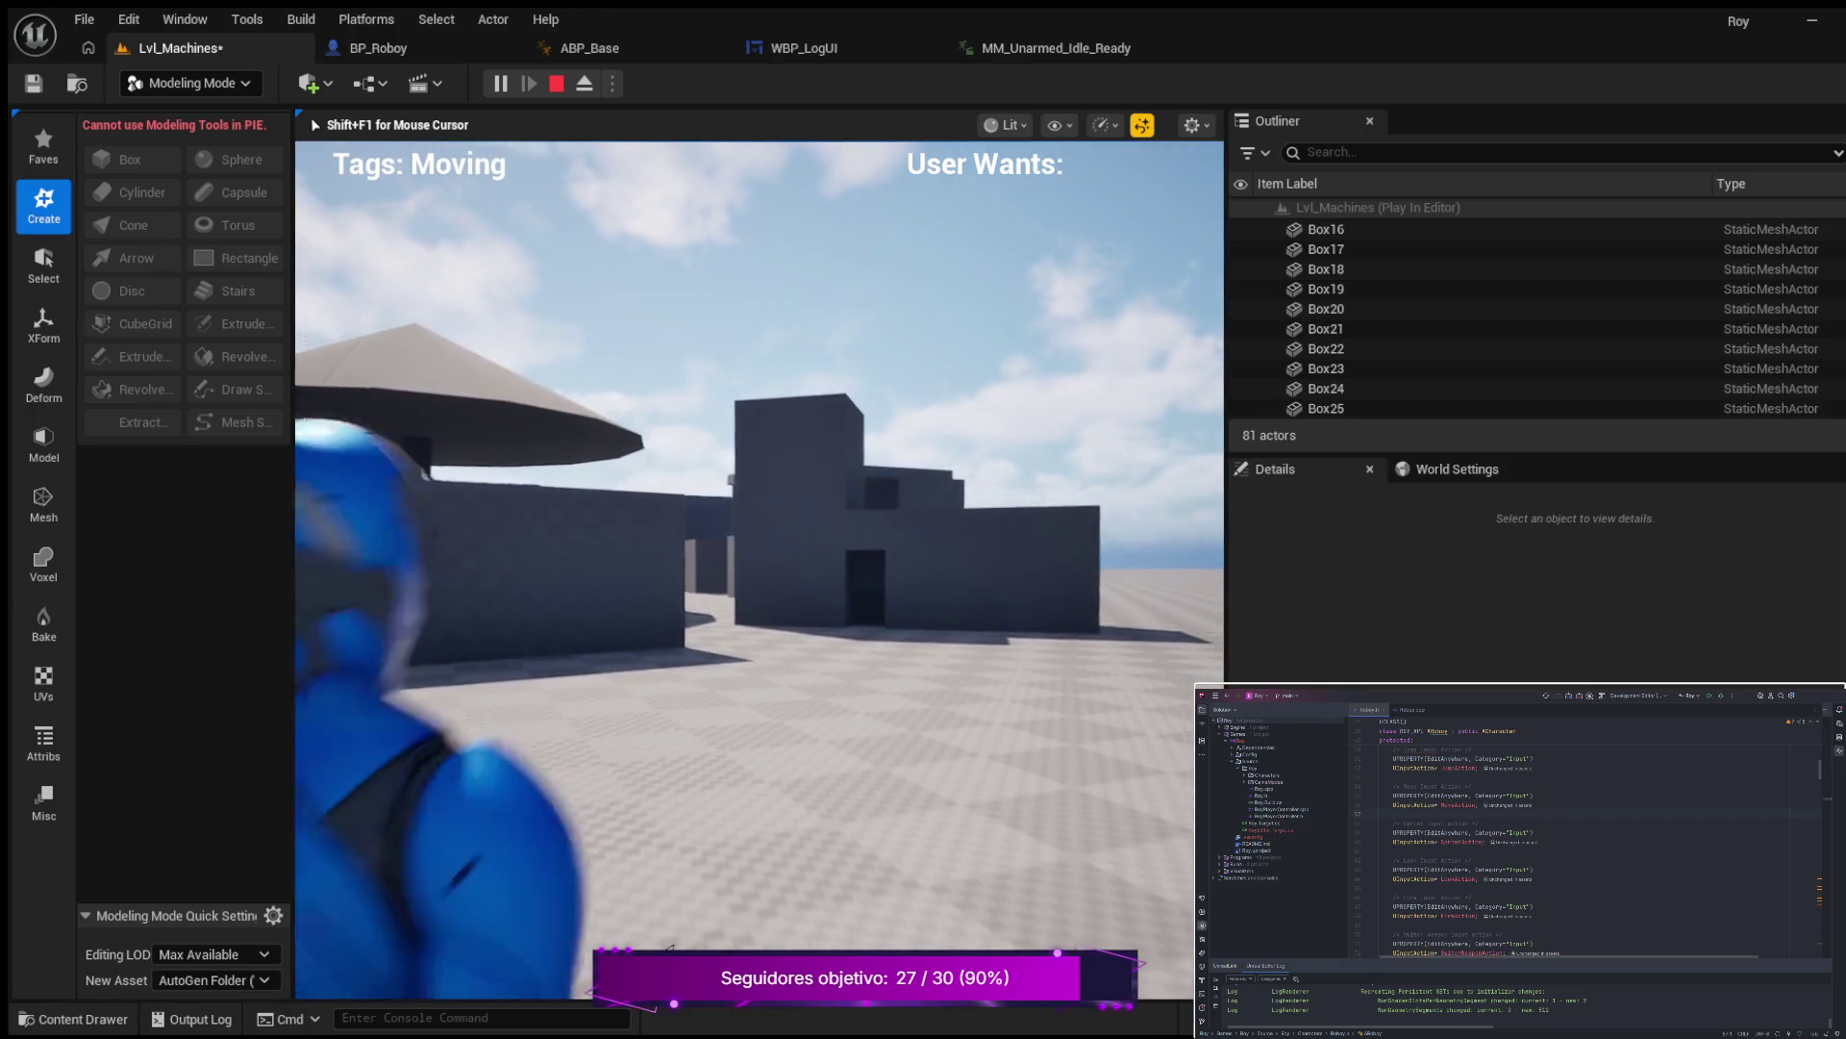
pyautogui.press('w')
pyautogui.press('w')
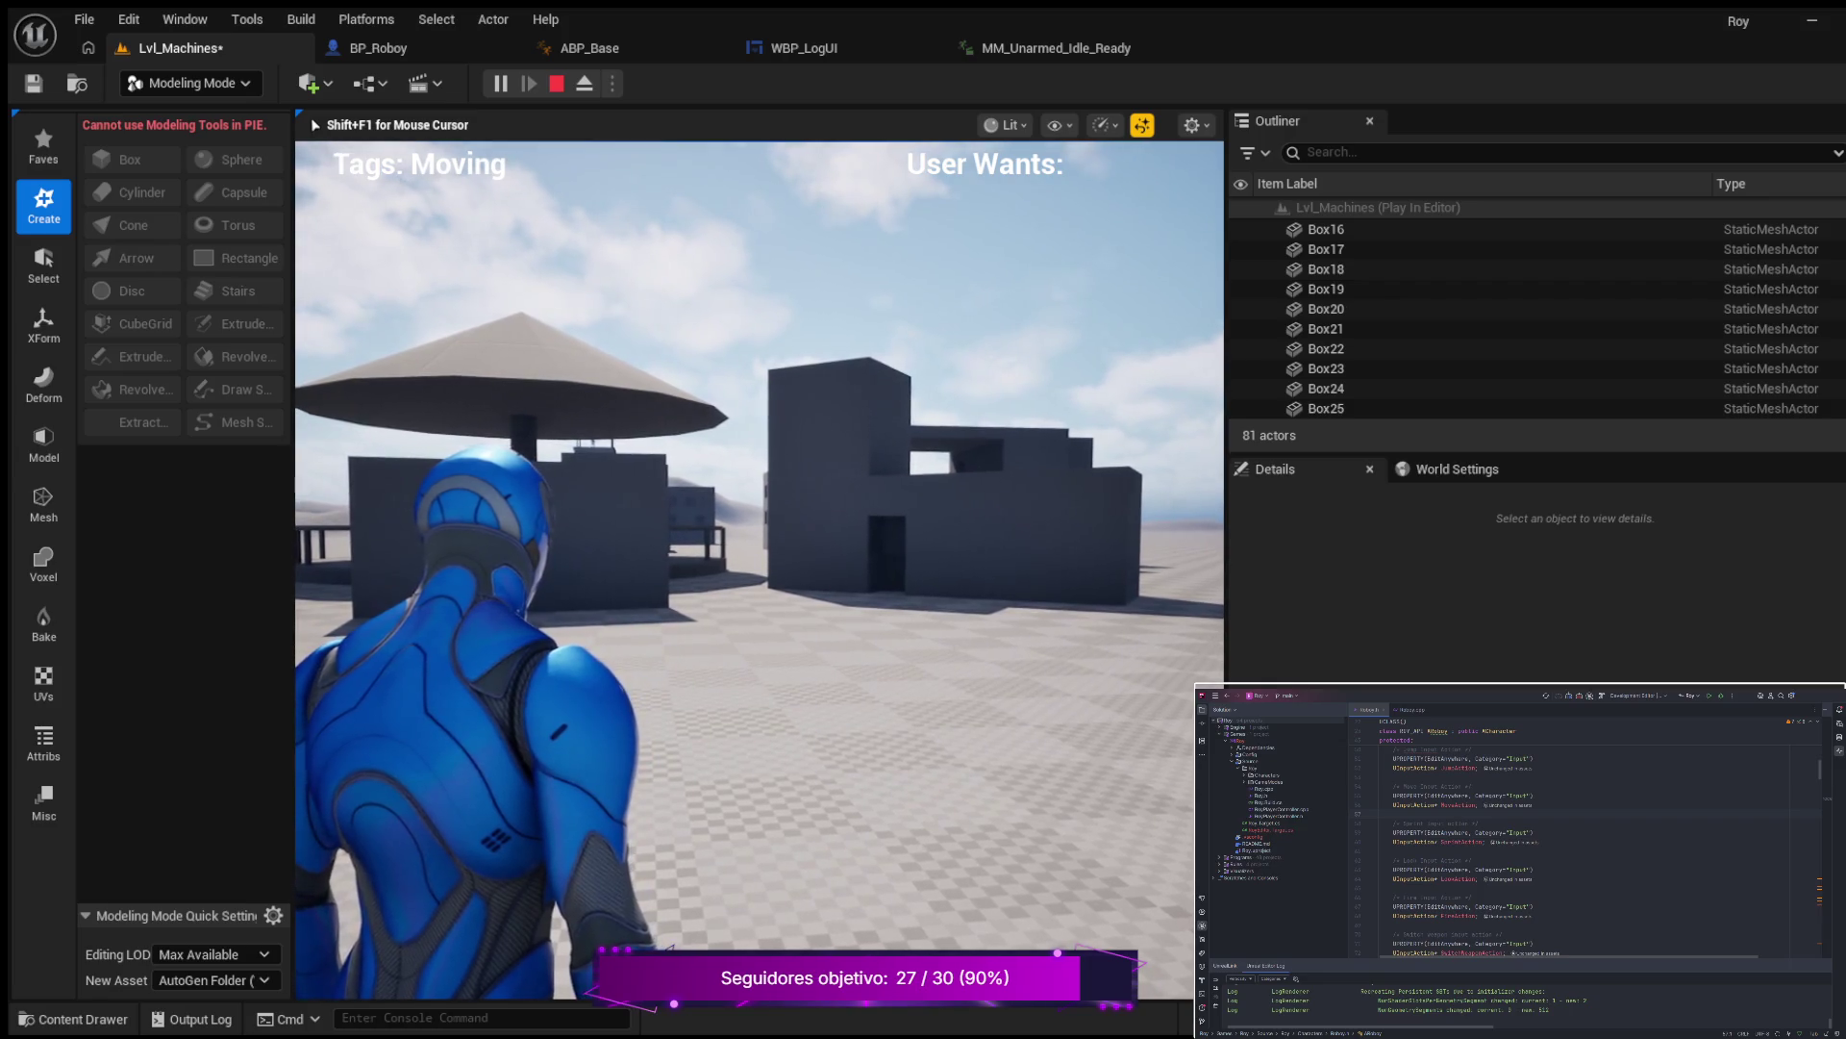
pyautogui.press('w')
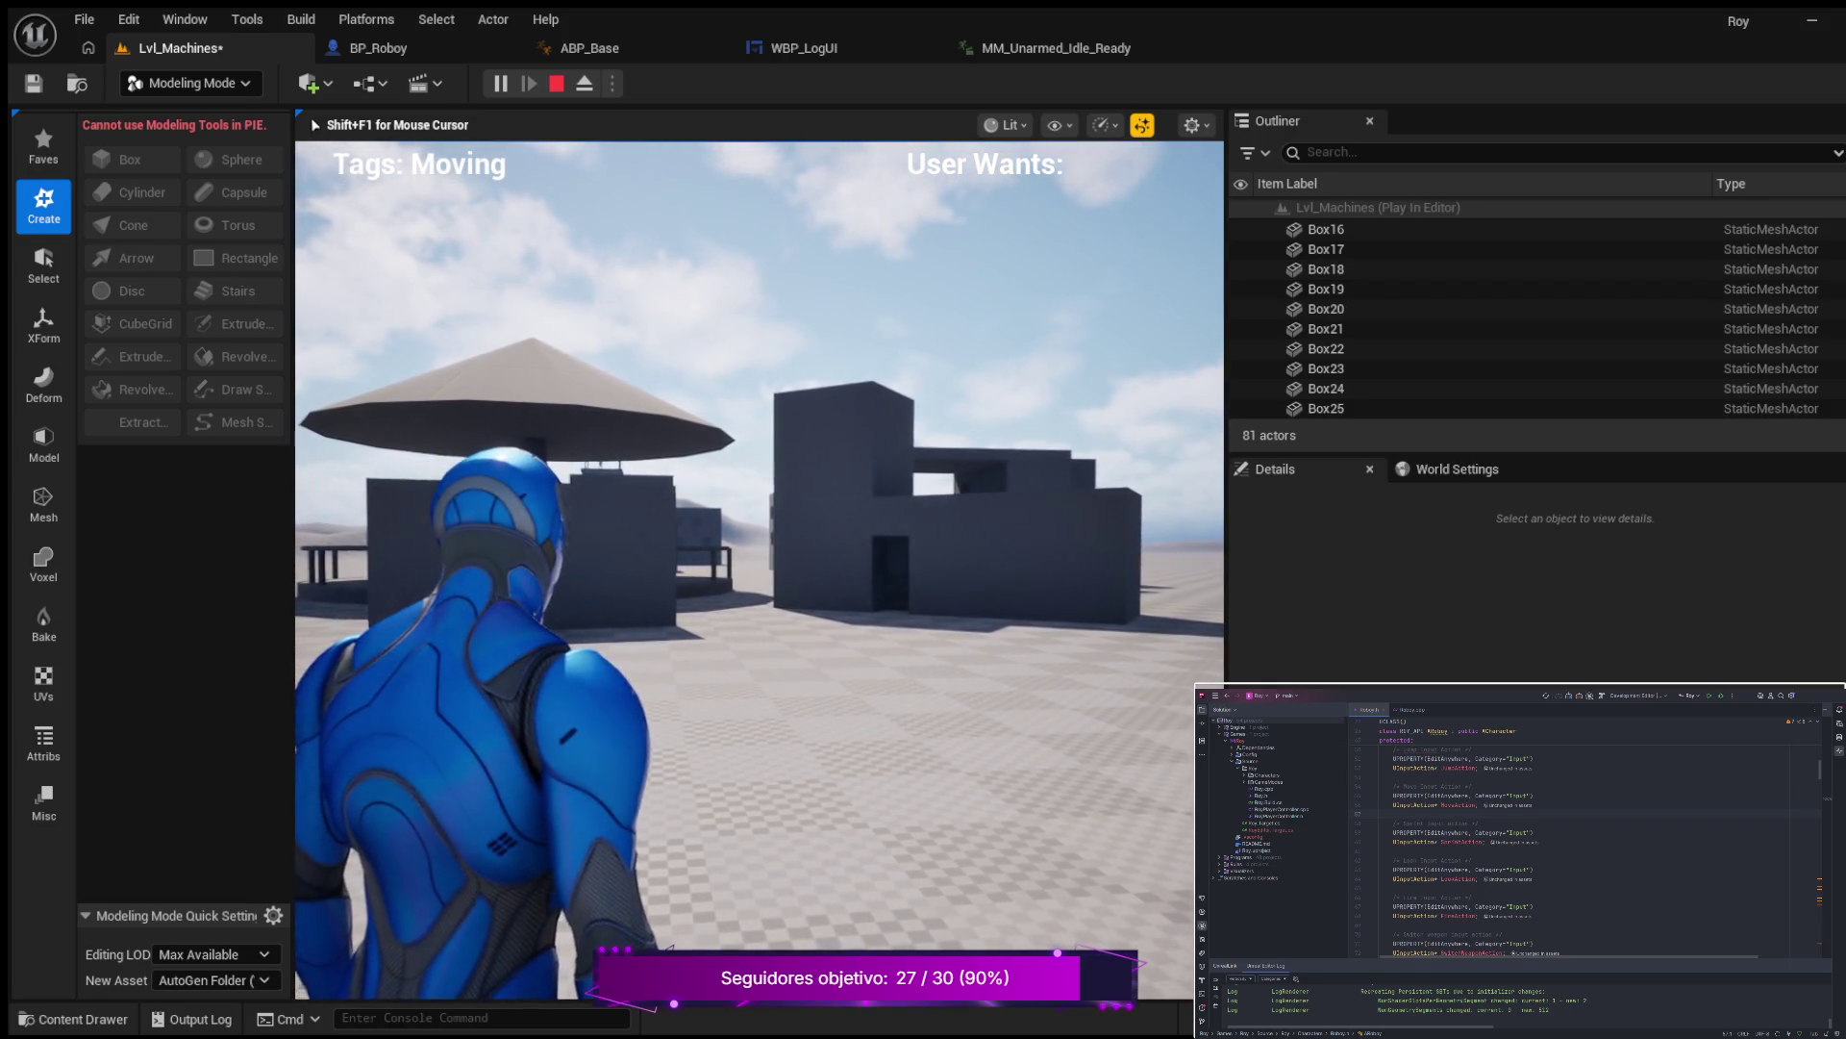
pyautogui.press('a')
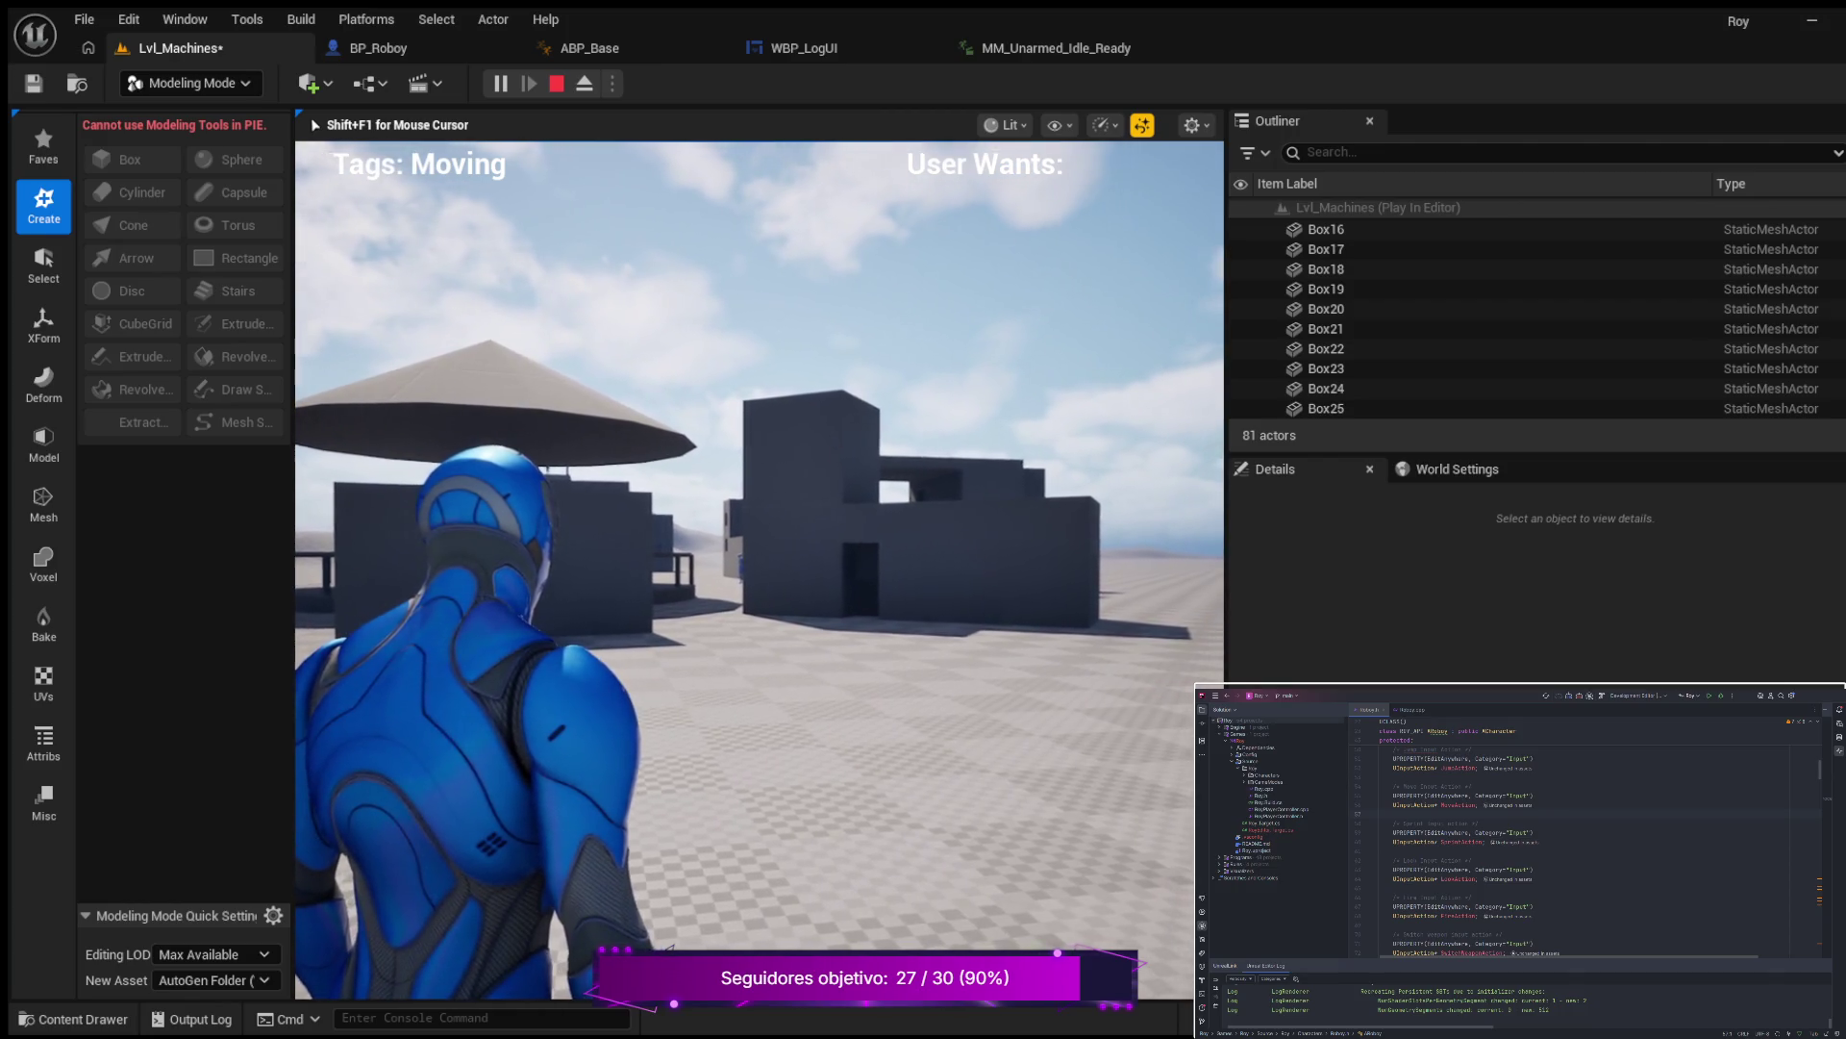
pyautogui.press('w')
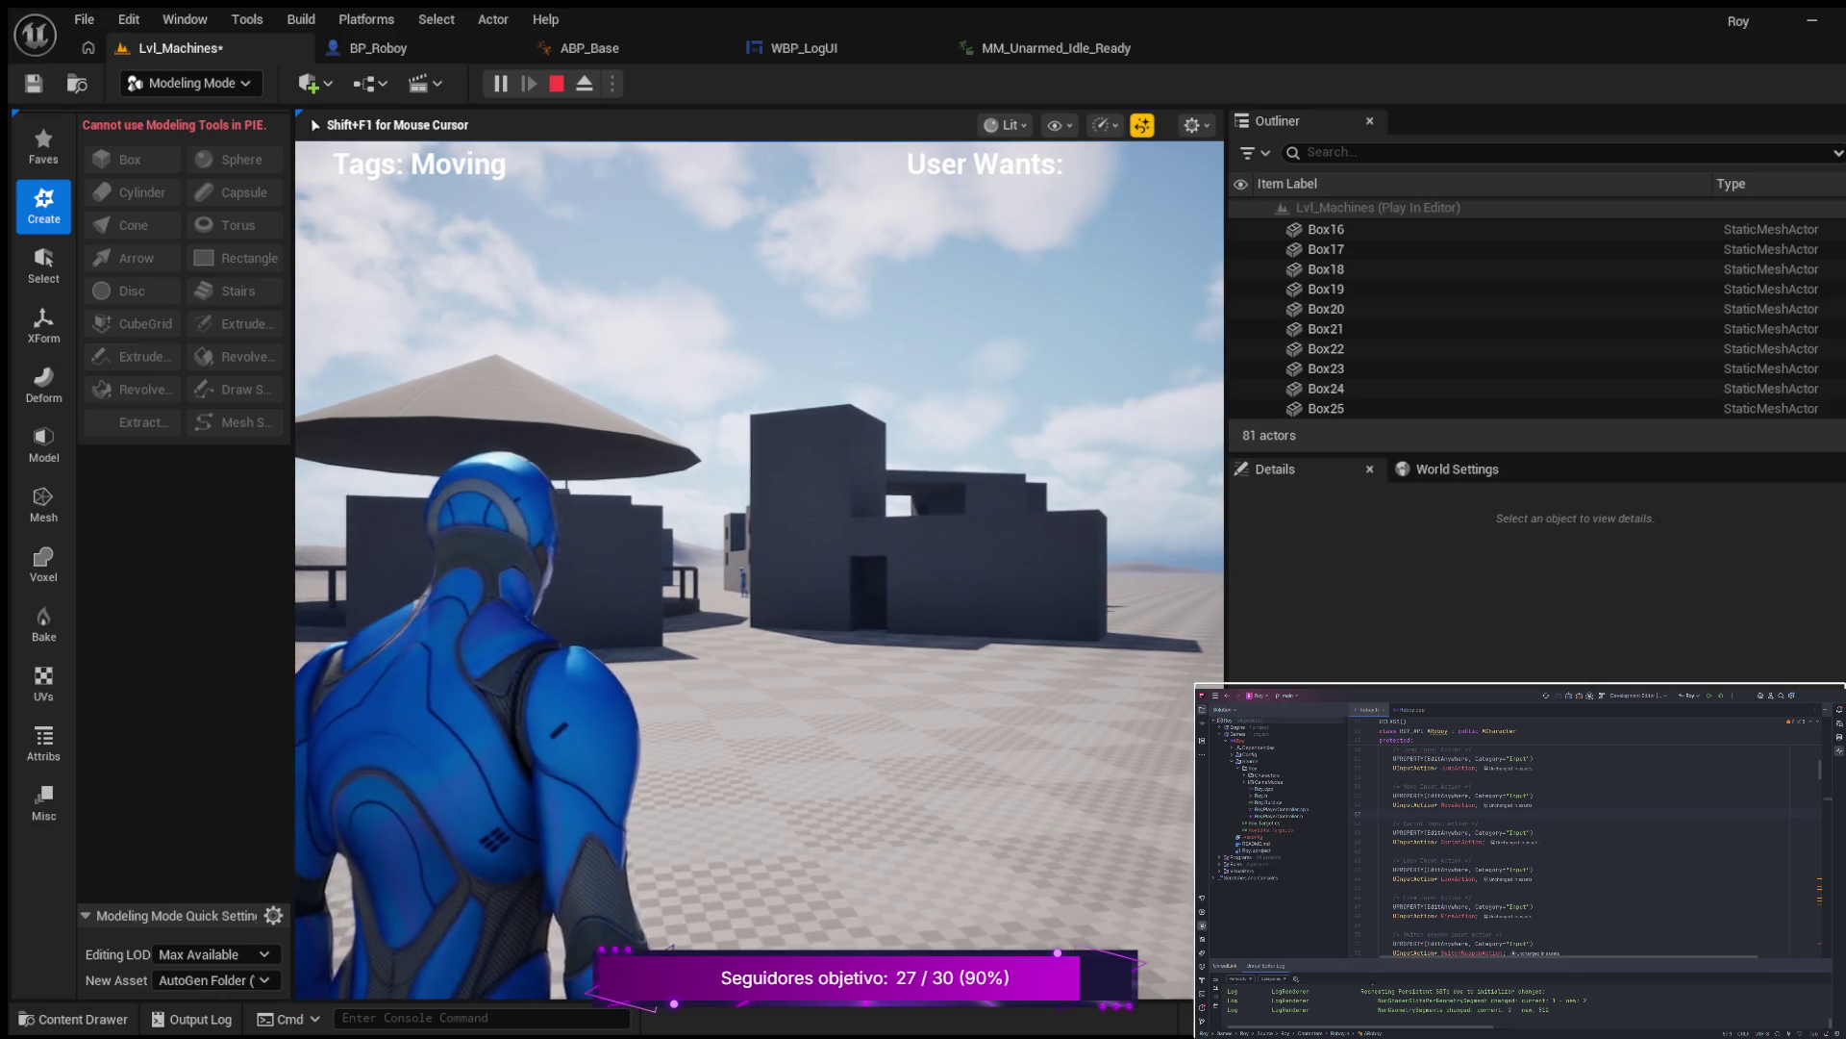
pyautogui.press('w')
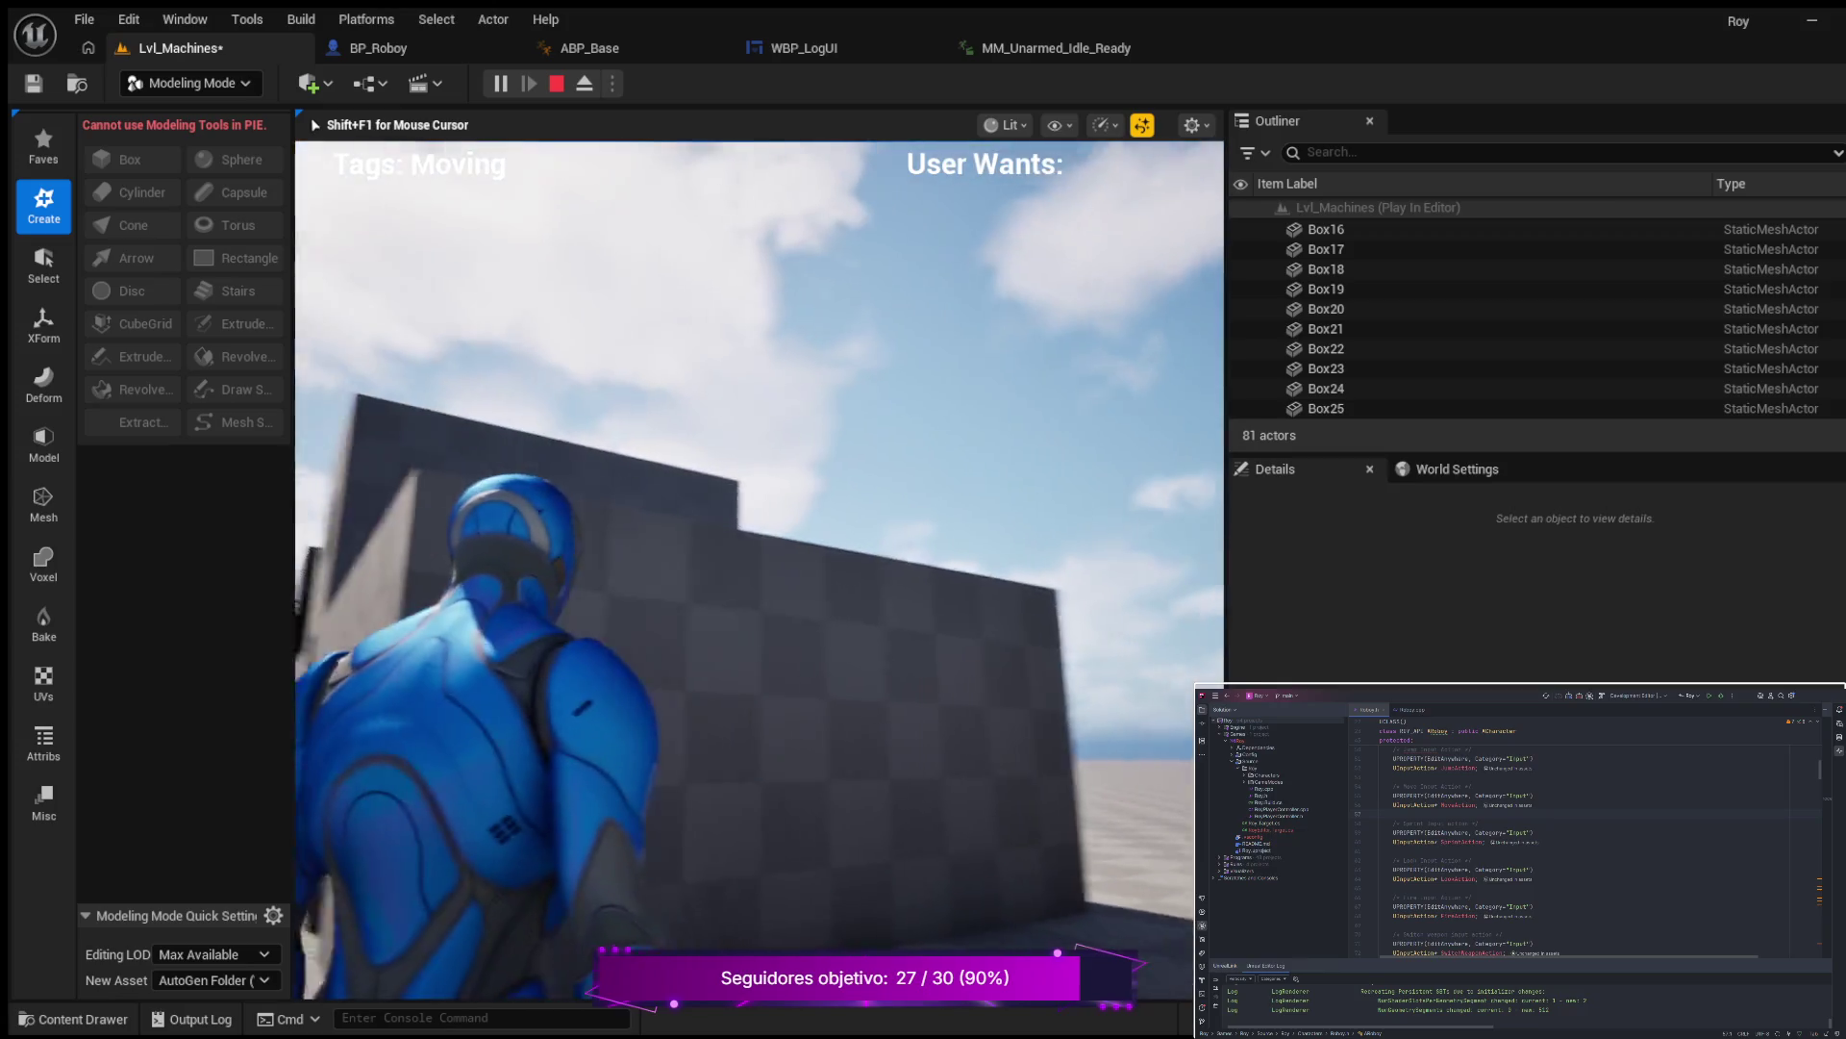
pyautogui.press('Escape')
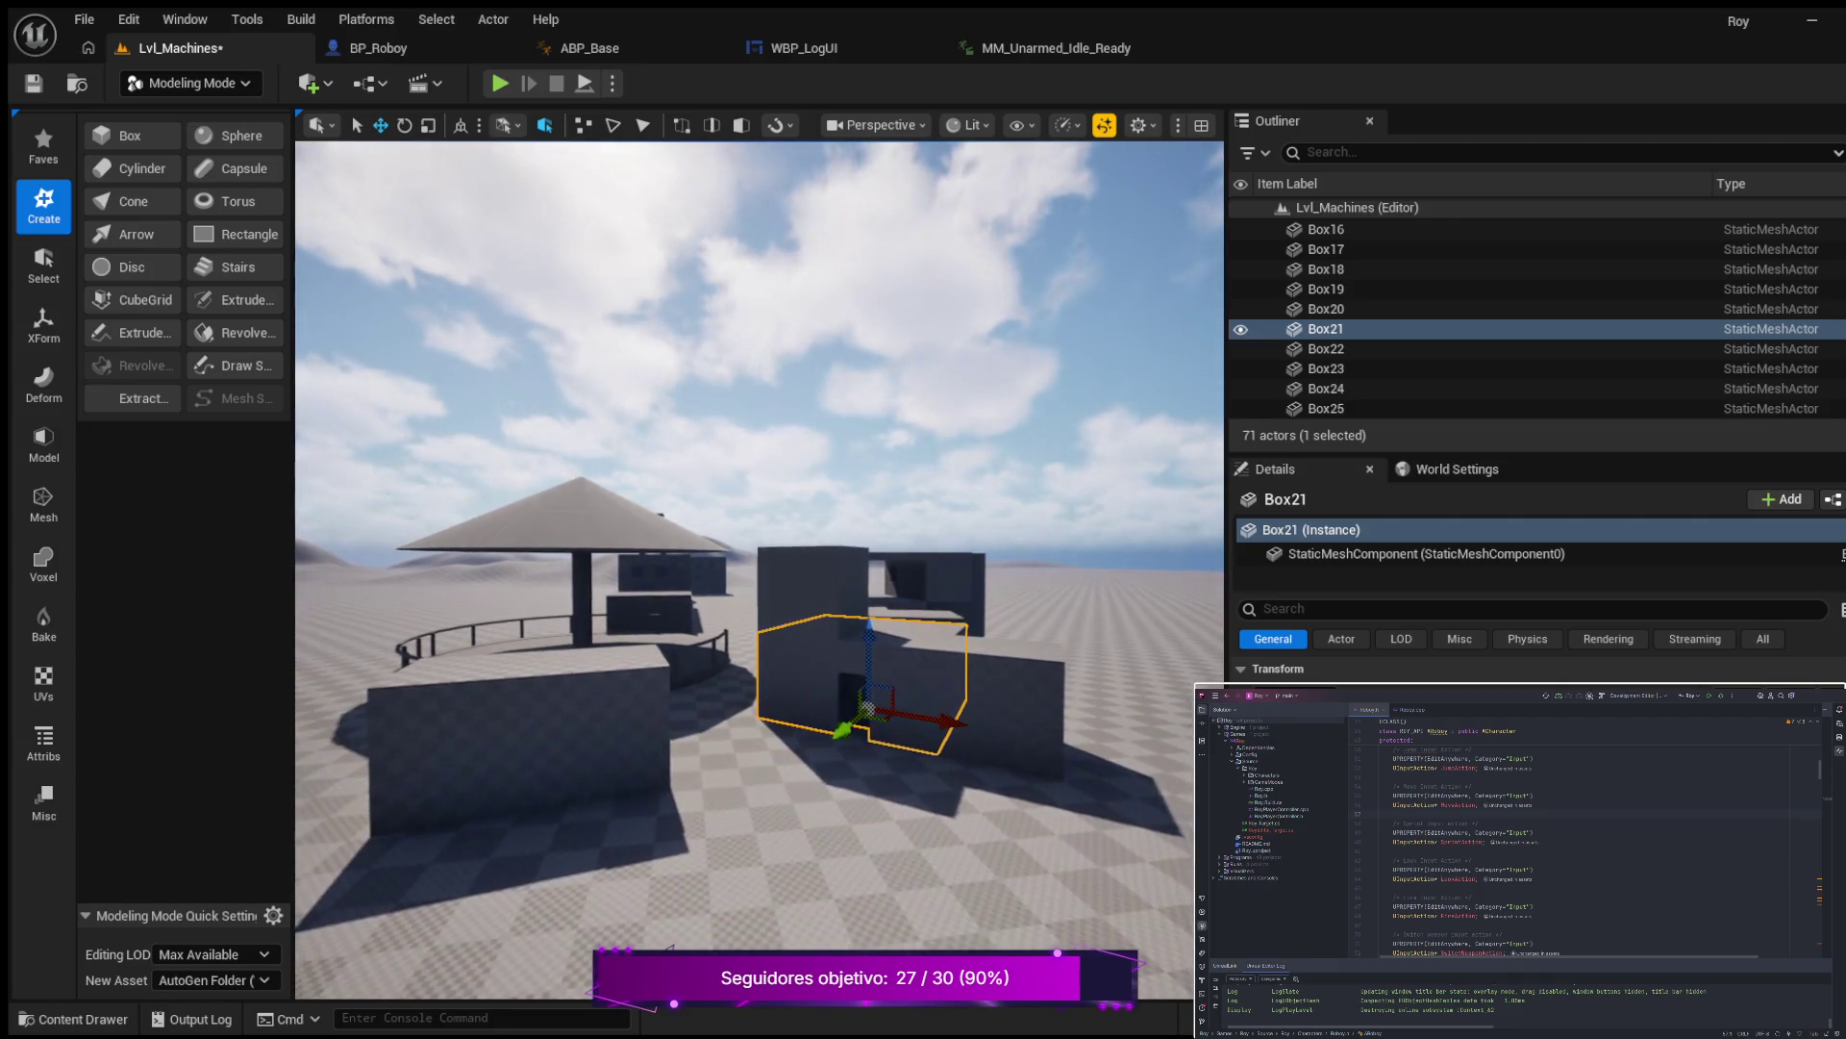
# Click through the low front wall and Box28 to select the doorway block Box21.
pyautogui.click(548, 714)
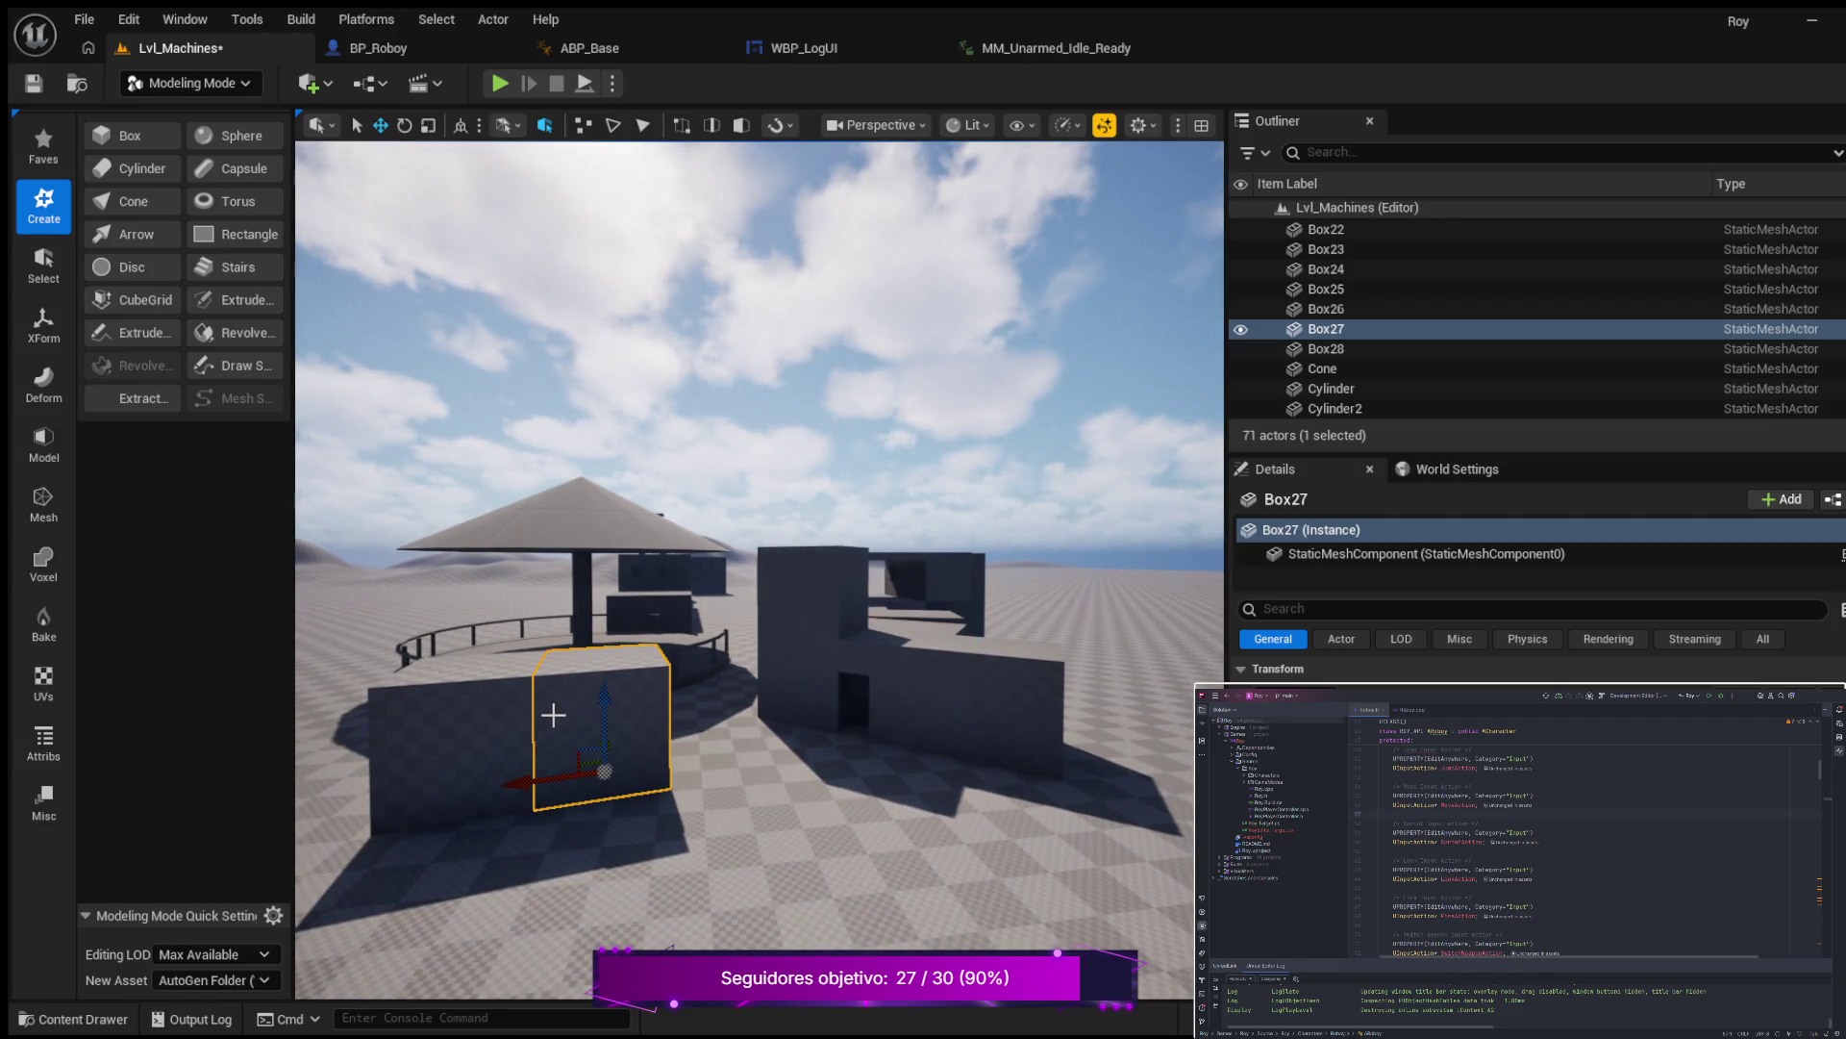
pyautogui.click(490, 717)
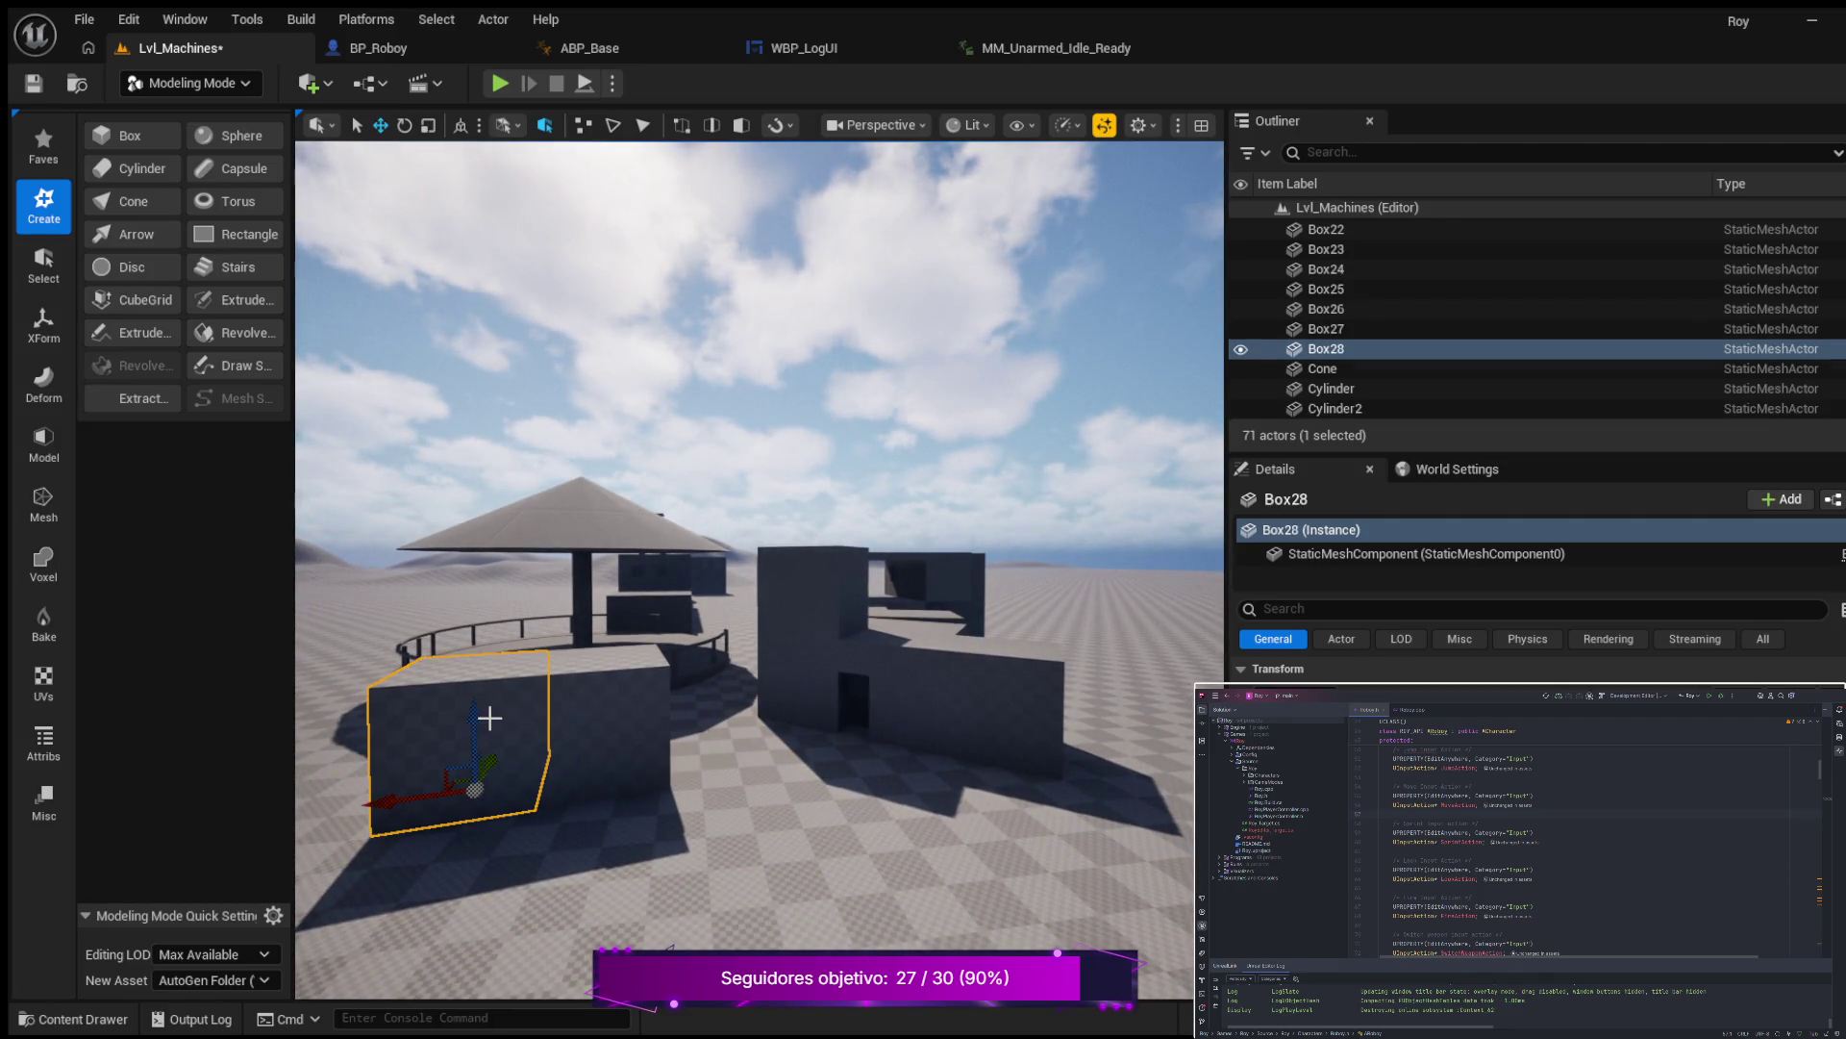
pyautogui.click(876, 710)
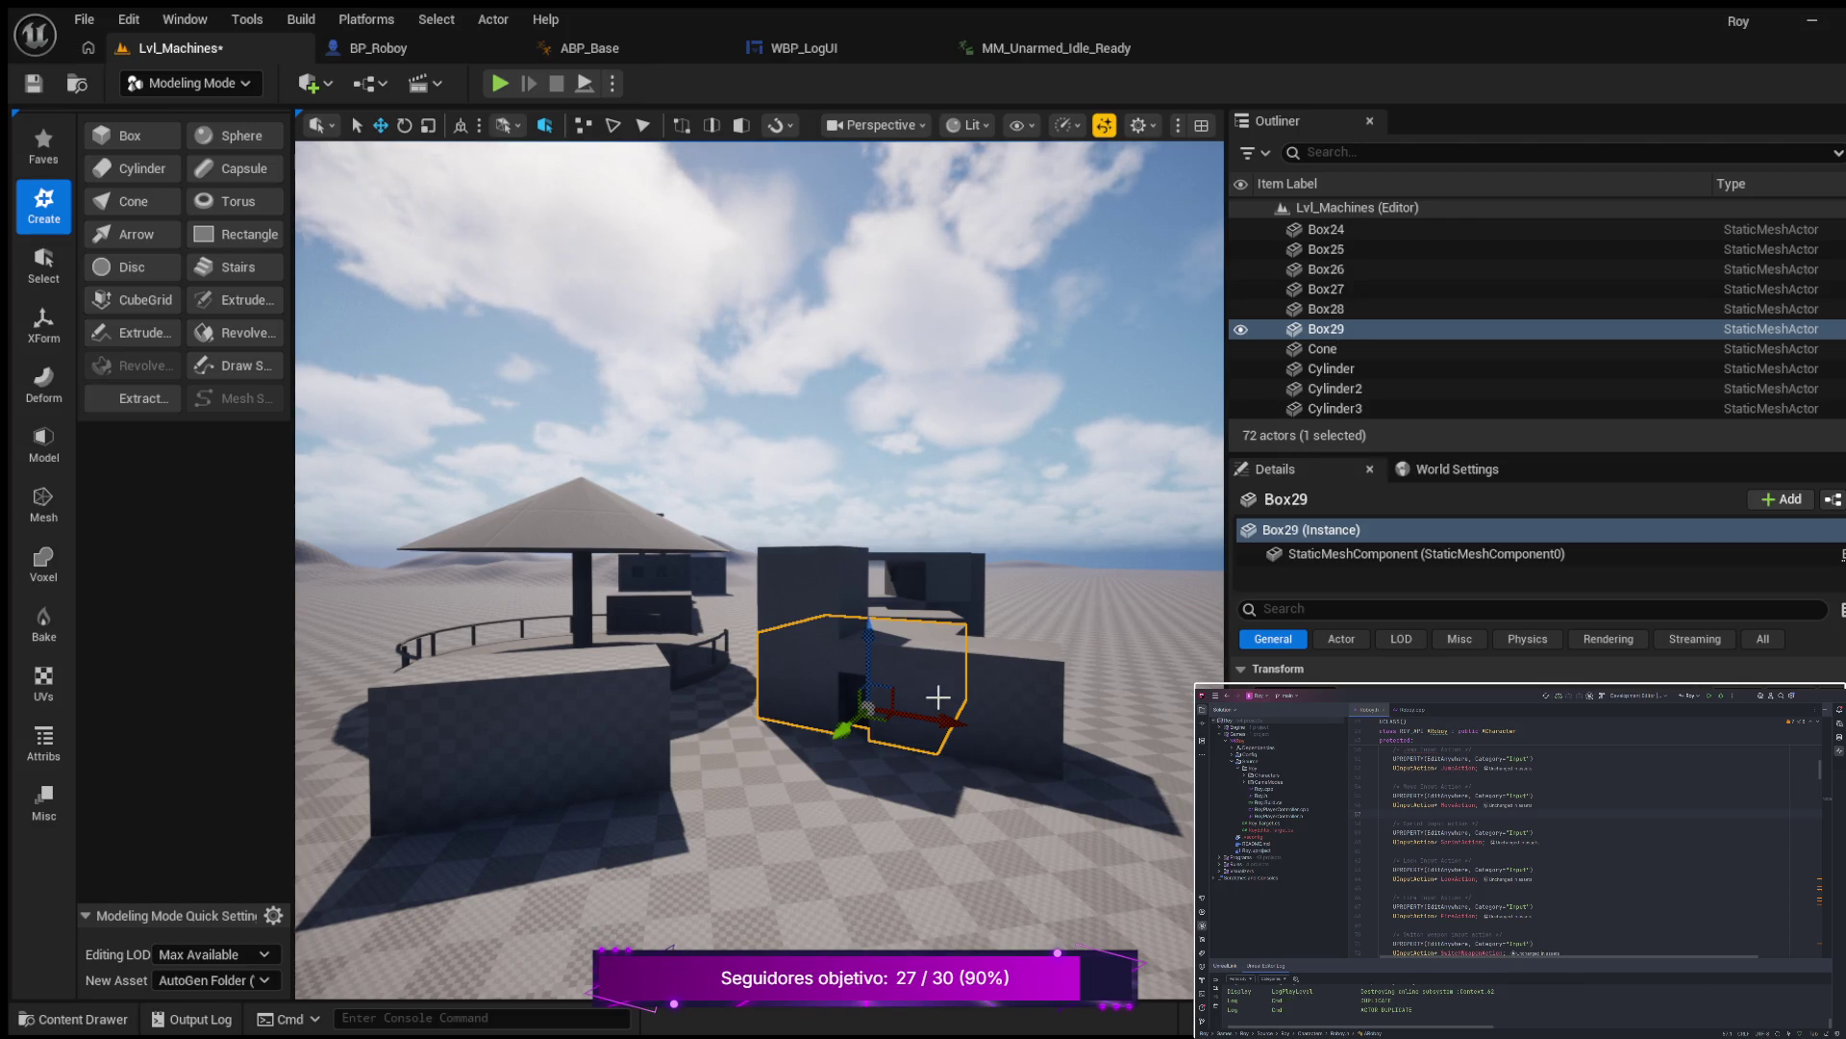
# Drag the new Box29 toward the foreground and rotate it about its vertical axis.
pyautogui.moveTo(844, 730)
pyautogui.mouseDown()
pyautogui.moveTo(495, 915)
pyautogui.moveTo(516, 921)
pyautogui.mouseUp()
pyautogui.scroll(-4, 796, 896)
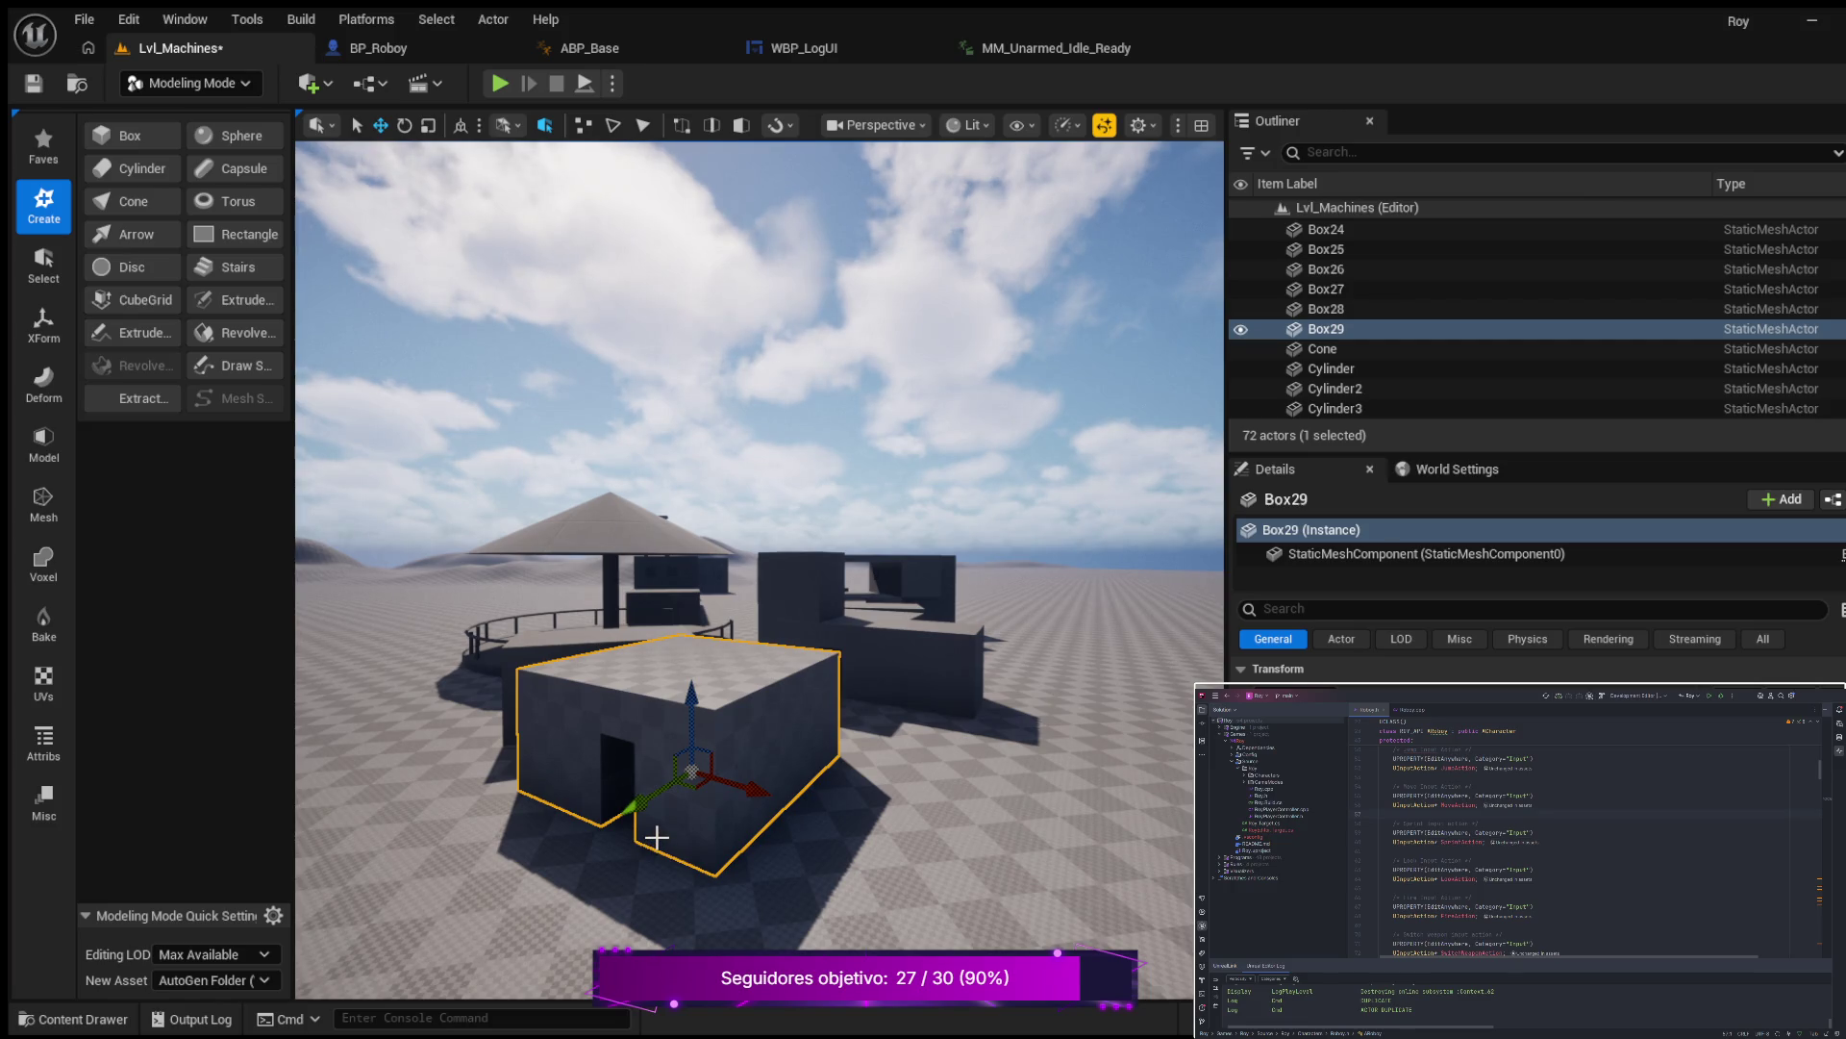
pyautogui.press('e')
pyautogui.moveTo(670, 833); pyautogui.dragTo(764, 817)
pyautogui.scroll(2, 764, 817)
# Frame and orbit around Box29, then nudge it slightly along its Y axis.
pyautogui.press('f')
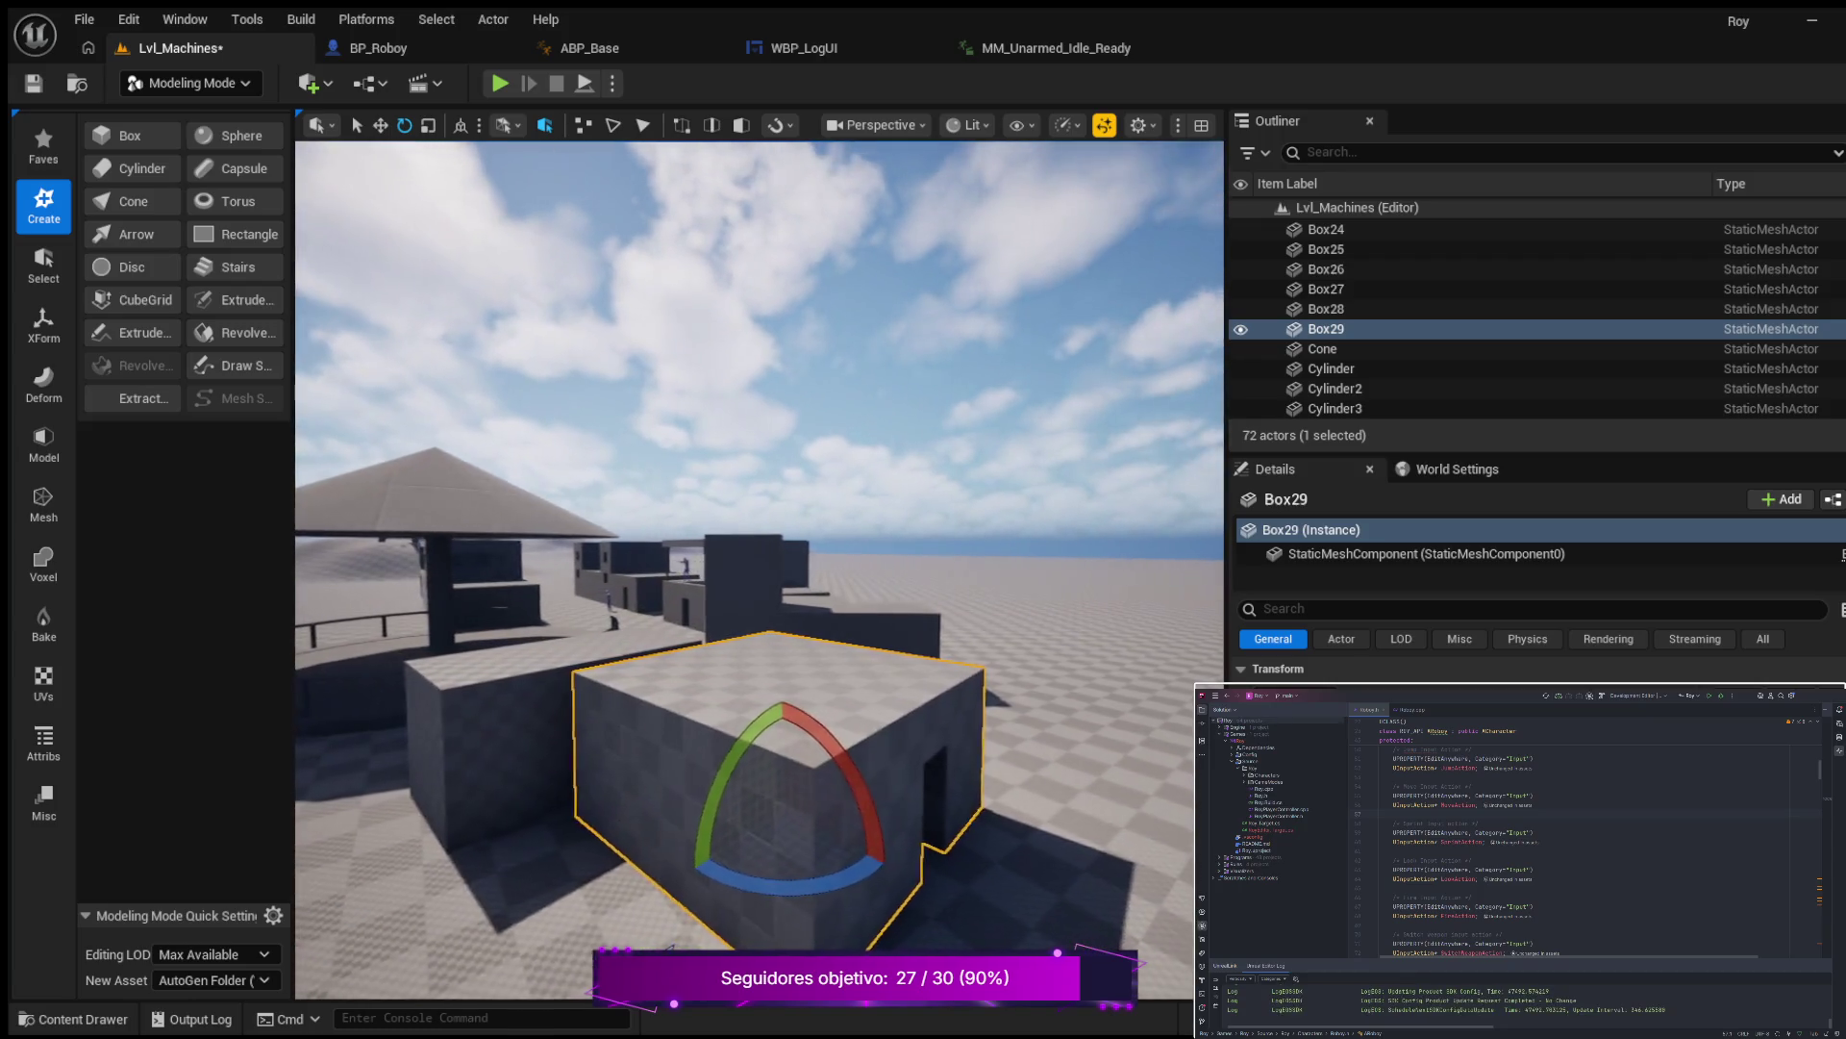
pyautogui.moveTo(777, 750)
pyautogui.mouseDown()
pyautogui.moveTo(746, 817)
pyautogui.moveTo(692, 837)
pyautogui.mouseUp()
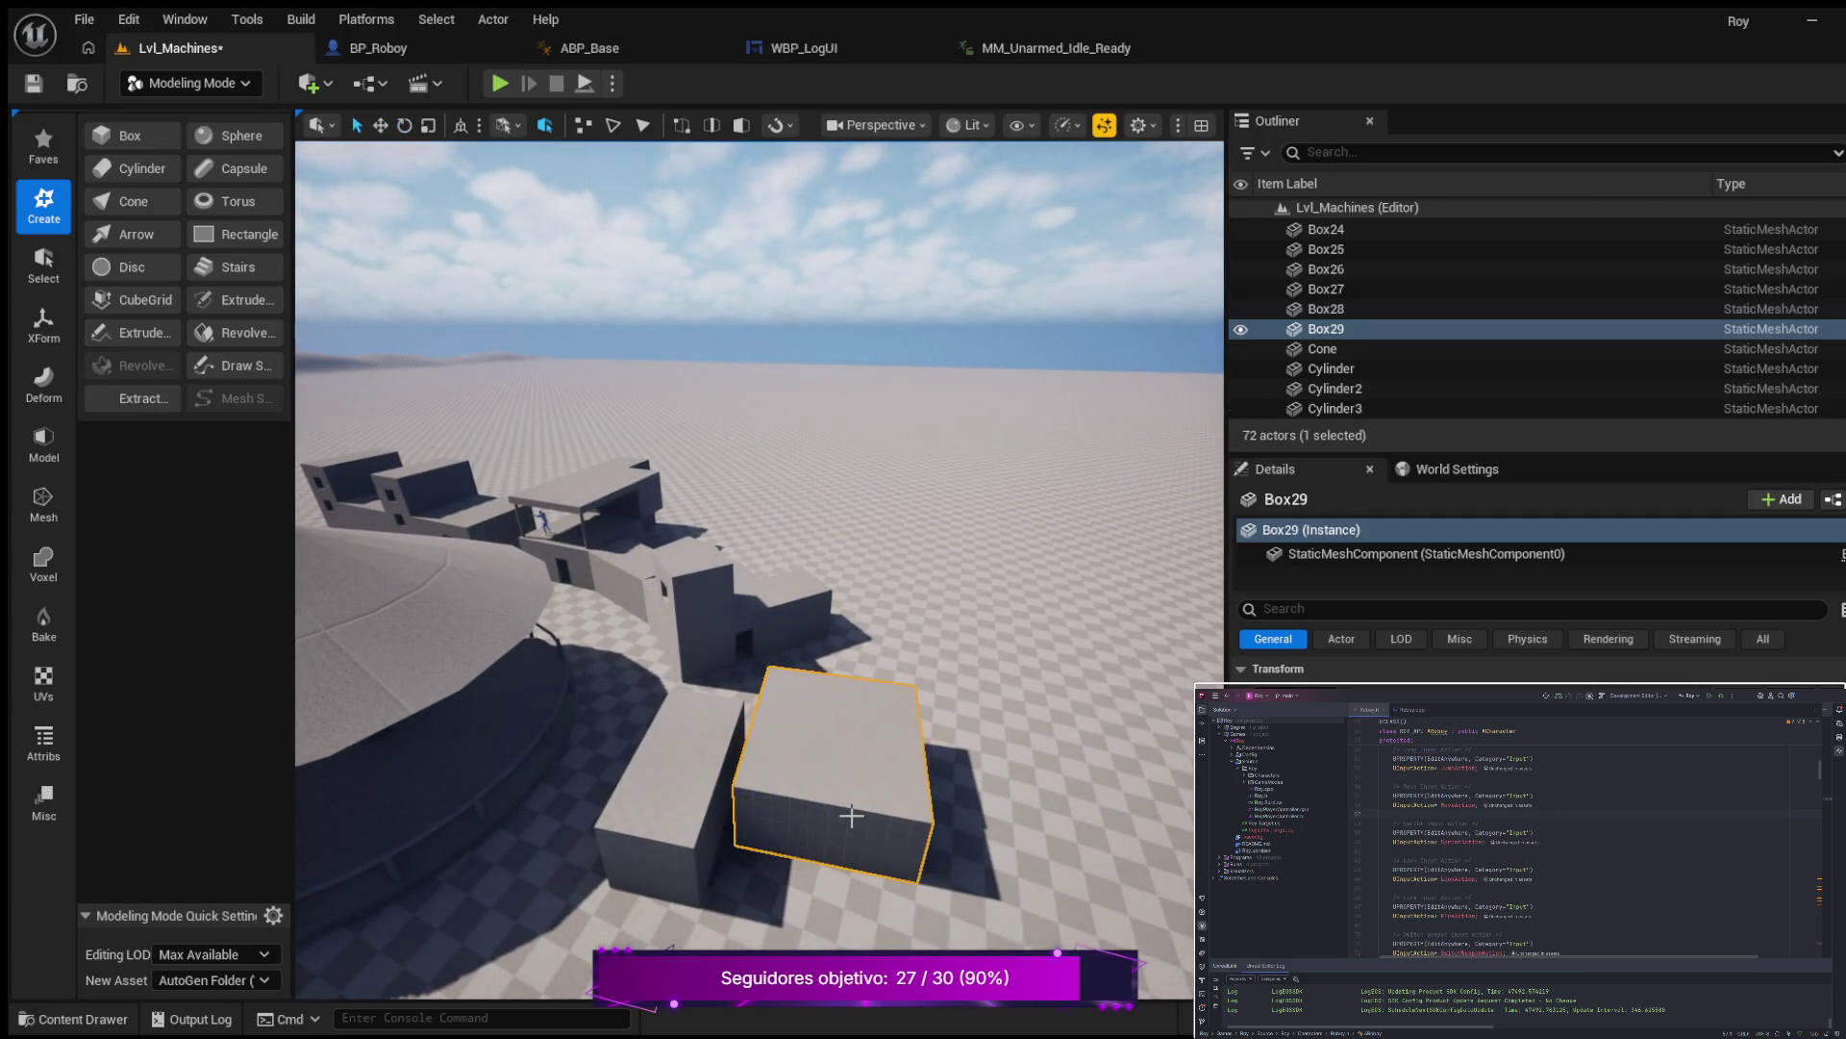
pyautogui.moveTo(899, 773); pyautogui.dragTo(892, 723)
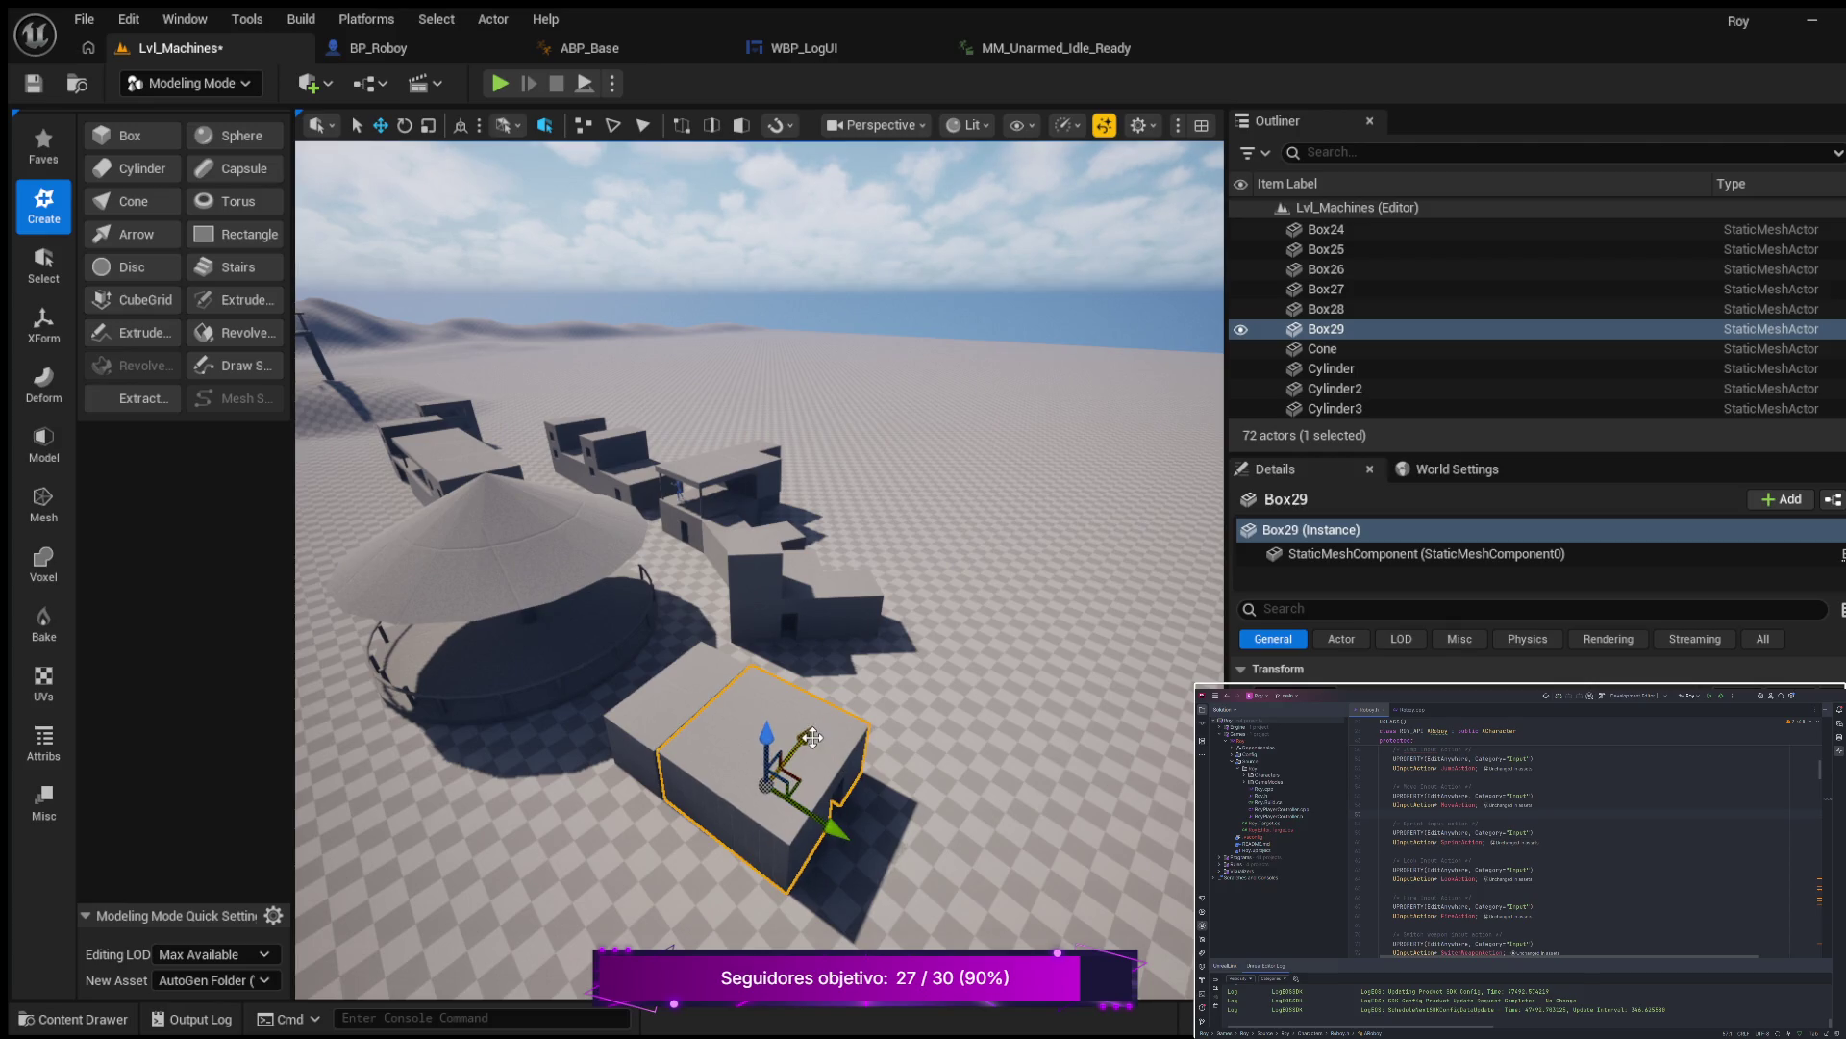
pyautogui.moveTo(839, 742); pyautogui.dragTo(899, 704)
pyautogui.press('w')
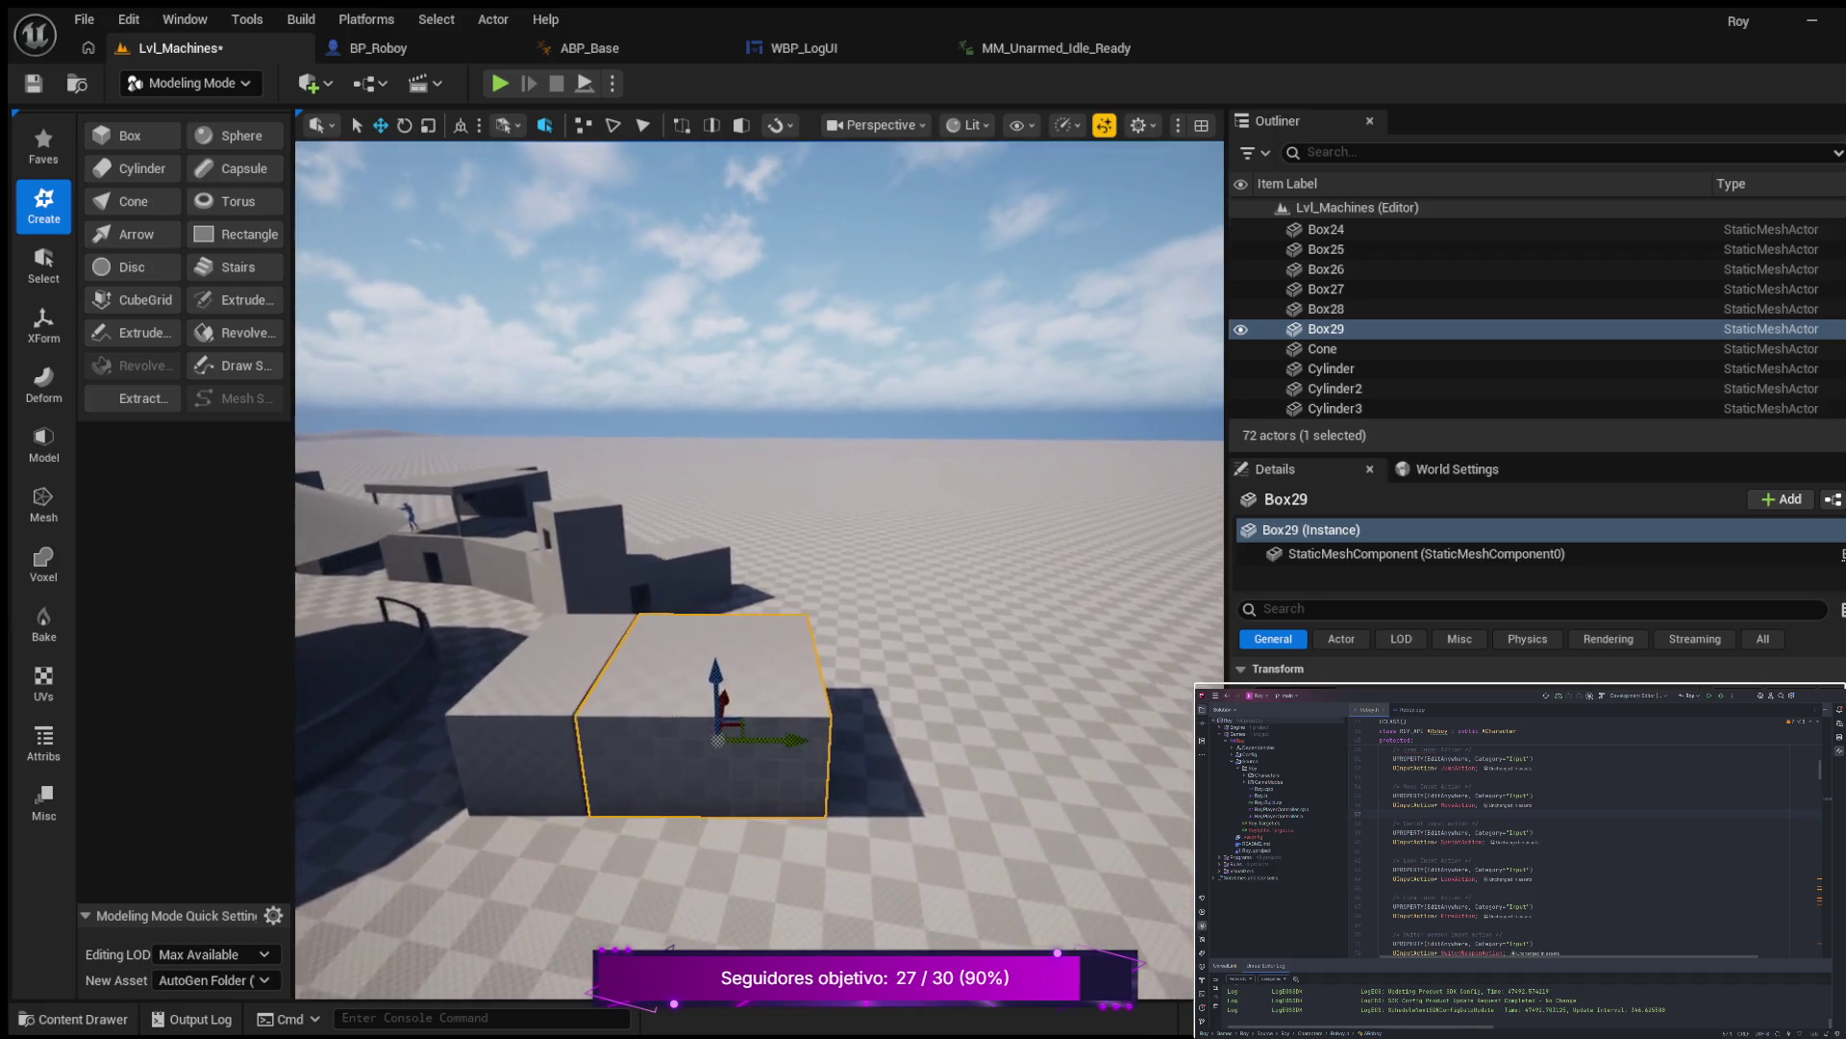
pyautogui.press('e')
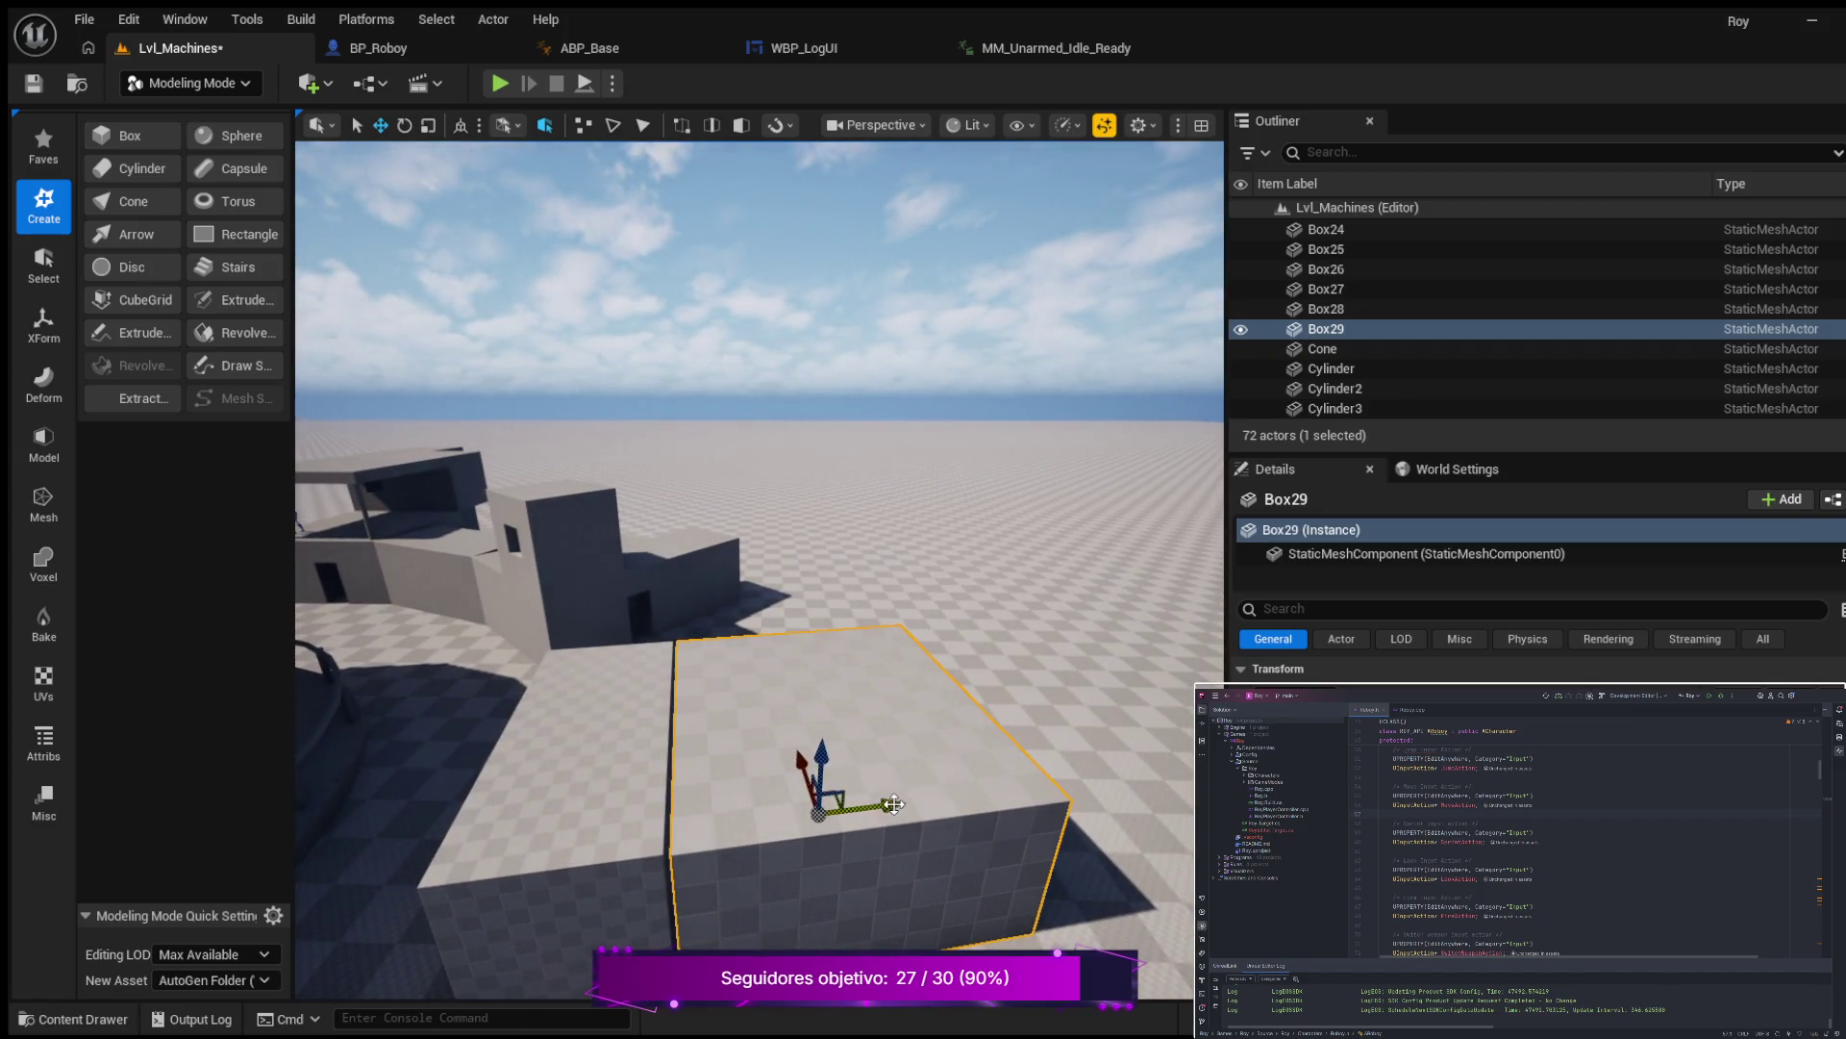
pyautogui.moveTo(893, 805)
pyautogui.mouseDown()
pyautogui.moveTo(1053, 707)
pyautogui.moveTo(837, 840)
pyautogui.mouseUp()
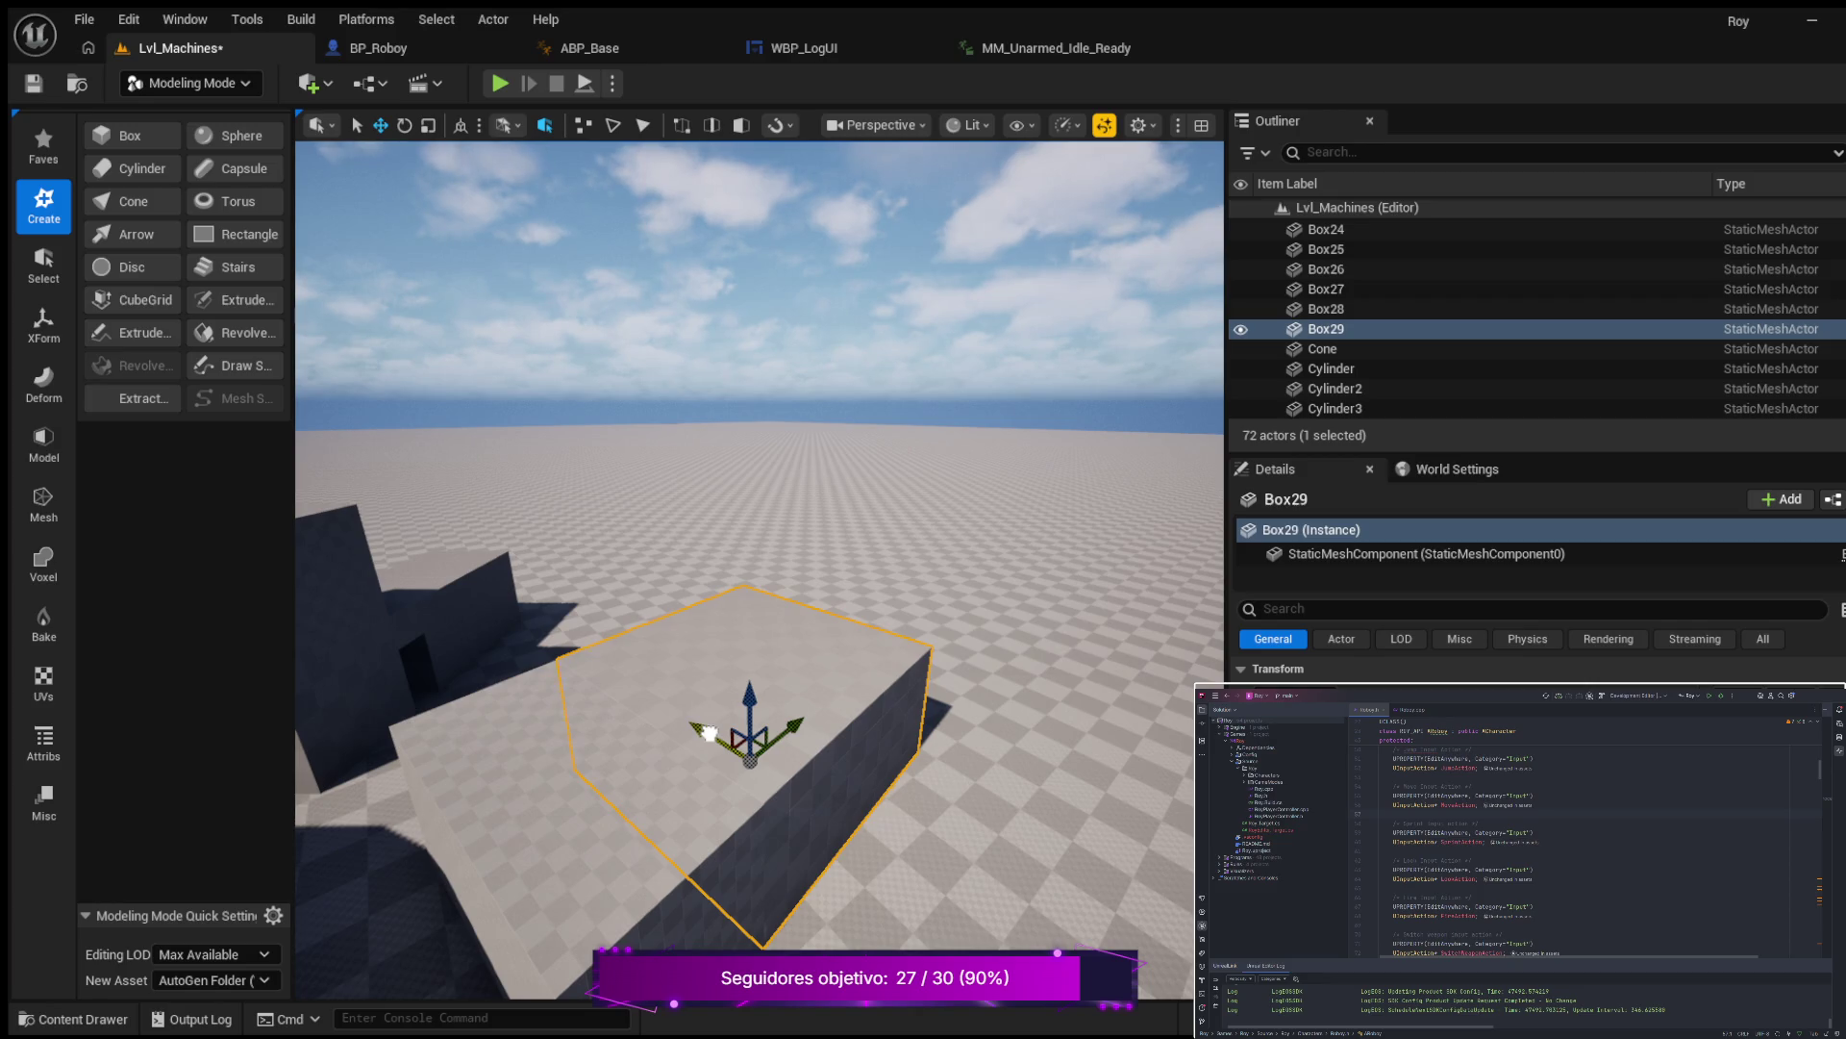
pyautogui.moveTo(709, 733)
pyautogui.mouseDown()
pyautogui.moveTo(663, 794)
pyautogui.moveTo(558, 712)
pyautogui.moveTo(738, 769)
pyautogui.mouseUp()
# Rotate Box29's yaw to -80 degrees and slide it slightly along Y.
pyautogui.press('e')
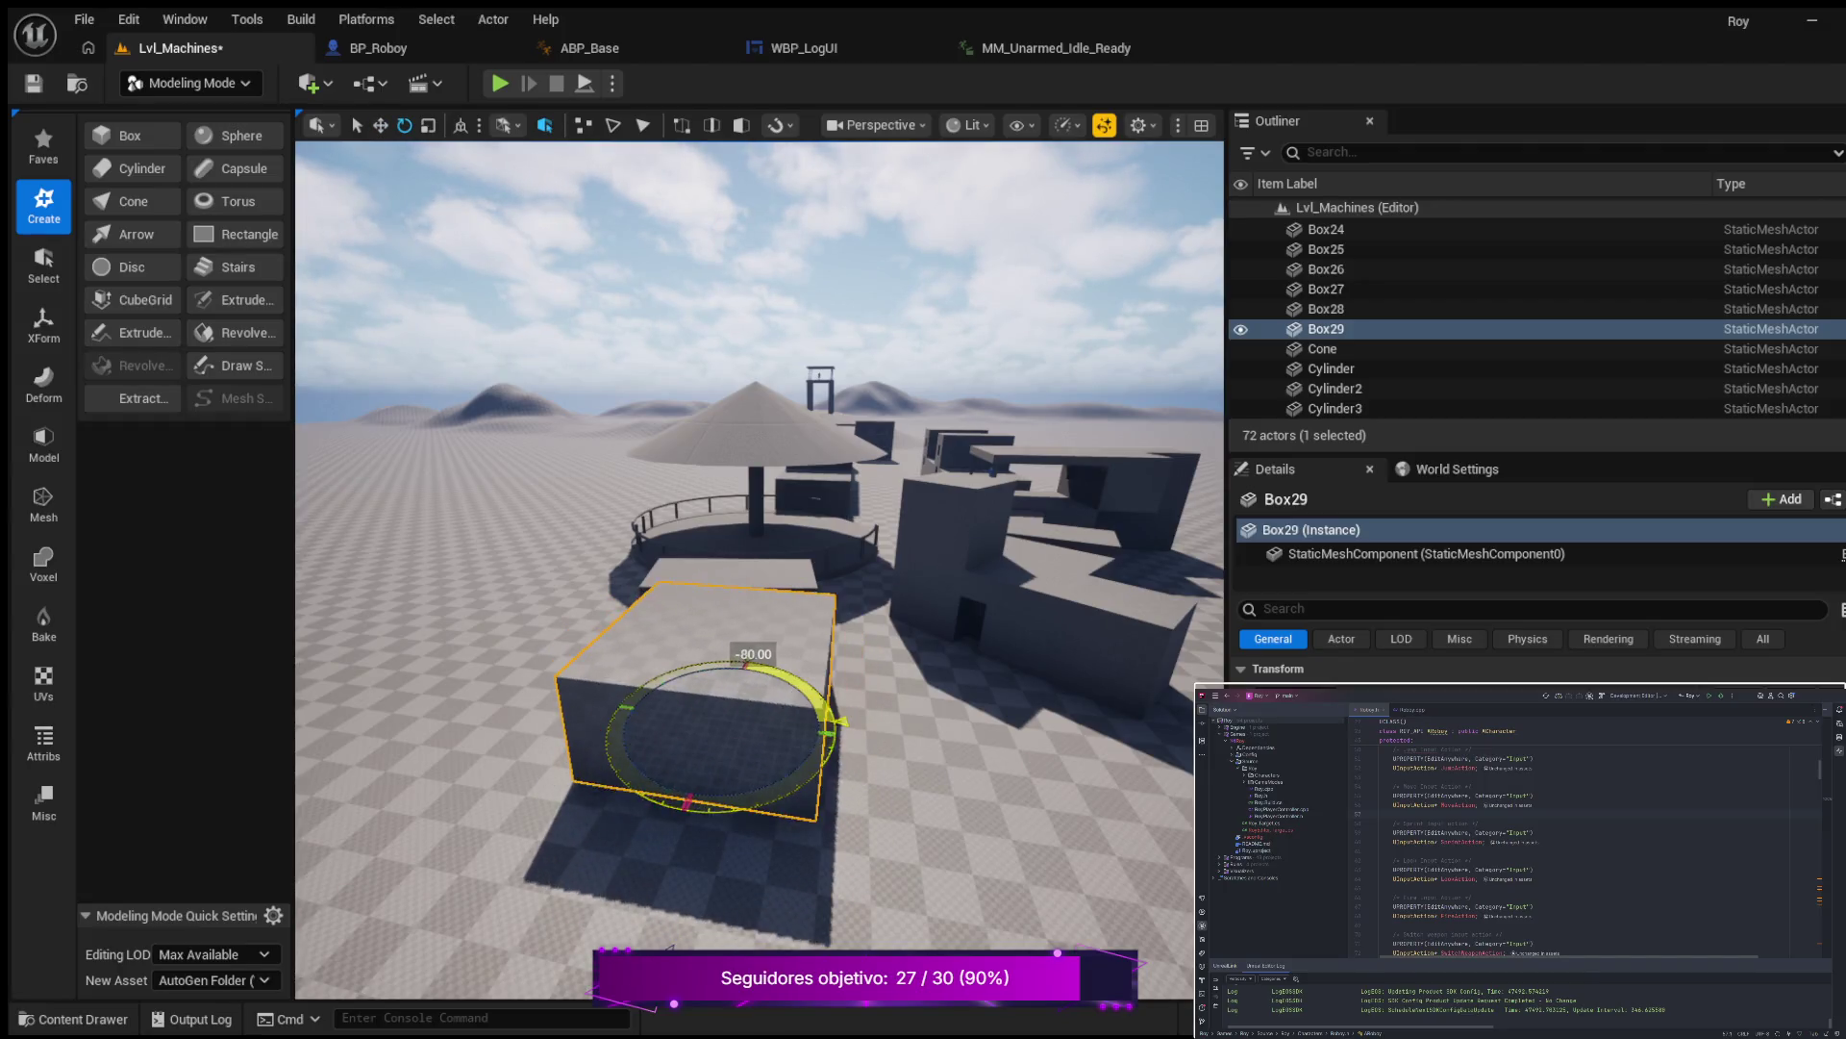
pyautogui.moveTo(737, 769)
pyautogui.mouseDown()
pyautogui.moveTo(610, 752)
pyautogui.moveTo(673, 755)
pyautogui.moveTo(661, 692)
pyautogui.moveTo(685, 694)
pyautogui.moveTo(687, 623)
pyautogui.moveTo(757, 631)
pyautogui.moveTo(678, 620)
pyautogui.moveTo(1027, 858)
pyautogui.mouseUp()
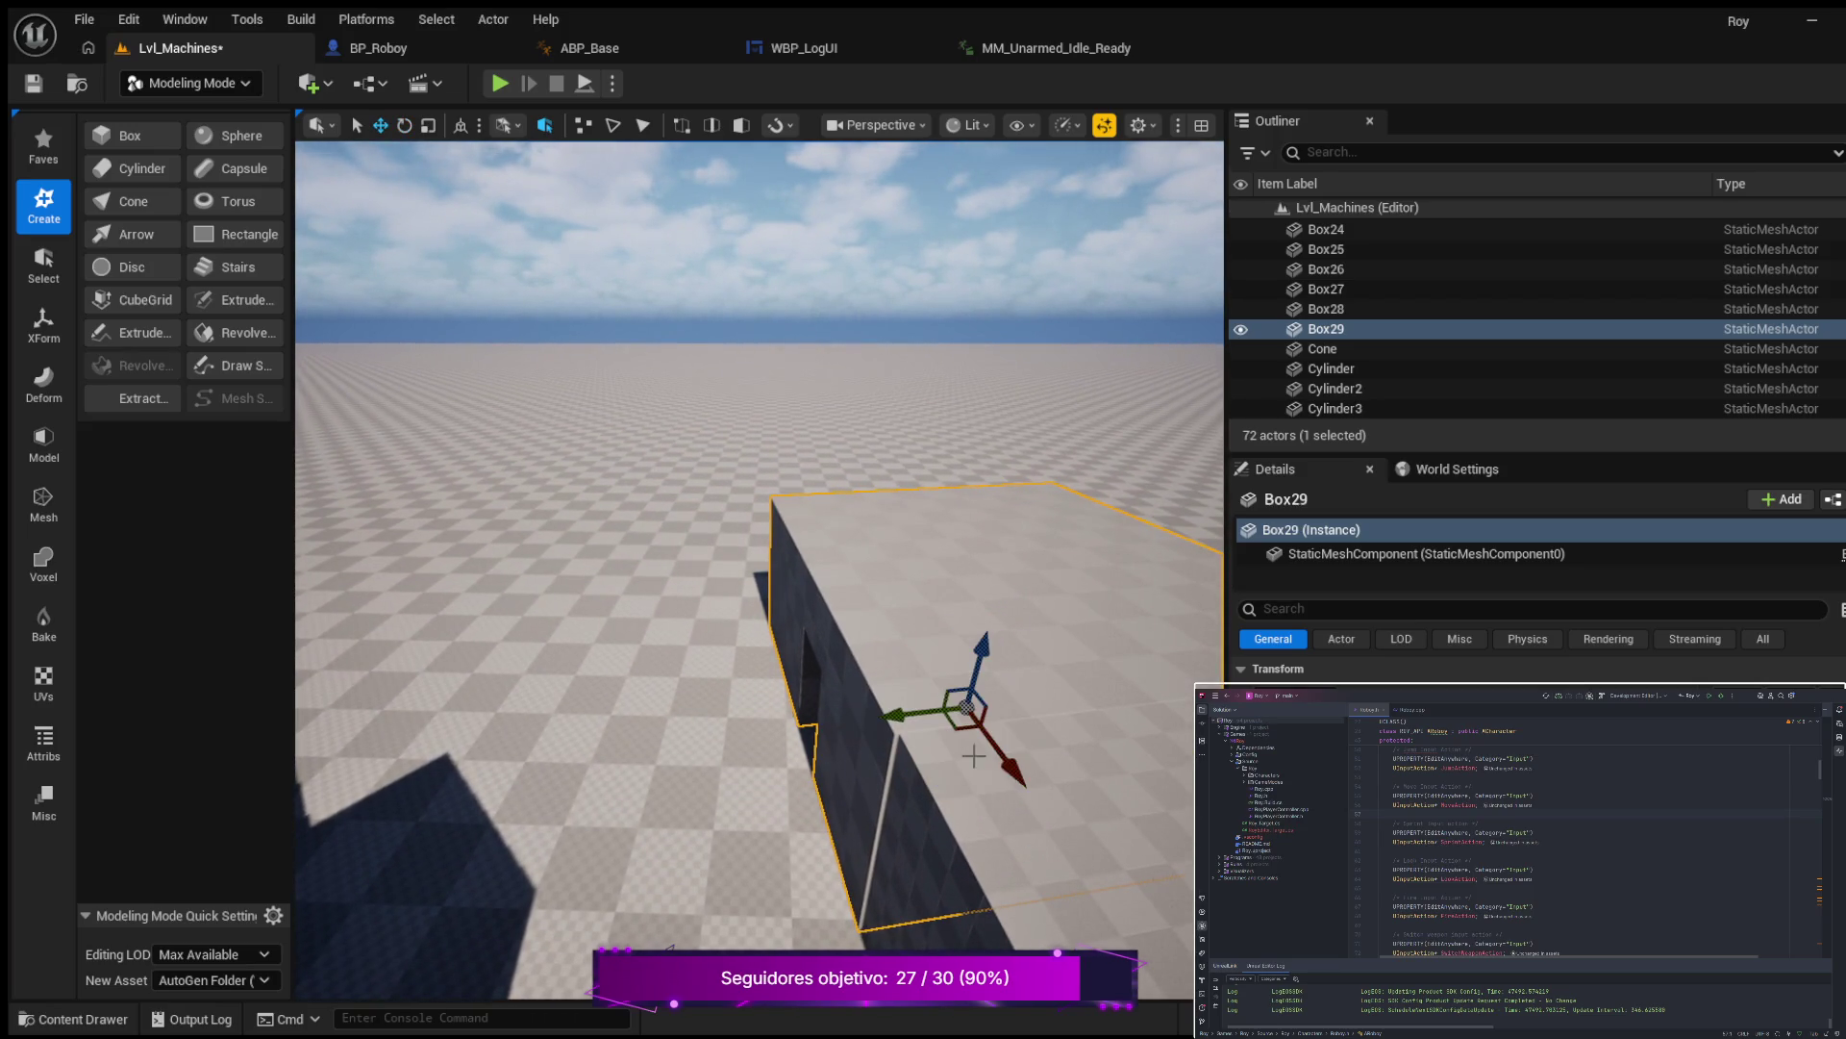
pyautogui.moveTo(893, 719); pyautogui.dragTo(902, 714)
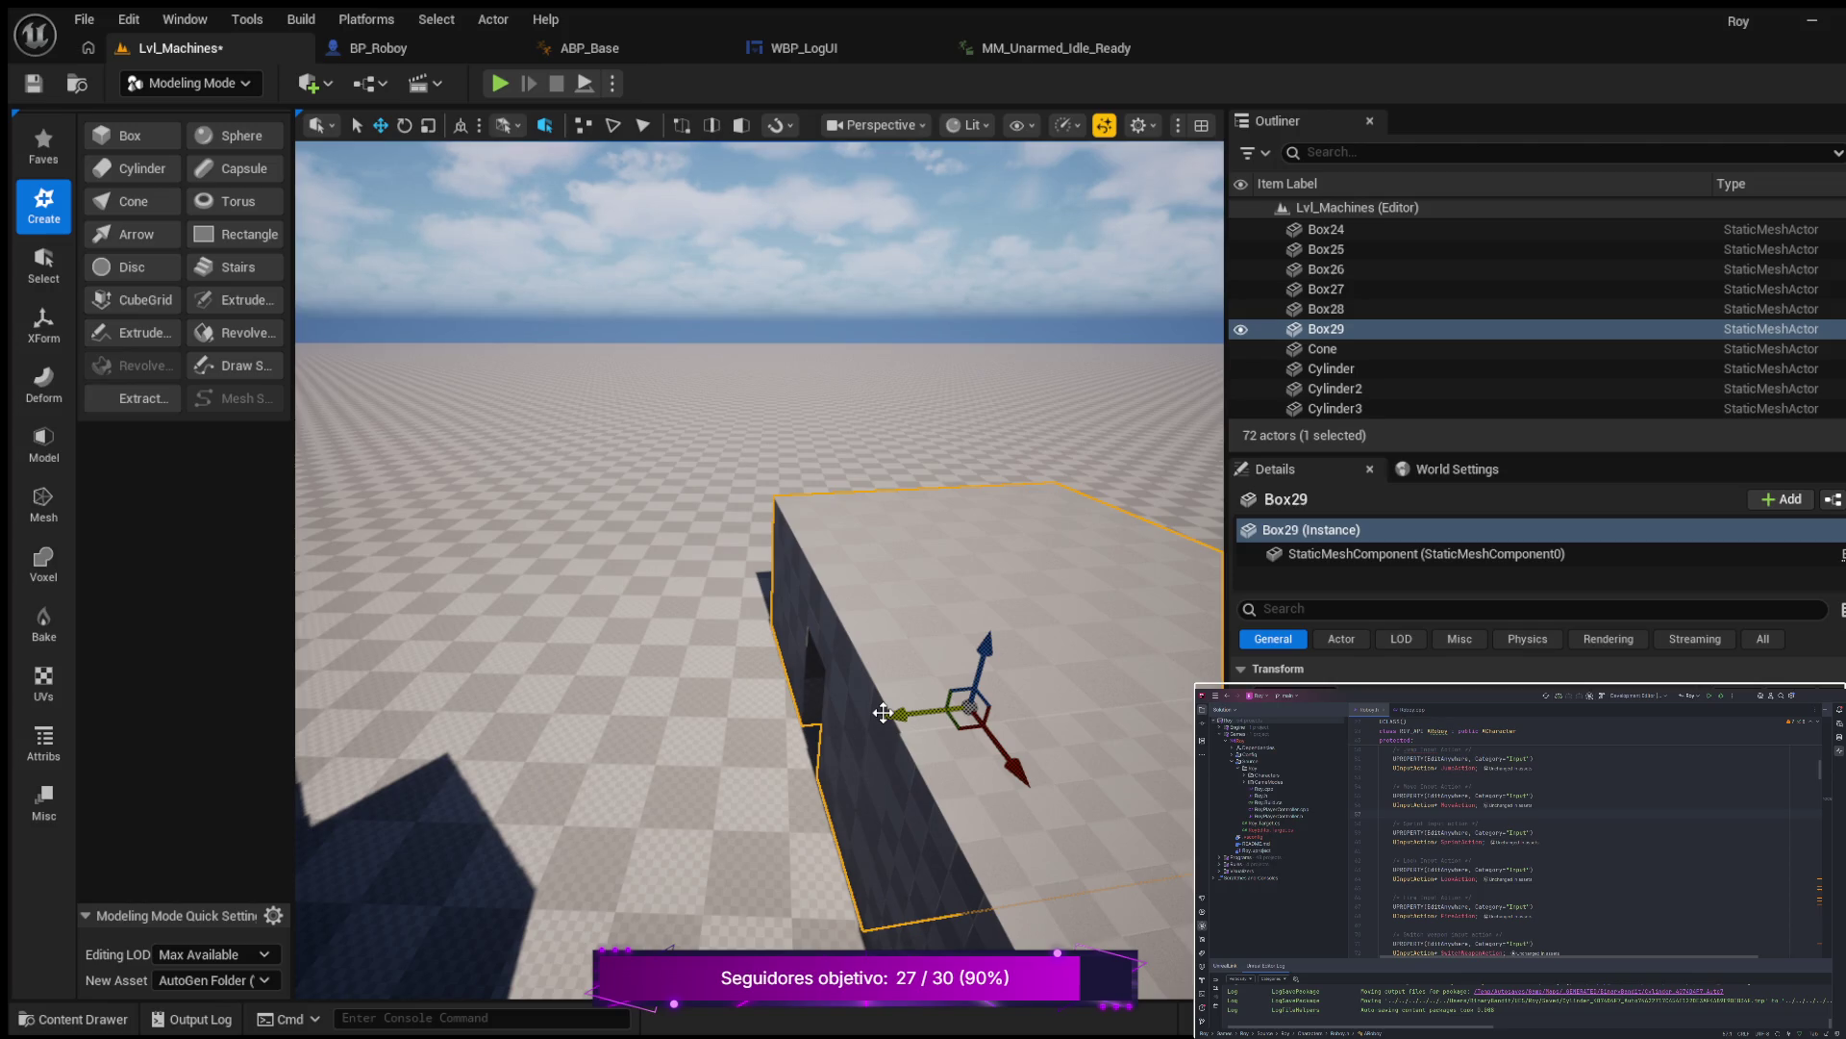
pyautogui.scroll(-2, 788, 568)
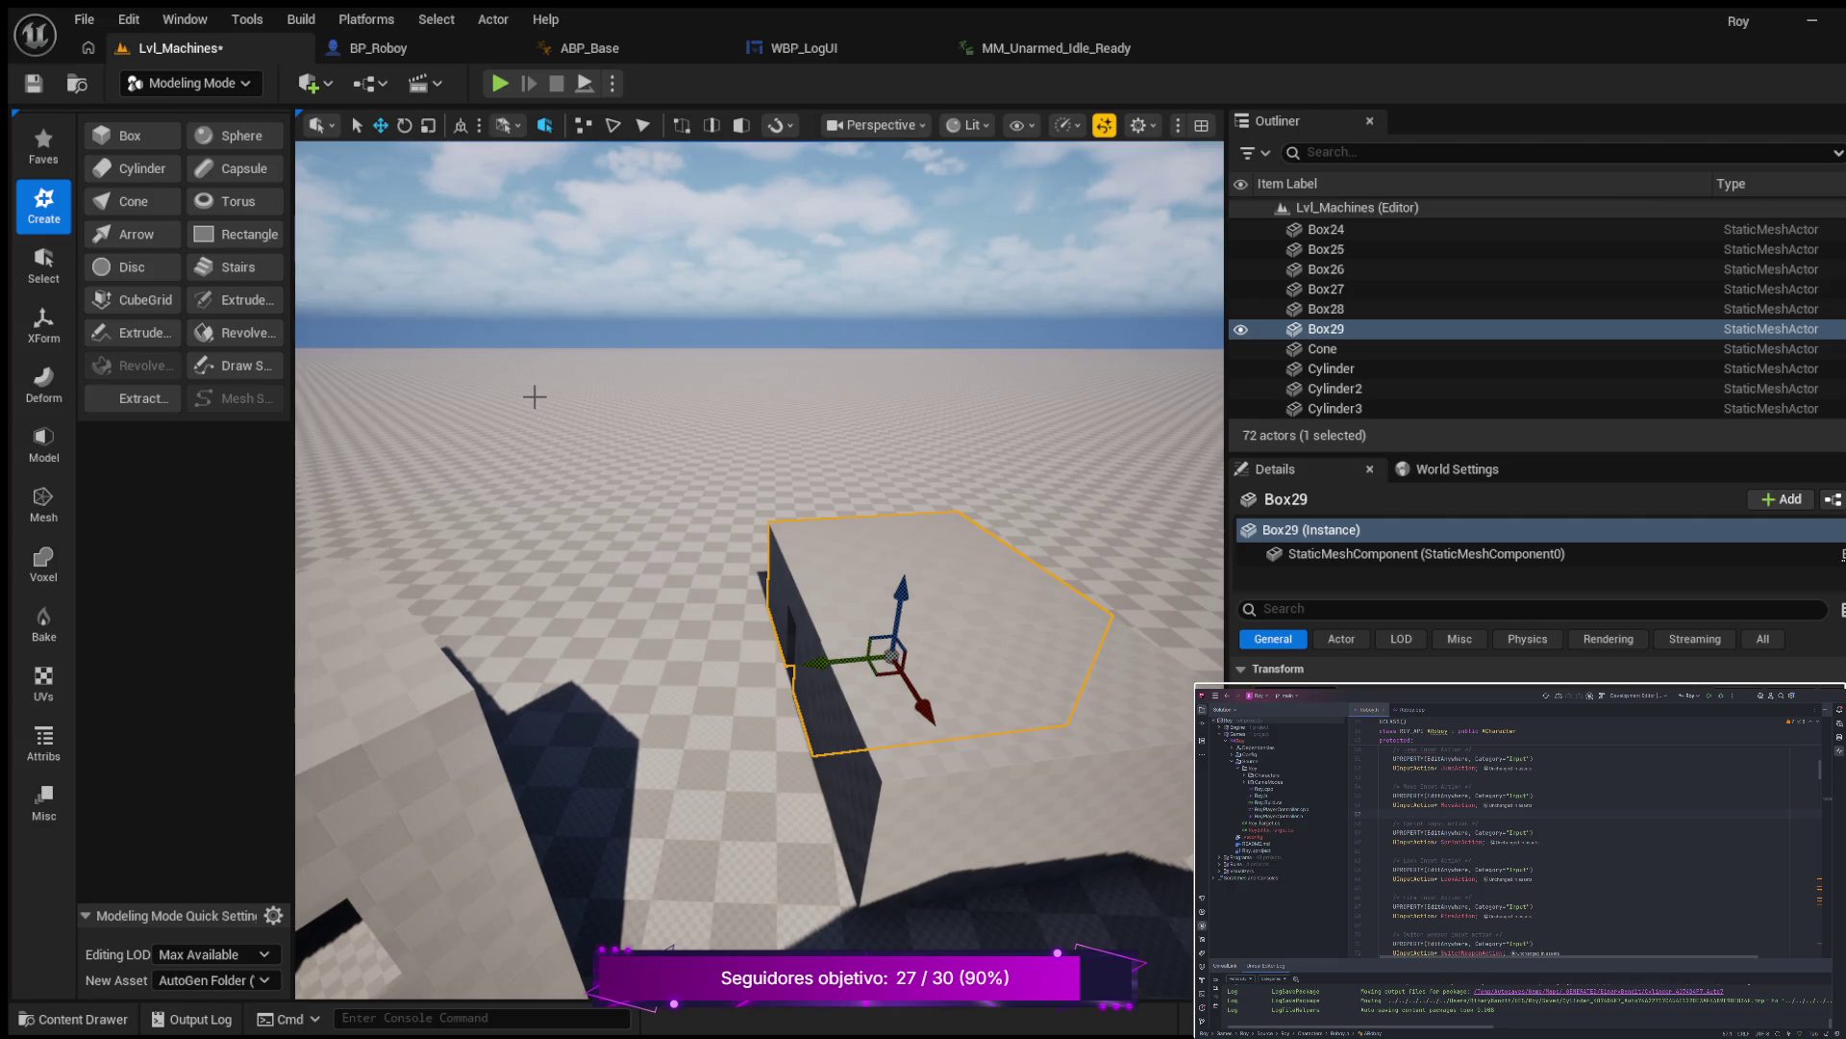
# Close in on Box29, nudge it slightly along its axis, and reselect it.
pyautogui.scroll(-1, 532, 395)
pyautogui.moveTo(532, 395)
pyautogui.mouseDown()
pyautogui.moveTo(337, 404)
pyautogui.moveTo(500, 408)
pyautogui.moveTo(384, 409)
pyautogui.moveTo(452, 409)
pyautogui.mouseUp()
pyautogui.moveTo(615, 399); pyautogui.dragTo(630, 395)
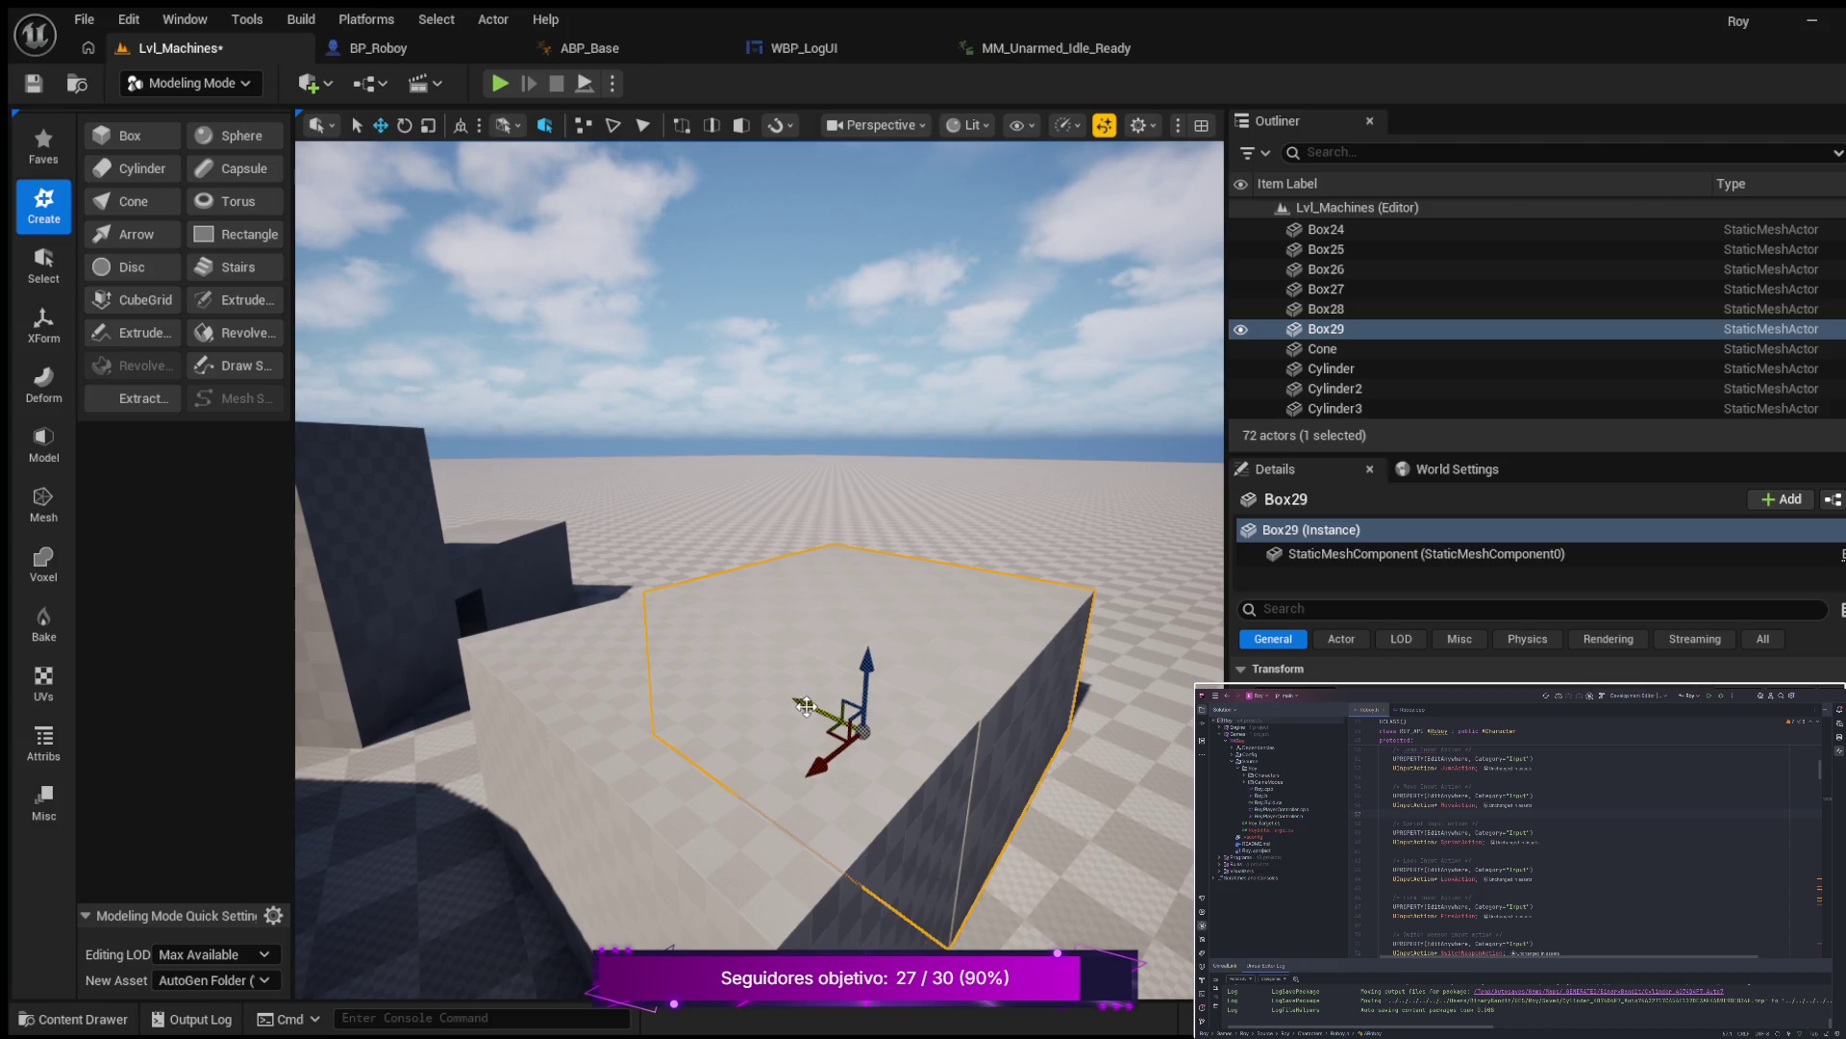
pyautogui.moveTo(625, 396); pyautogui.dragTo(539, 375)
pyautogui.moveTo(827, 692); pyautogui.dragTo(865, 667)
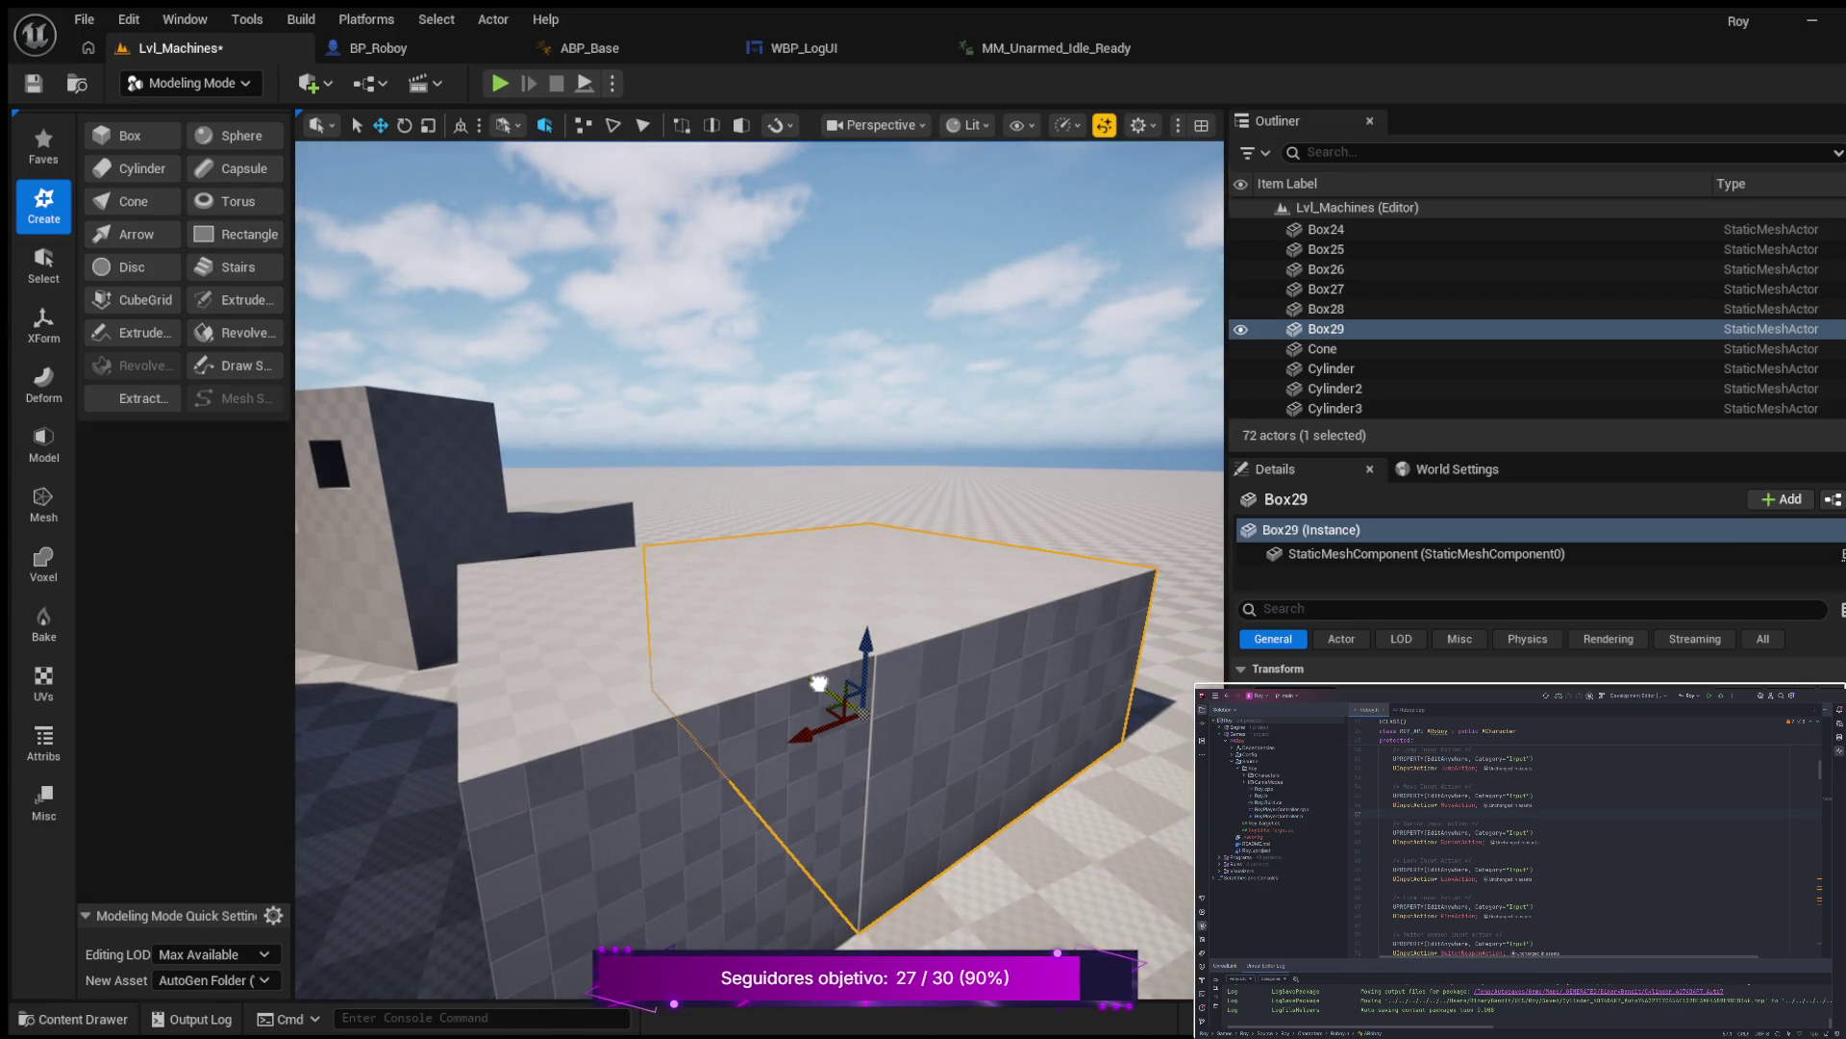
pyautogui.moveTo(818, 684); pyautogui.dragTo(823, 685)
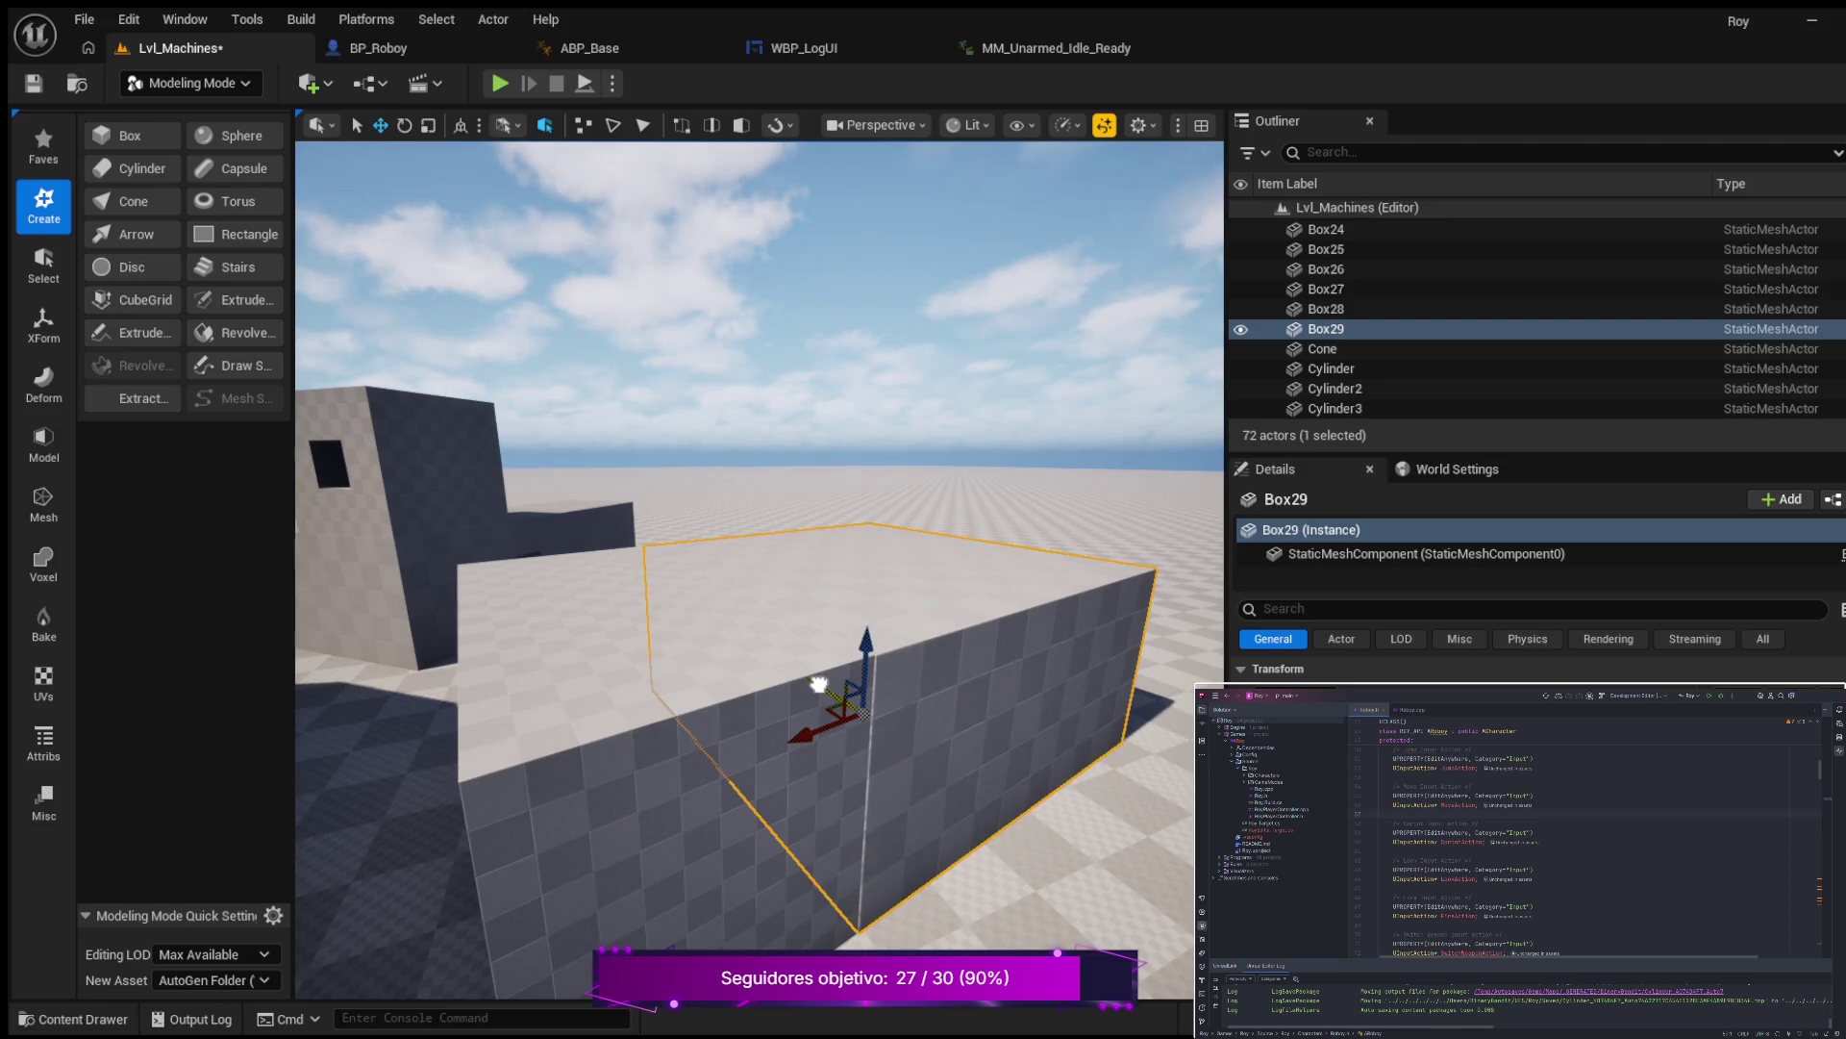
pyautogui.moveTo(569, 568)
pyautogui.mouseDown()
pyautogui.moveTo(553, 625)
pyautogui.moveTo(754, 638)
pyautogui.mouseUp()
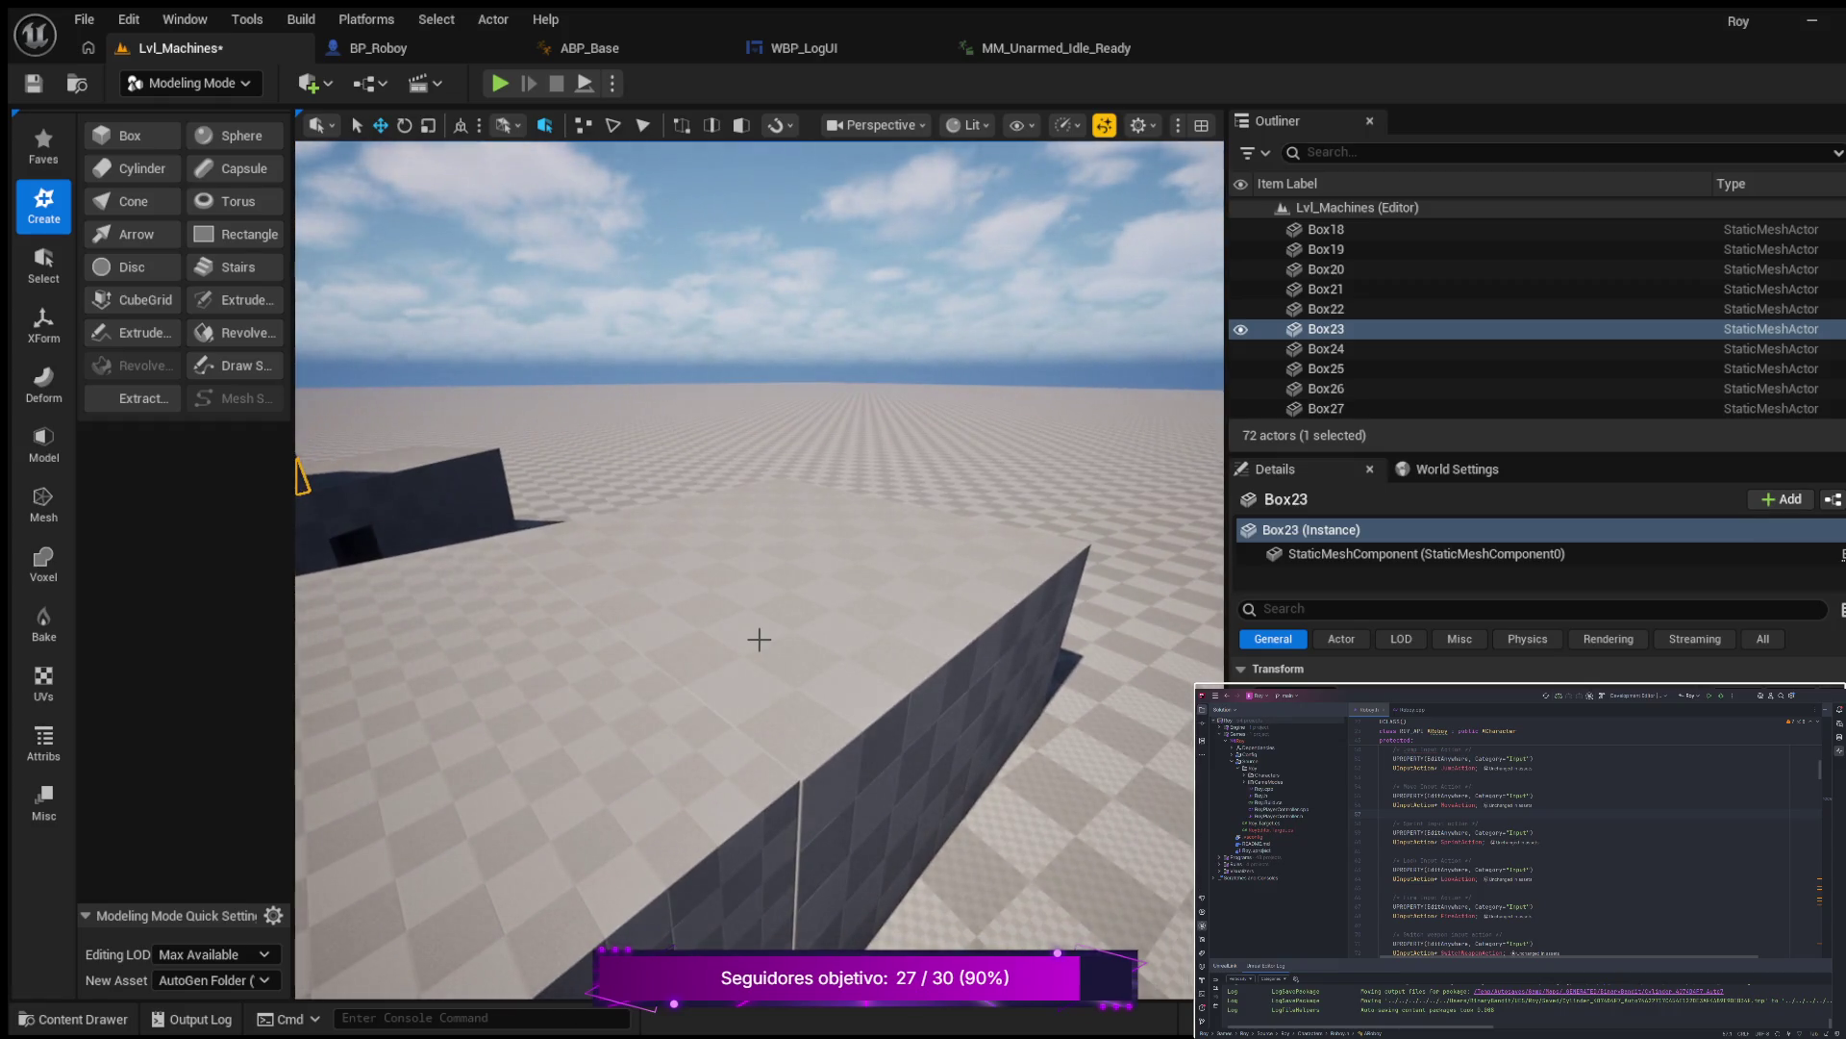
pyautogui.click(759, 640)
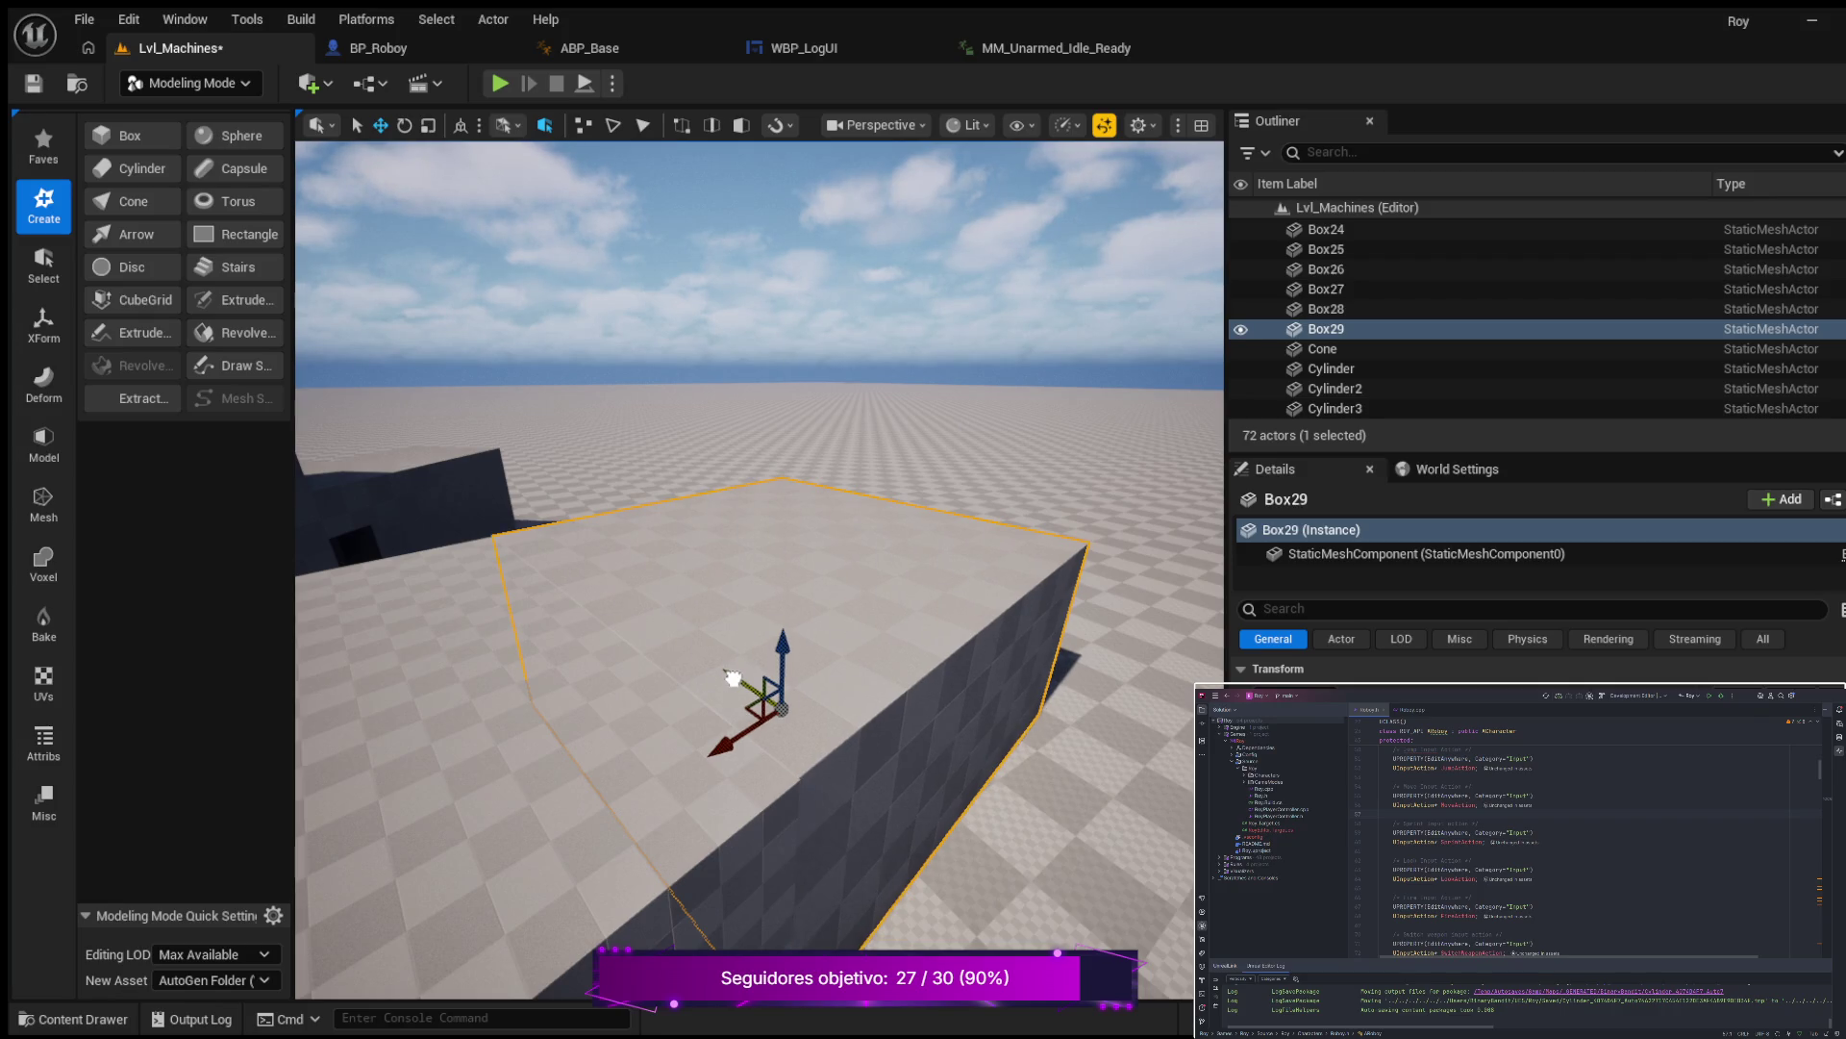
# Inspect Box29 from above and side-on beside the railing, then select the thin Box25 slab.
pyautogui.moveTo(733, 677); pyautogui.dragTo(723, 660)
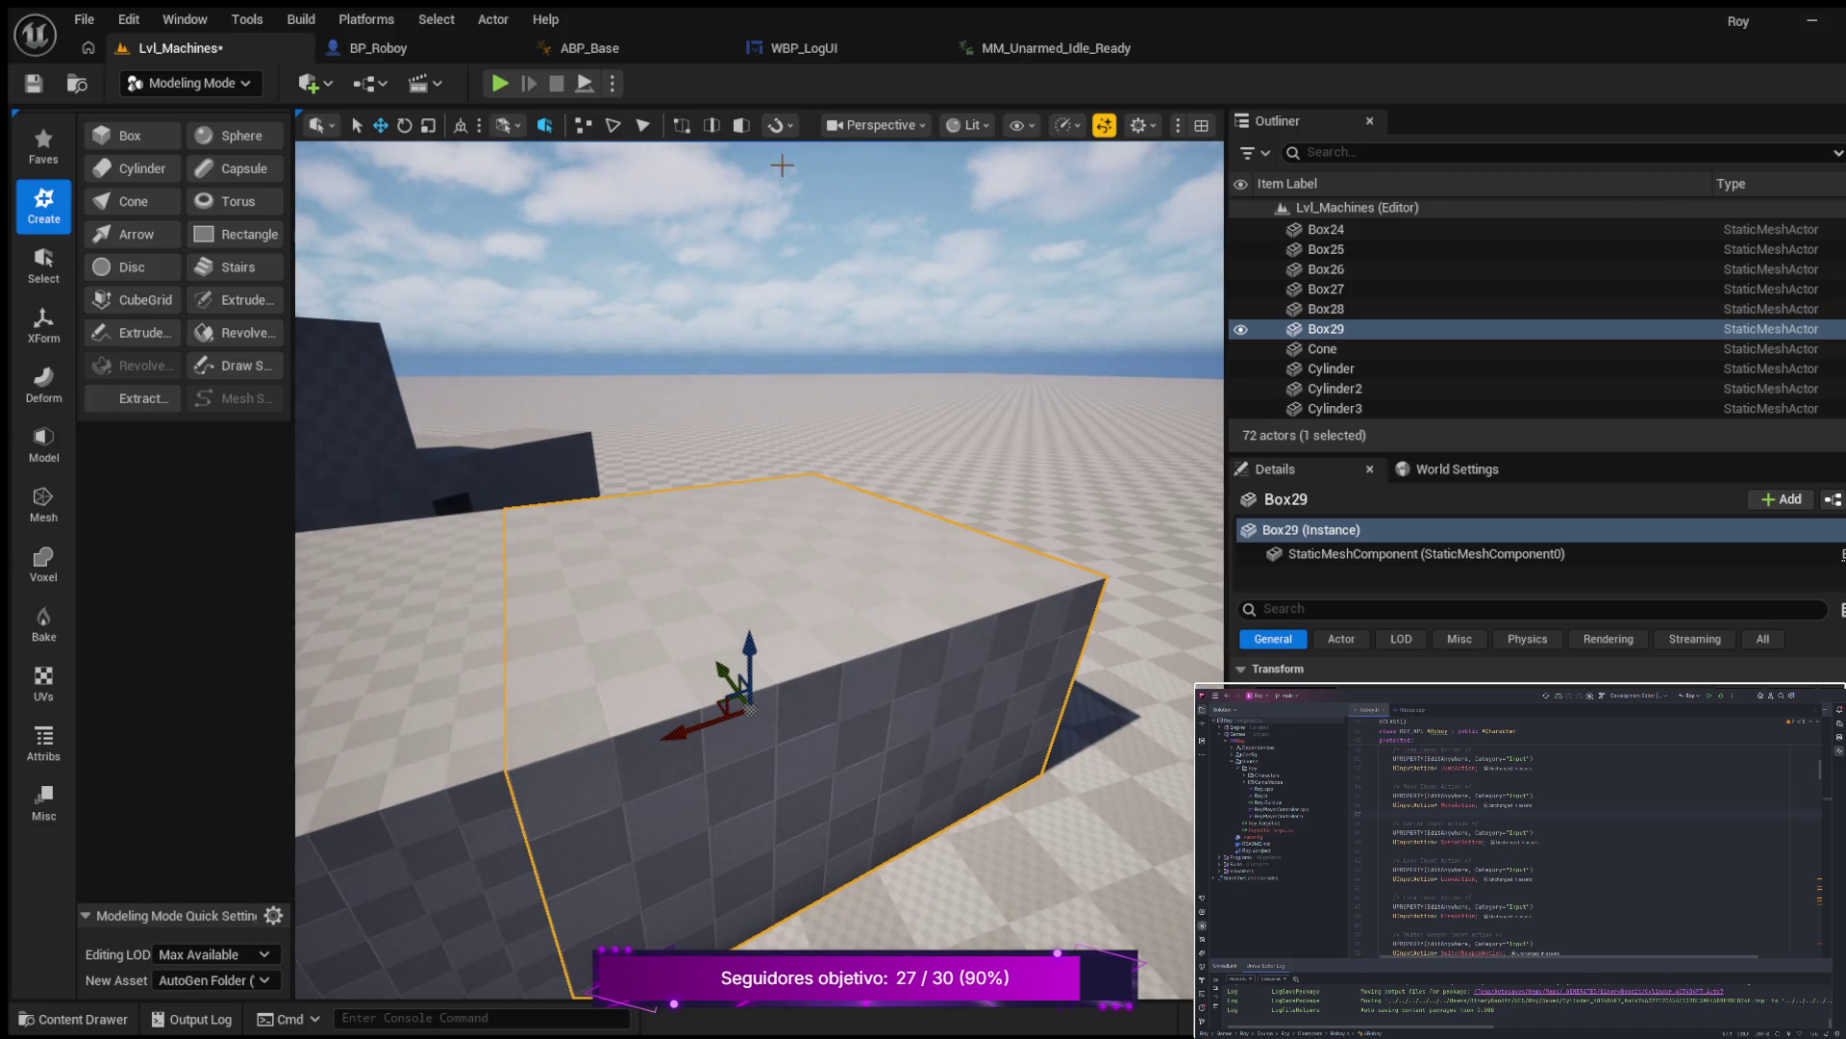
pyautogui.moveTo(468, 593)
pyautogui.mouseDown()
pyautogui.moveTo(507, 593)
pyautogui.moveTo(473, 561)
pyautogui.moveTo(483, 596)
pyautogui.moveTo(583, 644)
pyautogui.moveTo(555, 647)
pyautogui.mouseUp()
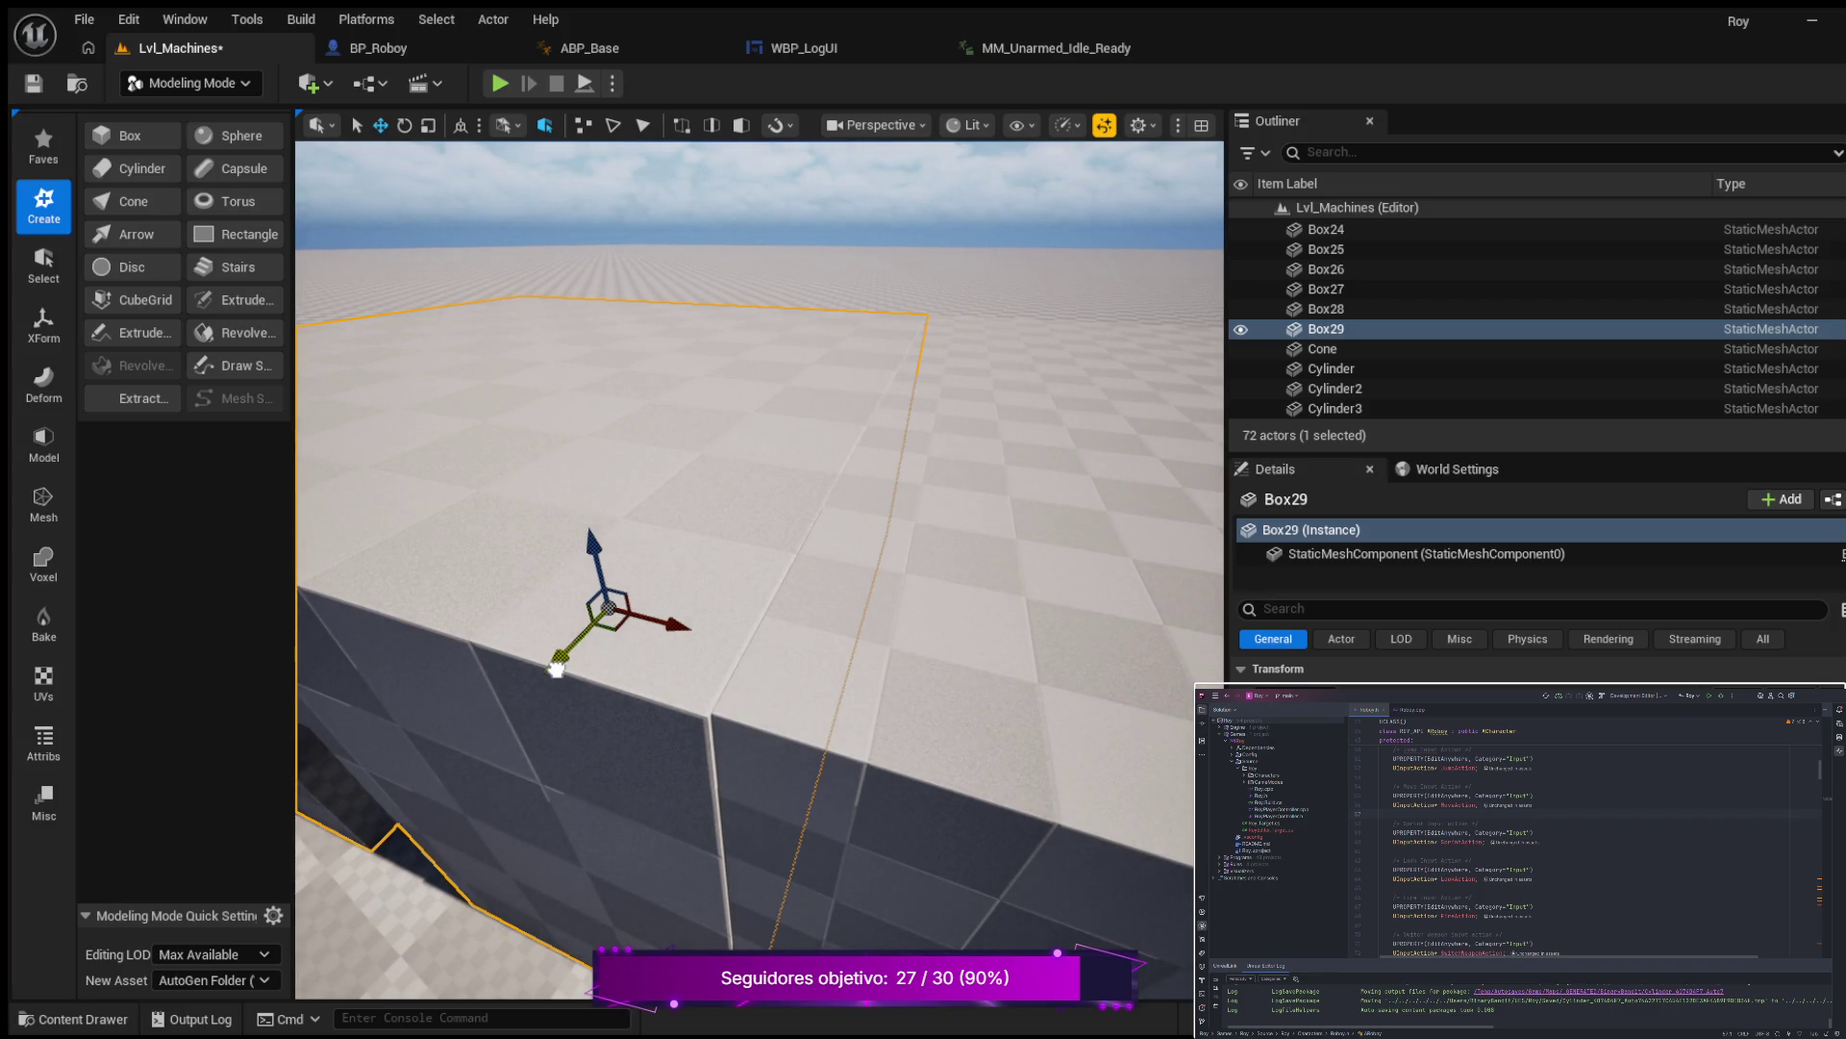
pyautogui.moveTo(540, 667); pyautogui.dragTo(546, 671)
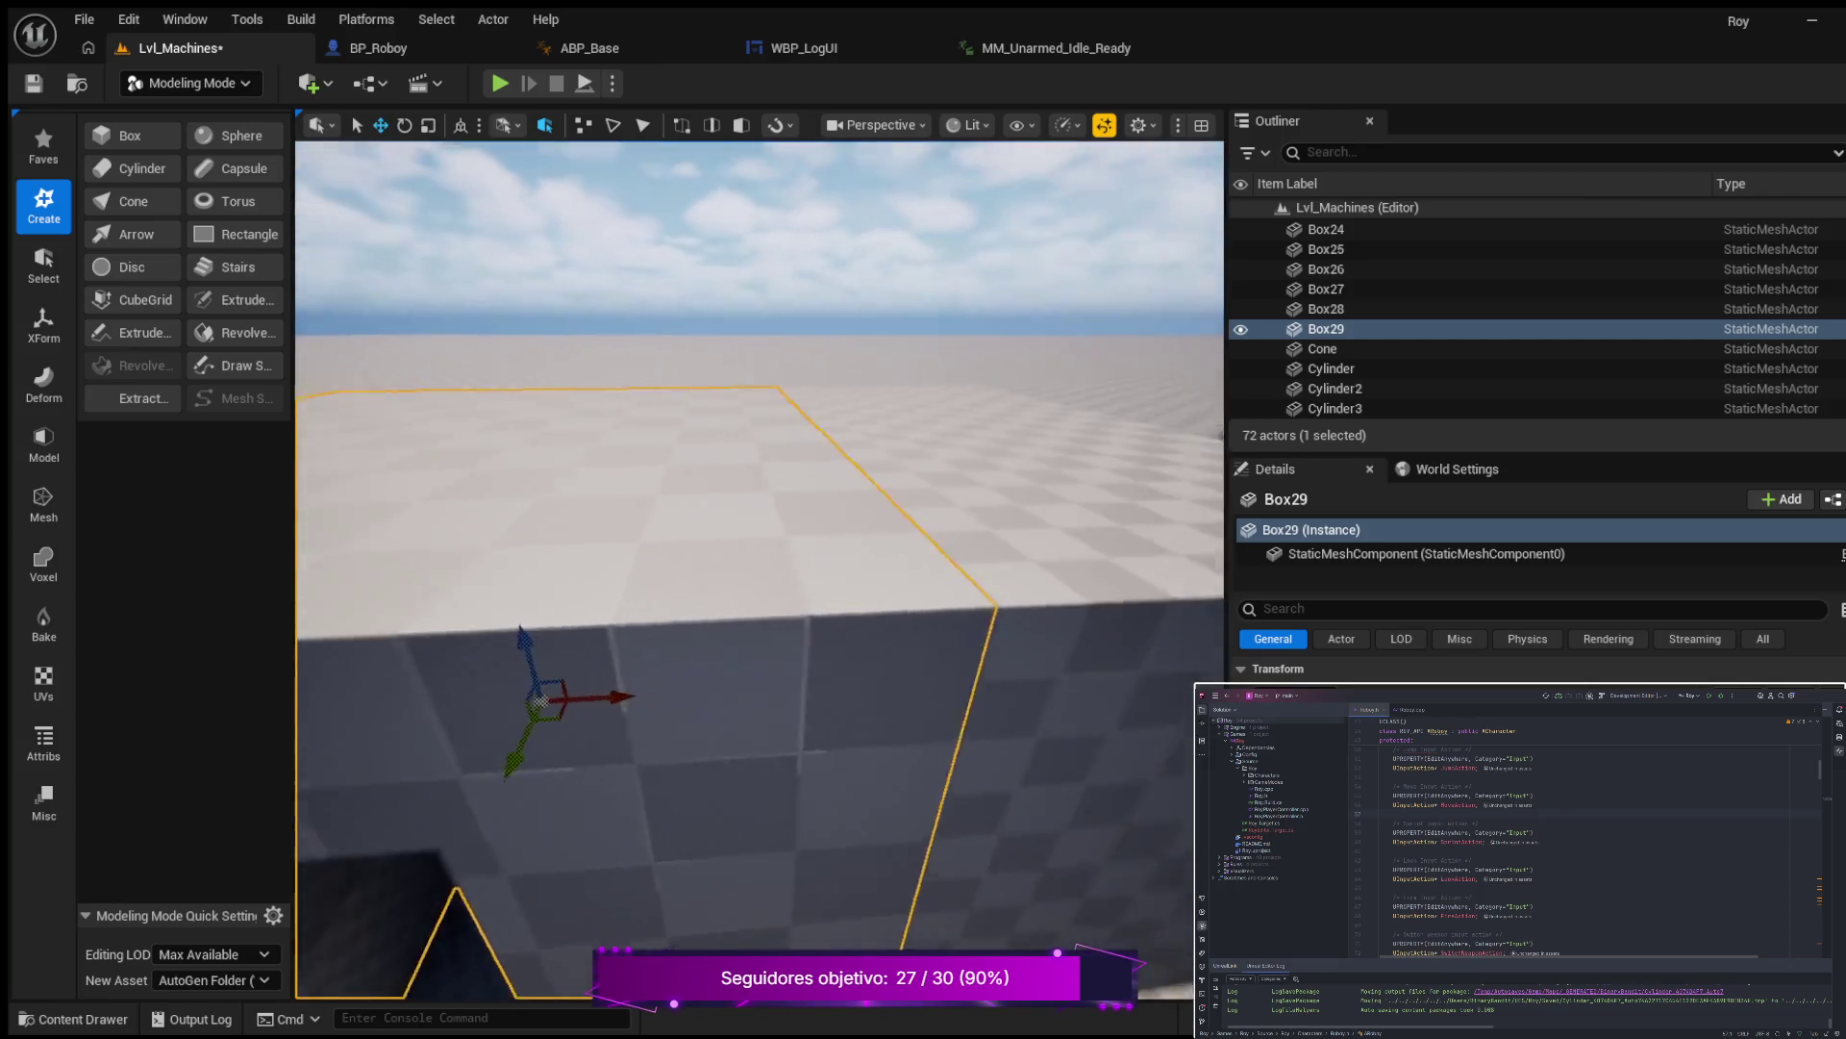
pyautogui.click(1027, 414)
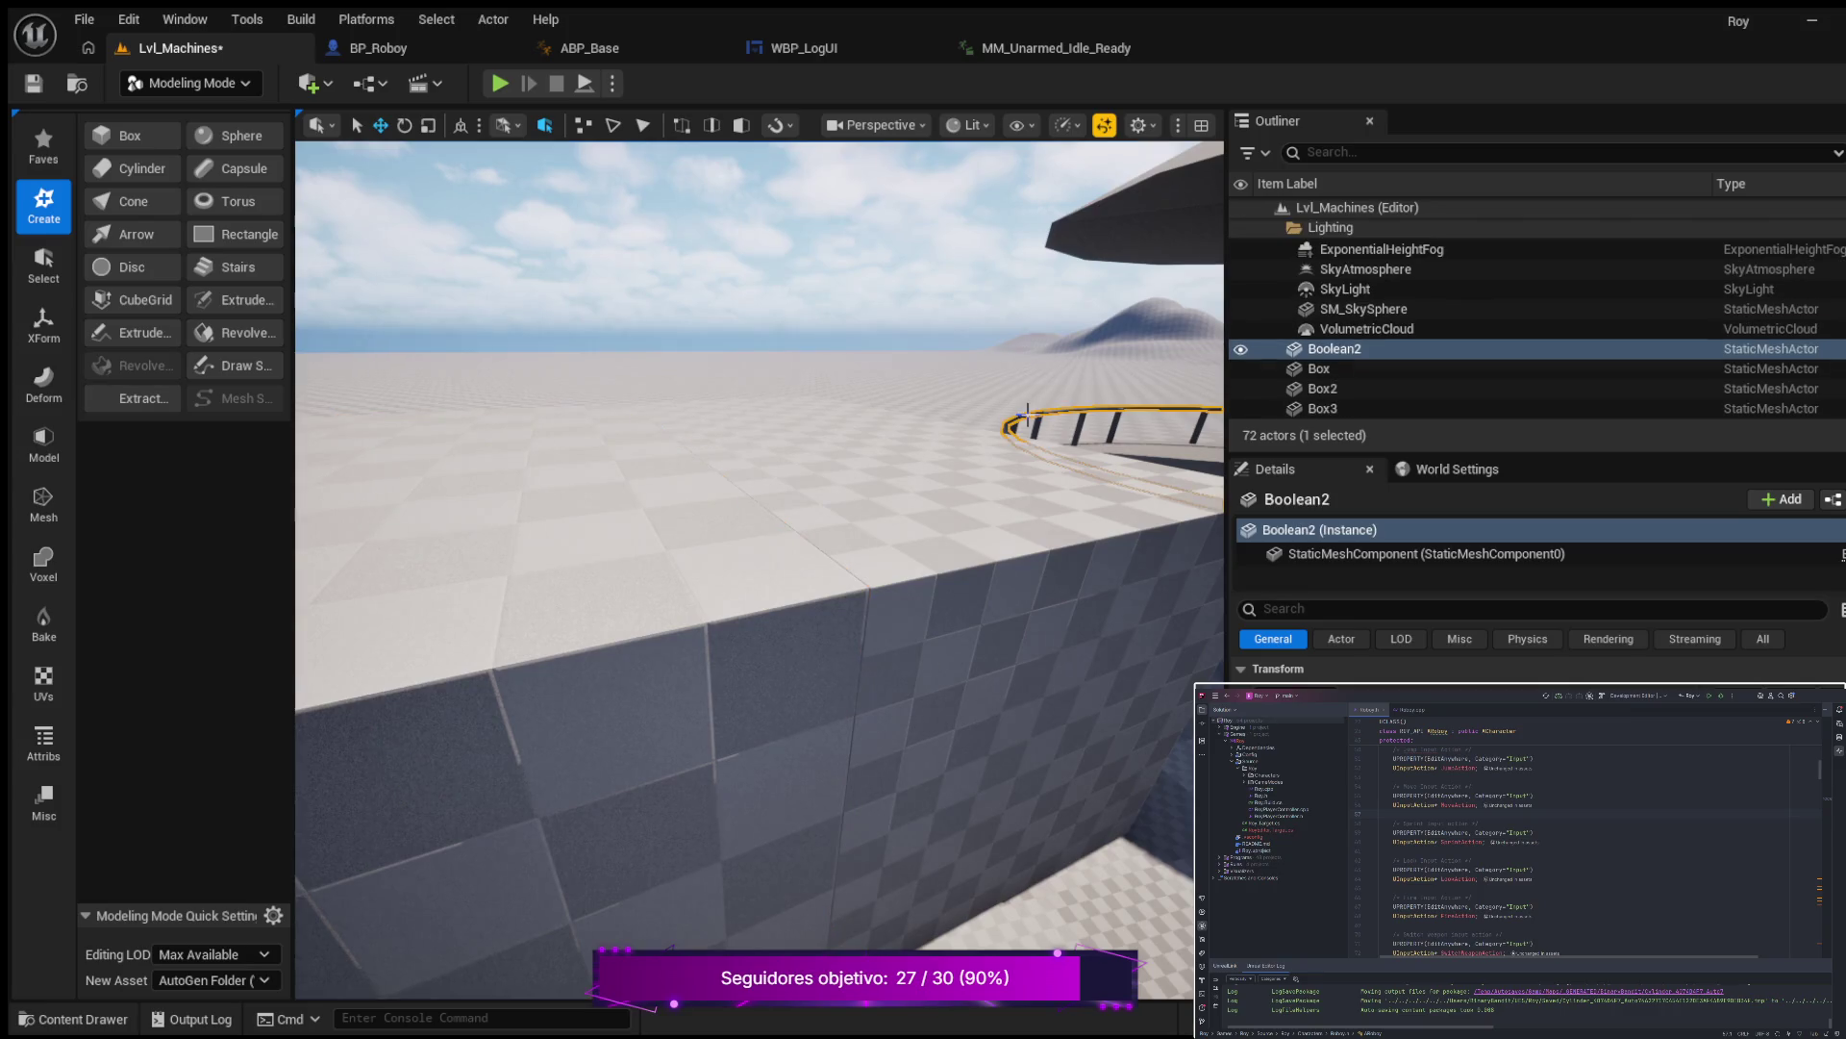
pyautogui.click(659, 624)
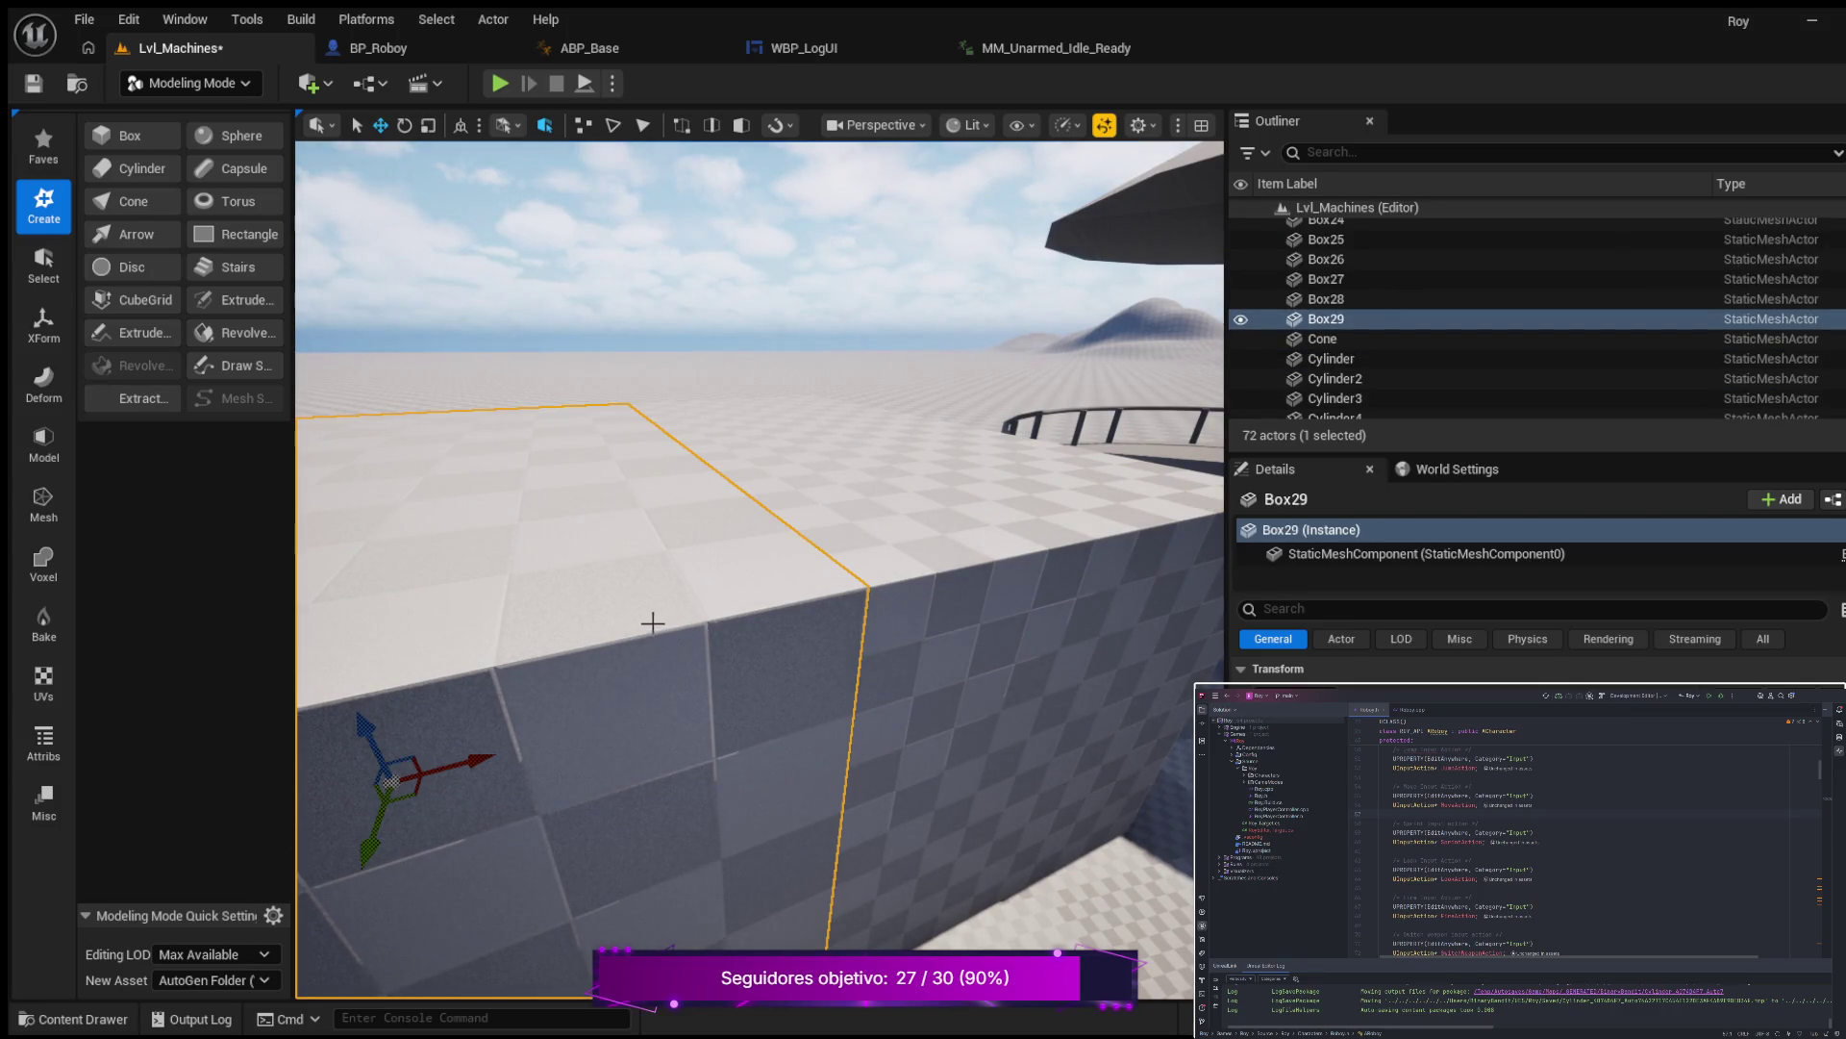
pyautogui.moveTo(500, 753); pyautogui.dragTo(504, 808)
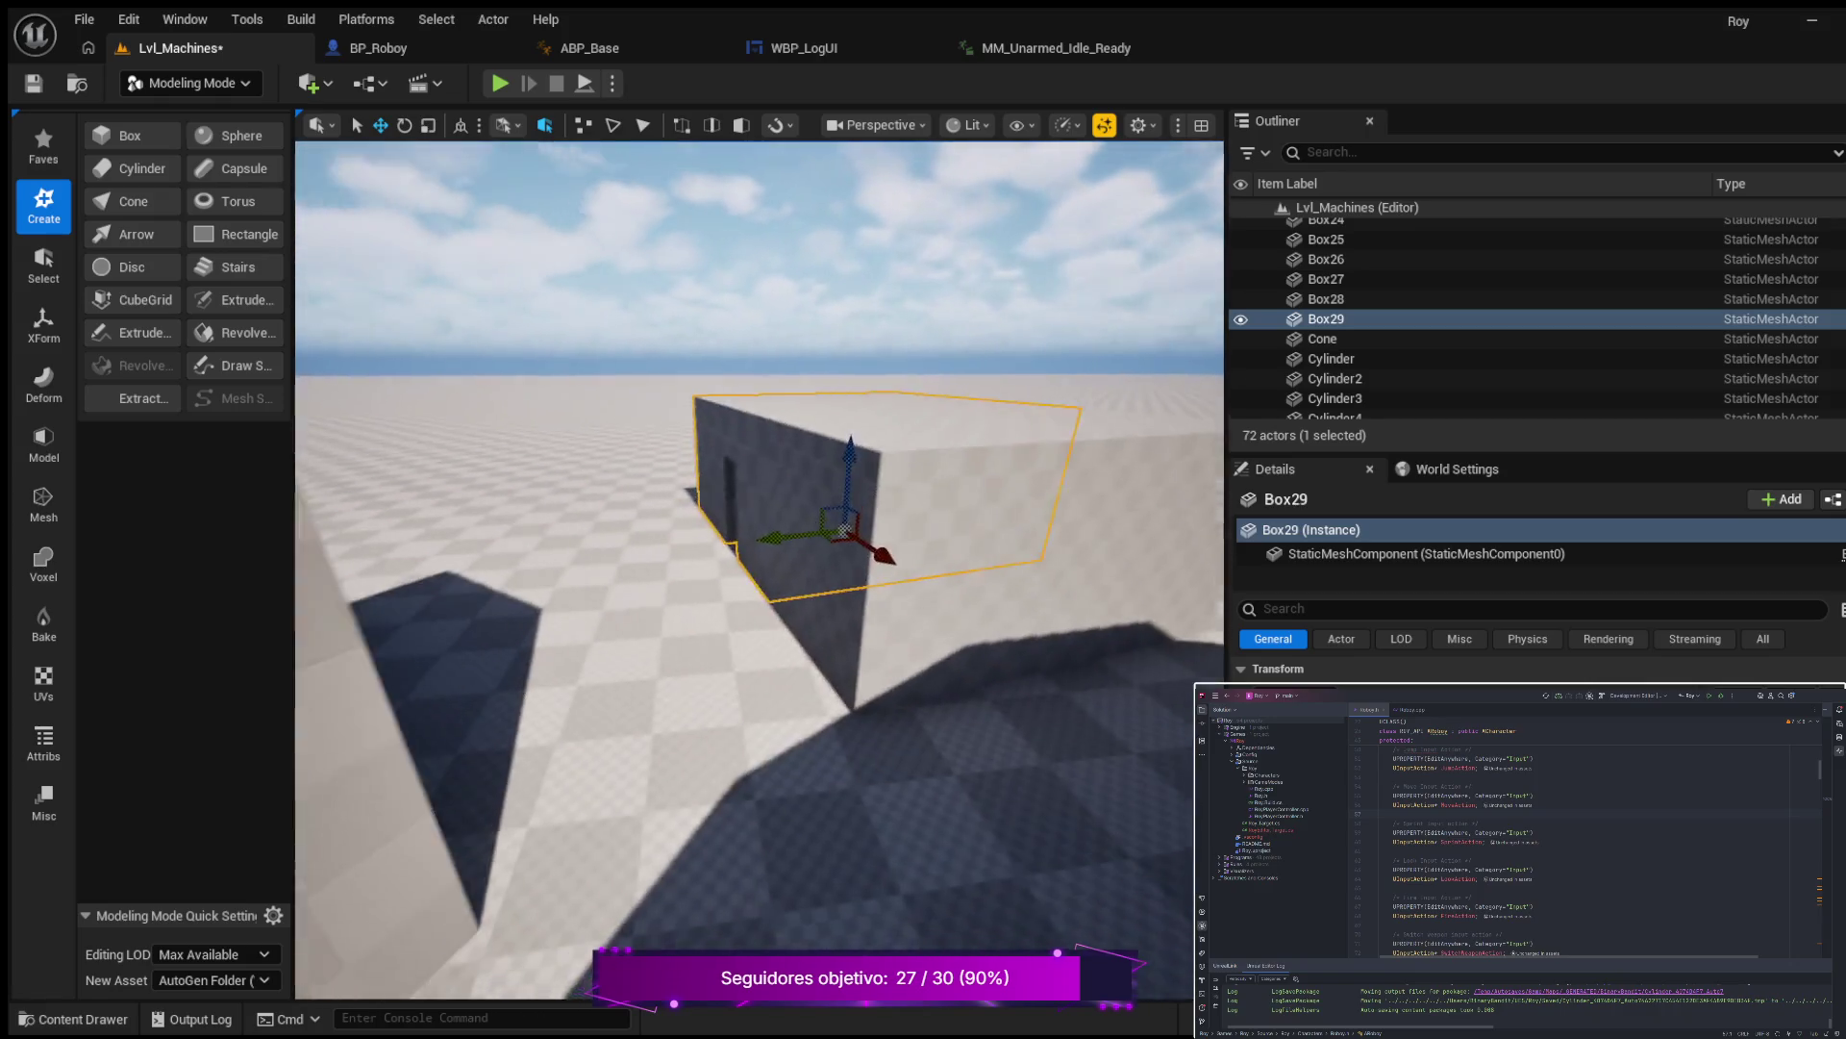
pyautogui.moveTo(505, 808)
pyautogui.mouseDown()
pyautogui.moveTo(505, 837)
pyautogui.moveTo(567, 827)
pyautogui.moveTo(663, 895)
pyautogui.mouseUp()
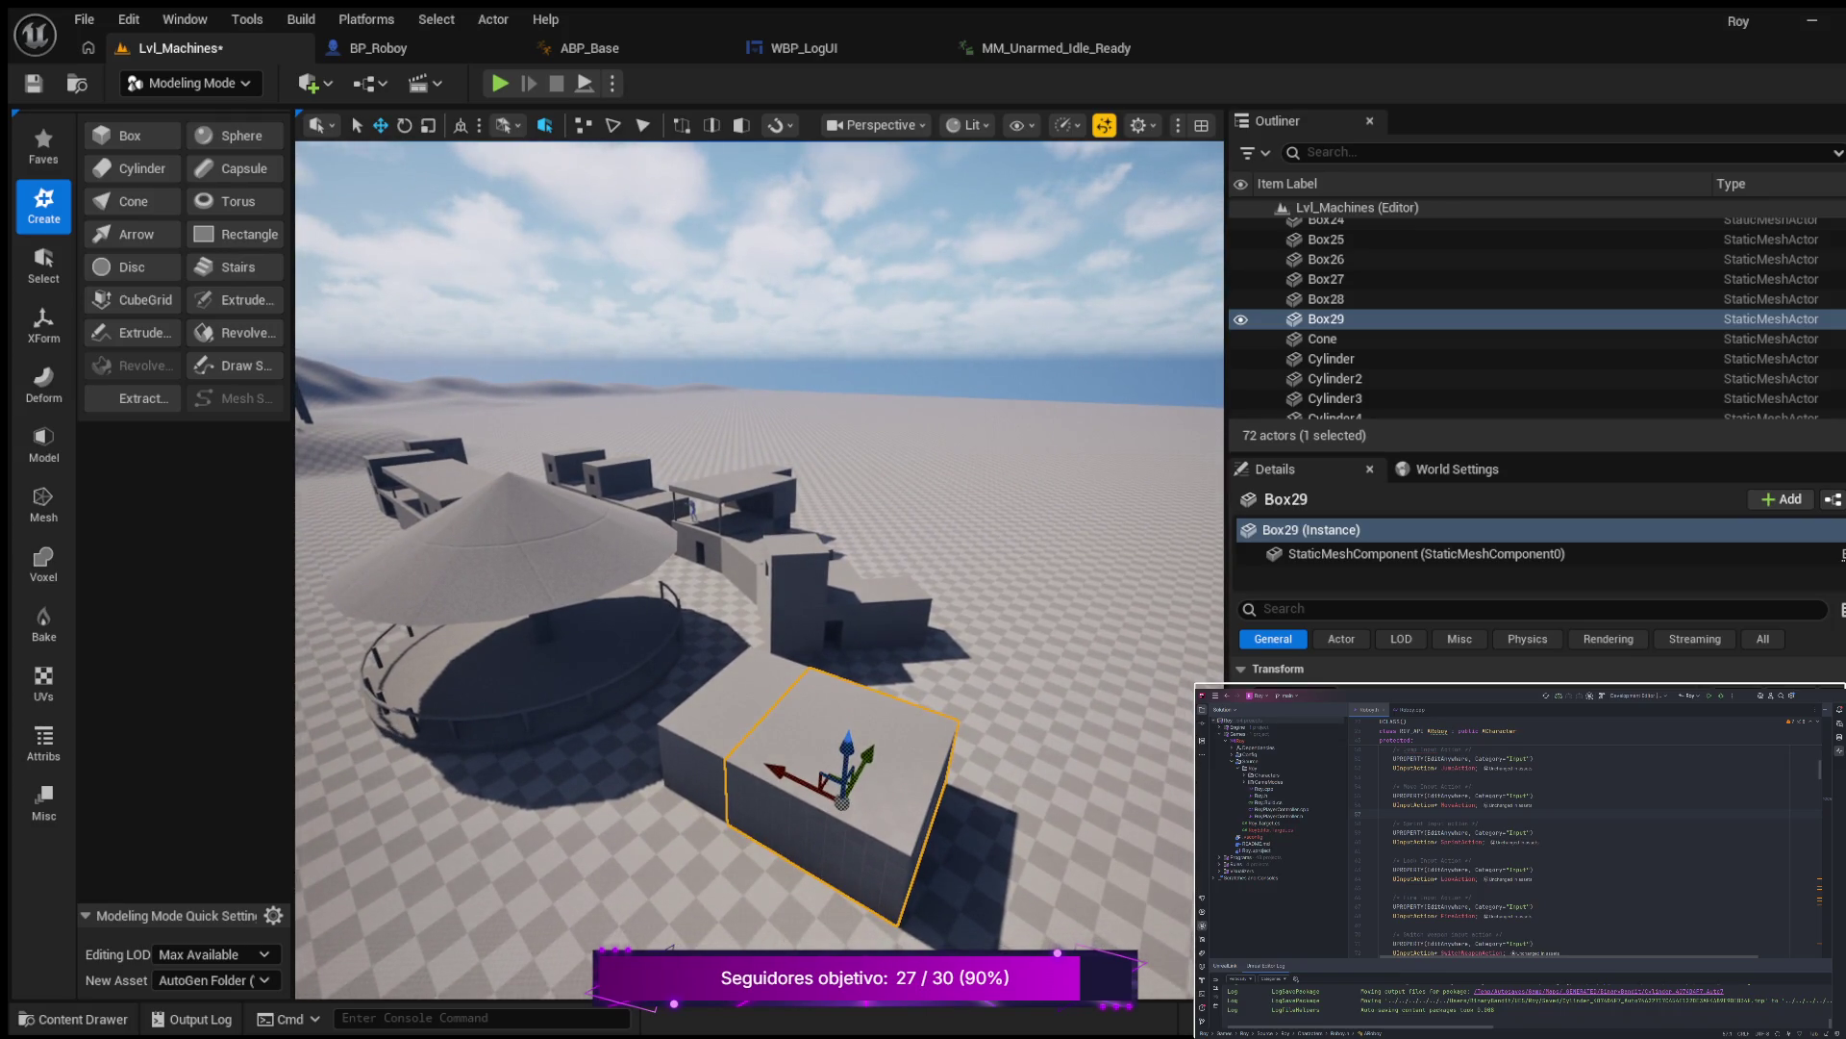
pyautogui.moveTo(664, 894); pyautogui.dragTo(625, 856)
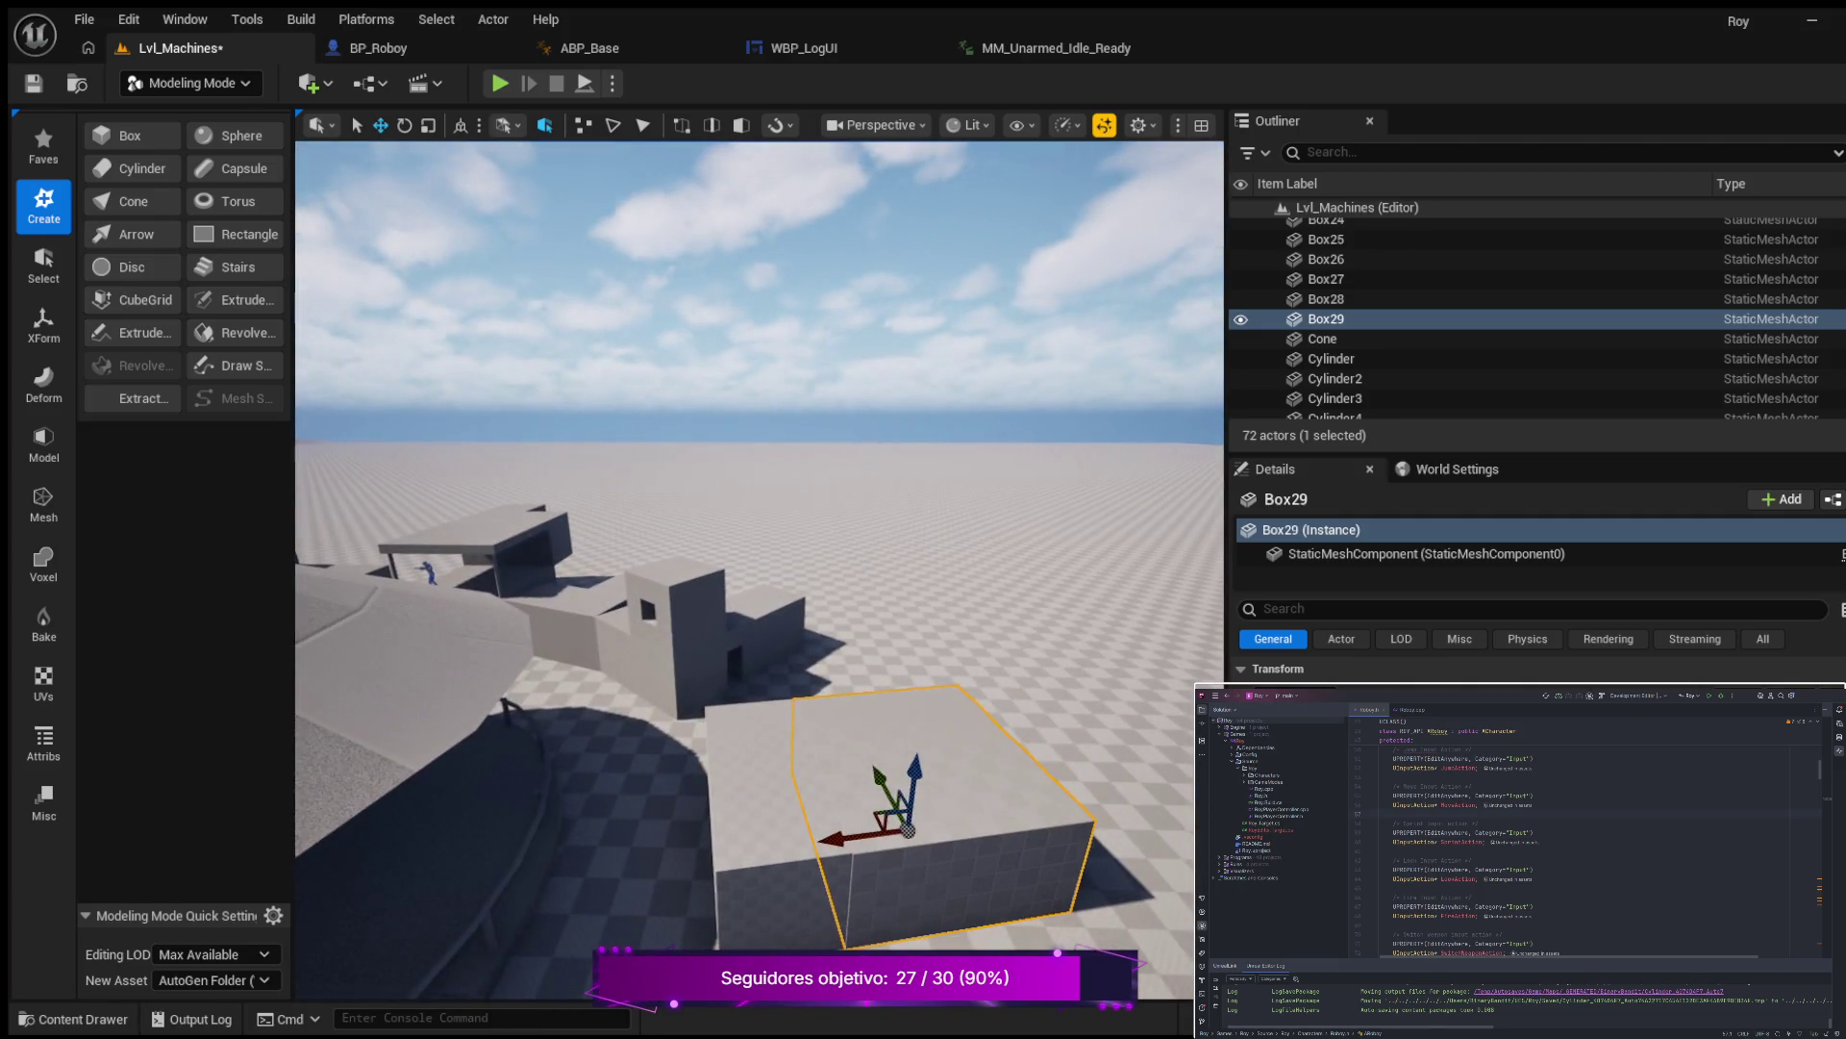
pyautogui.moveTo(600, 725)
pyautogui.mouseDown()
pyautogui.moveTo(510, 611)
pyautogui.moveTo(567, 552)
pyautogui.moveTo(610, 707)
pyautogui.mouseUp()
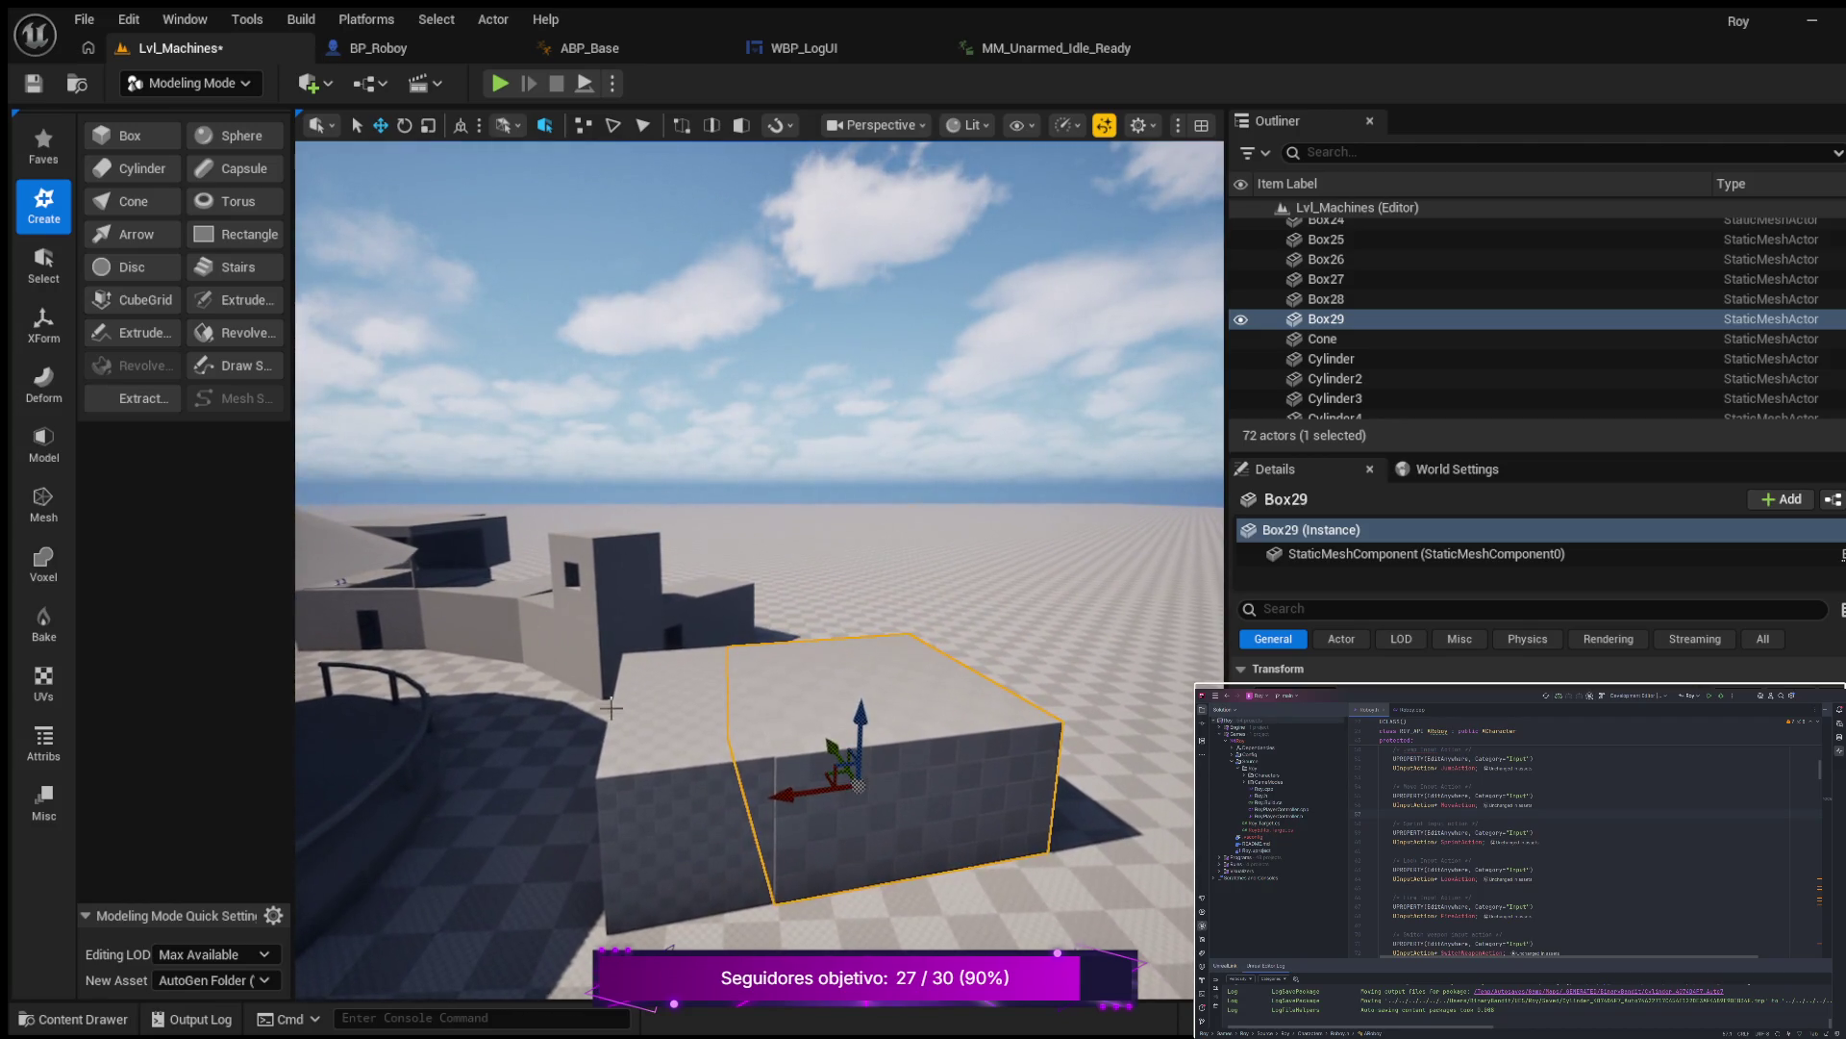
pyautogui.click(431, 524)
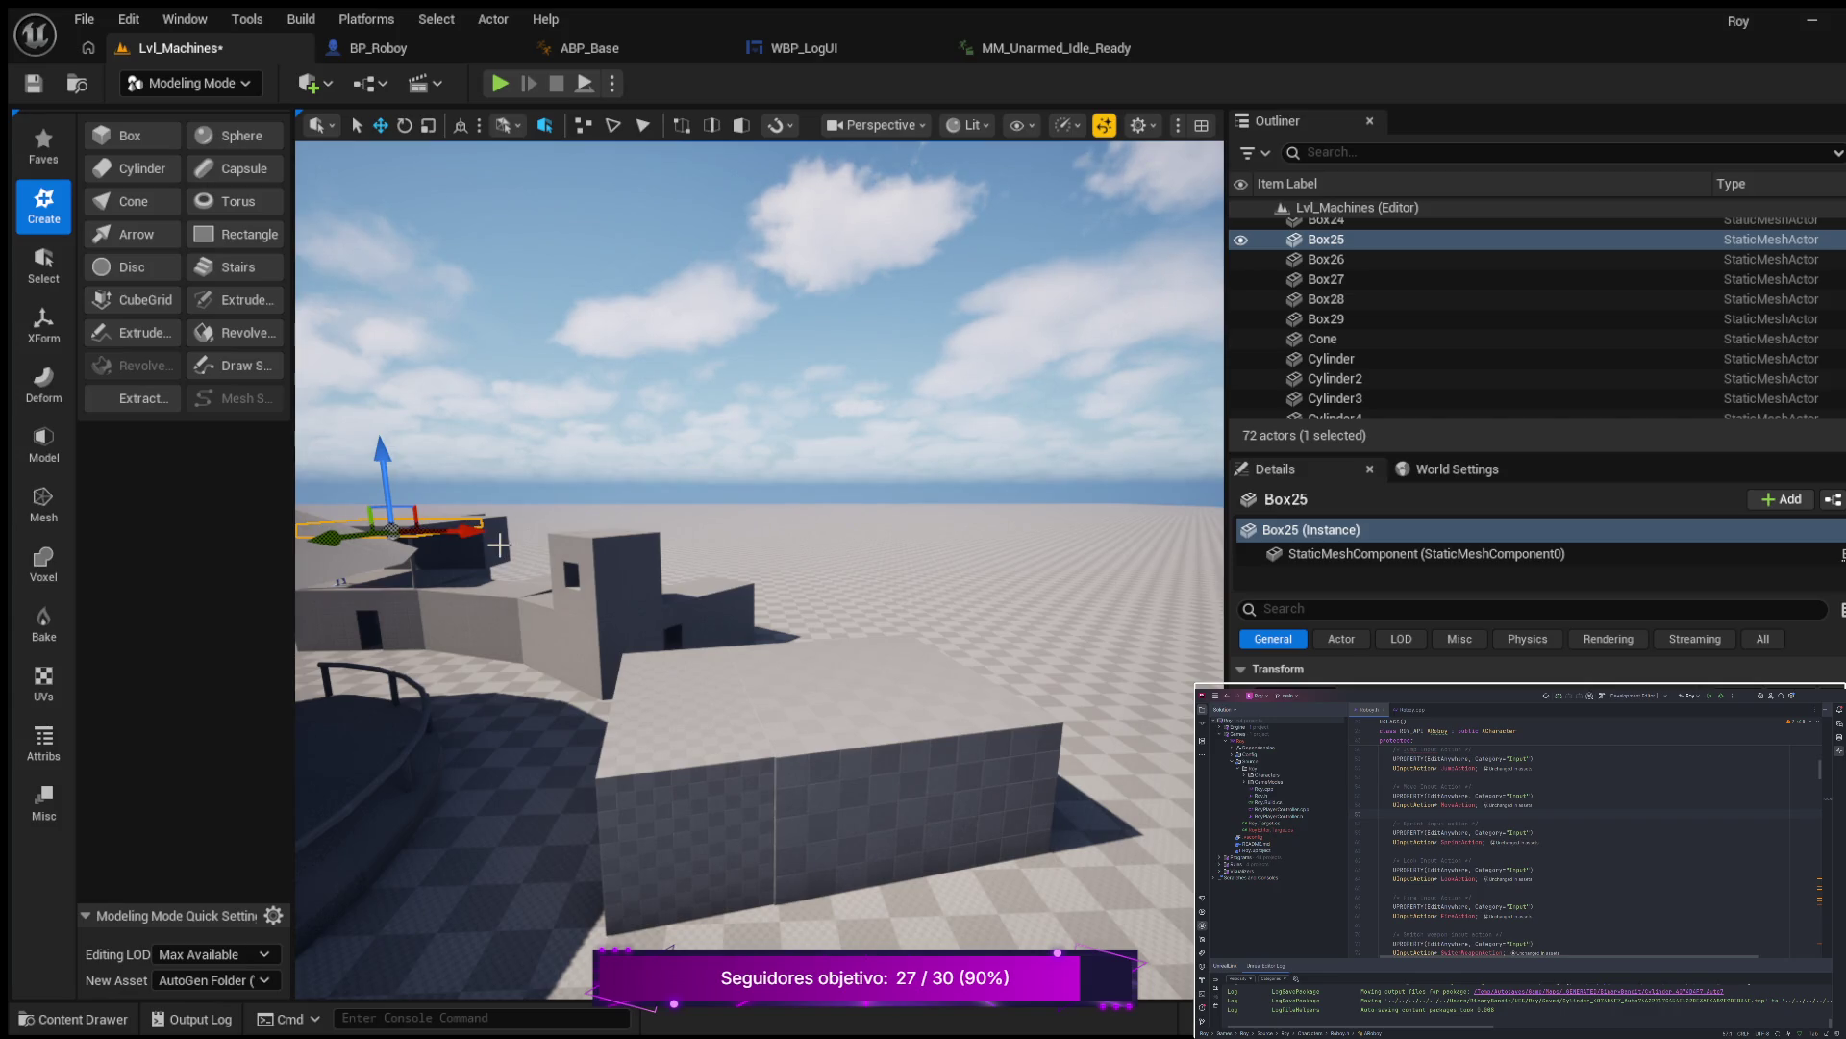
# Duplicate Box25 as Box30 and slide it along X onto the open checkered floor.
pyautogui.hotkey('ctrl', 'd')
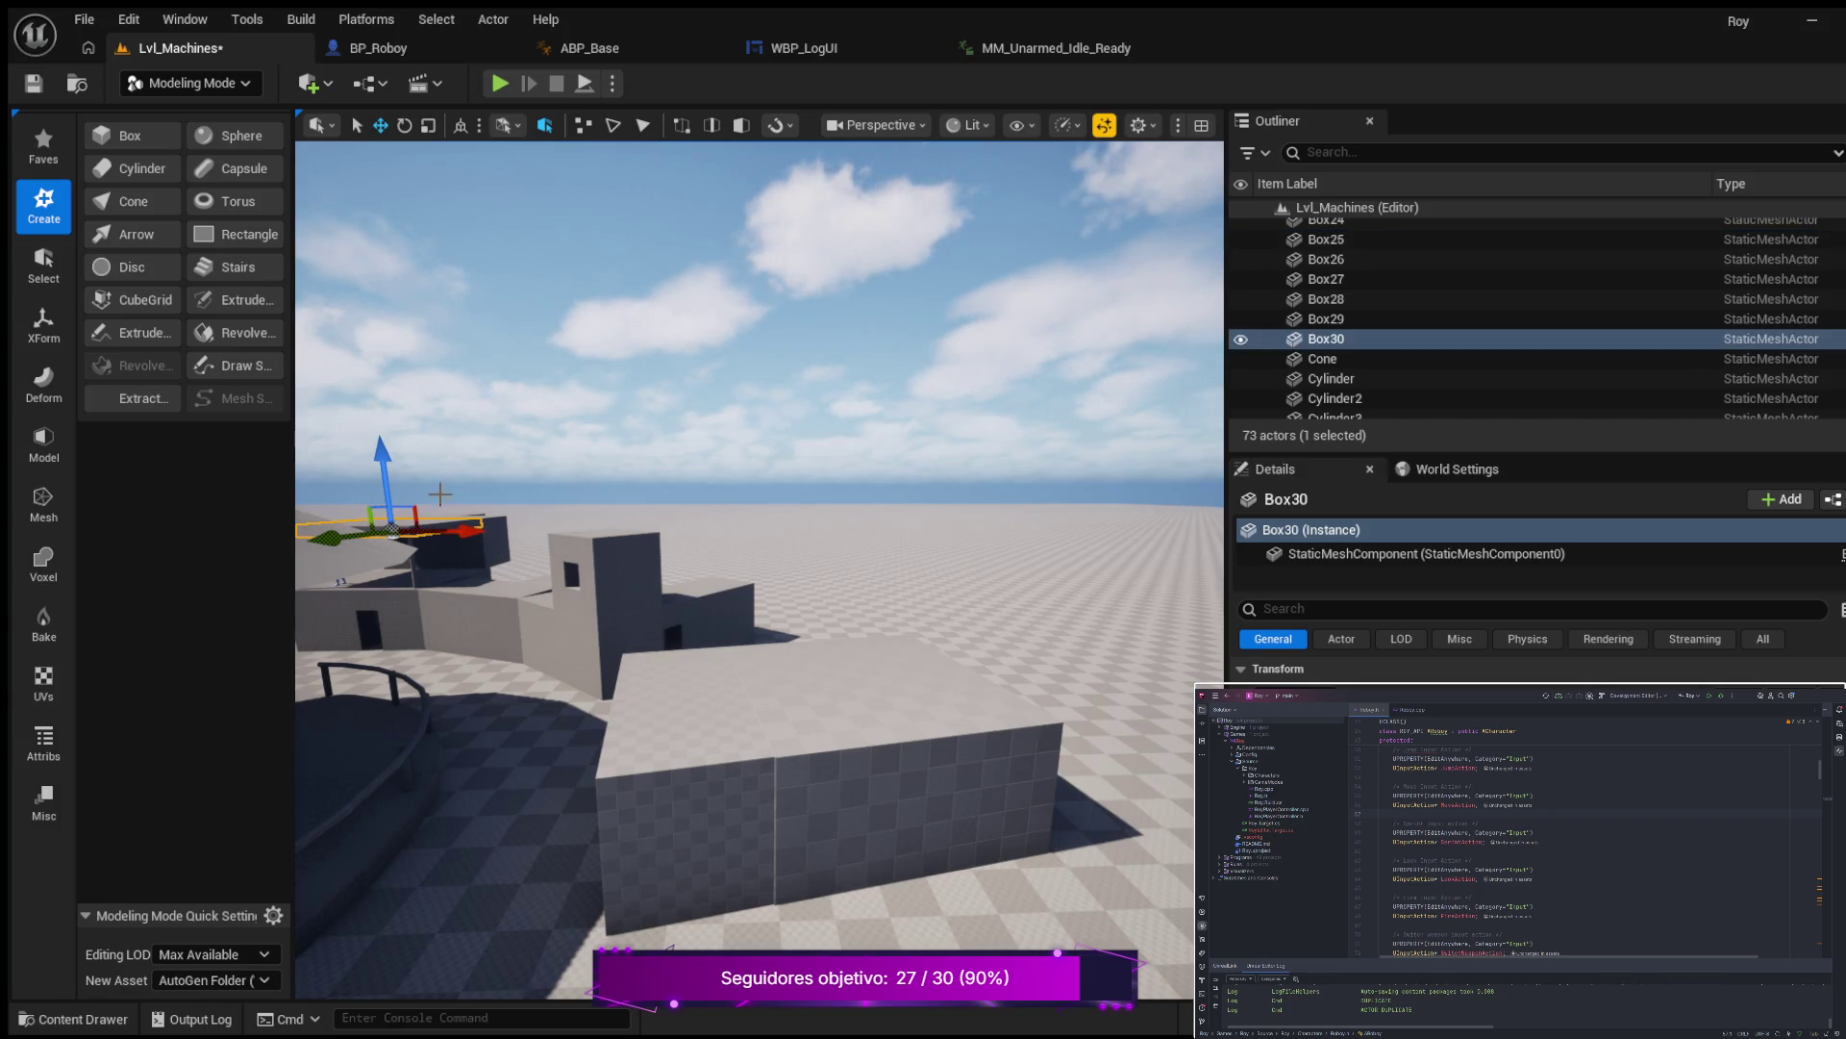
pyautogui.moveTo(463, 529)
pyautogui.mouseDown()
pyautogui.moveTo(829, 531)
pyautogui.moveTo(952, 569)
pyautogui.moveTo(1096, 536)
pyautogui.moveTo(1009, 584)
pyautogui.moveTo(931, 590)
pyautogui.moveTo(813, 672)
pyautogui.moveTo(957, 565)
pyautogui.moveTo(954, 592)
pyautogui.mouseUp()
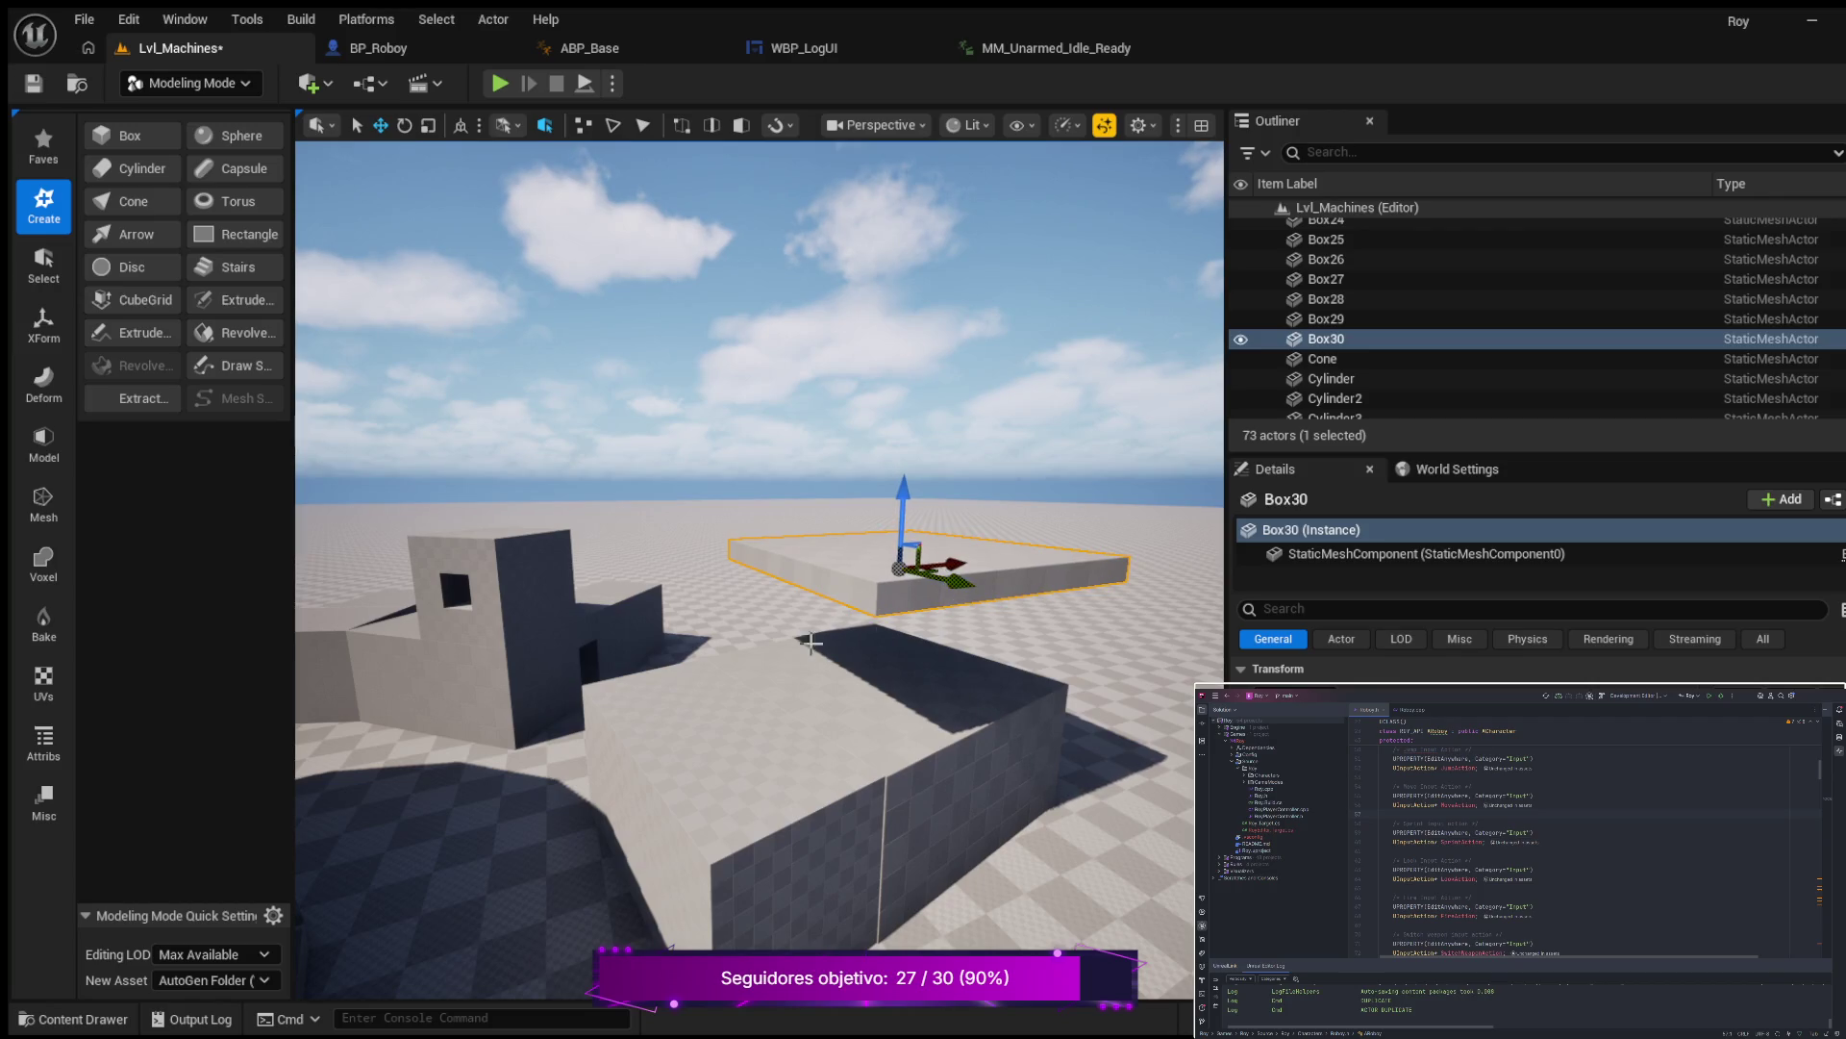
pyautogui.press('1')
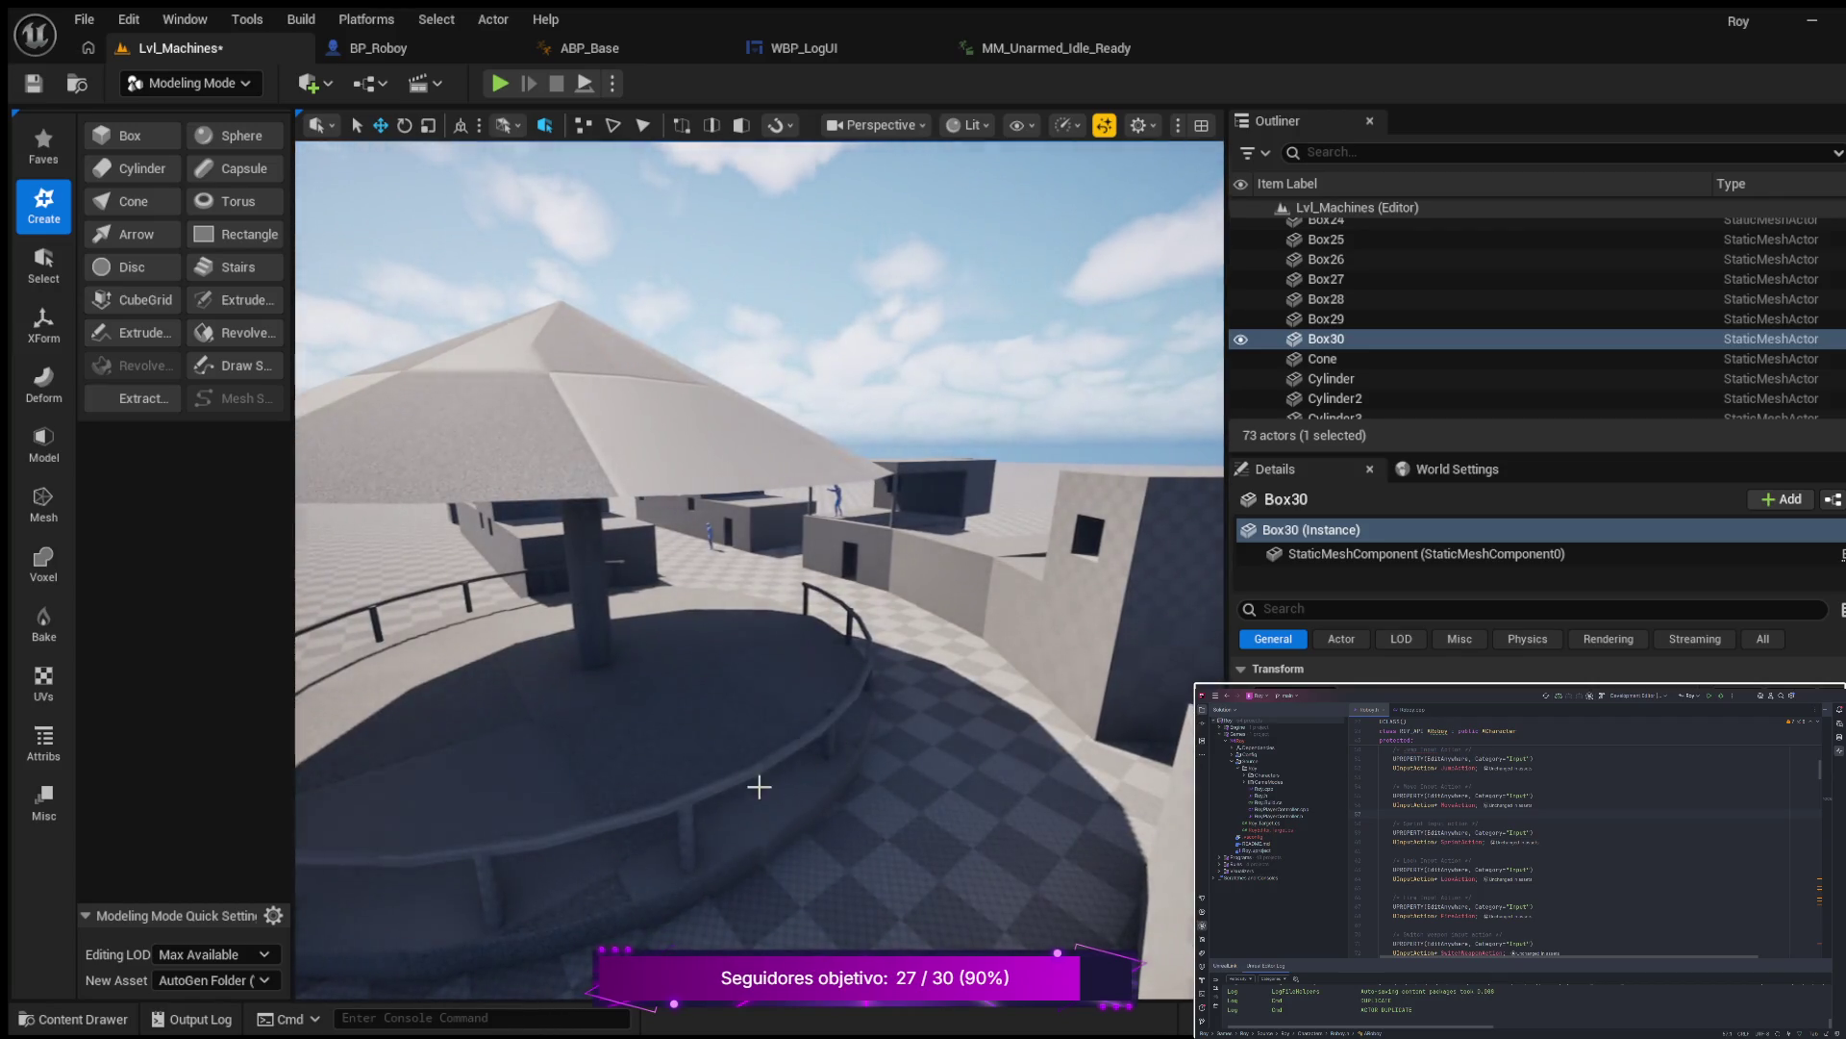
pyautogui.moveTo(848, 805); pyautogui.dragTo(771, 809)
pyautogui.click(699, 835)
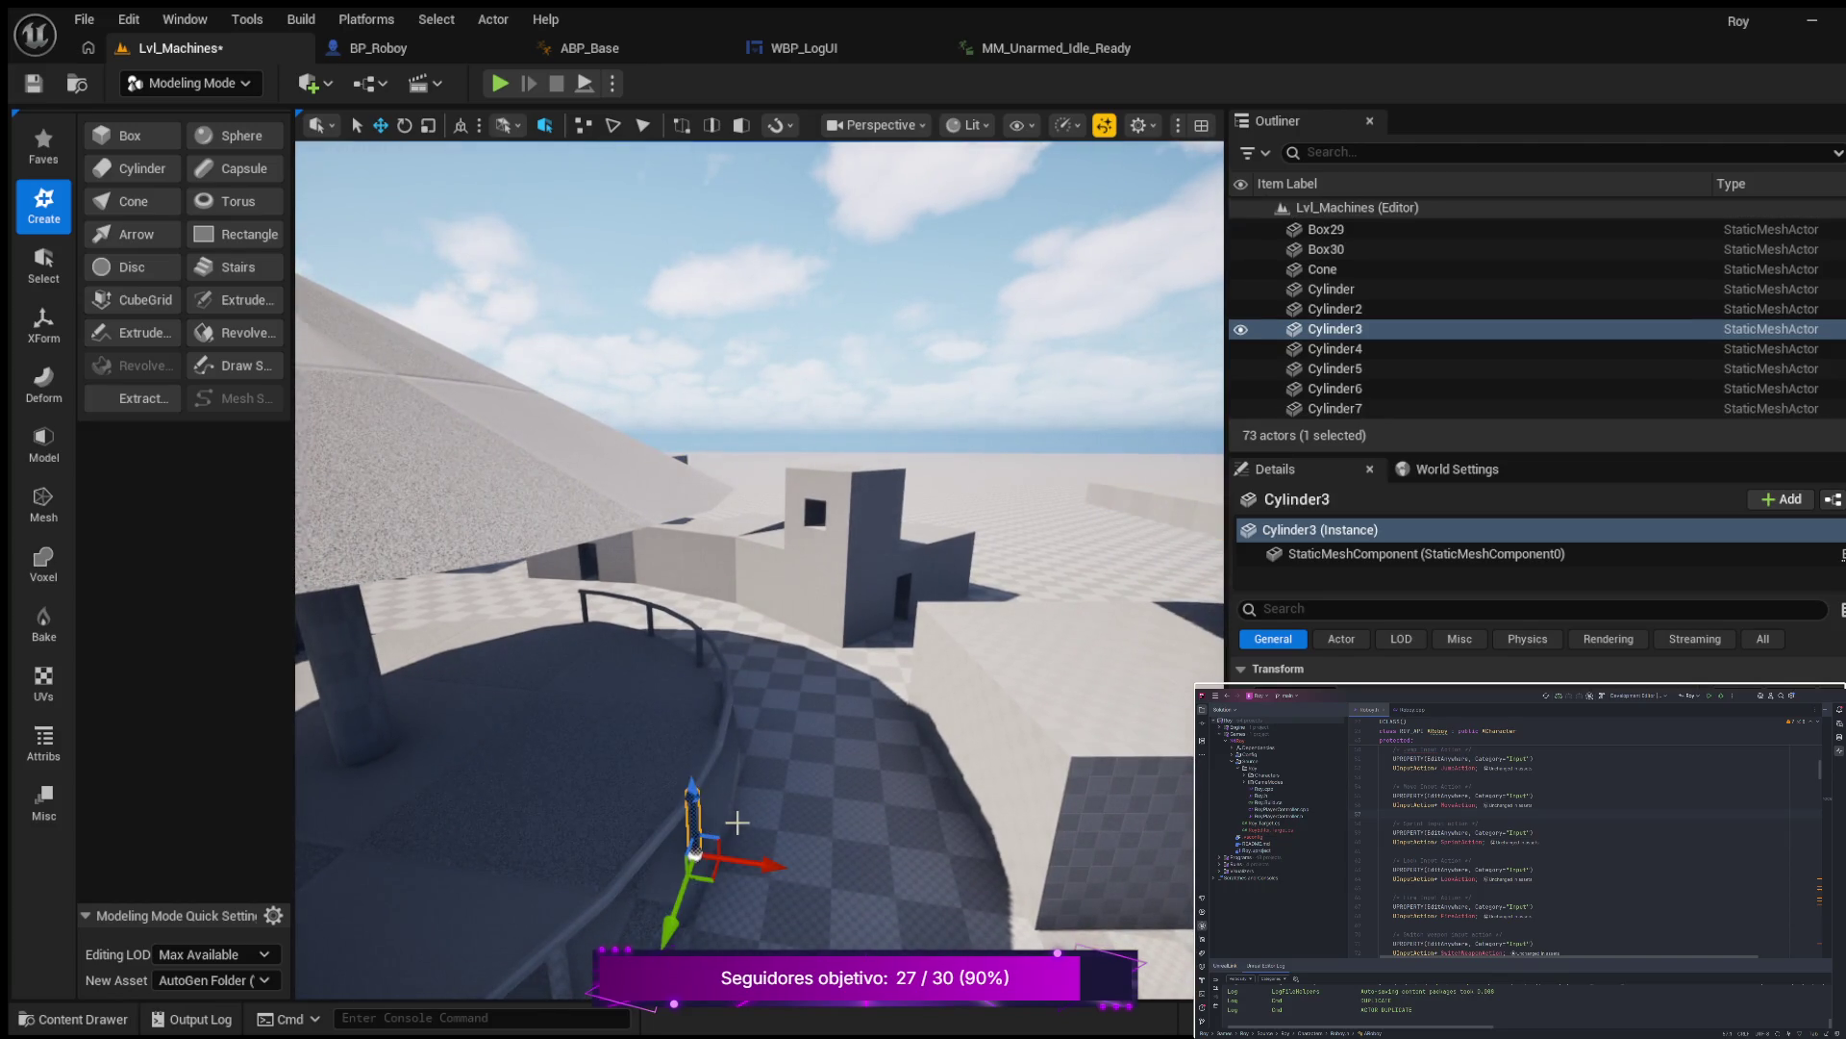
pyautogui.hotkey('ctrl', 'd')
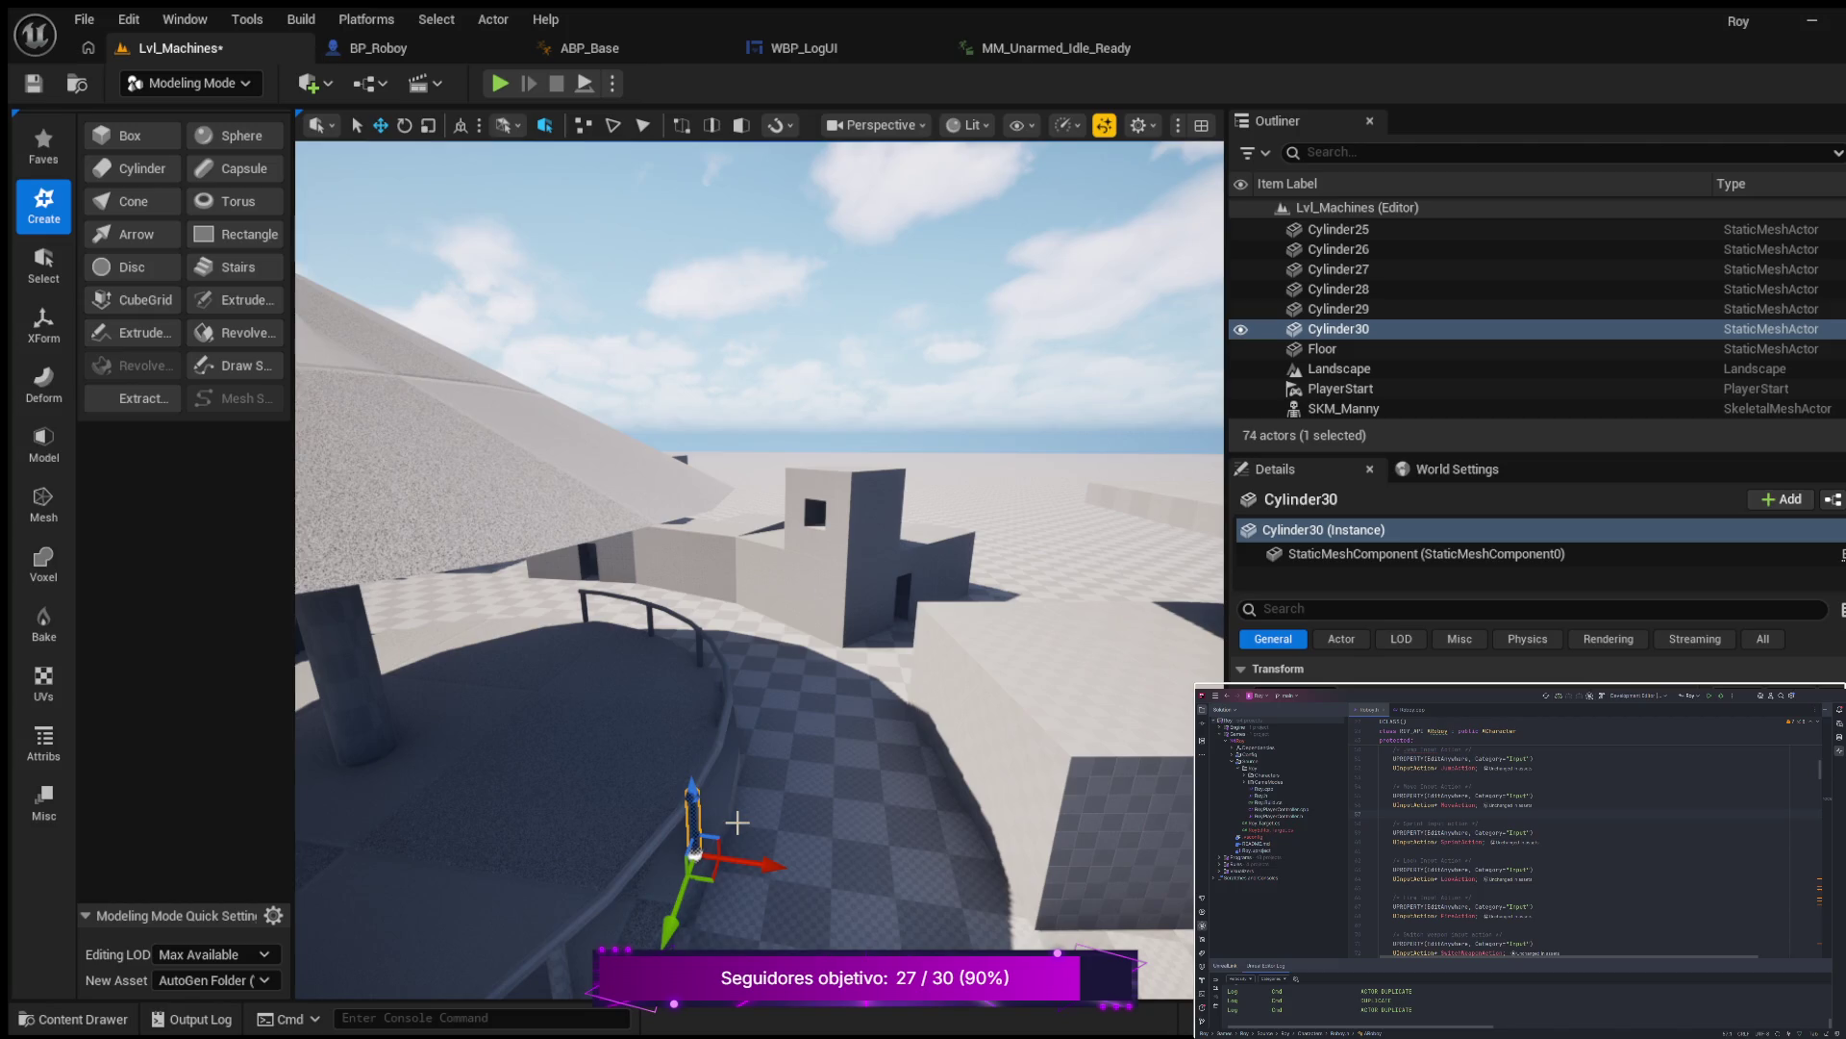
pyautogui.moveTo(741, 824)
pyautogui.mouseDown()
pyautogui.moveTo(751, 689)
pyautogui.moveTo(1164, 750)
pyautogui.mouseUp()
pyautogui.press('f')
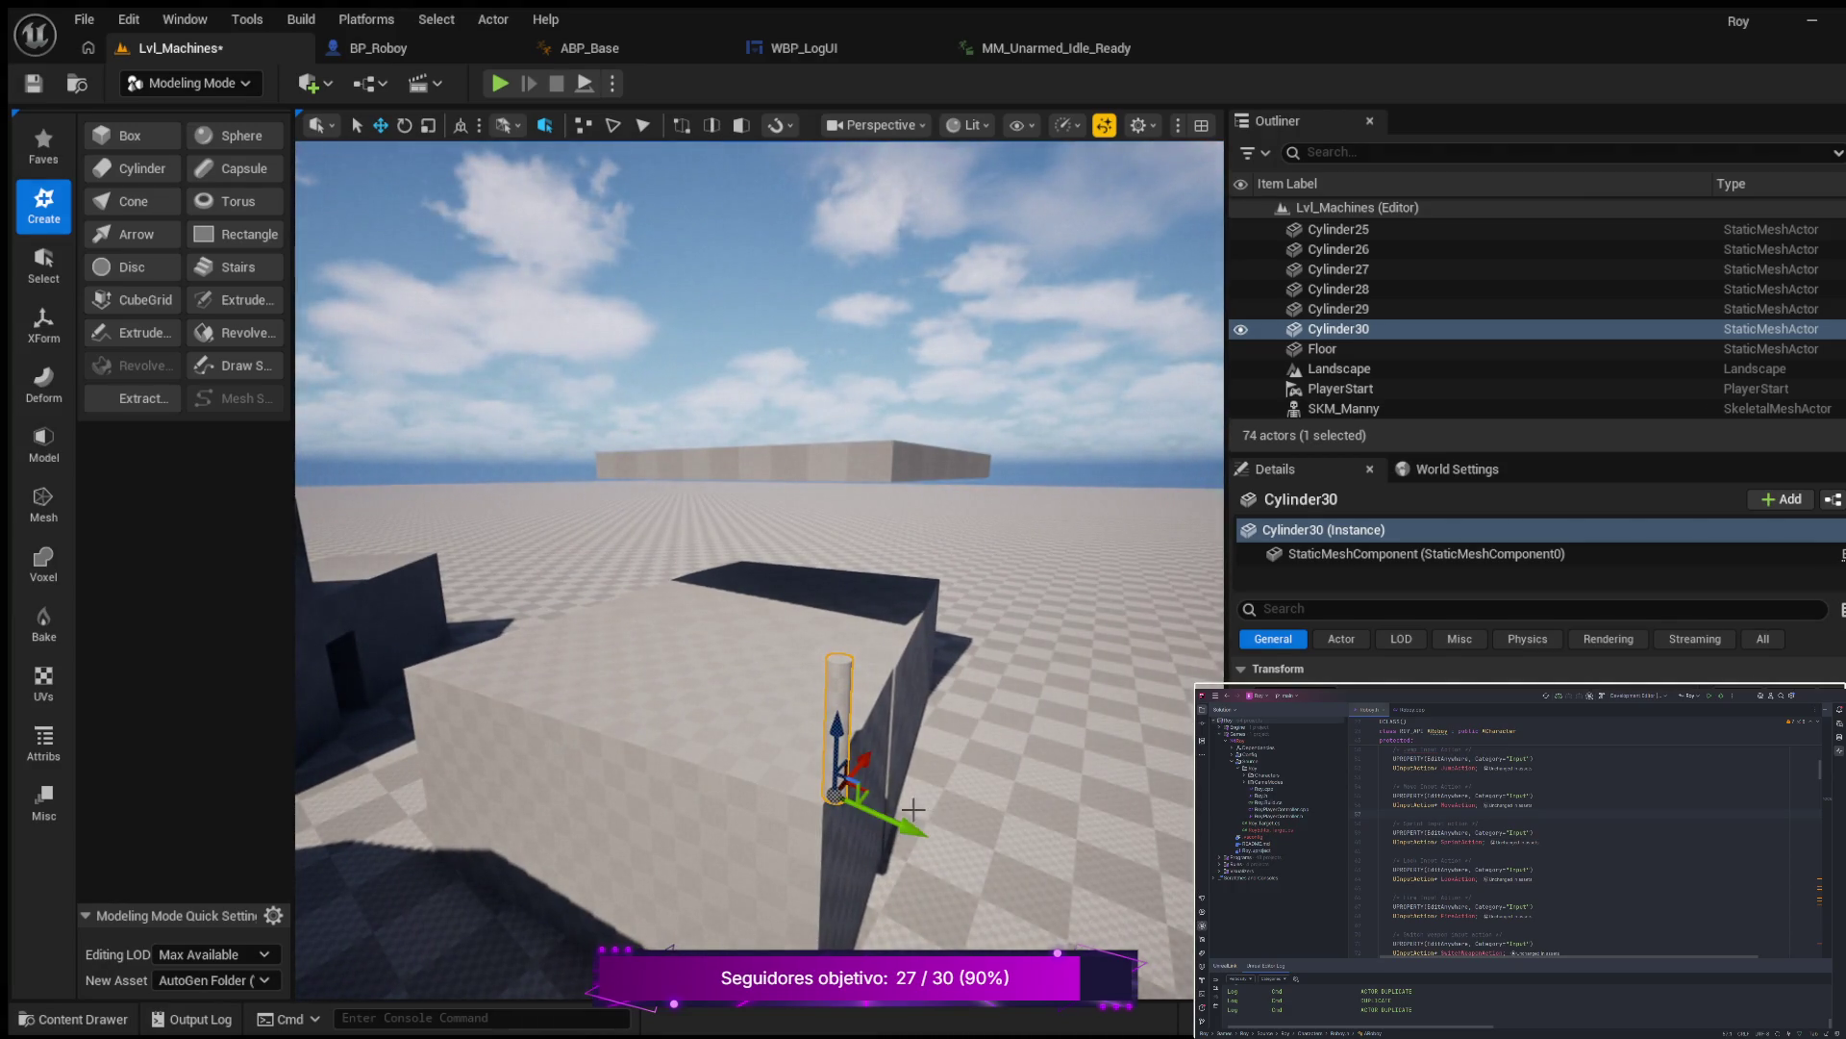
pyautogui.moveTo(912, 809); pyautogui.dragTo(892, 802)
pyautogui.moveTo(950, 703); pyautogui.dragTo(906, 742)
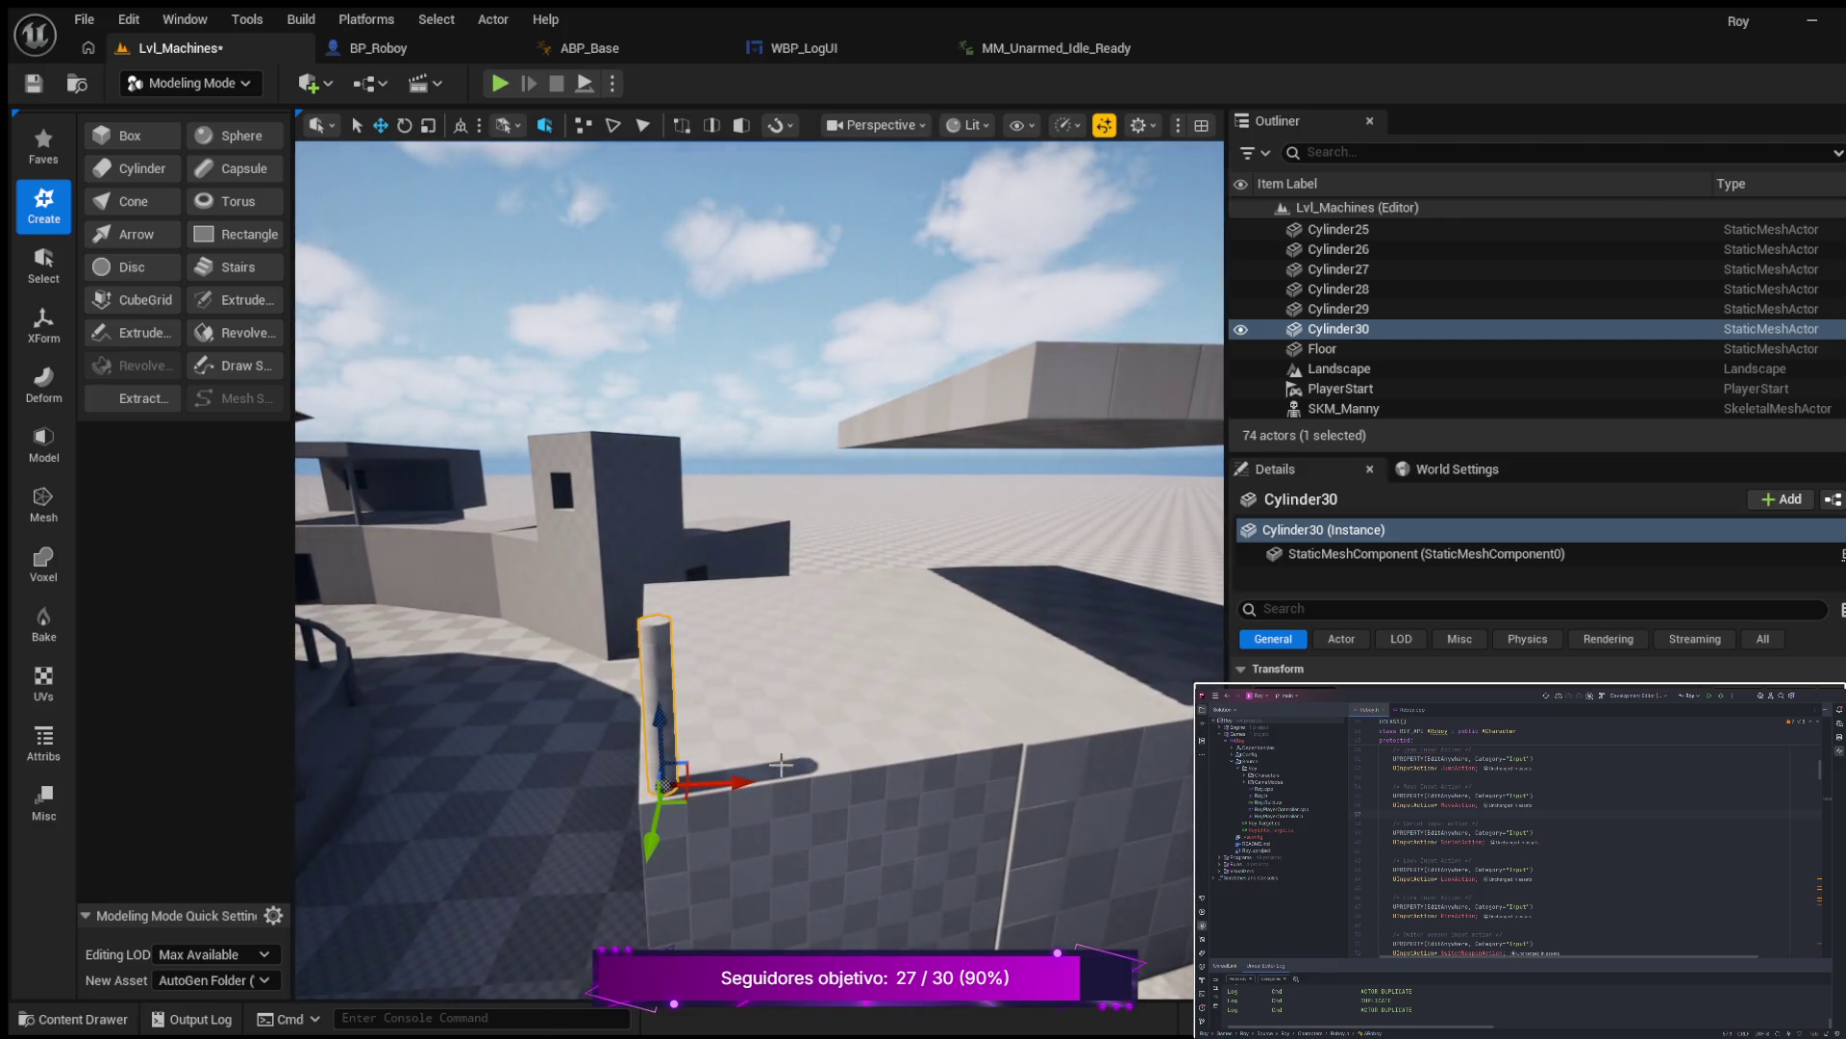
pyautogui.moveTo(746, 782)
pyautogui.mouseDown()
pyautogui.moveTo(661, 793)
pyautogui.moveTo(671, 750)
pyautogui.mouseUp()
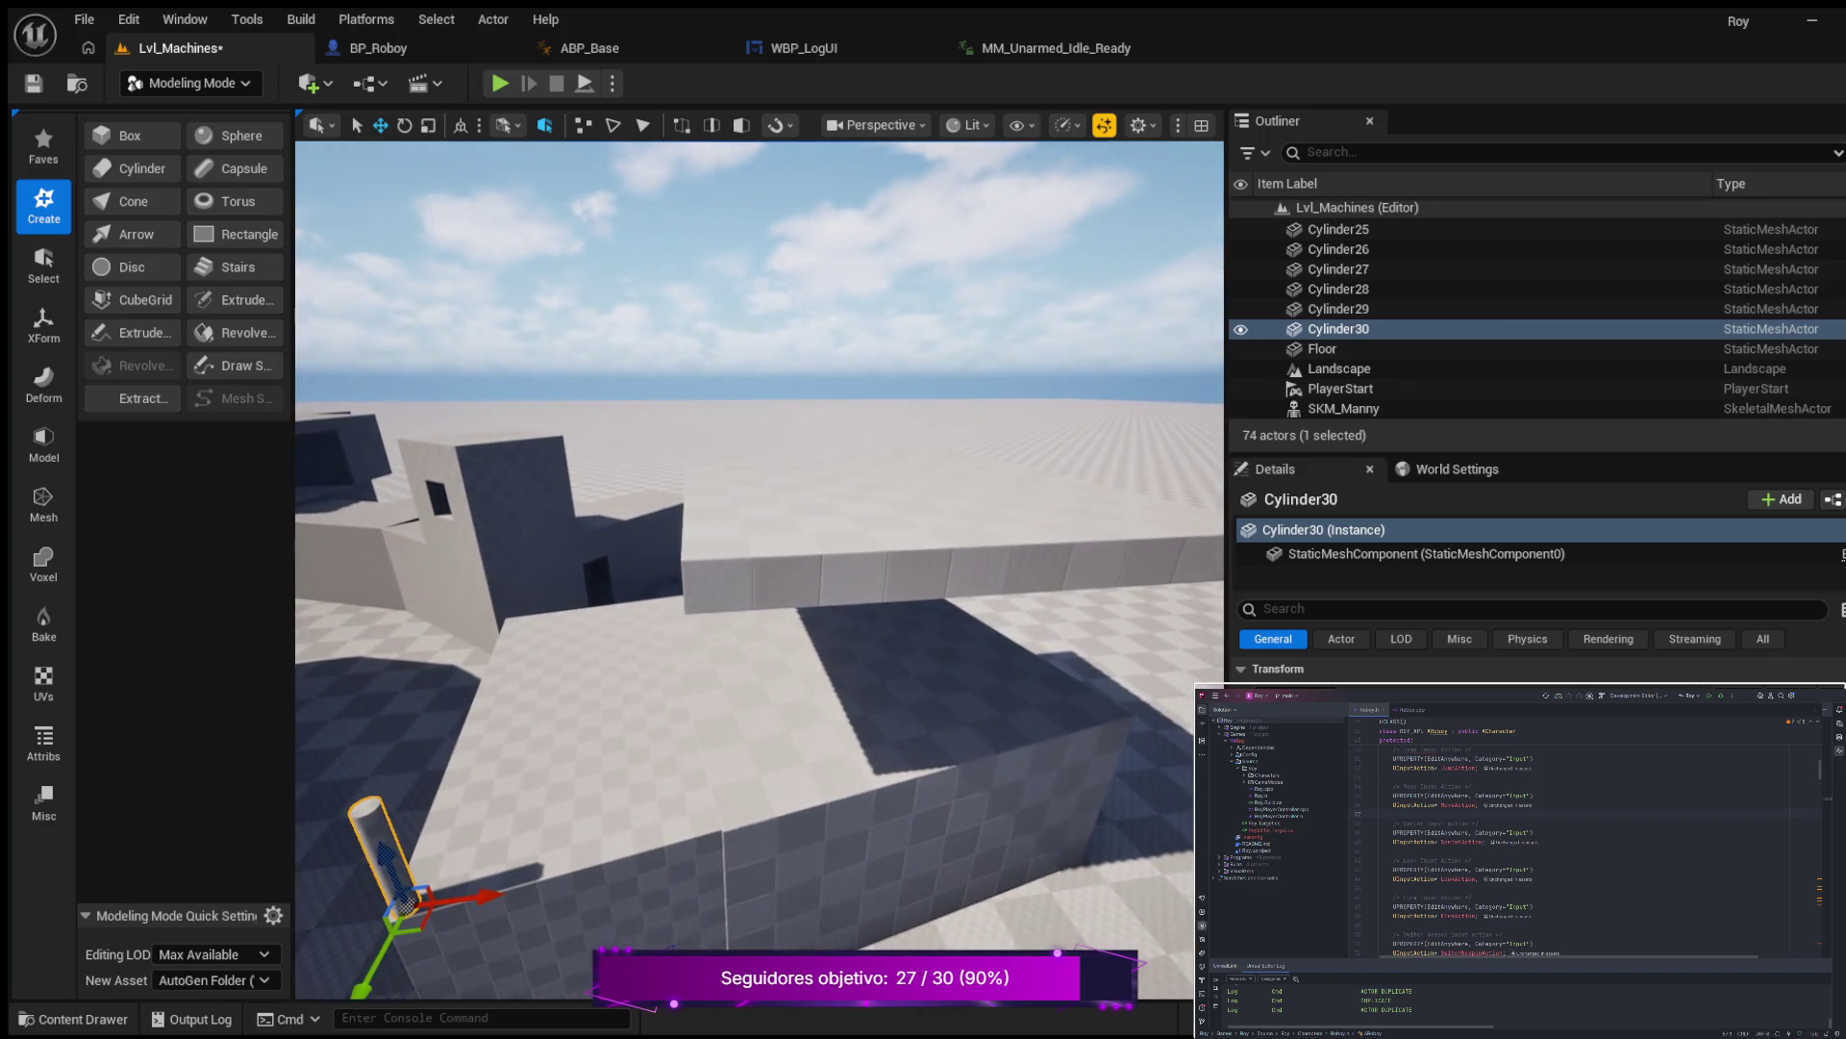
pyautogui.click(864, 785)
pyautogui.moveTo(864, 785)
pyautogui.mouseDown()
pyautogui.moveTo(865, 746)
pyautogui.moveTo(754, 766)
pyautogui.mouseUp()
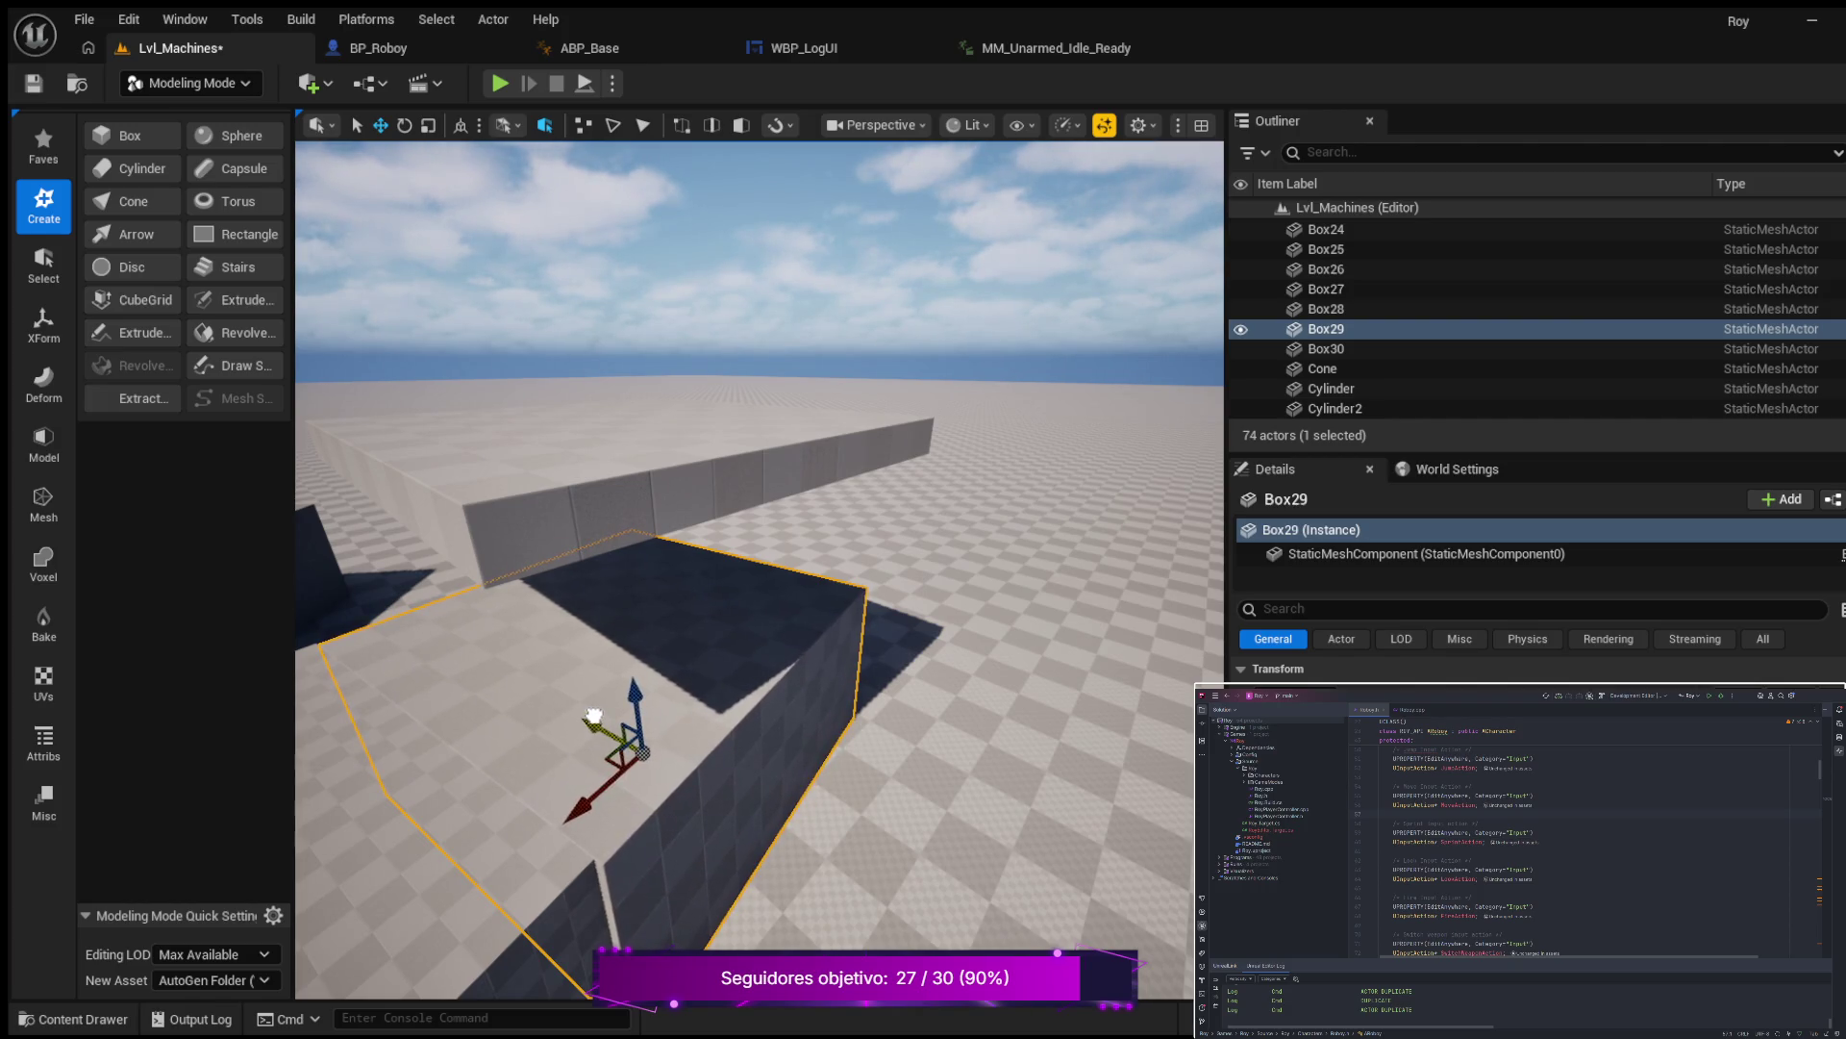
pyautogui.moveTo(582, 726)
pyautogui.mouseDown()
pyautogui.moveTo(571, 693)
pyautogui.moveTo(581, 714)
pyautogui.moveTo(655, 711)
pyautogui.moveTo(666, 678)
pyautogui.mouseUp()
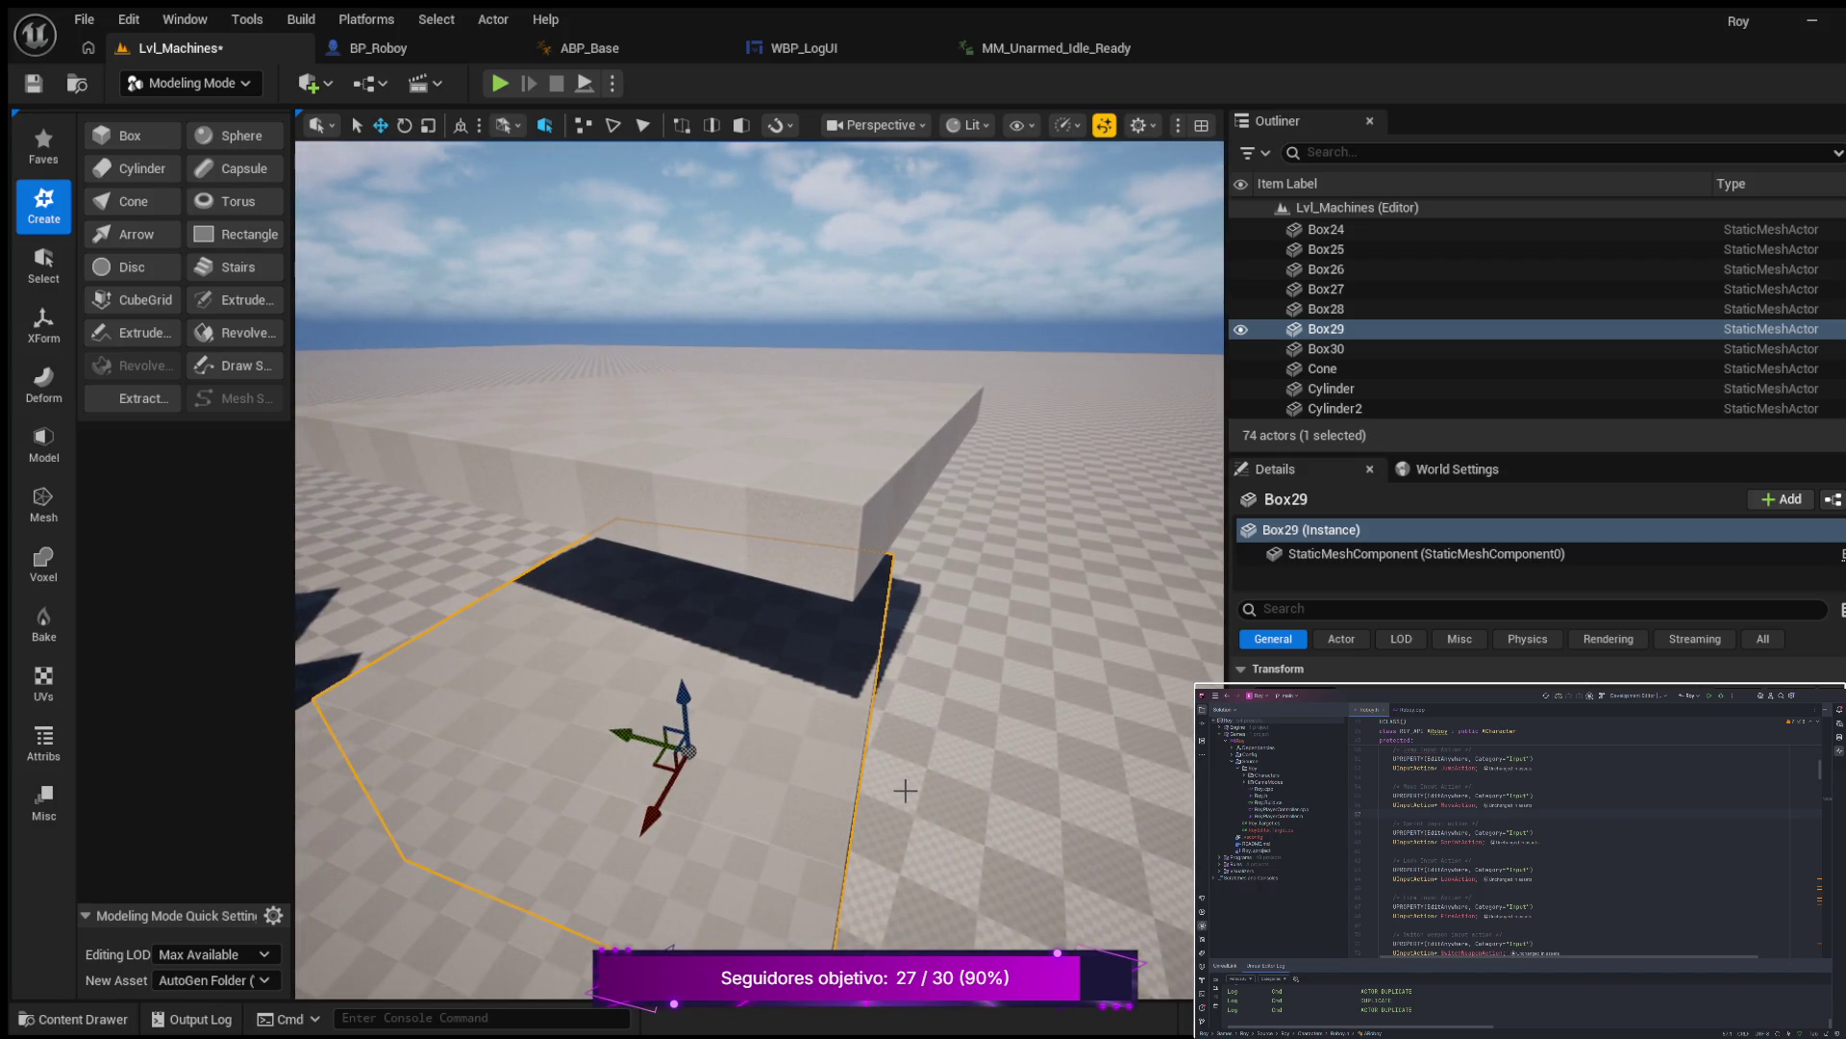
pyautogui.moveTo(906, 790); pyautogui.dragTo(891, 731)
pyautogui.click(705, 596)
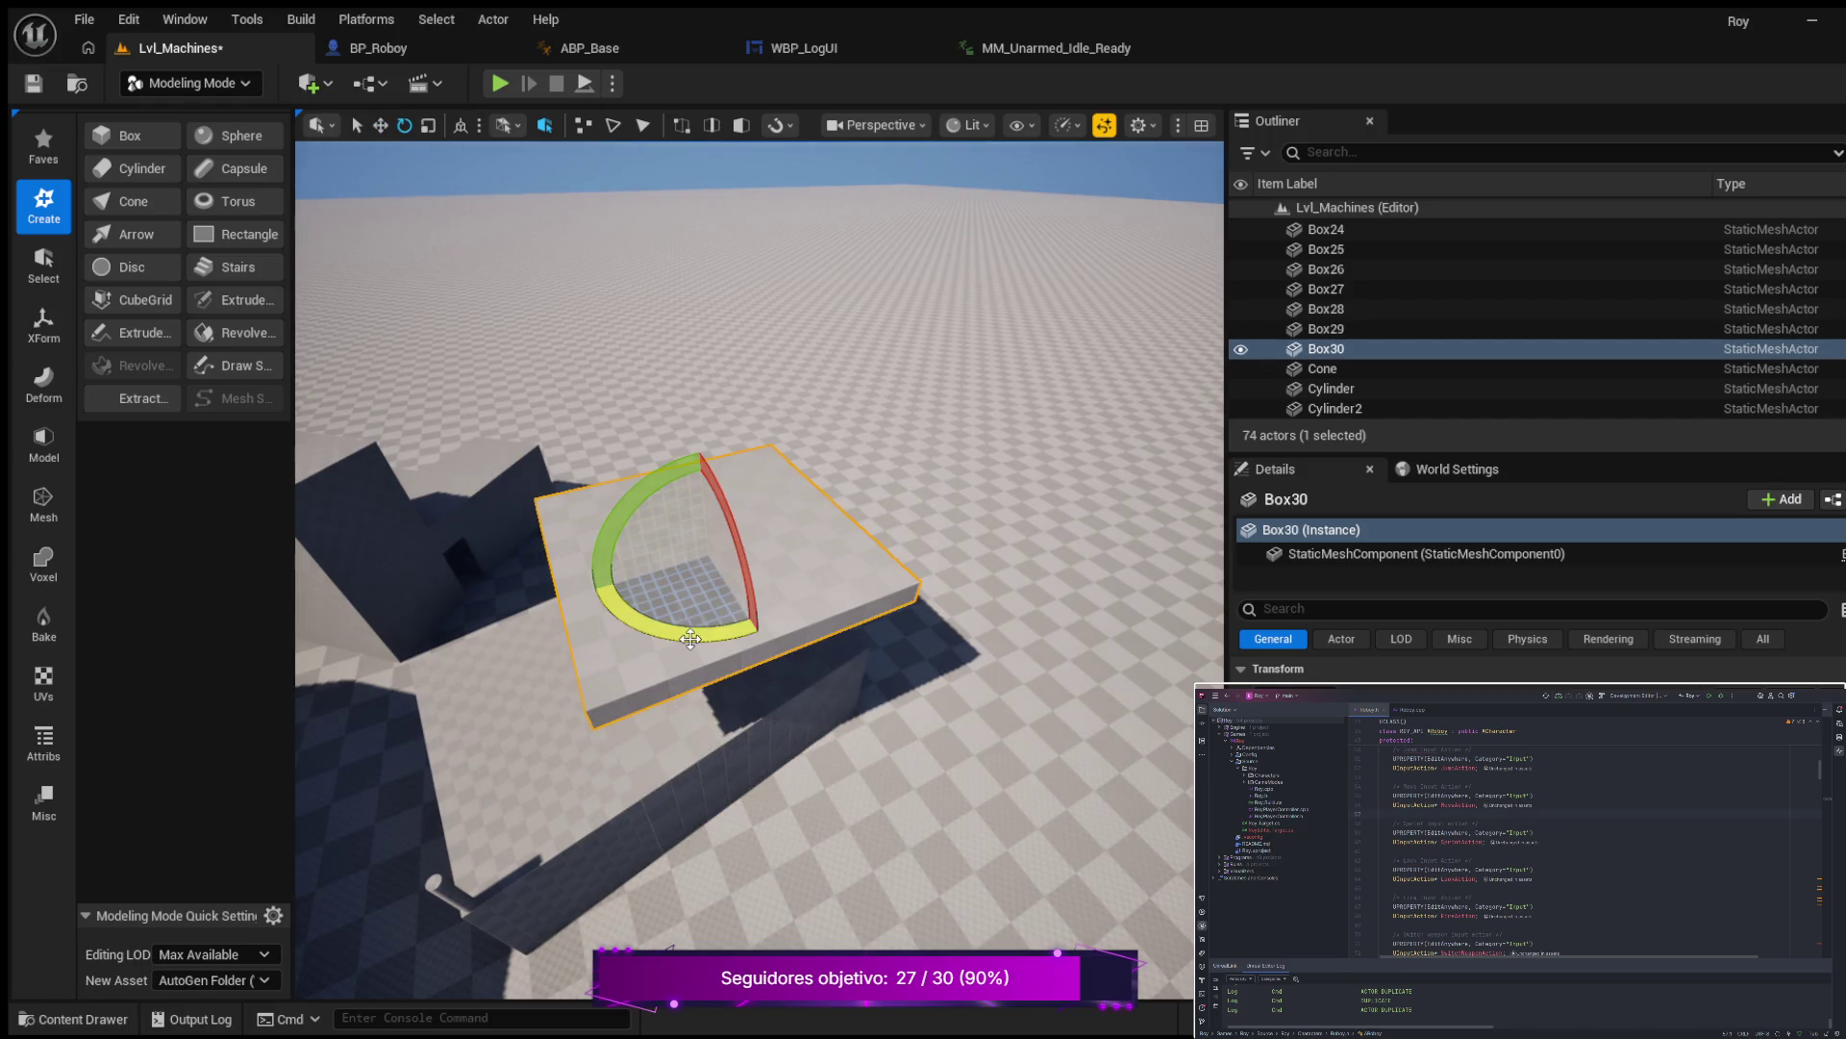
pyautogui.moveTo(789, 707)
pyautogui.mouseDown()
pyautogui.moveTo(736, 599)
pyautogui.moveTo(766, 616)
pyautogui.mouseUp()
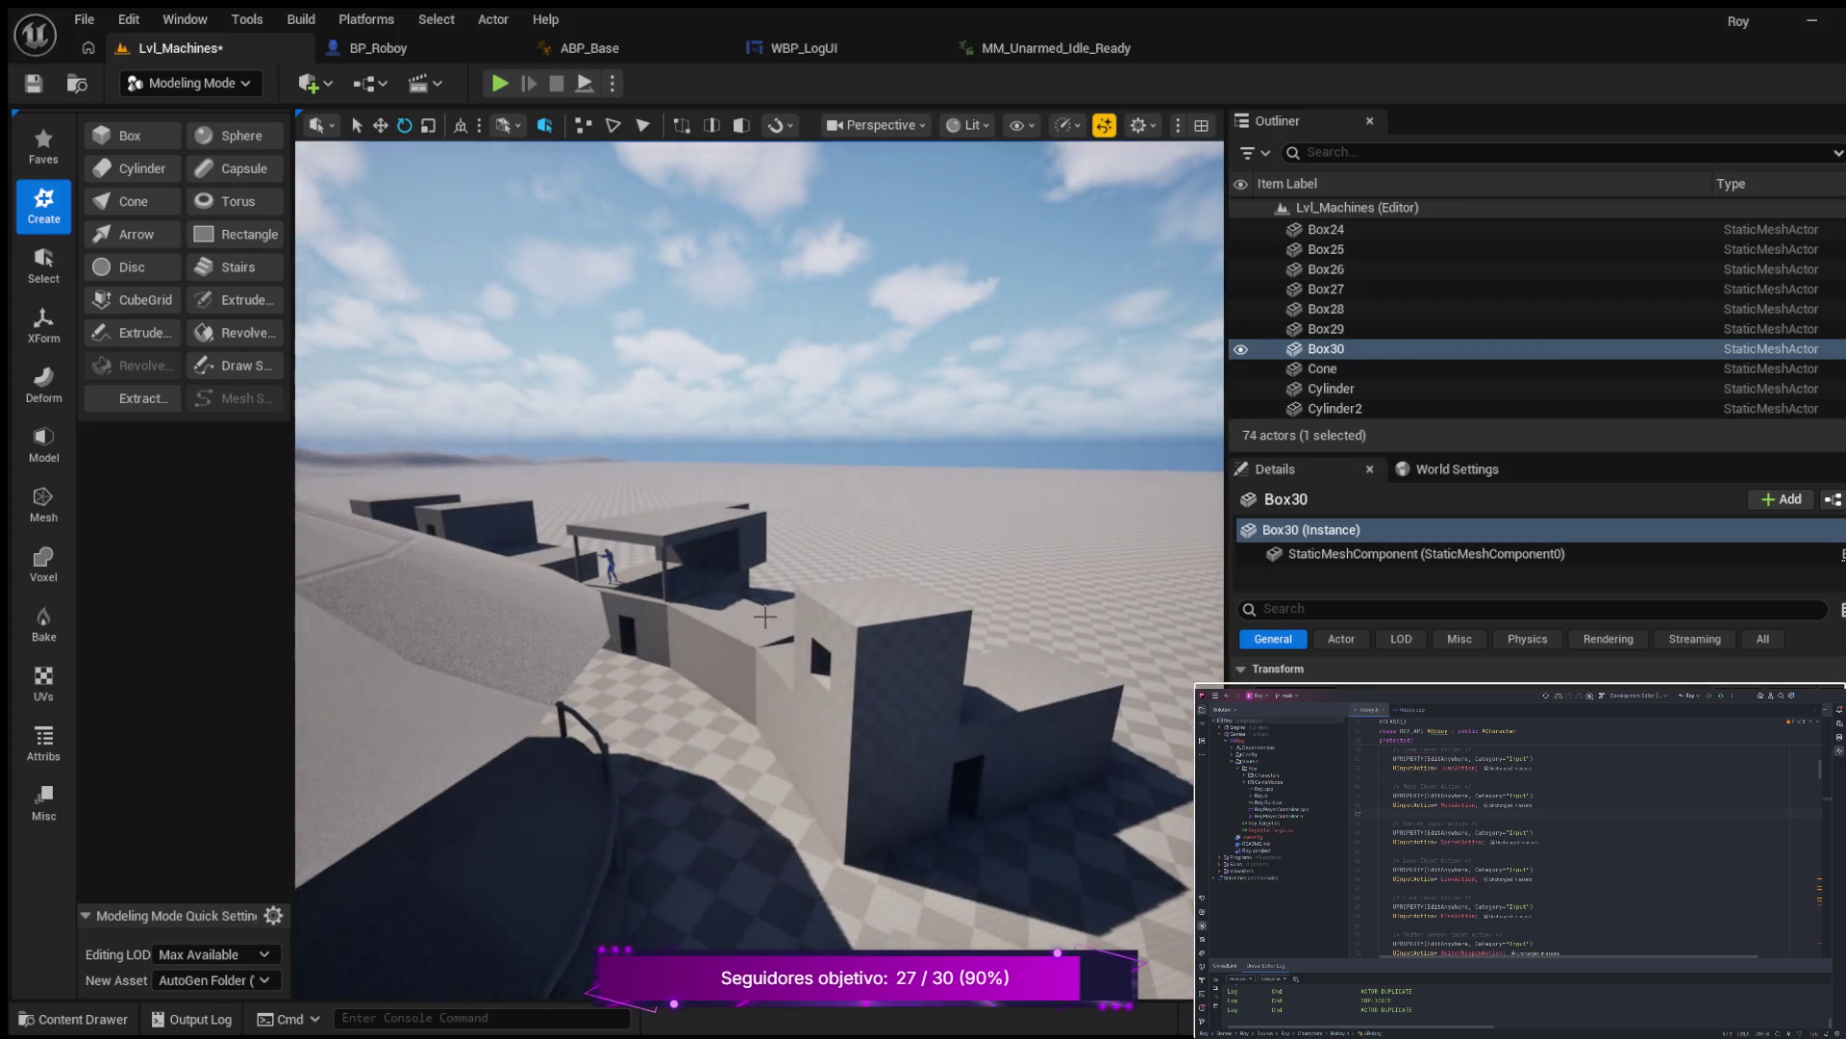
pyautogui.click(665, 569)
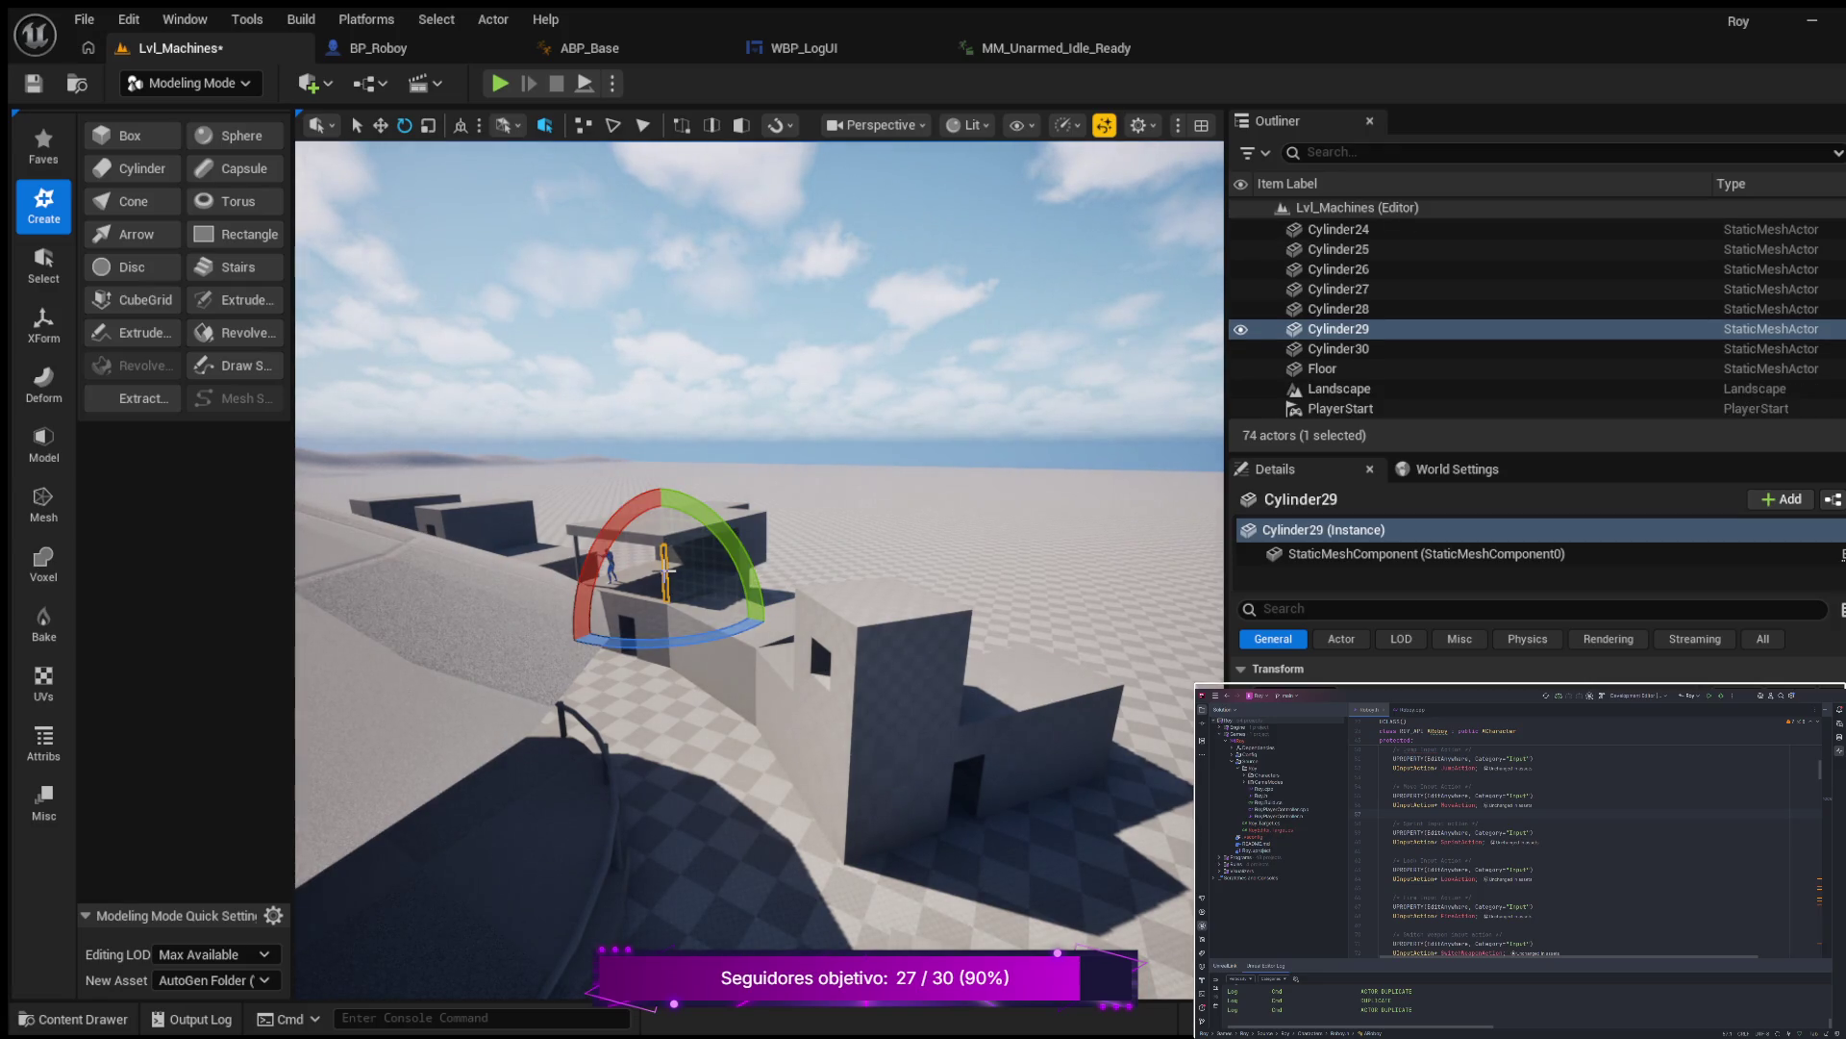
# Duplicate Cylinder29 as Cylinder31 and slide it along X to stand beside the wall.
pyautogui.hotkey('ctrl', 'd')
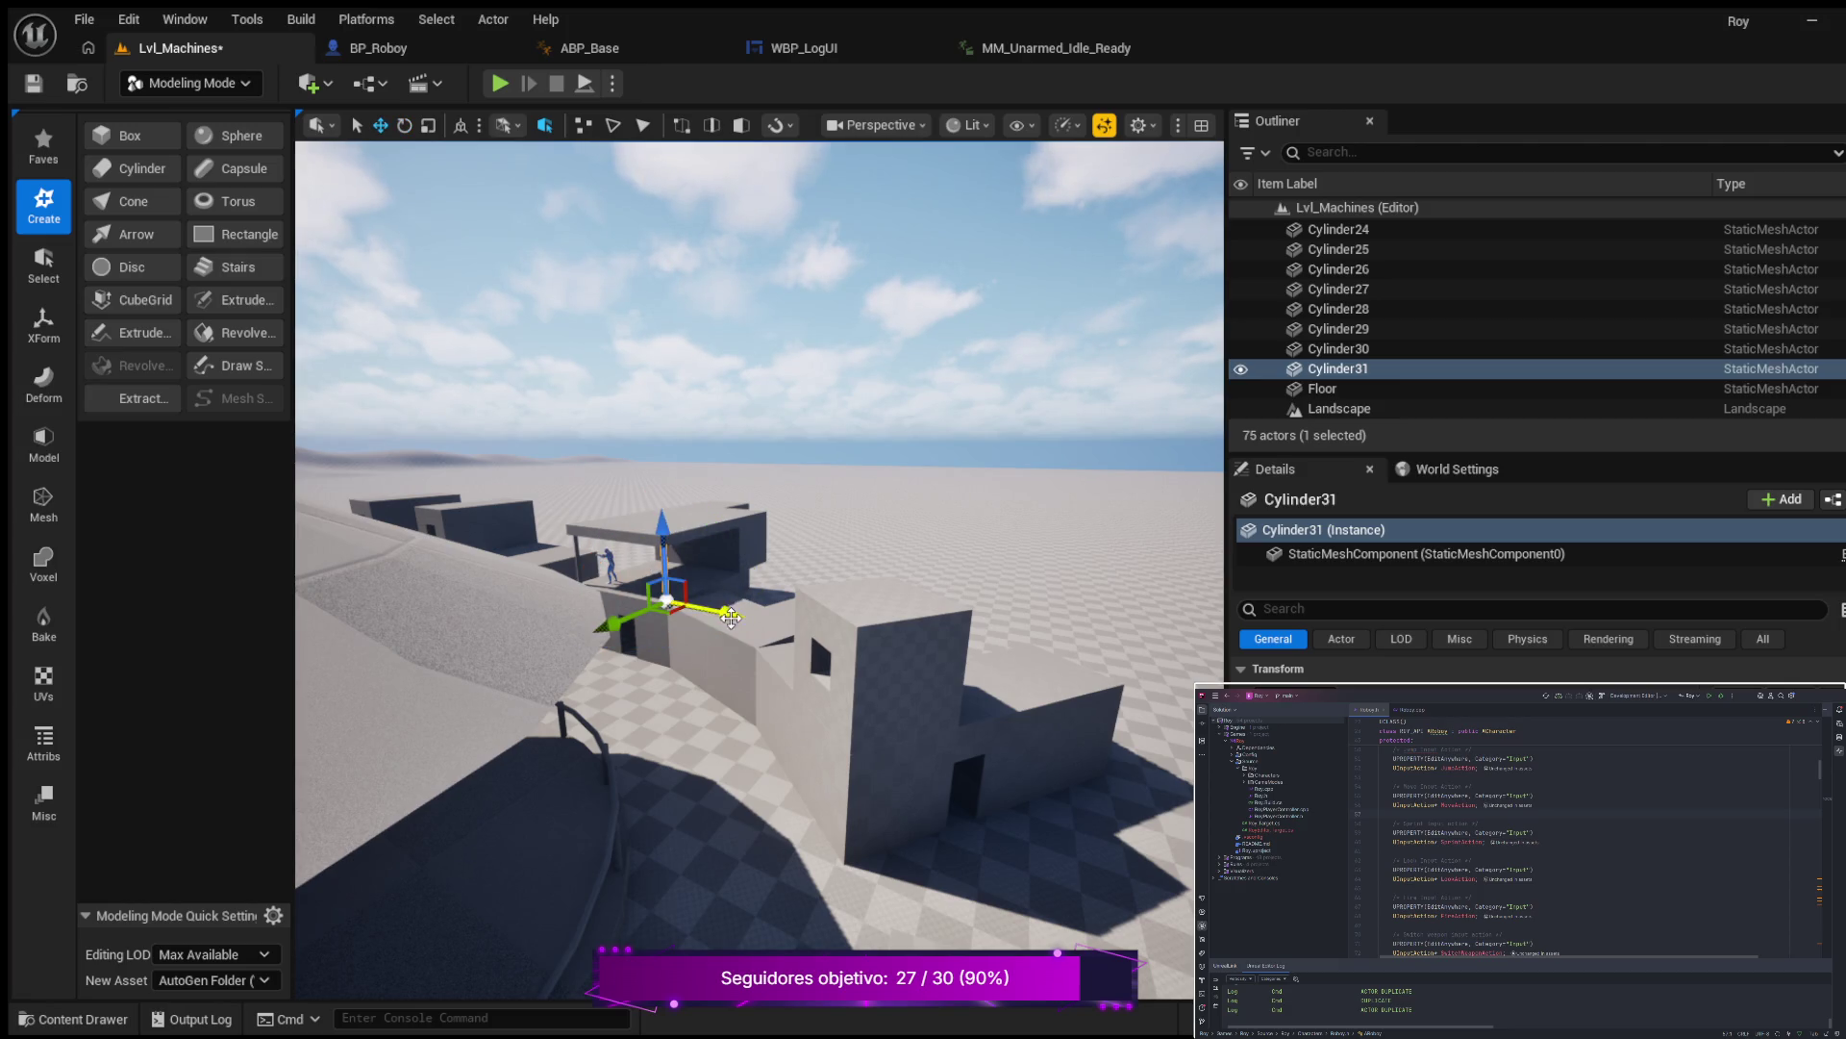
pyautogui.moveTo(1055, 801); pyautogui.dragTo(1094, 793)
pyautogui.moveTo(896, 677); pyautogui.dragTo(896, 677)
pyautogui.moveTo(513, 615)
pyautogui.mouseDown()
pyautogui.moveTo(837, 726)
pyautogui.moveTo(974, 747)
pyautogui.moveTo(895, 717)
pyautogui.mouseUp()
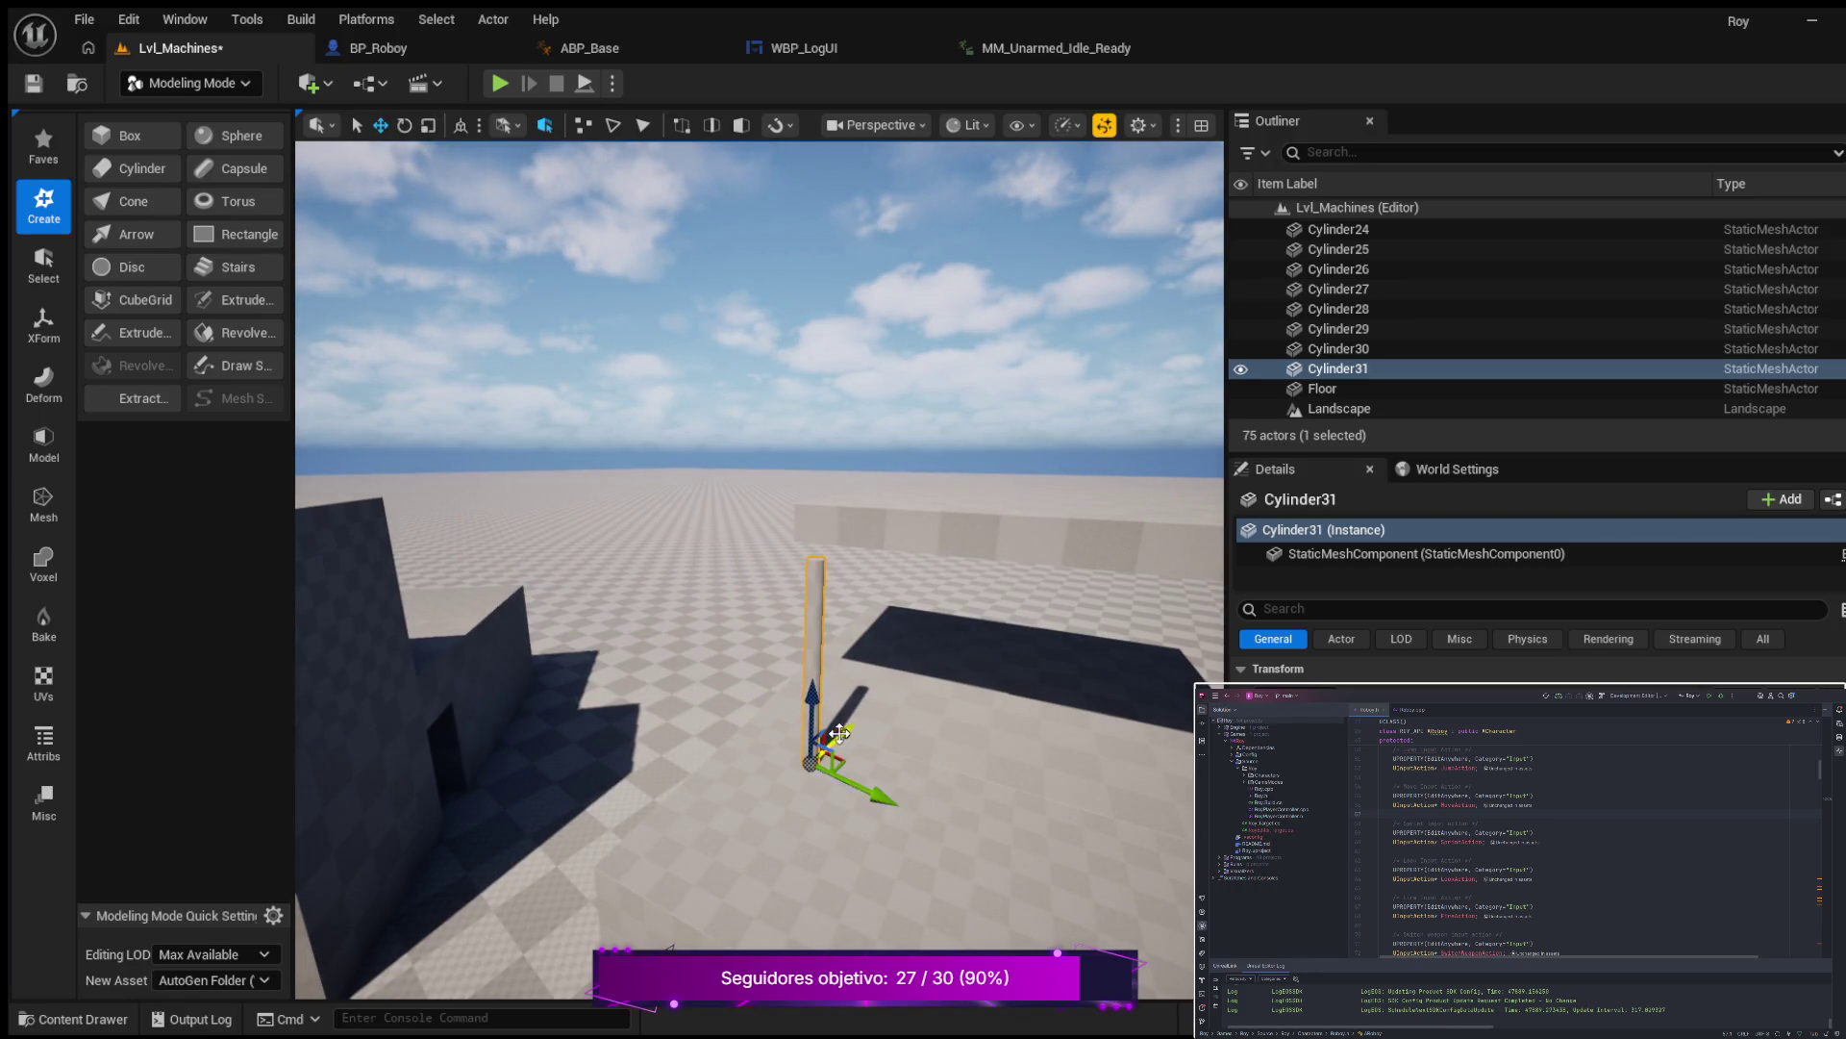
pyautogui.moveTo(746, 754)
pyautogui.mouseDown()
pyautogui.moveTo(635, 808)
pyautogui.moveTo(610, 795)
pyautogui.mouseUp()
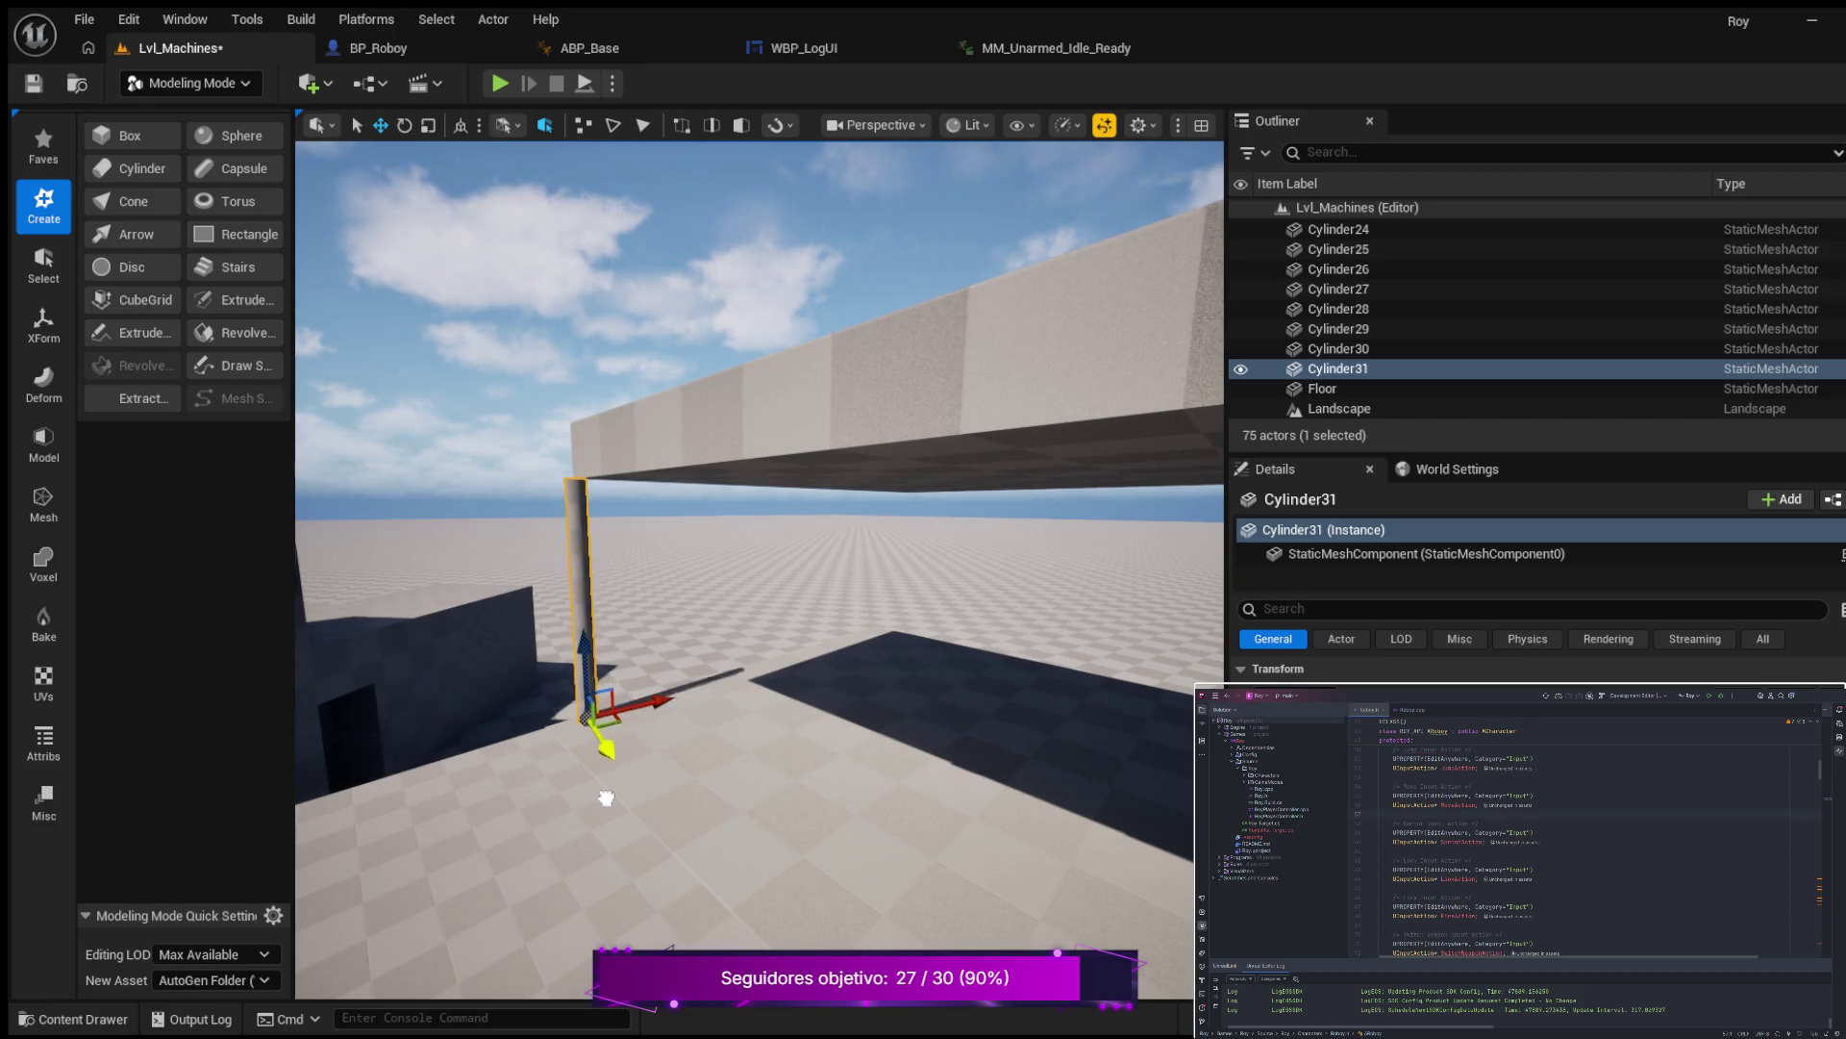
pyautogui.moveTo(654, 707); pyautogui.dragTo(692, 700)
pyautogui.moveTo(555, 777)
pyautogui.mouseDown()
pyautogui.moveTo(589, 722)
pyautogui.moveTo(530, 613)
pyautogui.mouseUp()
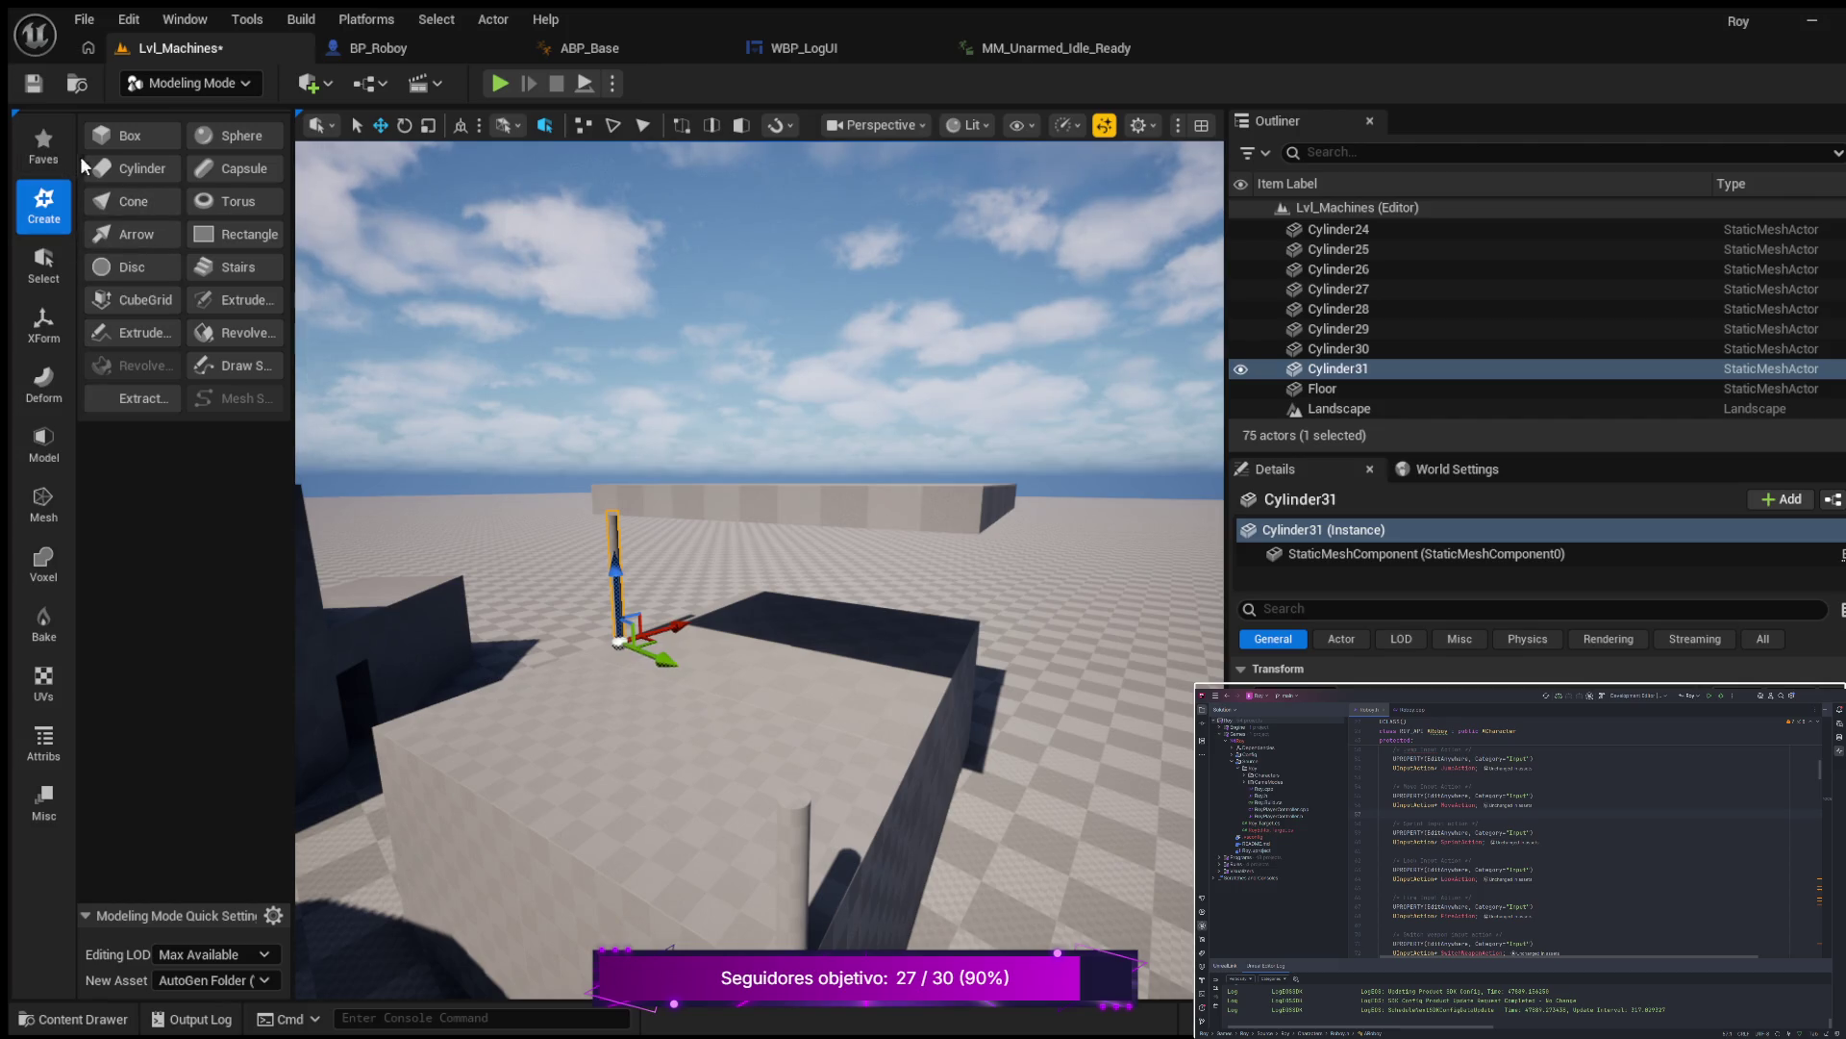
# Place a new Box shape in the scene with Width 600 and Depth 50.
pyautogui.click(128, 136)
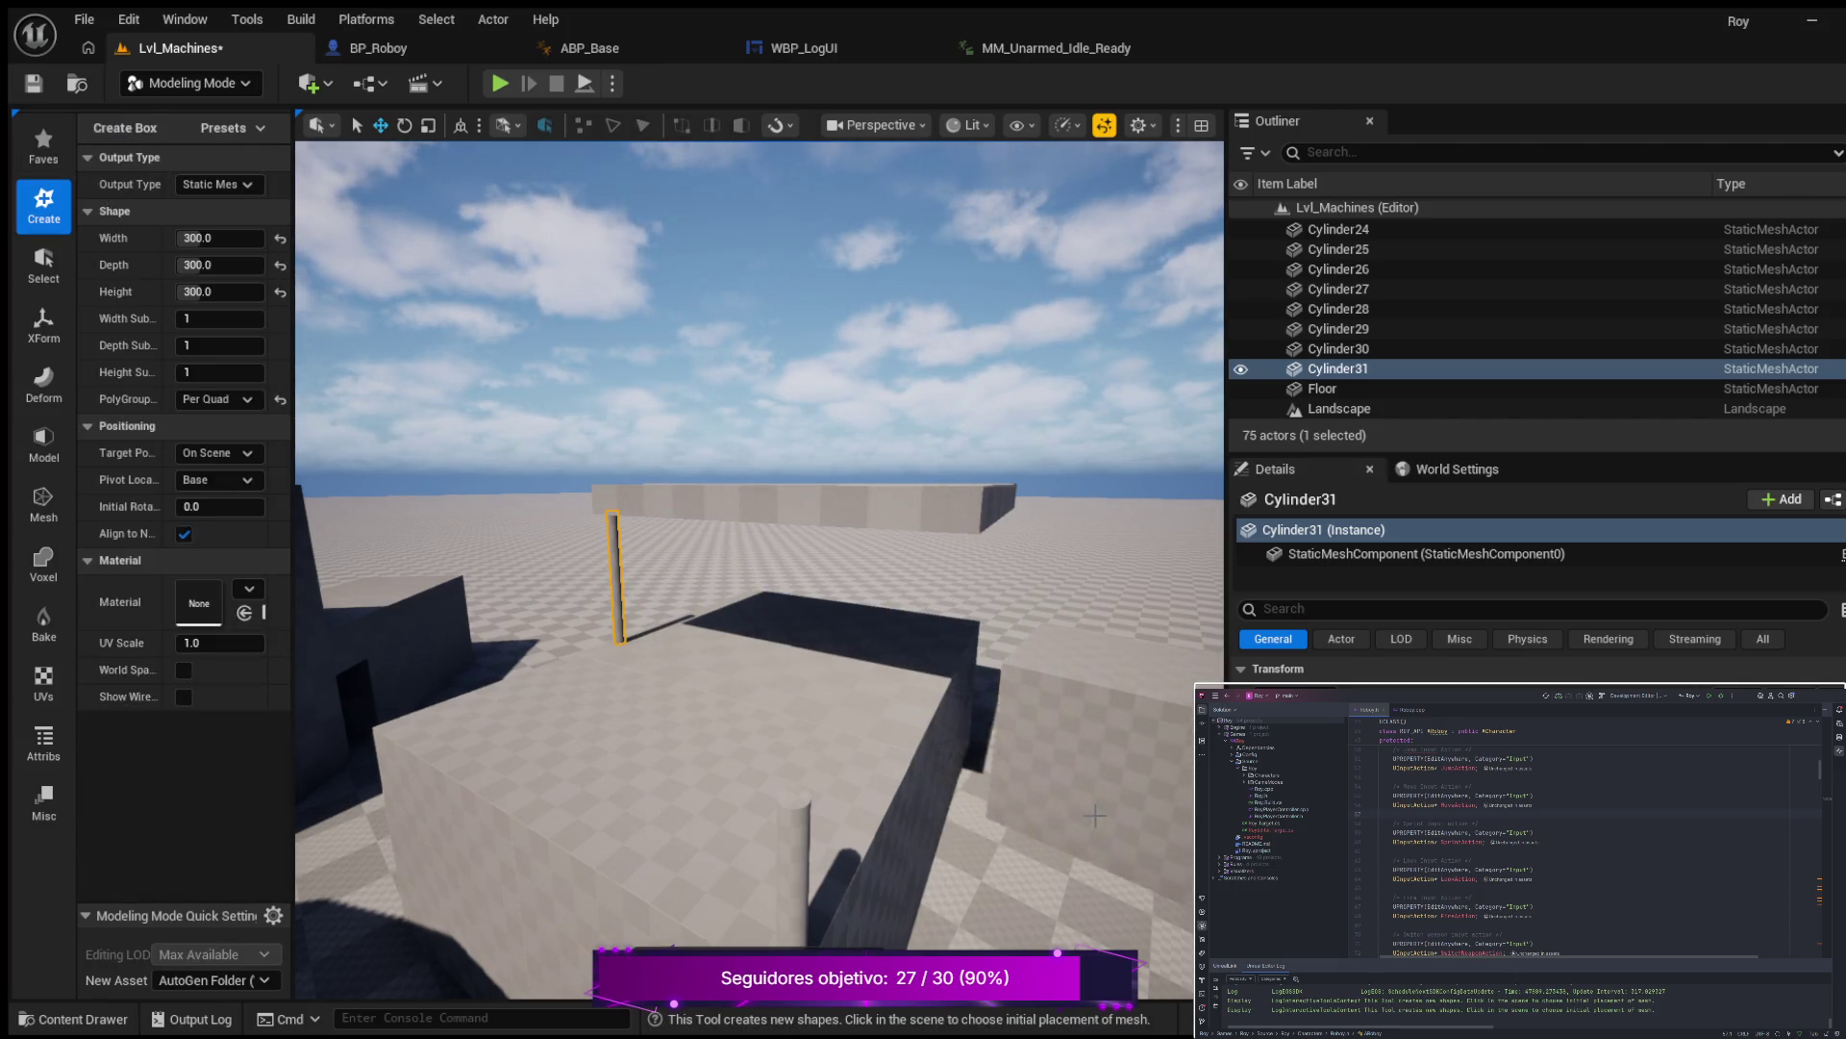
pyautogui.click(1090, 823)
pyautogui.moveTo(857, 776)
pyautogui.mouseDown()
pyautogui.moveTo(894, 760)
pyautogui.moveTo(857, 776)
pyautogui.mouseUp()
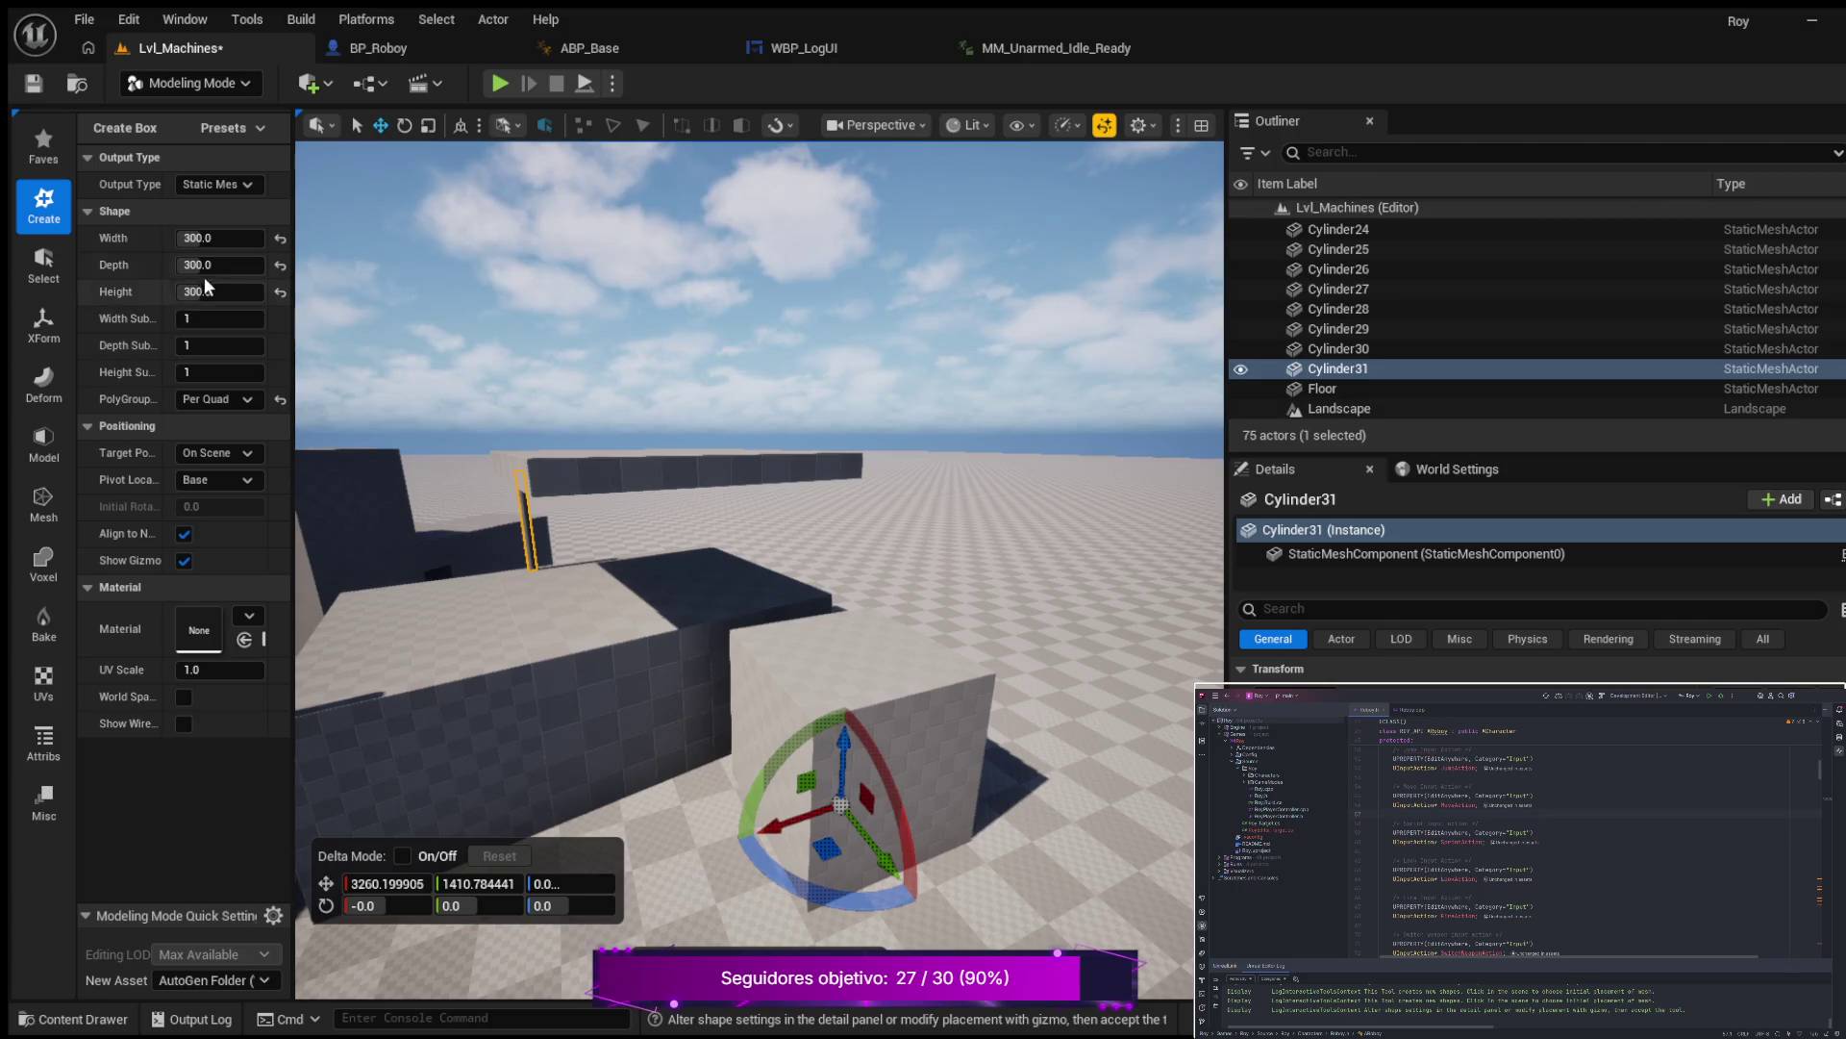
pyautogui.click(214, 238)
pyautogui.write('600')
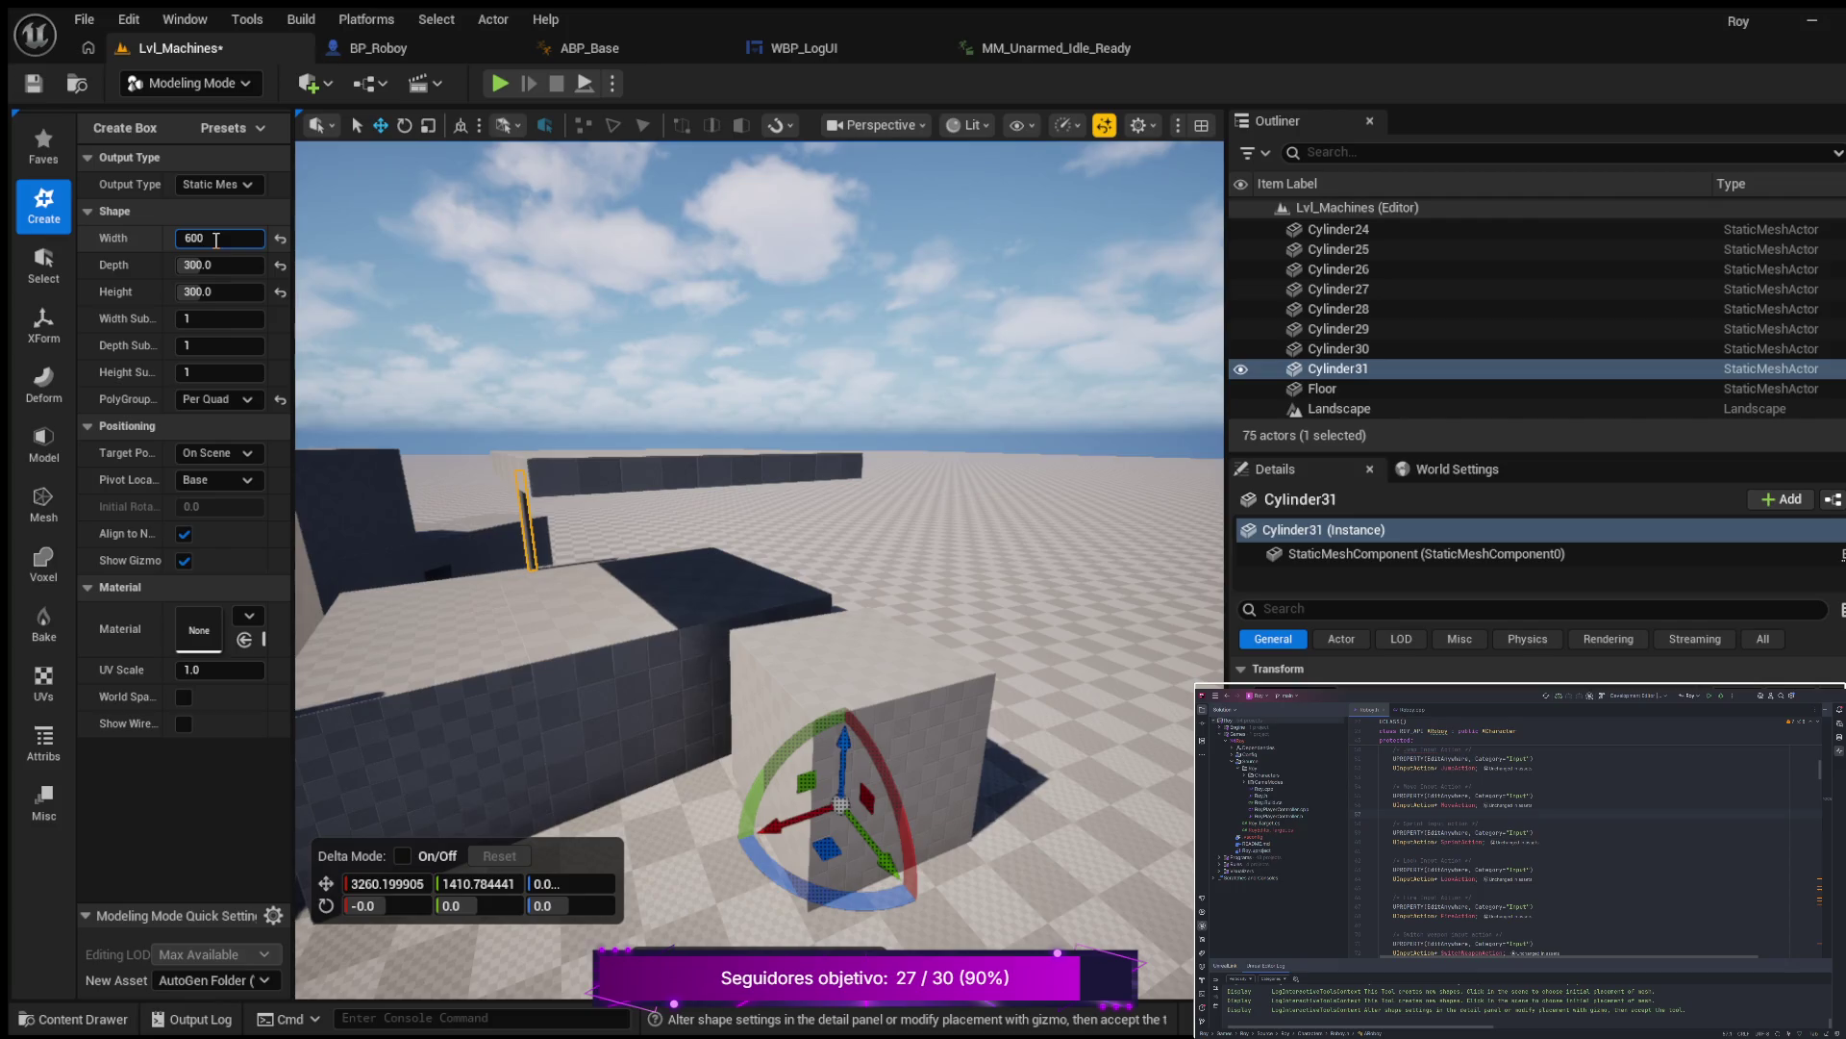
pyautogui.press('Return')
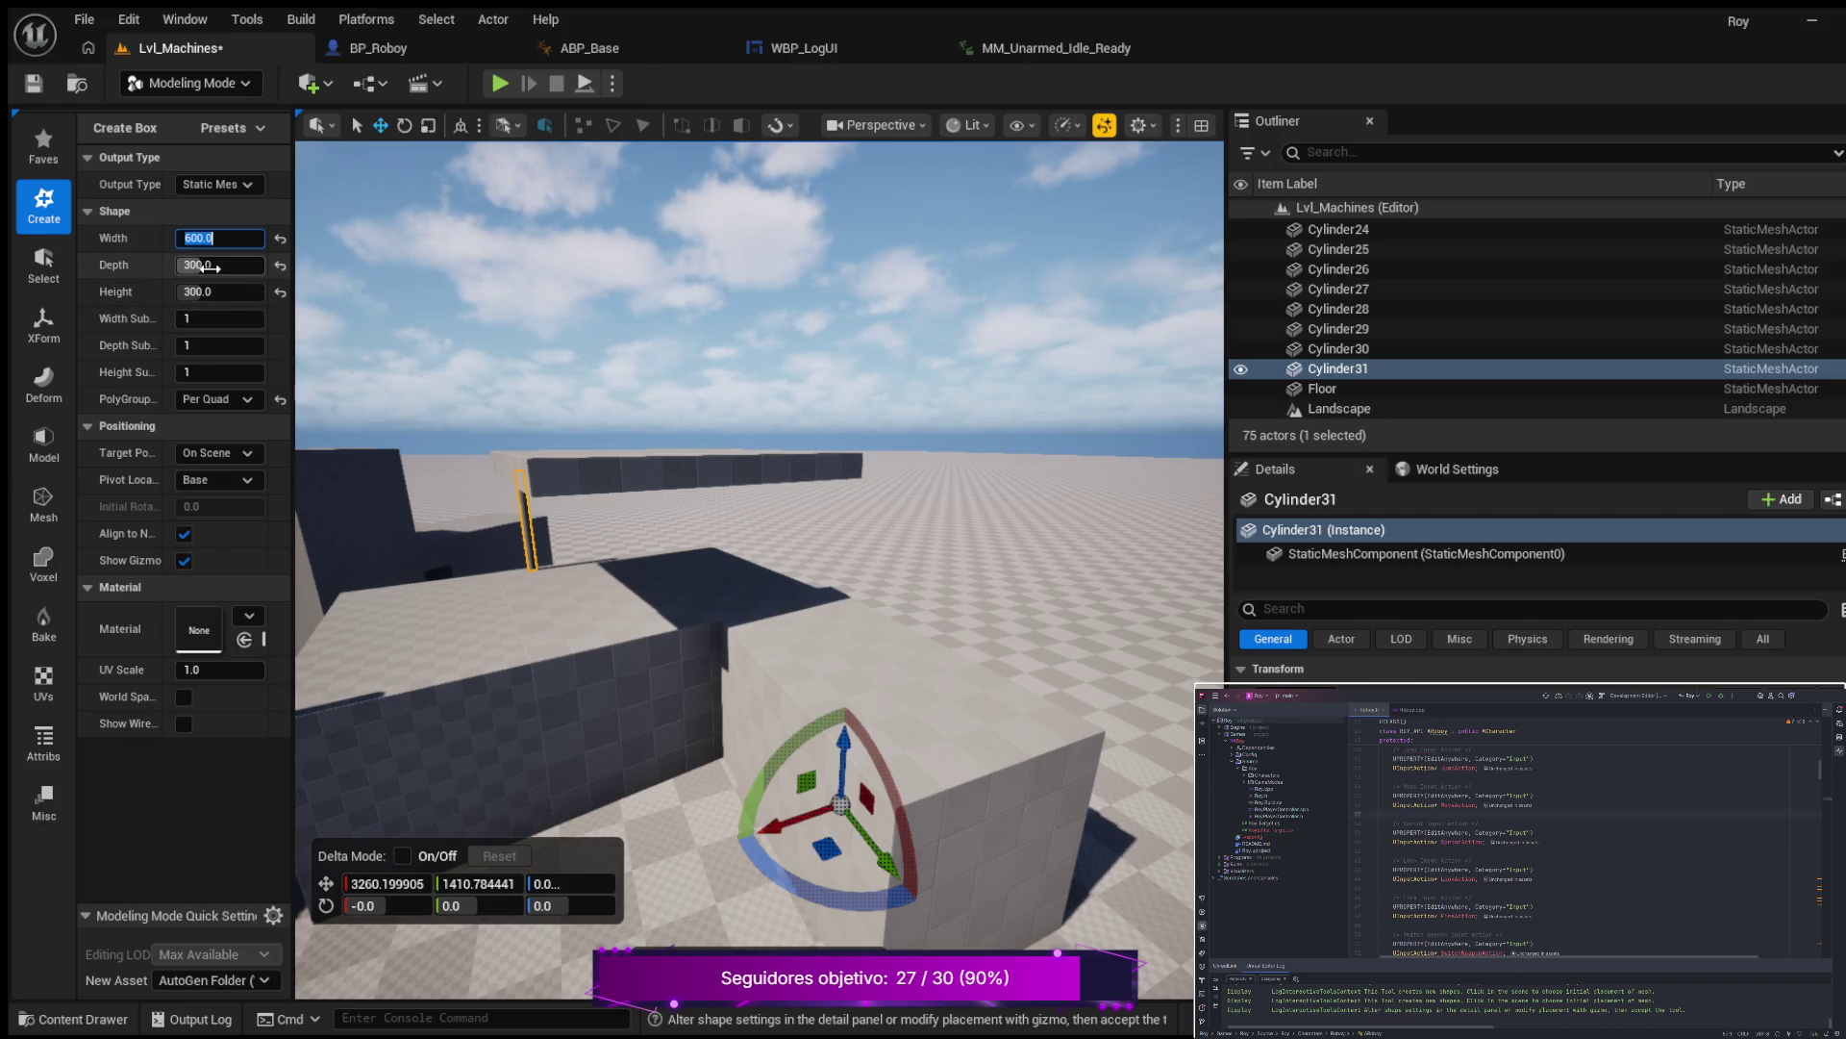
pyautogui.write('100')
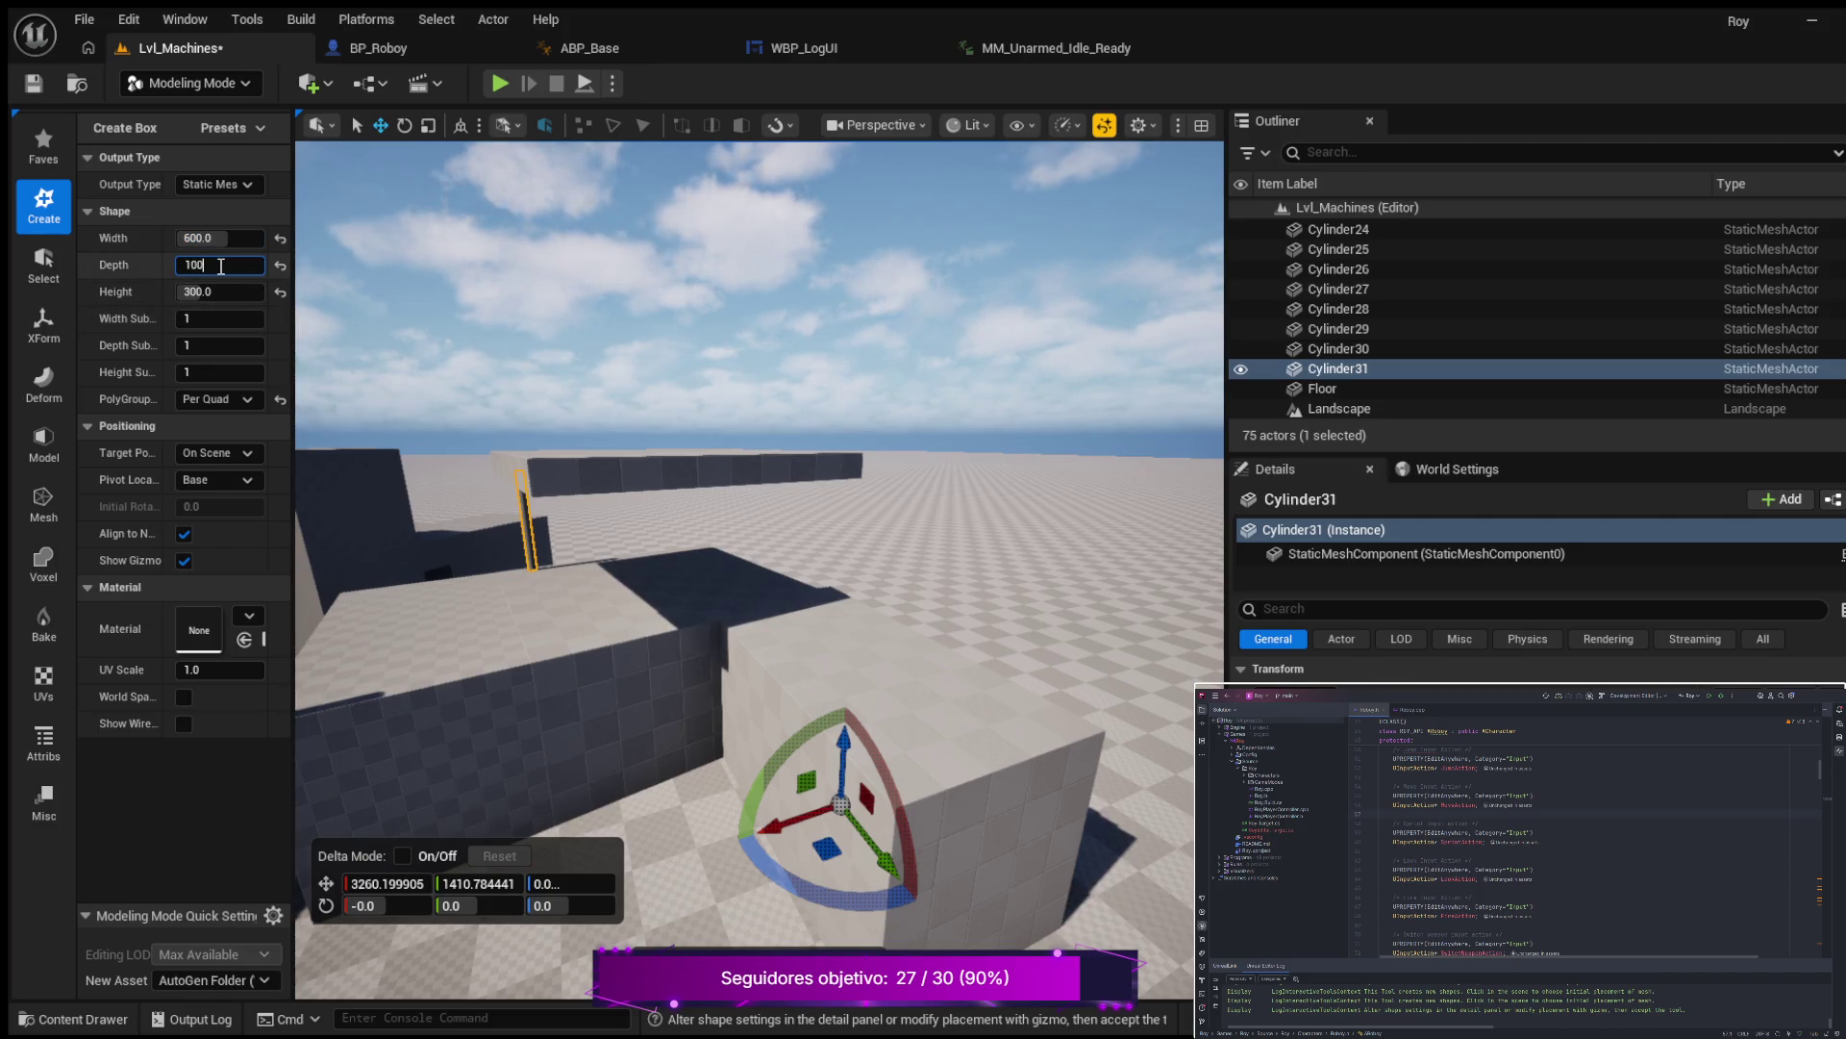
pyautogui.press('Return')
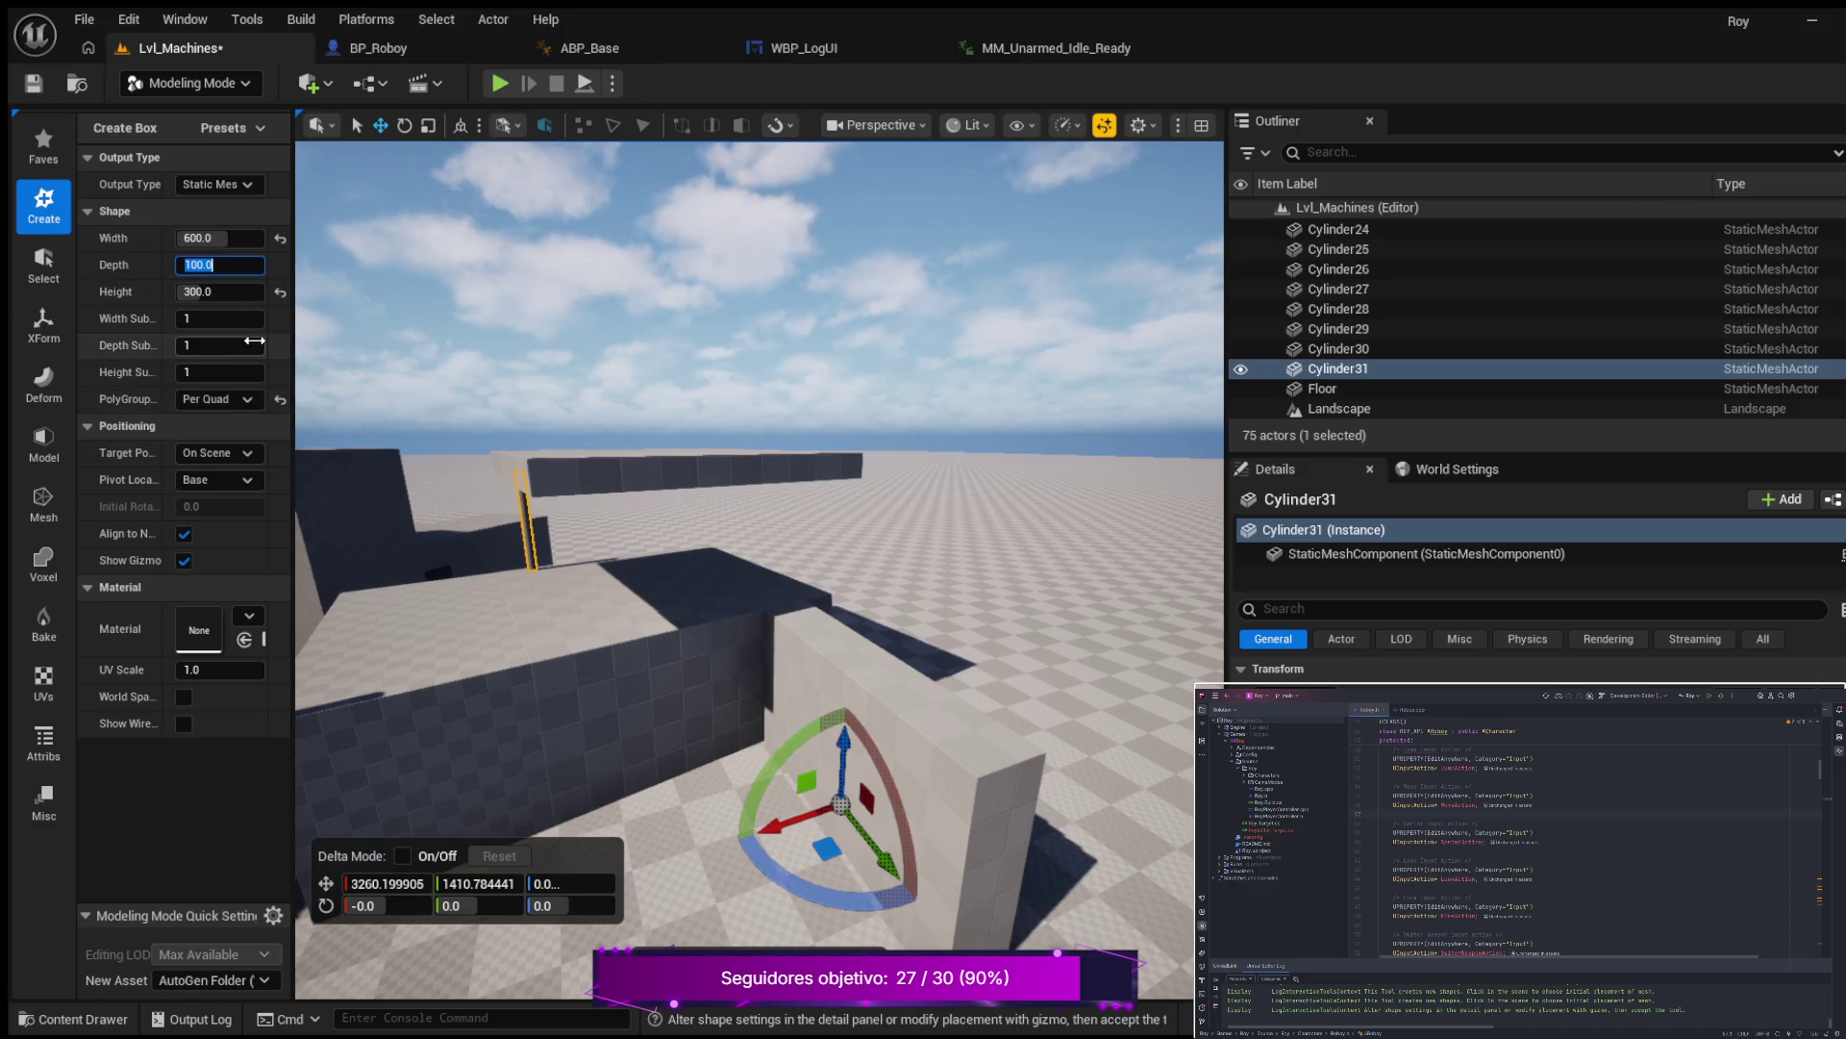
pyautogui.write('50')
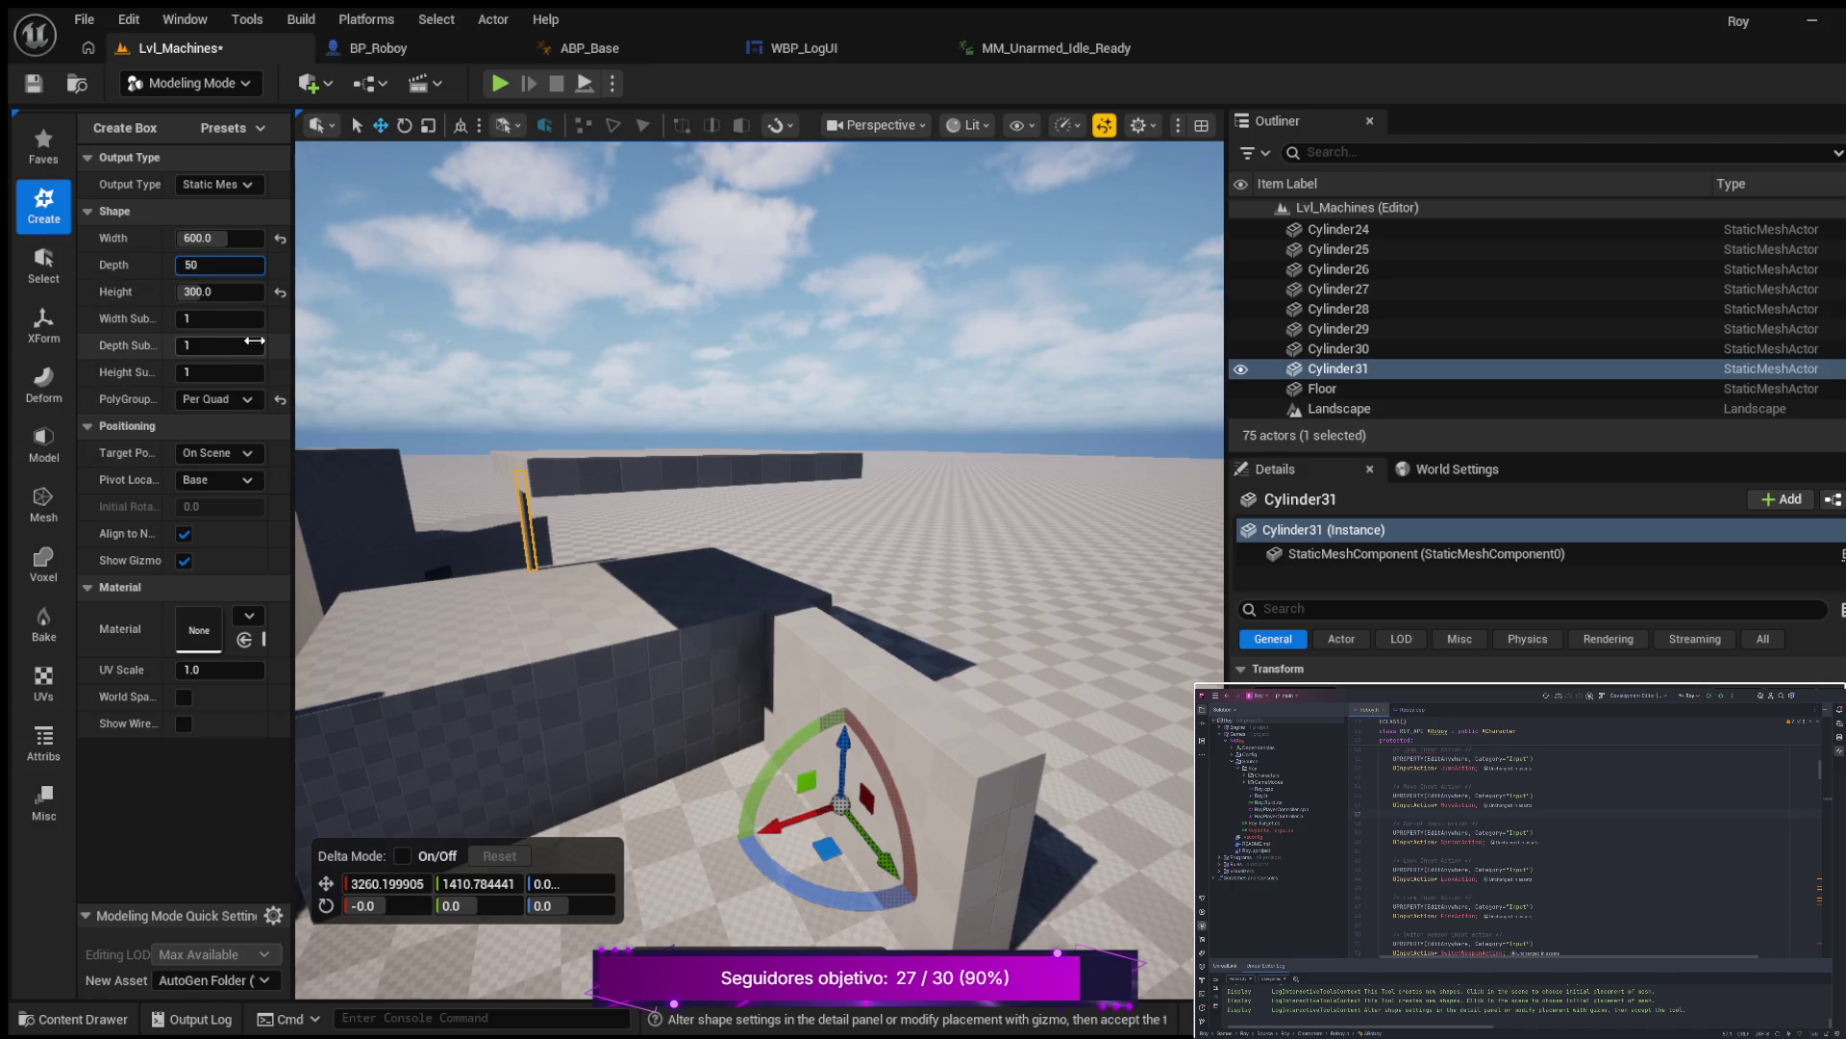
pyautogui.press('Return')
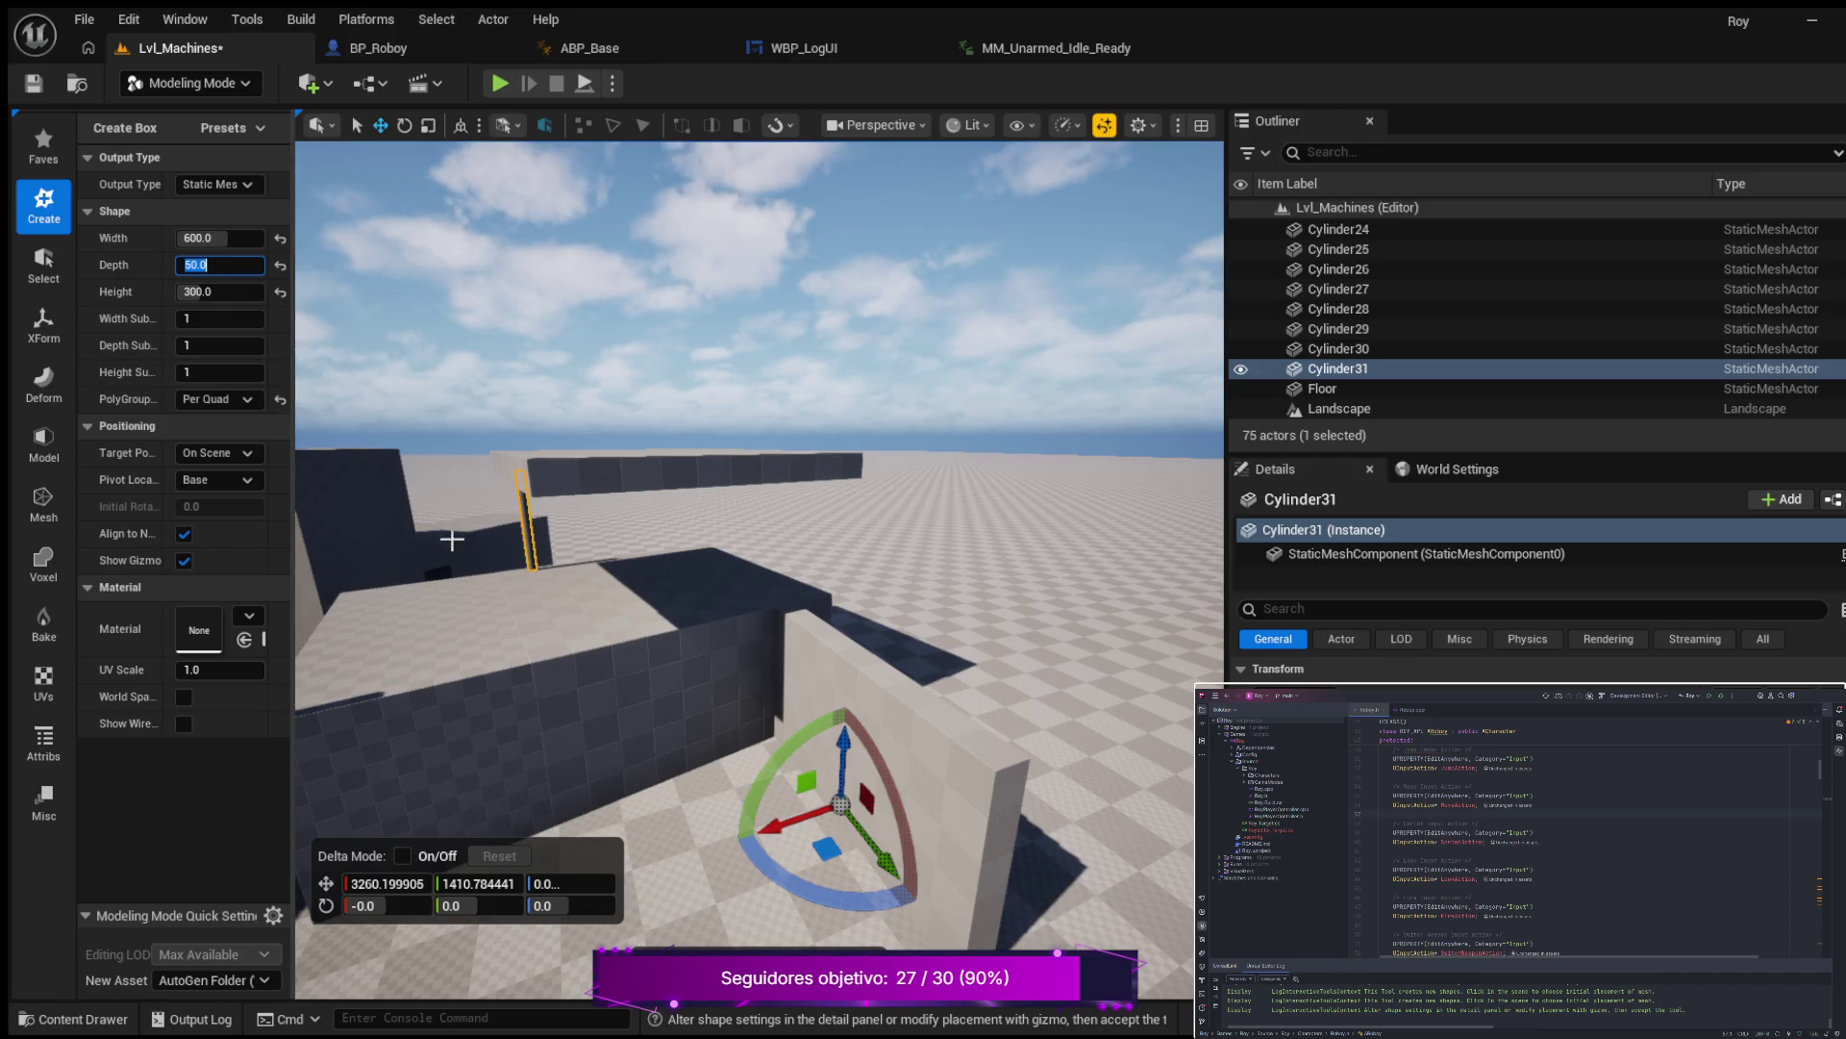
# Move the new wall along Y, then browse the selection, transform, deformation and modelling tool groups.
pyautogui.moveTo(476, 577)
pyautogui.mouseDown()
pyautogui.moveTo(538, 576)
pyautogui.moveTo(461, 577)
pyautogui.mouseUp()
pyautogui.moveTo(769, 699); pyautogui.dragTo(764, 699)
pyautogui.moveTo(799, 778); pyautogui.dragTo(738, 788)
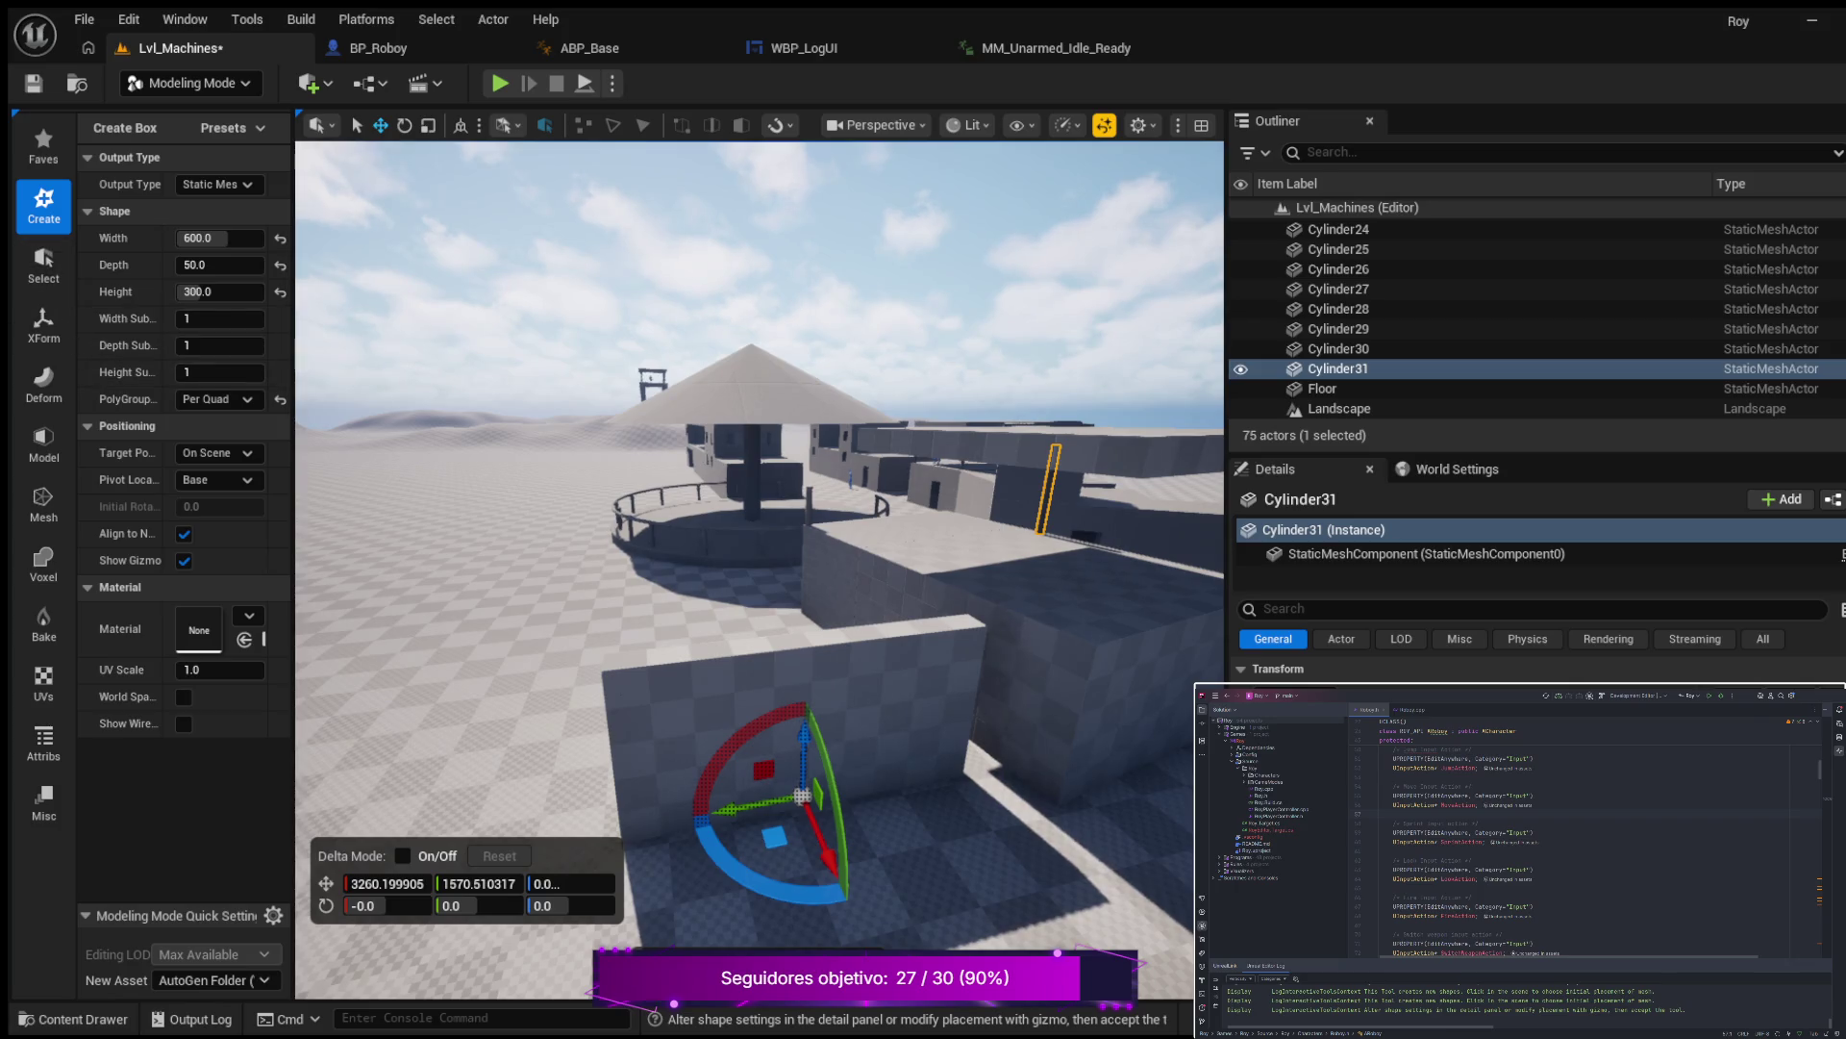
pyautogui.click(43, 261)
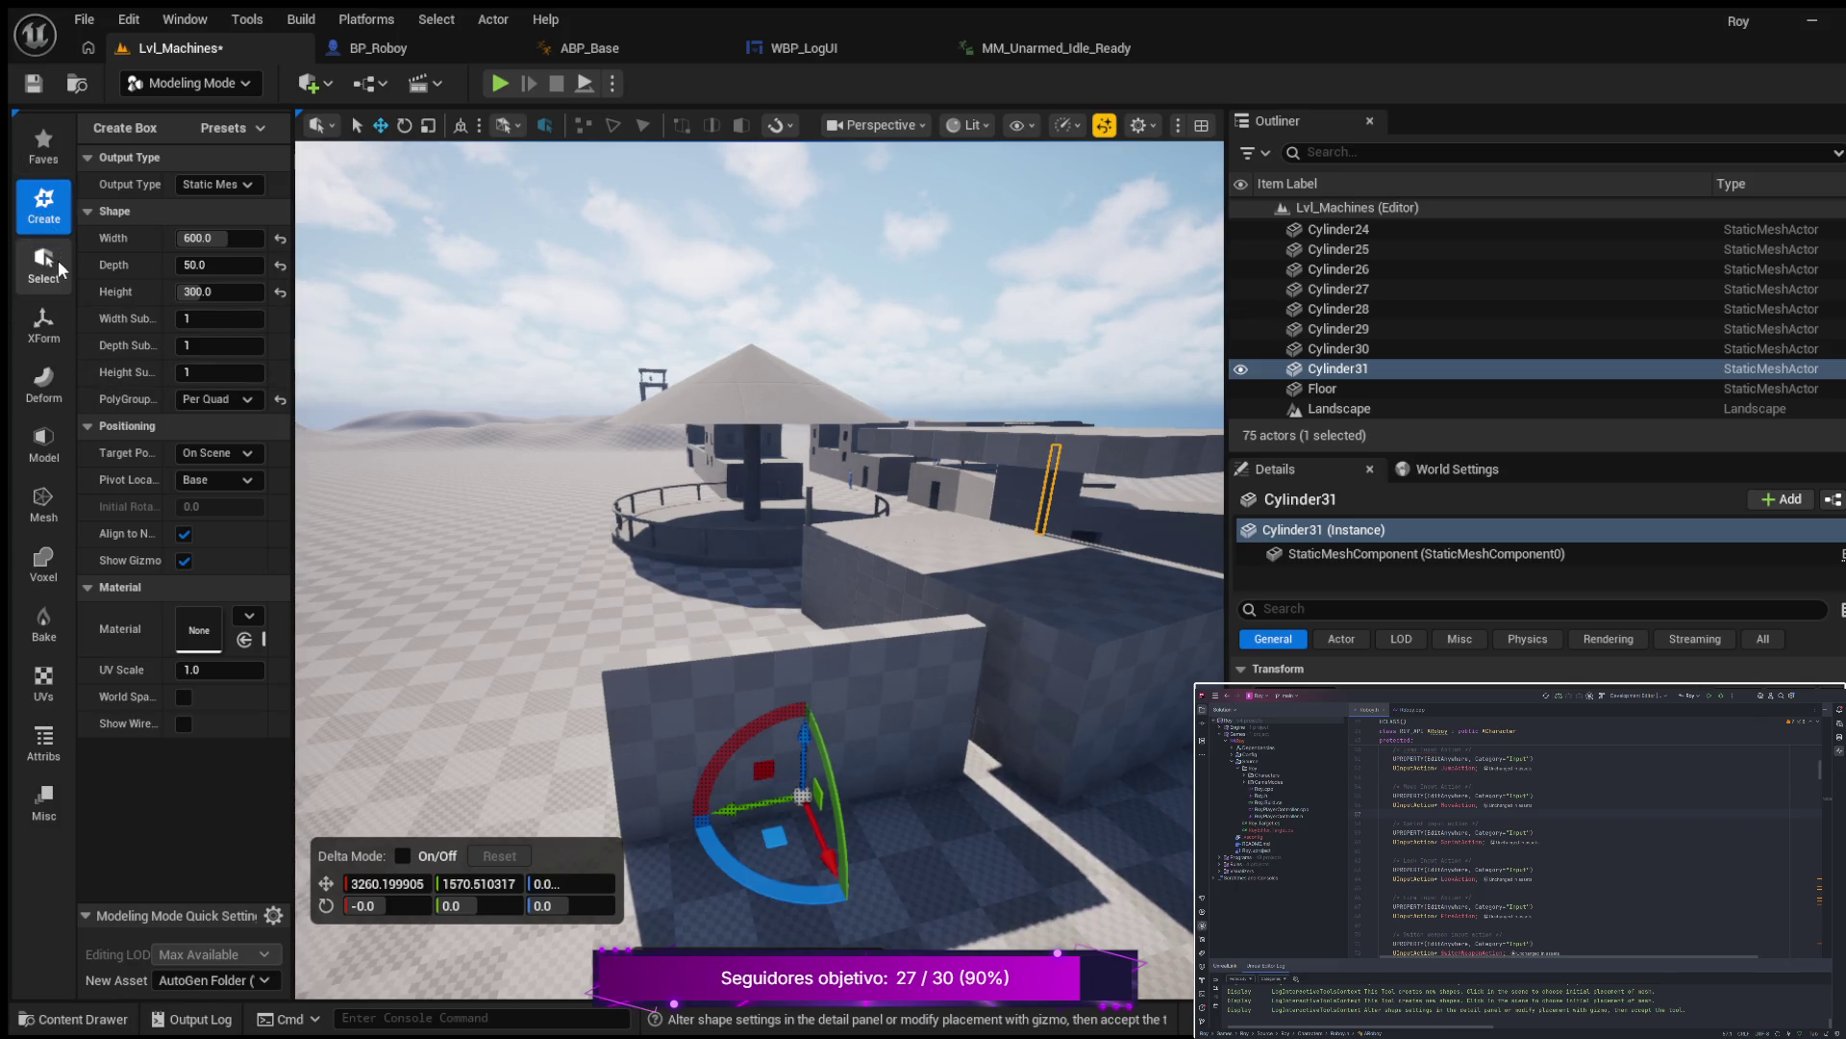
pyautogui.click(44, 332)
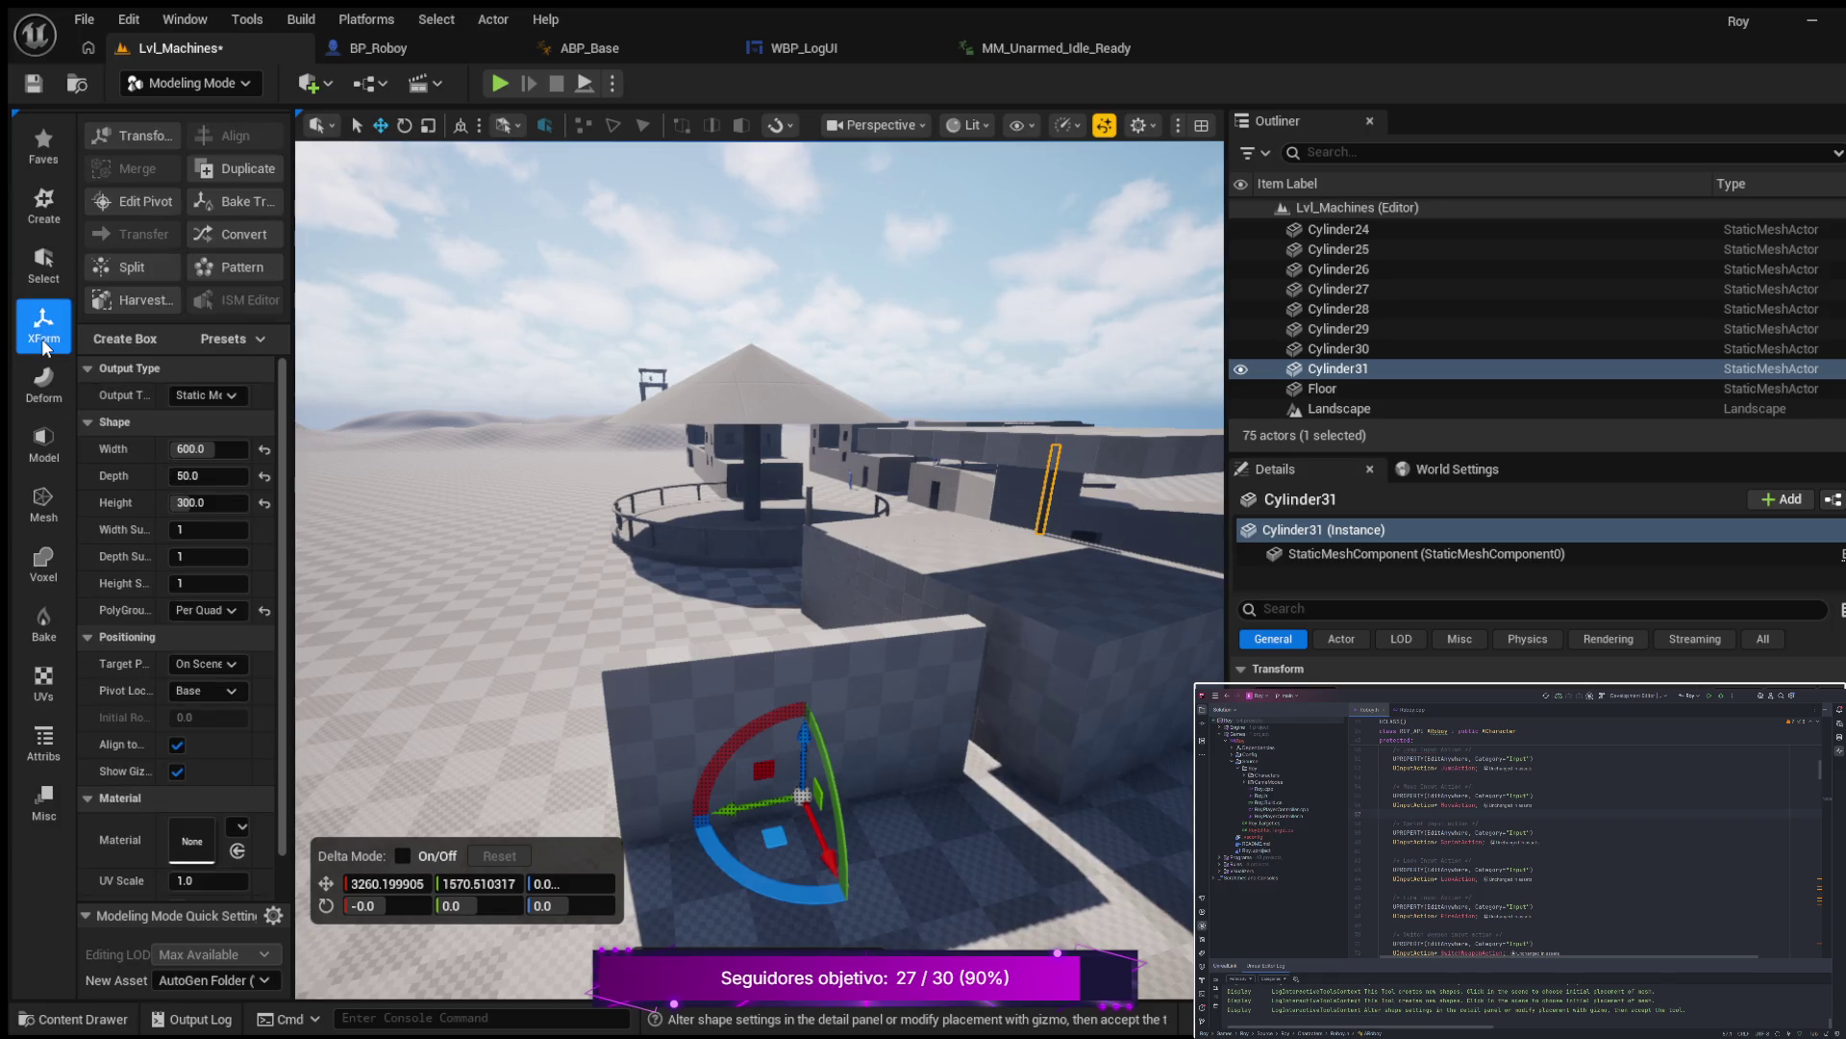
pyautogui.click(50, 390)
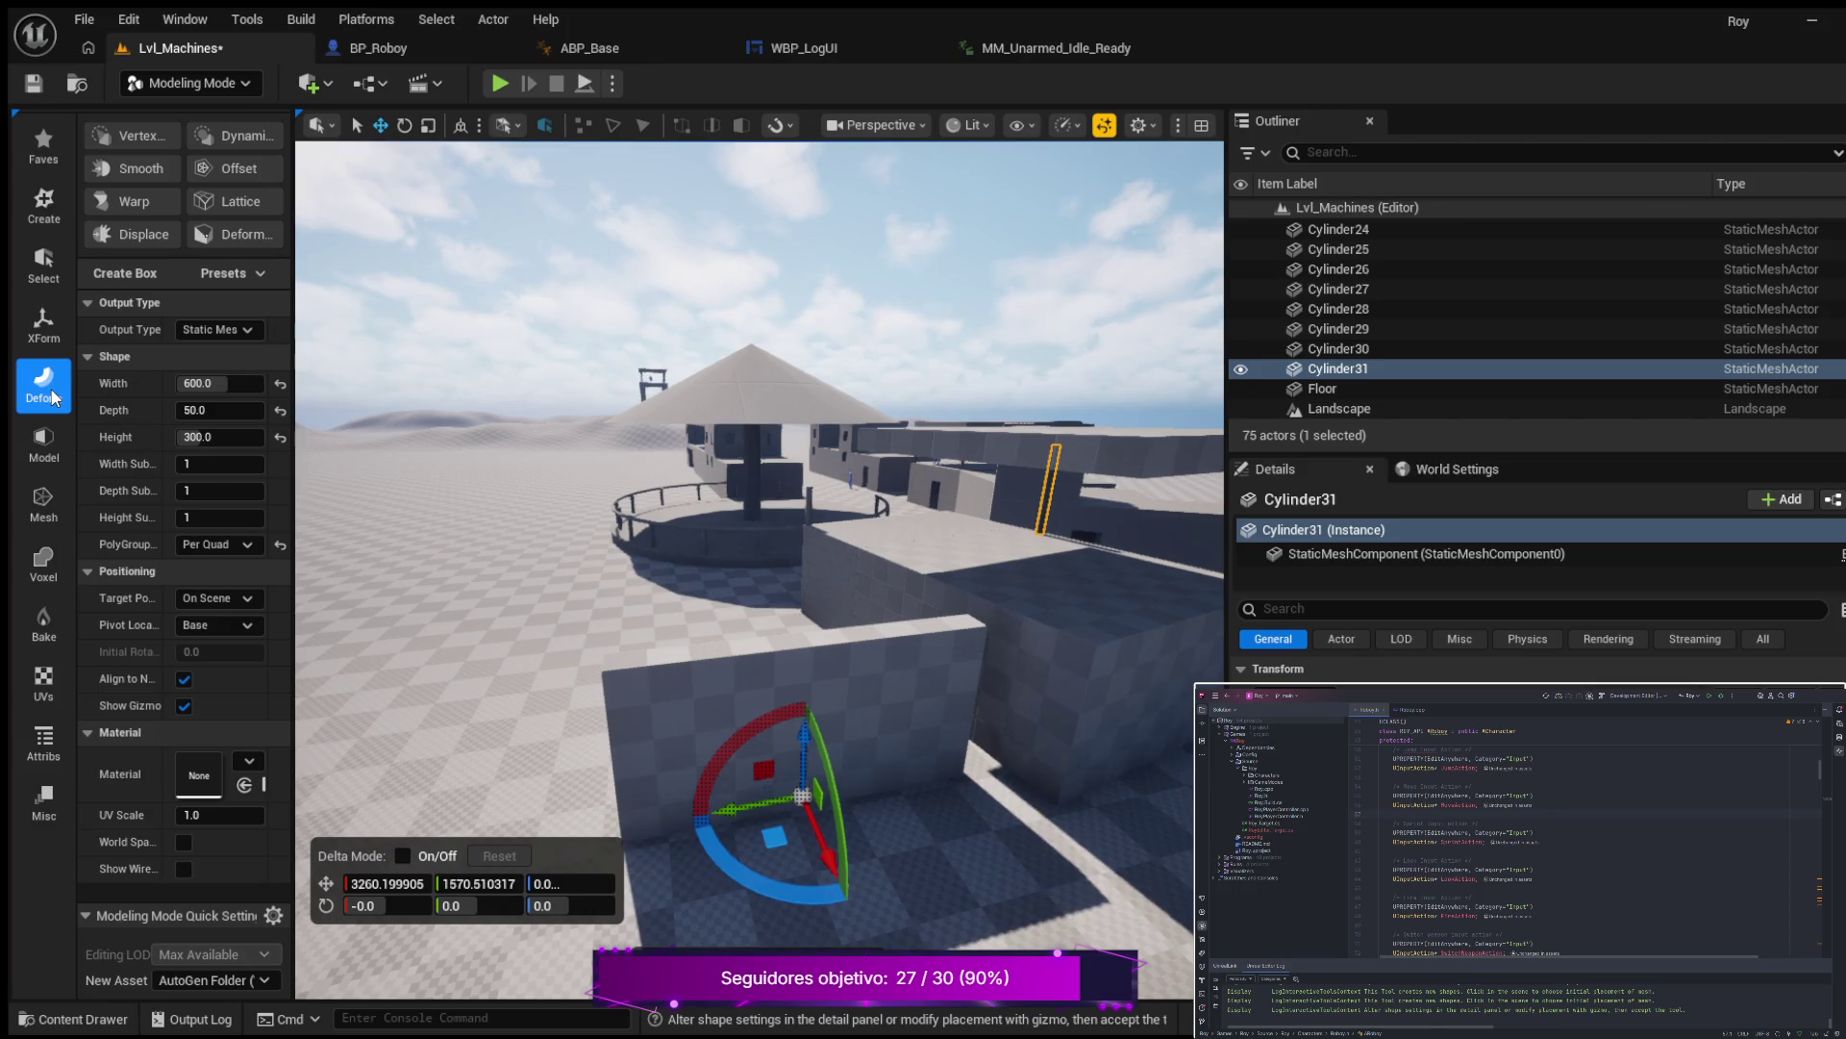
pyautogui.click(47, 440)
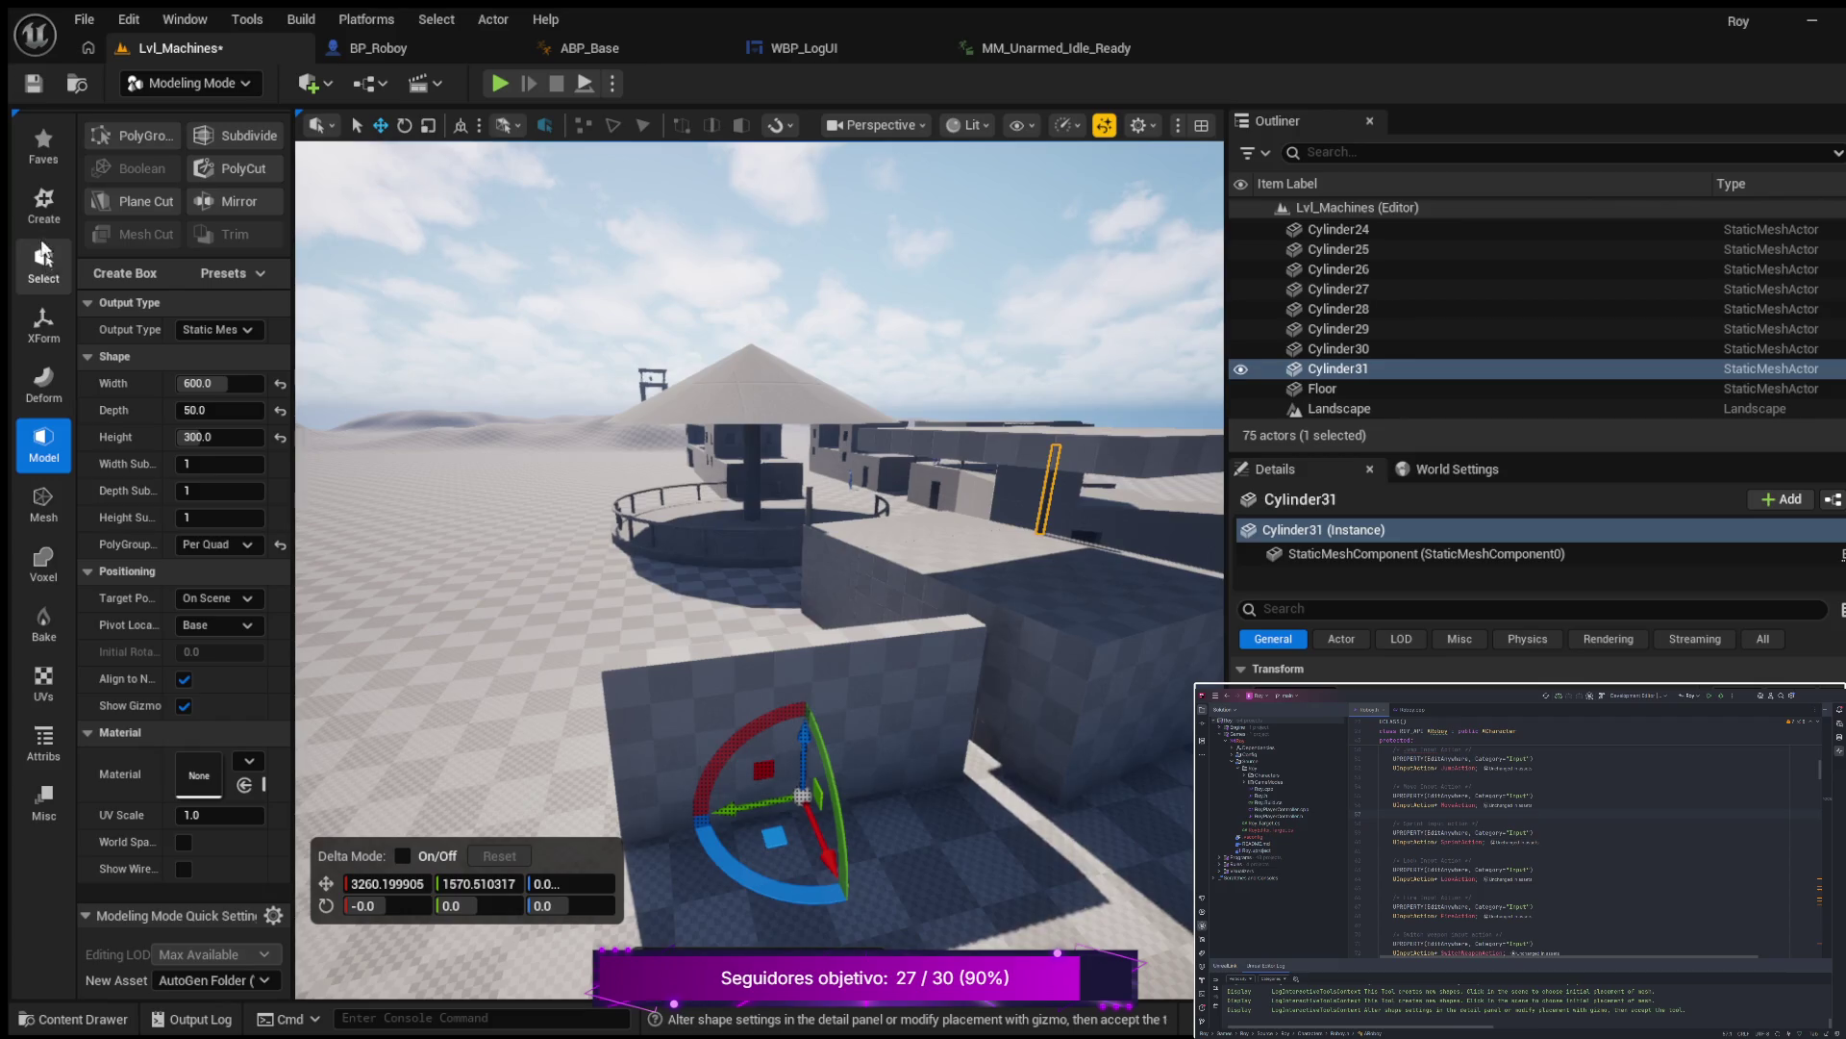
pyautogui.click(44, 203)
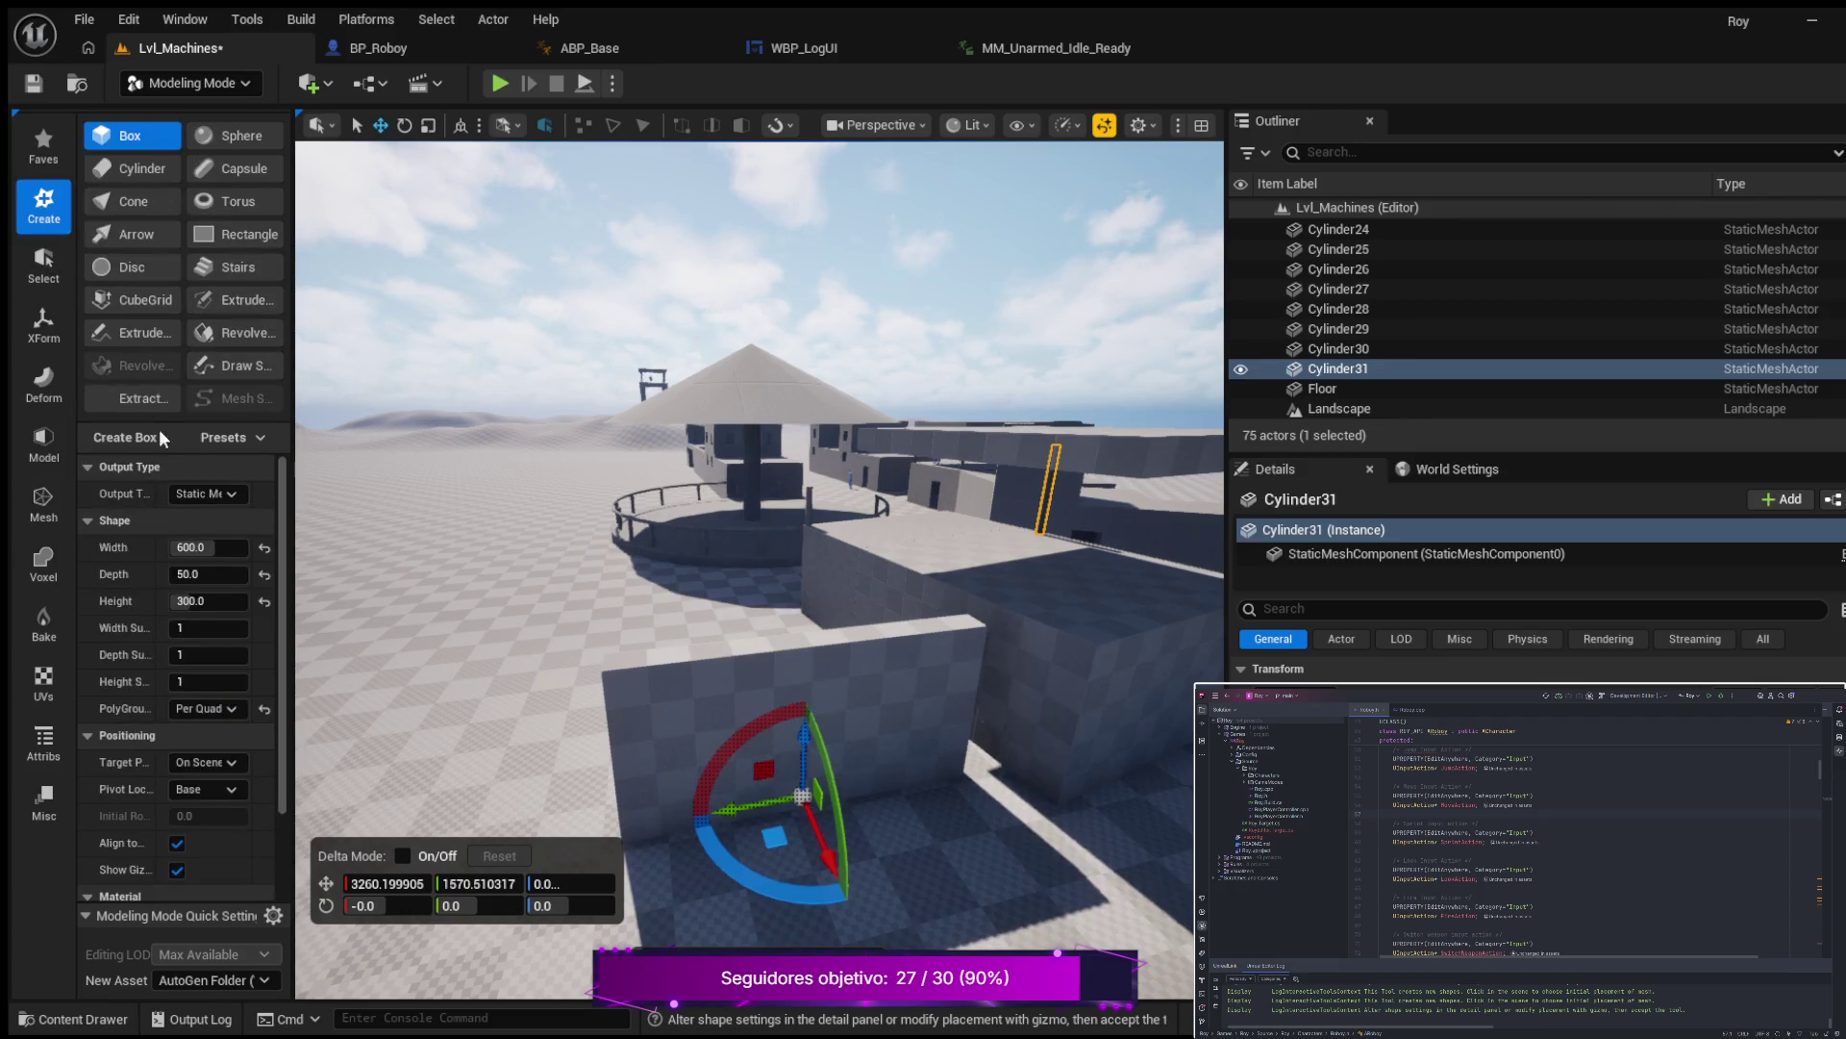
pyautogui.click(130, 300)
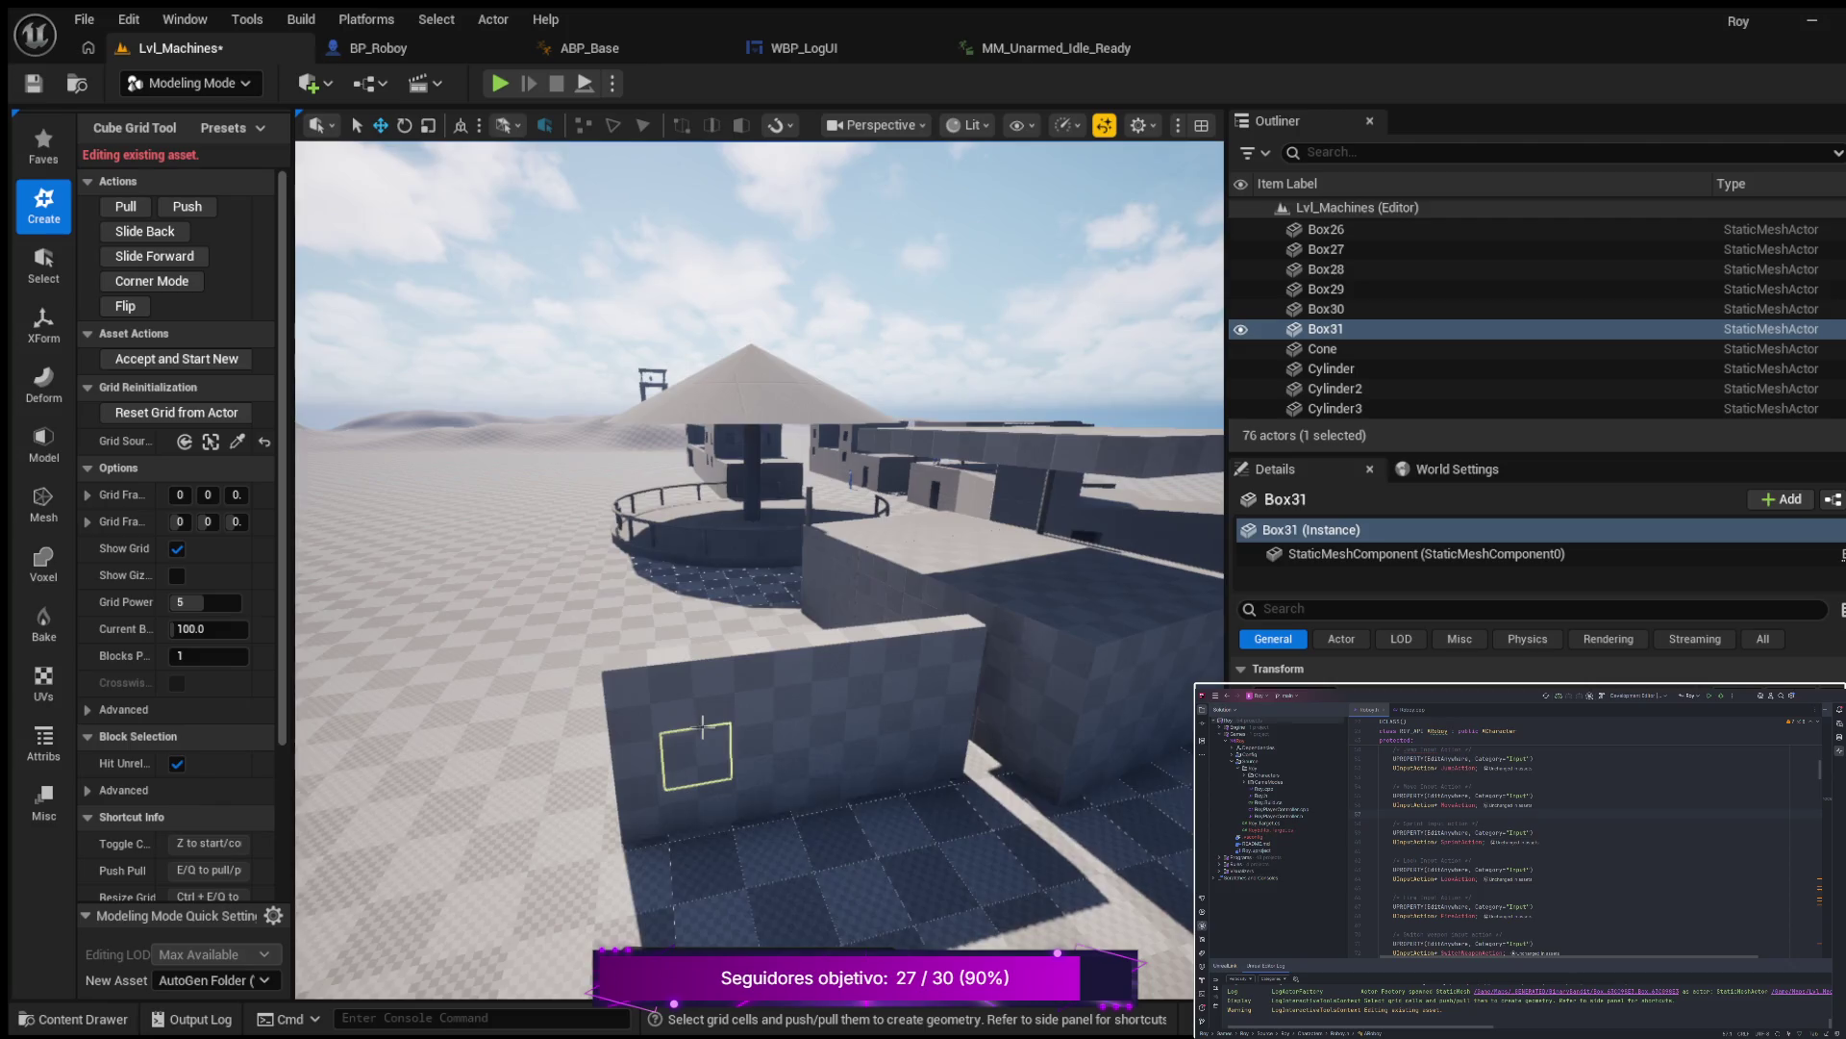
pyautogui.scroll(-1, 697, 714)
pyautogui.scroll(-1, 701, 713)
pyautogui.scroll(2, 711, 717)
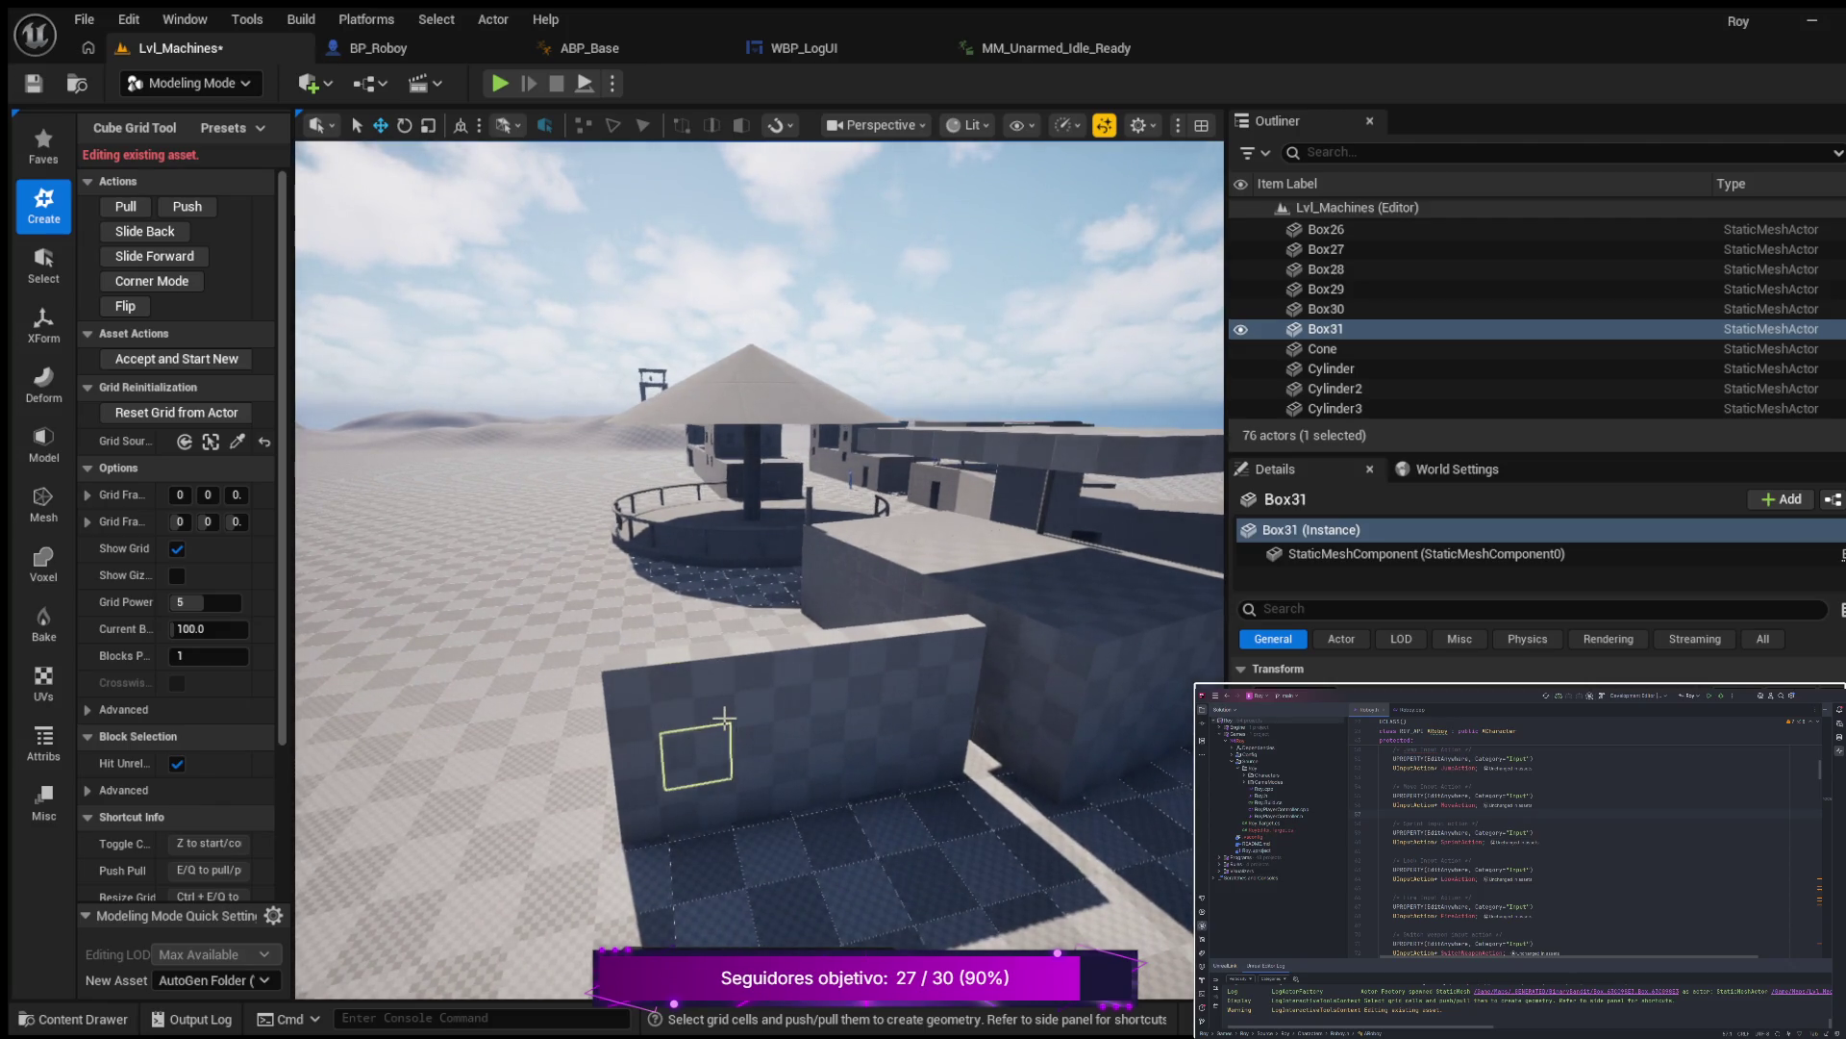
pyautogui.scroll(1, 724, 717)
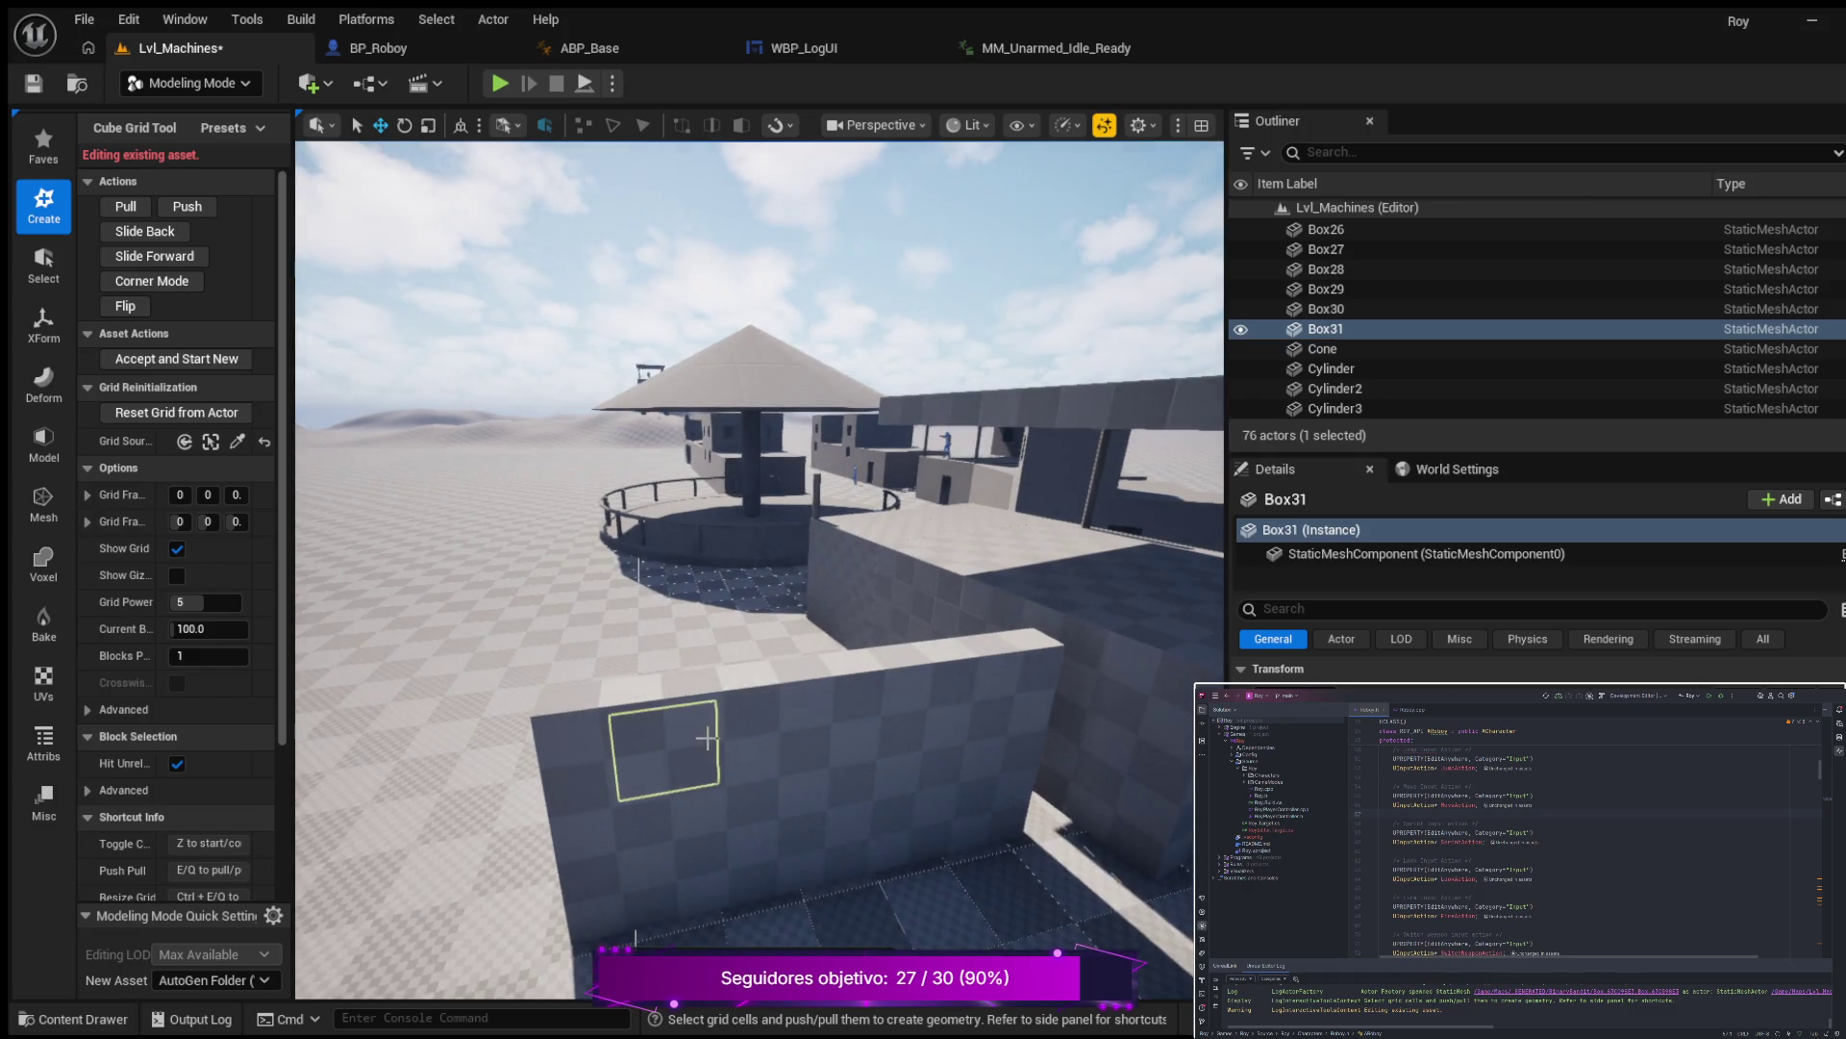
pyautogui.scroll(5, 638, 745)
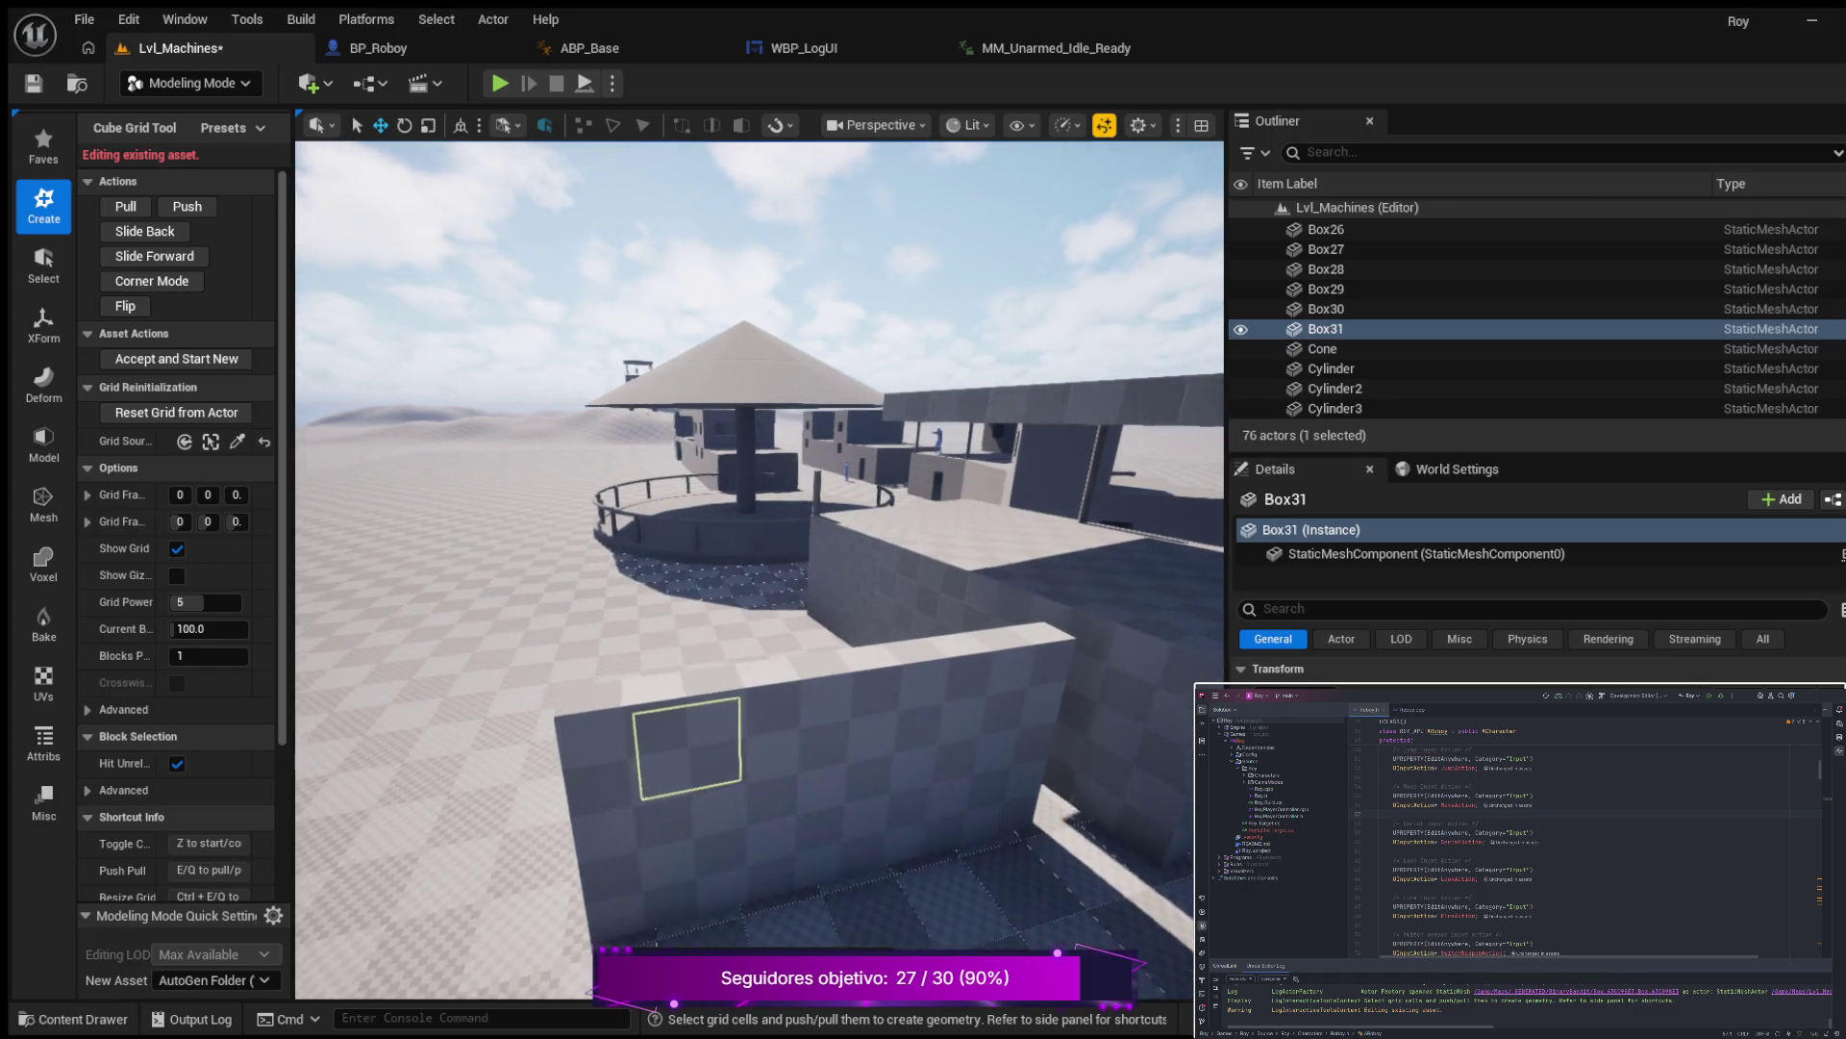
pyautogui.scroll(1, 561, 610)
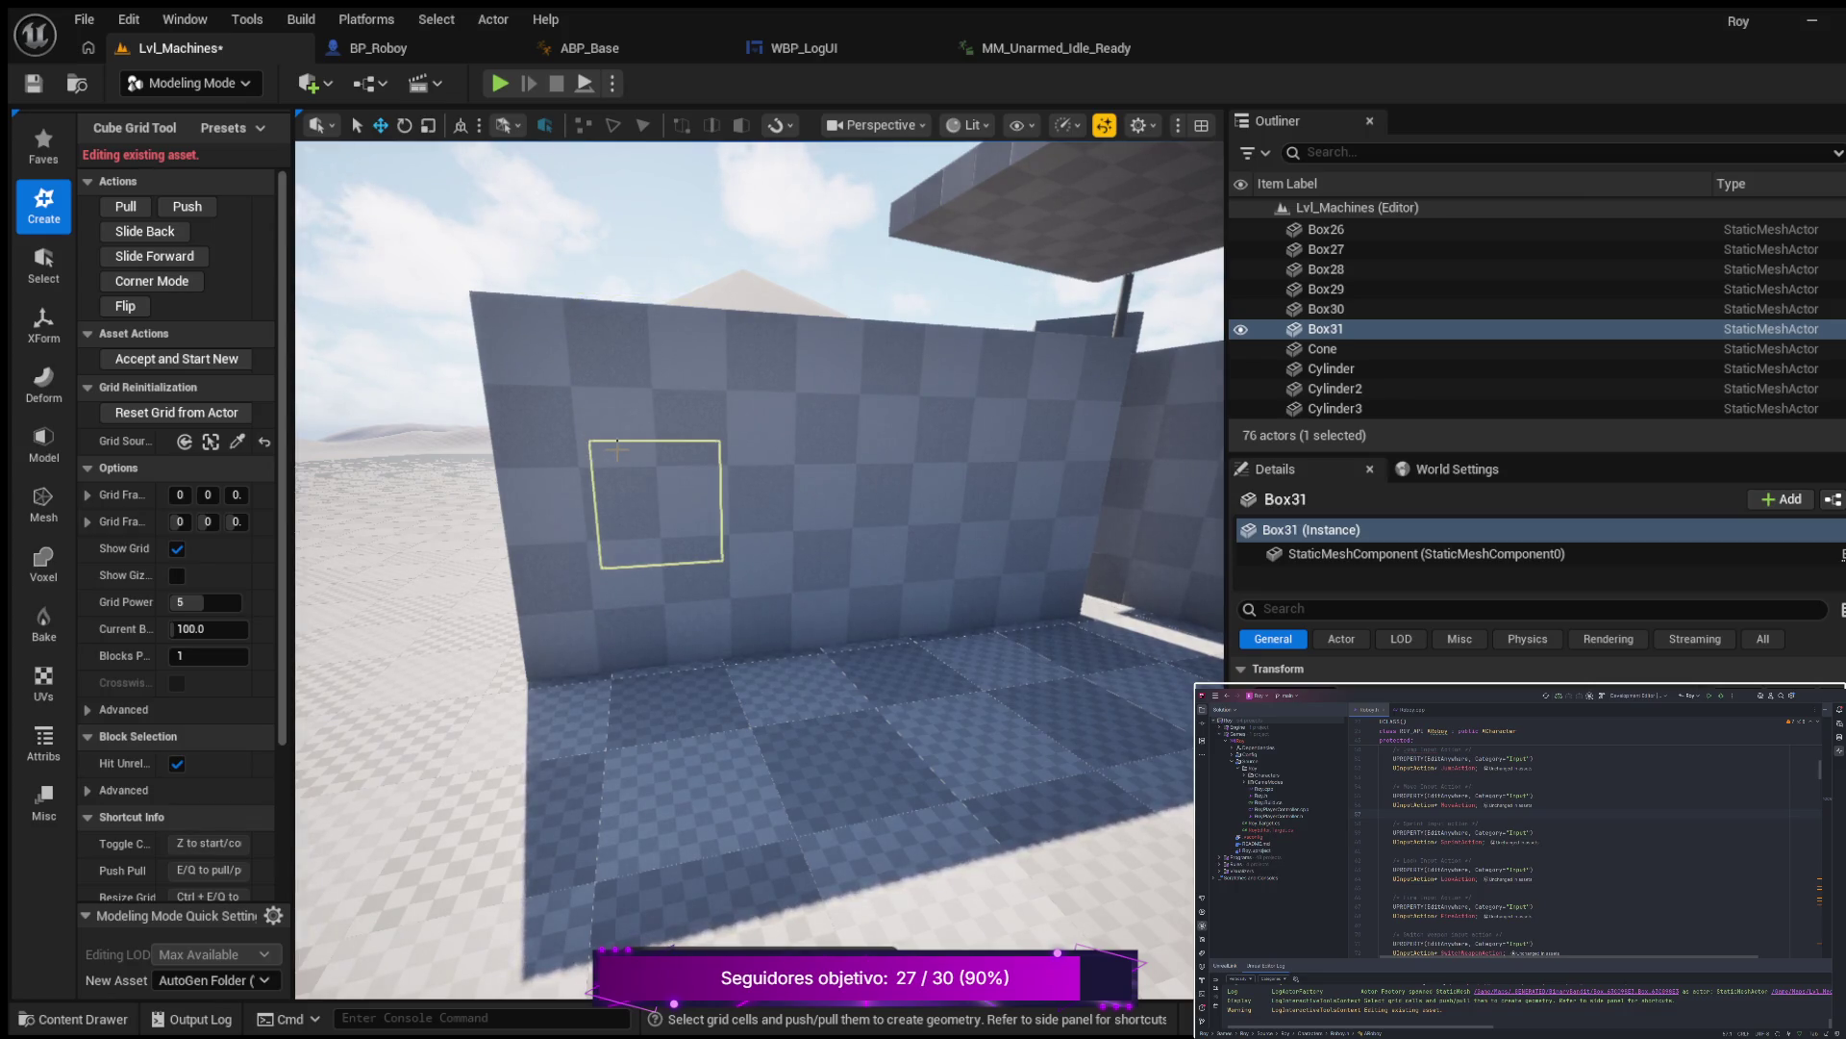
pyautogui.click(616, 448)
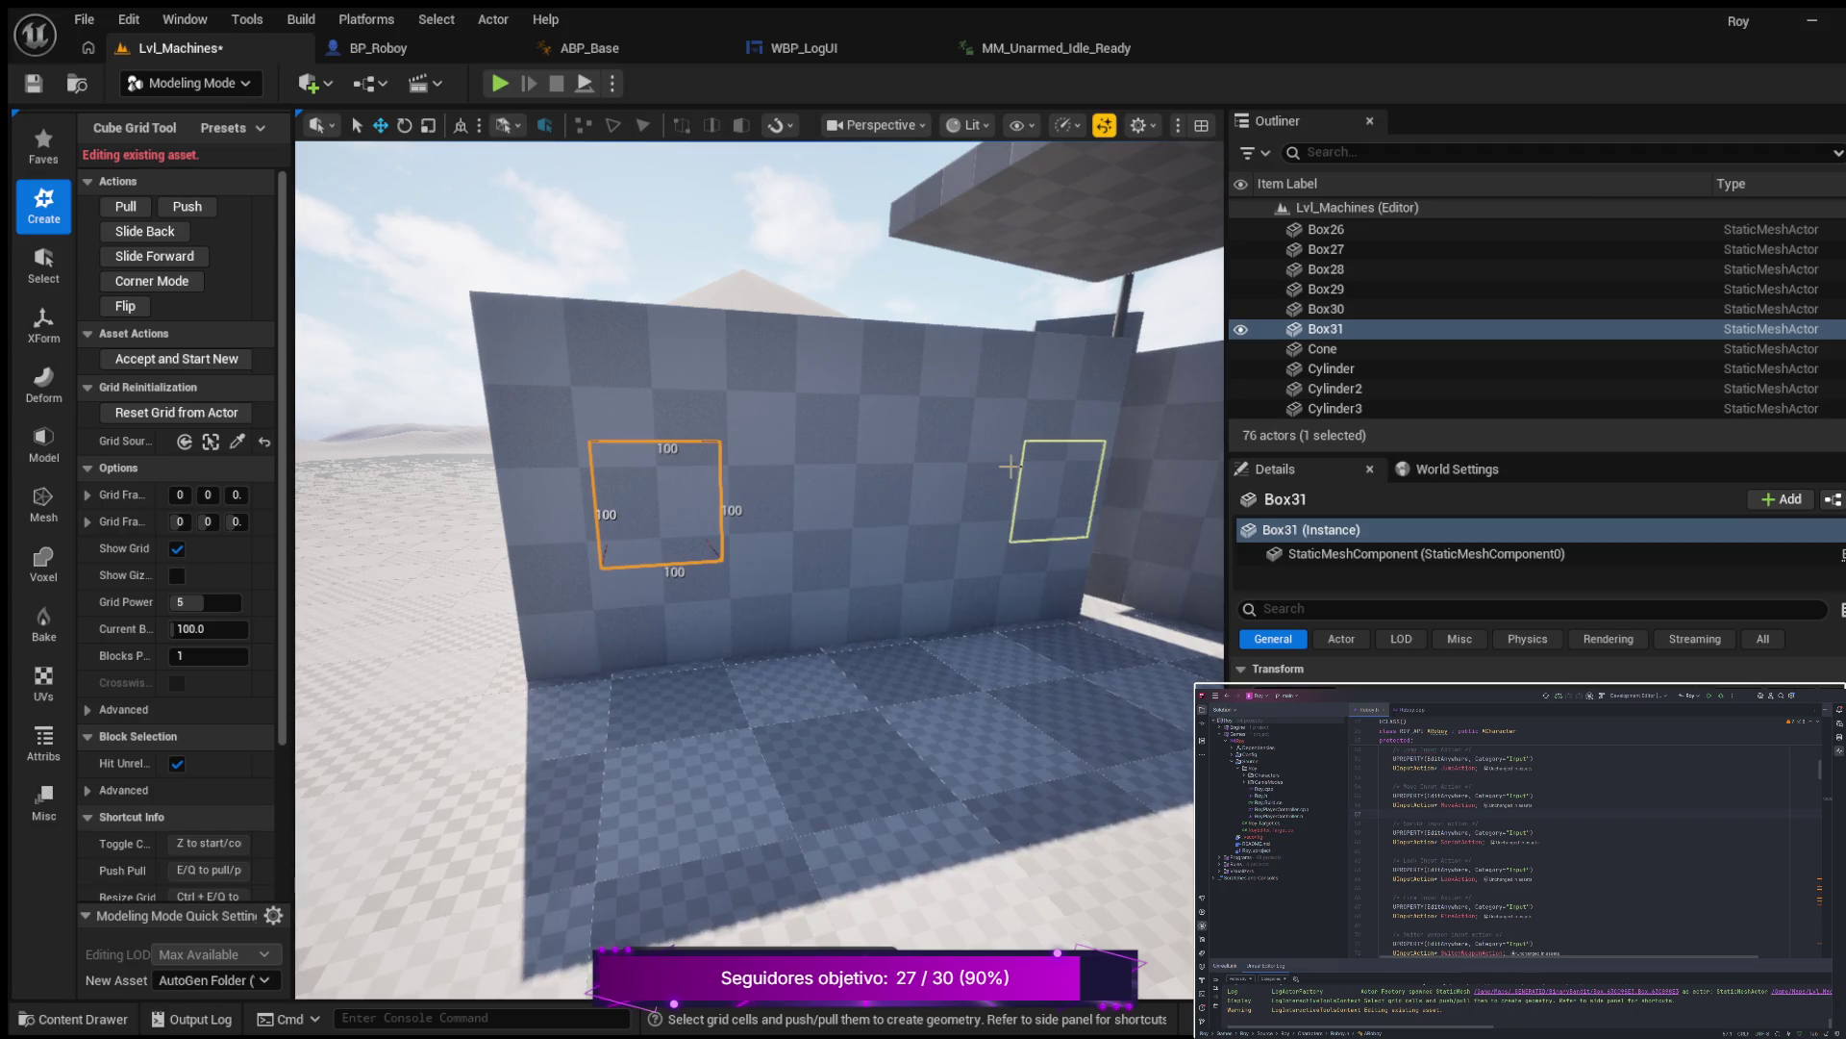
pyautogui.scroll(3, 1006, 467)
pyautogui.press('Right')
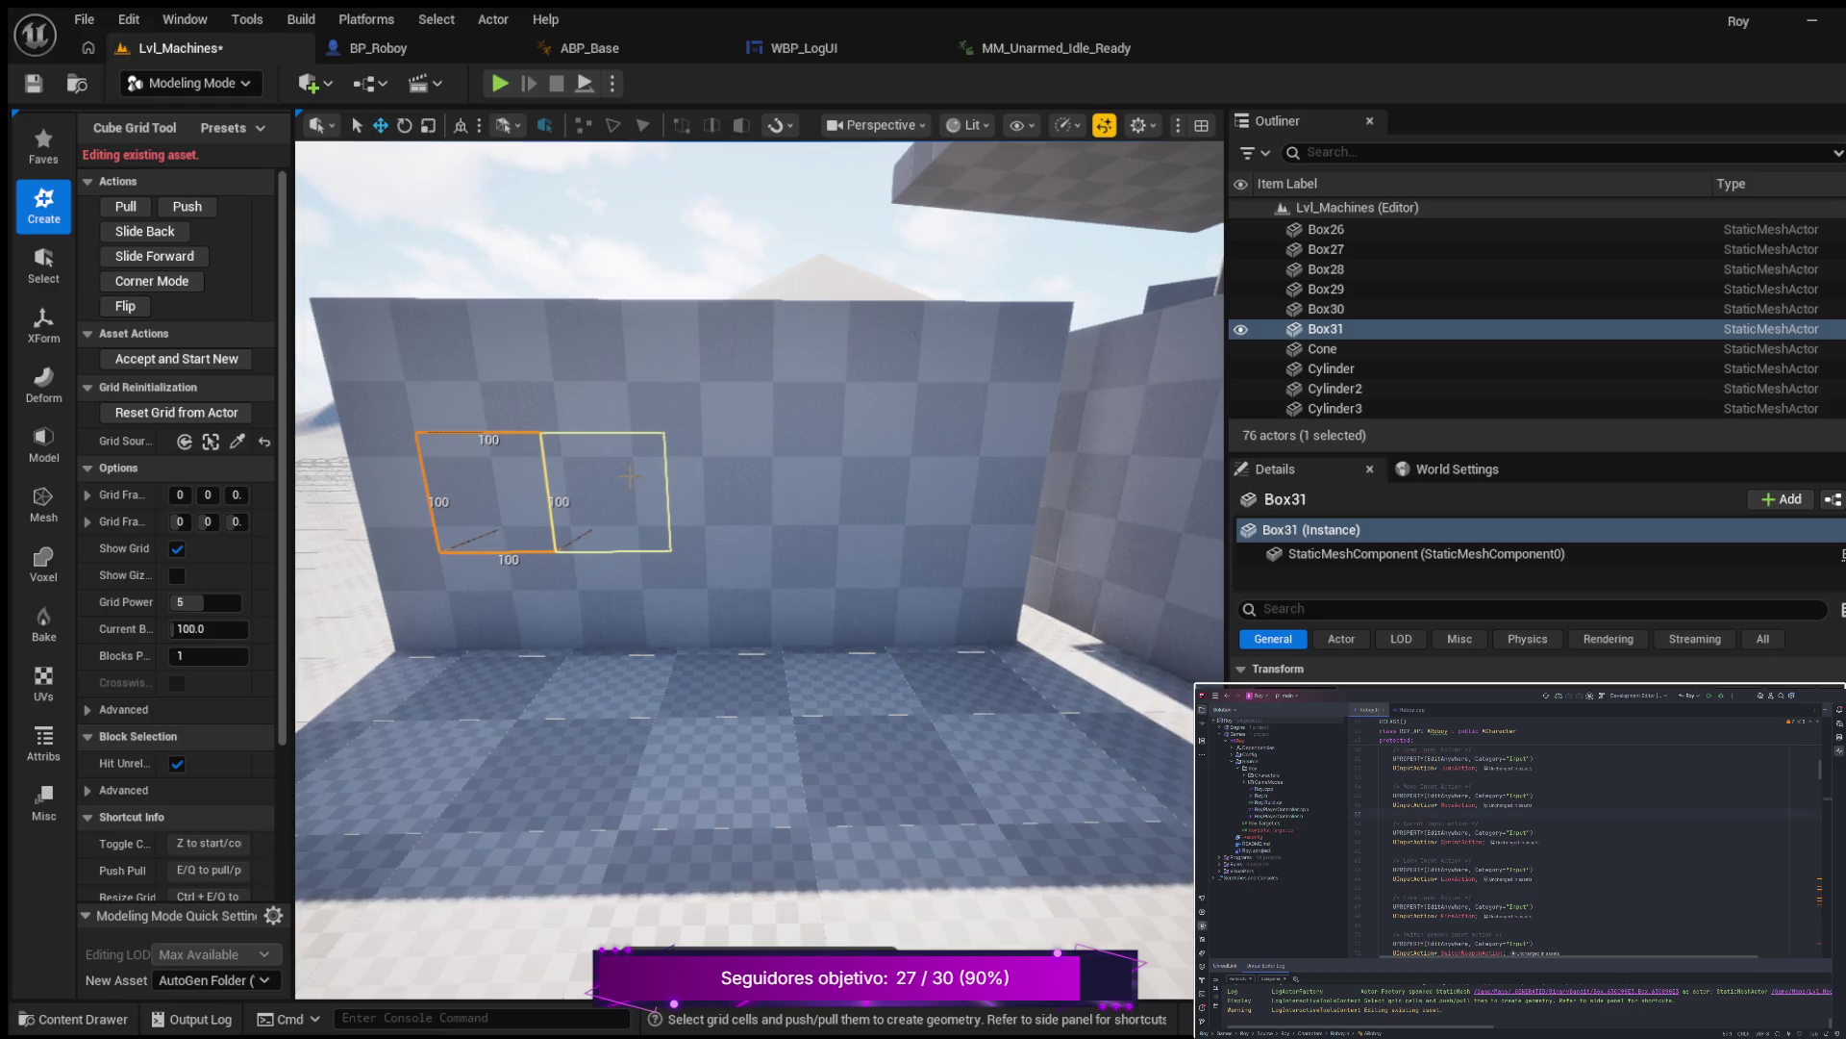
# Try cell selections on the wall, up to a 500 by 200 area, while orbiting around it.
pyautogui.click(630, 476)
pyautogui.moveTo(460, 474); pyautogui.dragTo(829, 490)
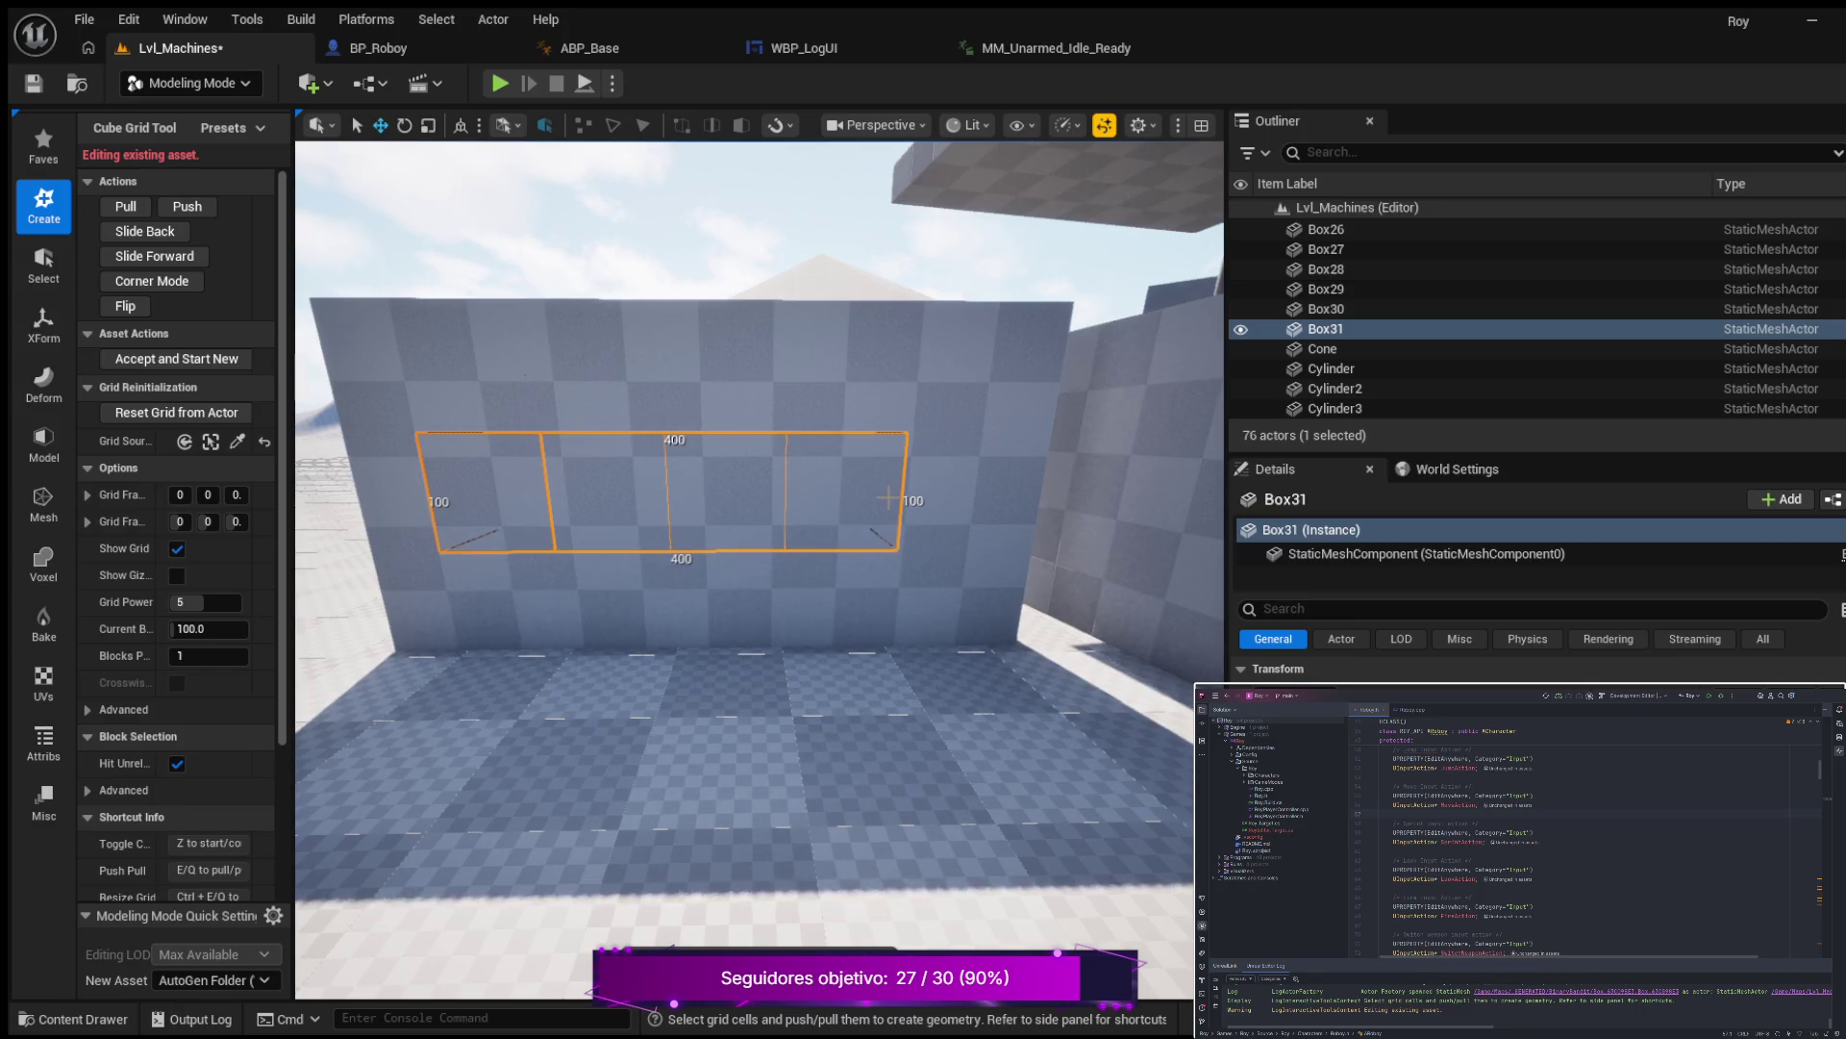
pyautogui.moveTo(885, 498); pyautogui.dragTo(1058, 620)
pyautogui.moveTo(760, 567)
pyautogui.mouseDown()
pyautogui.moveTo(625, 572)
pyautogui.moveTo(784, 552)
pyautogui.mouseUp()
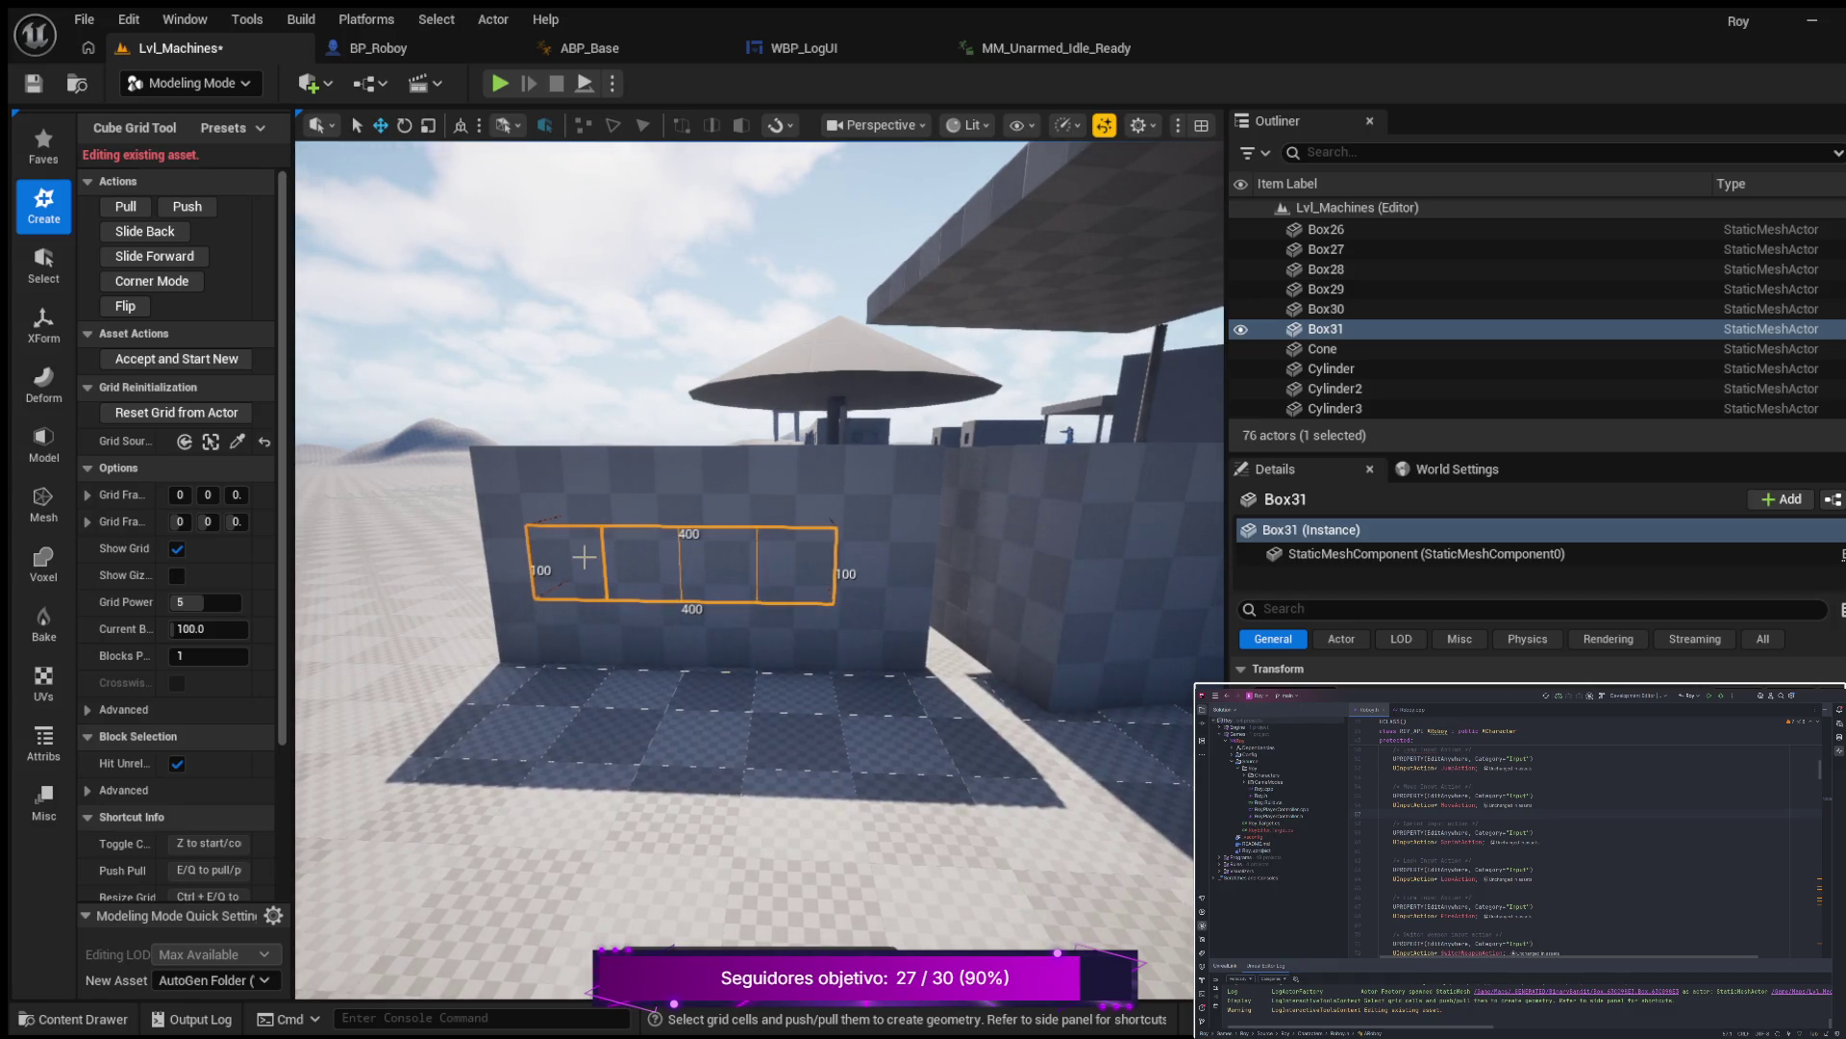
pyautogui.moveTo(584, 557); pyautogui.dragTo(437, 569)
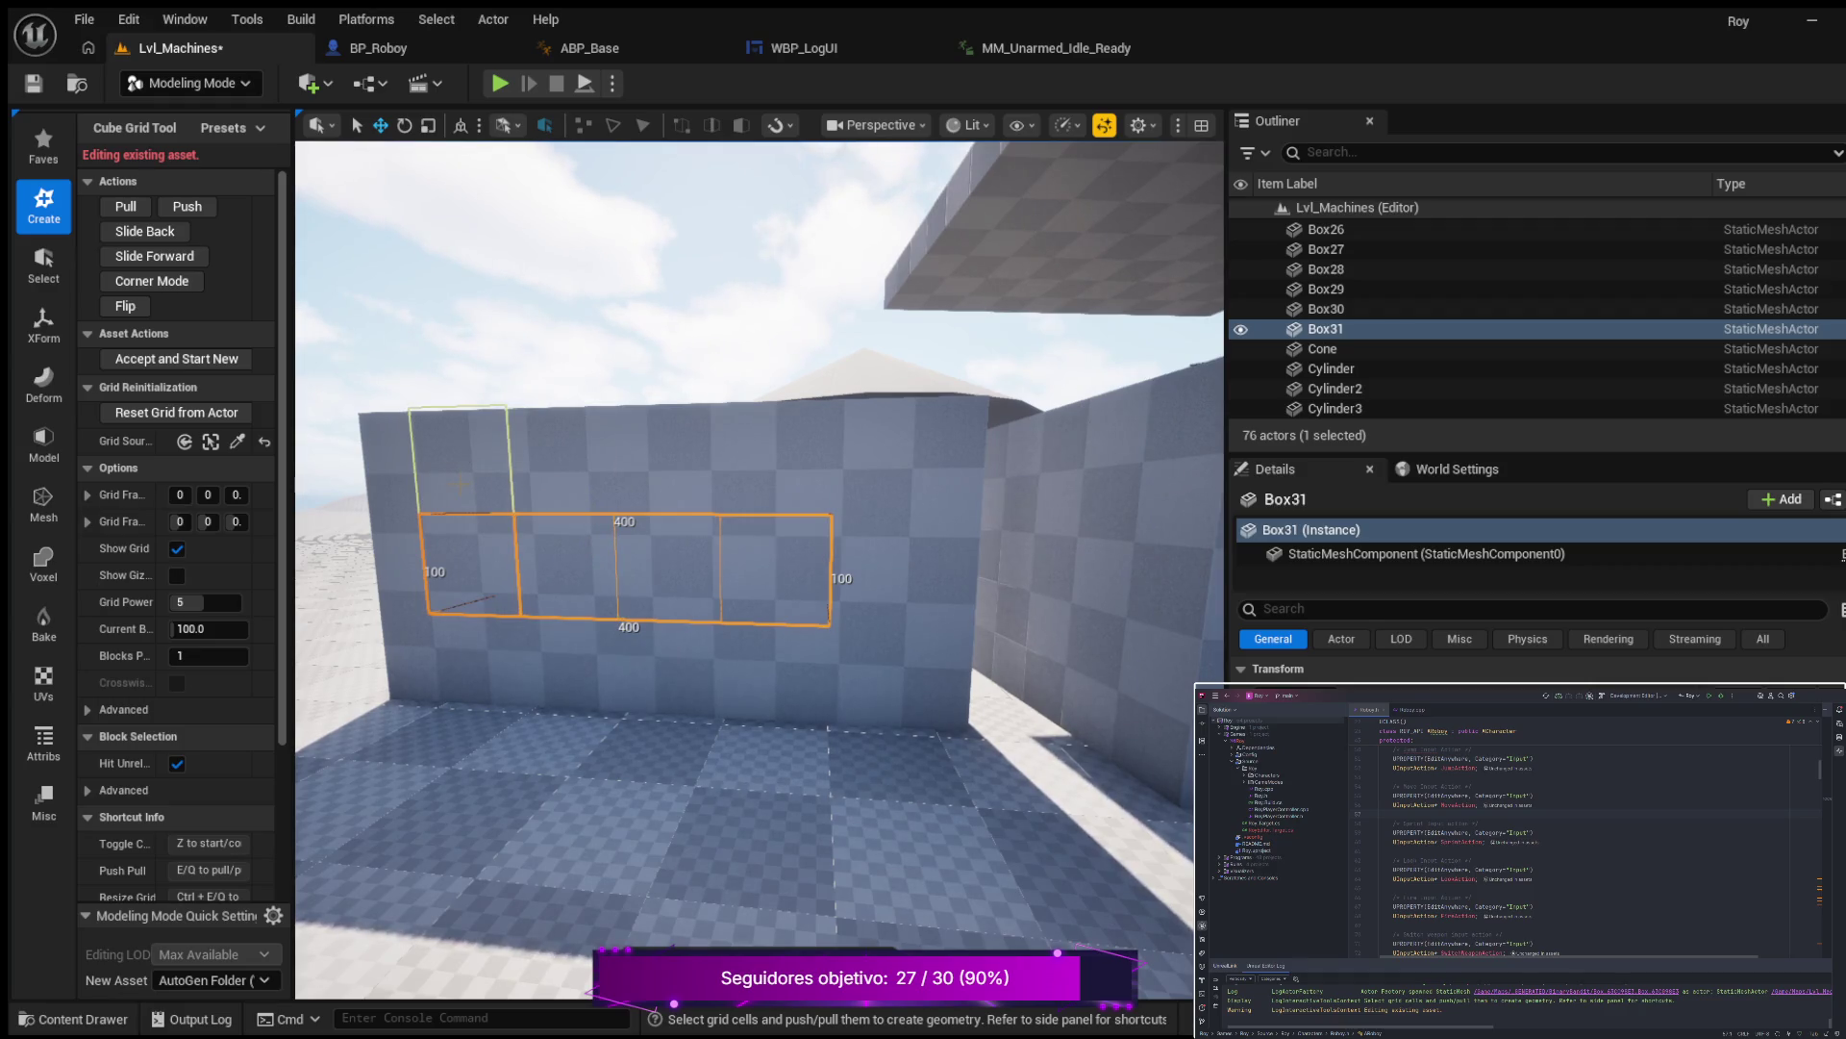
pyautogui.moveTo(459, 483)
pyautogui.mouseDown()
pyautogui.moveTo(769, 479)
pyautogui.moveTo(762, 517)
pyautogui.mouseUp()
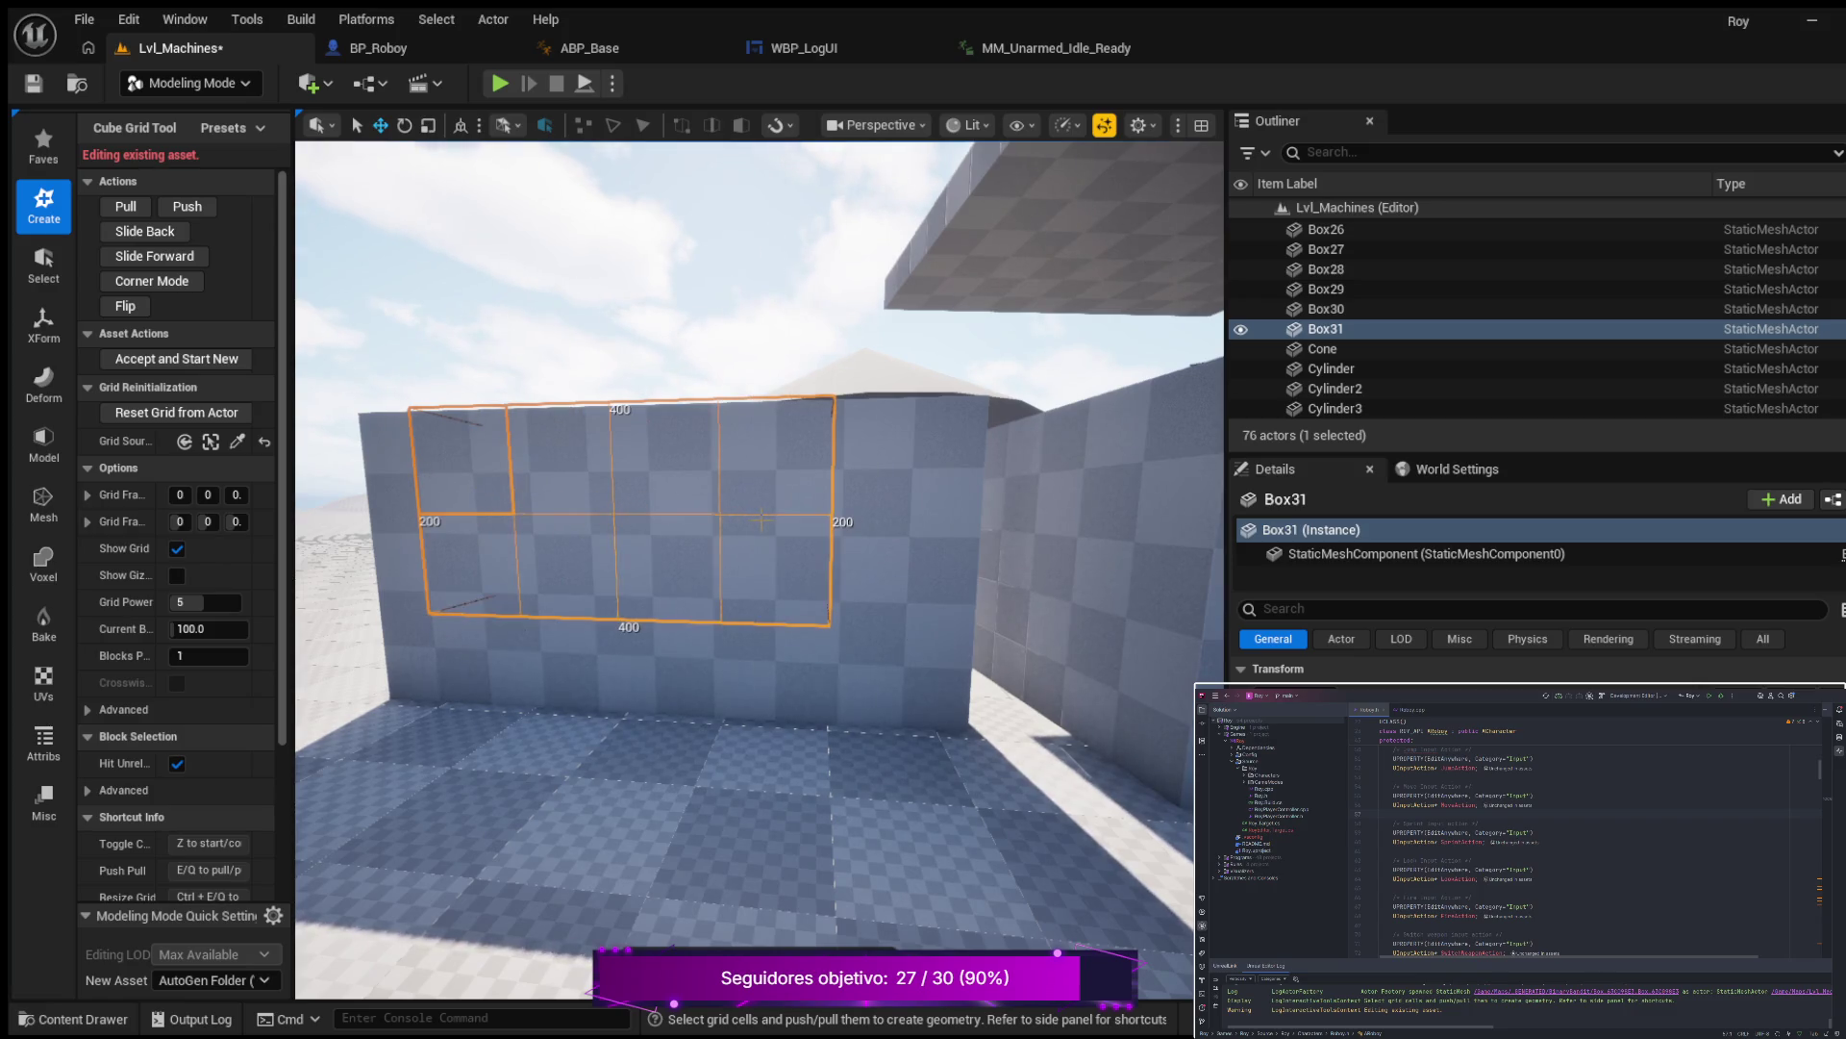
pyautogui.moveTo(819, 525)
pyautogui.mouseDown()
pyautogui.moveTo(844, 531)
pyautogui.moveTo(817, 544)
pyautogui.moveTo(868, 558)
pyautogui.mouseUp()
pyautogui.scroll(-10, 869, 558)
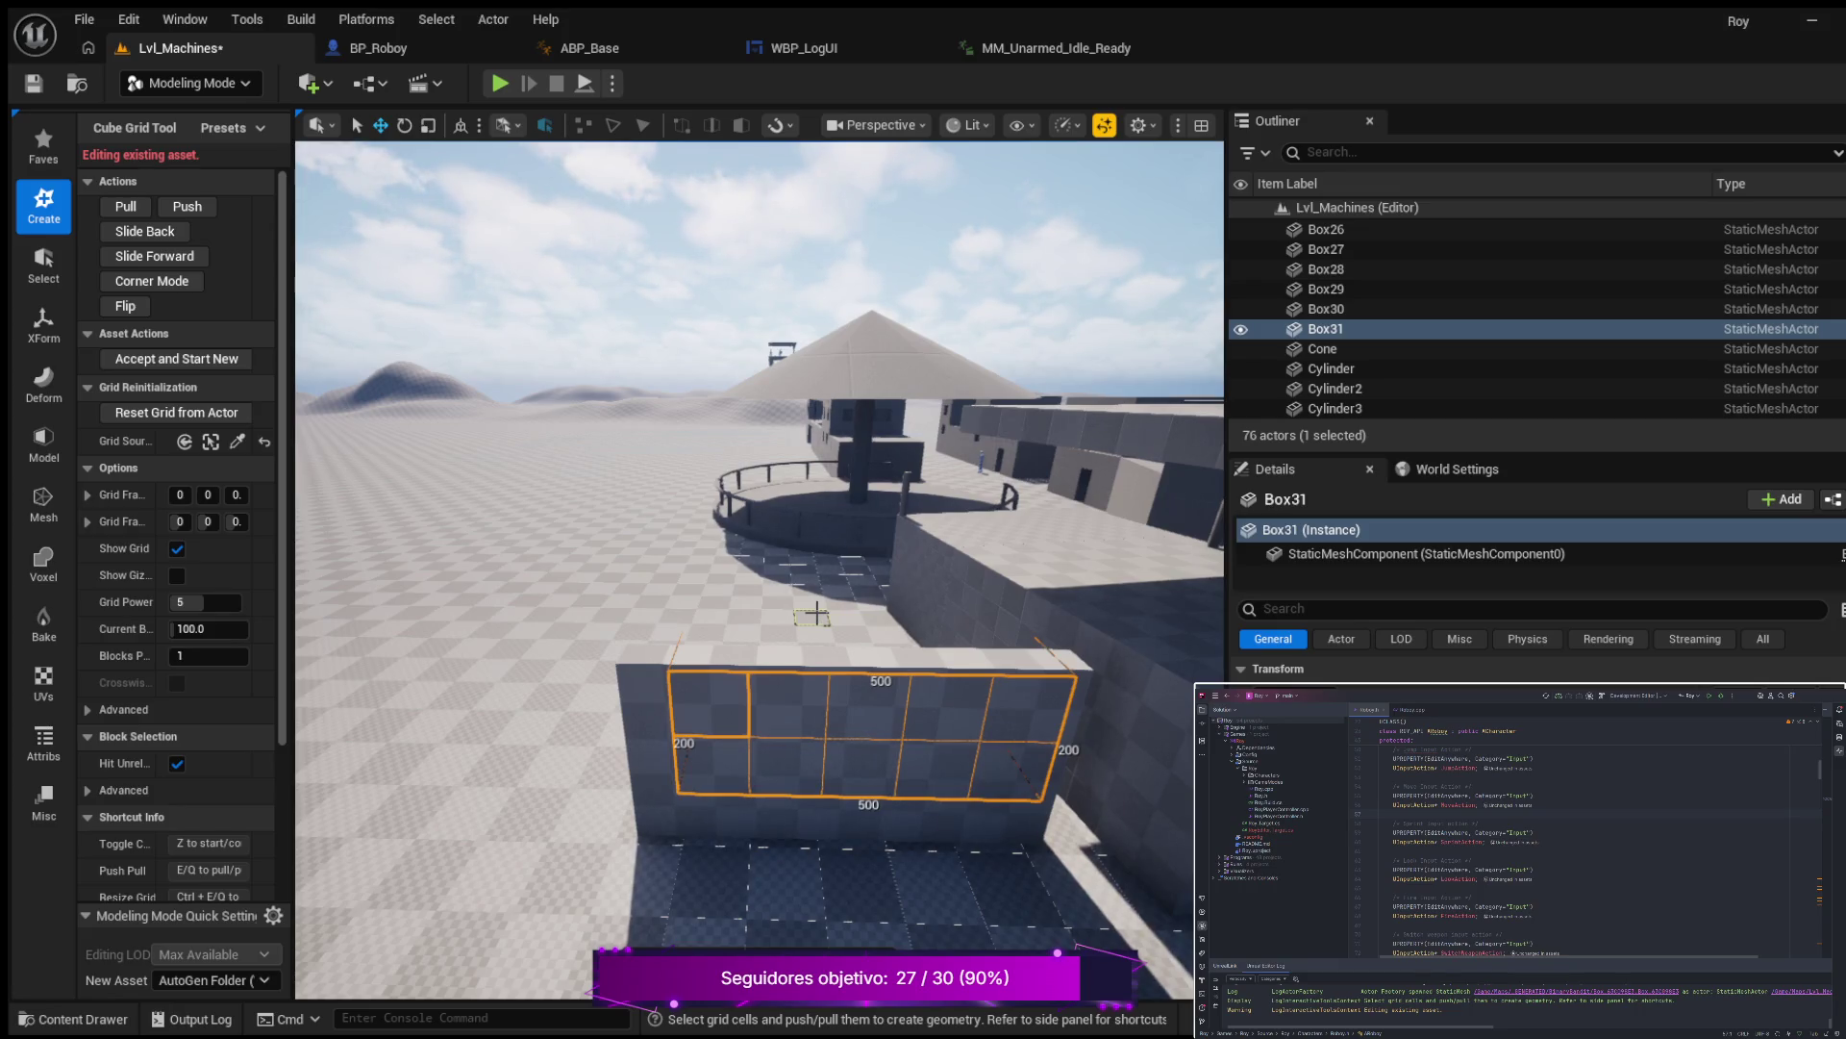
# Set the cube grid subdivision to a finer 50-unit block size.
pyautogui.click(192, 604)
pyautogui.click(209, 606)
pyautogui.write('4')
pyautogui.press('Return')
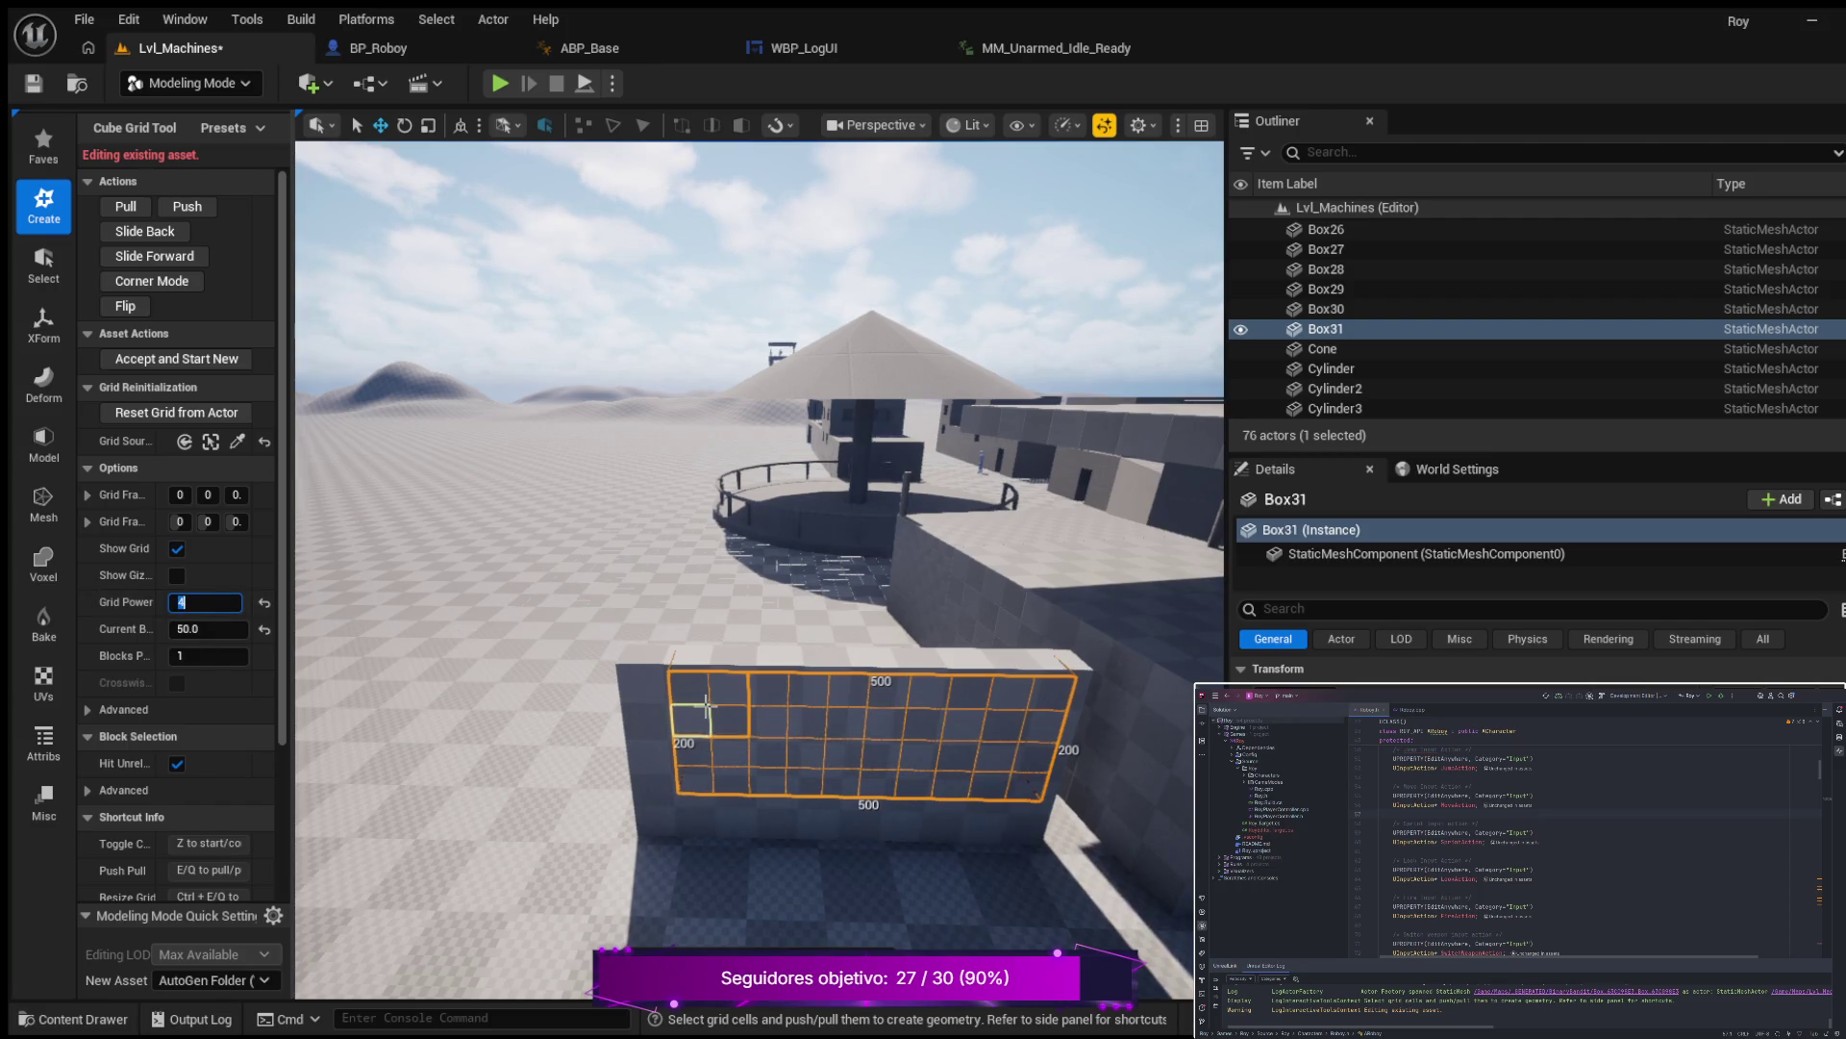
pyautogui.scroll(1, 870, 781)
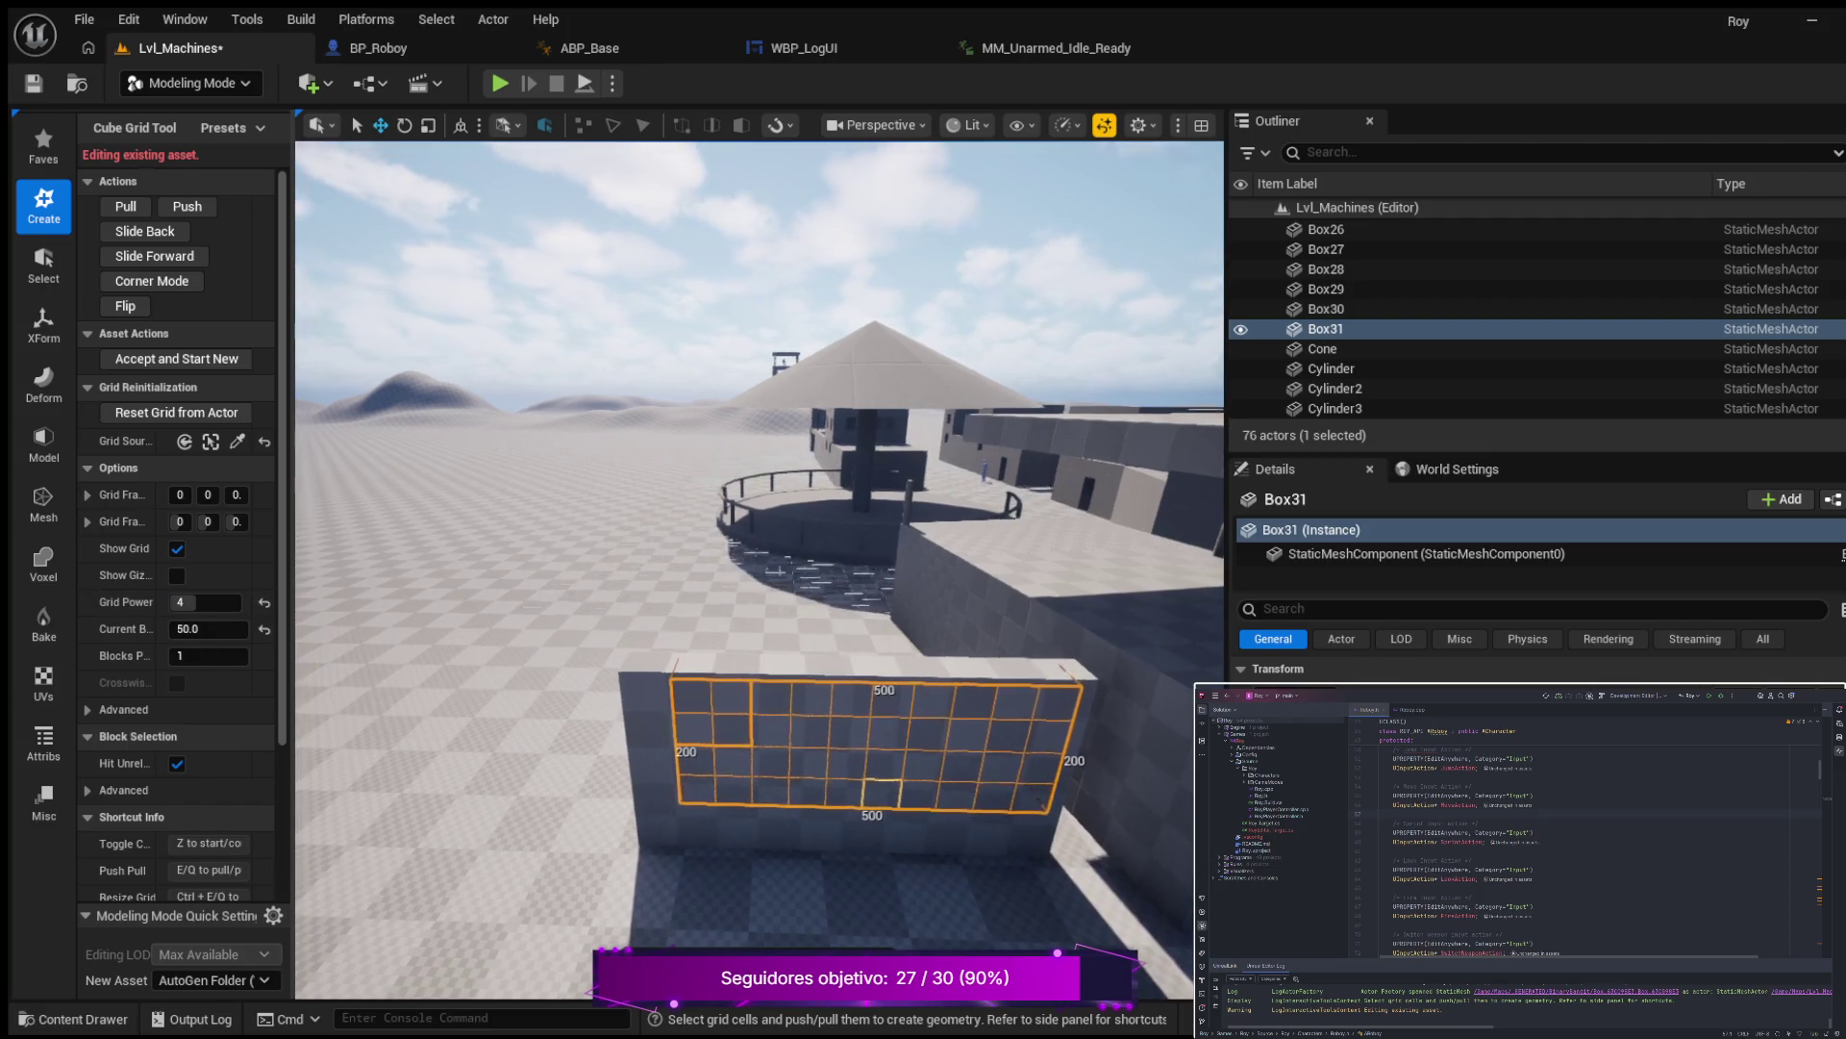
pyautogui.scroll(2, 851, 788)
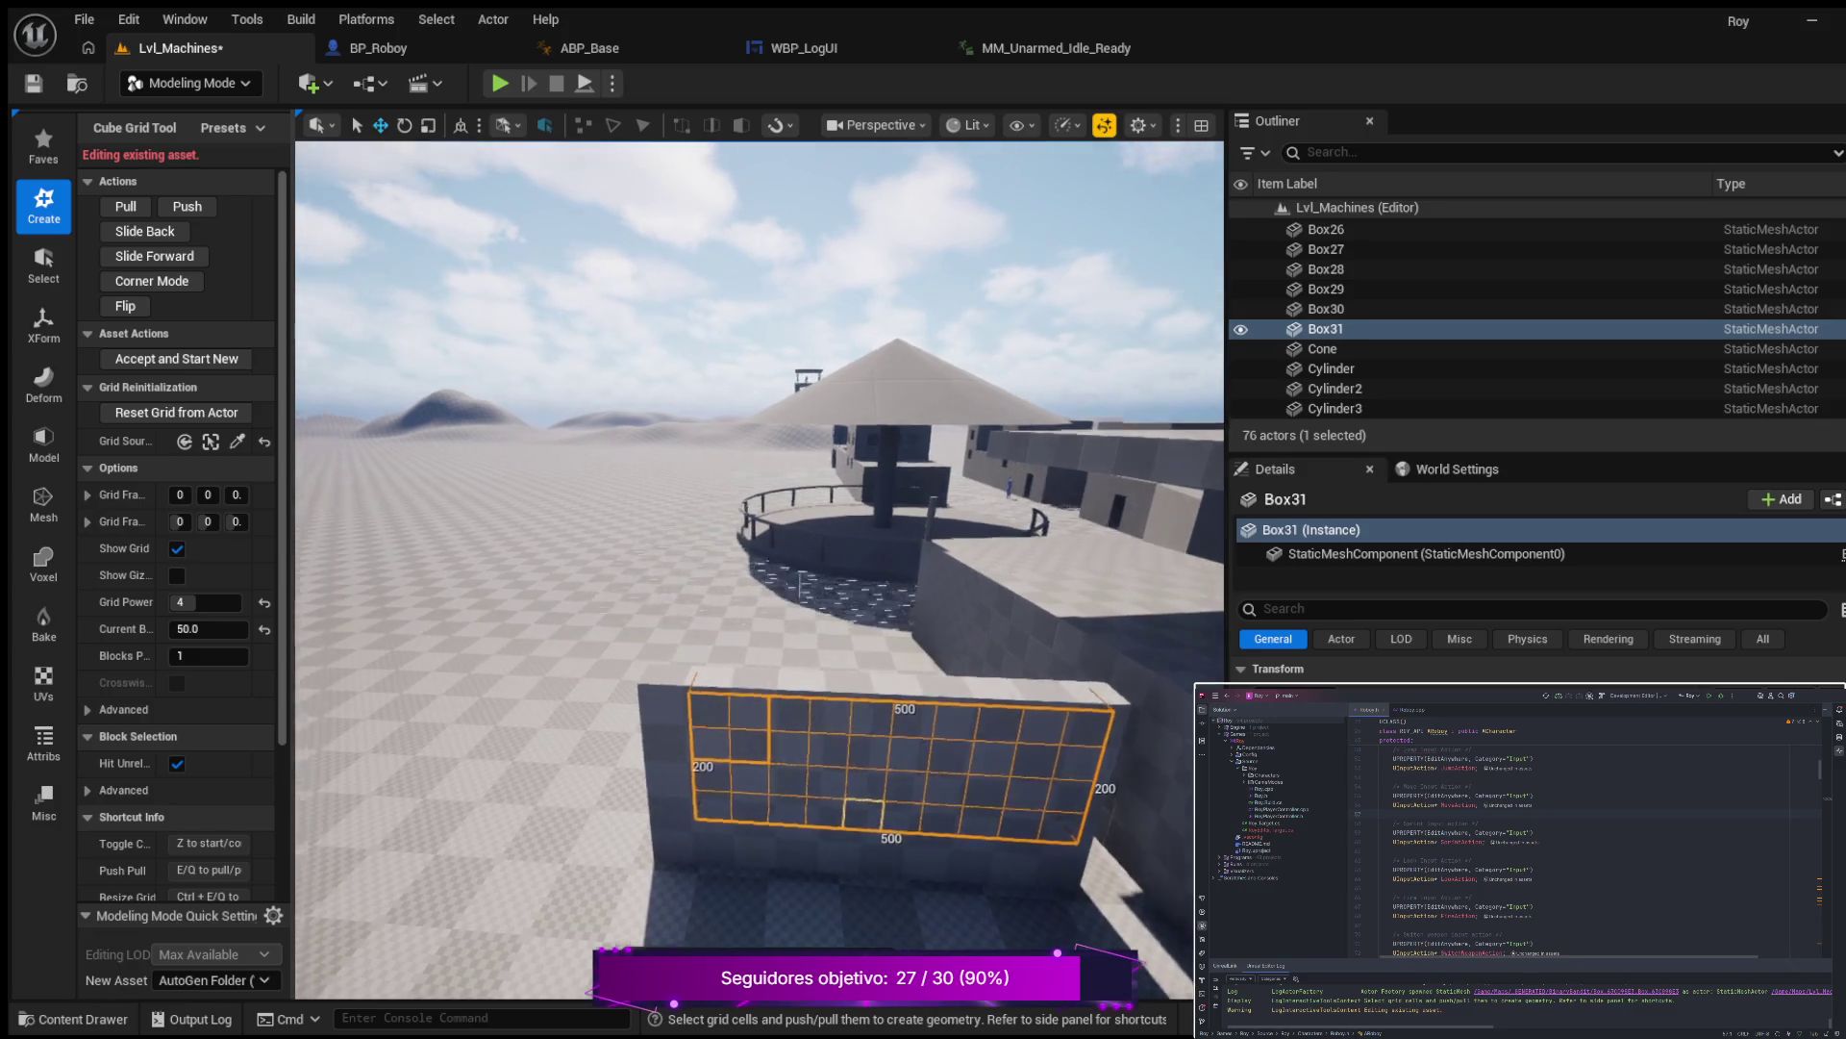
pyautogui.scroll(-2, 760, 577)
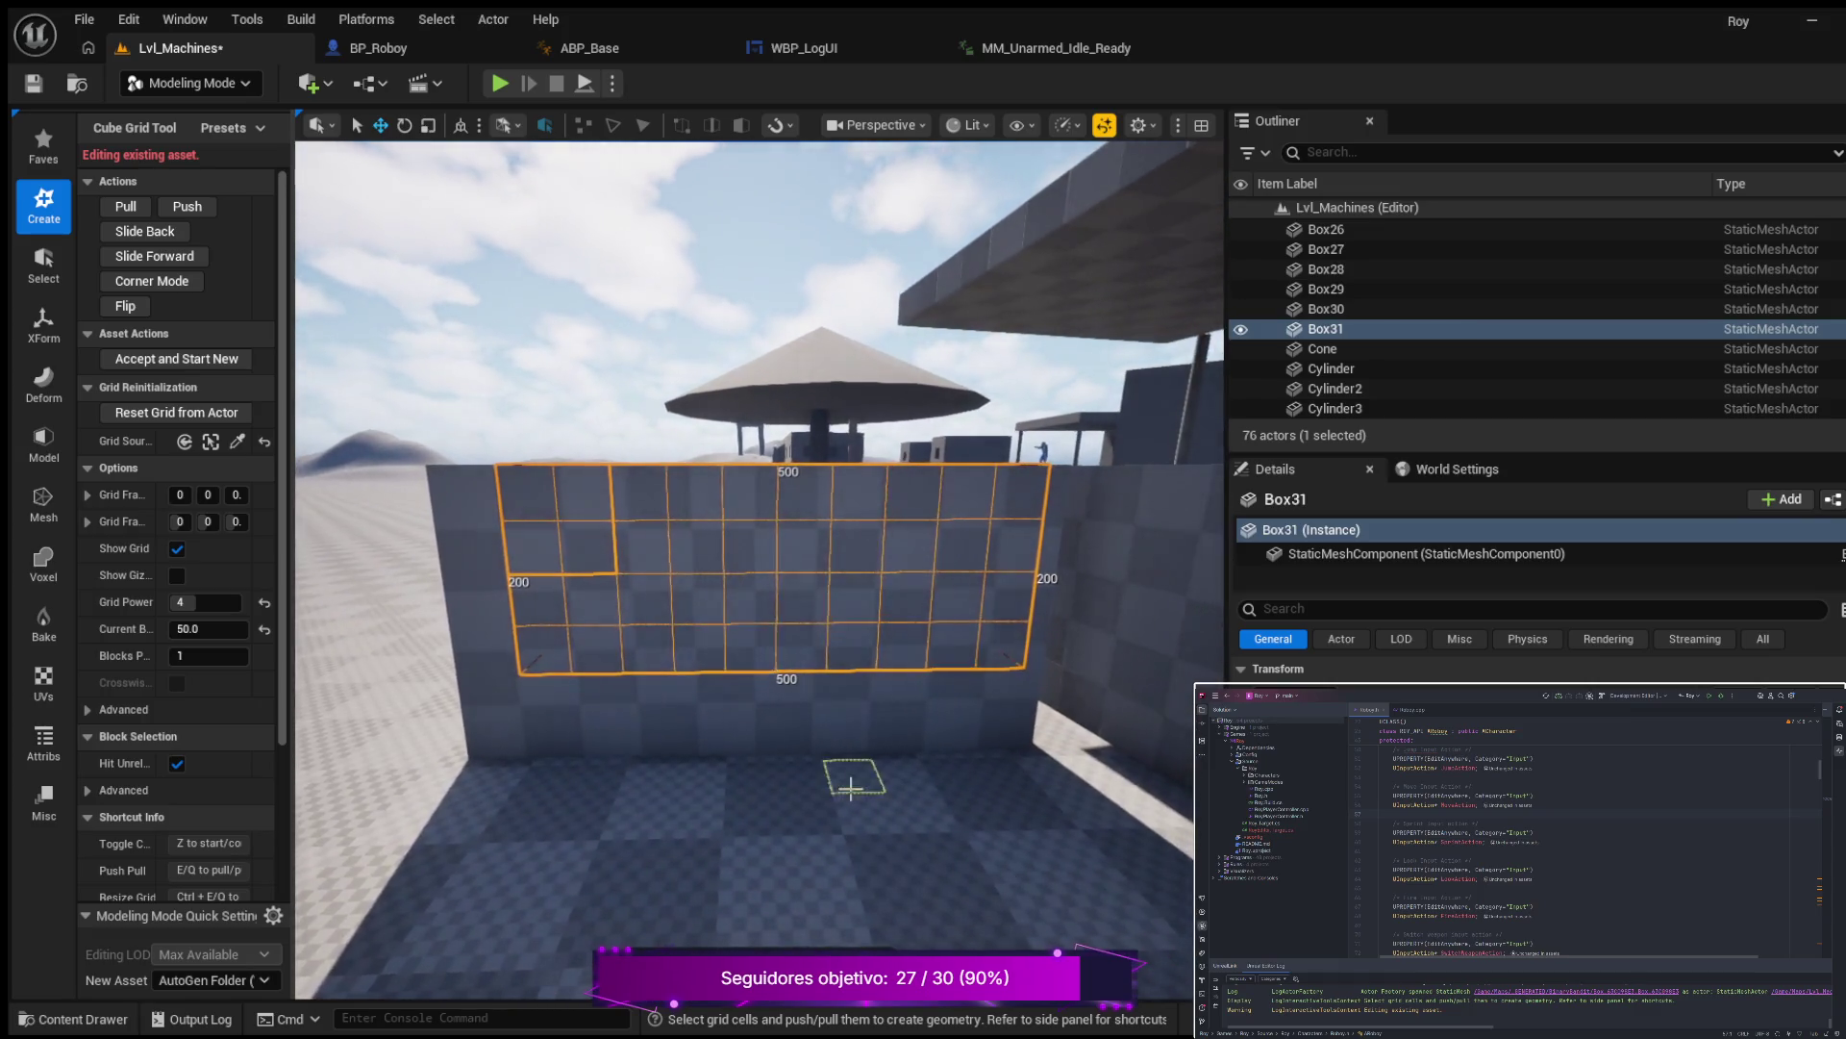
# Select a single 50-unit cell at the wall's upper left and push it in.
pyautogui.moveTo(532, 545); pyautogui.dragTo(560, 653)
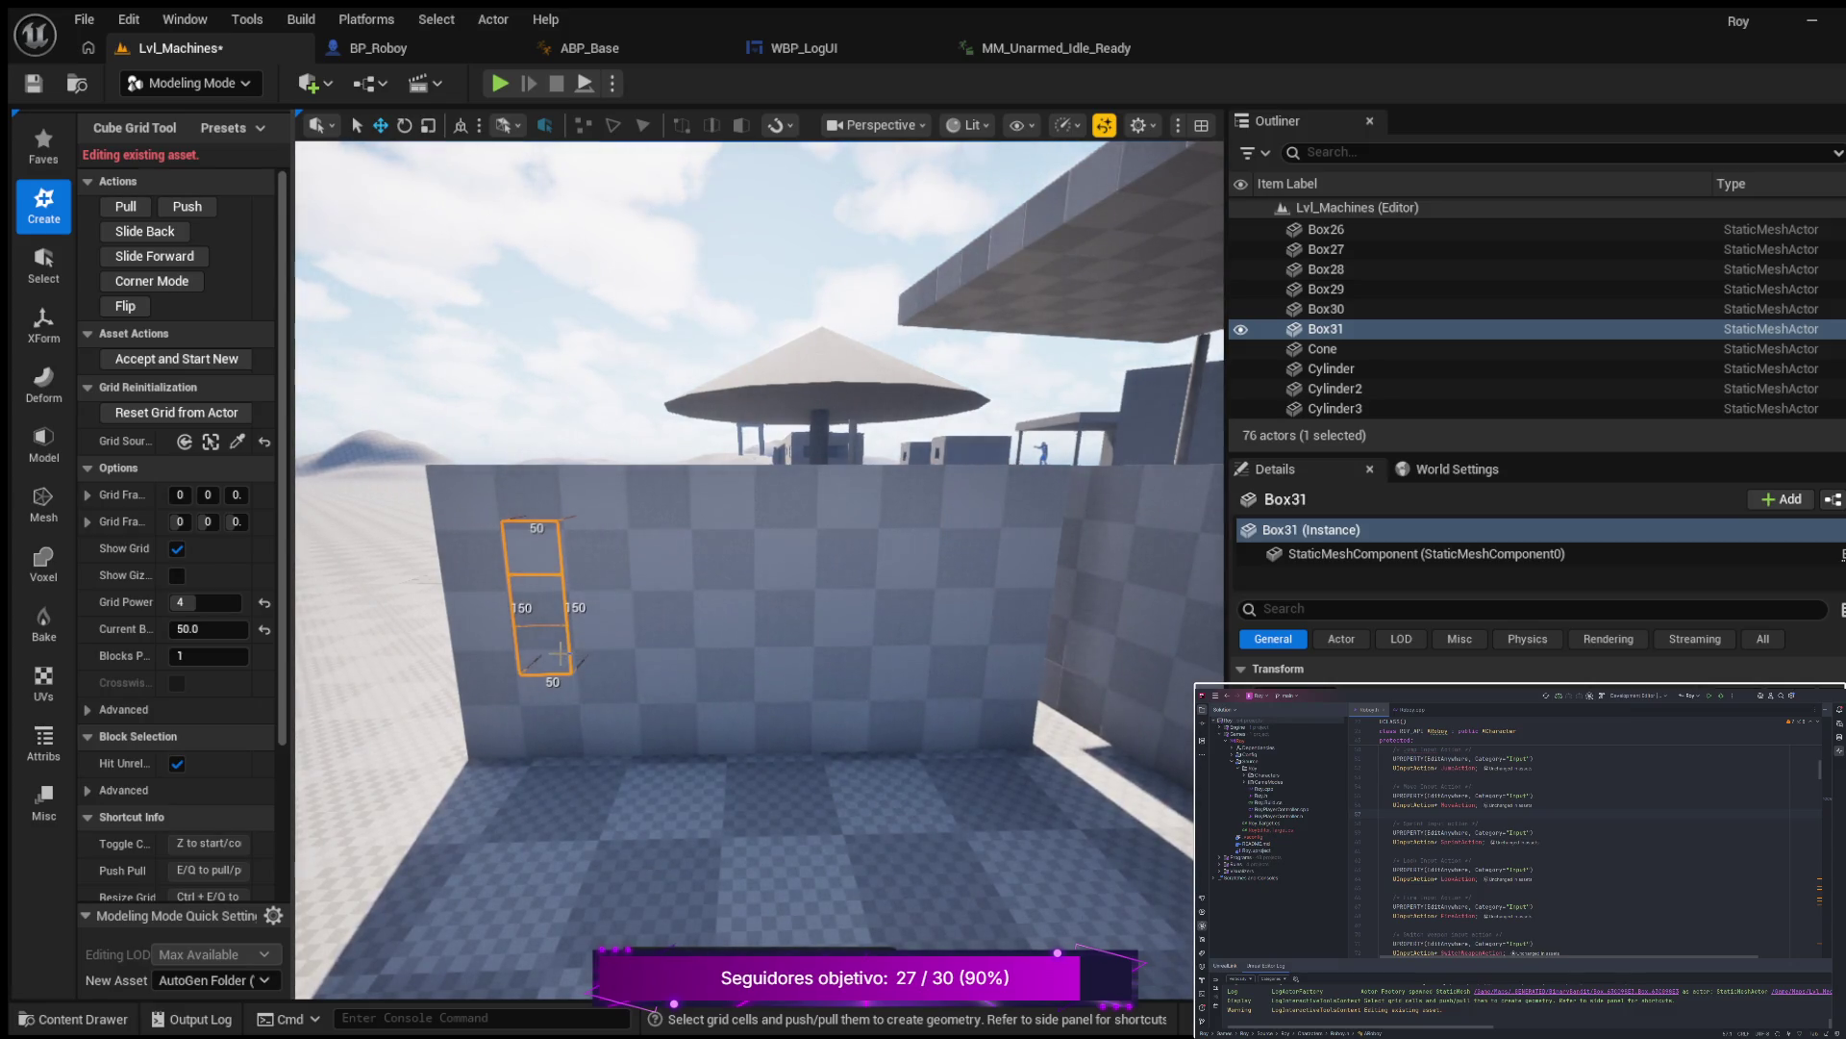
pyautogui.moveTo(561, 654); pyautogui.dragTo(964, 662)
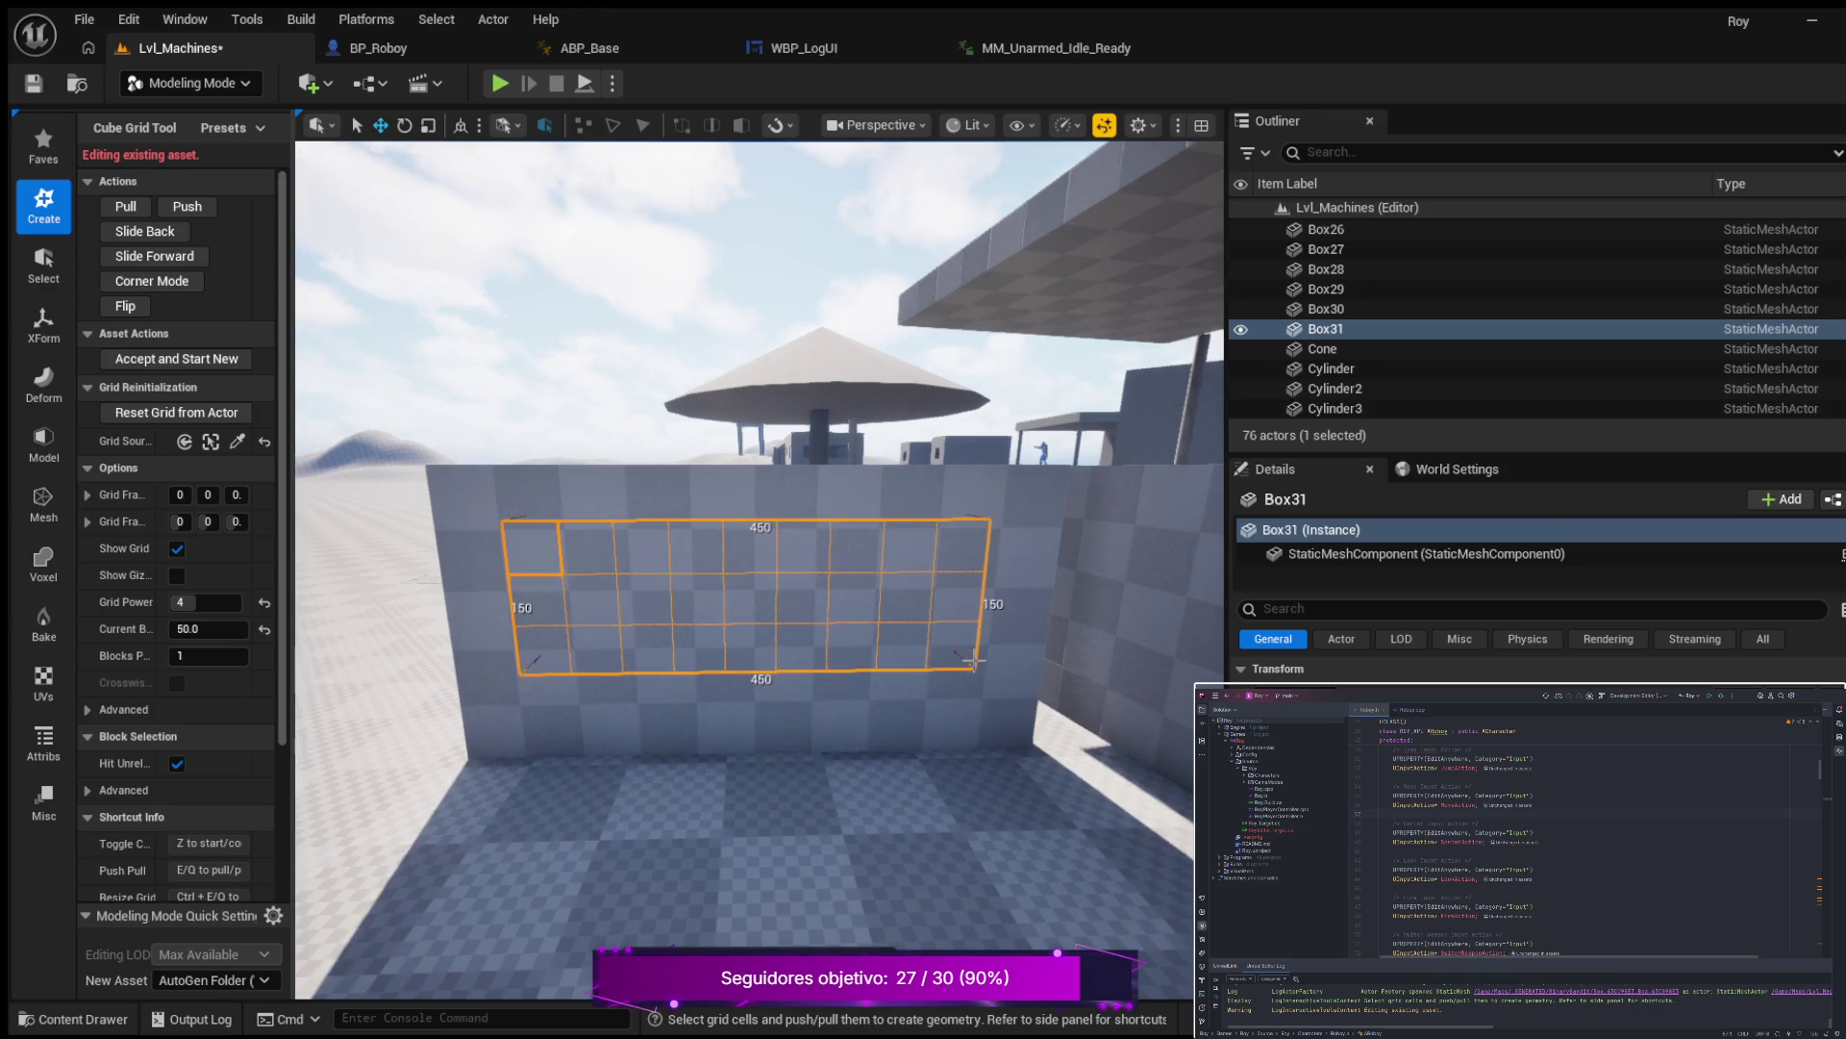
pyautogui.moveTo(577, 694)
pyautogui.mouseDown()
pyautogui.moveTo(635, 750)
pyautogui.moveTo(394, 751)
pyautogui.moveTo(413, 745)
pyautogui.mouseUp()
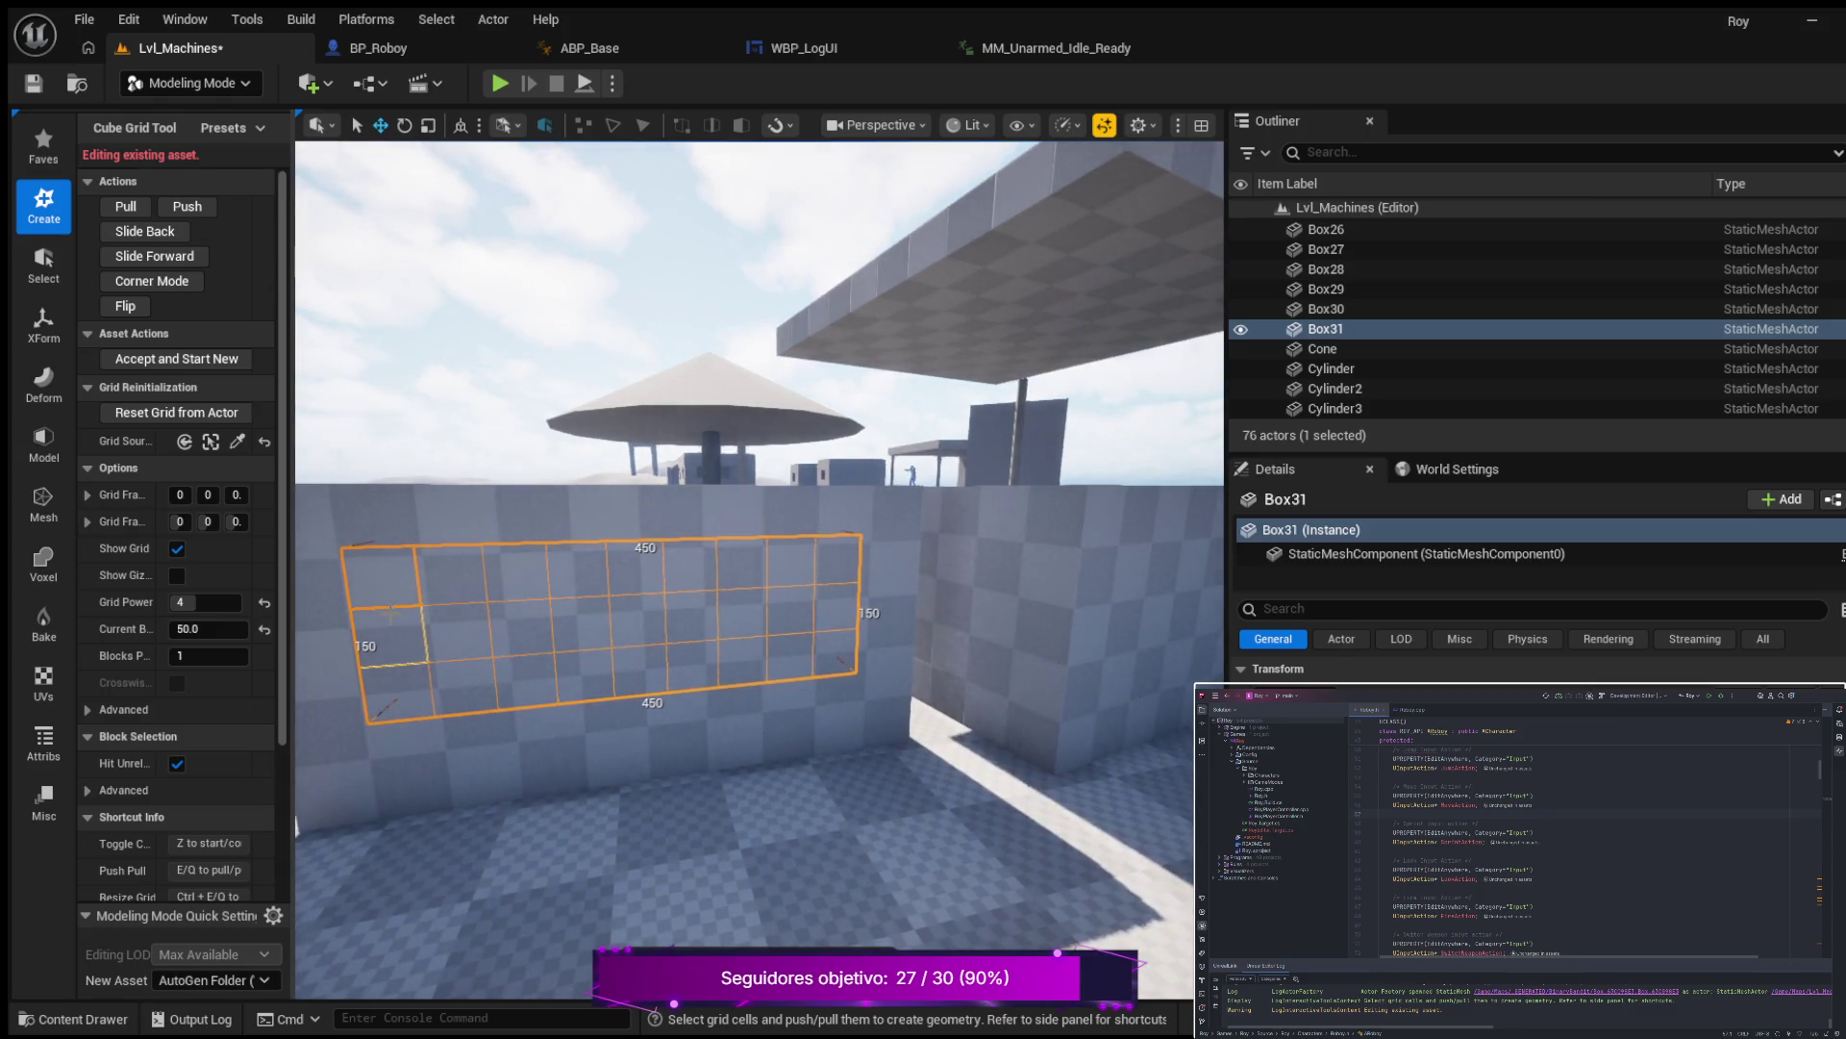
pyautogui.click(385, 575)
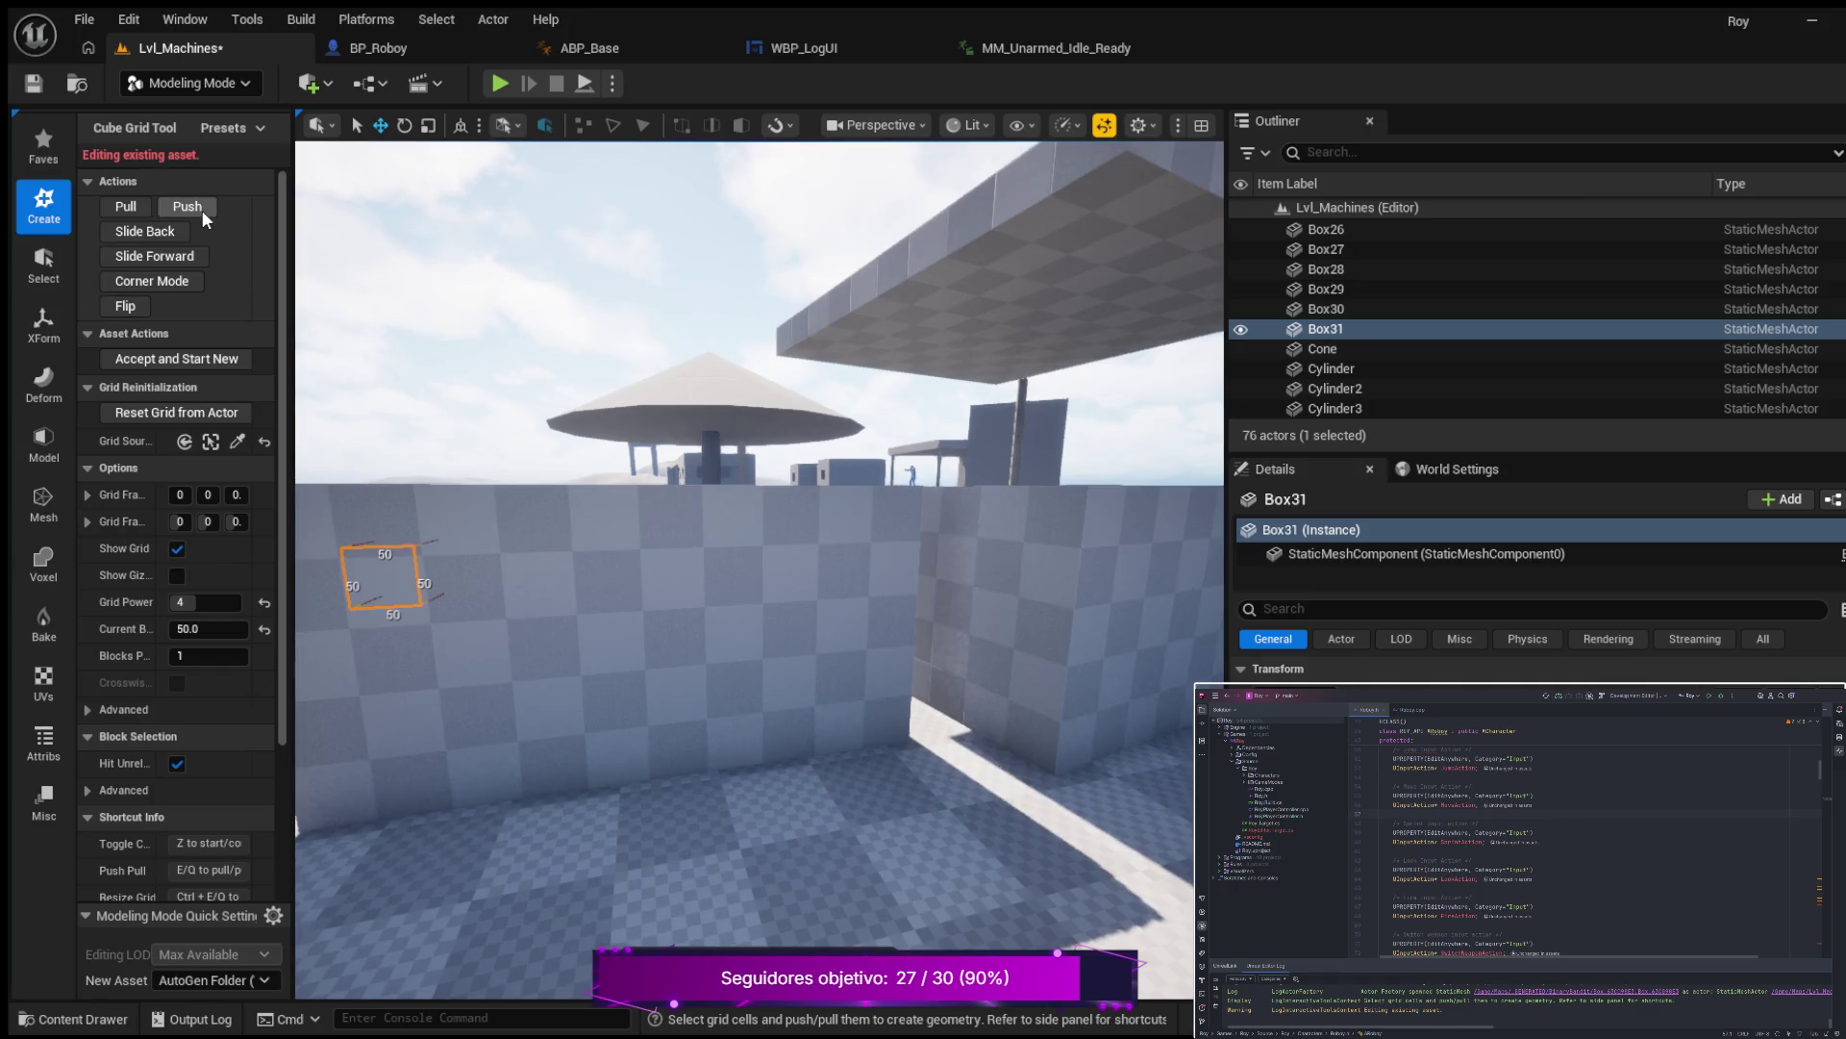
pyautogui.press('q')
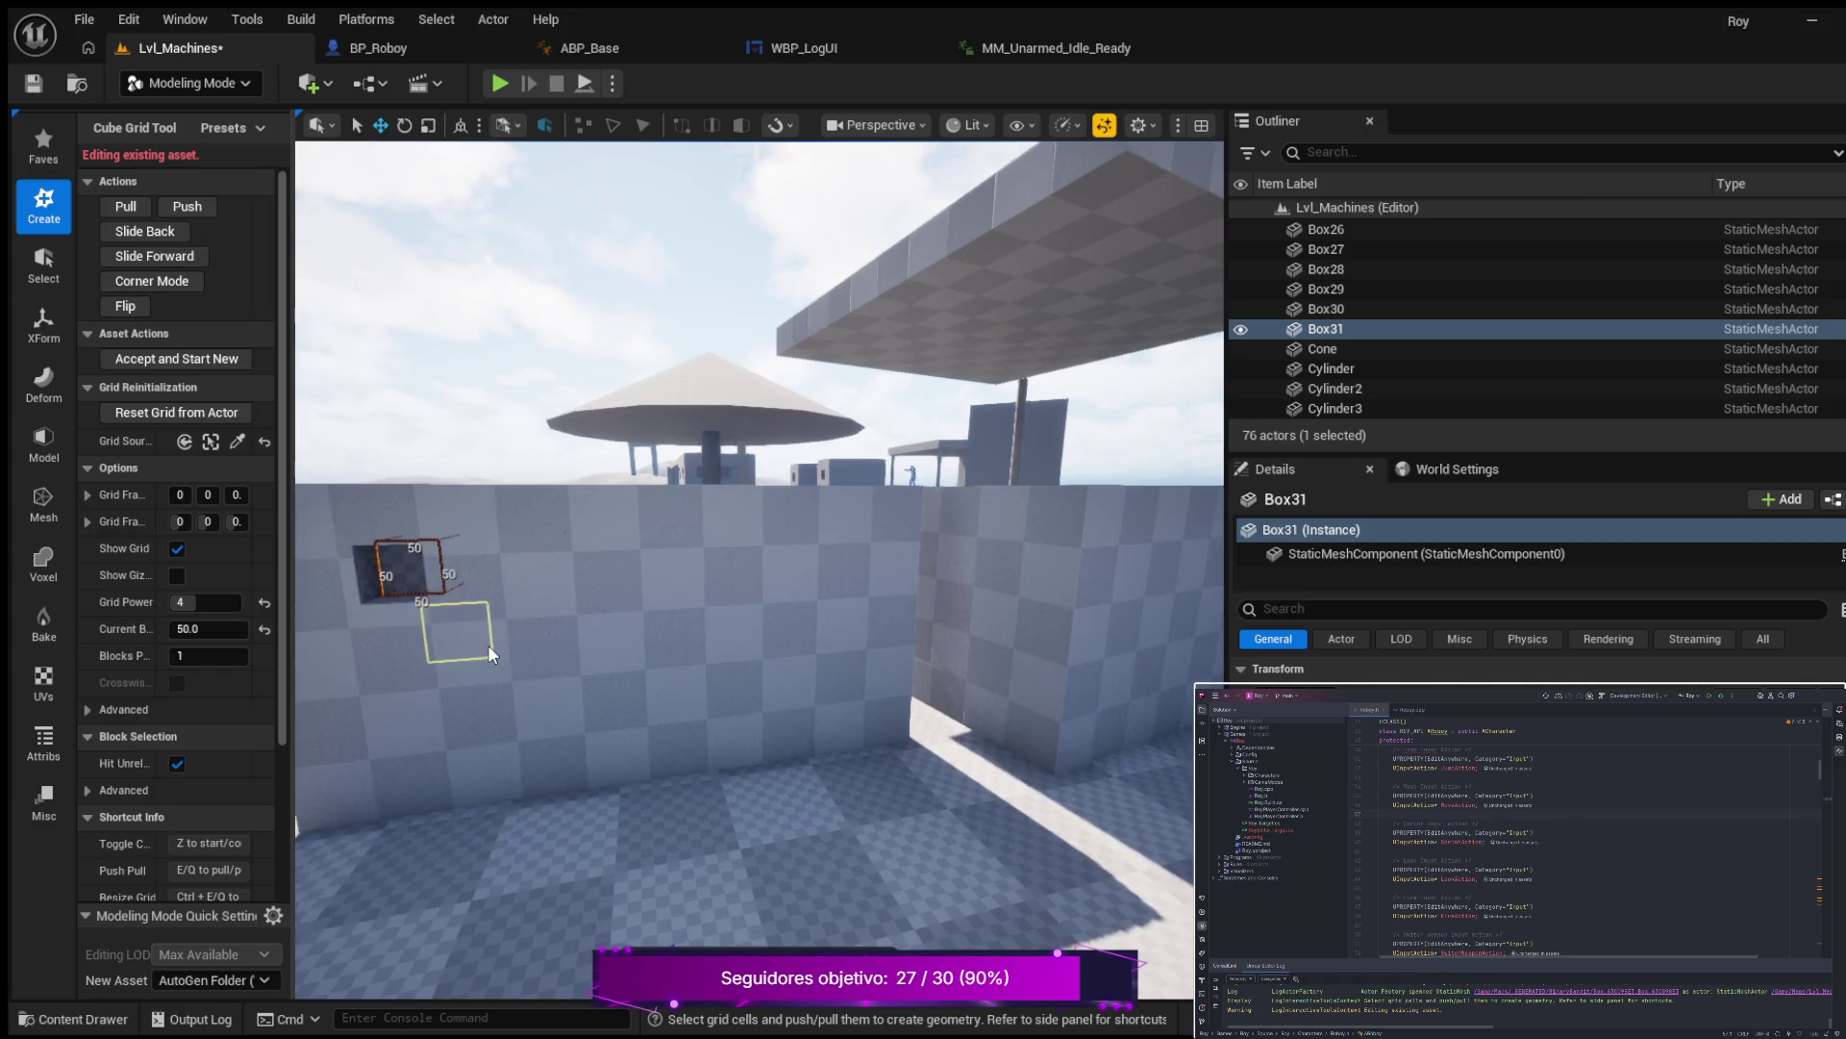
# Push three more 50-unit cells into the upper row, then select a fifth cell.
pyautogui.click(530, 569)
pyautogui.press('q')
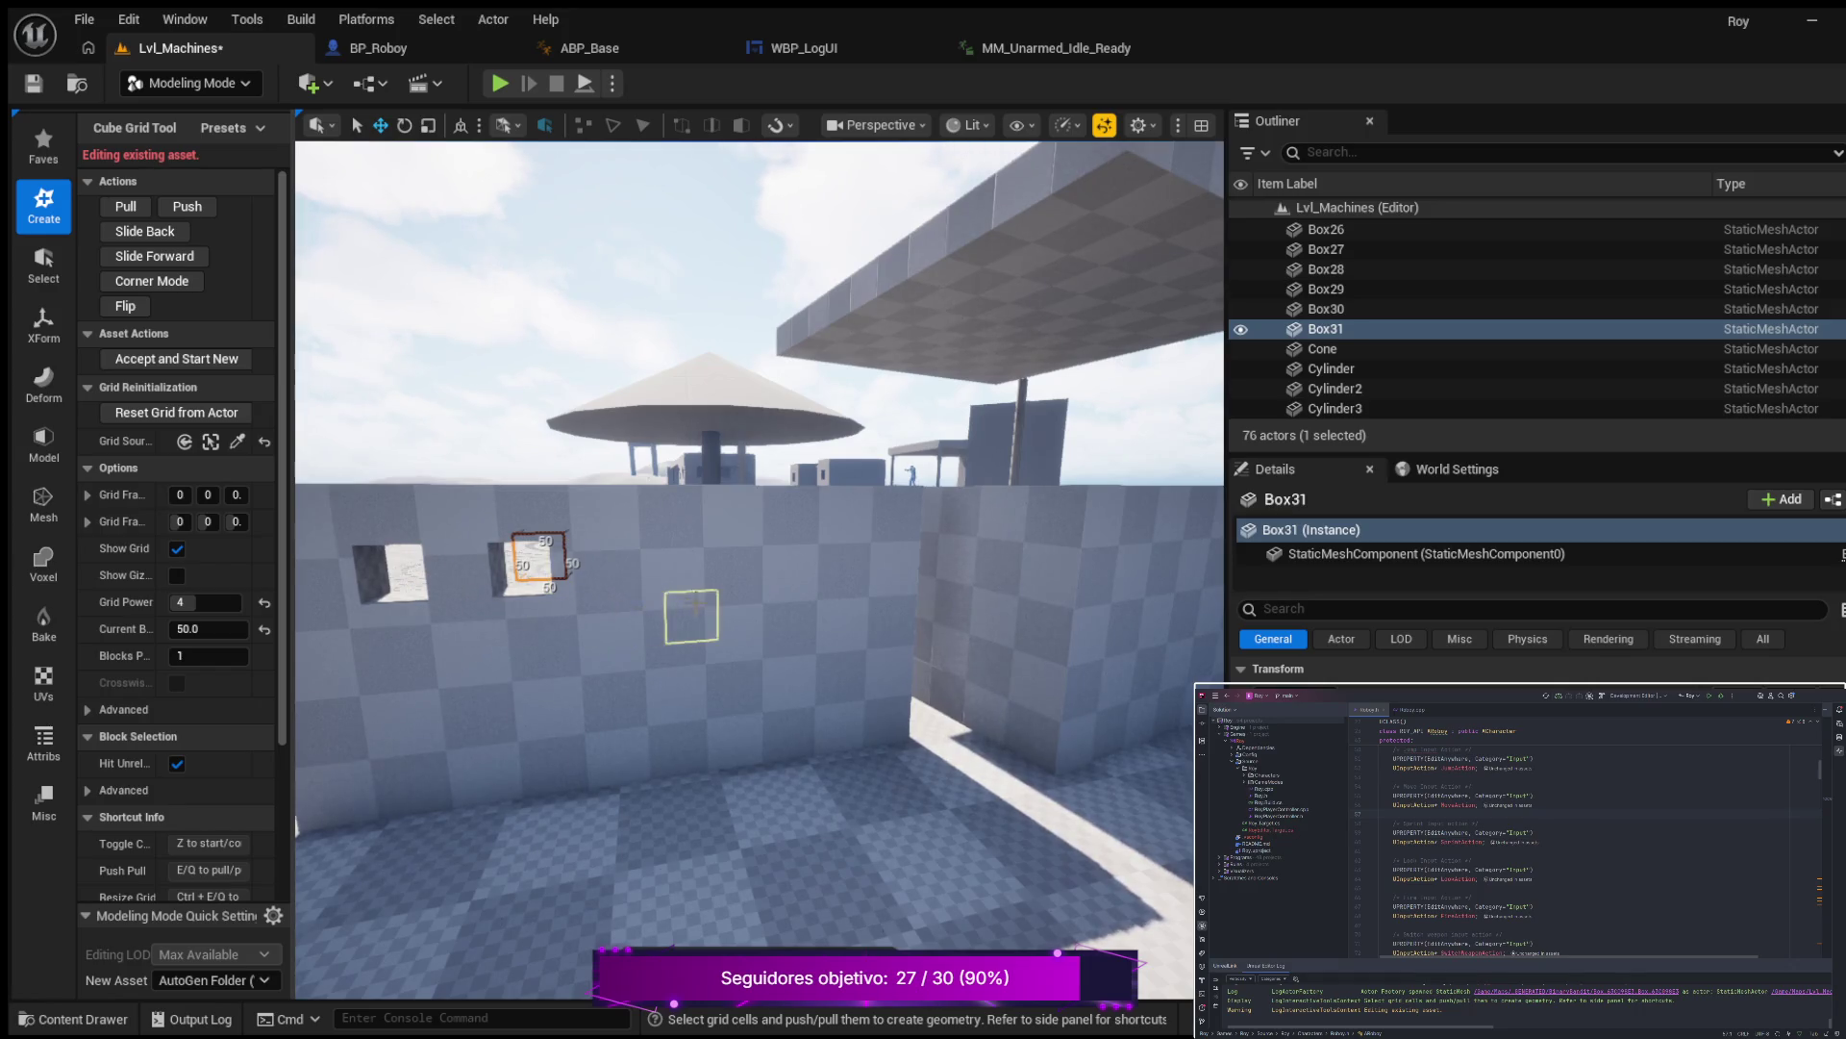
pyautogui.click(650, 557)
pyautogui.press('q')
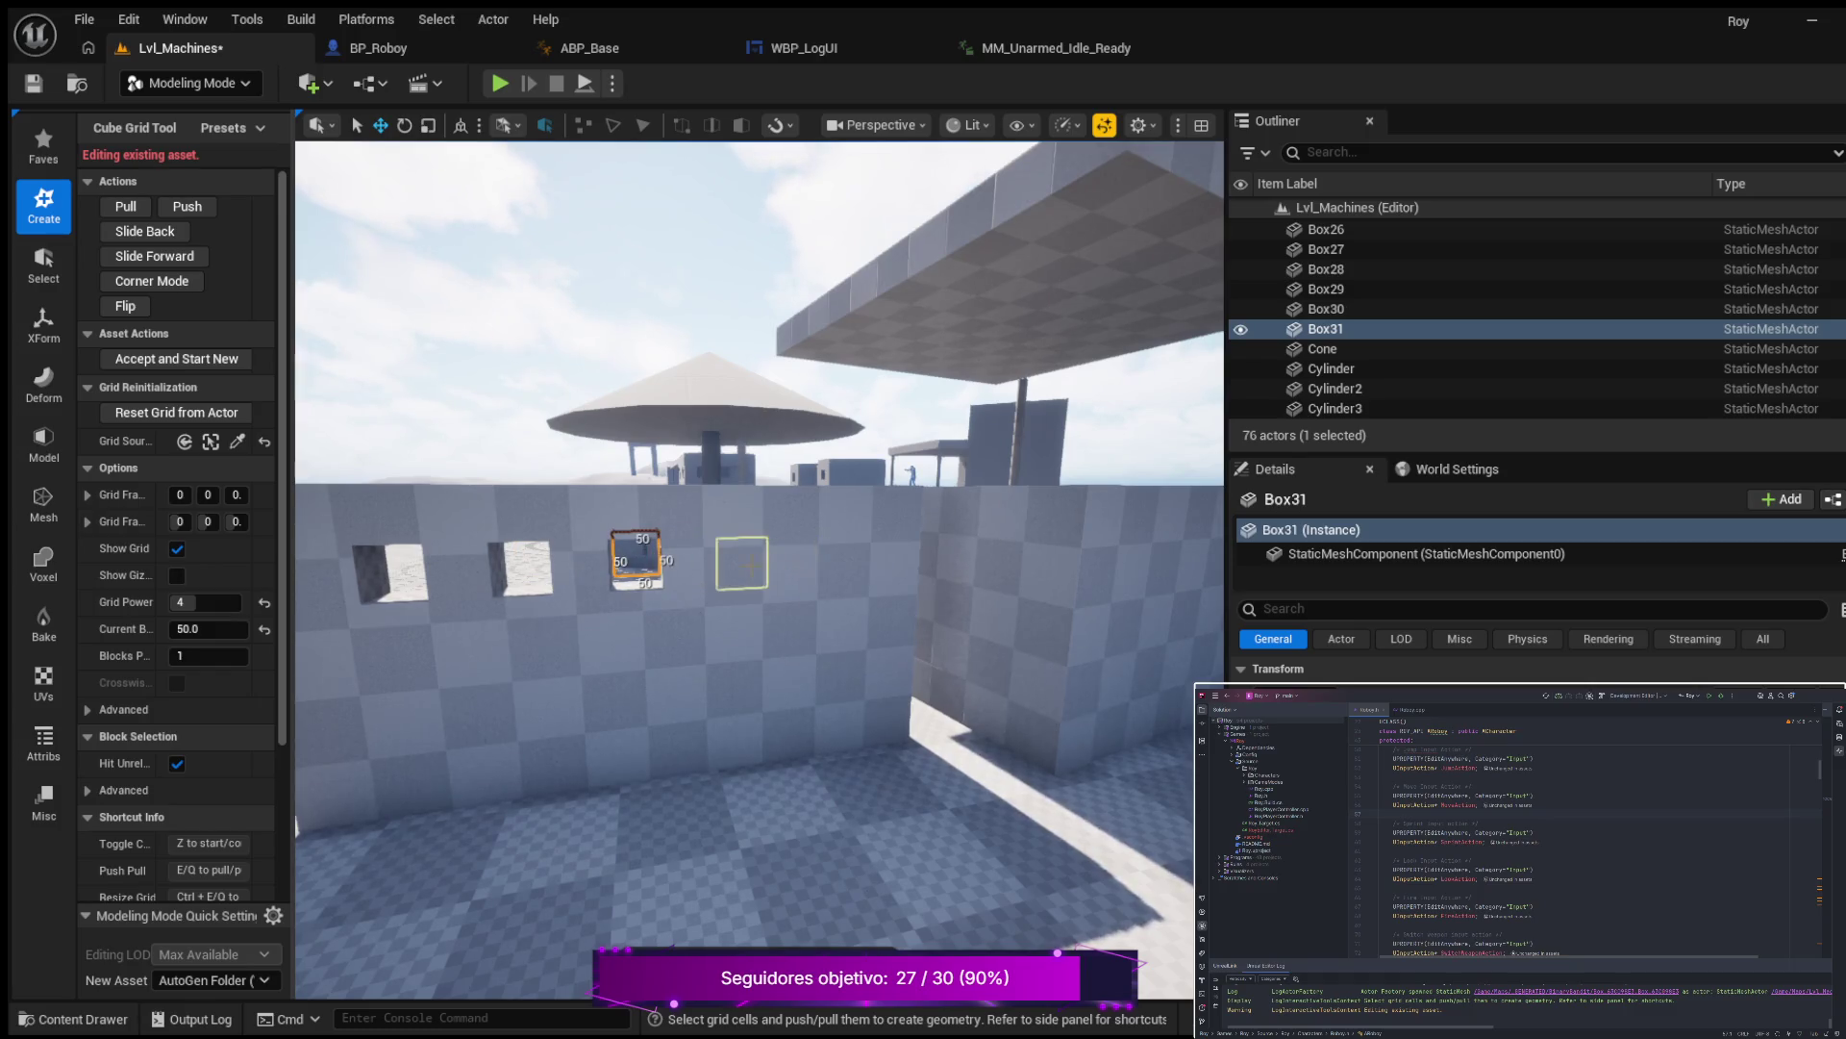
pyautogui.click(748, 565)
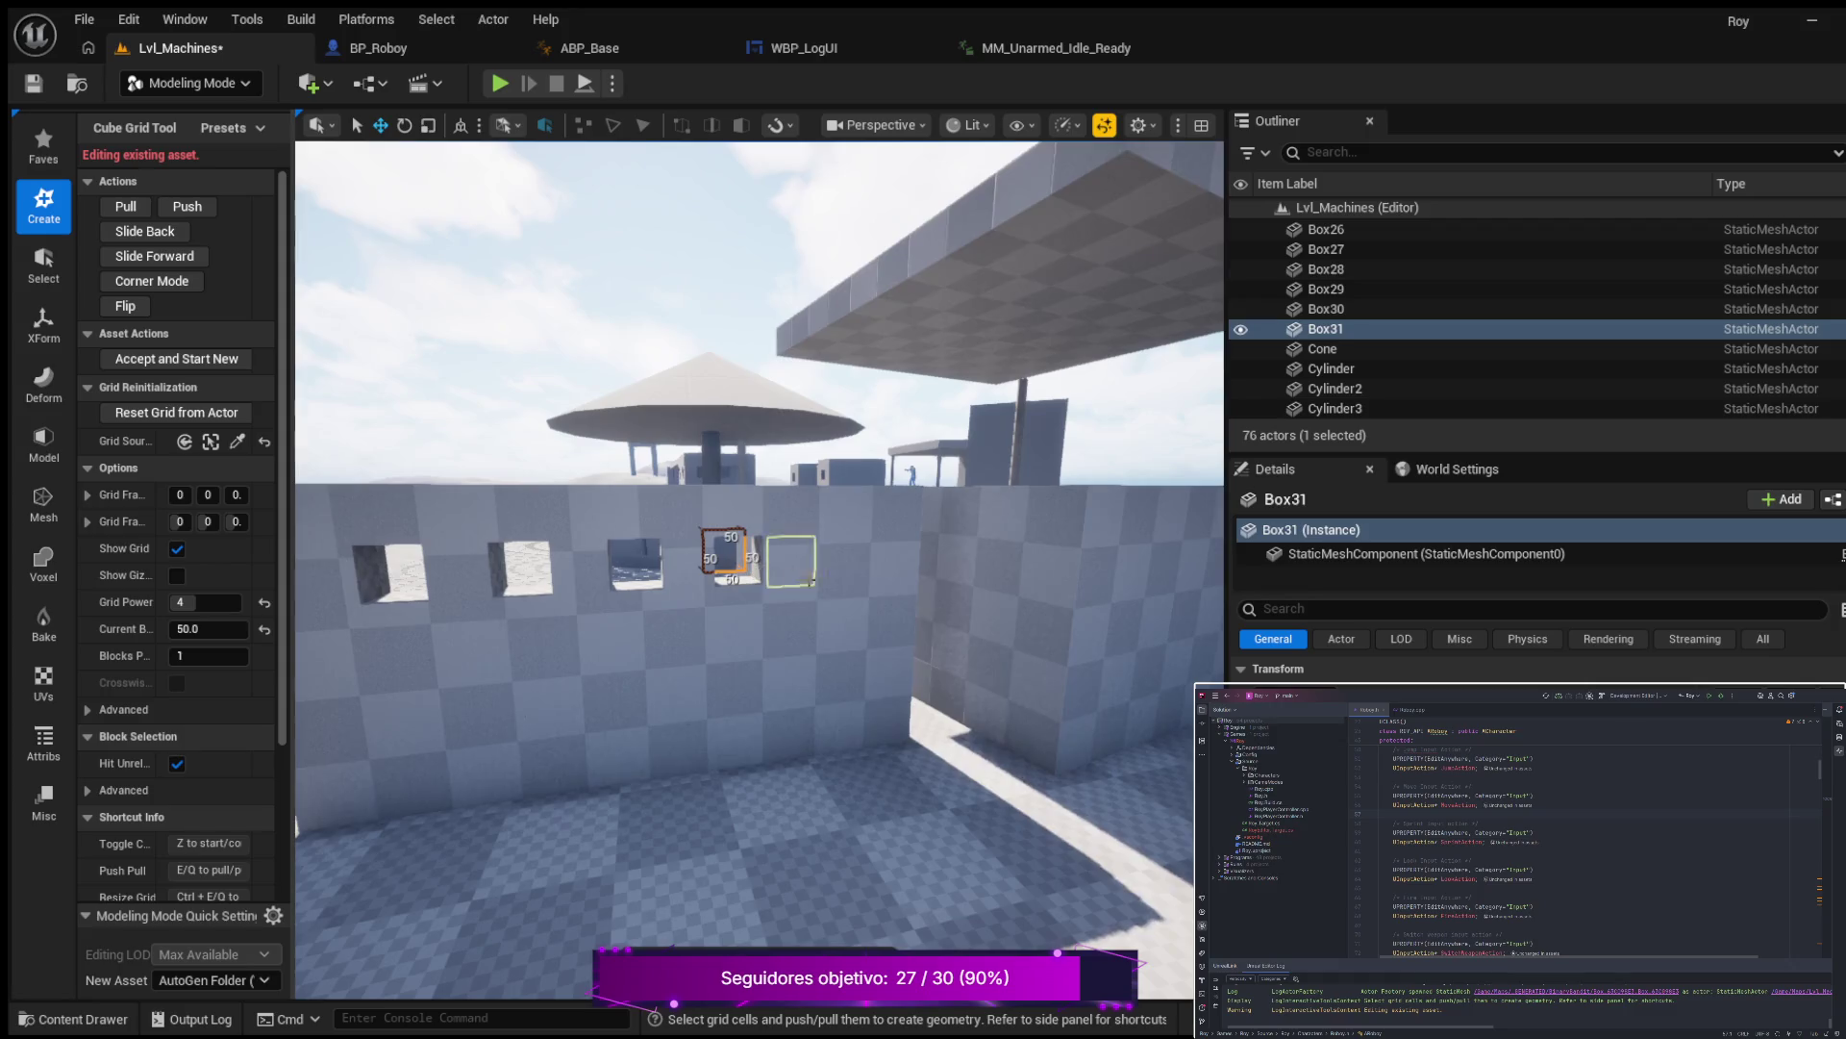
pyautogui.press('q')
pyautogui.click(815, 550)
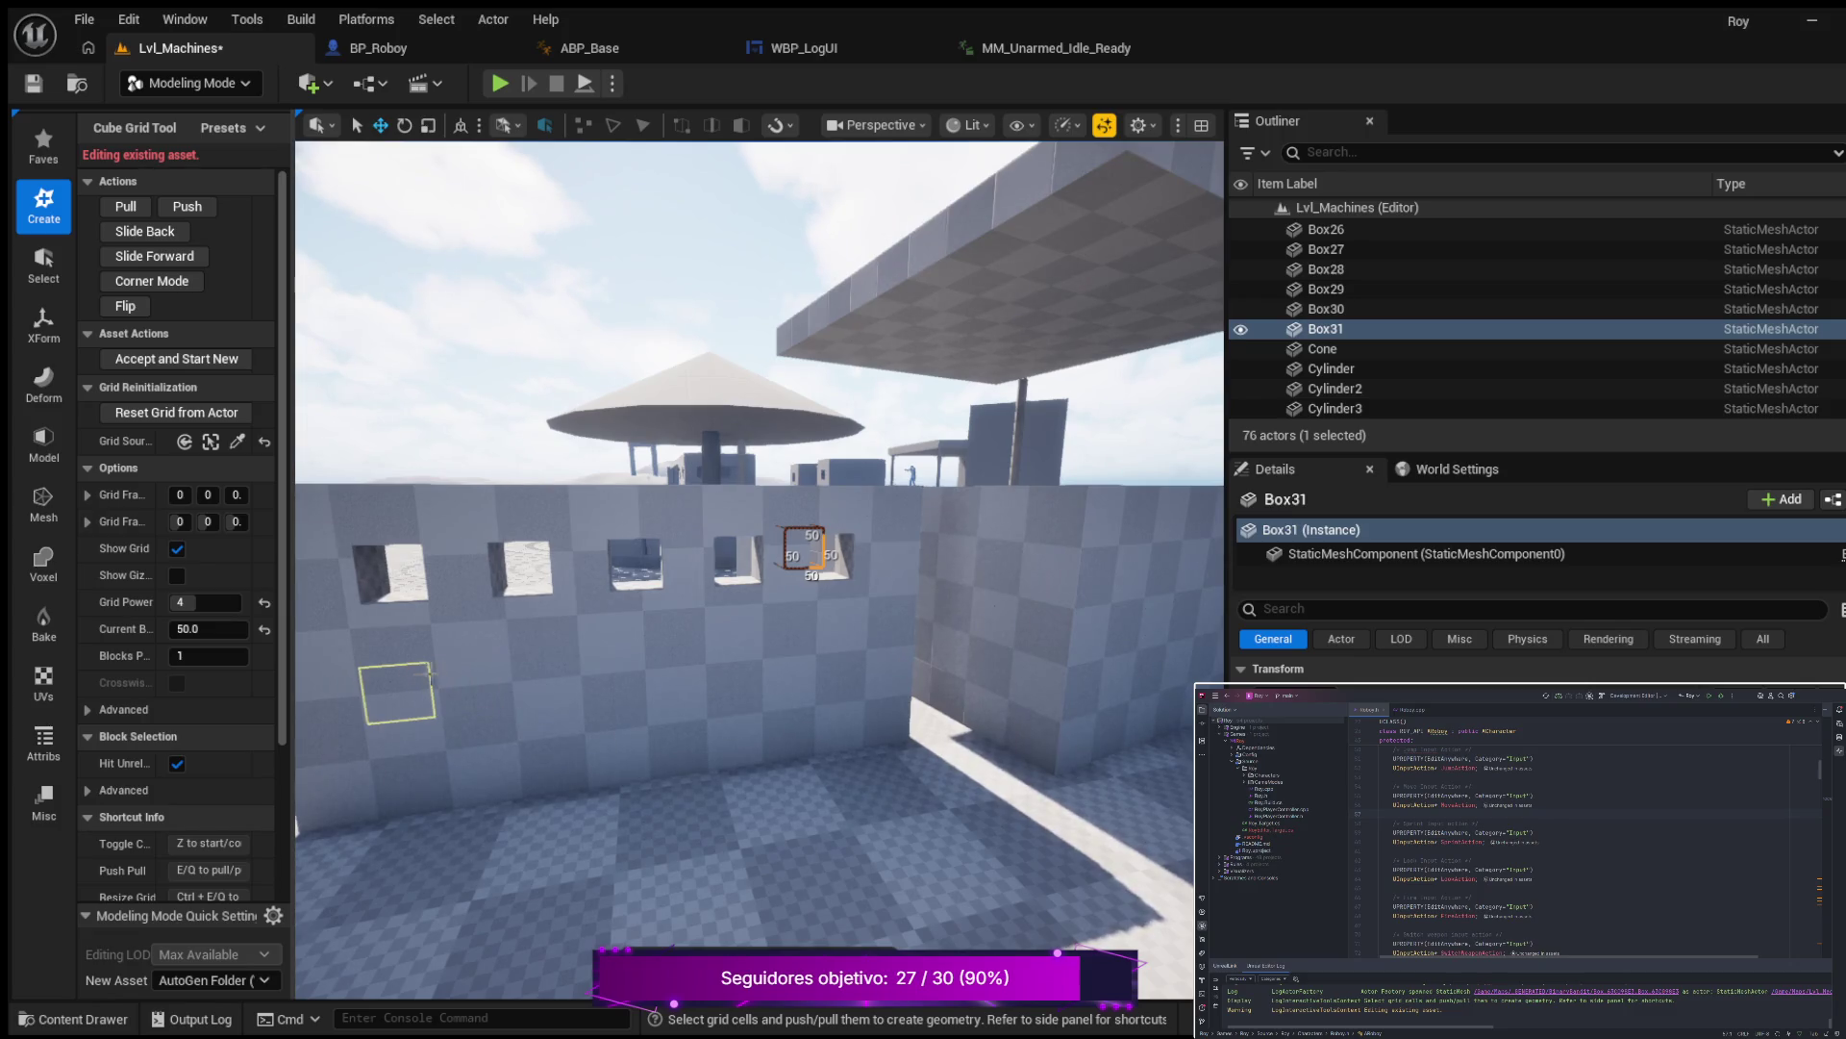
# Push four window holes along the row below and pan to check the wall.
pyautogui.click(452, 673)
pyautogui.press('q')
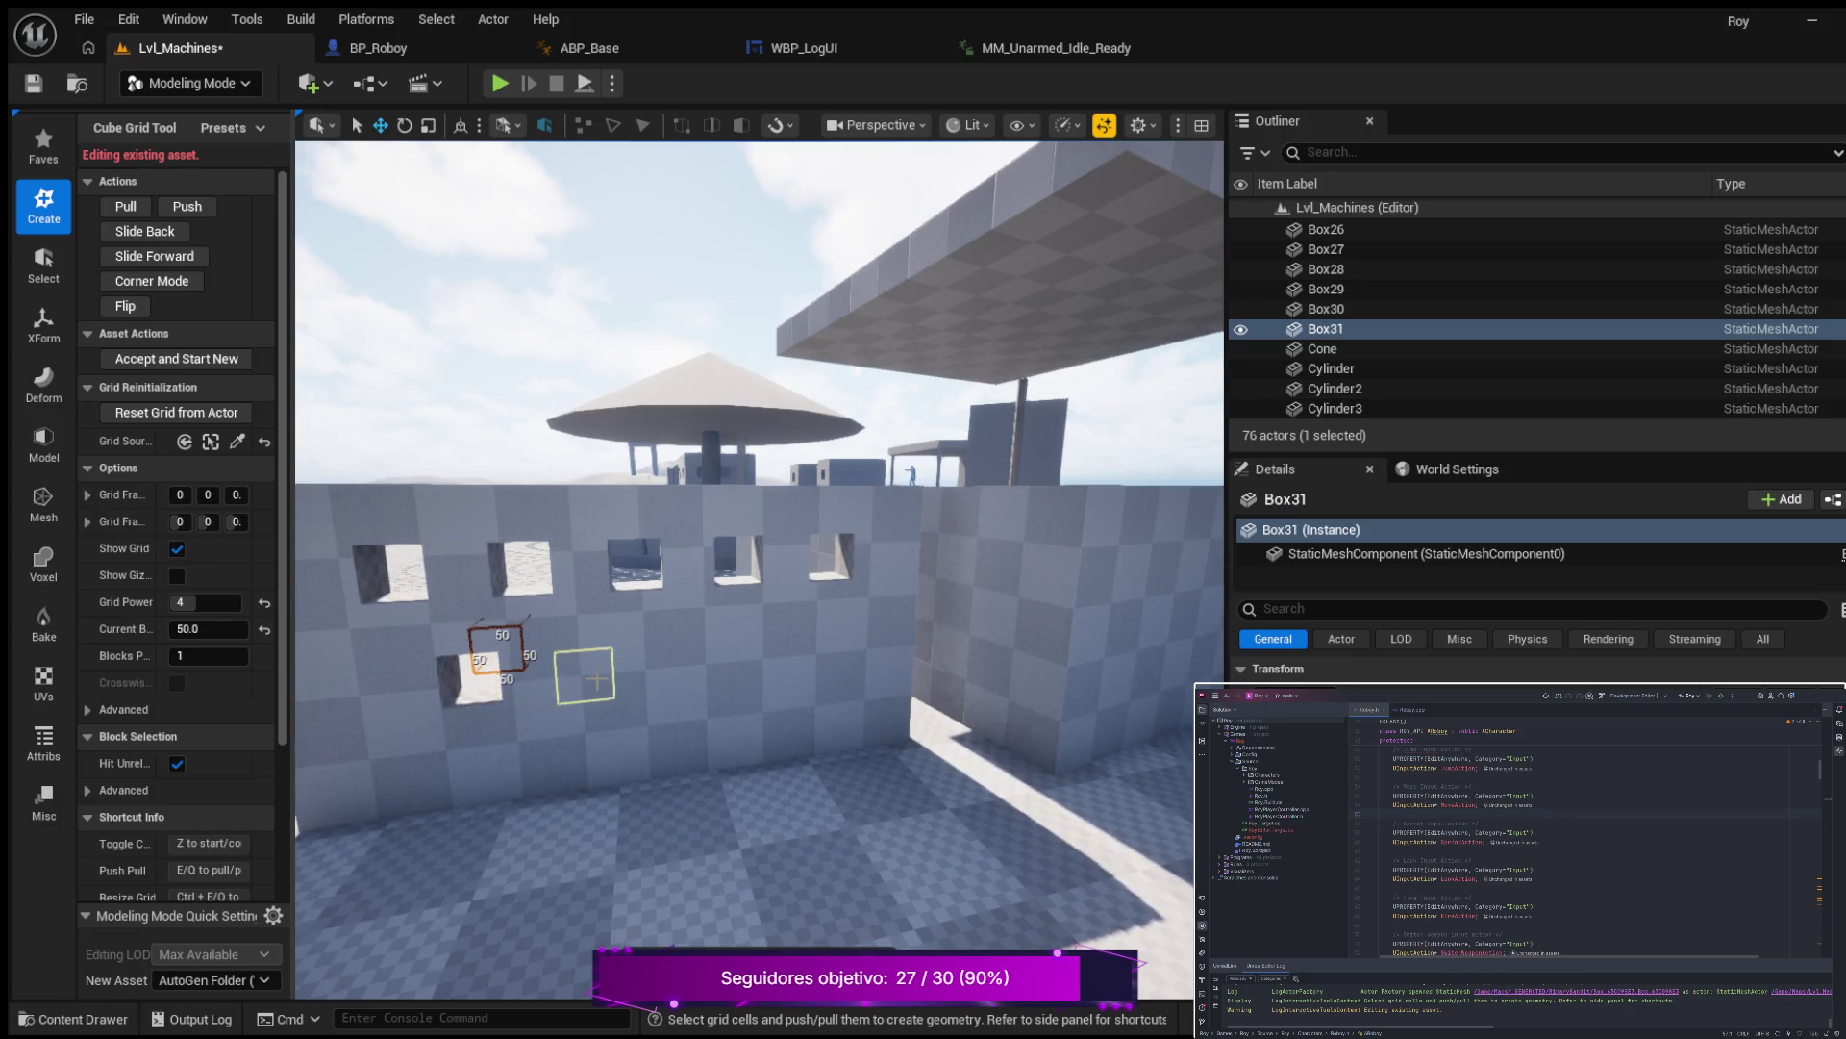
pyautogui.click(605, 679)
pyautogui.press('q')
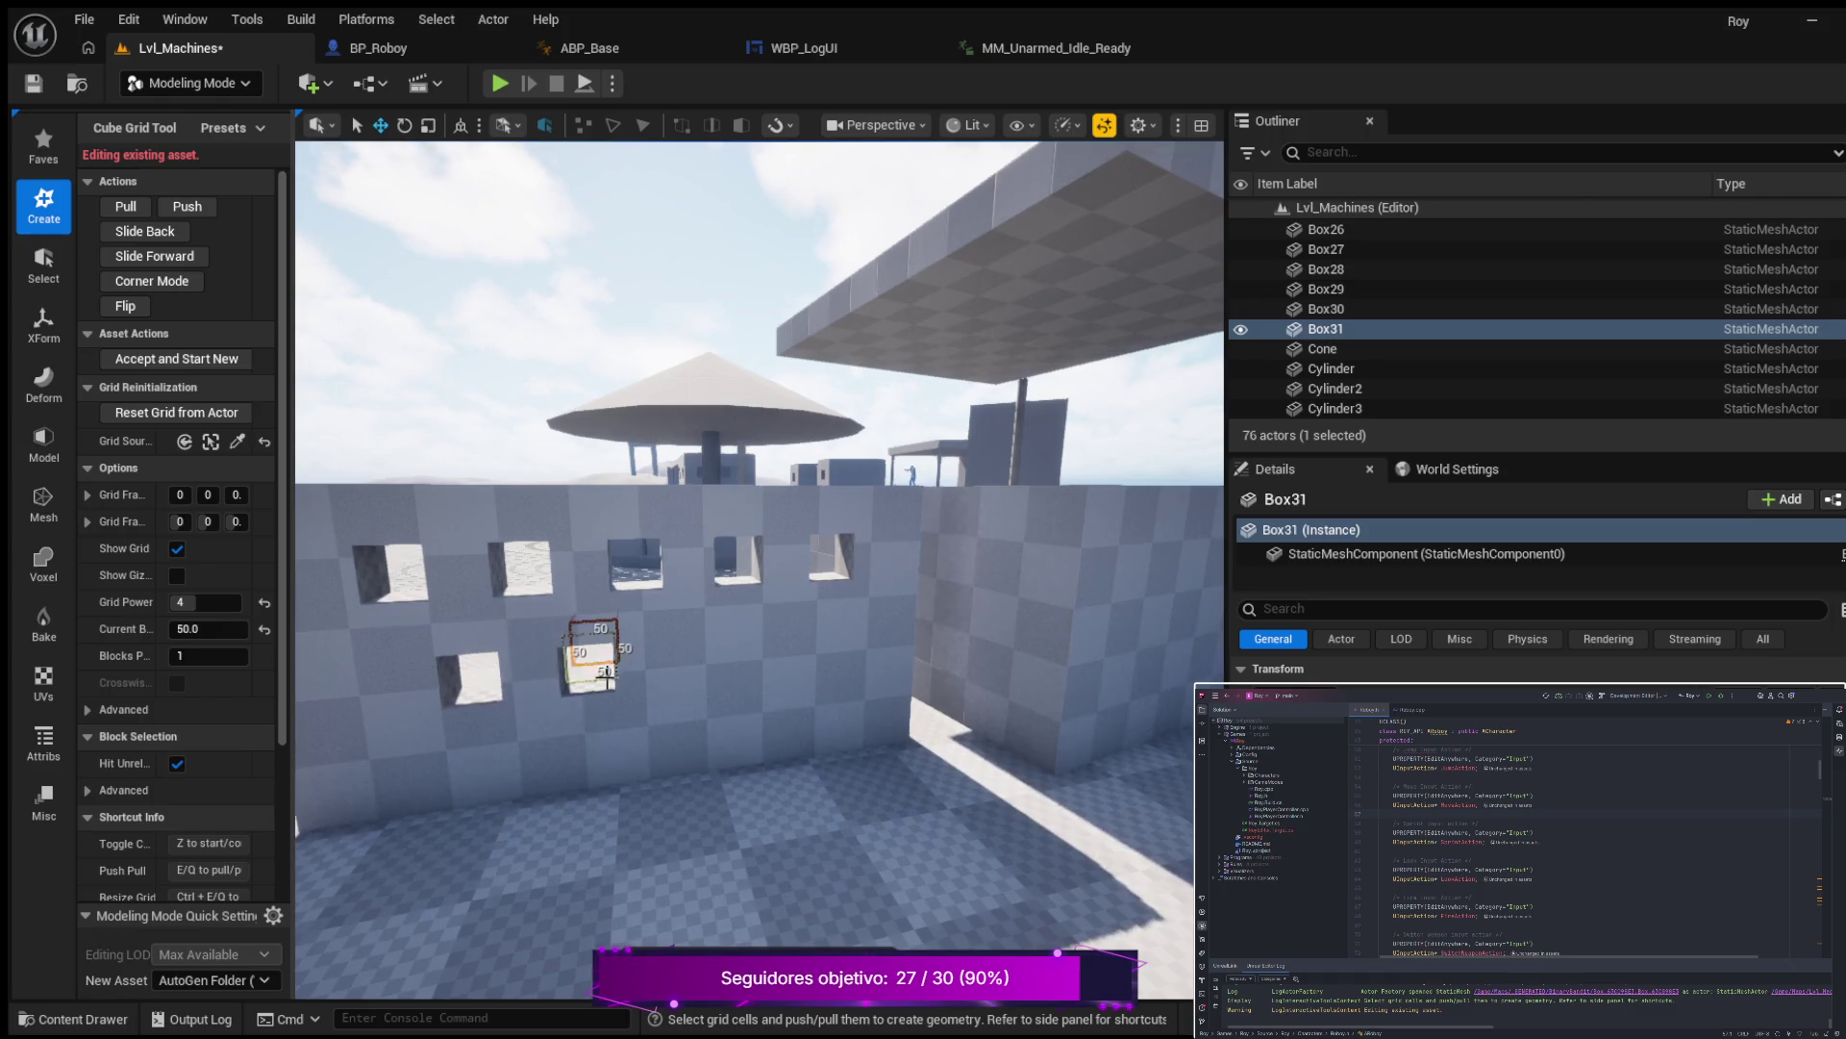
pyautogui.click(705, 666)
pyautogui.press('q')
pyautogui.click(796, 643)
pyautogui.press('q')
pyautogui.scroll(-3, 706, 665)
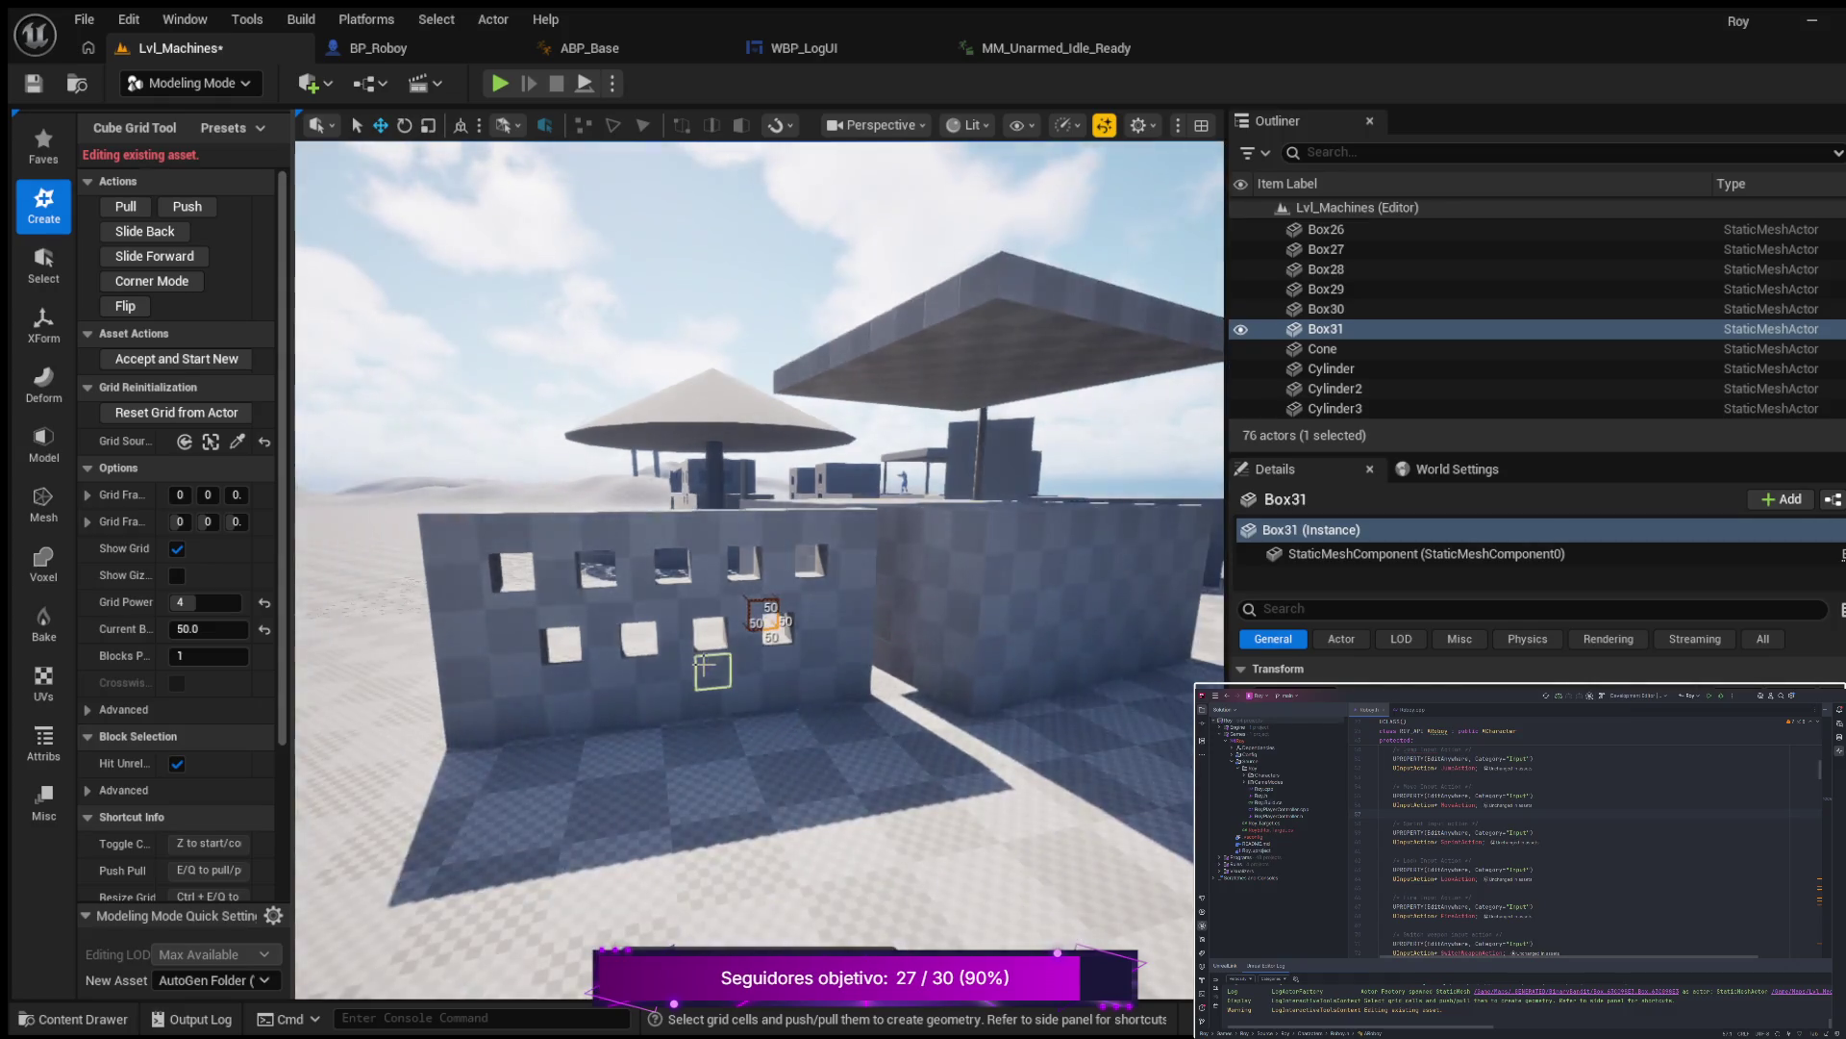
pyautogui.press('Left')
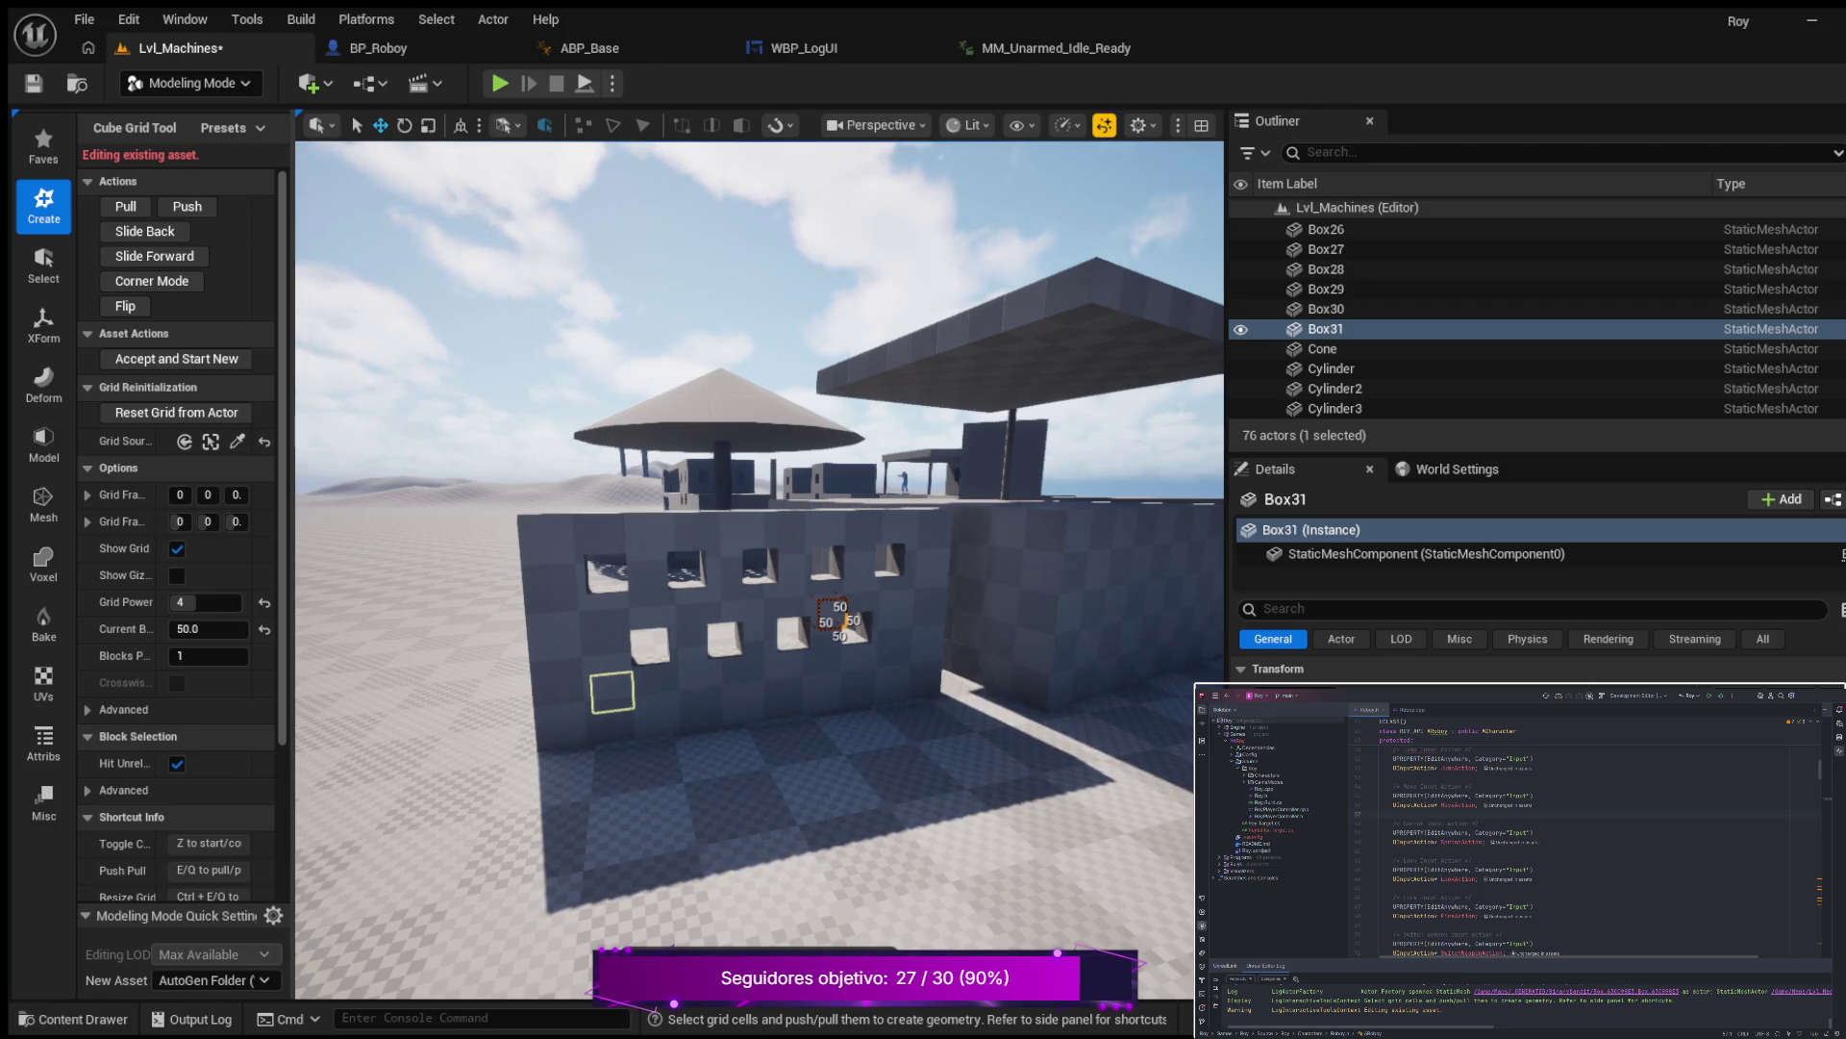
pyautogui.scroll(5, 612, 692)
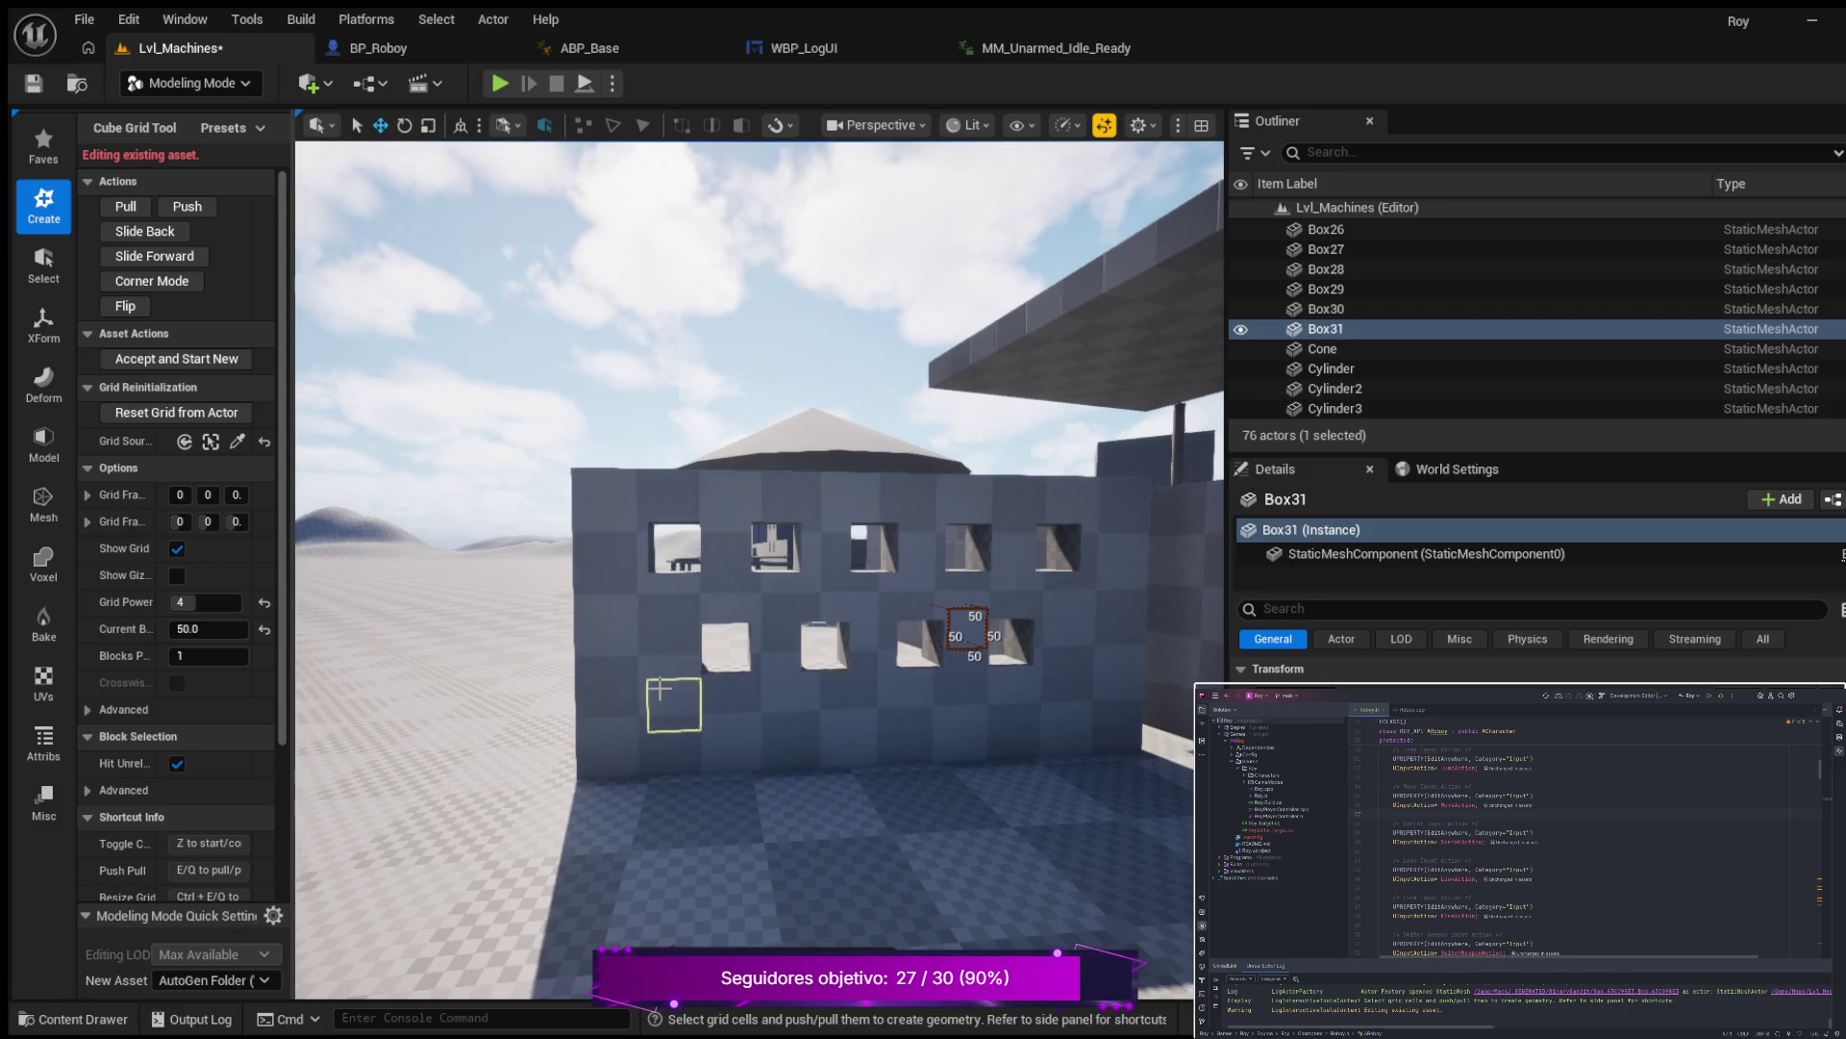
# Push five lower-row cells through the wall to open square windows, then commit the Cube Grid edit.
pyautogui.click(659, 688)
pyautogui.press('q')
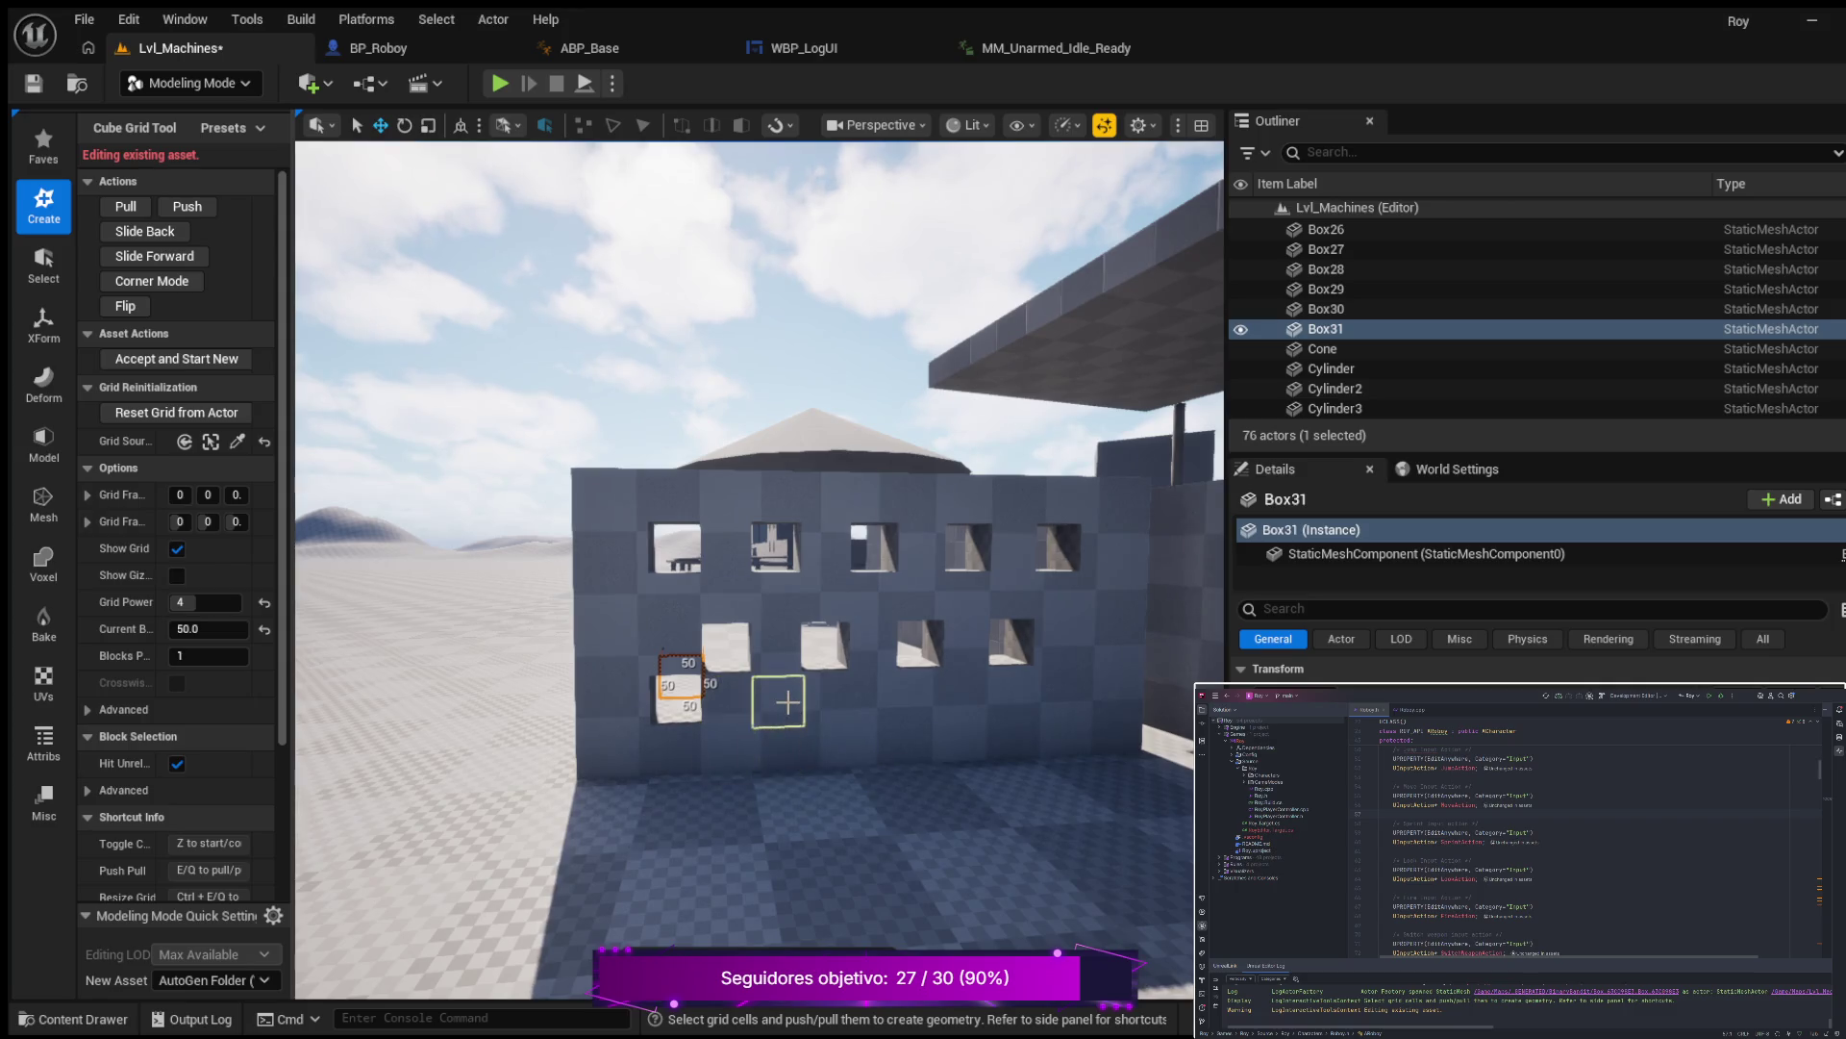
pyautogui.click(778, 701)
pyautogui.press('q')
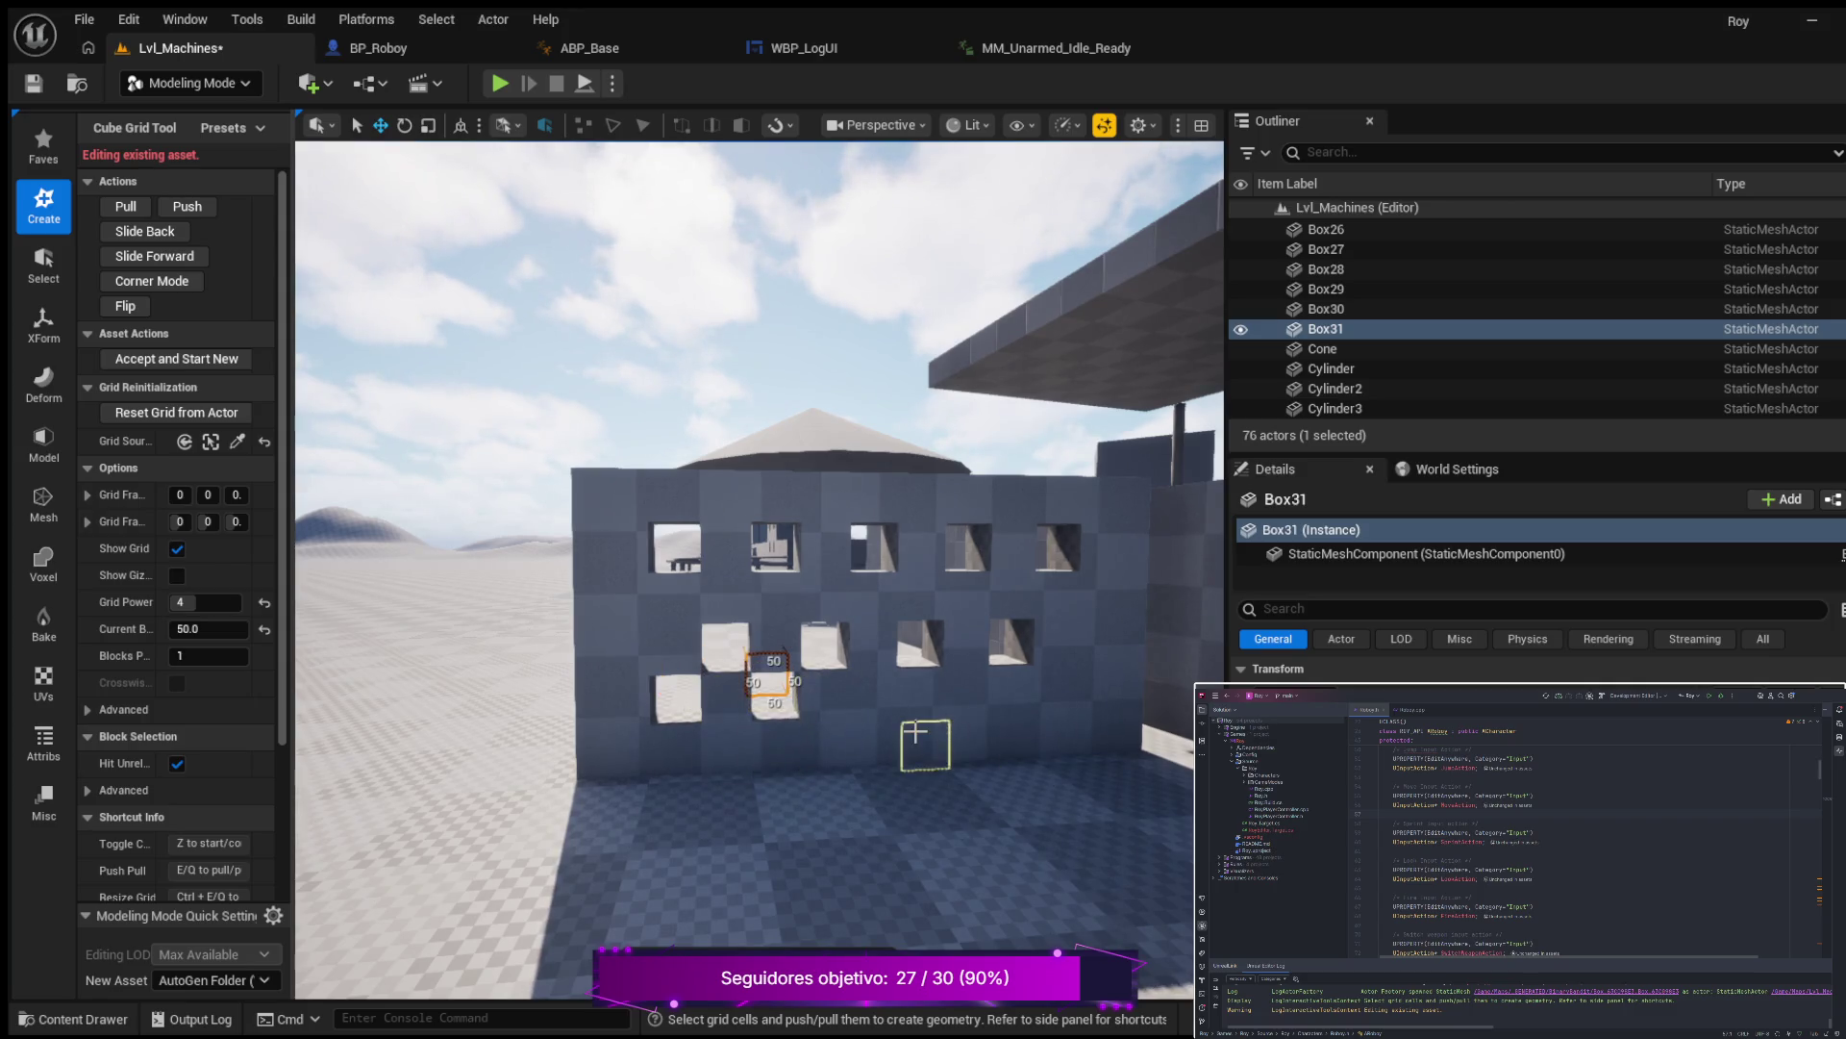
pyautogui.click(878, 699)
pyautogui.press('q')
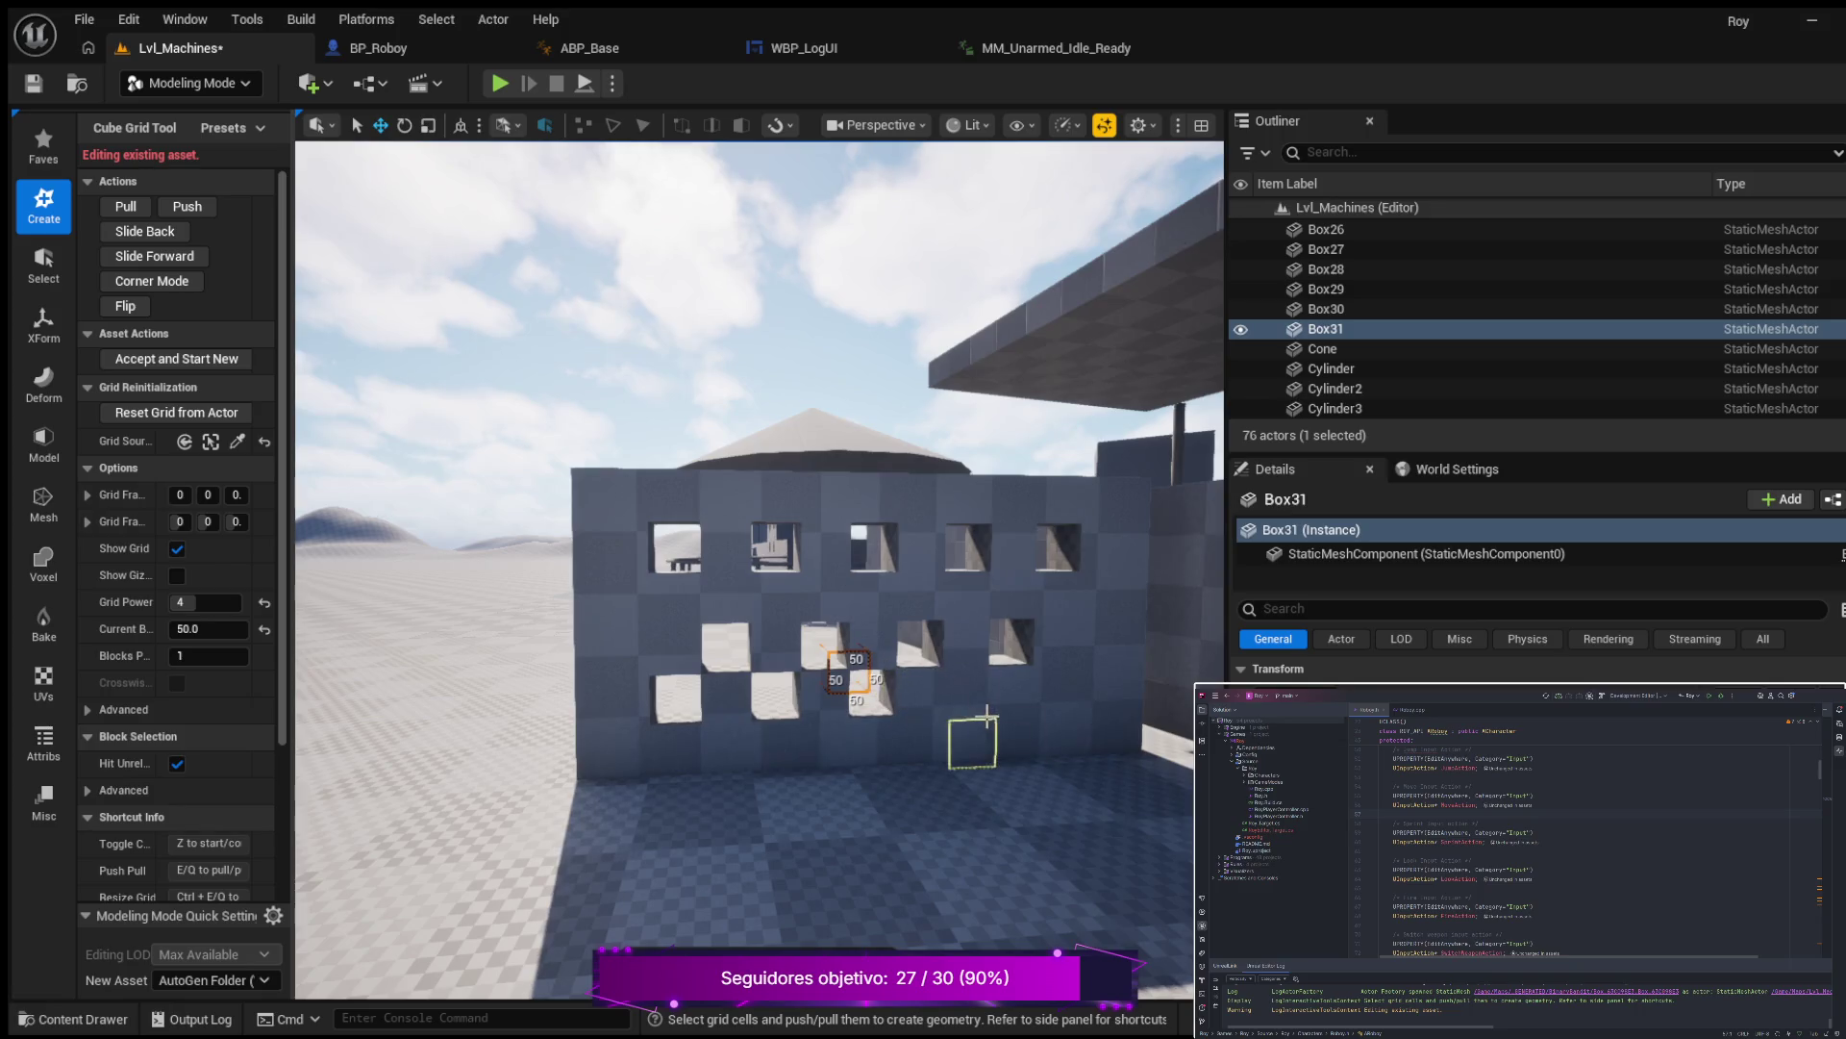
pyautogui.click(974, 700)
pyautogui.press('q')
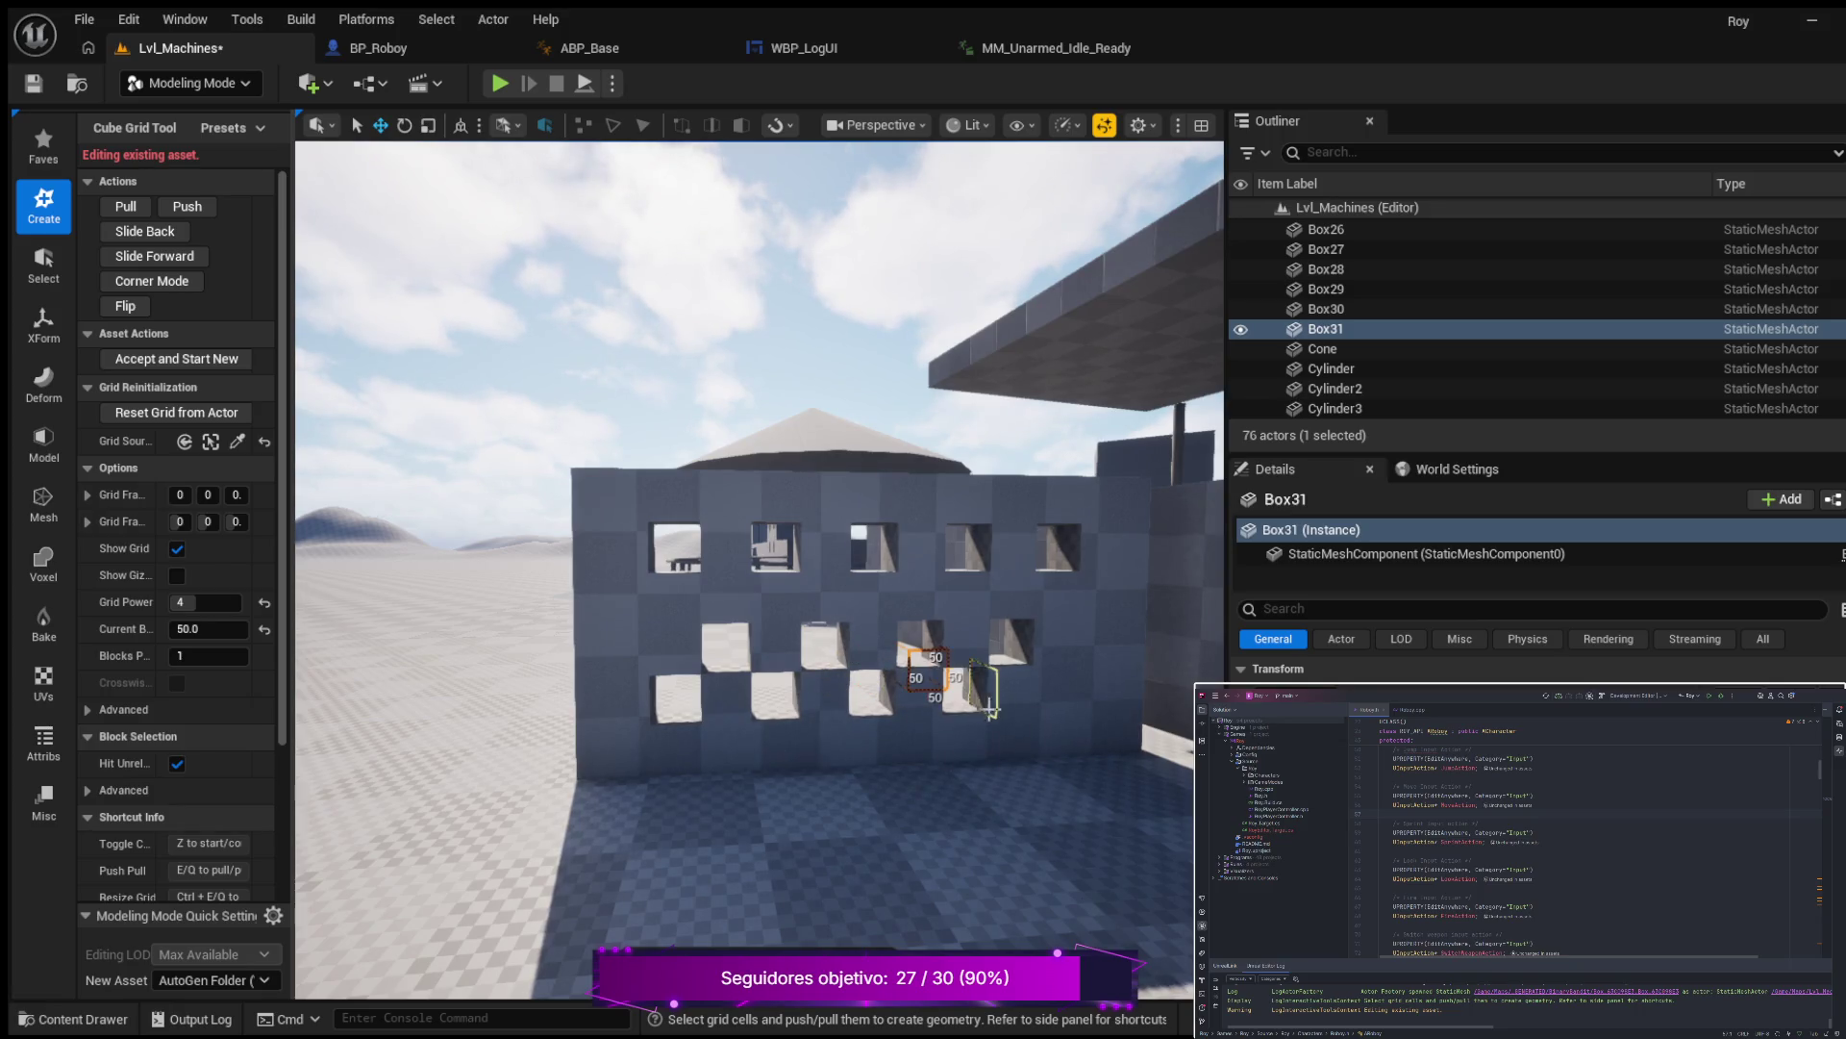
pyautogui.click(1066, 700)
pyautogui.press('q')
pyautogui.moveTo(1067, 700)
pyautogui.mouseDown()
pyautogui.moveTo(882, 721)
pyautogui.moveTo(892, 637)
pyautogui.moveTo(792, 616)
pyautogui.moveTo(575, 731)
pyautogui.moveTo(848, 828)
pyautogui.mouseUp()
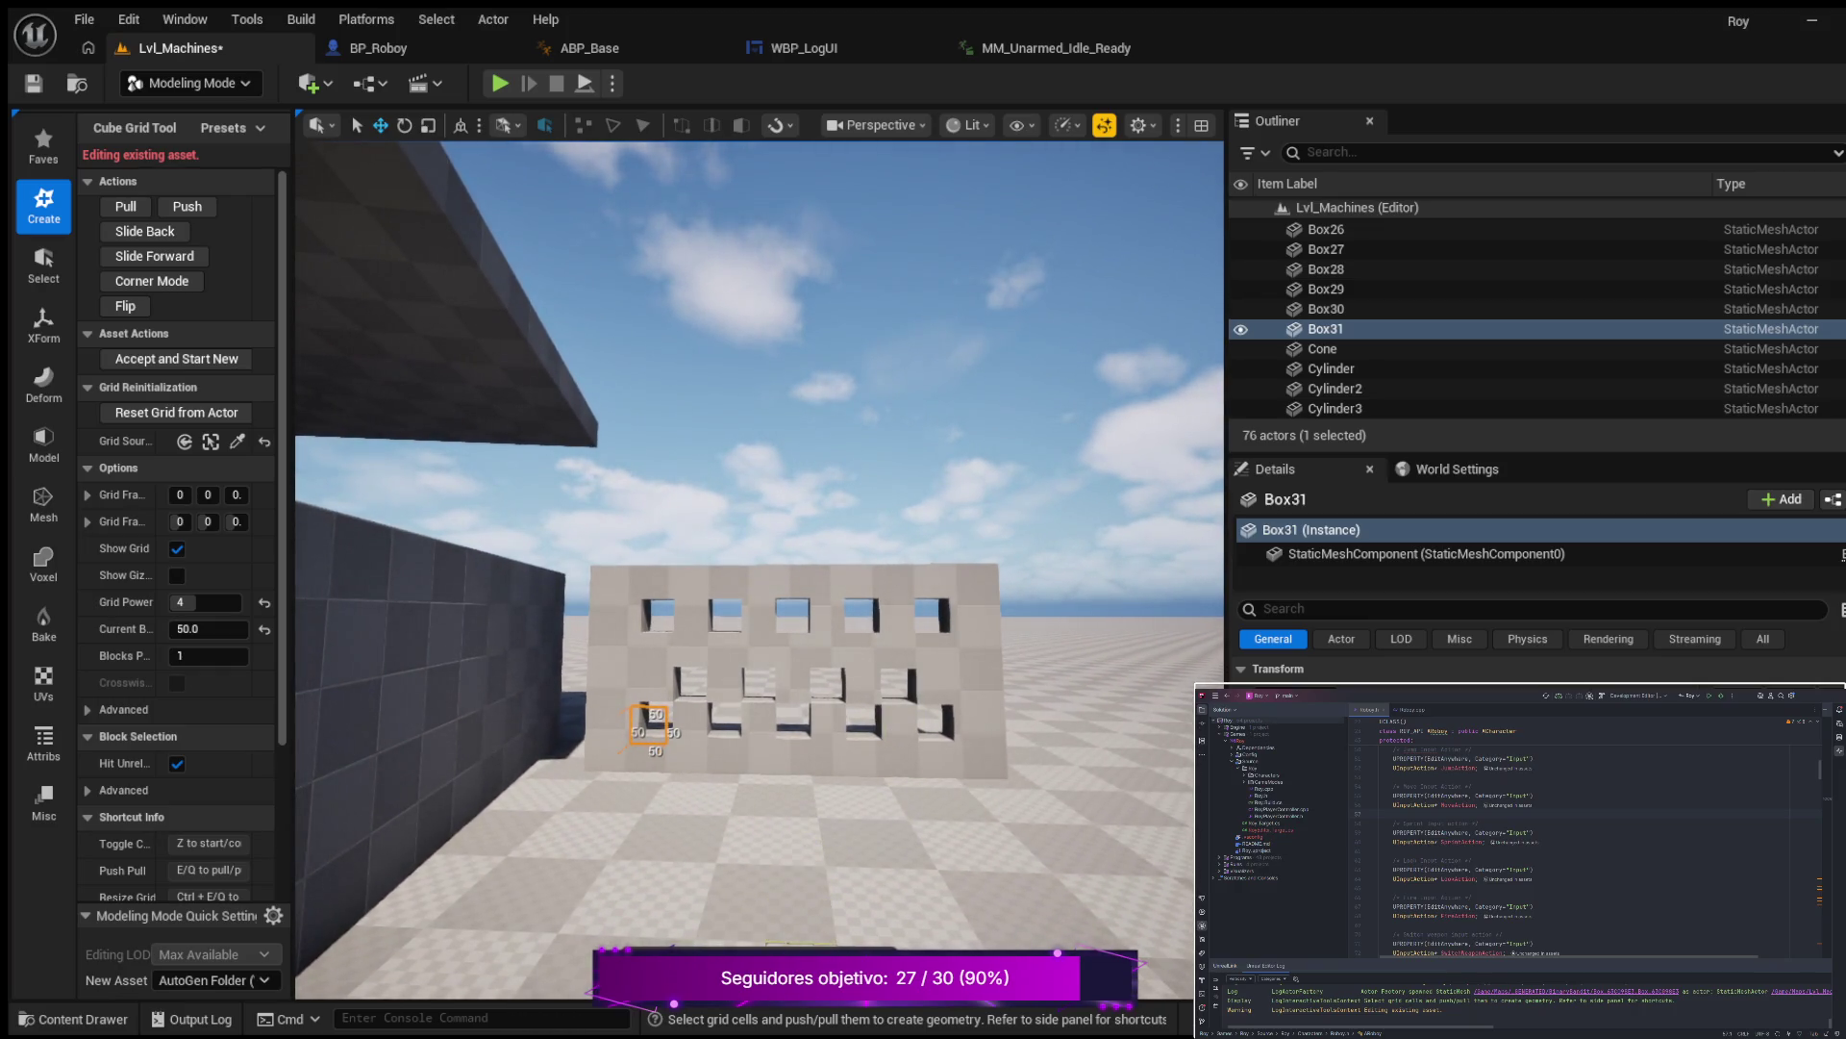
pyautogui.press('Return')
# Move the windowed wall onto the top of the lower box.
pyautogui.moveTo(783, 763); pyautogui.dragTo(514, 750)
pyautogui.moveTo(784, 880); pyautogui.dragTo(804, 879)
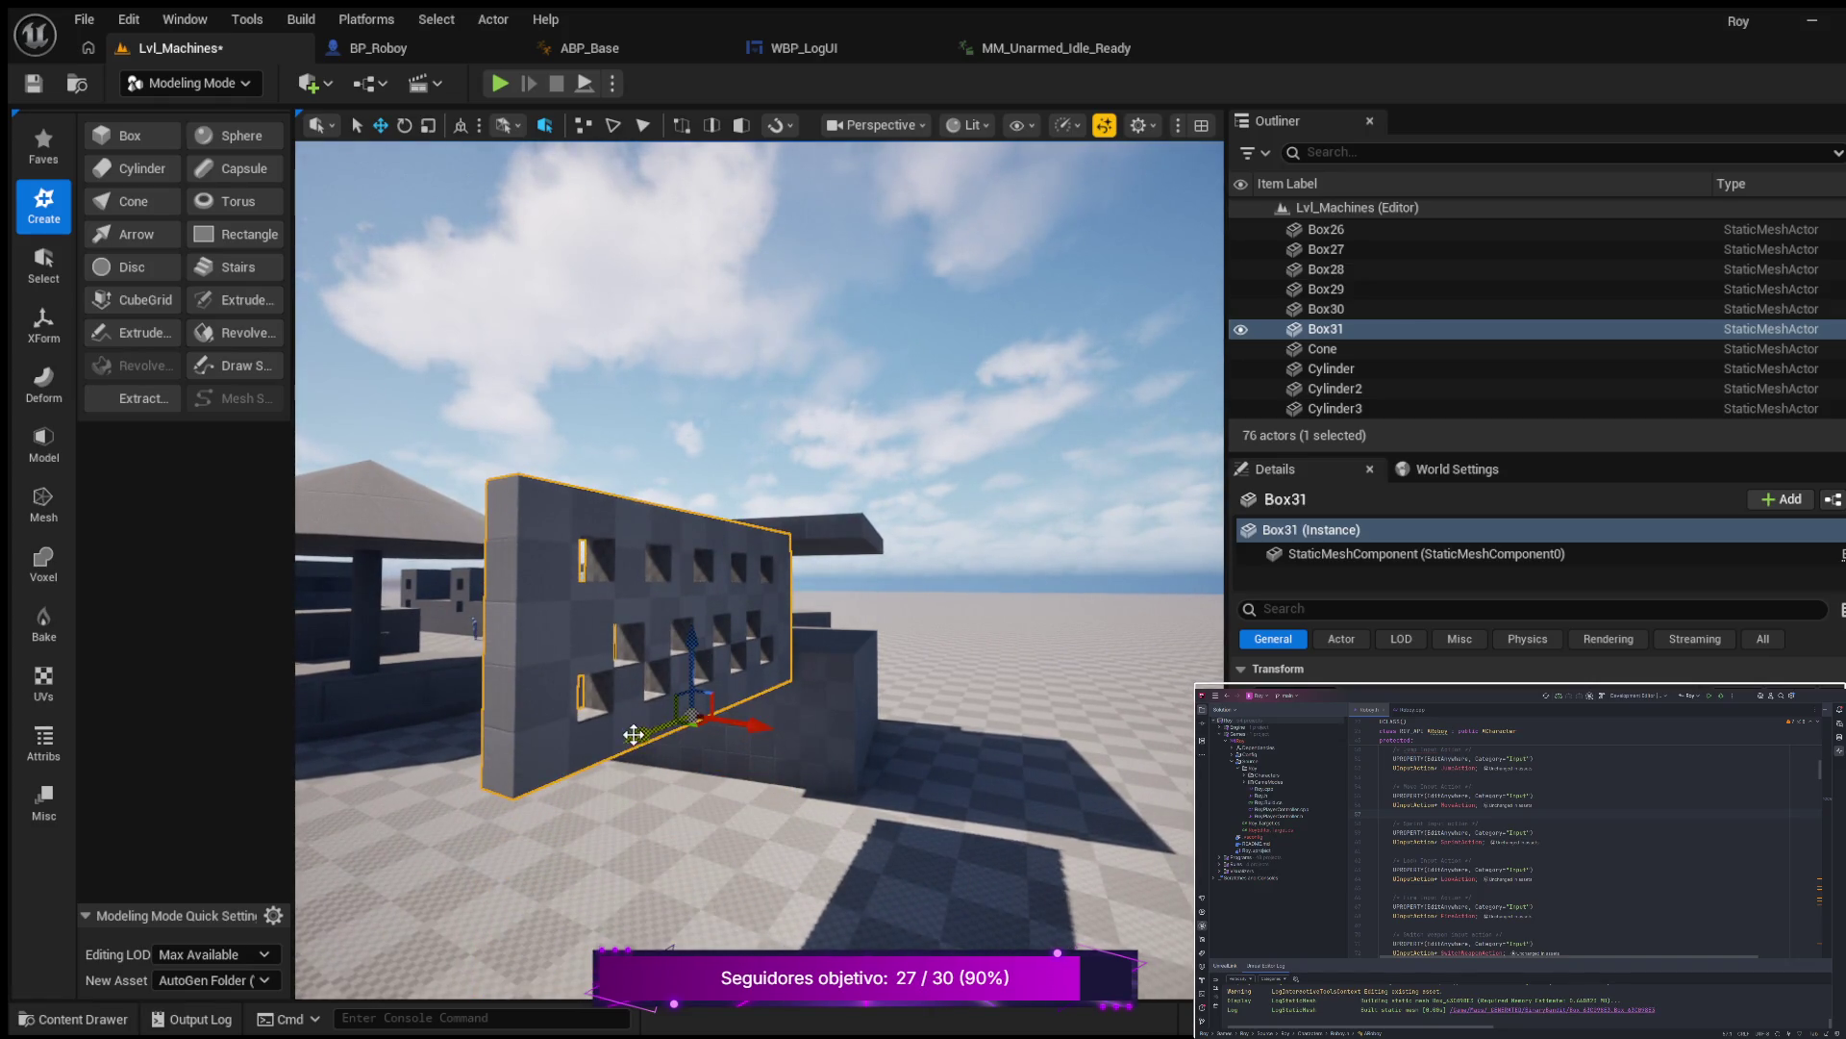
pyautogui.moveTo(722, 725); pyautogui.dragTo(818, 704)
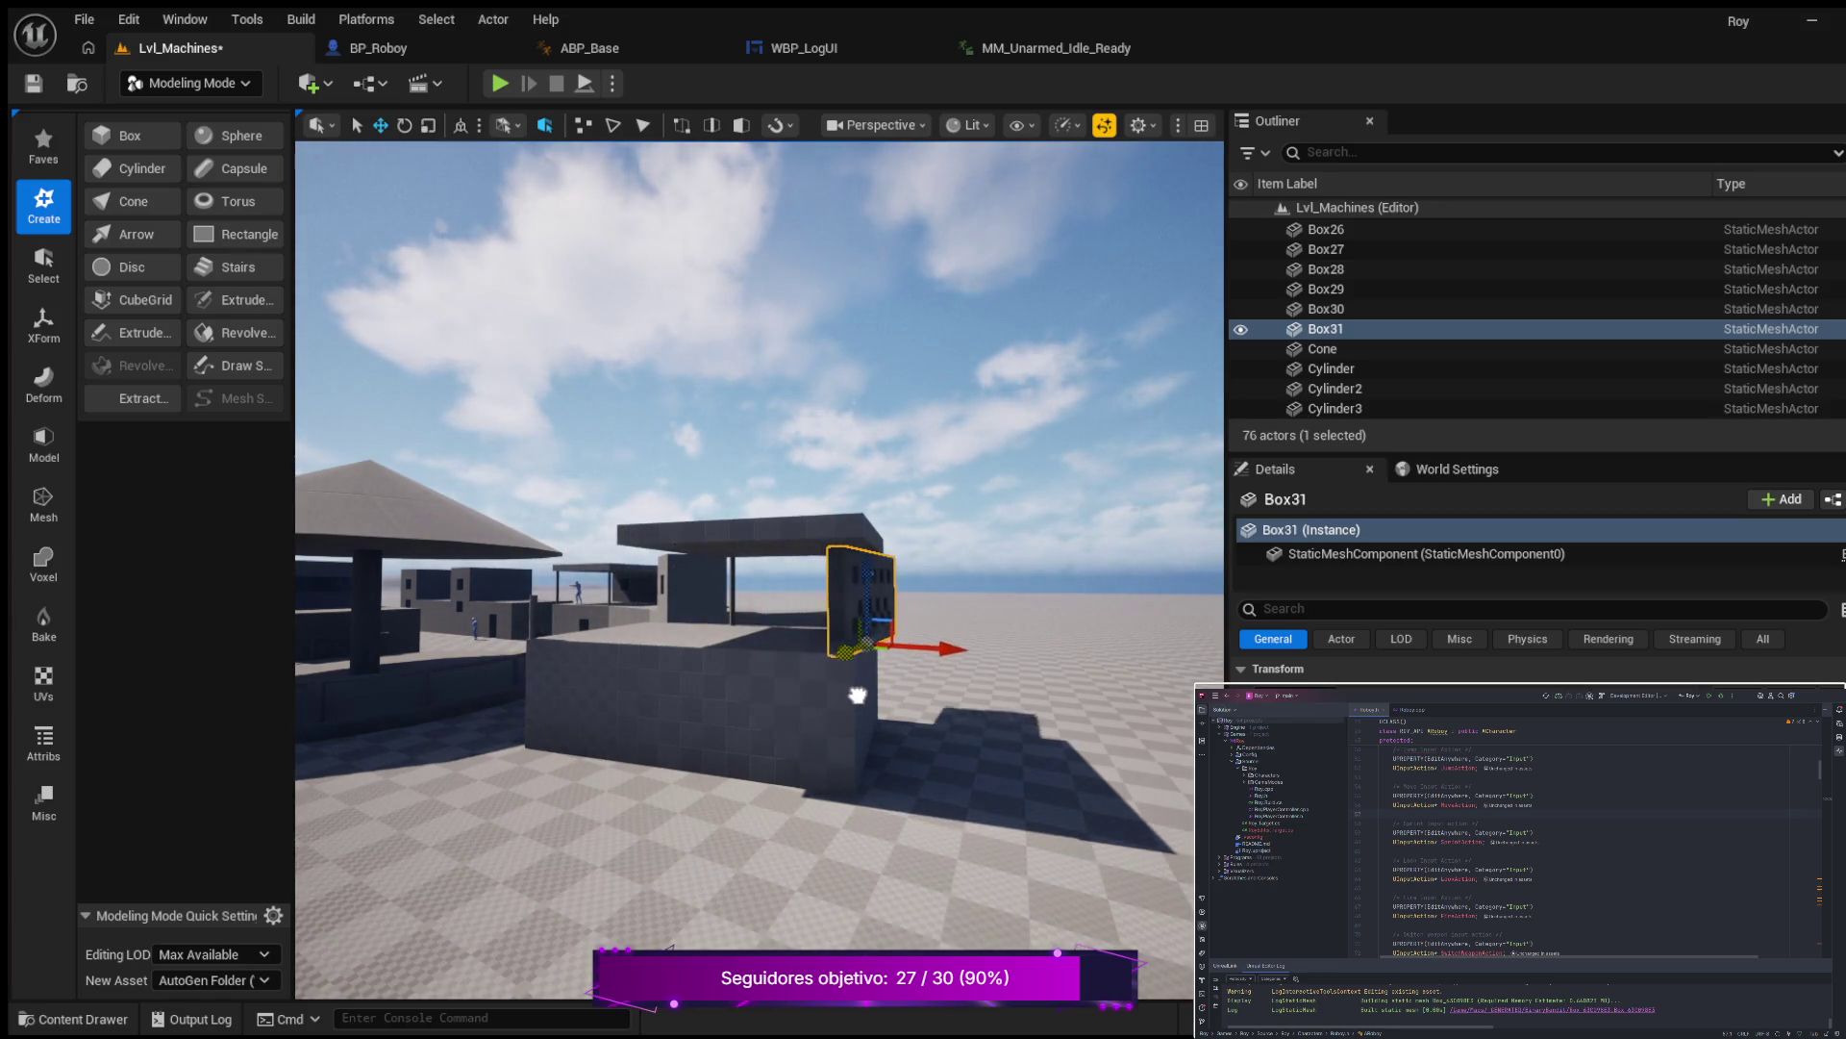
pyautogui.moveTo(684, 744)
pyautogui.mouseDown()
pyautogui.moveTo(650, 616)
pyautogui.moveTo(707, 606)
pyautogui.moveTo(646, 760)
pyautogui.mouseUp()
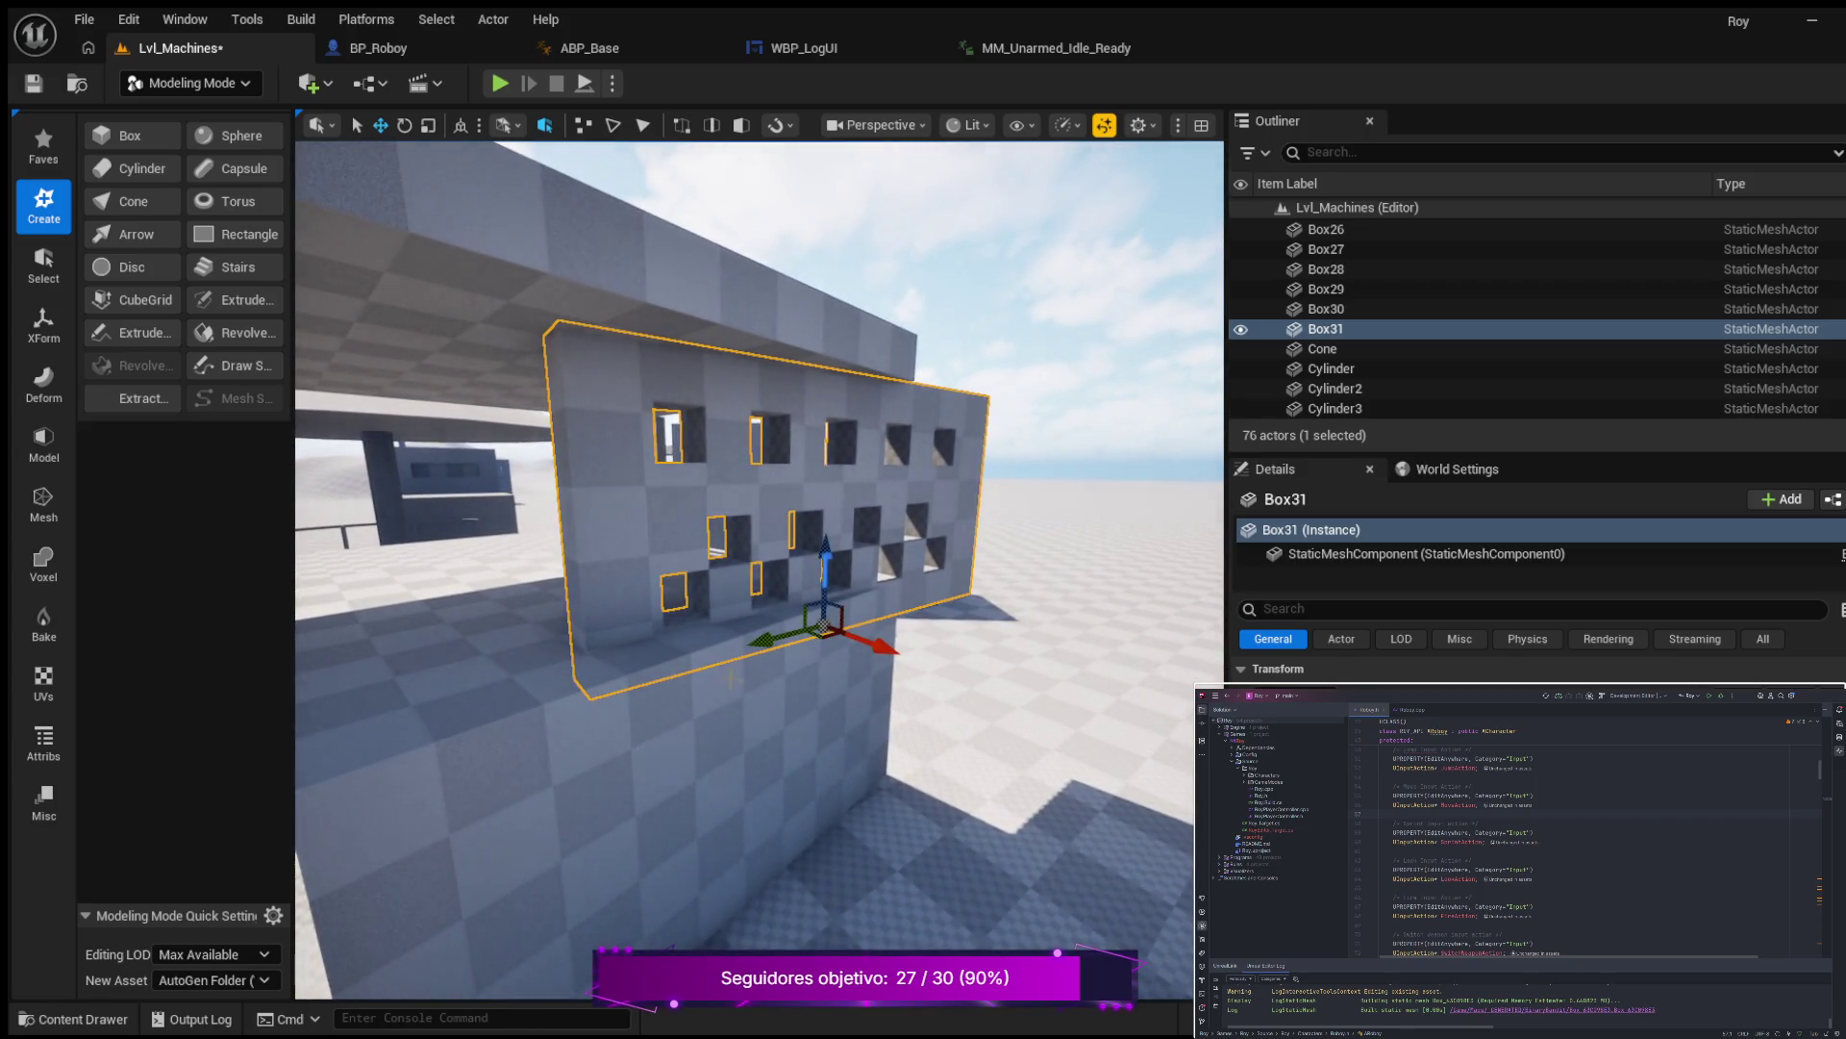
pyautogui.moveTo(772, 640)
pyautogui.mouseDown()
pyautogui.moveTo(619, 684)
pyautogui.moveTo(579, 717)
pyautogui.mouseUp()
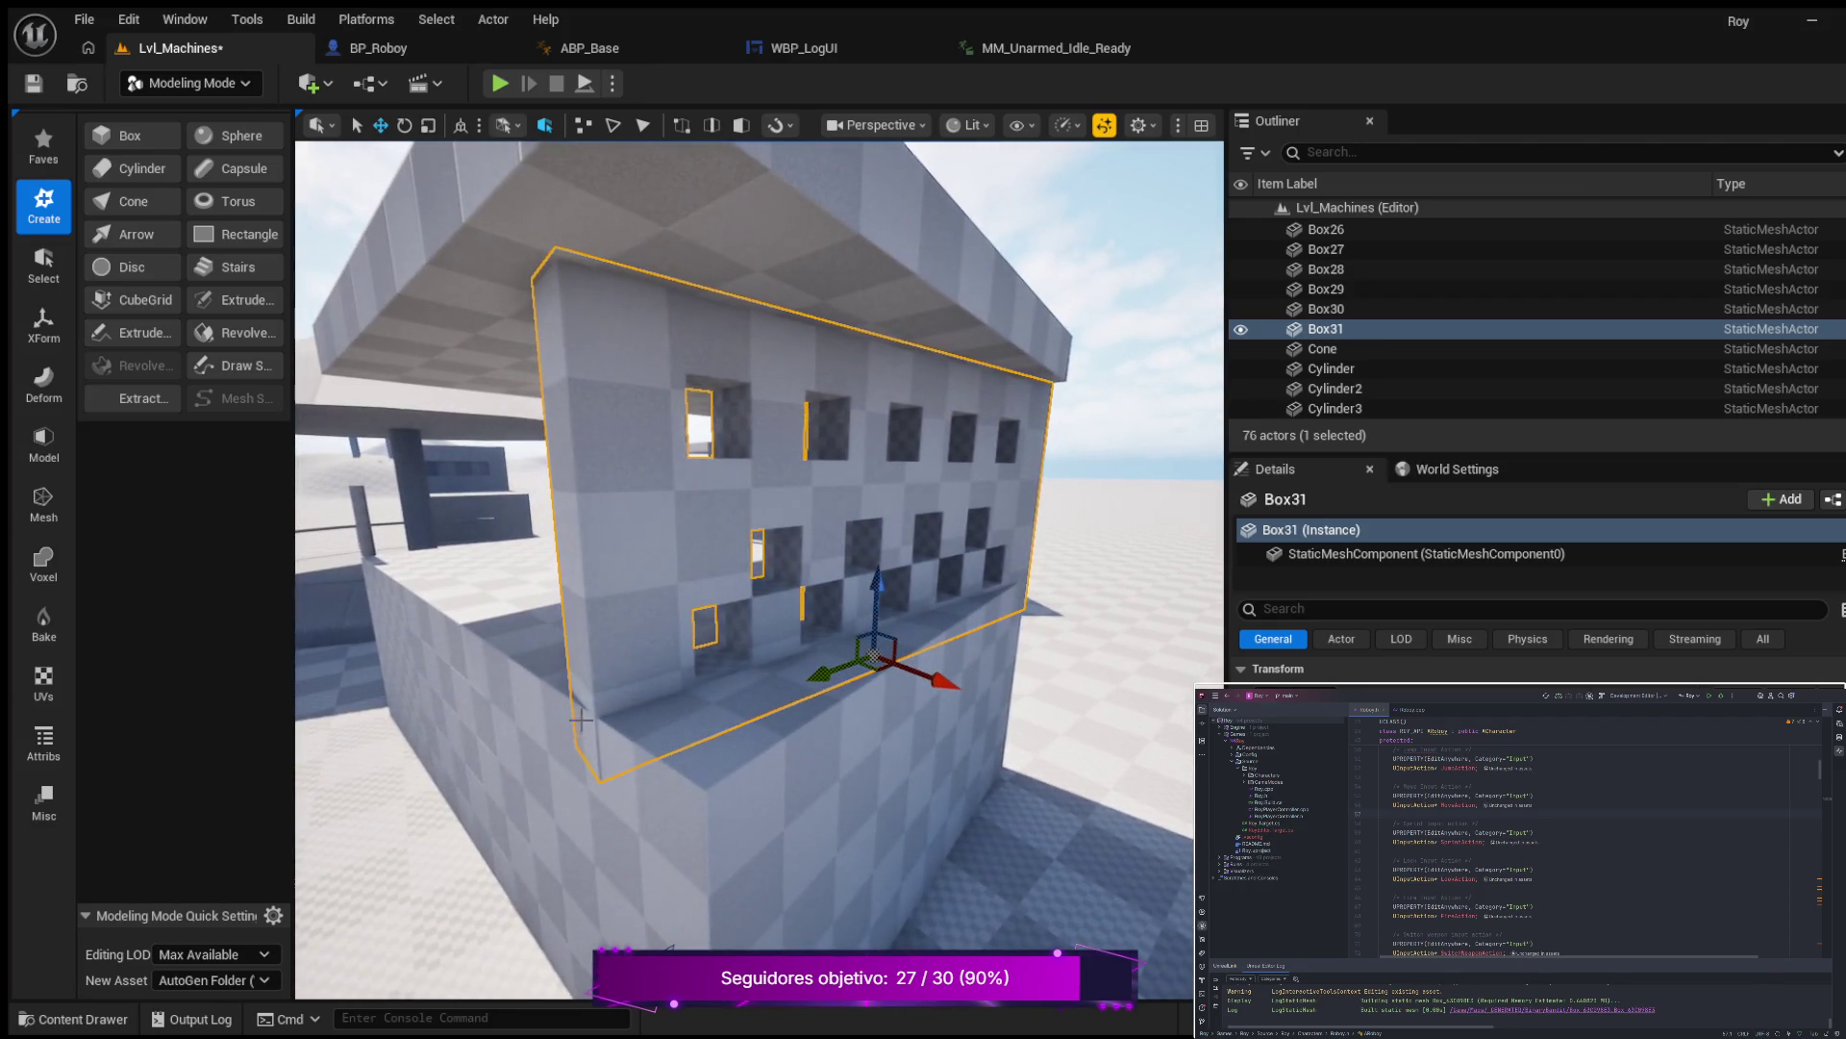
# Rotate the wall 10° about its vertical axis and nudge it to line up with the box edge.
pyautogui.press('e')
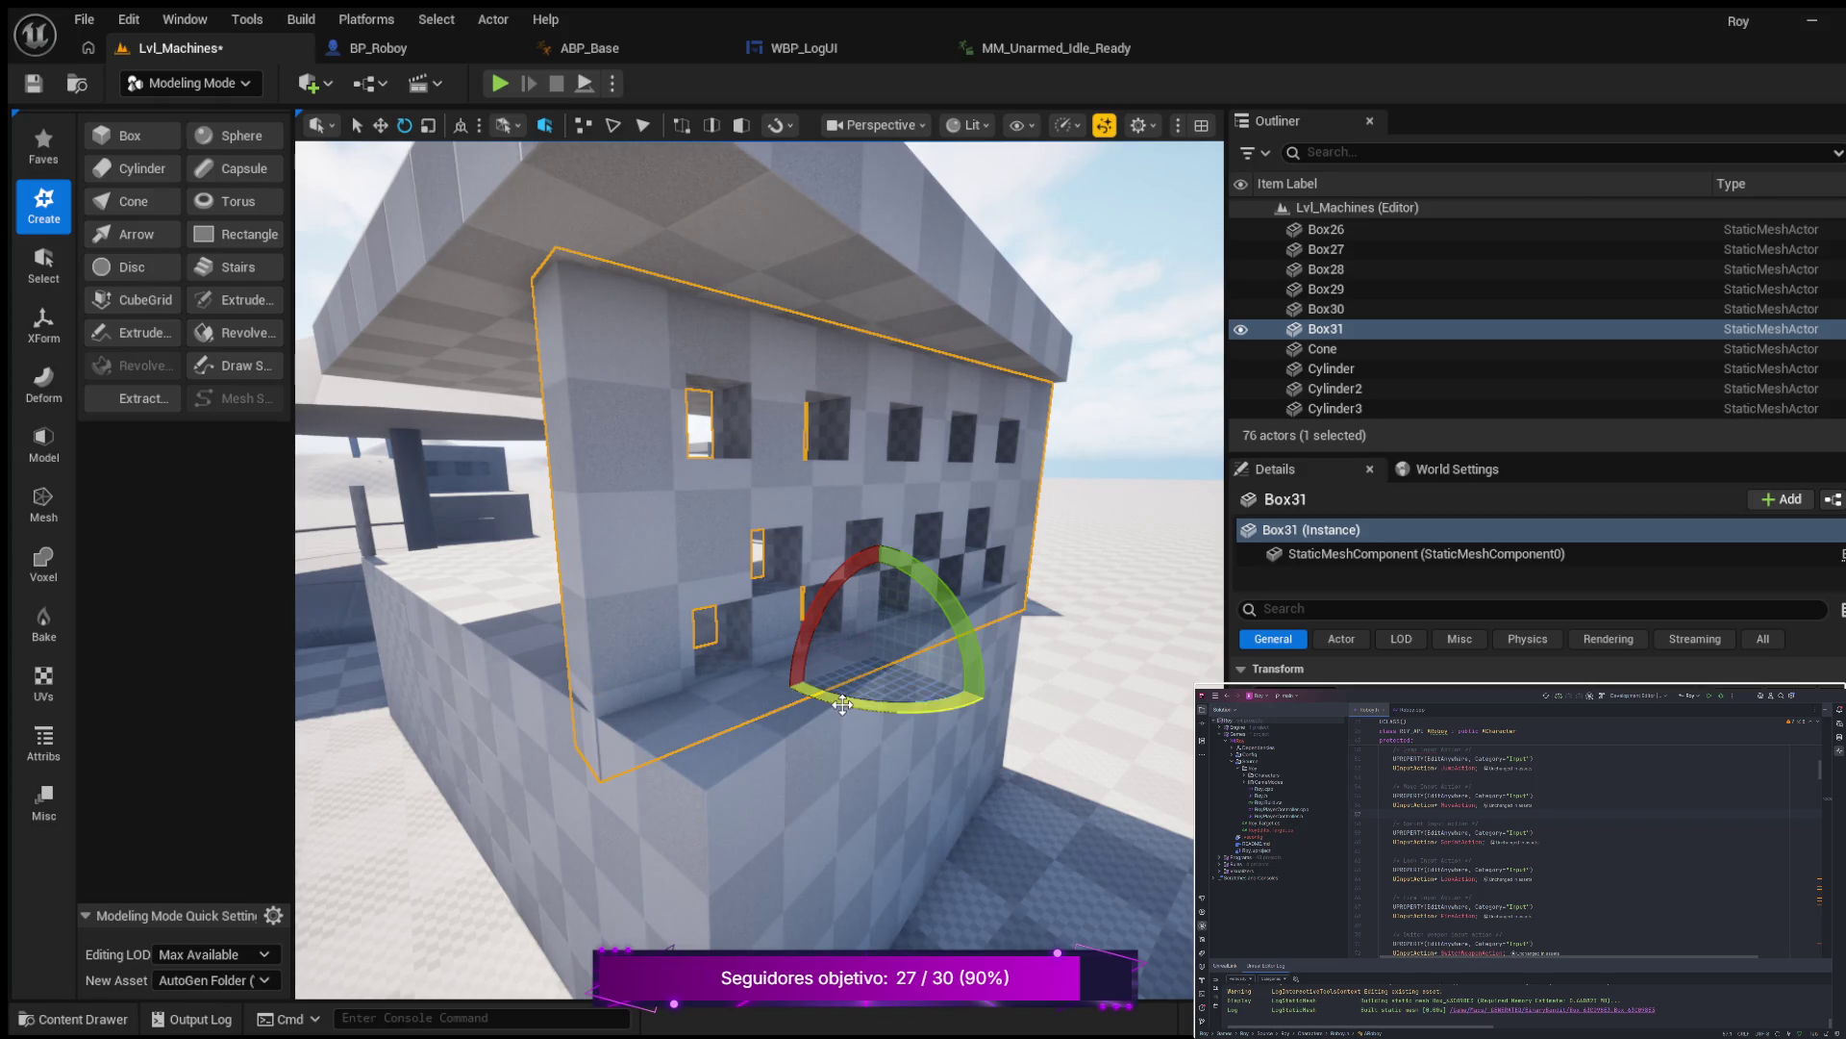
pyautogui.moveTo(842, 705); pyautogui.dragTo(991, 697)
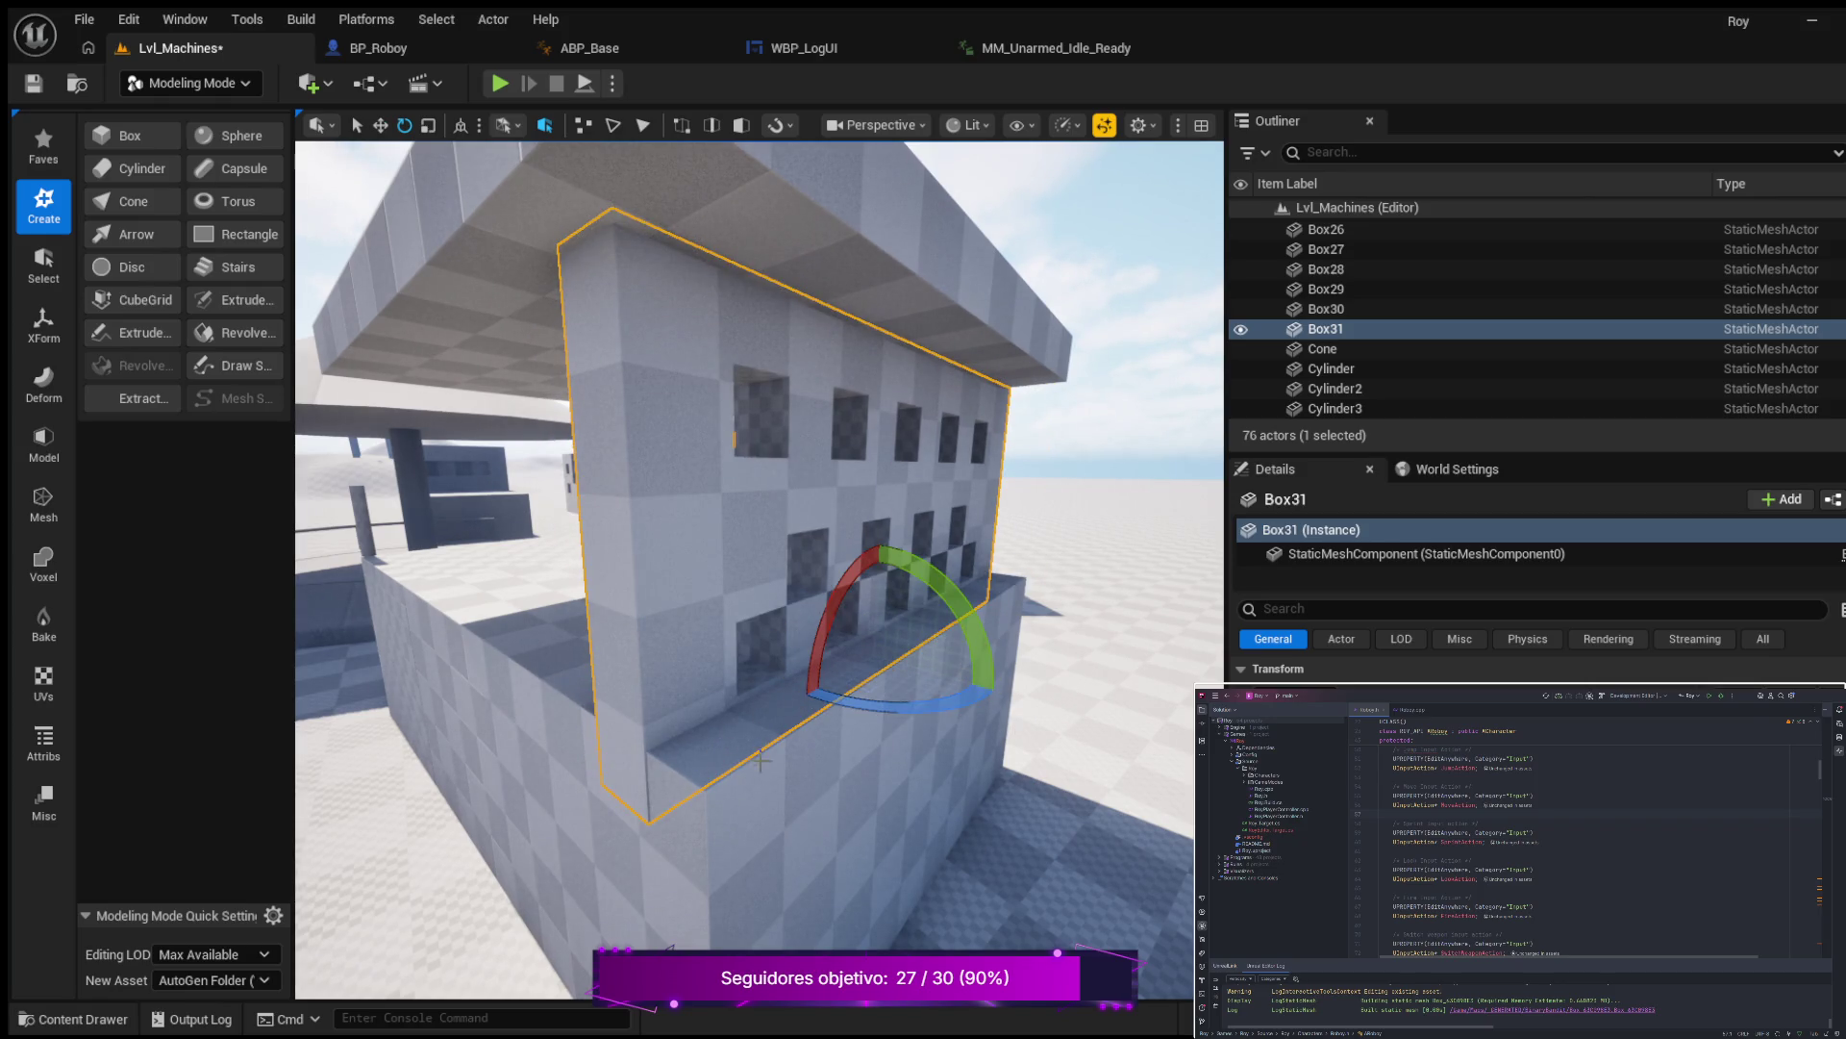
pyautogui.moveTo(948, 679); pyautogui.dragTo(1000, 721)
pyautogui.moveTo(884, 696); pyautogui.dragTo(940, 680)
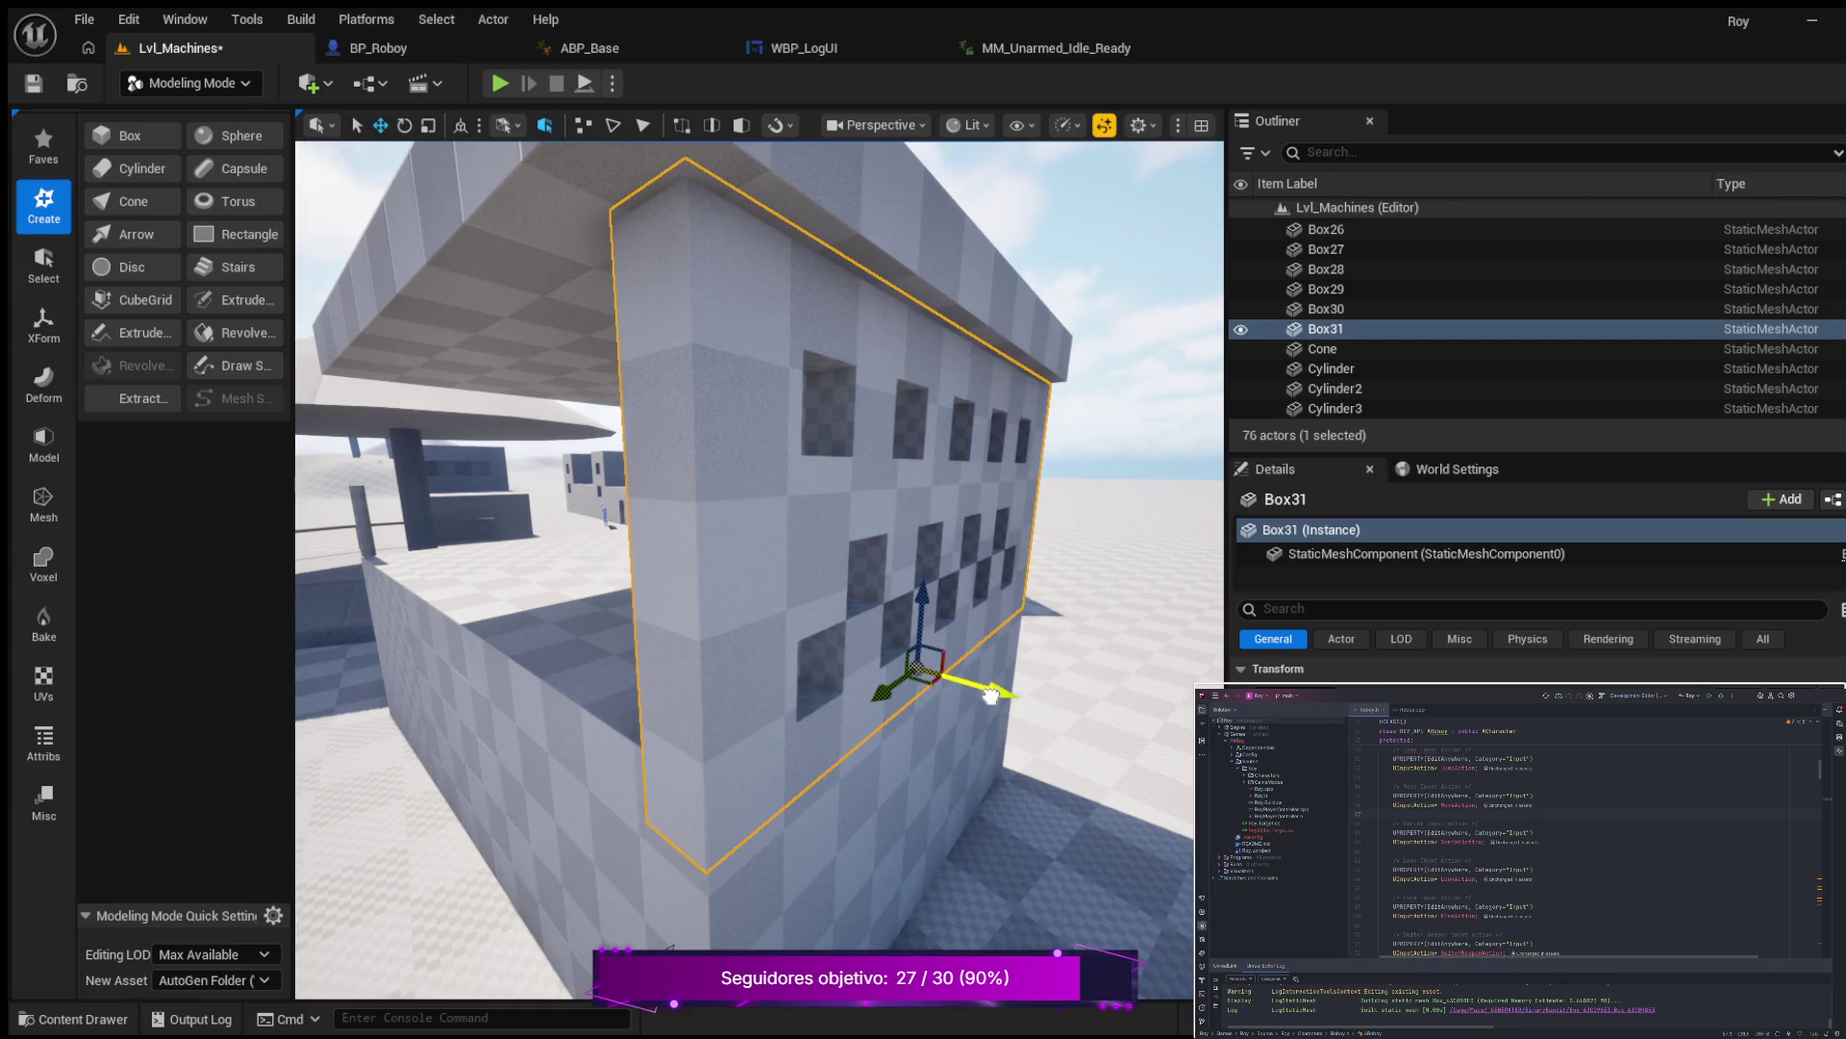
pyautogui.click(500, 731)
pyautogui.press('f')
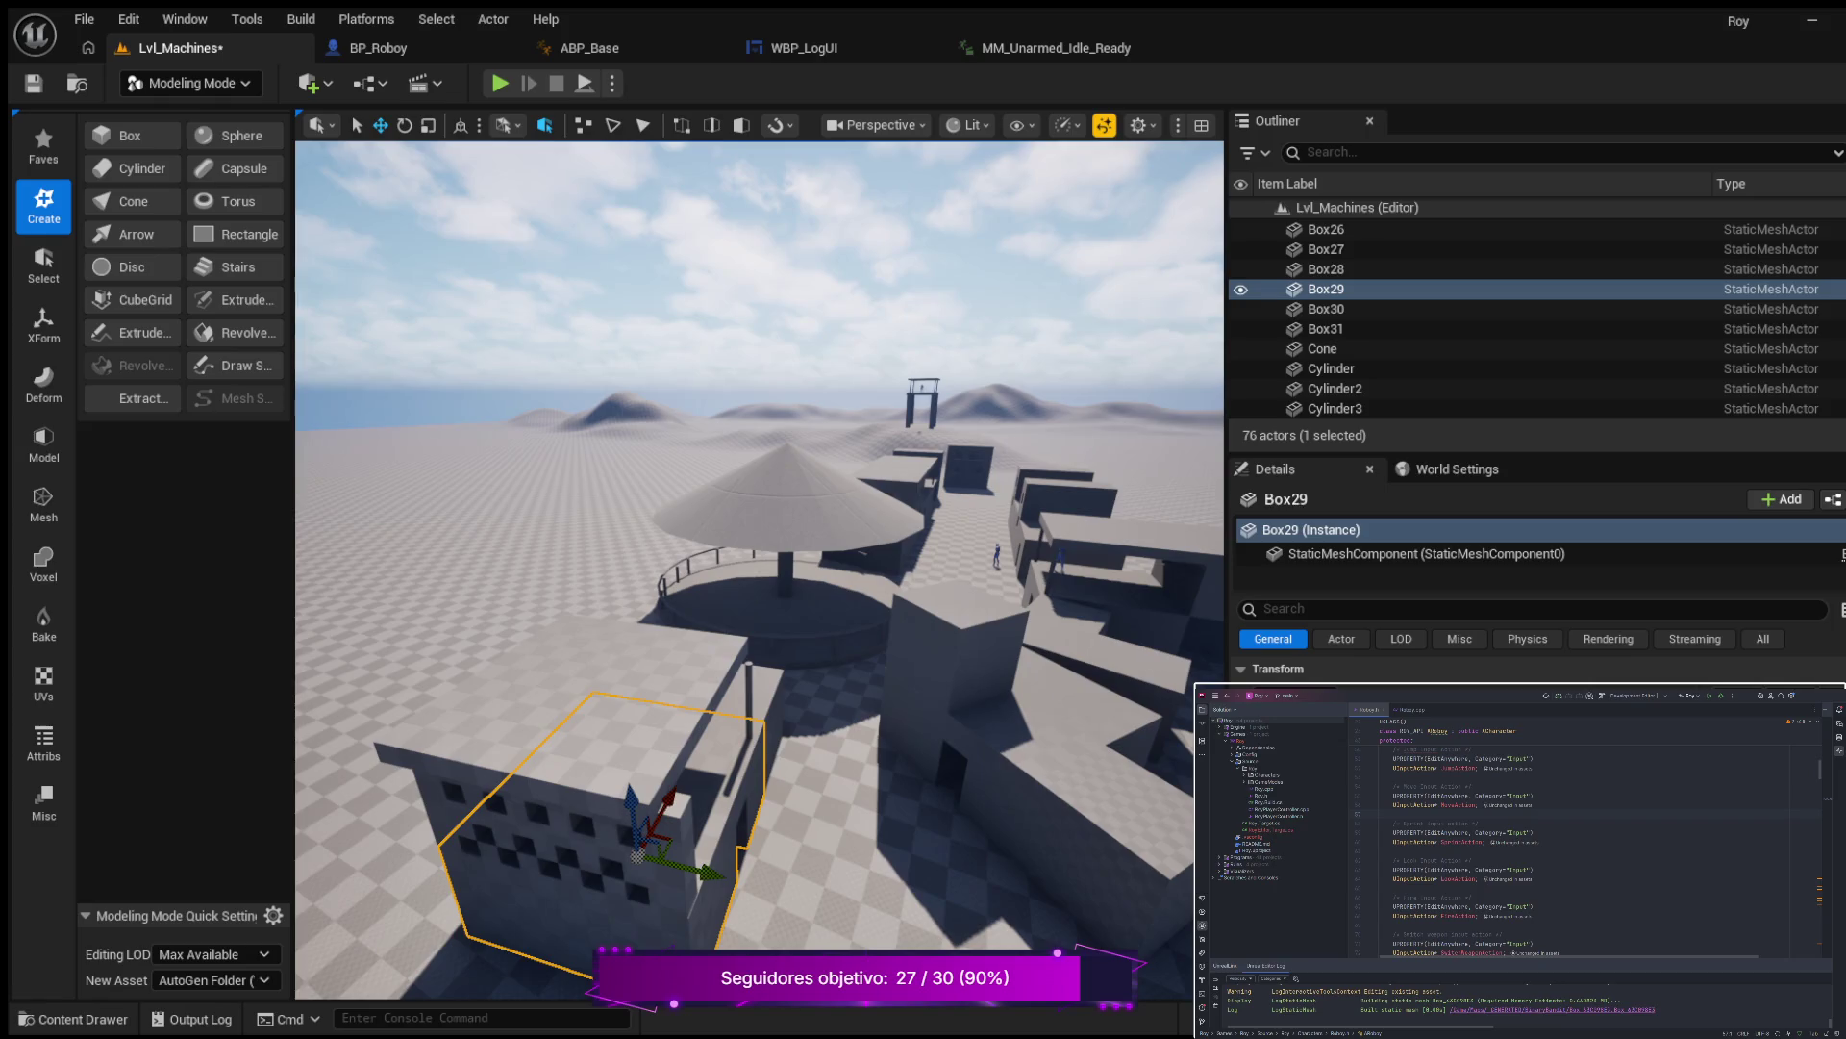
pyautogui.click(681, 691)
# Shift the Box30 roof slab slightly and inspect it against Box29 from several angles.
pyautogui.moveTo(532, 682); pyautogui.dragTo(538, 689)
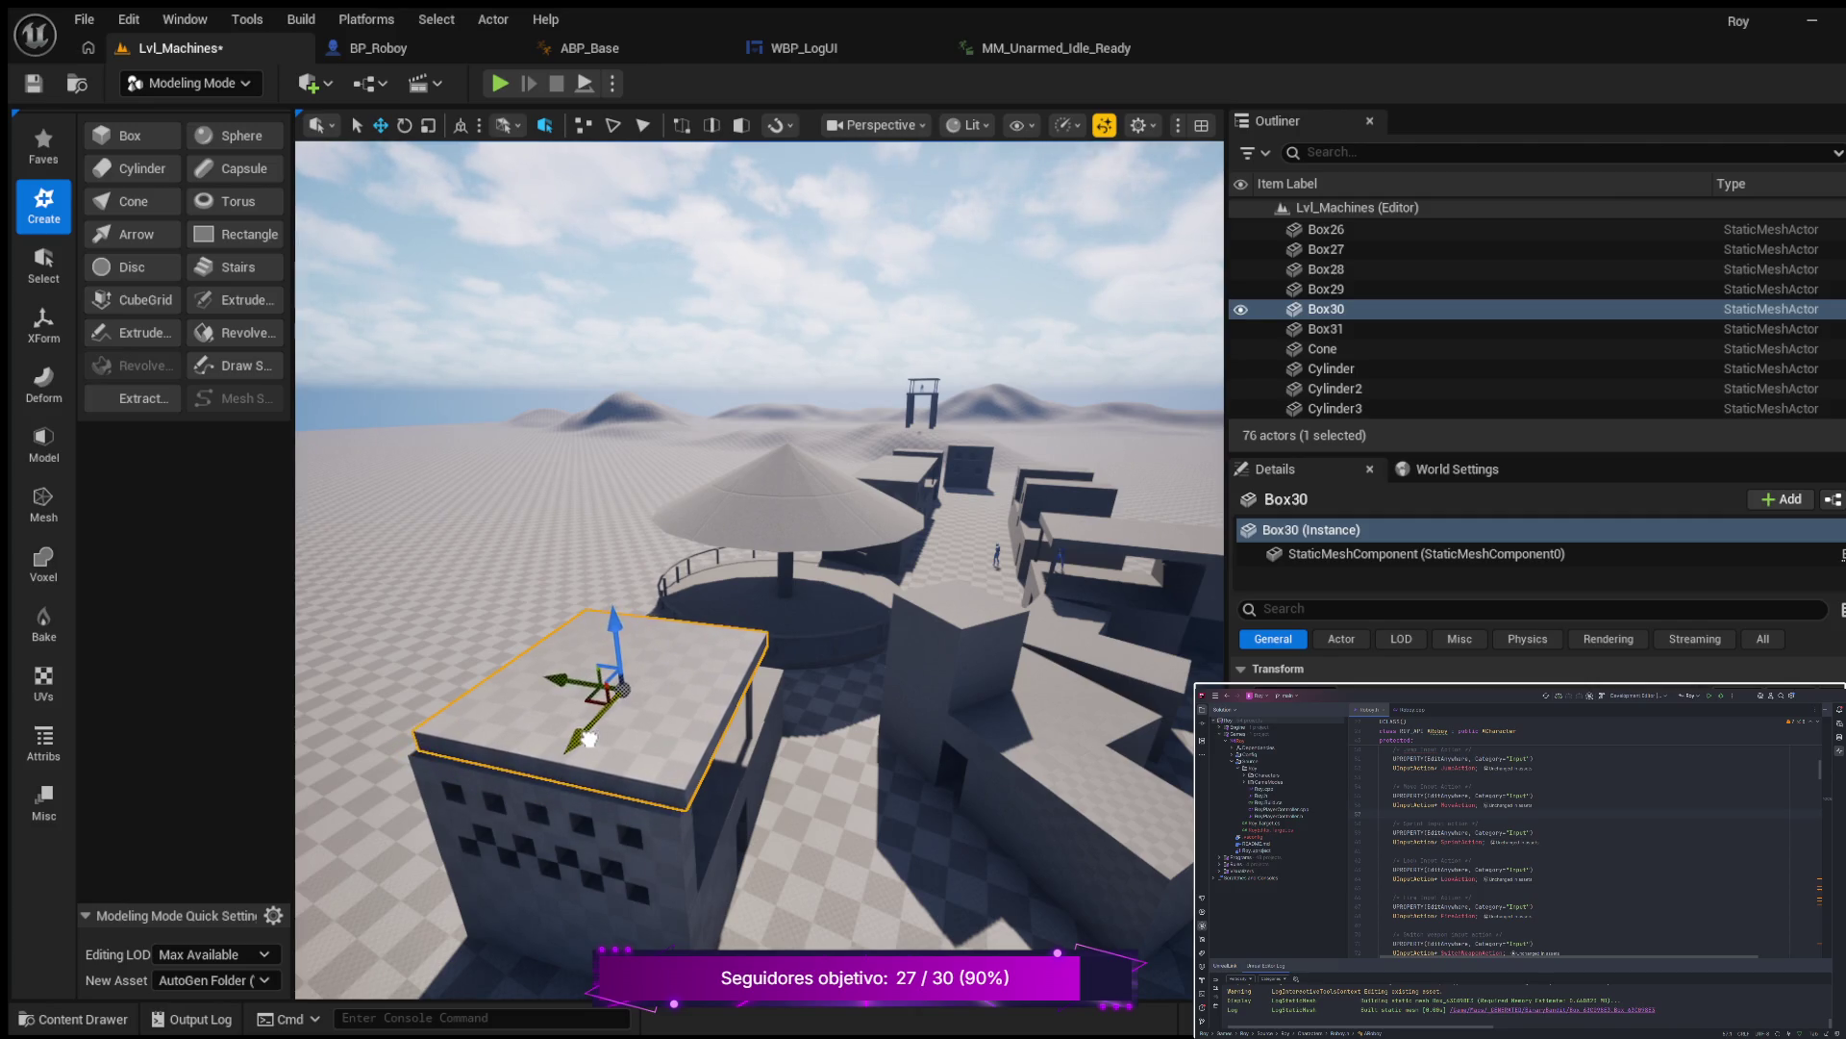
pyautogui.moveTo(585, 742)
pyautogui.mouseDown()
pyautogui.moveTo(731, 750)
pyautogui.moveTo(596, 734)
pyautogui.mouseUp()
pyautogui.moveTo(863, 736); pyautogui.dragTo(574, 699)
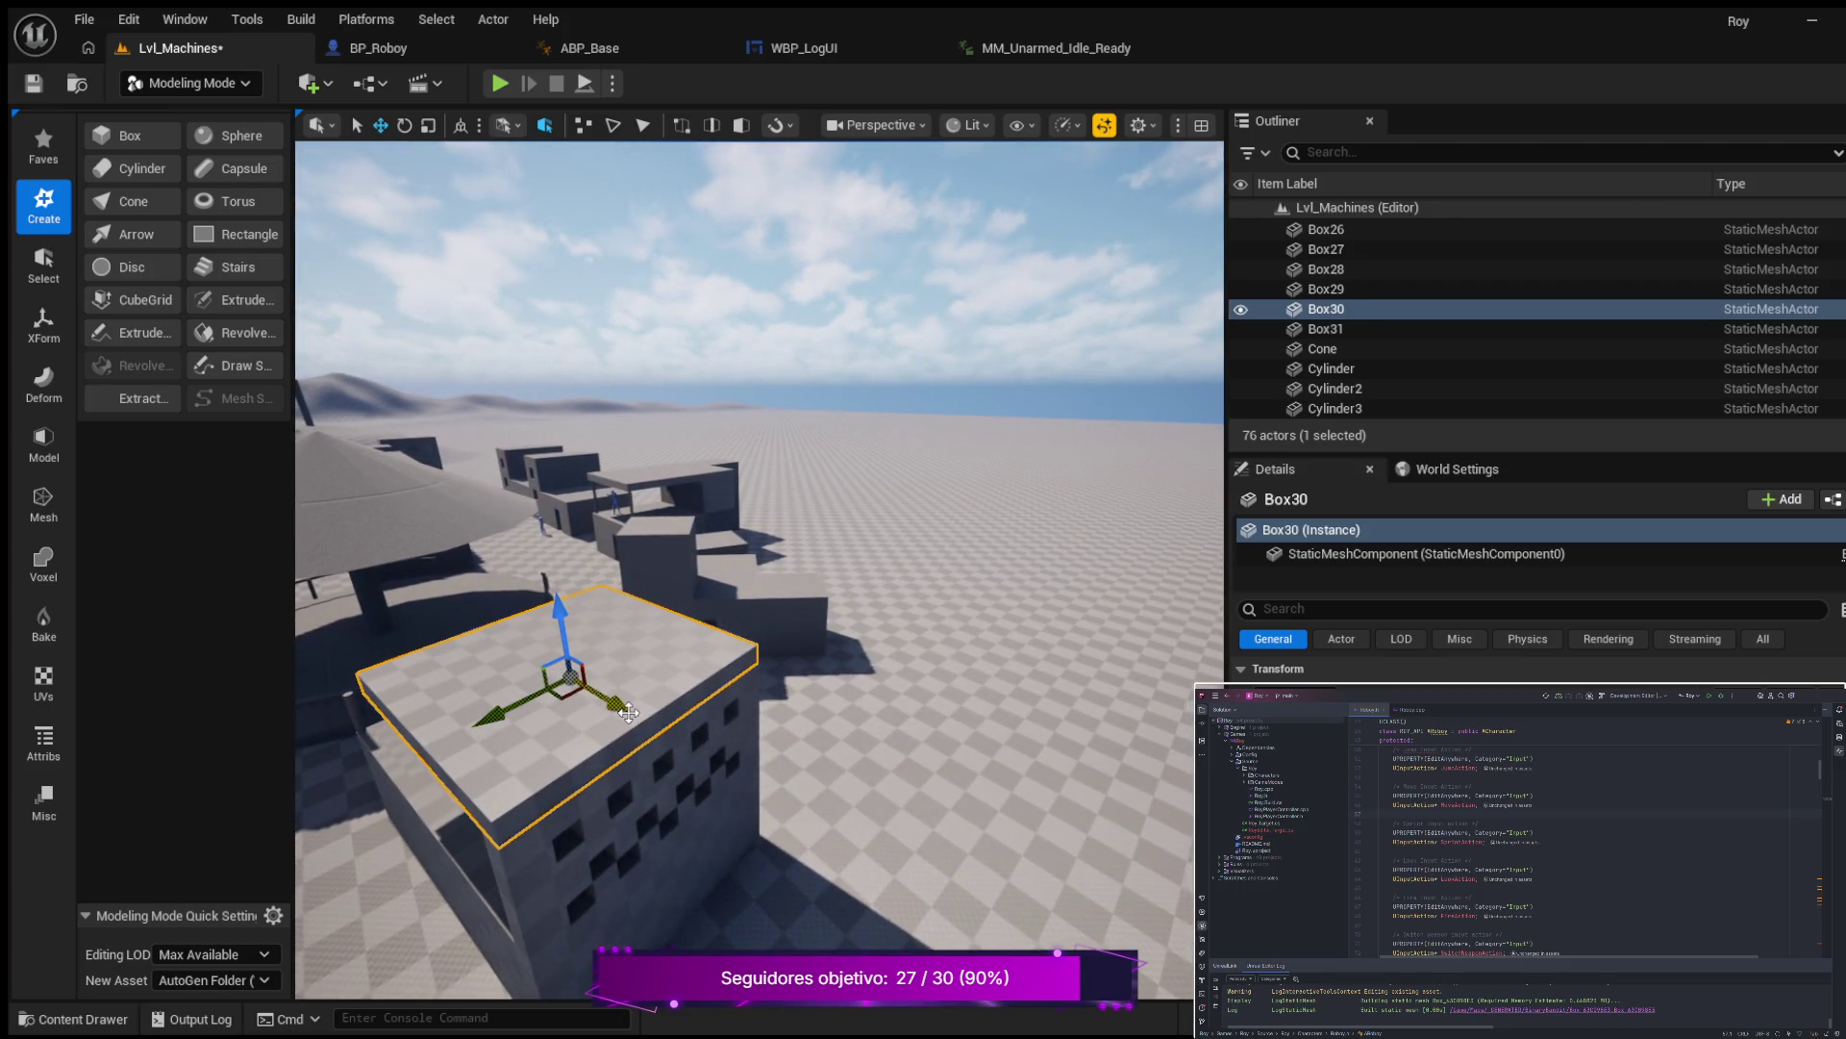
pyautogui.moveTo(613, 712)
pyautogui.mouseDown()
pyautogui.moveTo(653, 713)
pyautogui.moveTo(610, 709)
pyautogui.mouseUp()
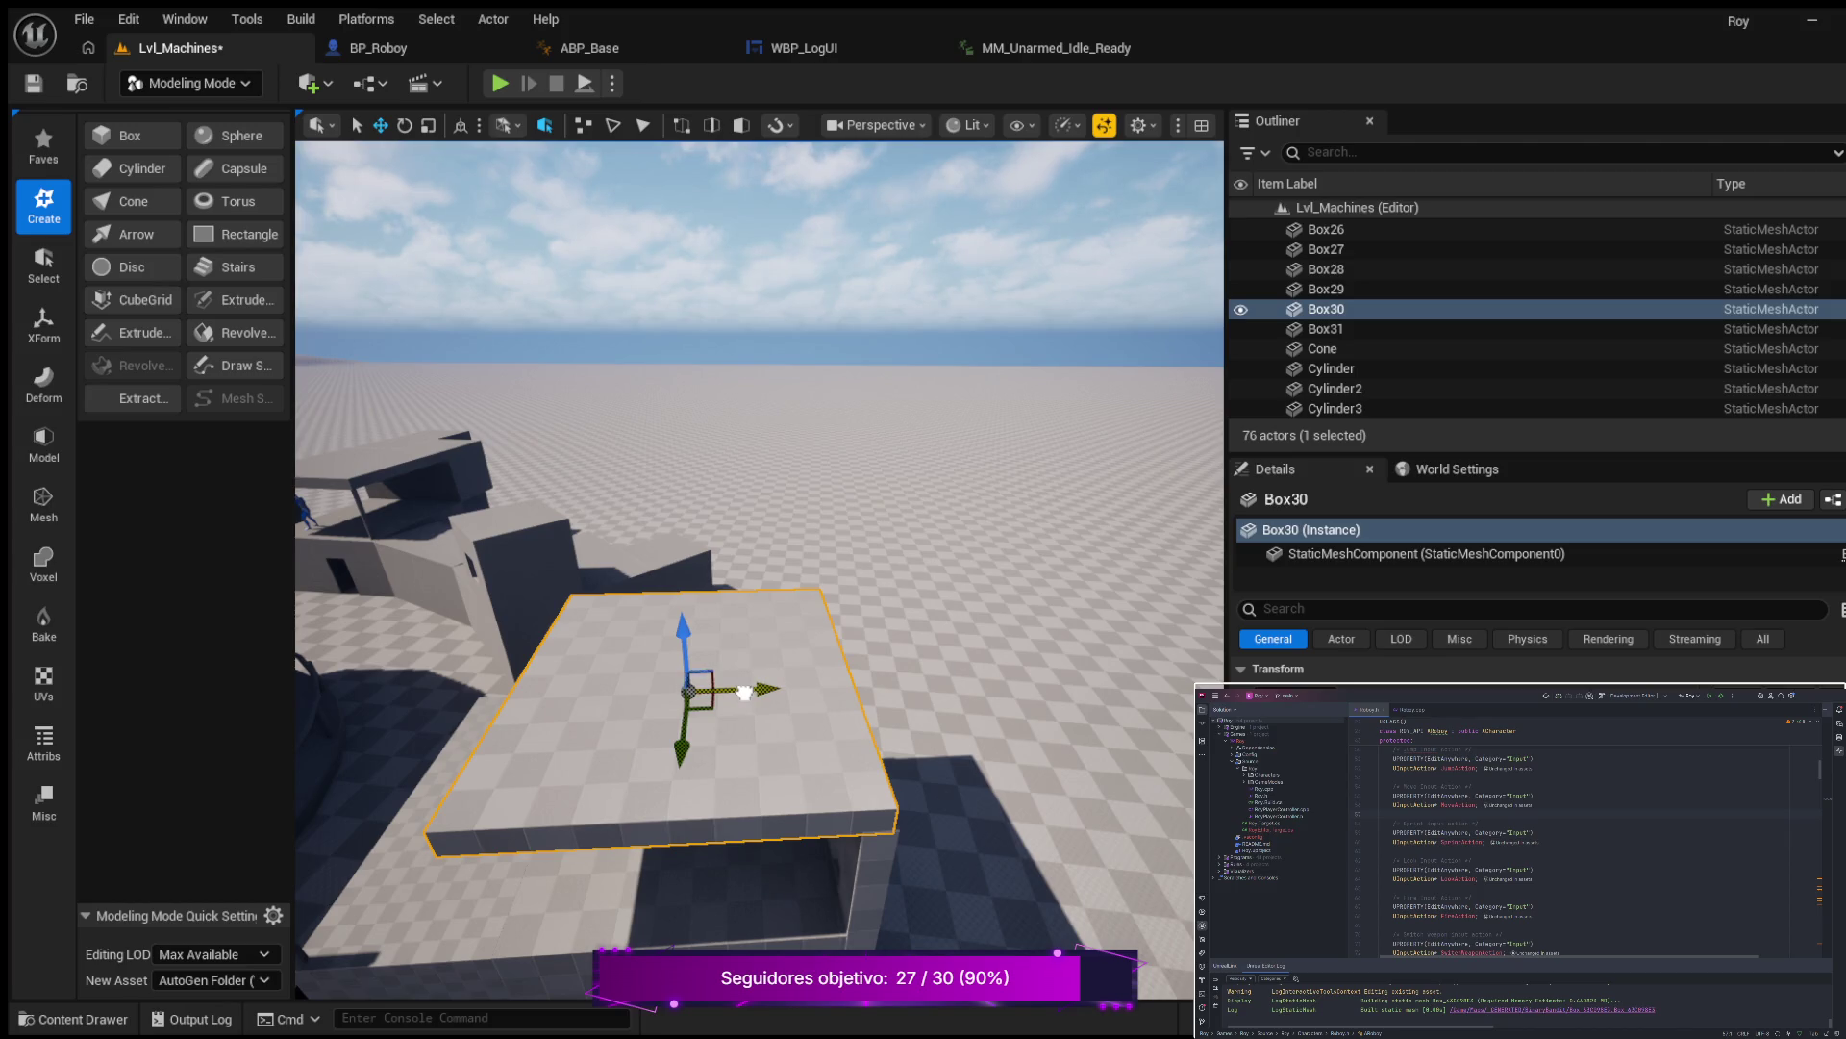
pyautogui.moveTo(744, 693)
pyautogui.mouseDown()
pyautogui.moveTo(649, 685)
pyautogui.moveTo(795, 695)
pyautogui.mouseUp()
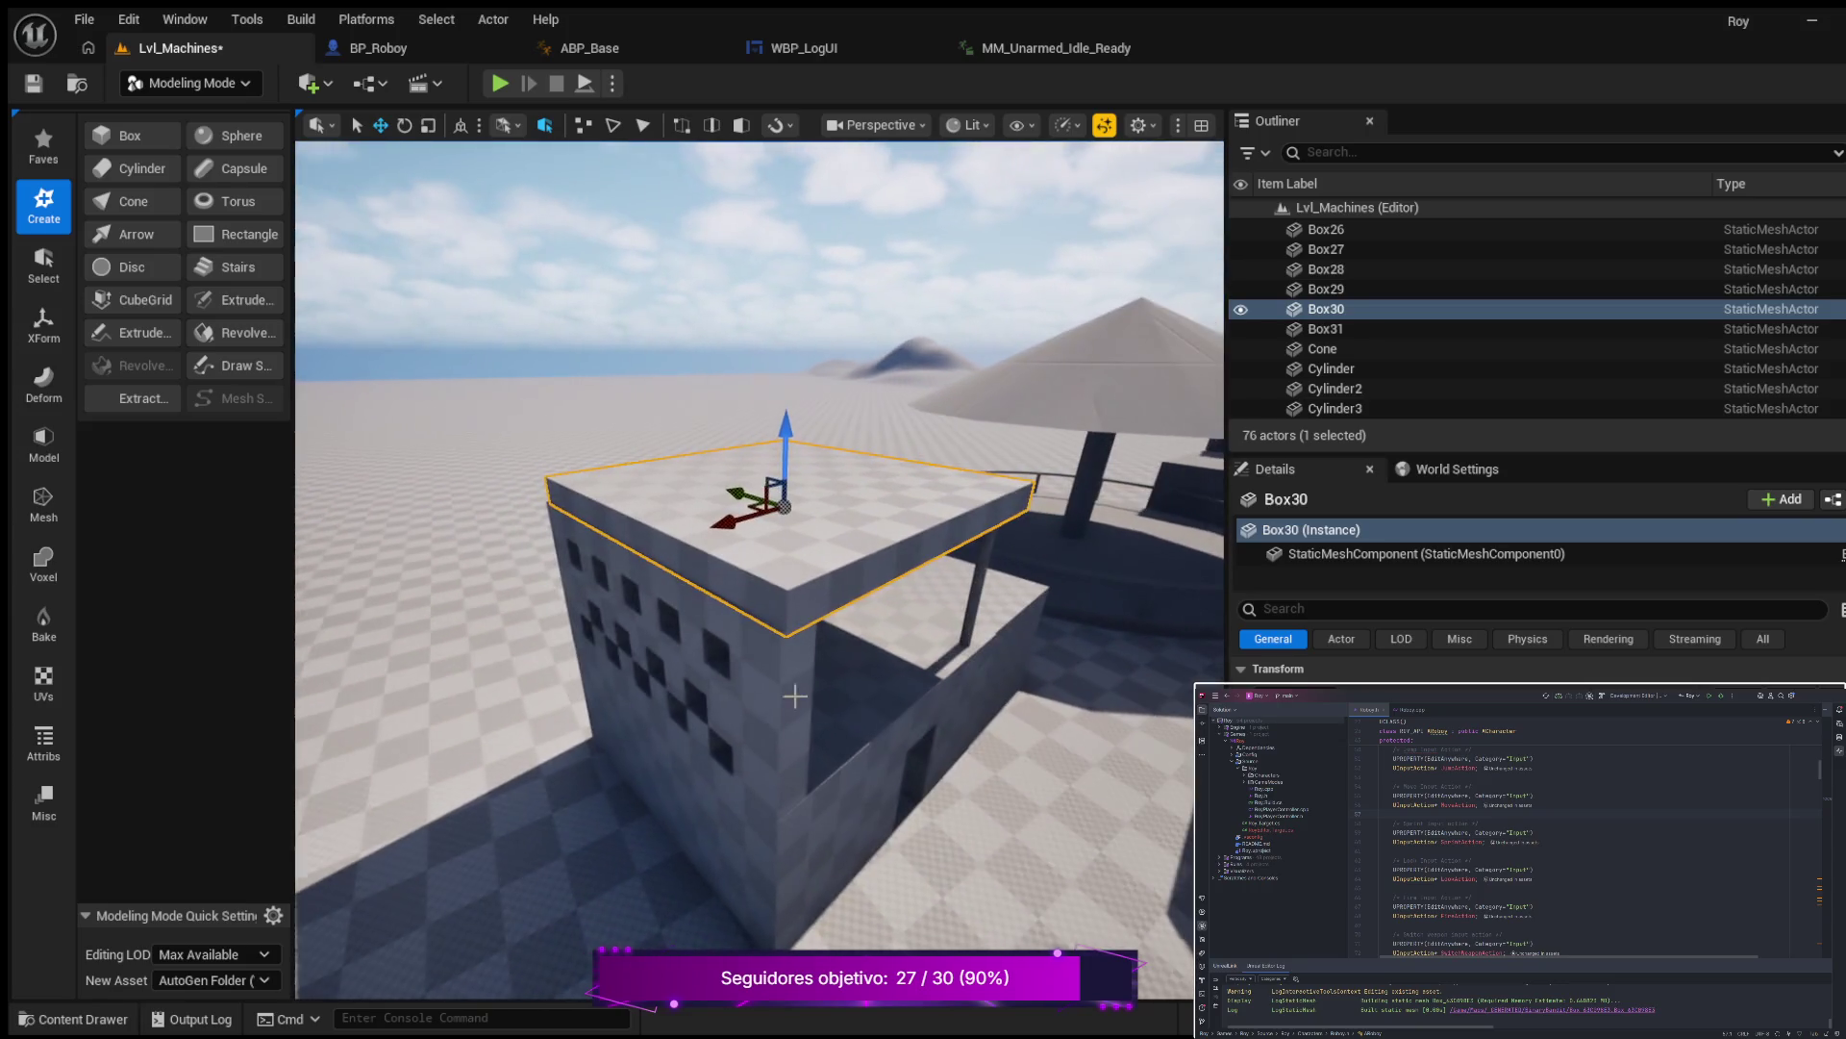
pyautogui.click(957, 660)
pyautogui.moveTo(911, 712); pyautogui.dragTo(912, 671)
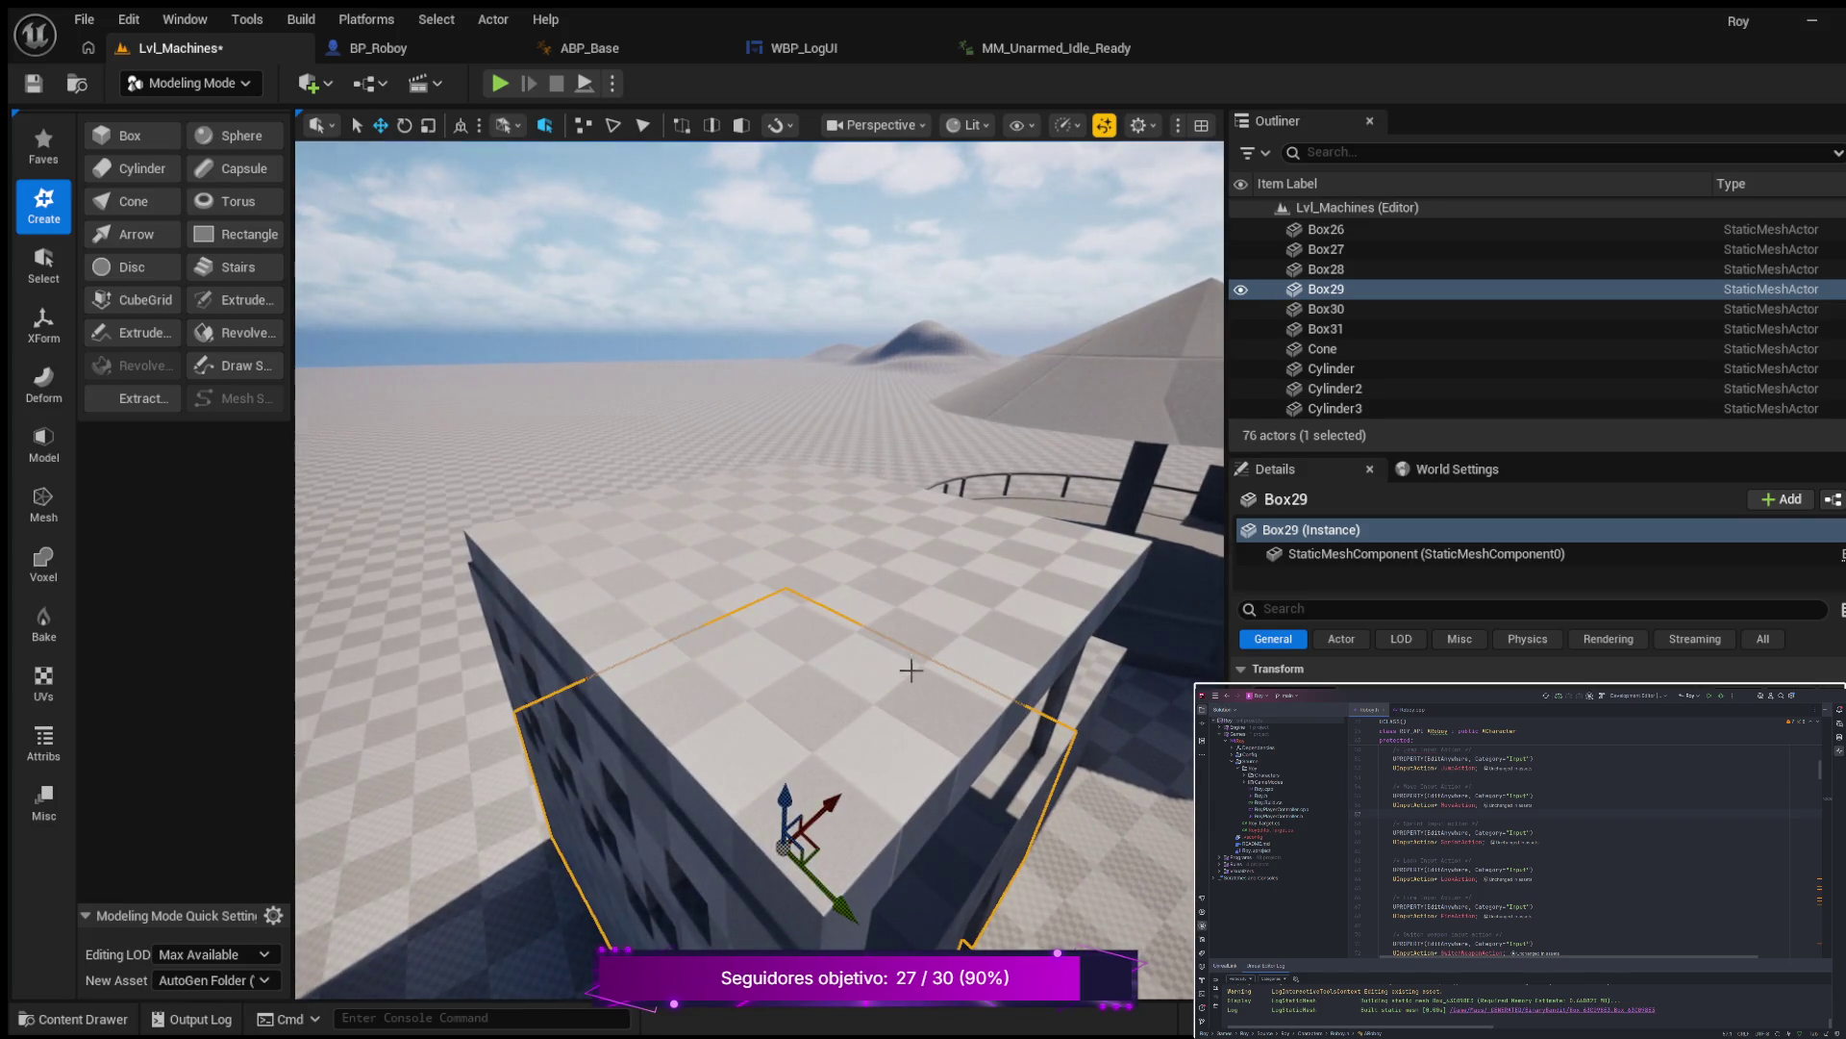
pyautogui.click(871, 693)
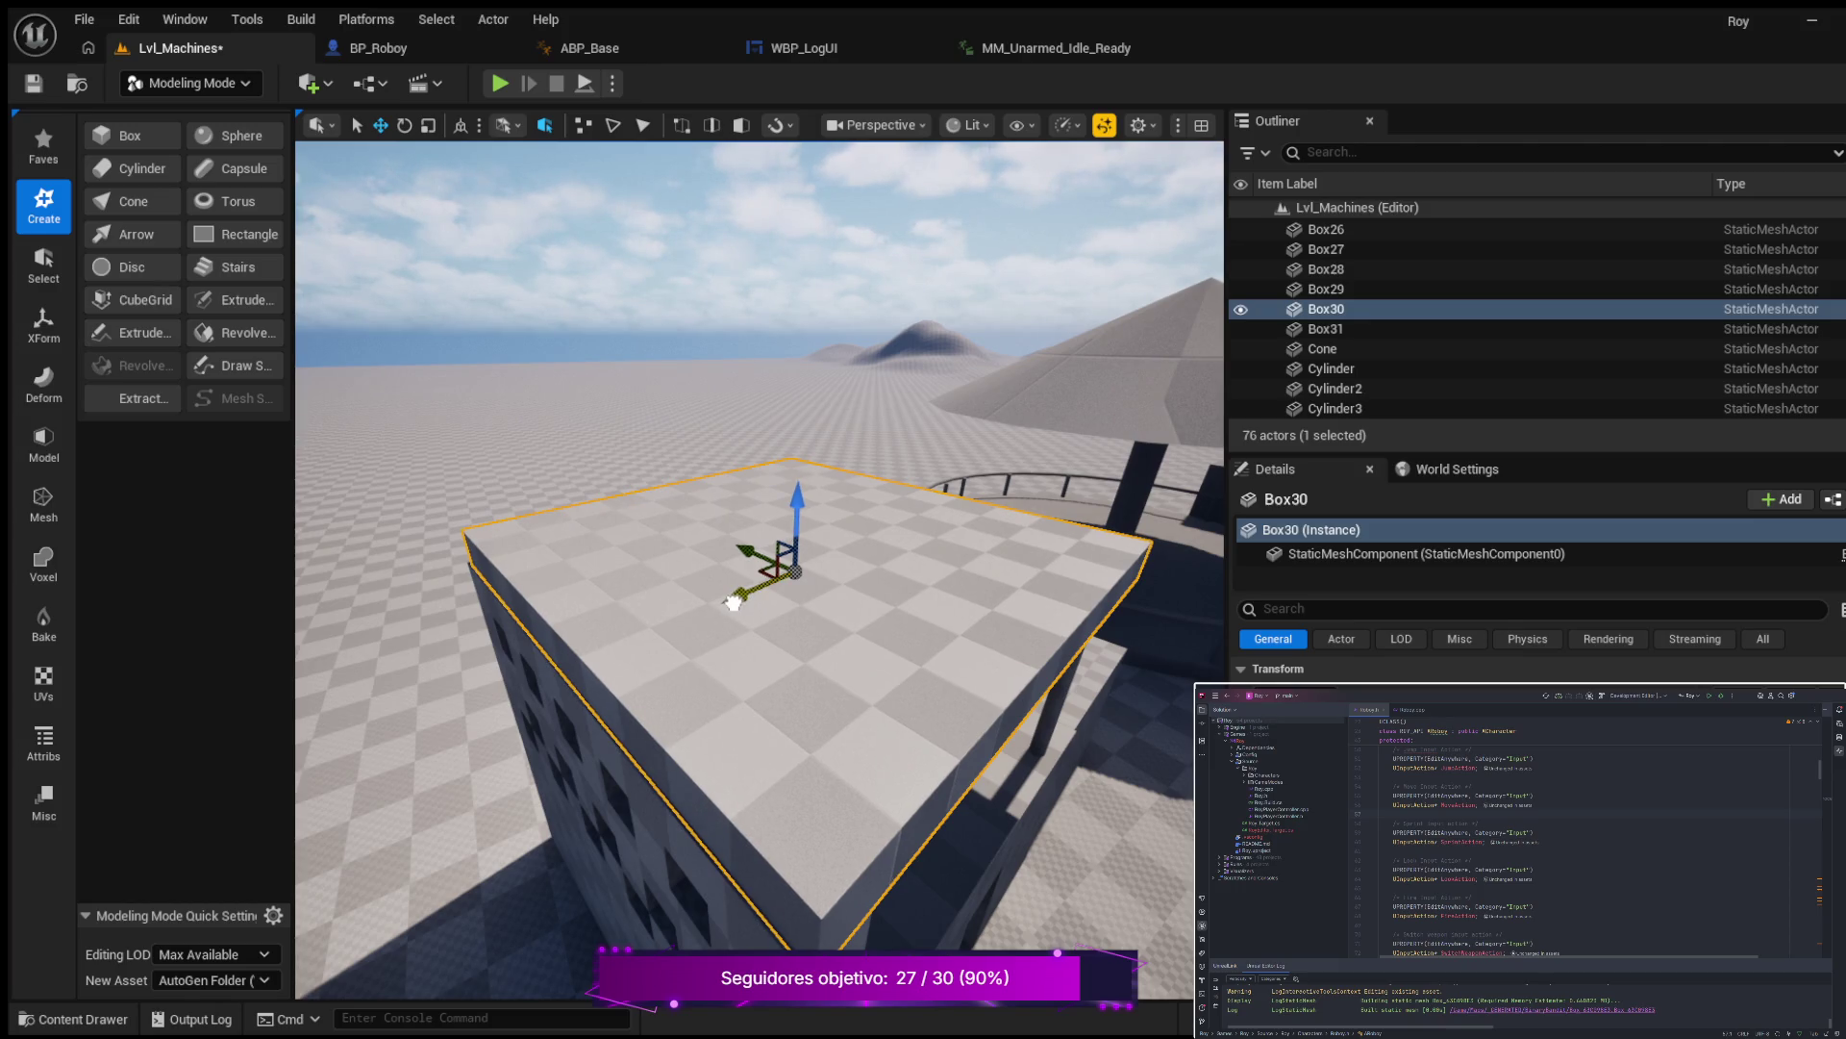
# Lift the Box30 roof slab up onto the windowed wall and check it from below.
pyautogui.moveTo(732, 603); pyautogui.dragTo(775, 610)
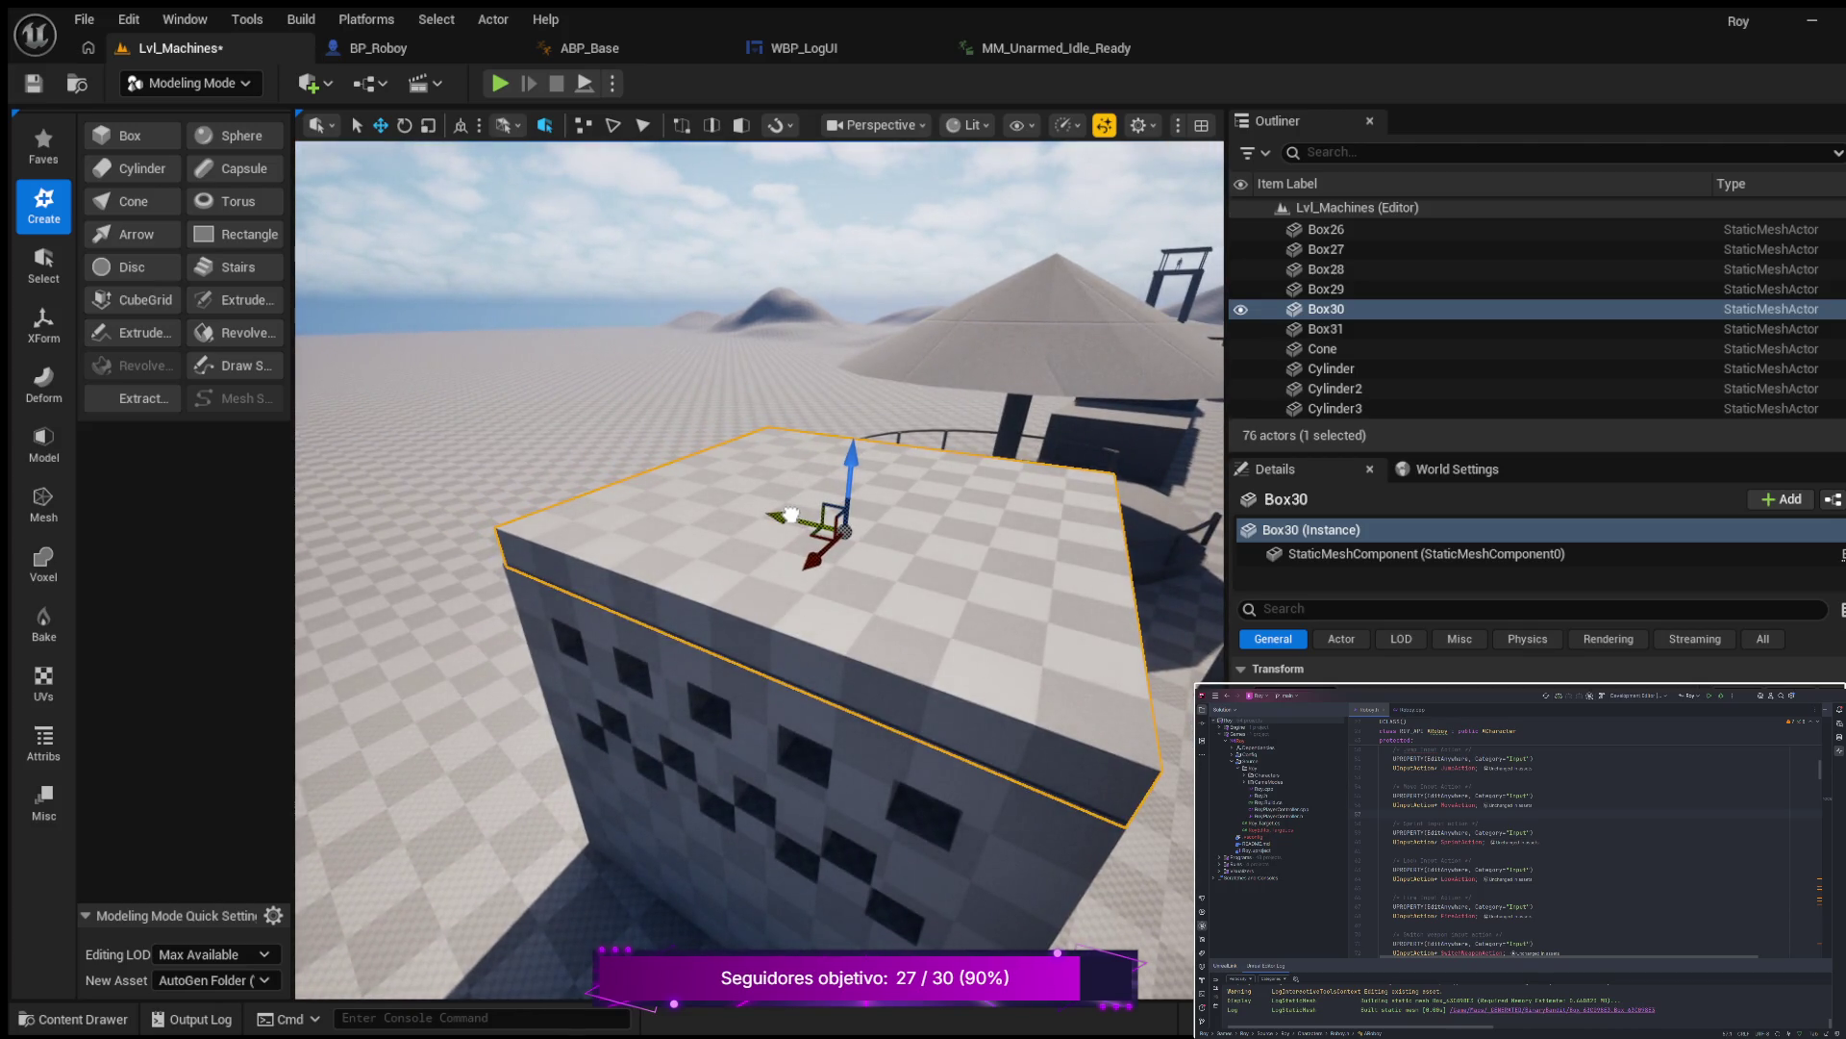
pyautogui.click(1039, 474)
pyautogui.moveTo(1001, 556); pyautogui.dragTo(1001, 556)
pyautogui.click(928, 583)
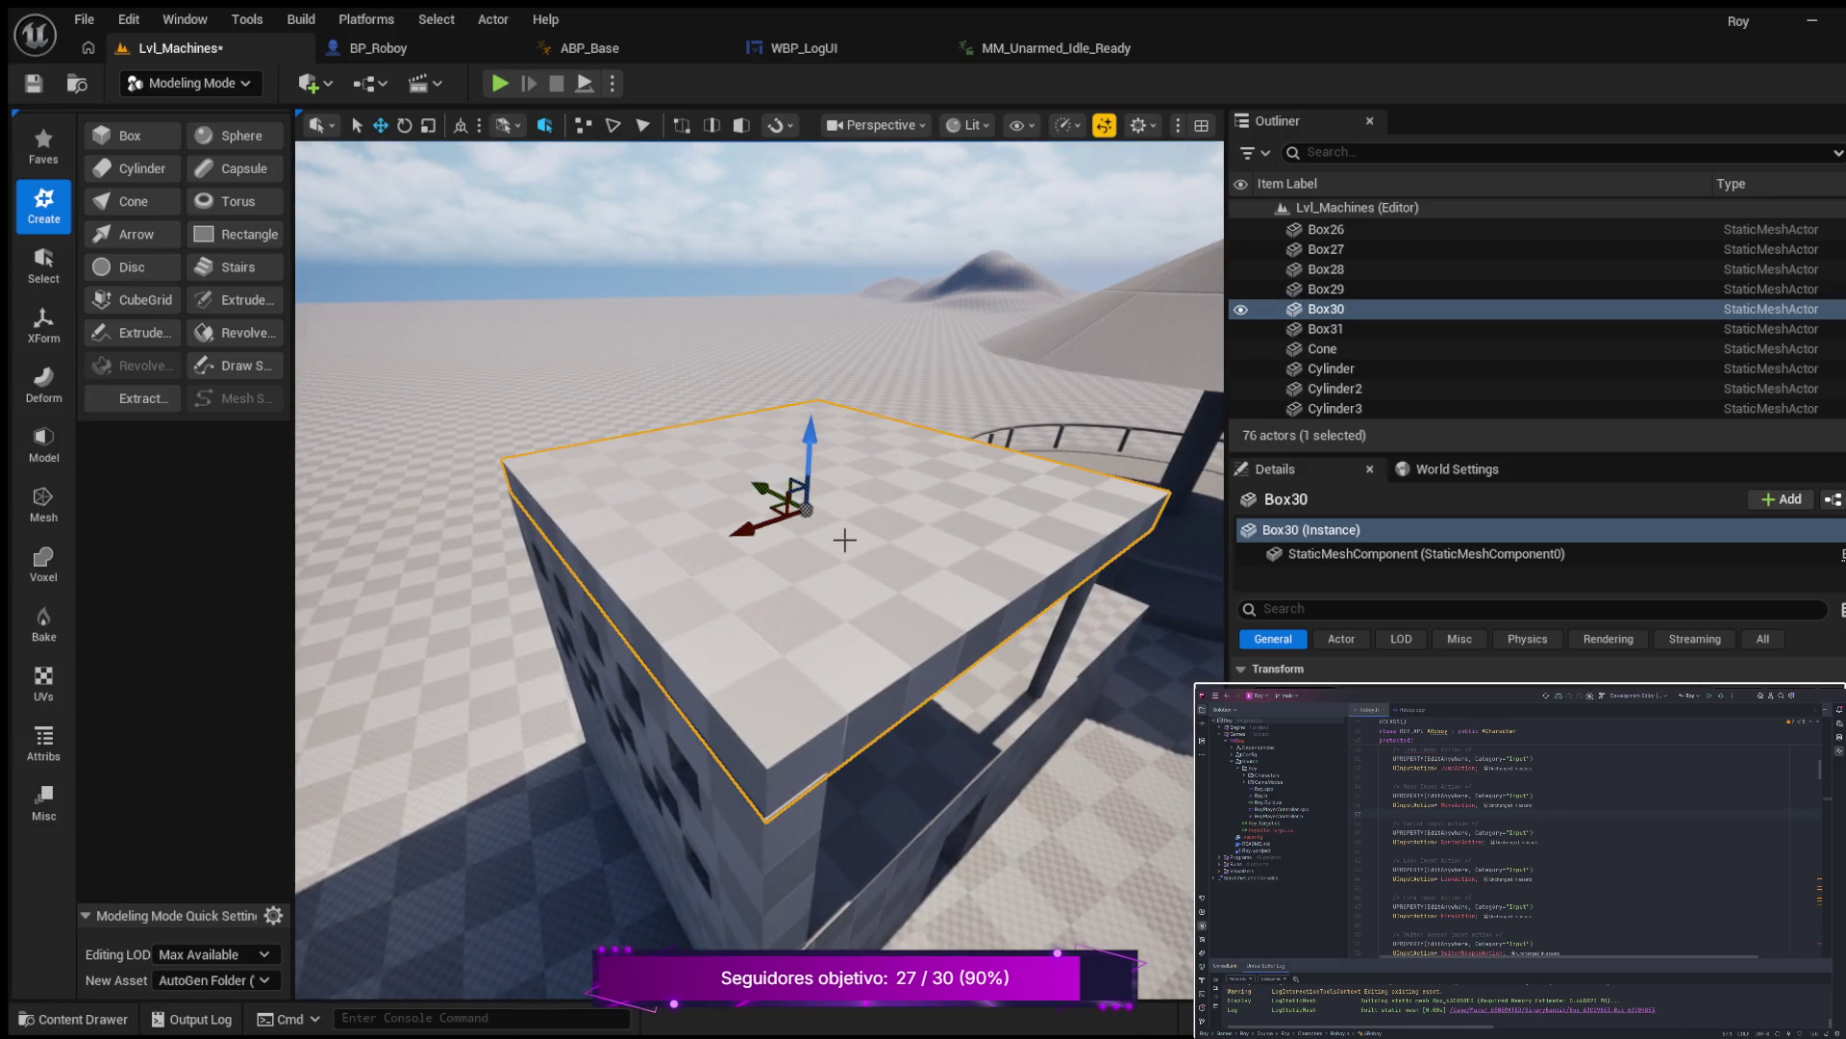
pyautogui.moveTo(825, 541)
pyautogui.mouseDown()
pyautogui.moveTo(825, 505)
pyautogui.moveTo(850, 558)
pyautogui.moveTo(850, 532)
pyautogui.mouseUp()
pyautogui.moveTo(810, 439); pyautogui.dragTo(864, 519)
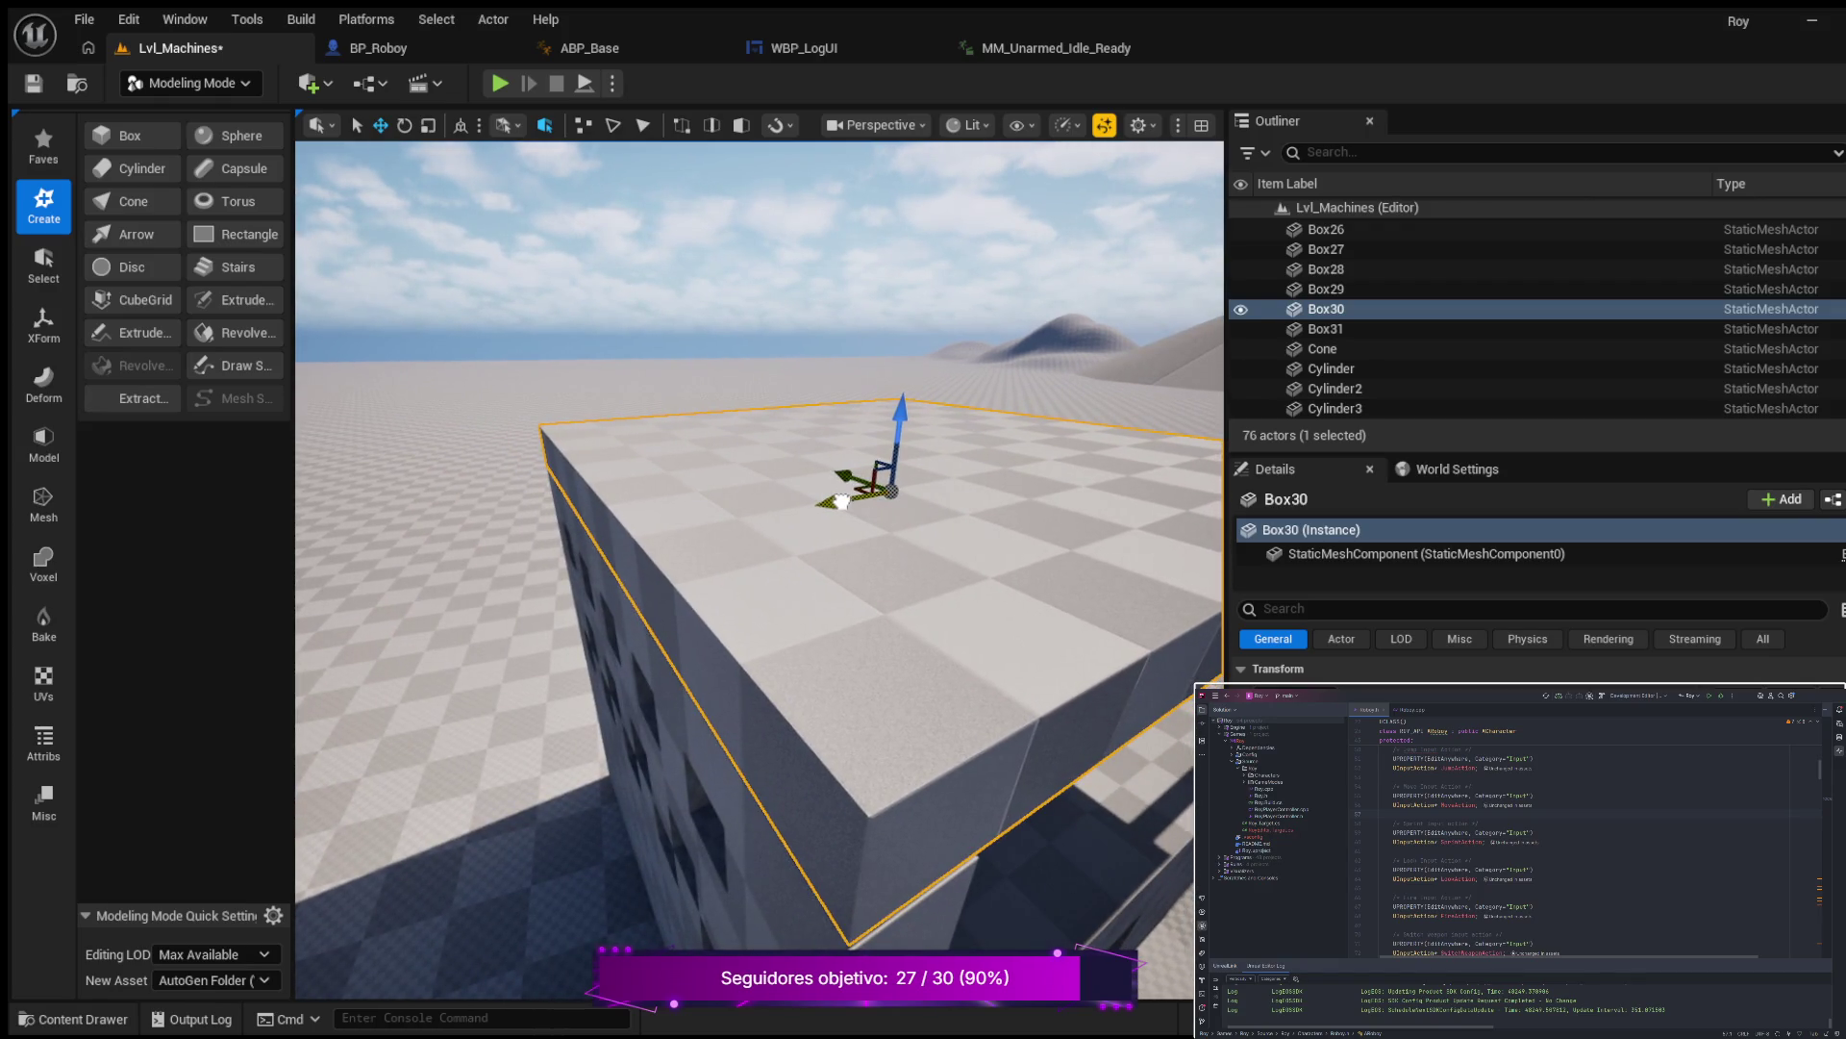
pyautogui.moveTo(842, 500)
pyautogui.mouseDown()
pyautogui.moveTo(663, 527)
pyautogui.moveTo(822, 546)
pyautogui.moveTo(827, 471)
pyautogui.mouseUp()
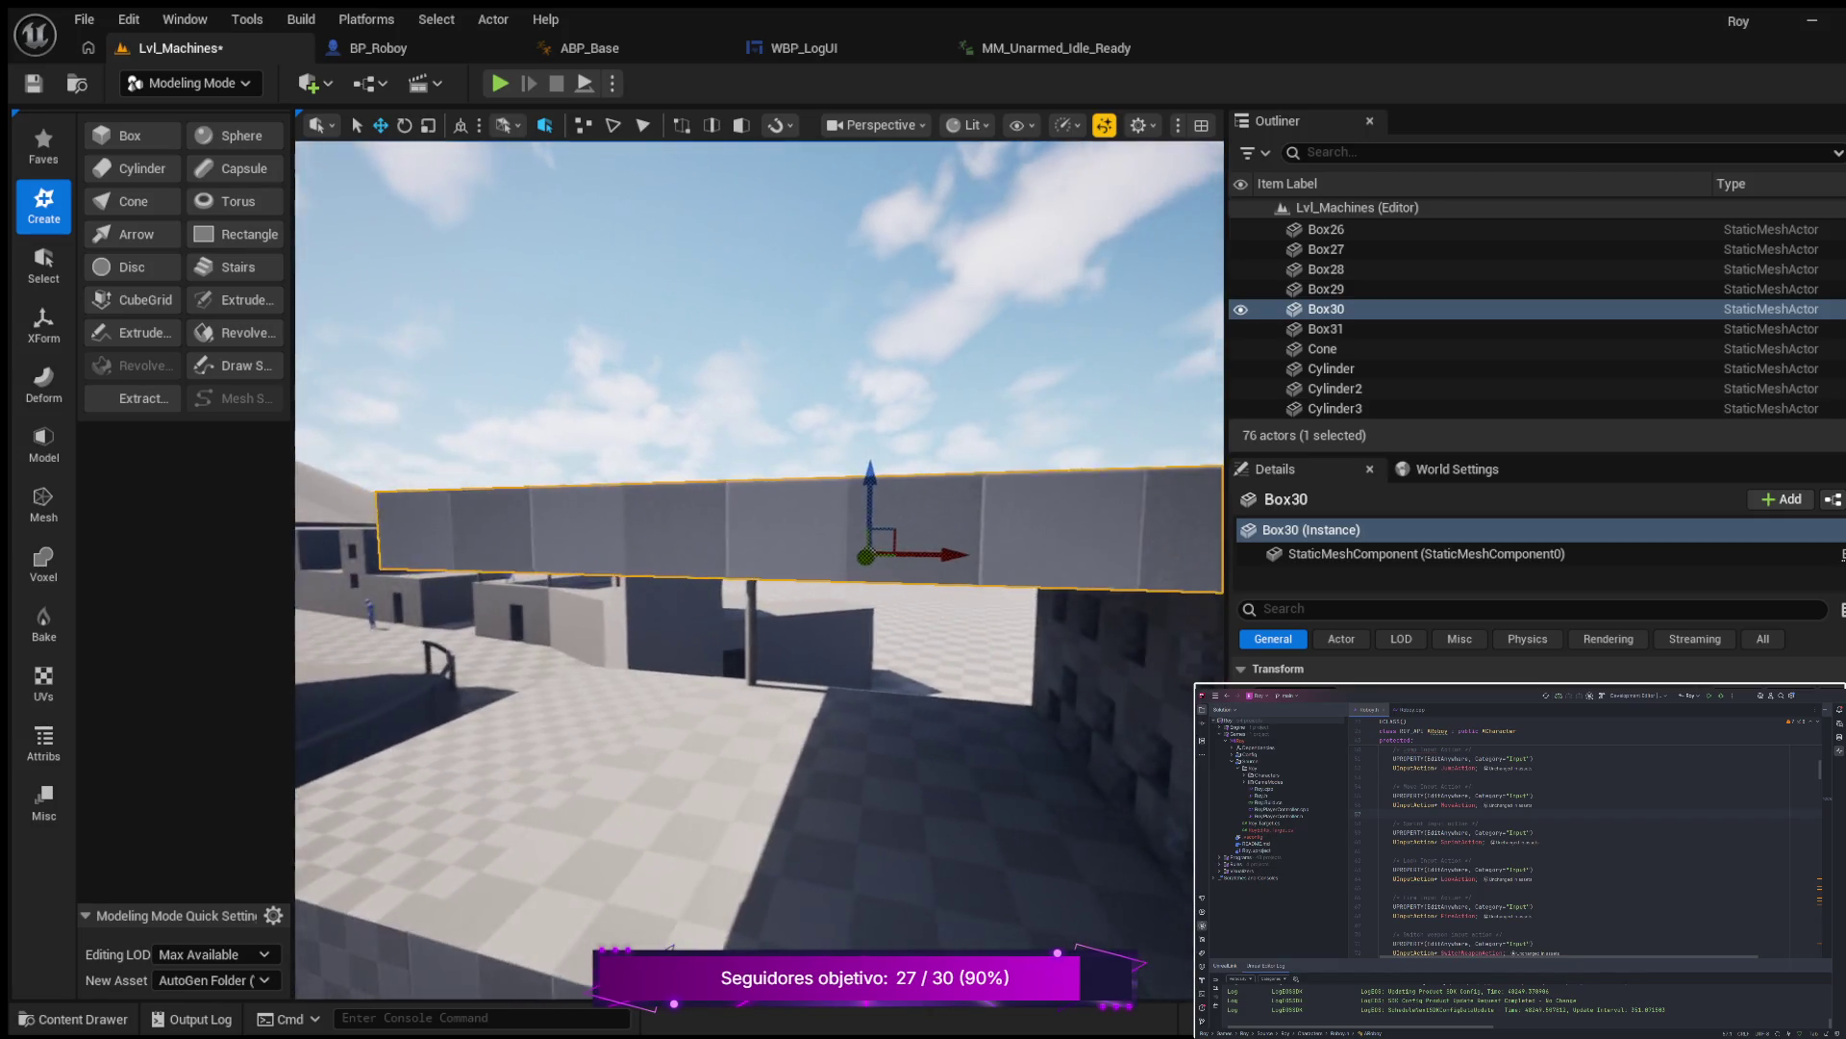
pyautogui.moveTo(658, 650)
pyautogui.mouseDown()
pyautogui.moveTo(678, 650)
pyautogui.moveTo(678, 627)
pyautogui.moveTo(639, 625)
pyautogui.moveTo(714, 740)
pyautogui.mouseUp()
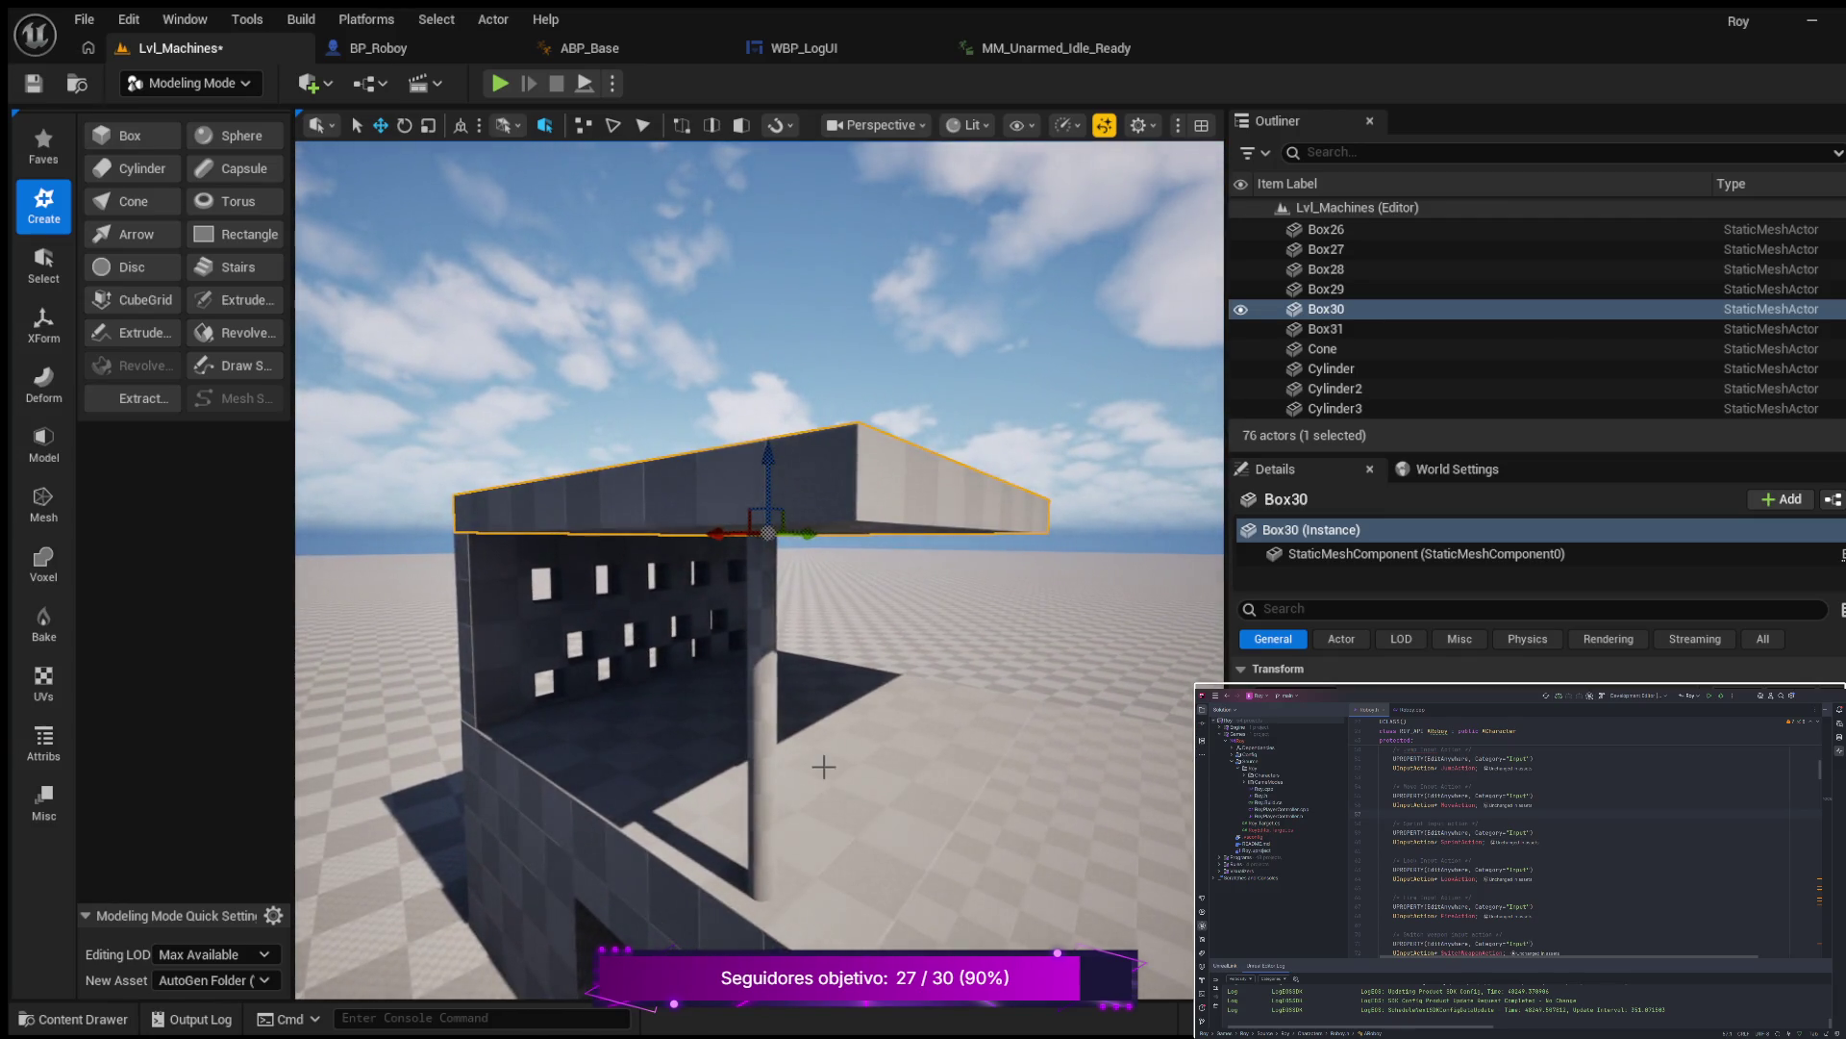
# Slide Cylinder31 along the floor under the roof's front-left corner, undoing a stray lowering.
pyautogui.click(765, 769)
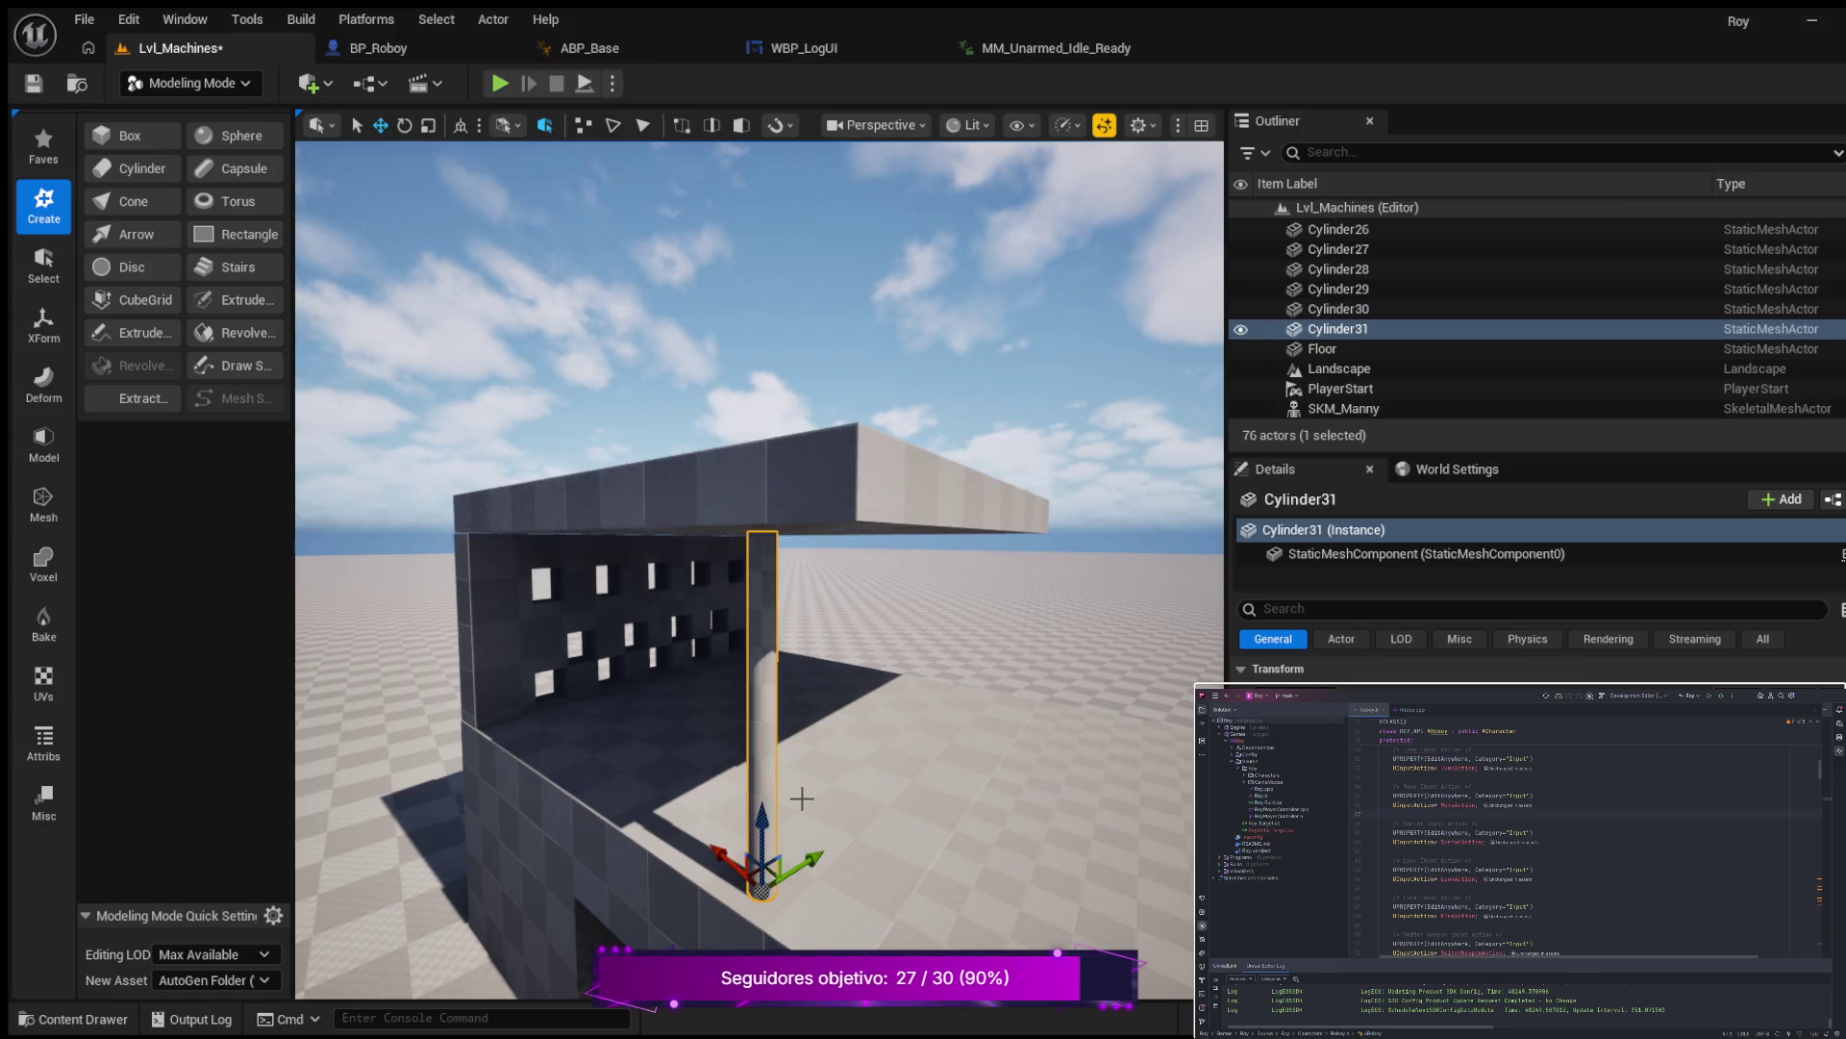
pyautogui.moveTo(724, 848)
pyautogui.mouseDown()
pyautogui.moveTo(797, 881)
pyautogui.moveTo(684, 856)
pyautogui.mouseUp()
pyautogui.moveTo(590, 775)
pyautogui.mouseDown()
pyautogui.moveTo(625, 818)
pyautogui.moveTo(587, 702)
pyautogui.moveTo(609, 779)
pyautogui.mouseUp()
pyautogui.moveTo(693, 846)
pyautogui.mouseDown()
pyautogui.moveTo(625, 822)
pyautogui.moveTo(677, 830)
pyautogui.moveTo(595, 683)
pyautogui.moveTo(625, 693)
pyautogui.moveTo(557, 726)
pyautogui.mouseUp()
pyautogui.moveTo(892, 703); pyautogui.dragTo(824, 726)
pyautogui.hotkey('ctrl', 'z')
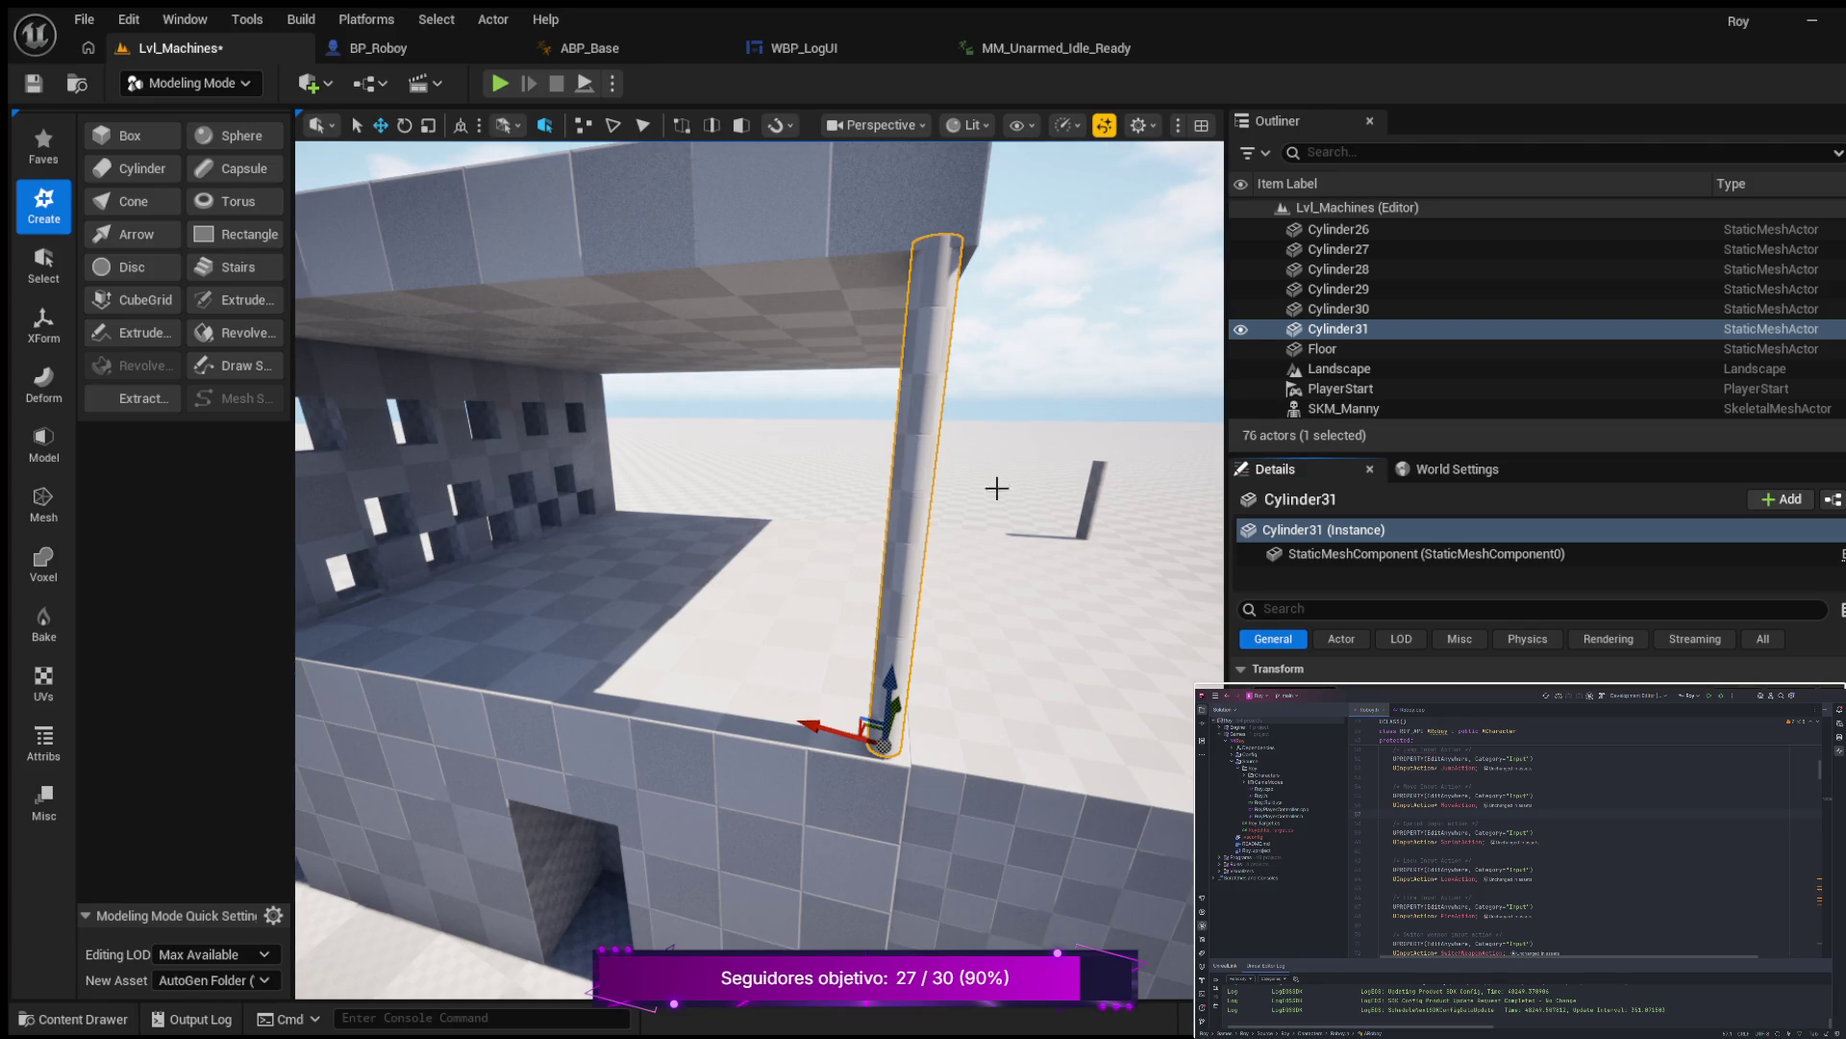
# Review the pillar around the building, then duplicate Cylinder31 with Ctrl+D.
pyautogui.moveTo(866, 563)
pyautogui.mouseDown()
pyautogui.moveTo(1004, 563)
pyautogui.moveTo(615, 563)
pyautogui.mouseUp()
pyautogui.moveTo(936, 577); pyautogui.dragTo(935, 604)
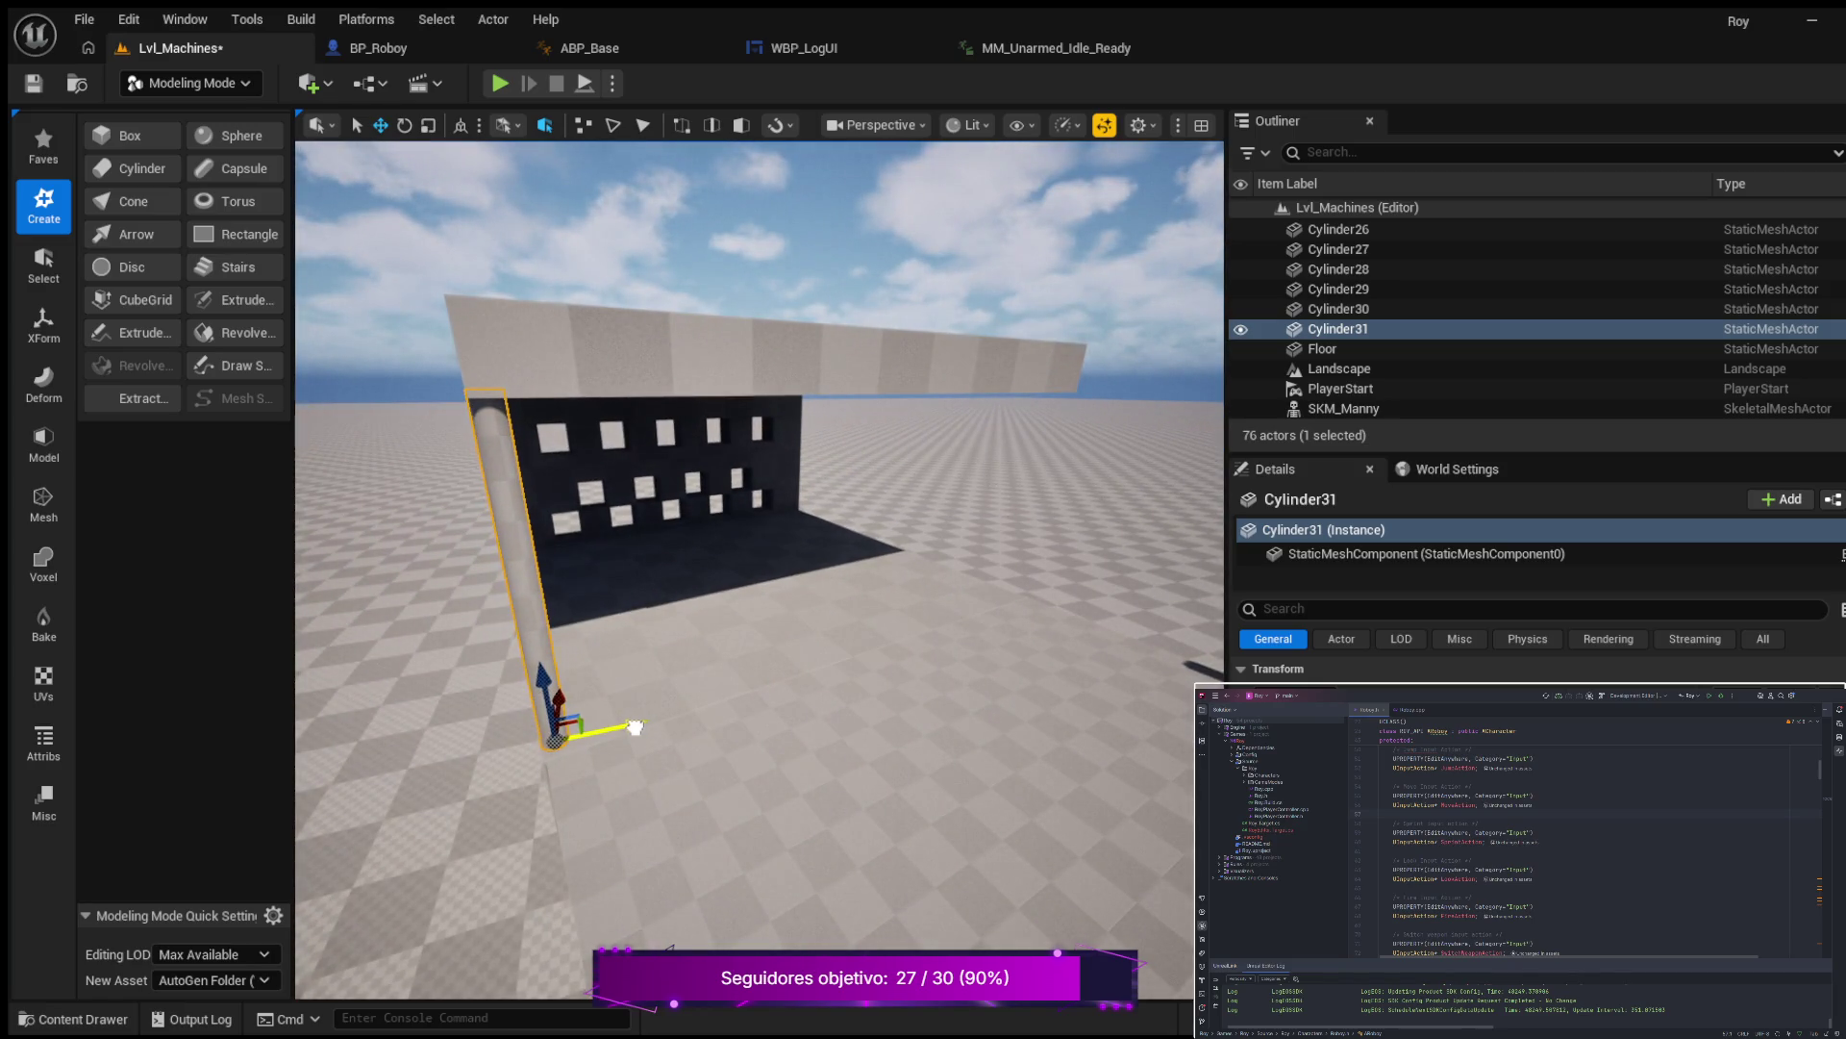
pyautogui.moveTo(639, 724); pyautogui.dragTo(692, 706)
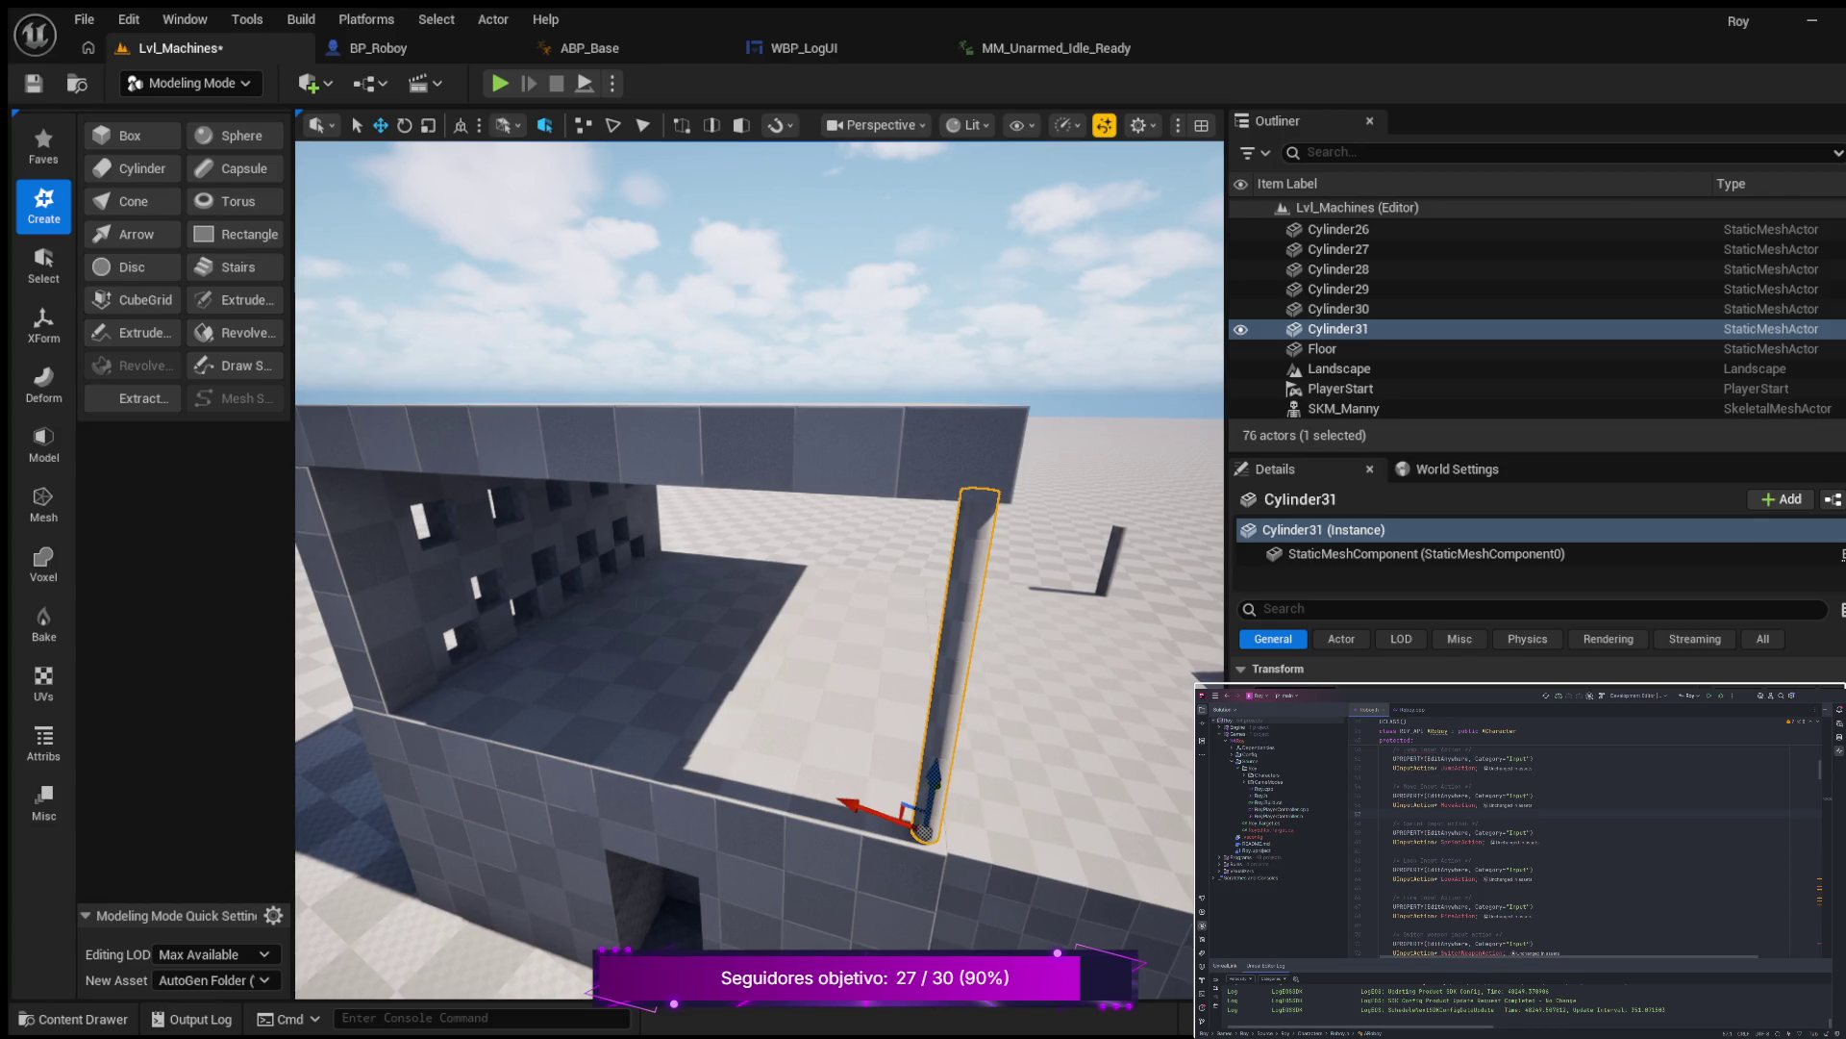
pyautogui.press('w')
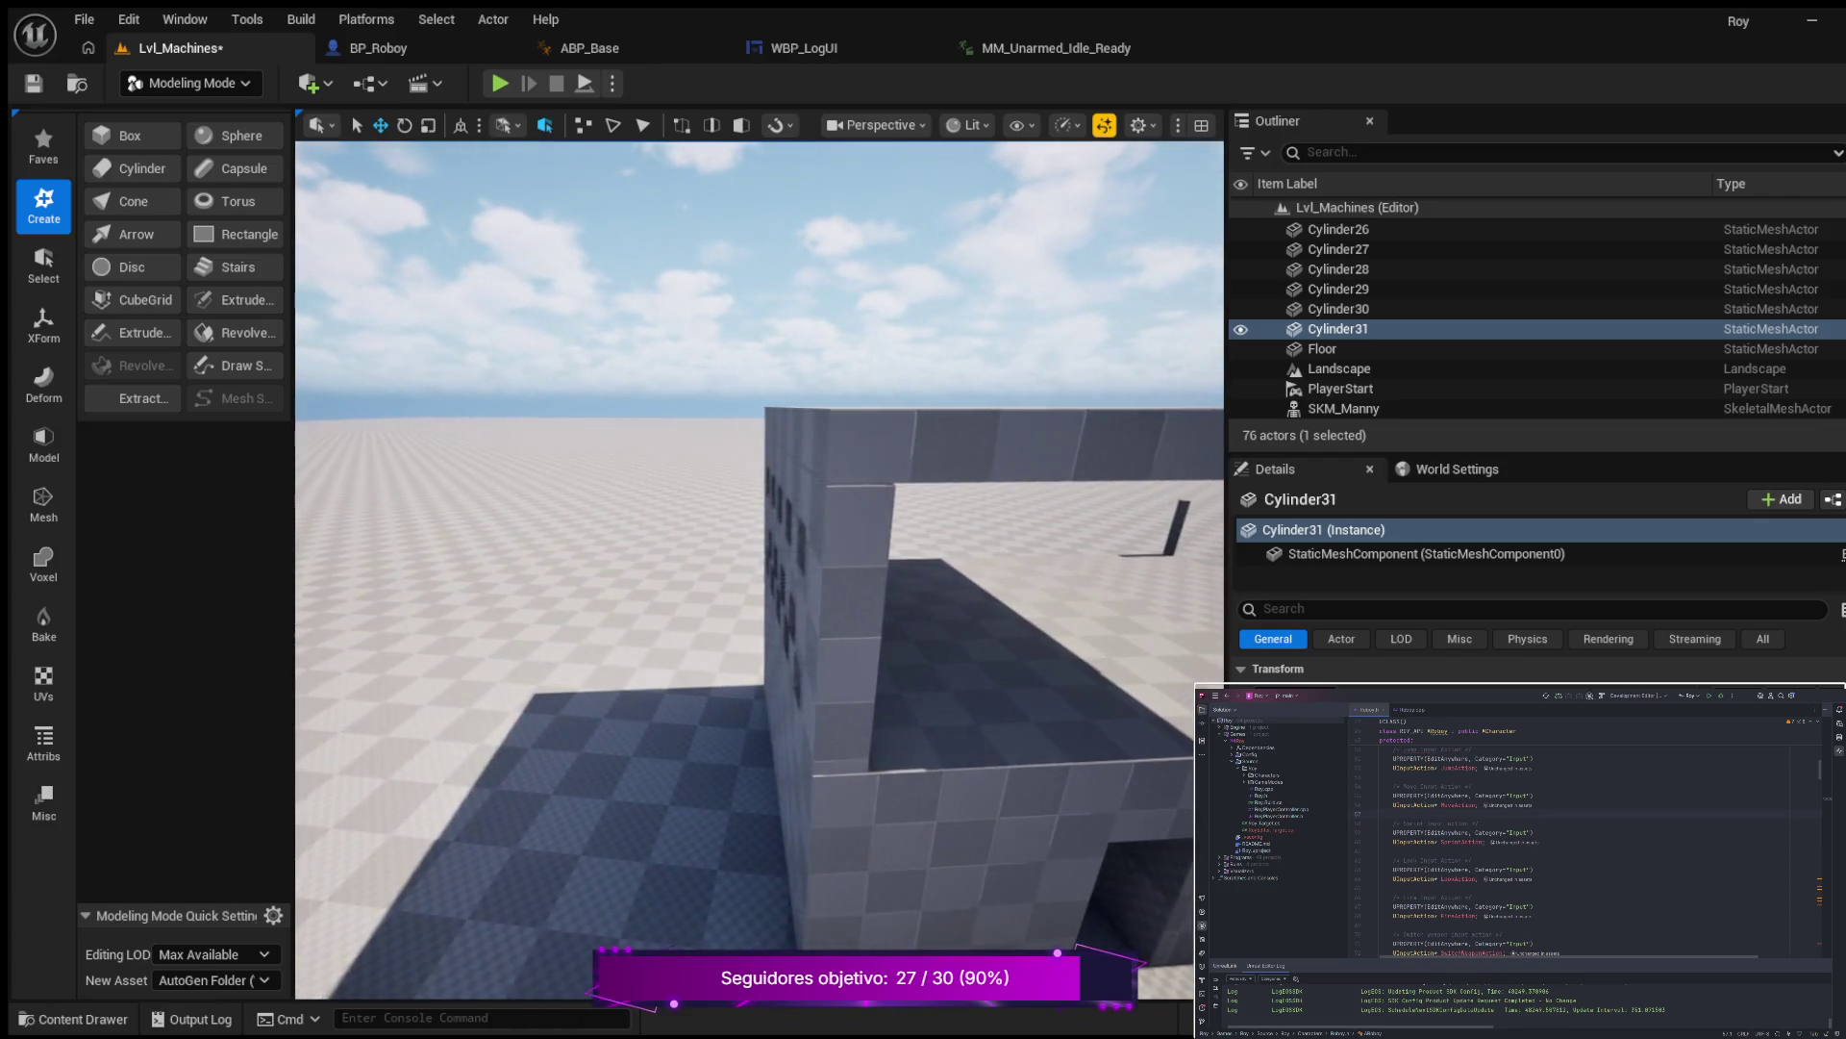
pyautogui.press('s')
pyautogui.press('w')
pyautogui.press('a')
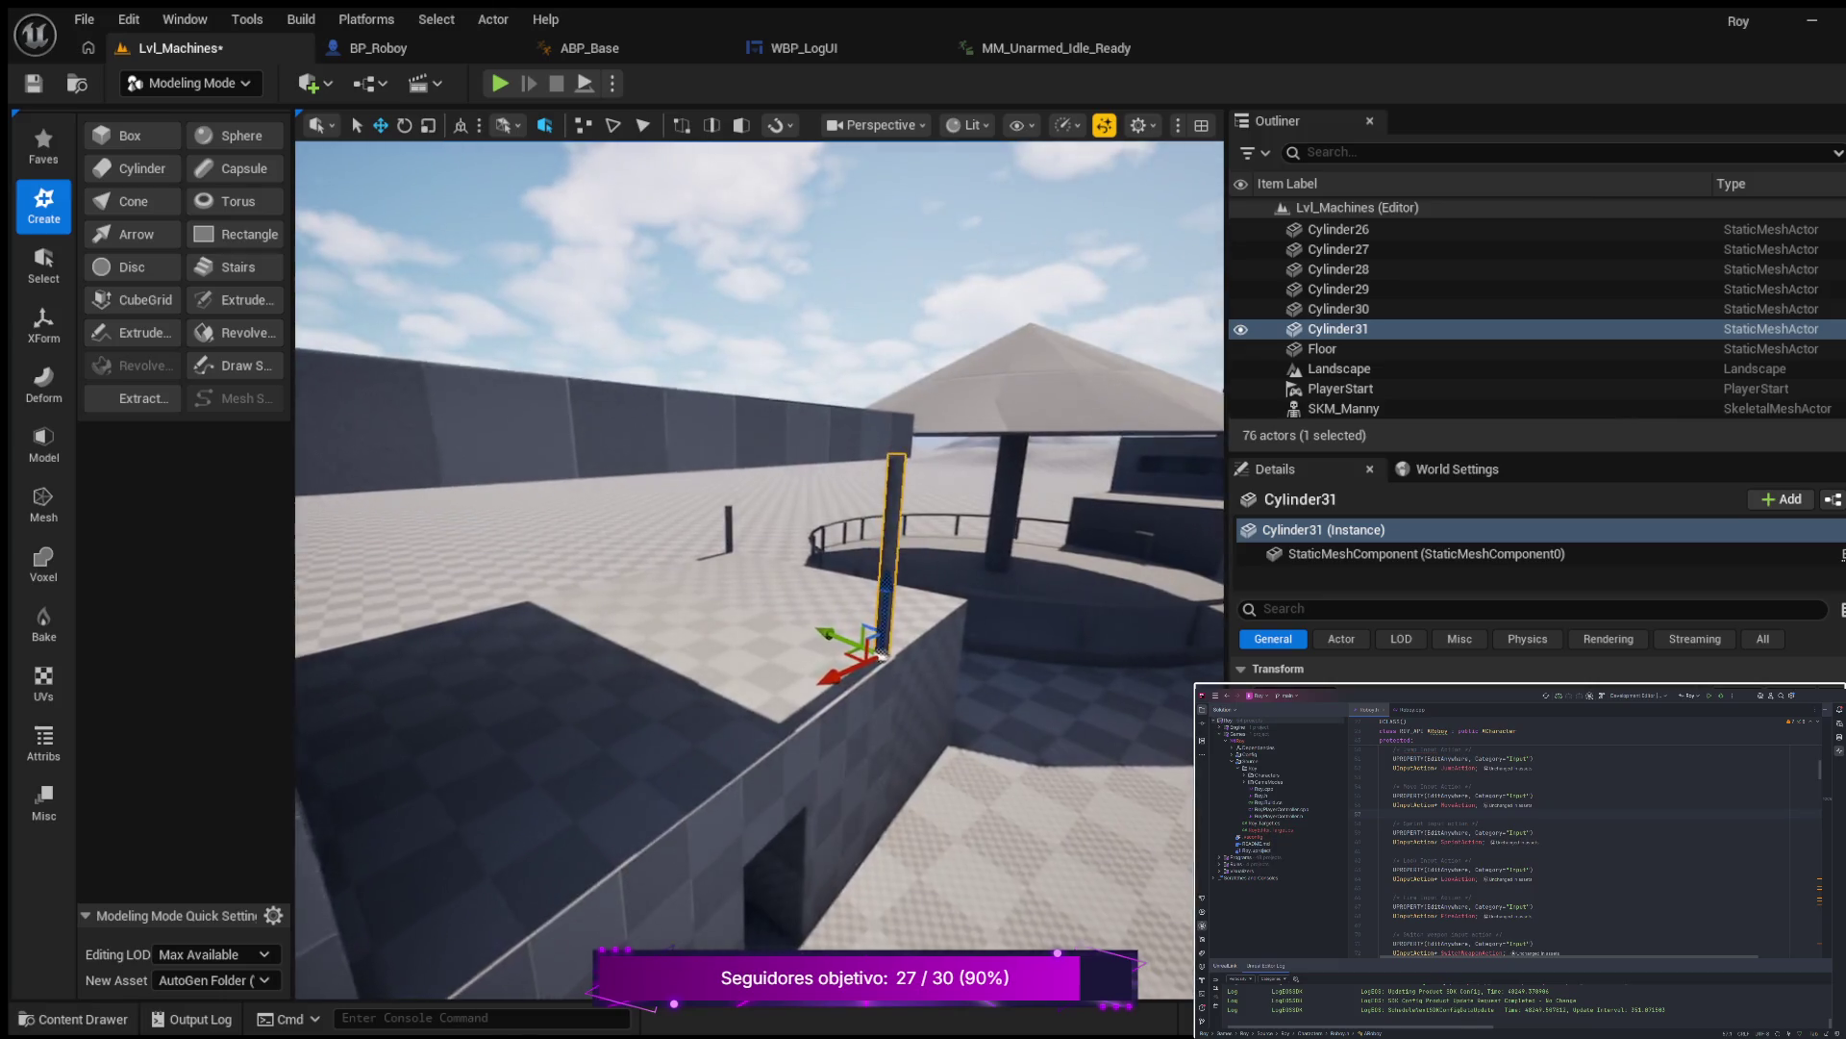
pyautogui.press('s')
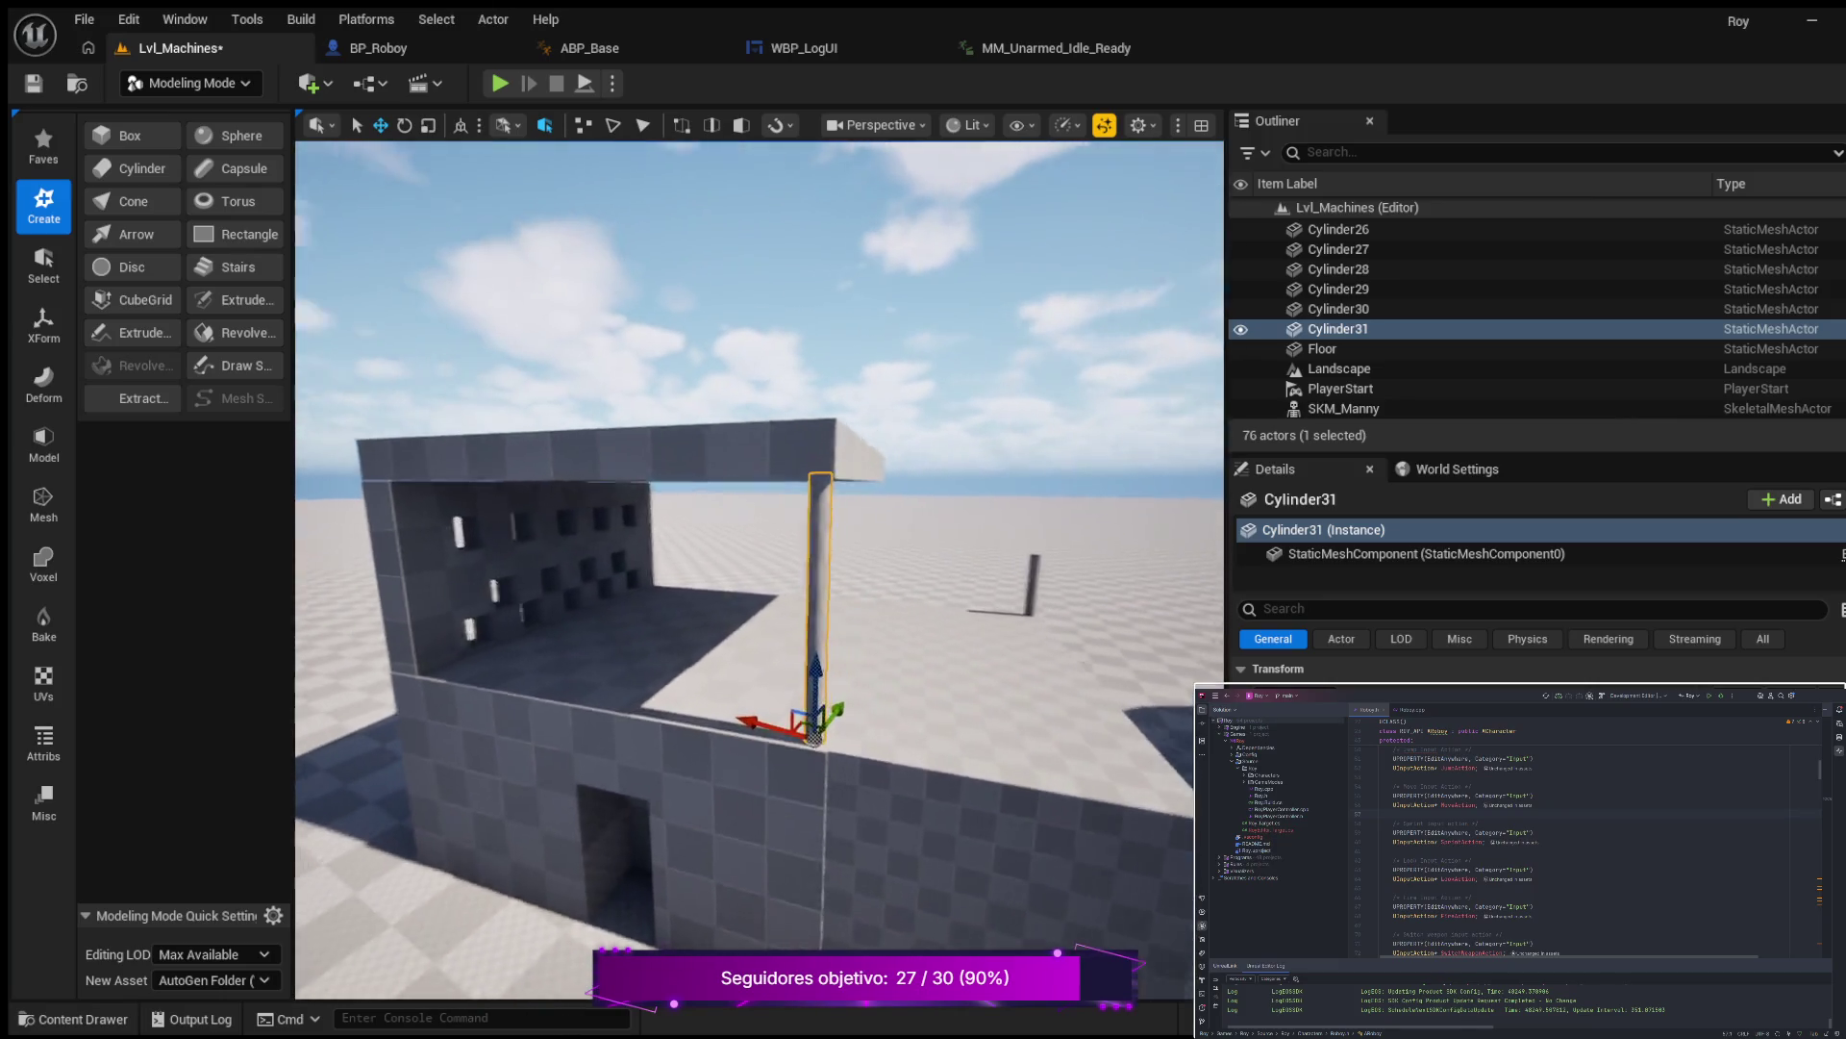
pyautogui.press('d')
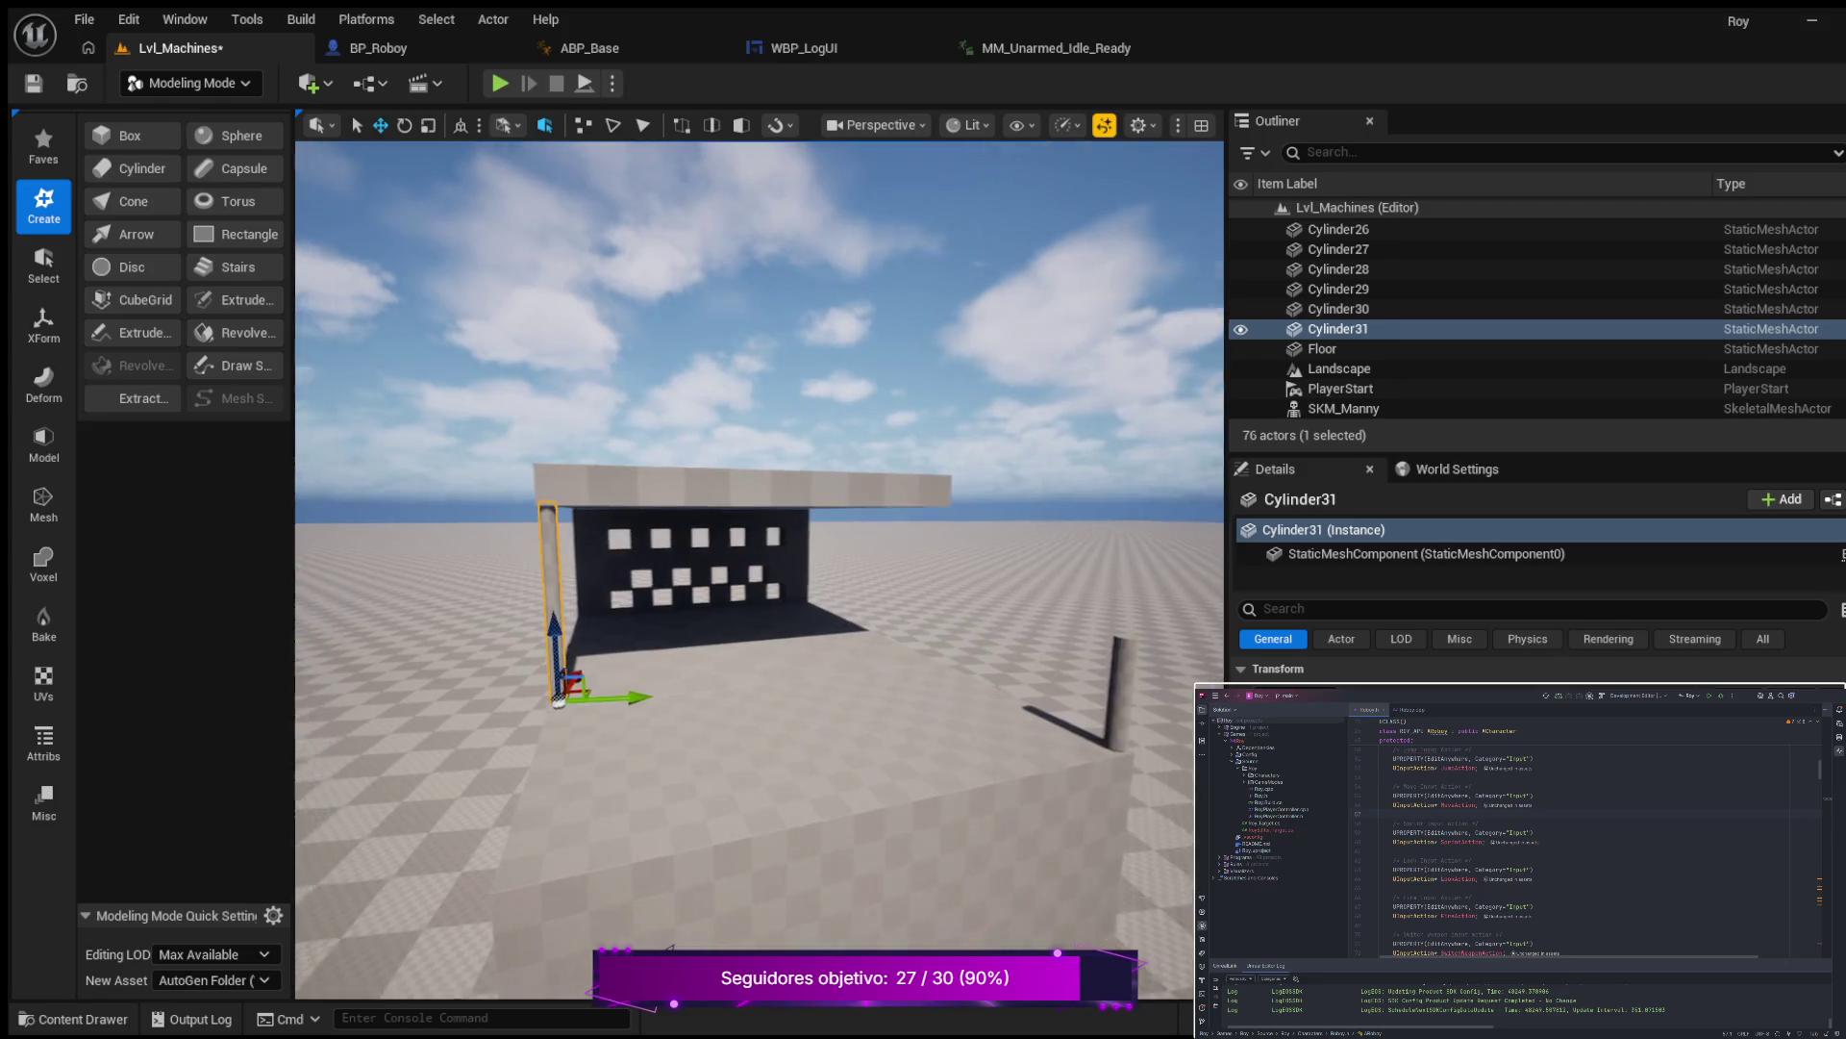
pyautogui.press('d')
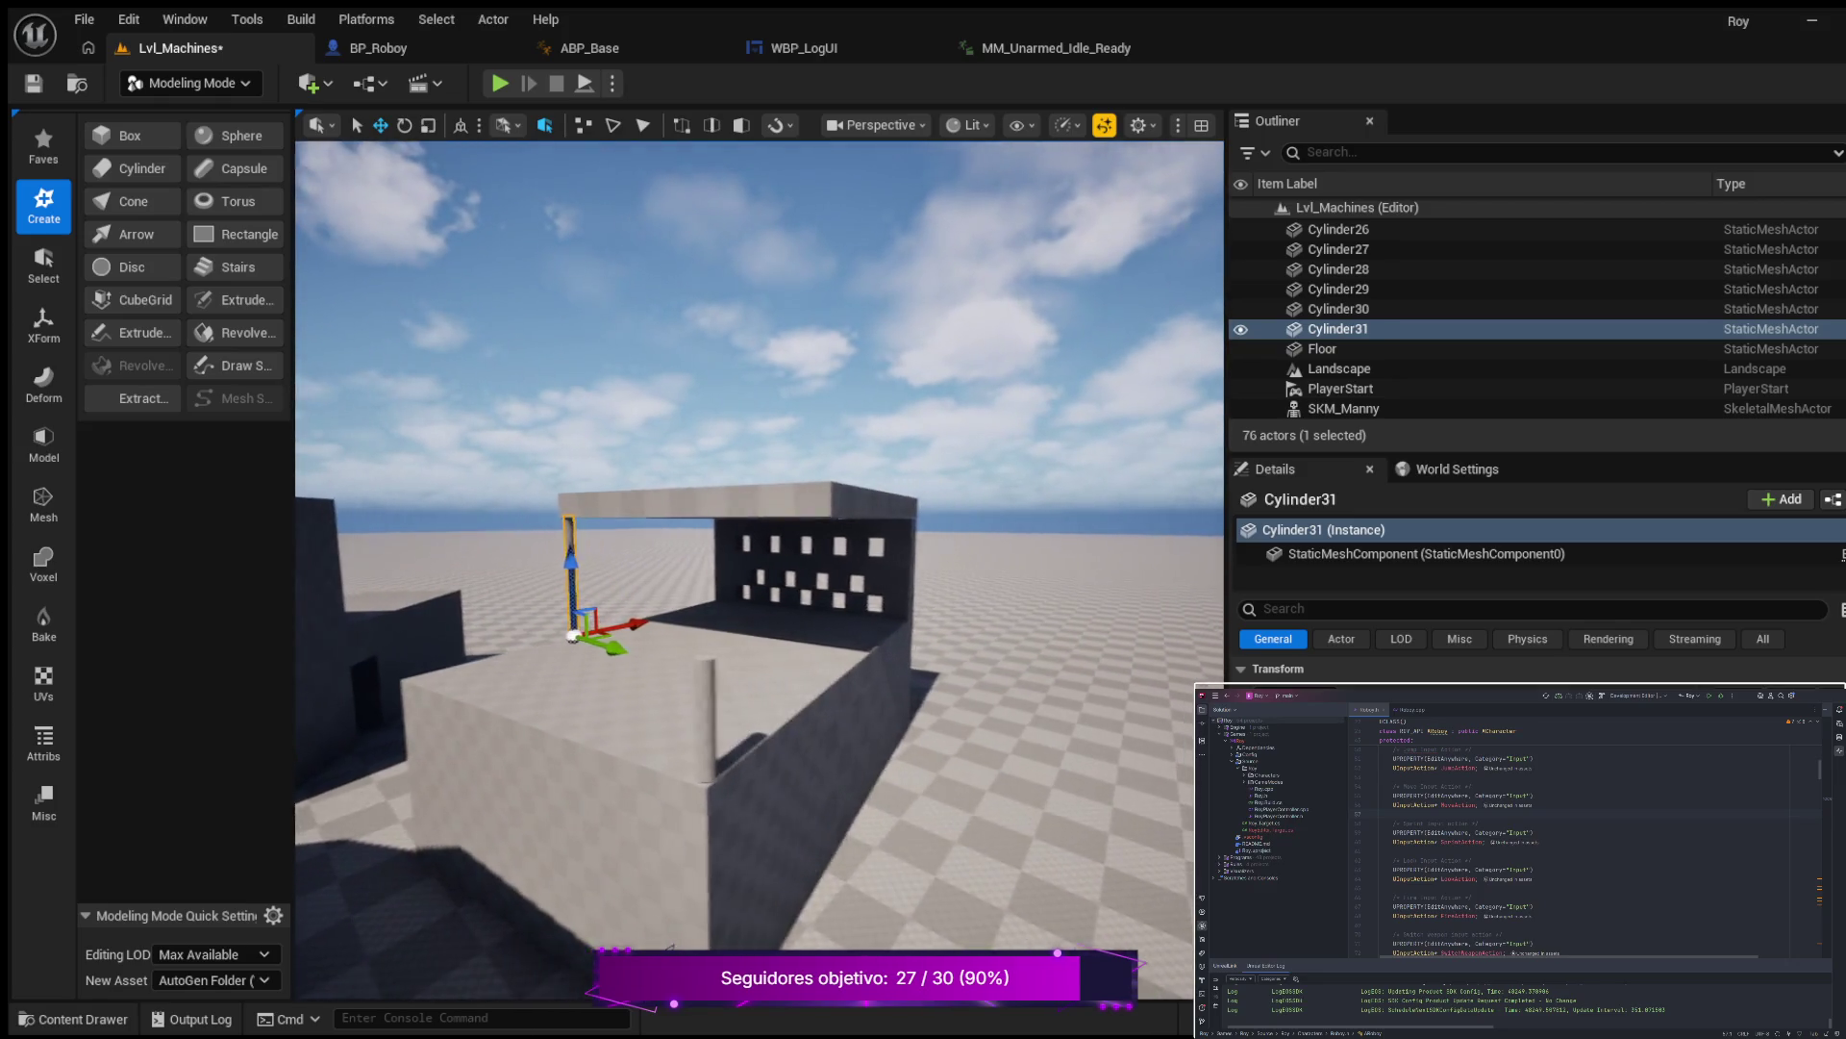
pyautogui.press('d')
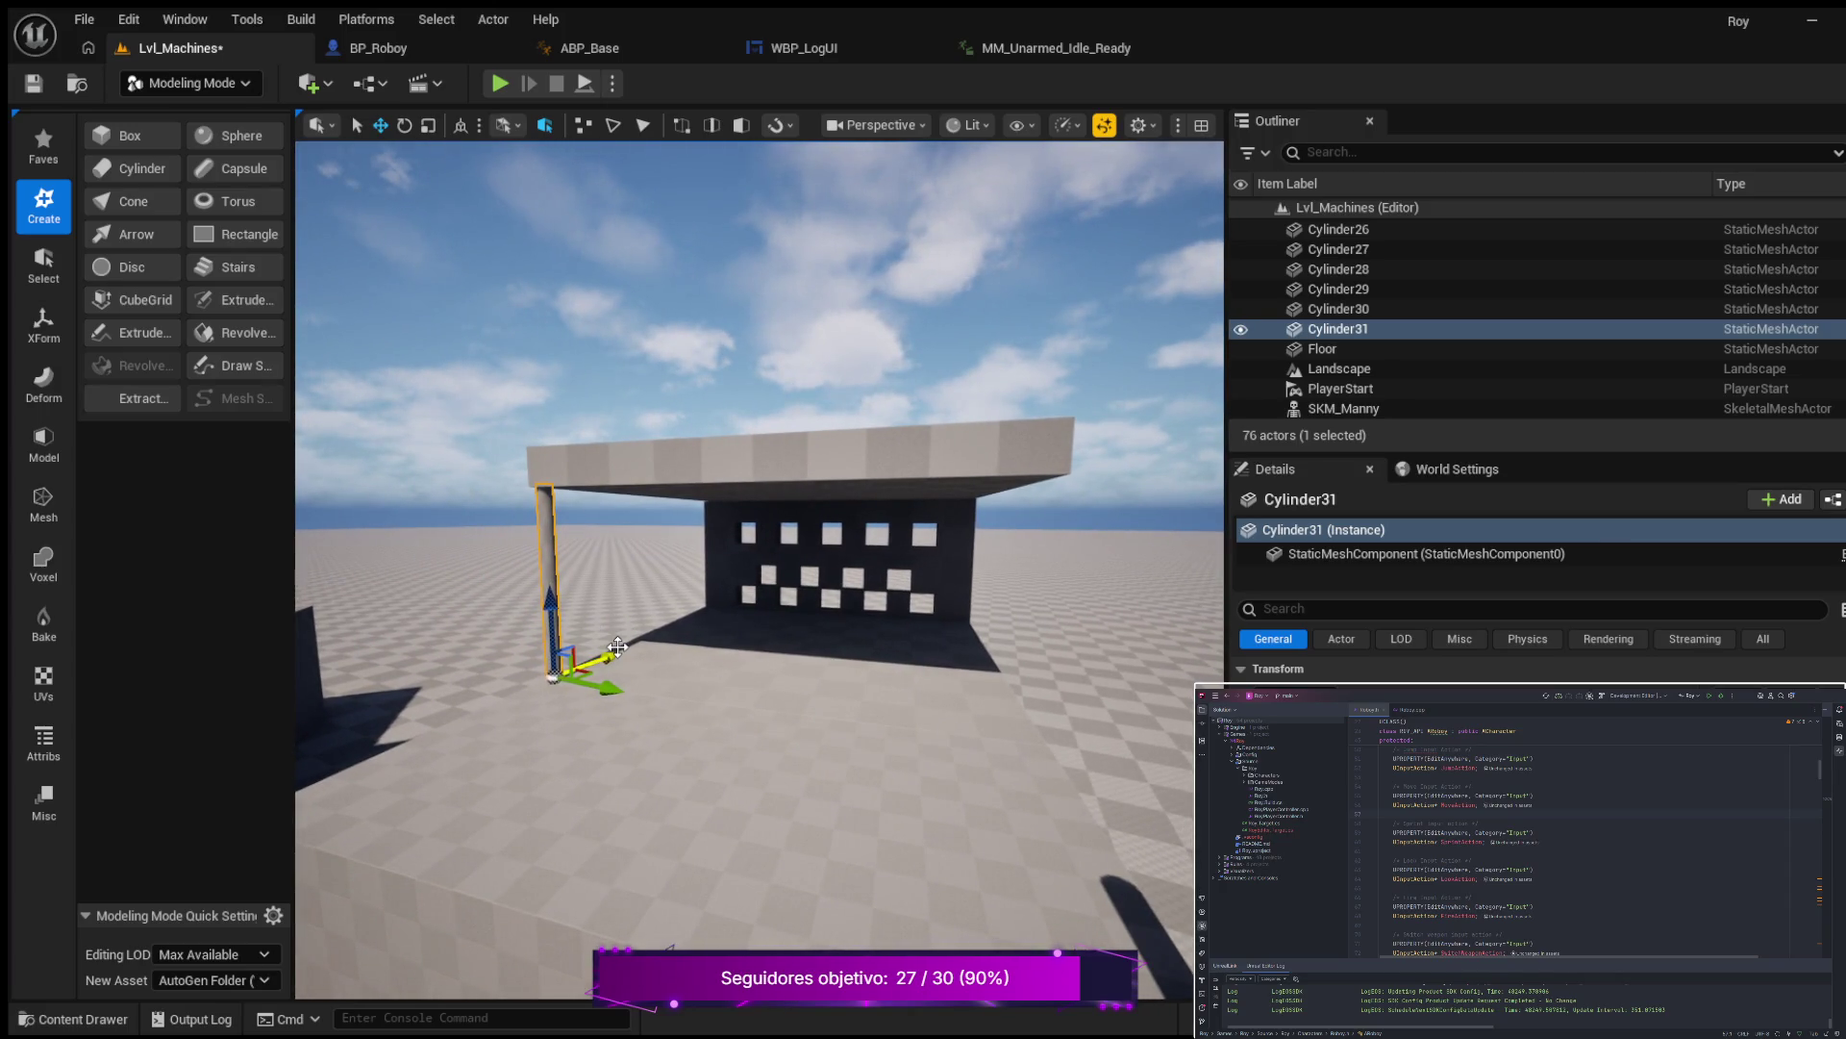
pyautogui.hotkey('ctrl', 'd')
# Slide the copy Cylinder32 sideways under the roof's far front corner.
pyautogui.moveTo(600, 686); pyautogui.dragTo(1048, 745)
pyautogui.press('d')
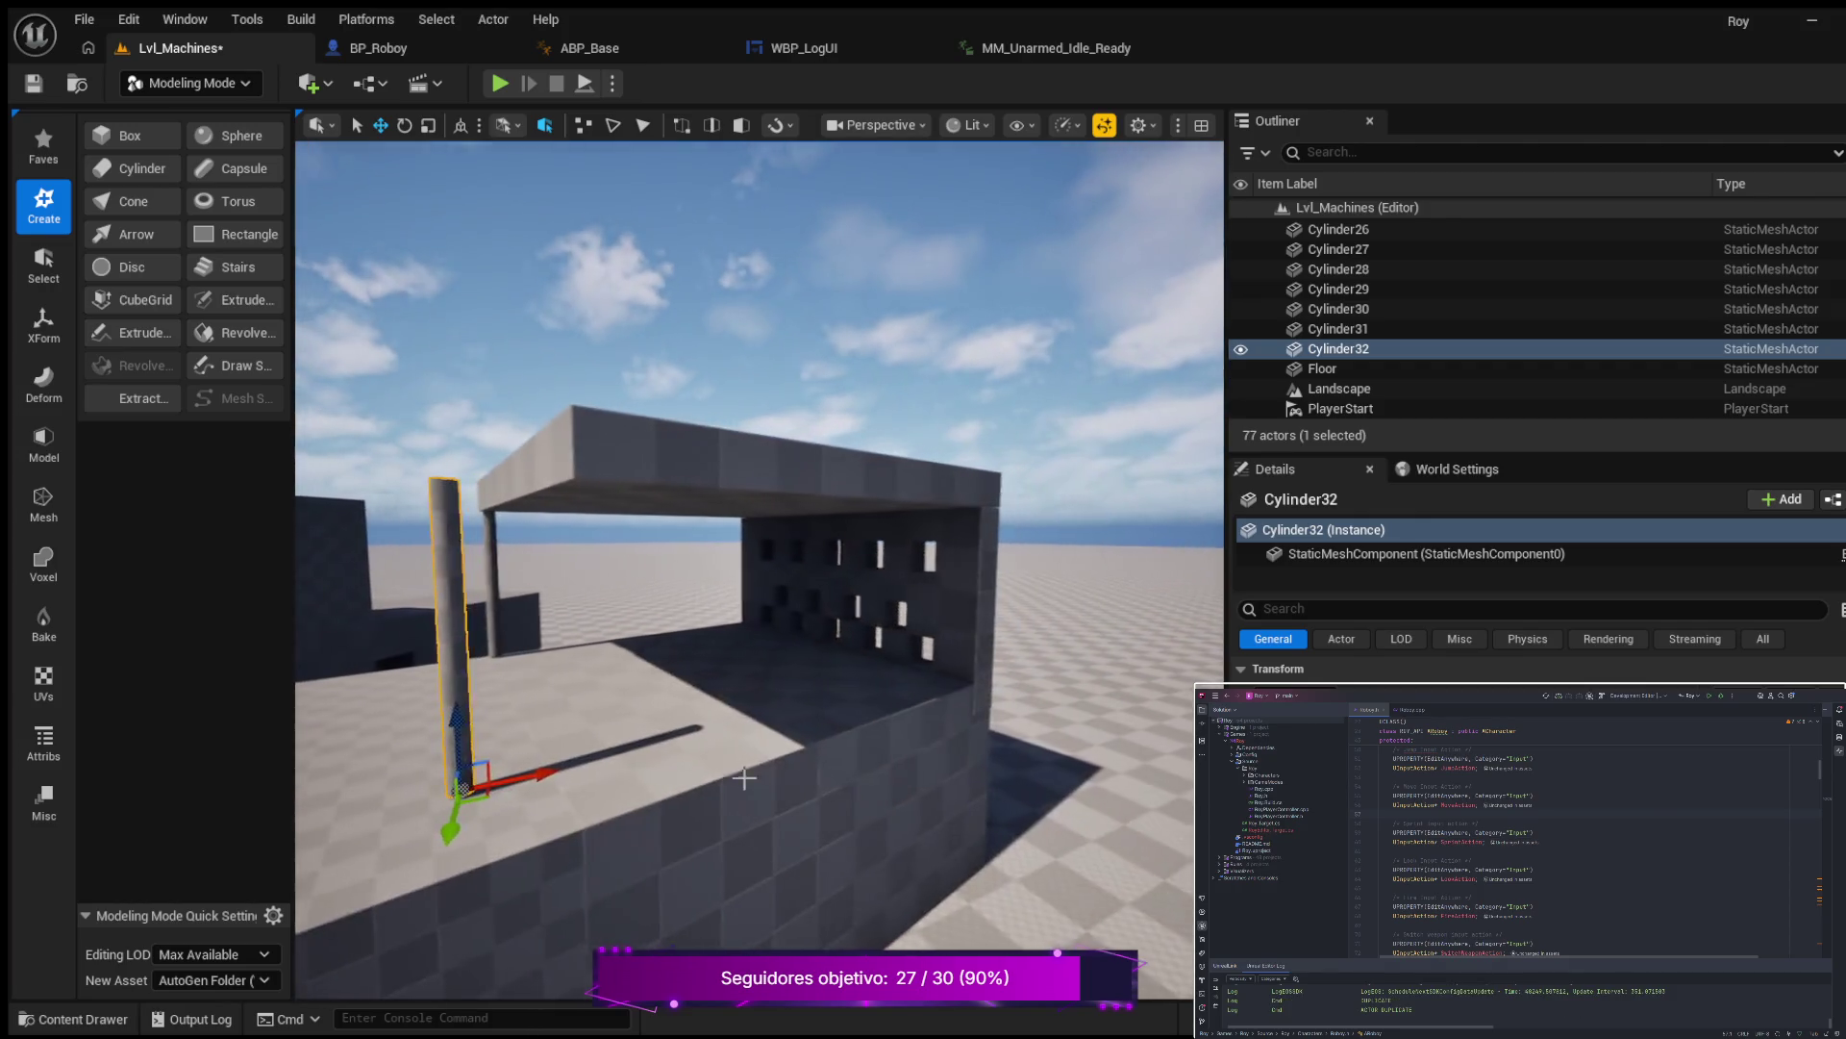
pyautogui.moveTo(537, 774)
pyautogui.mouseDown()
pyautogui.moveTo(651, 763)
pyautogui.moveTo(587, 802)
pyautogui.mouseUp()
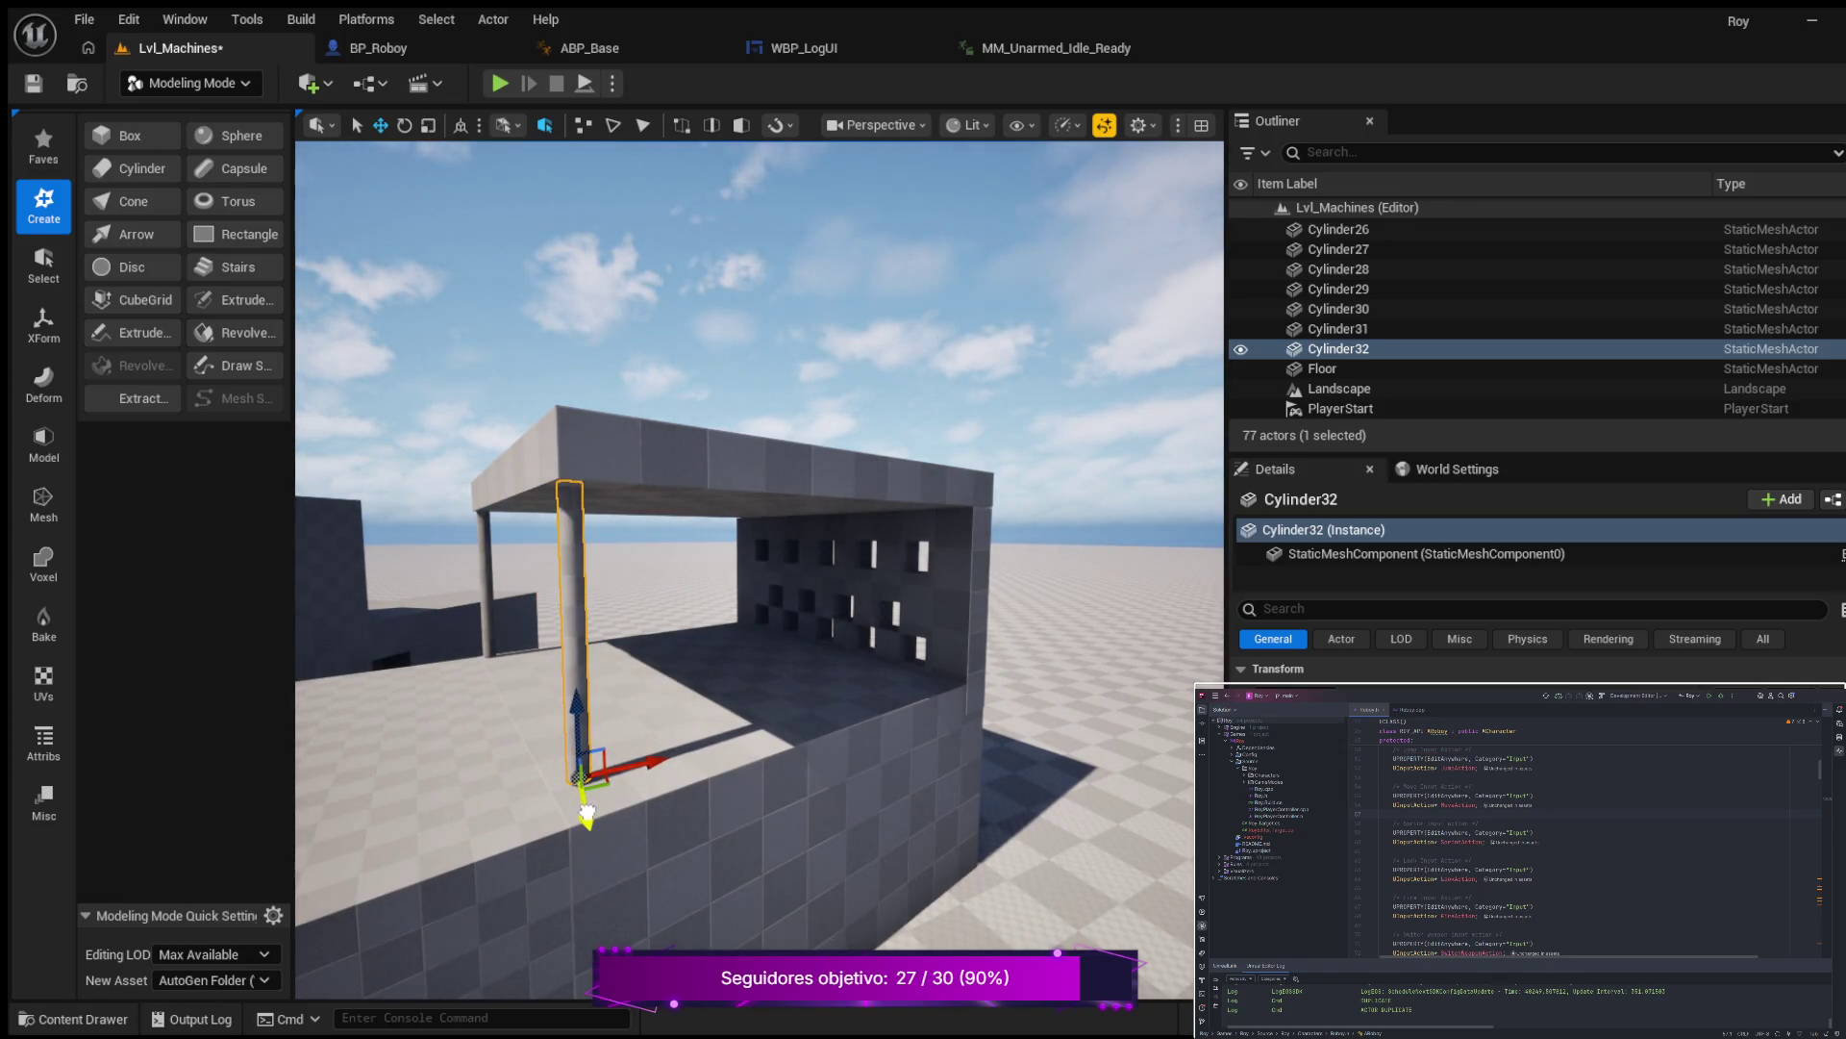
pyautogui.moveTo(752, 823)
pyautogui.mouseDown()
pyautogui.moveTo(907, 865)
pyautogui.moveTo(1020, 846)
pyautogui.moveTo(688, 759)
pyautogui.mouseUp()
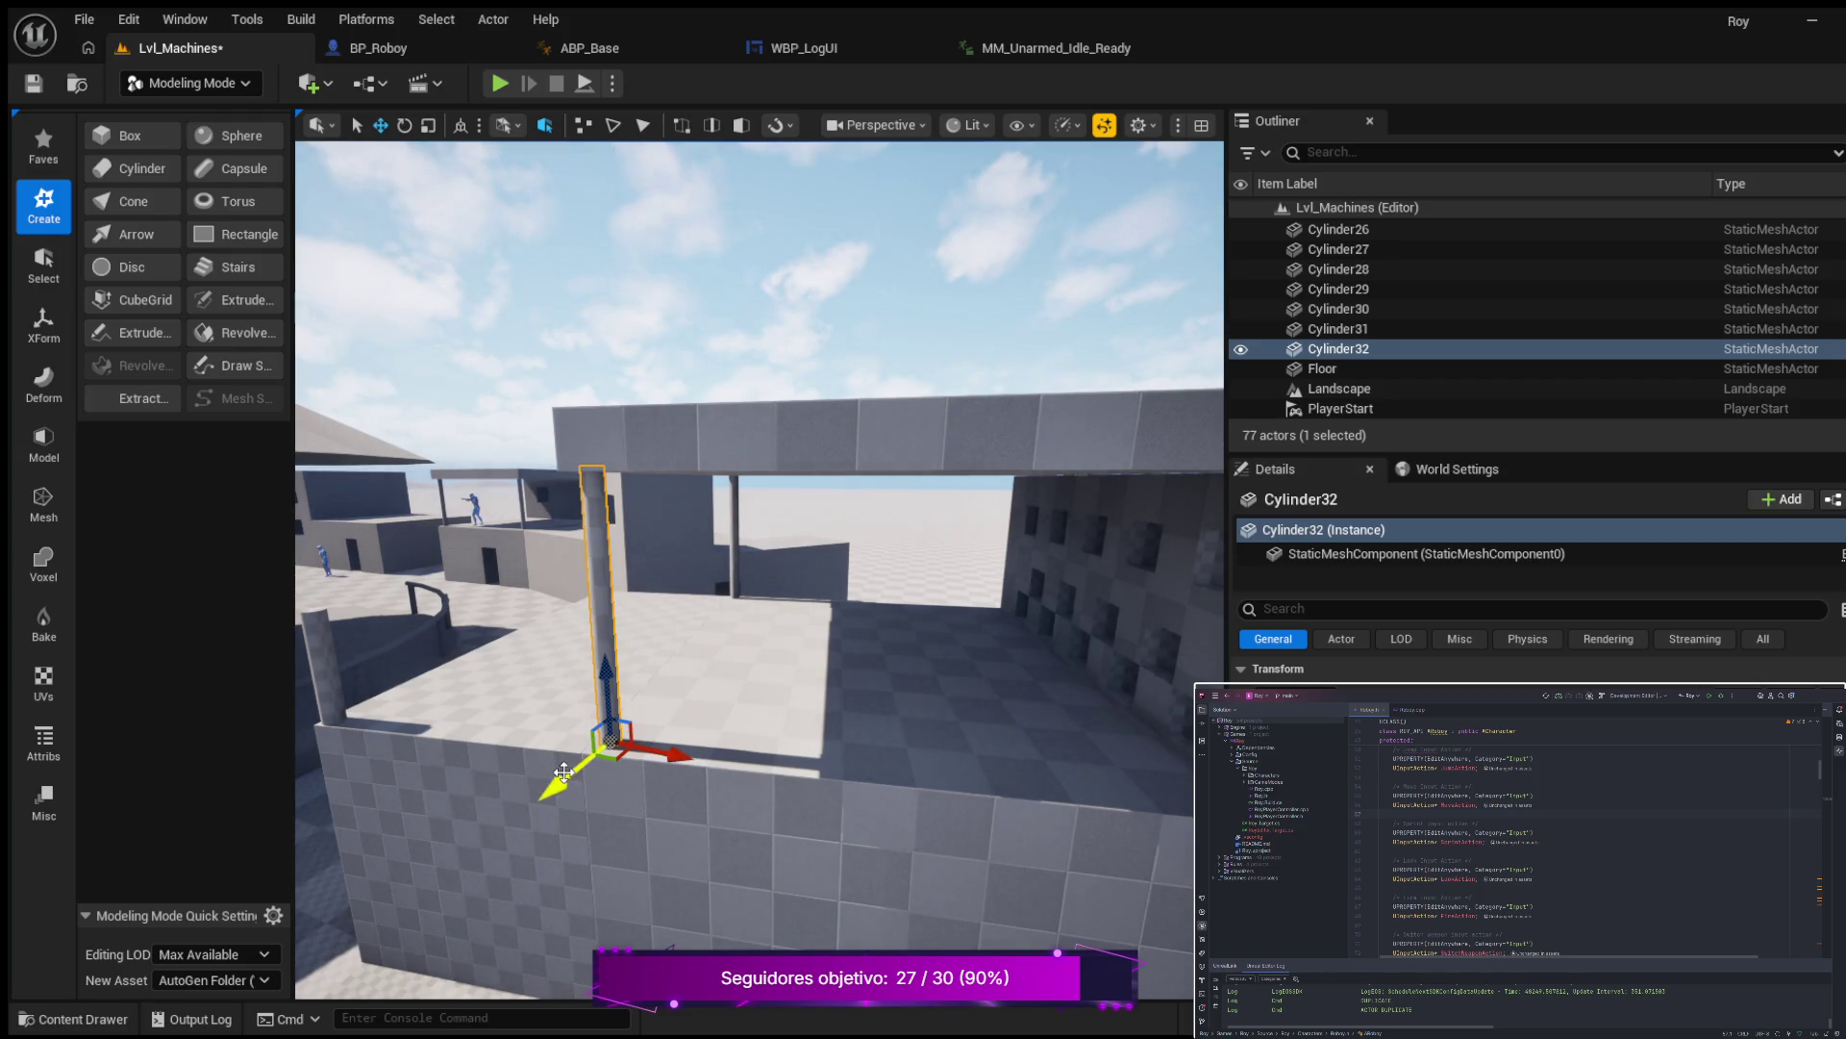
pyautogui.moveTo(562, 775); pyautogui.dragTo(452, 755)
pyautogui.moveTo(879, 856); pyautogui.dragTo(883, 855)
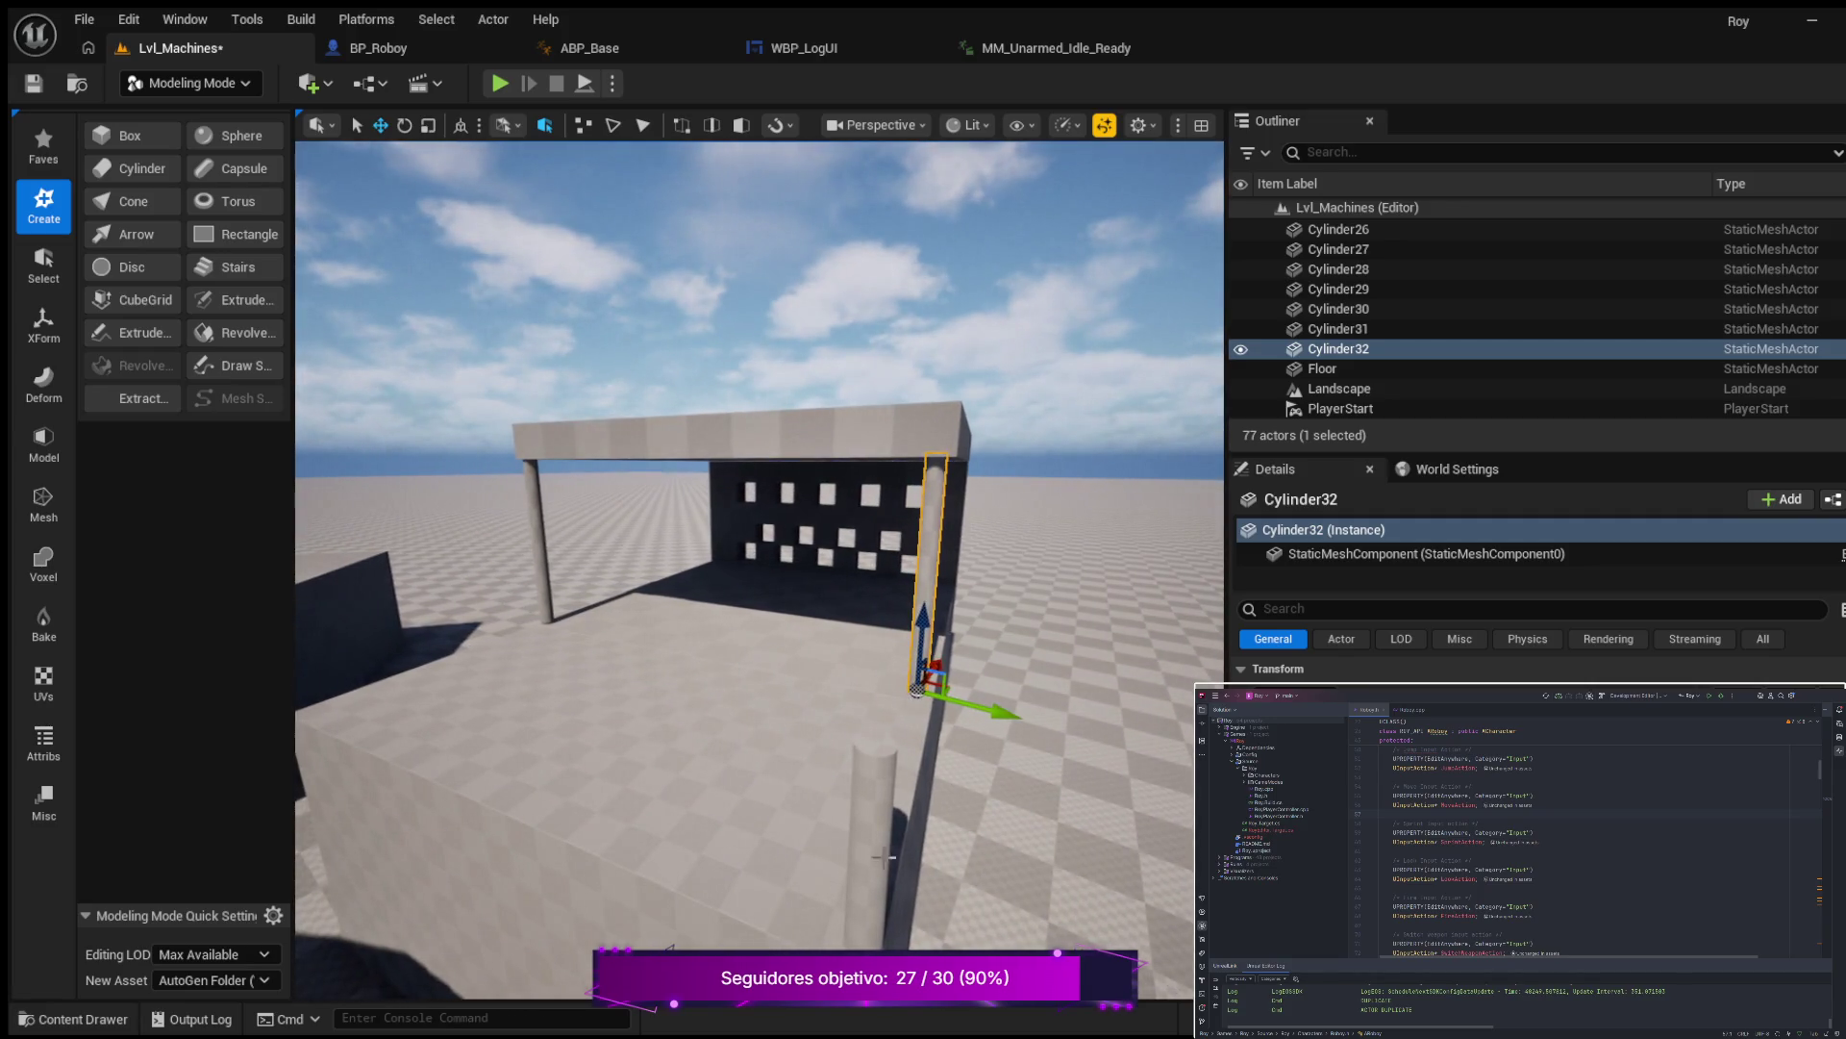
# Nudge the central pillar Cylinder30 slightly left.
pyautogui.click(877, 828)
pyautogui.moveTo(875, 928)
pyautogui.mouseDown()
pyautogui.moveTo(810, 928)
pyautogui.moveTo(707, 837)
pyautogui.mouseUp()
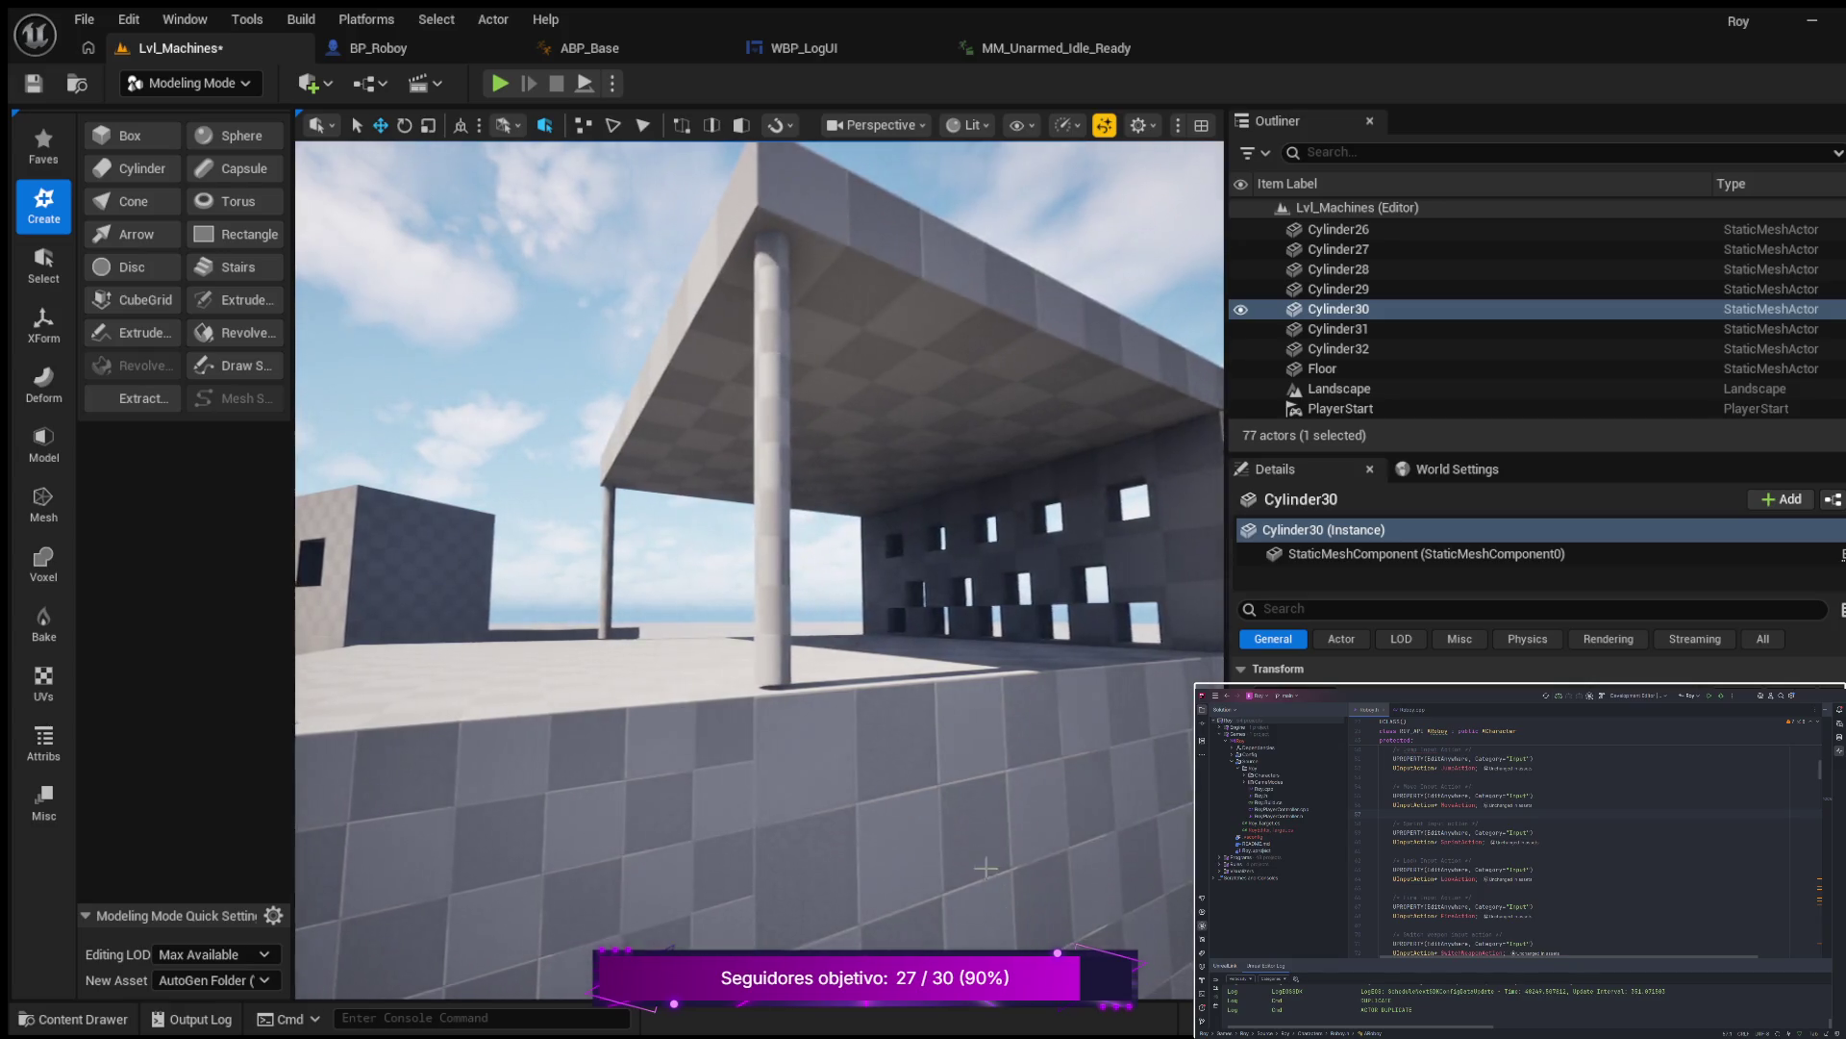
pyautogui.click(766, 593)
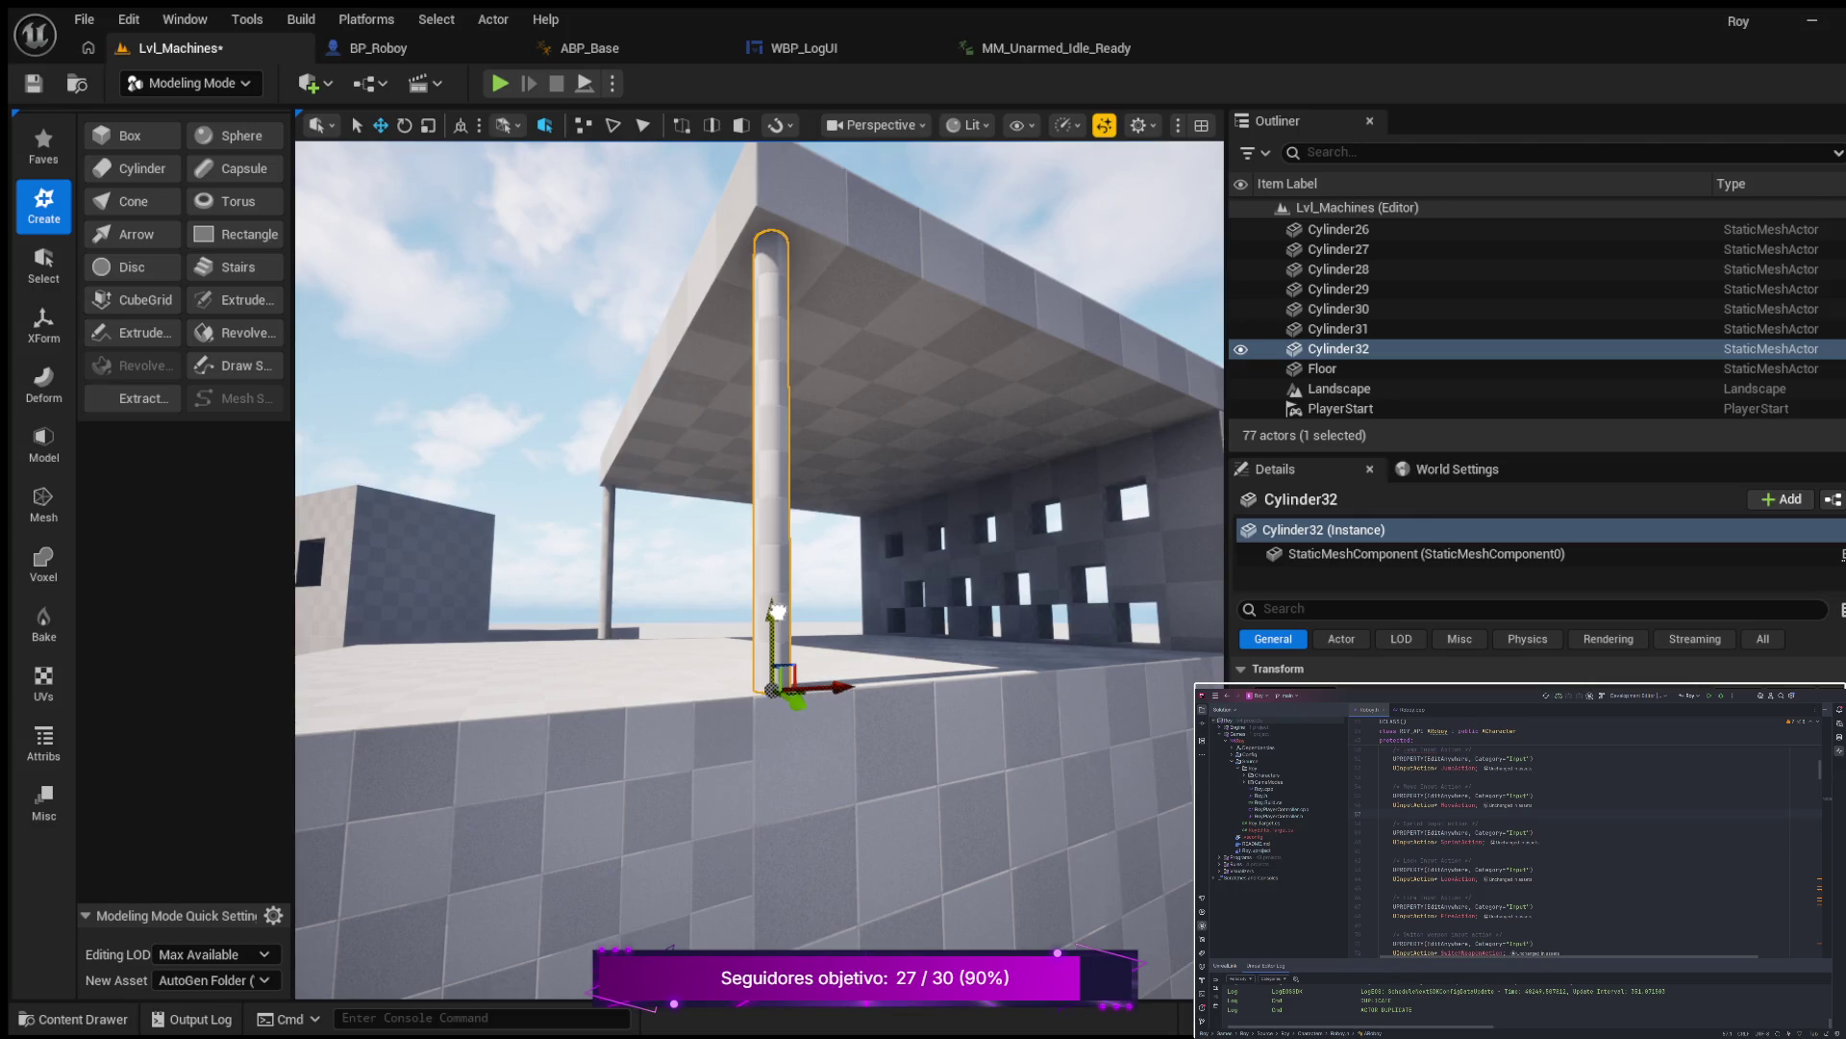
pyautogui.moveTo(767, 593)
pyautogui.mouseDown()
pyautogui.moveTo(705, 554)
pyautogui.moveTo(613, 537)
pyautogui.mouseUp()
pyautogui.moveTo(895, 660); pyautogui.dragTo(895, 661)
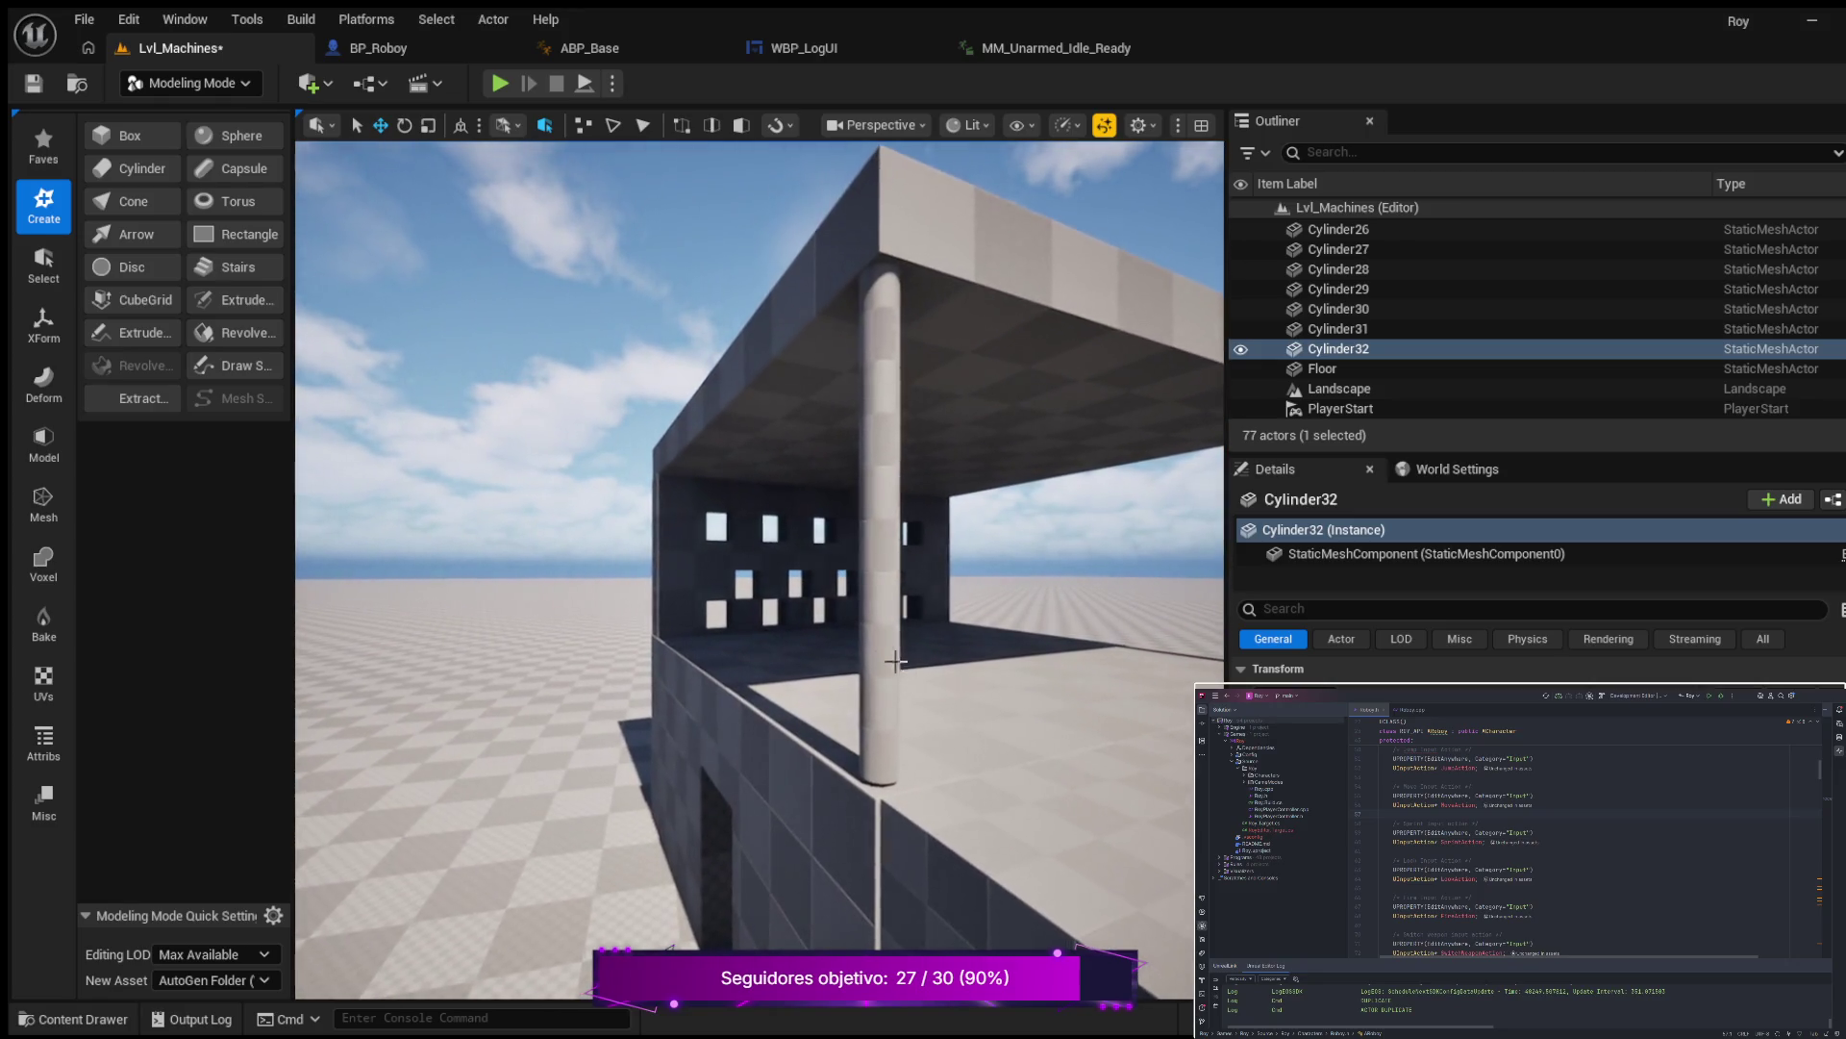
# Lower the corner pillar Cylinder31 slightly so it meets the roof.
pyautogui.click(890, 618)
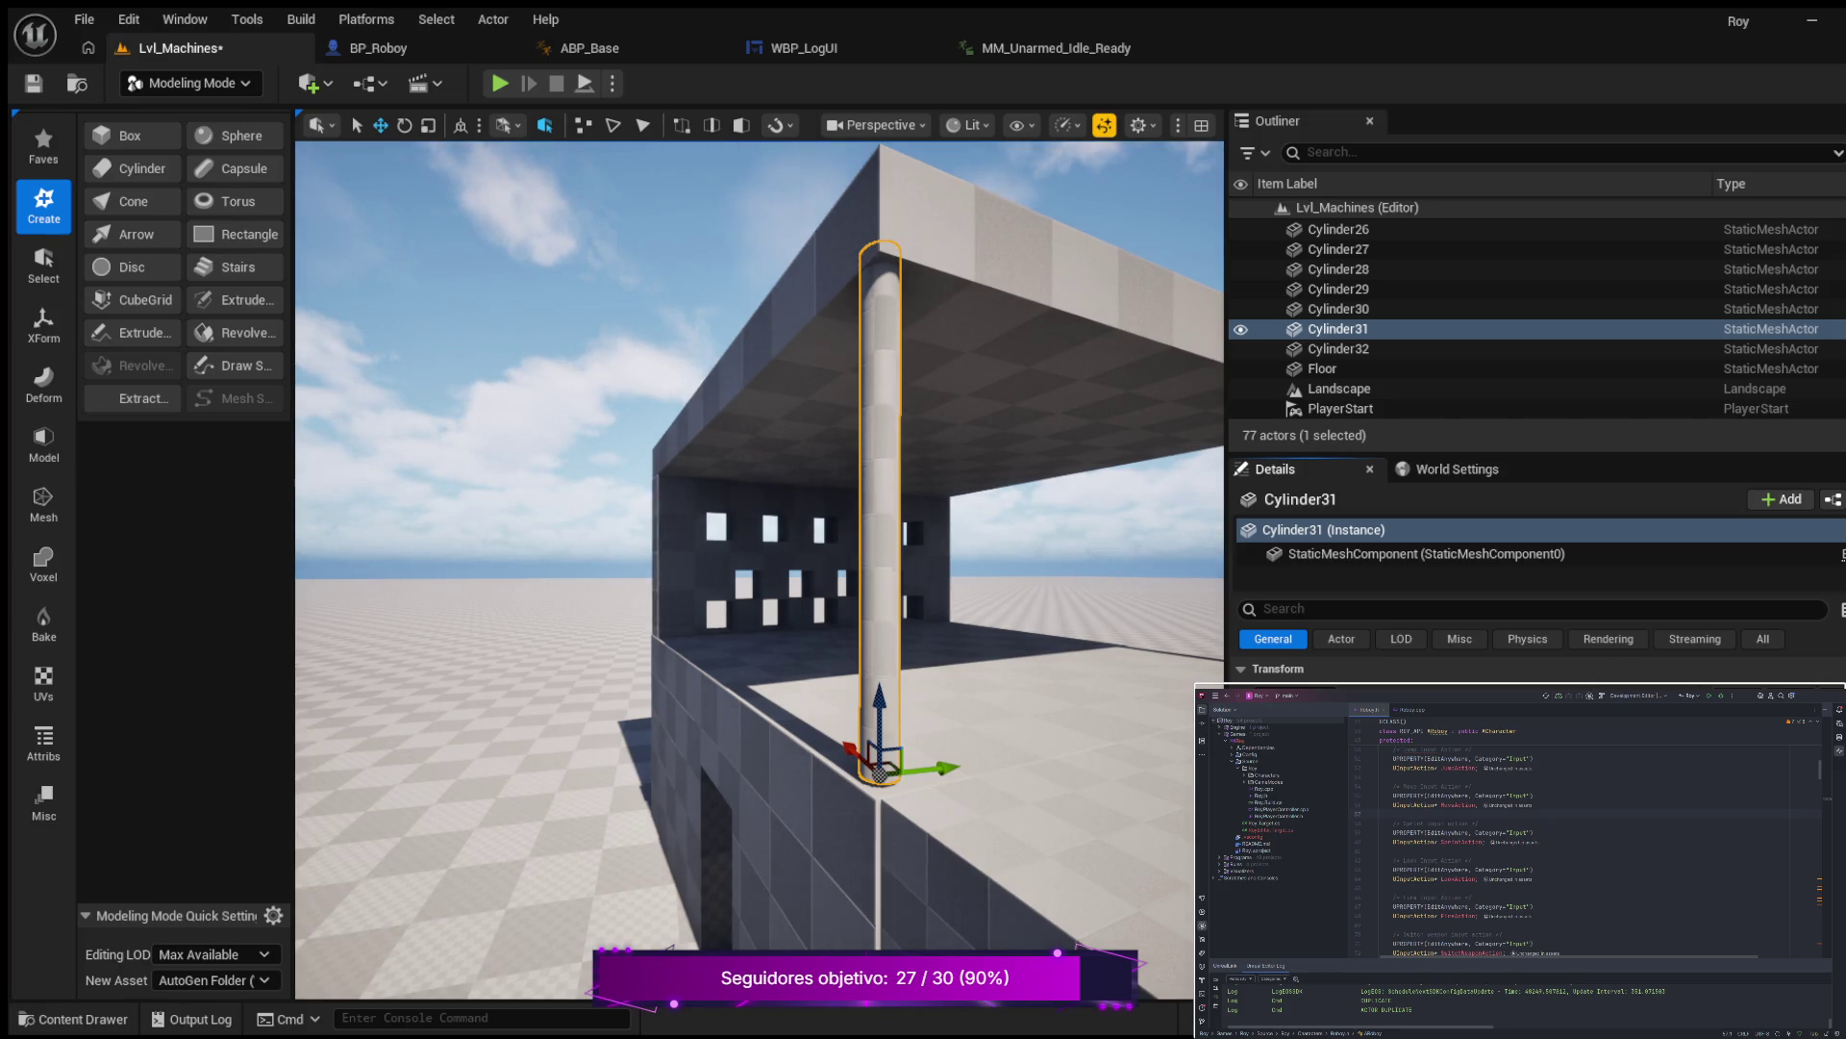
pyautogui.moveTo(873, 696); pyautogui.dragTo(827, 693)
pyautogui.moveTo(1047, 696)
pyautogui.mouseDown()
pyautogui.moveTo(973, 692)
pyautogui.moveTo(1027, 694)
pyautogui.moveTo(1002, 619)
pyautogui.mouseUp()
pyautogui.click(1002, 618)
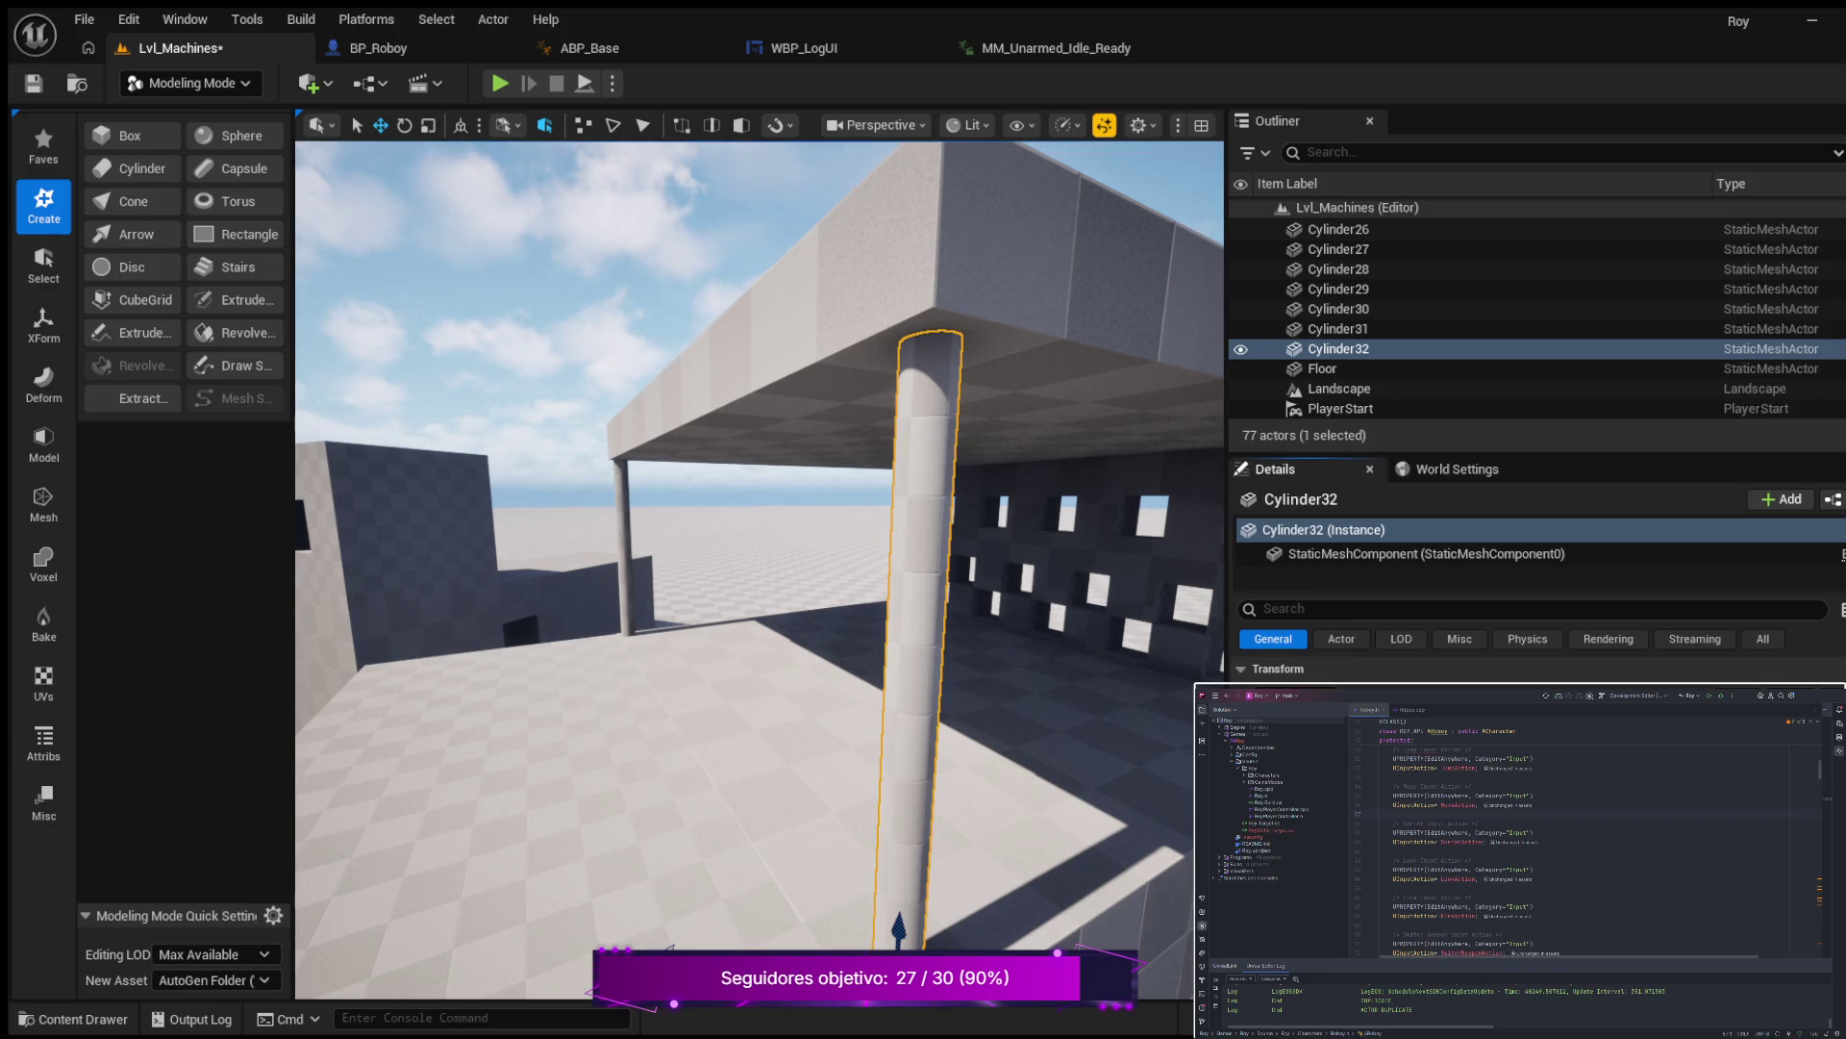
pyautogui.moveTo(1002, 618)
pyautogui.mouseDown()
pyautogui.moveTo(995, 678)
pyautogui.moveTo(960, 627)
pyautogui.moveTo(1015, 621)
pyautogui.moveTo(1116, 731)
pyautogui.moveTo(991, 777)
pyautogui.moveTo(1026, 700)
pyautogui.mouseUp()
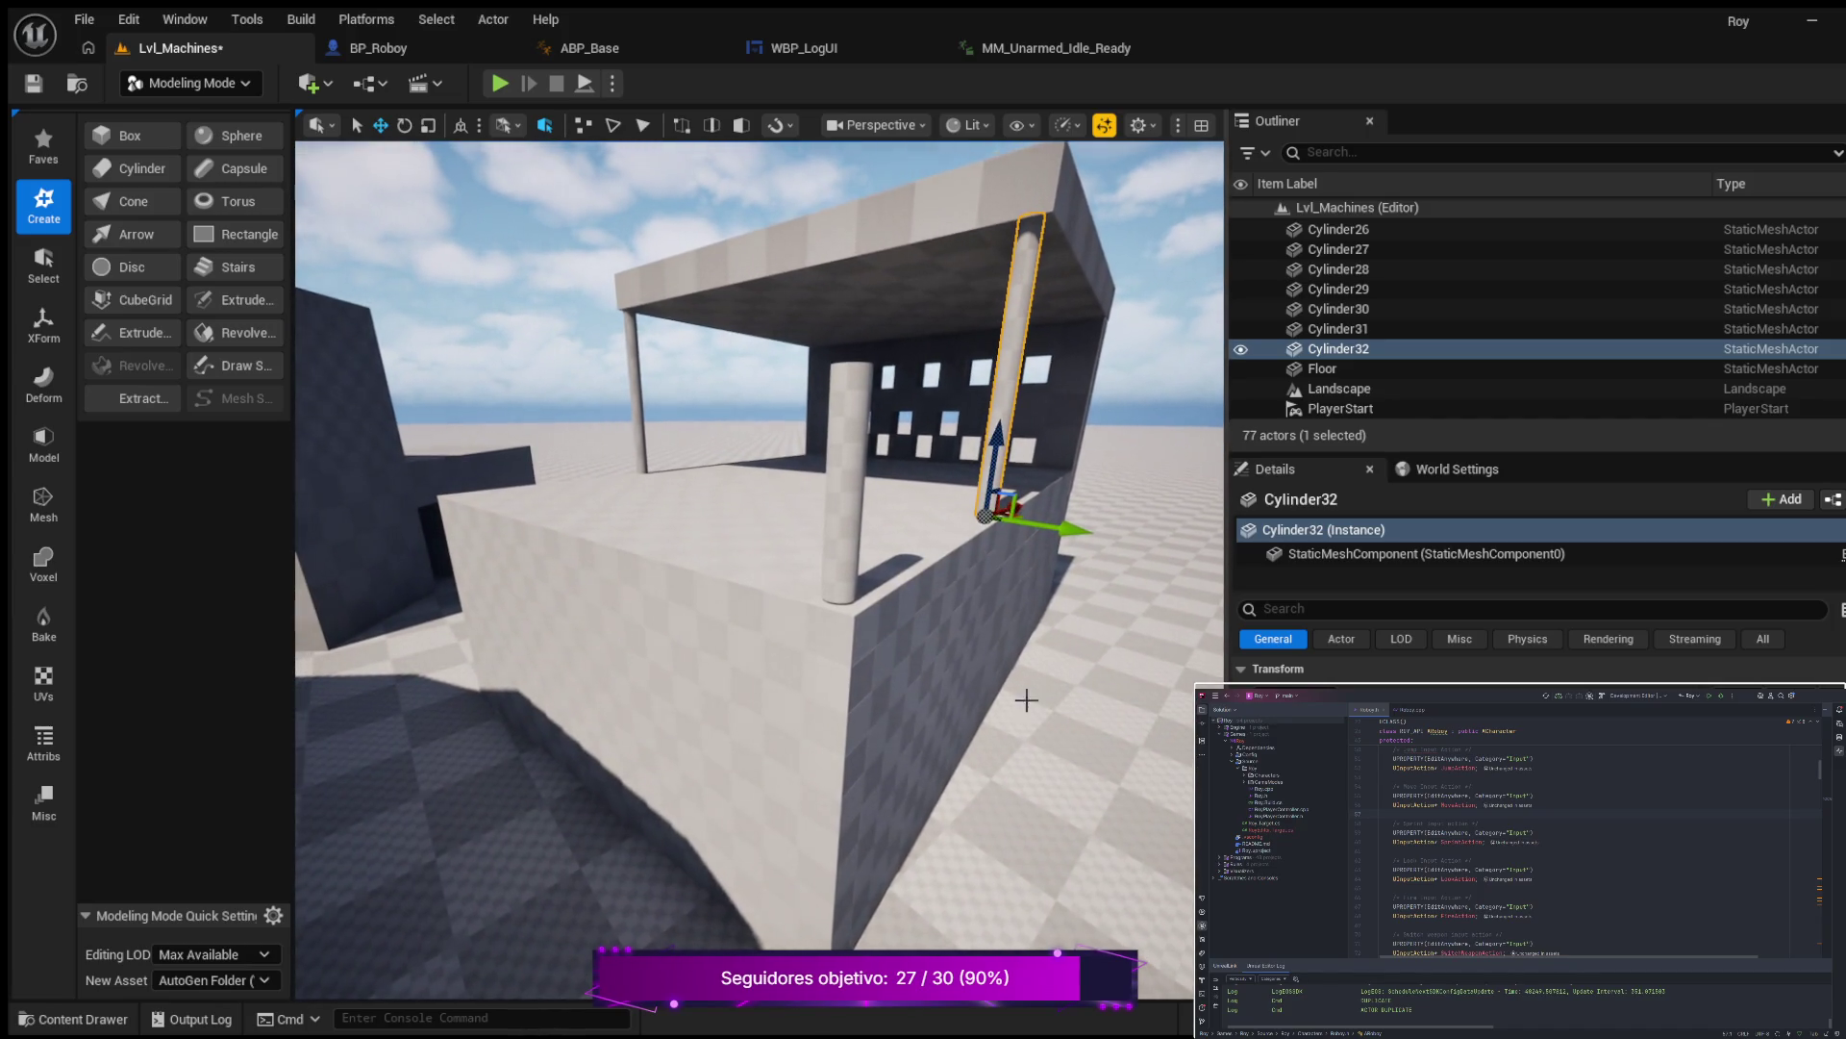
# Duplicate Cylinder30 and slide the new Cylinder33 along the low wall top.
pyautogui.click(846, 470)
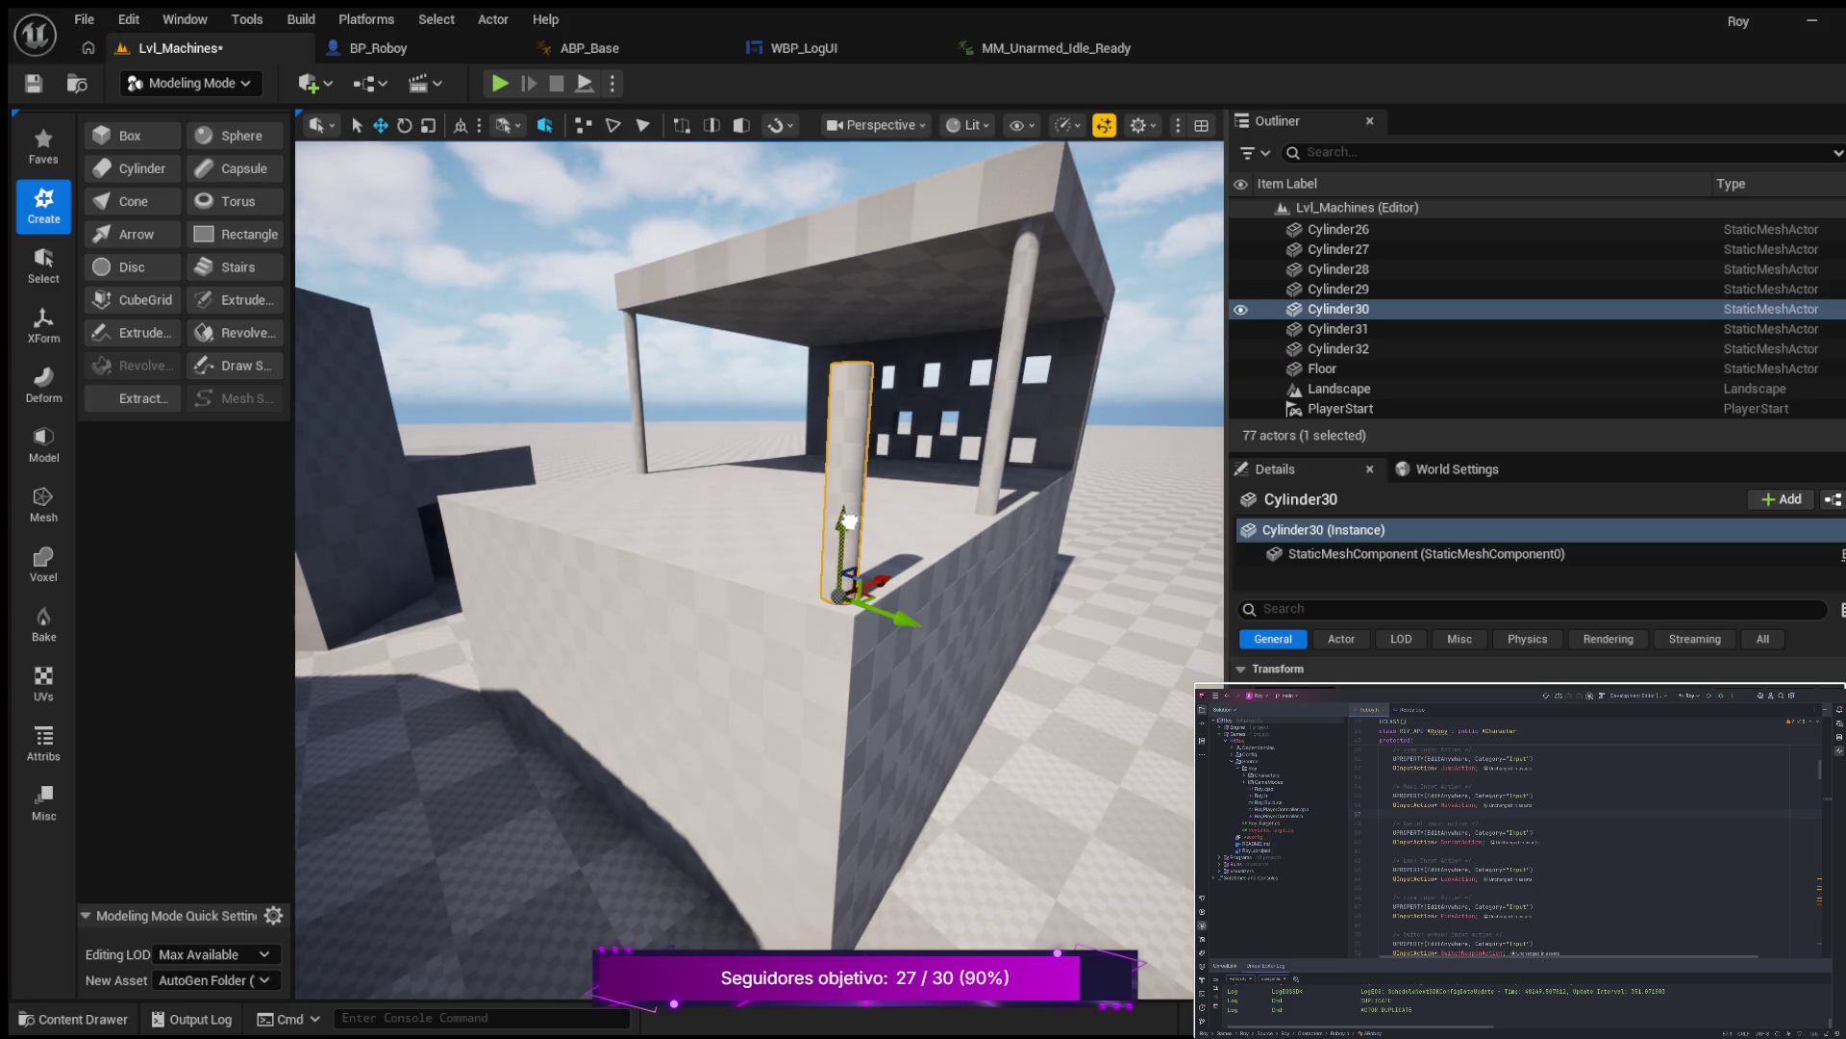
pyautogui.moveTo(920, 553); pyautogui.dragTo(899, 548)
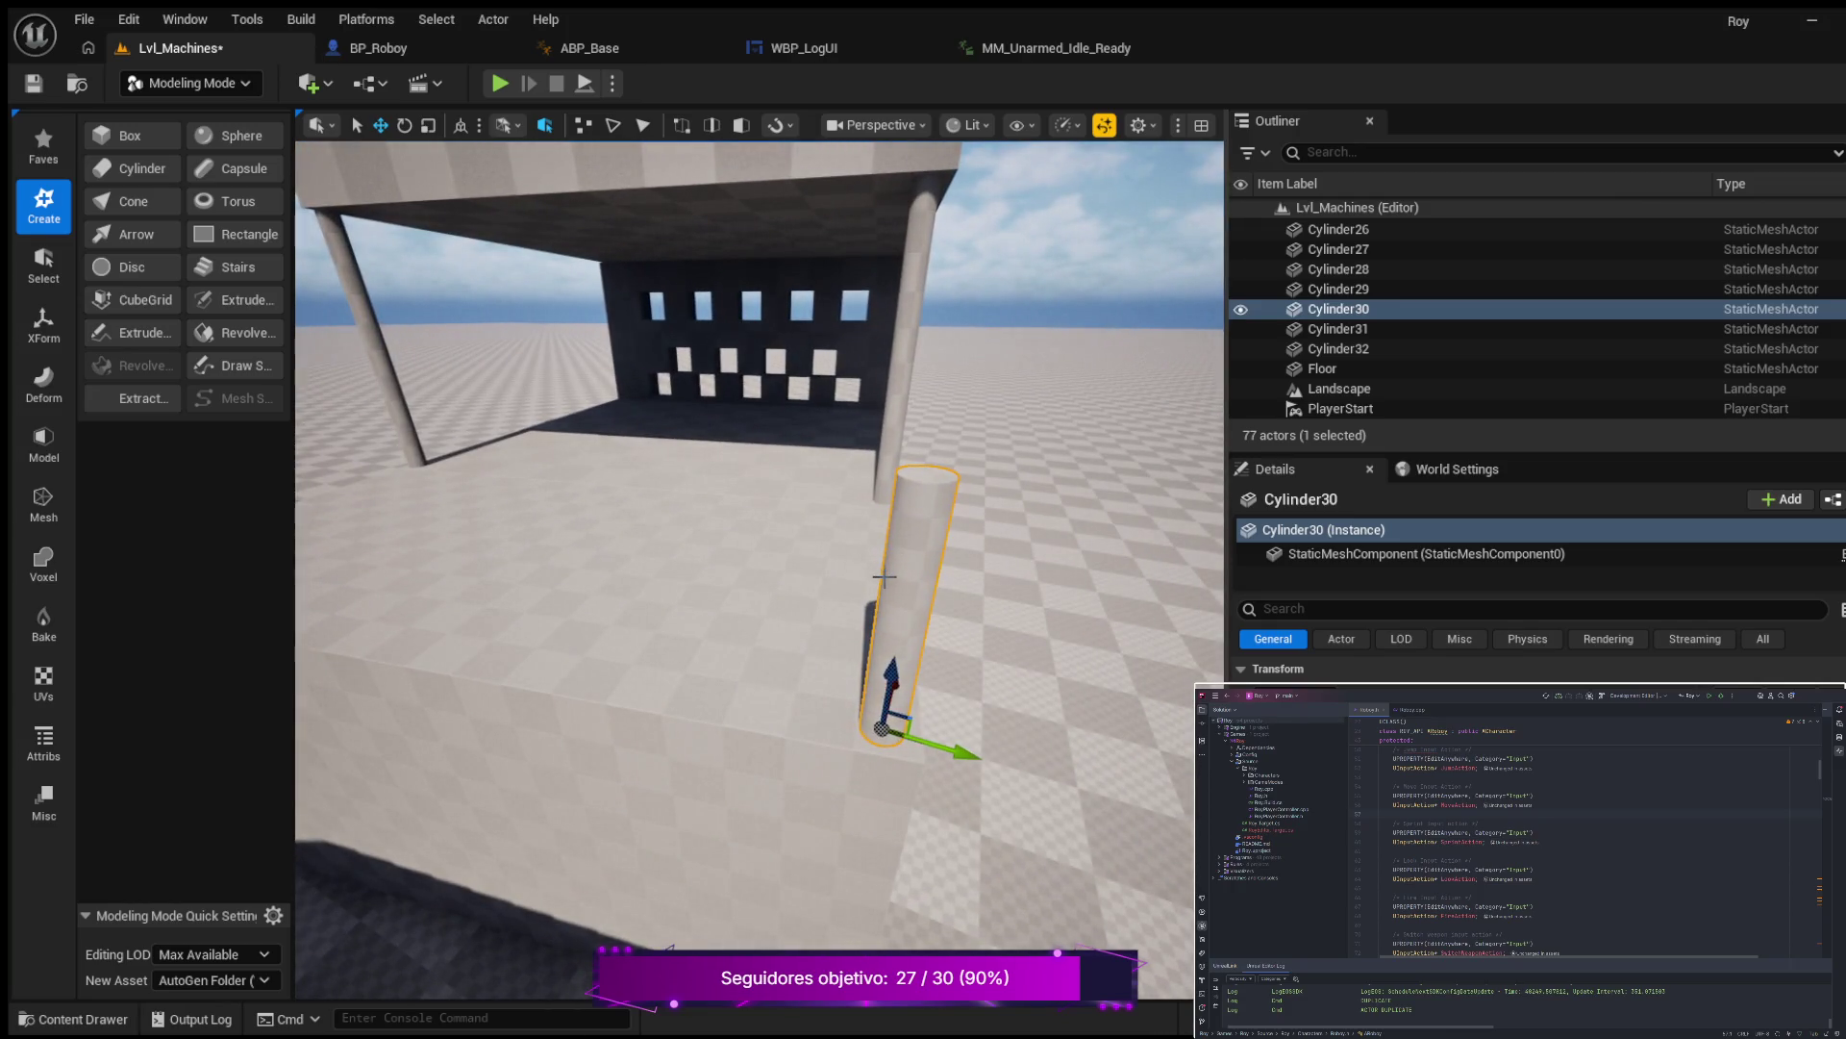
pyautogui.hotkey('ctrl', 'd')
pyautogui.moveTo(973, 764)
pyautogui.mouseDown()
pyautogui.moveTo(515, 618)
pyautogui.moveTo(779, 590)
pyautogui.mouseUp()
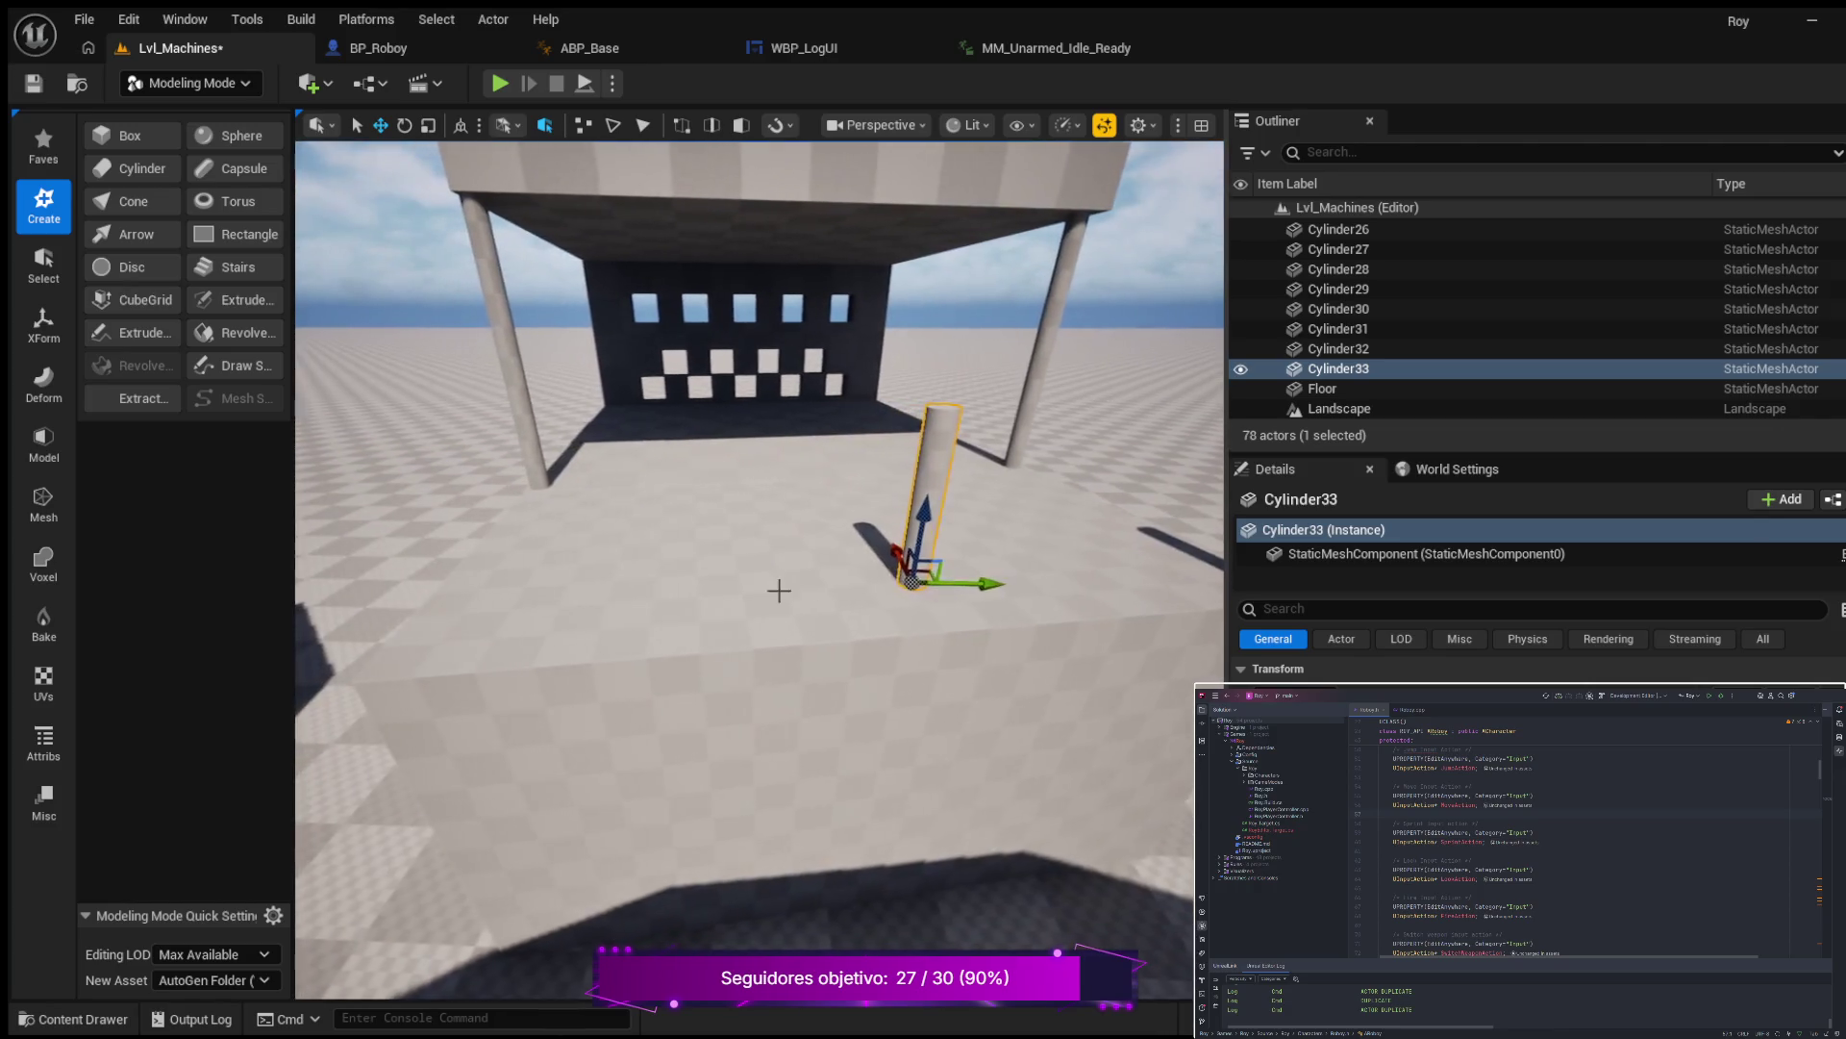
pyautogui.moveTo(981, 582); pyautogui.dragTo(673, 596)
pyautogui.moveTo(774, 450); pyautogui.dragTo(895, 463)
# Inspect the wall blocks Box27, Box29, Box28 and pillar Cylinder31 around the roof.
pyautogui.click(807, 556)
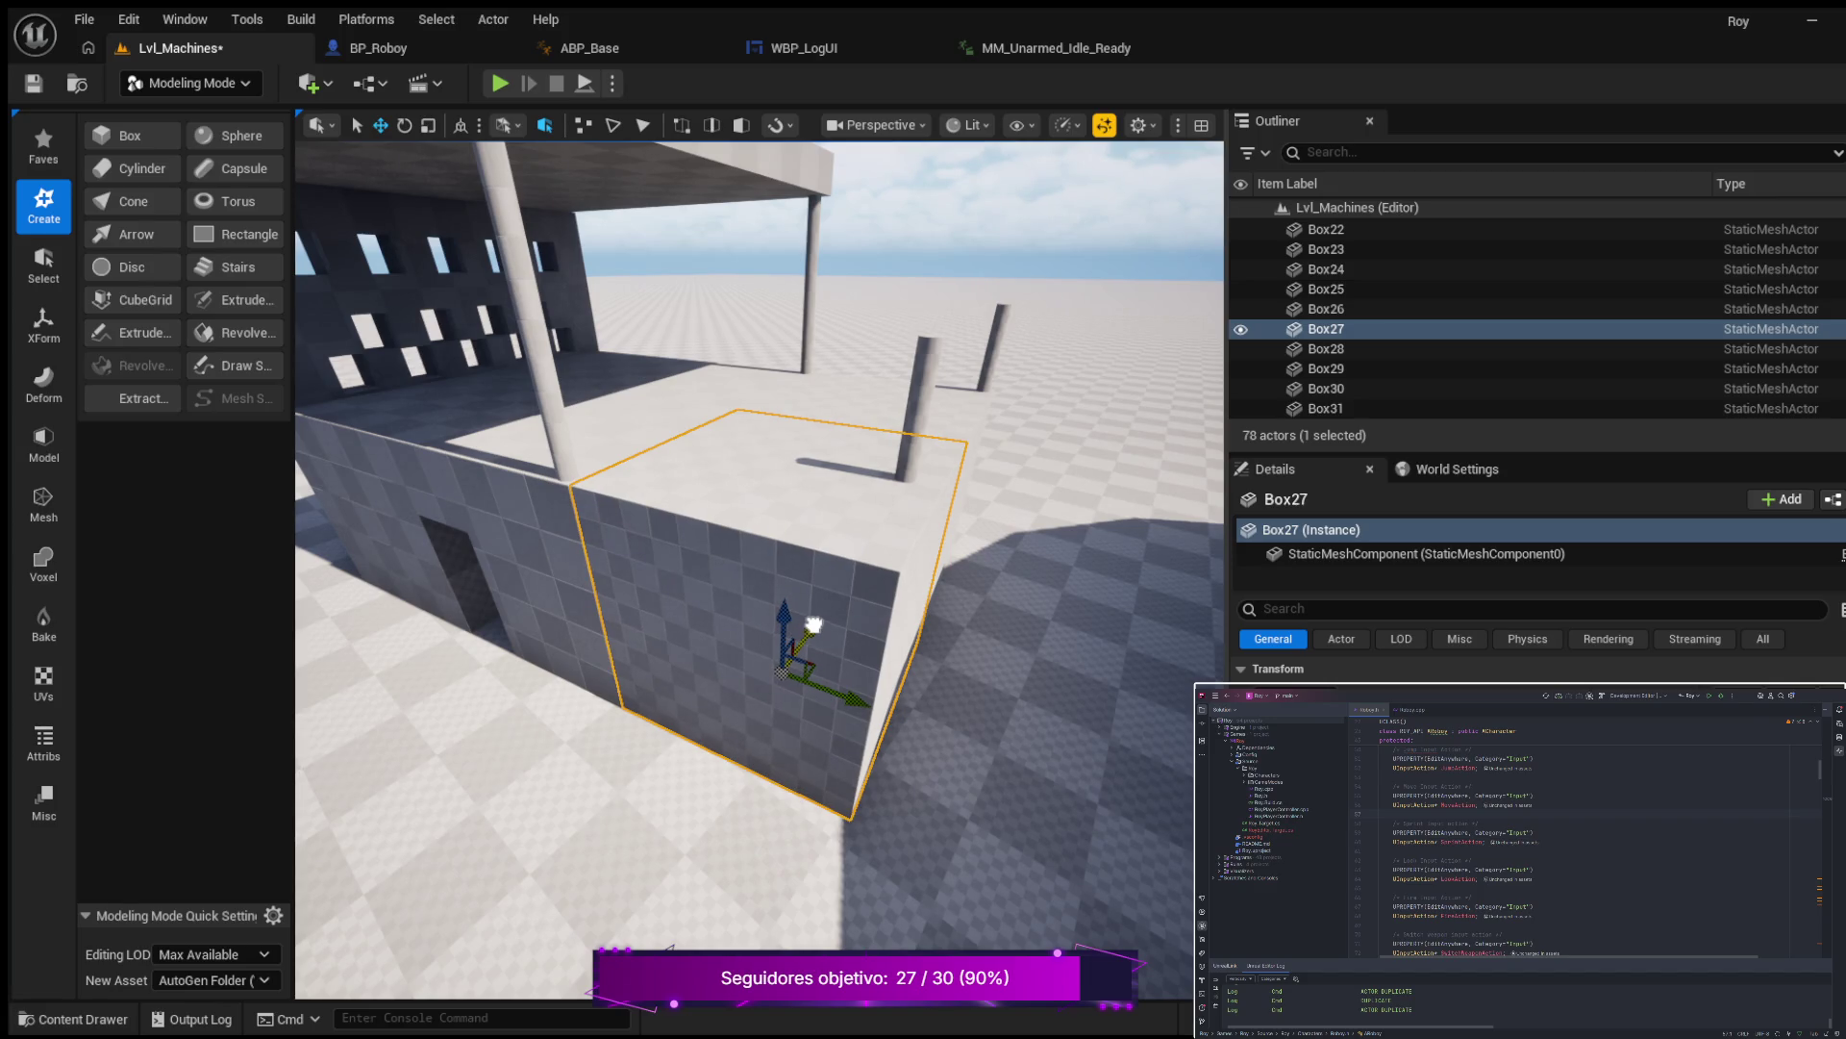
pyautogui.click(447, 536)
pyautogui.click(532, 379)
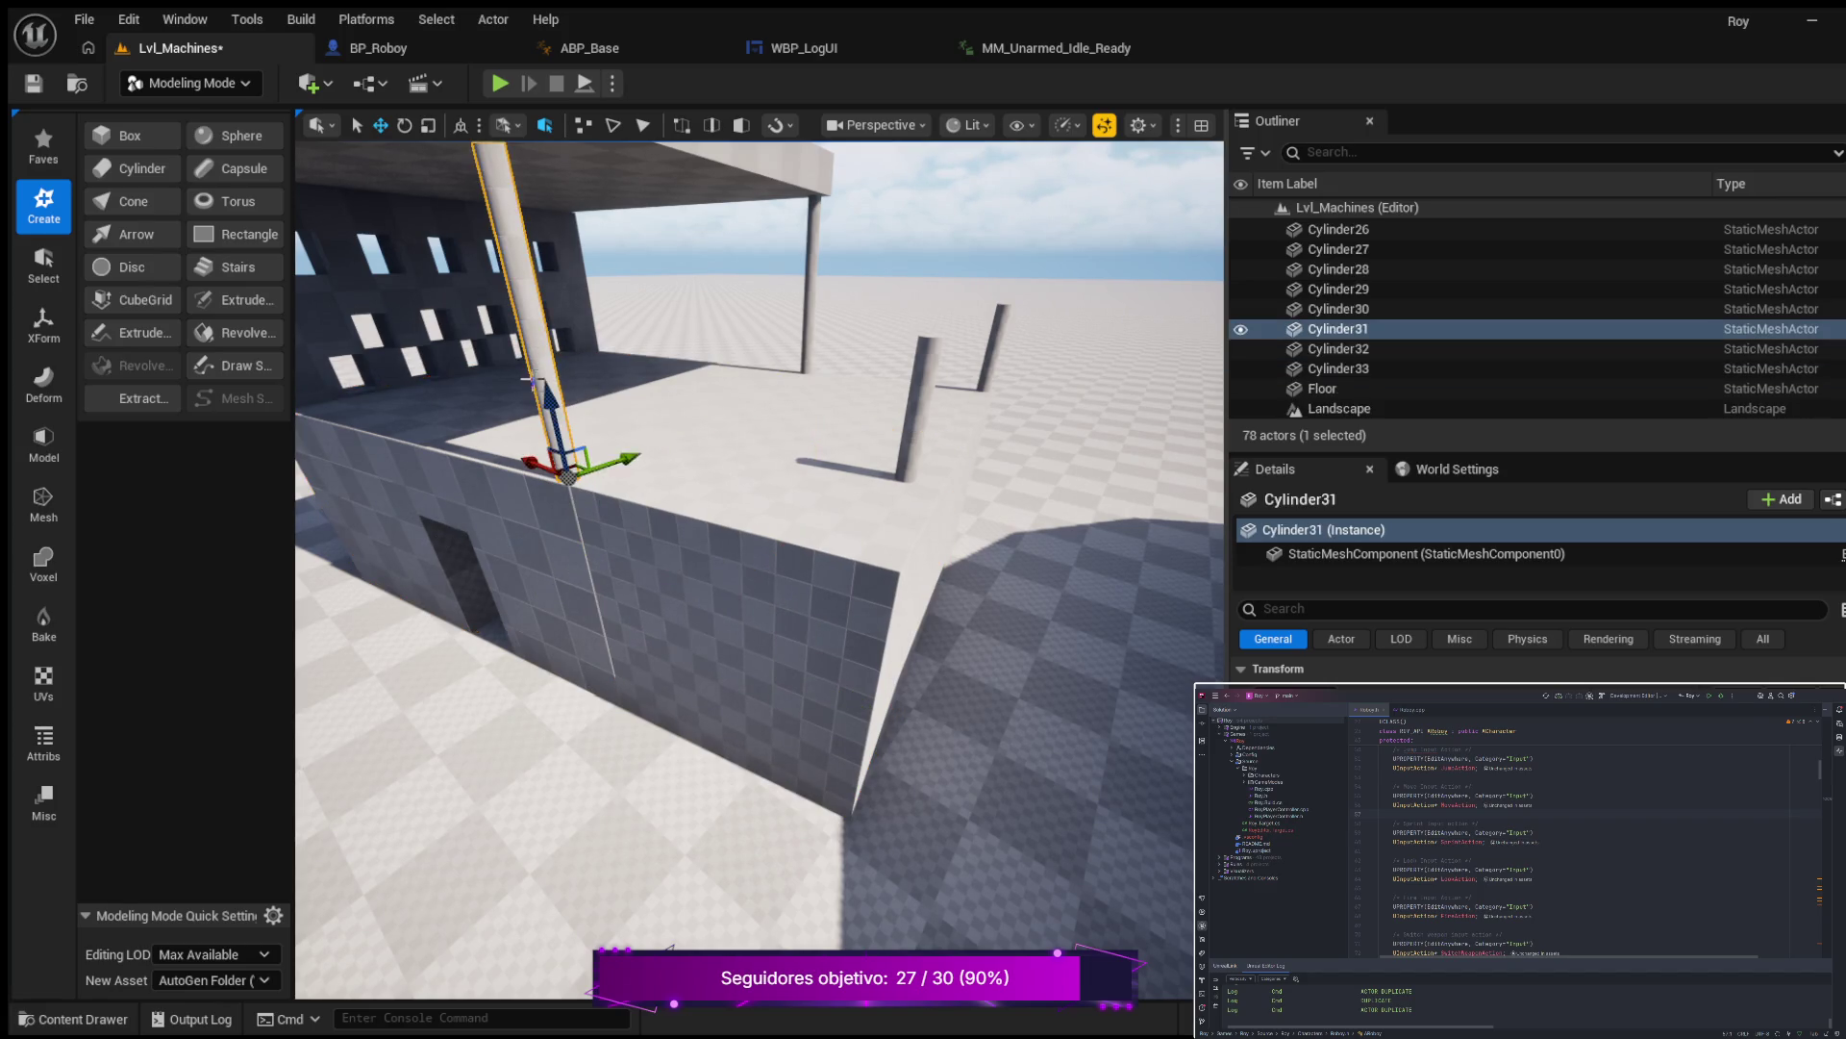
pyautogui.click(816, 635)
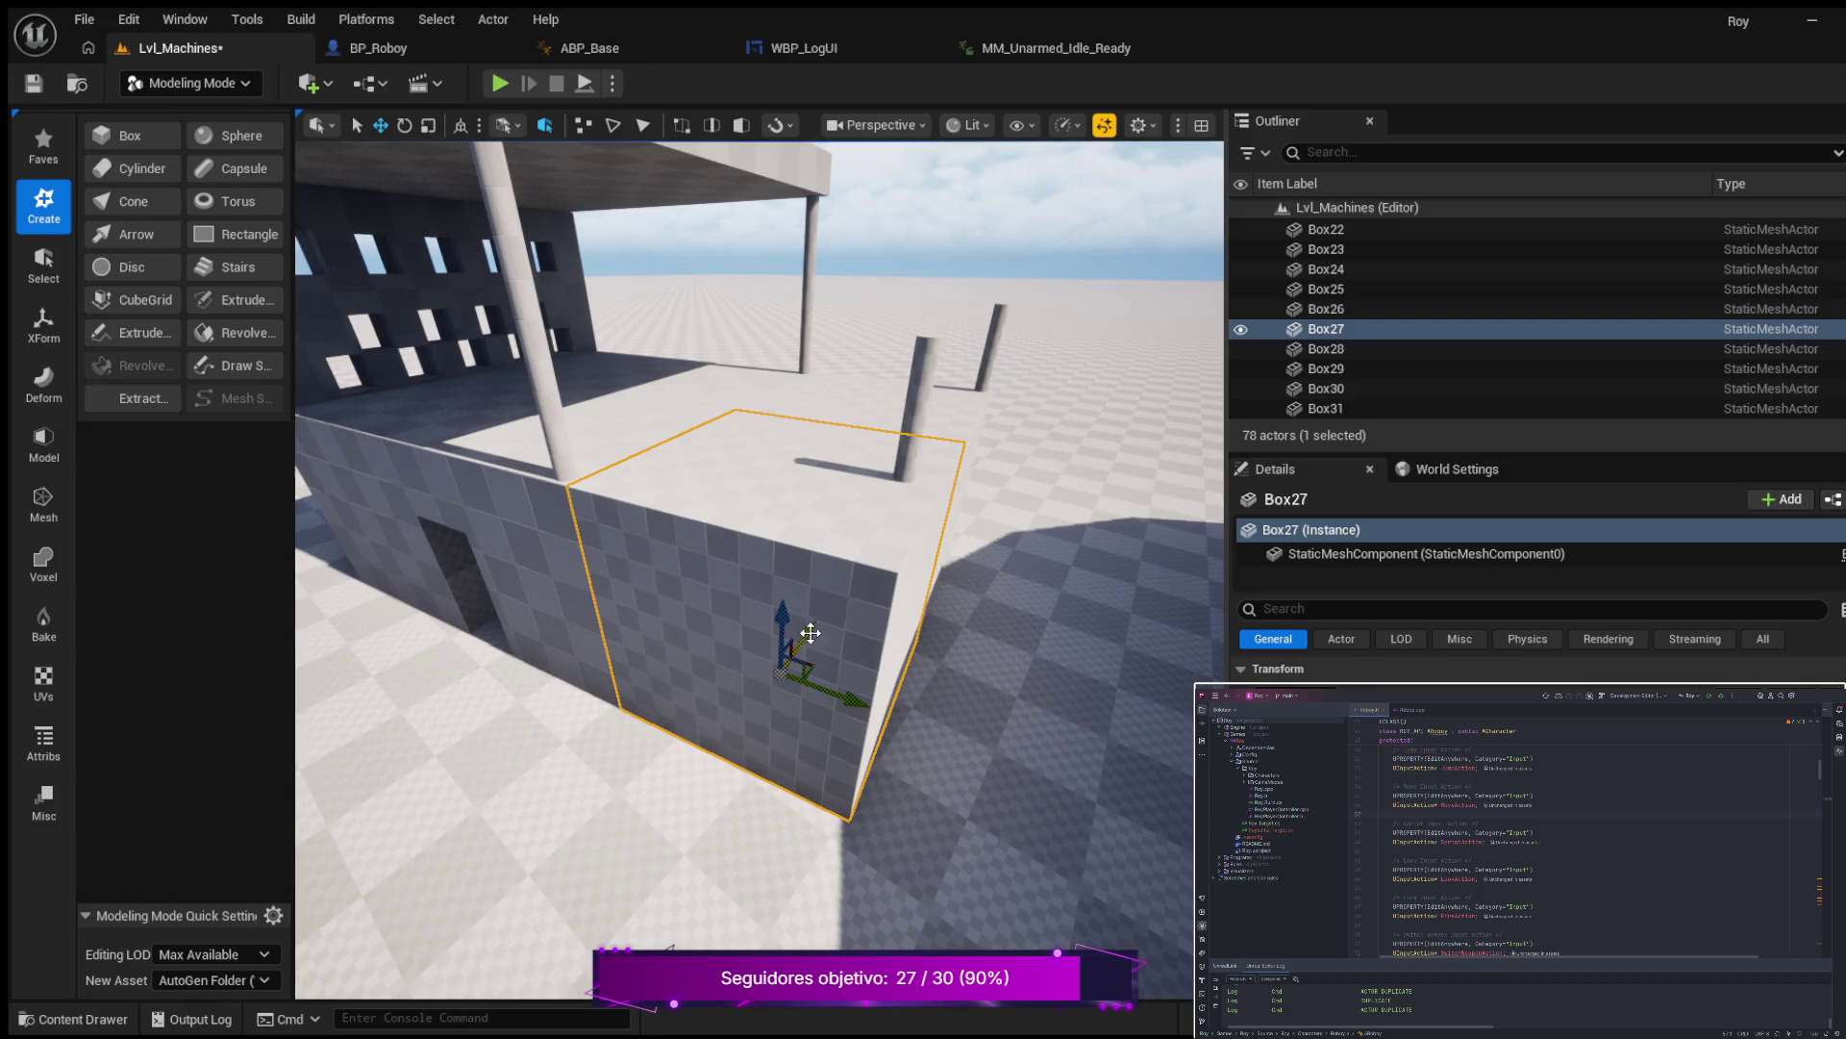
pyautogui.click(476, 760)
pyautogui.scroll(5, 482, 733)
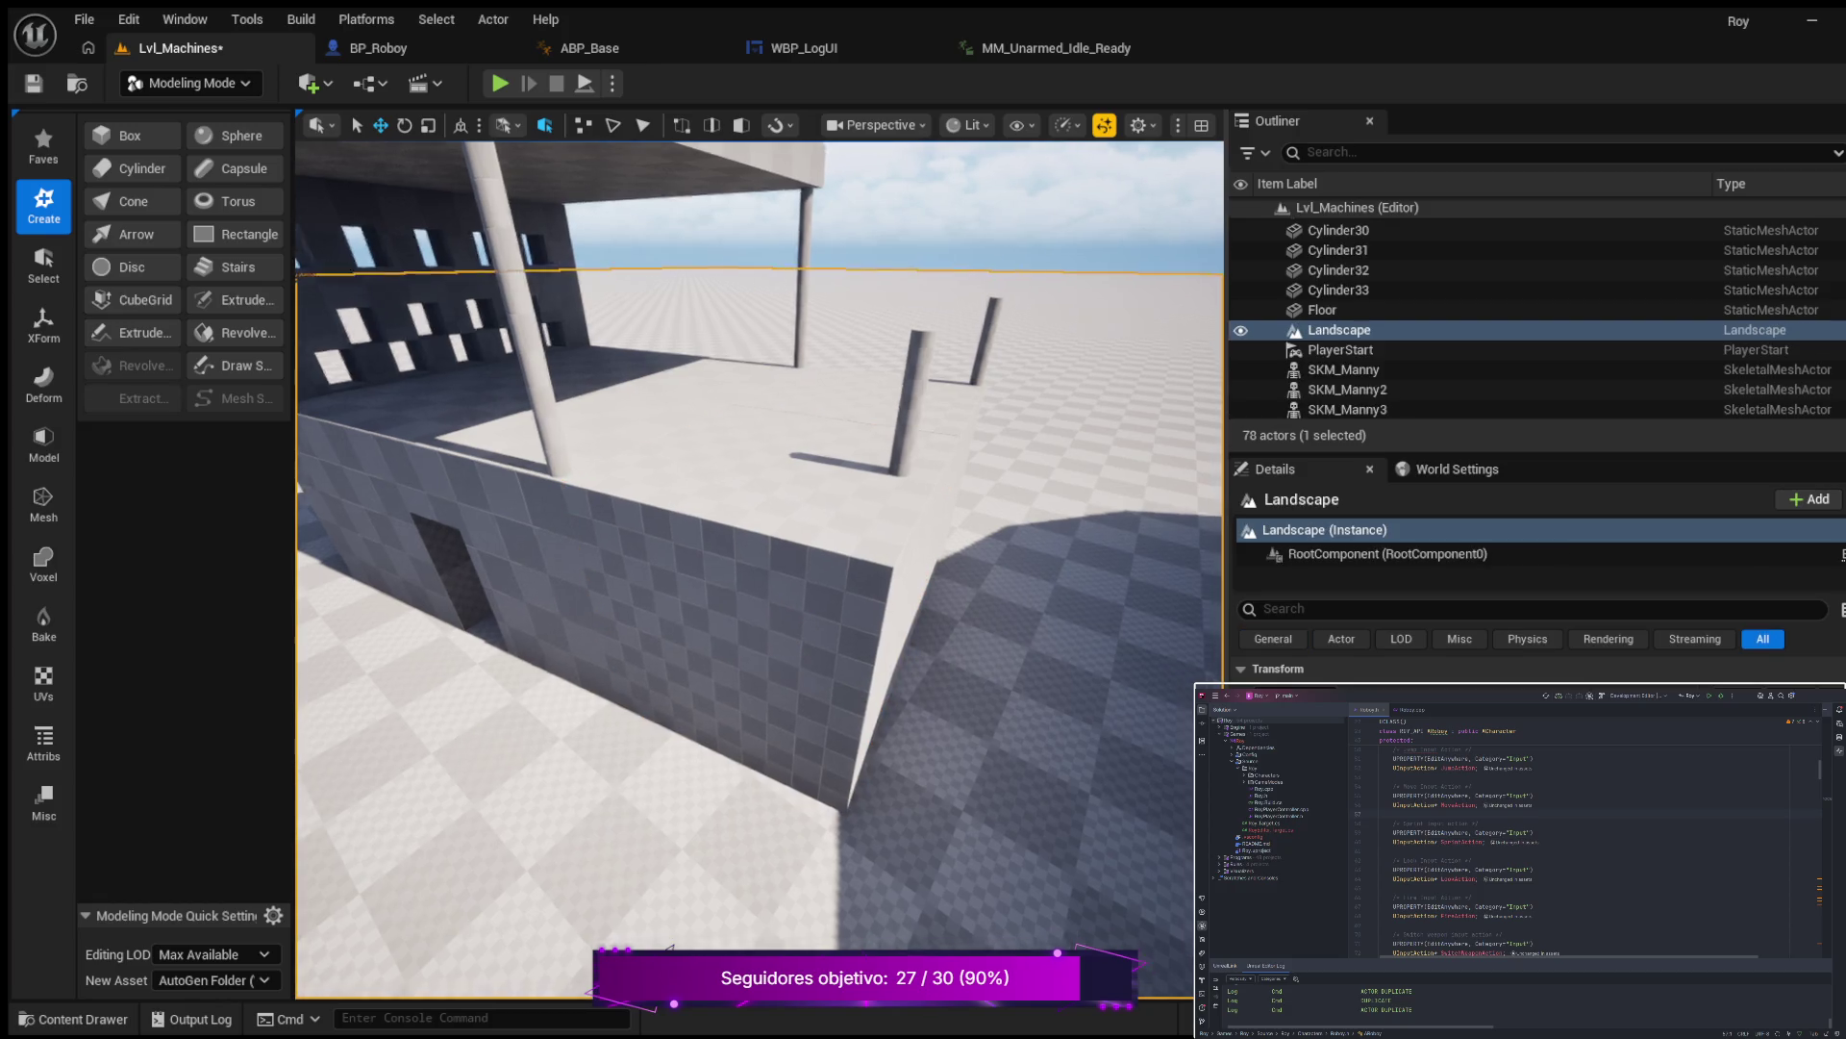
pyautogui.moveTo(759, 567)
pyautogui.mouseDown()
pyautogui.moveTo(759, 519)
pyautogui.moveTo(663, 520)
pyautogui.moveTo(663, 625)
pyautogui.moveTo(731, 616)
pyautogui.moveTo(673, 625)
pyautogui.moveTo(741, 625)
pyautogui.moveTo(740, 645)
pyautogui.mouseUp()
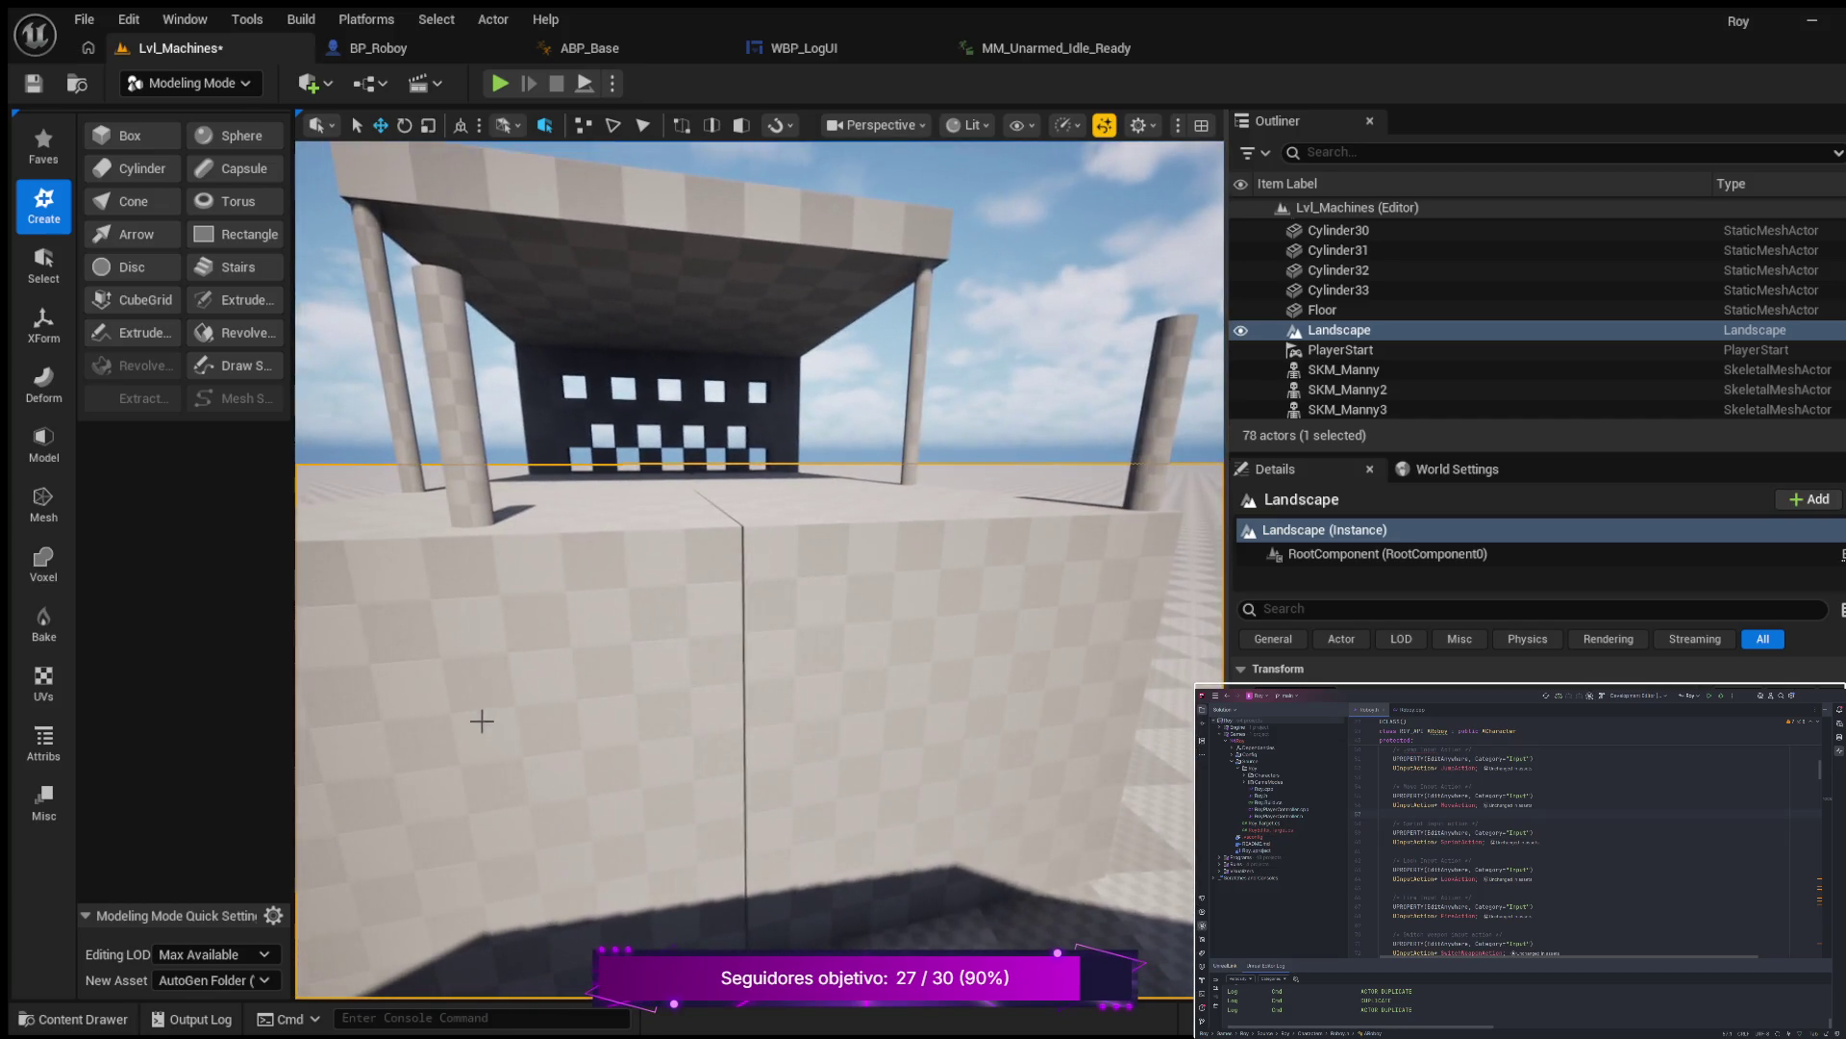
pyautogui.click(846, 689)
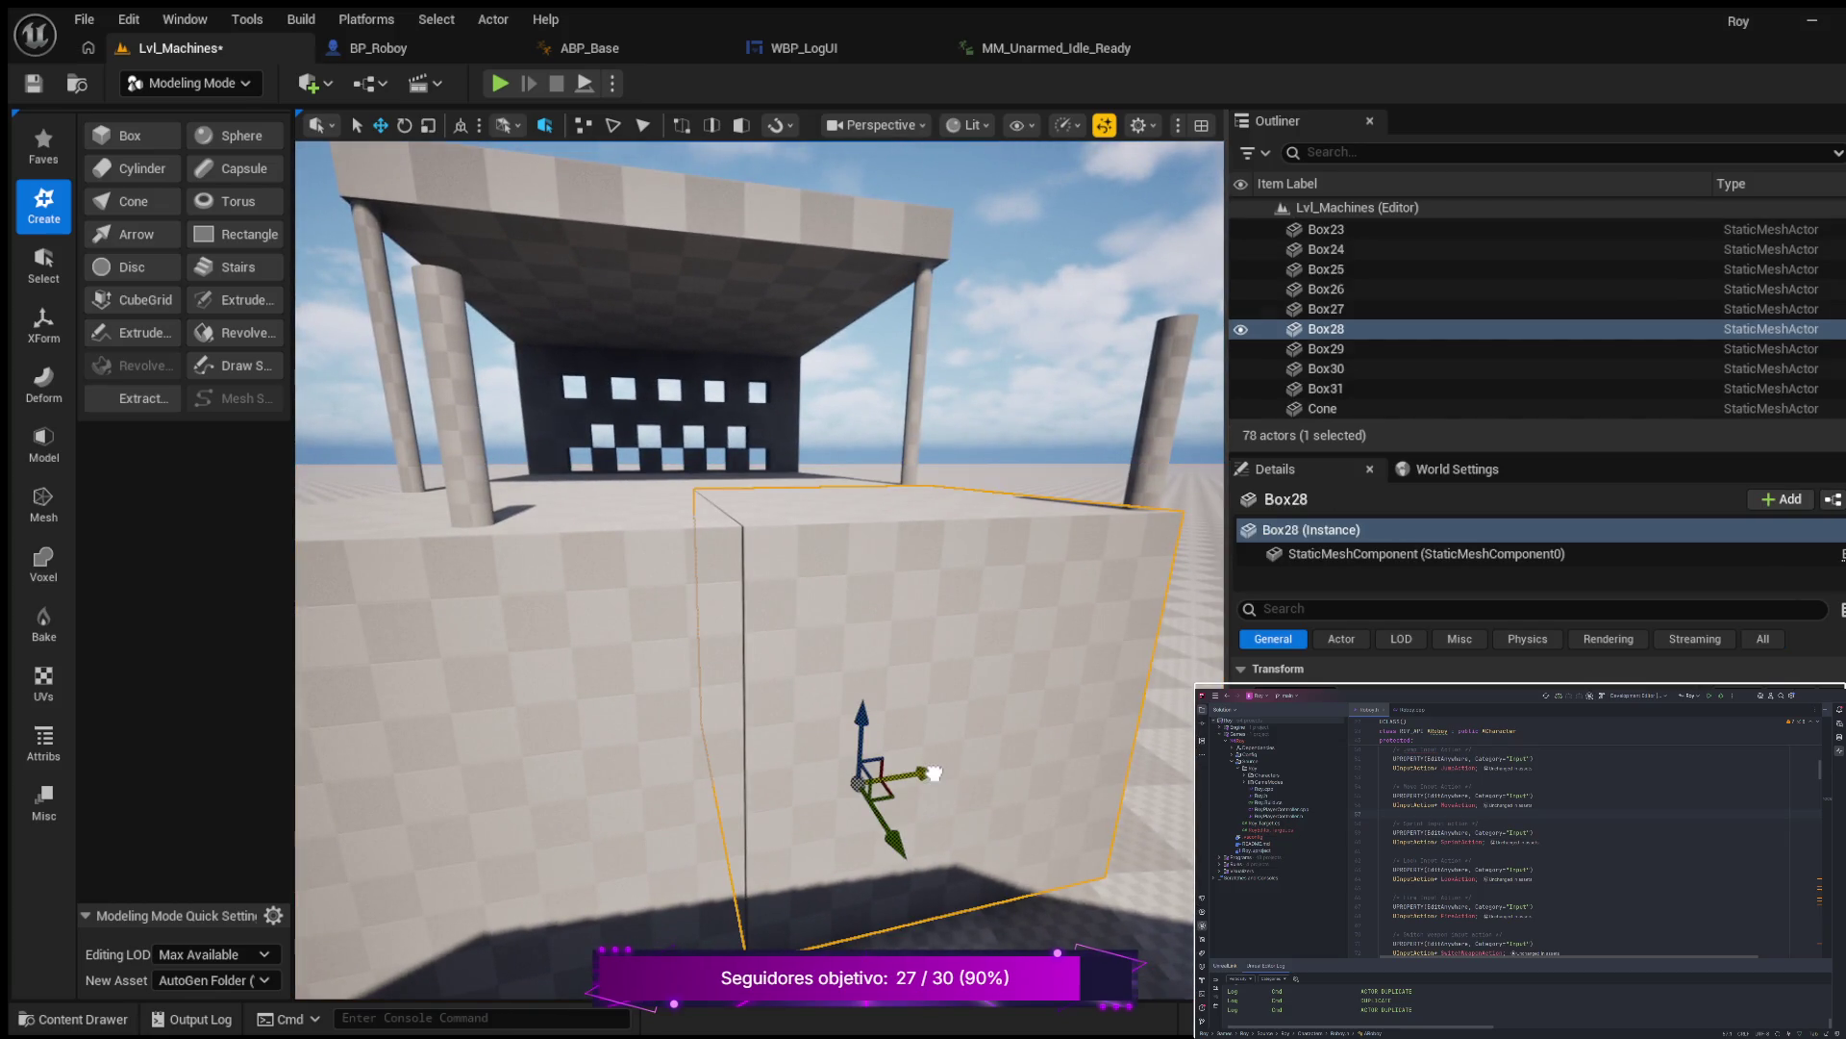
pyautogui.moveTo(947, 766); pyautogui.dragTo(1000, 767)
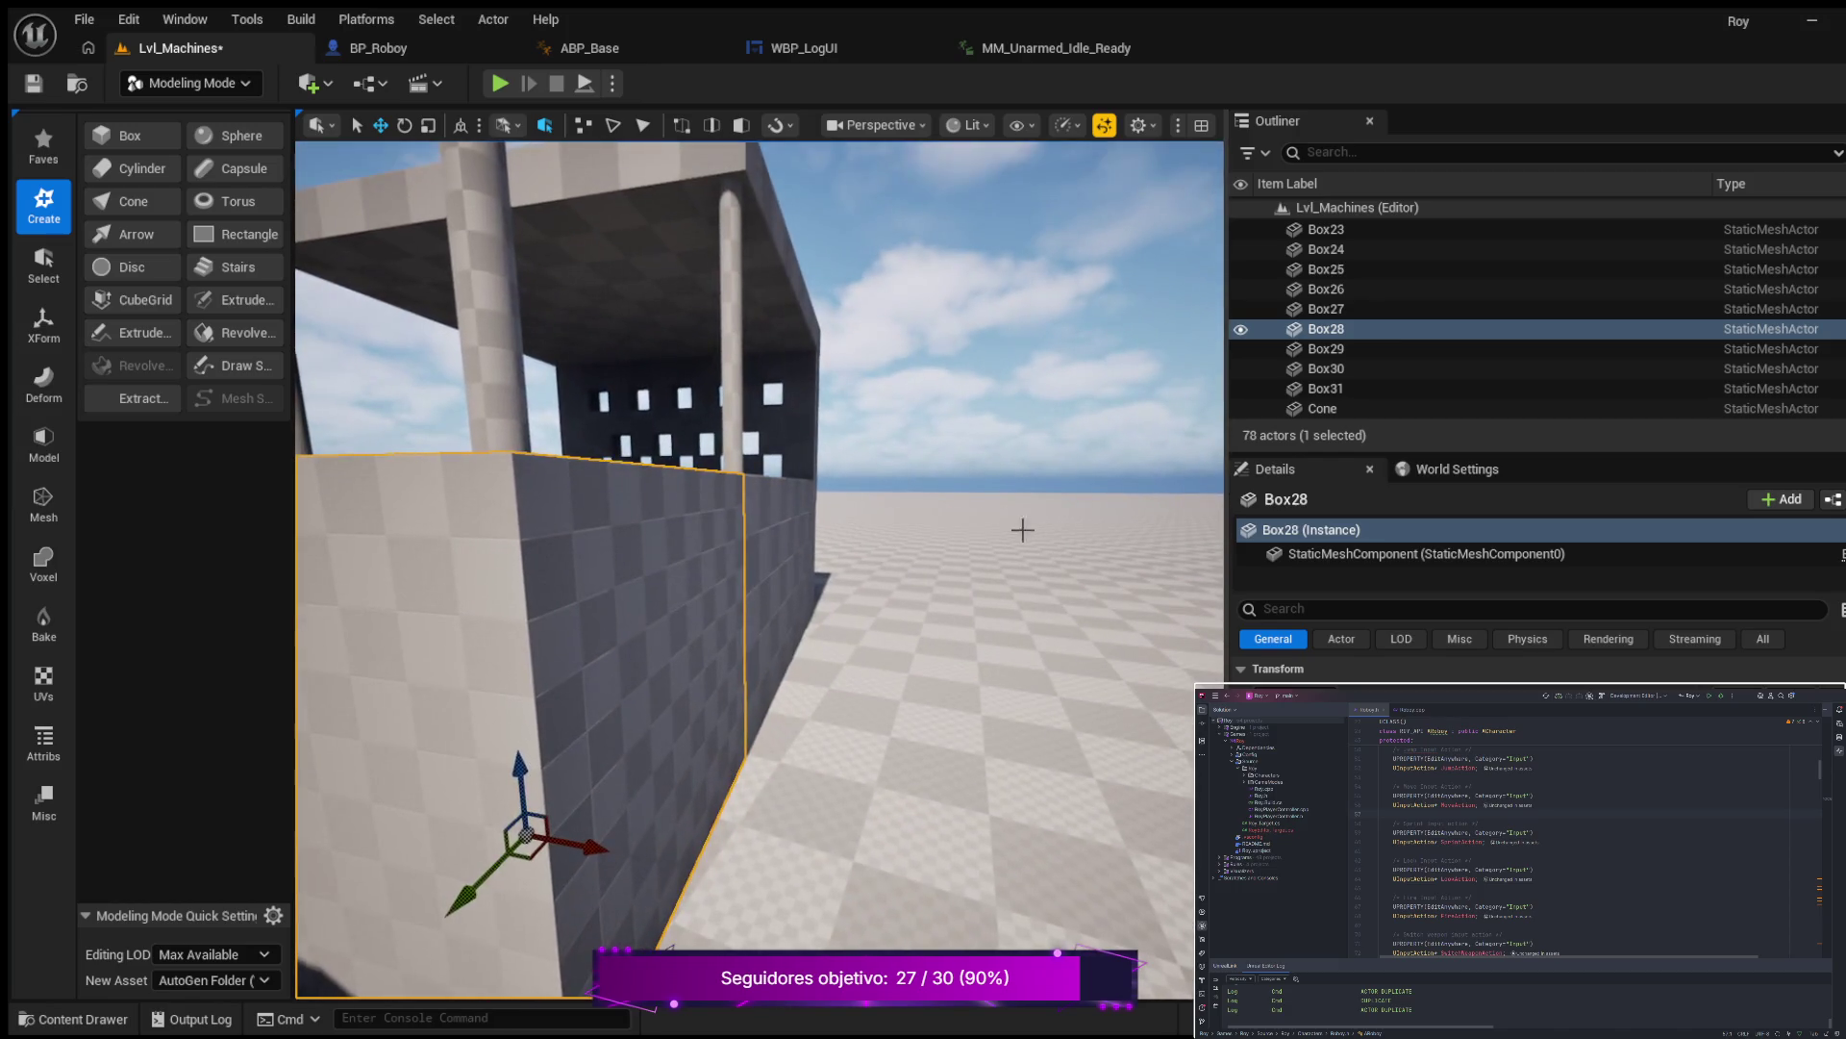
pyautogui.click(787, 299)
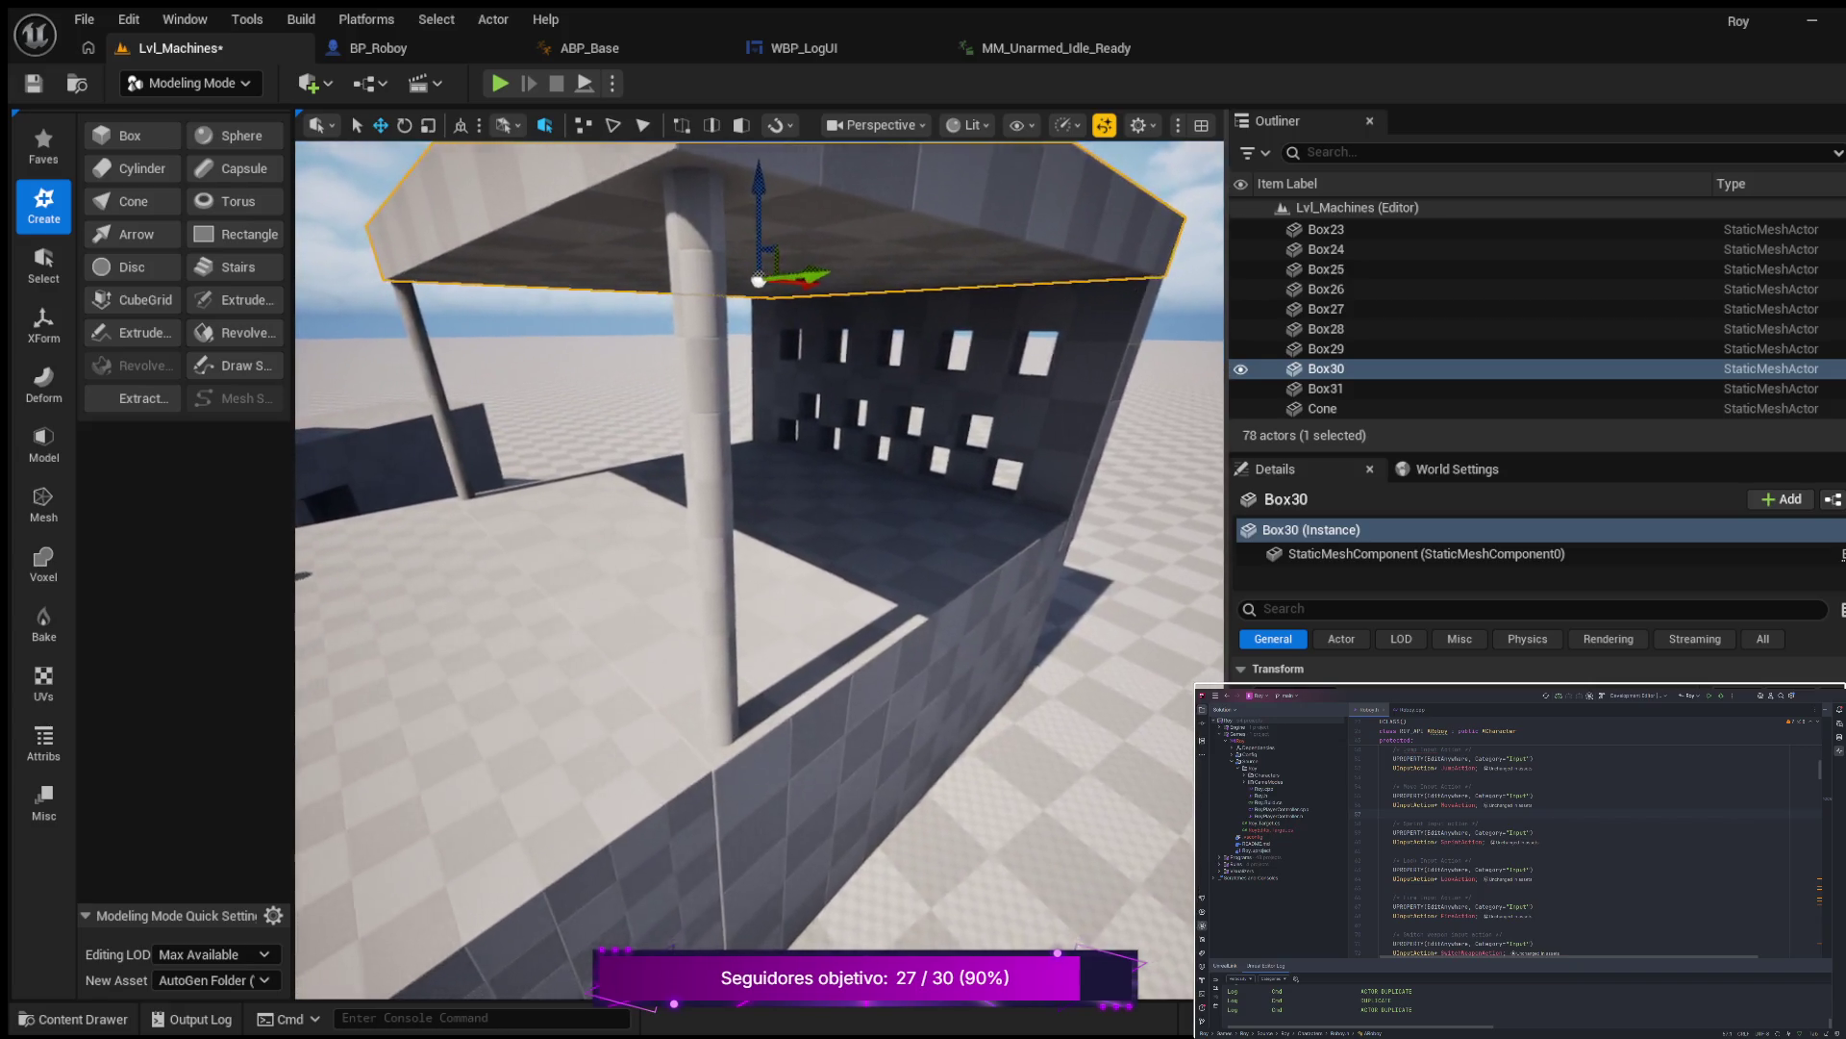
pyautogui.press('s')
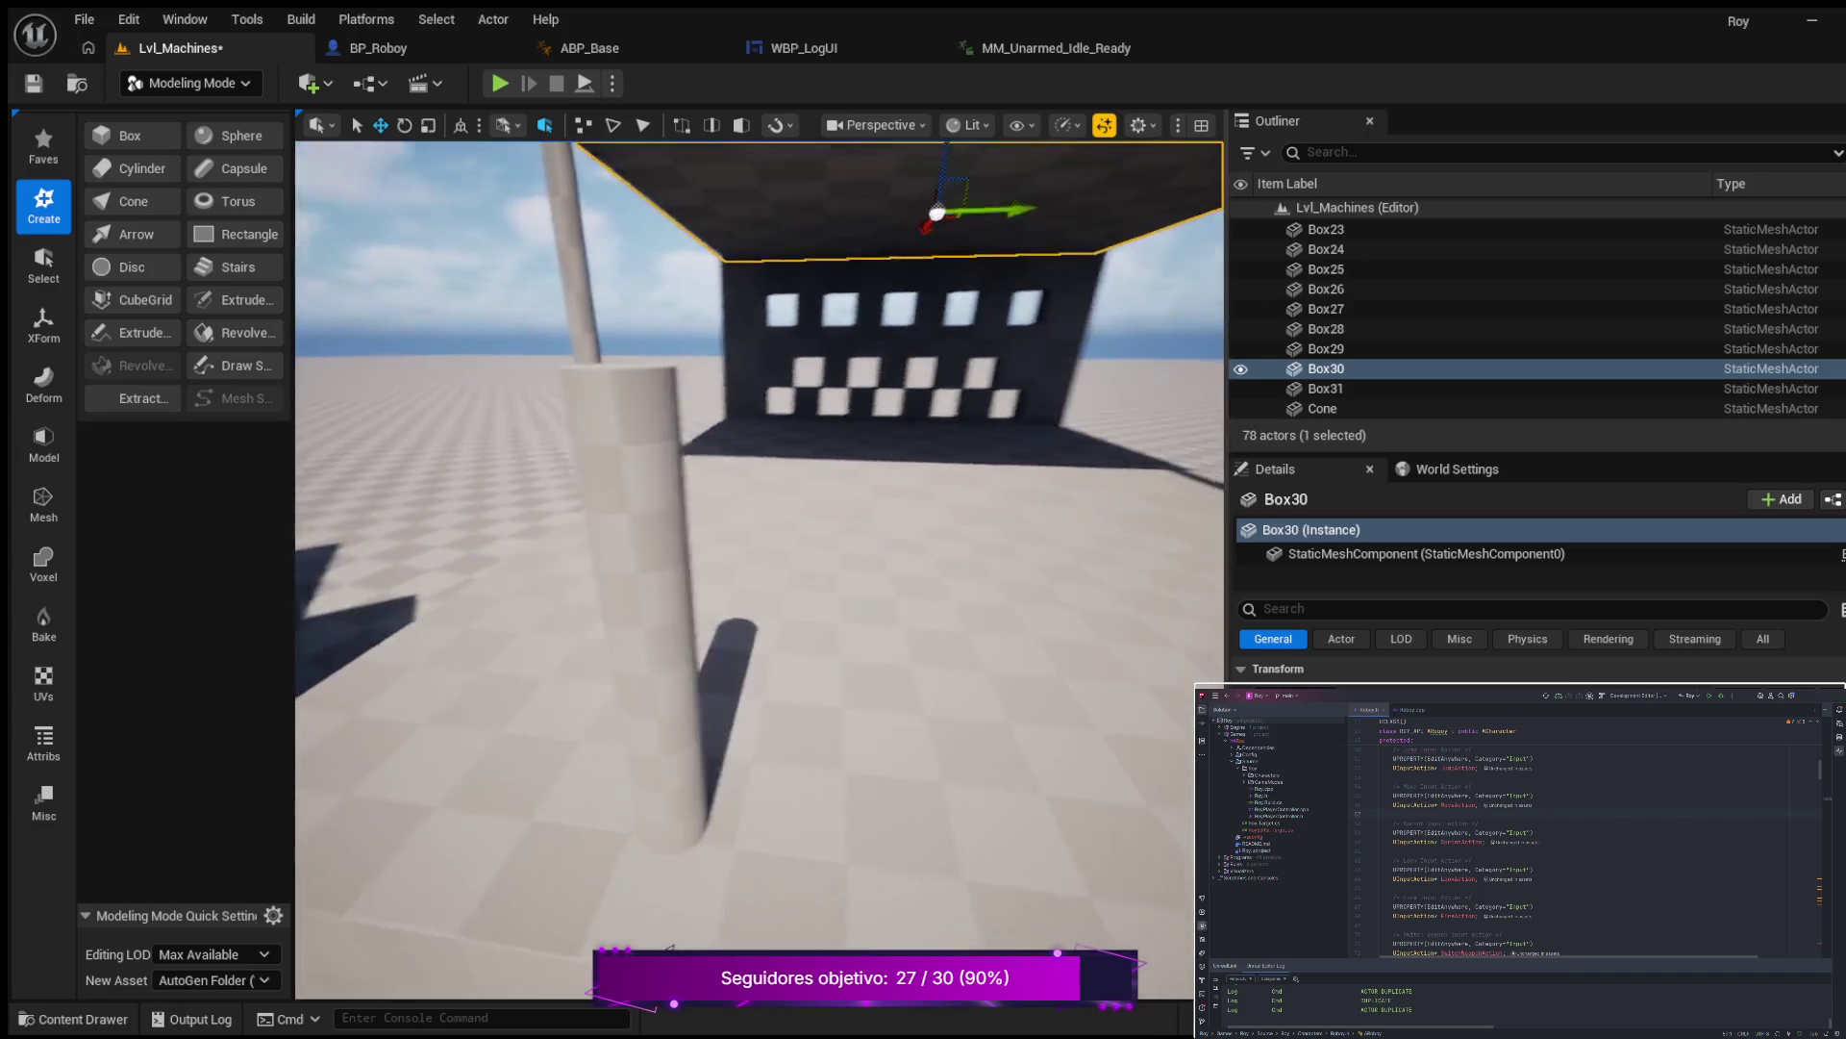
pyautogui.press('w')
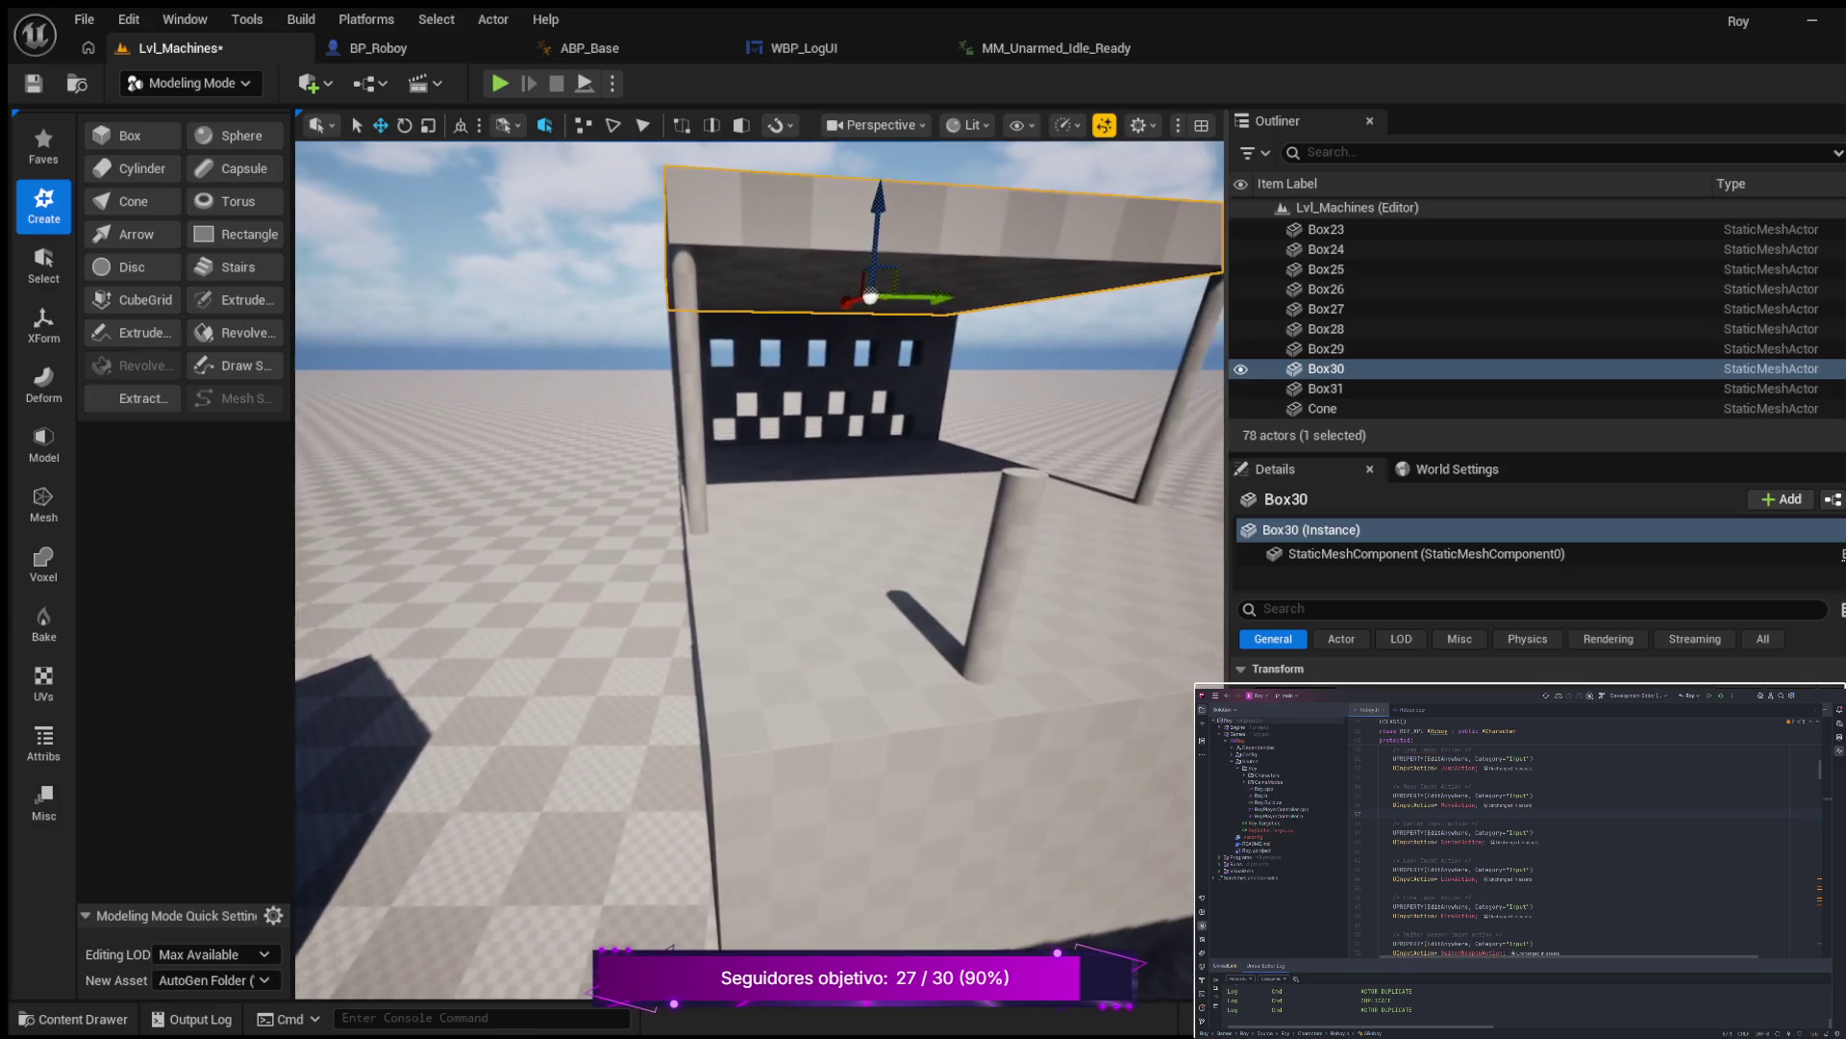
pyautogui.press('d')
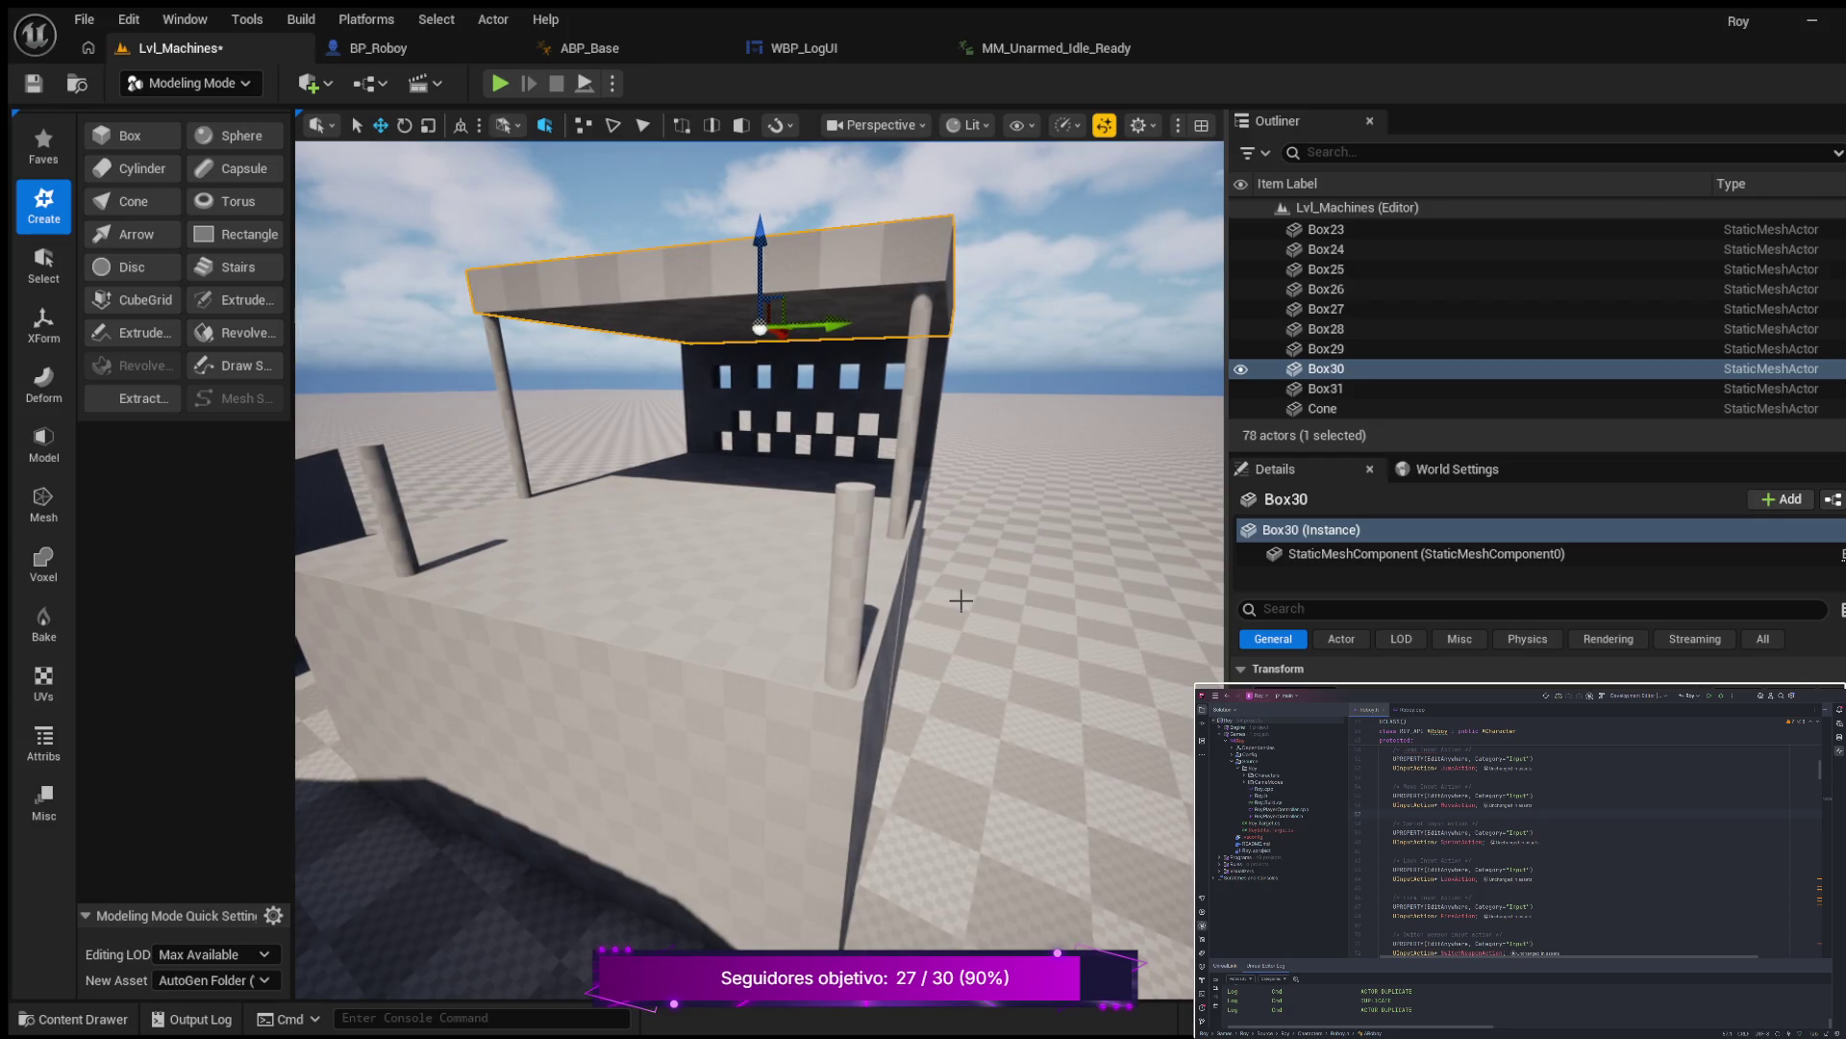
pyautogui.press('w')
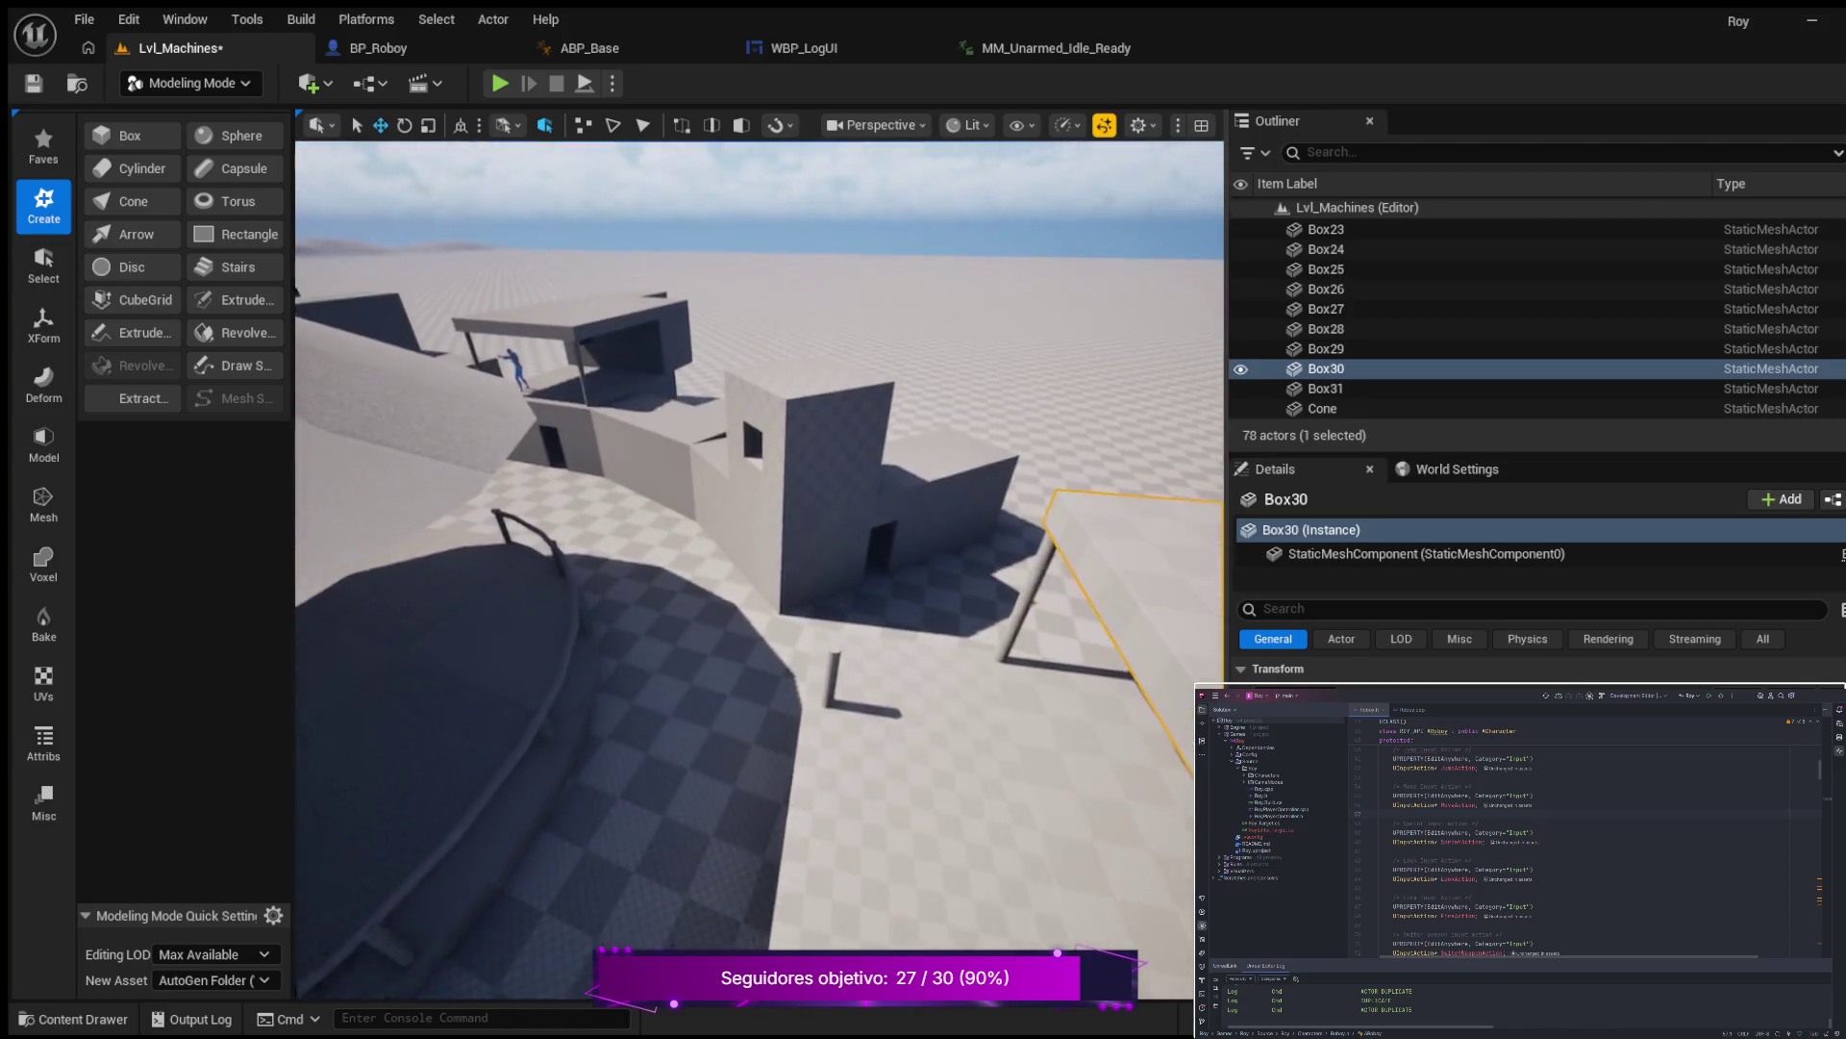
pyautogui.press('w')
pyautogui.click(790, 699)
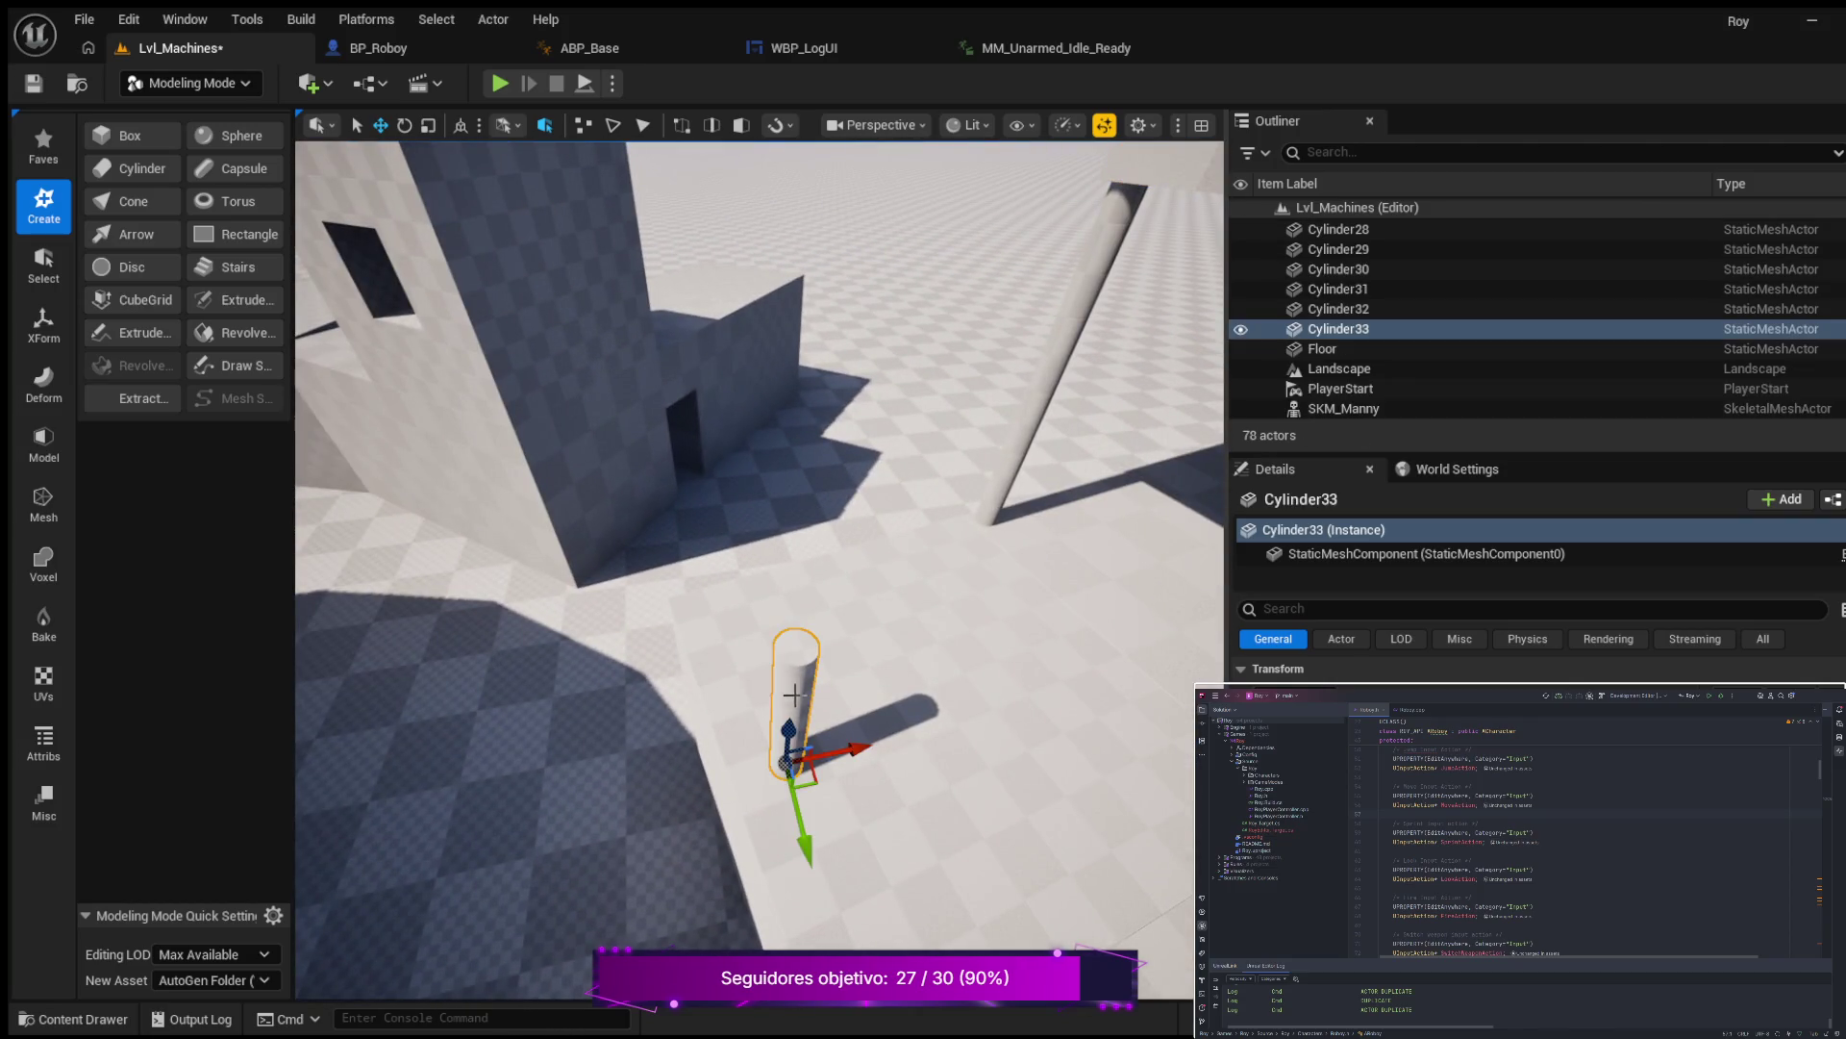
# Slide Cylinder33 onto the low wall's corner beside the handrail and start Play-in-Editor with Alt+P.
pyautogui.moveTo(813, 835)
pyautogui.mouseDown()
pyautogui.moveTo(797, 663)
pyautogui.moveTo(772, 610)
pyautogui.mouseUp()
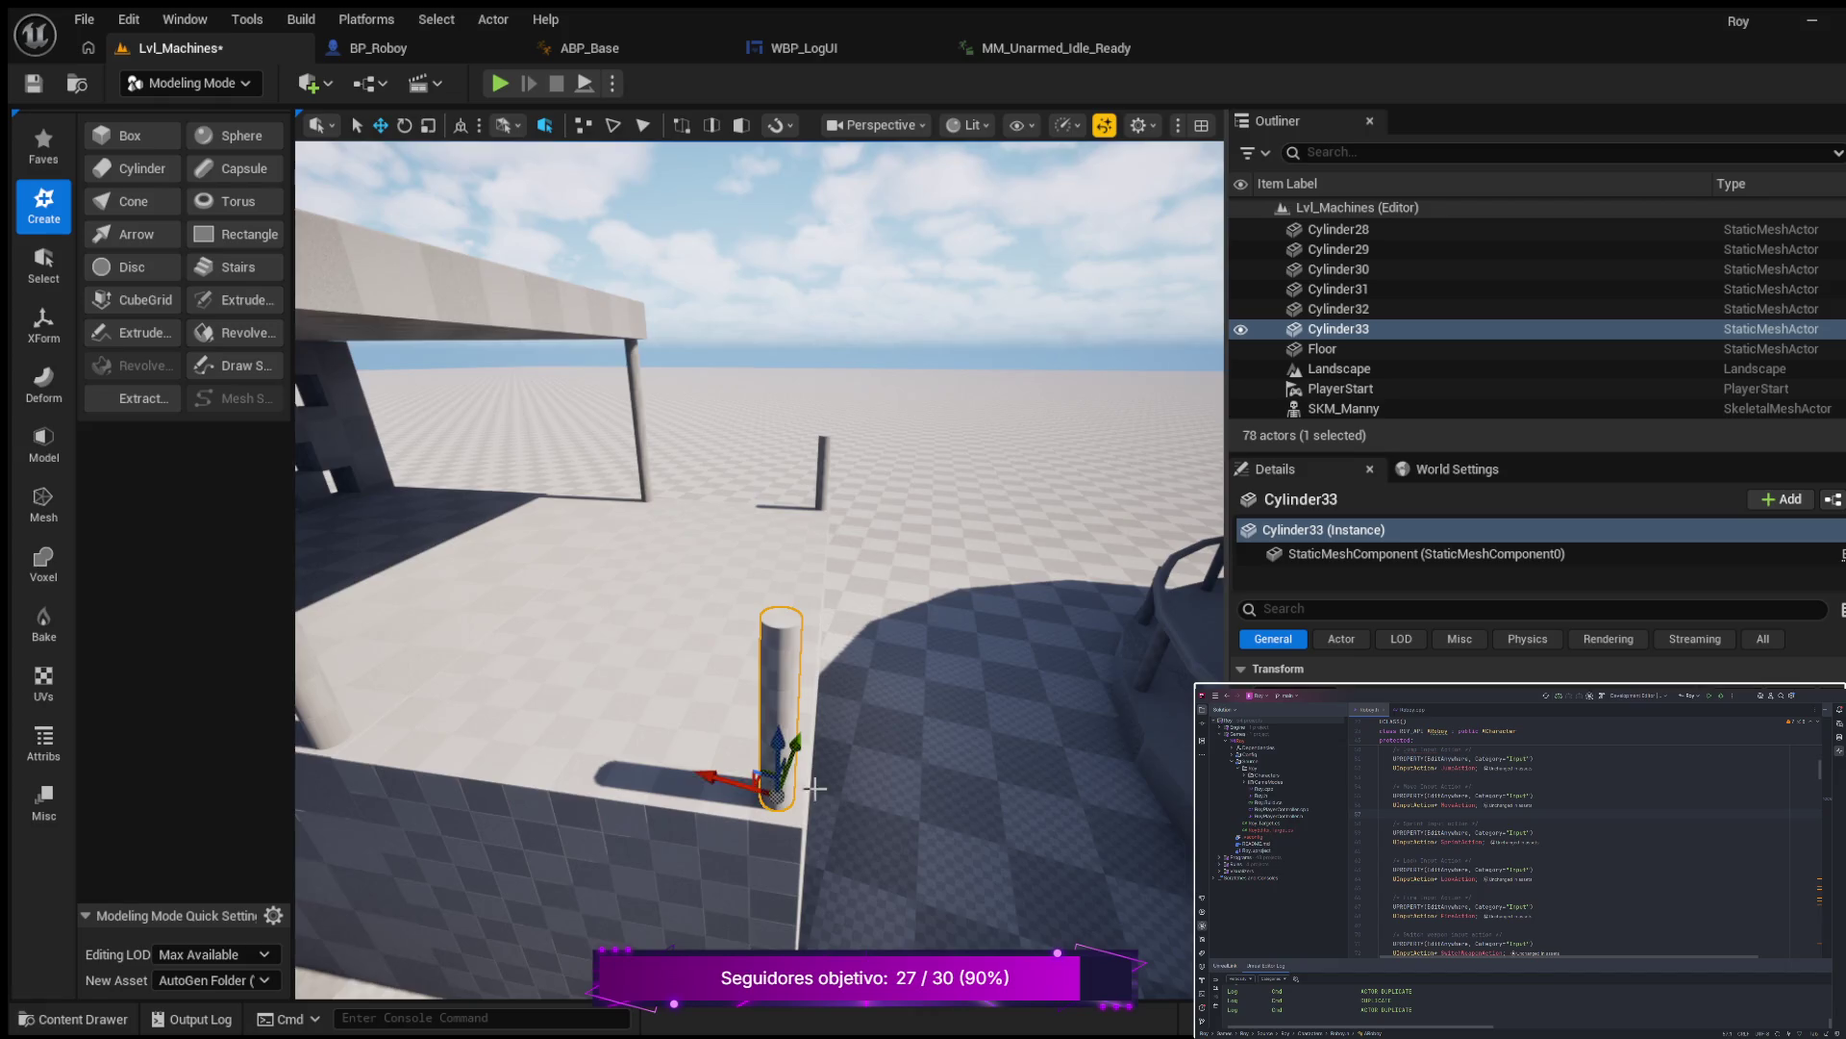
pyautogui.moveTo(676, 708); pyautogui.dragTo(671, 712)
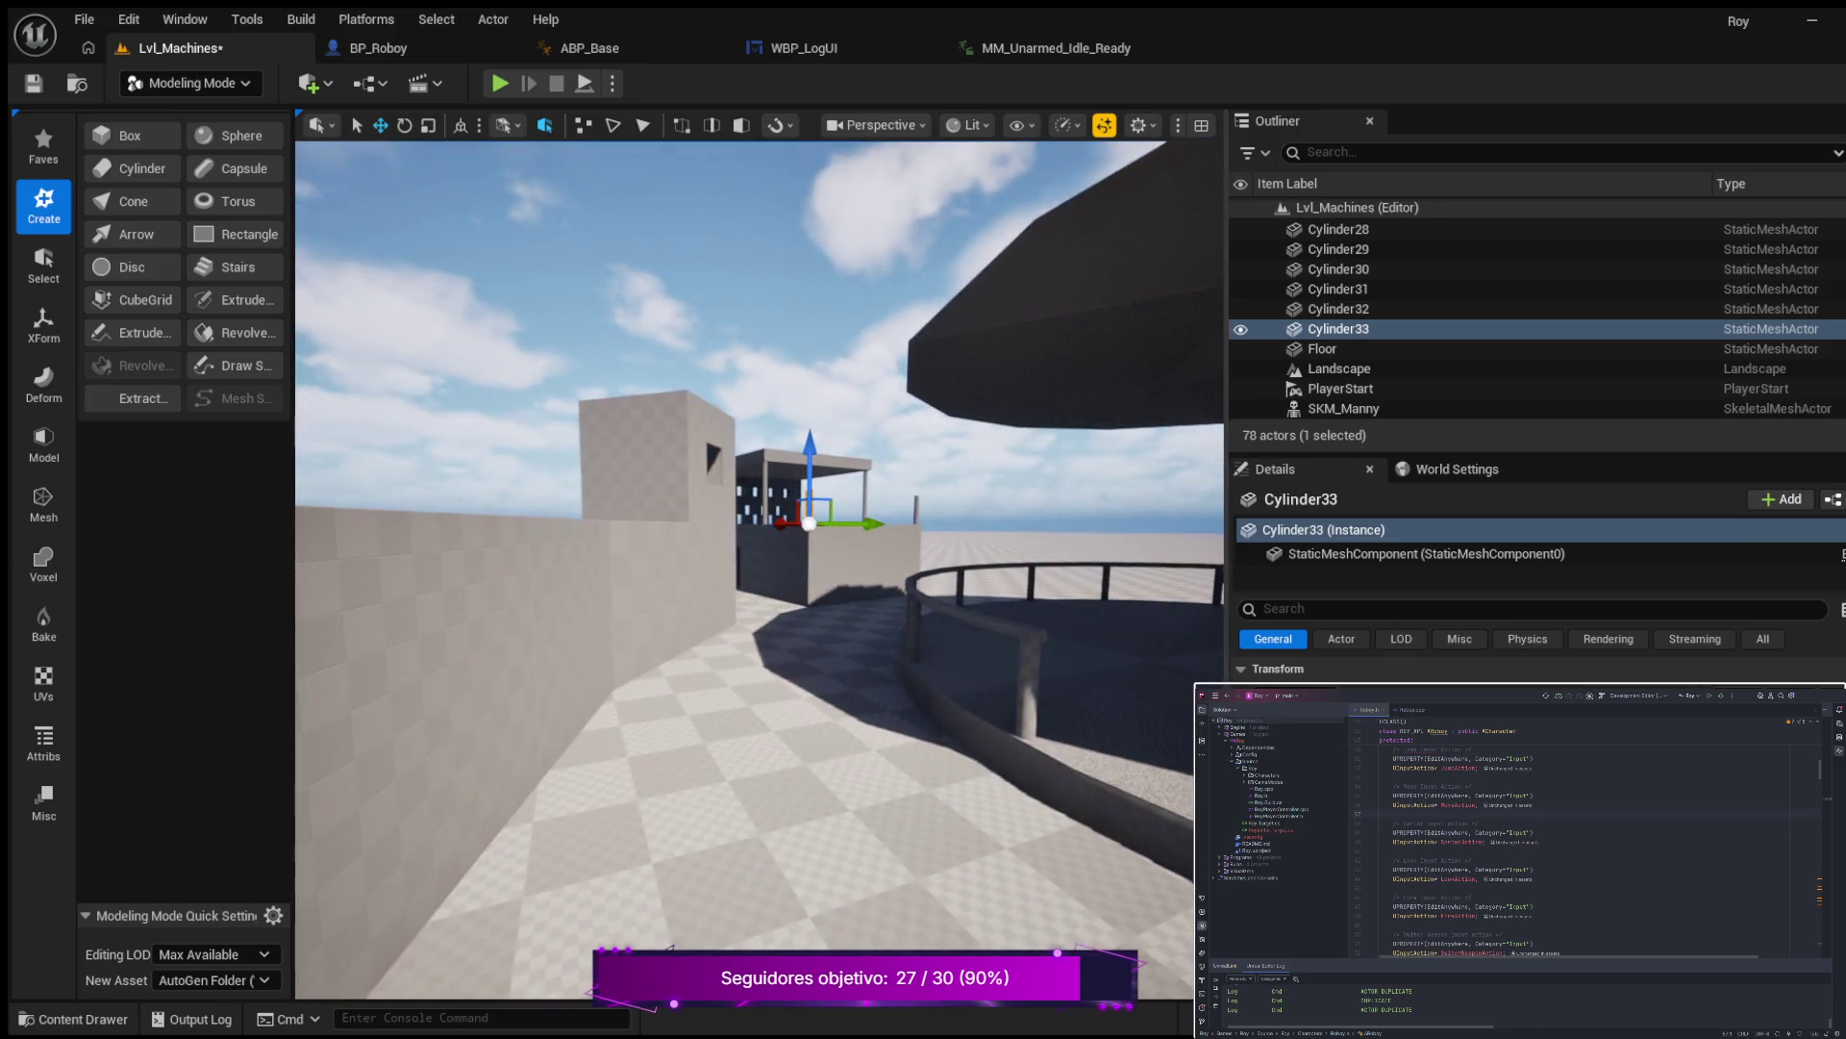
pyautogui.hotkey('alt', 'p')
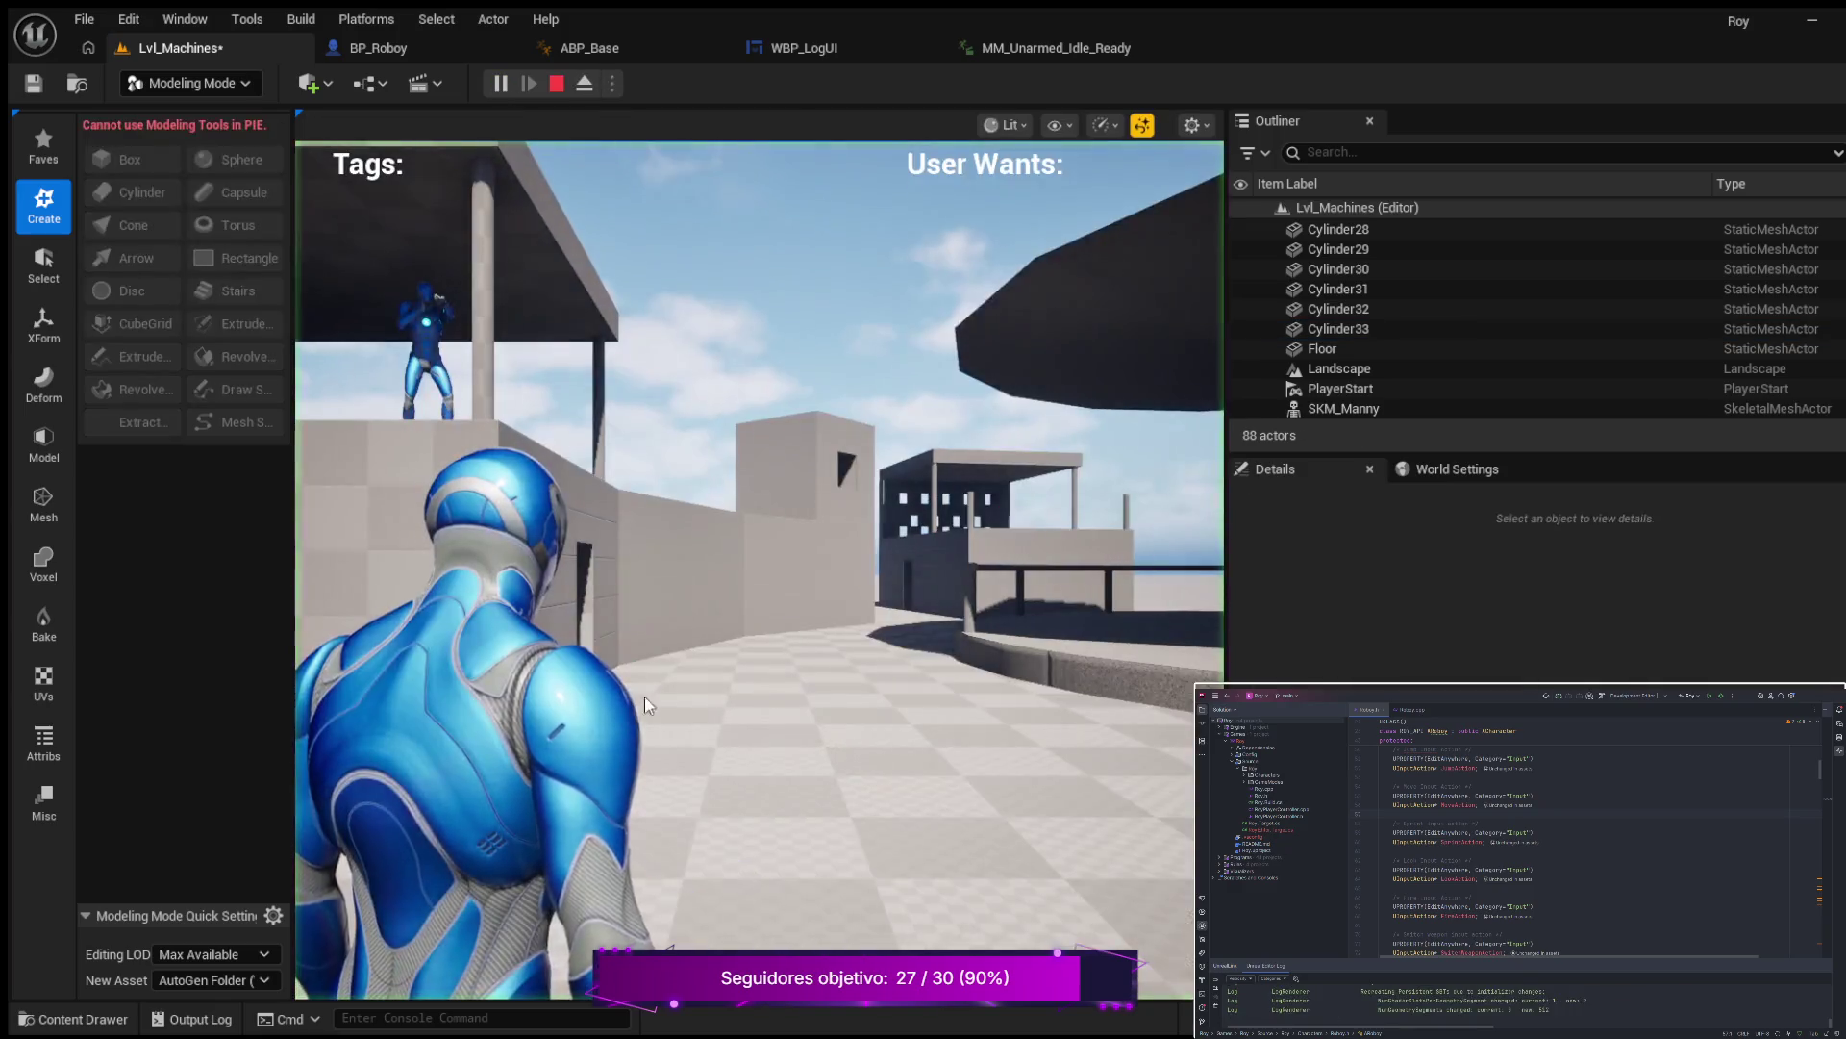
# Walk the character up to the building wall and move along it crouched.
pyautogui.press('w')
pyautogui.press('w')
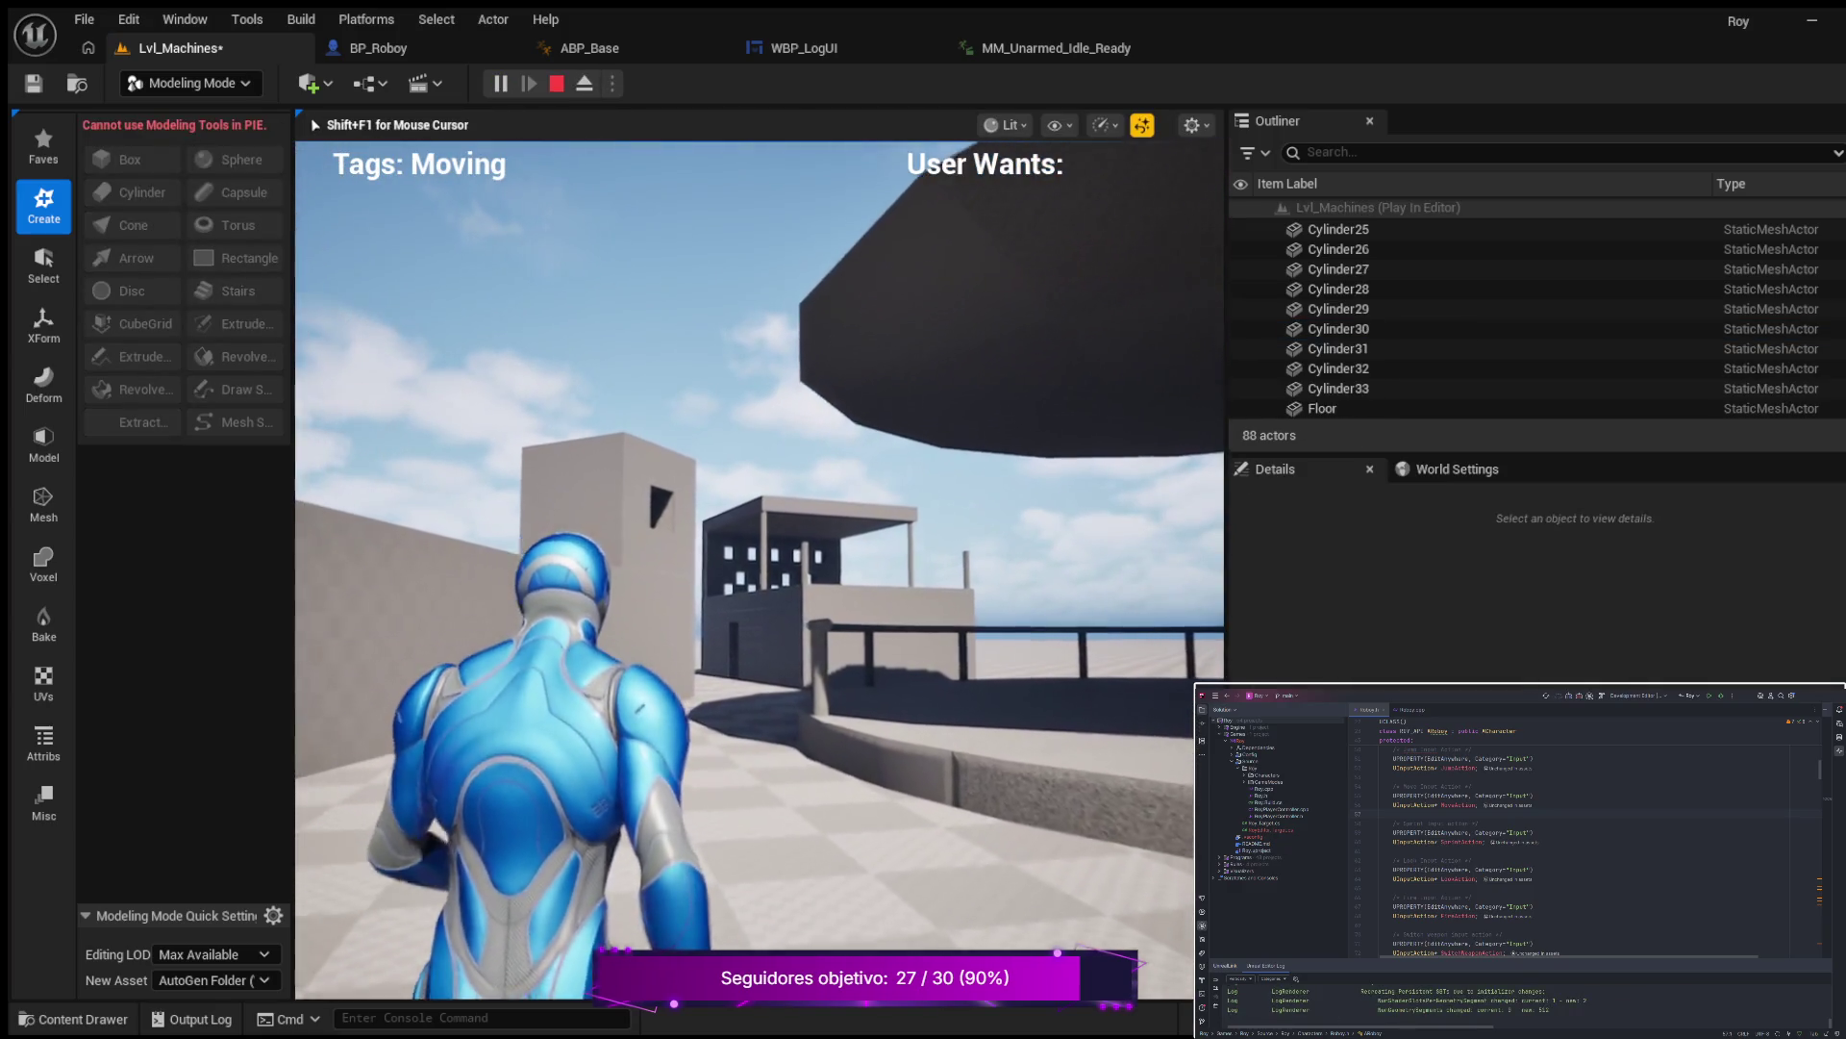
pyautogui.press('w')
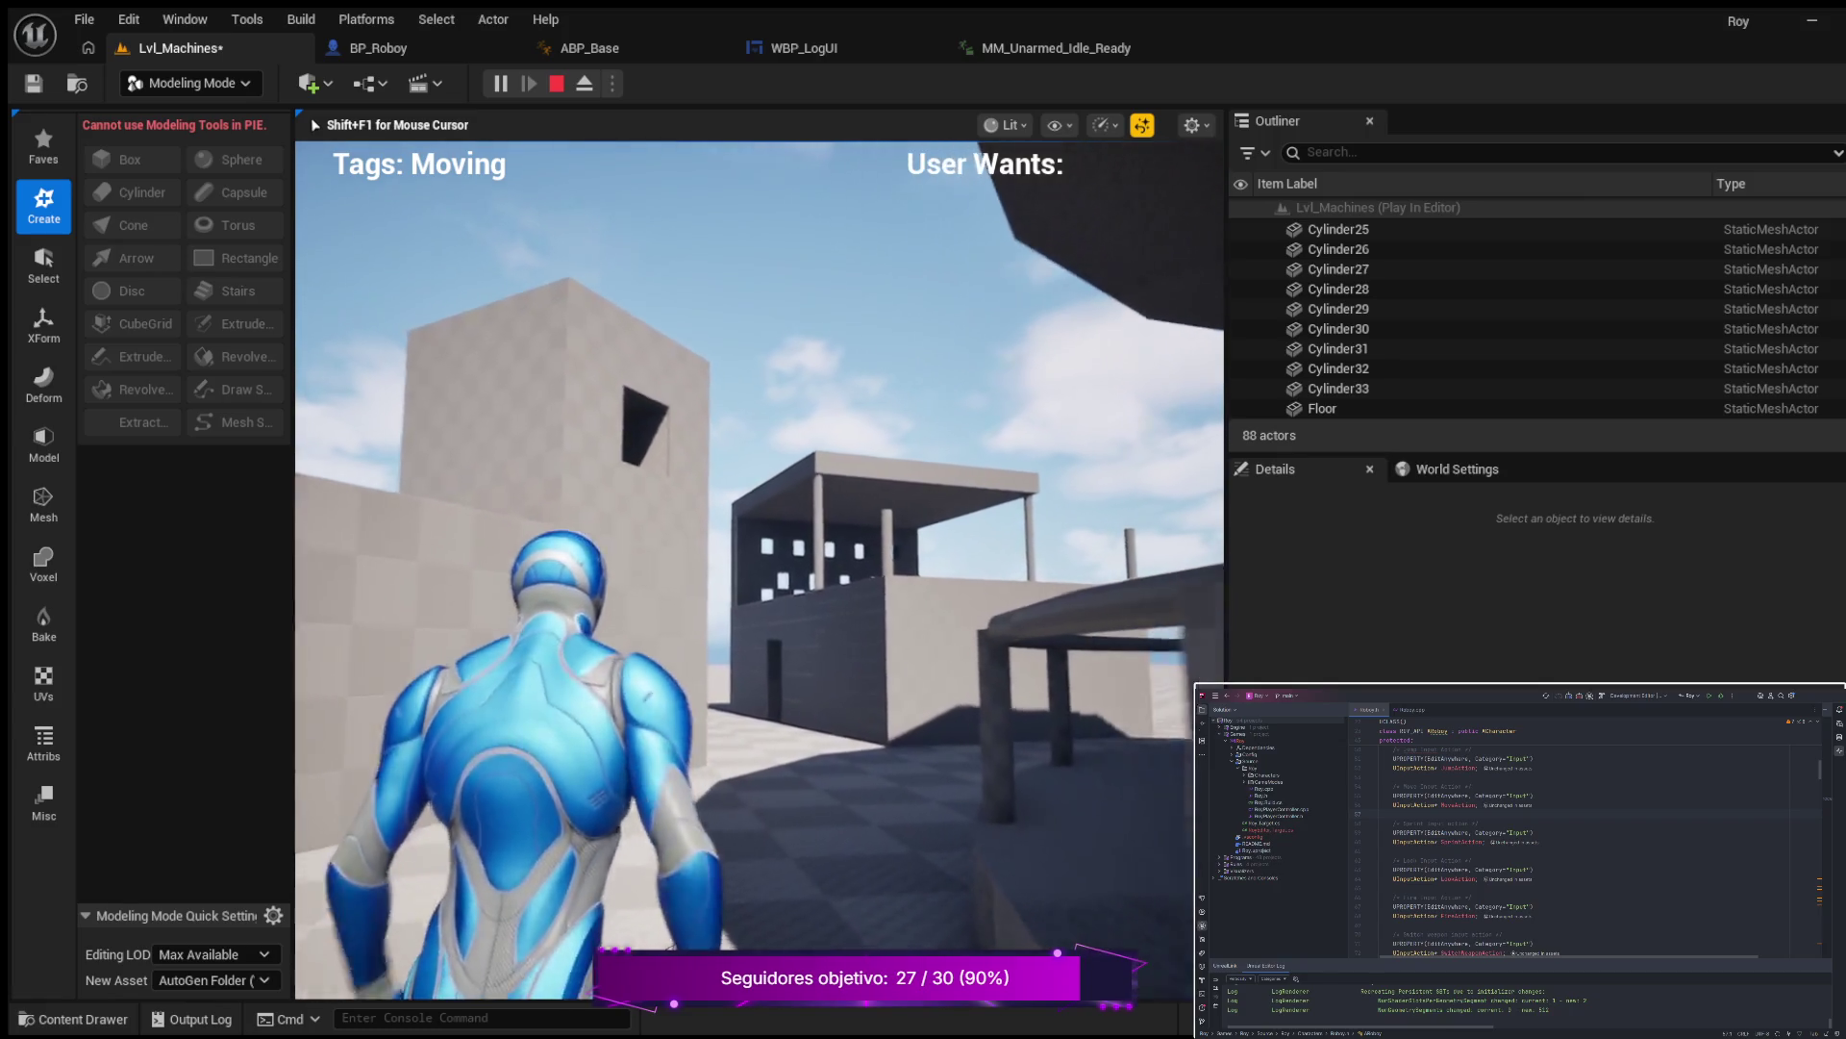
pyautogui.press('w')
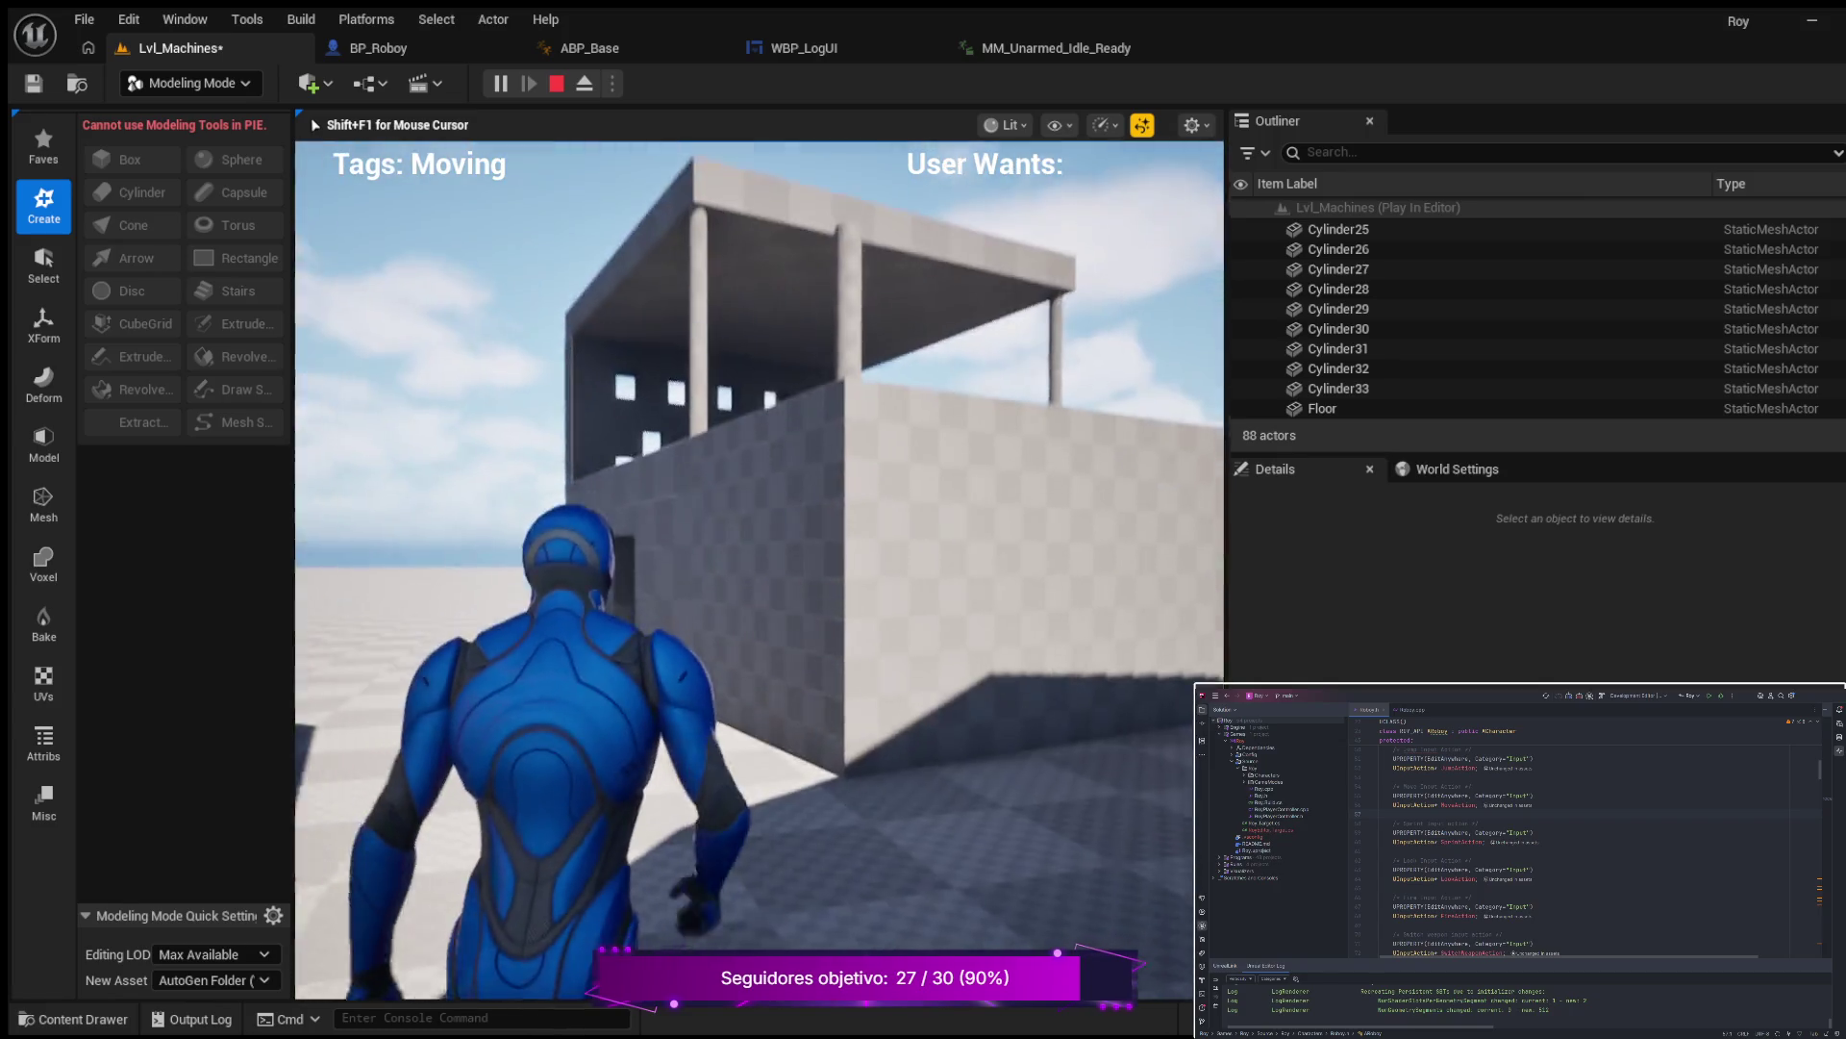
pyautogui.press('w')
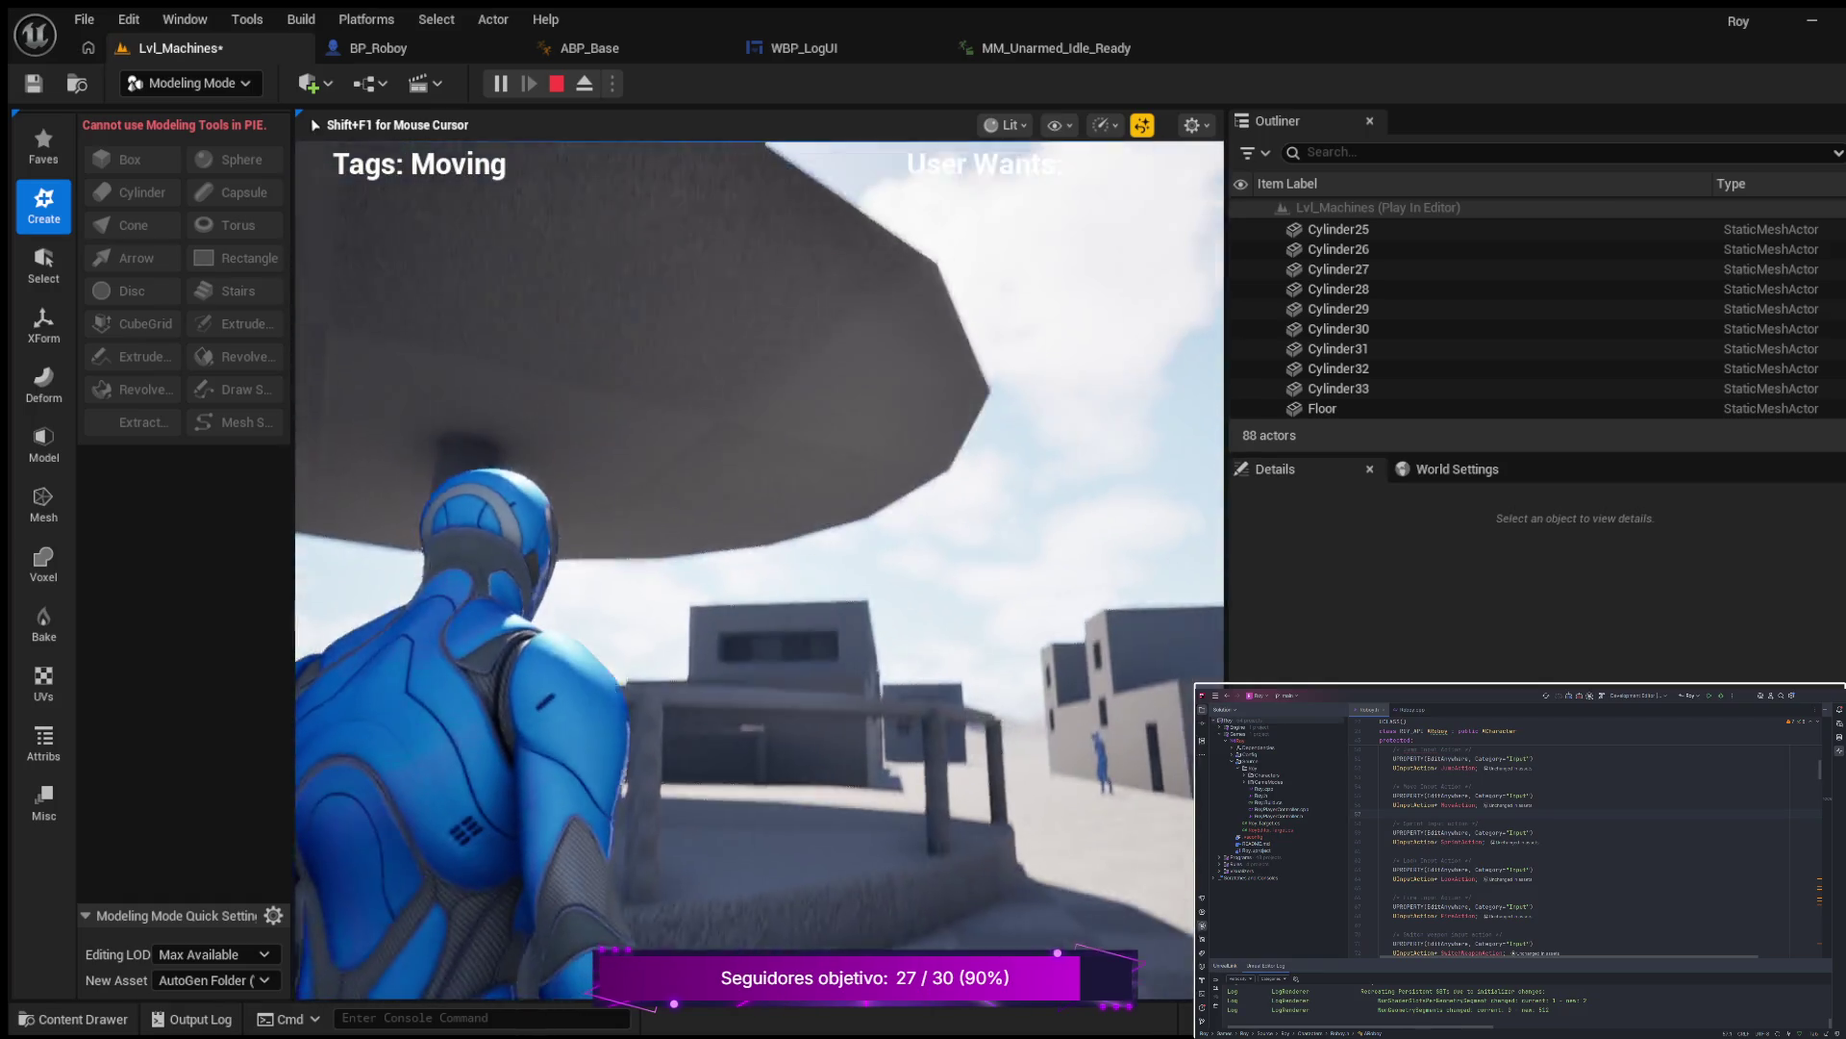
pyautogui.press('c')
pyautogui.press('w')
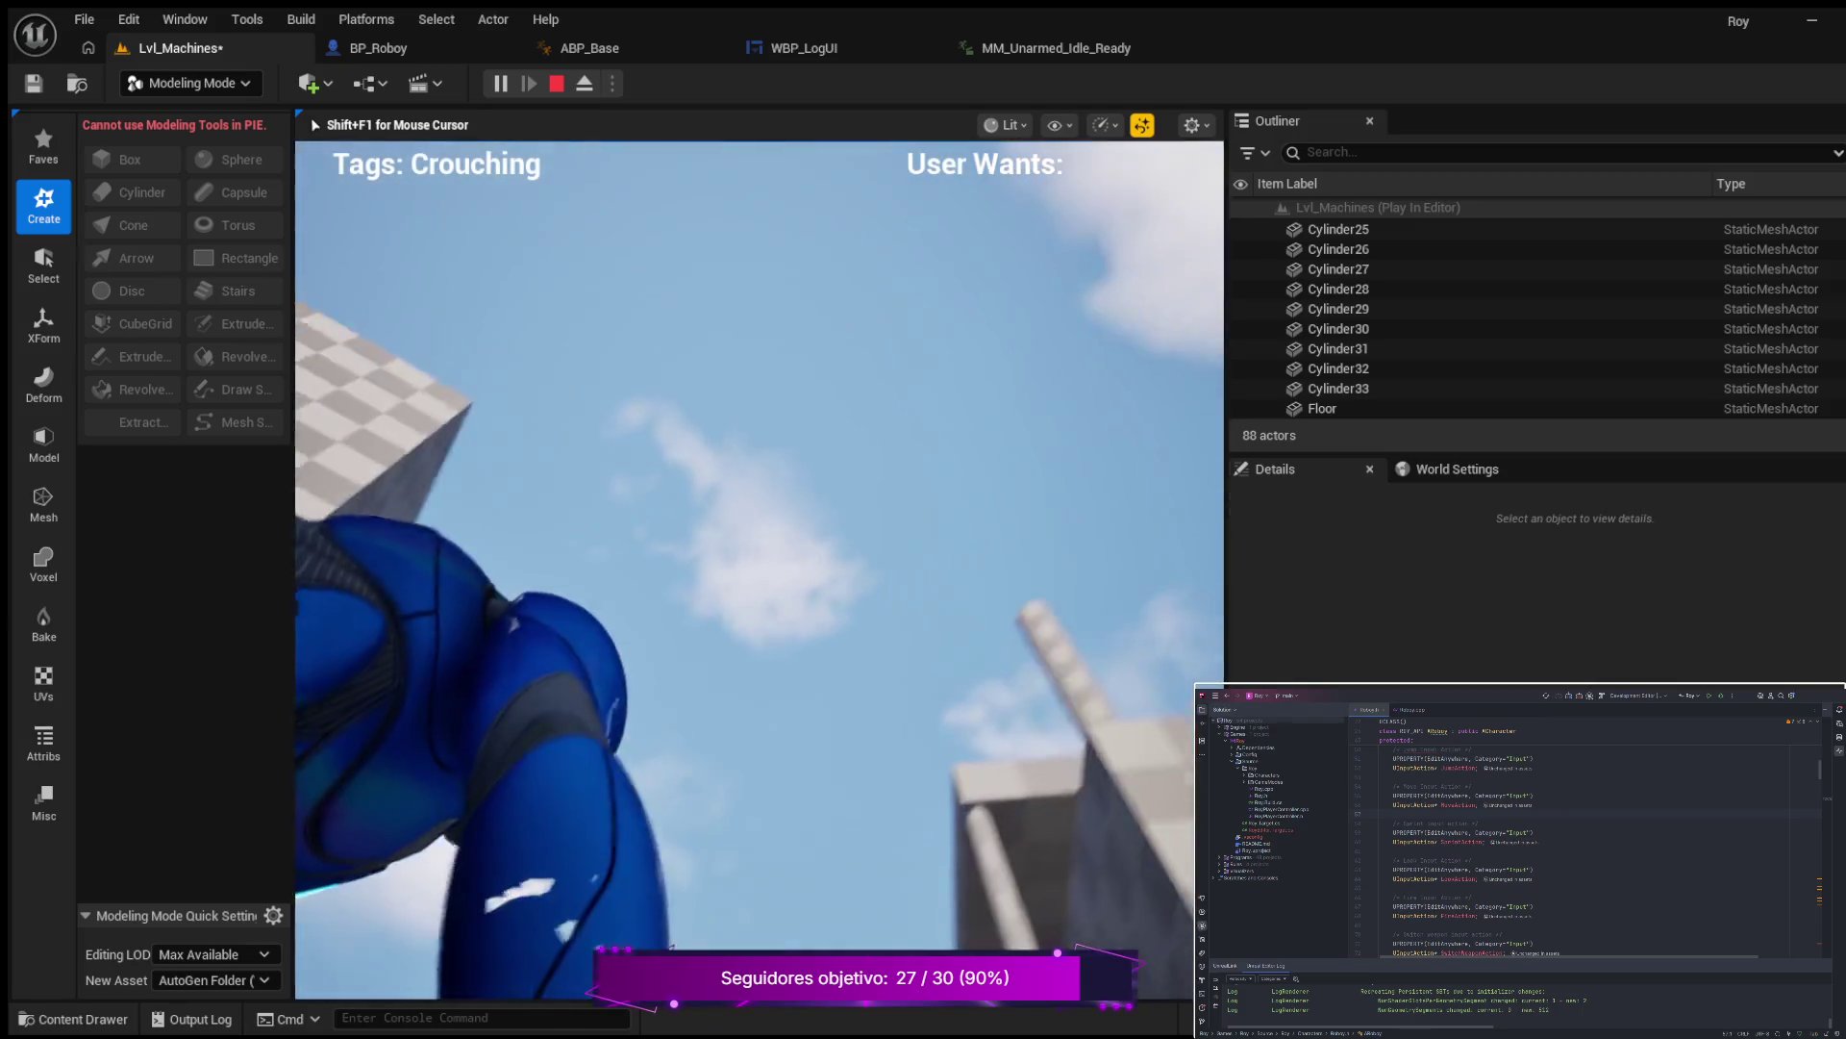
pyautogui.press('w')
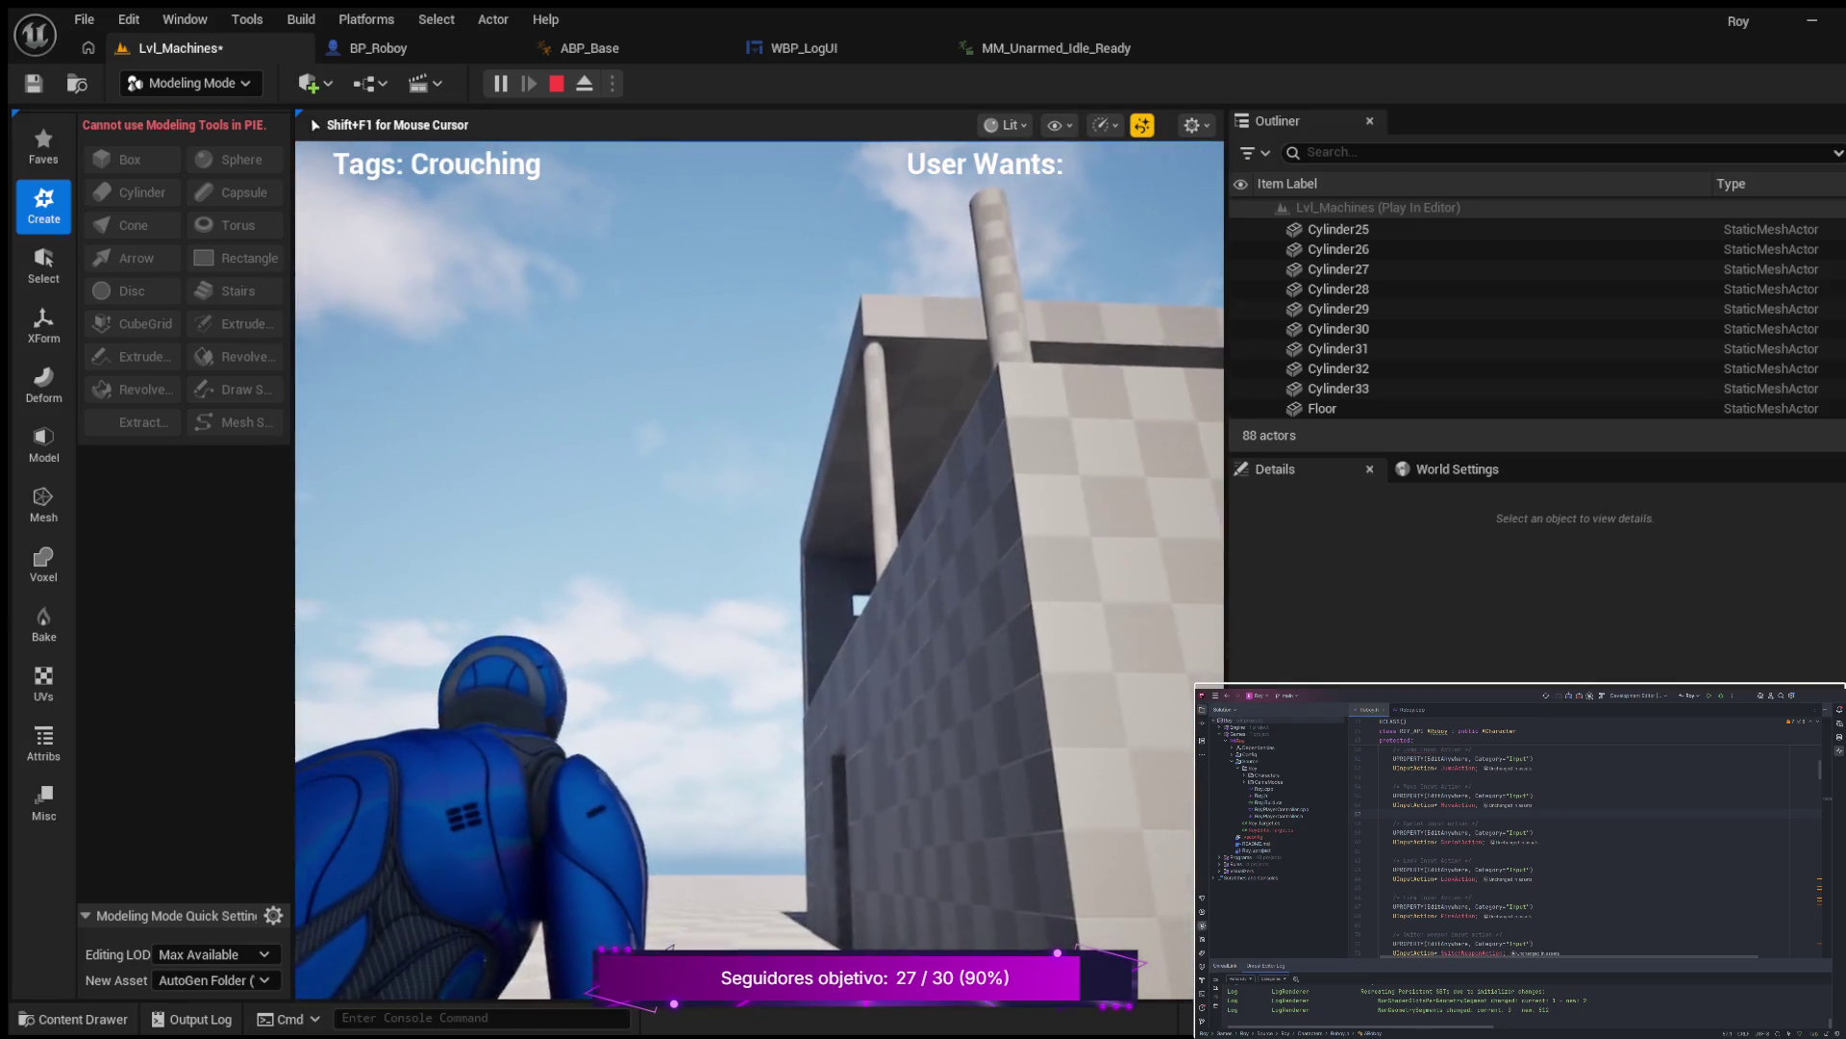
pyautogui.press('w')
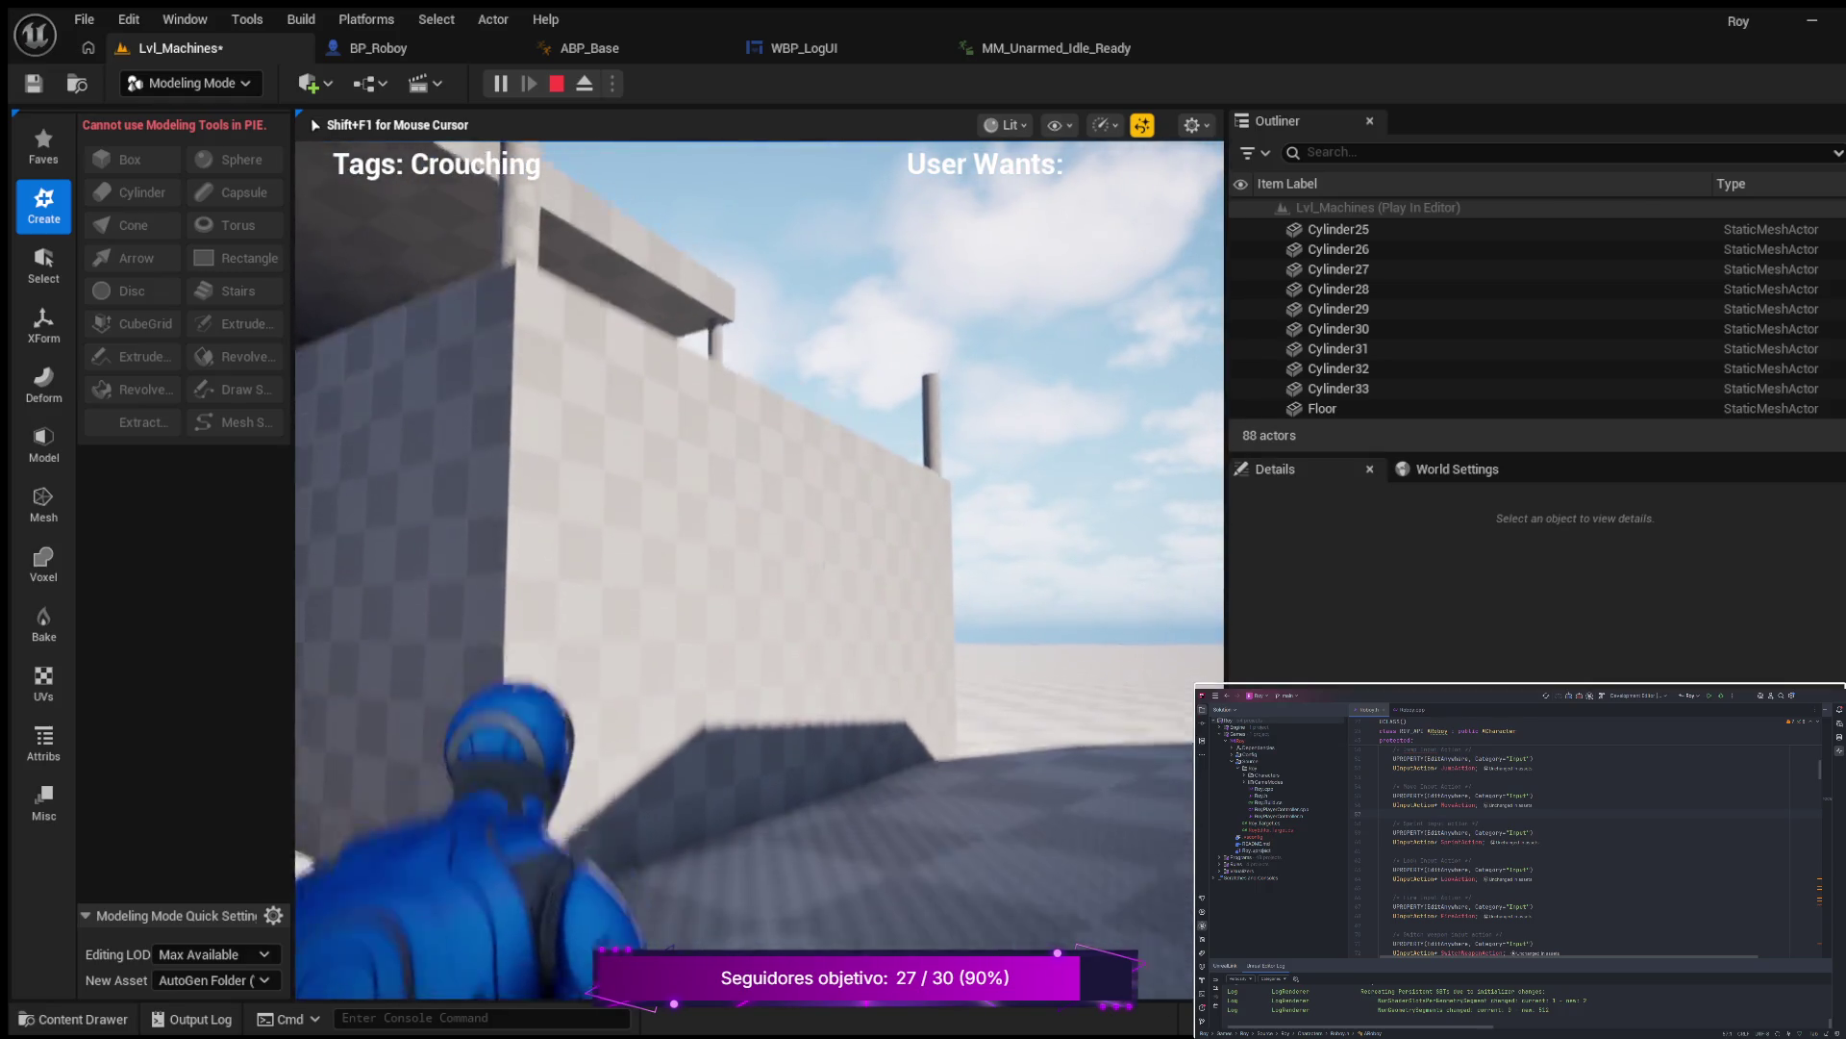
# Stand up, walk along the checkered and grey tiled walls, then stop the play session.
pyautogui.press('c')
pyautogui.press('w')
pyautogui.press('w')
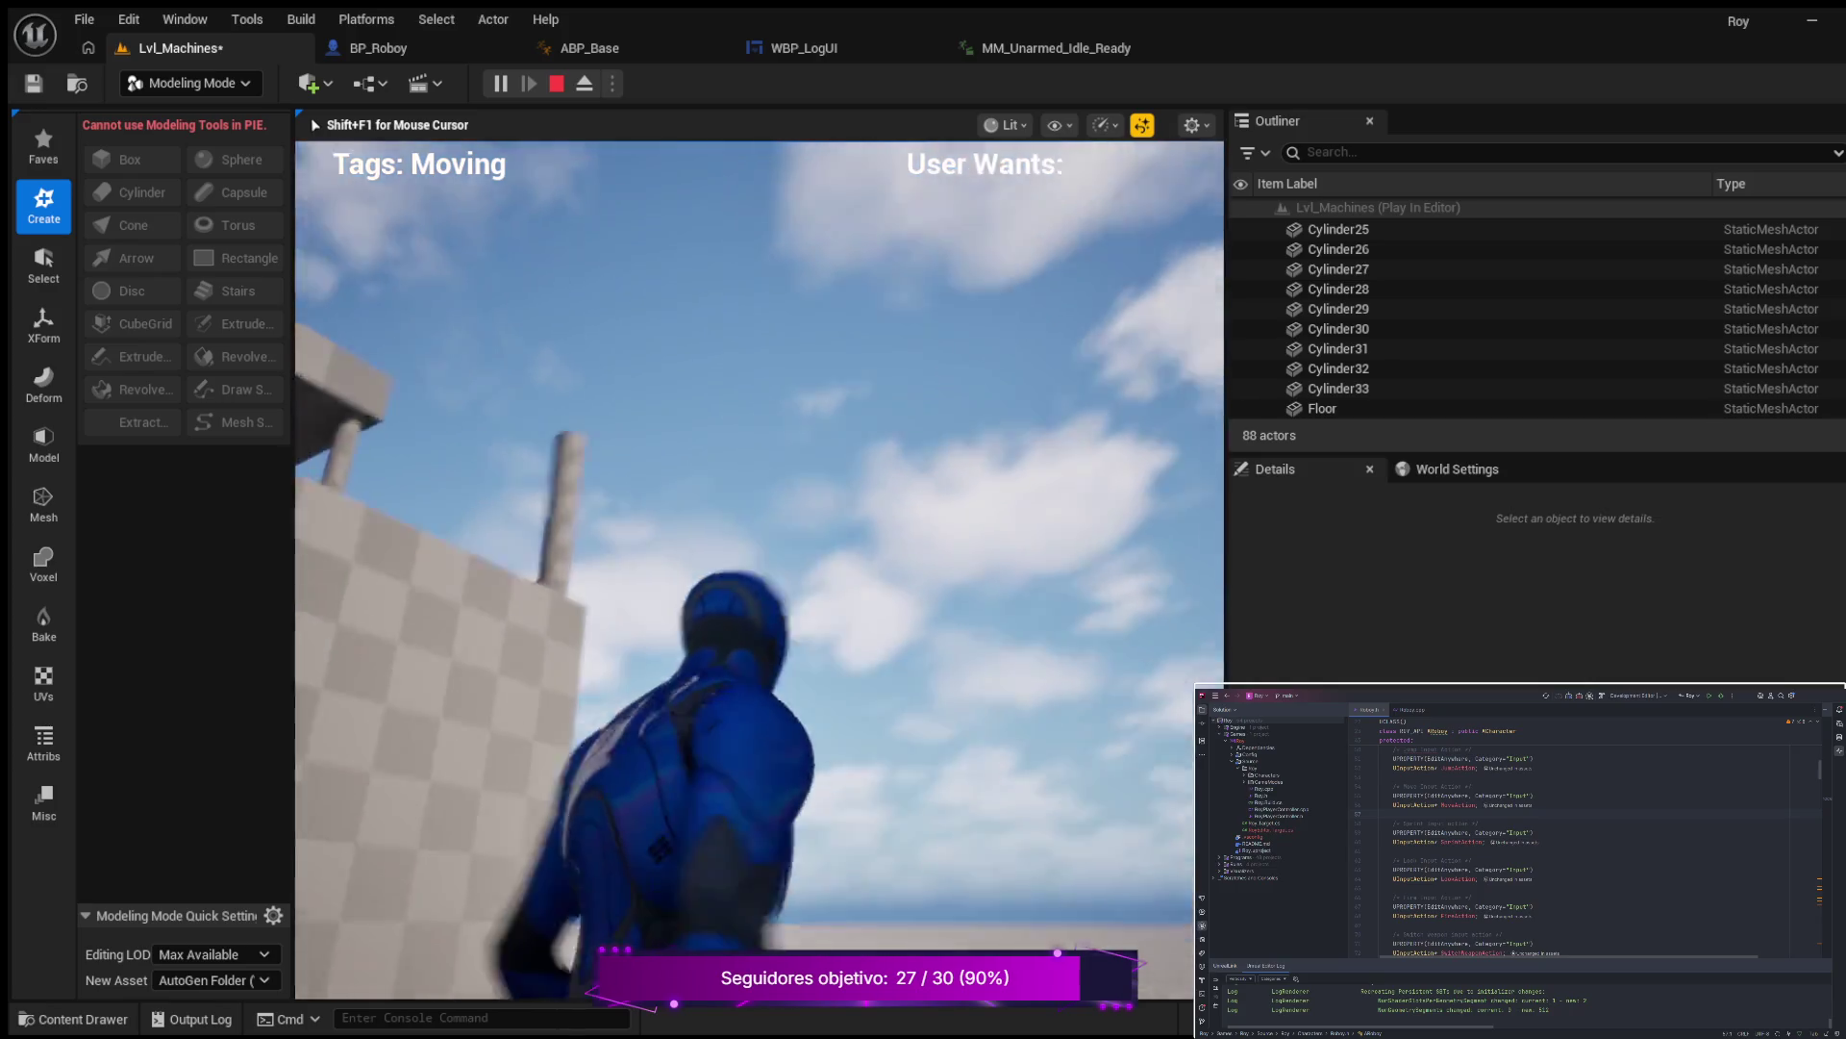
pyautogui.press('w')
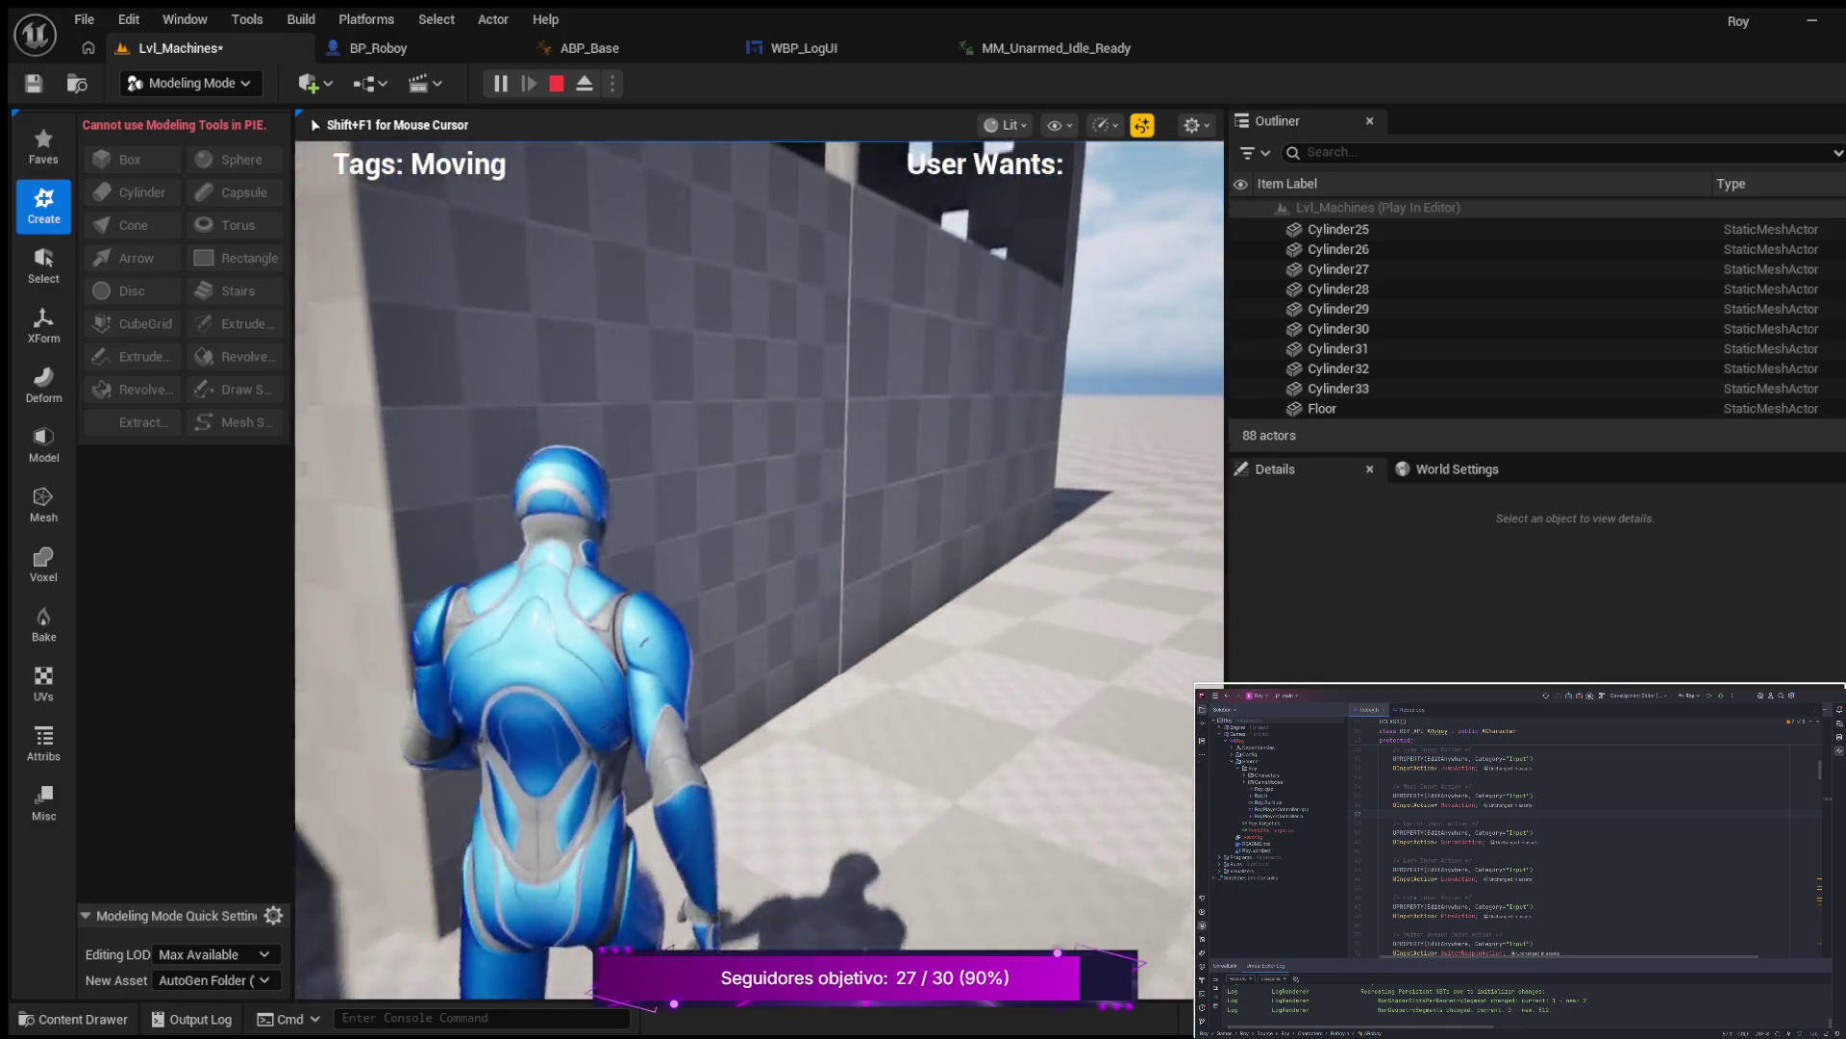
pyautogui.press('w')
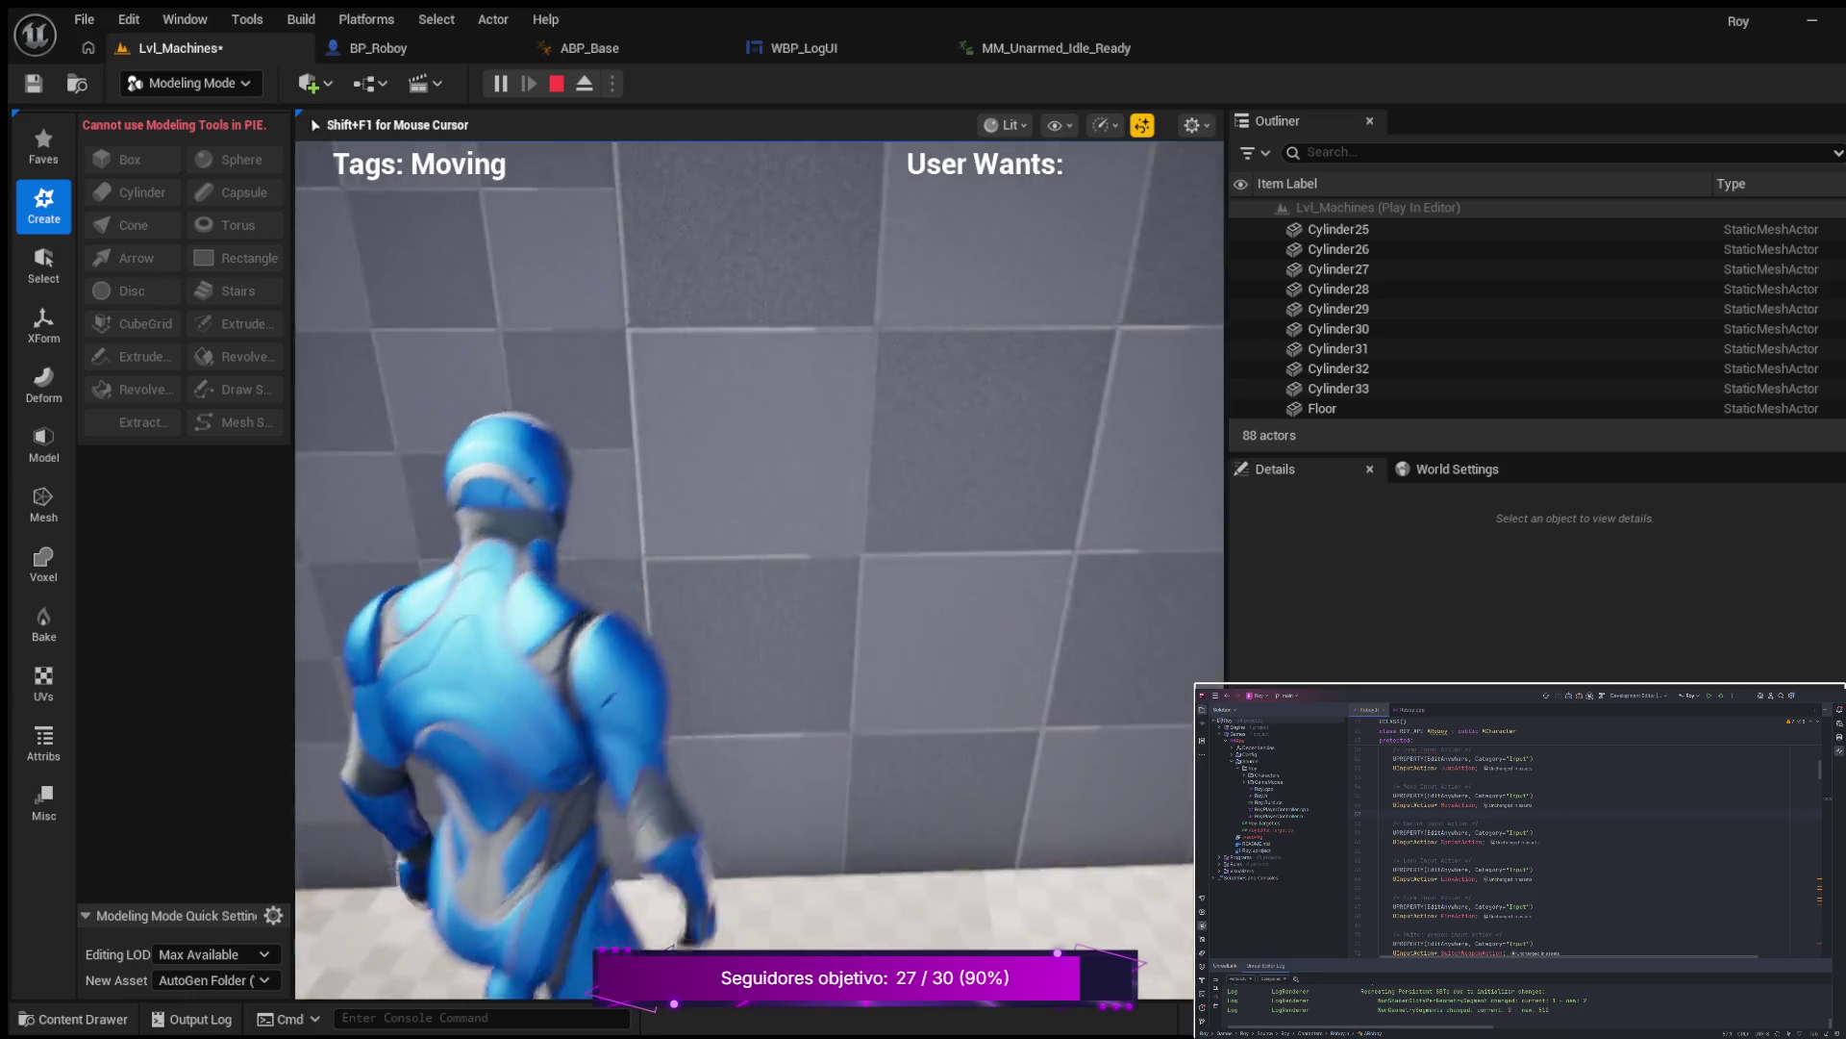
pyautogui.press('w')
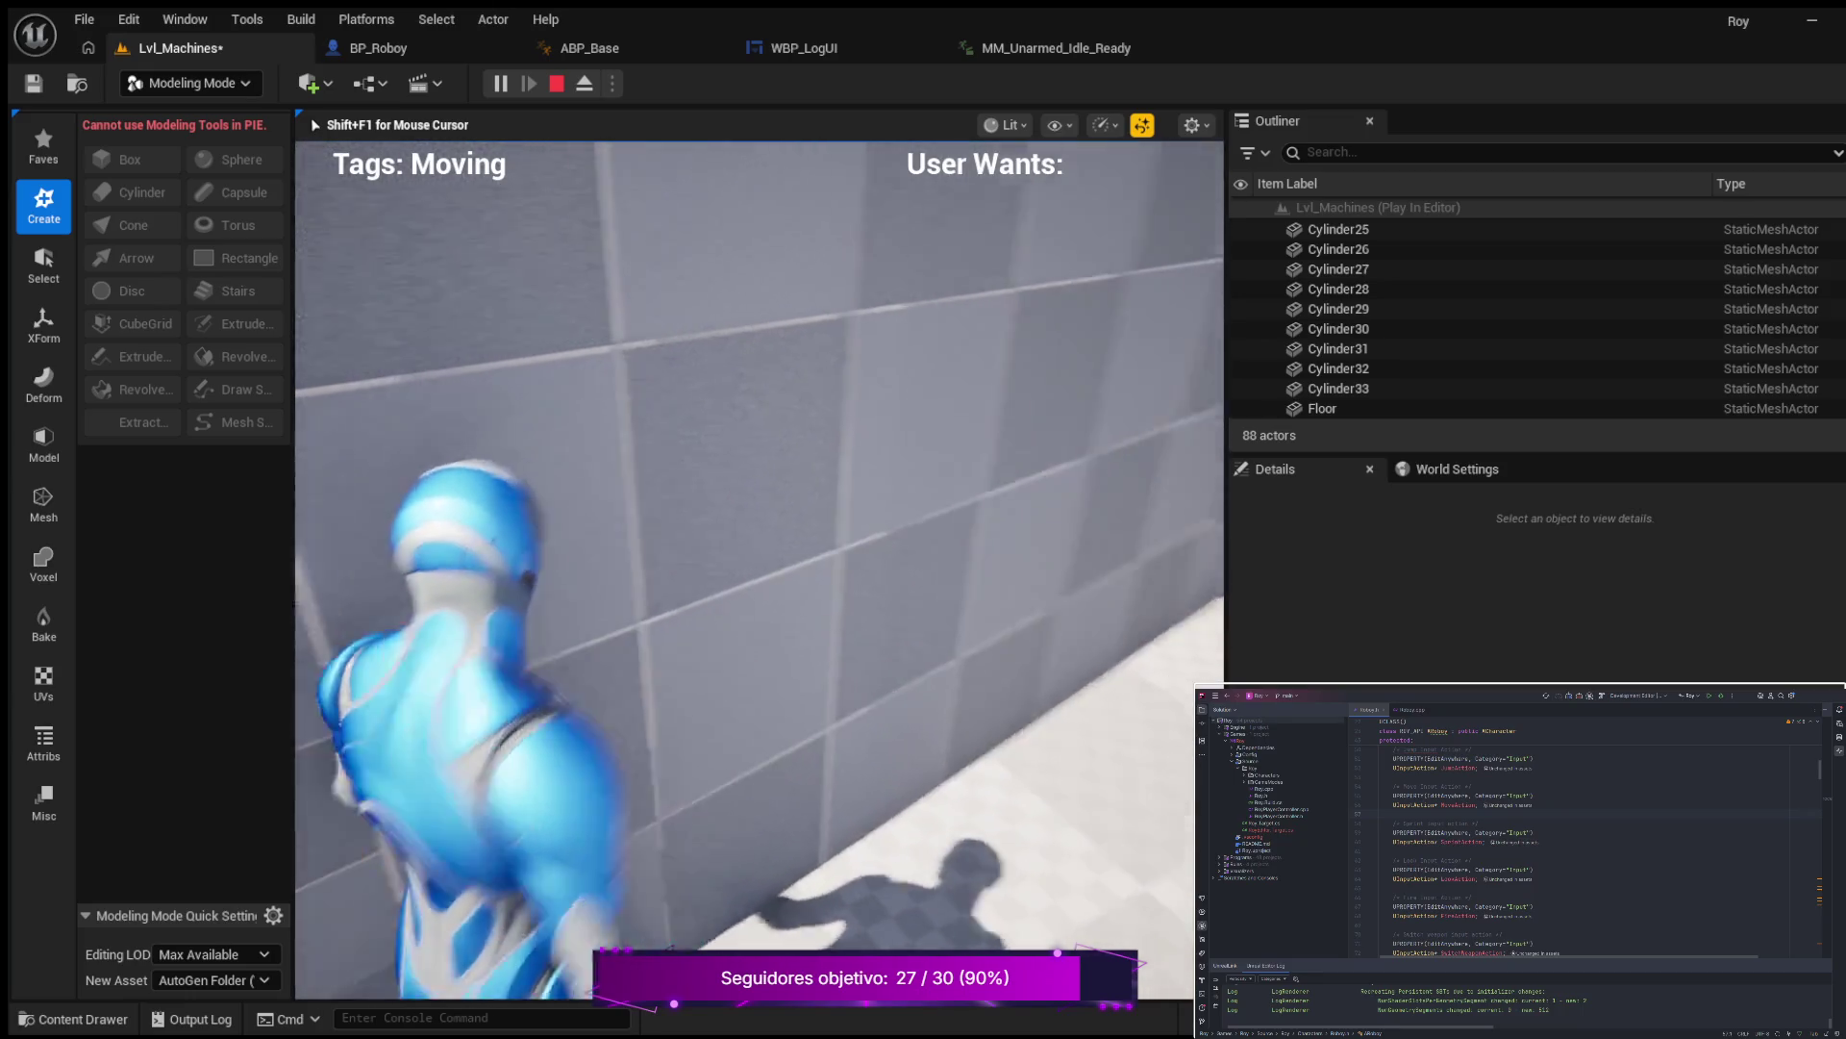
pyautogui.press('Escape')
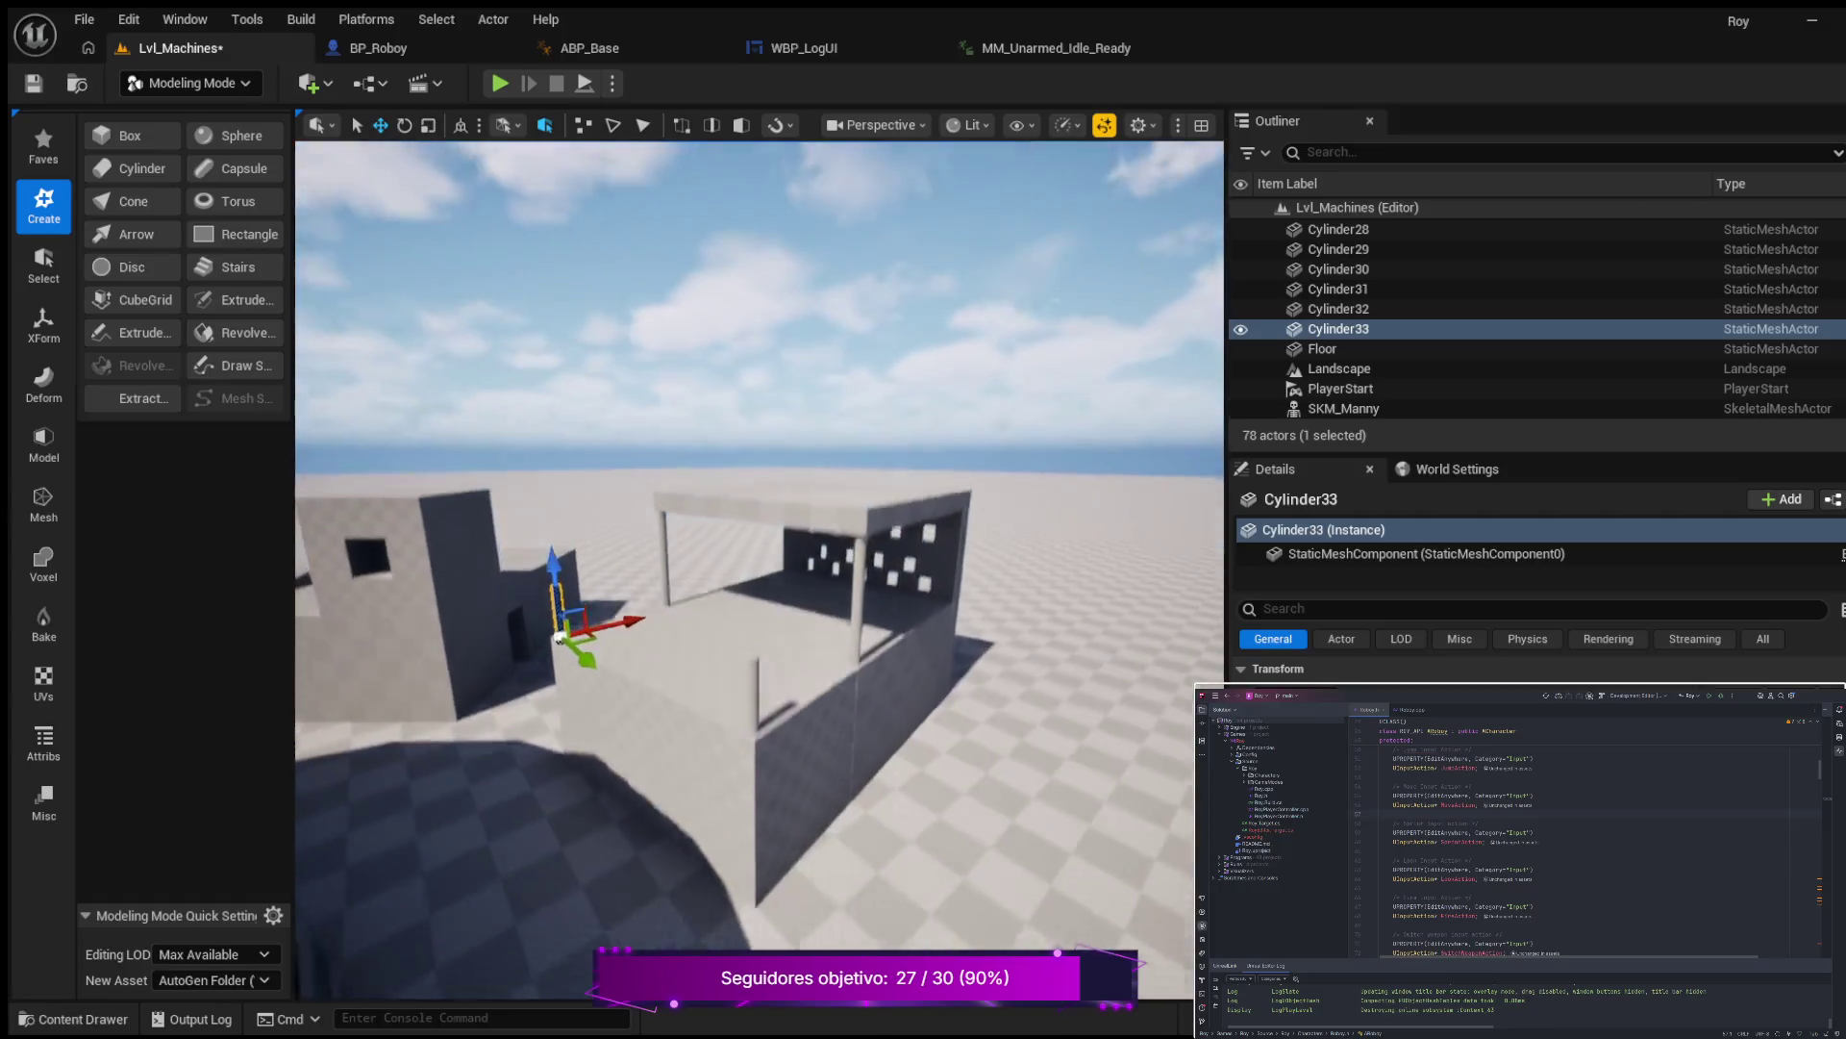
pyautogui.scroll(6, 820, 768)
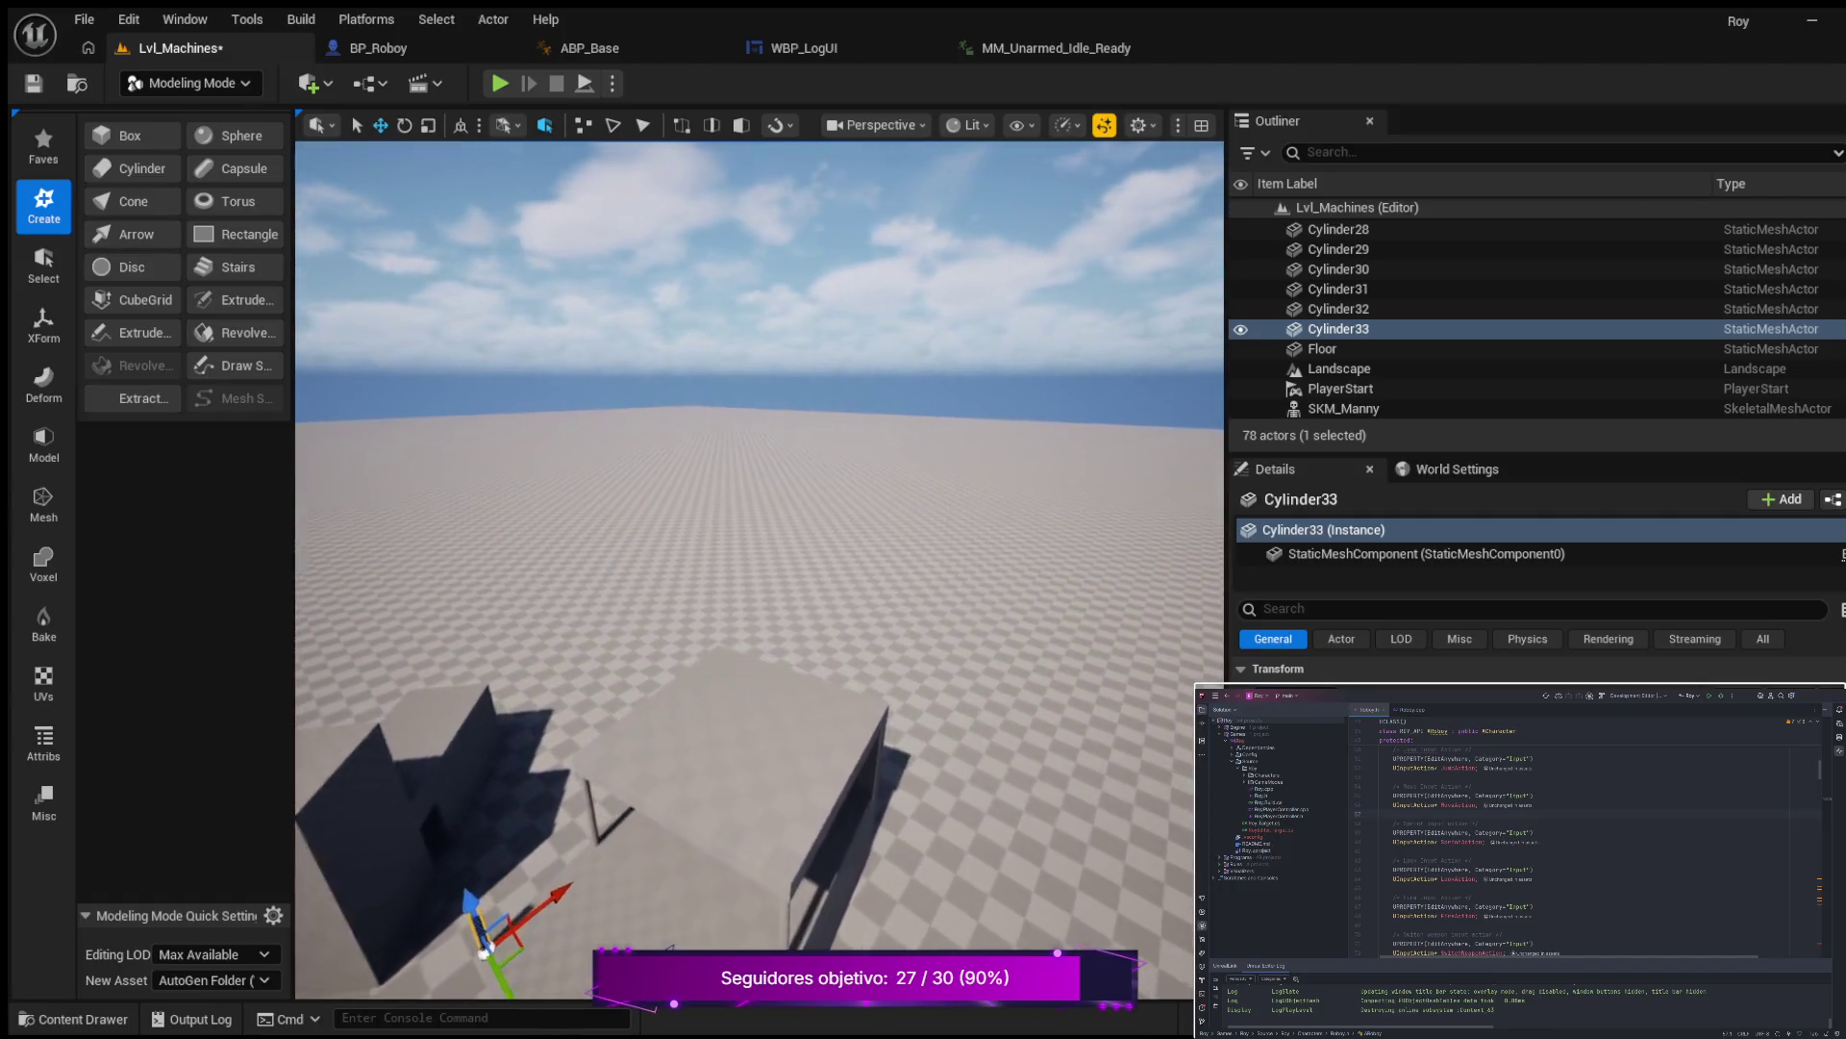
pyautogui.click(831, 772)
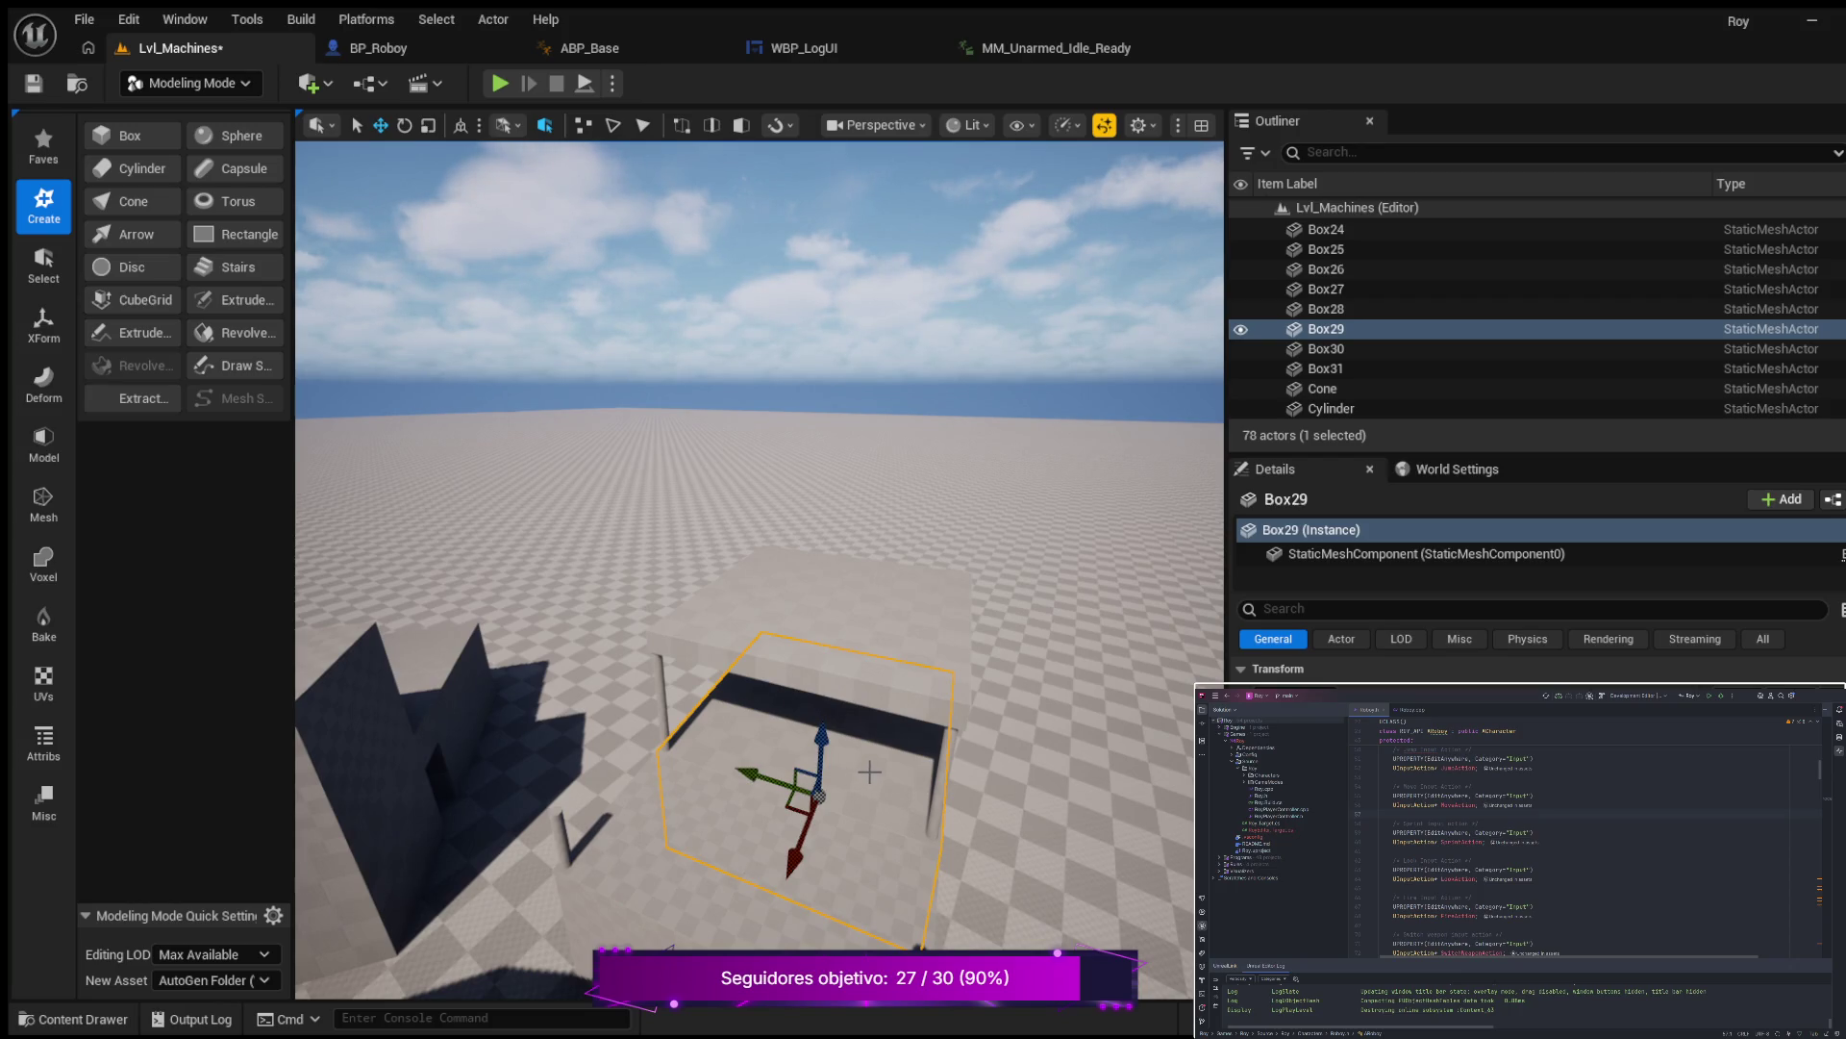
# Inspect floor blocks Box27 and Box28, then shift Box27 slightly to the right.
pyautogui.moveTo(1027, 834); pyautogui.dragTo(975, 828)
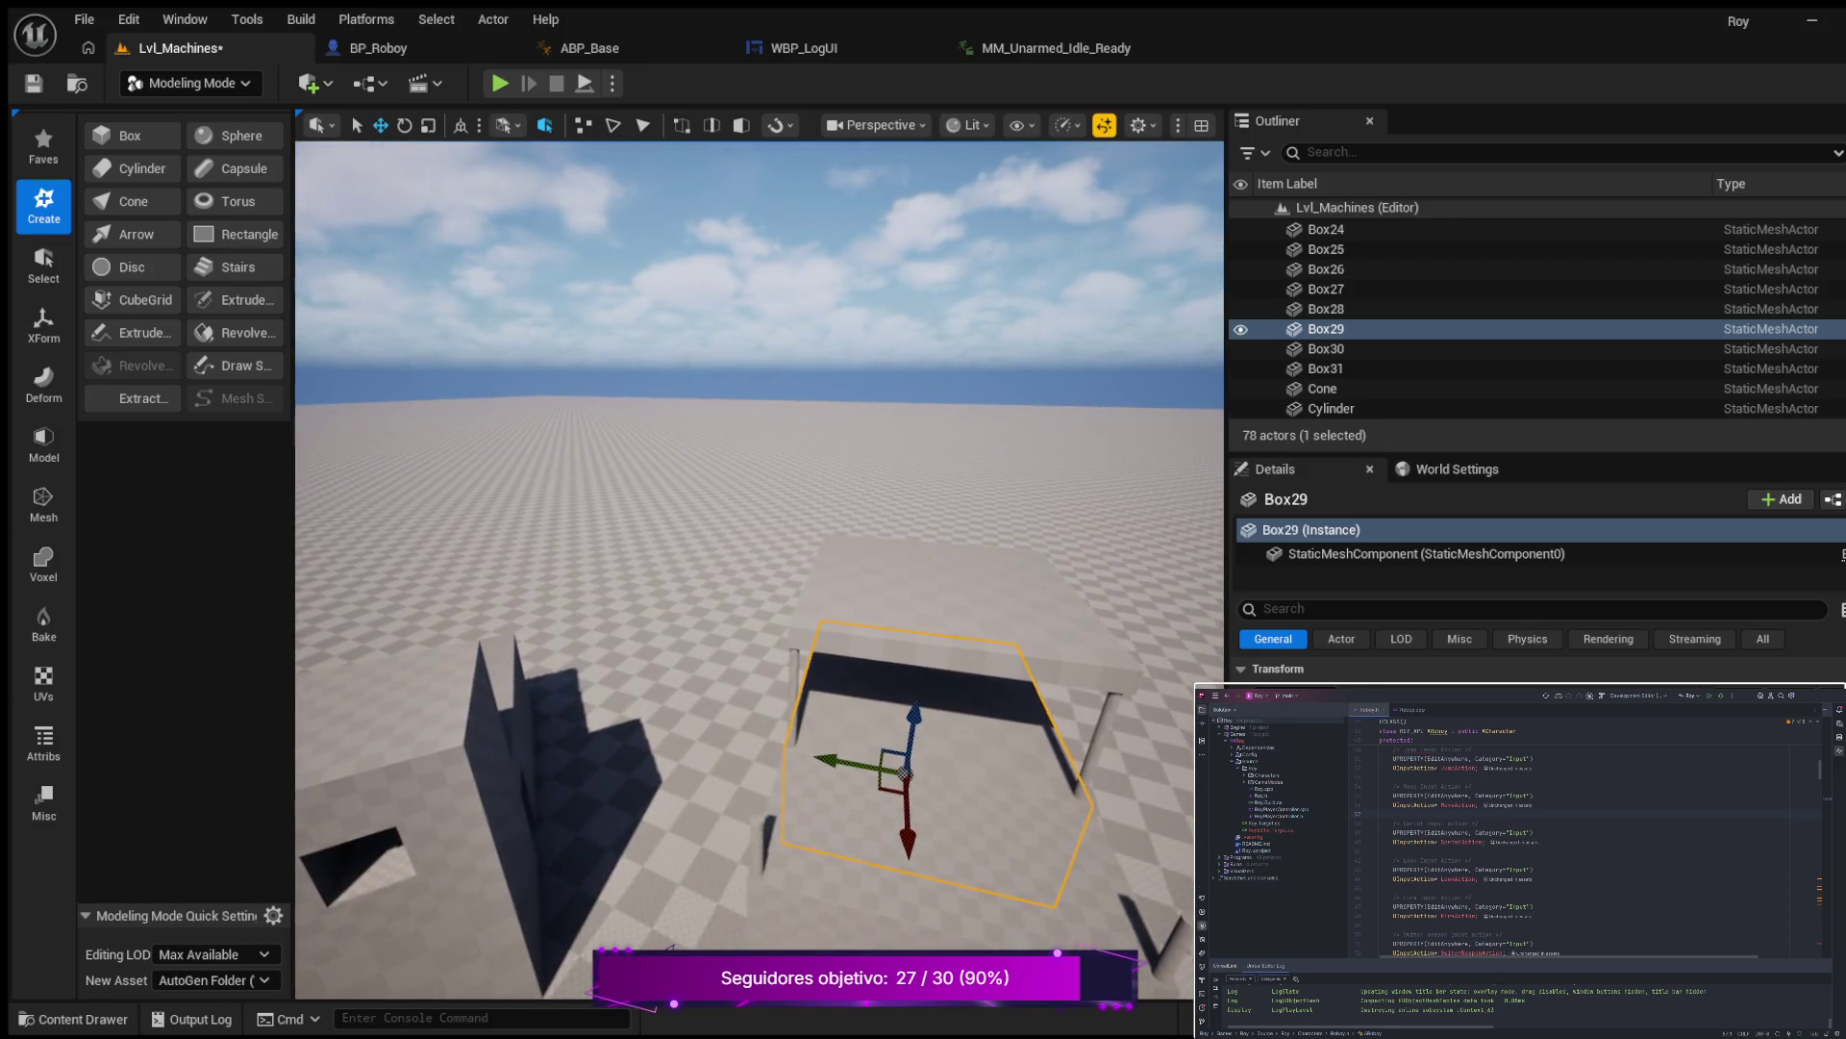
pyautogui.click(953, 878)
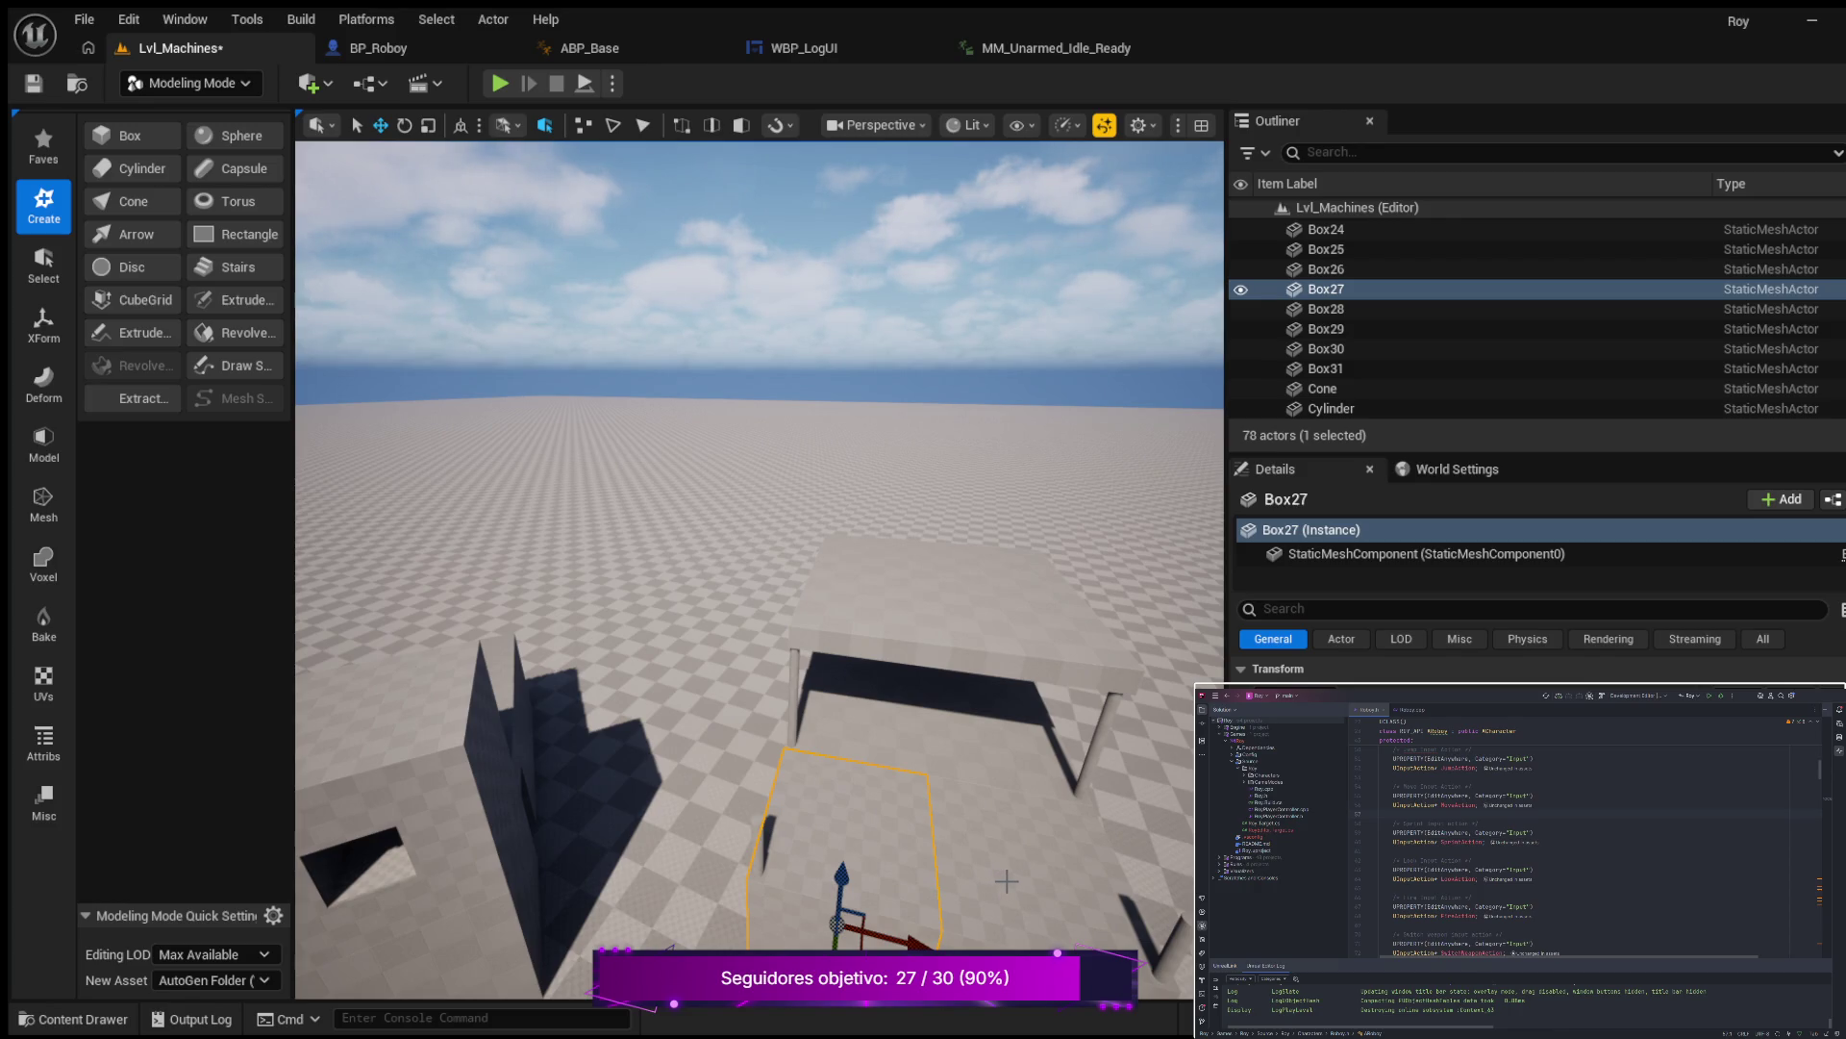
pyautogui.click(1007, 881)
pyautogui.moveTo(1006, 880)
pyautogui.mouseDown()
pyautogui.moveTo(1000, 913)
pyautogui.moveTo(990, 835)
pyautogui.moveTo(1036, 736)
pyautogui.moveTo(923, 821)
pyautogui.moveTo(1000, 827)
pyautogui.moveTo(1000, 803)
pyautogui.moveTo(1043, 846)
pyautogui.mouseUp()
pyautogui.click(906, 829)
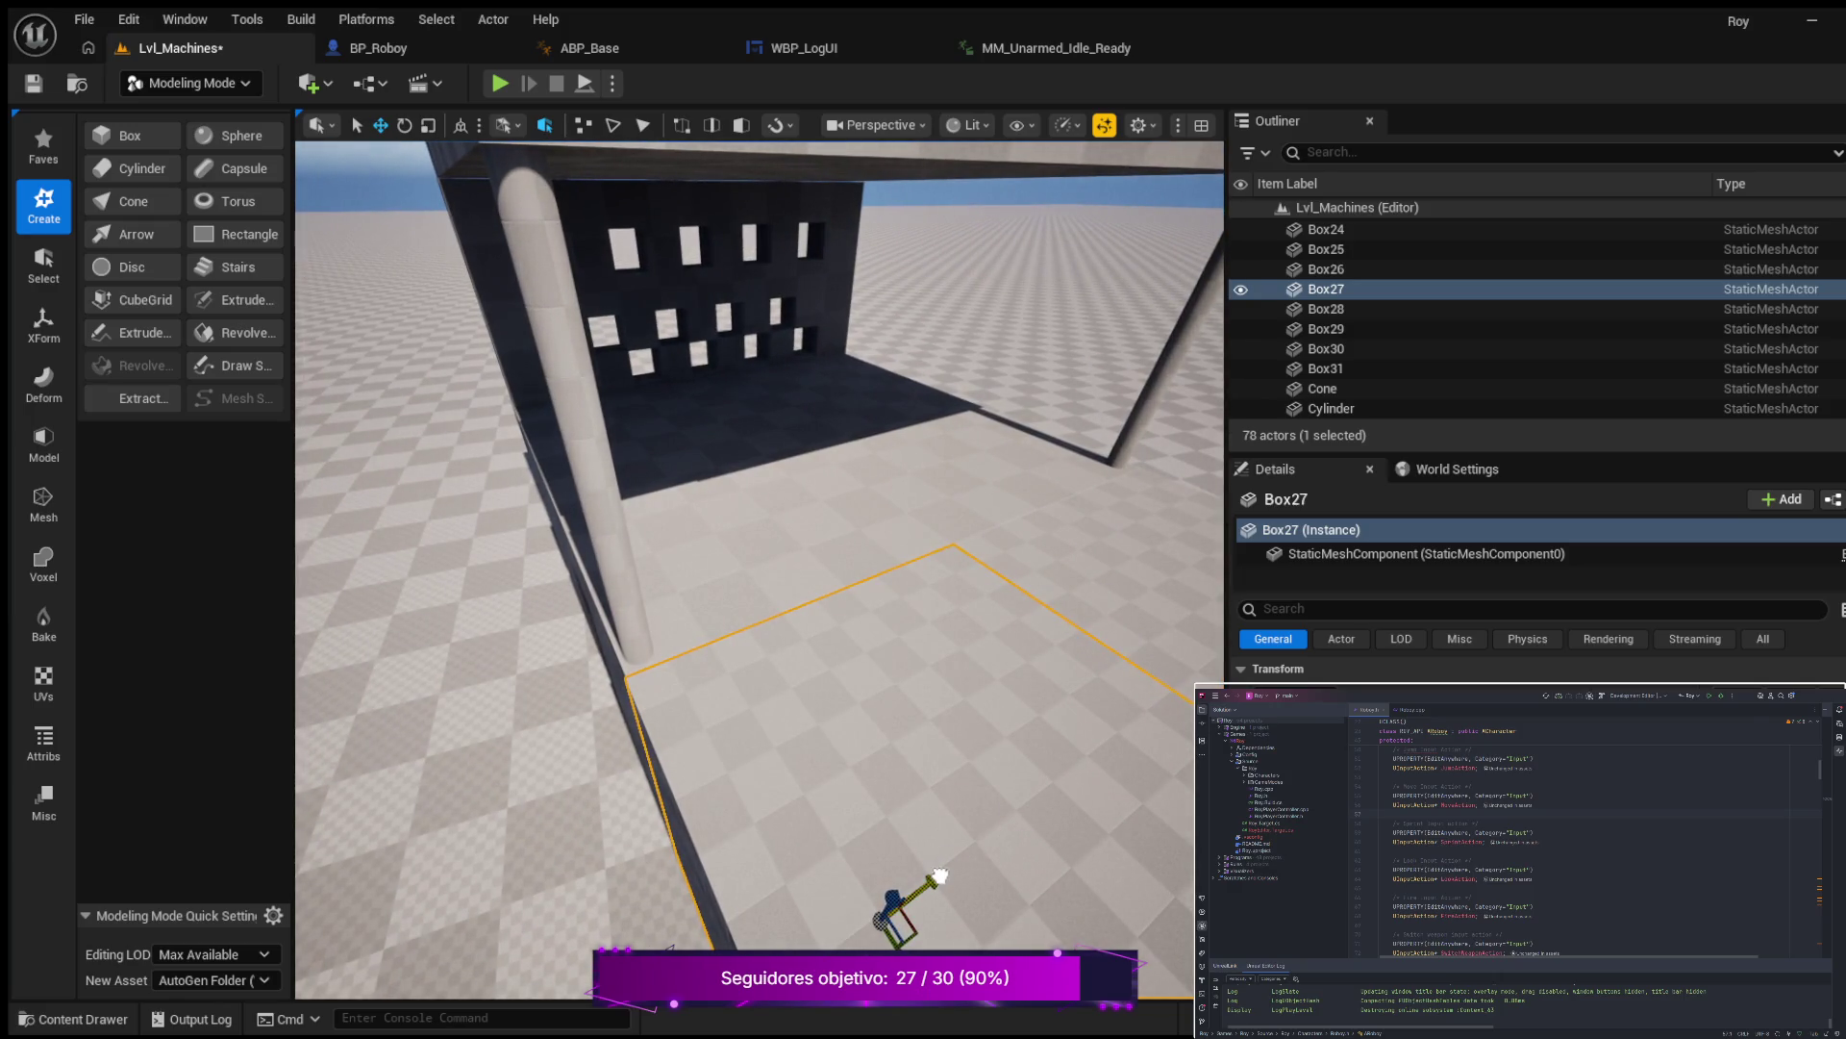
pyautogui.moveTo(940, 875); pyautogui.dragTo(942, 873)
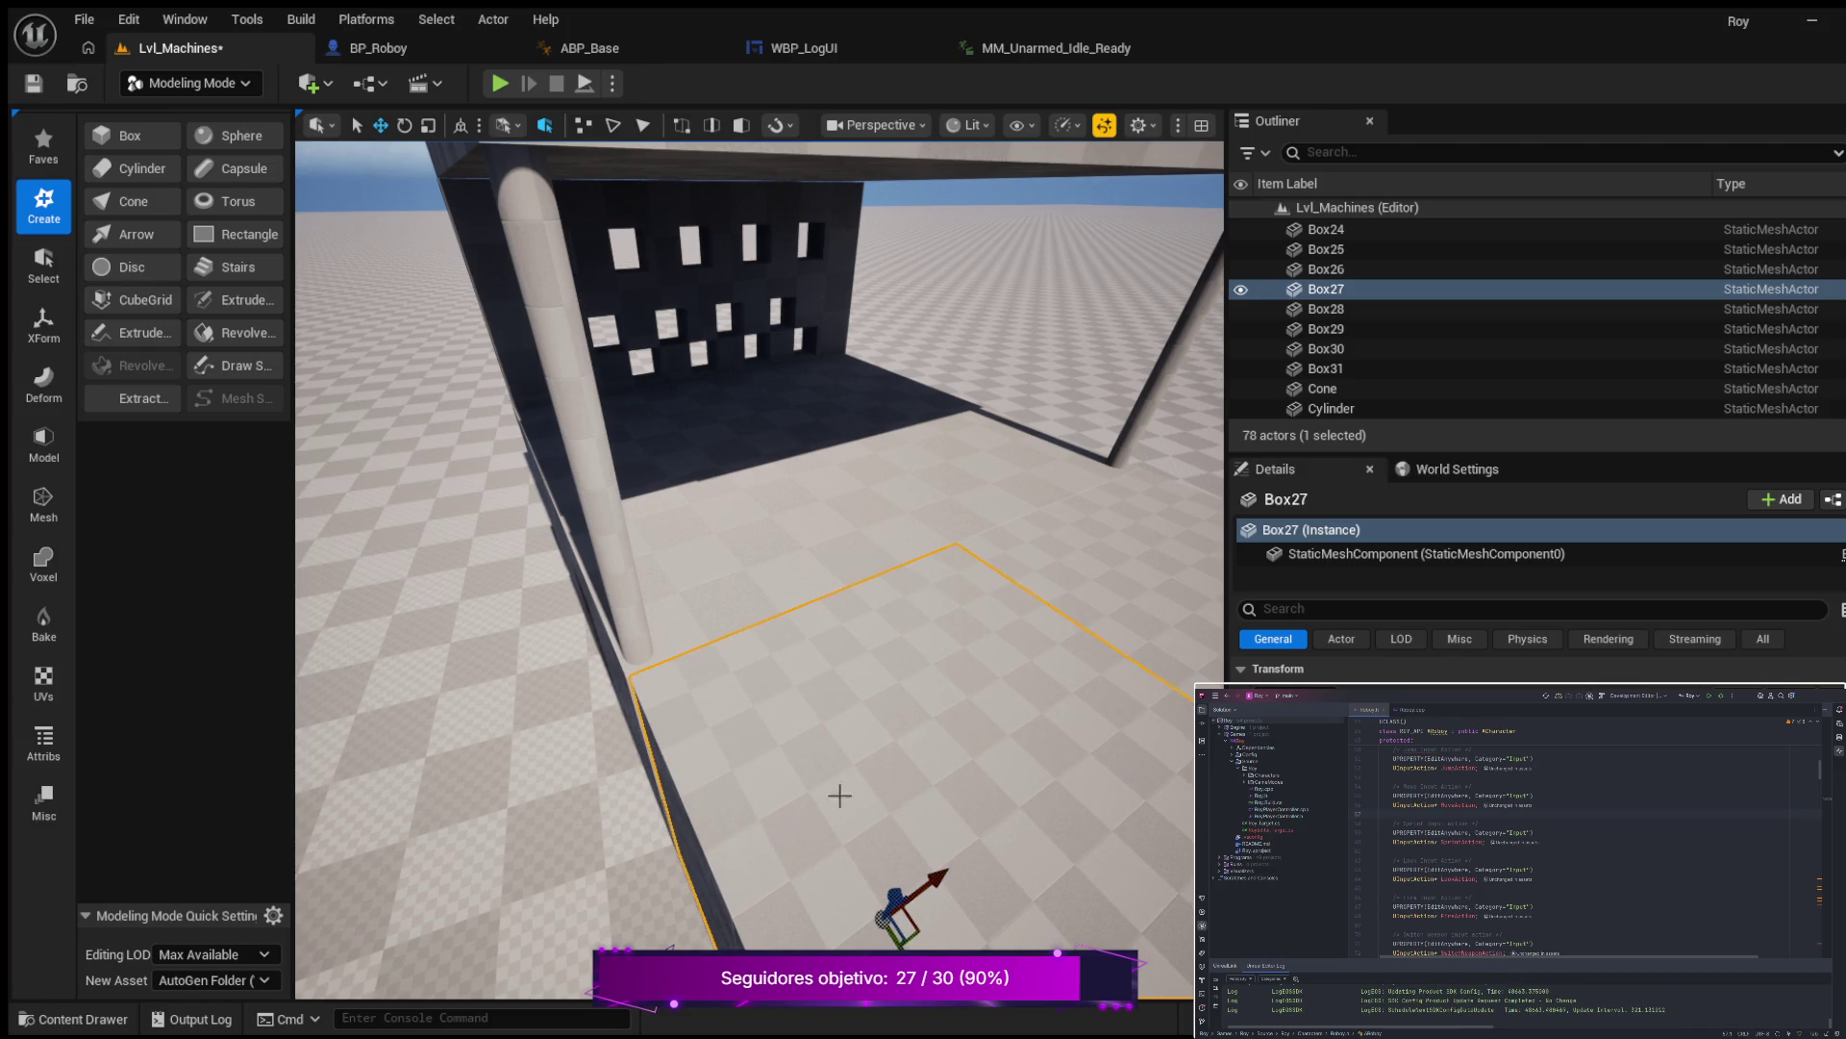
# Check Cylinder31 and Box29 from inside the room, ending with Box27 selected.
pyautogui.click(601, 534)
pyautogui.moveTo(735, 711); pyautogui.dragTo(771, 754)
pyautogui.click(772, 759)
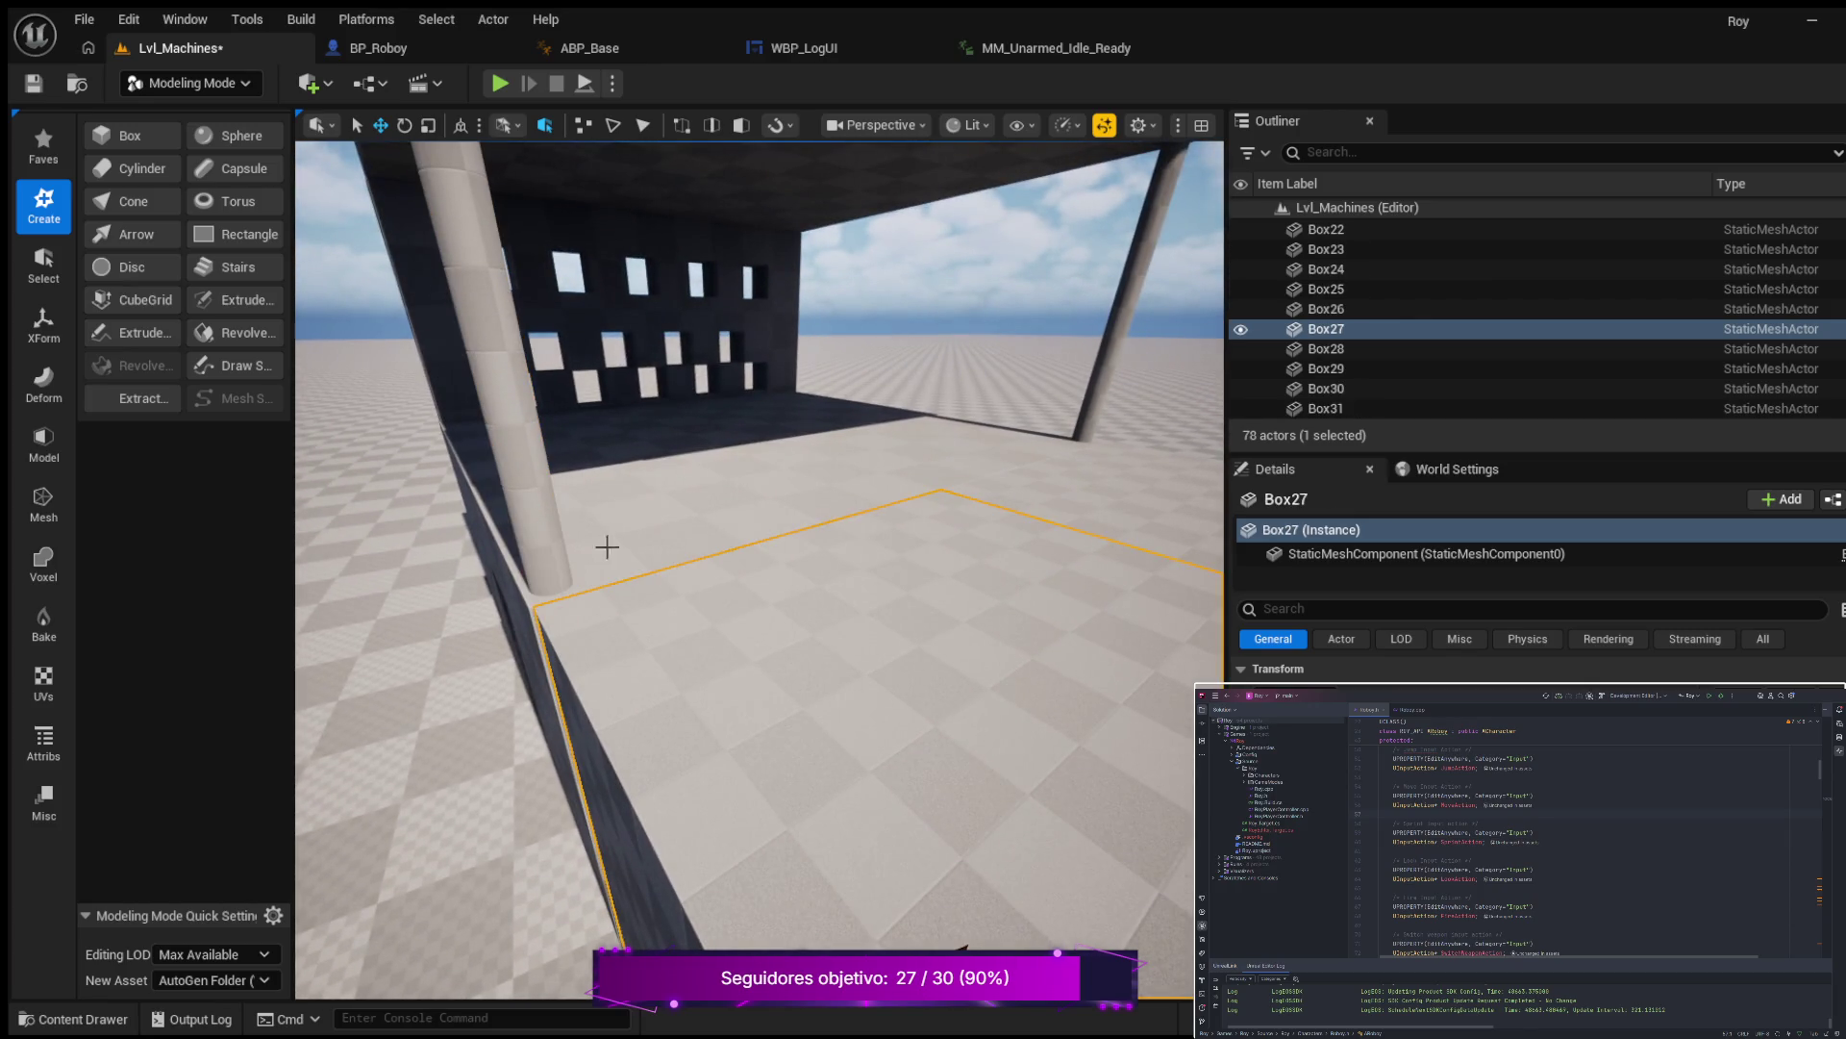
pyautogui.moveTo(779, 436); pyautogui.dragTo(786, 435)
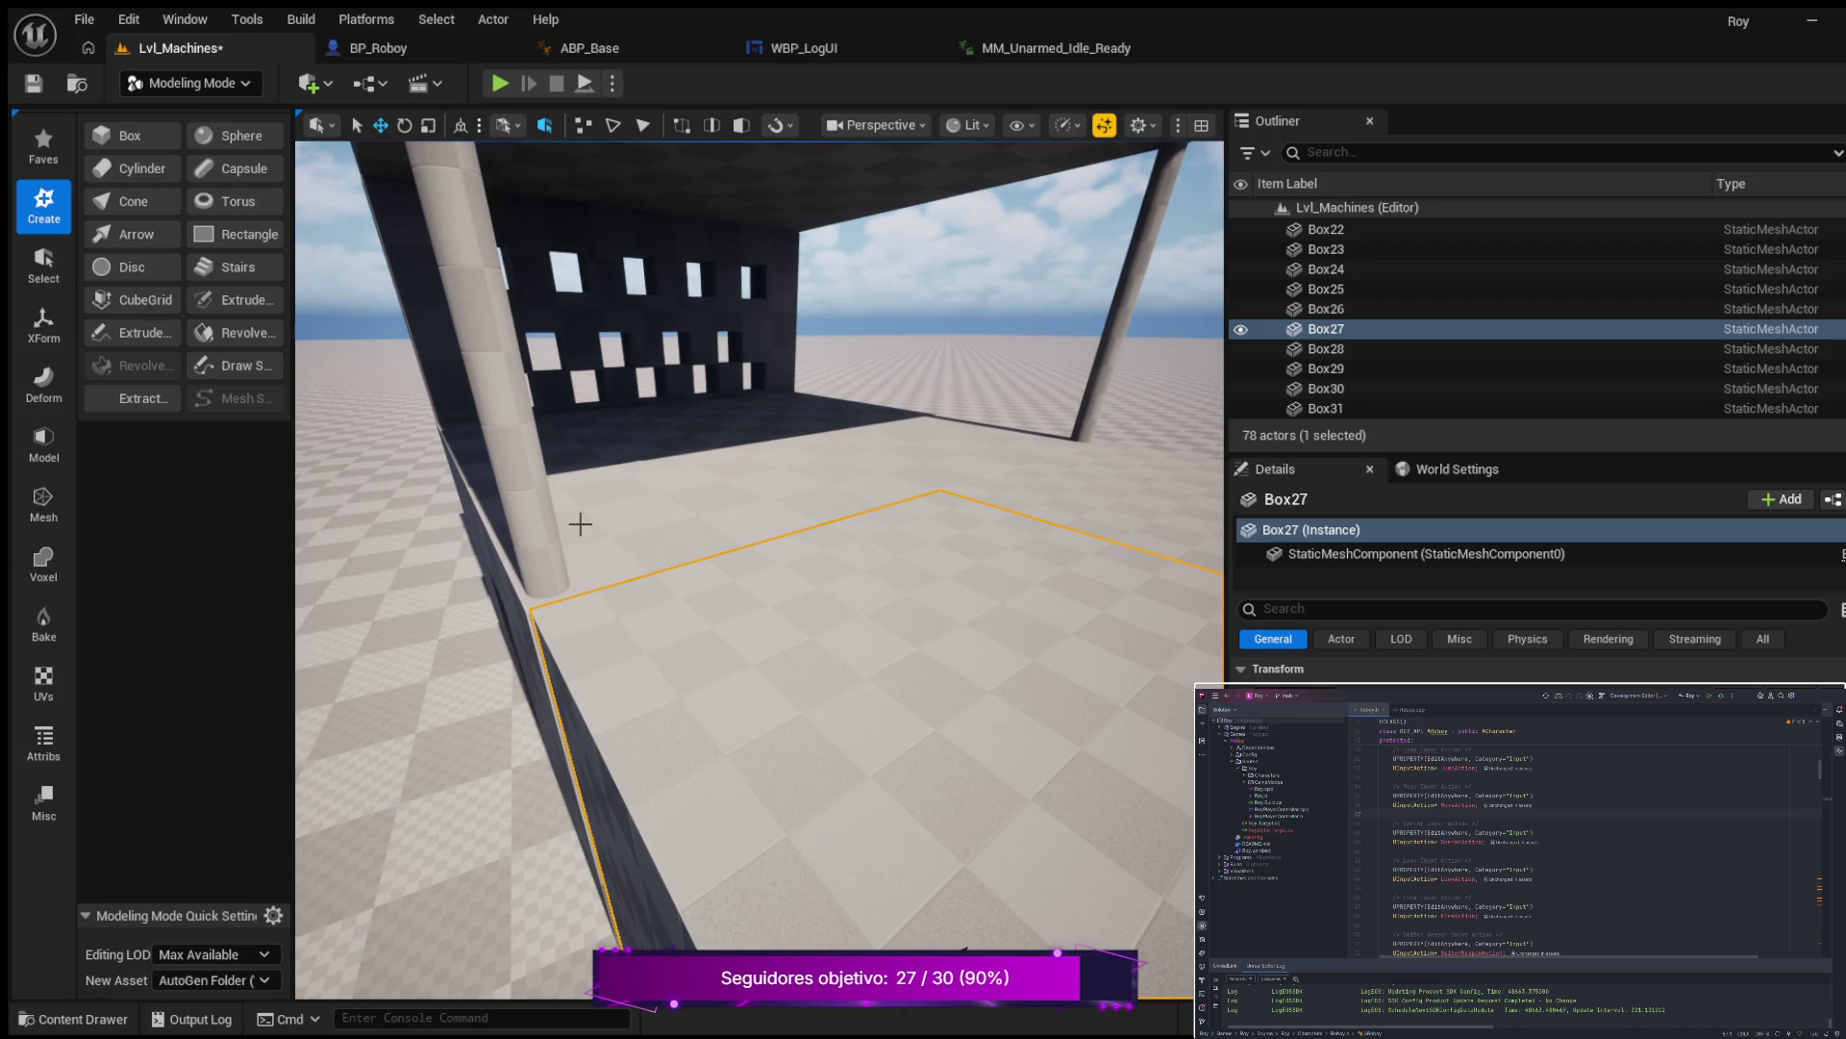
pyautogui.click(642, 503)
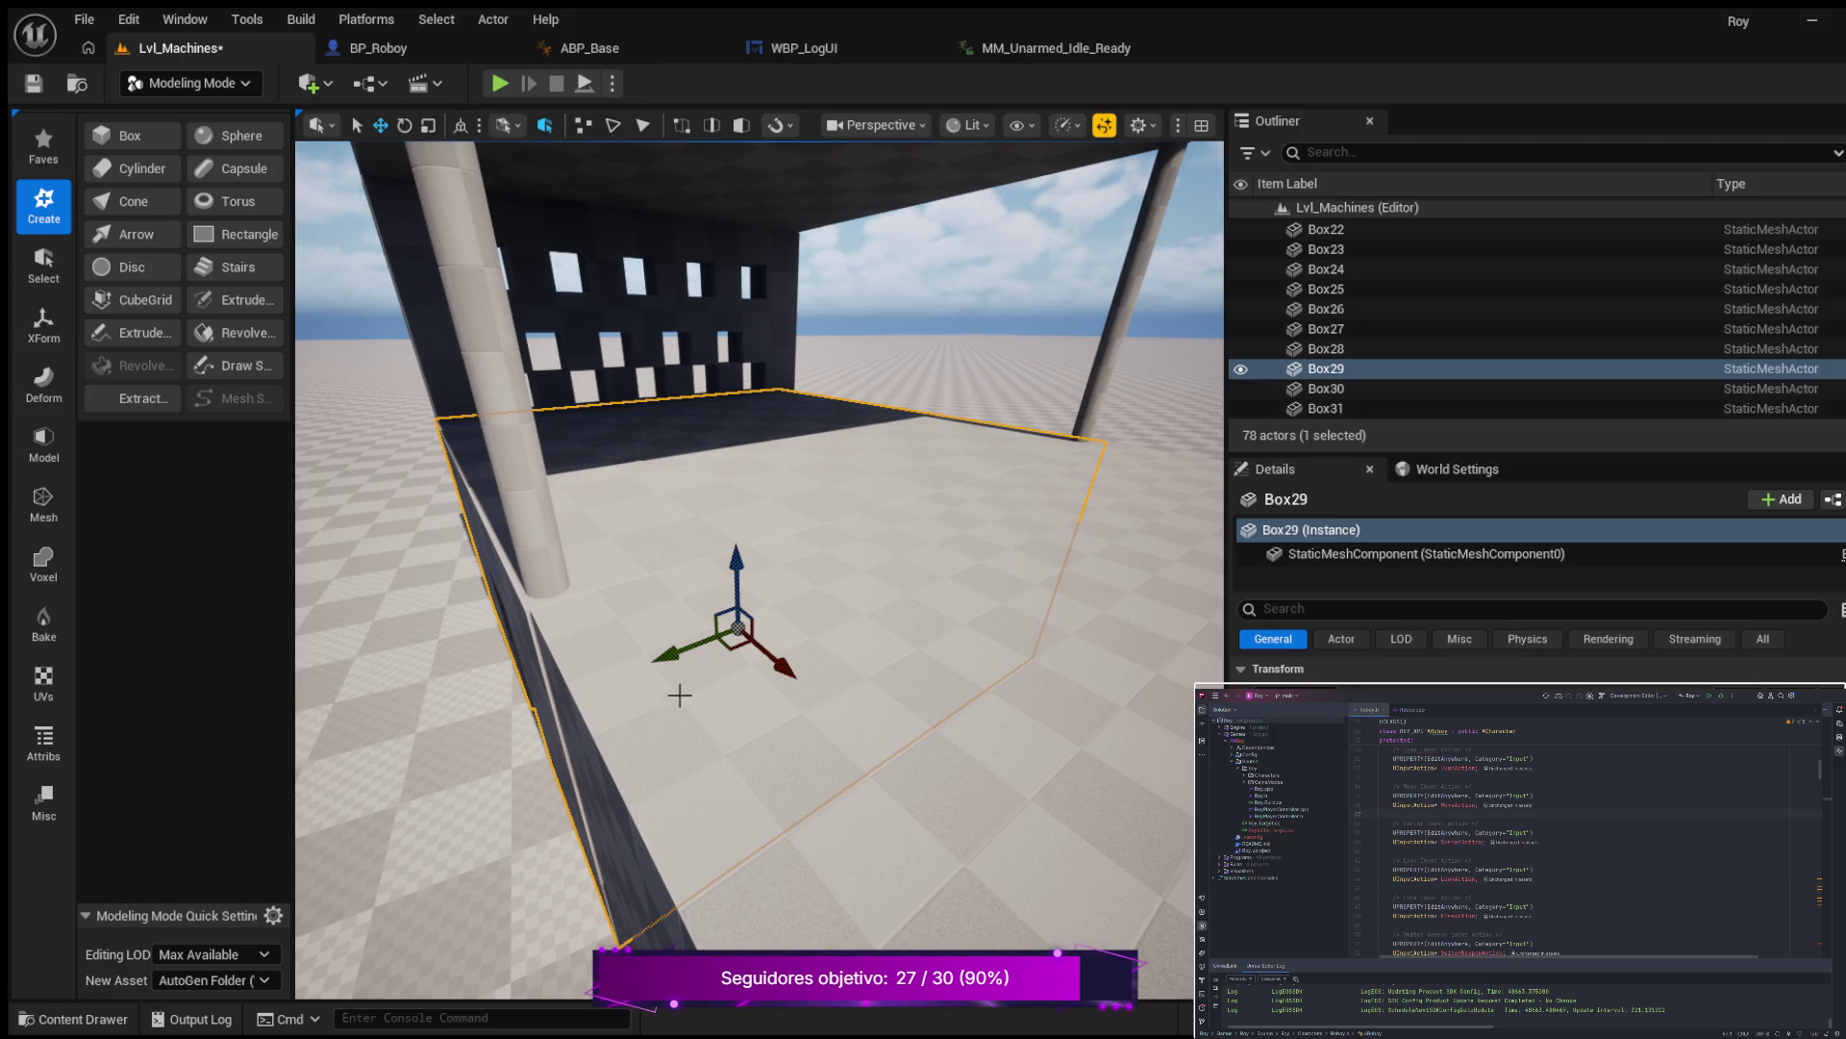
pyautogui.scroll(2, 742, 756)
pyautogui.click(776, 759)
# Nudge Box27 slightly left and down.
pyautogui.scroll(-3, 849, 720)
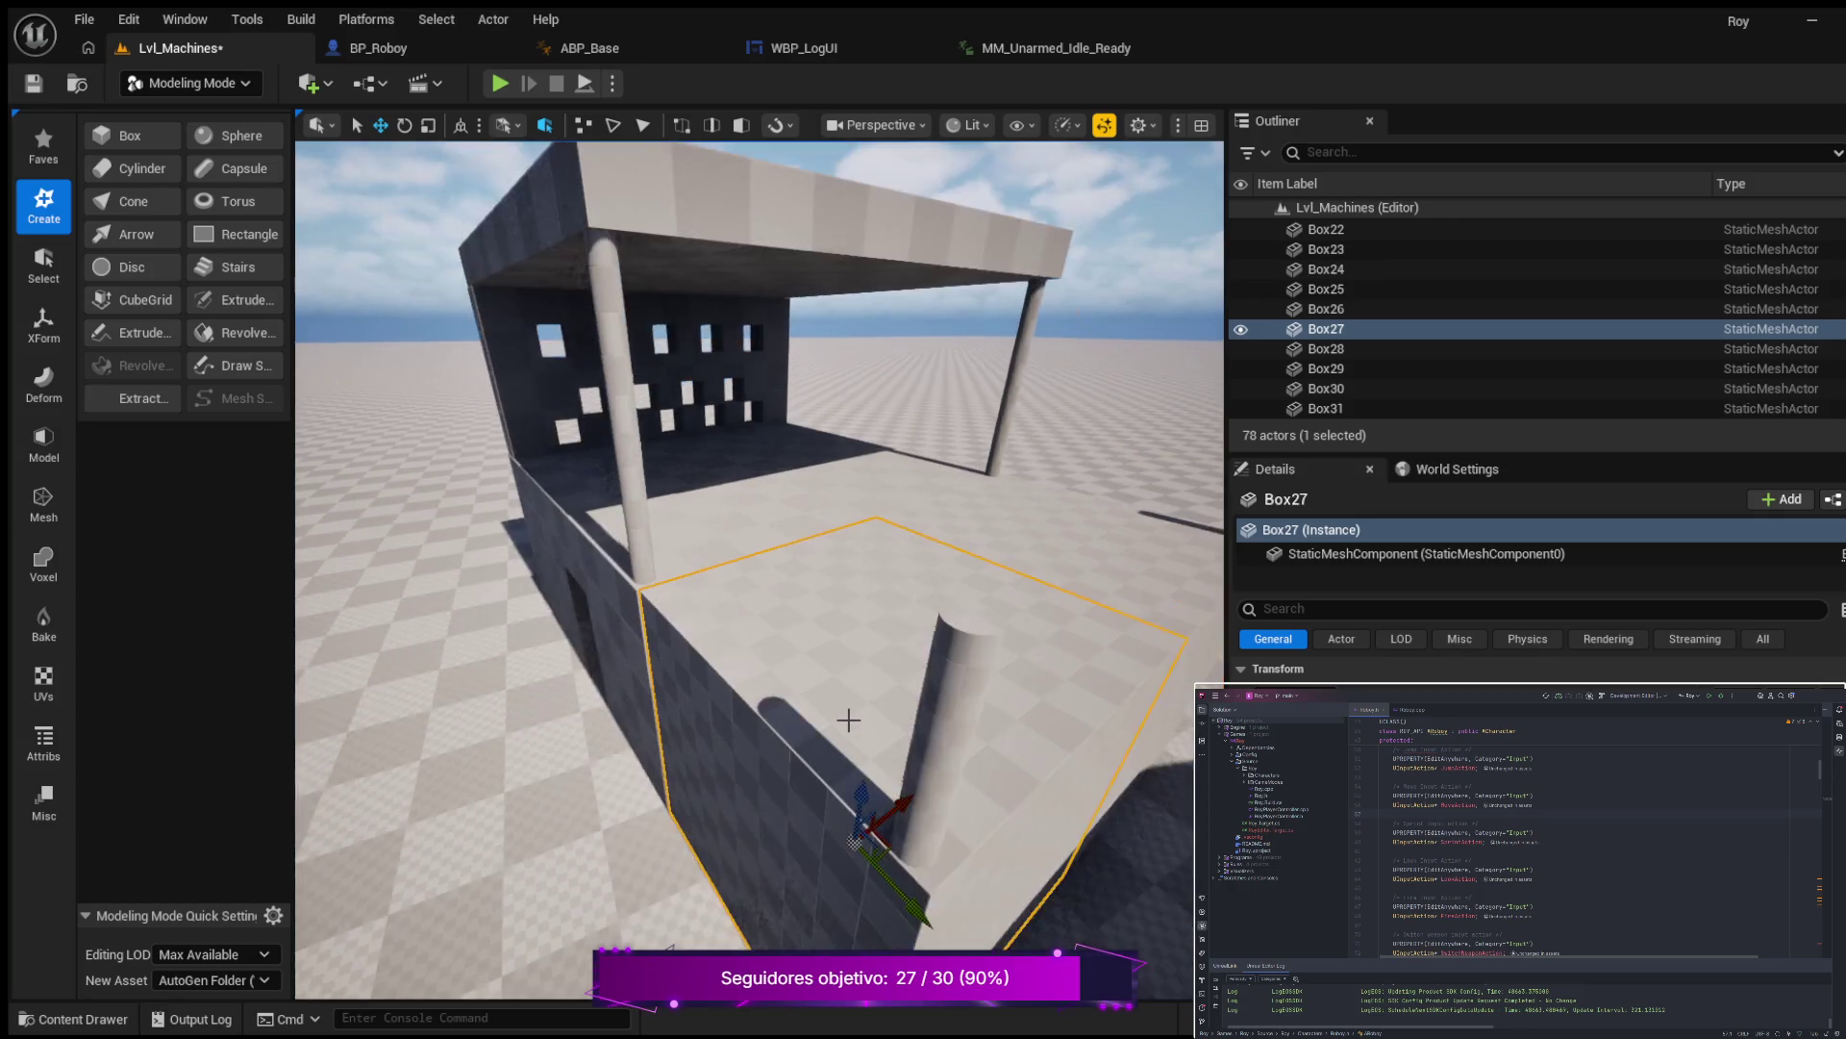
pyautogui.moveTo(892, 818); pyautogui.dragTo(890, 827)
pyautogui.scroll(5, 643, 808)
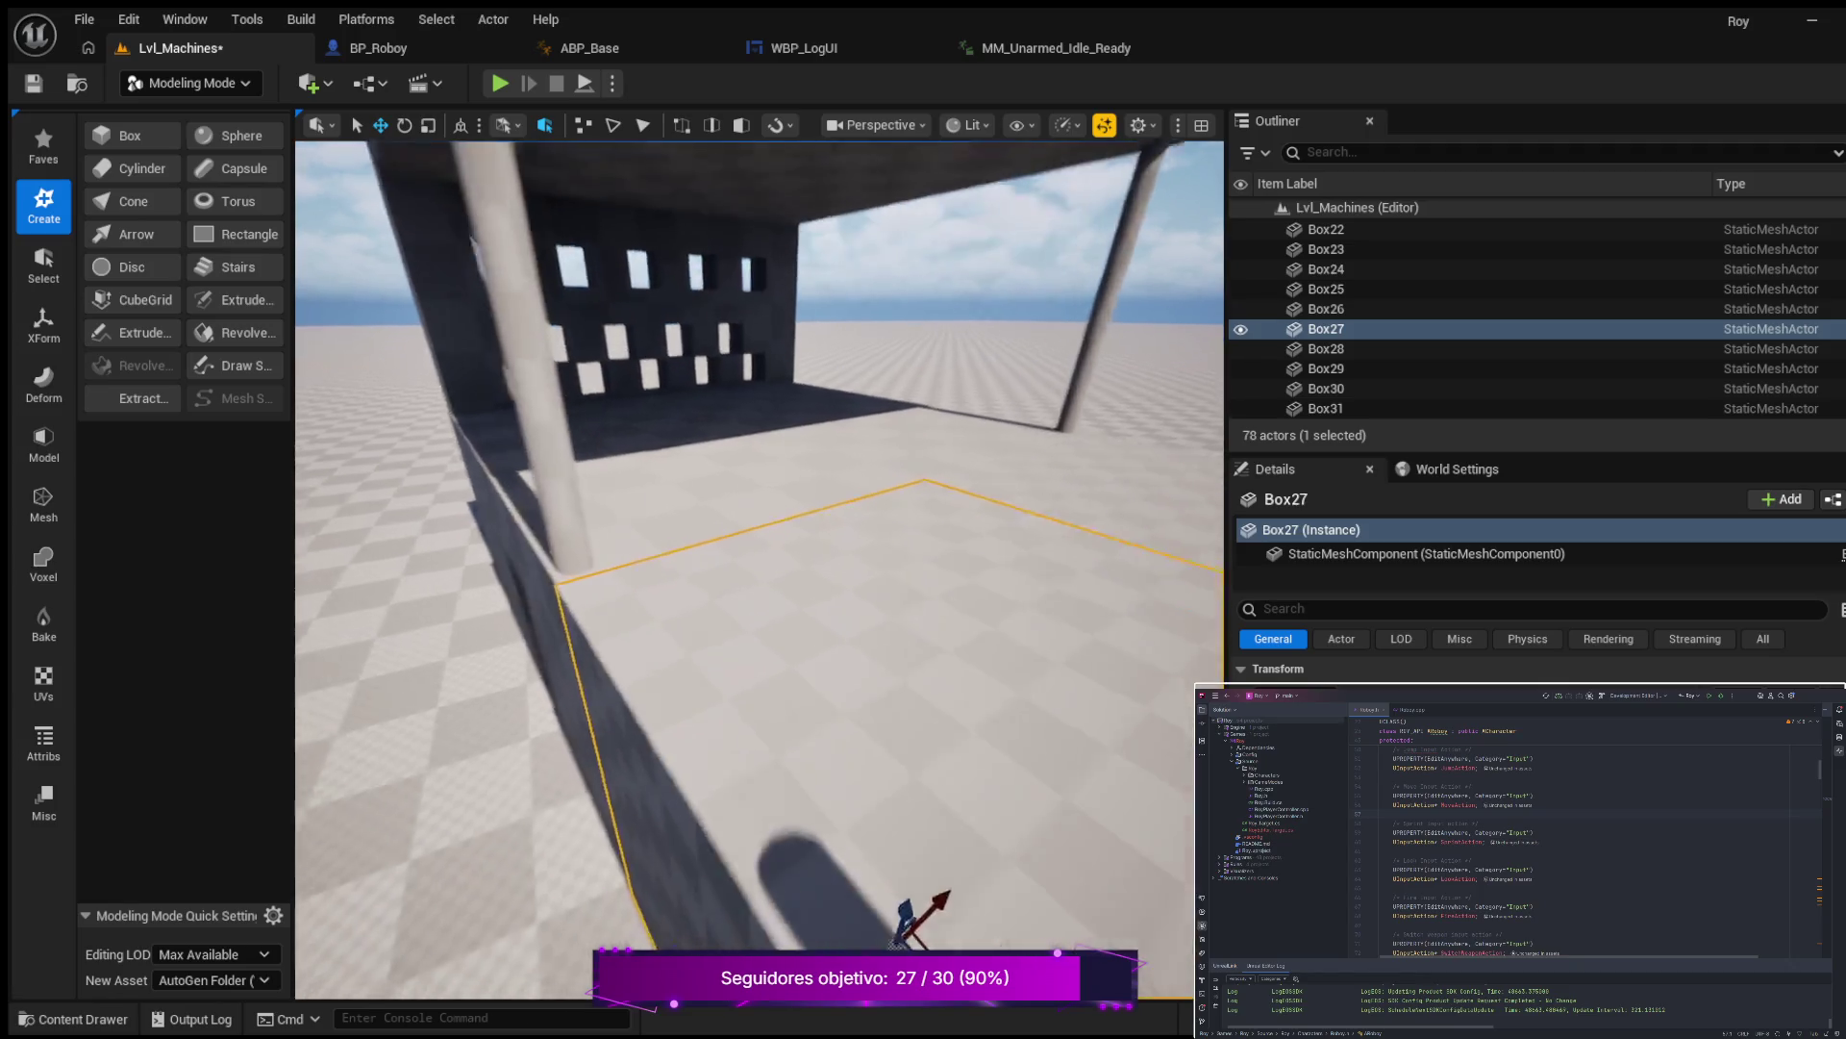
# Frame Box29 and inspect how it meets Box28 and Box27.
pyautogui.click(631, 673)
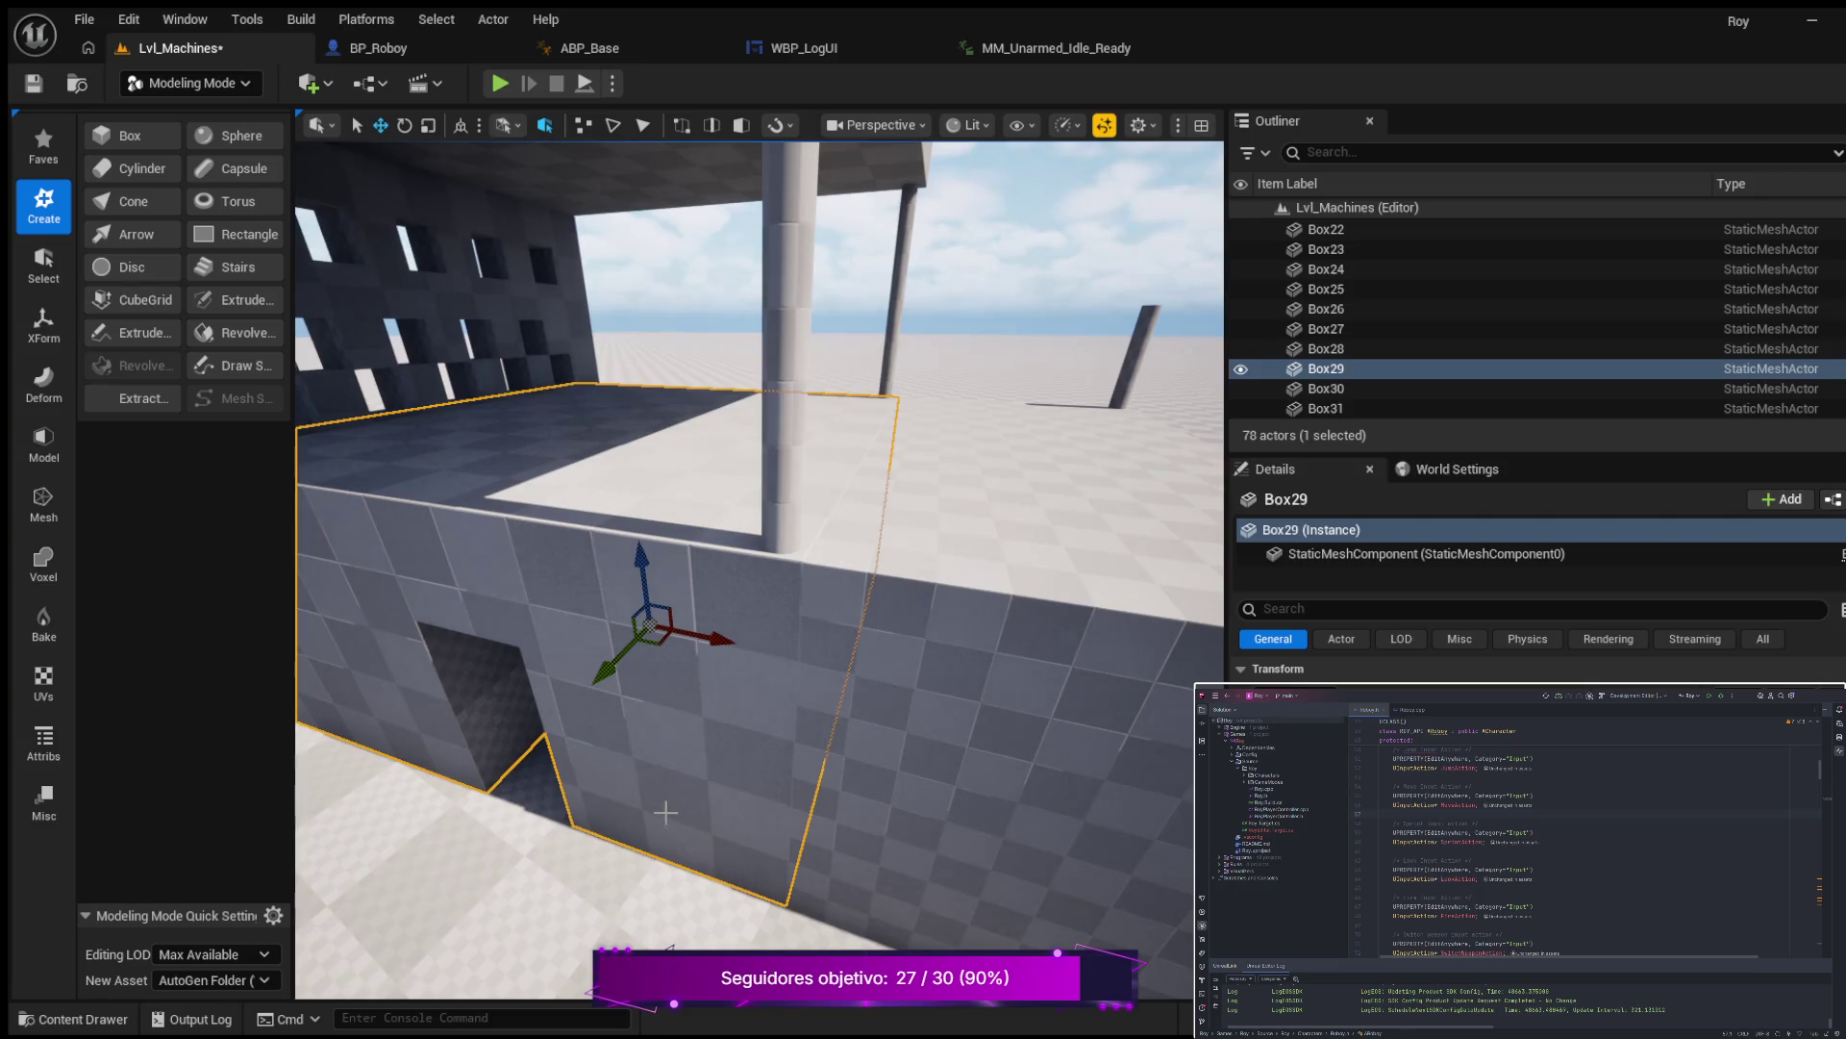
pyautogui.scroll(5, 666, 813)
pyautogui.moveTo(666, 812); pyautogui.dragTo(567, 377)
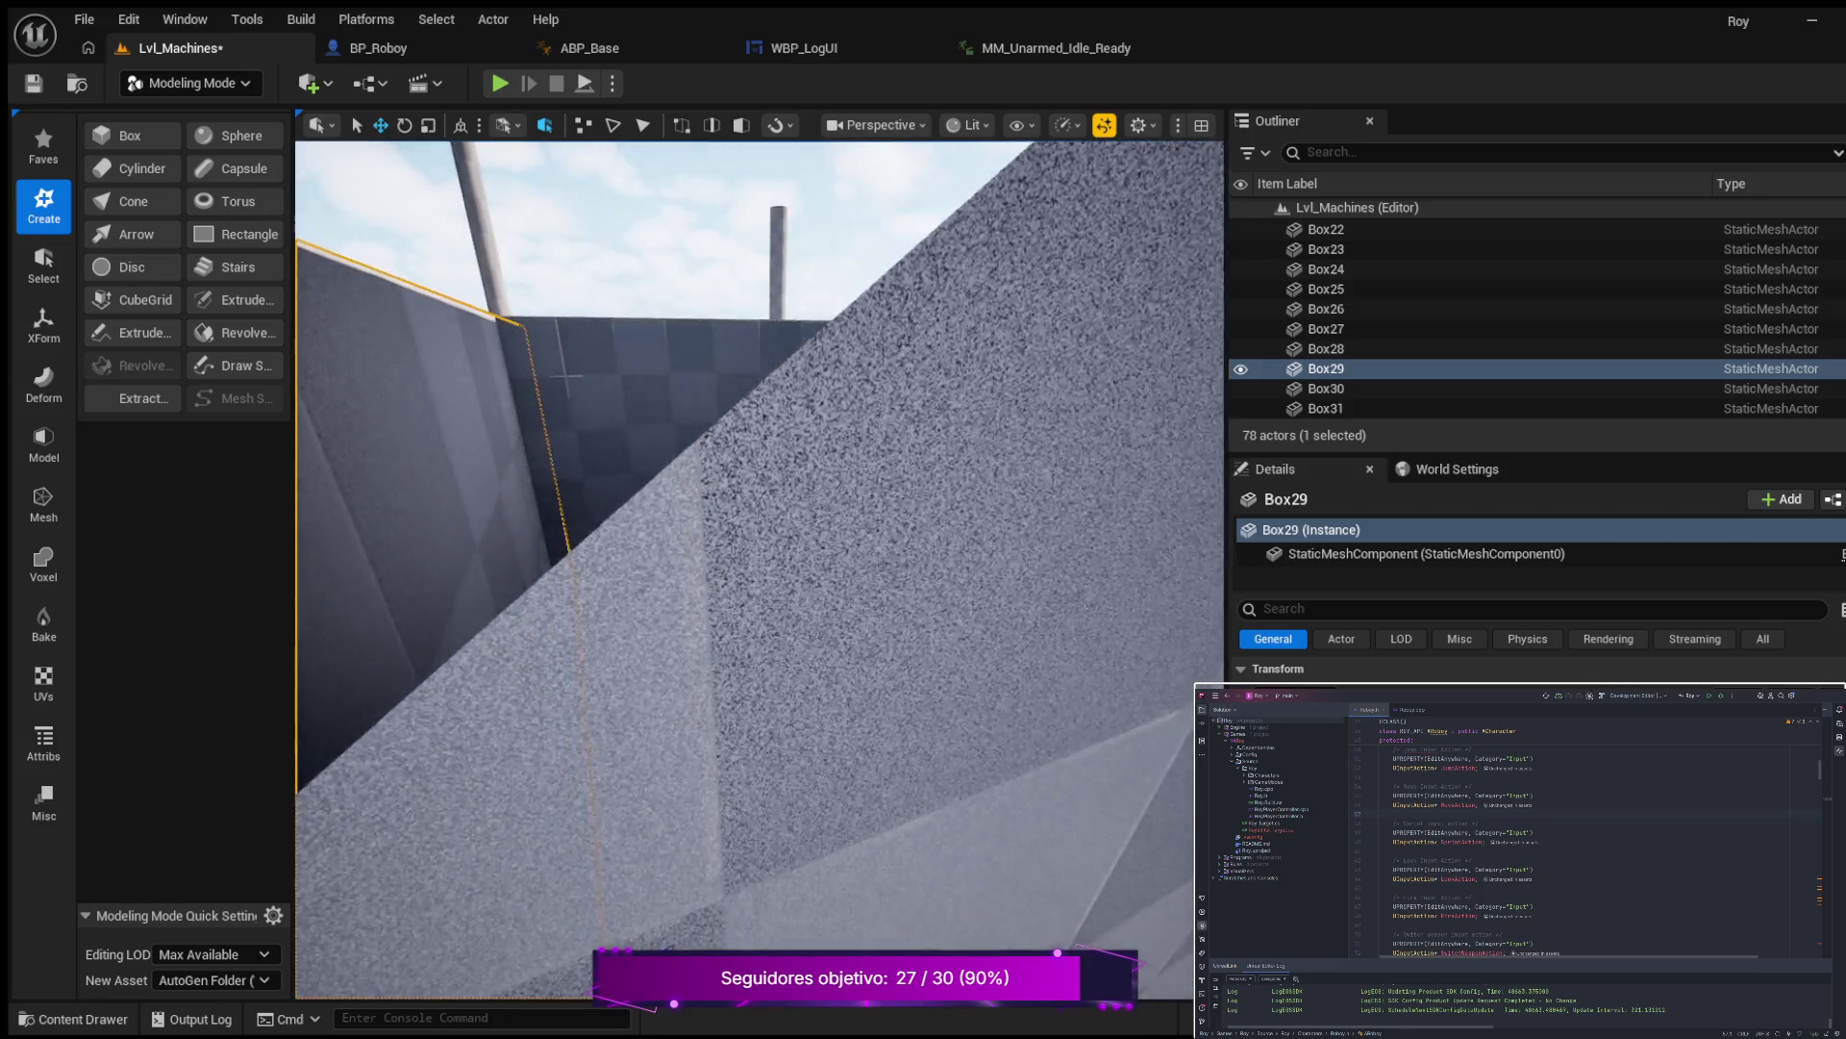
pyautogui.press('f')
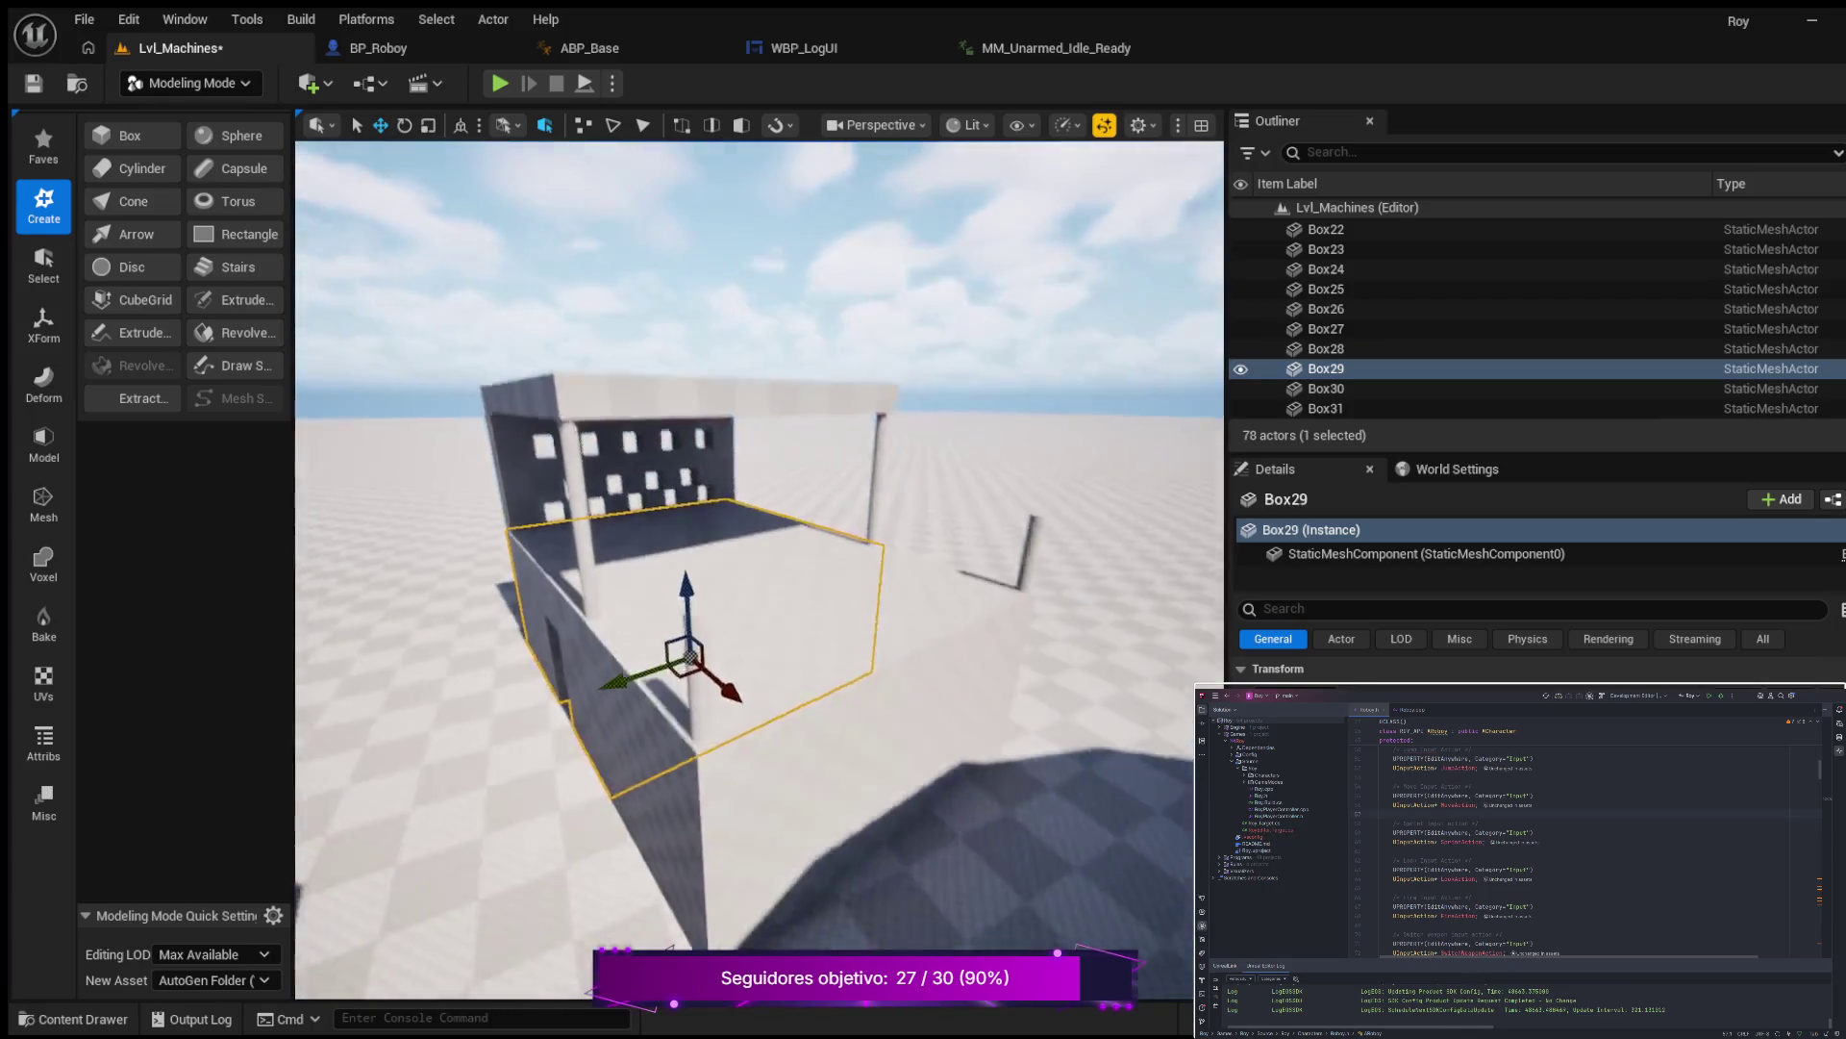
pyautogui.moveTo(731, 577); pyautogui.dragTo(626, 568)
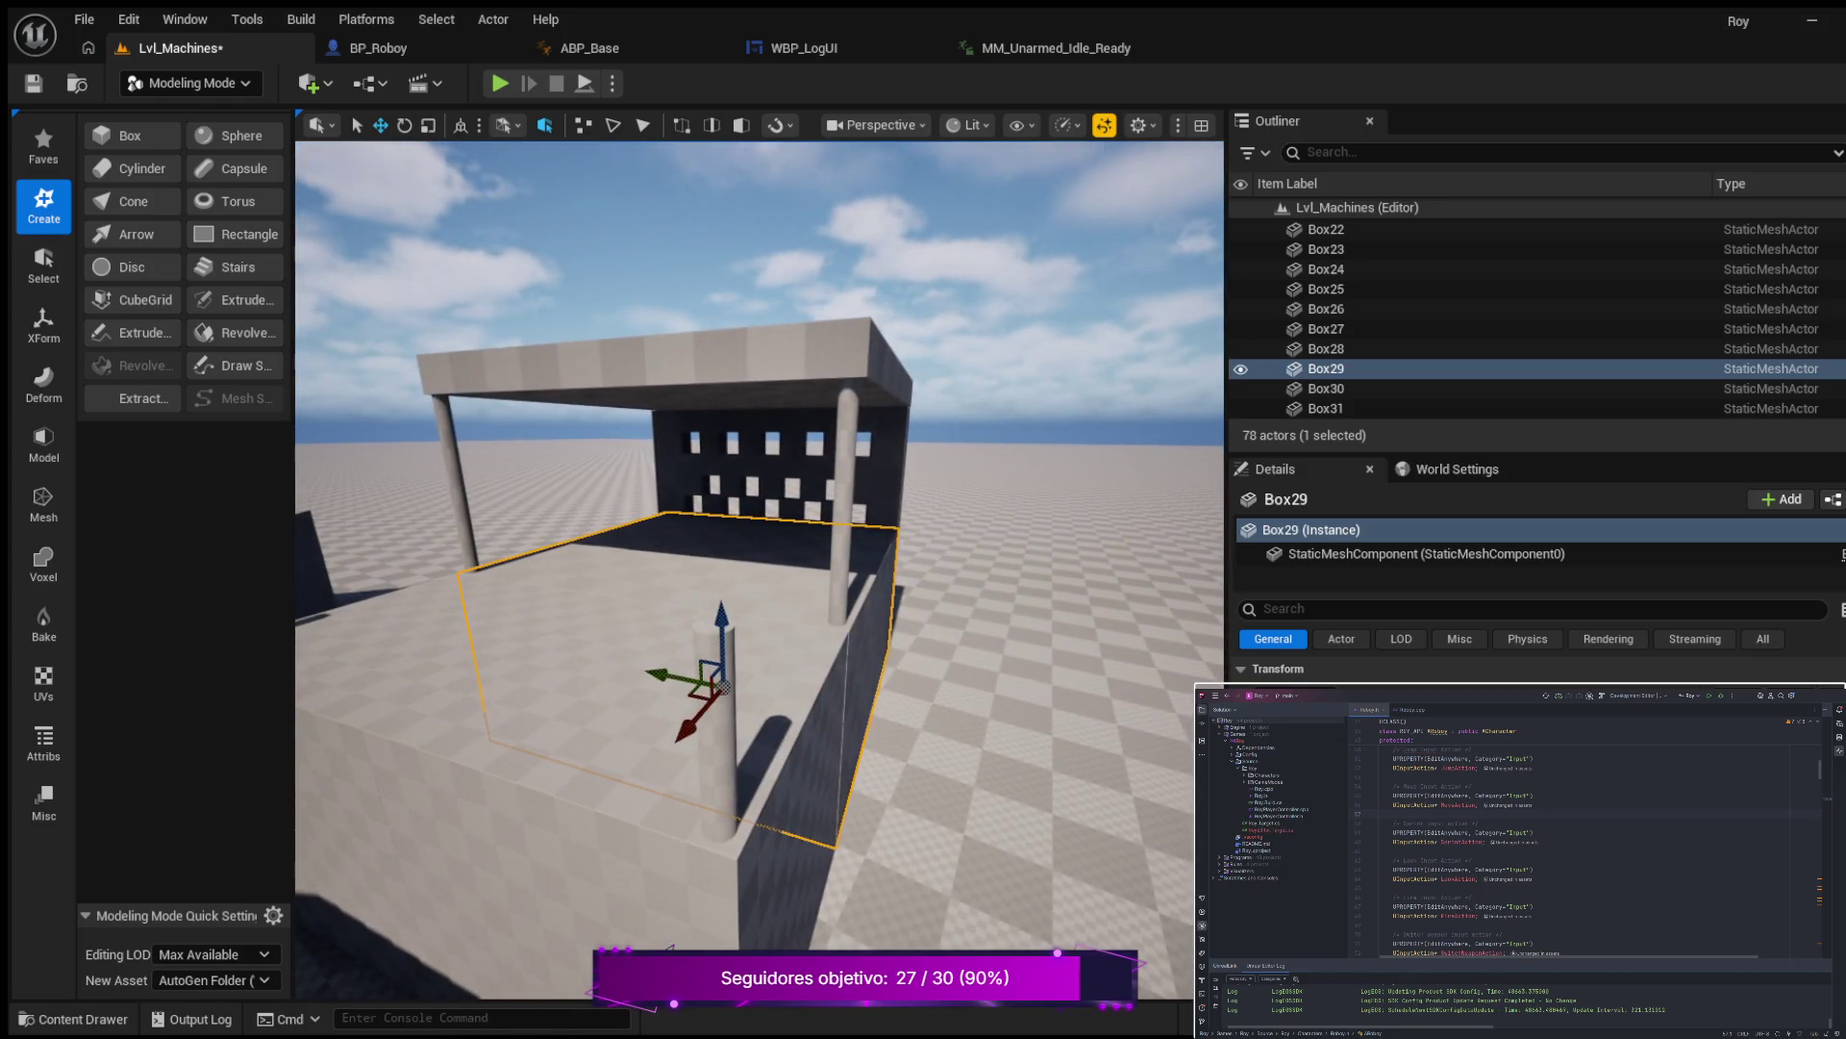
pyautogui.click(764, 723)
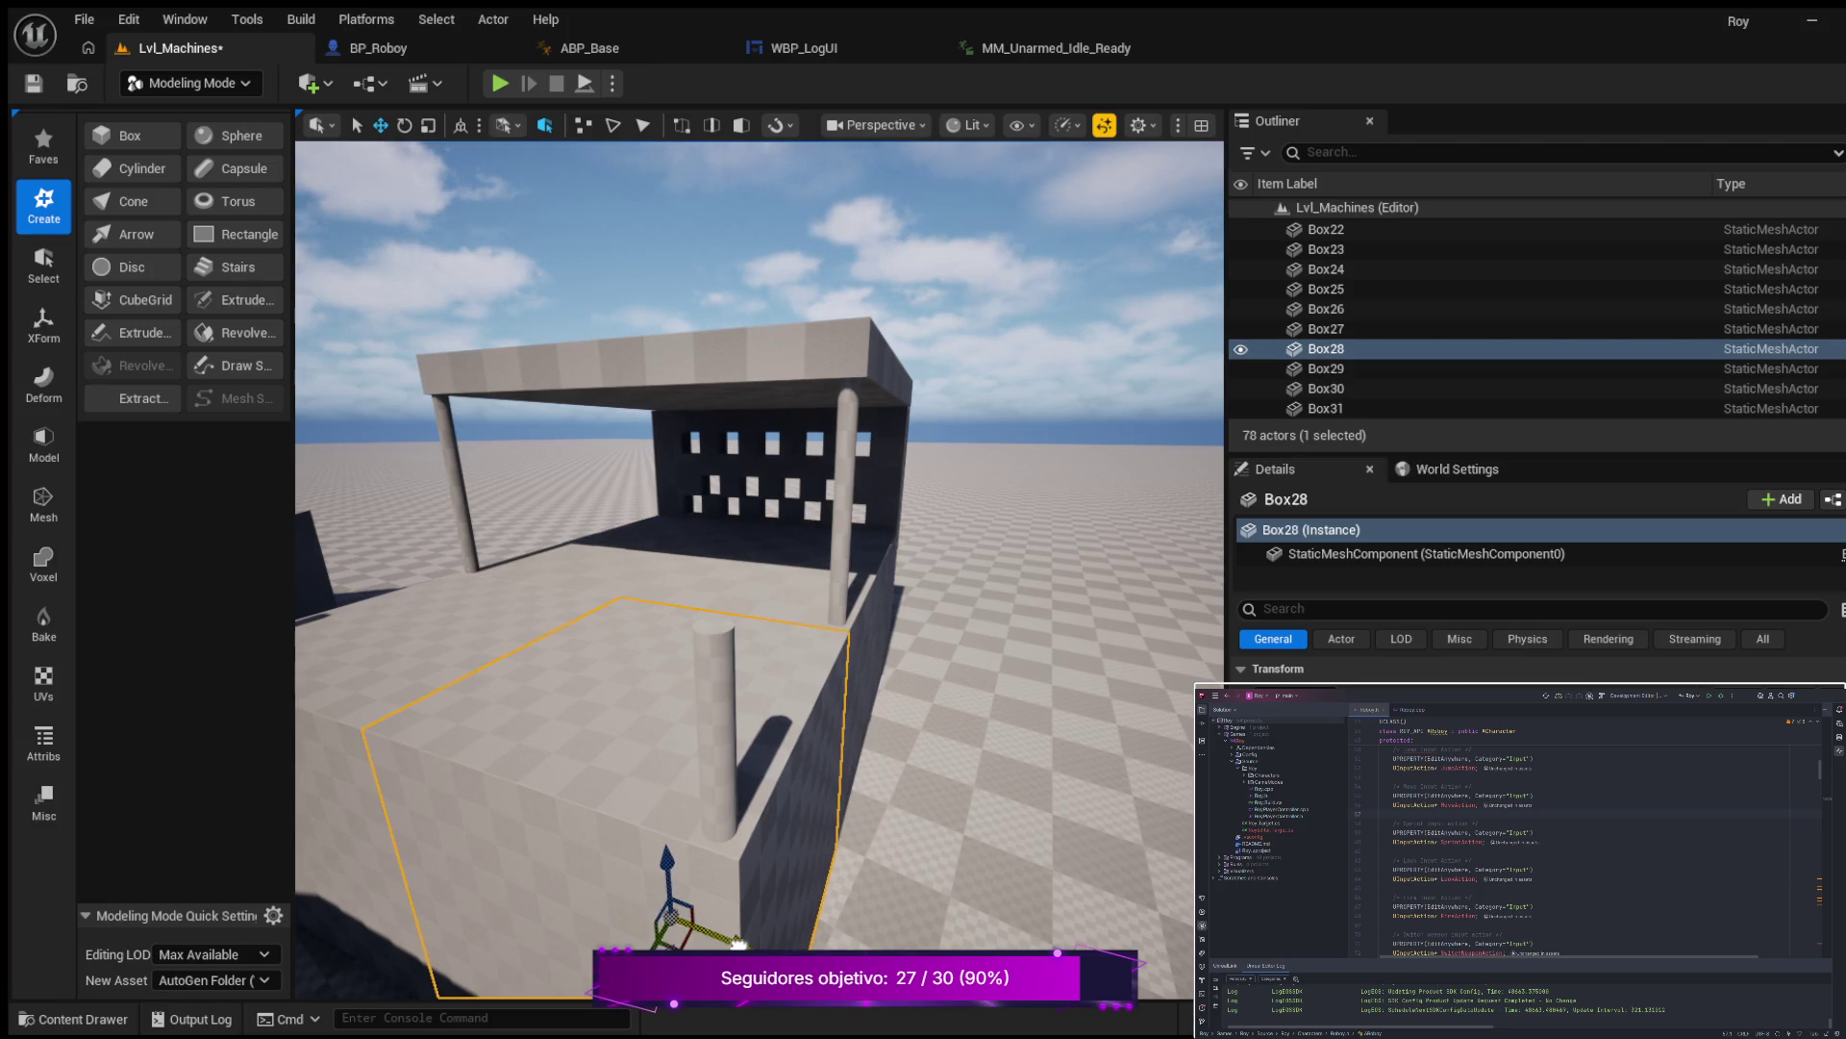
pyautogui.click(927, 626)
pyautogui.moveTo(927, 626)
pyautogui.mouseDown()
pyautogui.moveTo(918, 582)
pyautogui.moveTo(870, 529)
pyautogui.moveTo(808, 514)
pyautogui.moveTo(934, 712)
pyautogui.mouseUp()
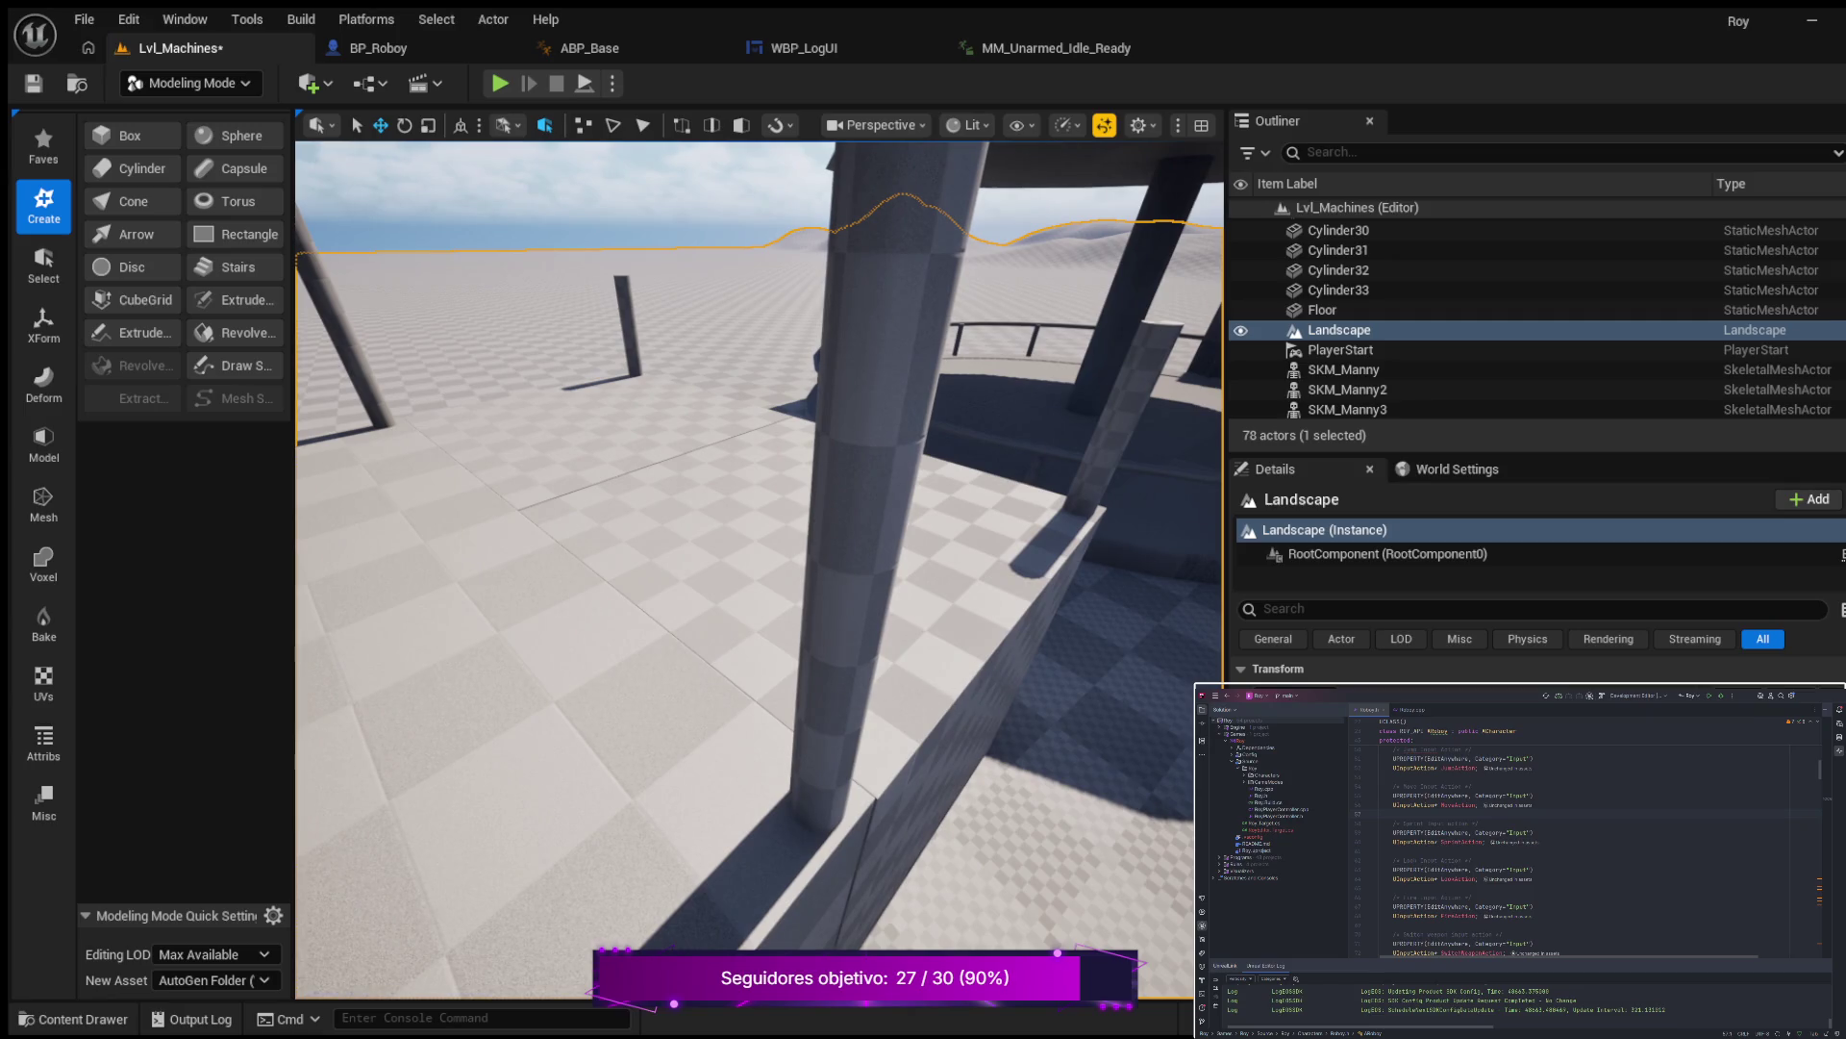
pyautogui.click(933, 700)
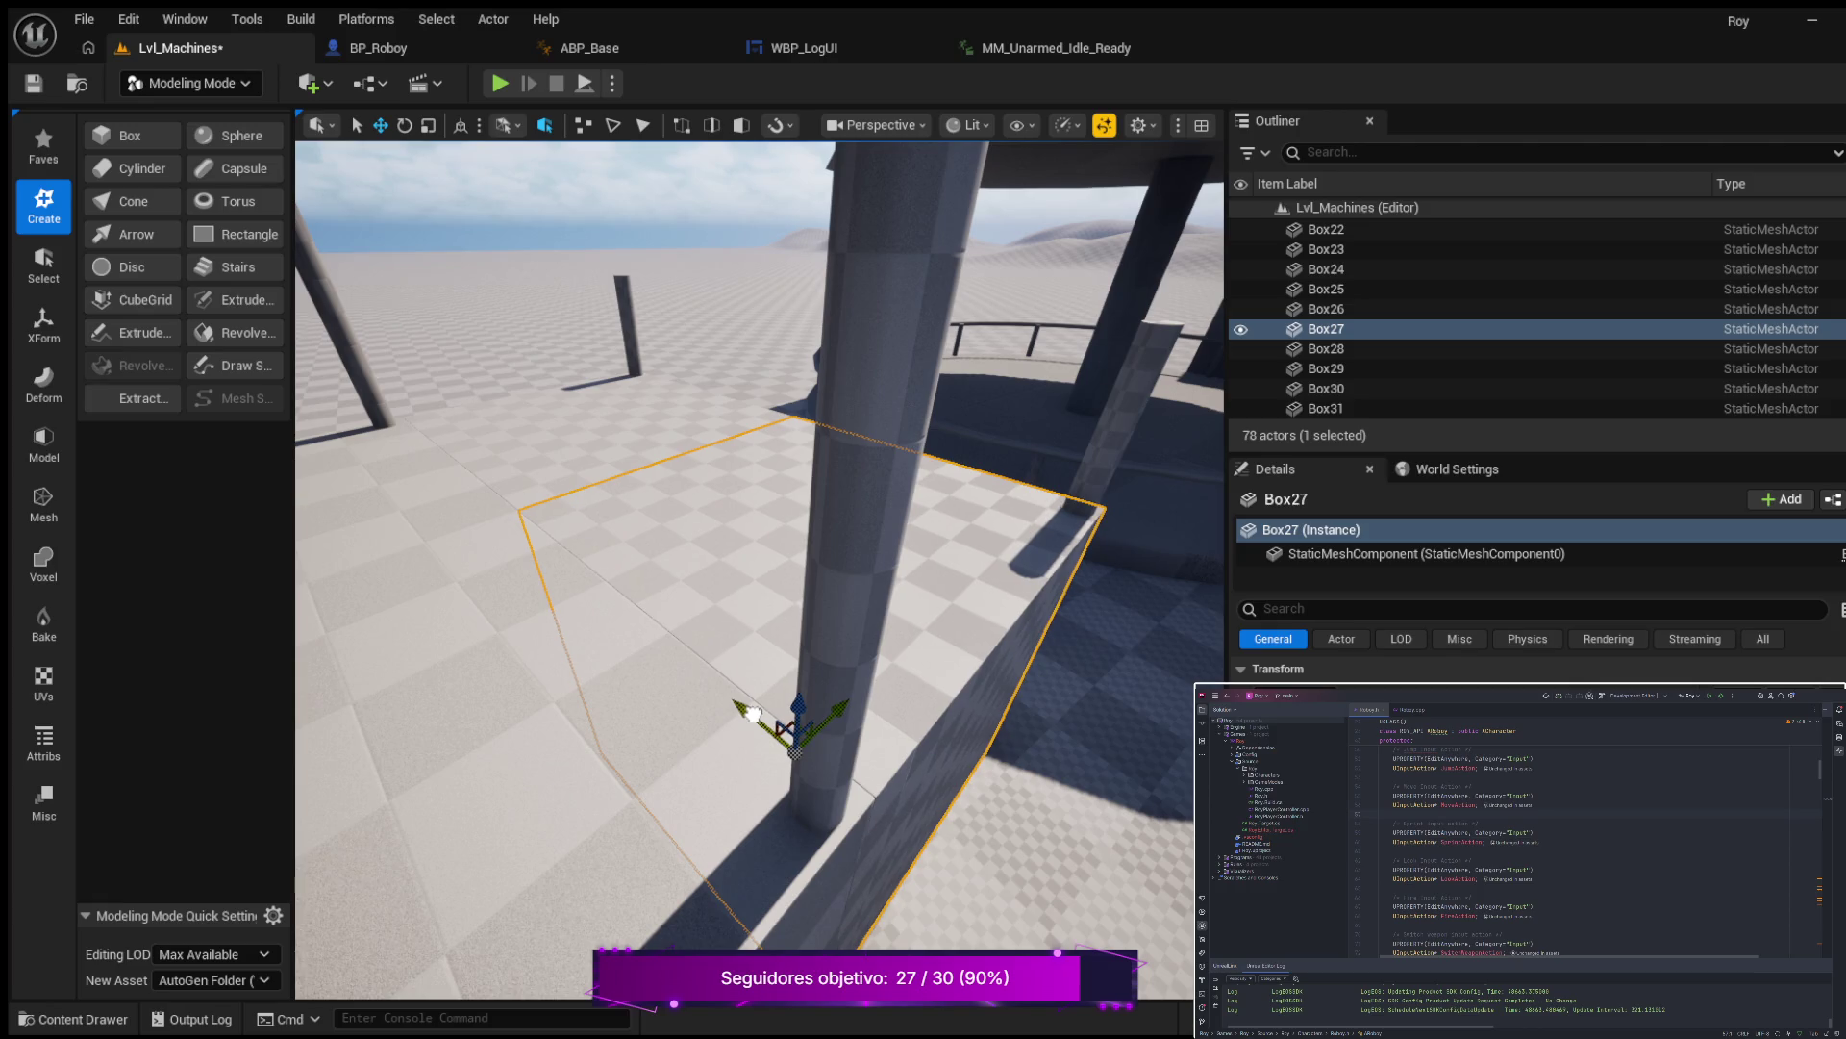
pyautogui.click(758, 713)
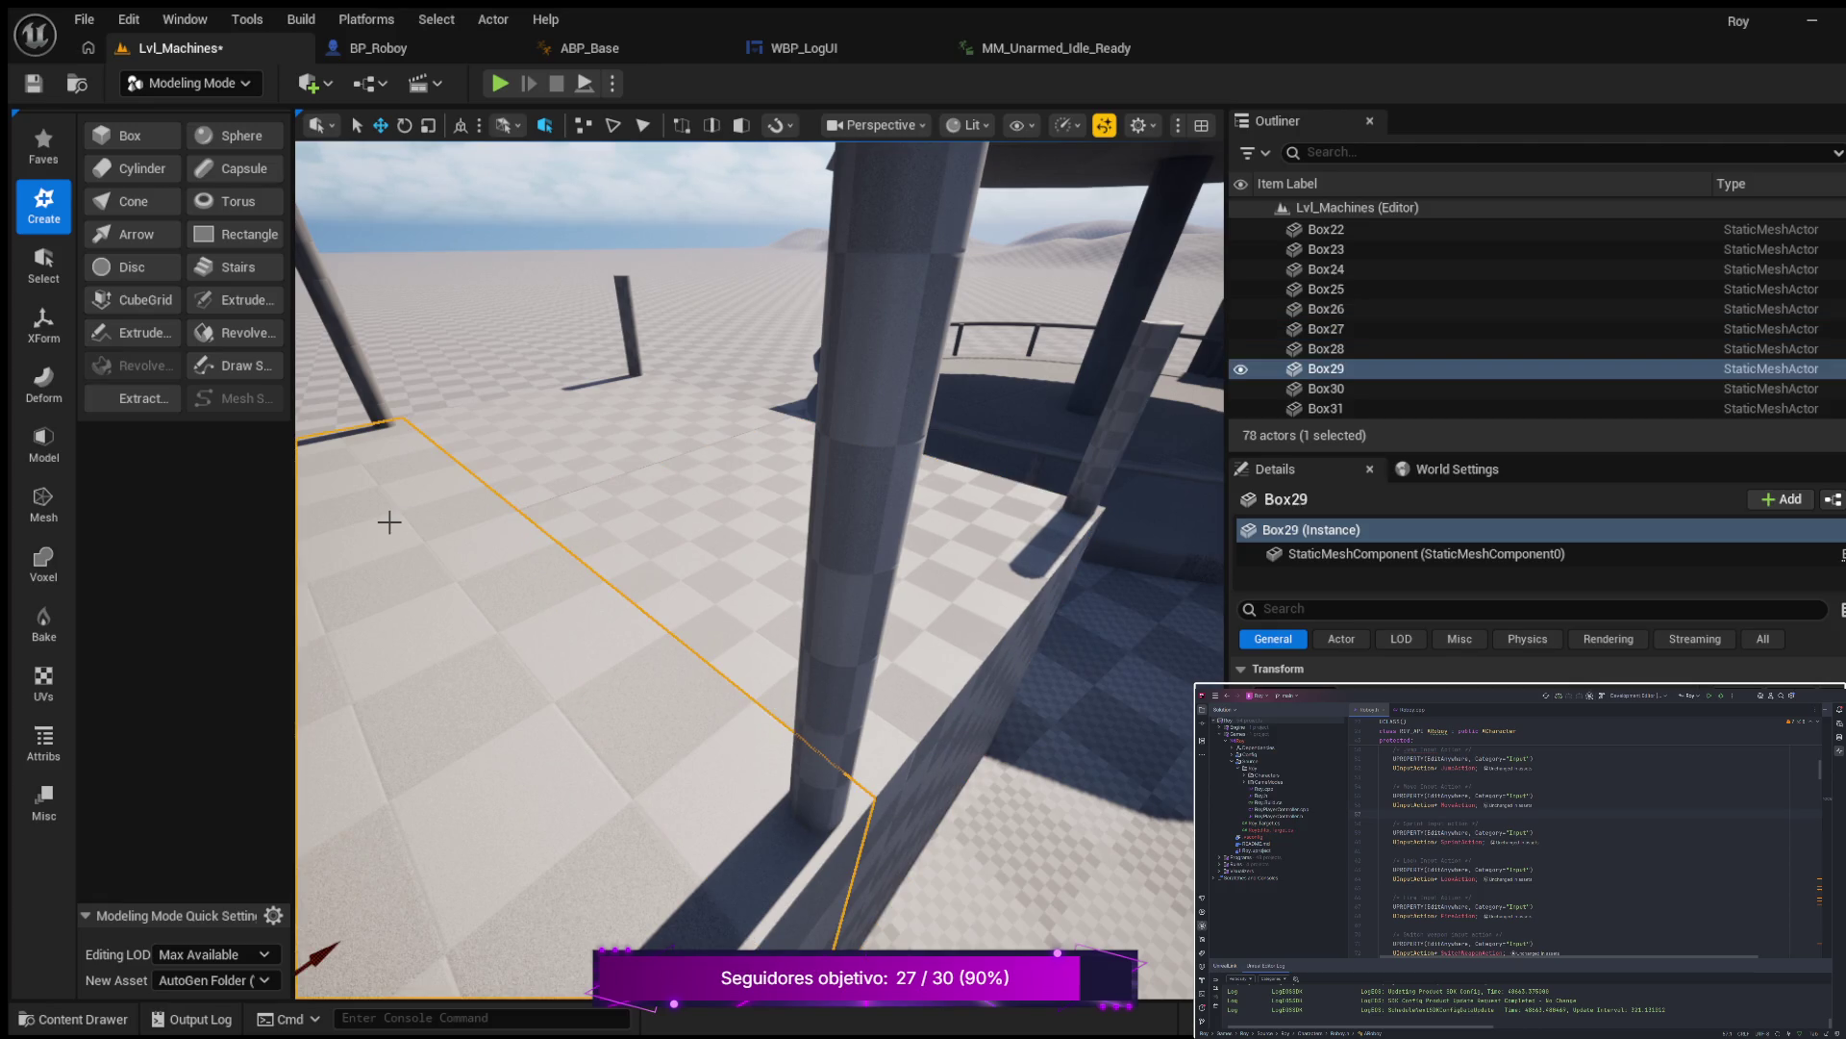
pyautogui.click(627, 312)
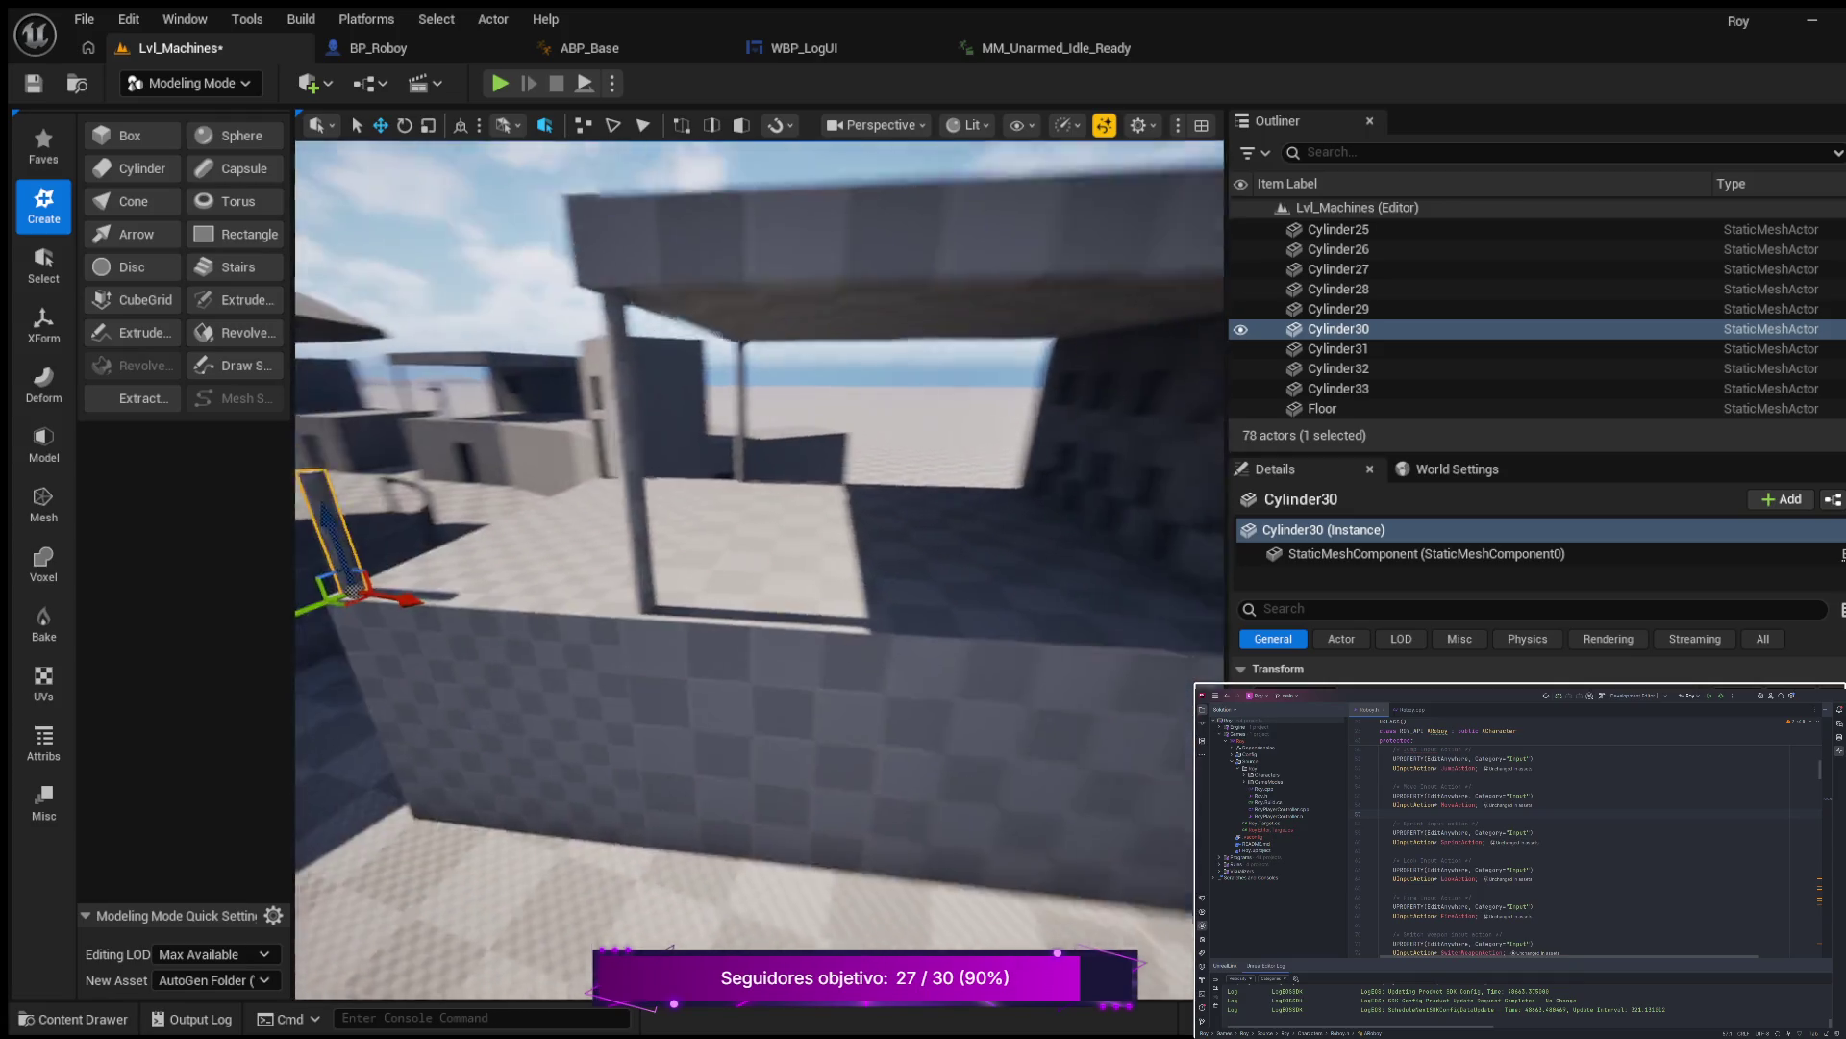
pyautogui.moveTo(697, 581)
pyautogui.mouseDown()
pyautogui.moveTo(674, 625)
pyautogui.moveTo(697, 582)
pyautogui.mouseUp()
pyautogui.click(631, 678)
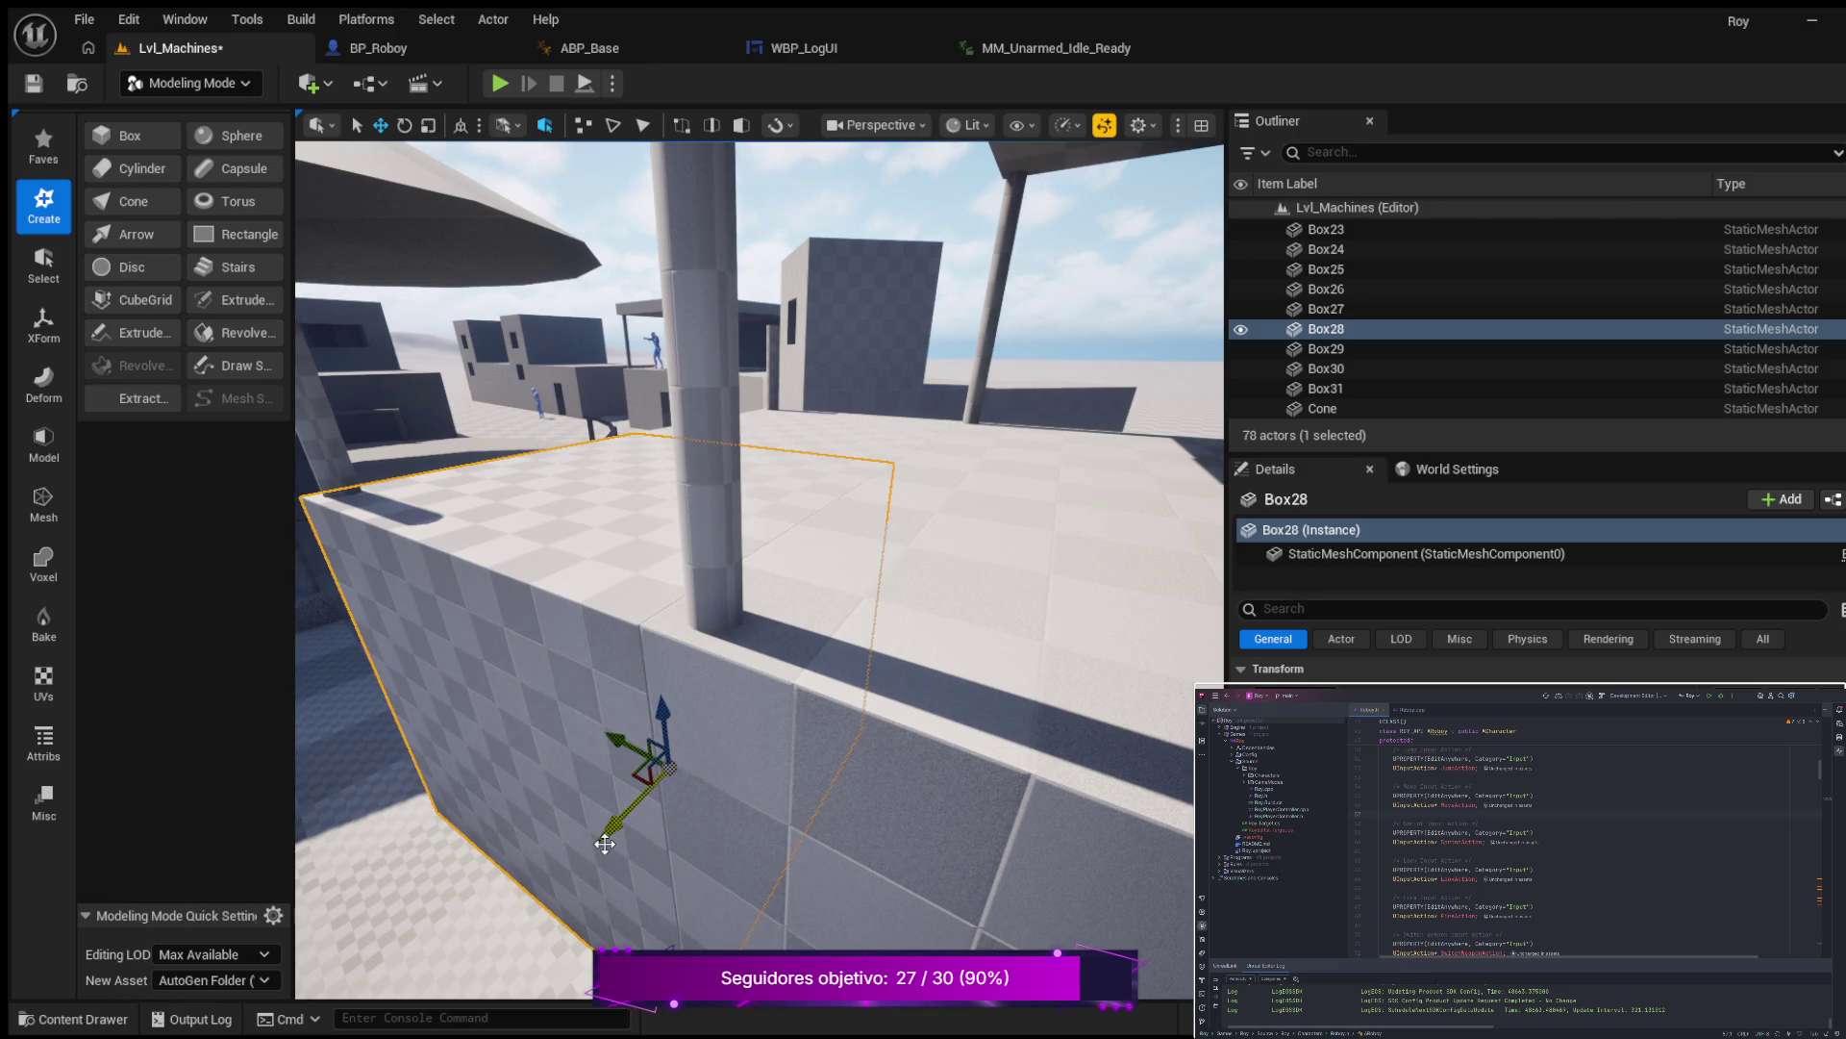
pyautogui.moveTo(604, 843)
pyautogui.mouseDown()
pyautogui.moveTo(592, 760)
pyautogui.moveTo(644, 702)
pyautogui.moveTo(390, 819)
pyautogui.moveTo(392, 663)
pyautogui.moveTo(367, 701)
pyautogui.mouseUp()
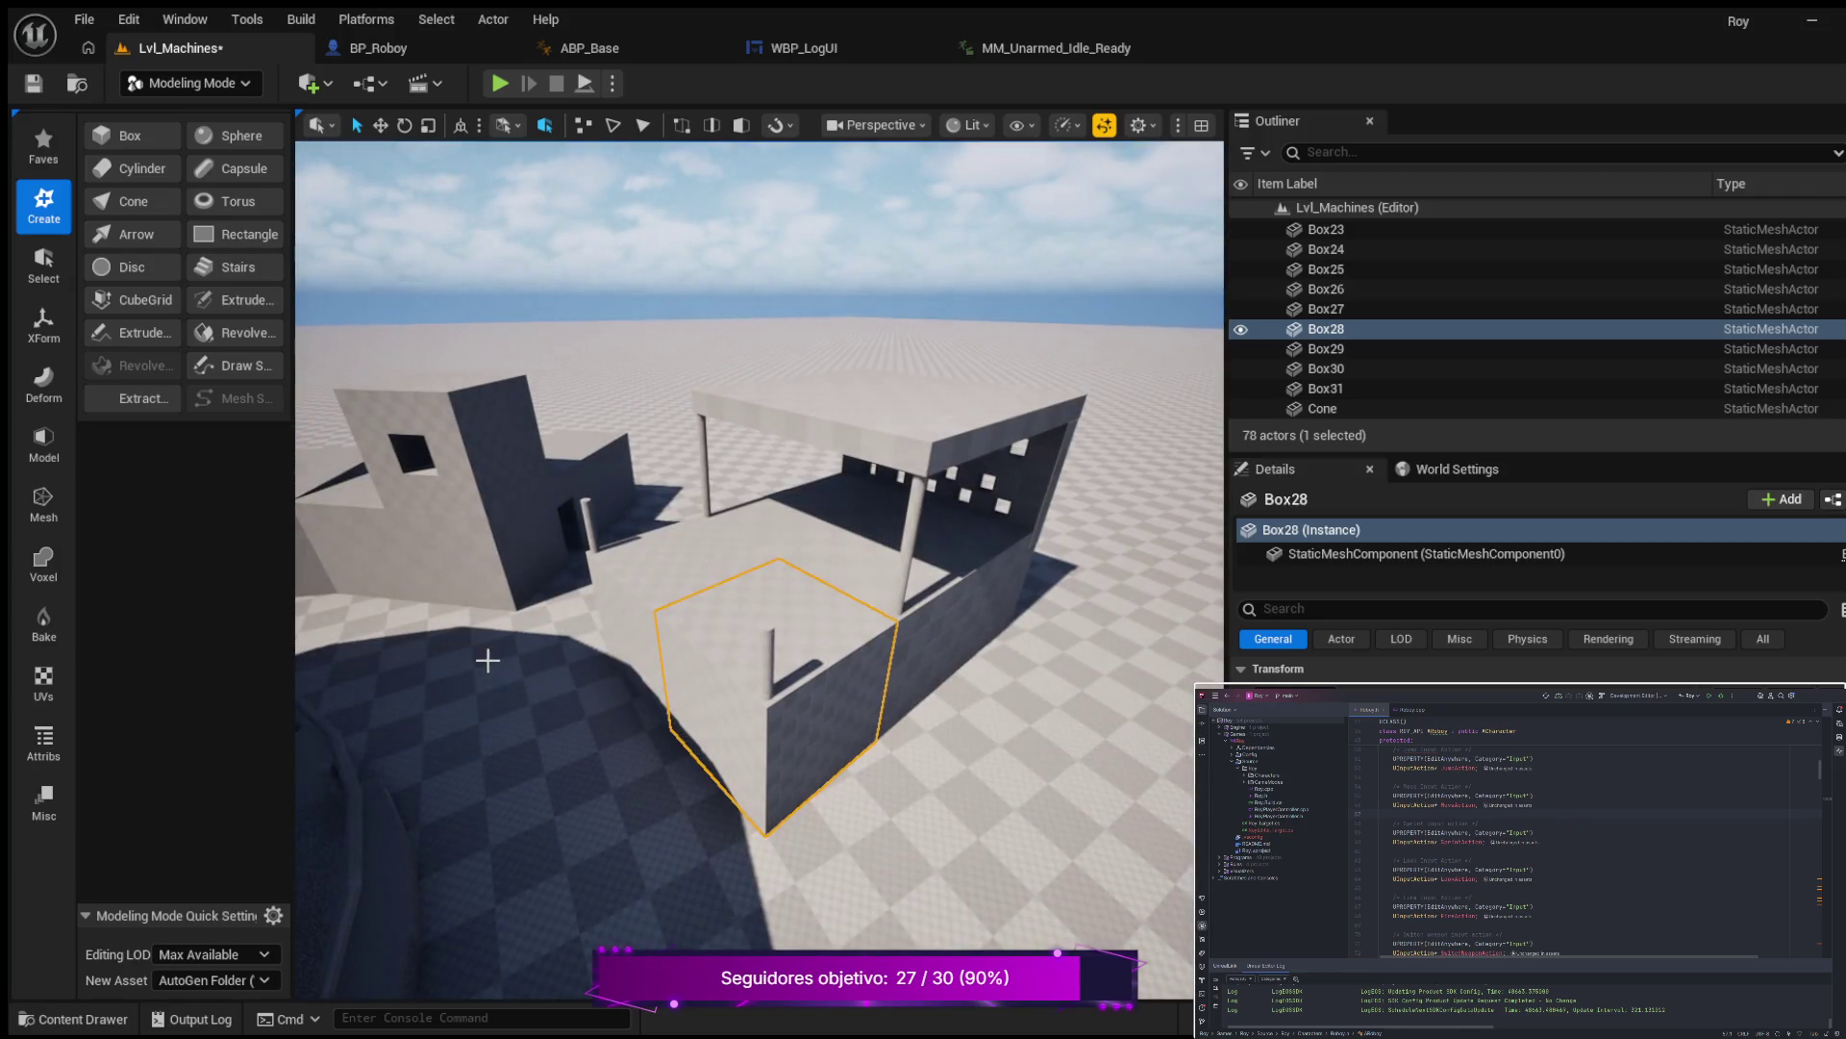
pyautogui.moveTo(647, 630)
pyautogui.mouseDown()
pyautogui.moveTo(651, 577)
pyautogui.moveTo(440, 659)
pyautogui.moveTo(402, 645)
pyautogui.moveTo(400, 672)
pyautogui.mouseUp()
pyautogui.moveTo(959, 713); pyautogui.dragTo(957, 700)
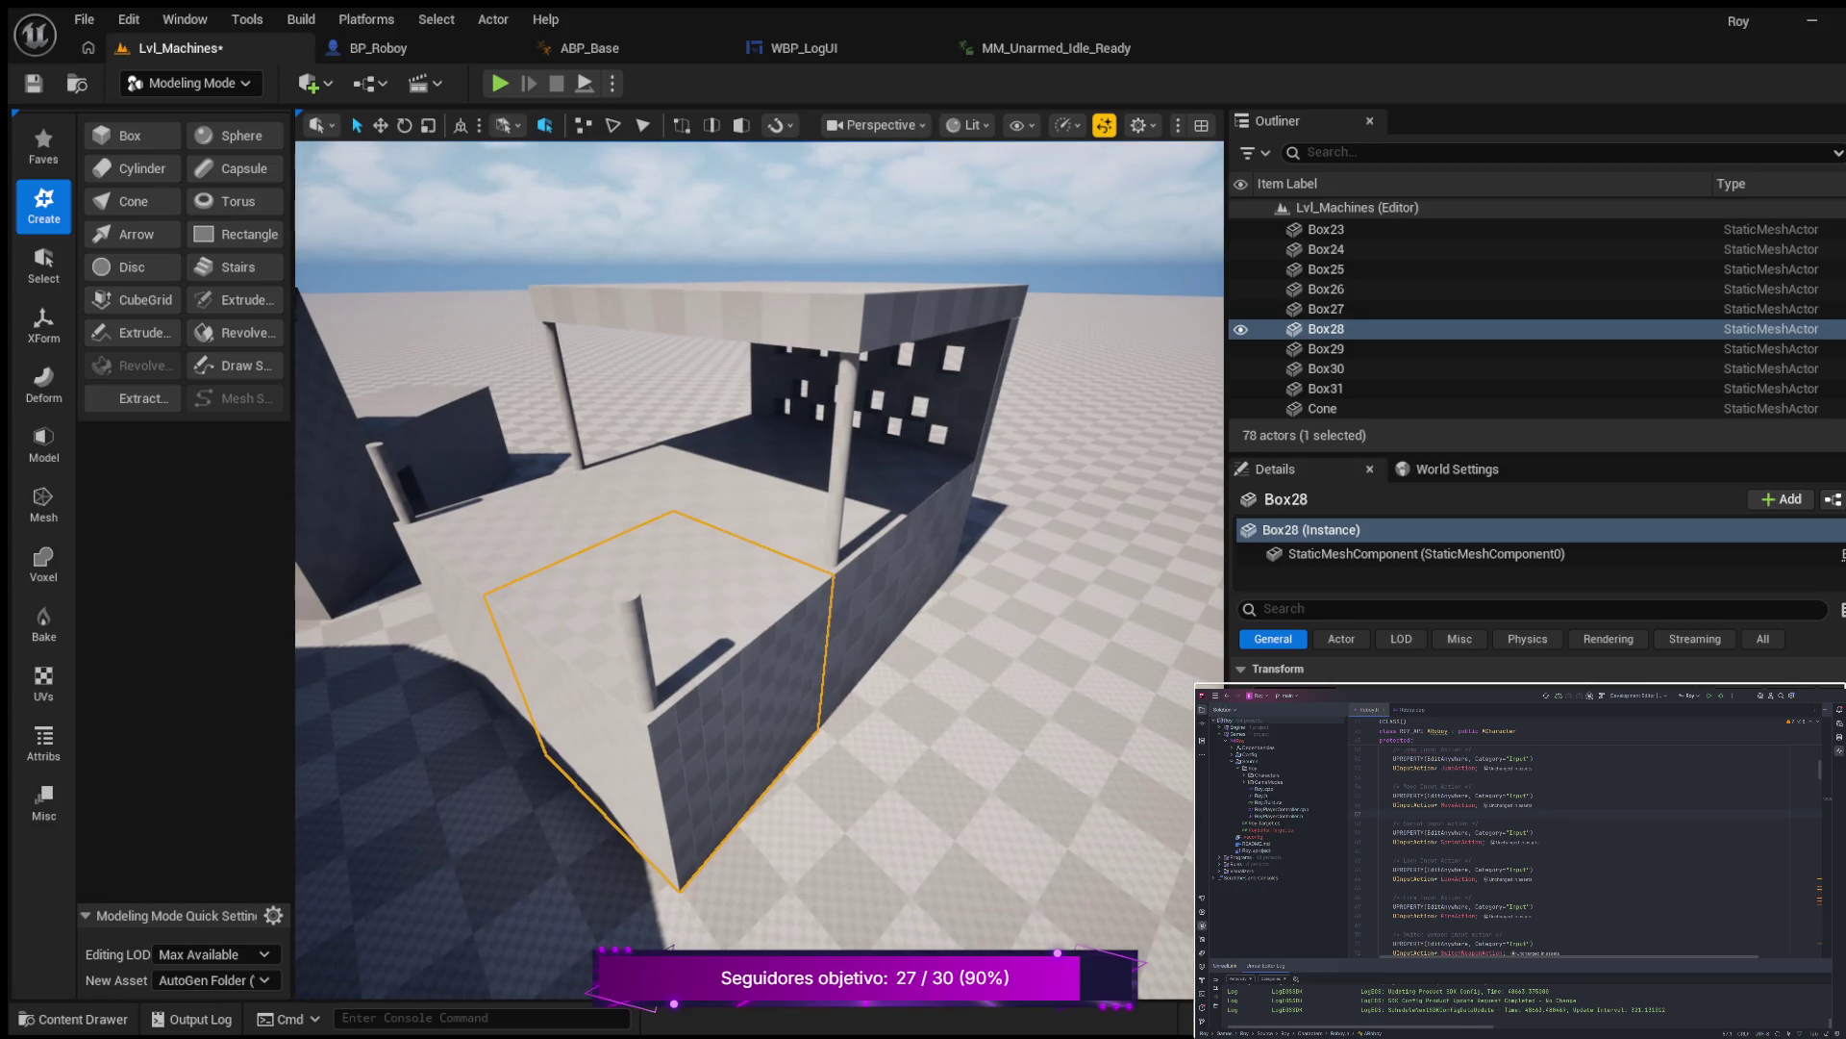
pyautogui.click(633, 606)
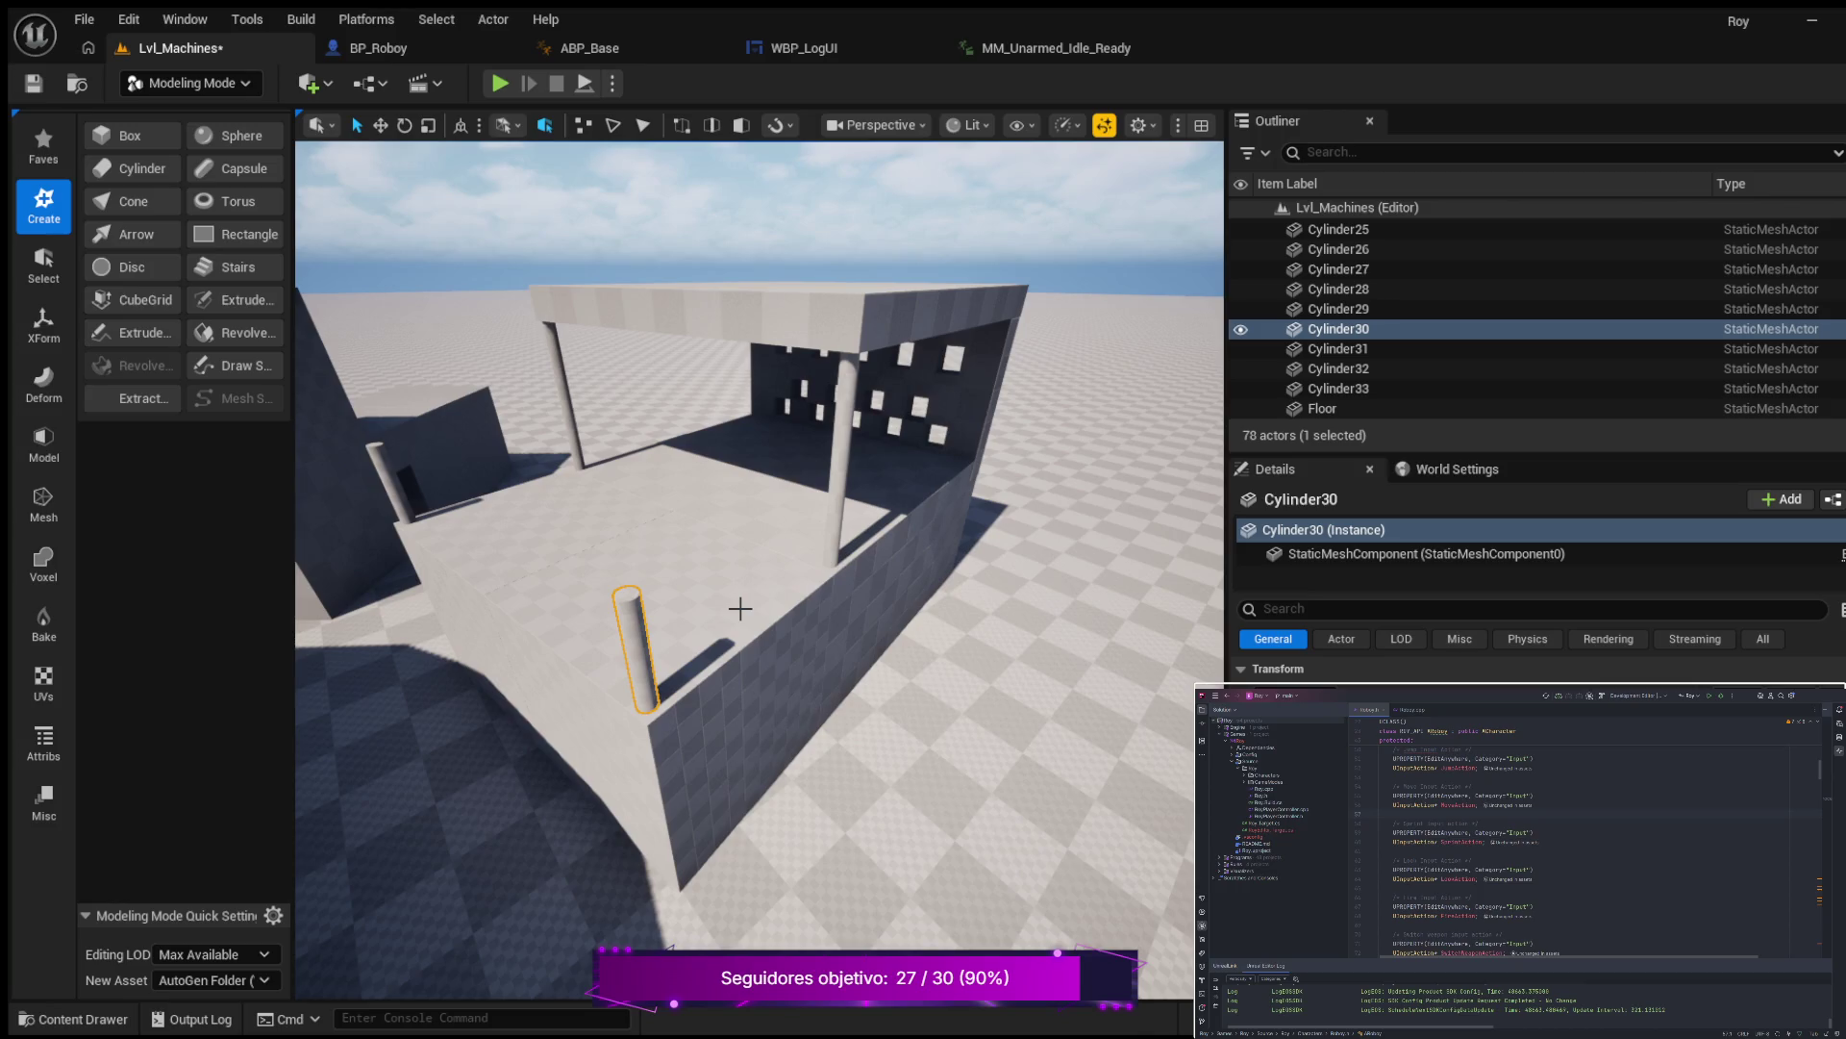
# Duplicate the short post Cylinder30 and raise the copy above the original.
pyautogui.hotkey('ctrl', 'd')
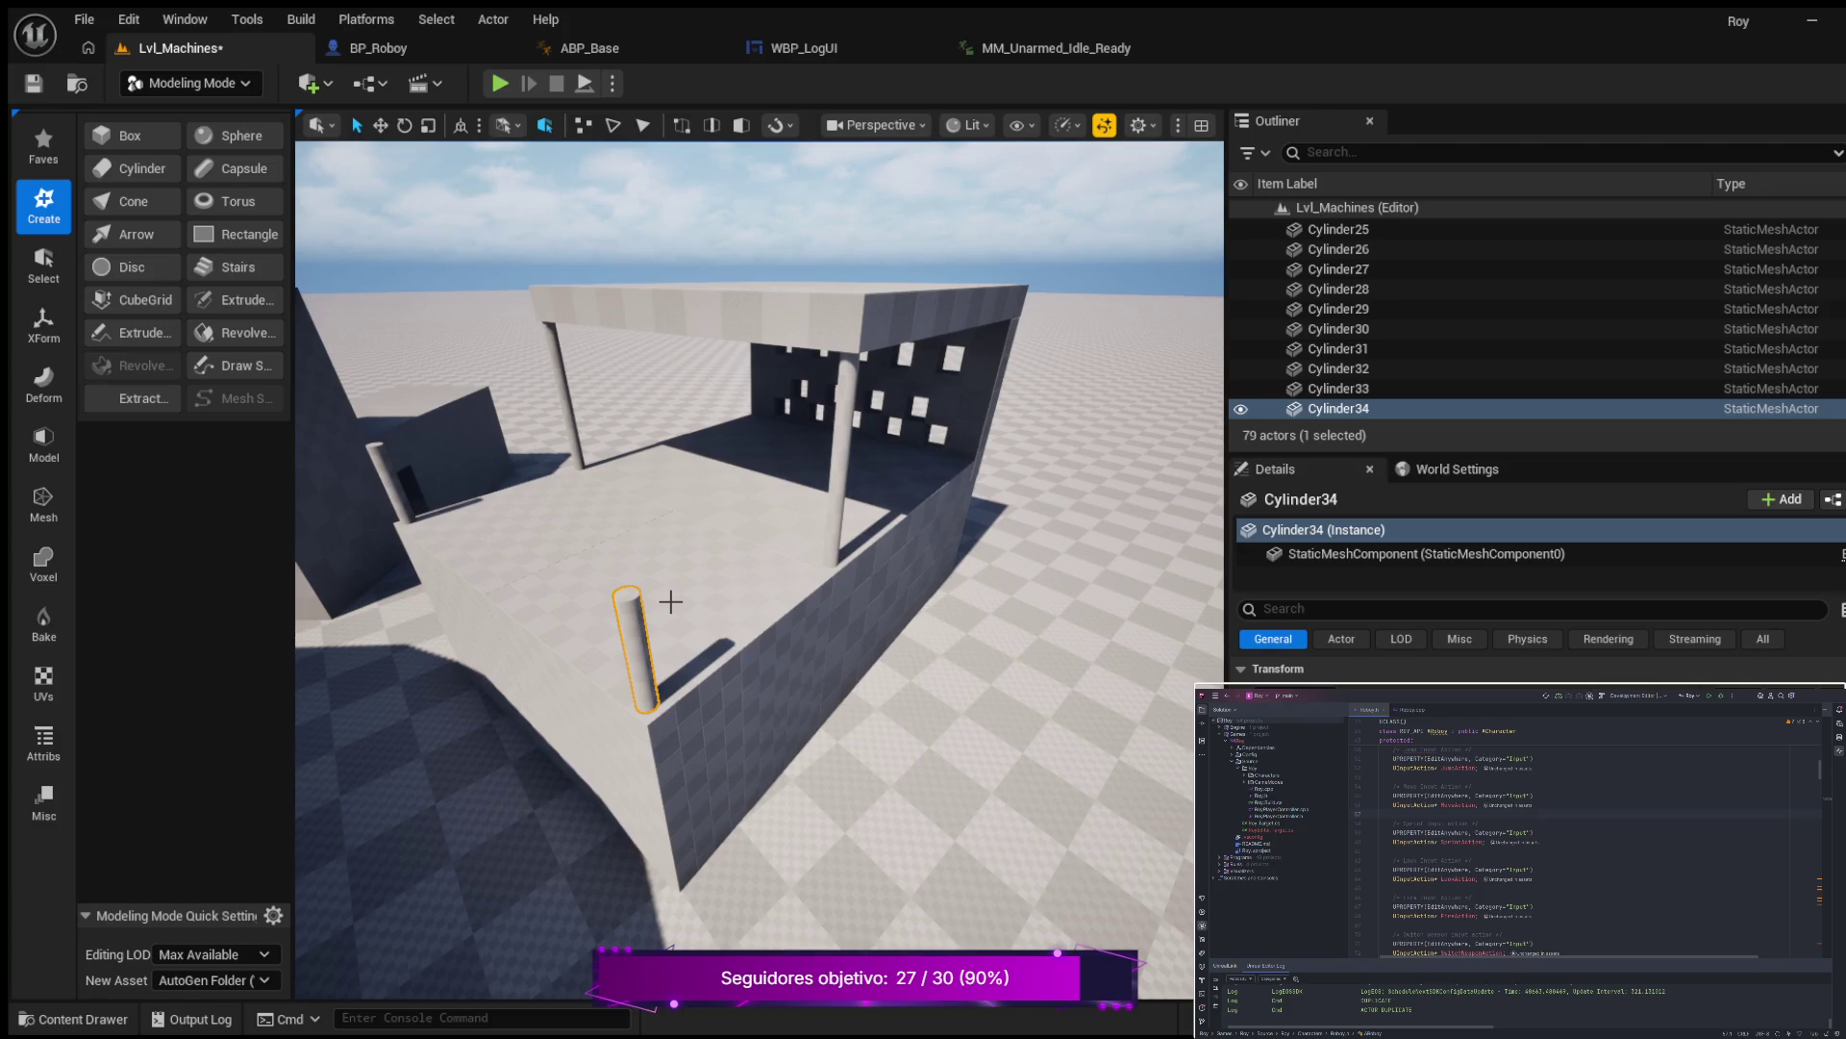
pyautogui.press('w')
pyautogui.moveTo(645, 669); pyautogui.dragTo(620, 485)
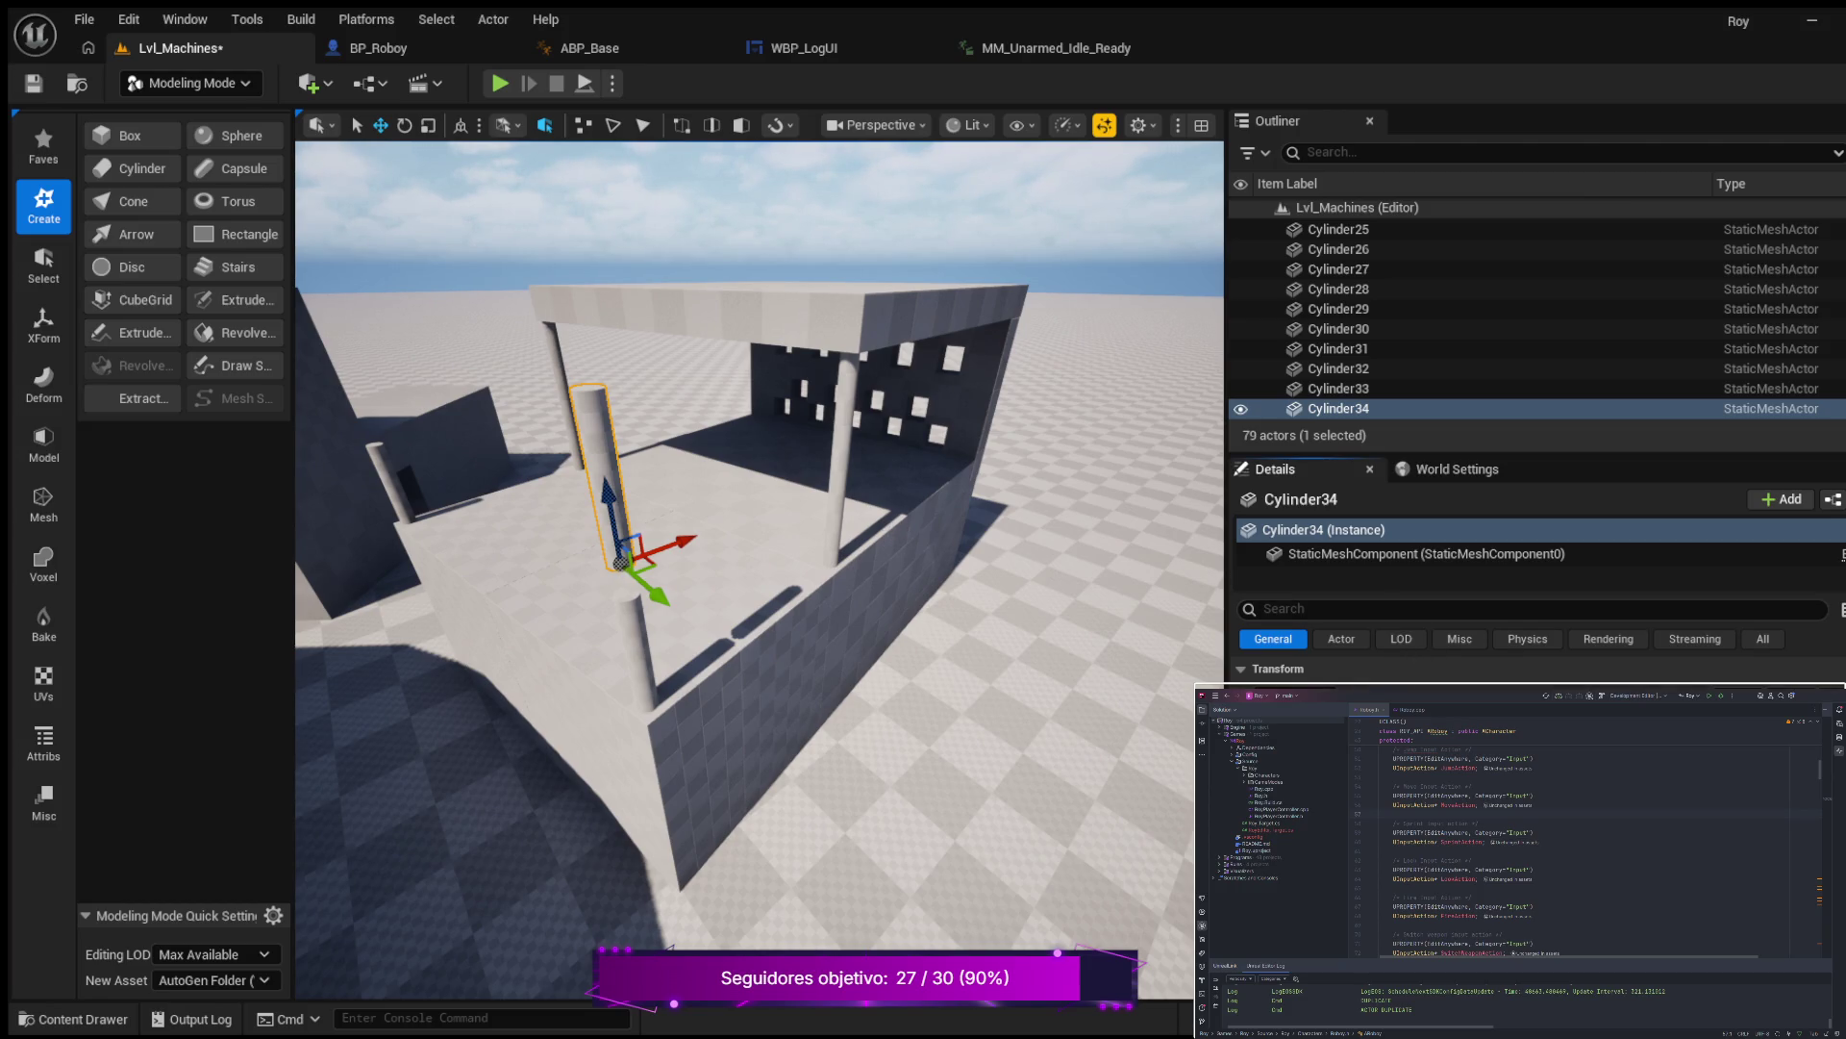
# Lay the copy, Cylinder34, horizontally across the low wall's top and slide it along its length.
pyautogui.hotkey('ctrl', 'z')
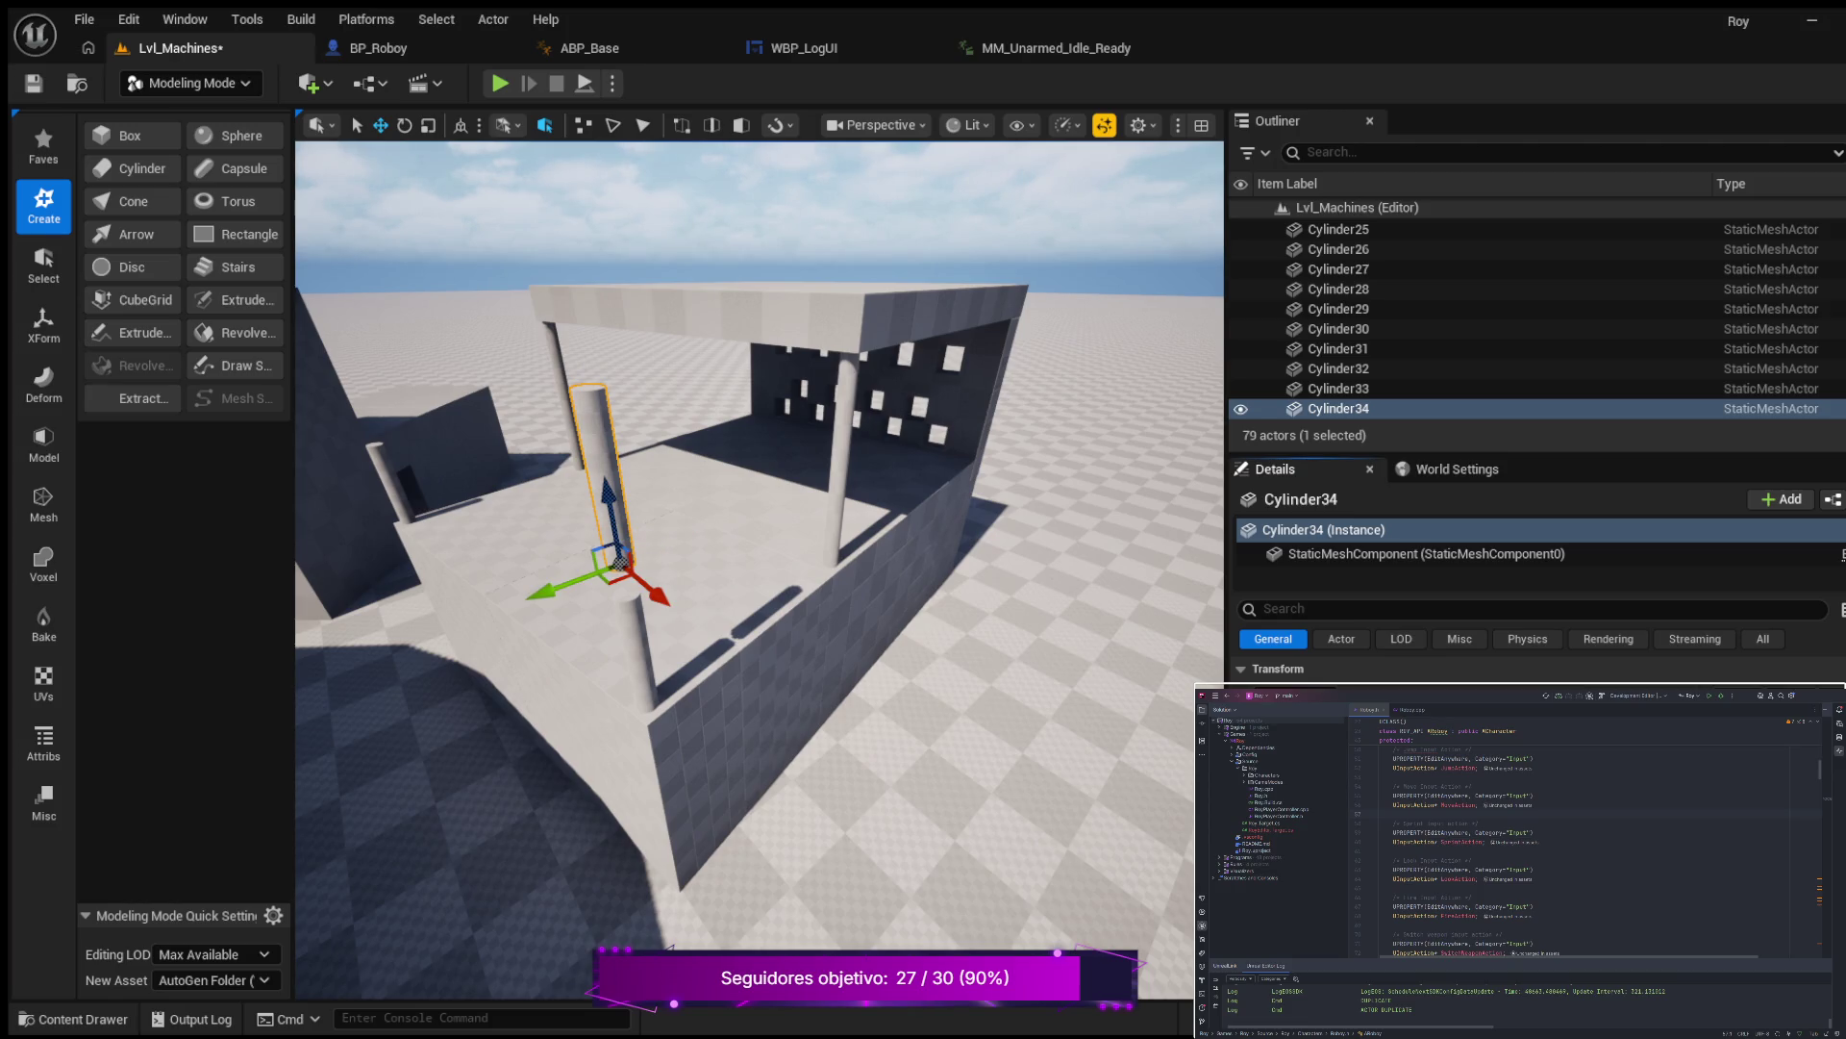
pyautogui.hotkey('ctrl', 'z')
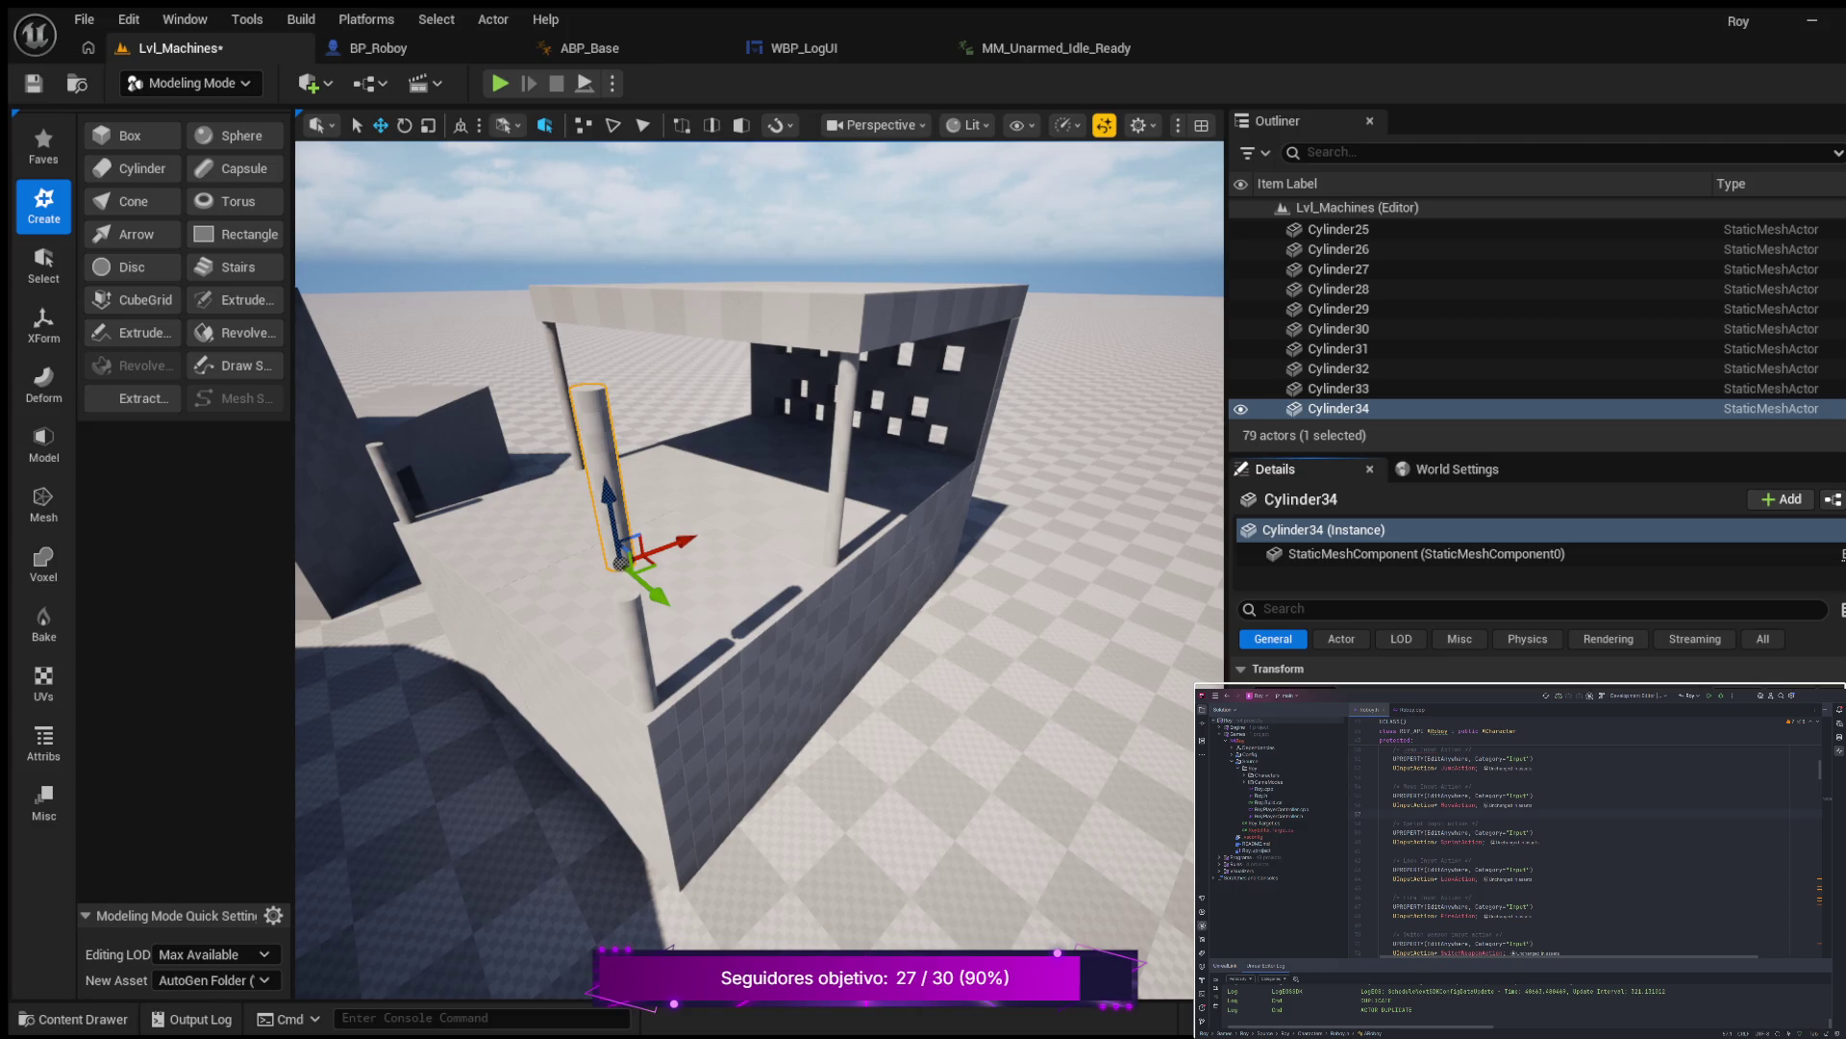
pyautogui.hotkey('ctrl', 'z')
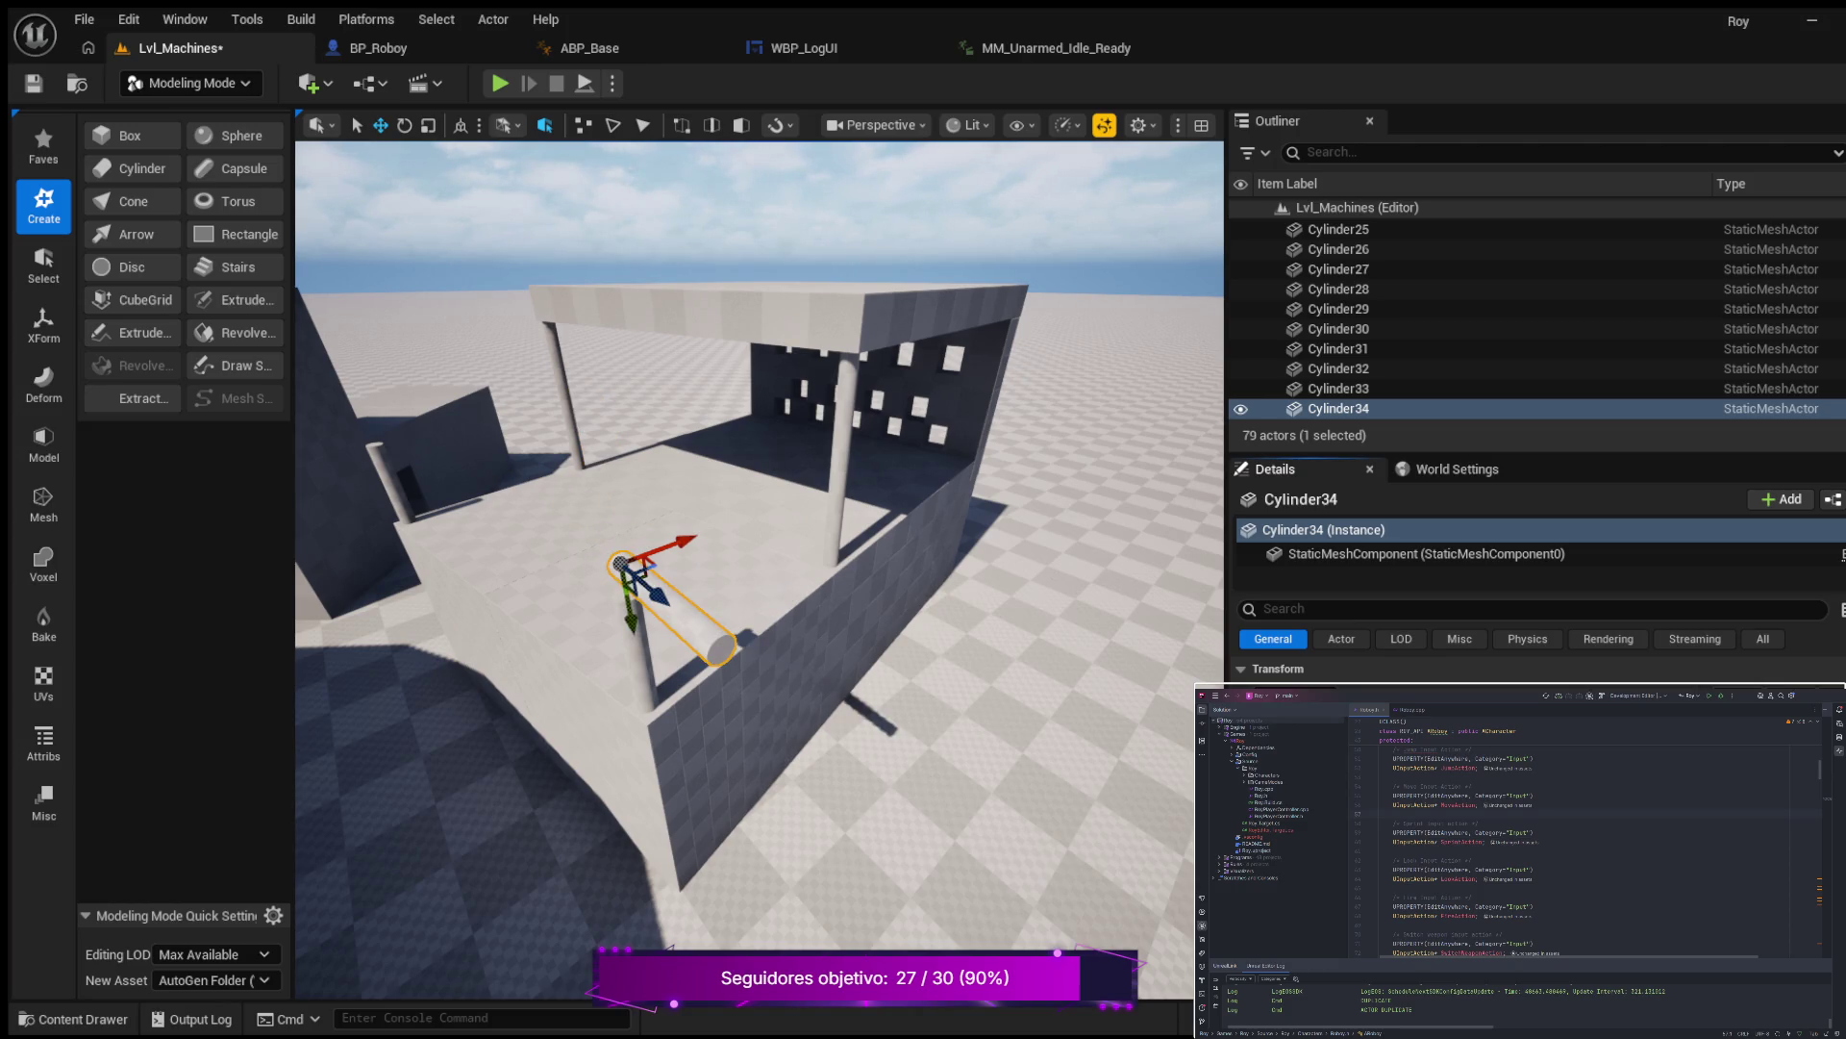
pyautogui.hotkey('ctrl', 'z')
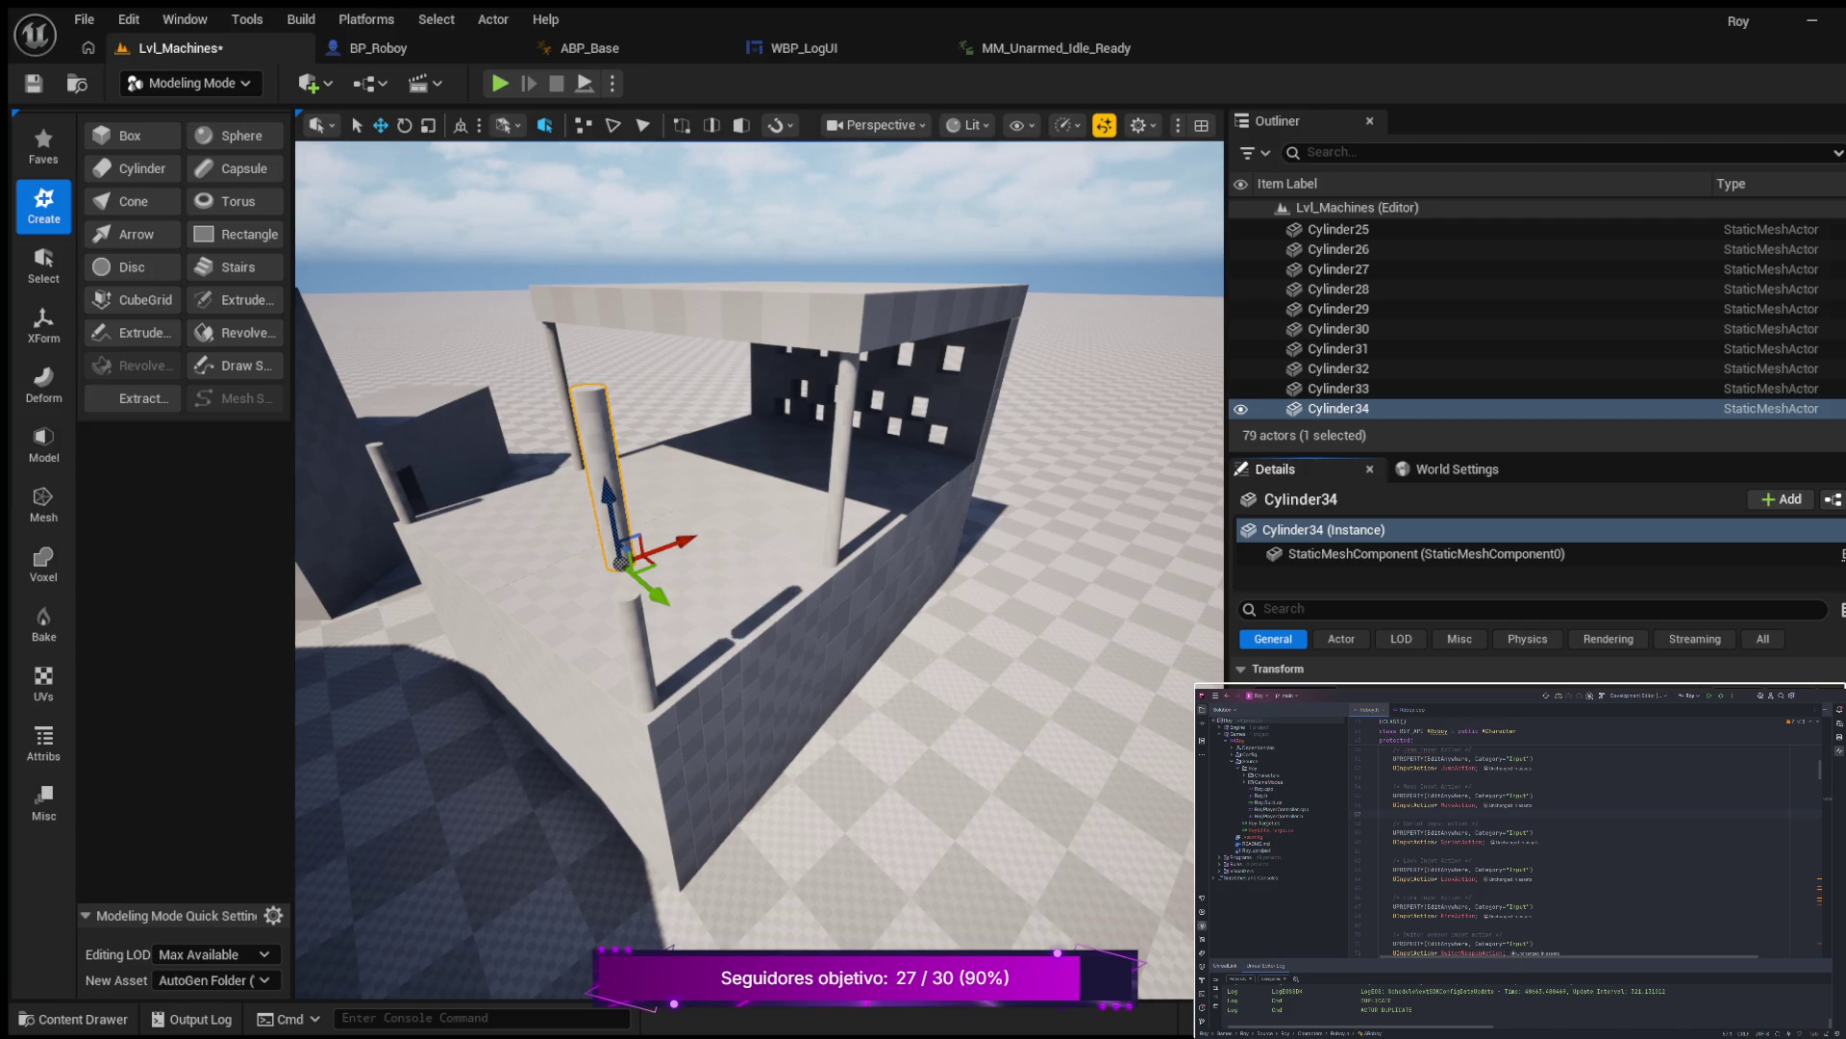
pyautogui.hotkey('ctrl', 'y')
pyautogui.moveTo(760, 548)
pyautogui.mouseDown()
pyautogui.moveTo(817, 504)
pyautogui.moveTo(814, 685)
pyautogui.mouseUp()
pyautogui.press('f')
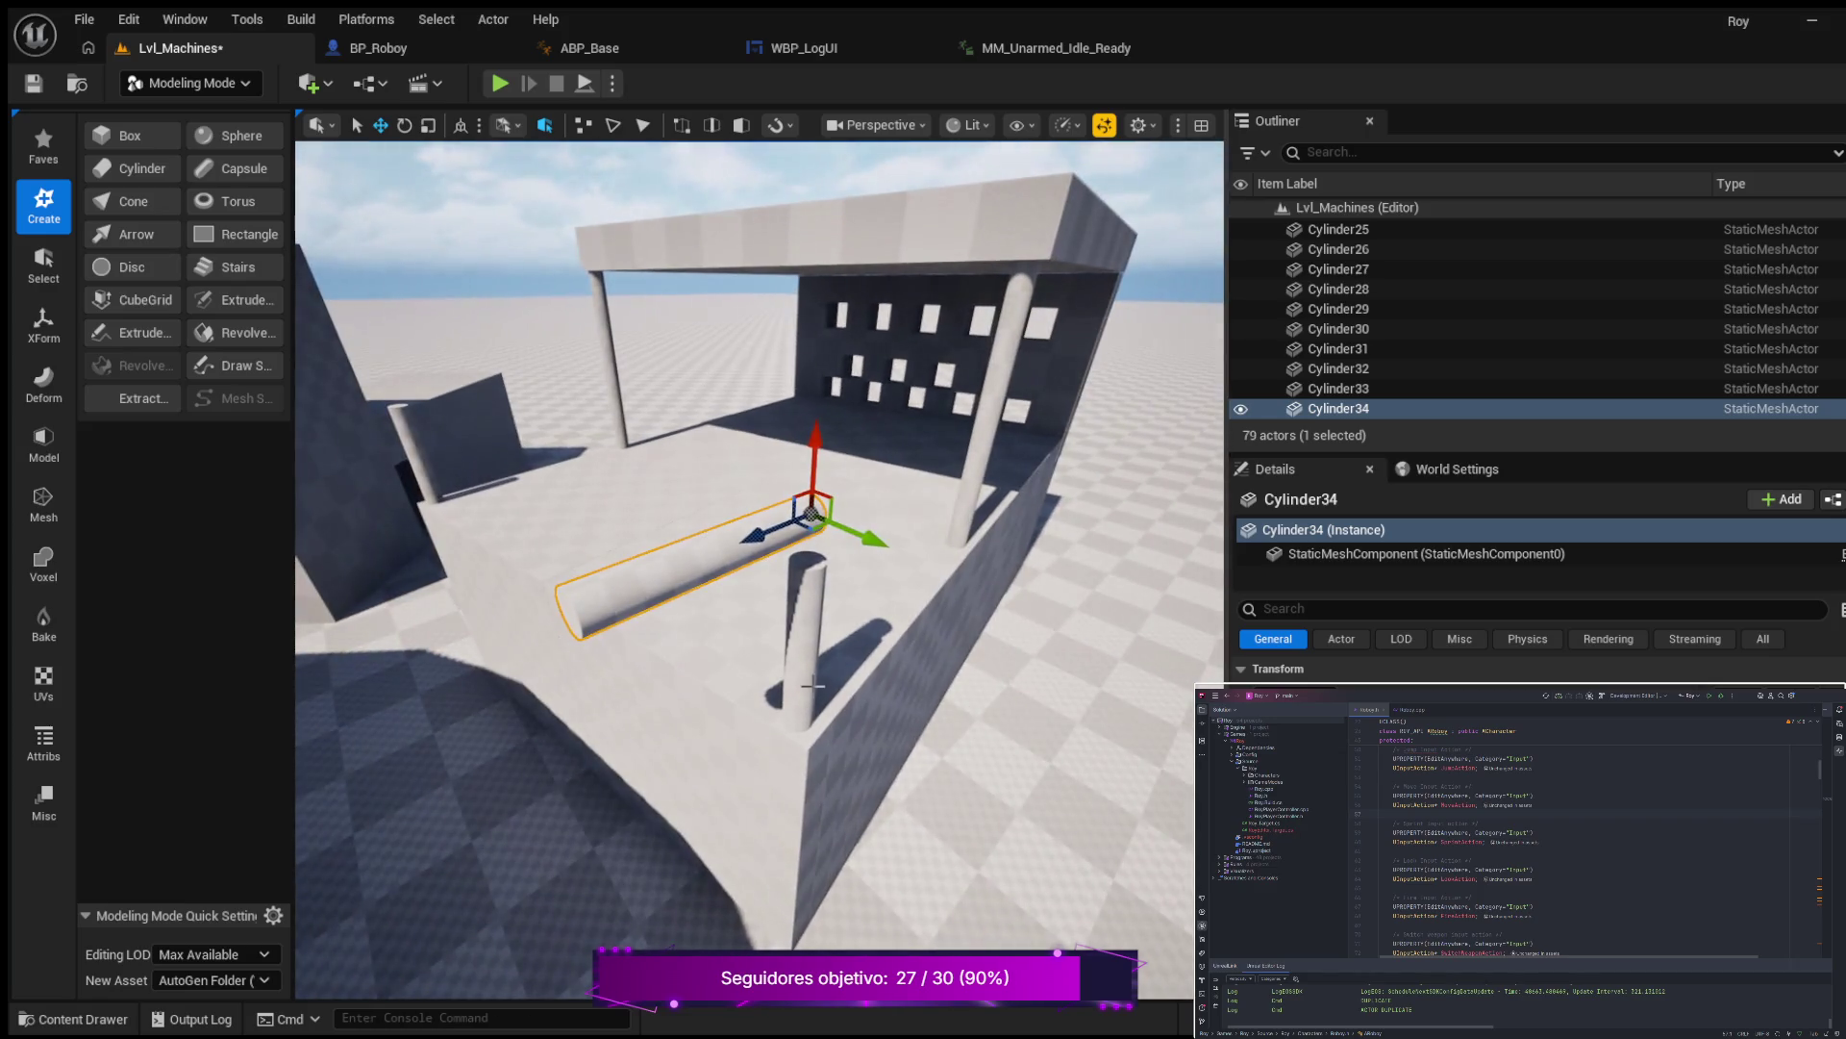
pyautogui.moveTo(765, 538)
pyautogui.mouseDown()
pyautogui.moveTo(841, 486)
pyautogui.moveTo(894, 478)
pyautogui.moveTo(961, 520)
pyautogui.moveTo(1000, 510)
pyautogui.moveTo(933, 577)
pyautogui.moveTo(923, 626)
pyautogui.moveTo(883, 561)
pyautogui.mouseUp()
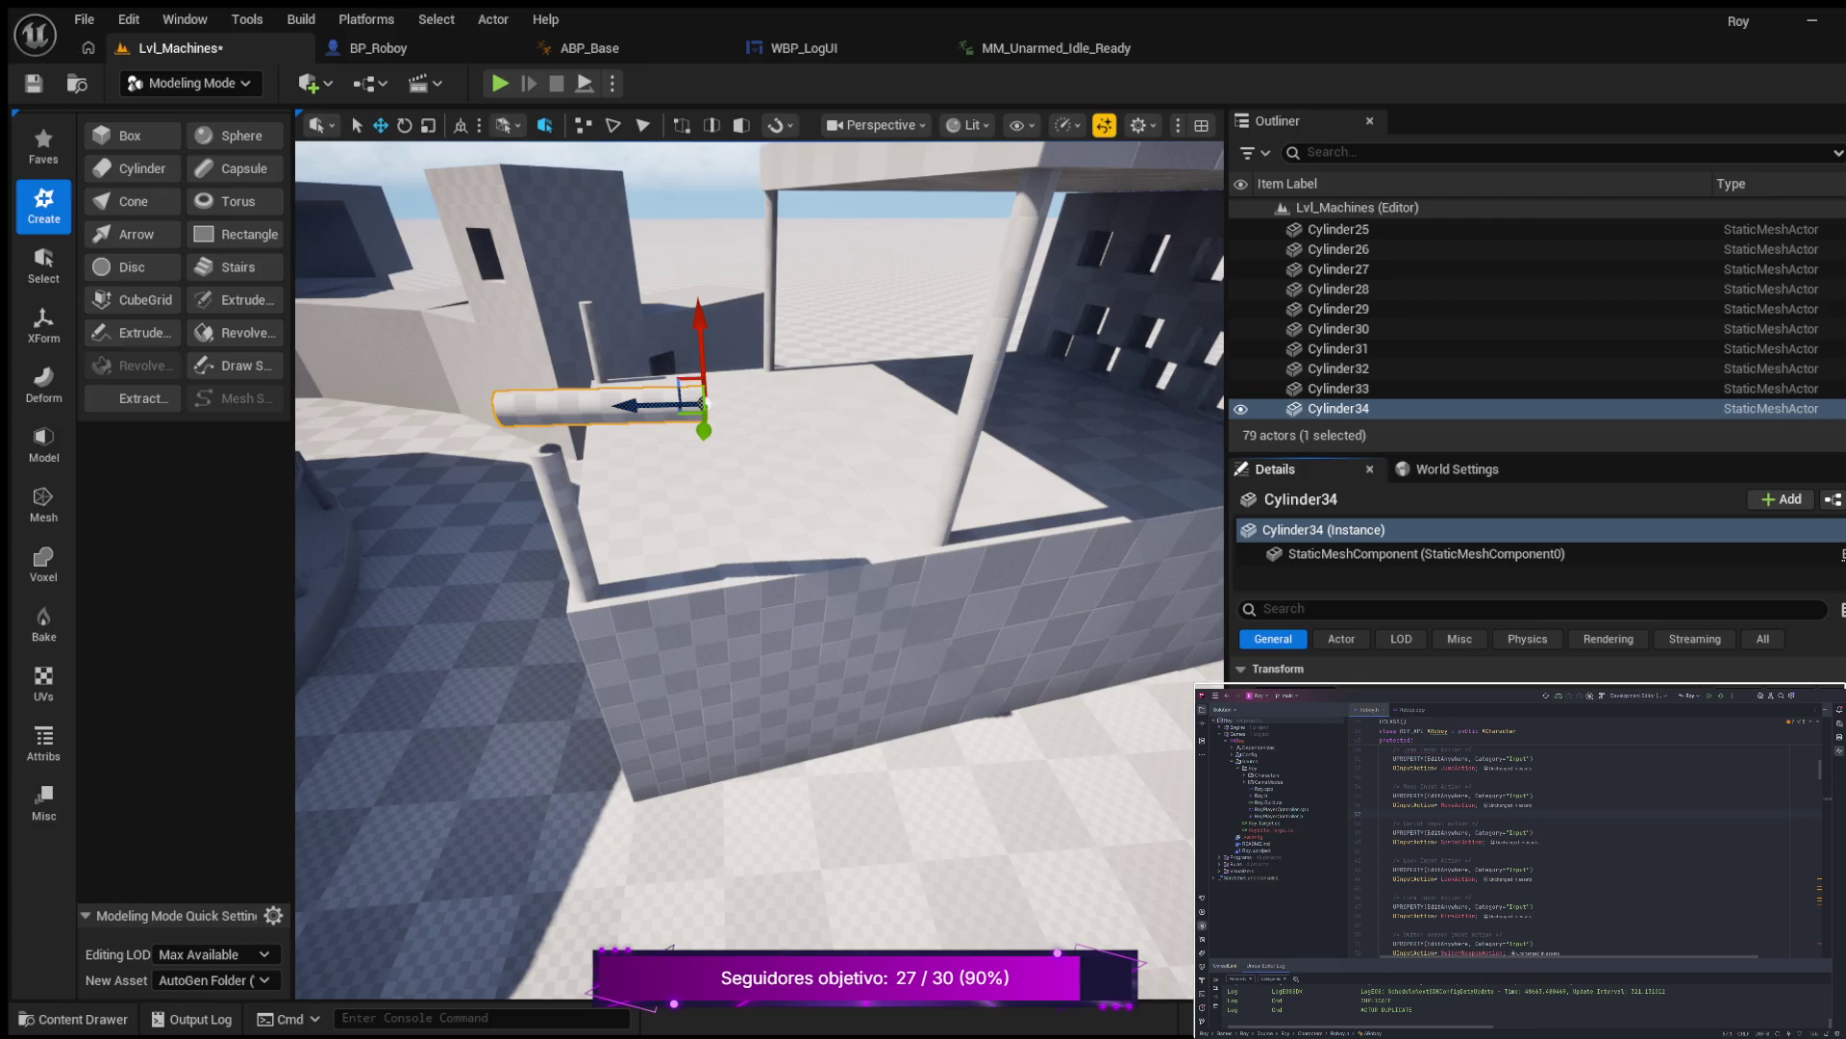
# Scale Cylinder34 shorter and lower it between the short post and the corner pillar.
pyautogui.hotkey('ctrl', 'z')
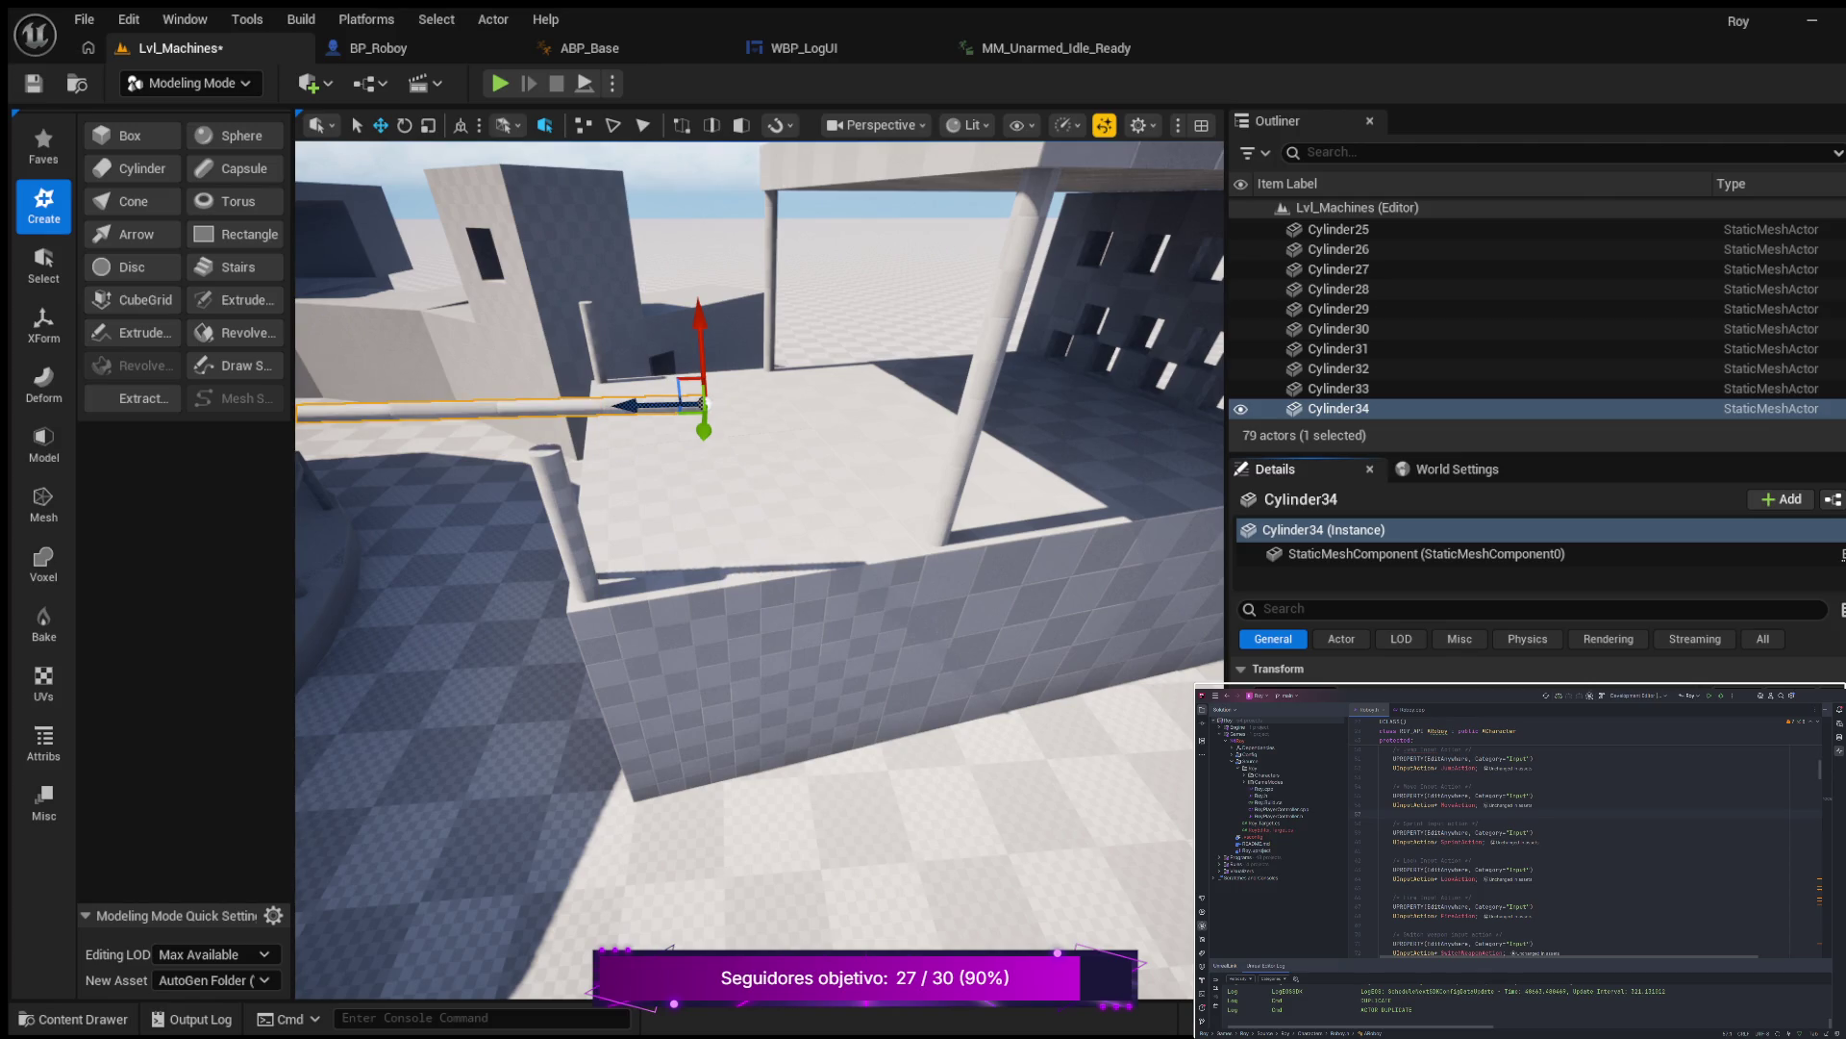
pyautogui.scroll(-3, 481, 529)
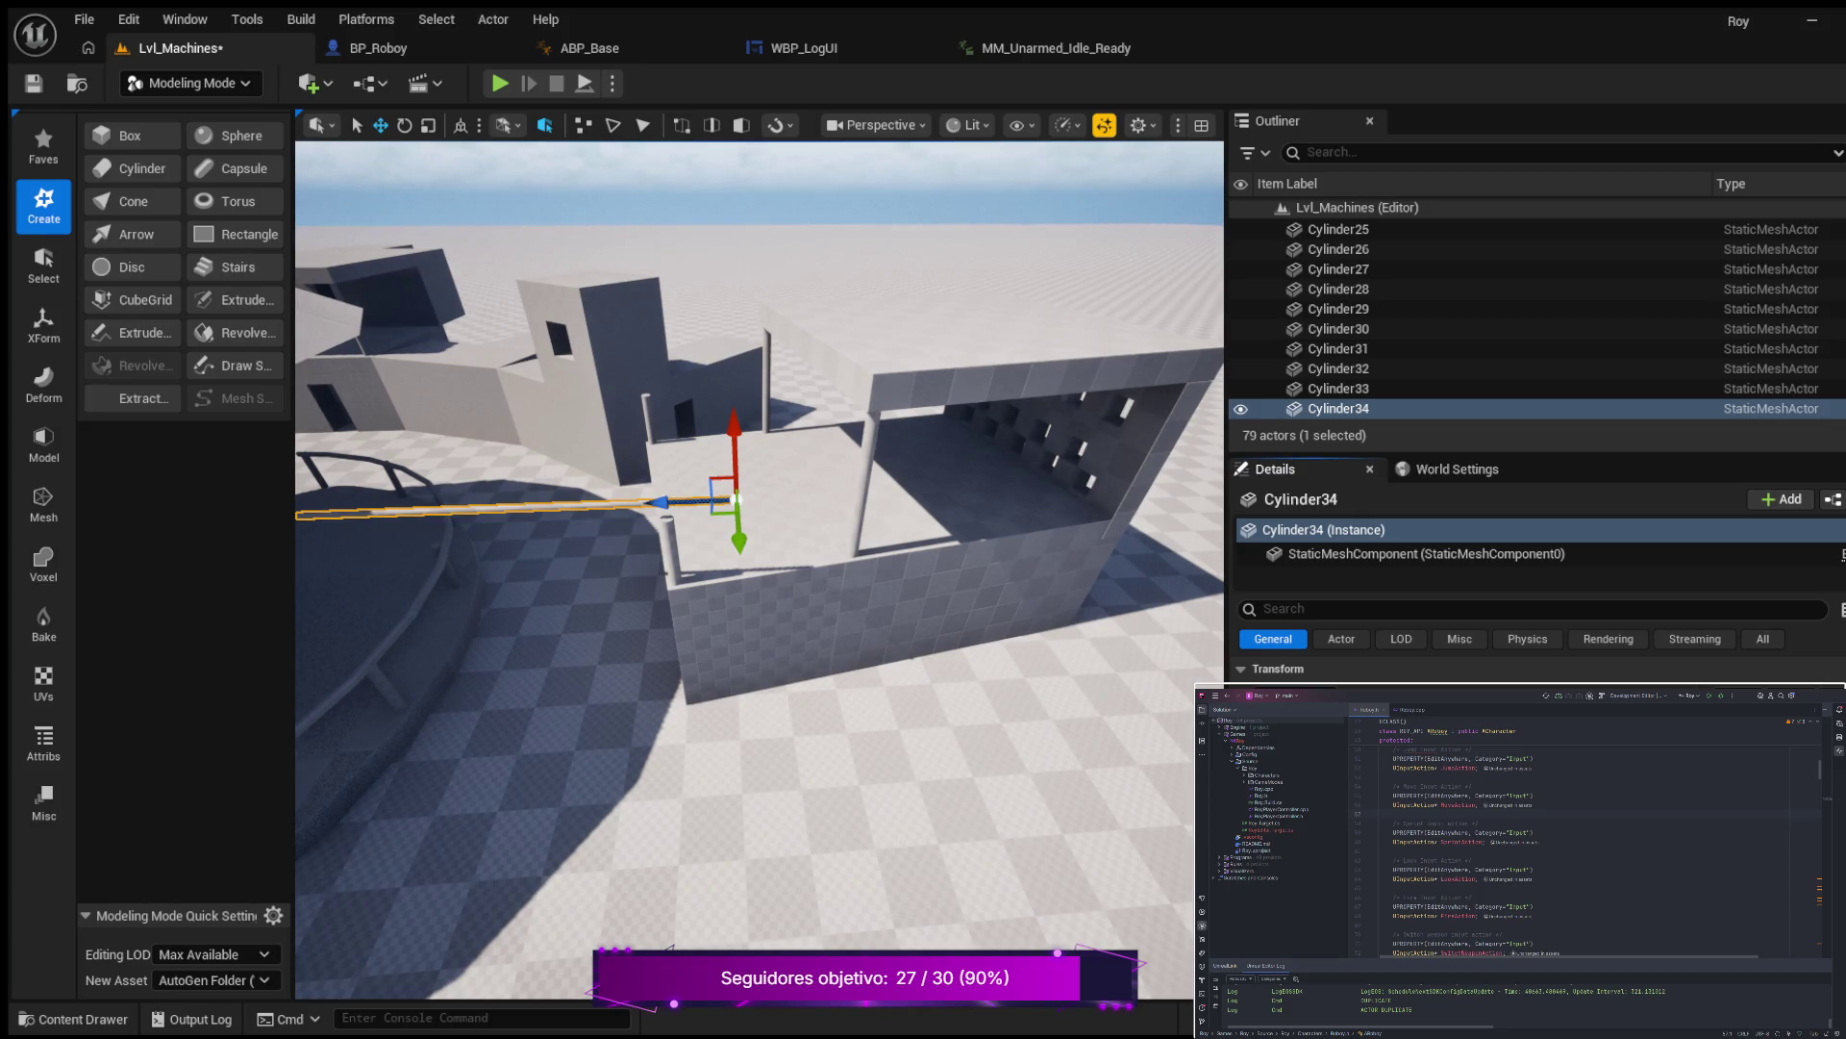
pyautogui.hotkey('ctrl', 'z')
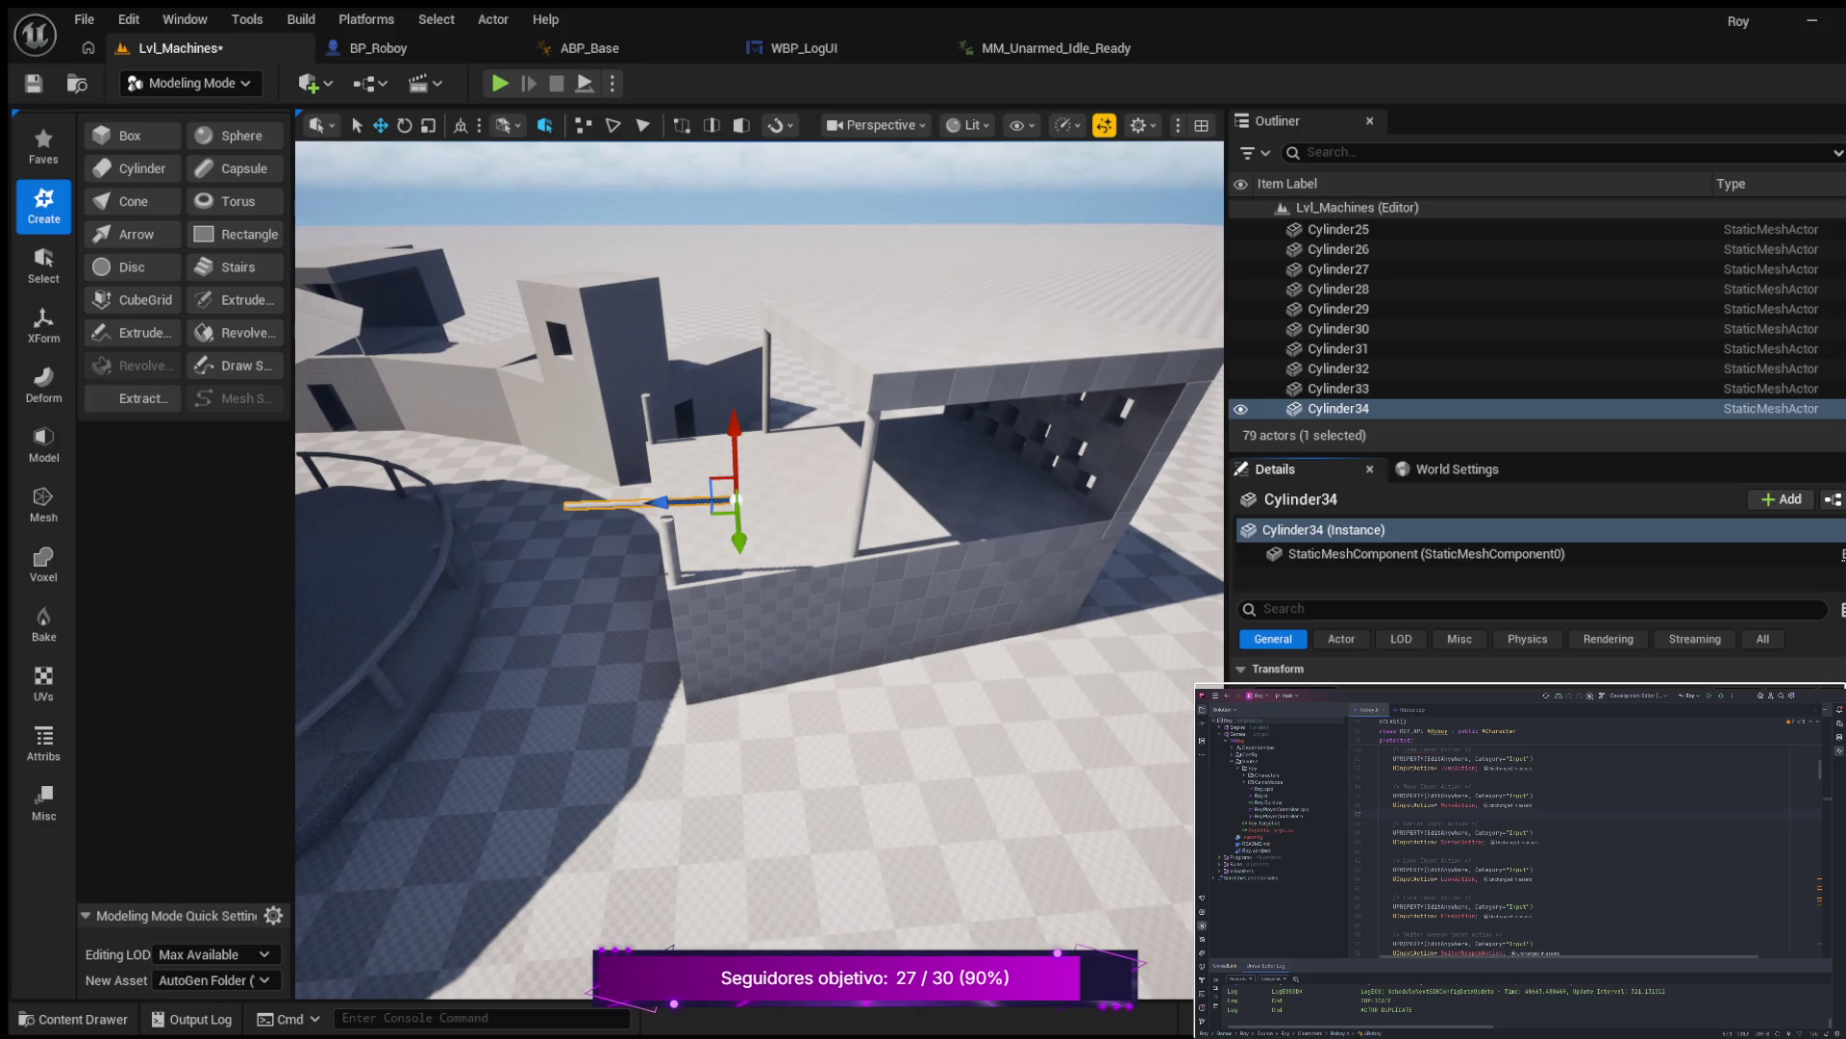
pyautogui.hotkey('ctrl', 'z')
pyautogui.moveTo(742, 709)
pyautogui.mouseDown()
pyautogui.moveTo(662, 606)
pyautogui.moveTo(875, 541)
pyautogui.mouseUp()
pyautogui.moveTo(866, 638)
pyautogui.mouseDown()
pyautogui.moveTo(846, 620)
pyautogui.moveTo(865, 640)
pyautogui.mouseUp()
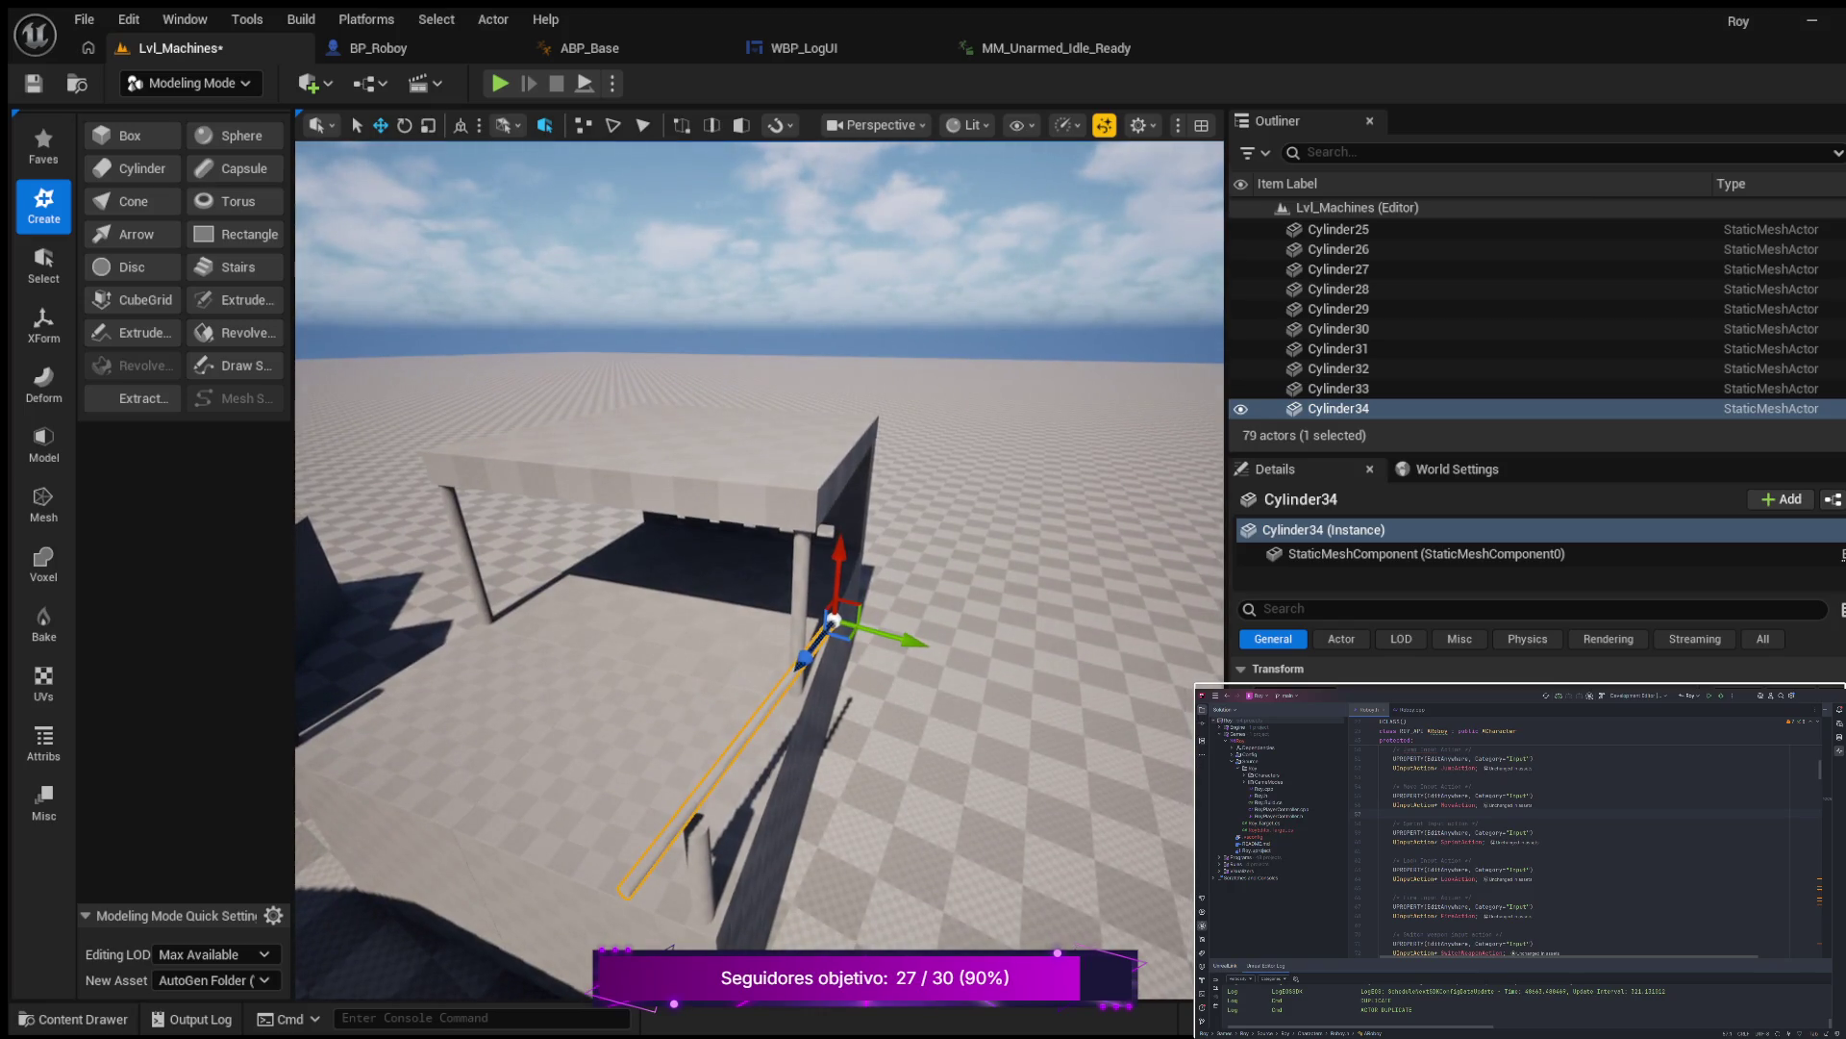
pyautogui.moveTo(1279, 759); pyautogui.dragTo(1250, 760)
pyautogui.moveTo(836, 620)
pyautogui.mouseDown()
pyautogui.moveTo(731, 616)
pyautogui.moveTo(959, 663)
pyautogui.moveTo(878, 725)
pyautogui.mouseUp()
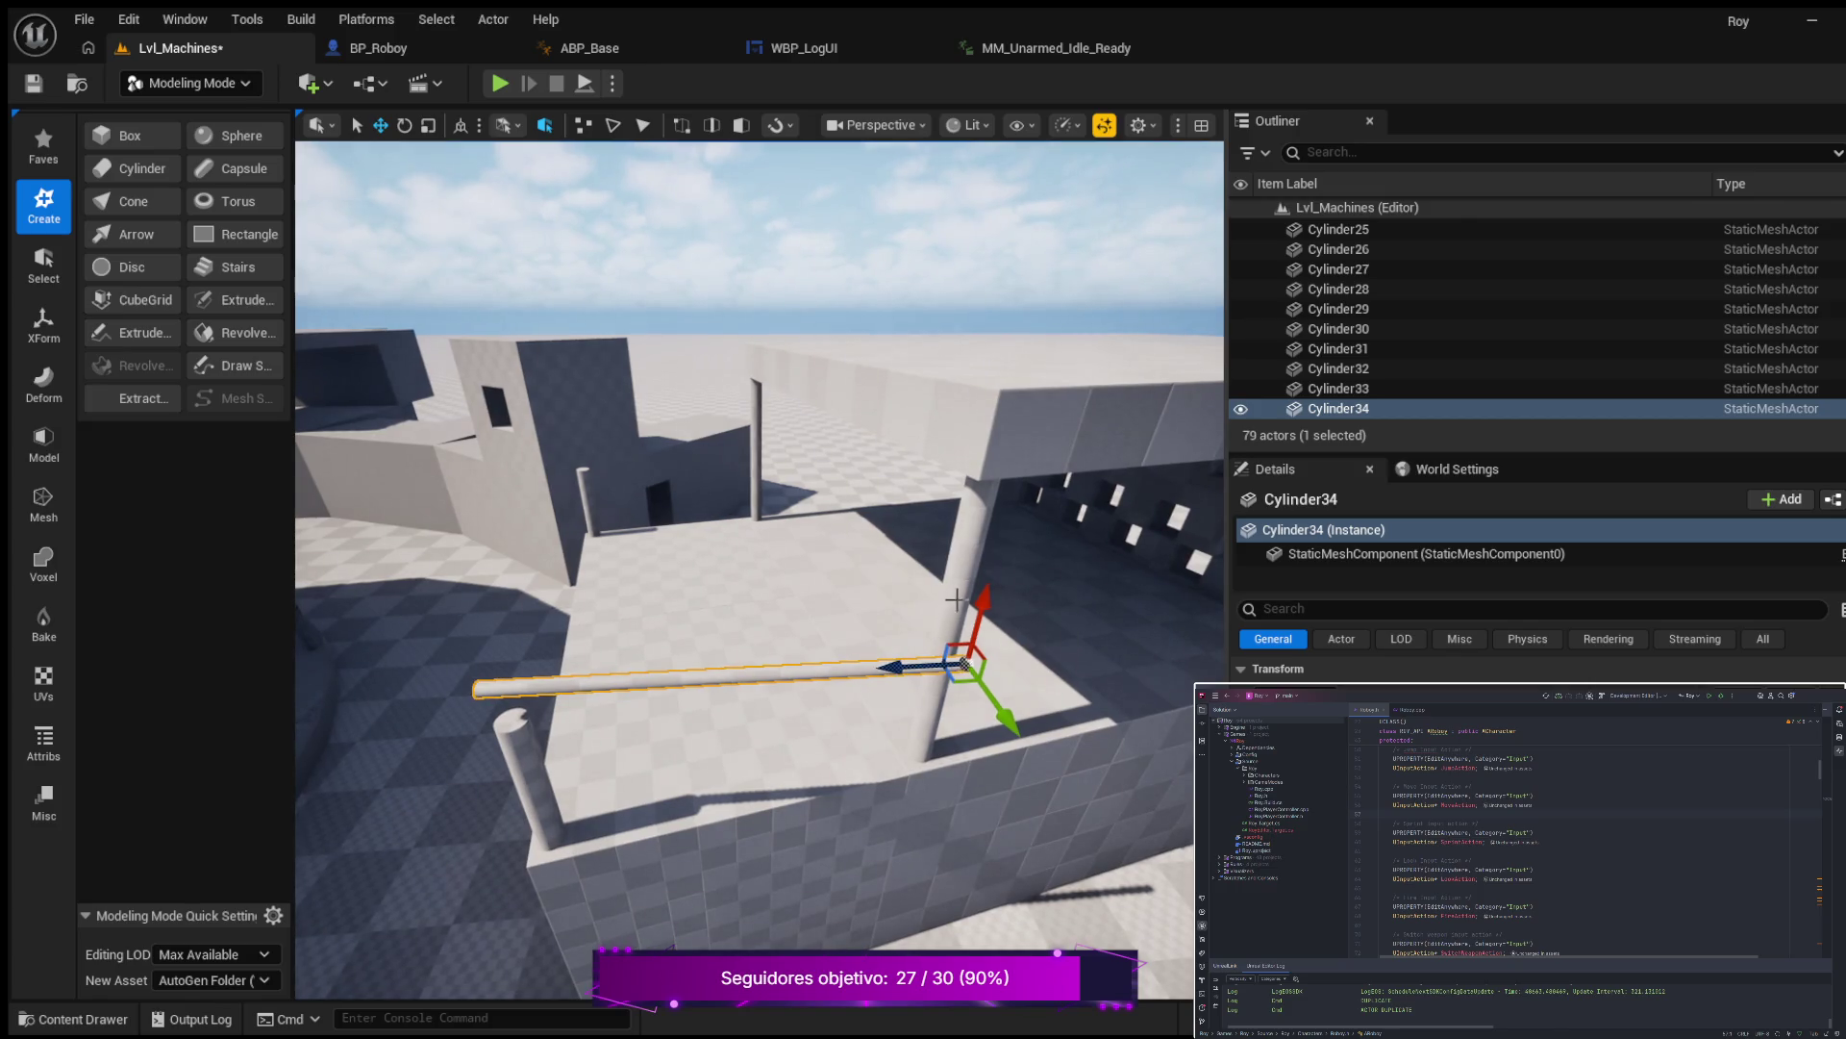
pyautogui.moveTo(980, 607)
pyautogui.mouseDown()
pyautogui.moveTo(956, 678)
pyautogui.moveTo(970, 627)
pyautogui.moveTo(969, 657)
pyautogui.mouseUp()
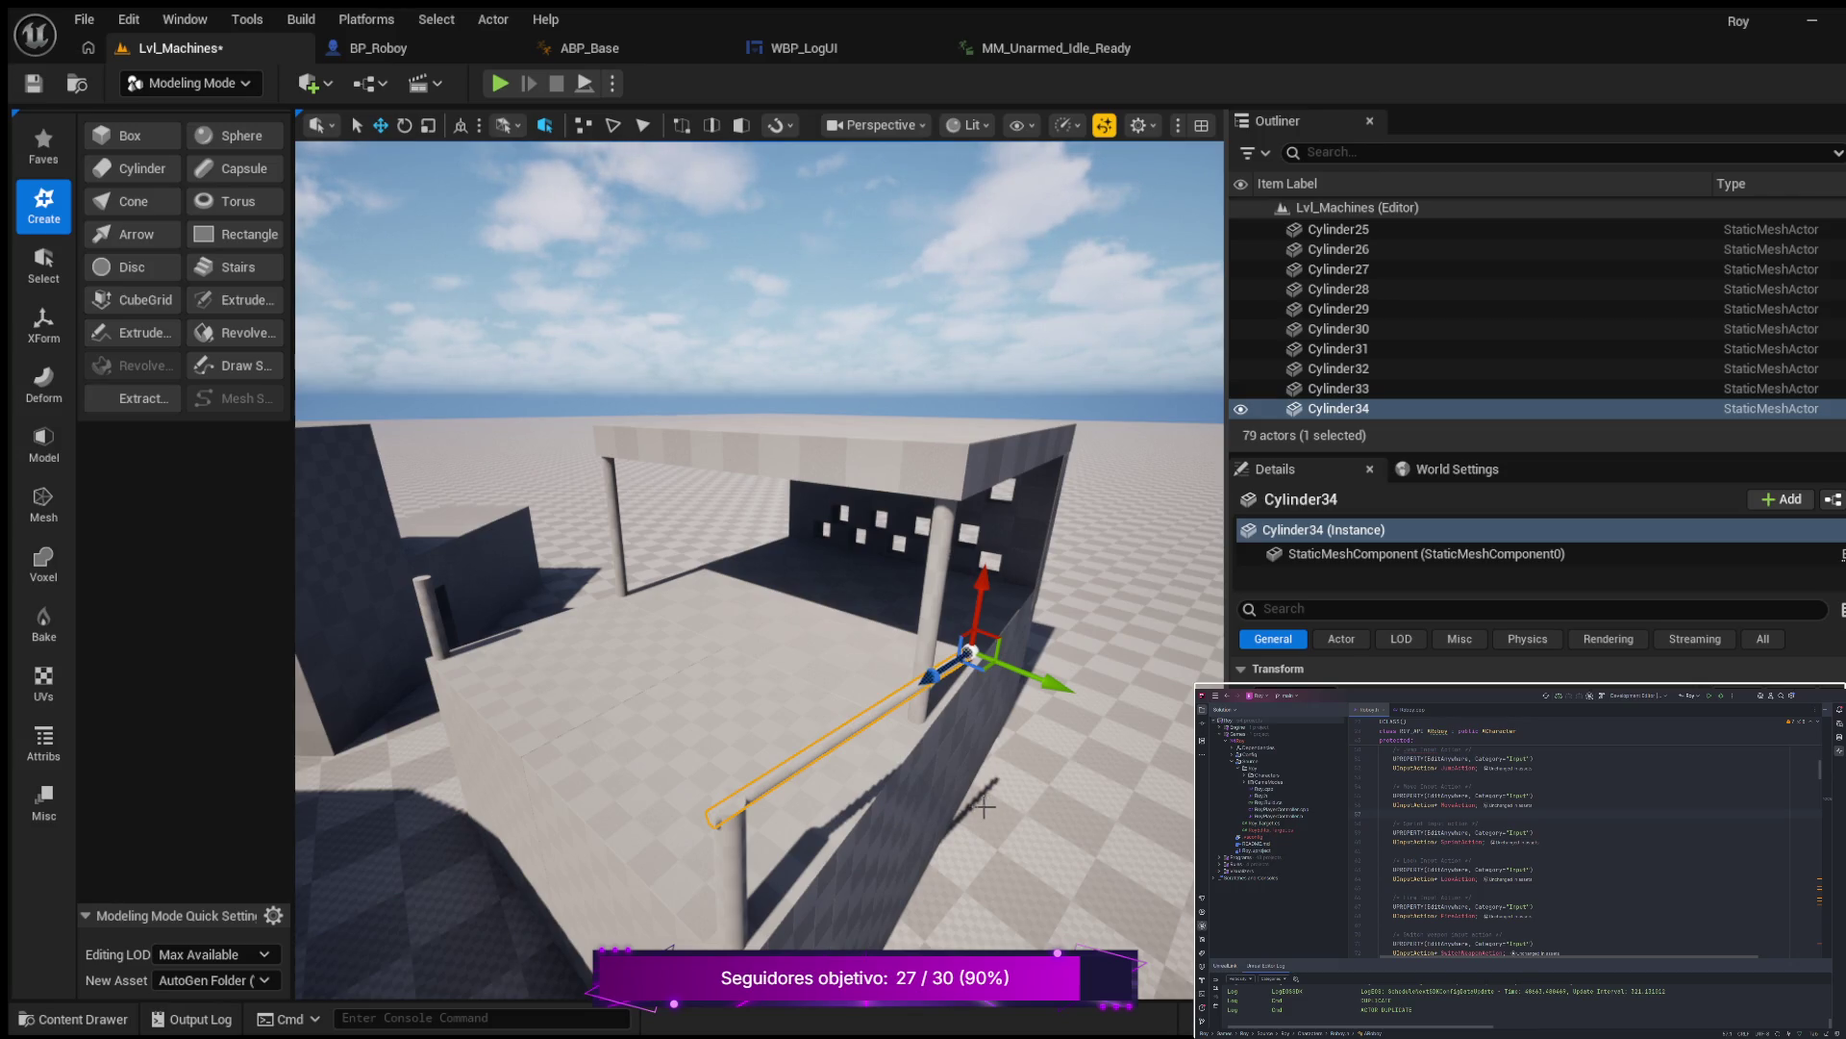
# Rotate the rail 10° and slide it sideways so it lines up along the wall.
pyautogui.press('e')
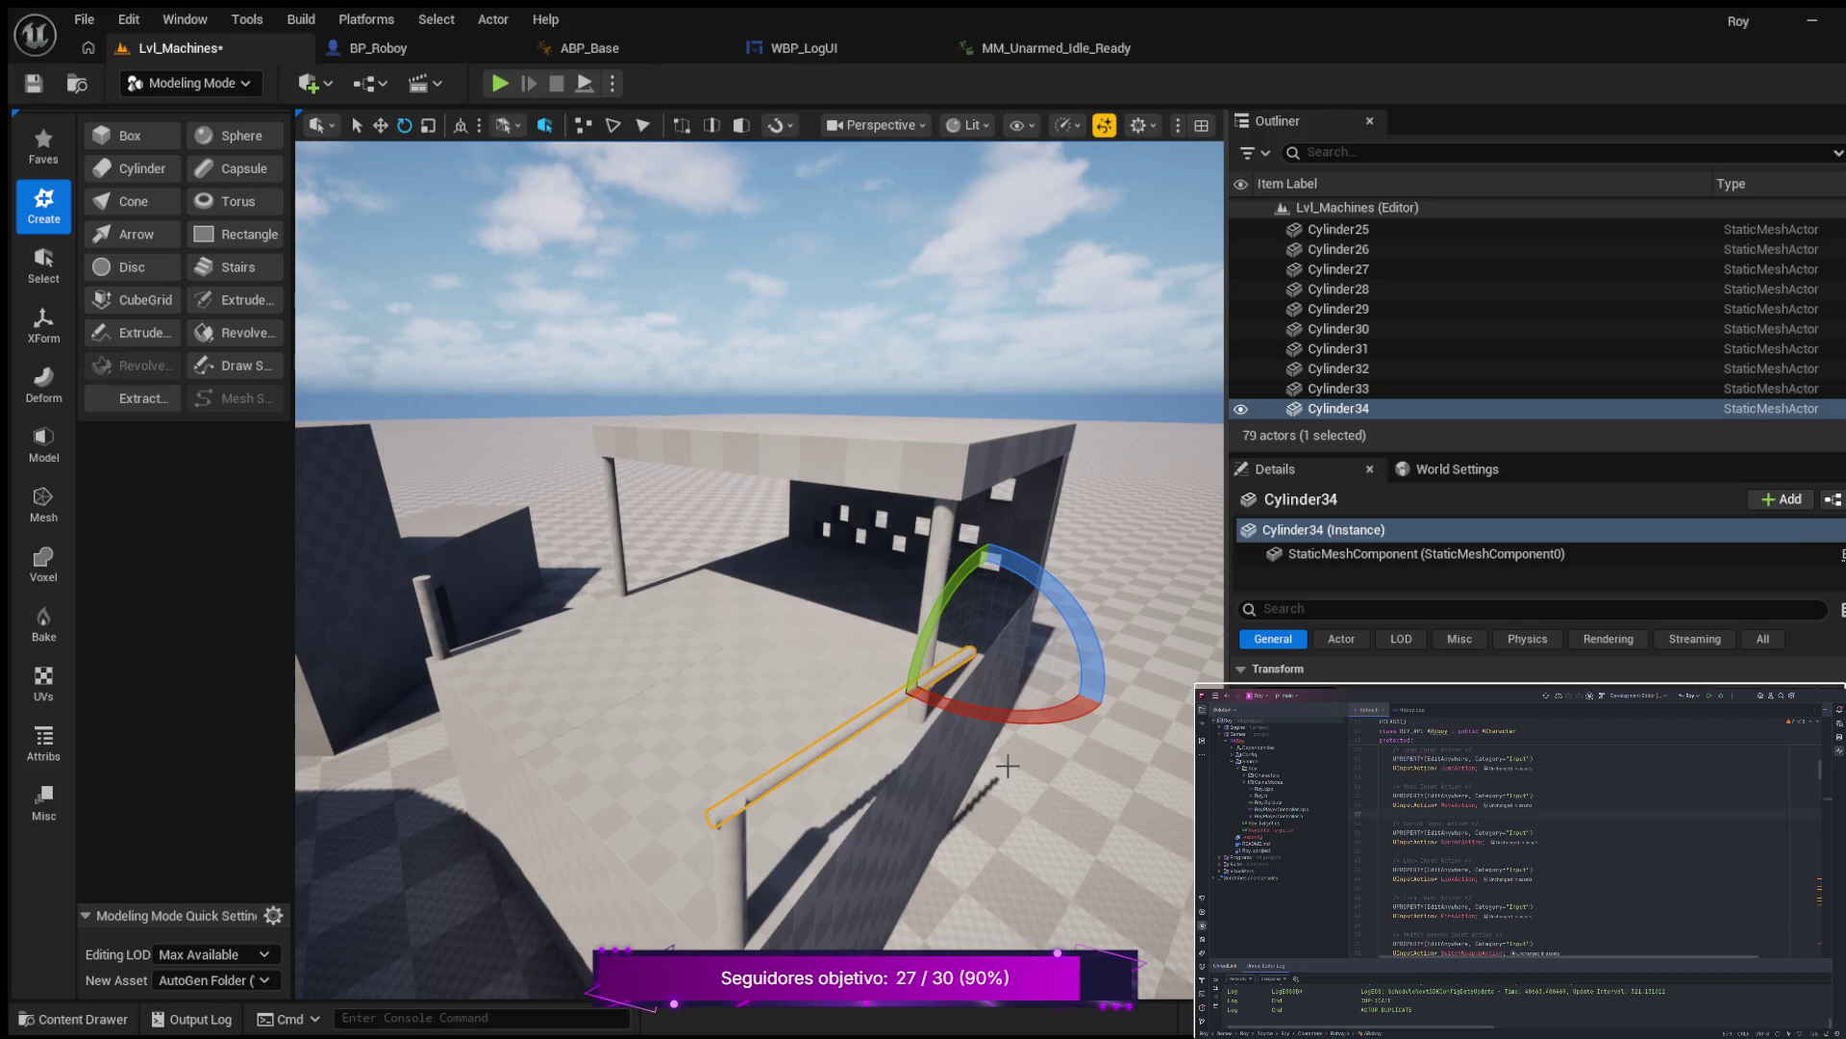
pyautogui.moveTo(988, 713)
pyautogui.mouseDown()
pyautogui.moveTo(947, 726)
pyautogui.moveTo(1001, 788)
pyautogui.mouseUp()
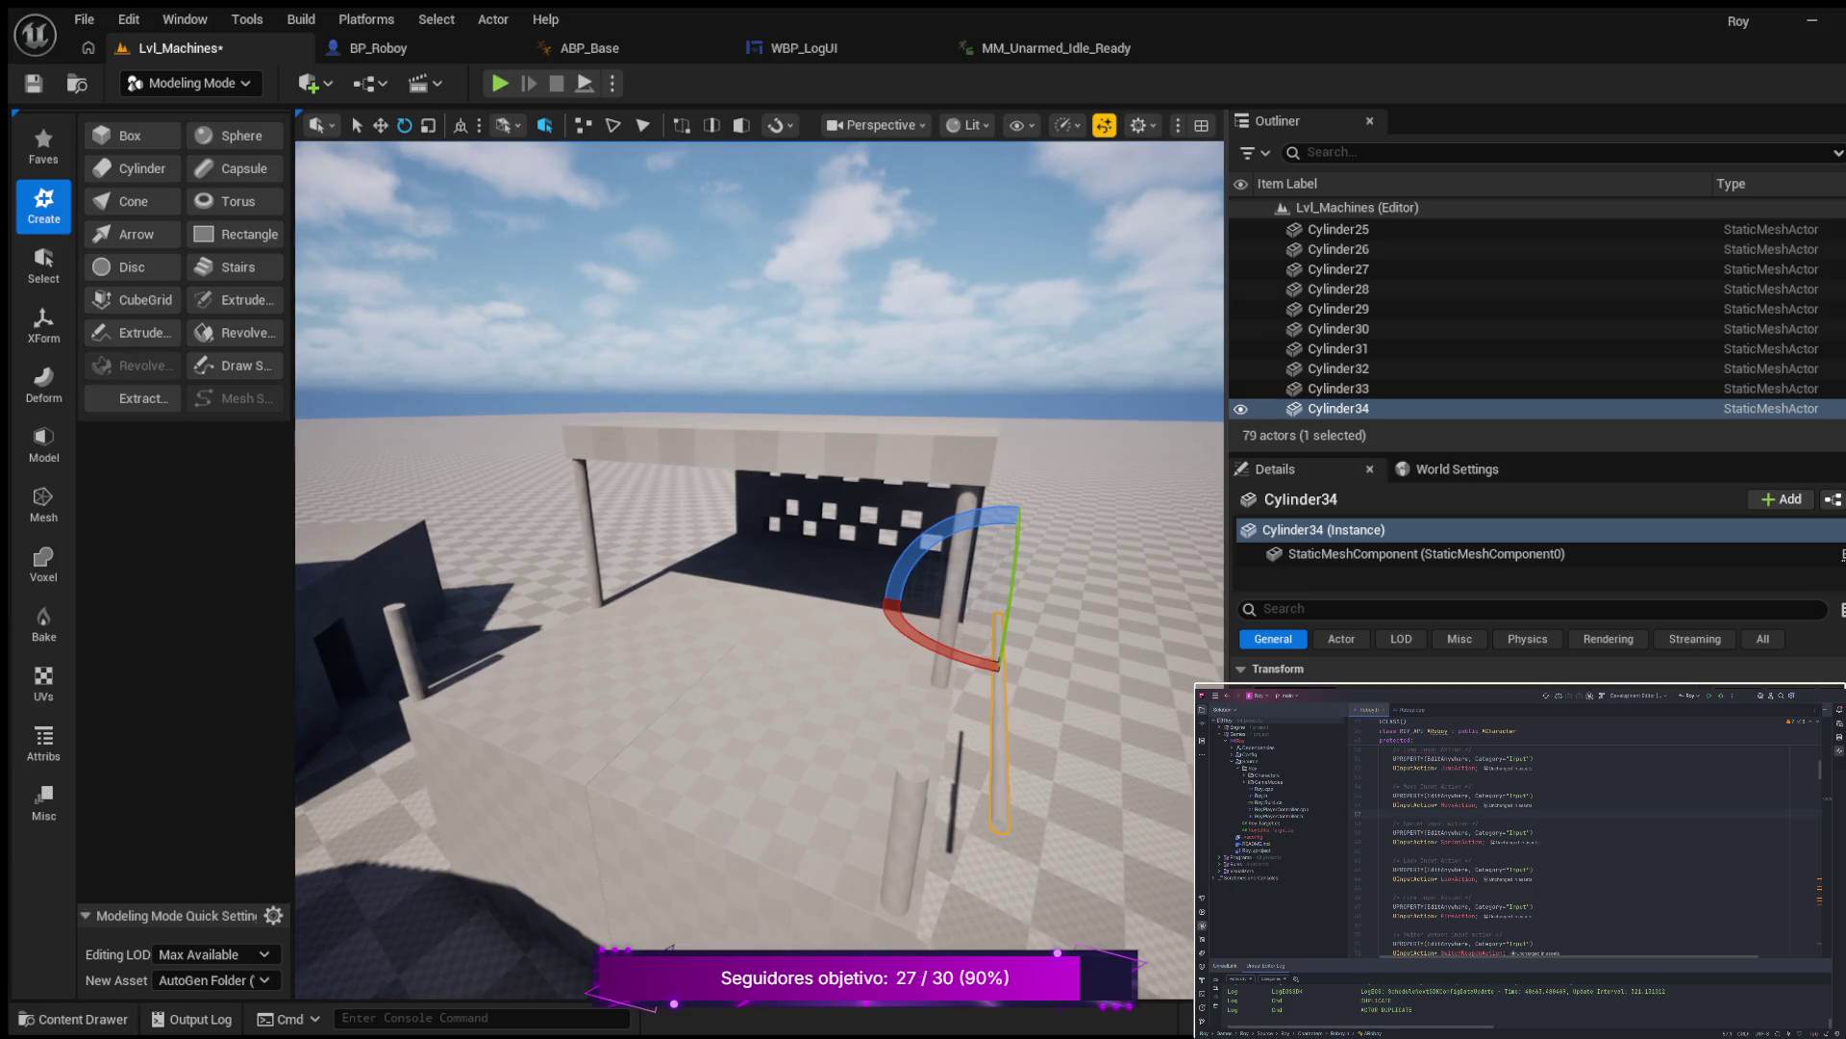
pyautogui.press('w')
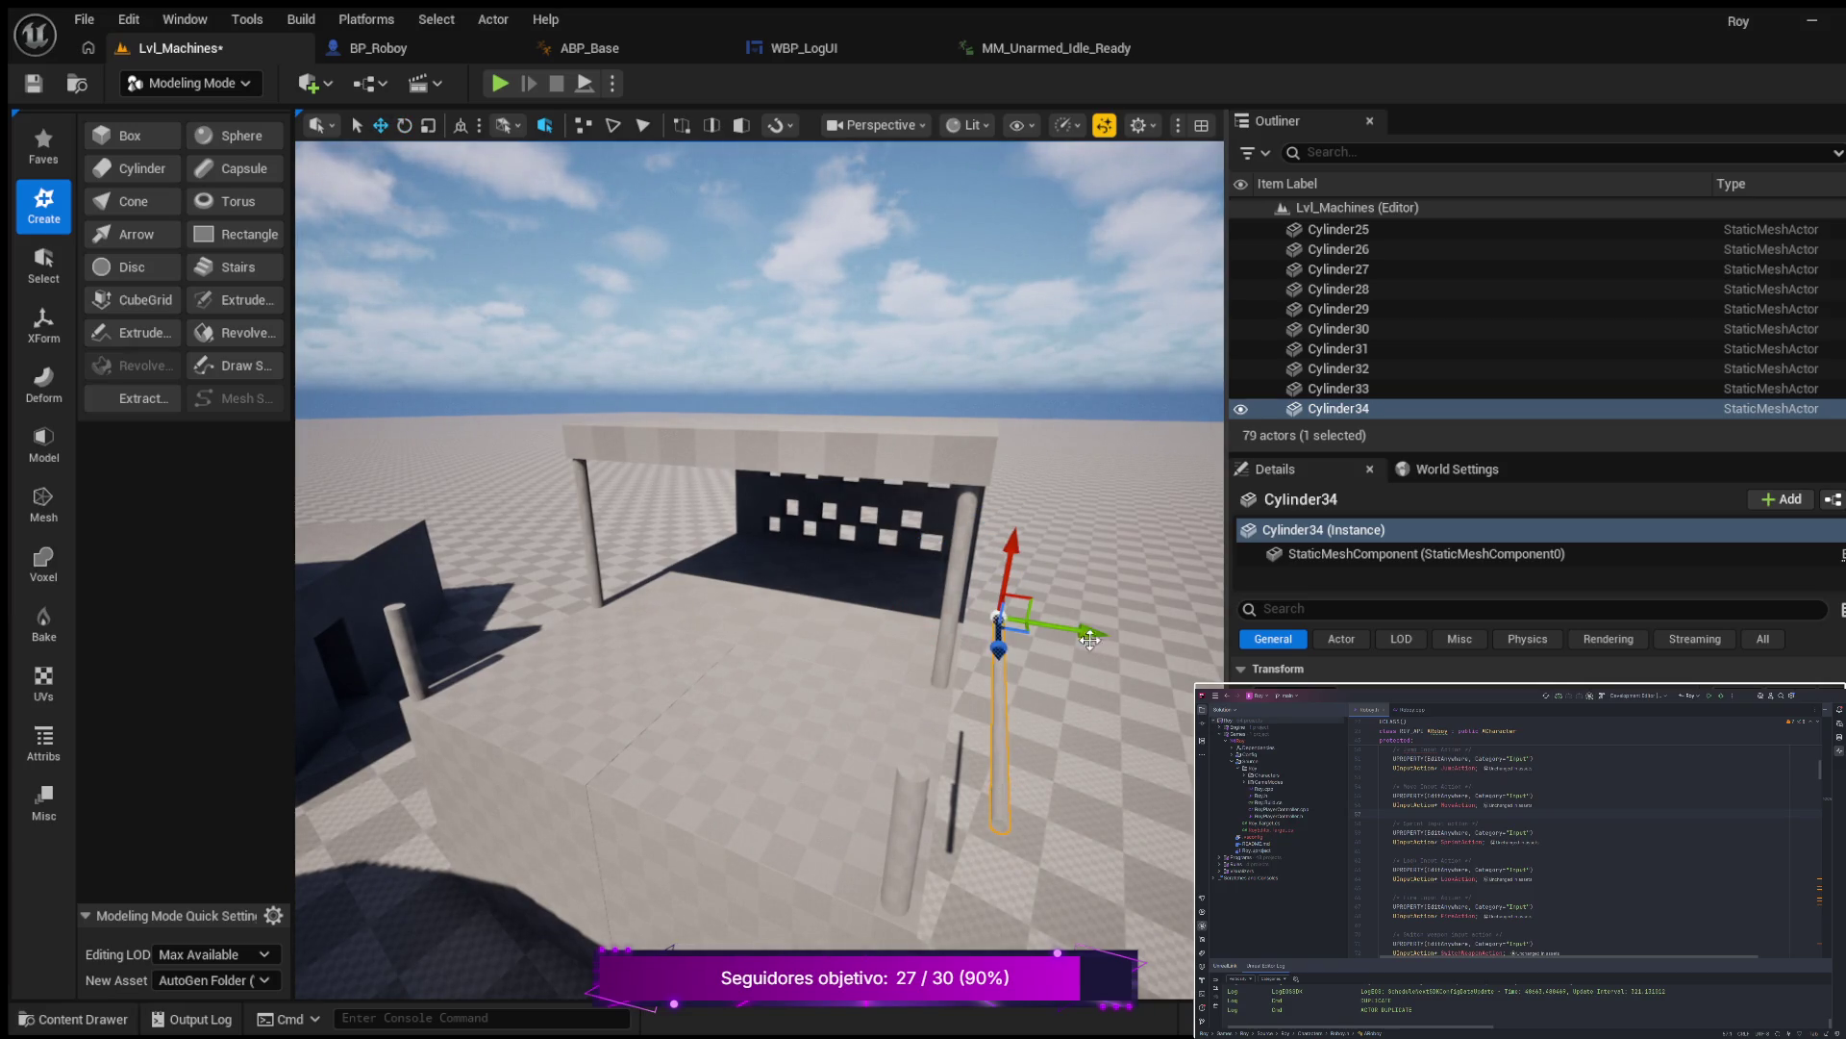
pyautogui.moveTo(1089, 632); pyautogui.dragTo(629, 575)
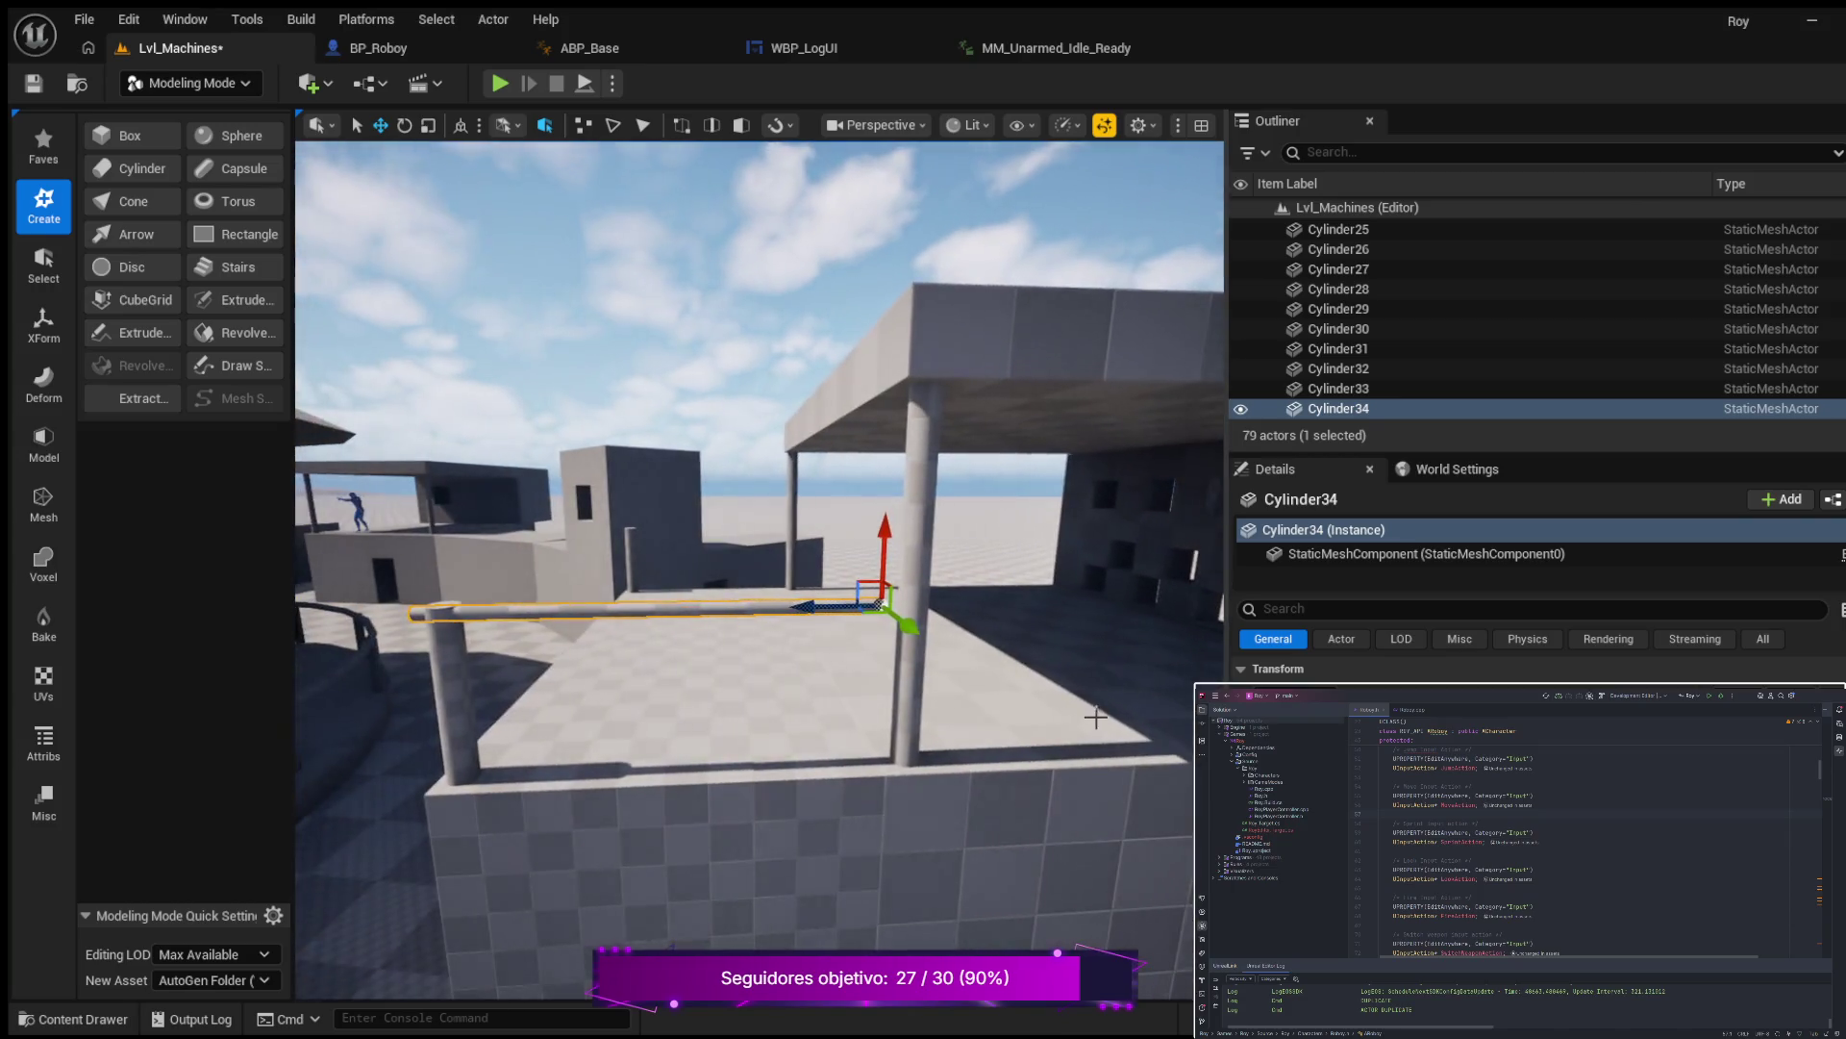
# Check the rail from above, then select the Box29 wall block and orbit around it.
pyautogui.click(794, 529)
pyautogui.moveTo(815, 555); pyautogui.dragTo(819, 779)
pyautogui.click(820, 777)
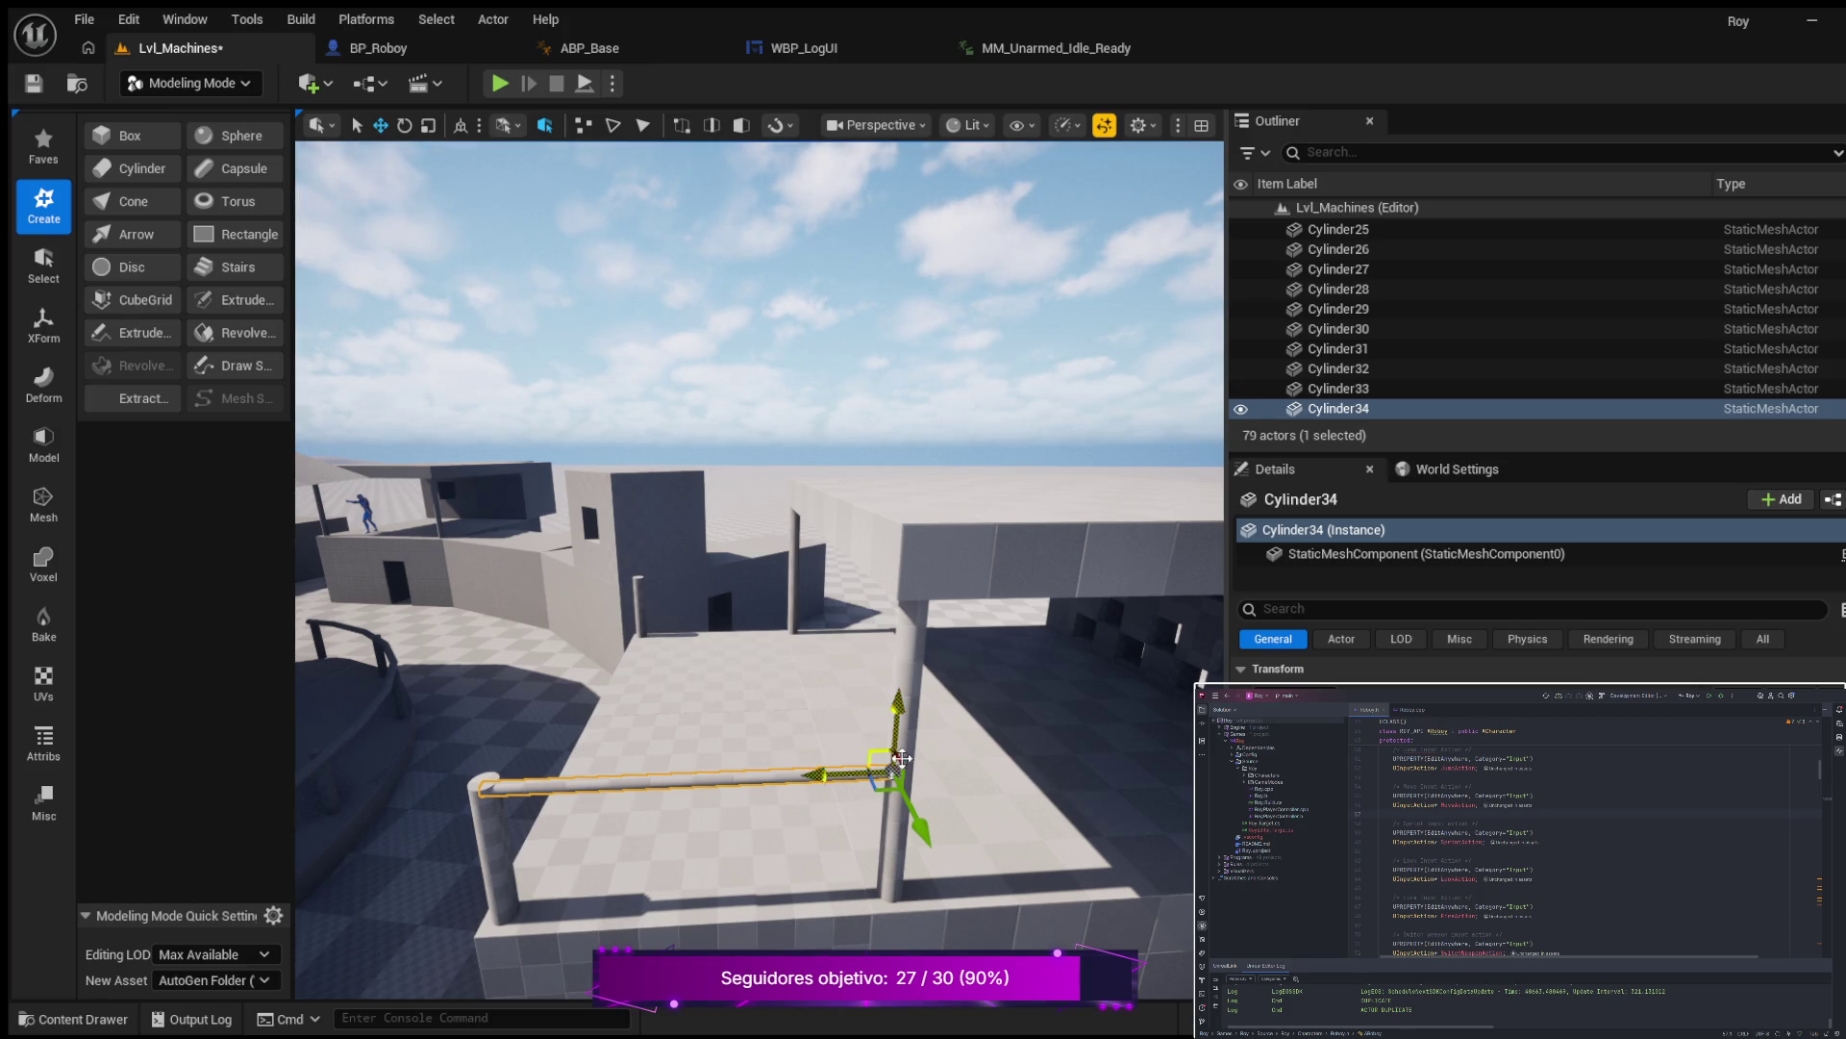
pyautogui.click(958, 761)
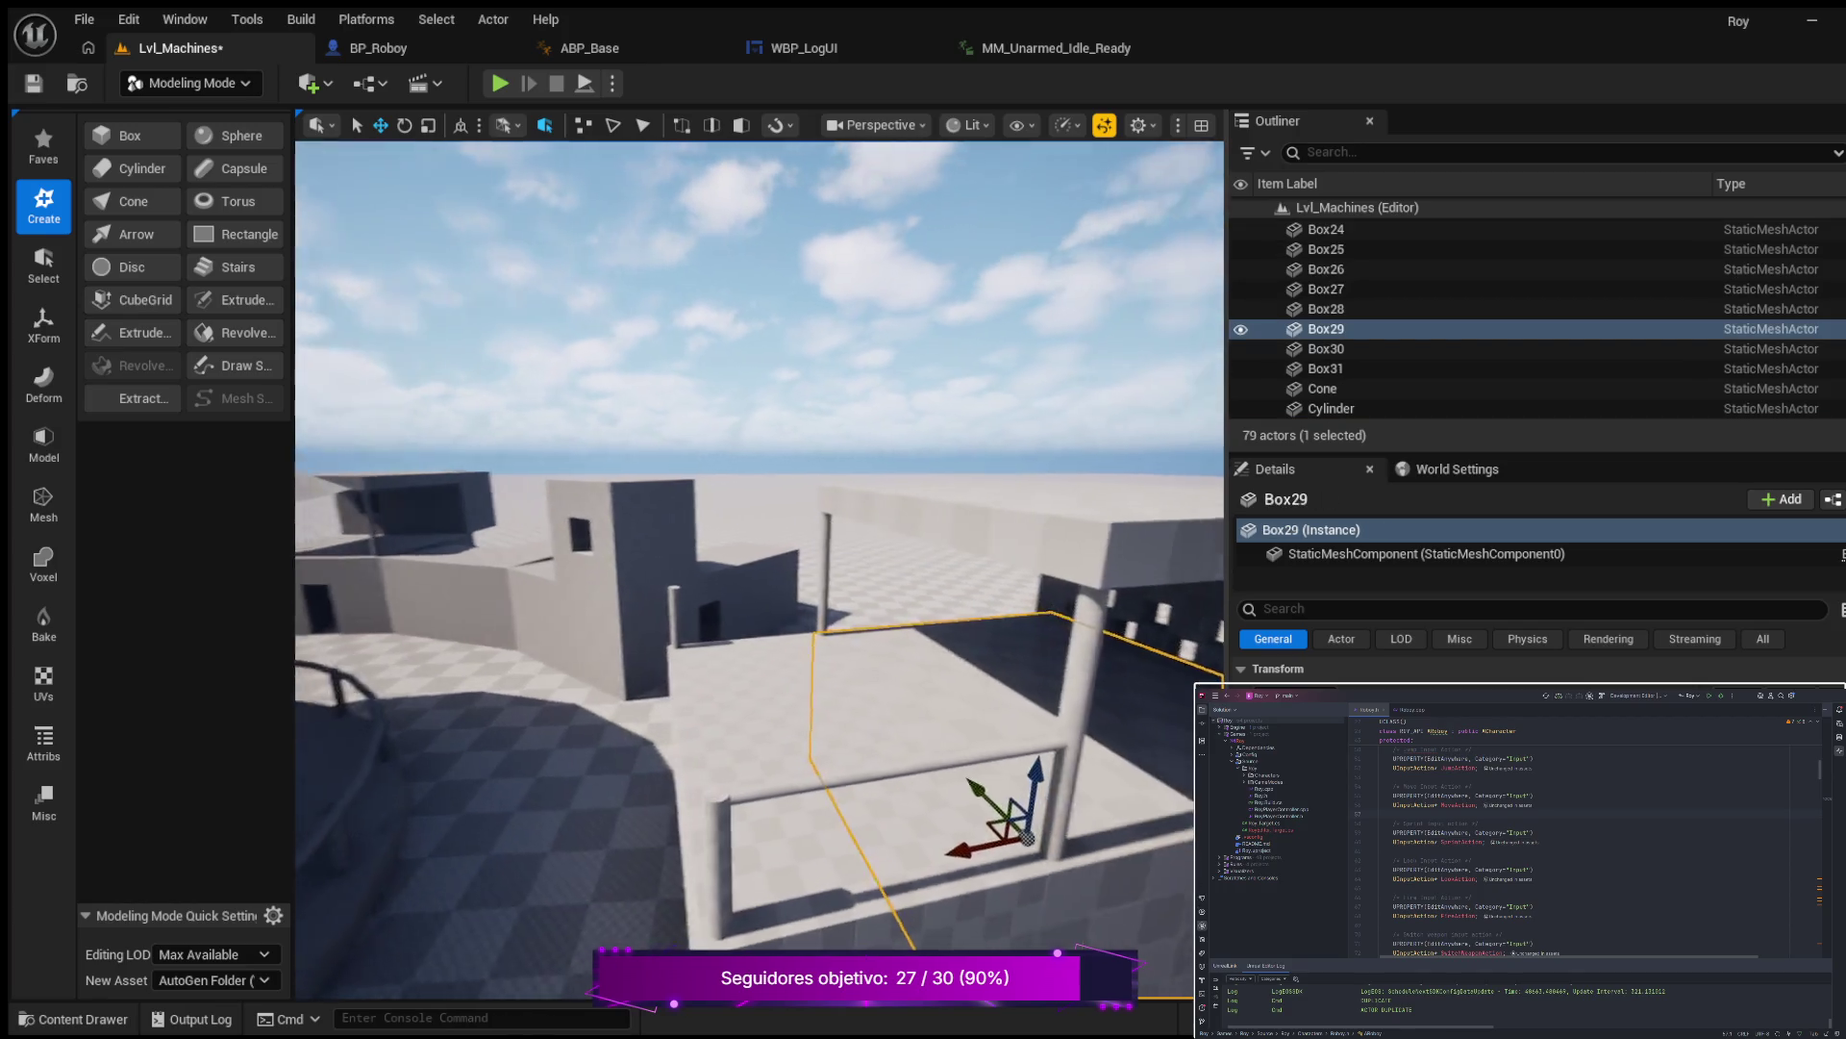
pyautogui.moveTo(740, 803)
pyautogui.mouseDown()
pyautogui.moveTo(950, 819)
pyautogui.moveTo(1041, 892)
pyautogui.mouseUp()
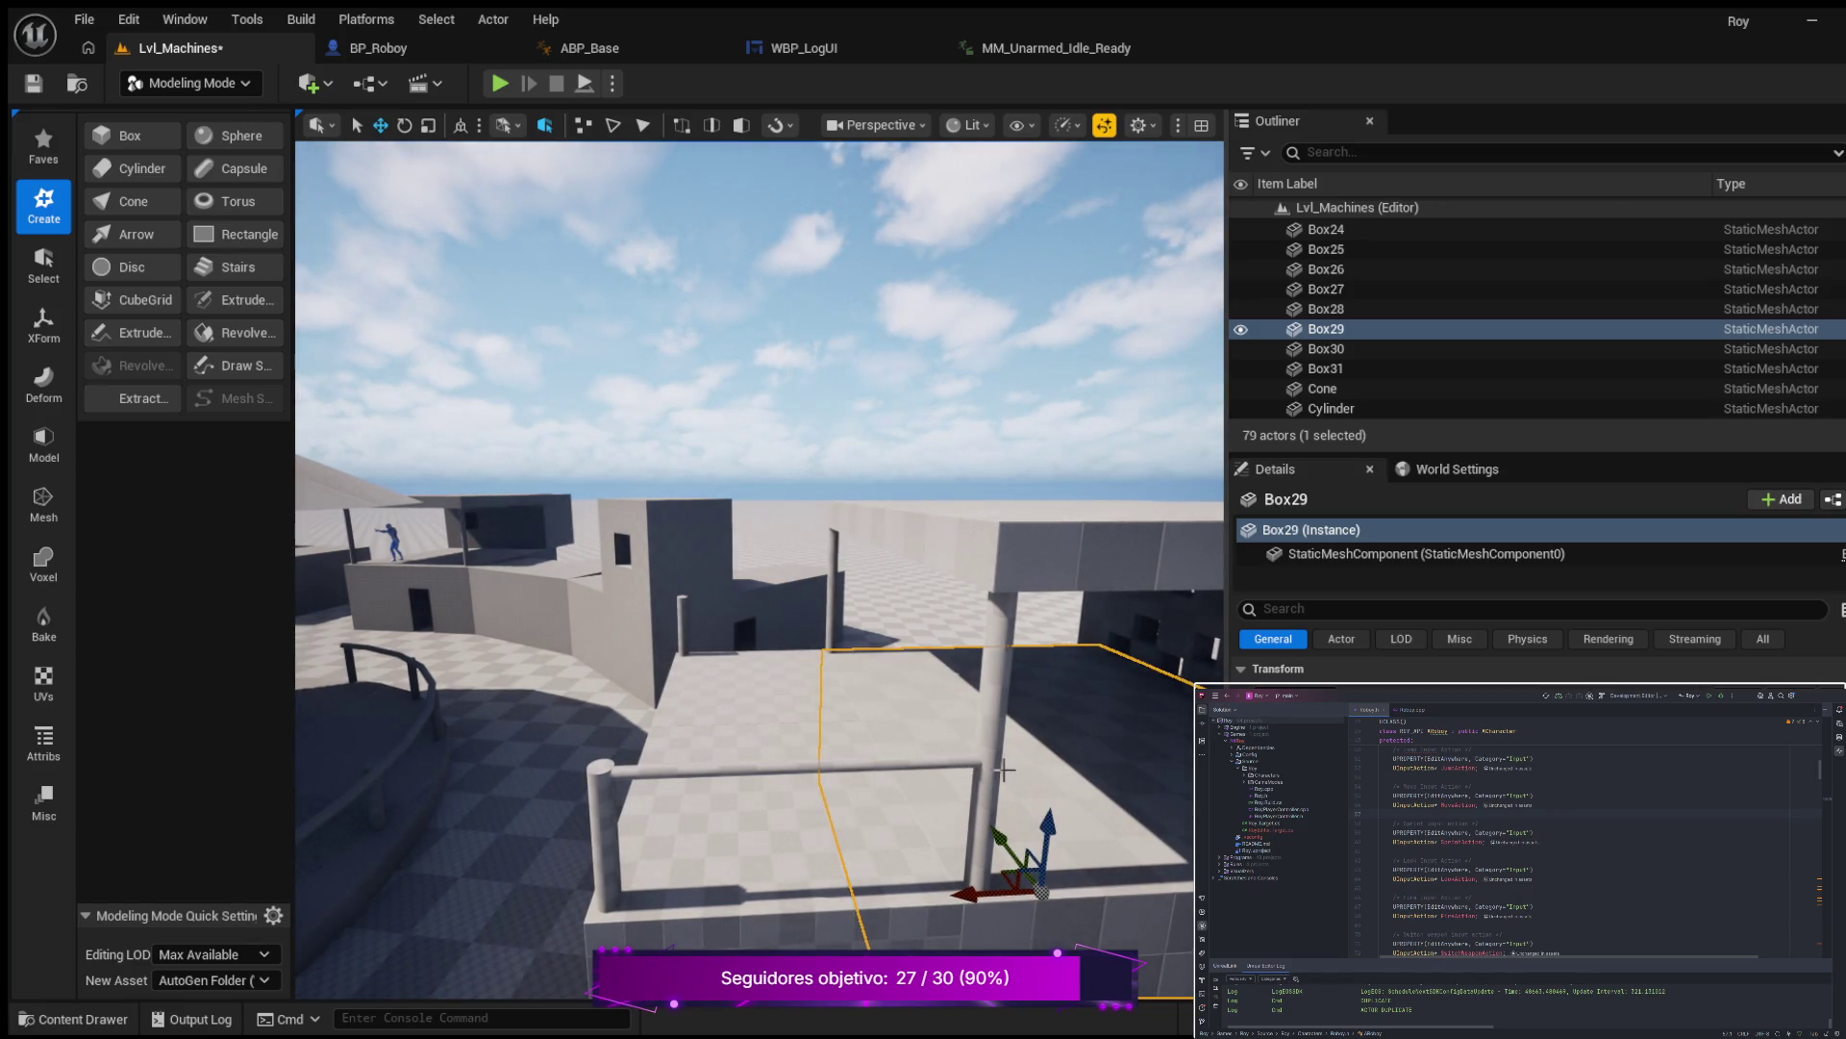
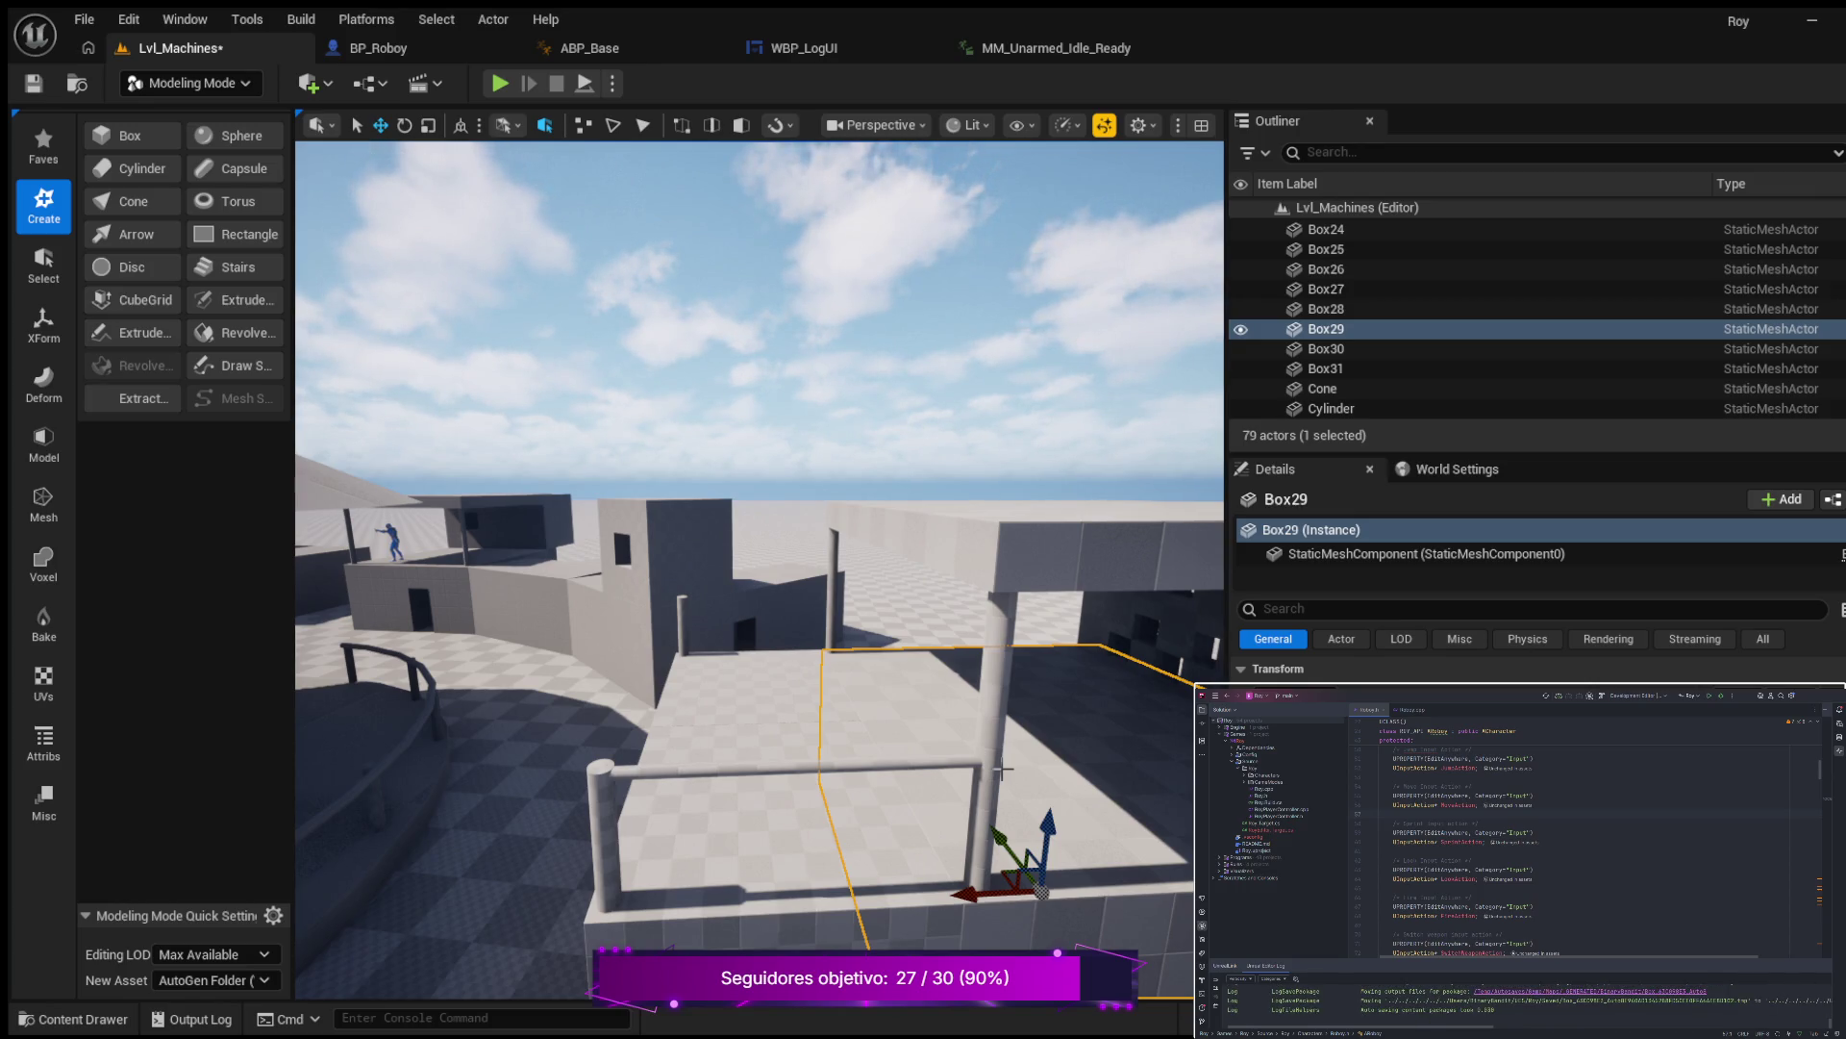
# Duplicate the front railing bar and move the copy back to the far posts.
pyautogui.click(784, 771)
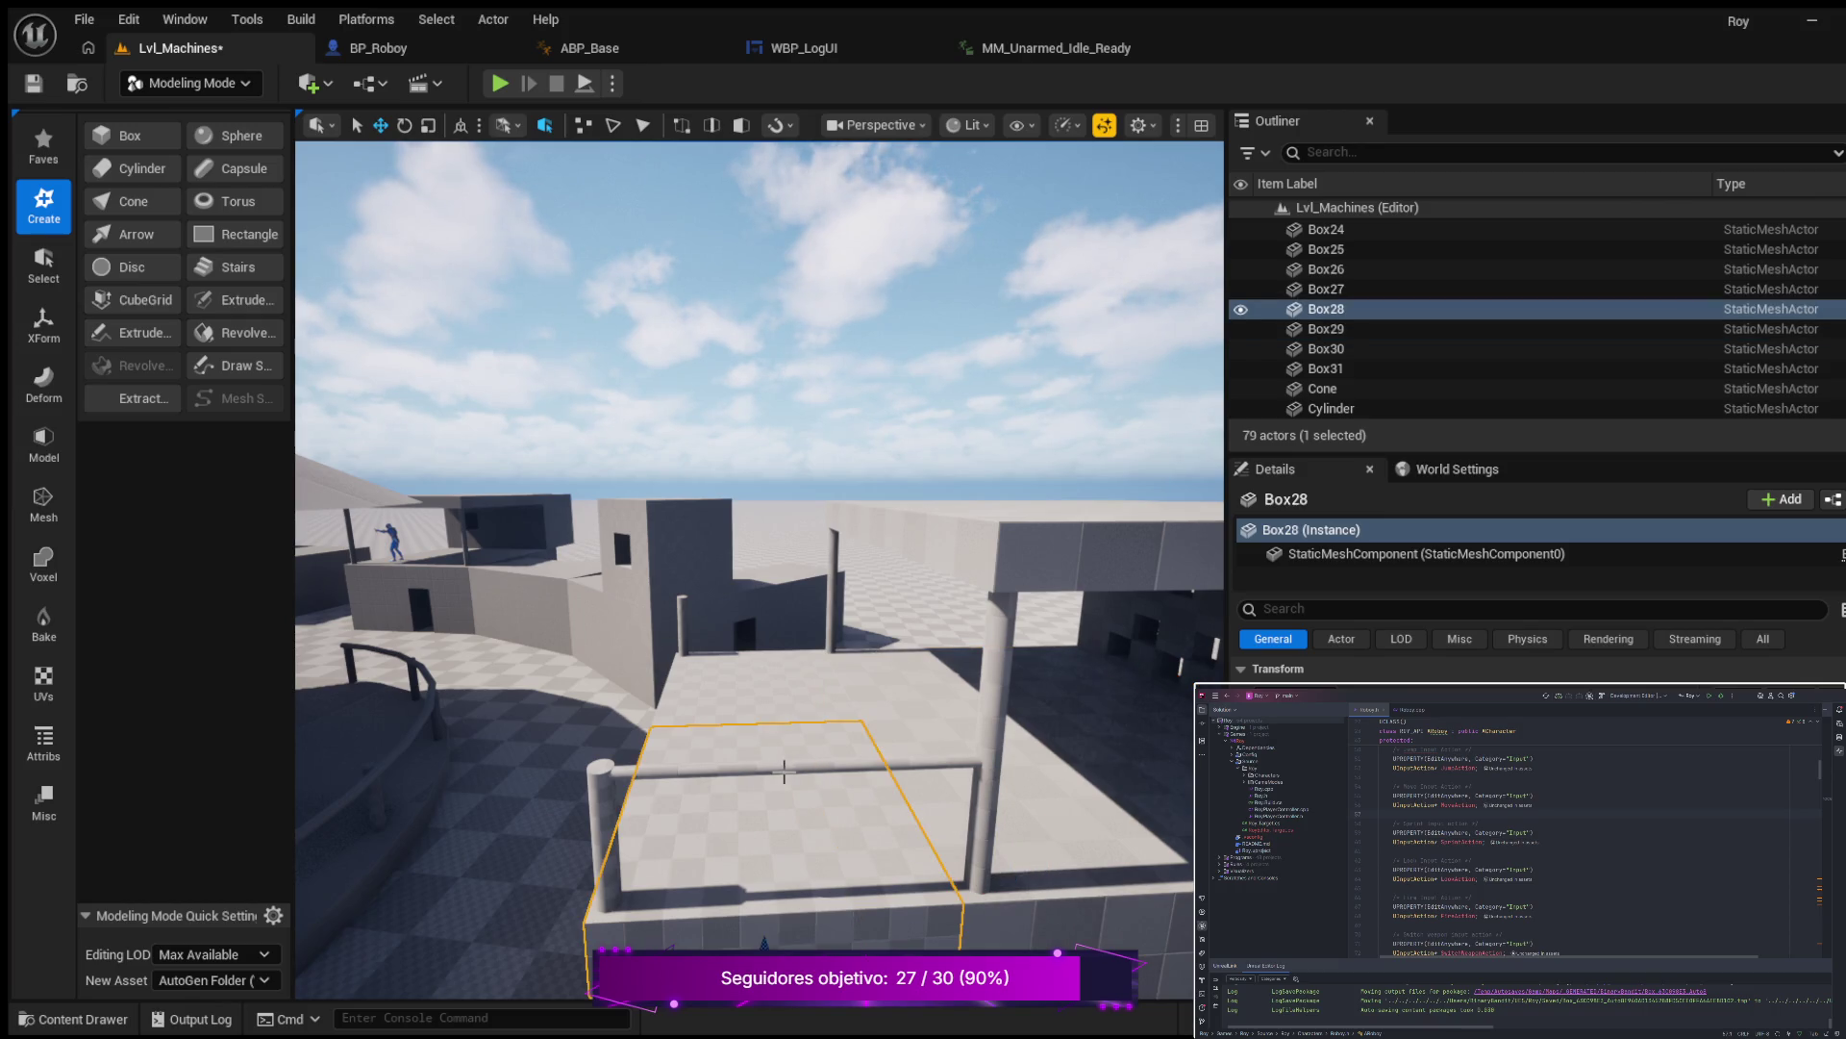
pyautogui.click(793, 768)
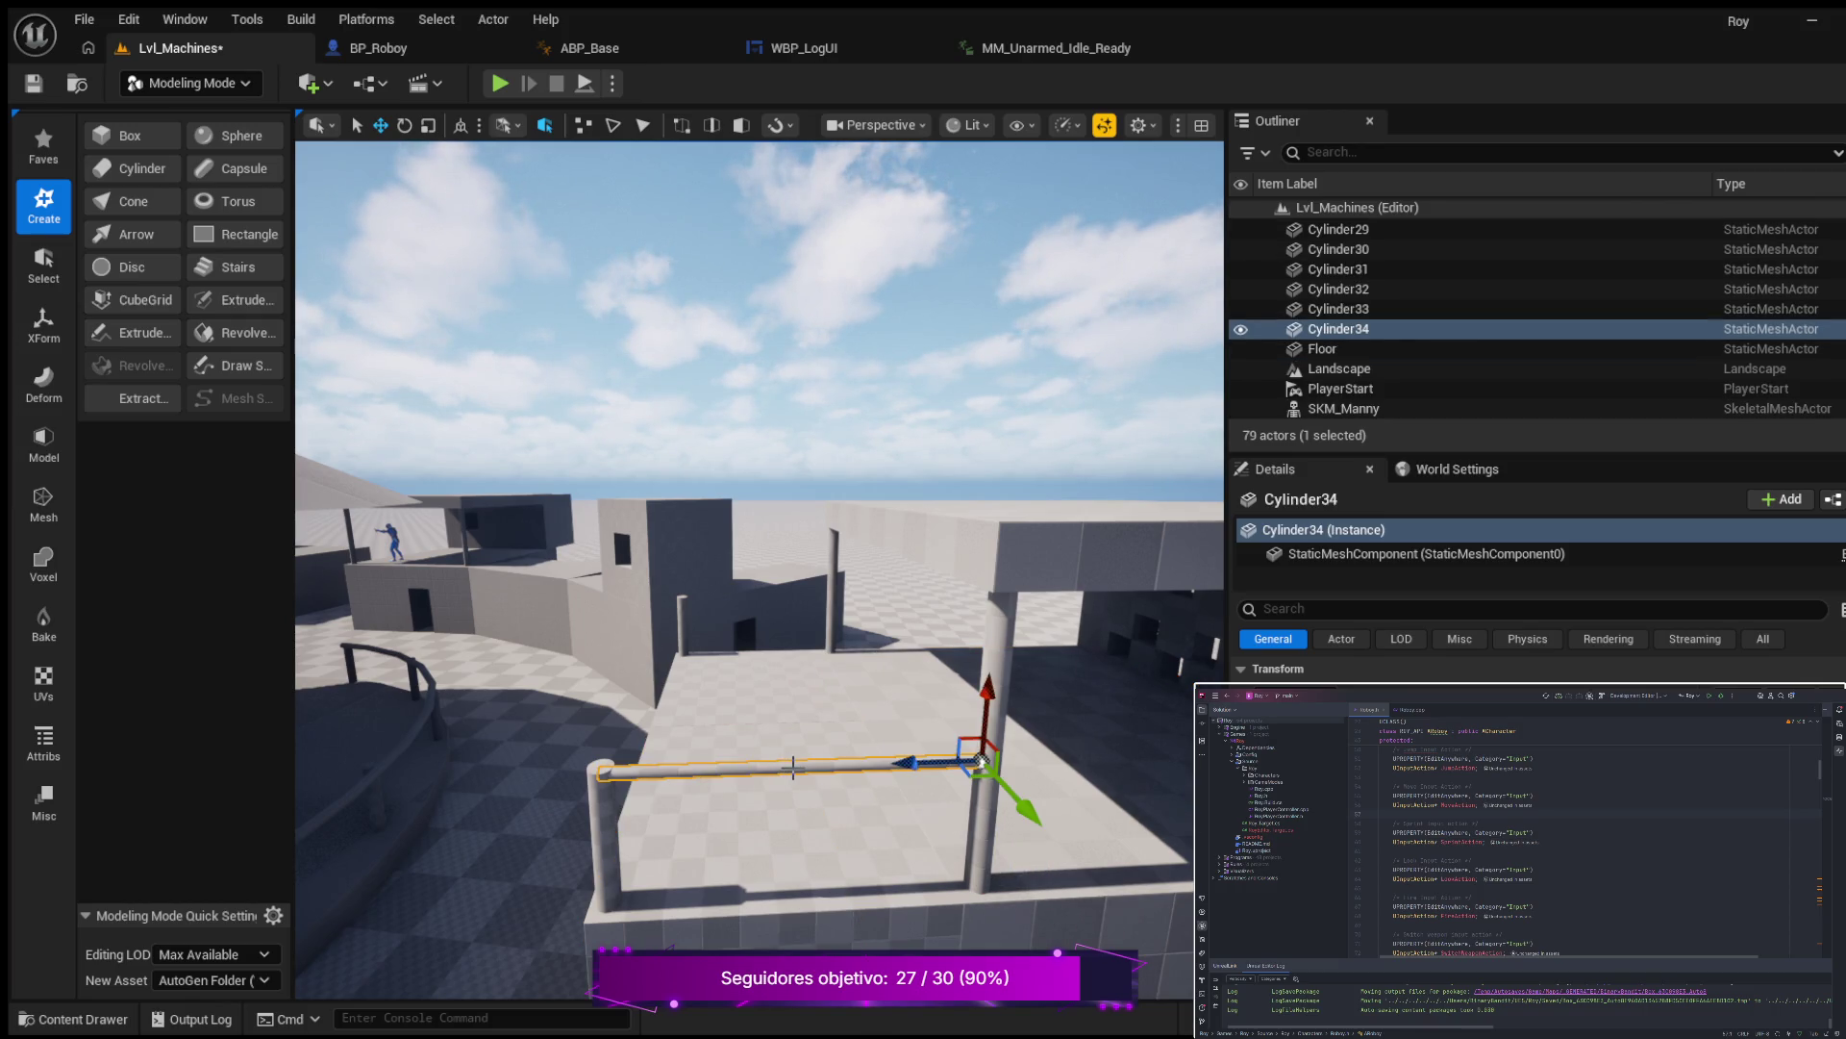
pyautogui.hotkey('ctrl', 'd')
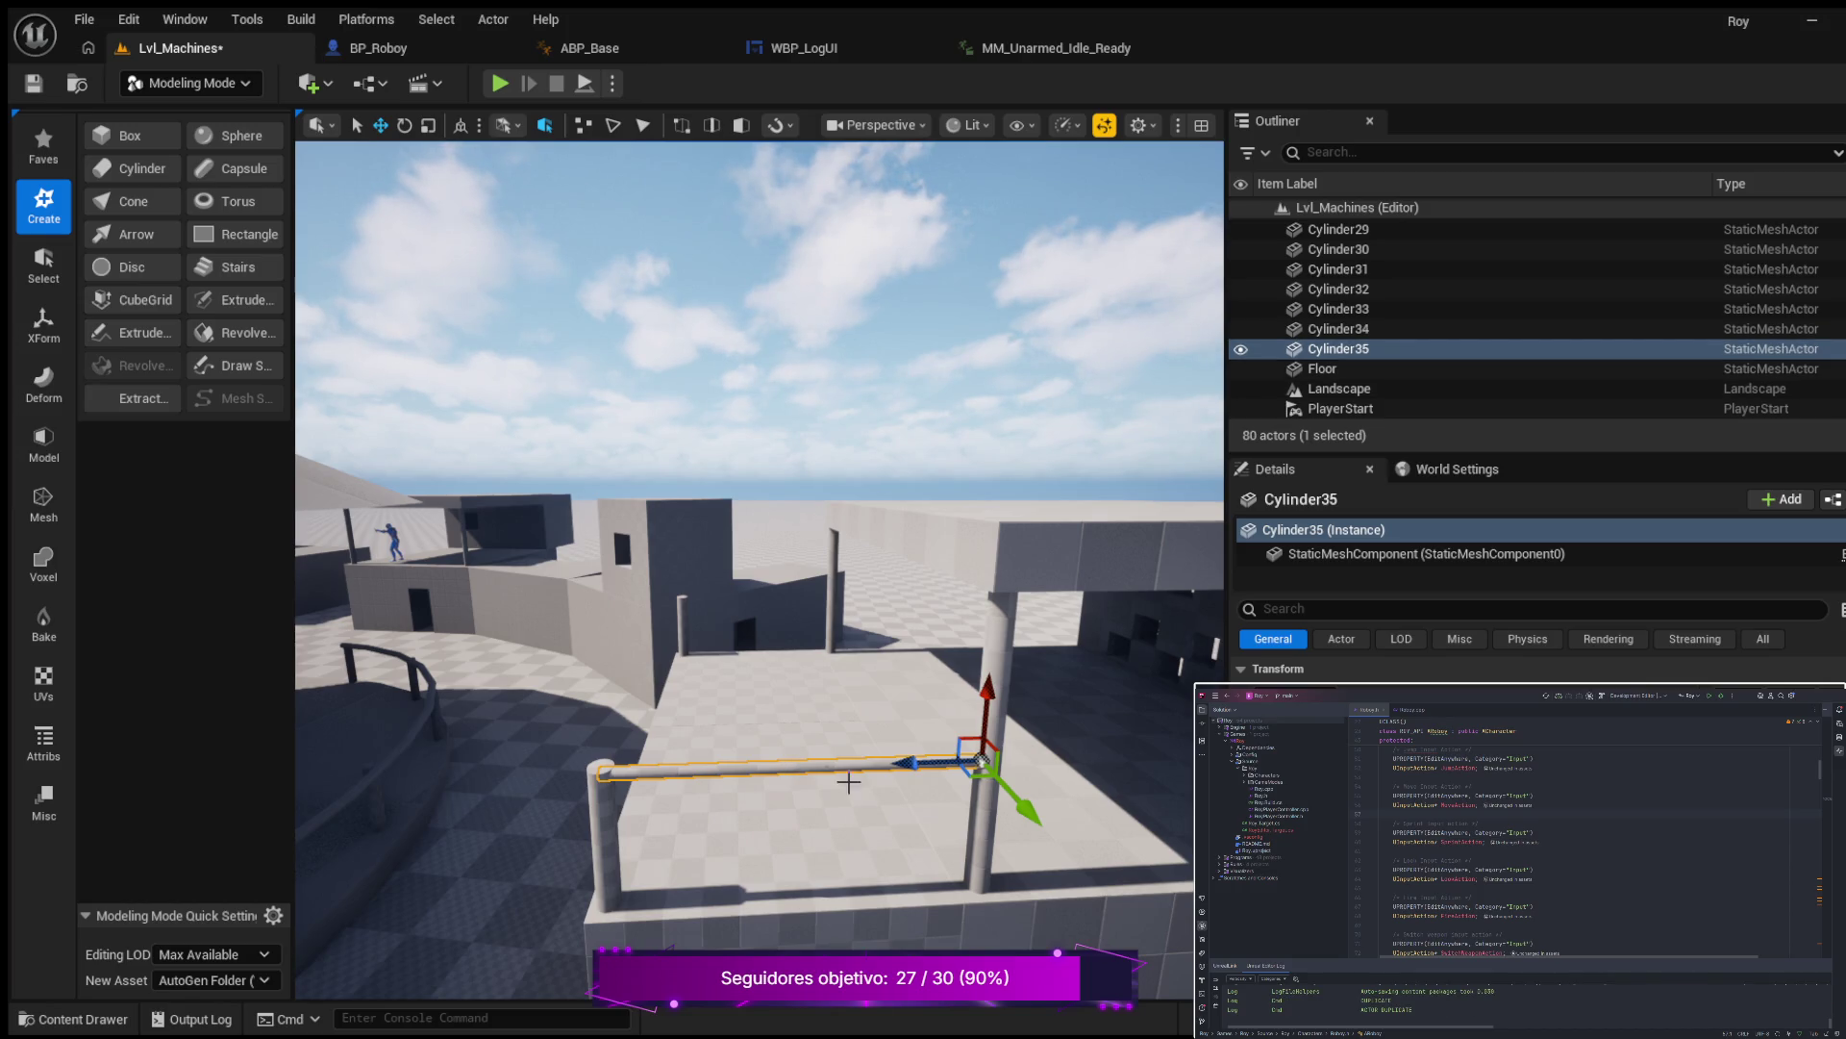
pyautogui.moveTo(1021, 816); pyautogui.dragTo(886, 618)
# Nudge the copied bar sideways to line up with the back posts, then inspect the gate pole.
pyautogui.moveTo(854, 685)
pyautogui.mouseDown()
pyautogui.moveTo(837, 558)
pyautogui.moveTo(812, 585)
pyautogui.moveTo(755, 578)
pyautogui.mouseUp()
pyautogui.moveTo(708, 692)
pyautogui.mouseDown()
pyautogui.moveTo(692, 688)
pyautogui.moveTo(712, 678)
pyautogui.moveTo(743, 707)
pyautogui.mouseUp()
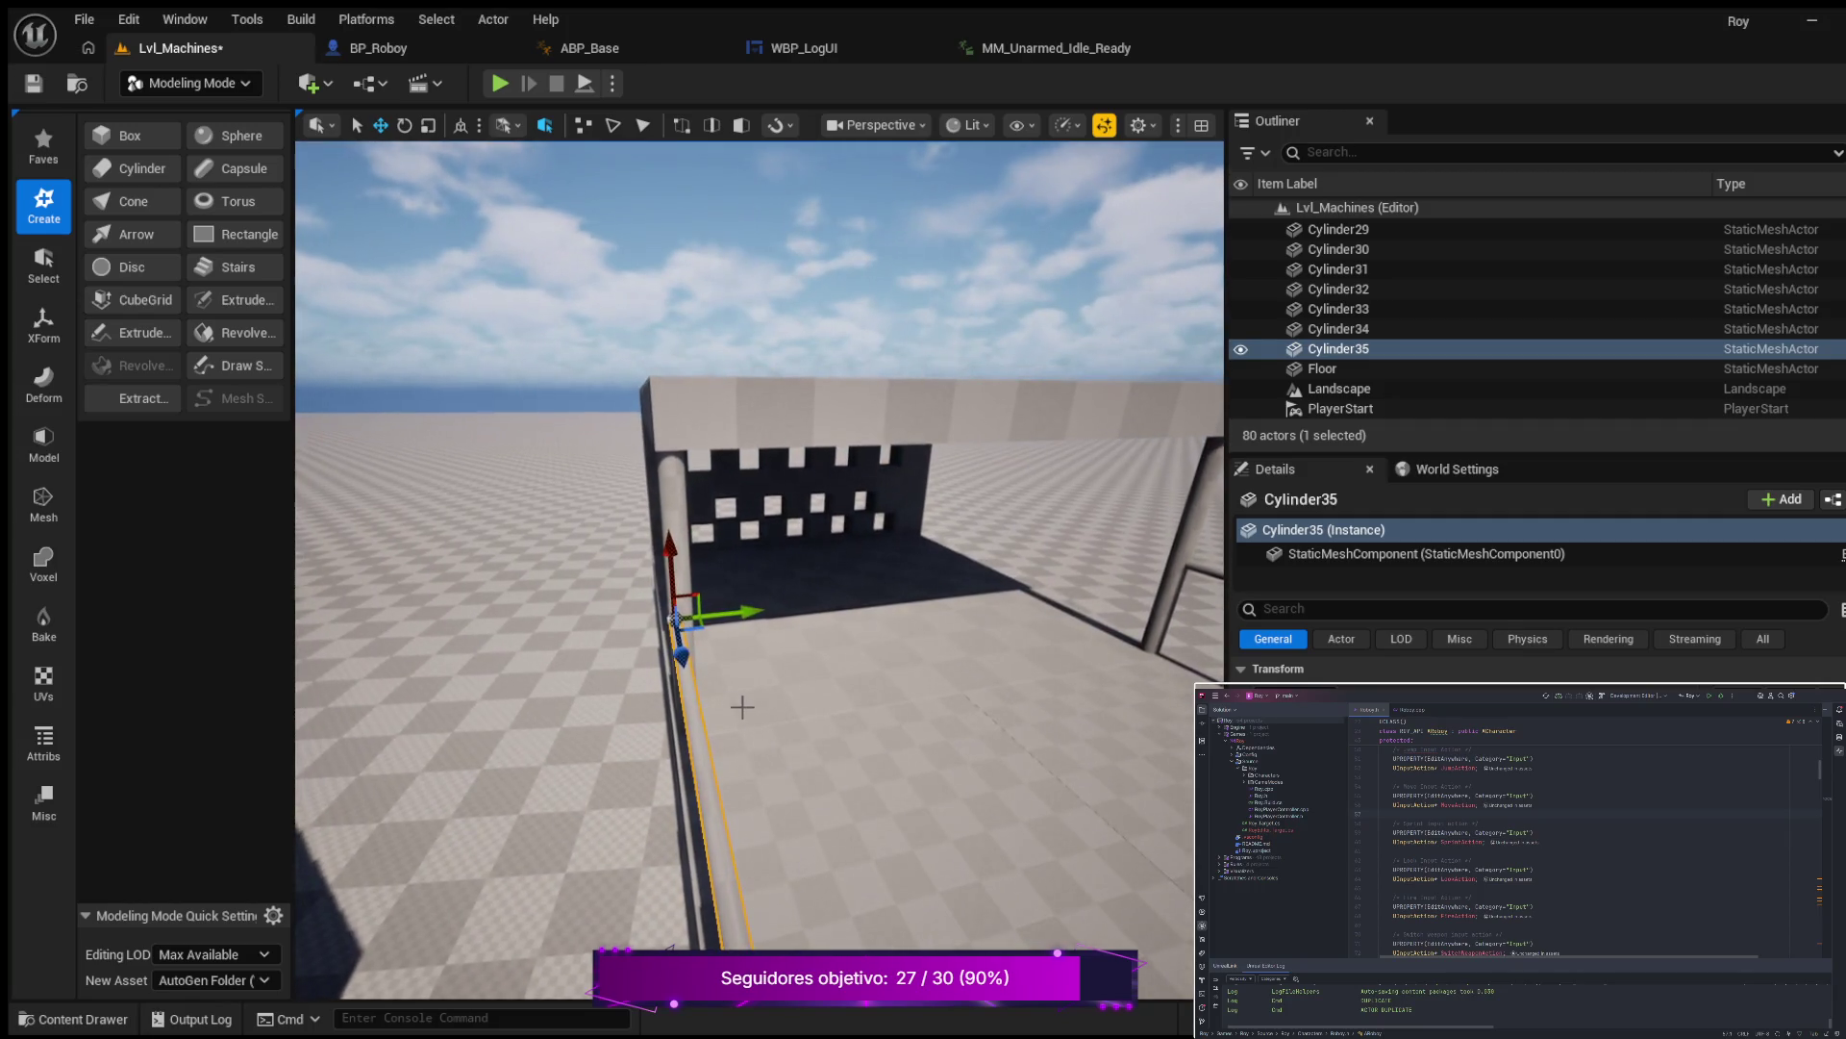
pyautogui.moveTo(739, 611); pyautogui.dragTo(742, 612)
pyautogui.moveTo(776, 693); pyautogui.dragTo(740, 678)
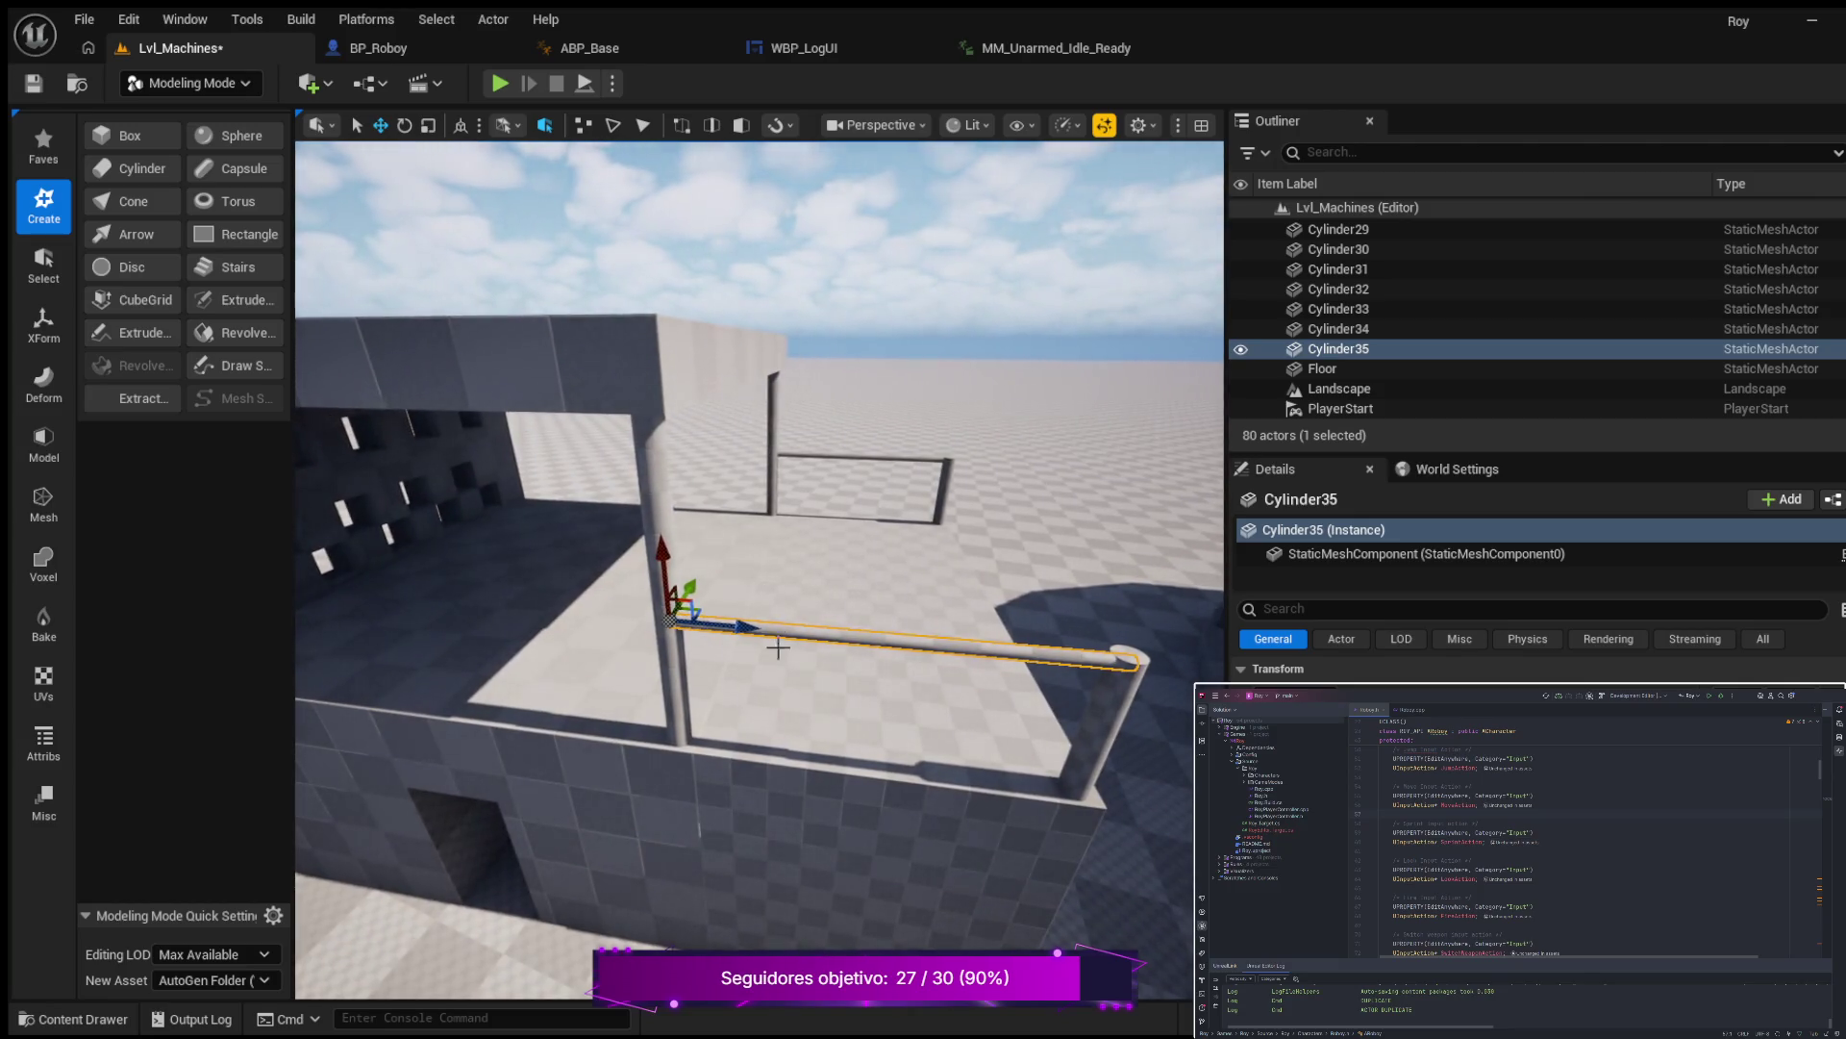
pyautogui.click(771, 471)
pyautogui.moveTo(870, 641)
pyautogui.mouseDown()
pyautogui.moveTo(639, 635)
pyautogui.moveTo(663, 621)
pyautogui.moveTo(600, 592)
pyautogui.mouseUp()
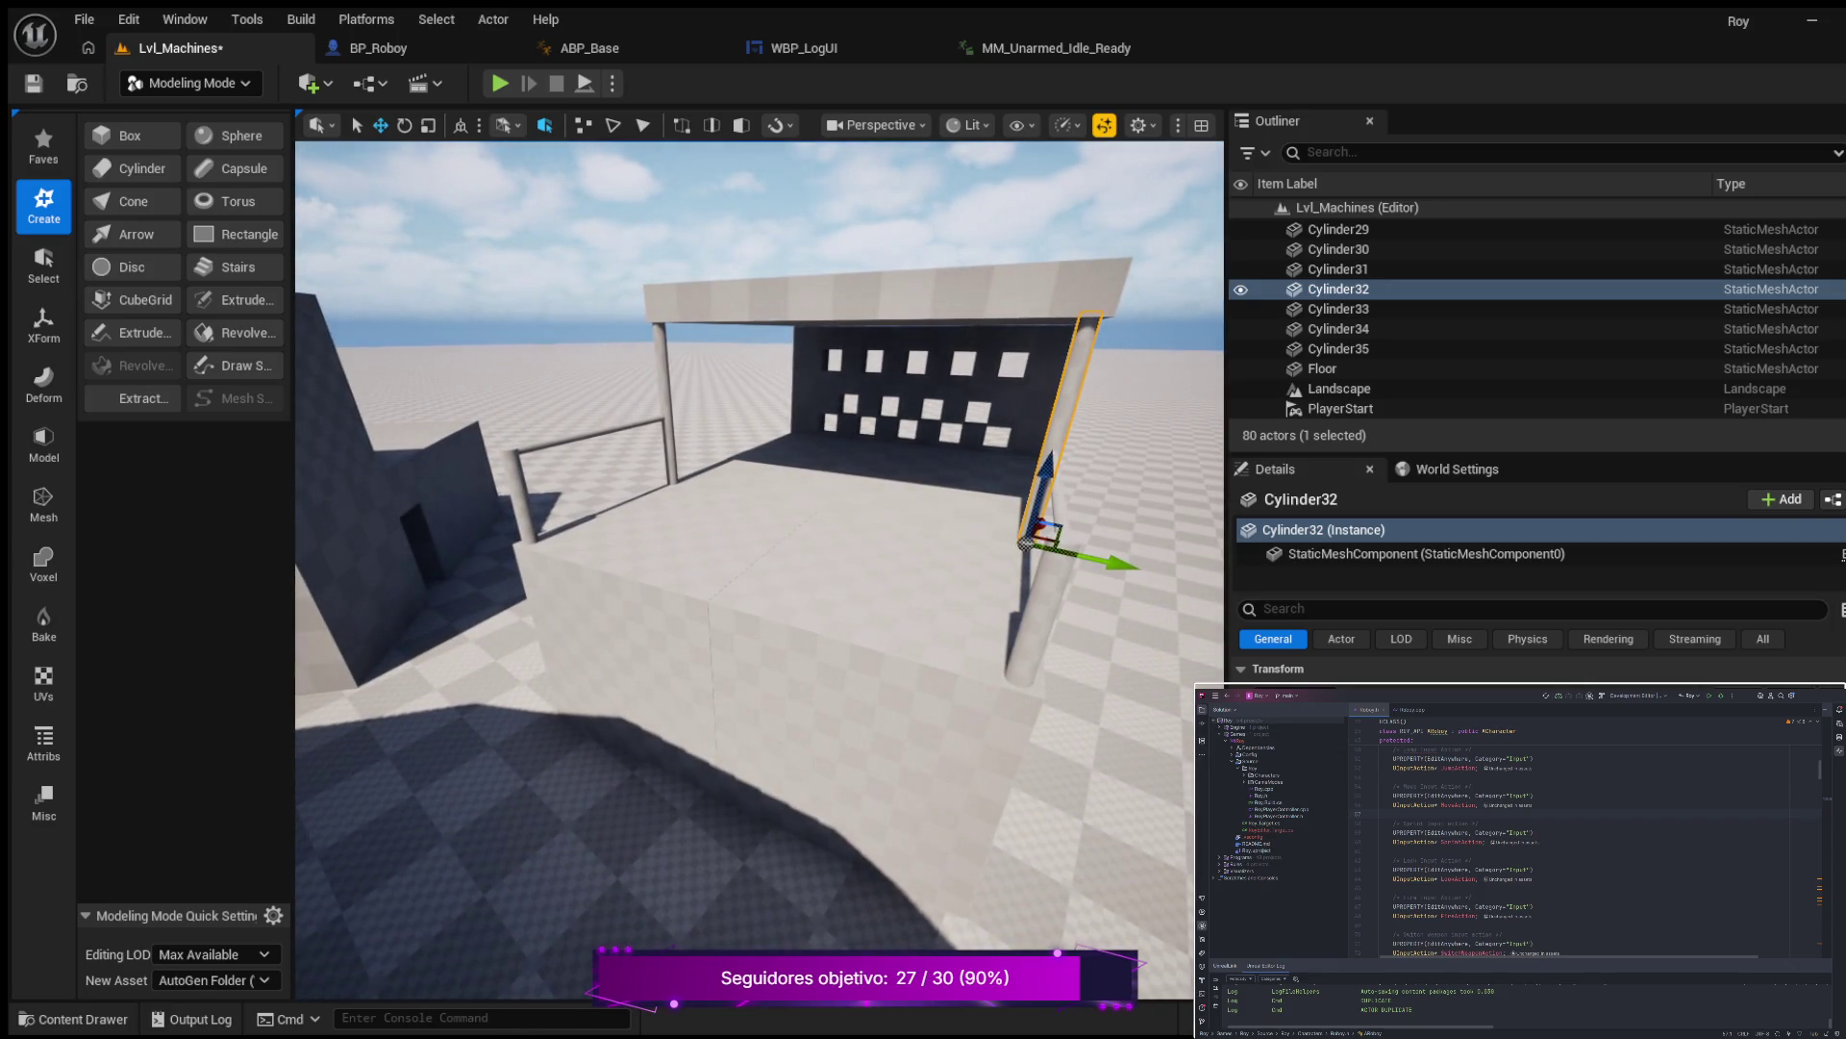
# Copy the short lower post to the platform's left side, then duplicate railing bar Cylinder34.
pyautogui.moveTo(892, 671); pyautogui.dragTo(891, 671)
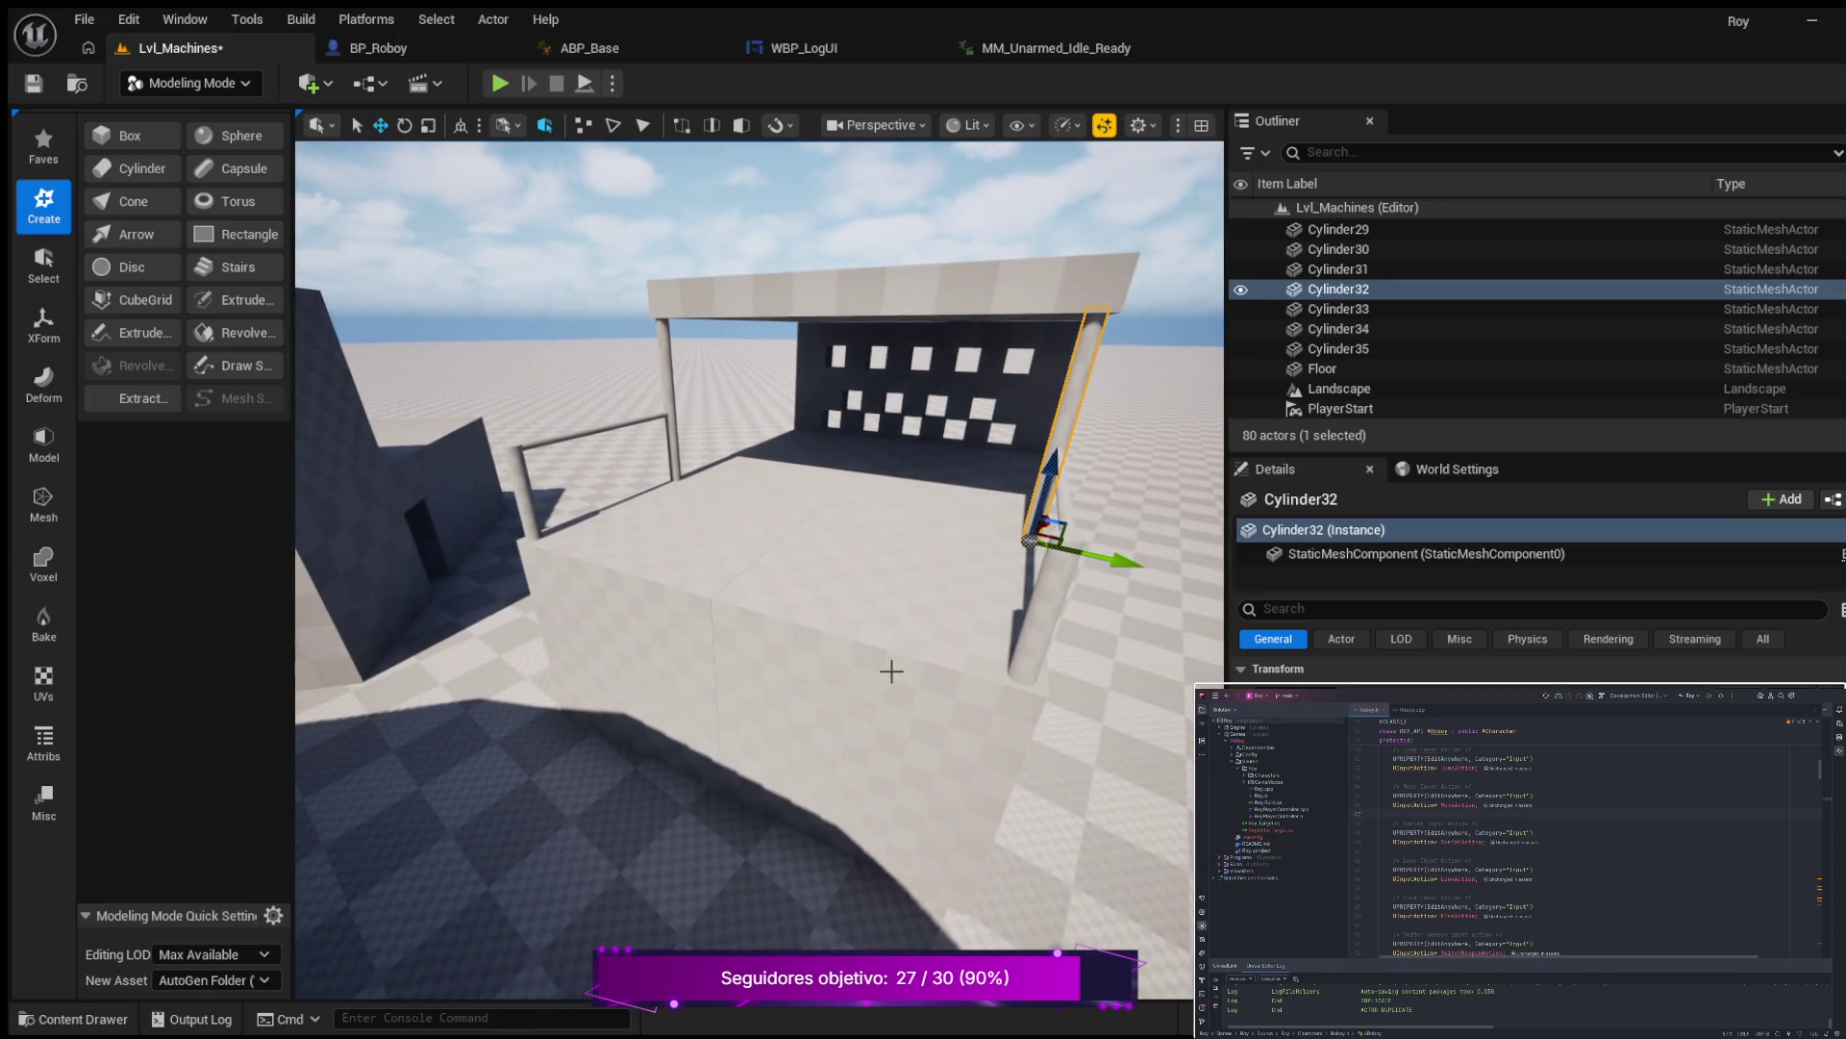
pyautogui.click(1057, 602)
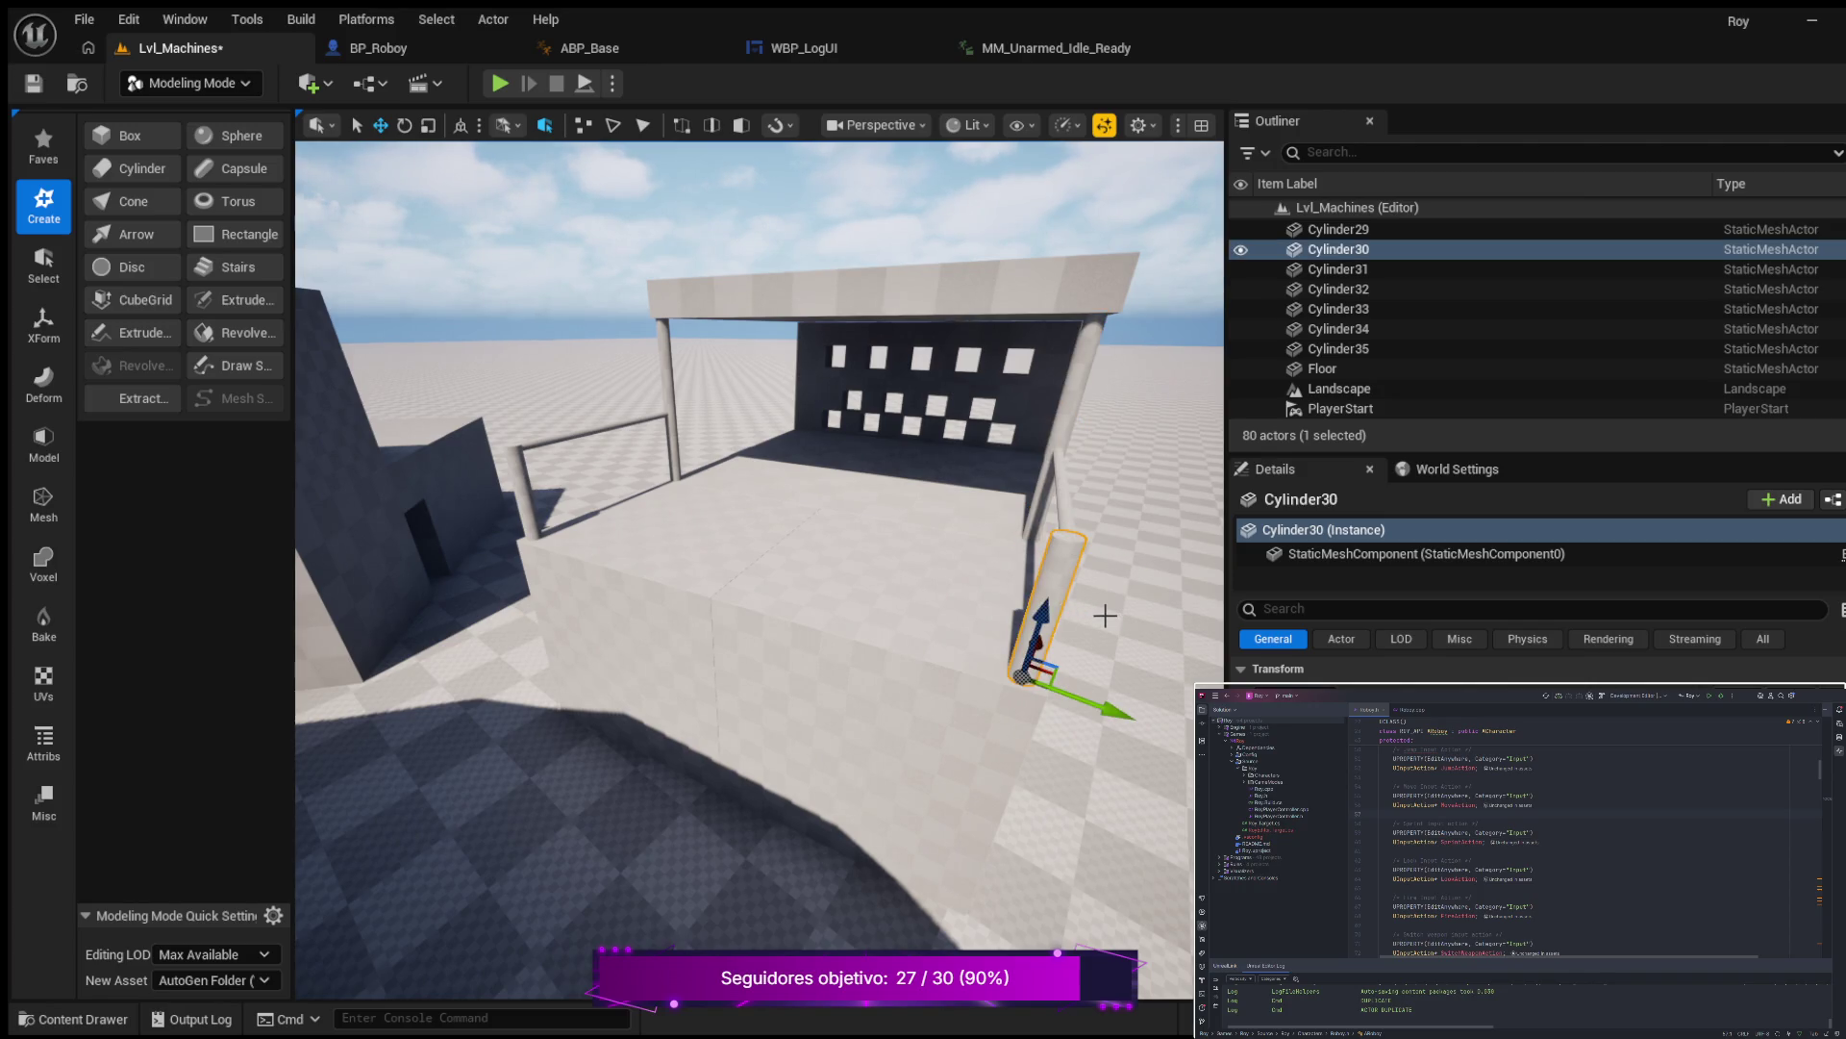
pyautogui.hotkey('ctrl', 'd')
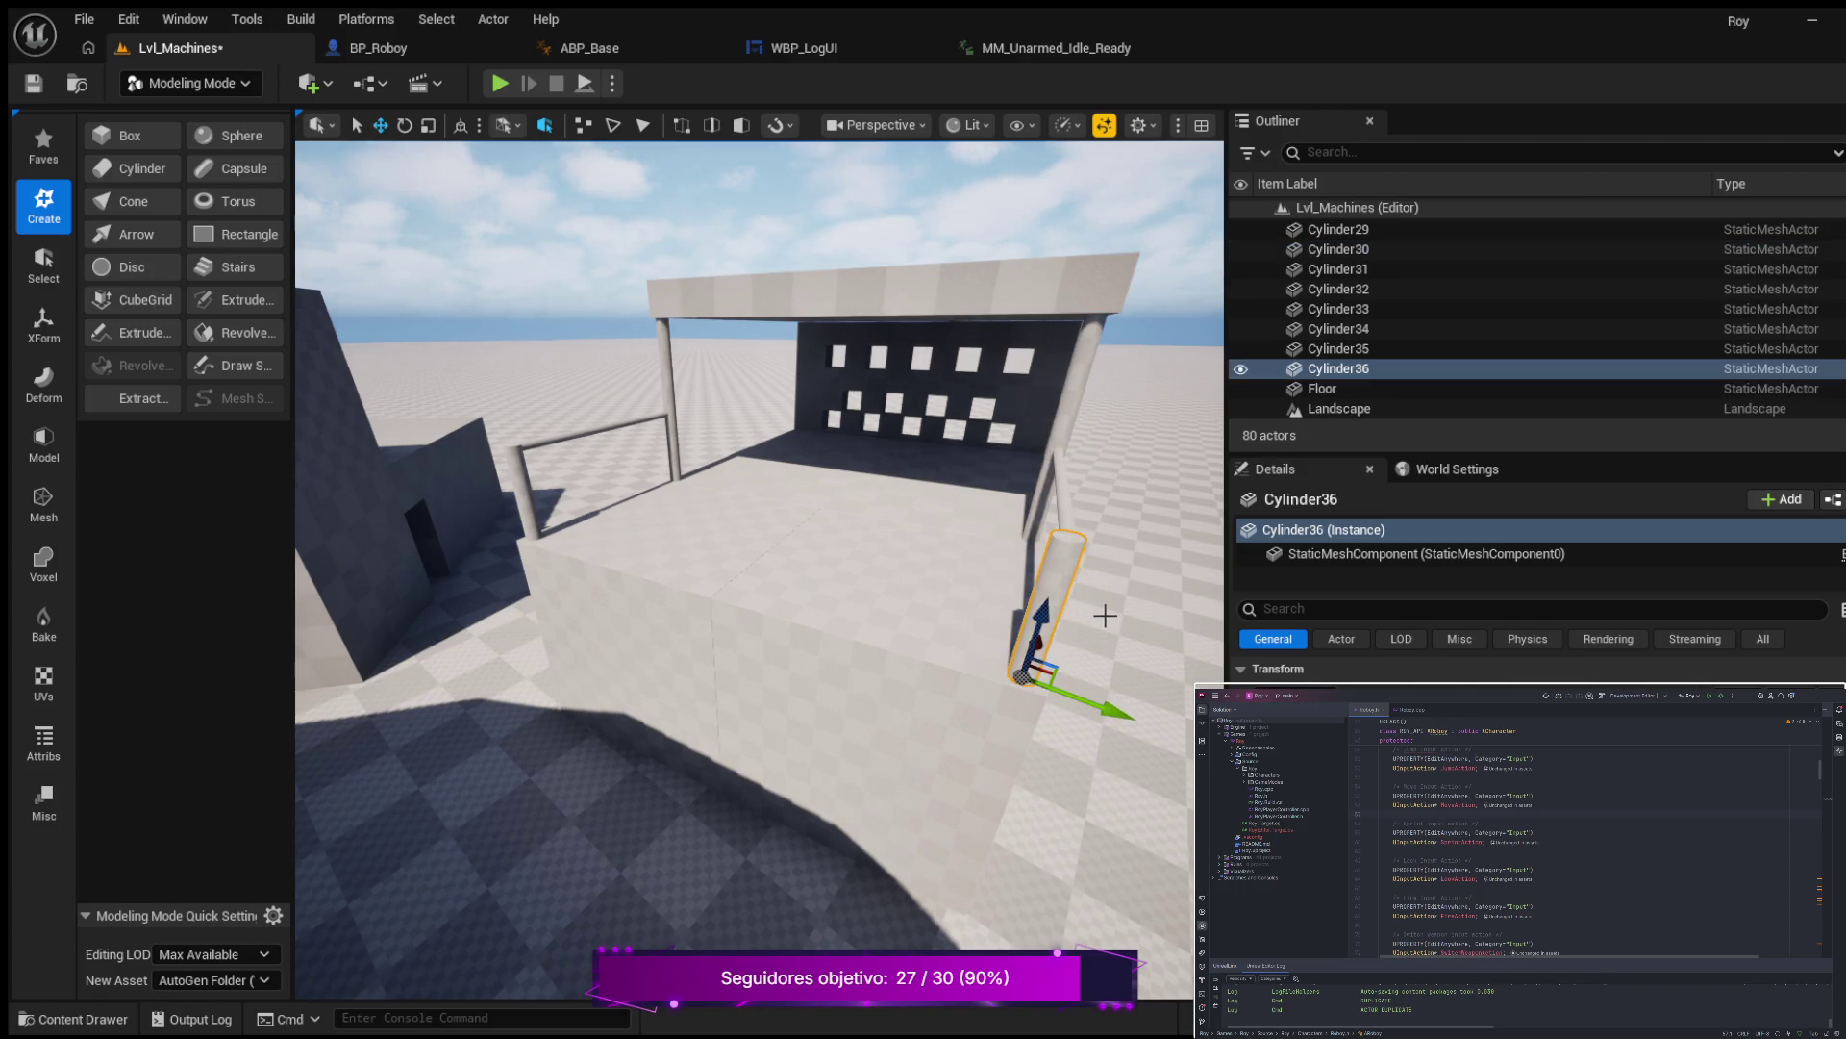
pyautogui.moveTo(1115, 711)
pyautogui.mouseDown()
pyautogui.moveTo(797, 586)
pyautogui.moveTo(769, 597)
pyautogui.moveTo(790, 611)
pyautogui.moveTo(788, 581)
pyautogui.moveTo(745, 596)
pyautogui.moveTo(755, 539)
pyautogui.moveTo(857, 576)
pyautogui.moveTo(894, 558)
pyautogui.moveTo(856, 567)
pyautogui.moveTo(894, 567)
pyautogui.moveTo(965, 653)
pyautogui.mouseUp()
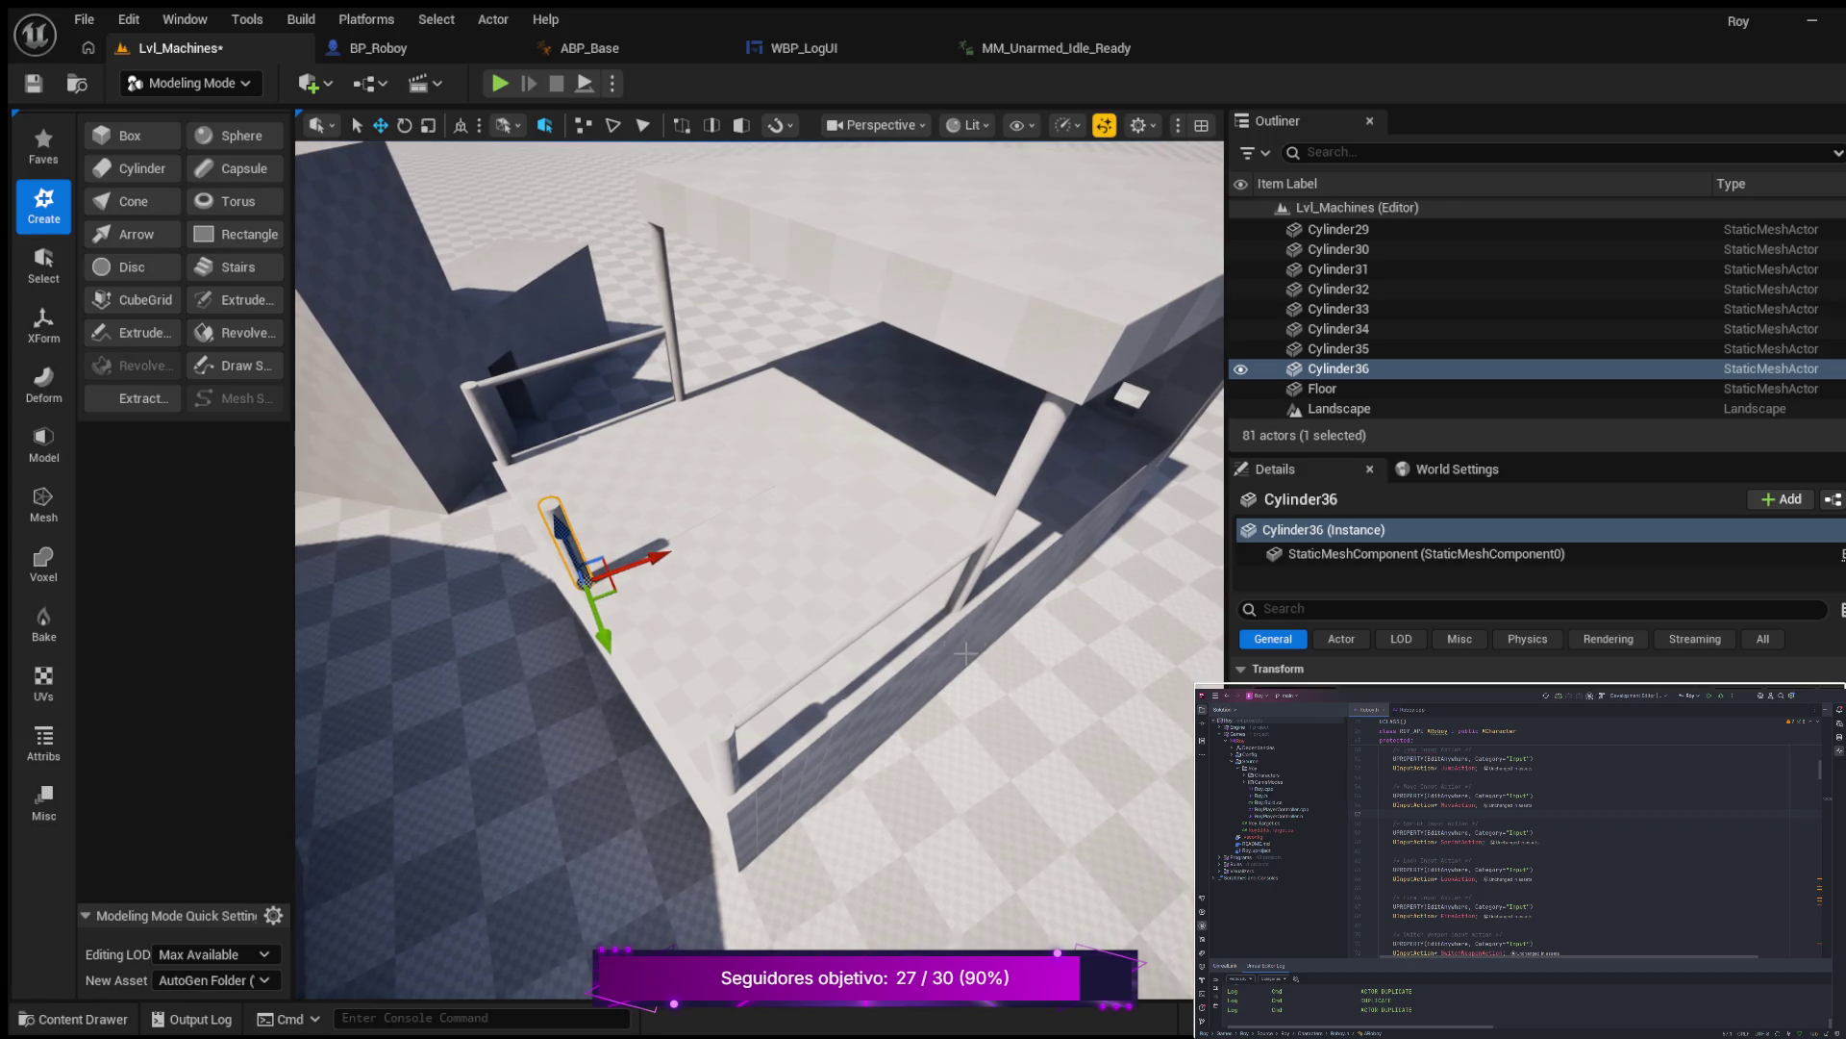
pyautogui.click(897, 627)
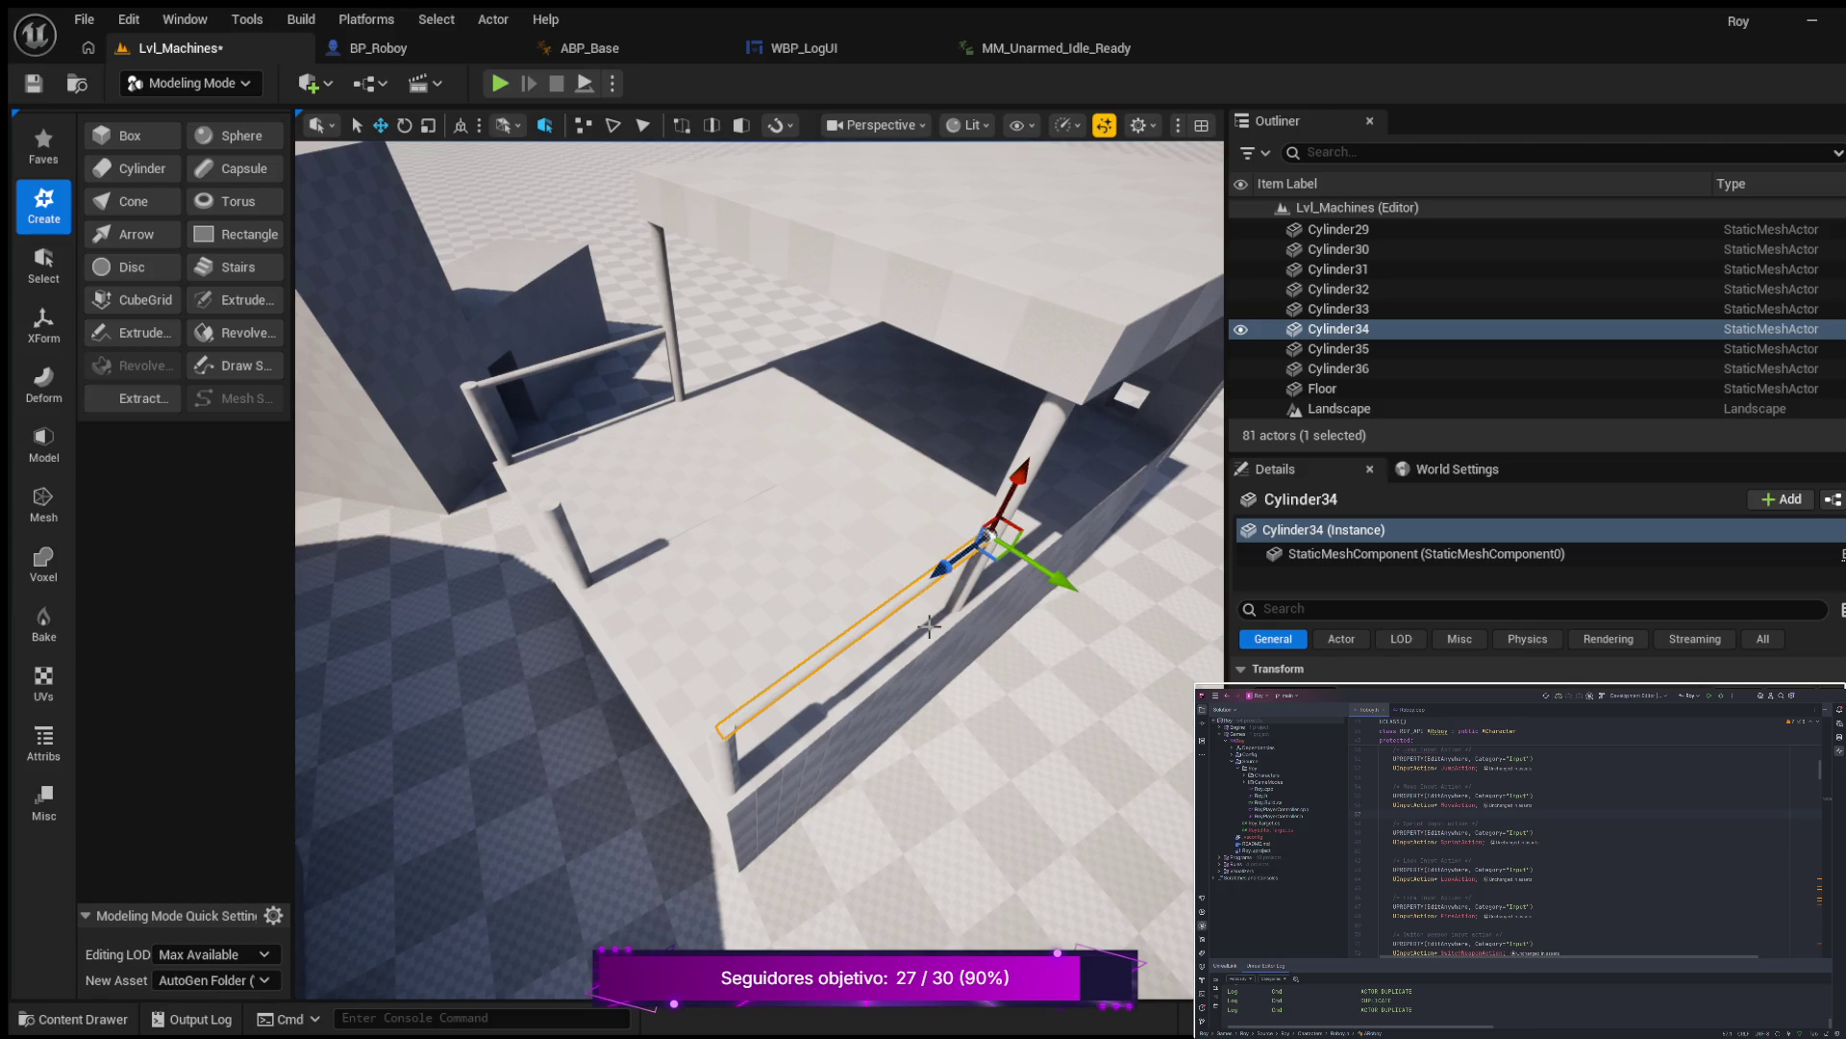
pyautogui.hotkey('ctrl', 'd')
# Move the copied bar onto the platform floor and slide it toward the lower left.
pyautogui.moveTo(1047, 570); pyautogui.dragTo(942, 508)
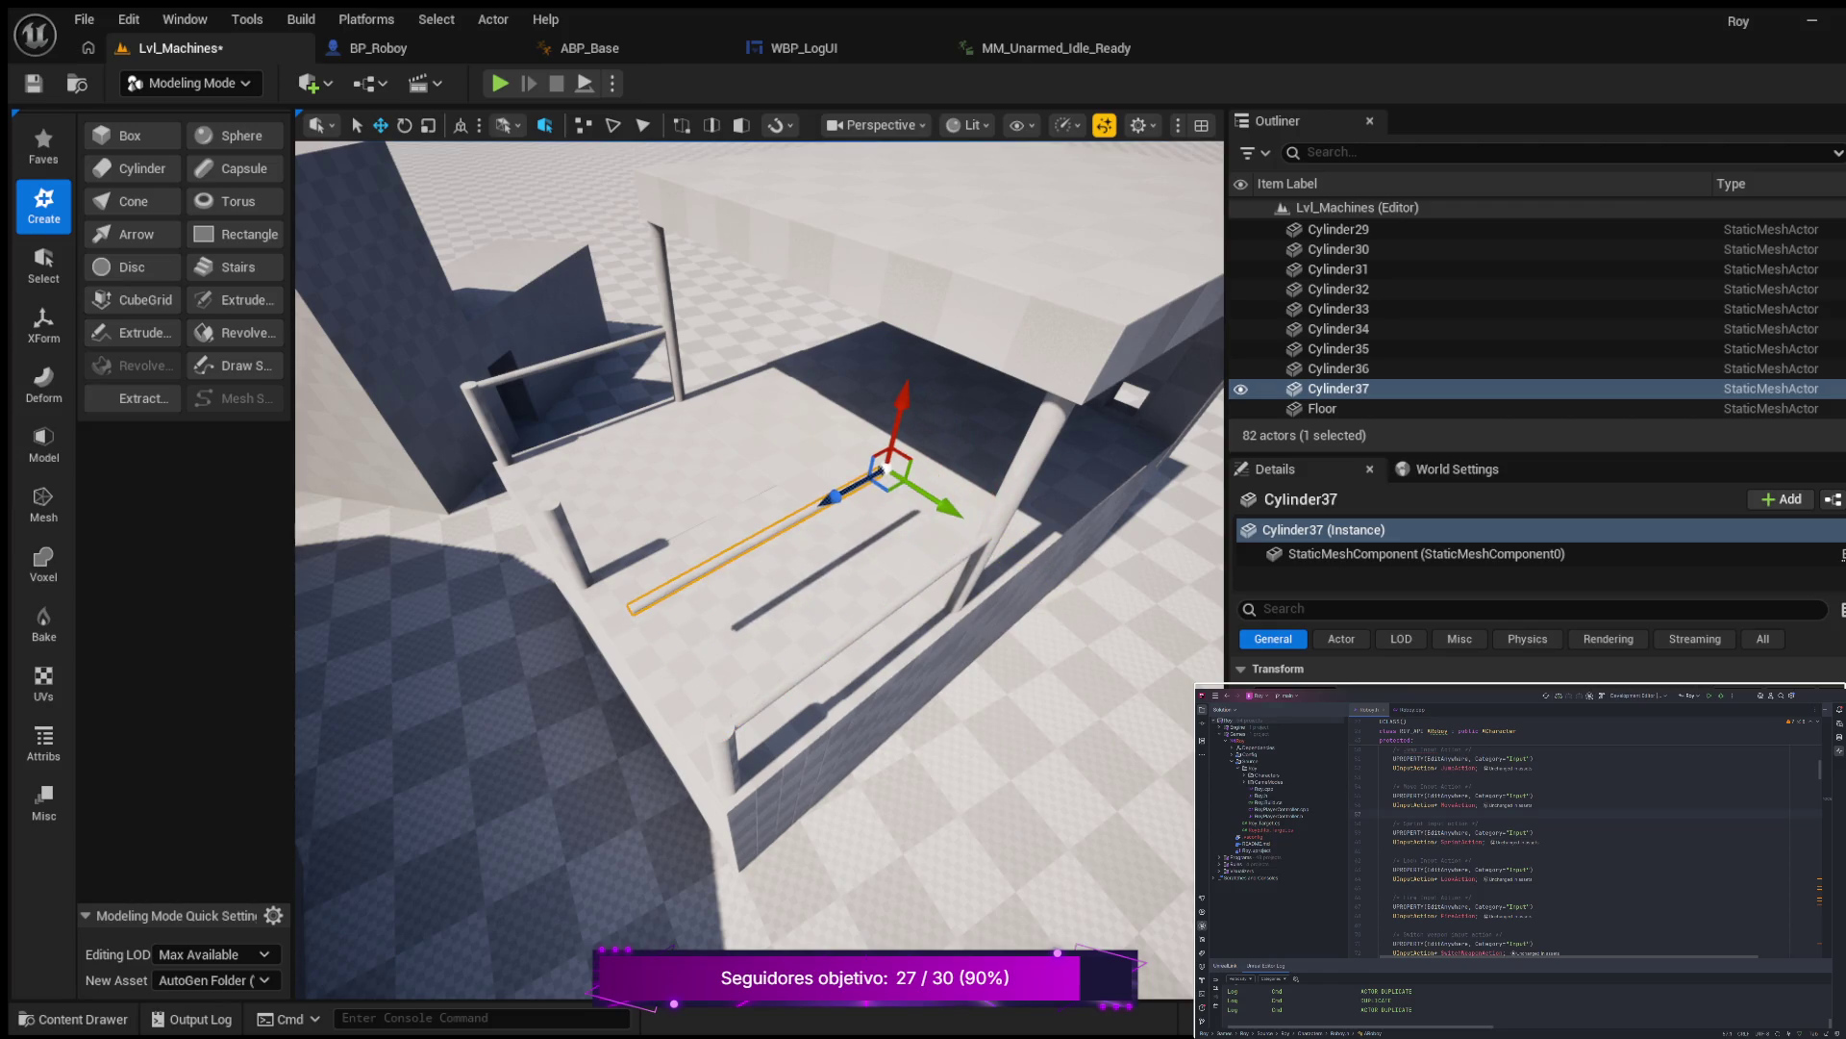
pyautogui.press('Return')
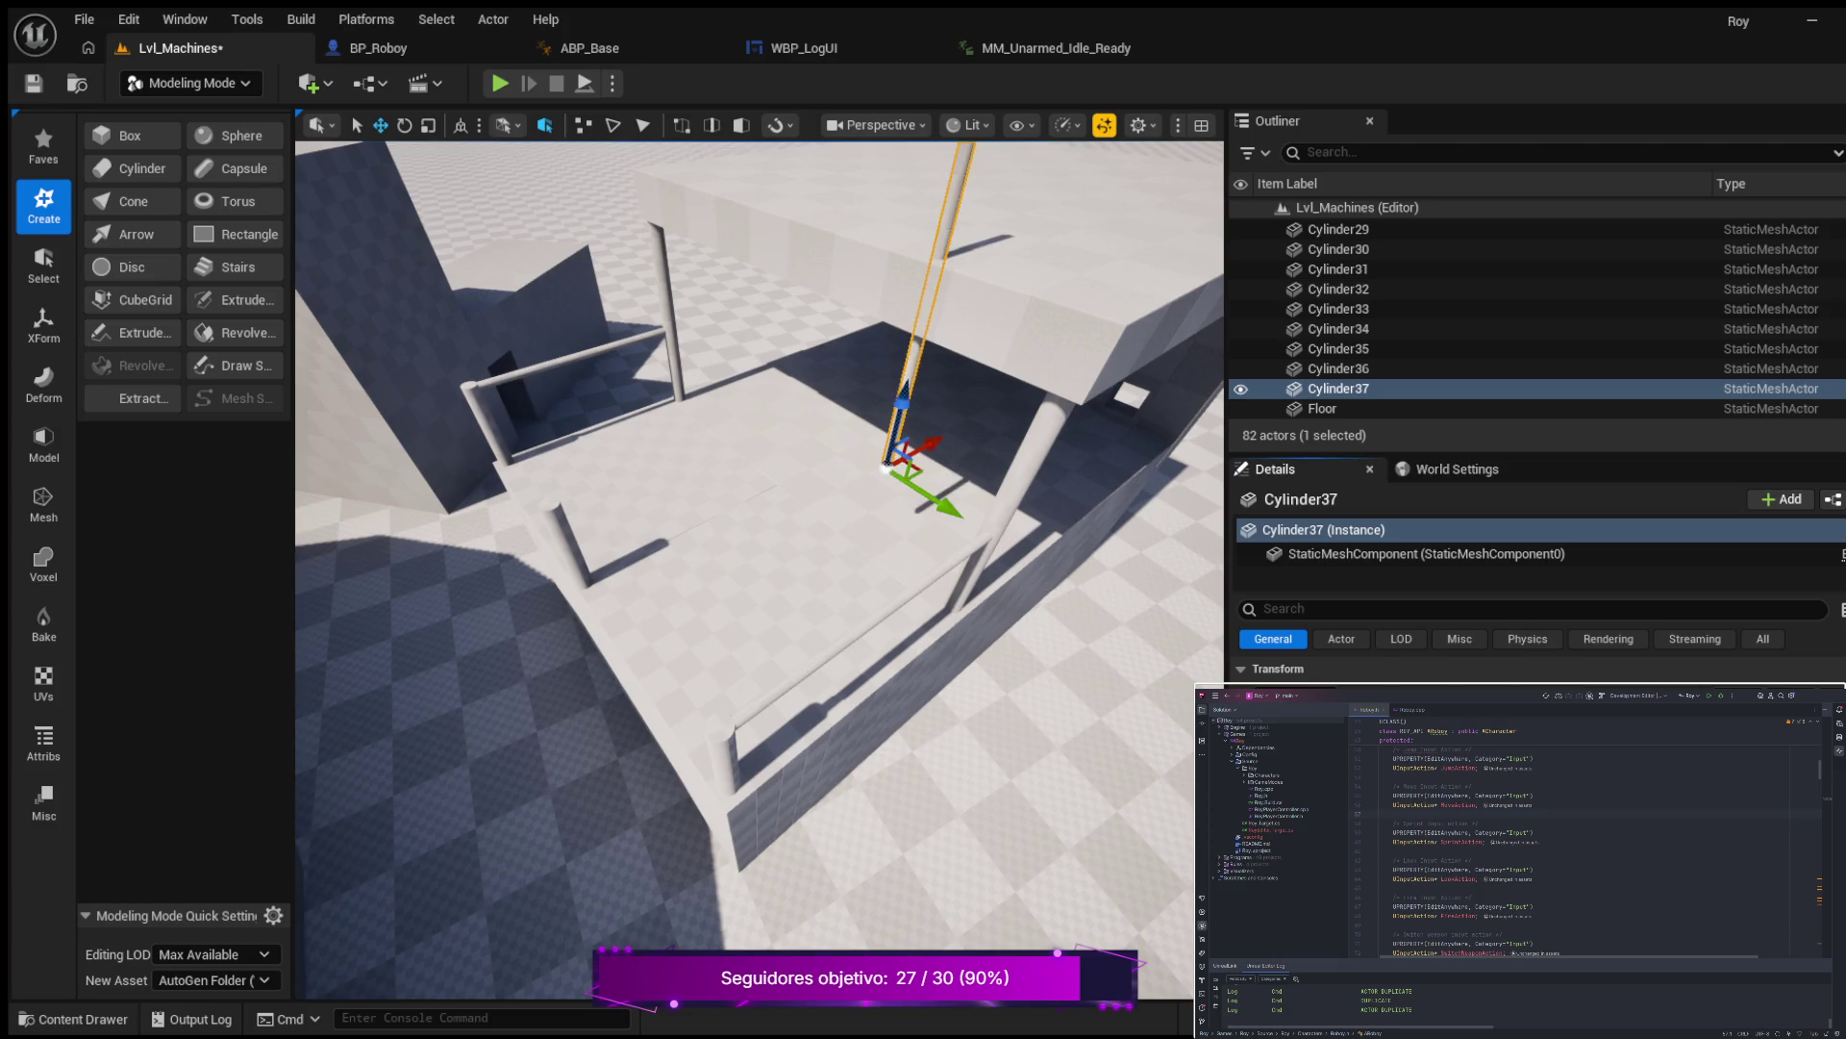
pyautogui.press('Return')
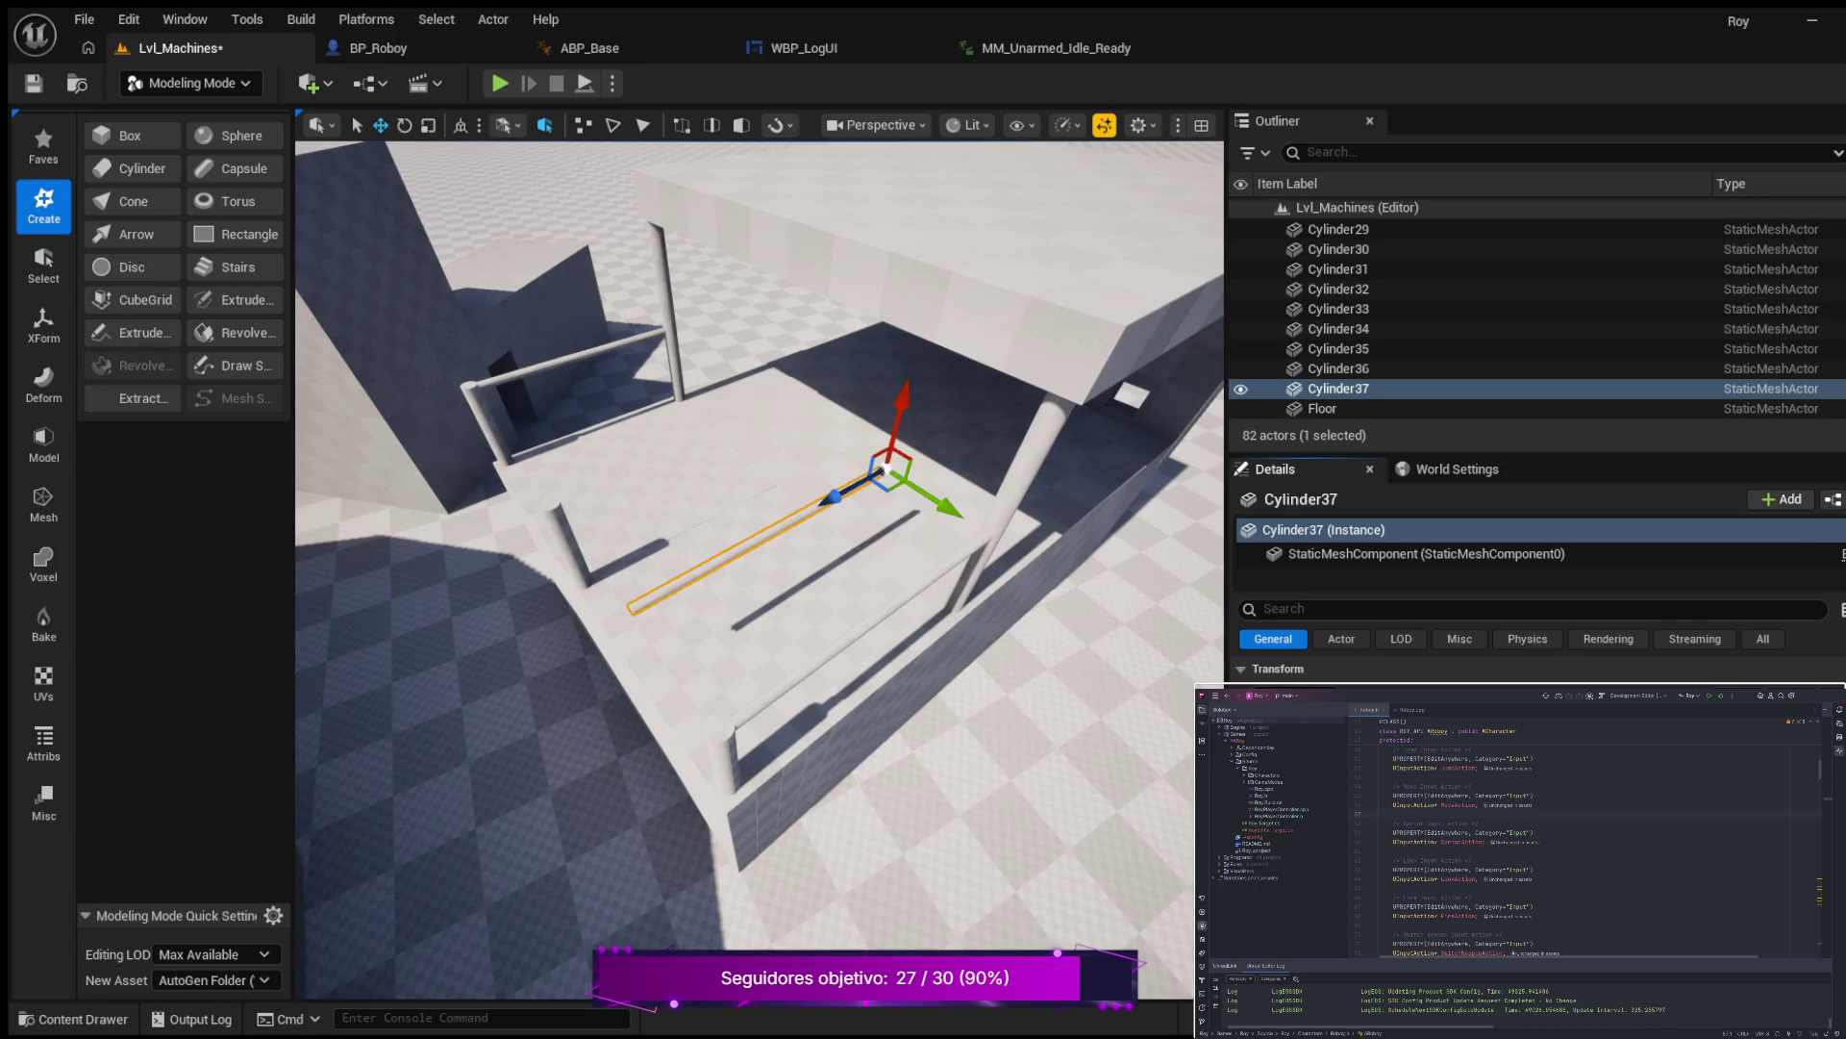
pyautogui.press('Return')
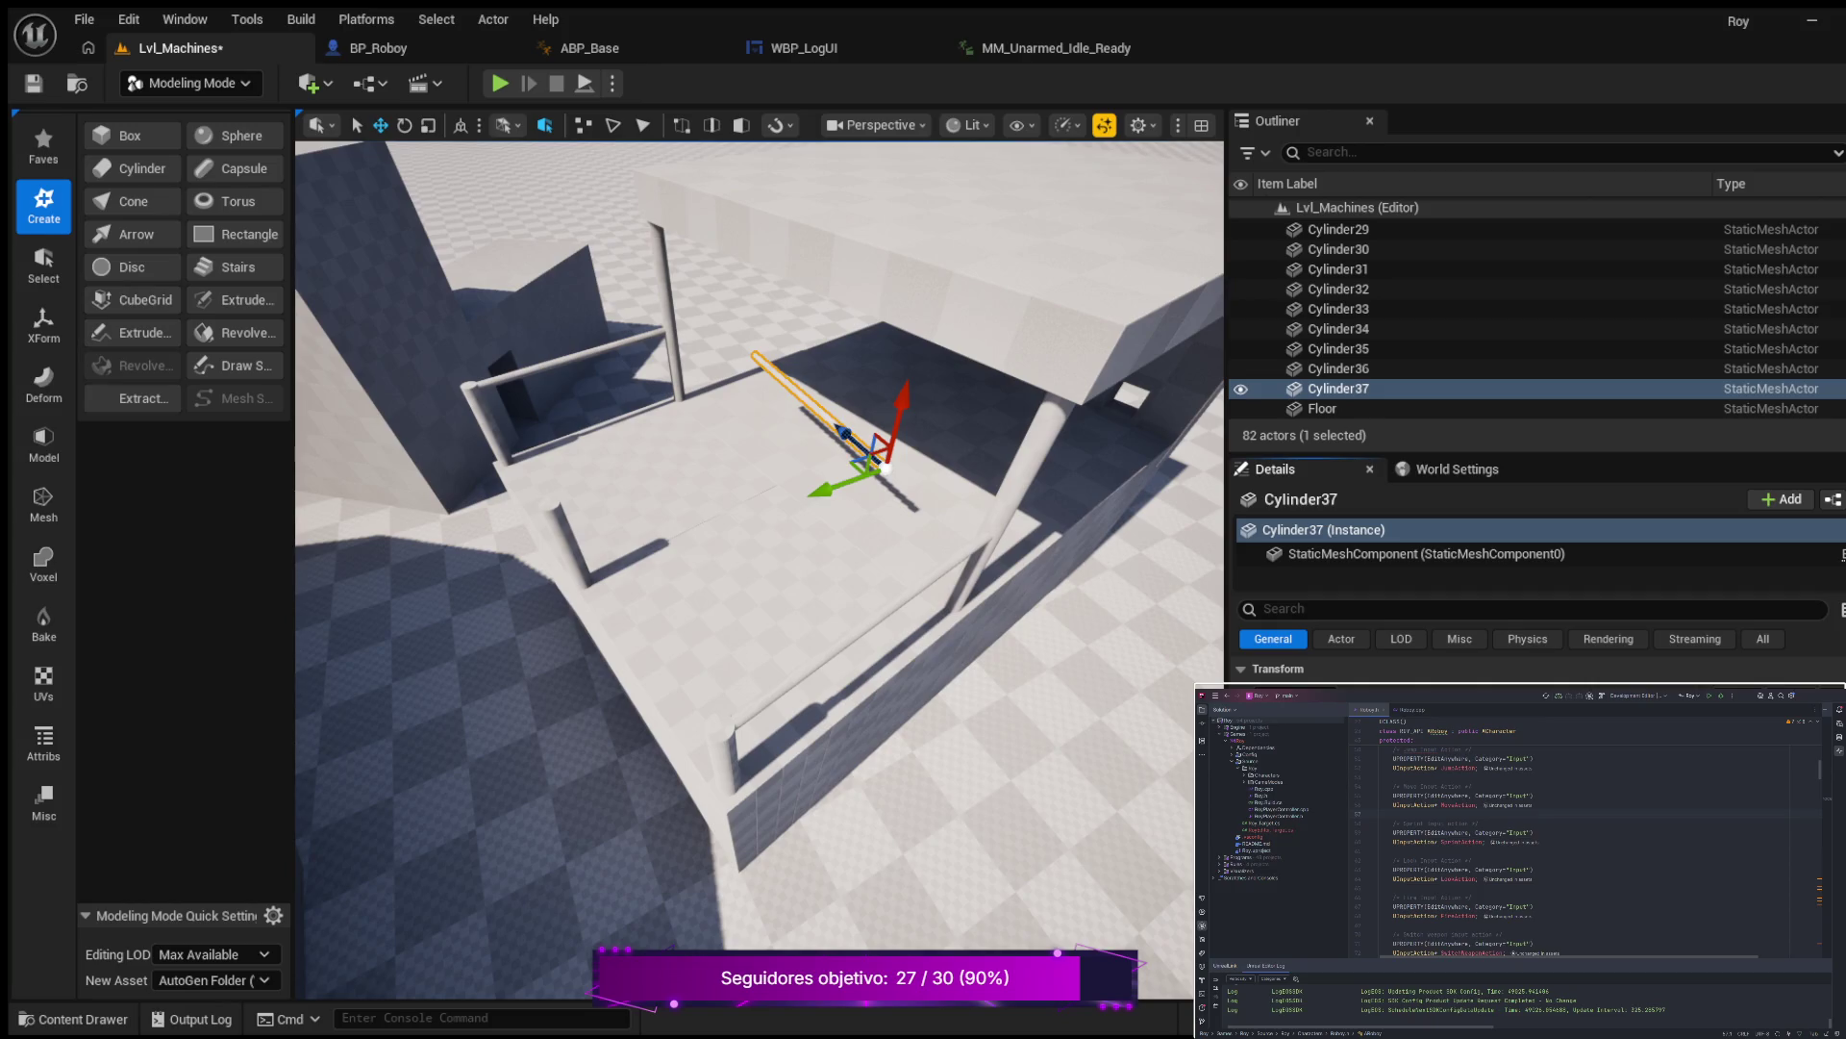
pyautogui.moveTo(811, 486)
pyautogui.mouseDown()
pyautogui.moveTo(812, 502)
pyautogui.moveTo(558, 558)
pyautogui.moveTo(514, 598)
pyautogui.mouseUp()
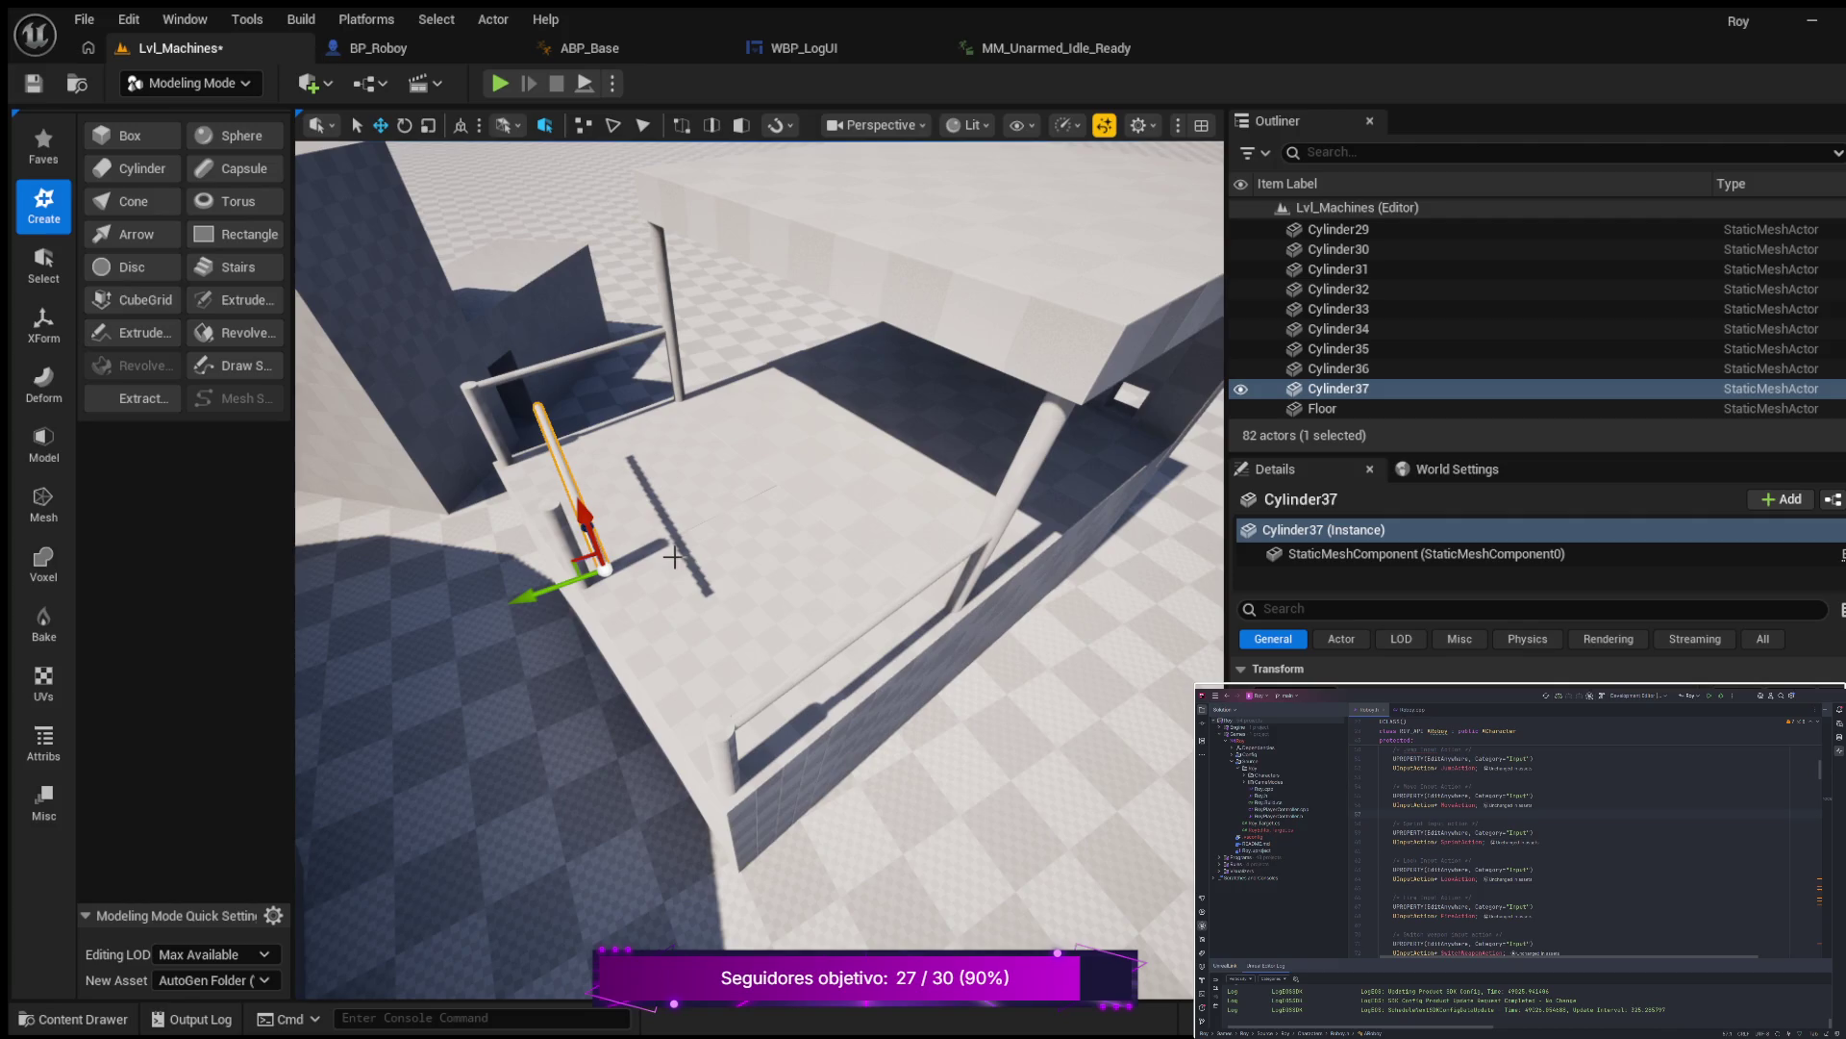
pyautogui.moveTo(695, 524)
pyautogui.mouseDown()
pyautogui.moveTo(620, 537)
pyautogui.moveTo(837, 551)
pyautogui.moveTo(518, 622)
pyautogui.mouseUp()
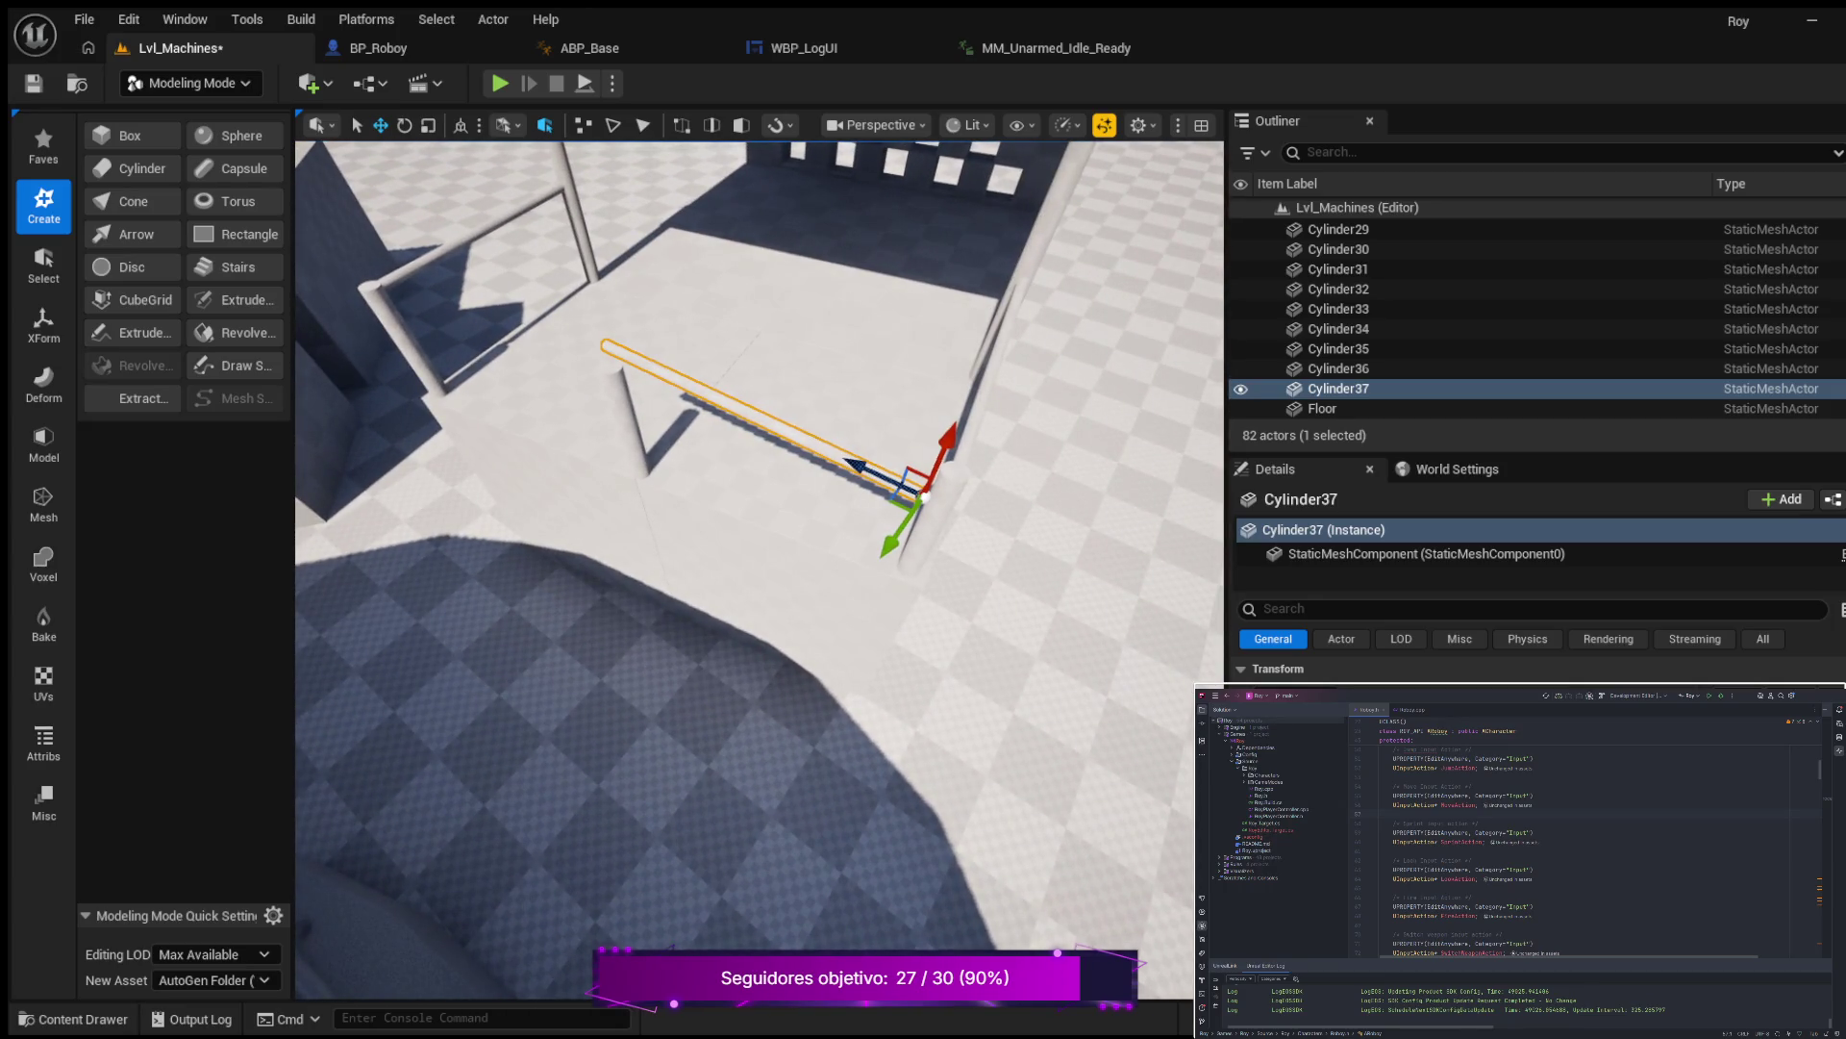
pyautogui.moveTo(701, 601); pyautogui.dragTo(704, 601)
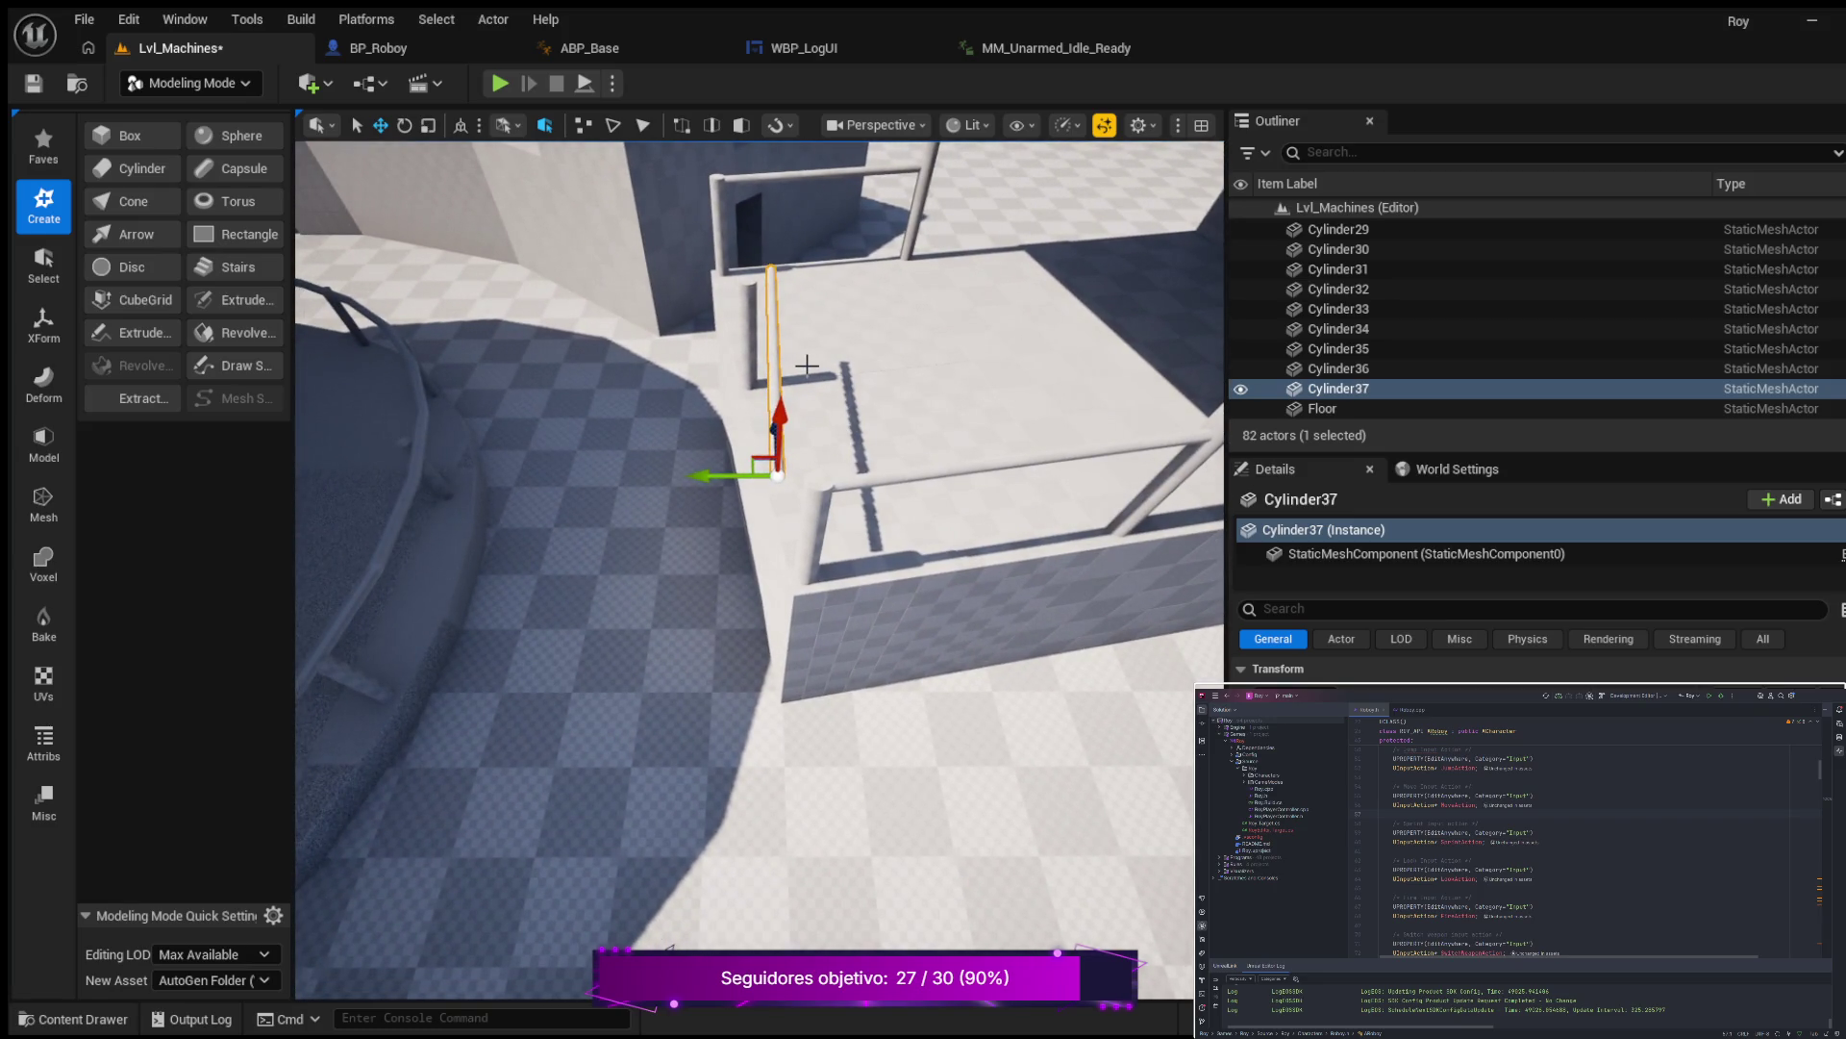
# Rotate the bar about 10 degrees with the rotate gizmo.
pyautogui.press('e')
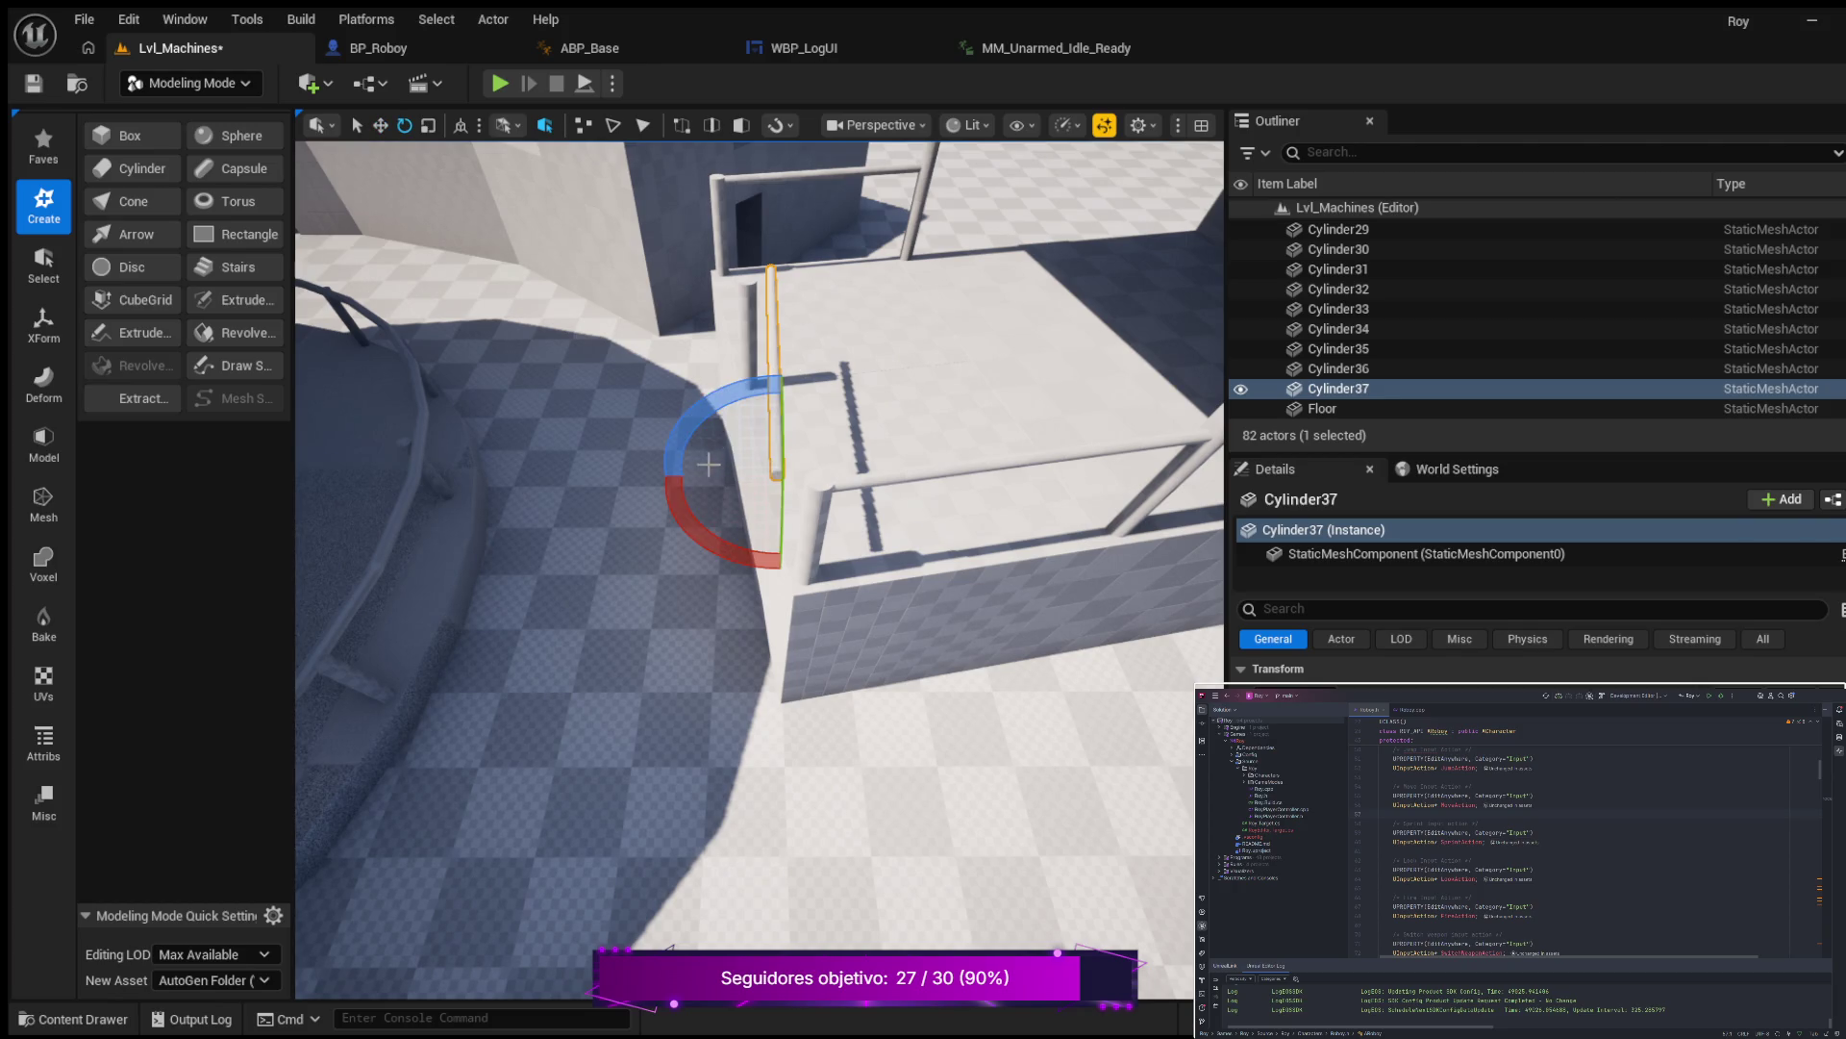
pyautogui.moveTo(711, 548); pyautogui.dragTo(712, 548)
pyautogui.moveTo(775, 408); pyautogui.dragTo(731, 452)
pyautogui.moveTo(731, 577)
pyautogui.mouseDown()
pyautogui.moveTo(673, 577)
pyautogui.moveTo(633, 485)
pyautogui.mouseUp()
pyautogui.click(633, 486)
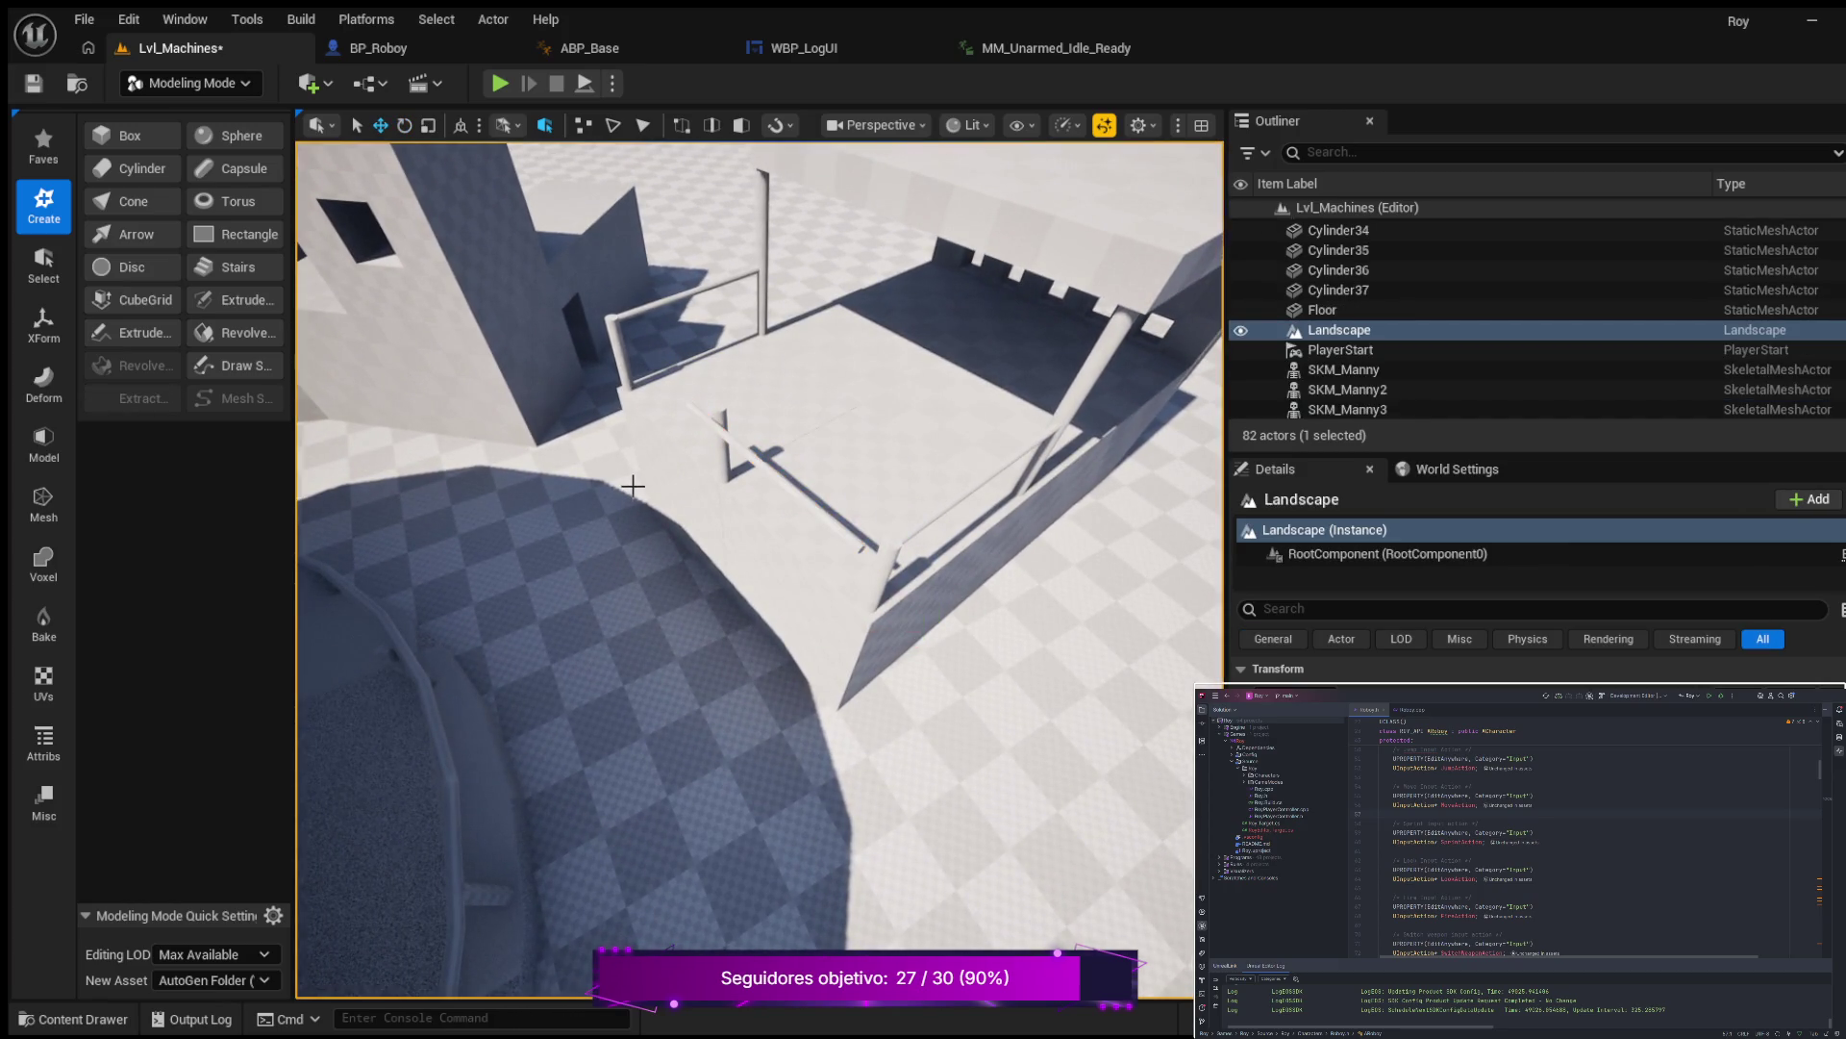
# Select rooftop box Box28 and bring the view in close to it.
pyautogui.click(665, 484)
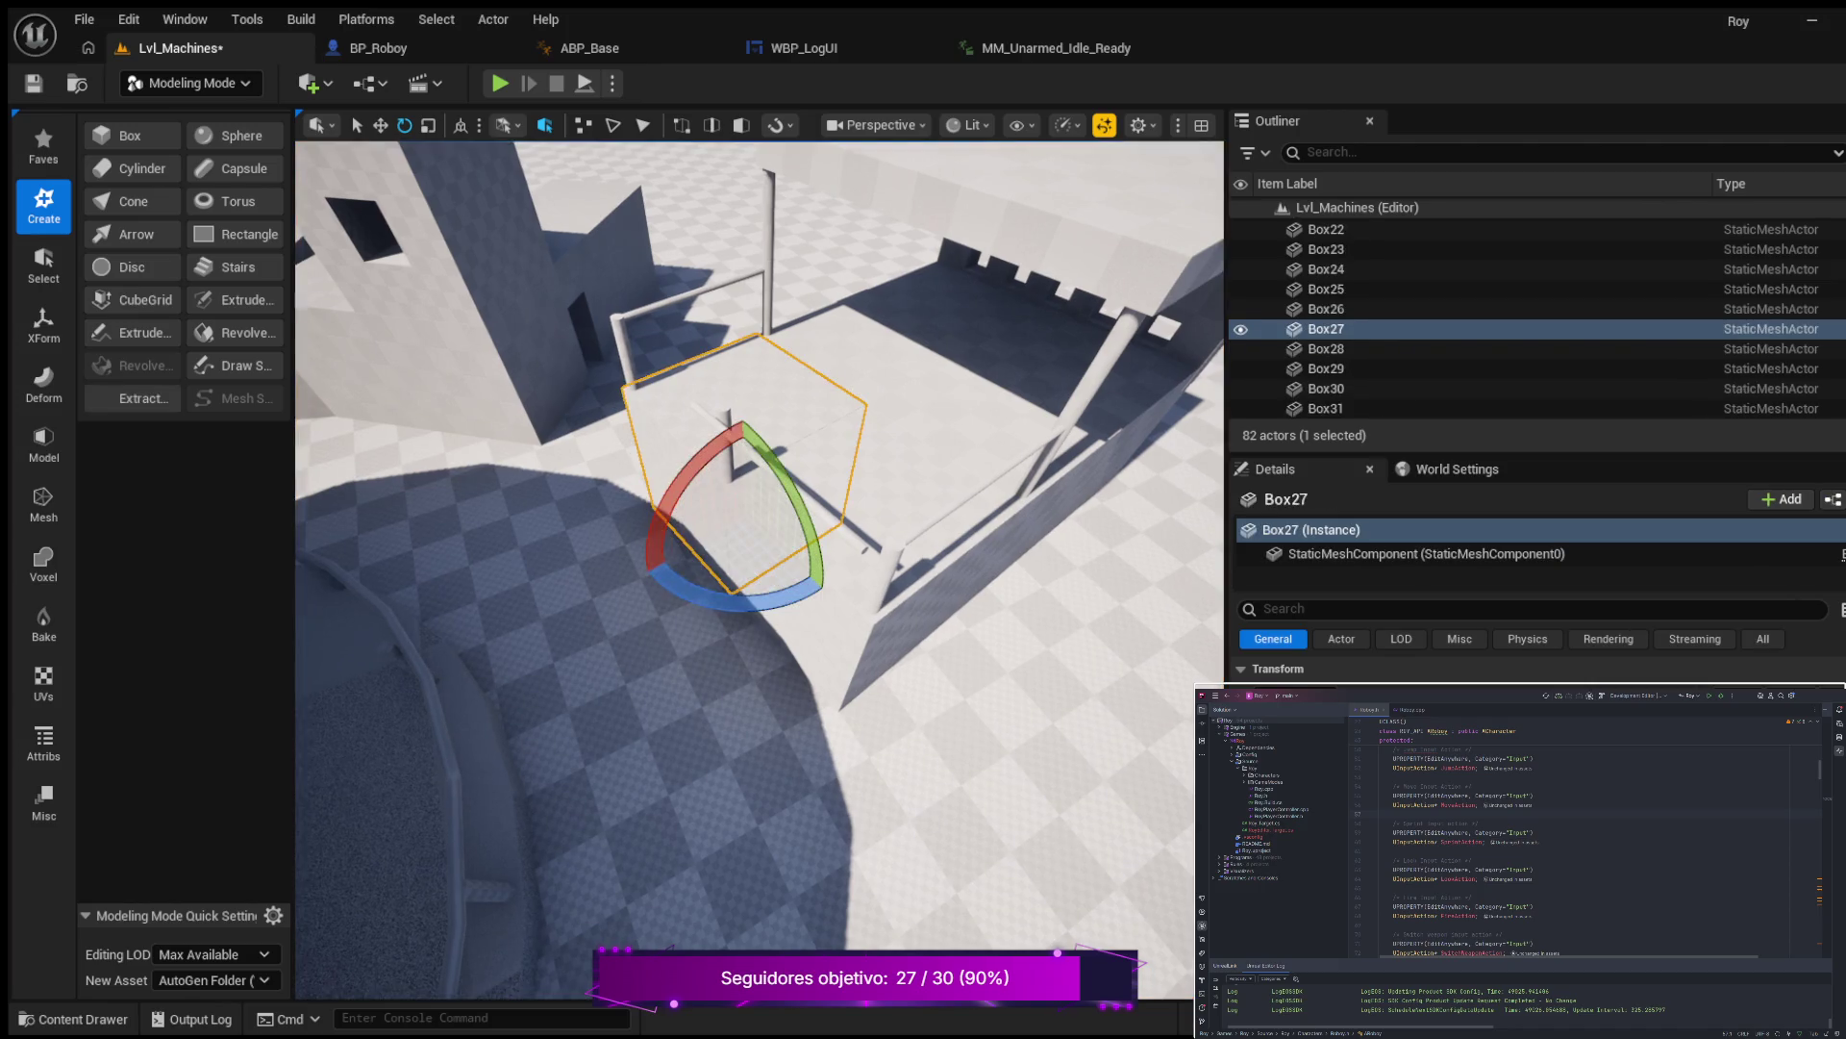
pyautogui.click(760, 447)
pyautogui.click(755, 474)
pyautogui.click(742, 445)
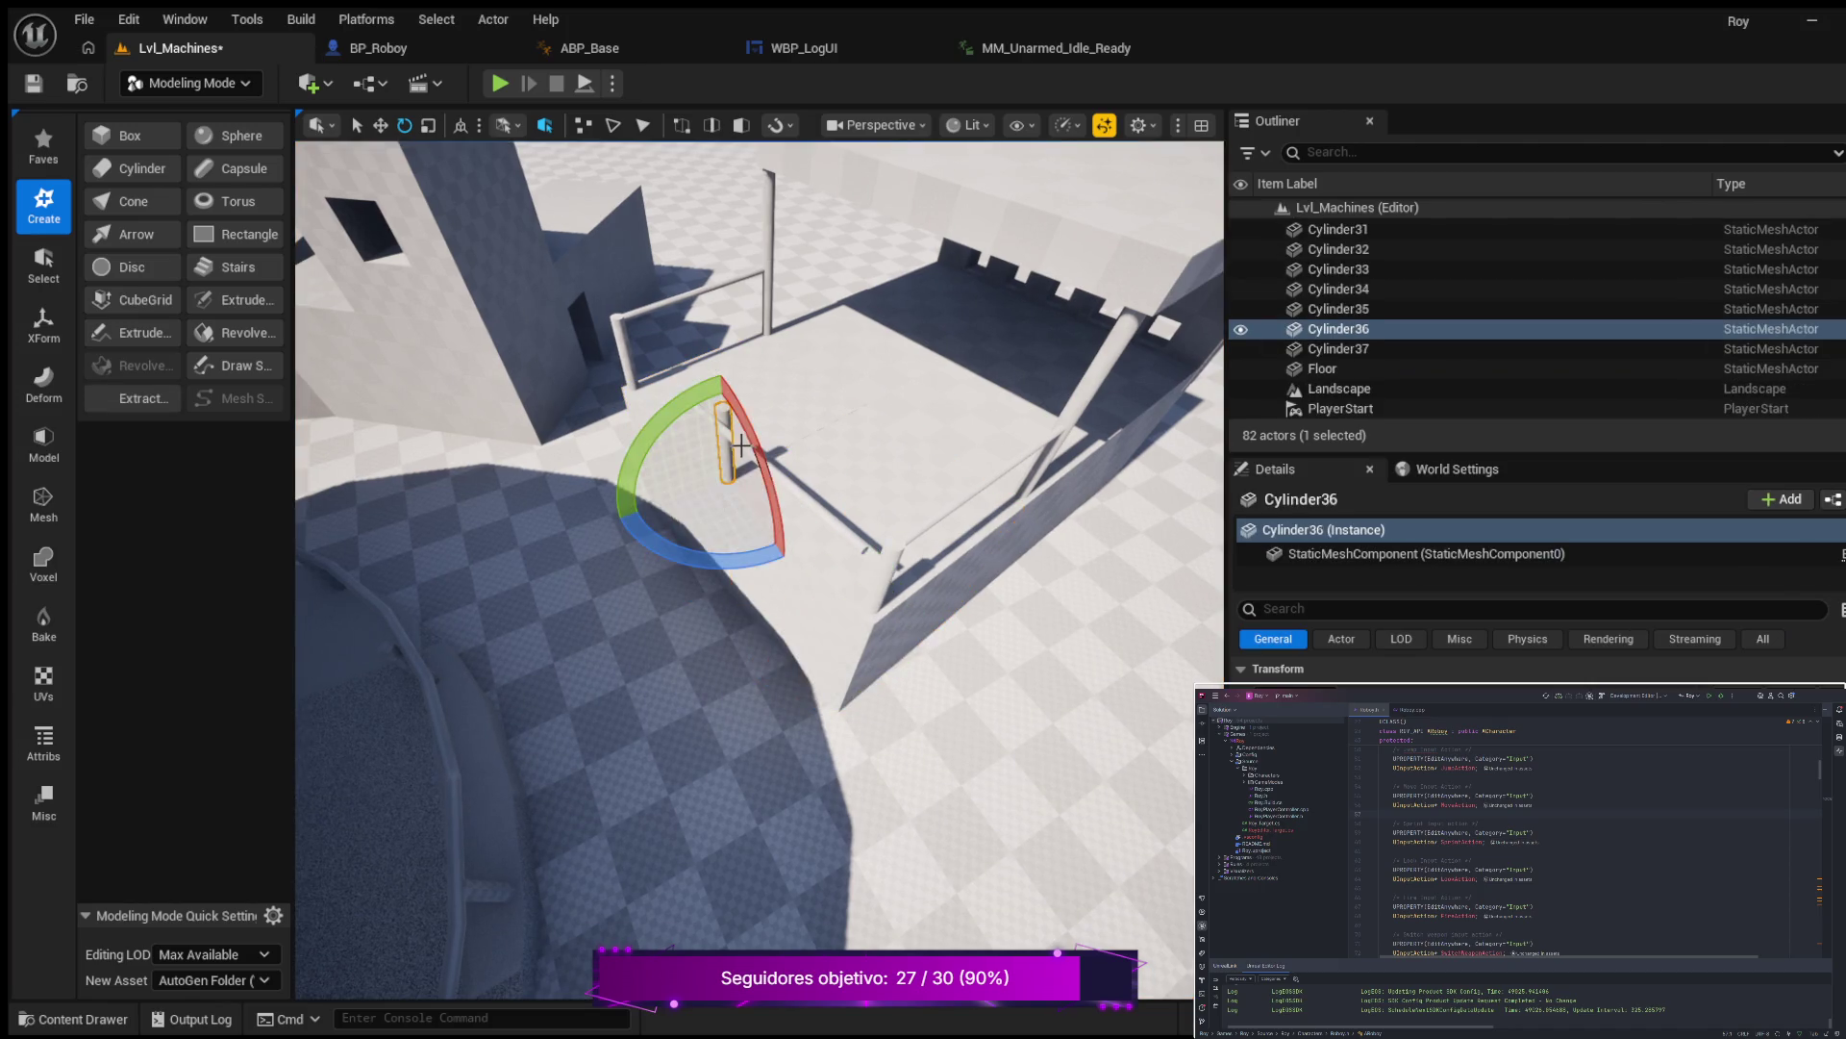
pyautogui.click(792, 479)
pyautogui.moveTo(792, 479); pyautogui.dragTo(671, 448)
# Select Cylinder37 and slide it left so it runs horizontally across the booth front.
pyautogui.click(668, 448)
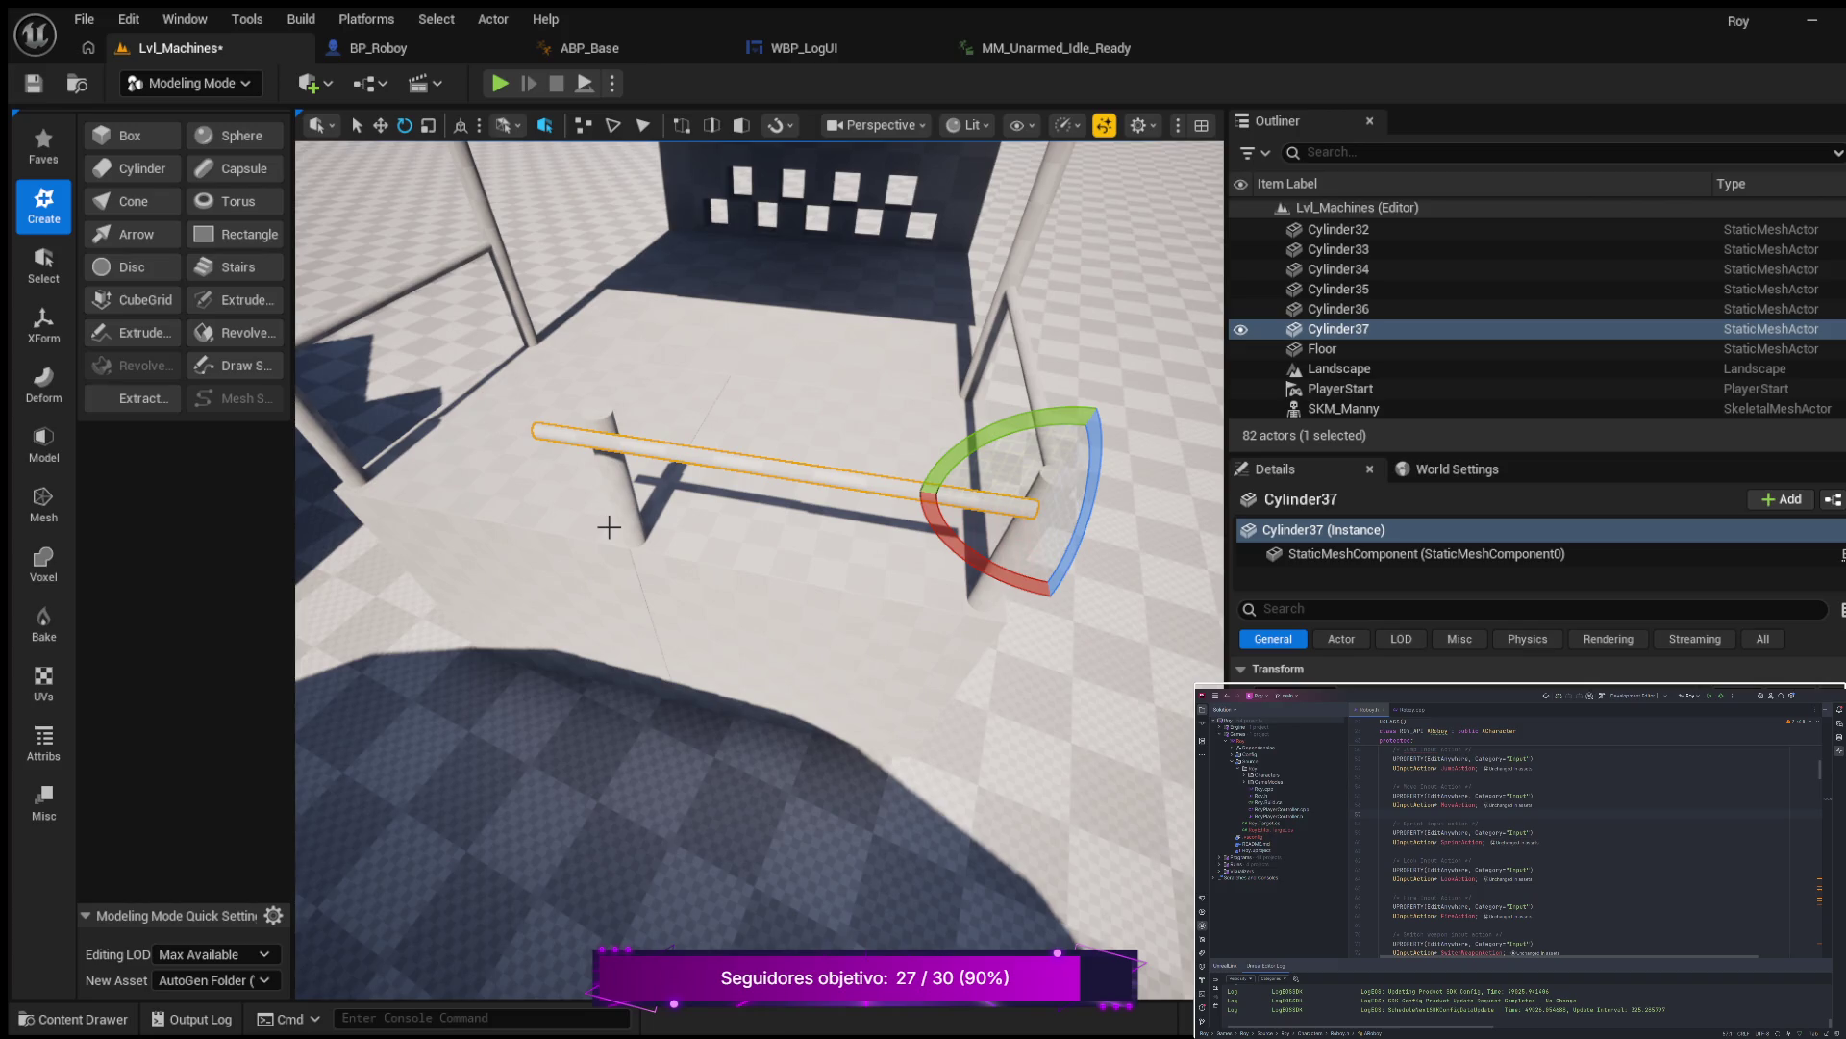
pyautogui.press('w')
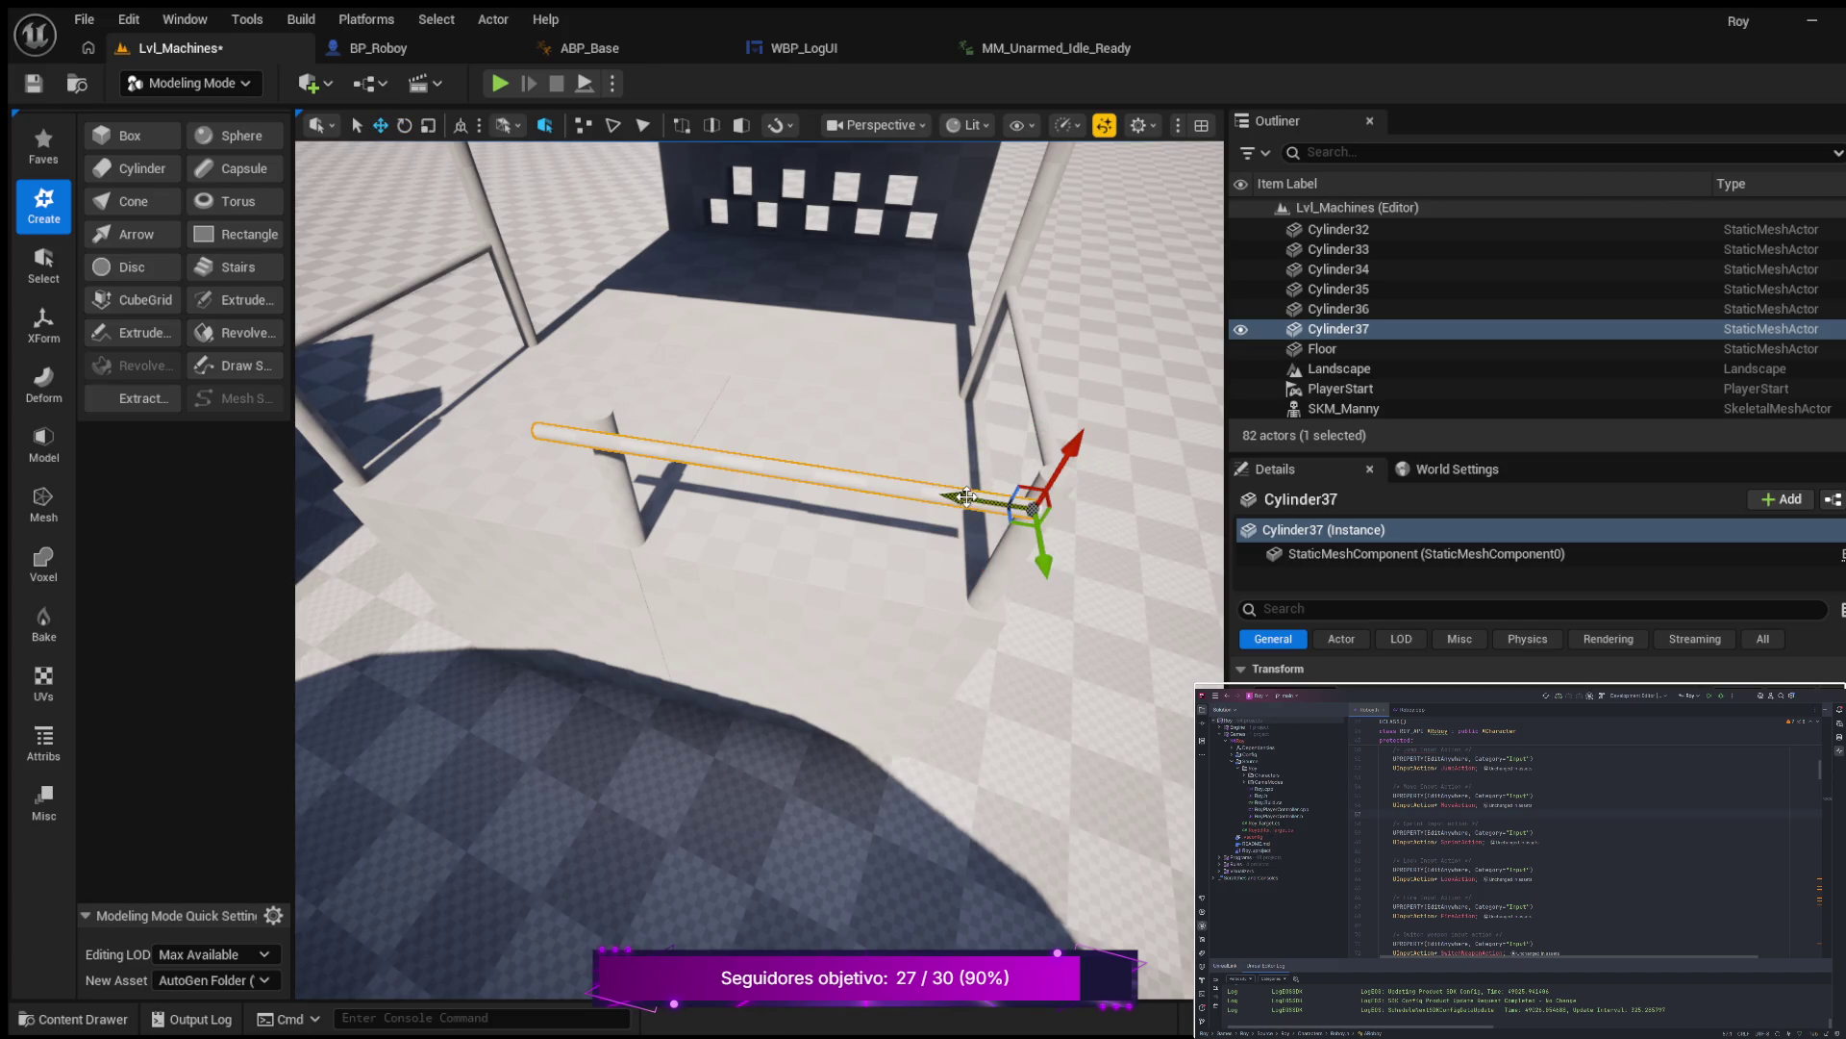
pyautogui.moveTo(966, 498); pyautogui.dragTo(812, 479)
pyautogui.moveTo(678, 539); pyautogui.dragTo(615, 546)
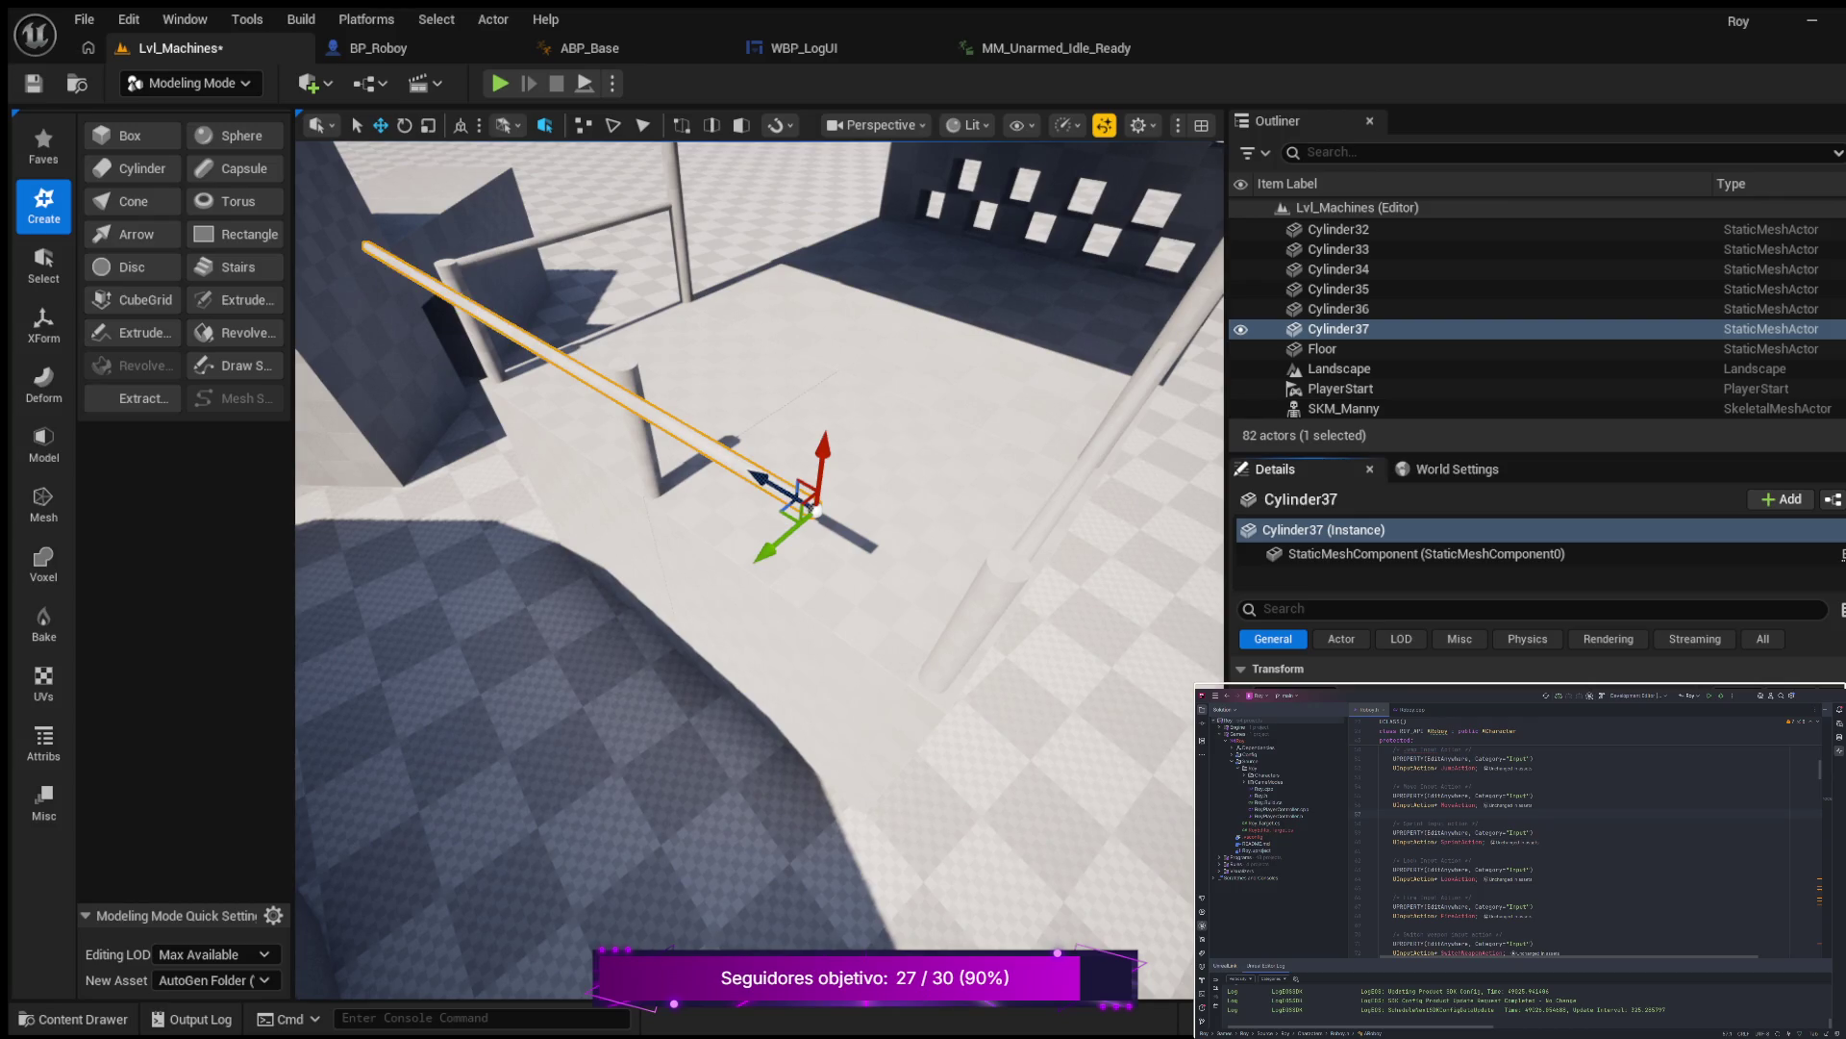
pyautogui.moveTo(620, 546); pyautogui.dragTo(539, 534)
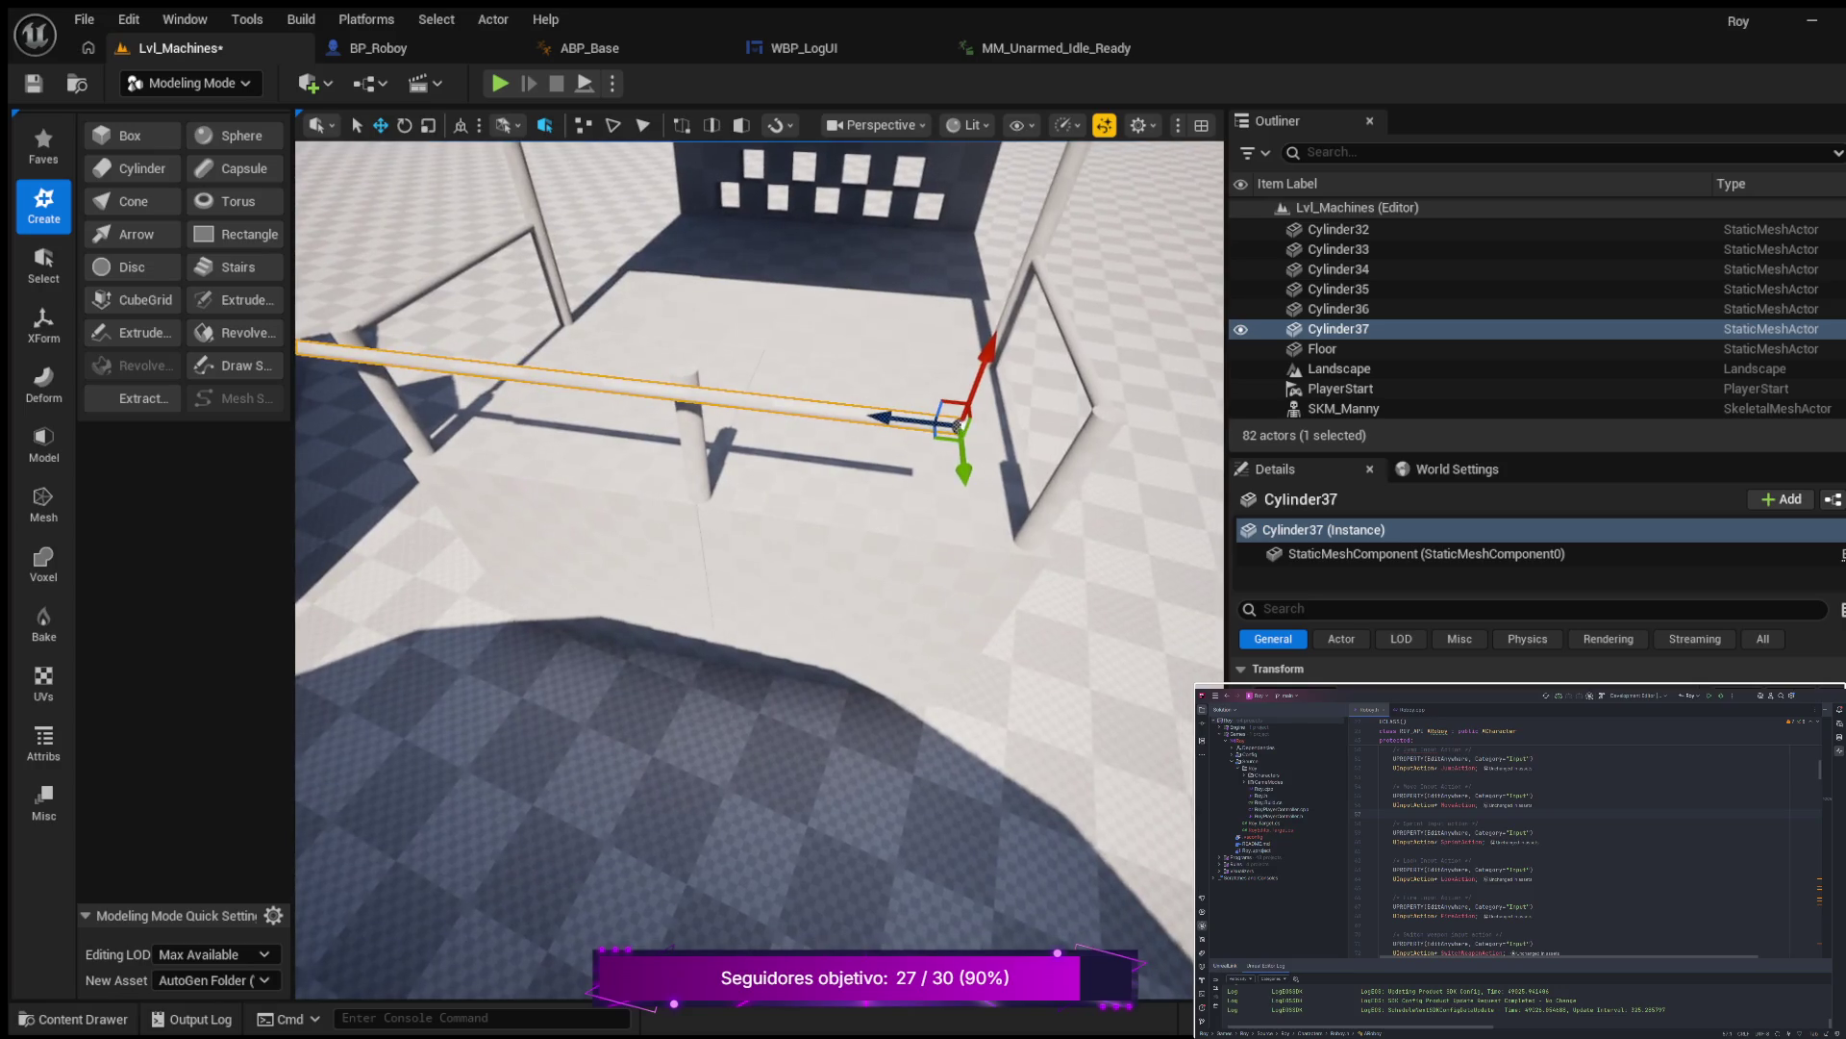
# Stretch the bar longer and adjust it along its length until it spans the posts.
pyautogui.moveTo(901, 429); pyautogui.dragTo(1045, 439)
pyautogui.moveTo(673, 577)
pyautogui.mouseDown()
pyautogui.moveTo(589, 567)
pyautogui.moveTo(544, 594)
pyautogui.mouseUp()
pyautogui.moveTo(903, 452); pyautogui.dragTo(917, 458)
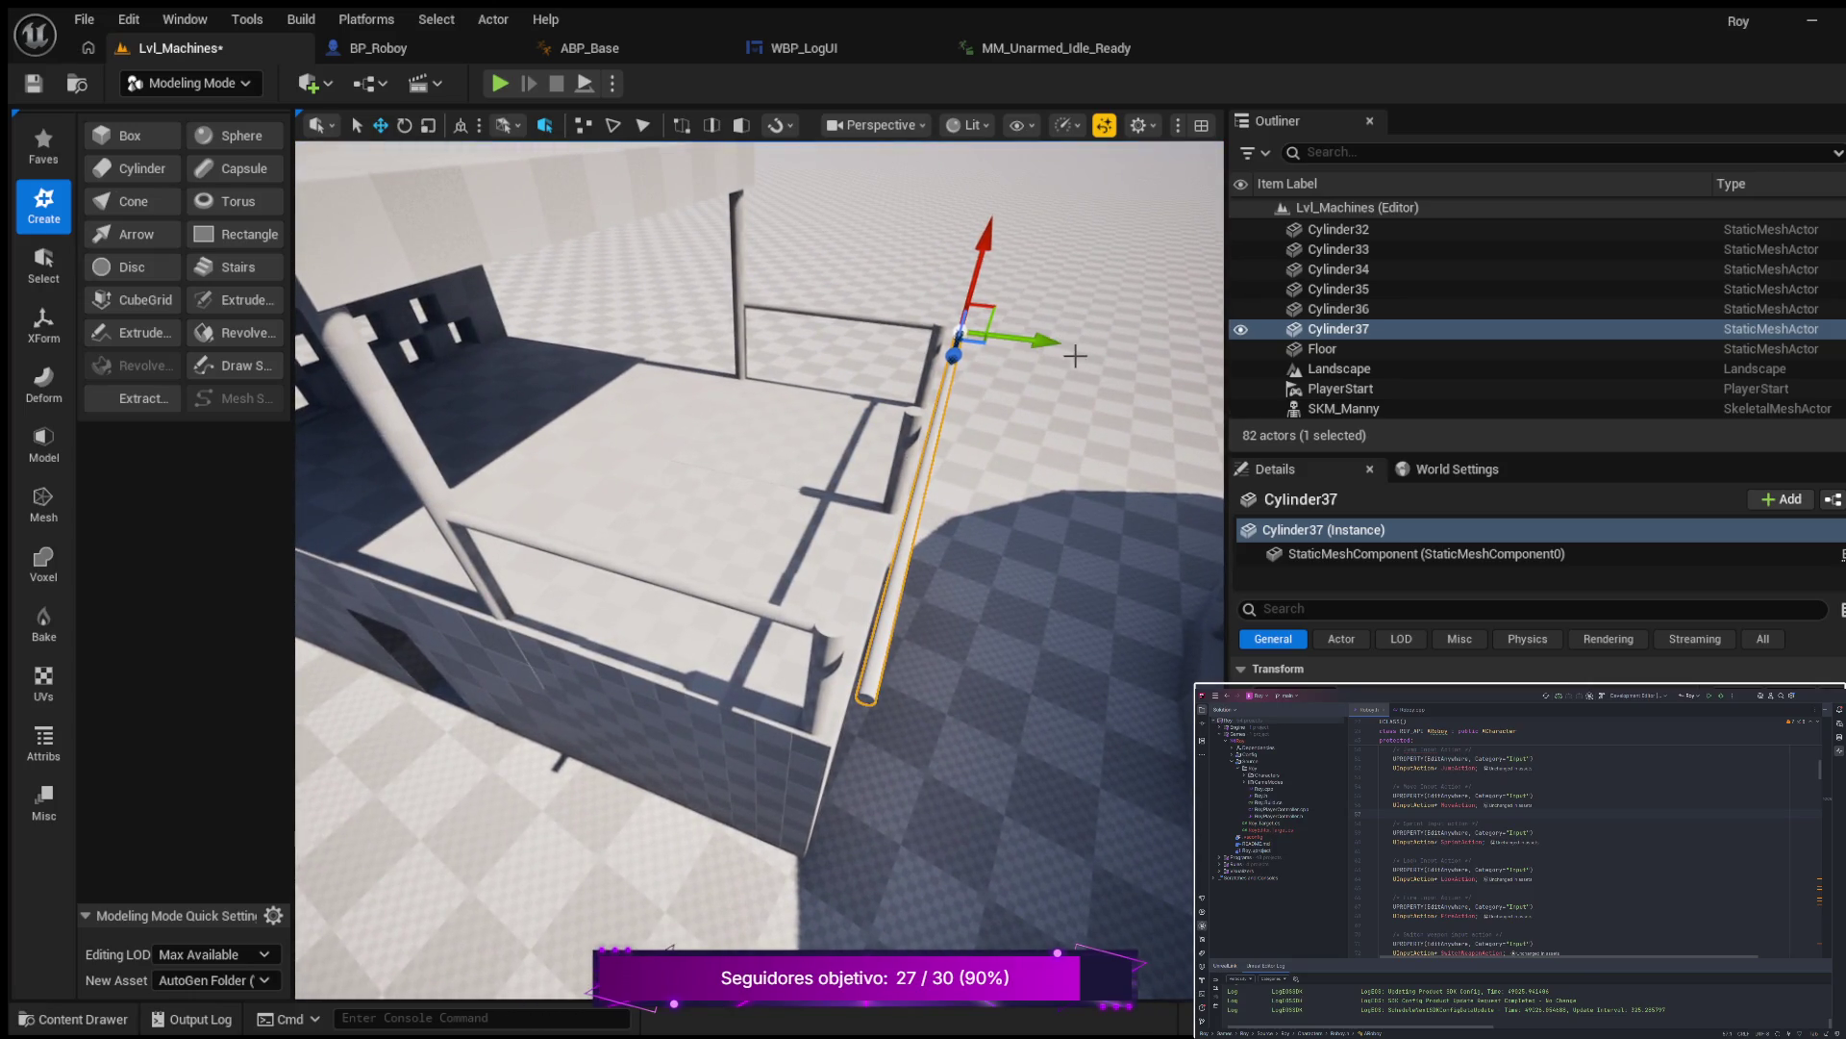
pyautogui.moveTo(1059, 343); pyautogui.dragTo(923, 394)
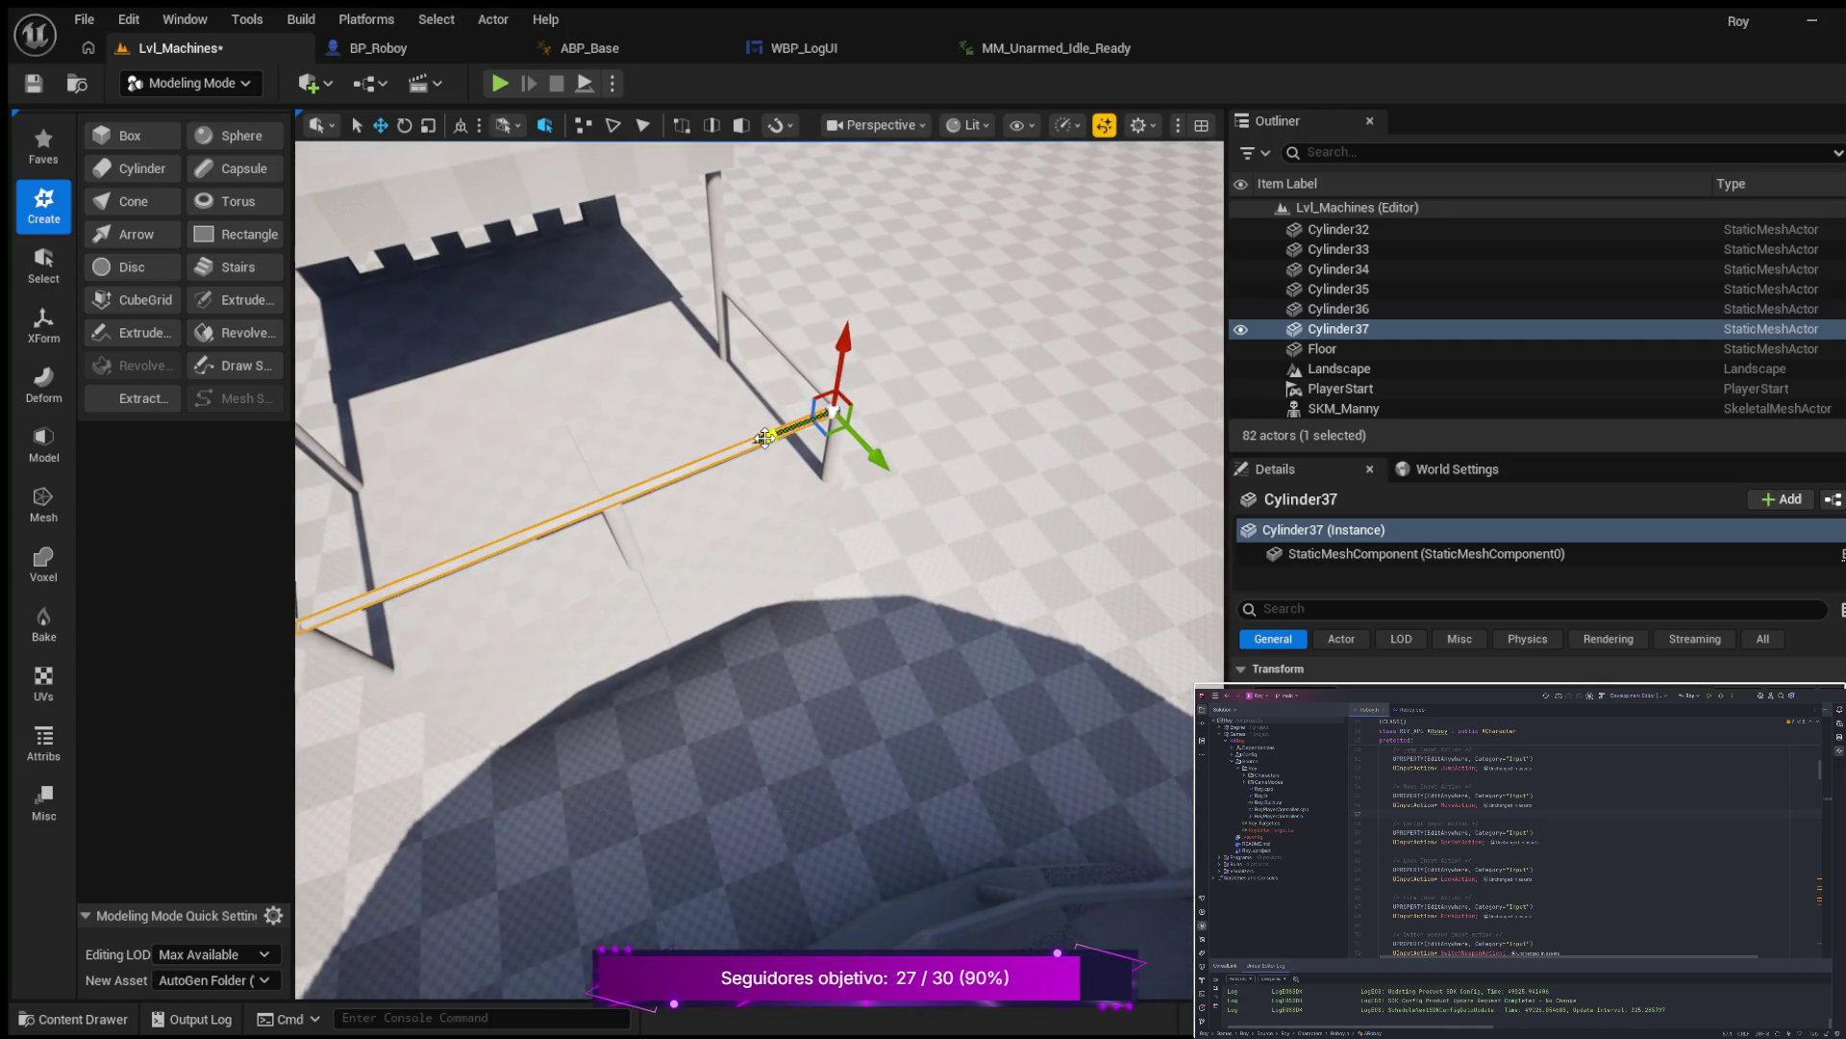
pyautogui.moveTo(778, 437)
pyautogui.mouseDown()
pyautogui.moveTo(707, 418)
pyautogui.moveTo(700, 433)
pyautogui.mouseUp()
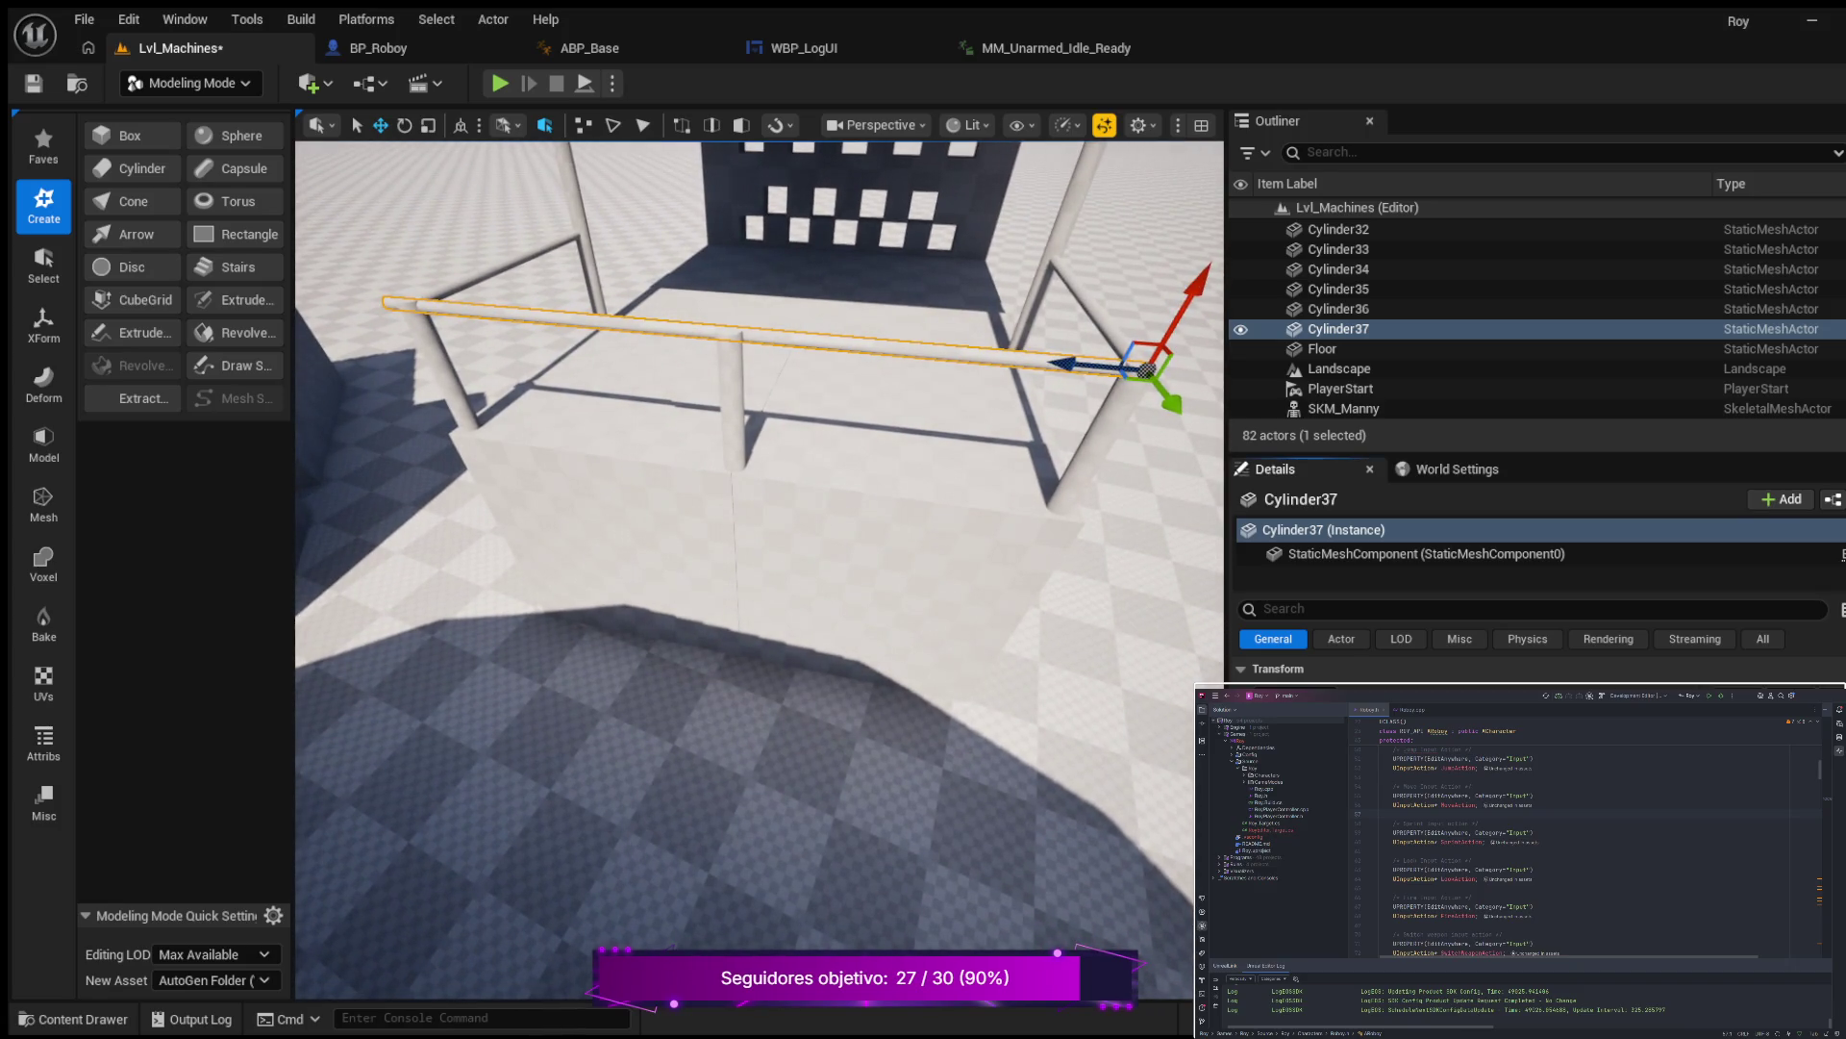
pyautogui.hotkey('ctrl', 'z')
pyautogui.moveTo(549, 466)
pyautogui.mouseDown()
pyautogui.moveTo(423, 384)
pyautogui.moveTo(970, 534)
pyautogui.moveTo(936, 510)
pyautogui.mouseUp()
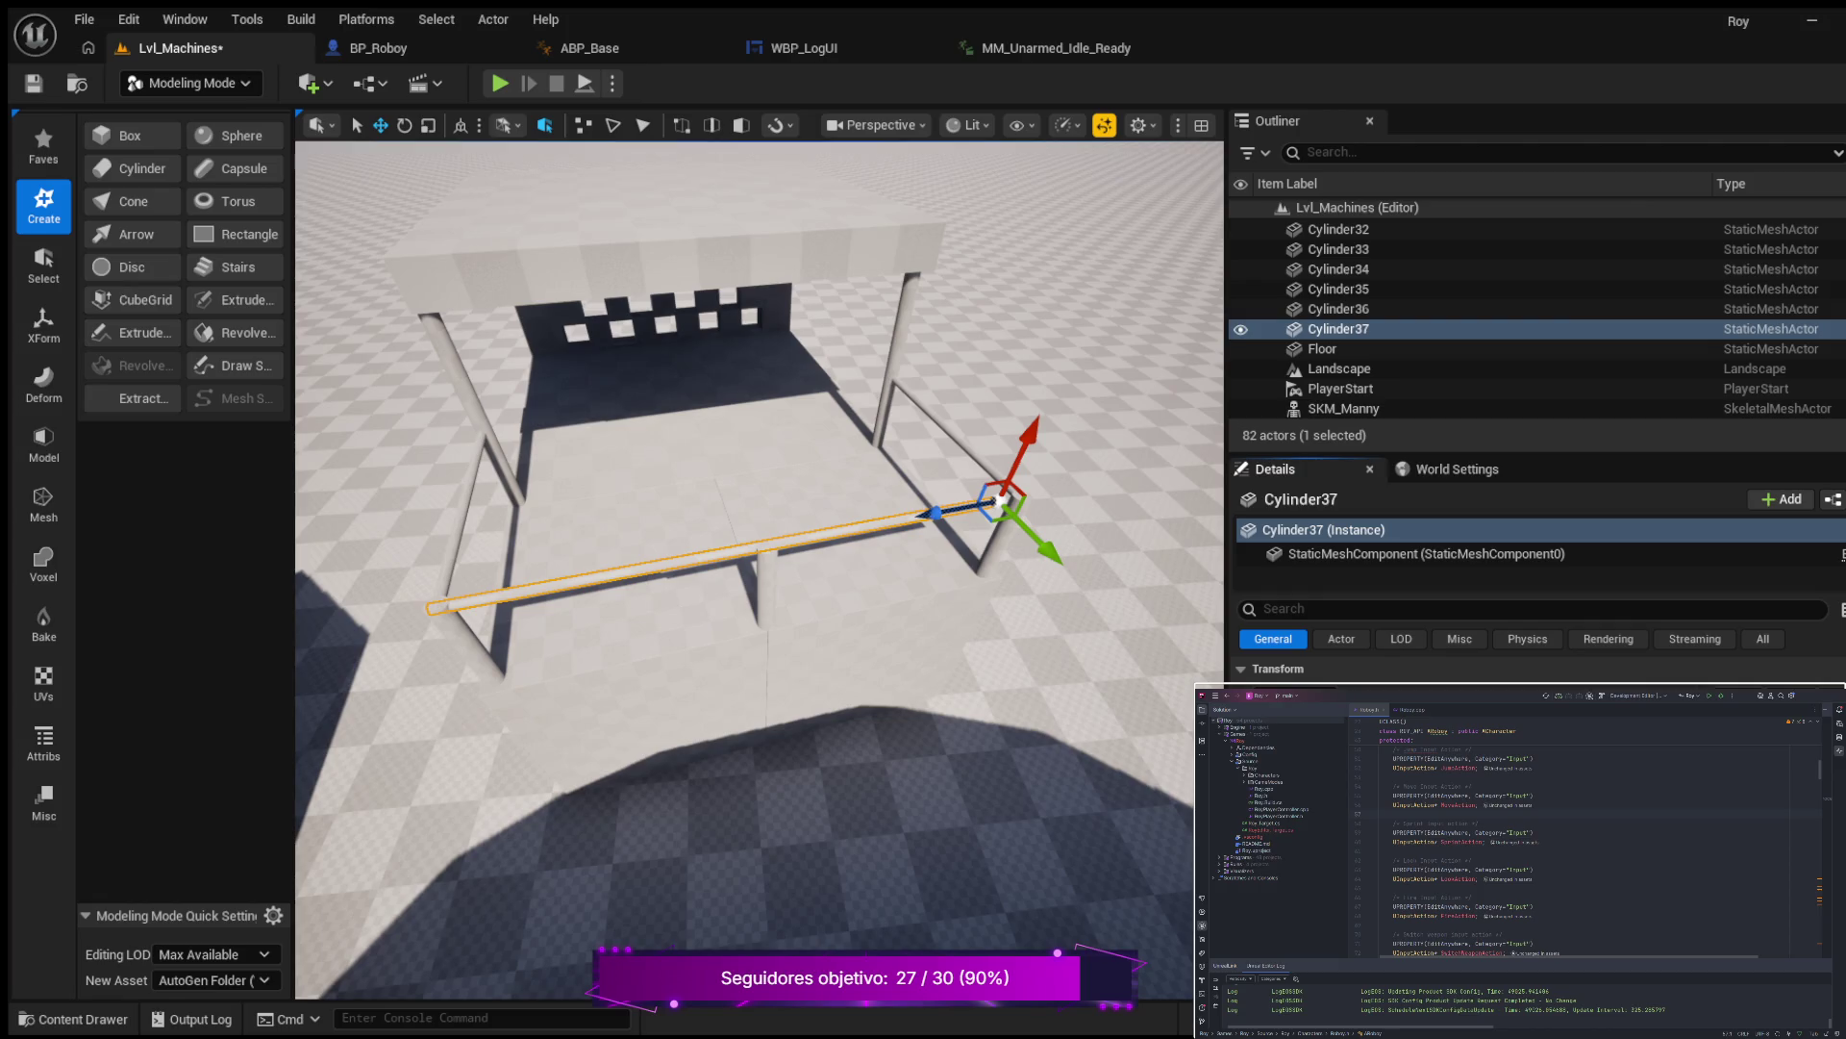
pyautogui.moveTo(939, 516); pyautogui.dragTo(948, 516)
# Frame Box28 and orbit around it toward the windowed wall.
pyautogui.click(932, 623)
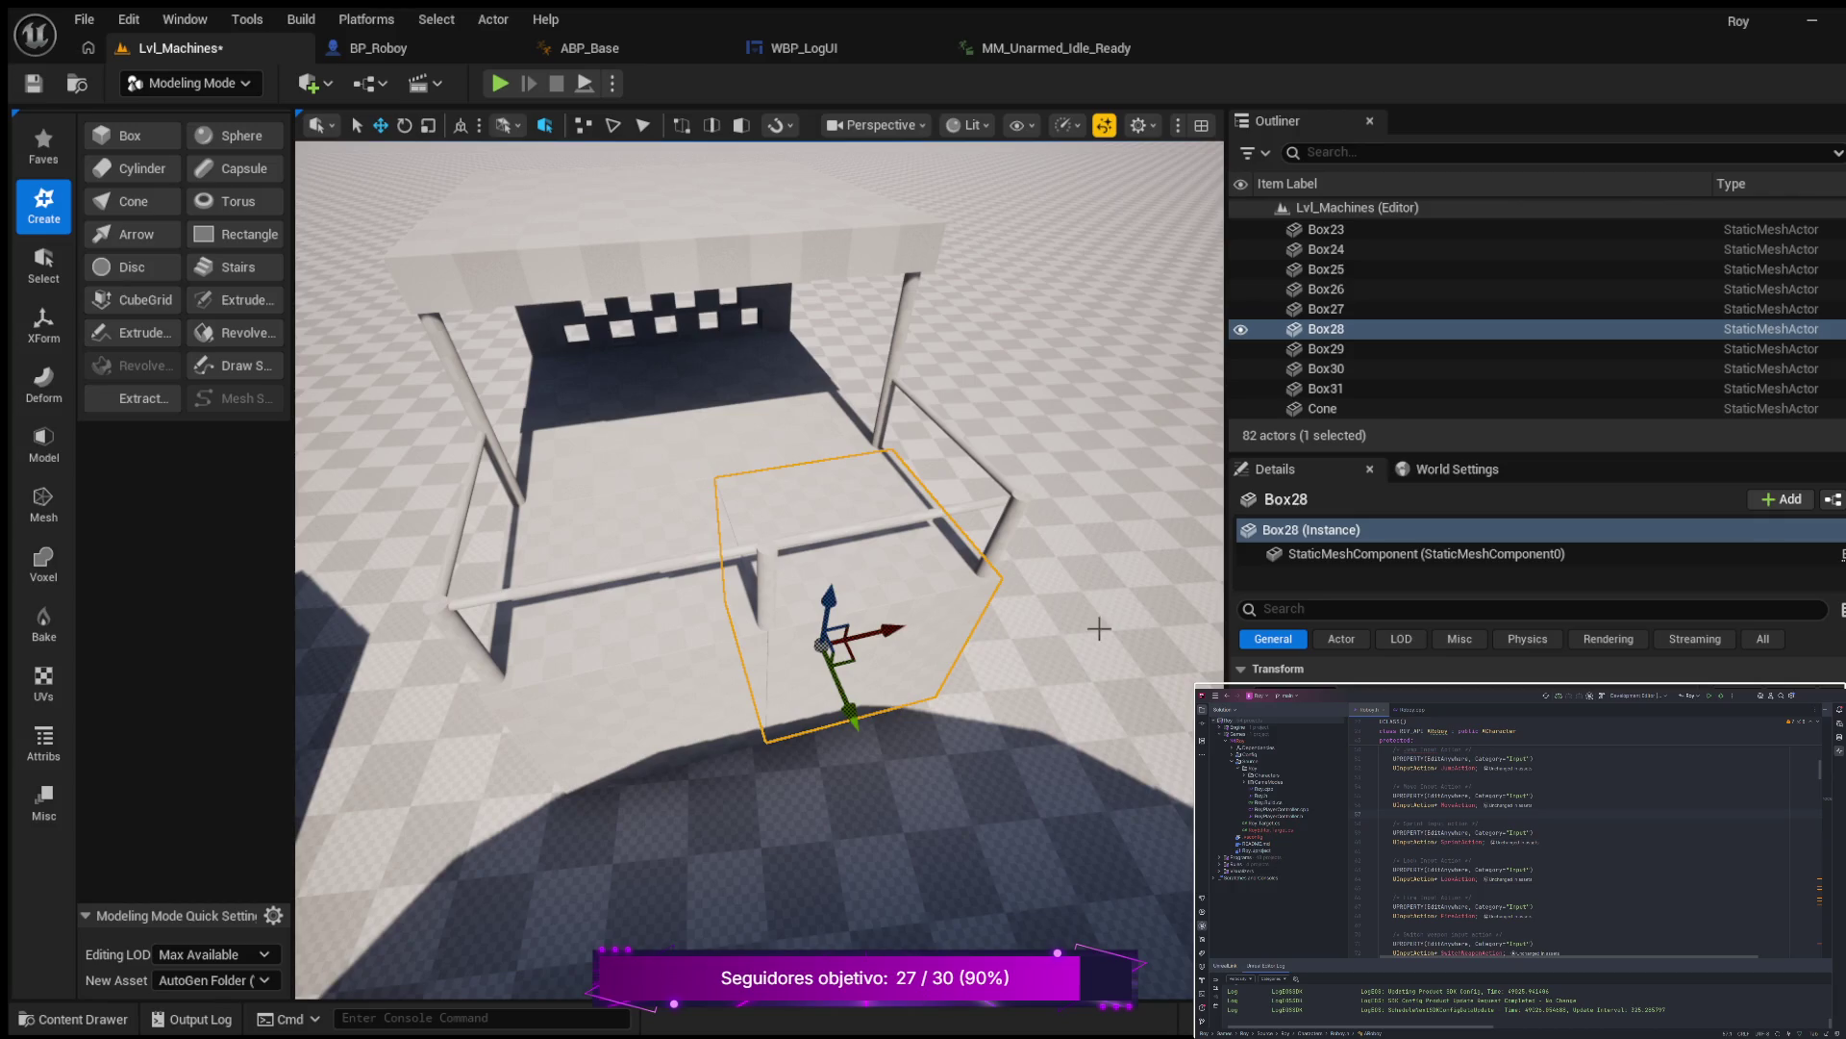
pyautogui.press('f')
pyautogui.moveTo(933, 625); pyautogui.dragTo(1081, 625)
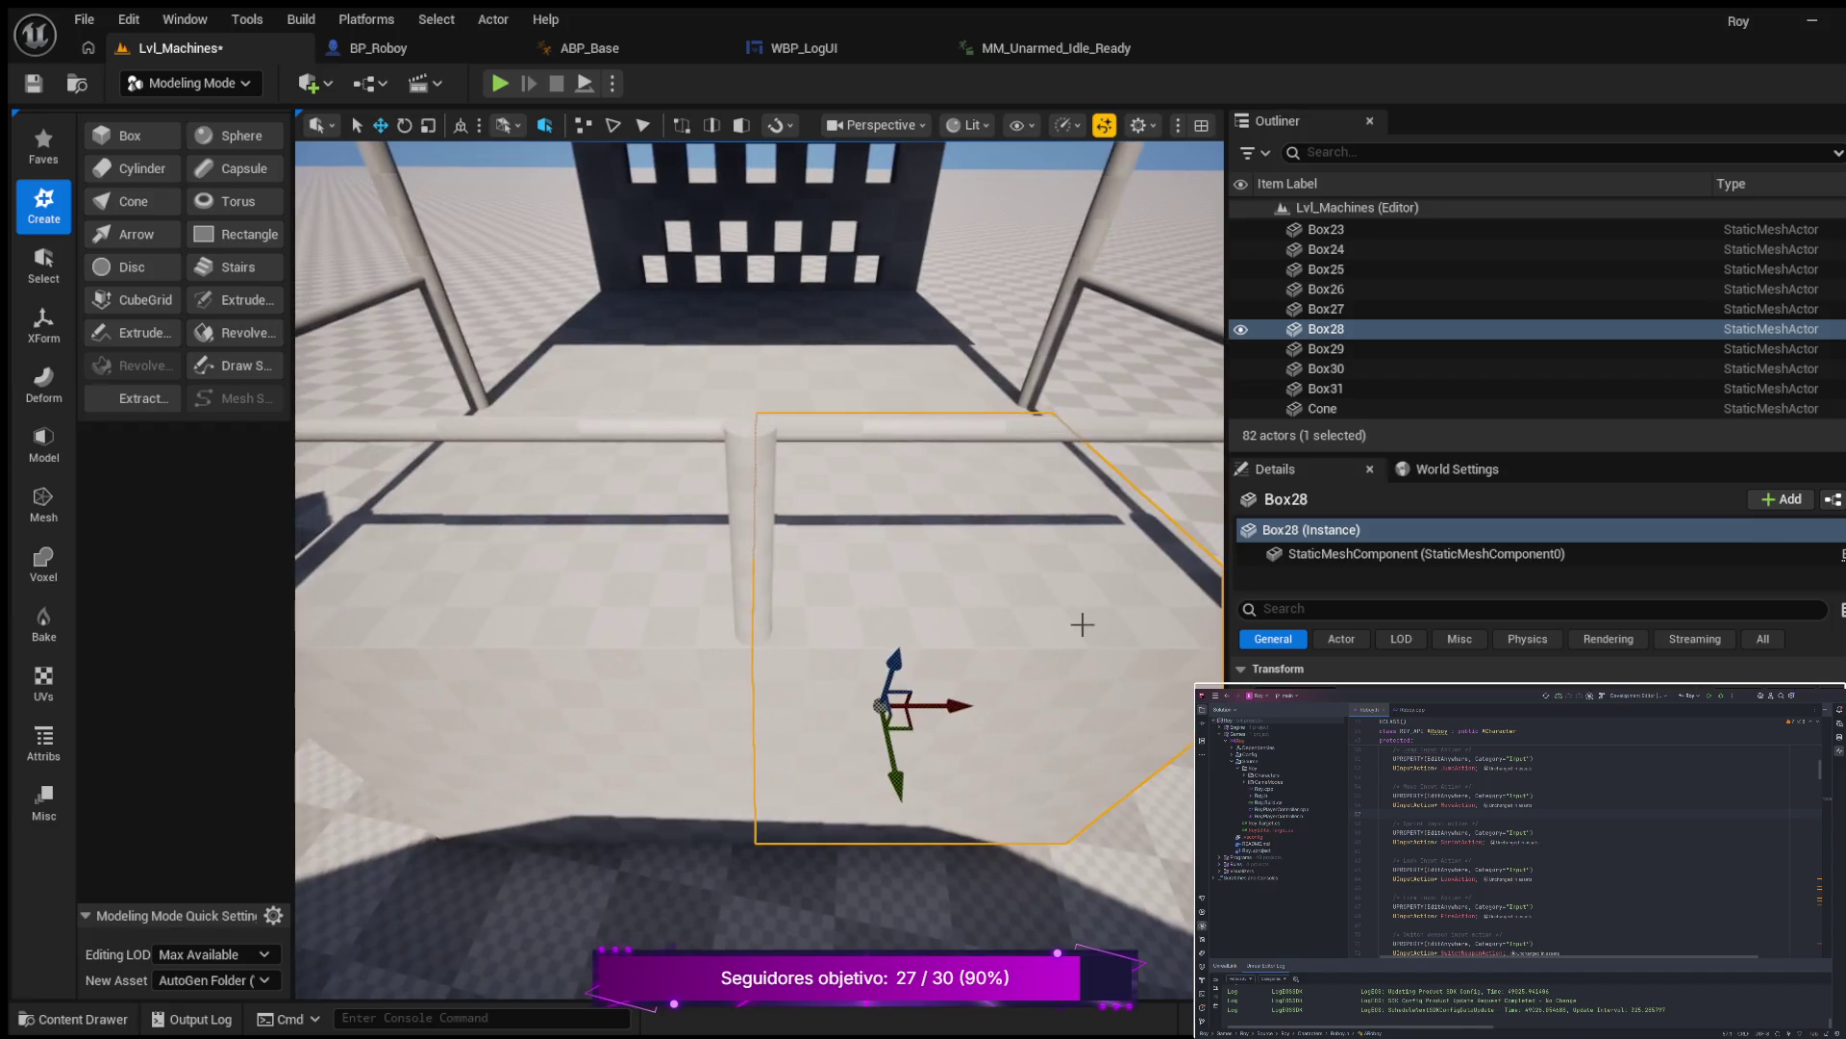
pyautogui.moveTo(779, 610); pyautogui.dragTo(1010, 609)
pyautogui.press('f')
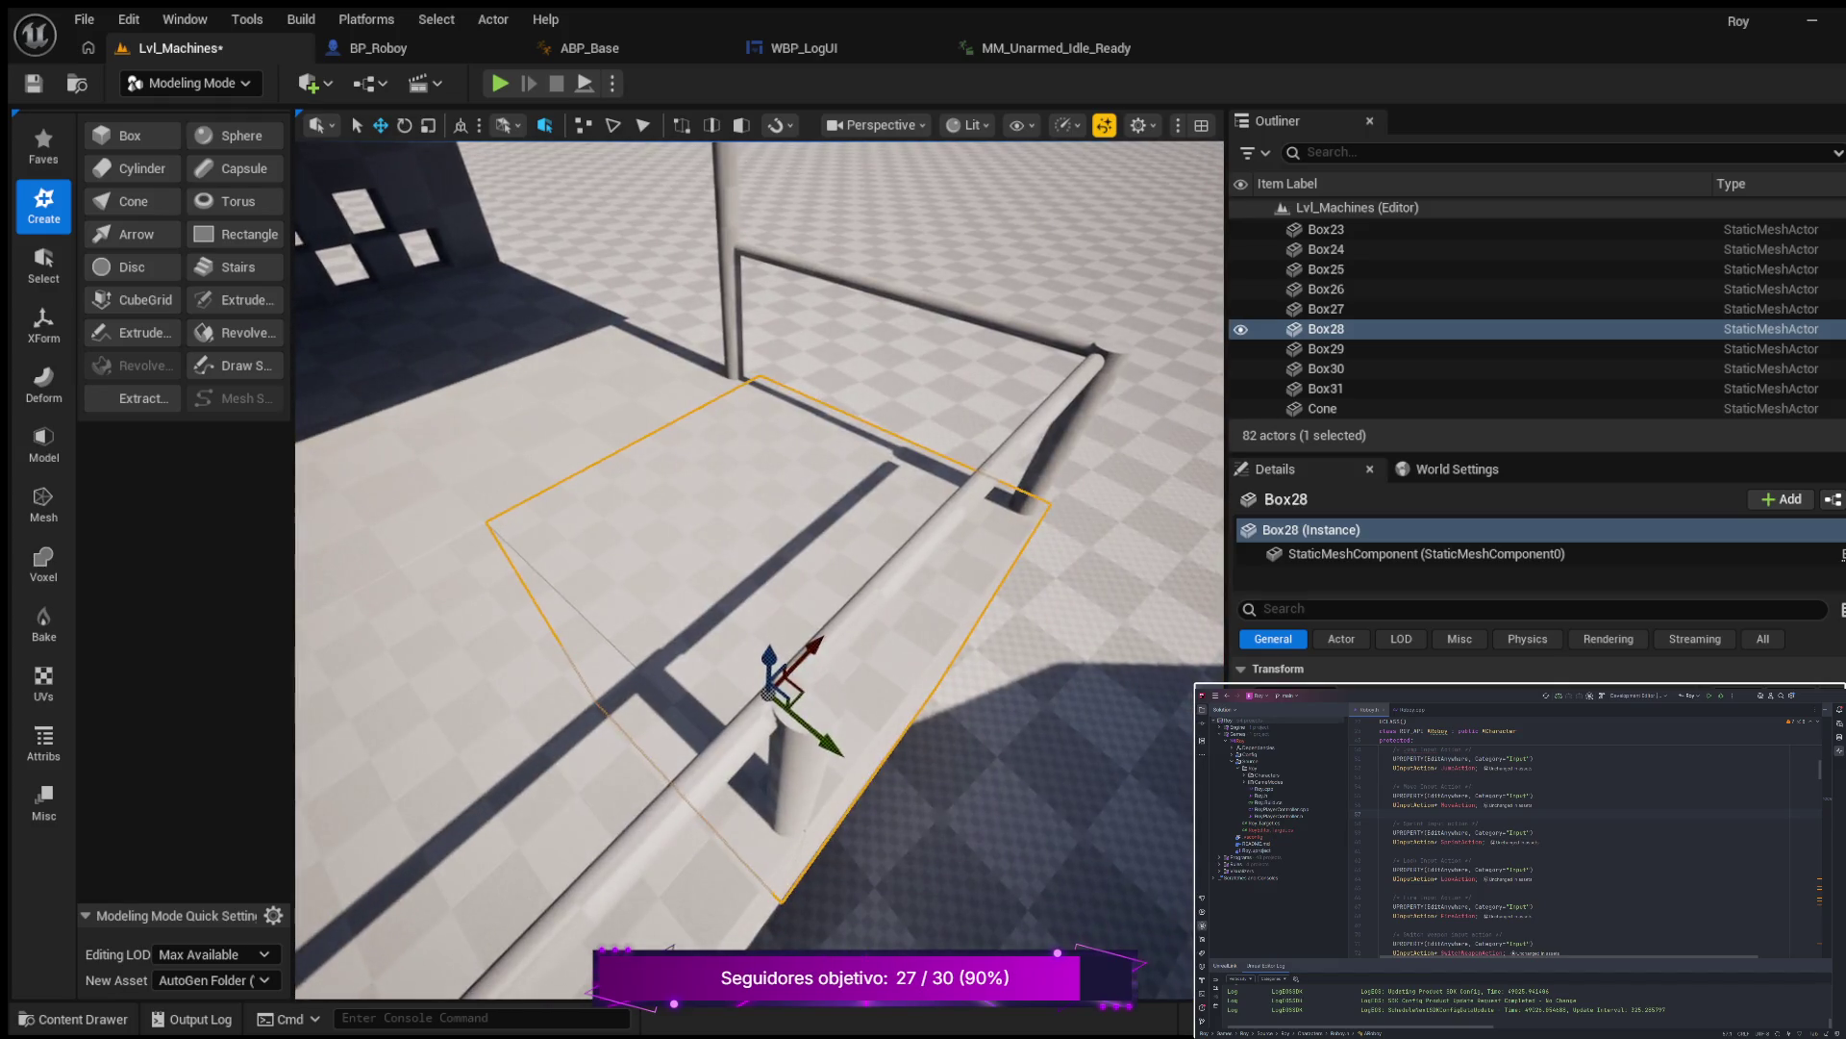
# Slide post Cylinder36 up-left along the rail, then pull back to view the building and railing.
pyautogui.click(805, 767)
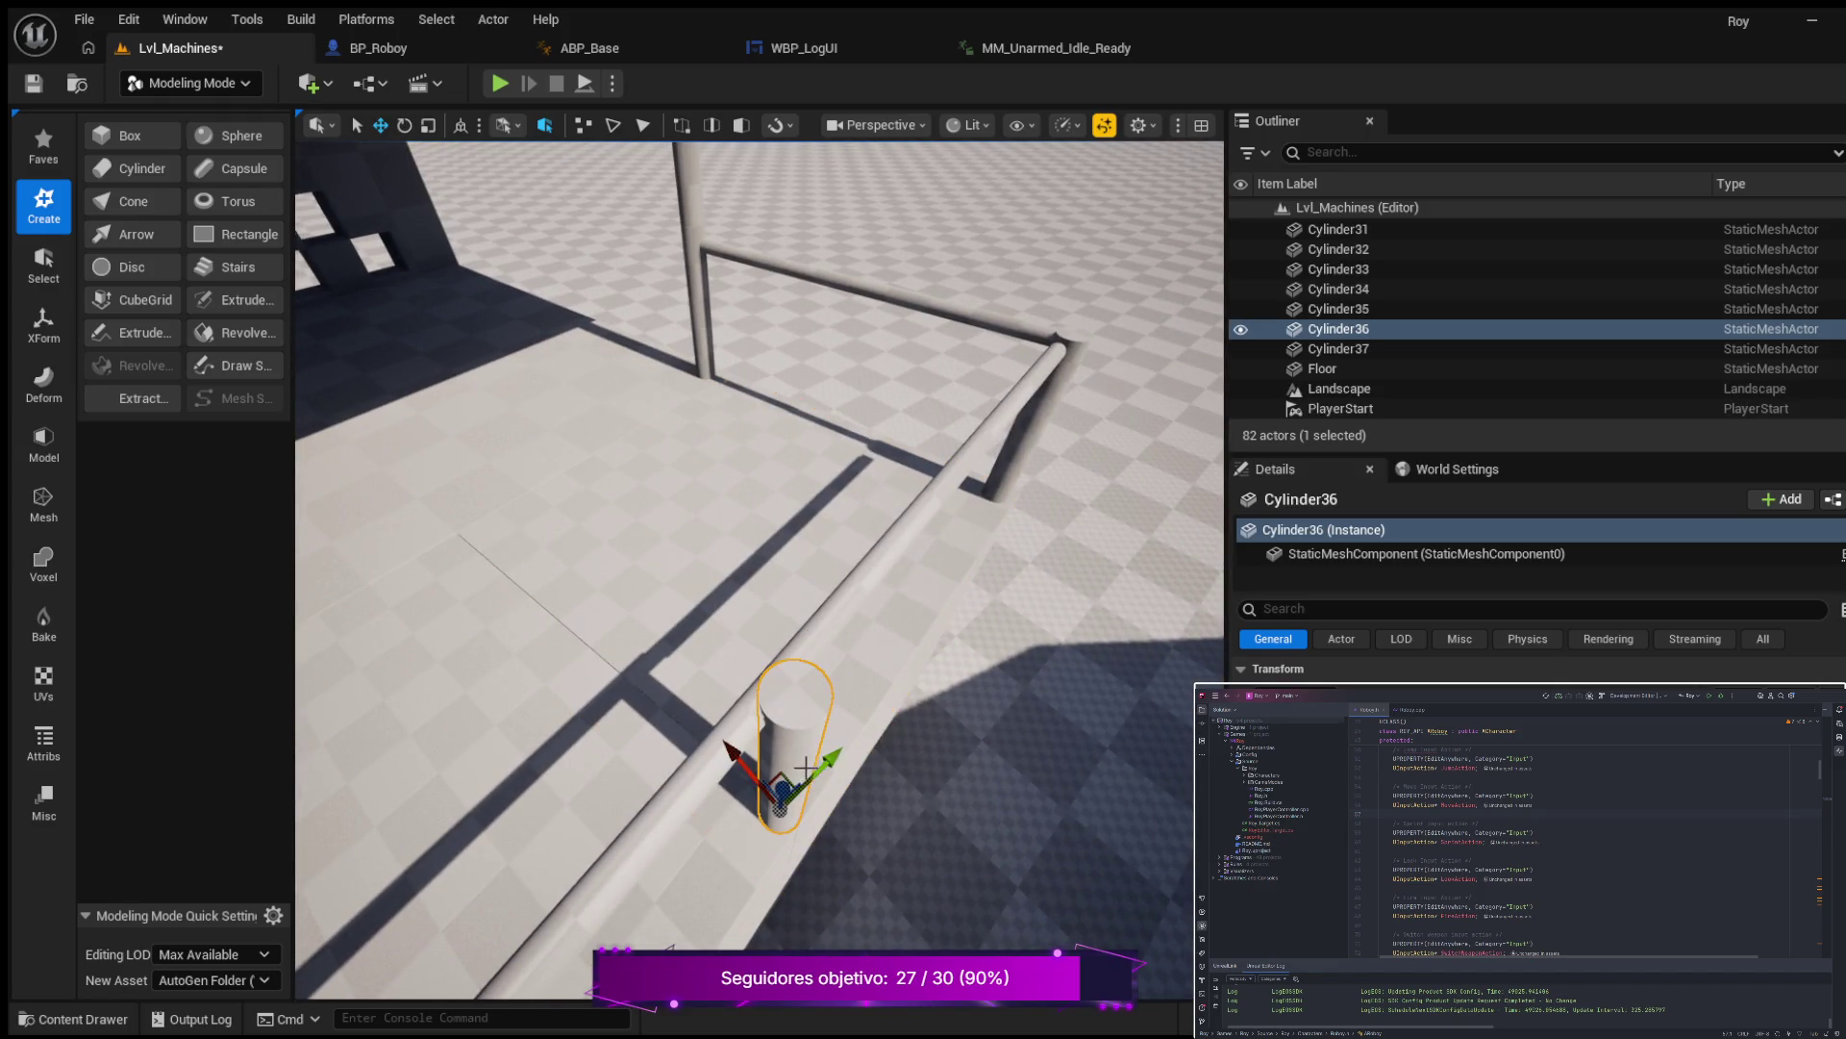
pyautogui.moveTo(745, 769); pyautogui.dragTo(726, 759)
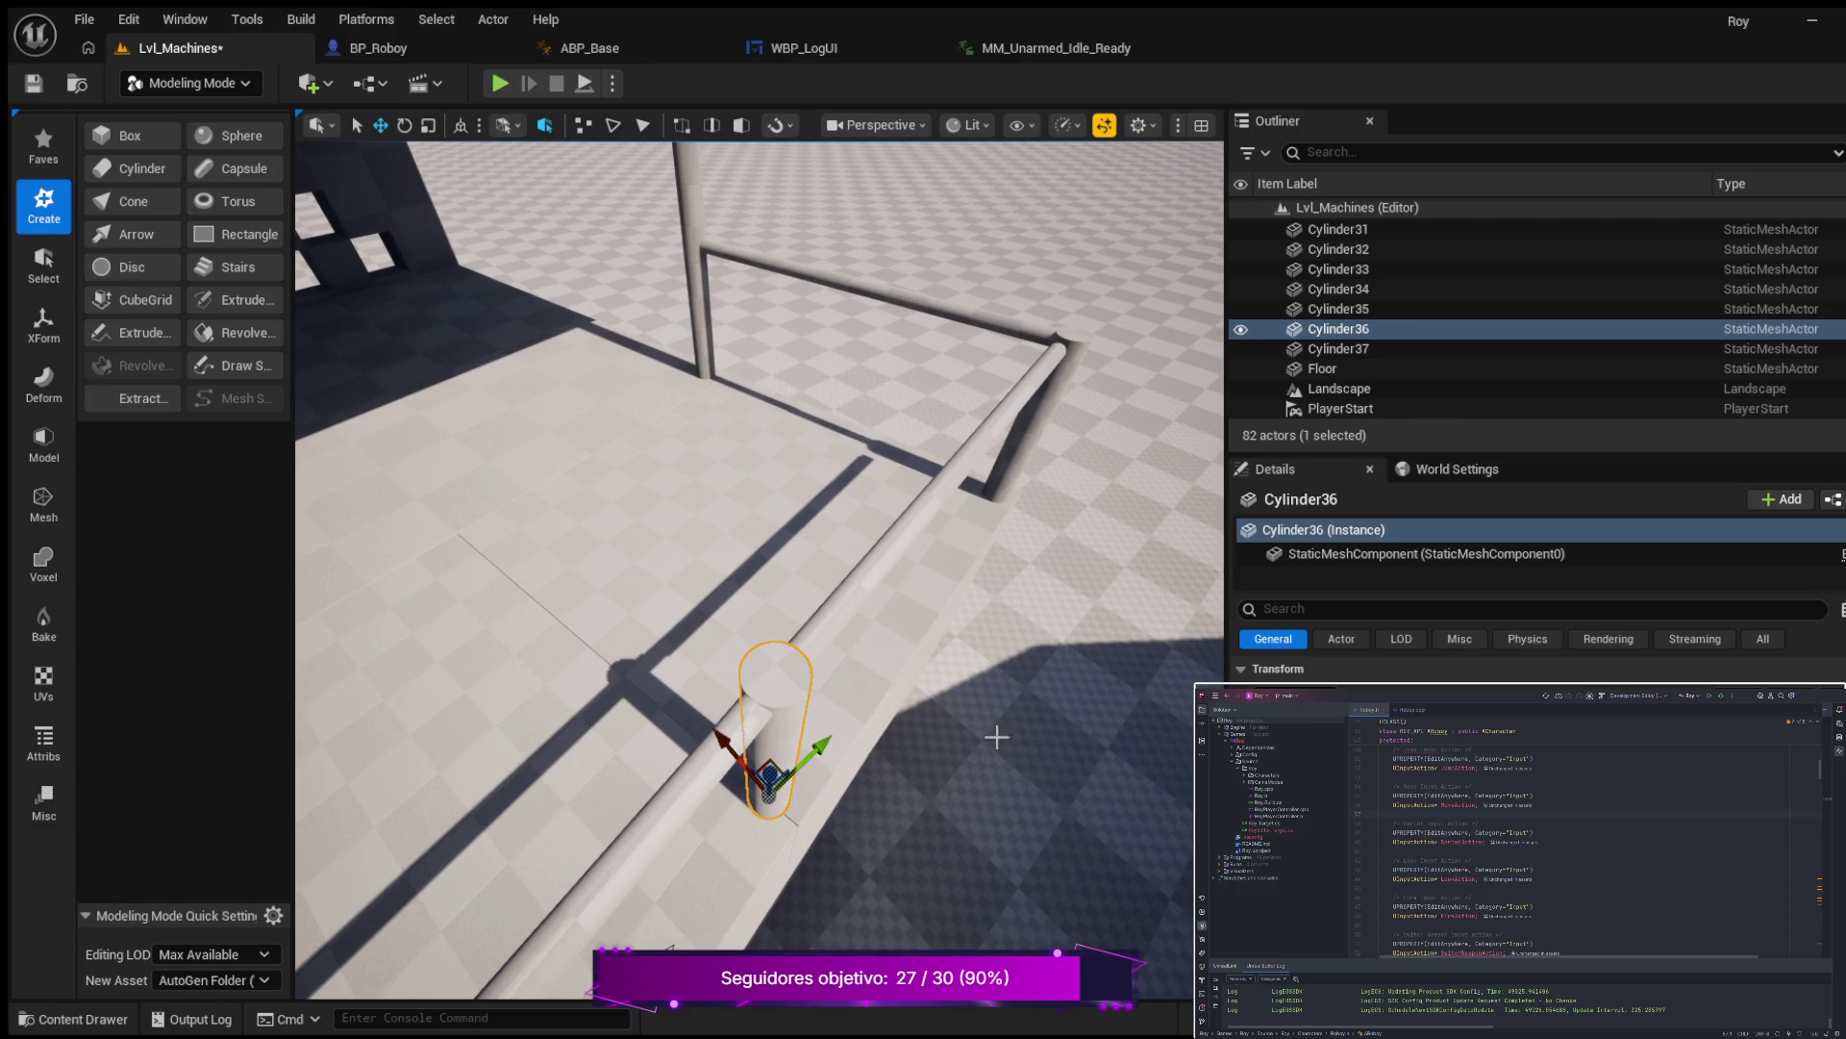
pyautogui.scroll(-5, 997, 736)
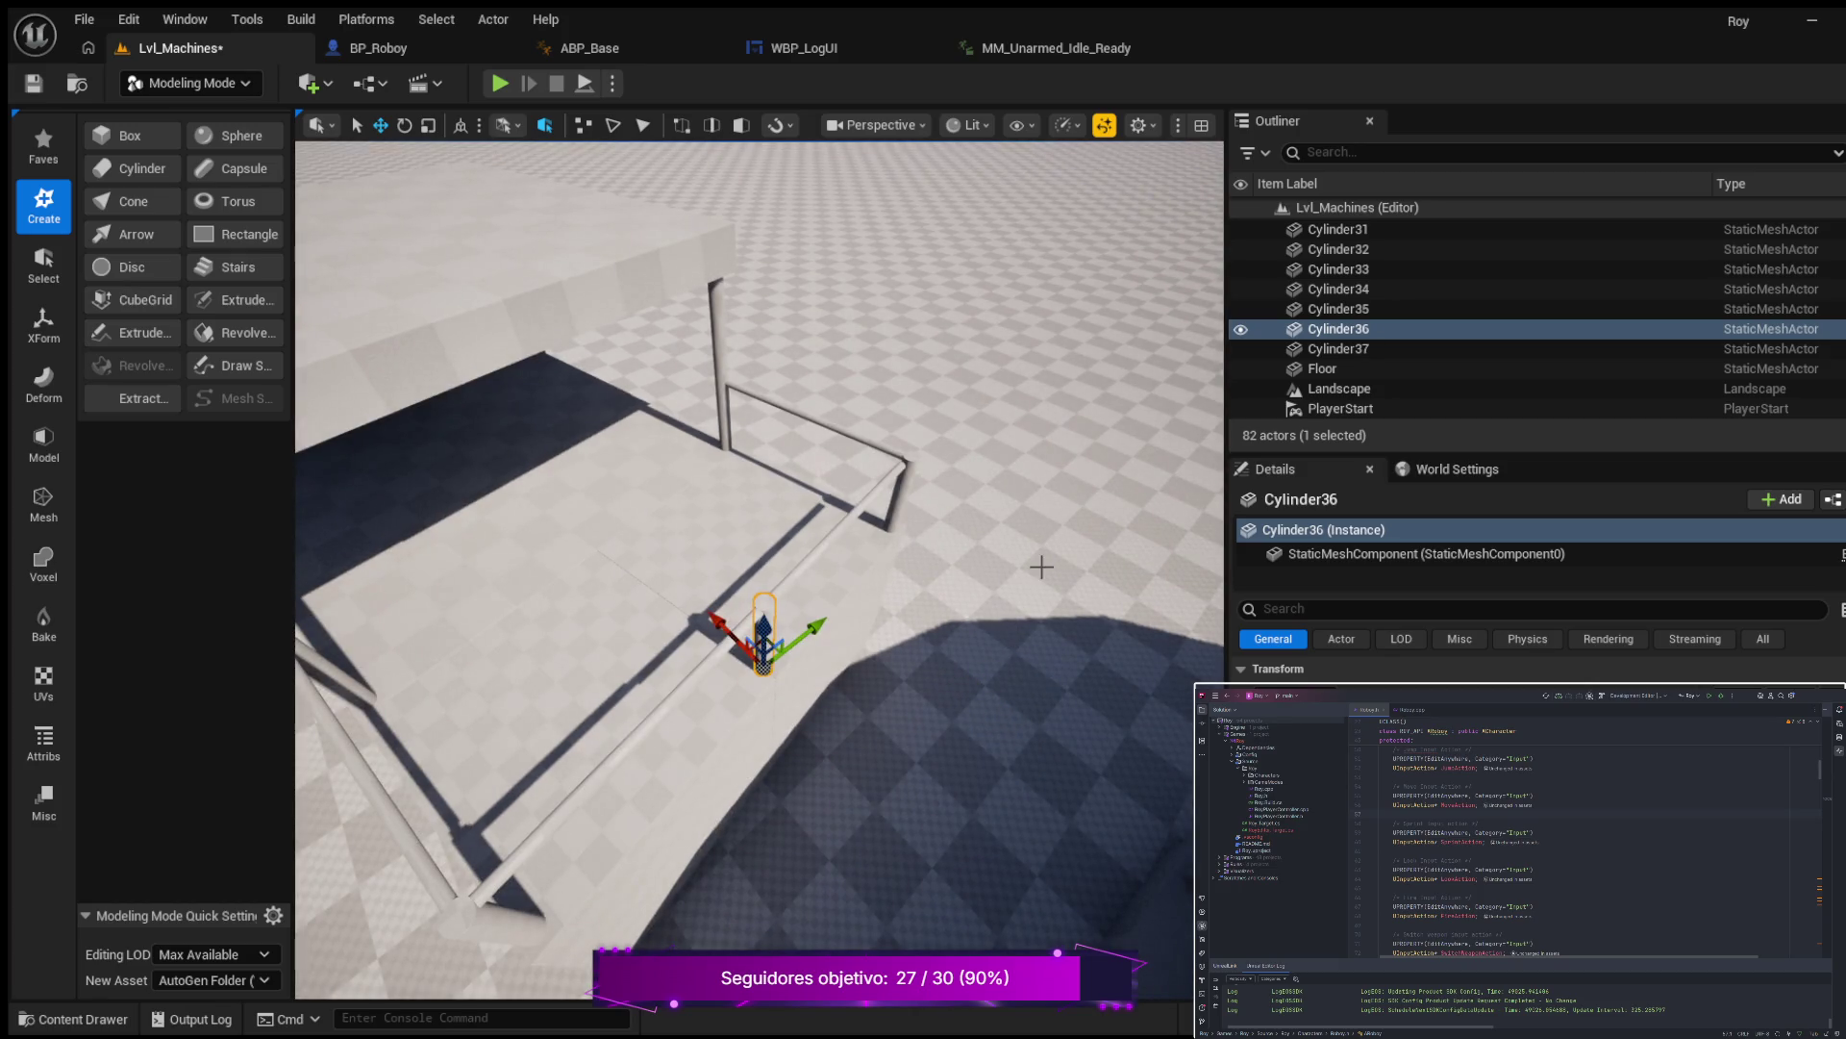
pyautogui.moveTo(1106, 676); pyautogui.dragTo(1115, 662)
pyautogui.click(1116, 706)
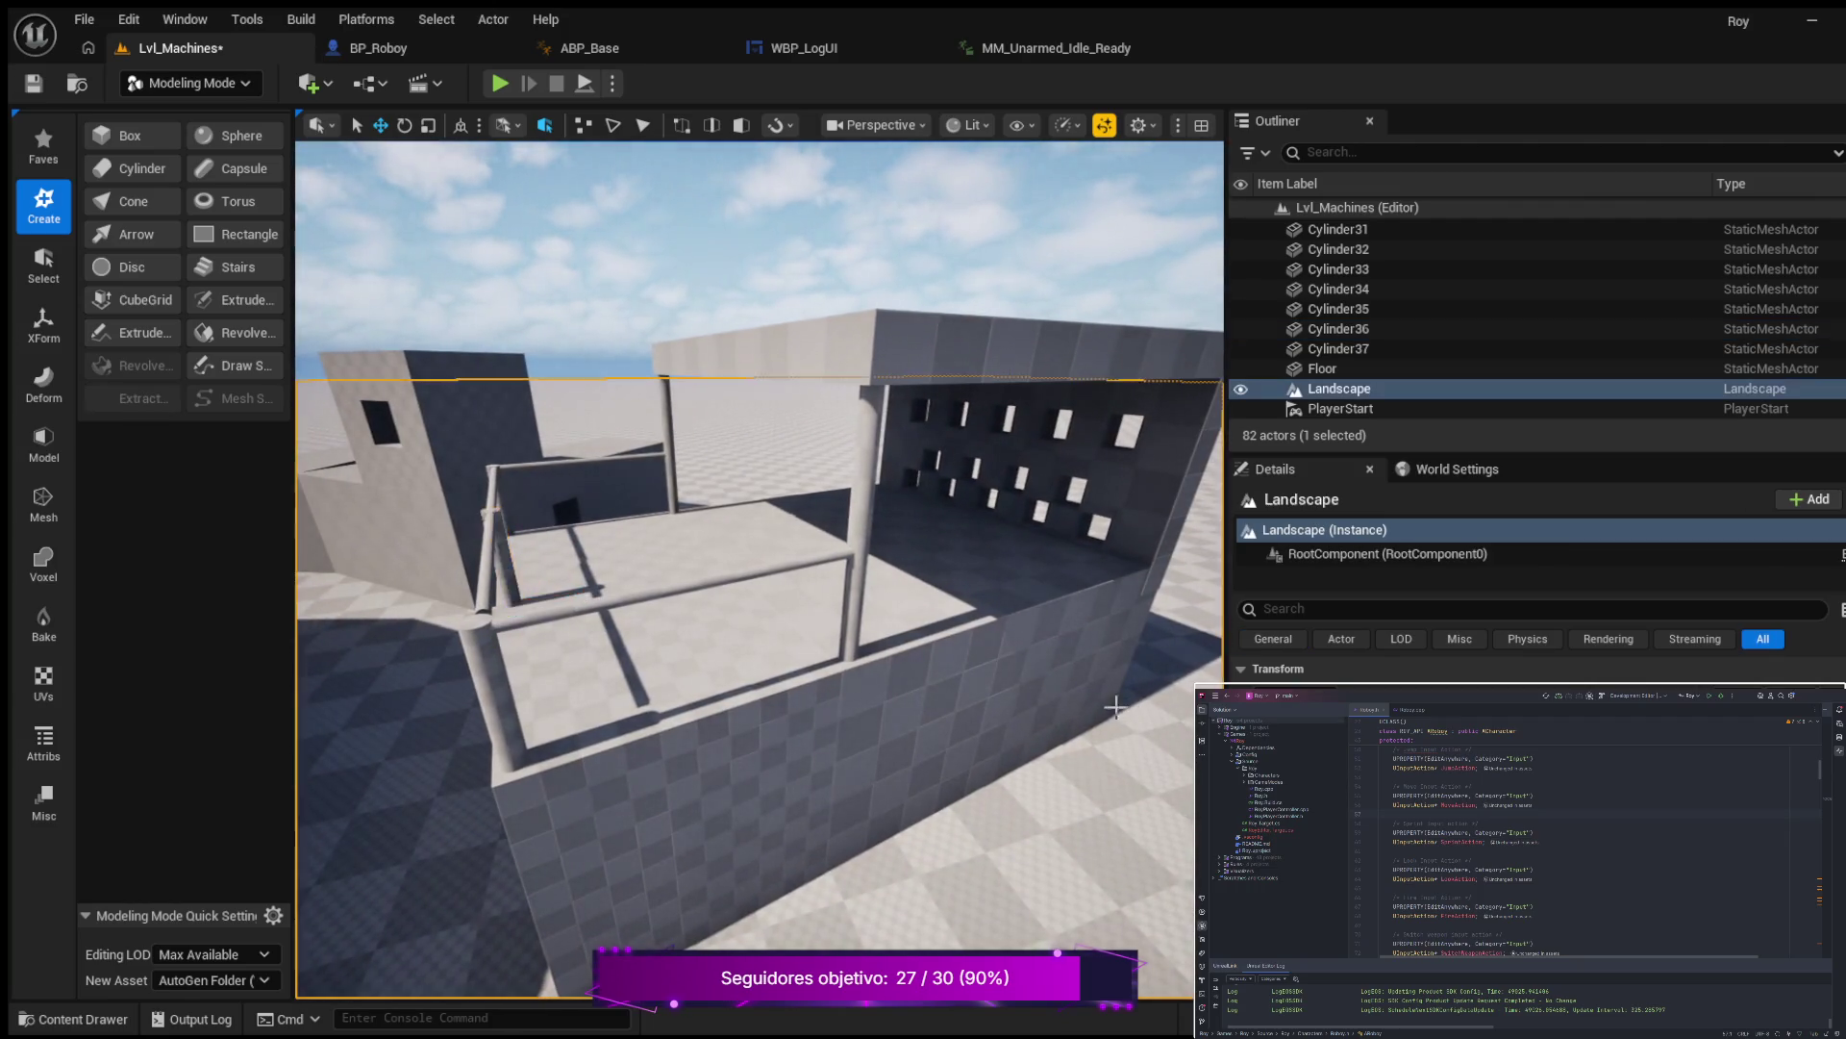
pyautogui.moveTo(1036, 711); pyautogui.dragTo(967, 680)
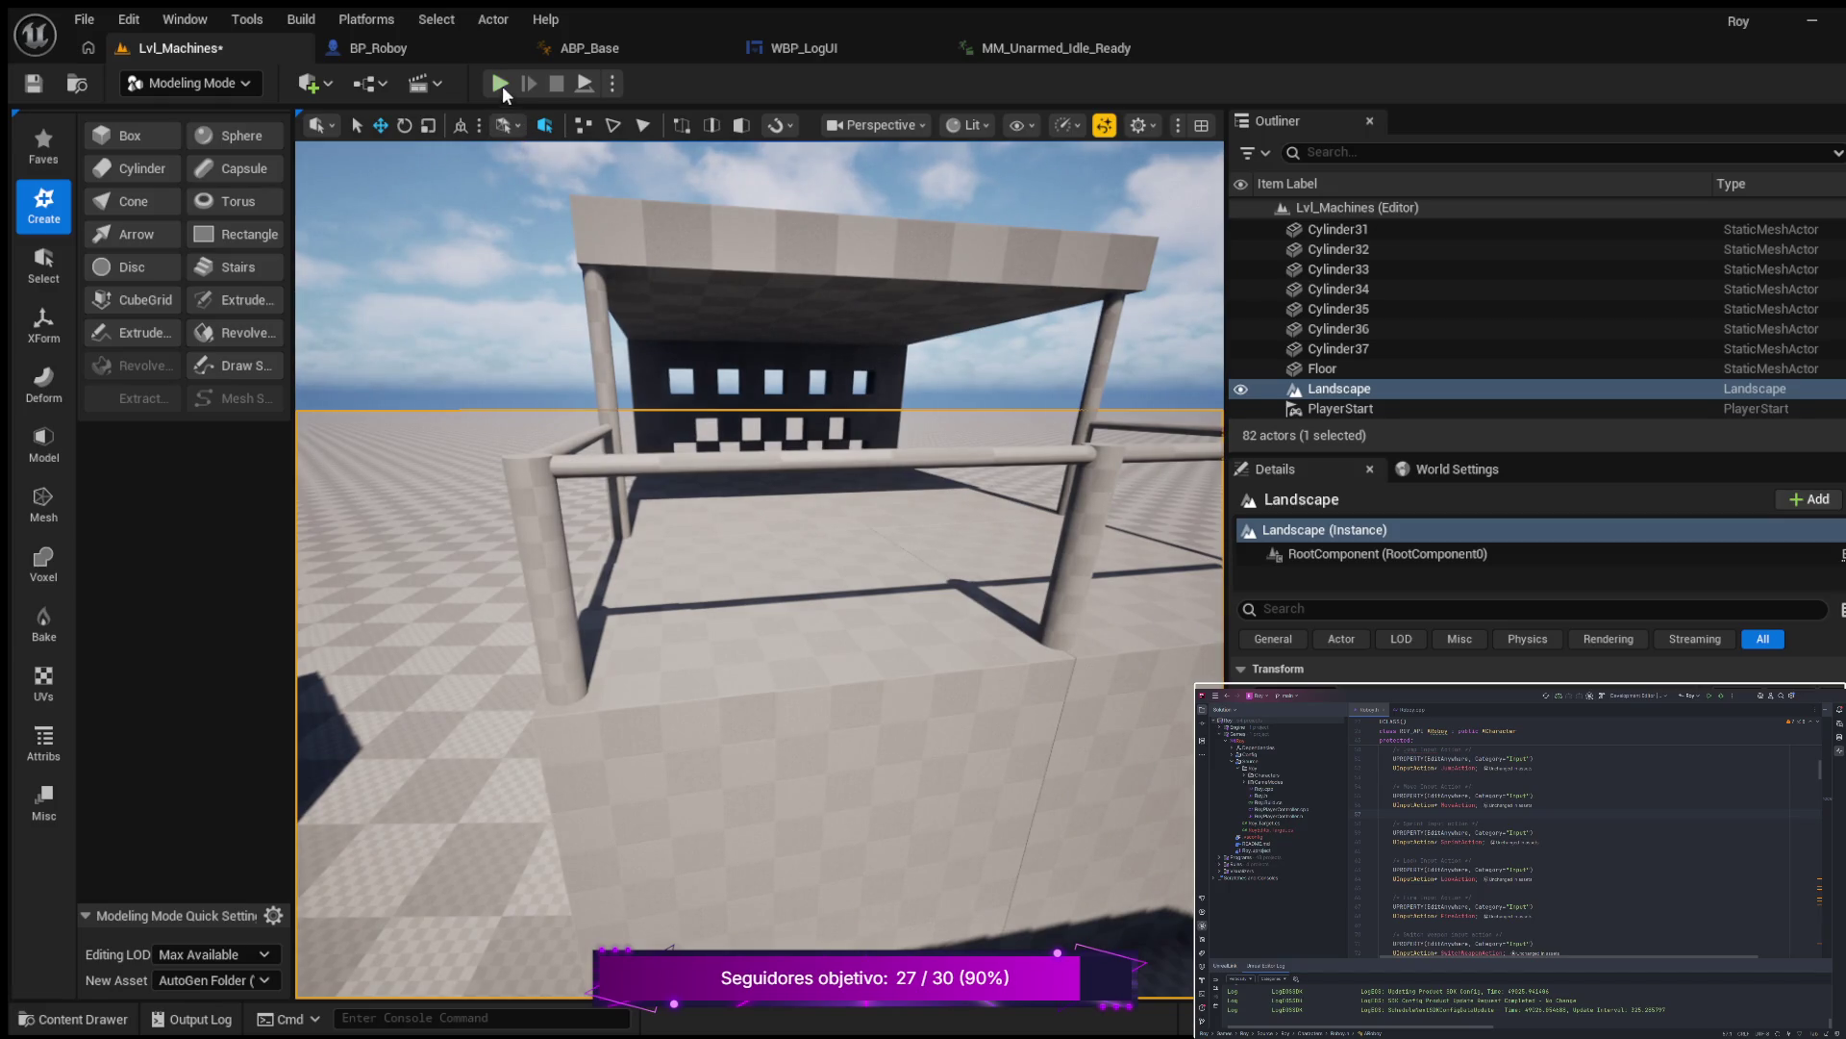
# Play the level in the editor, run the character past the booth and grey buildings, then stop the session.
pyautogui.click(500, 84)
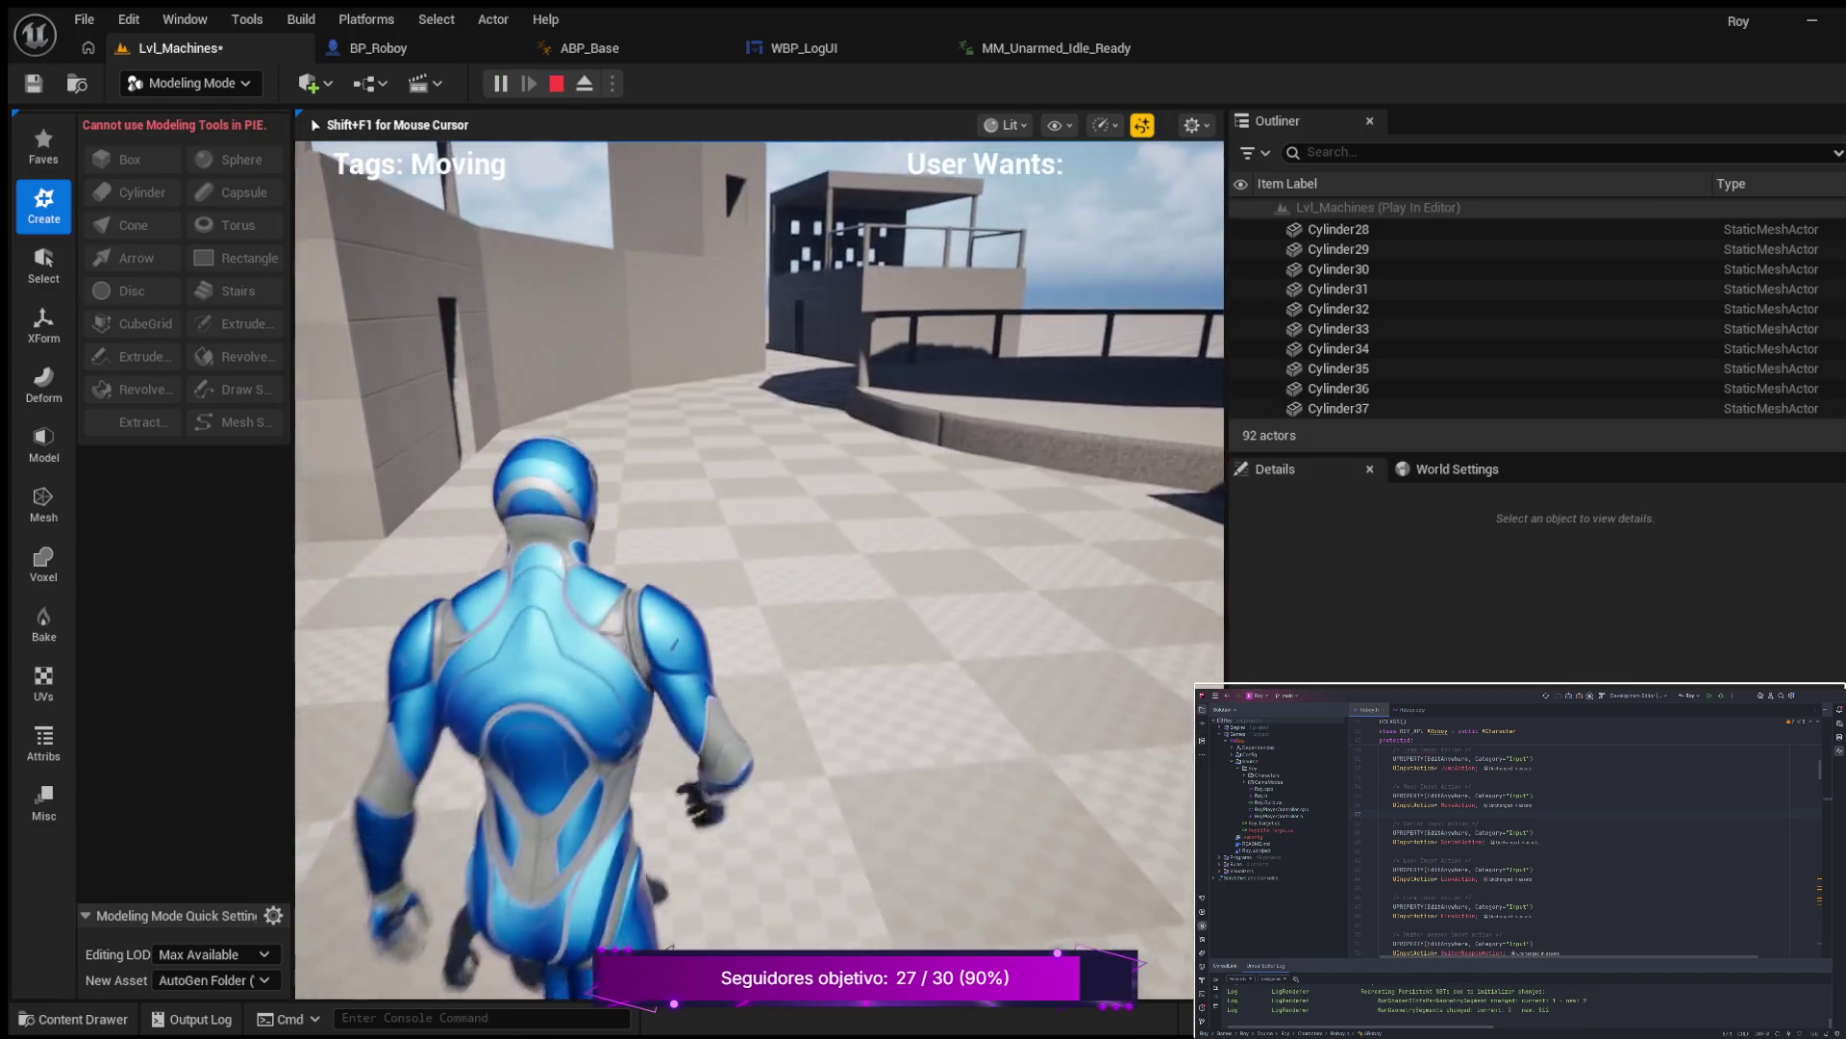
pyautogui.press('w')
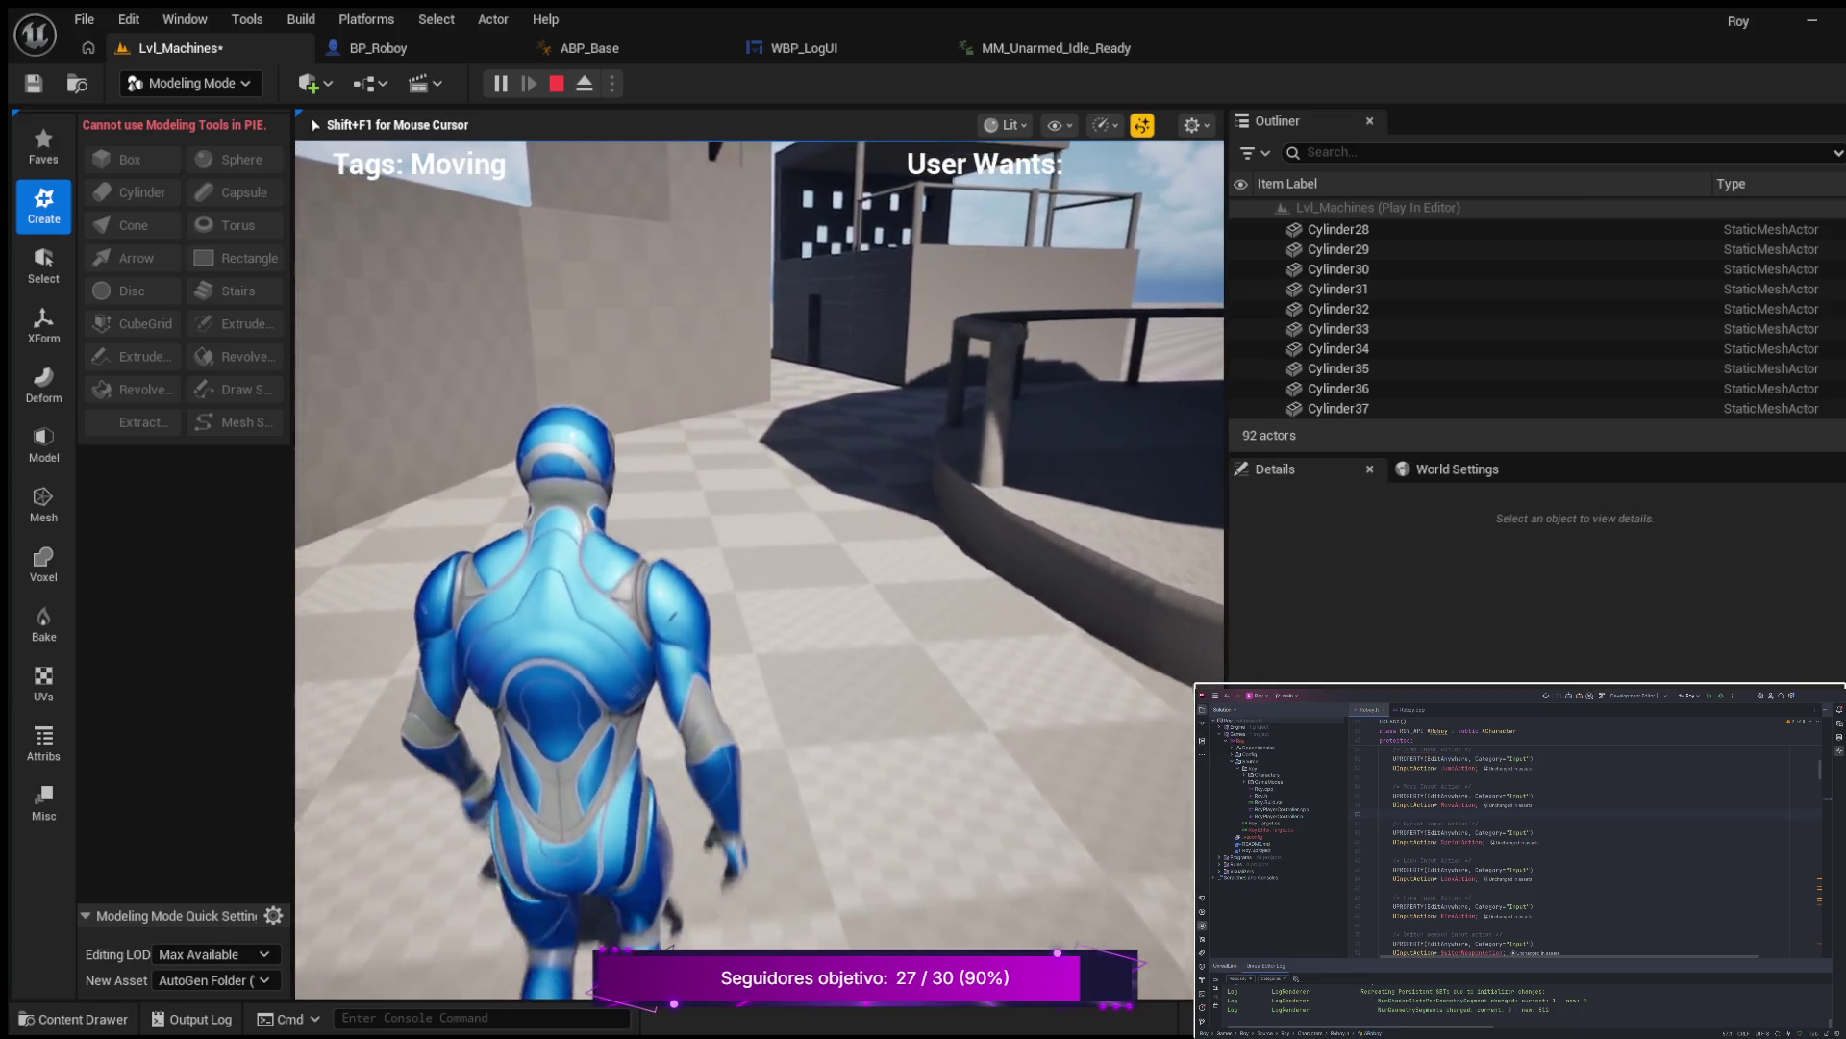
pyautogui.press('w')
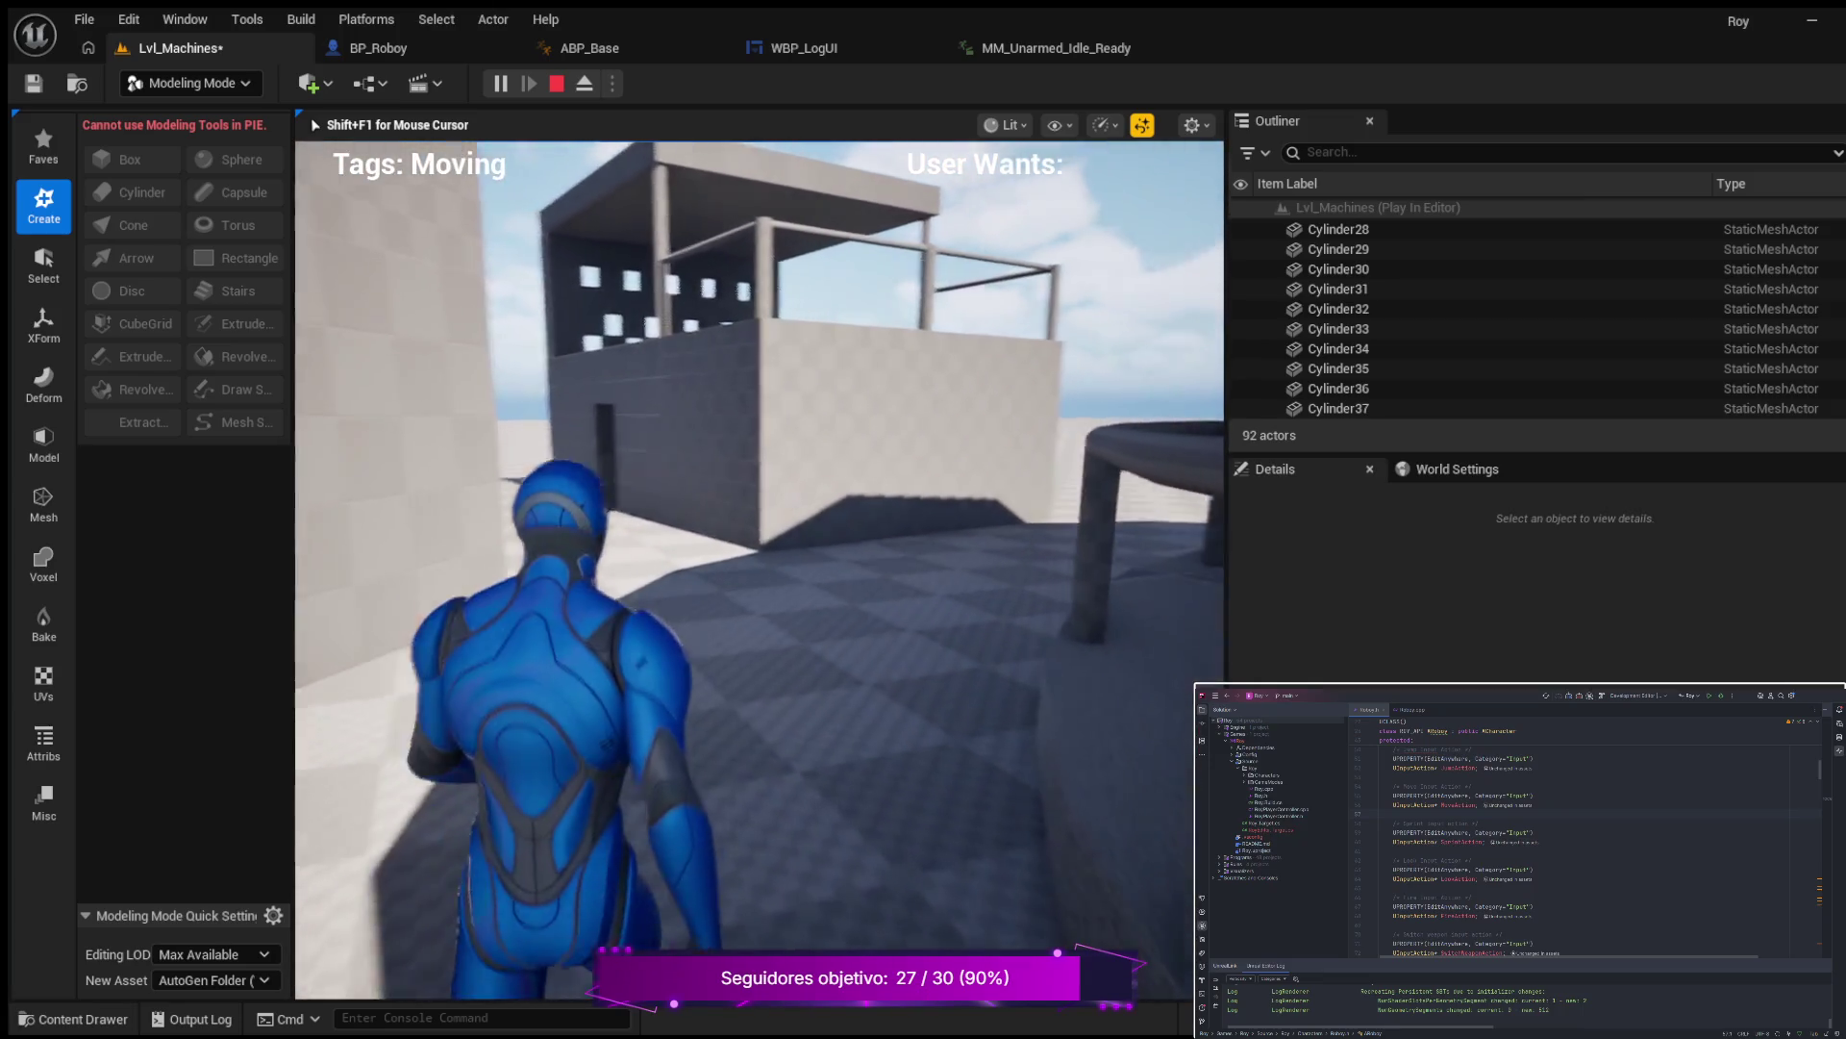
pyautogui.press('w')
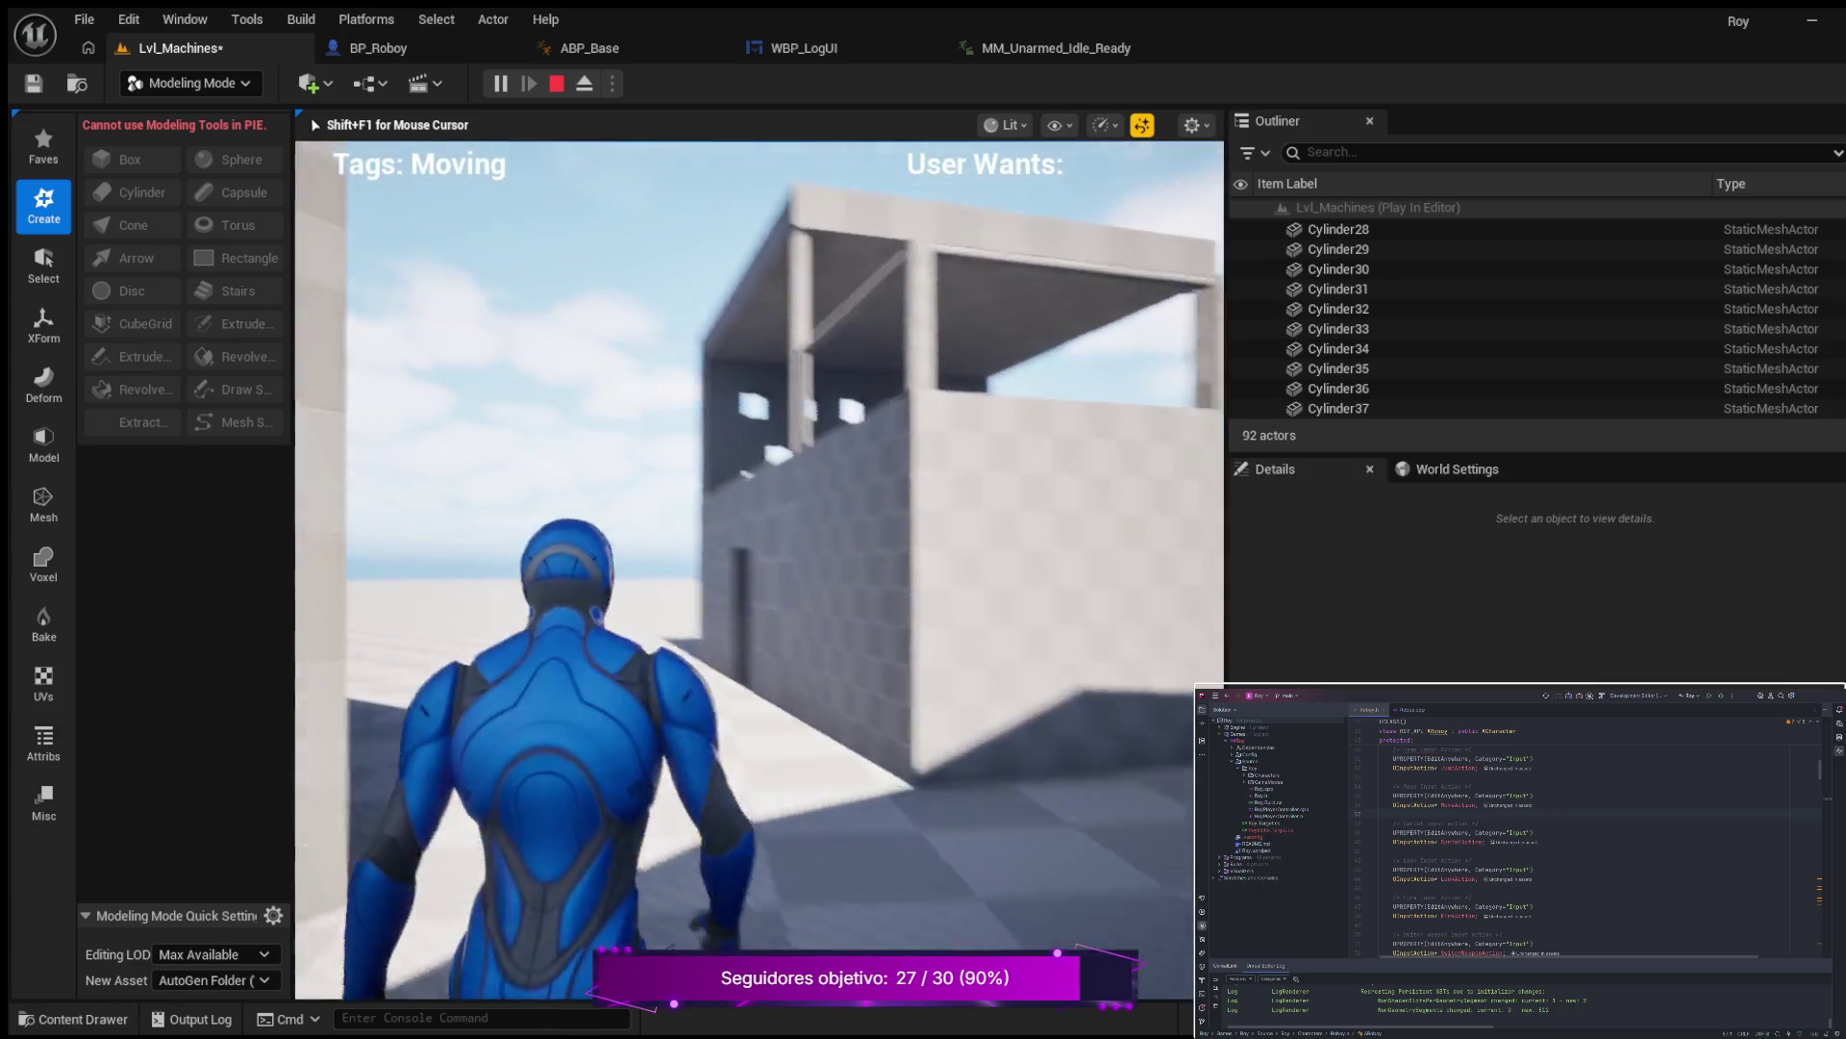
pyautogui.press('w')
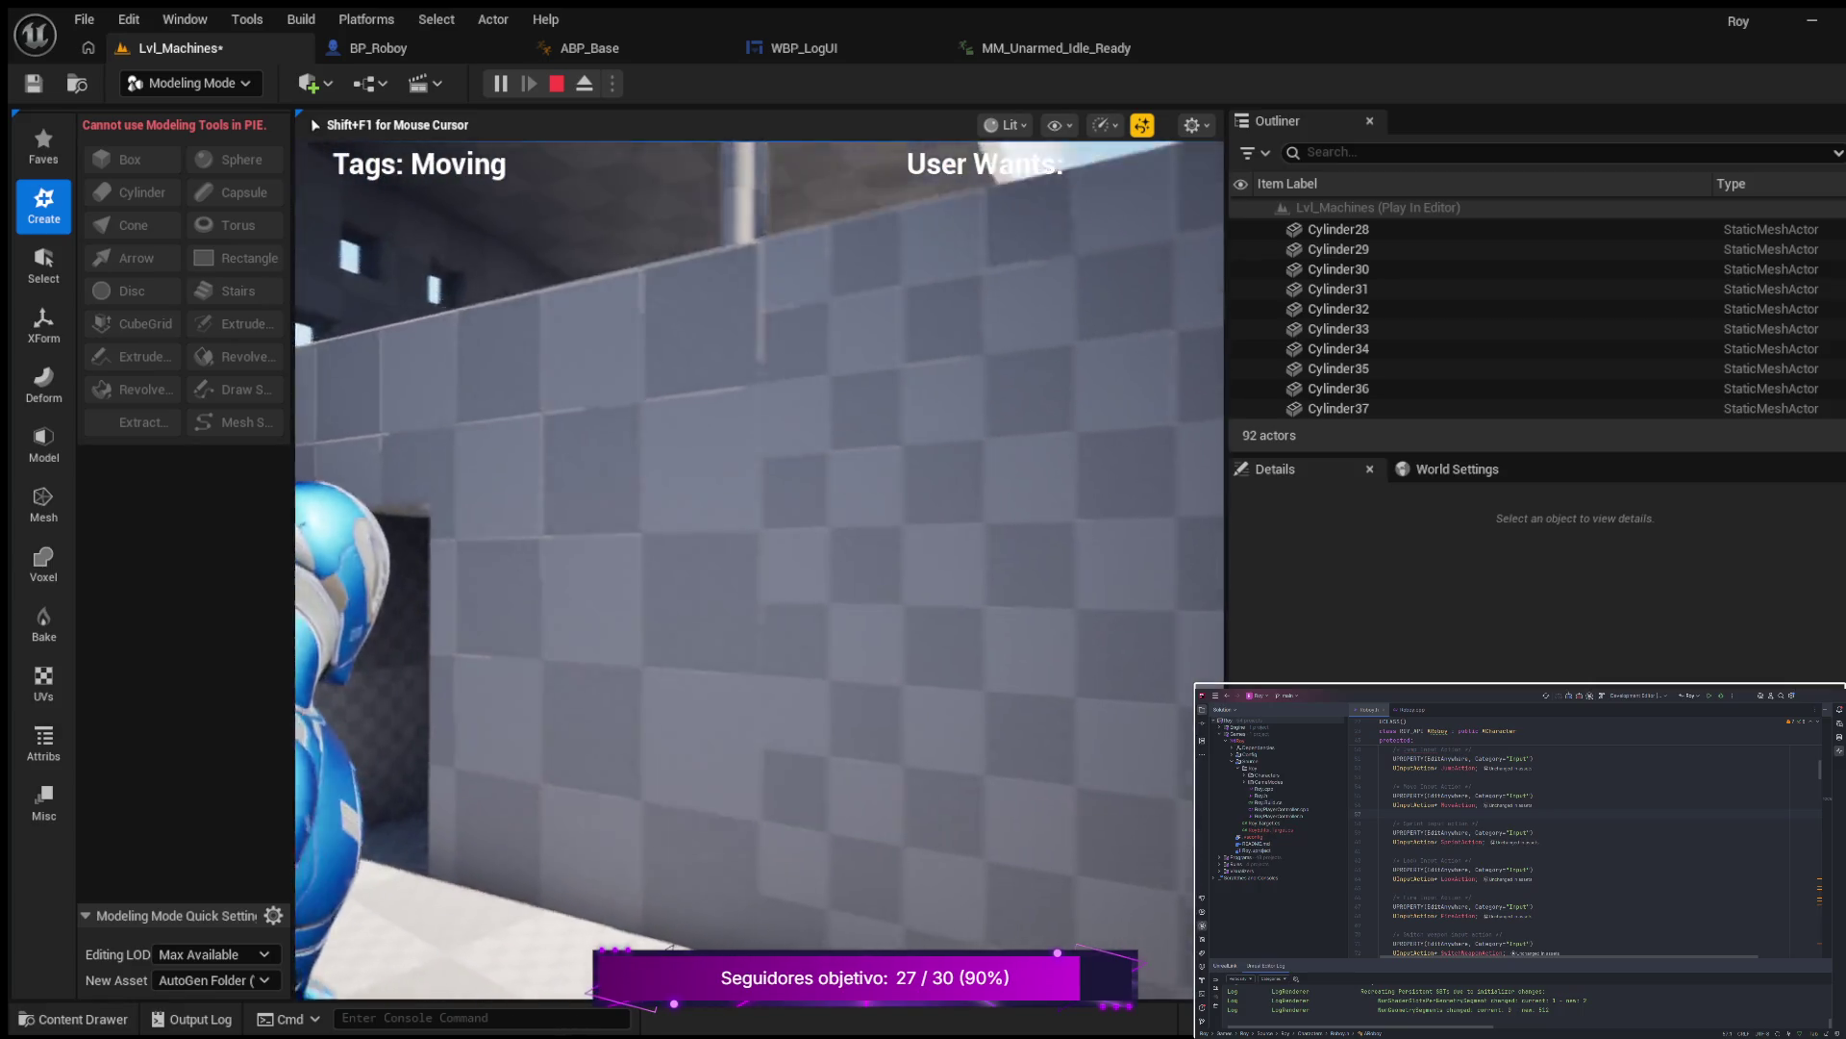
pyautogui.press('w')
pyautogui.press('w')
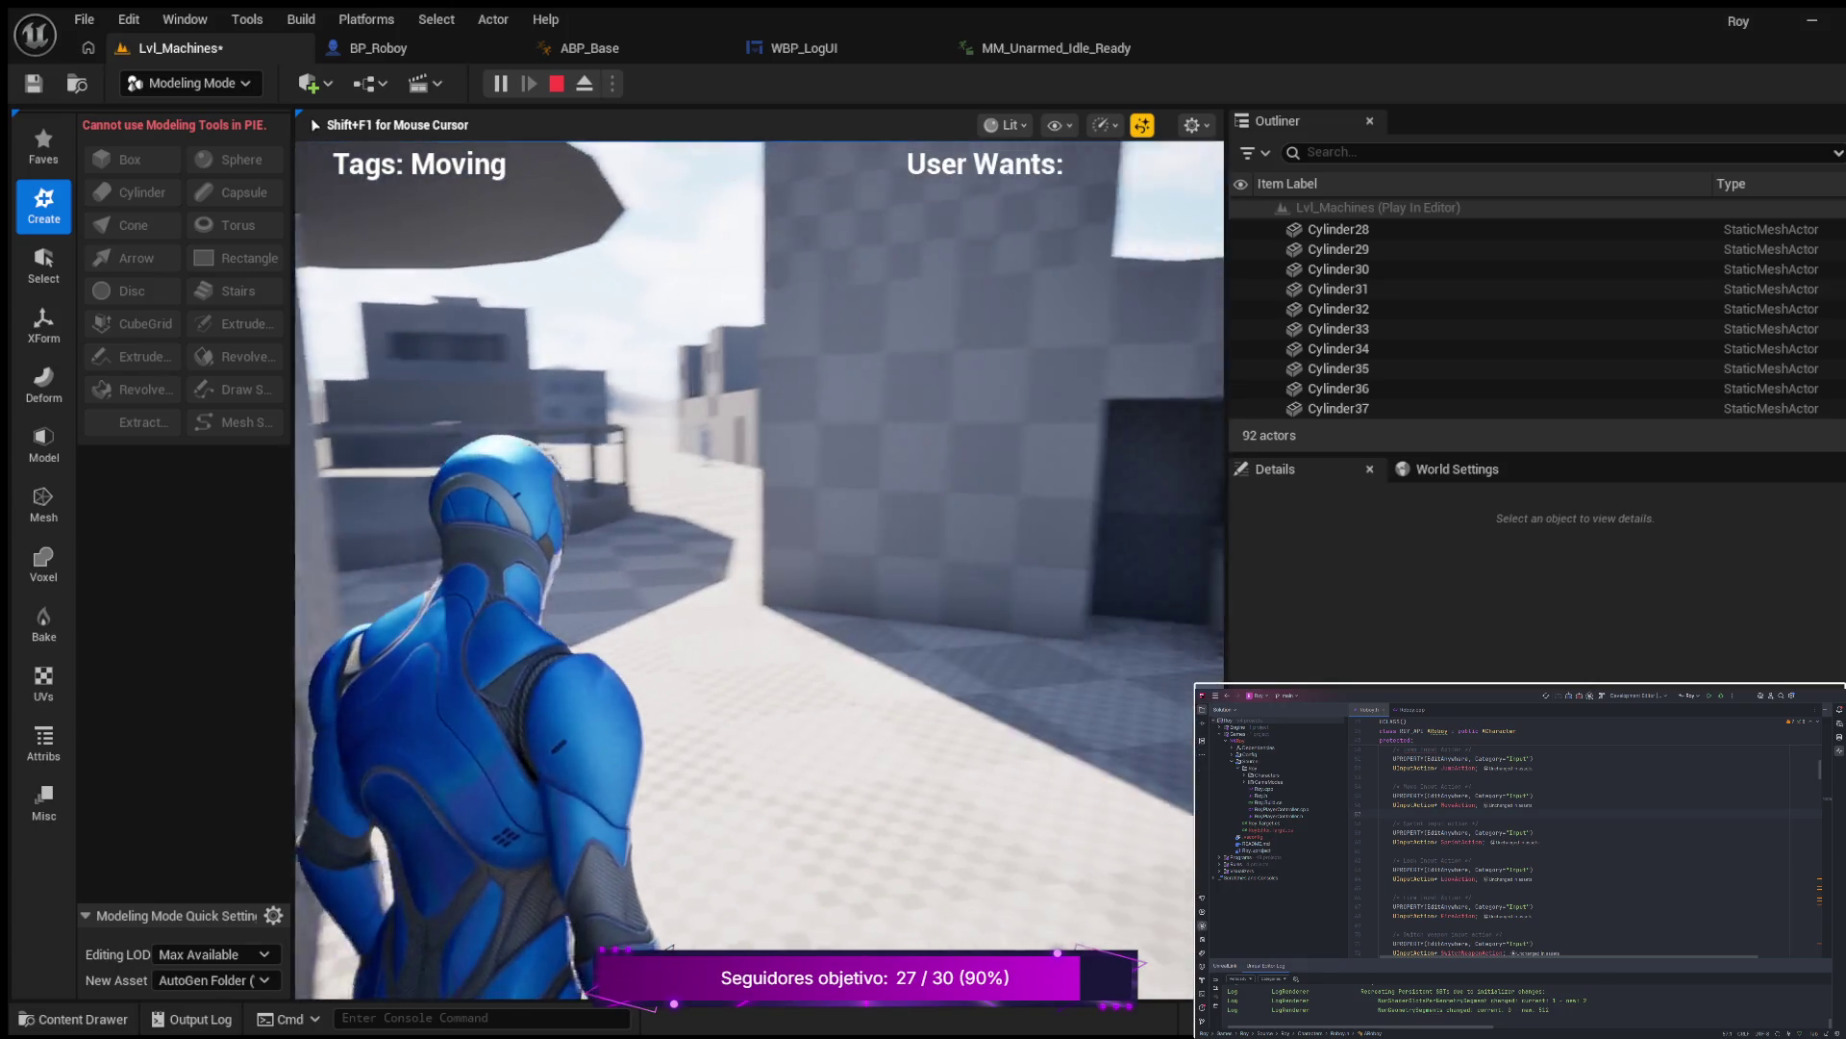
pyautogui.press('w')
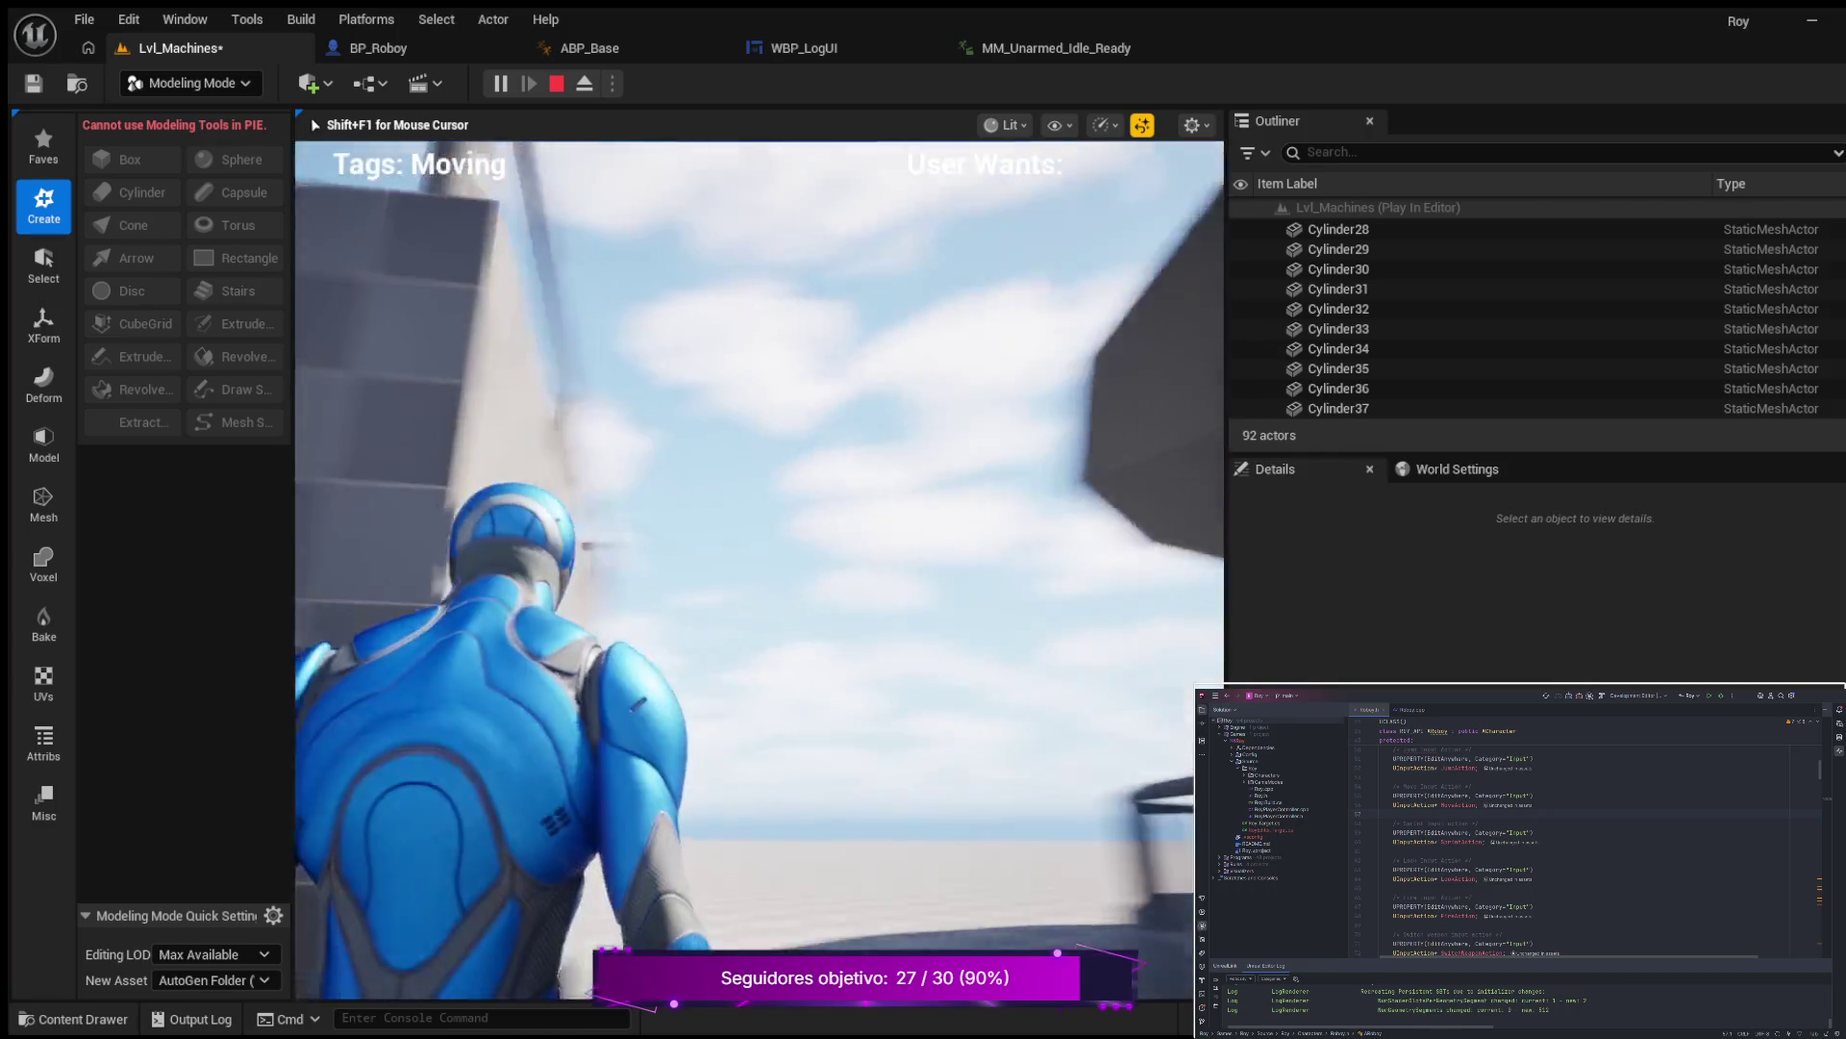
pyautogui.press('w')
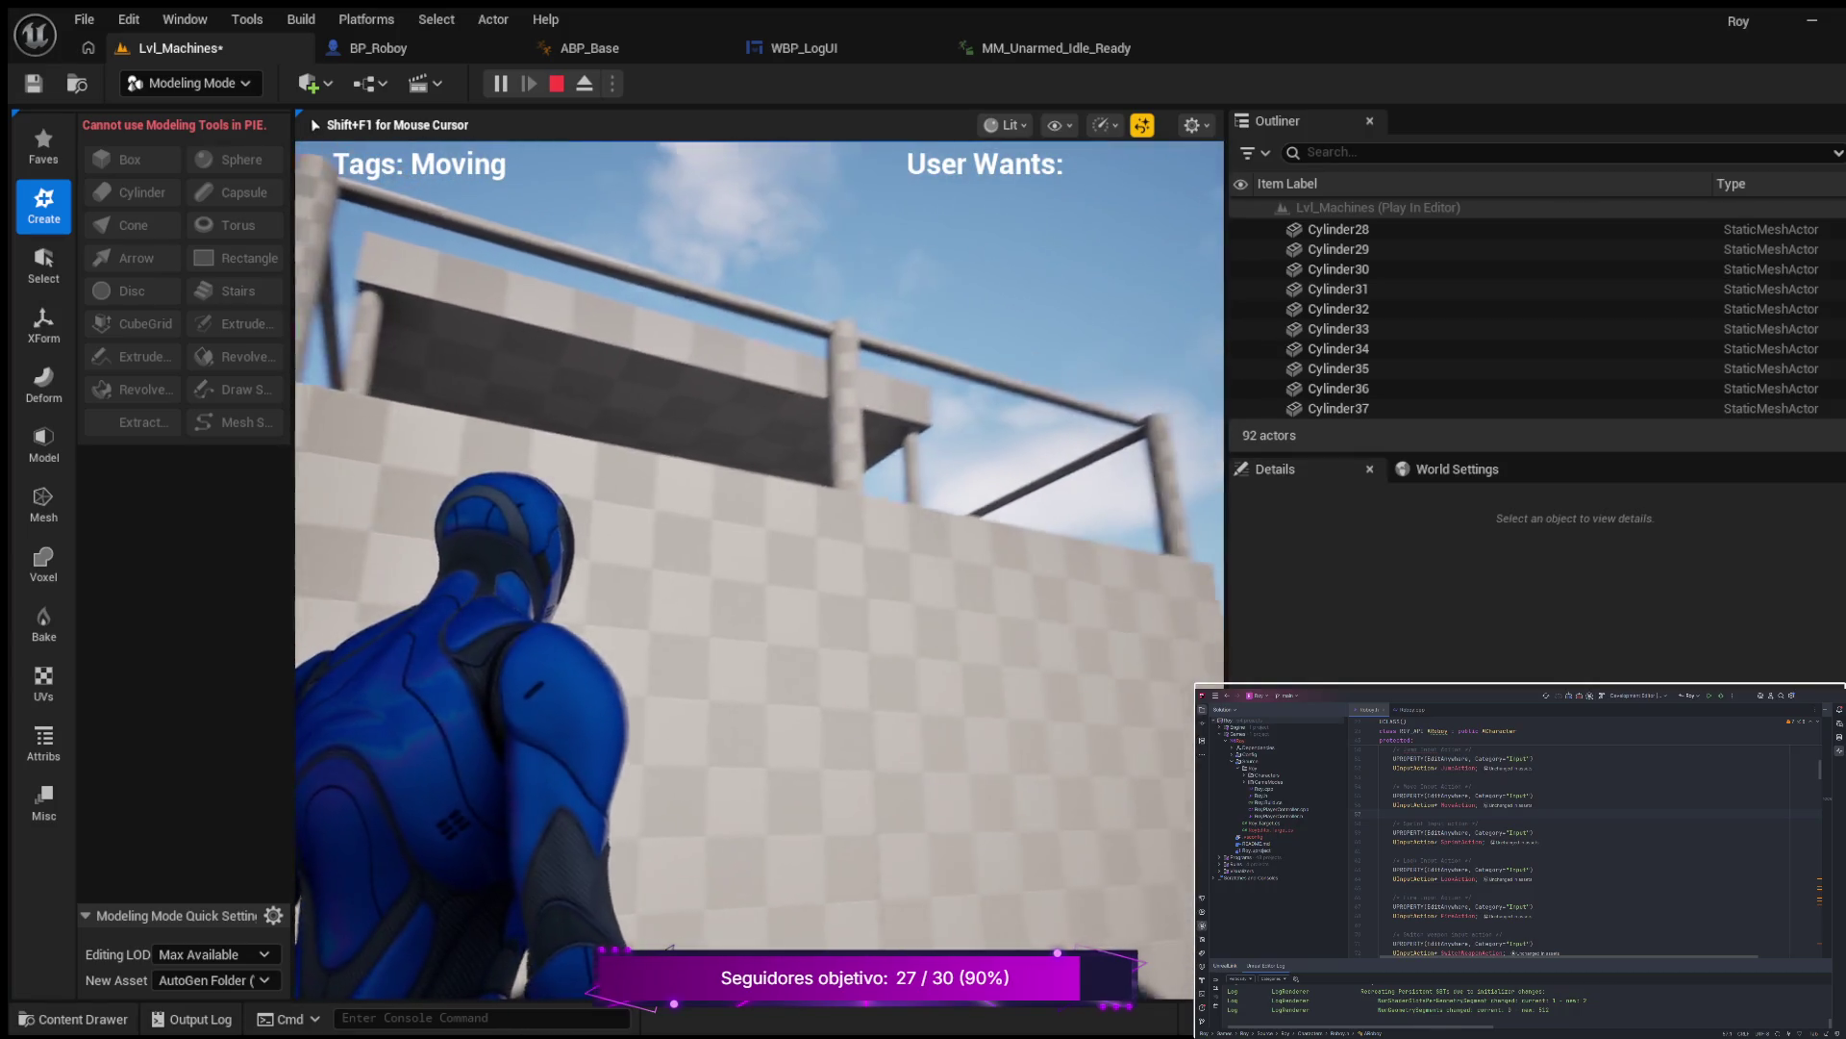
pyautogui.press('w')
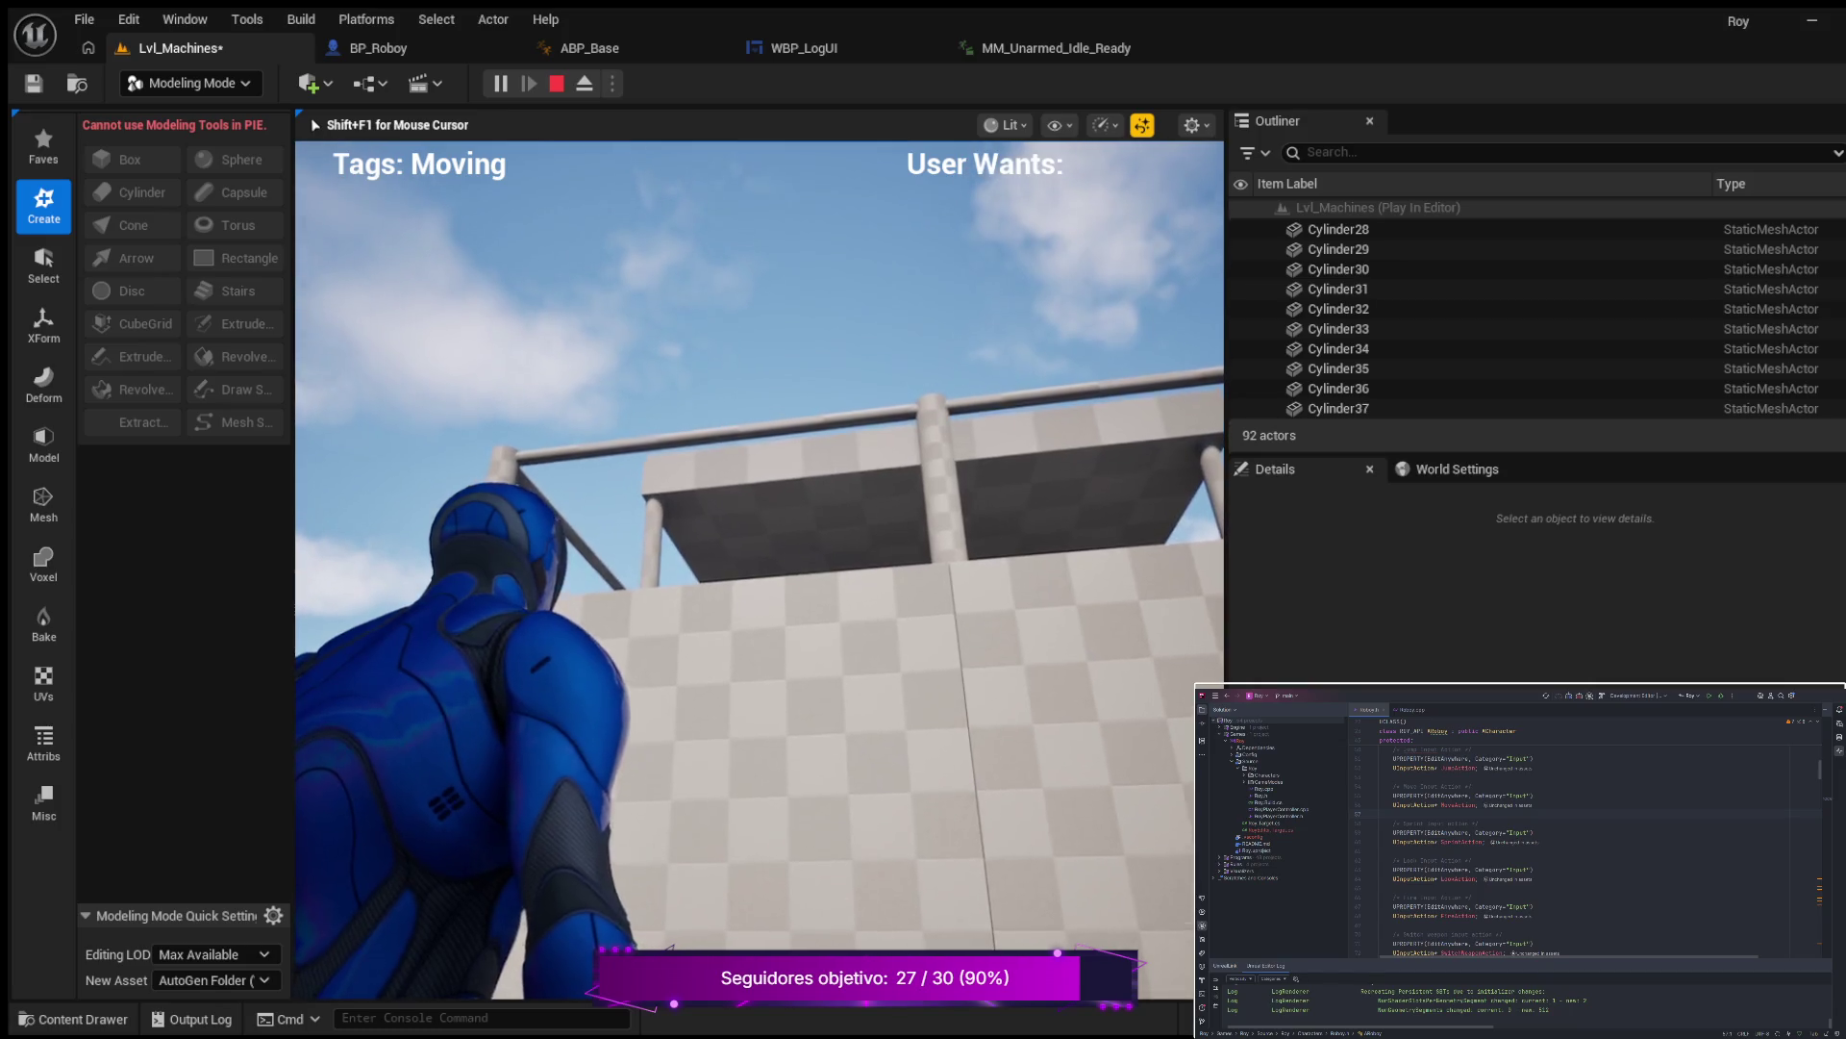
pyautogui.press('w')
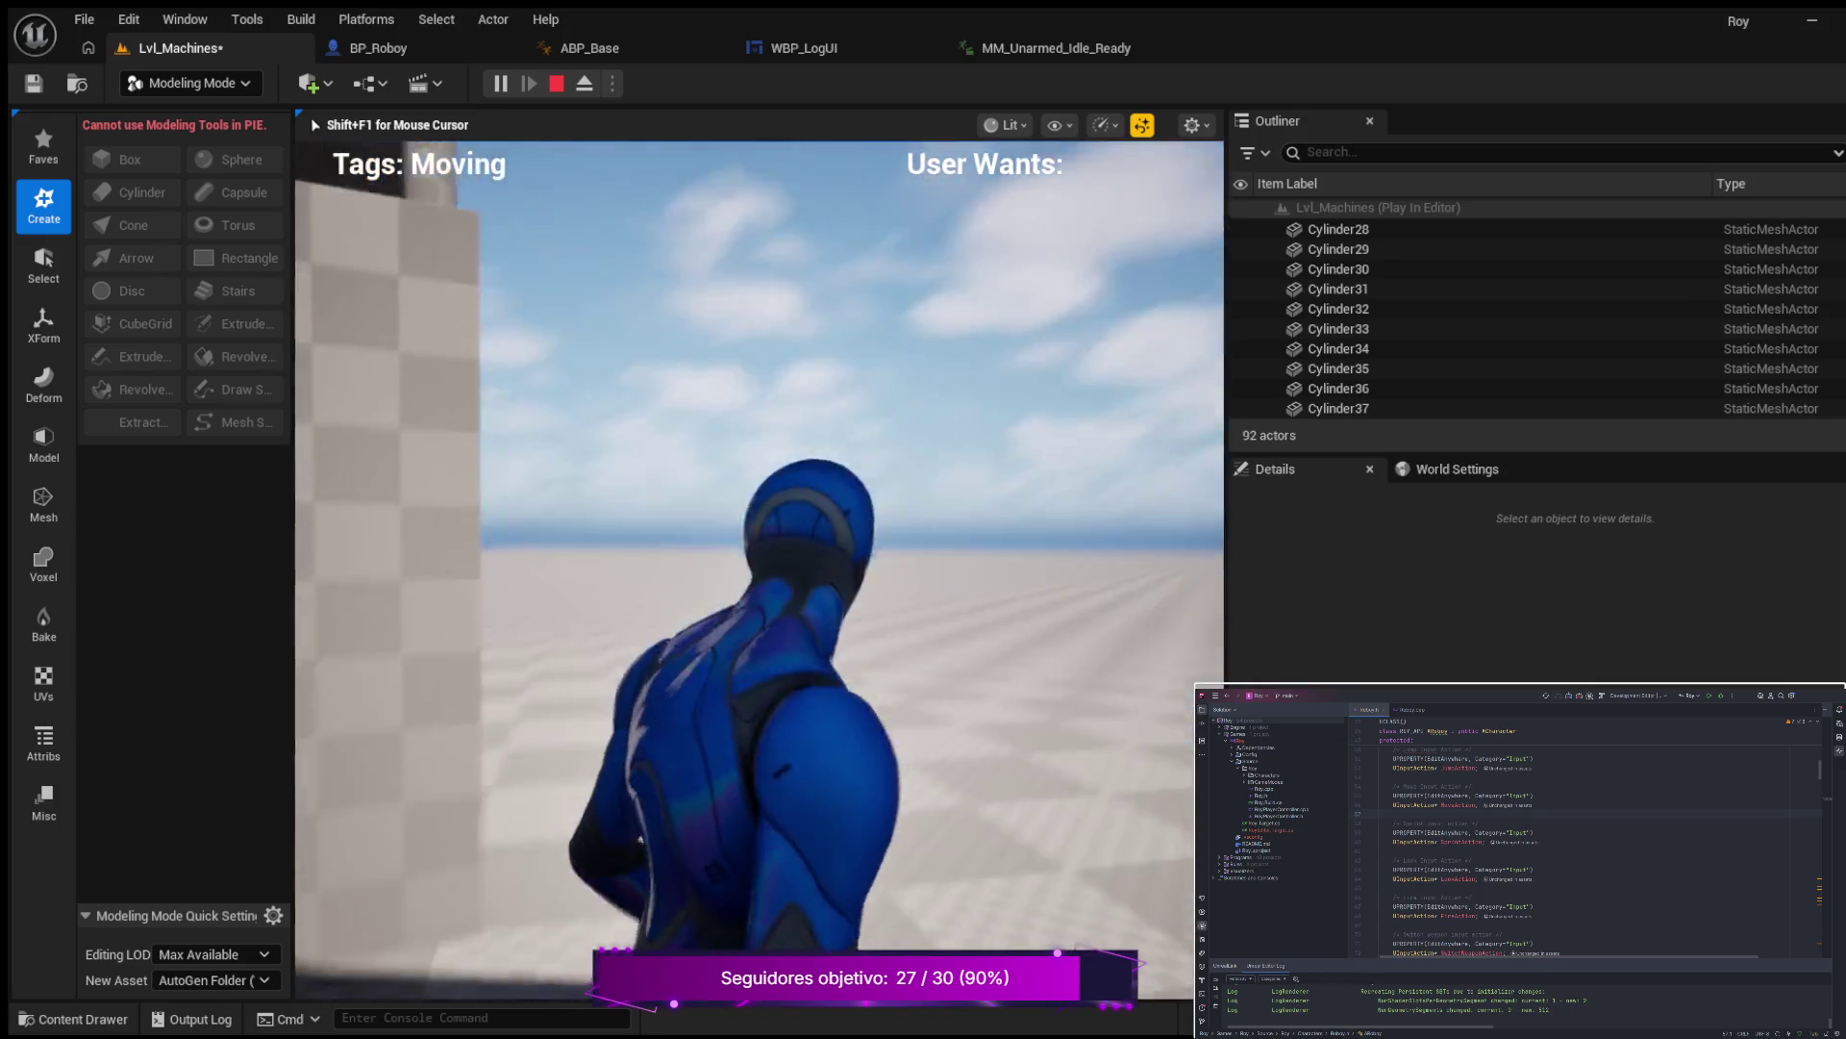
pyautogui.press('w')
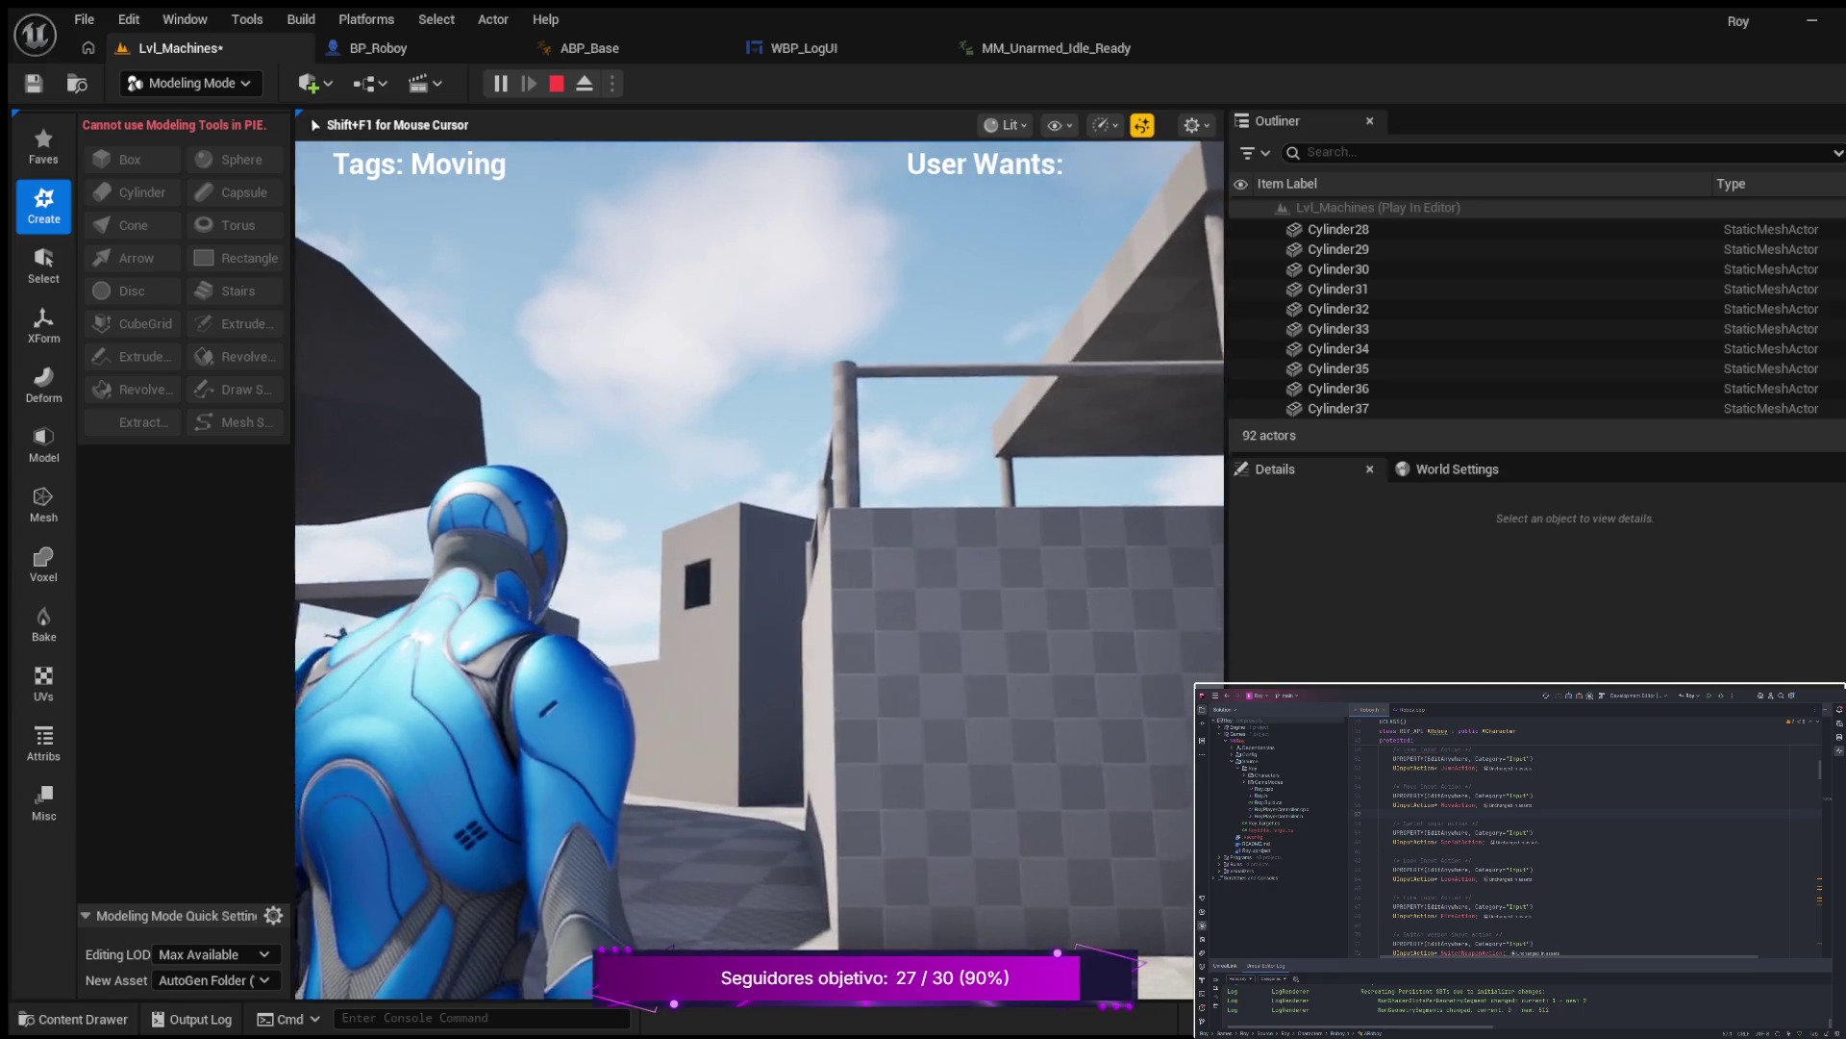
pyautogui.press('w')
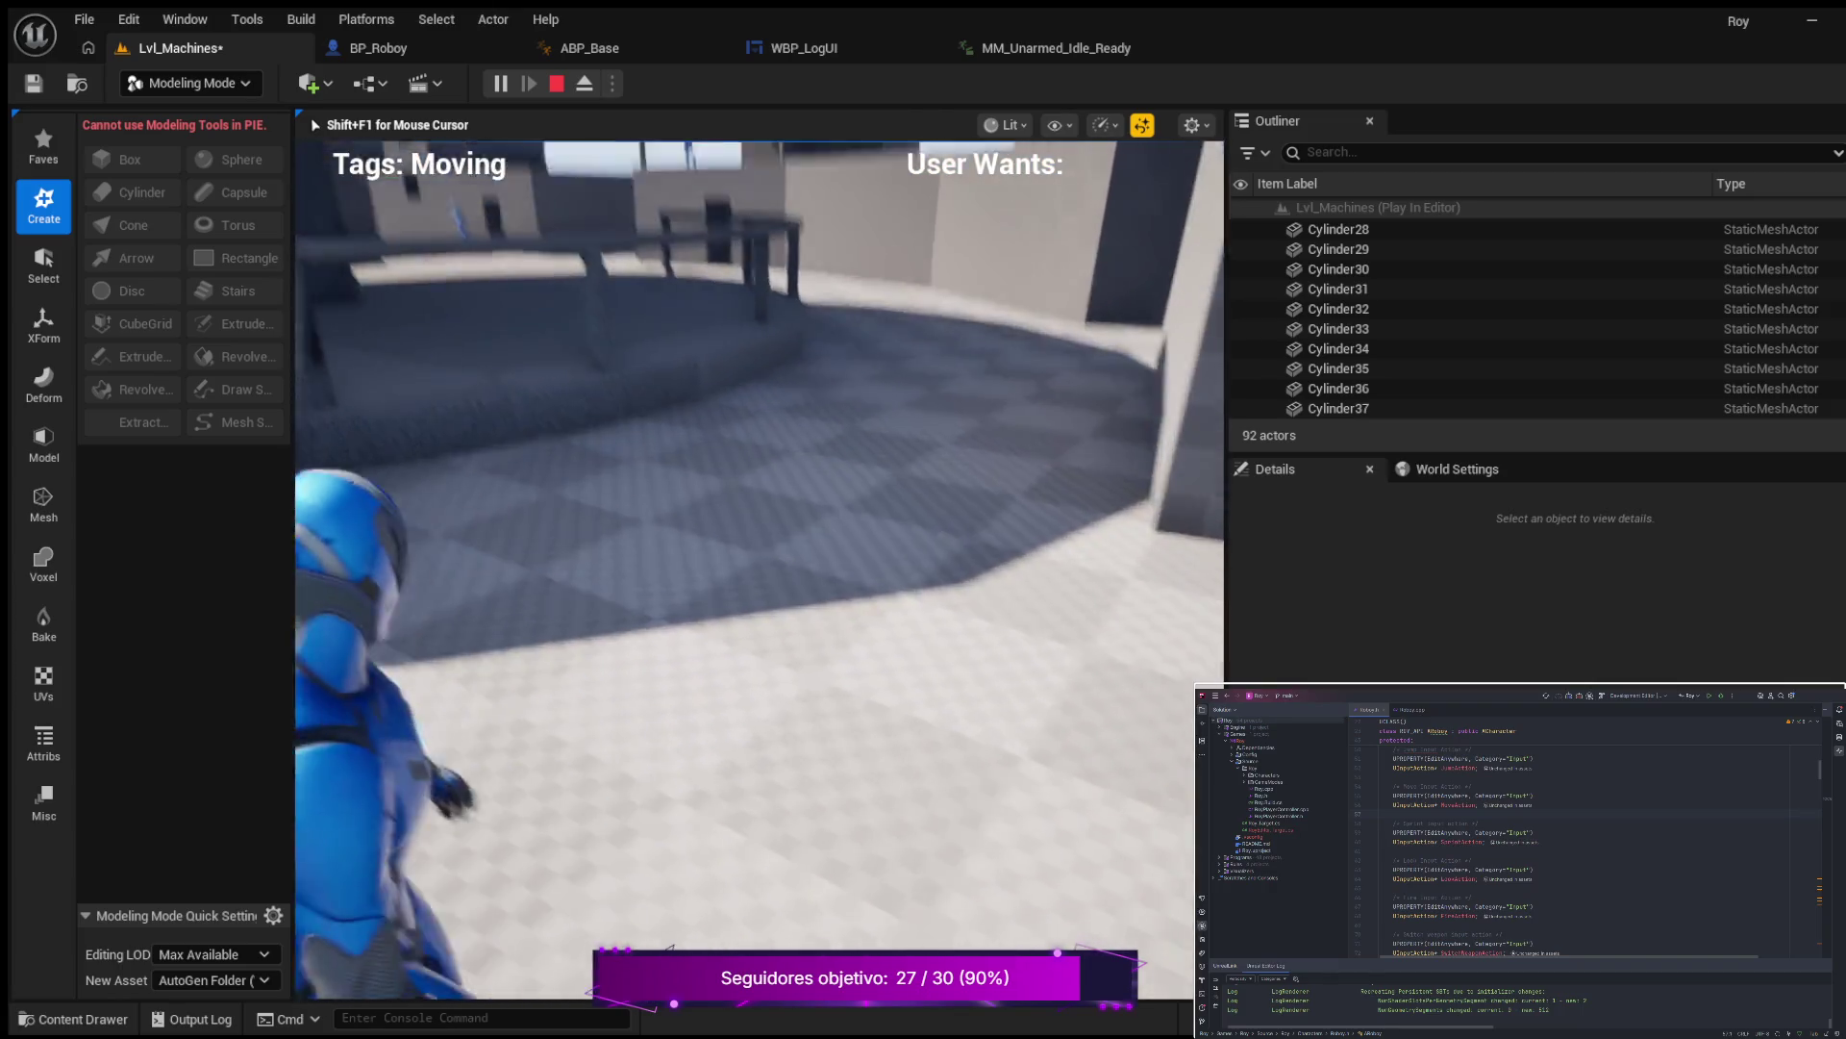
pyautogui.press('w')
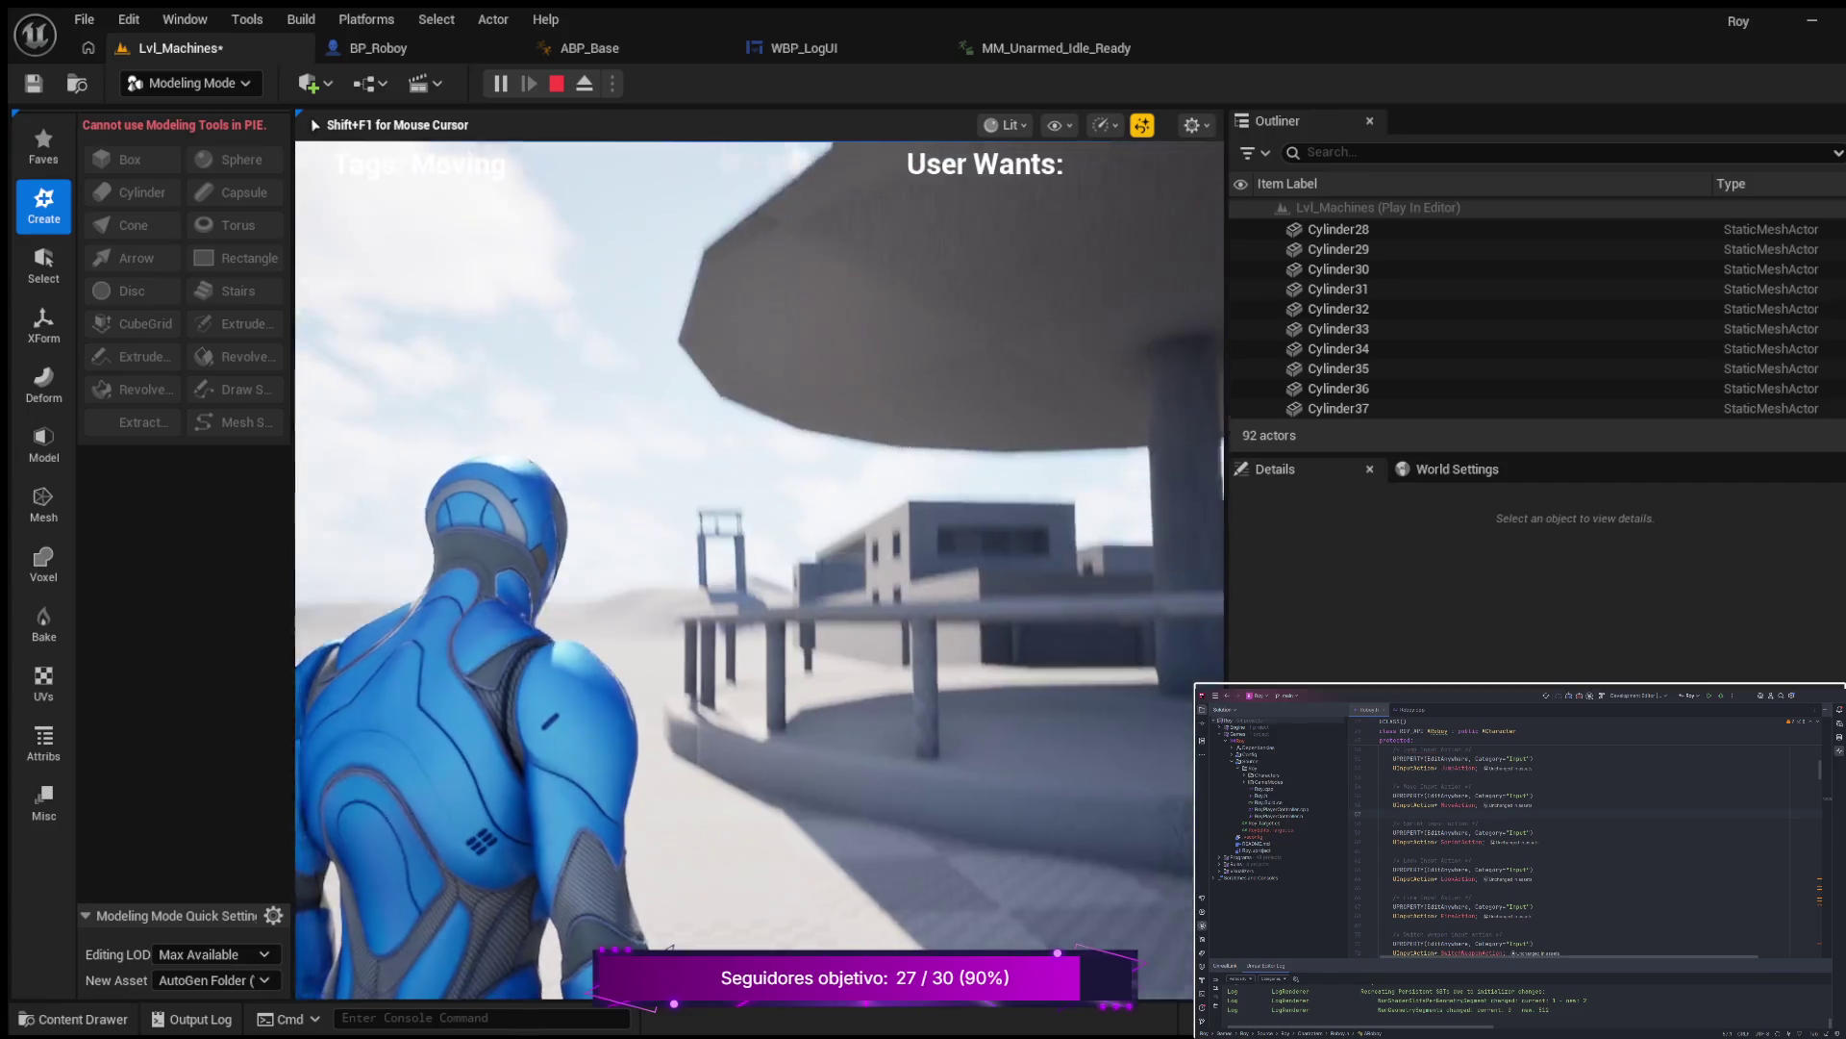
pyautogui.press('w')
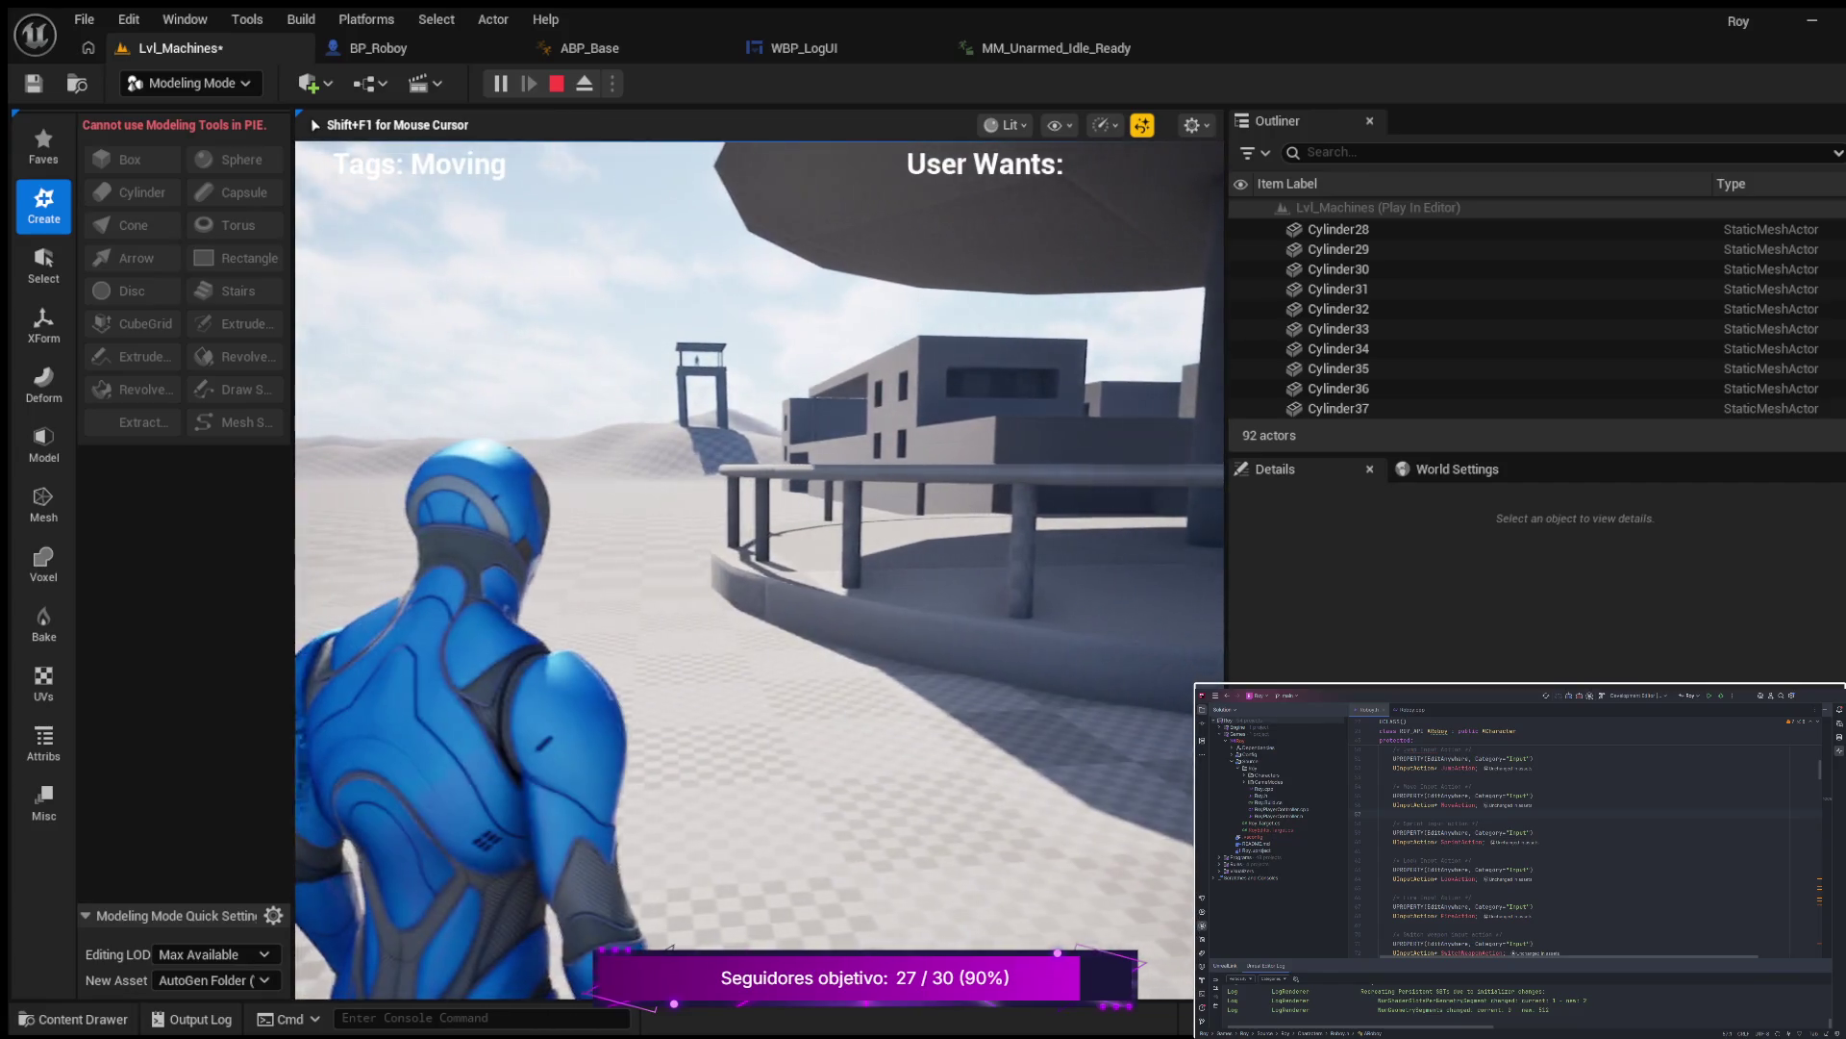
pyautogui.press('w')
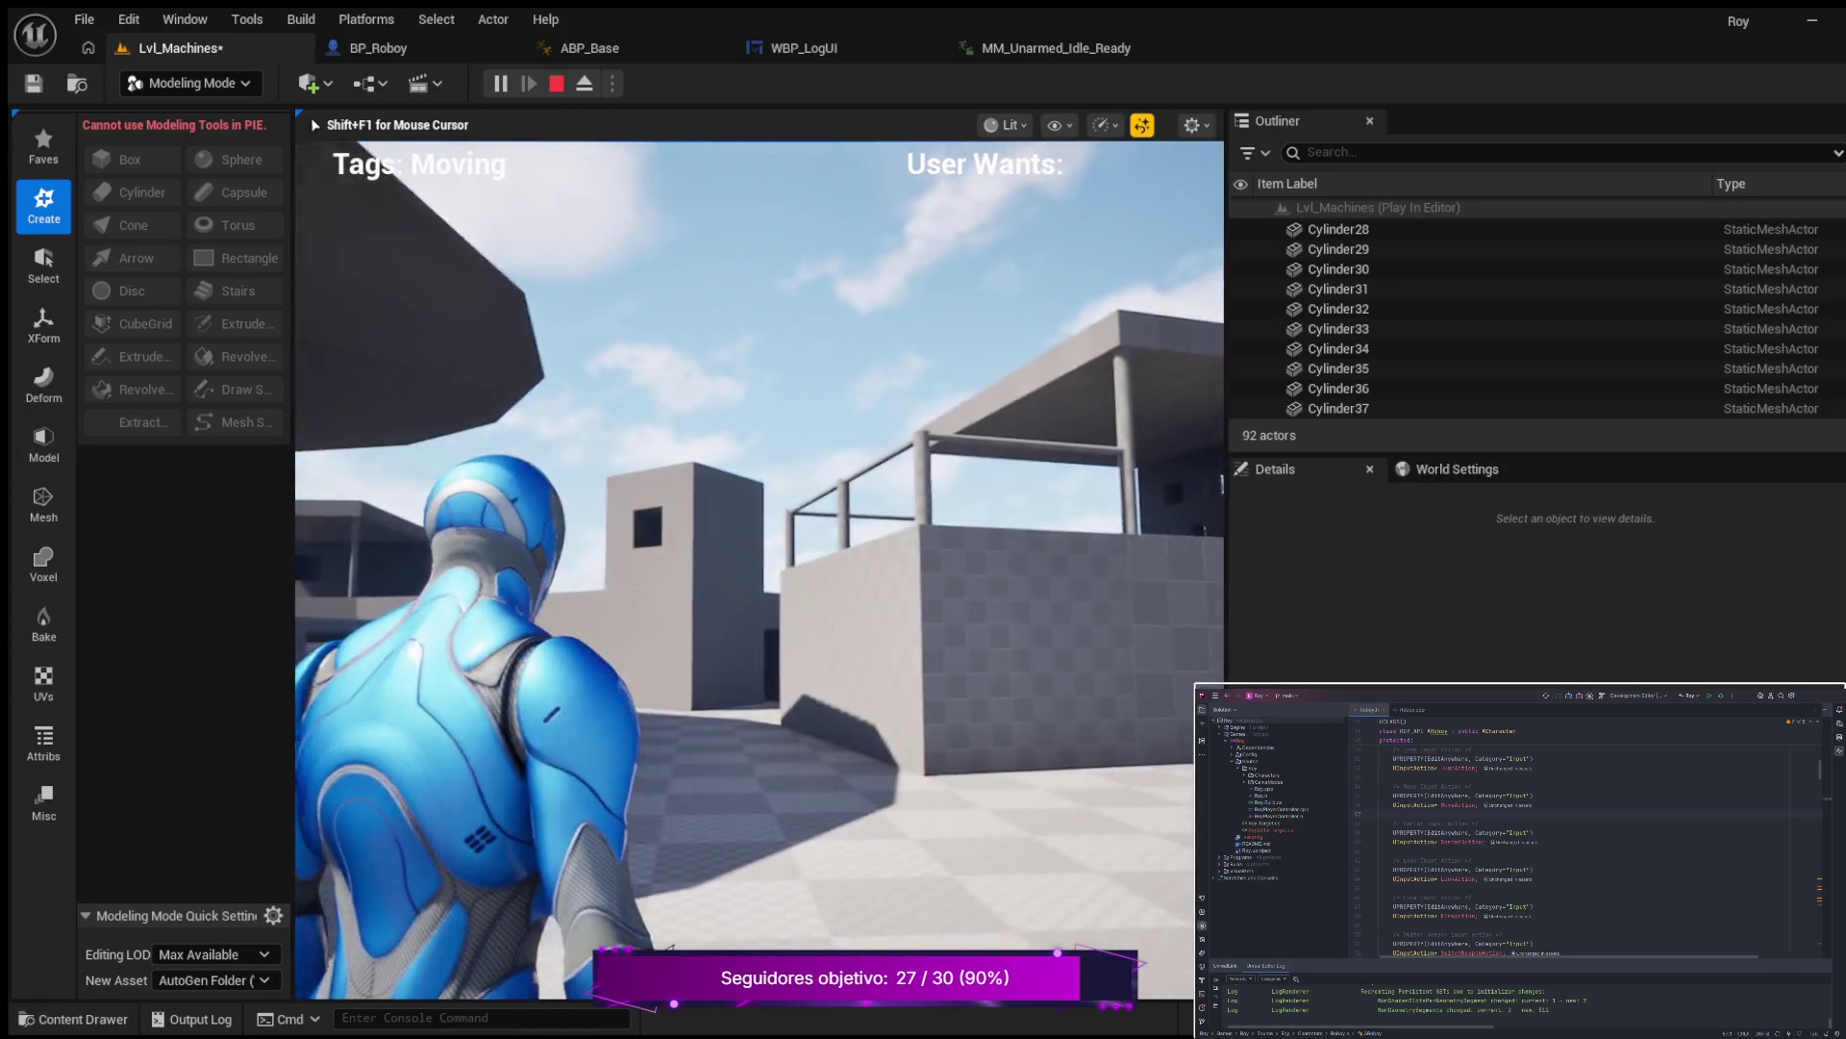
pyautogui.press('w')
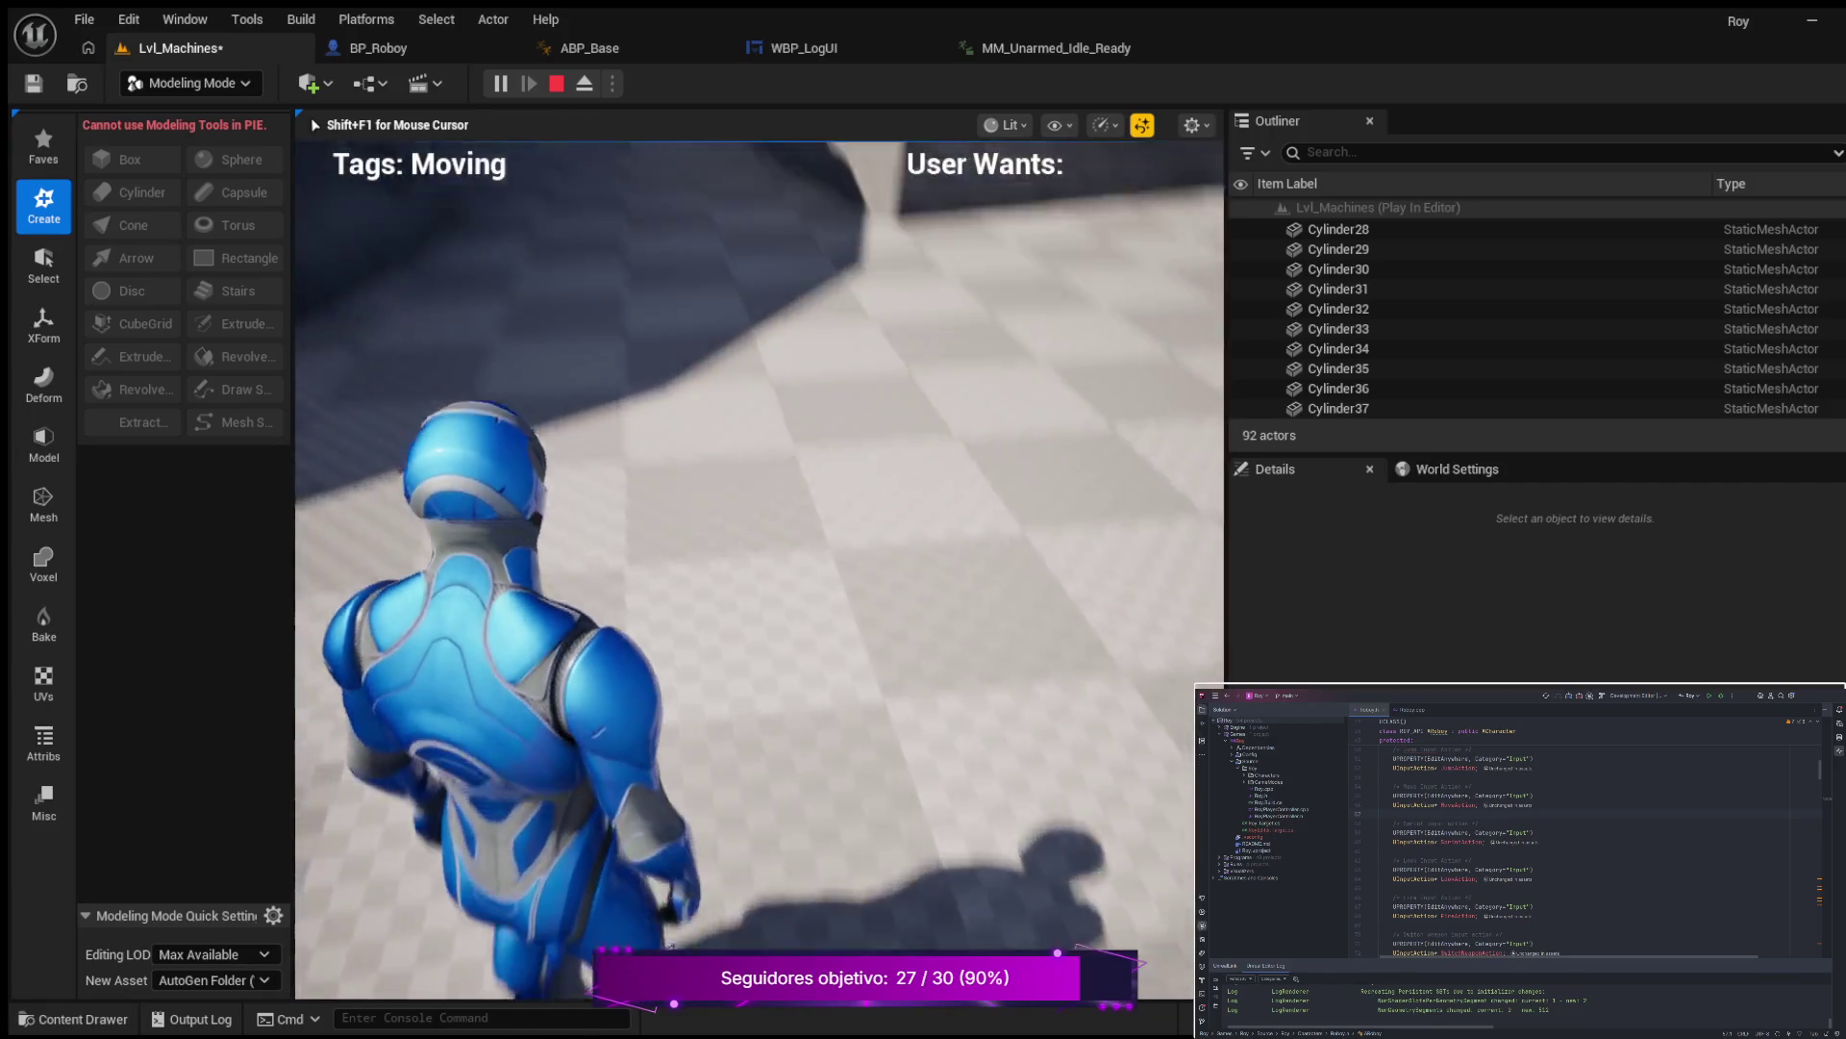
pyautogui.press('w')
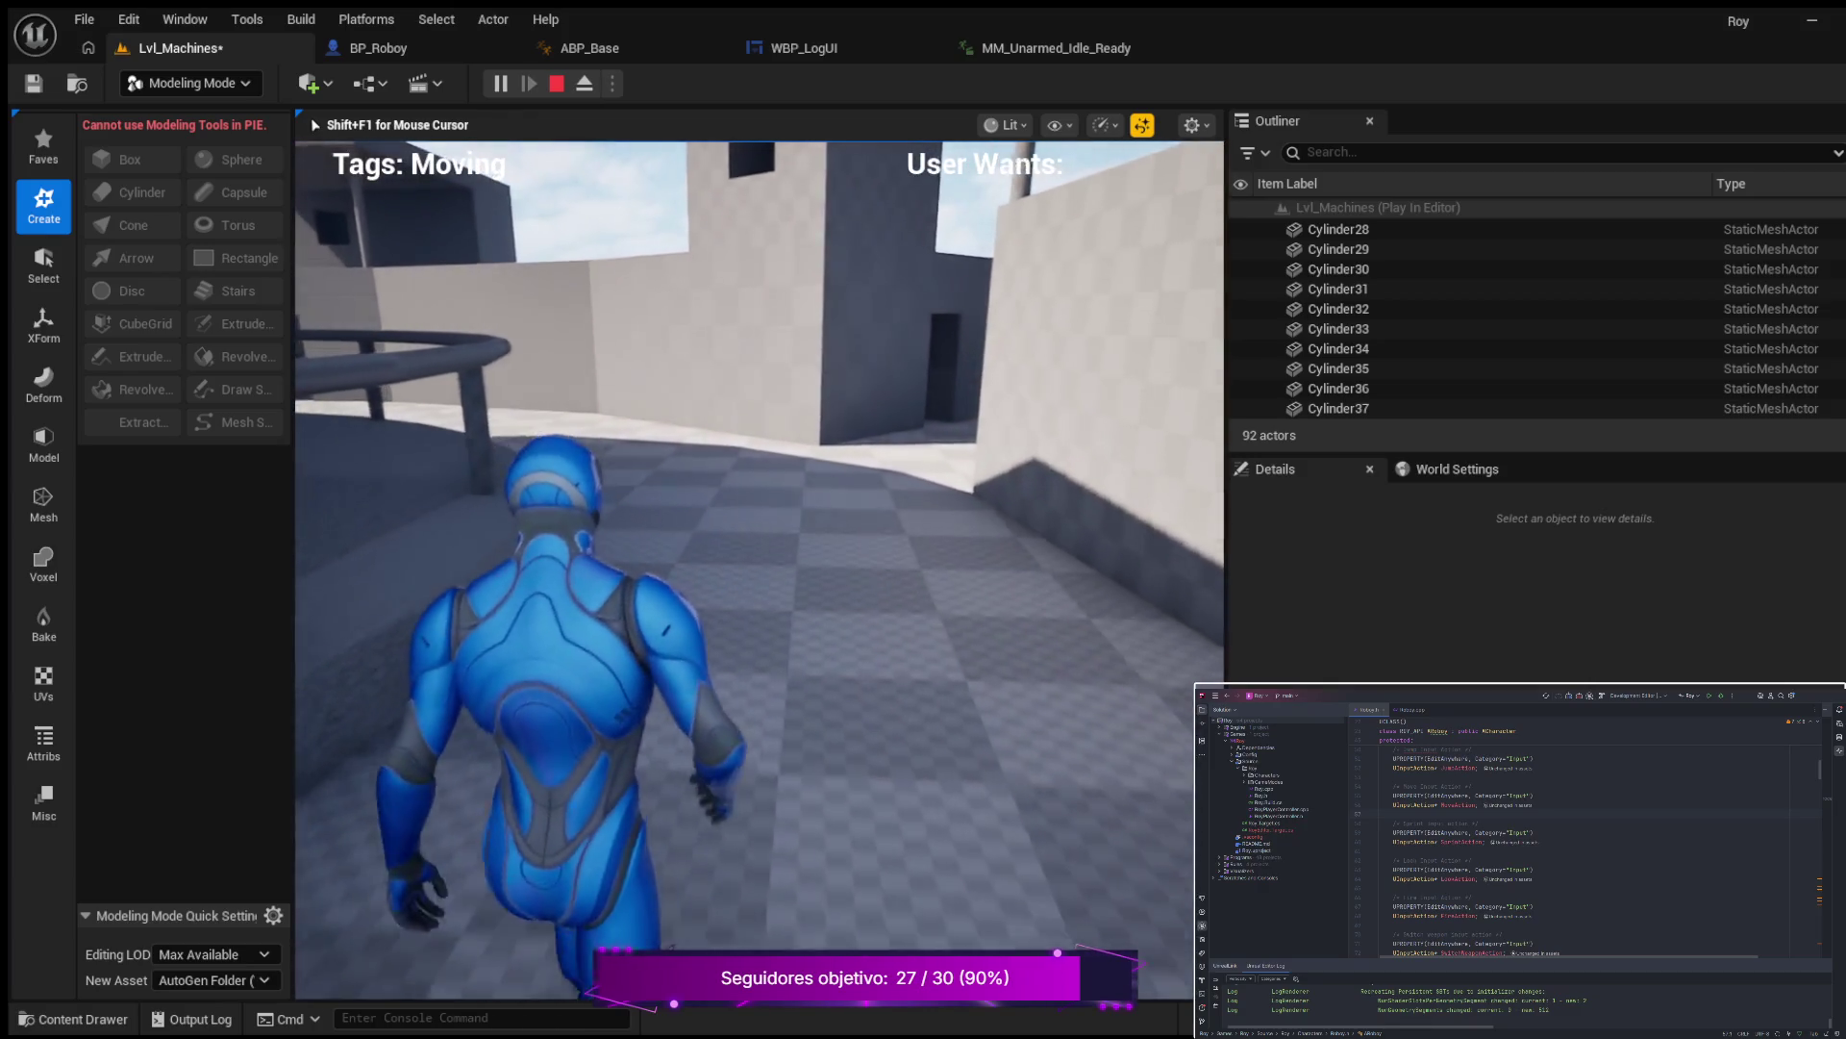
pyautogui.press('w')
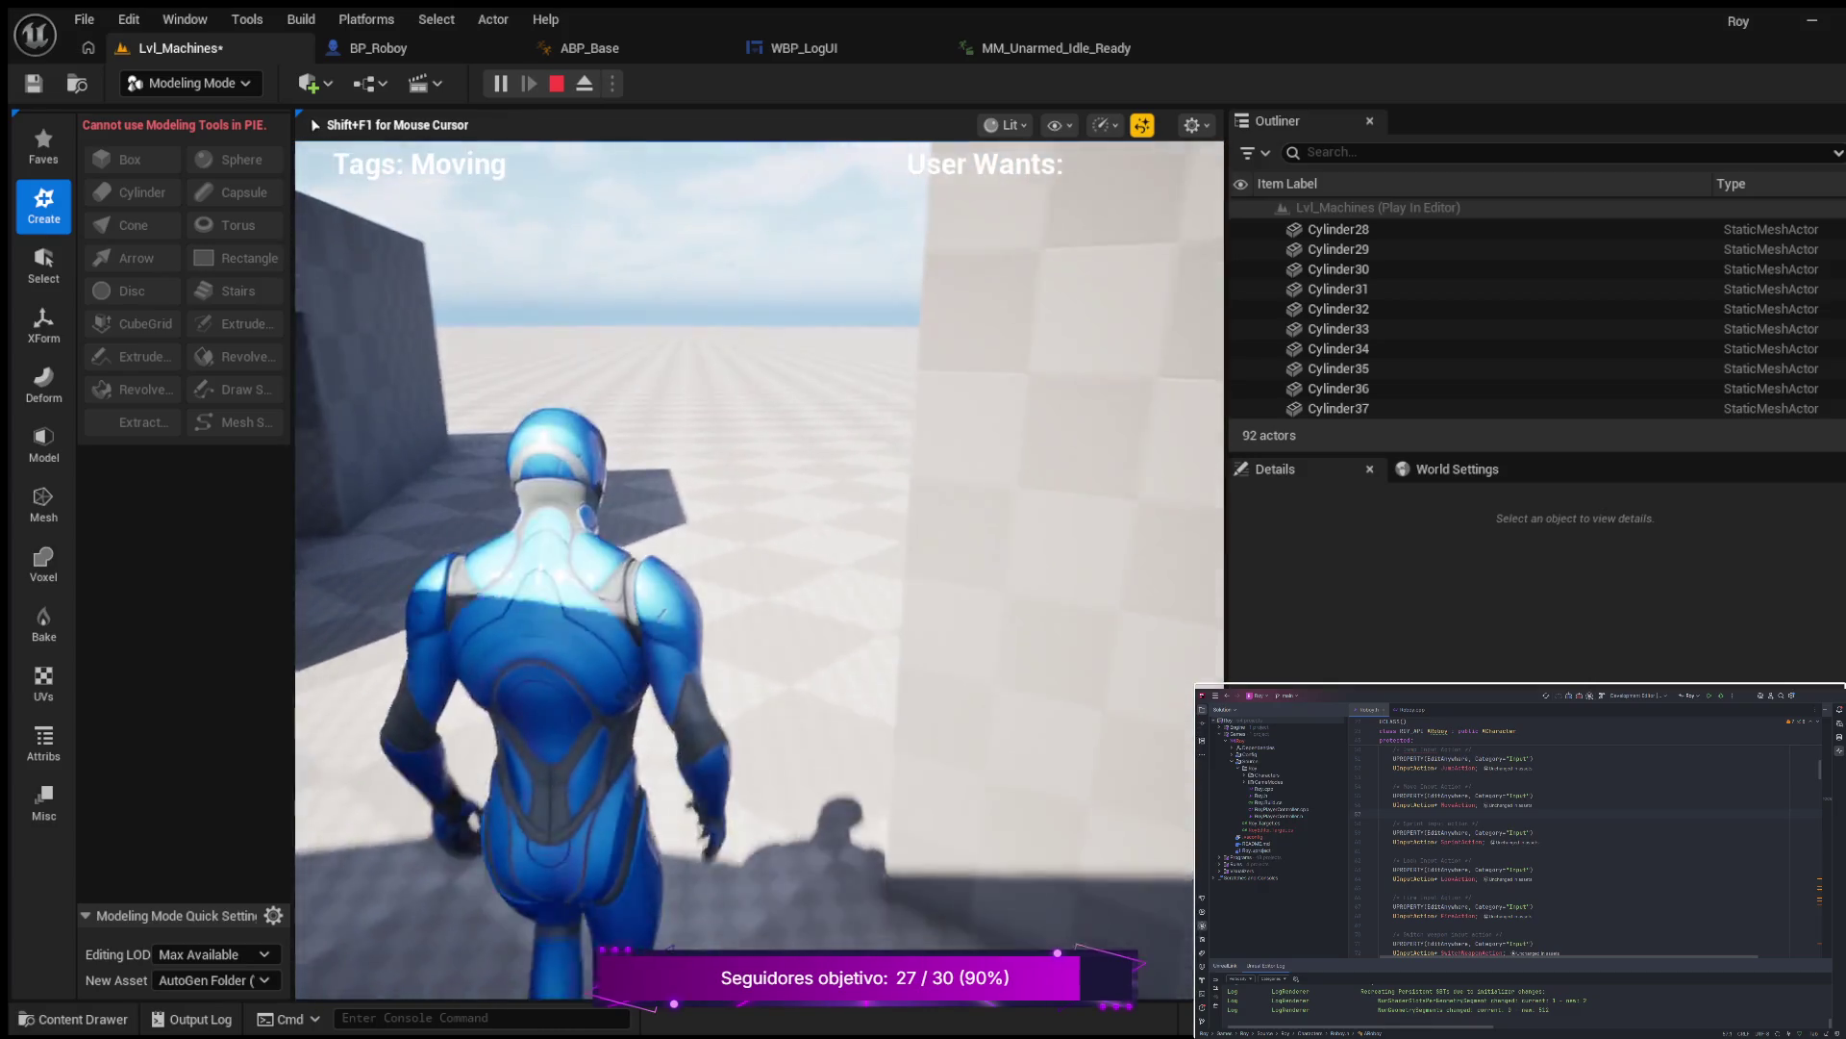
pyautogui.press('w')
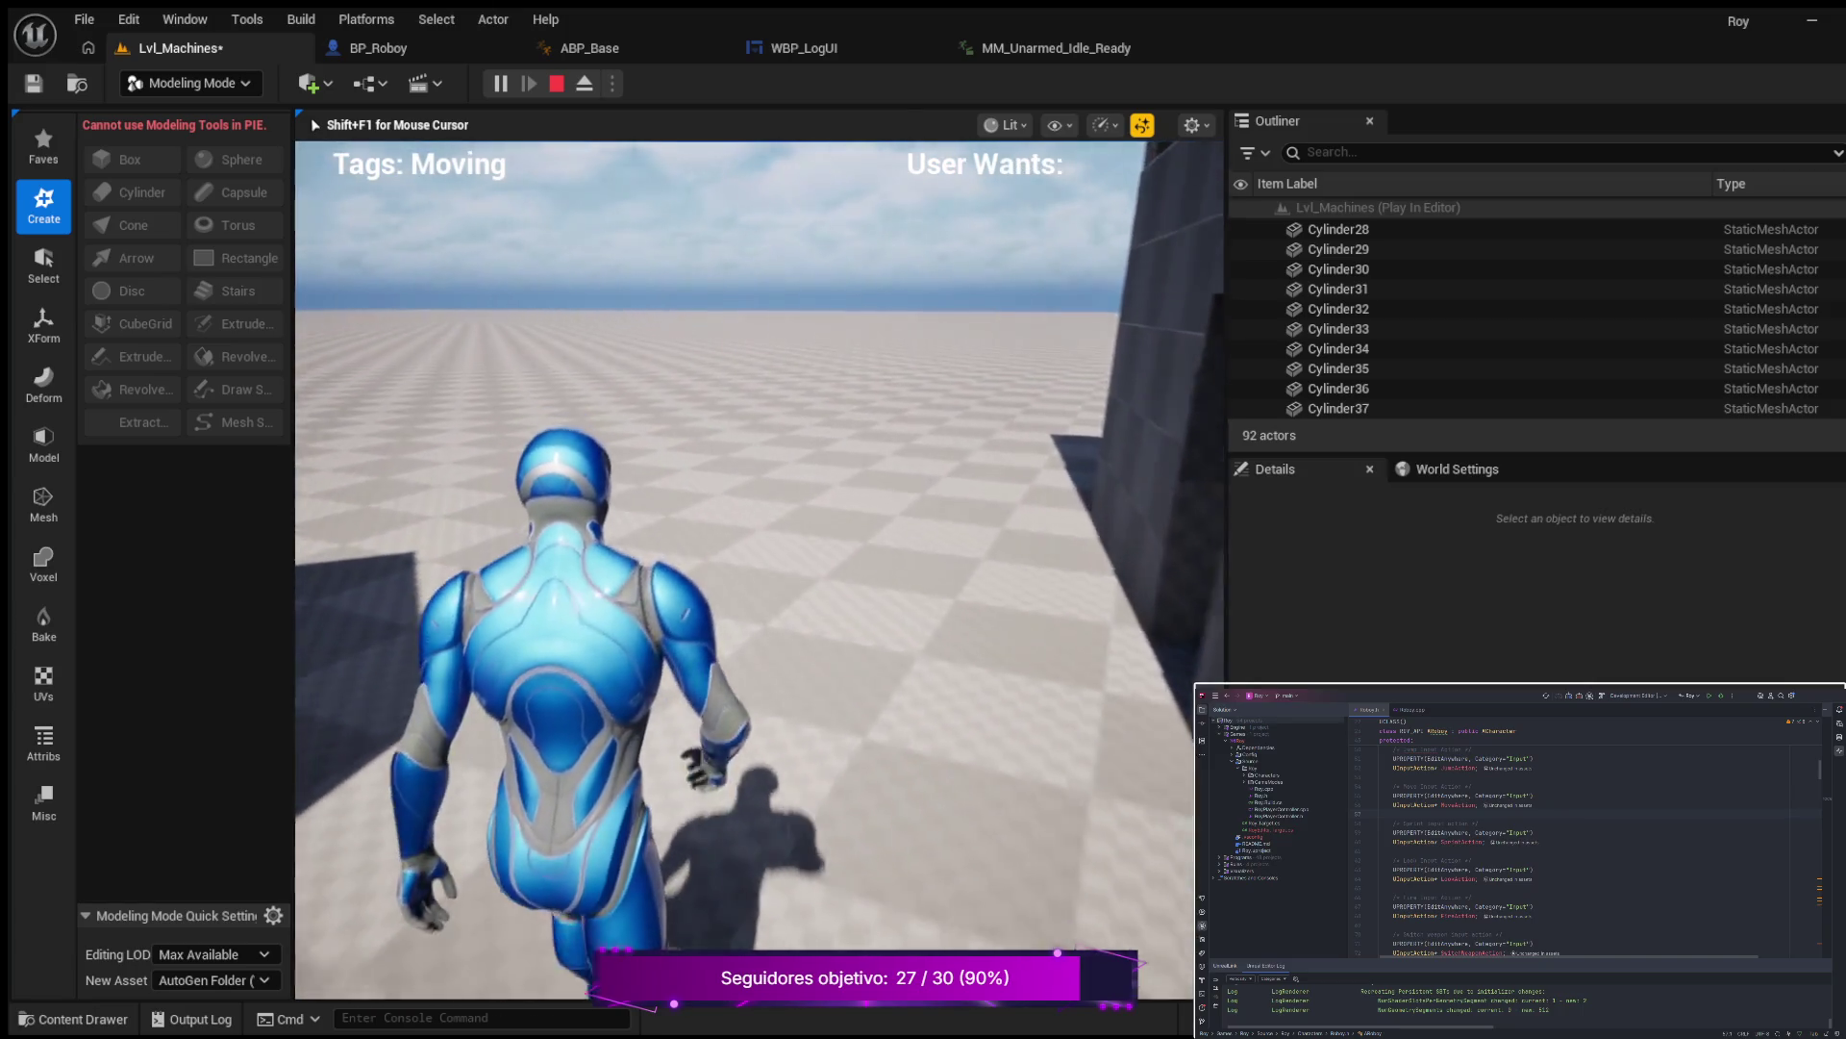
pyautogui.press('w')
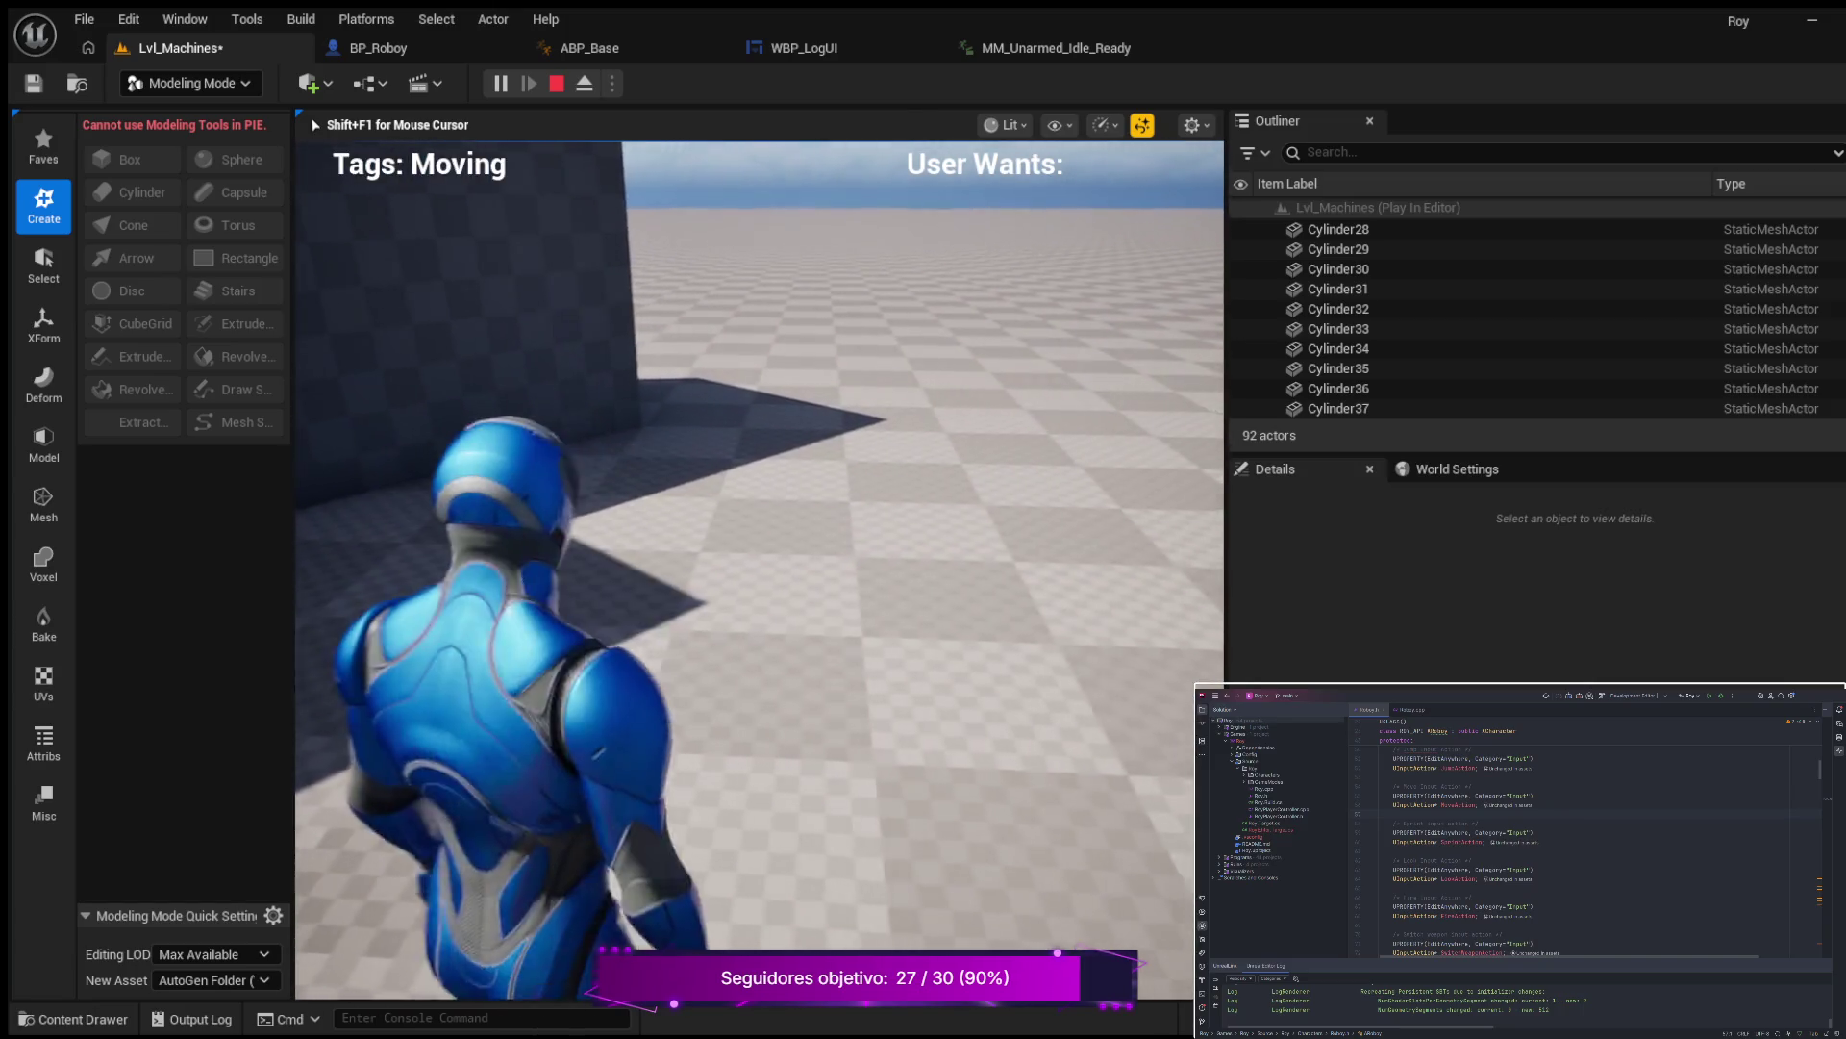
pyautogui.press('w')
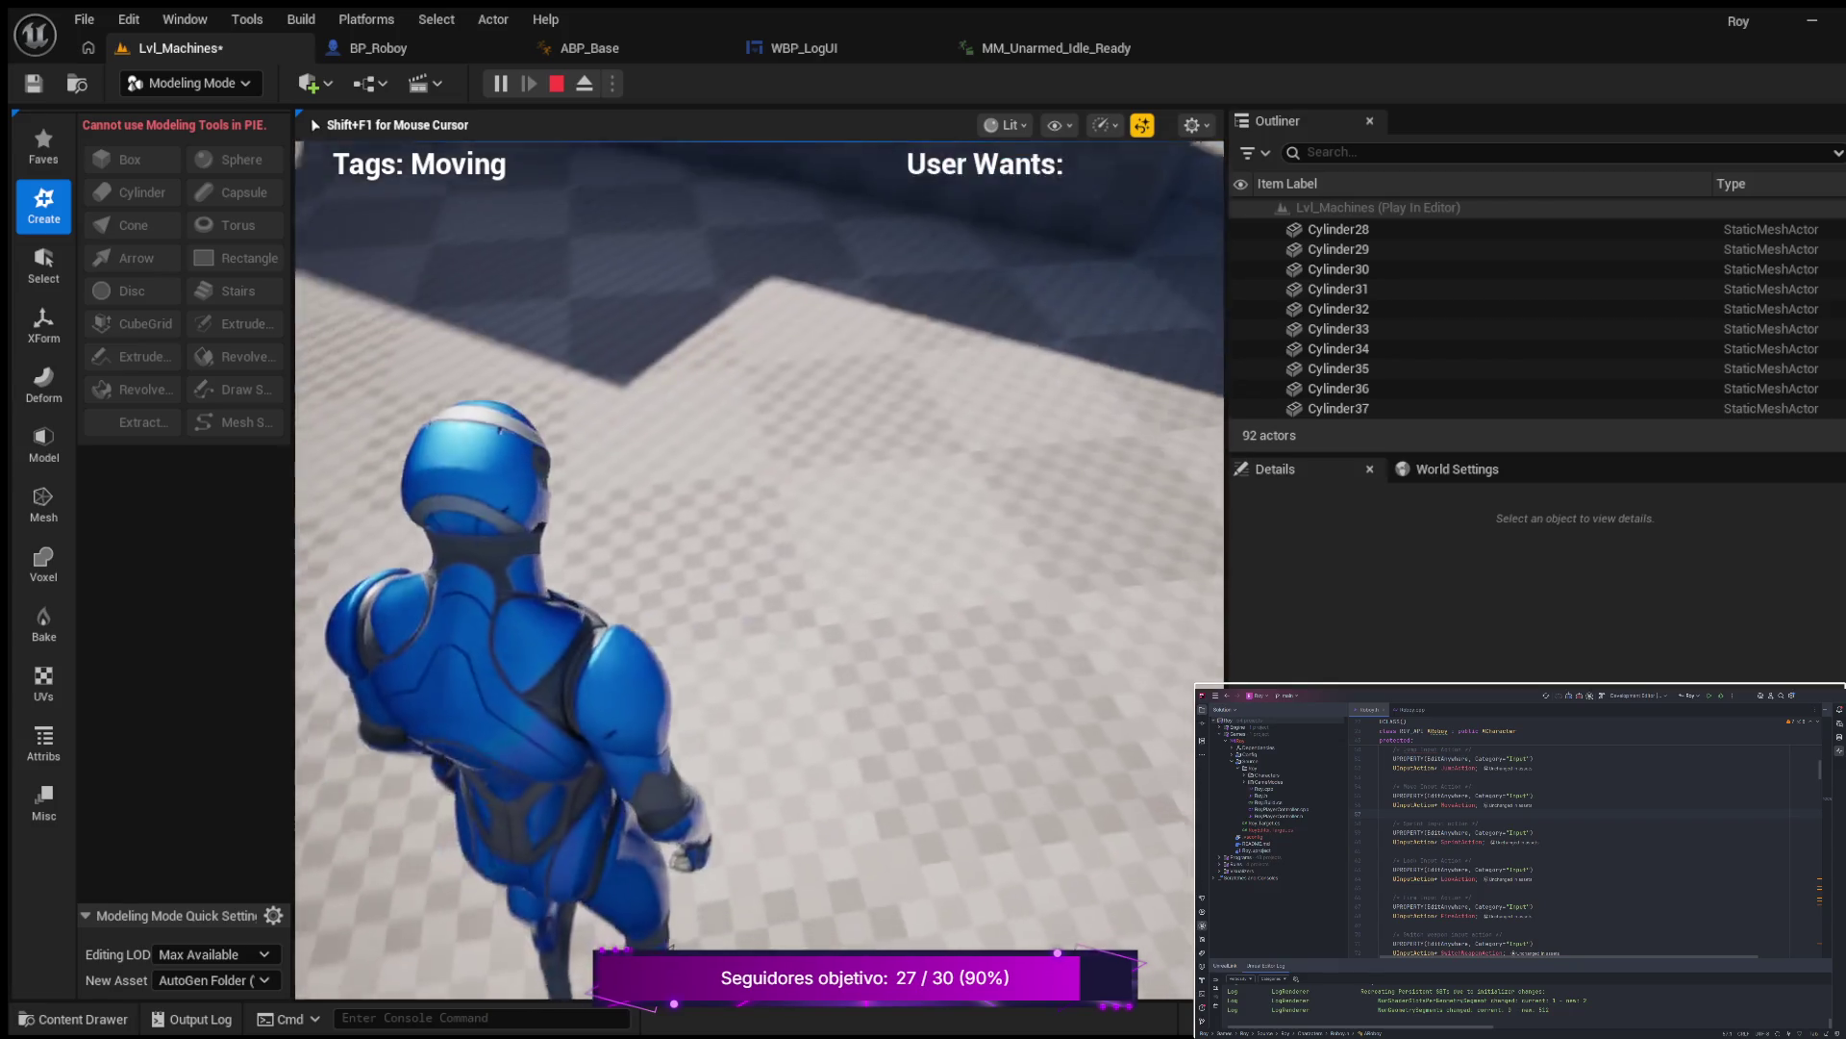
pyautogui.press('w')
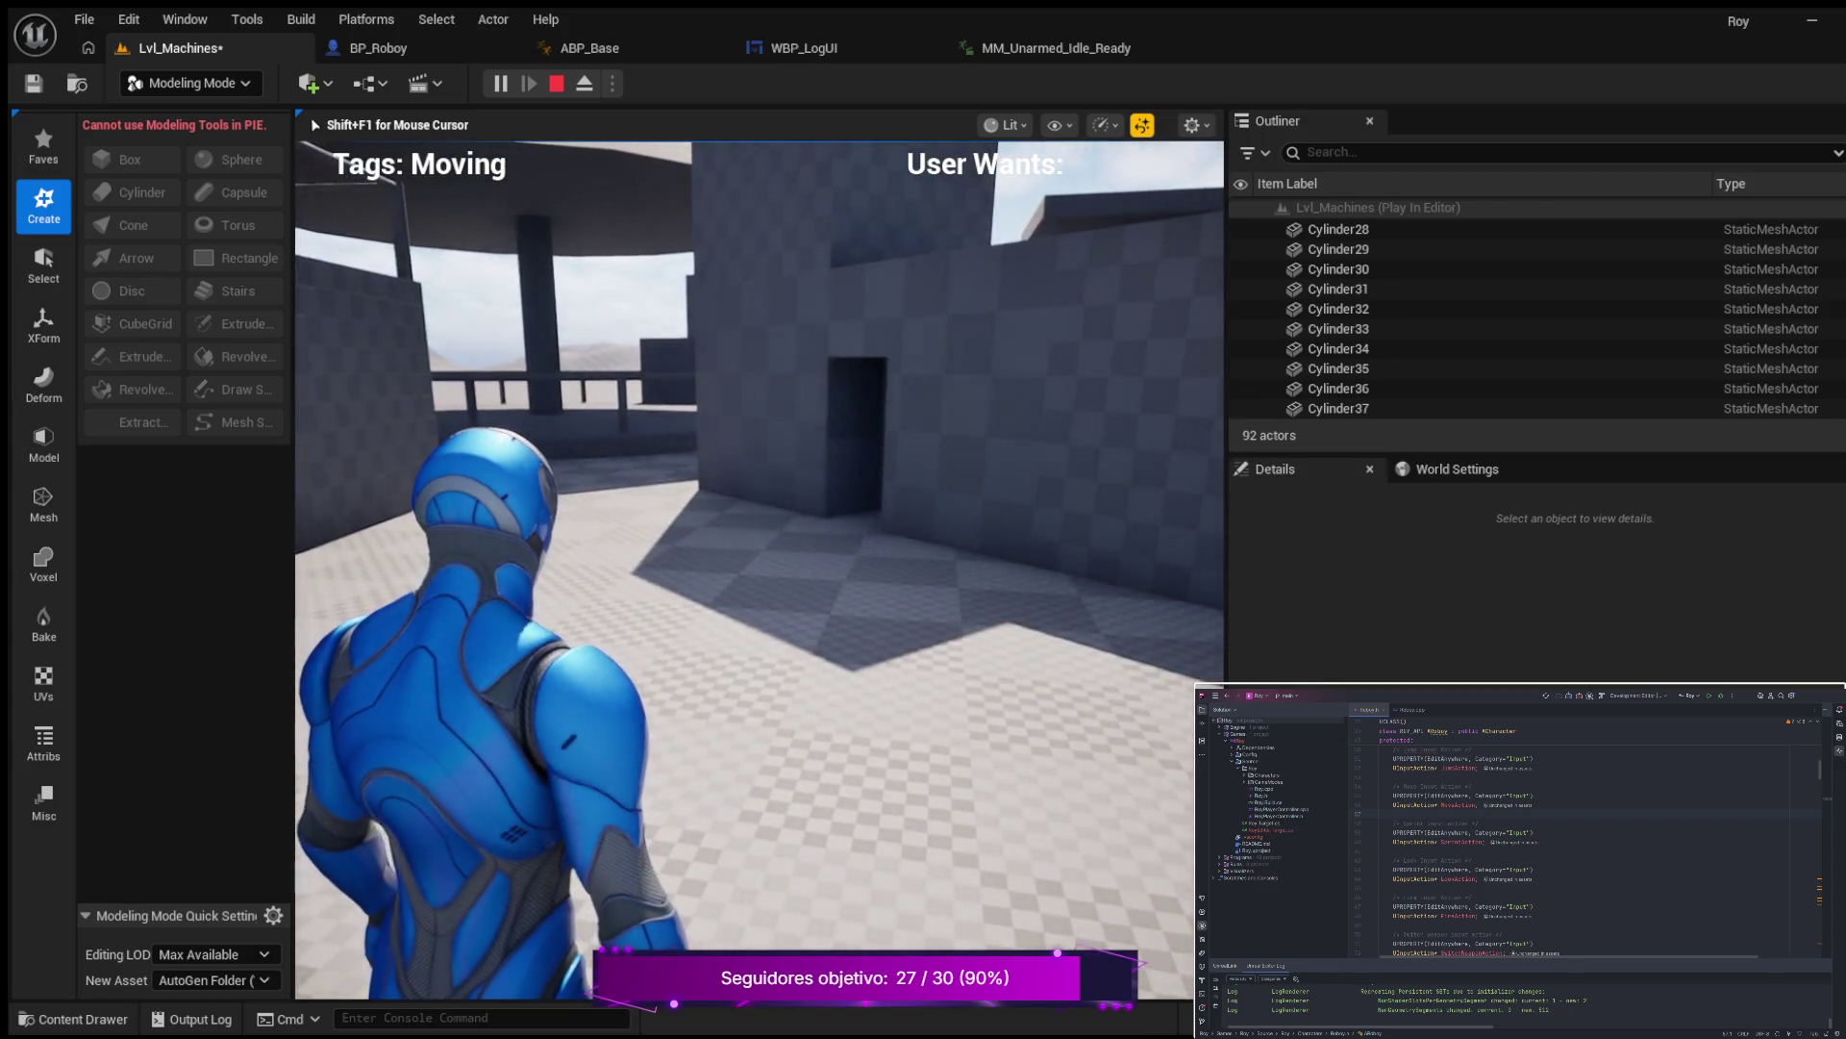
pyautogui.press('w')
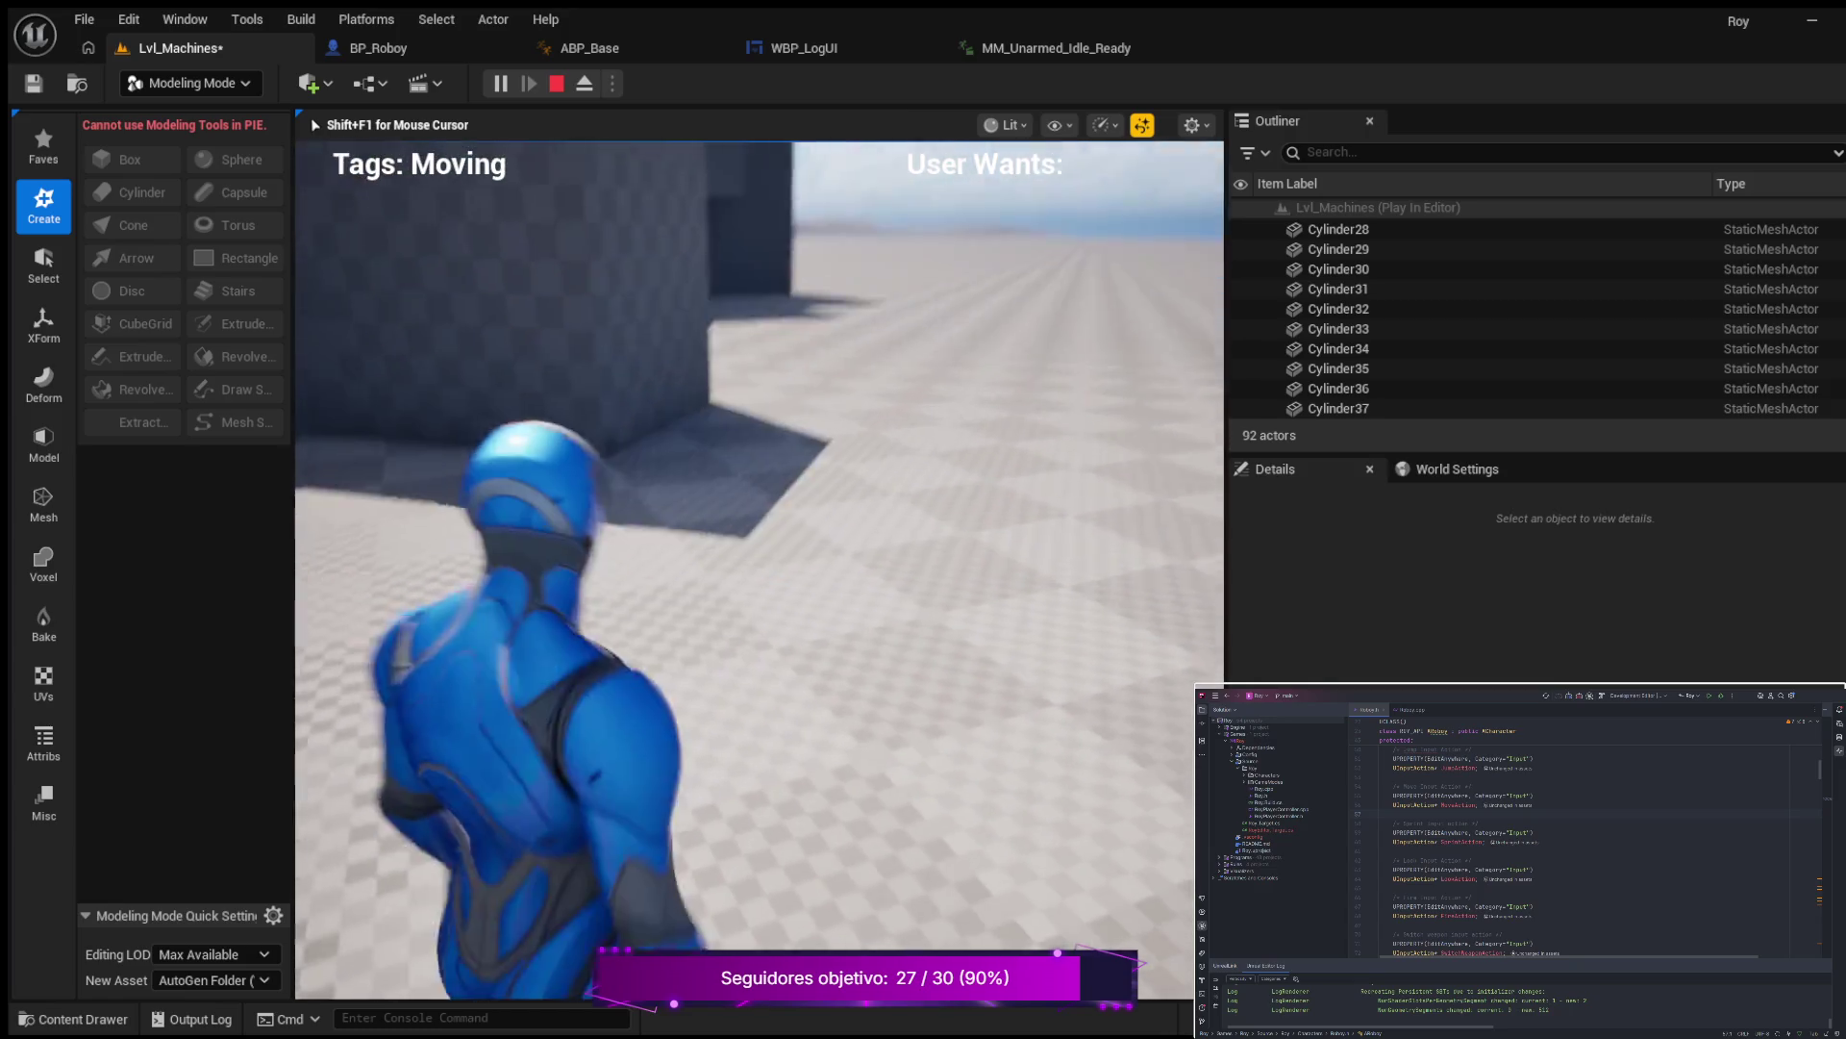
pyautogui.press('w')
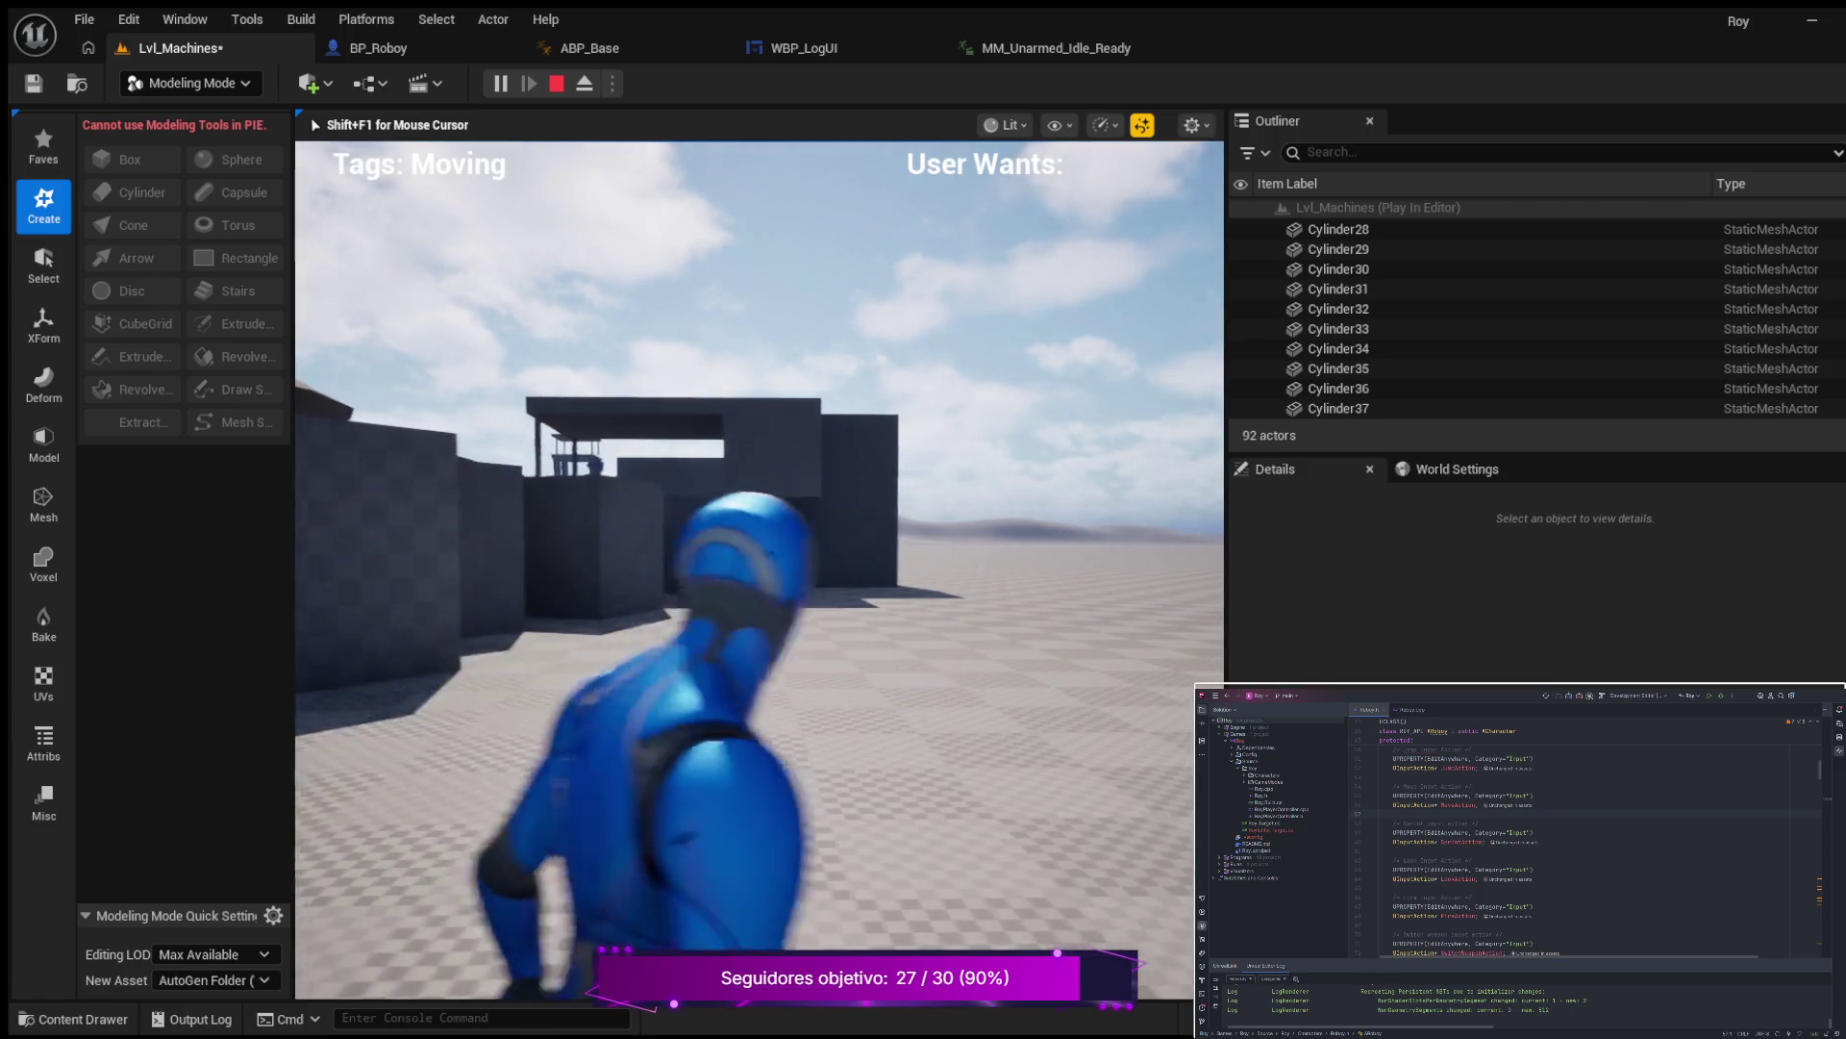
pyautogui.press('w')
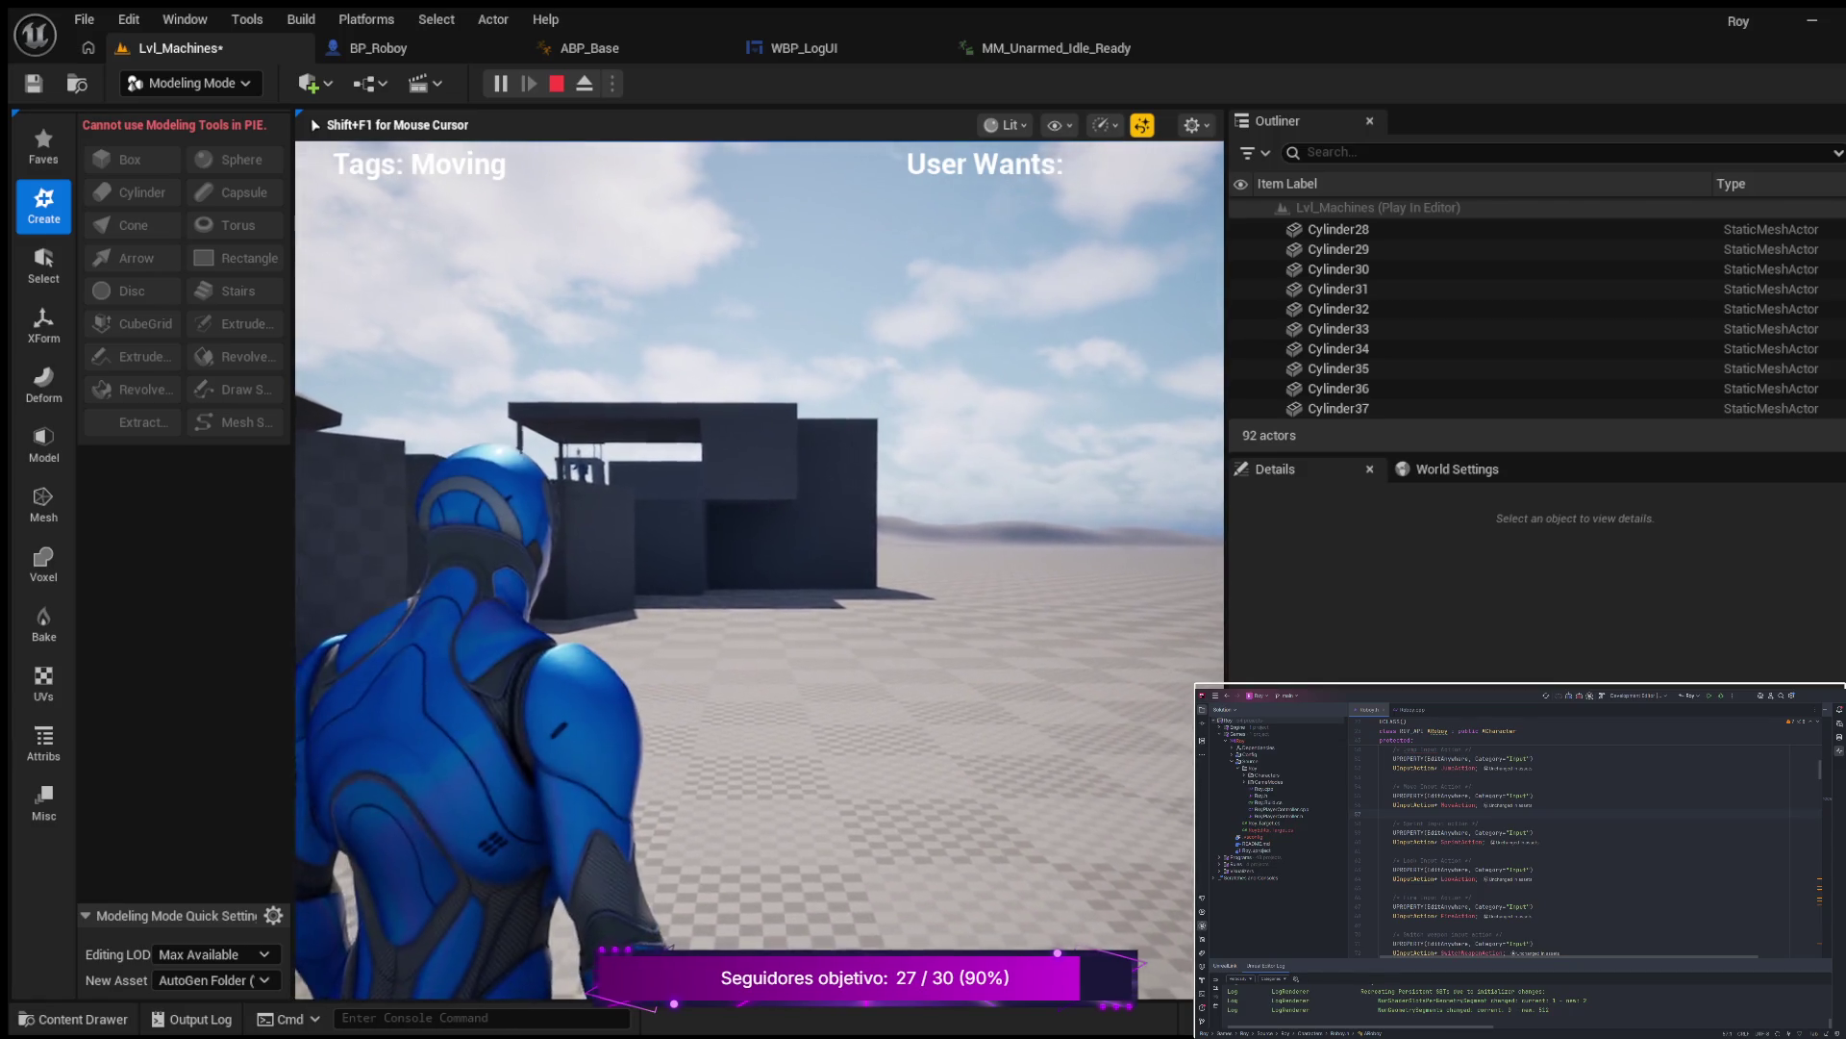
pyautogui.press('w')
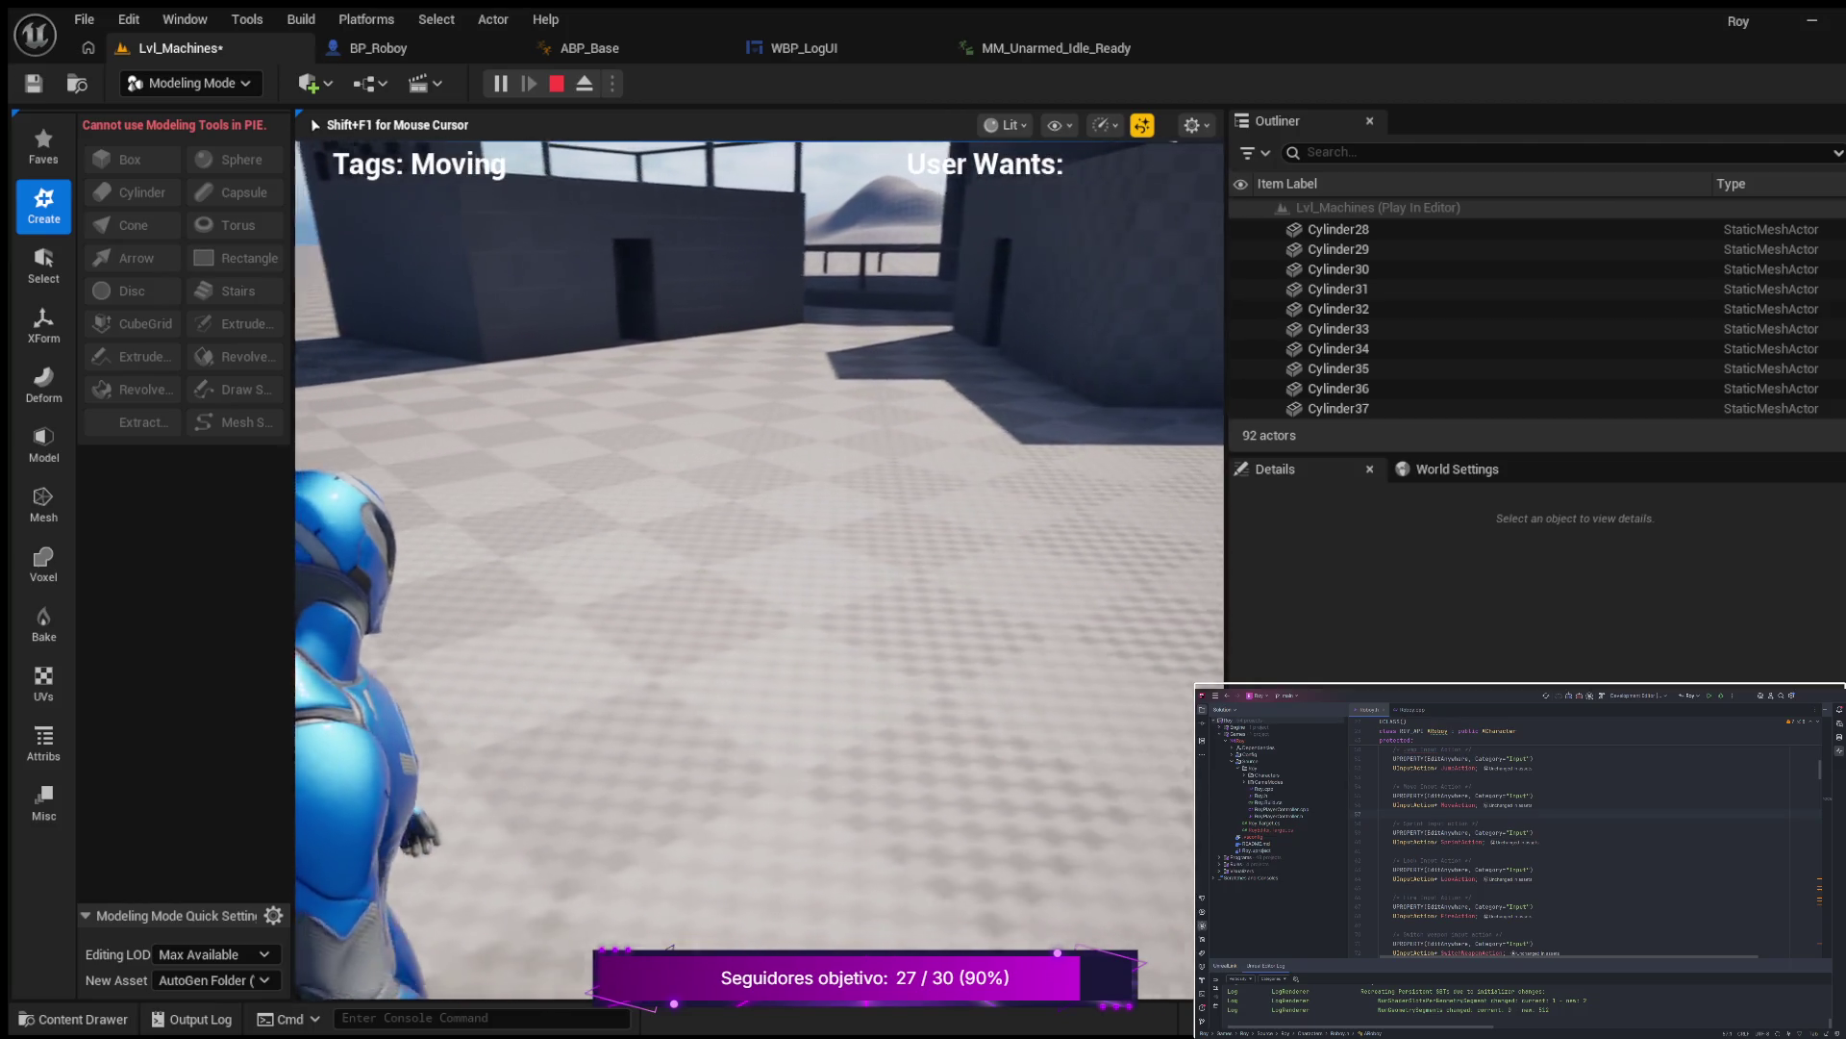
pyautogui.press('w')
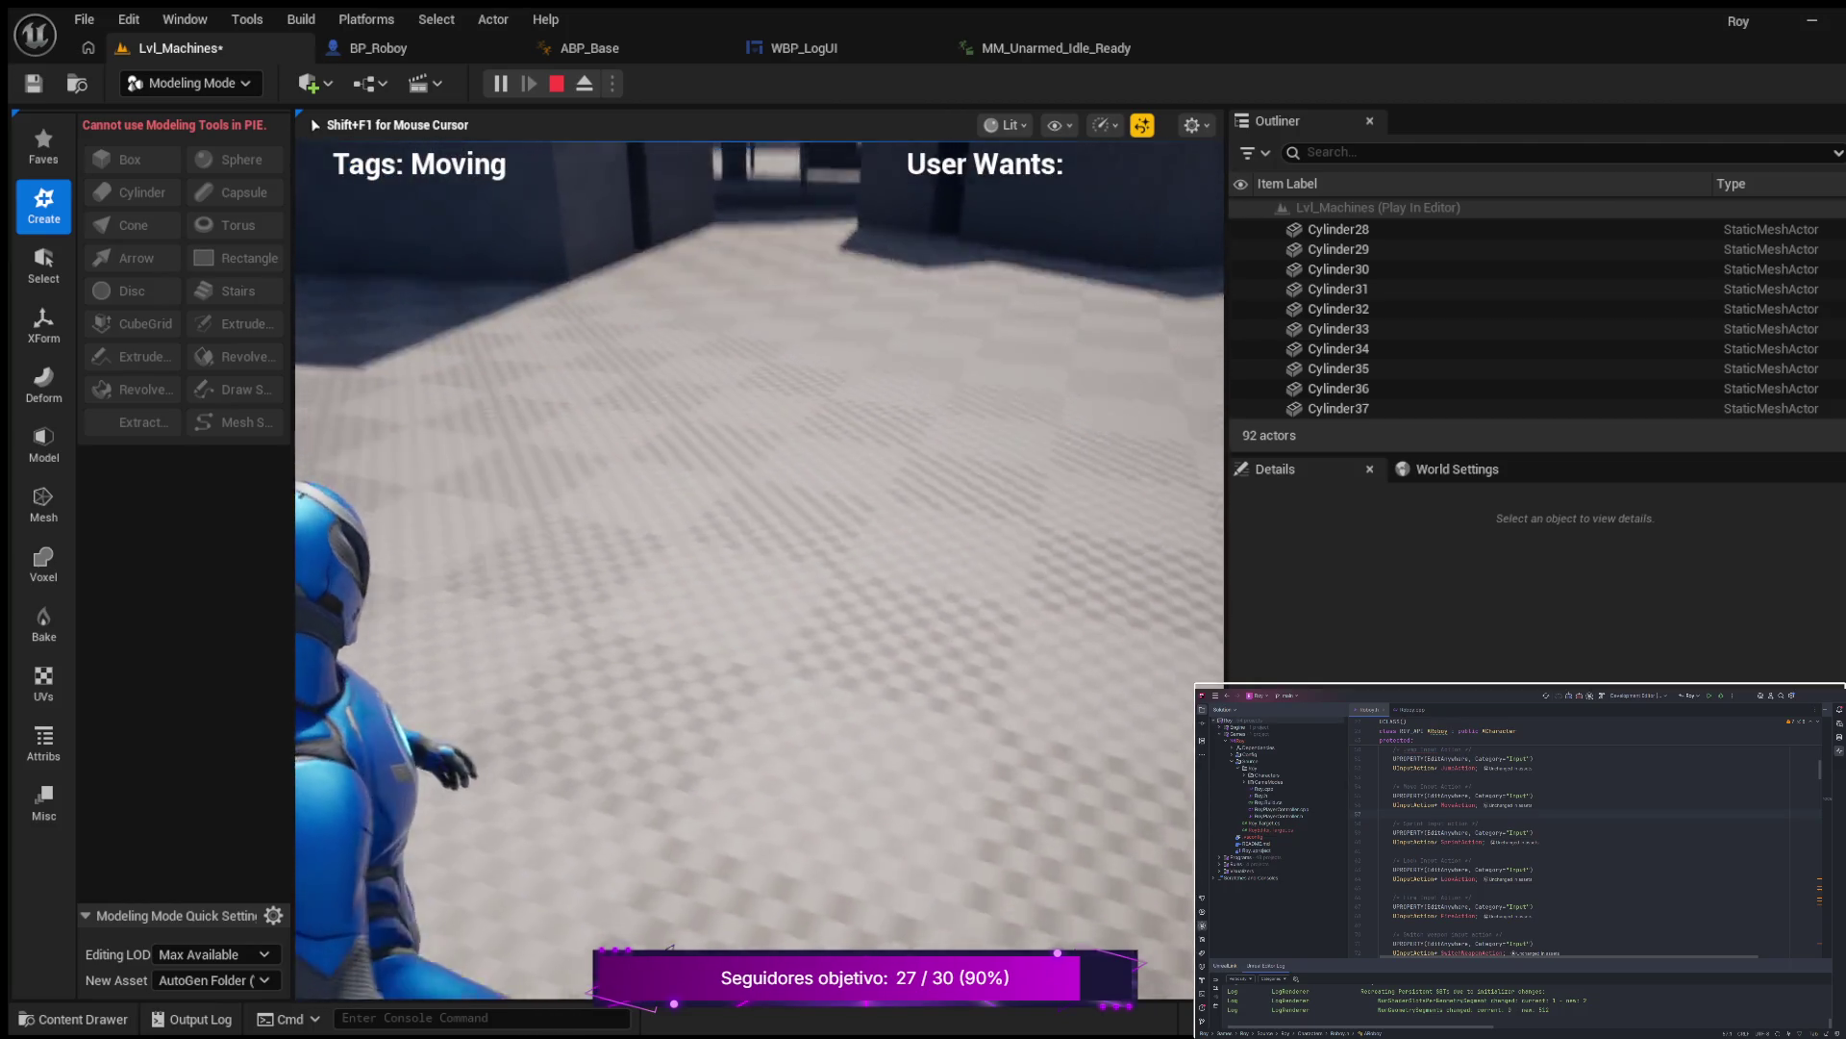
pyautogui.press('w')
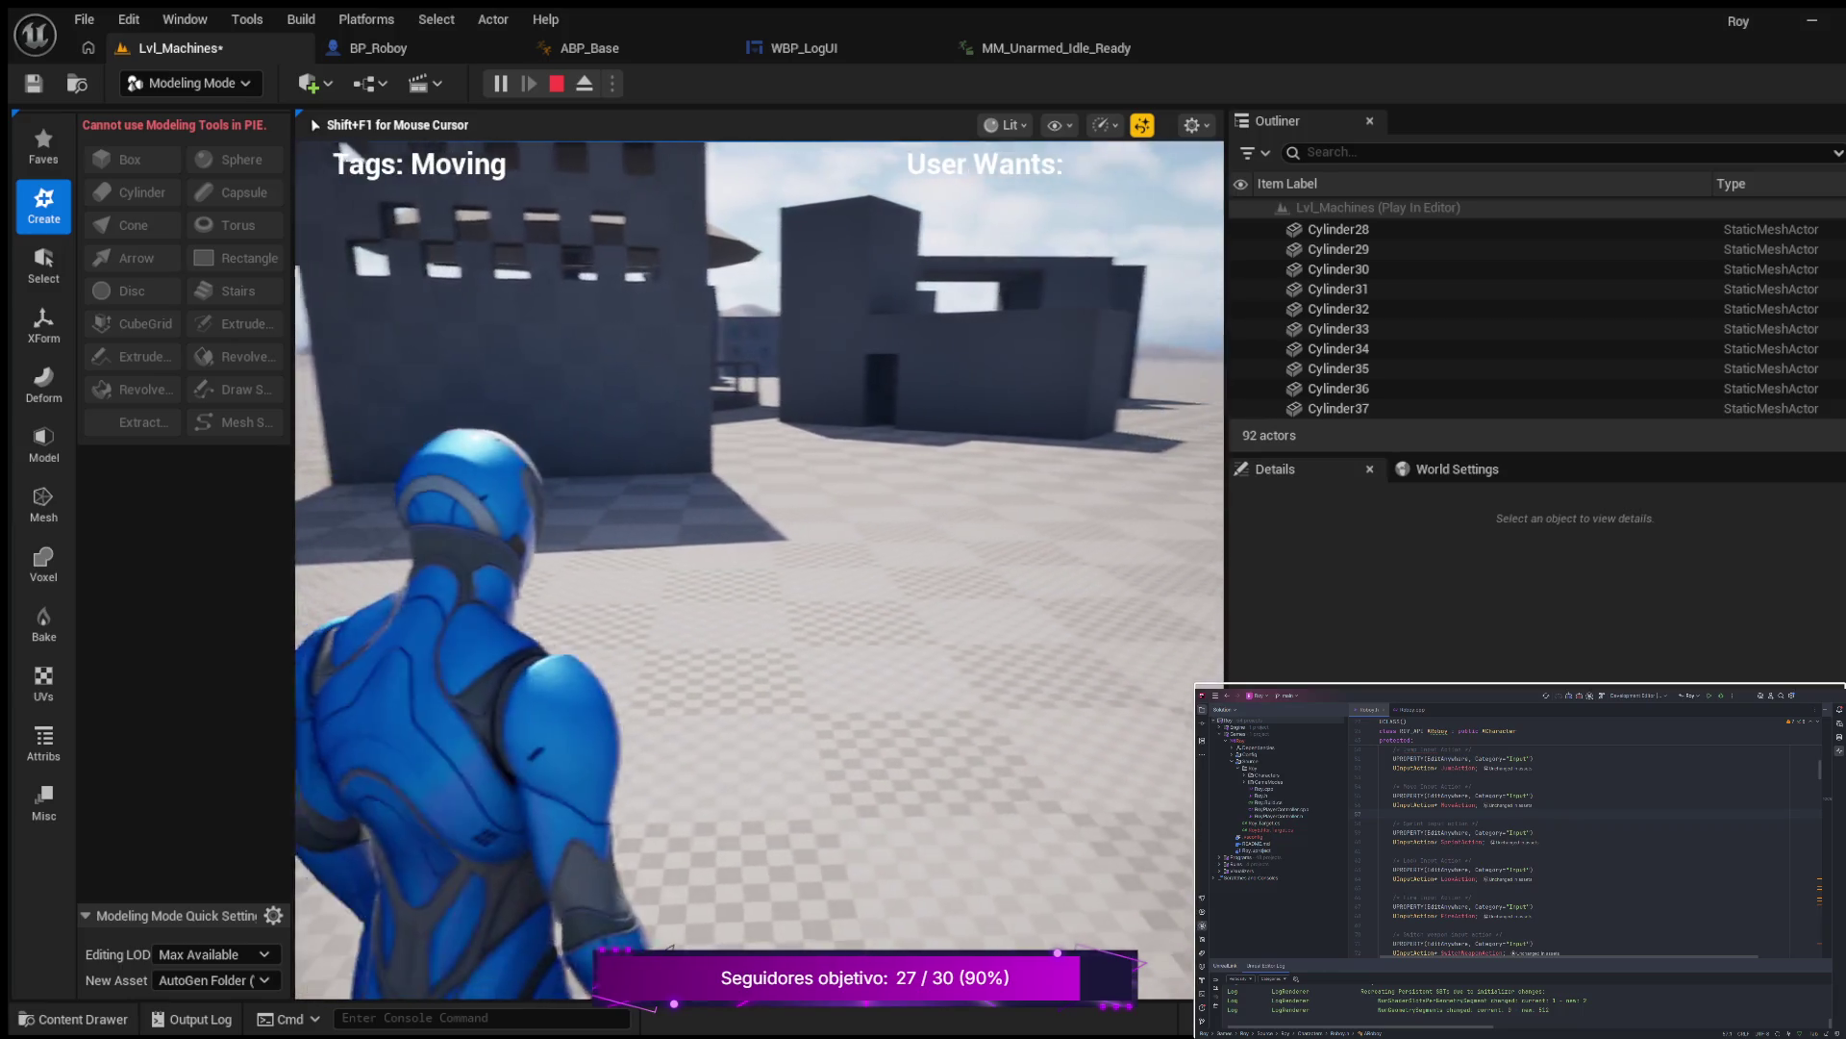
pyautogui.press('w')
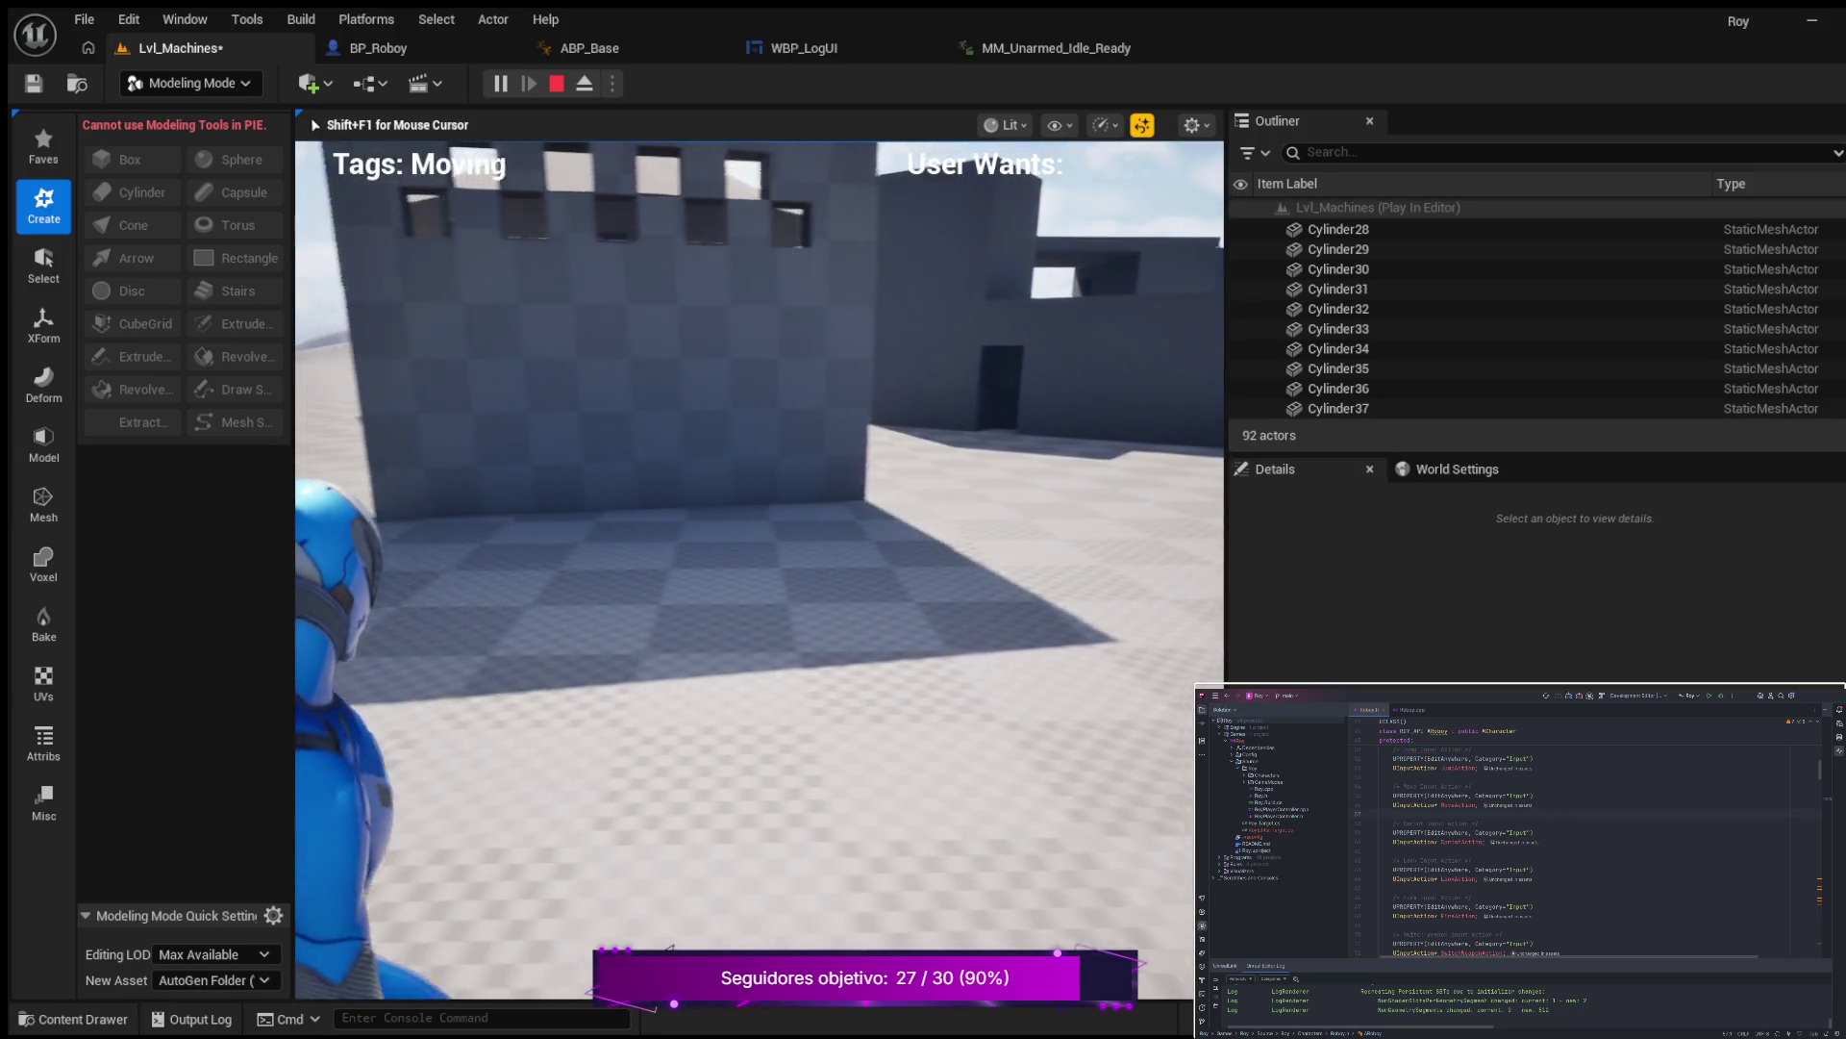
pyautogui.press('w')
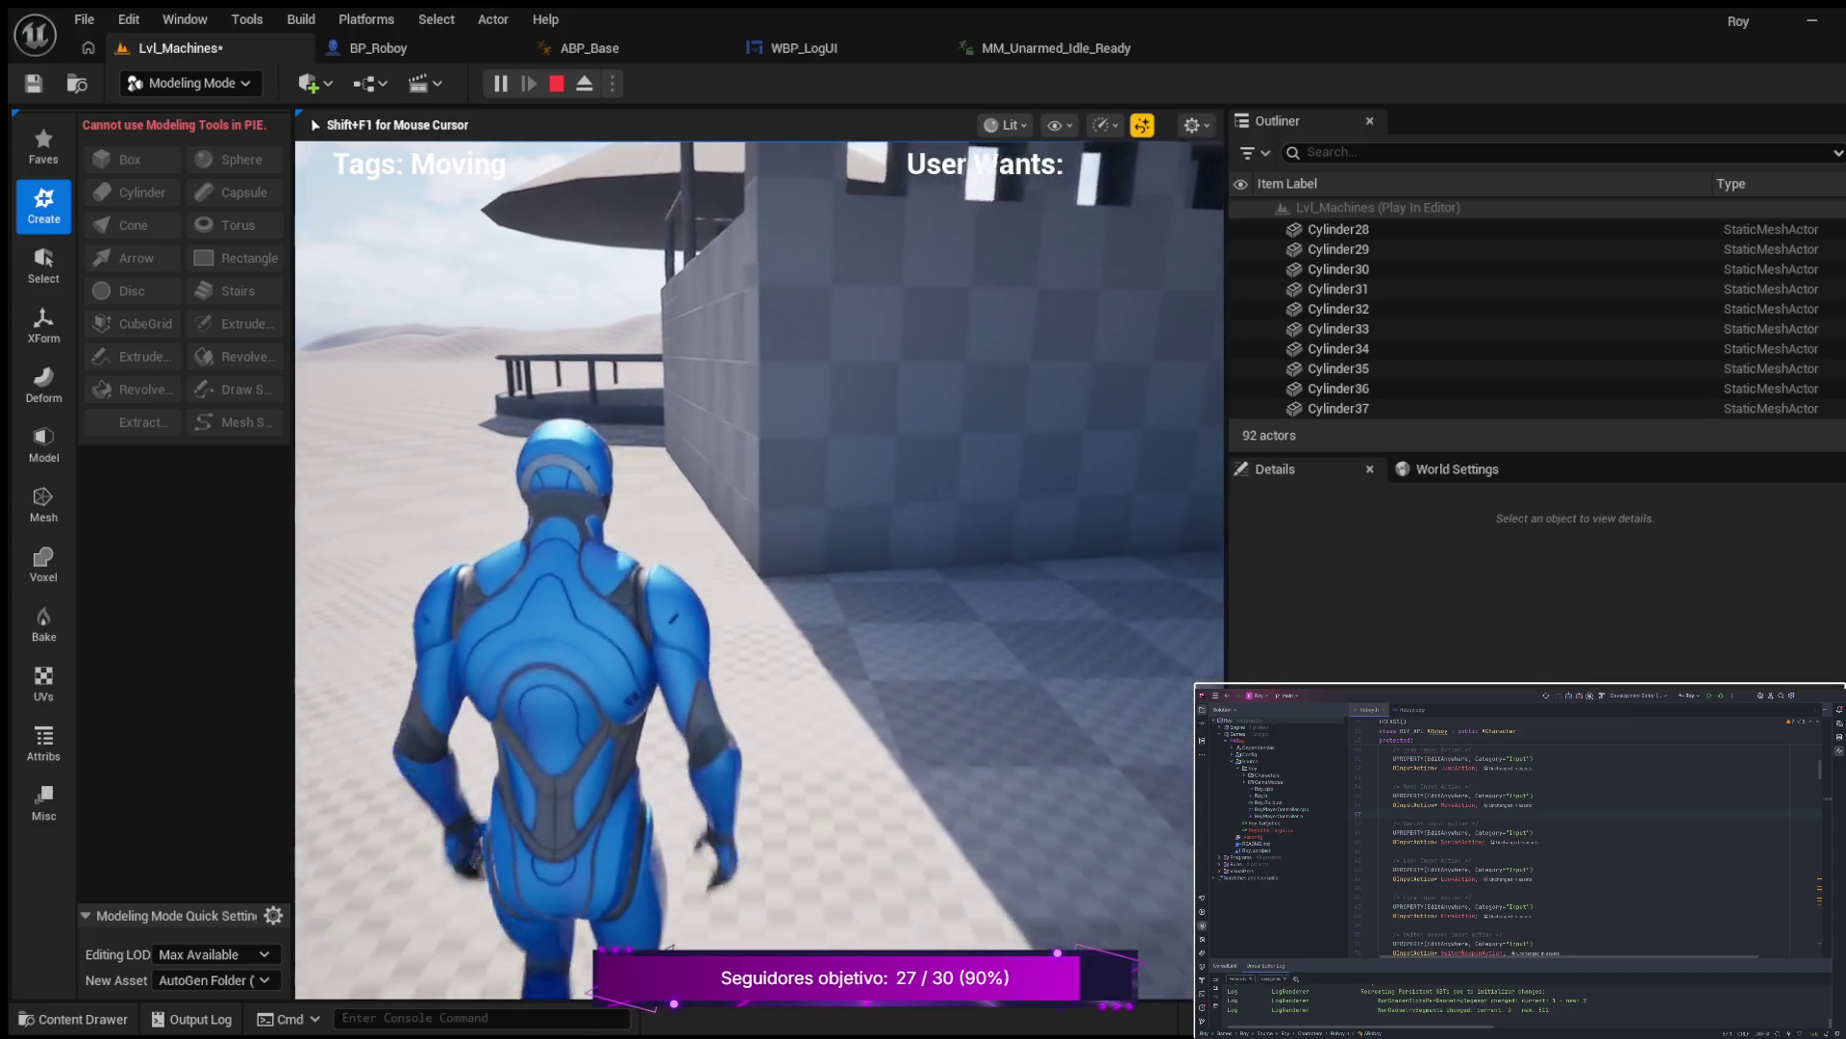
pyautogui.press('w')
pyautogui.press('w')
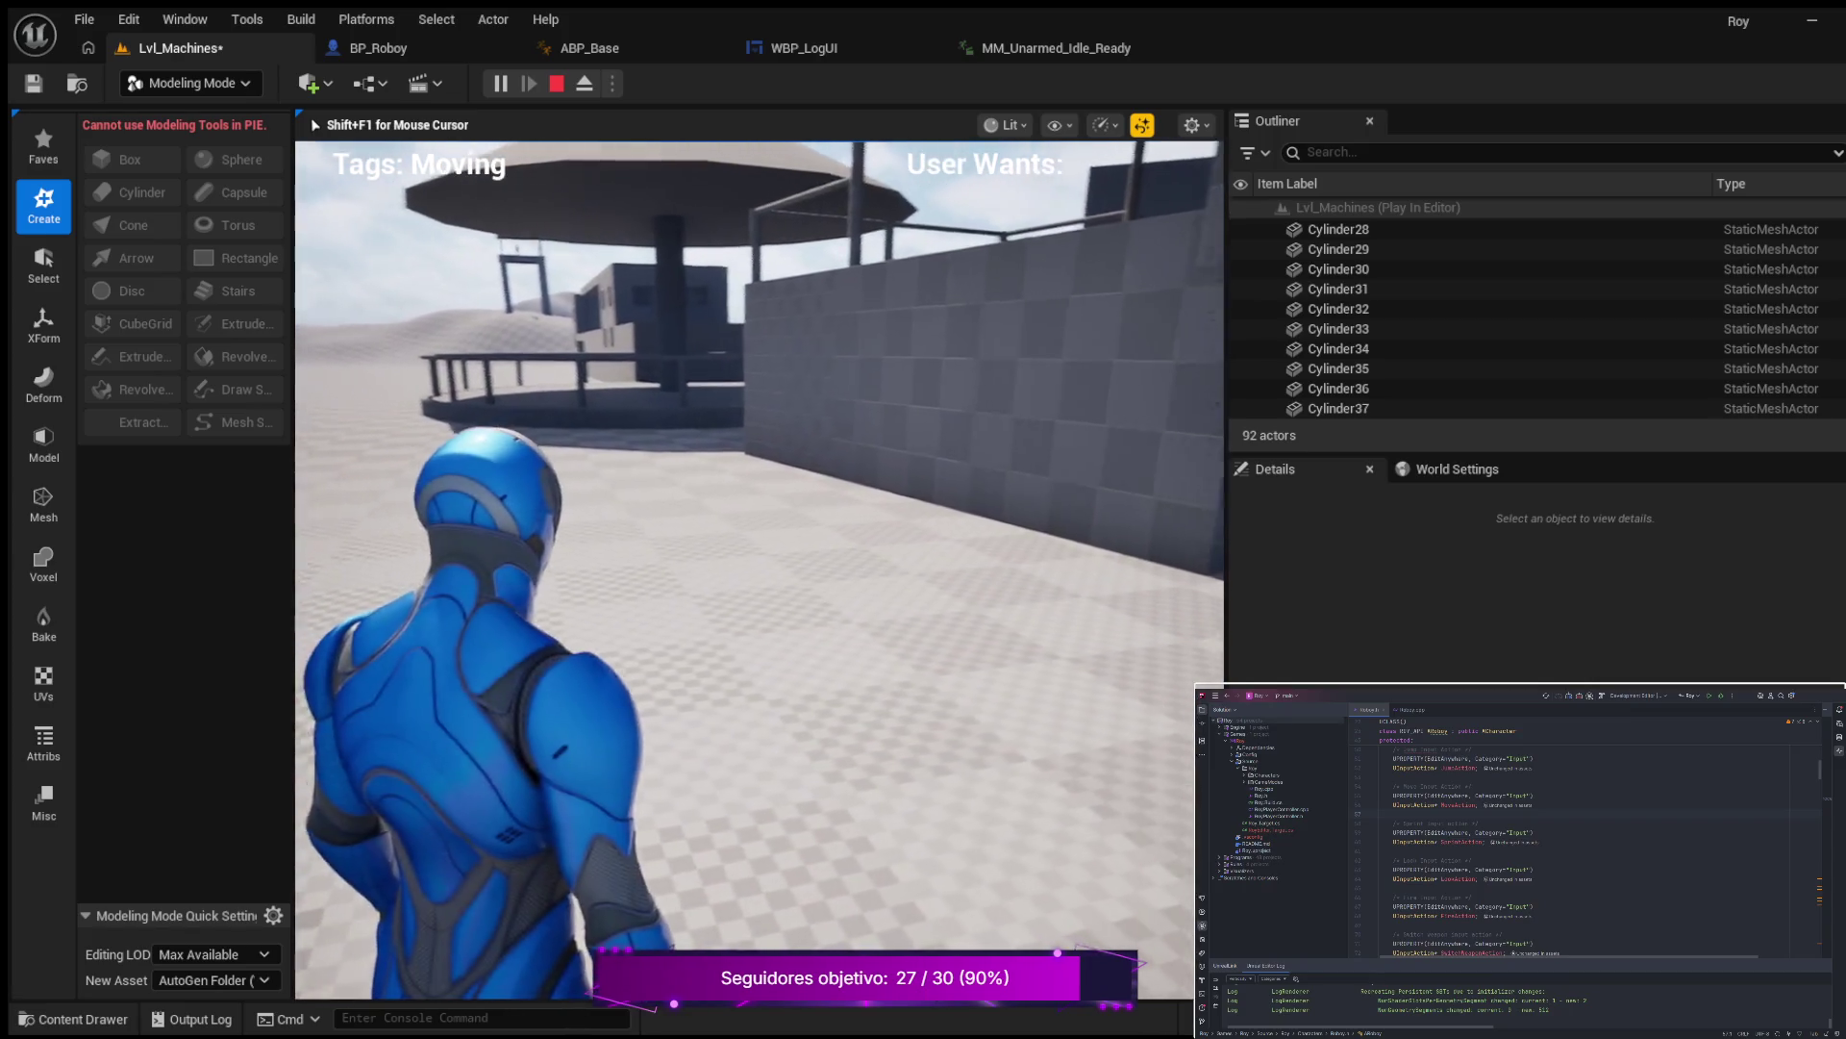
pyautogui.press('Escape')
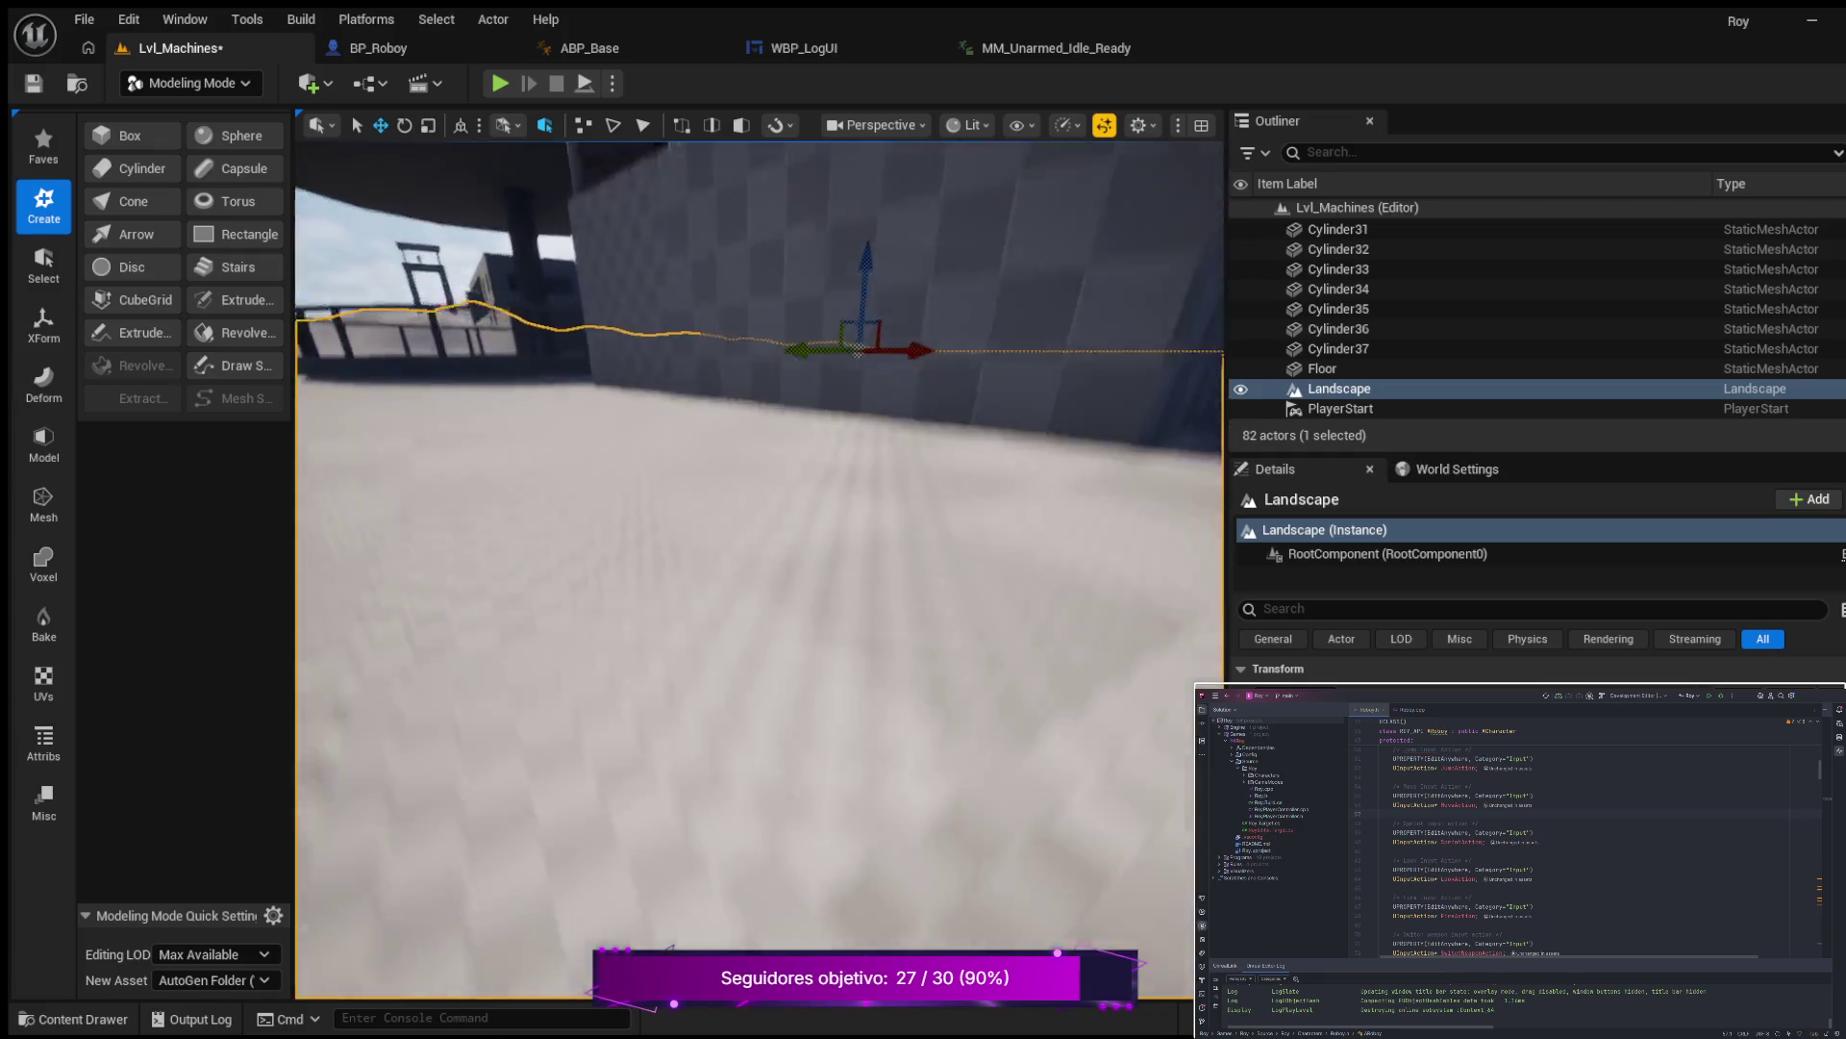
# Duplicate post Cylinder36 as Cylinder38 and slide it along the front rail using local axes.
pyautogui.press('s')
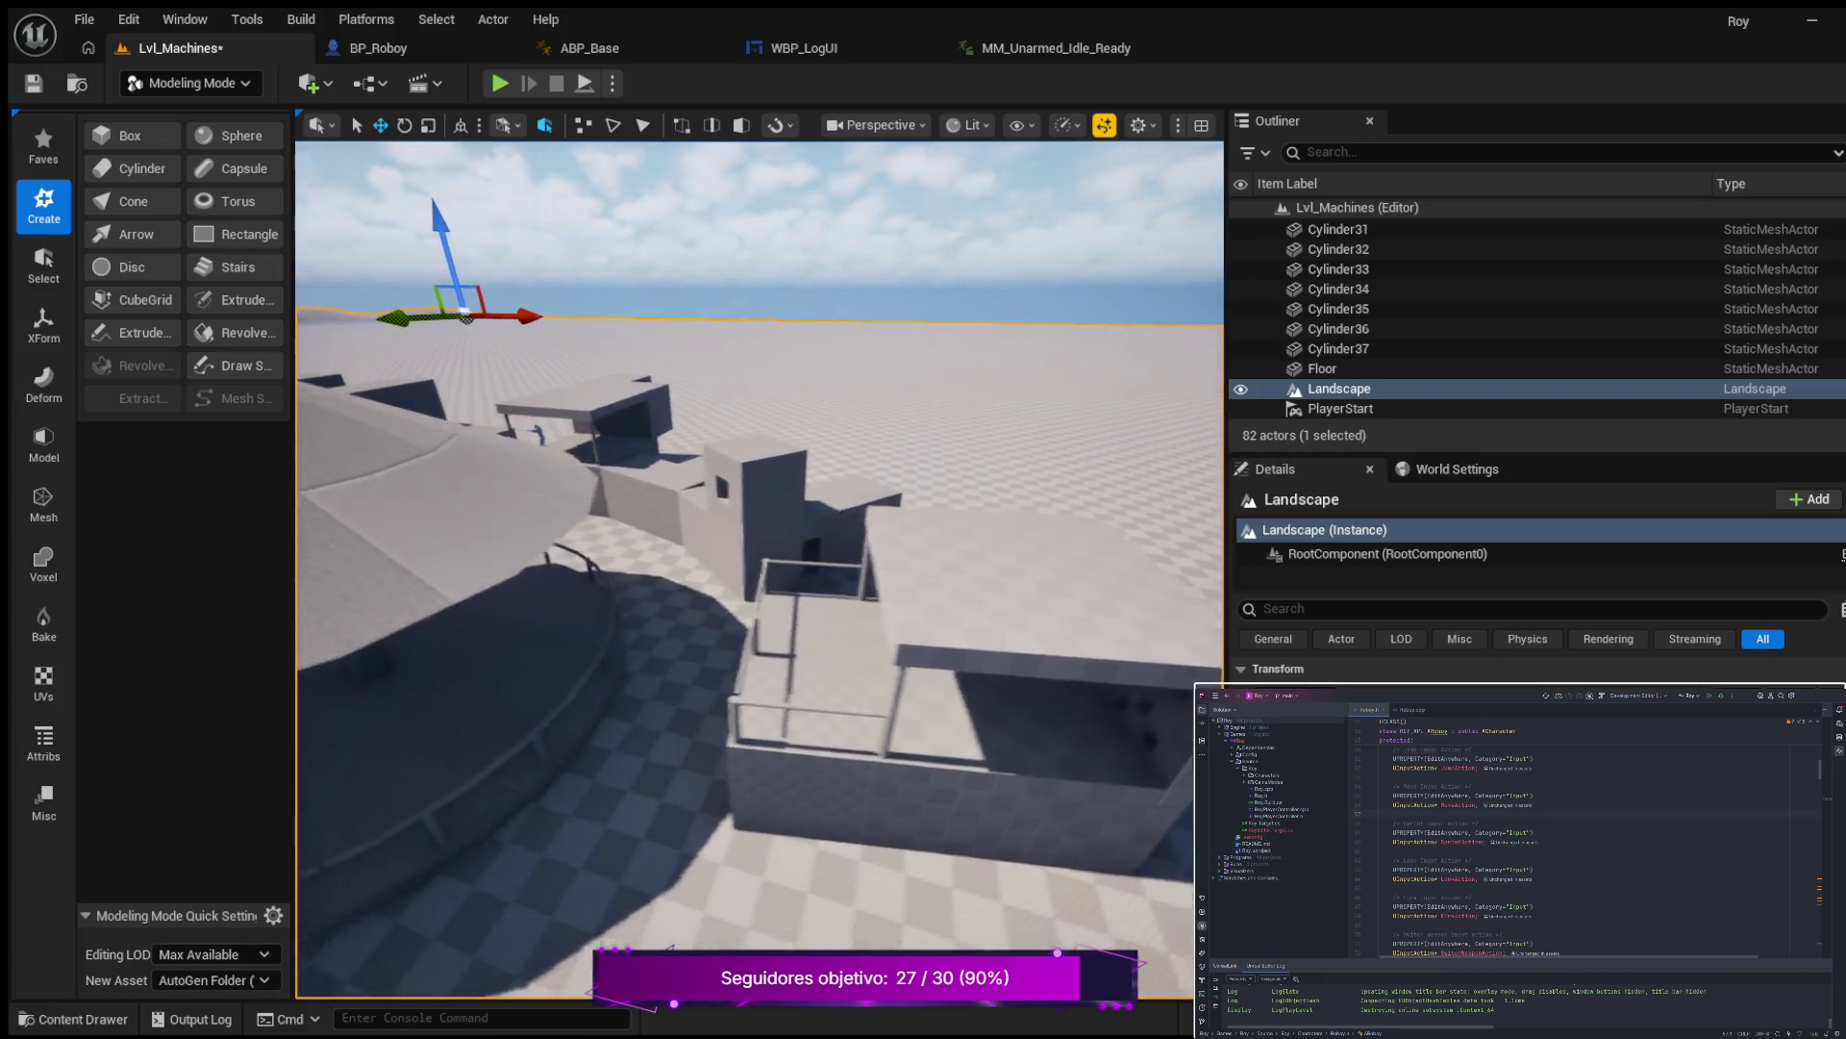
pyautogui.press('w')
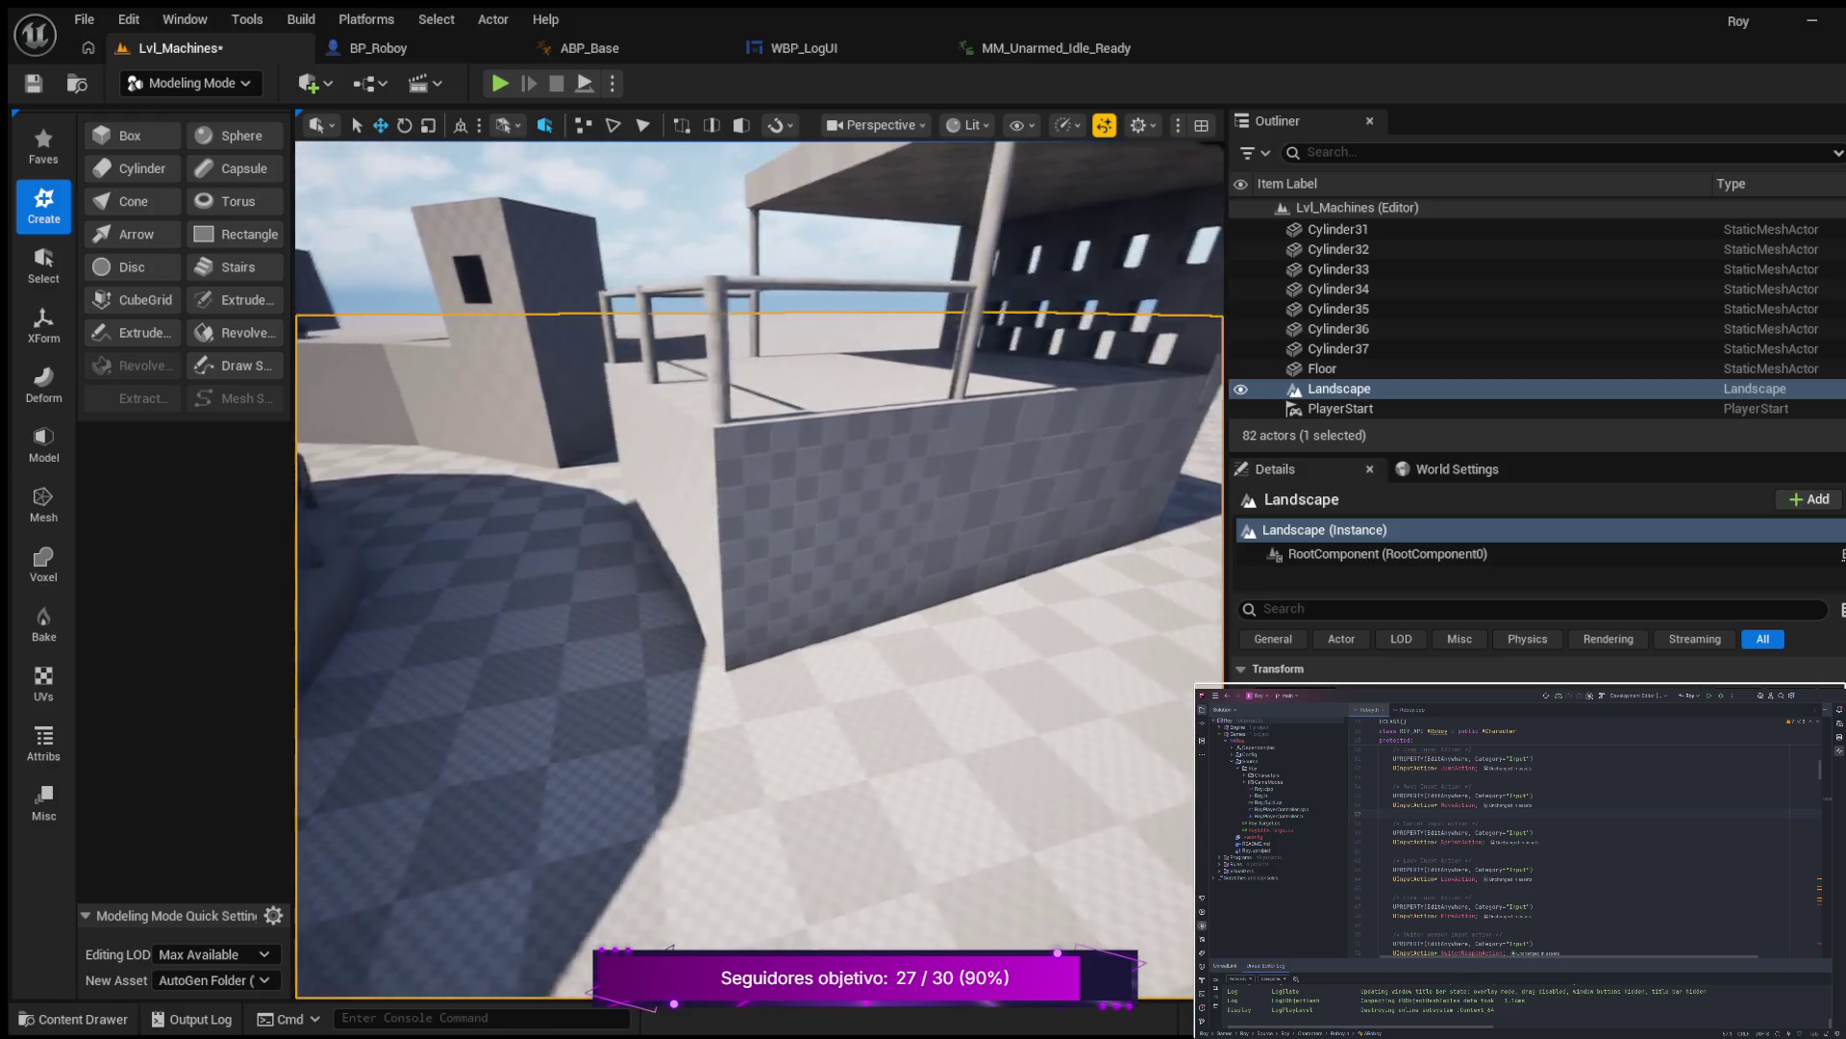
pyautogui.press('d')
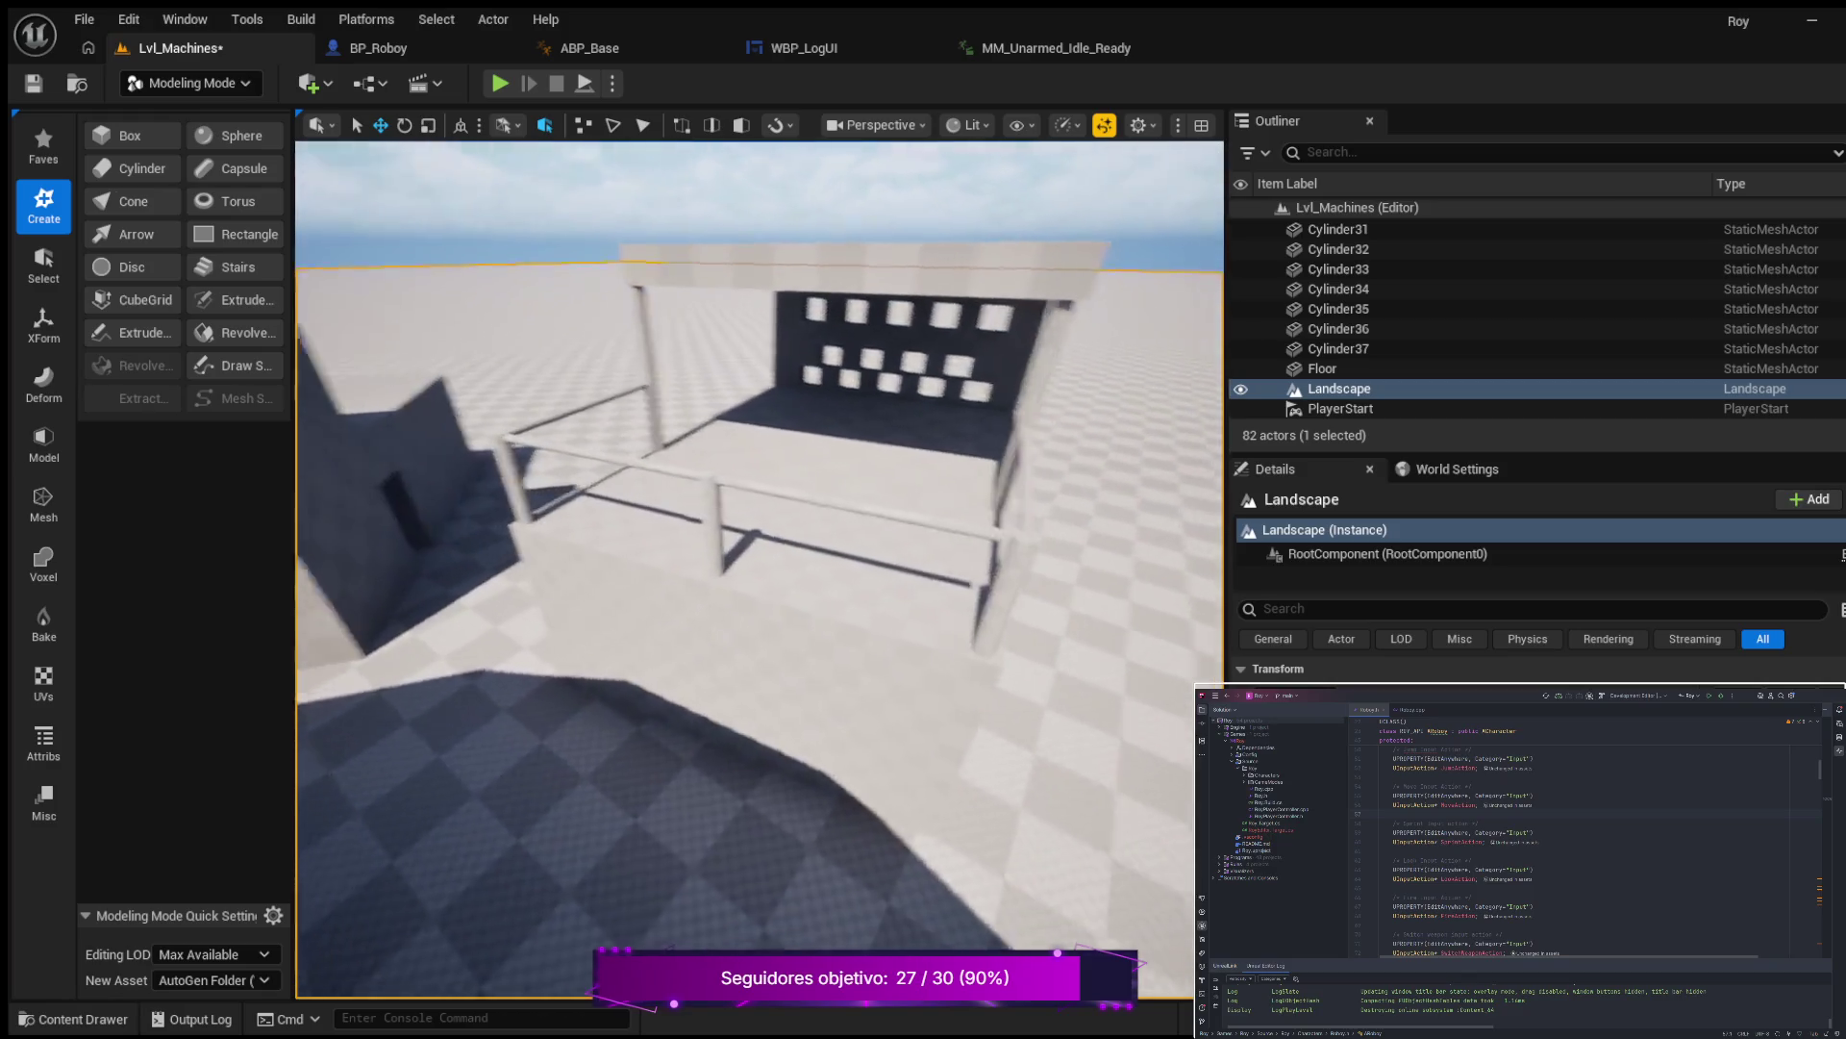
pyautogui.press('w')
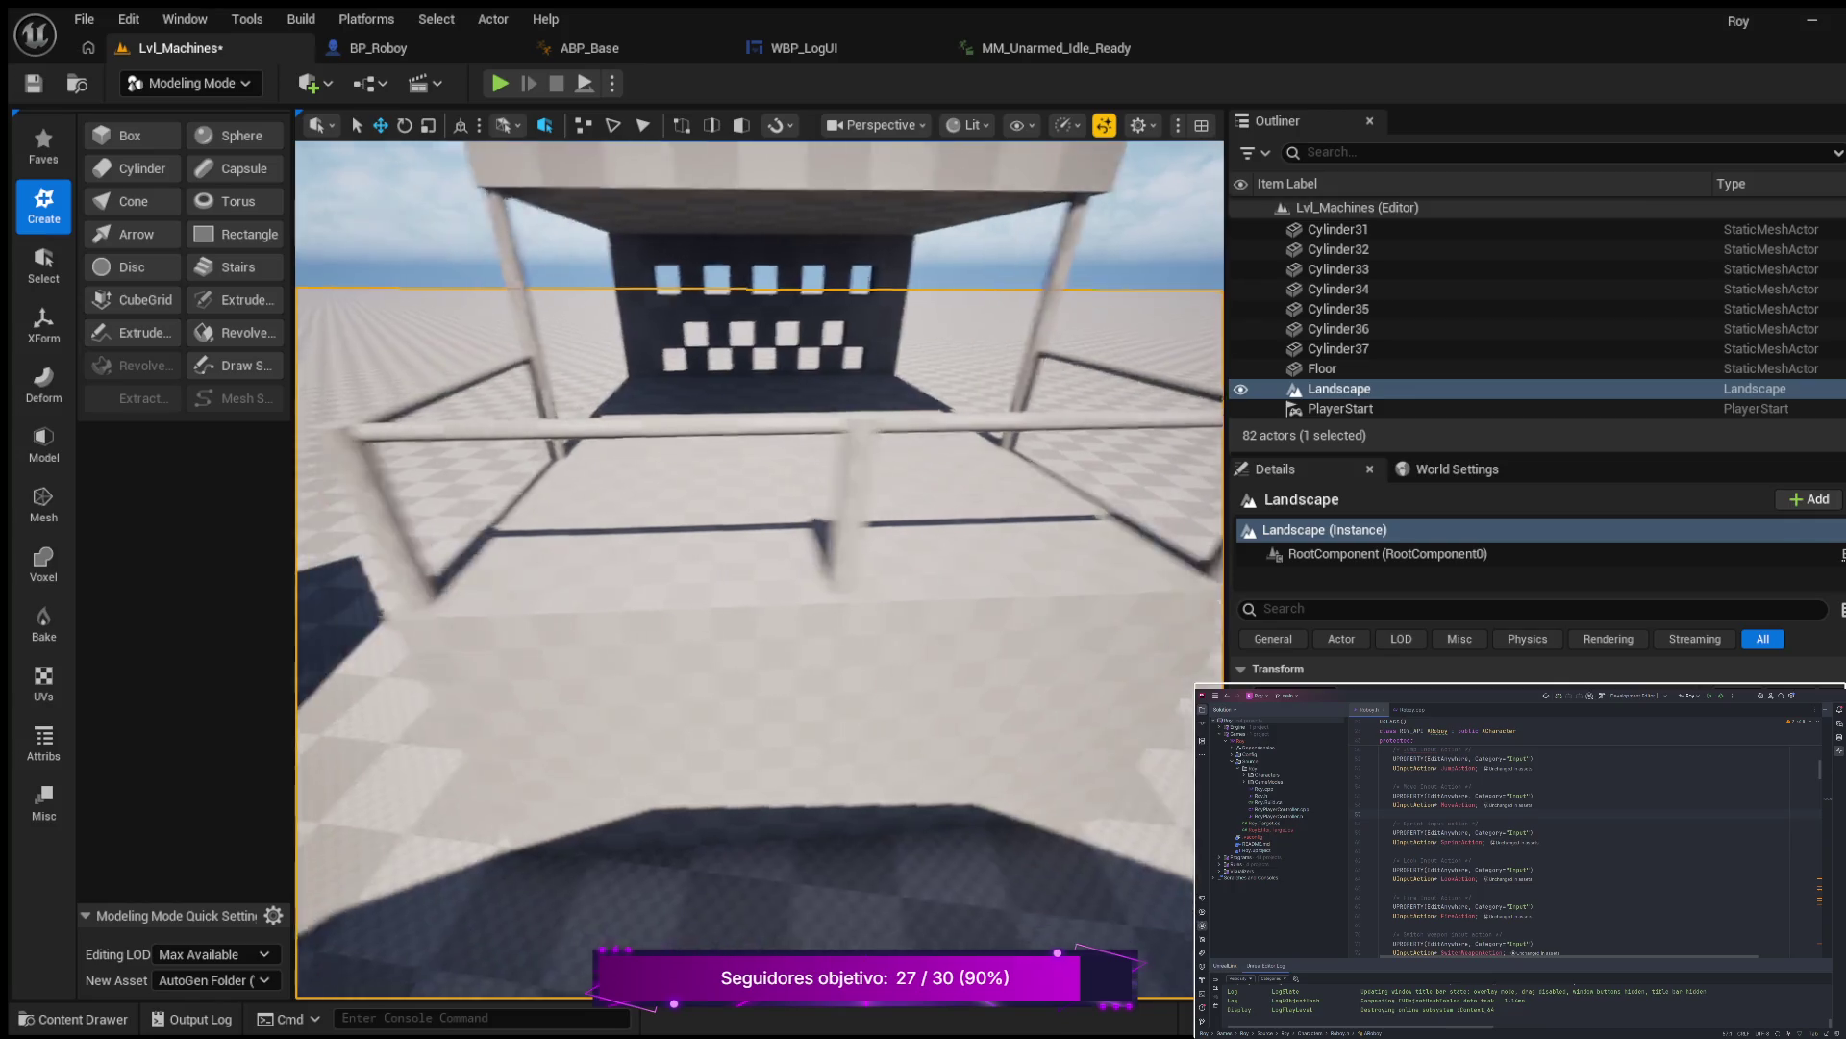
pyautogui.press('s')
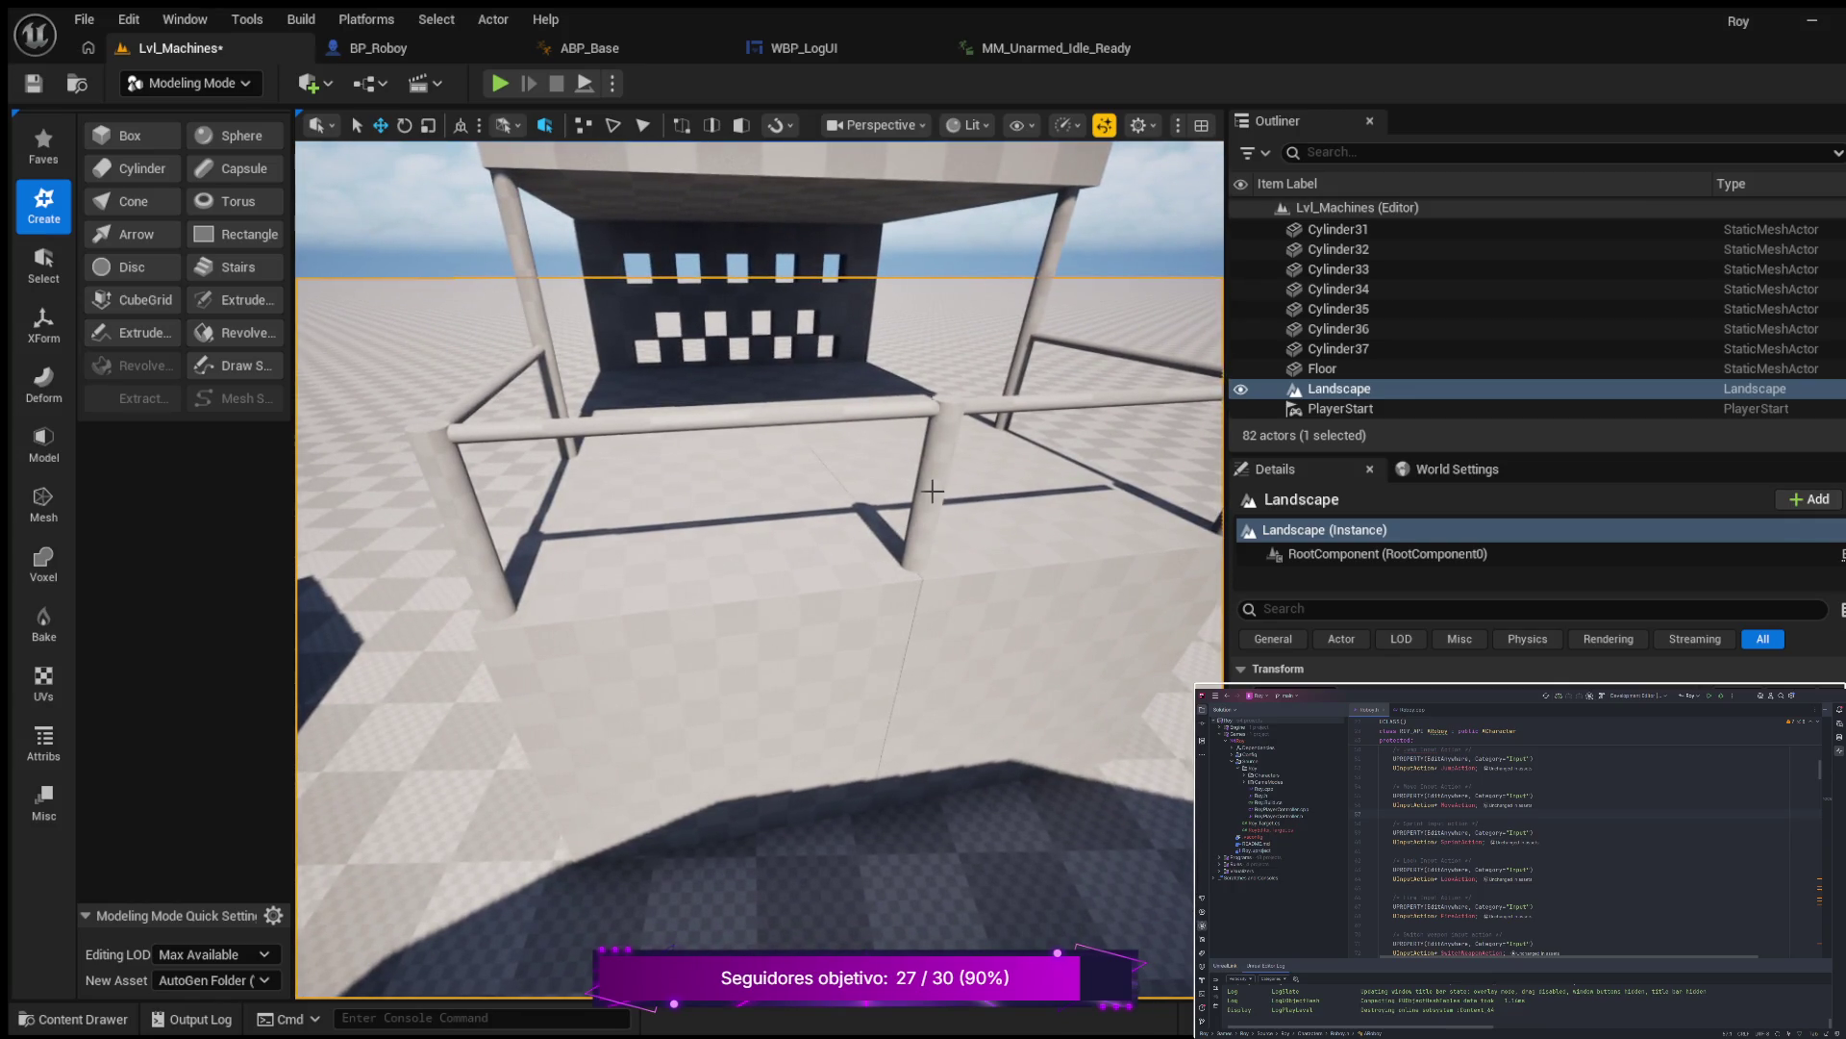
pyautogui.click(932, 491)
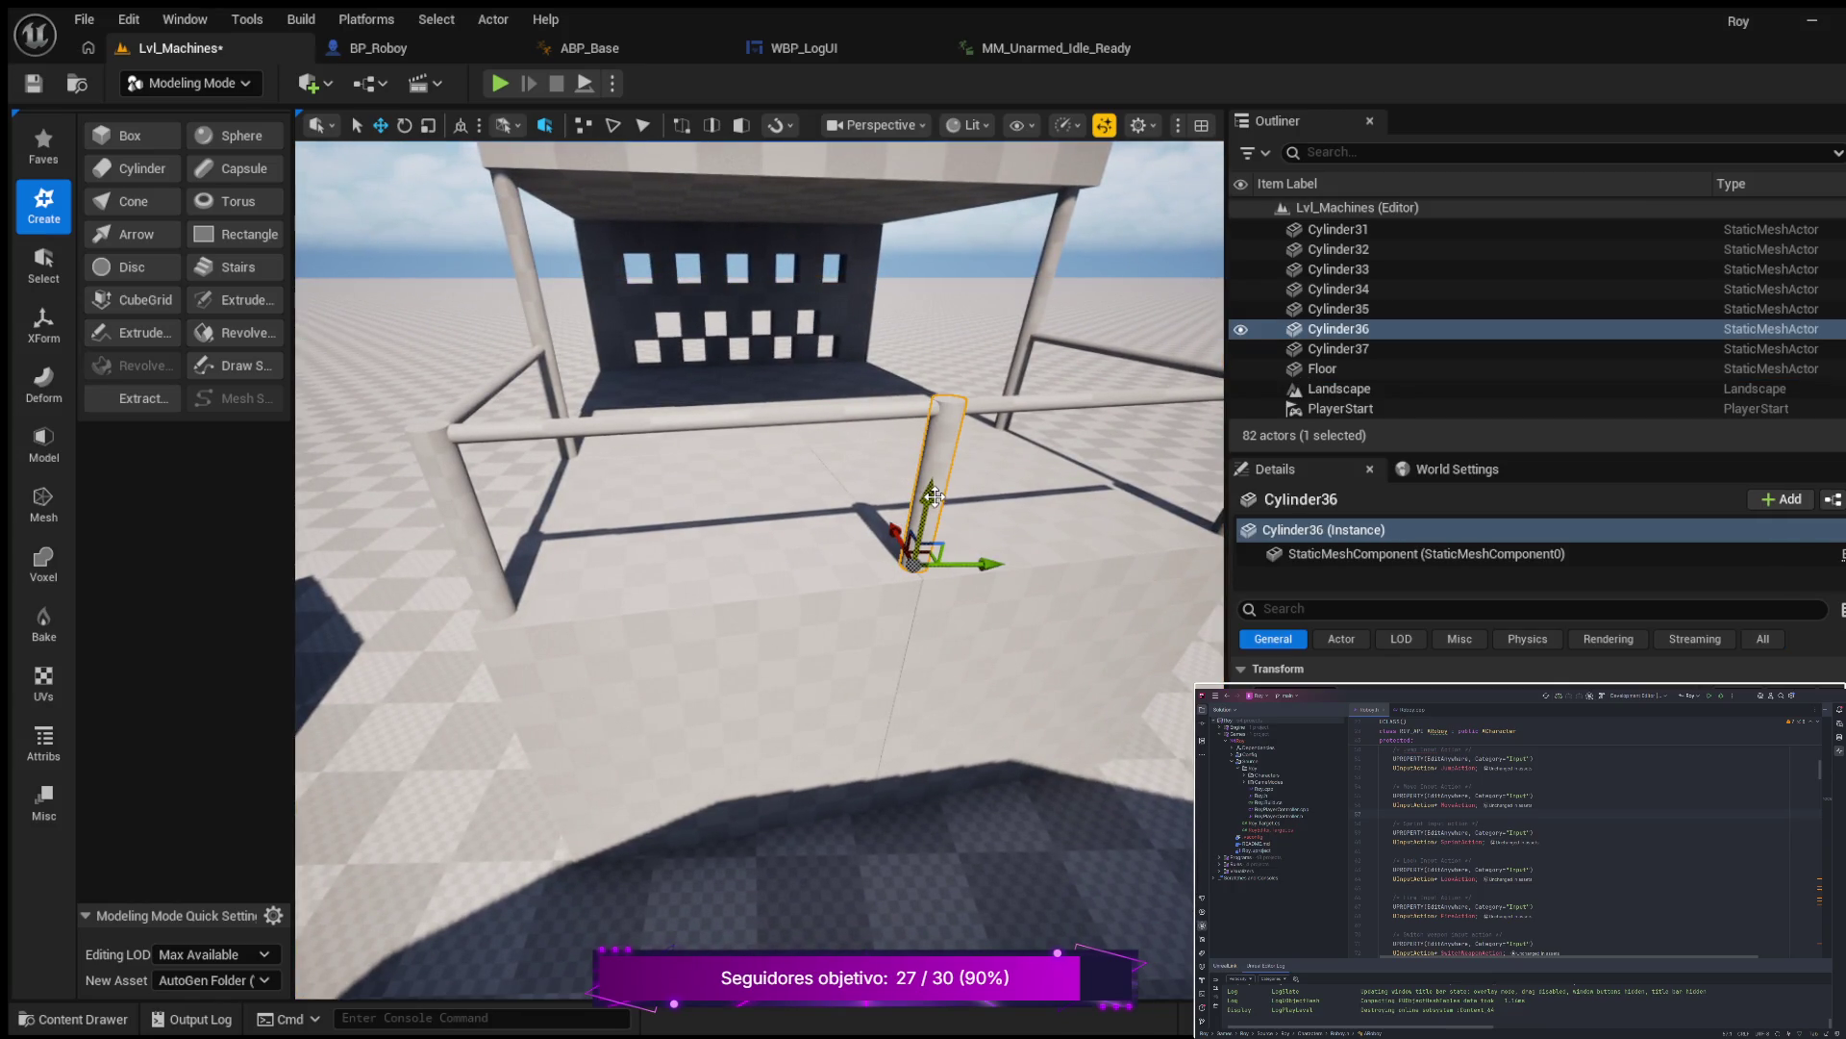
pyautogui.hotkey('ctrl', 'd')
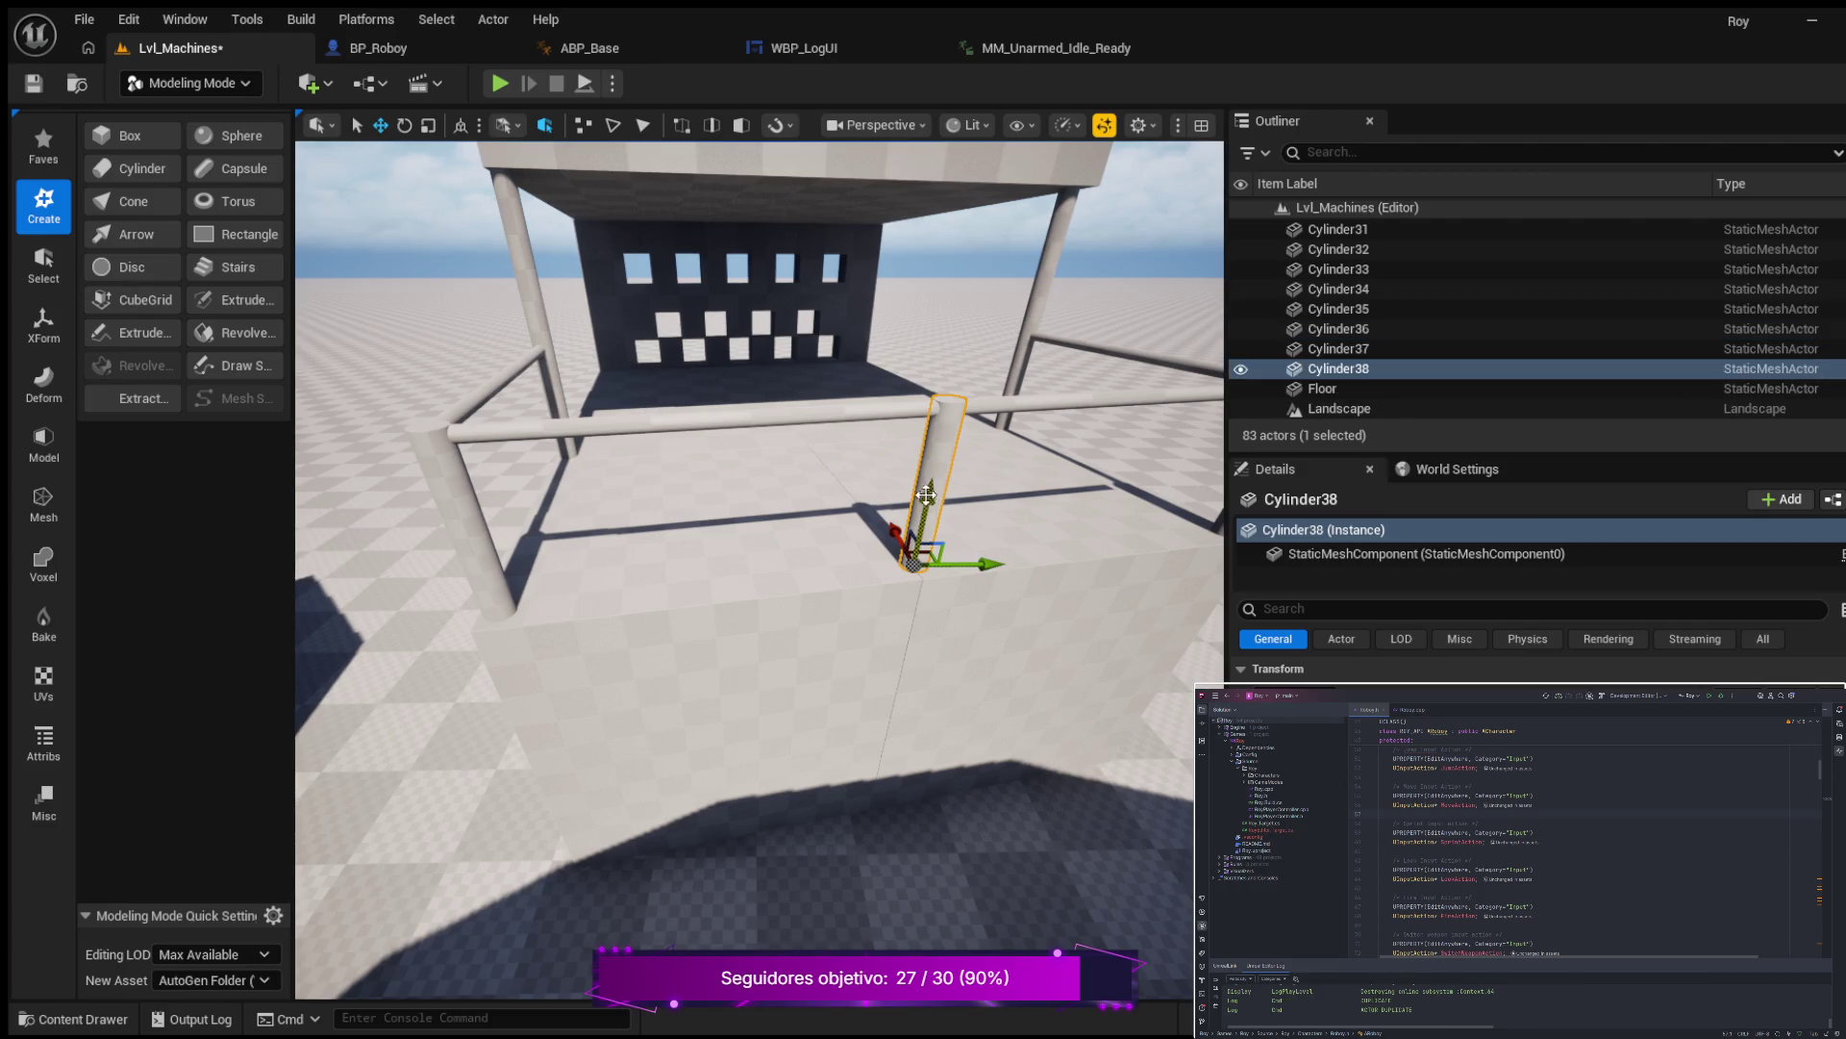
pyautogui.moveTo(994, 575)
pyautogui.mouseDown()
pyautogui.moveTo(900, 566)
pyautogui.moveTo(812, 585)
pyautogui.moveTo(817, 549)
pyautogui.moveTo(870, 537)
pyautogui.moveTo(902, 556)
pyautogui.moveTo(799, 657)
pyautogui.mouseUp()
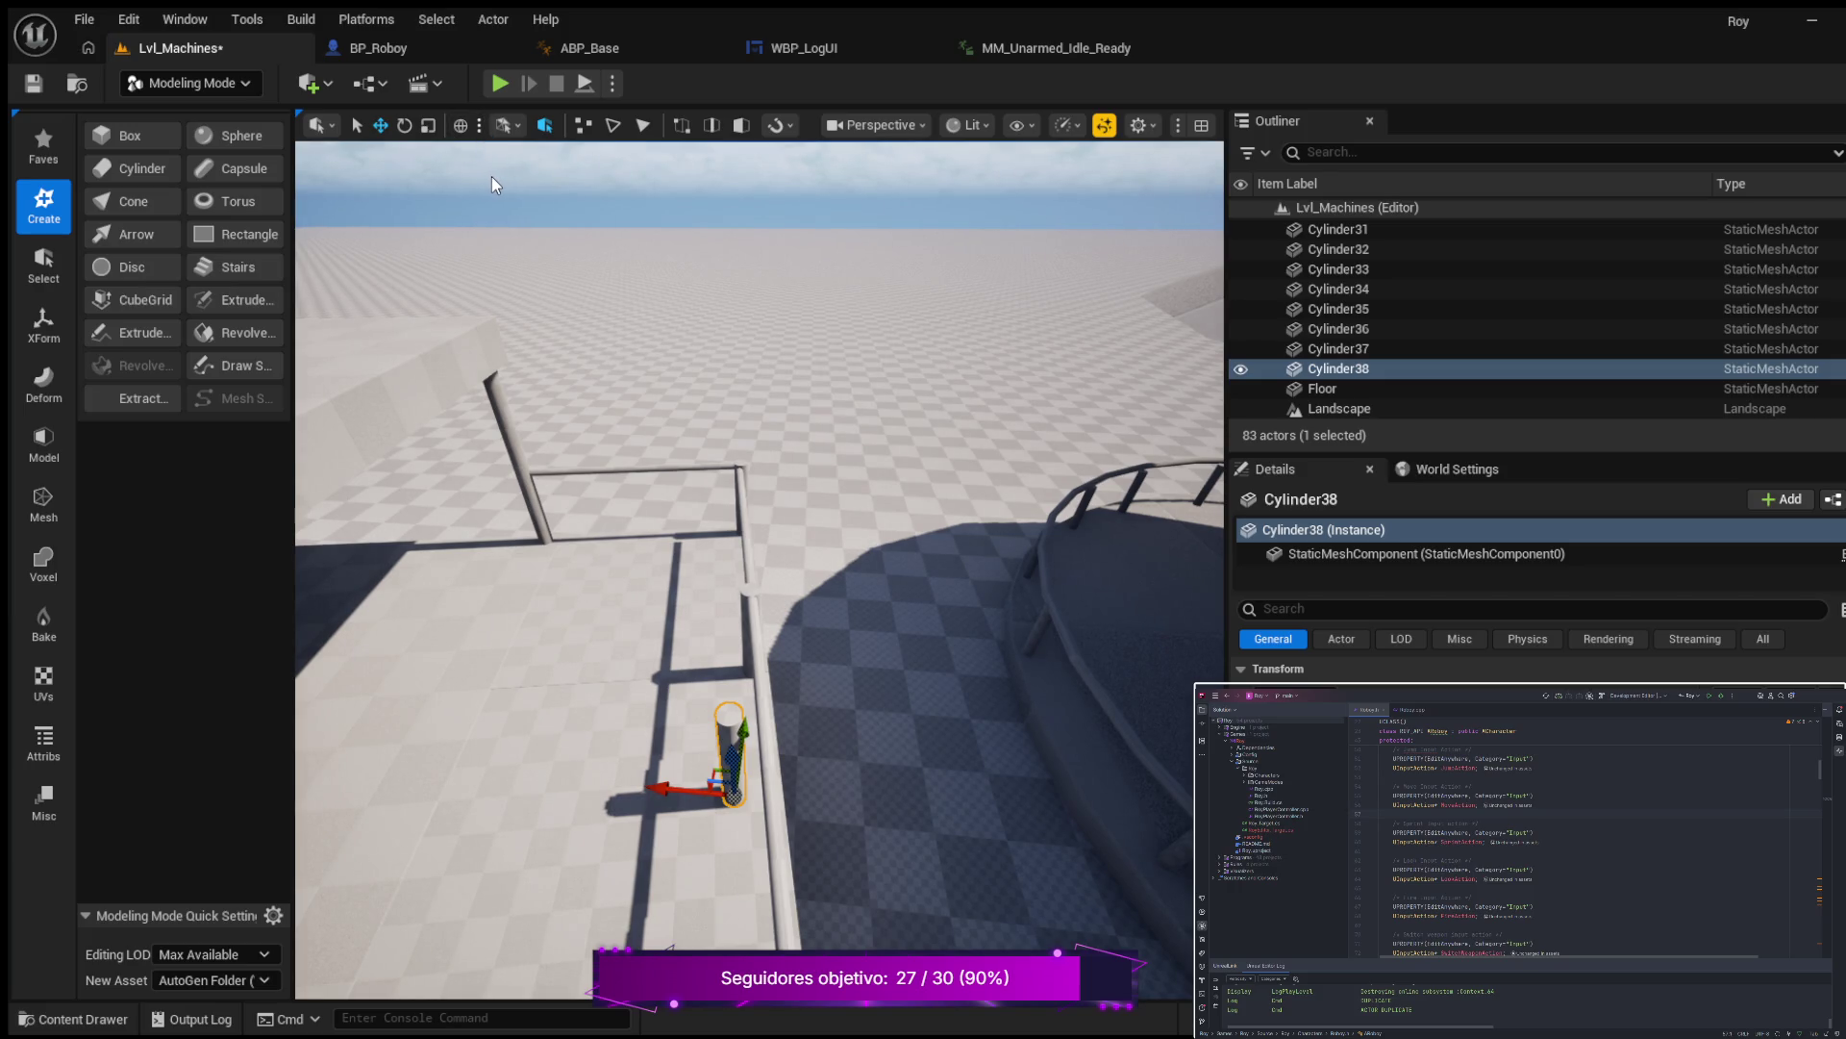
pyautogui.hotkey('ctrl', '`')
pyautogui.hotkey('ctrl', '`')
pyautogui.moveTo(660, 788); pyautogui.dragTo(689, 792)
pyautogui.moveTo(566, 745); pyautogui.dragTo(651, 748)
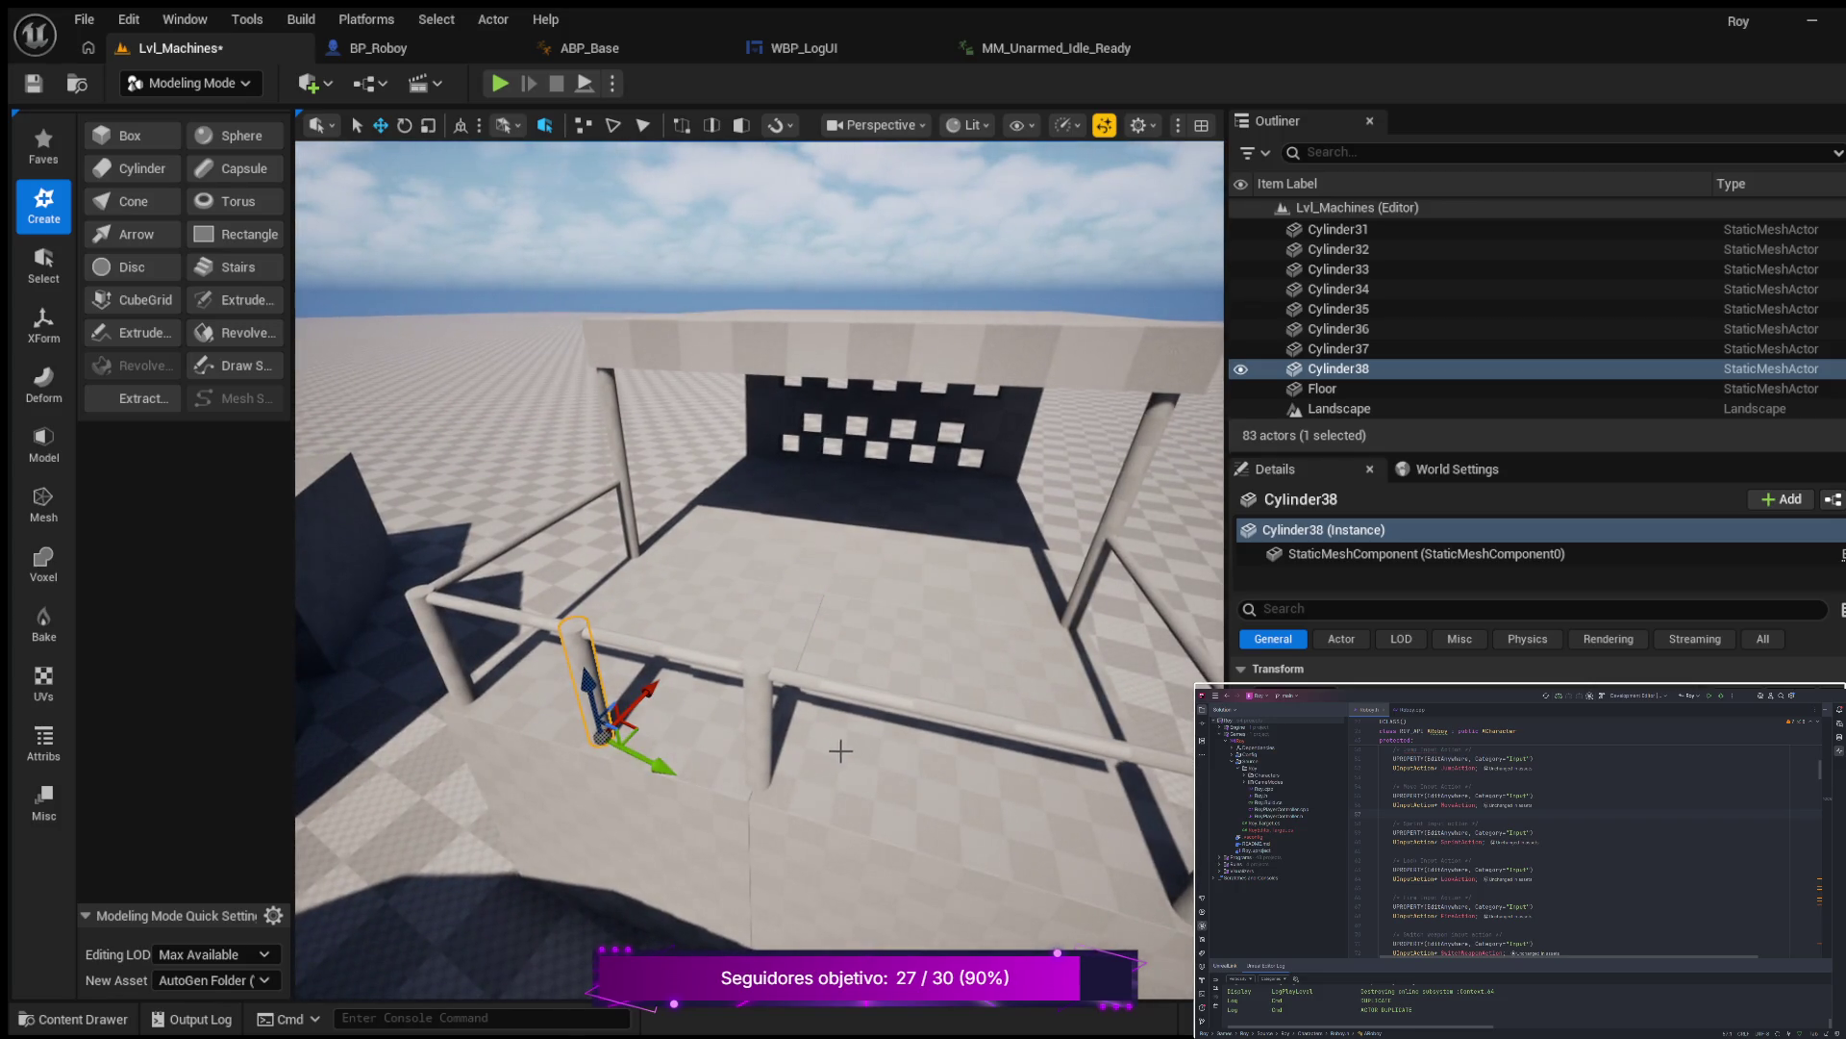
# Duplicate Cylinder36 as Cylinder39 and position it at the corner of the low rail.
pyautogui.click(760, 721)
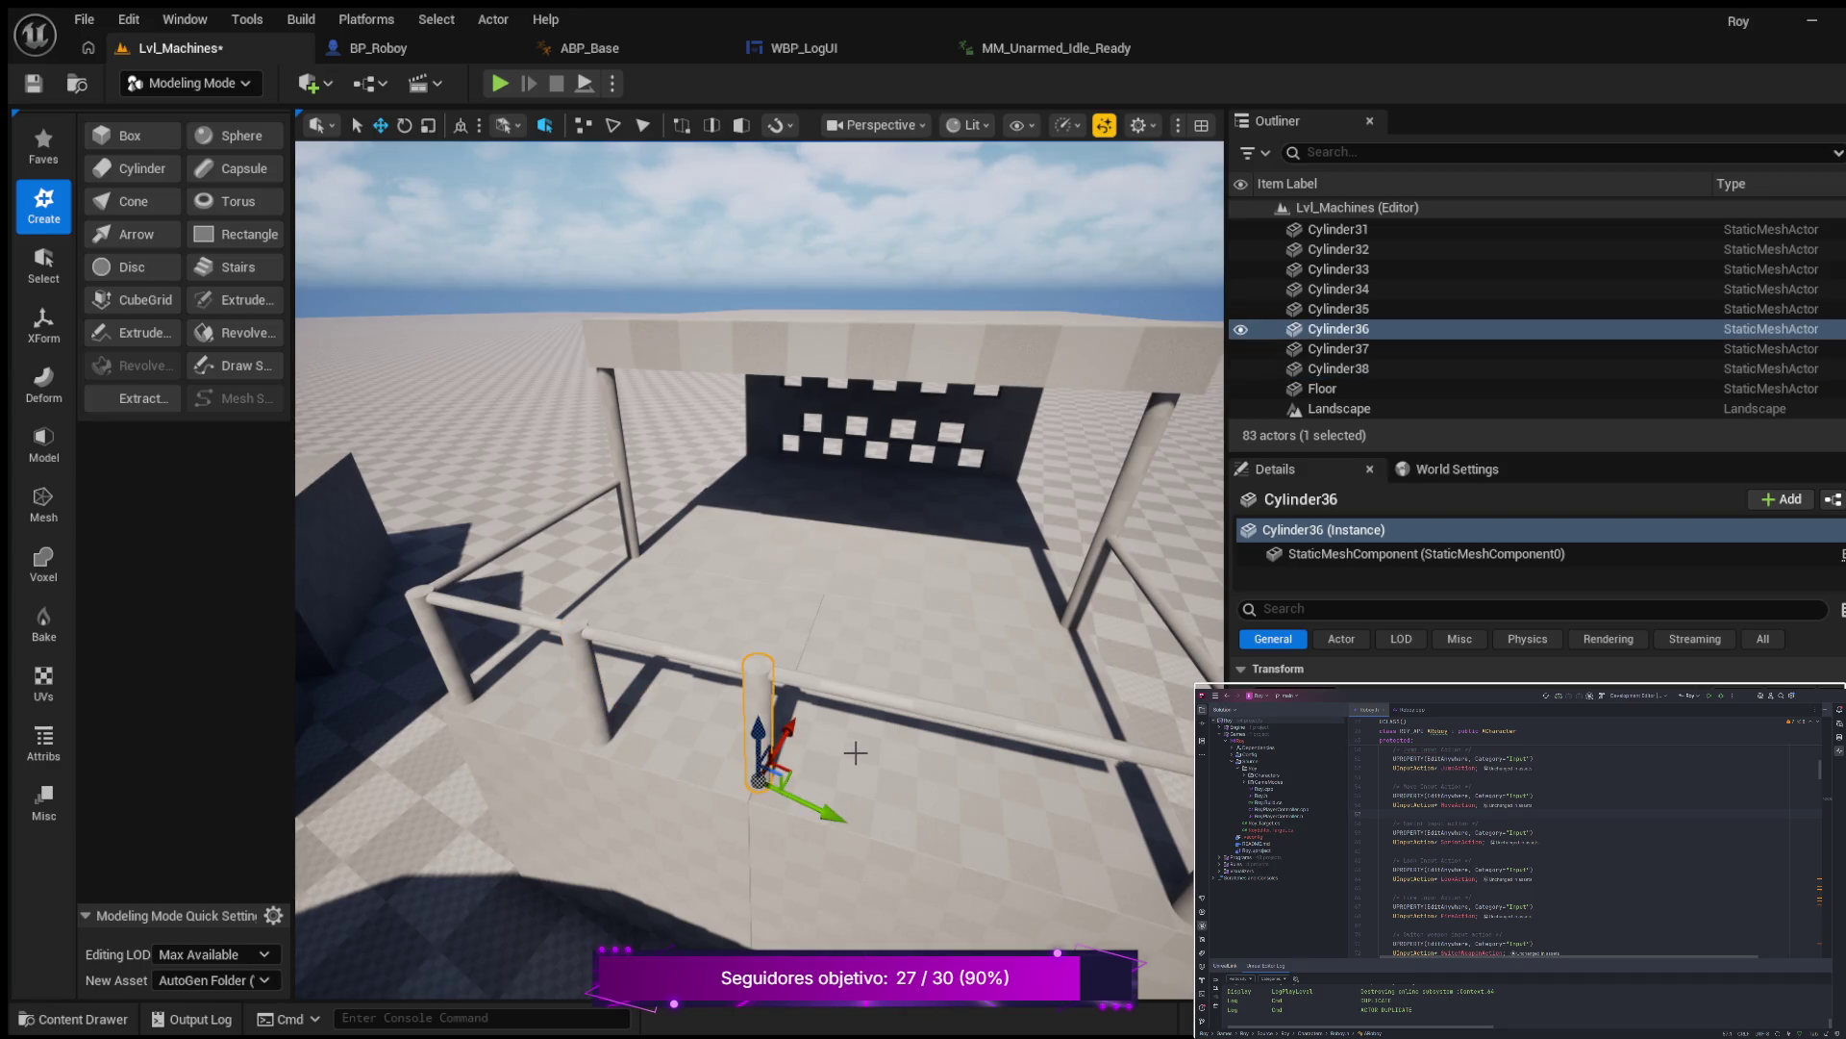
pyautogui.hotkey('ctrl', 'd')
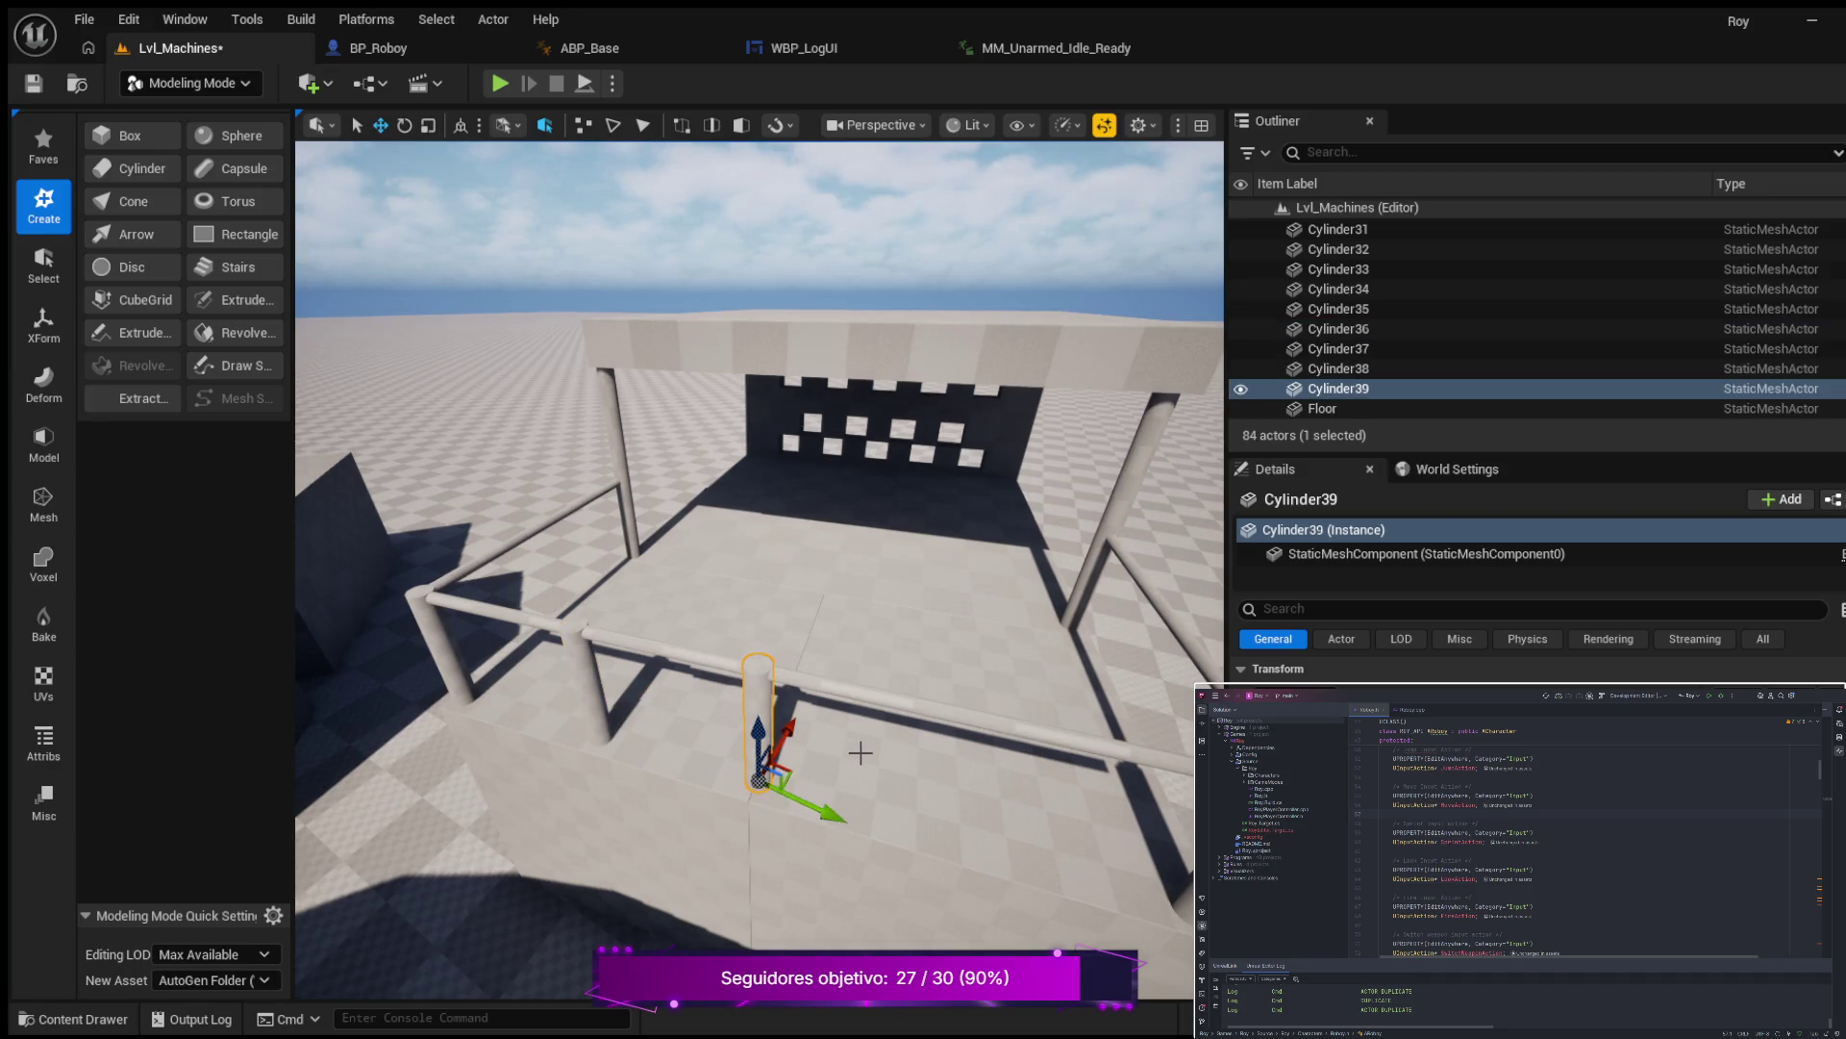
pyautogui.moveTo(827, 818)
pyautogui.mouseDown()
pyautogui.moveTo(991, 833)
pyautogui.moveTo(974, 830)
pyautogui.mouseUp()
pyautogui.moveTo(760, 902); pyautogui.dragTo(781, 918)
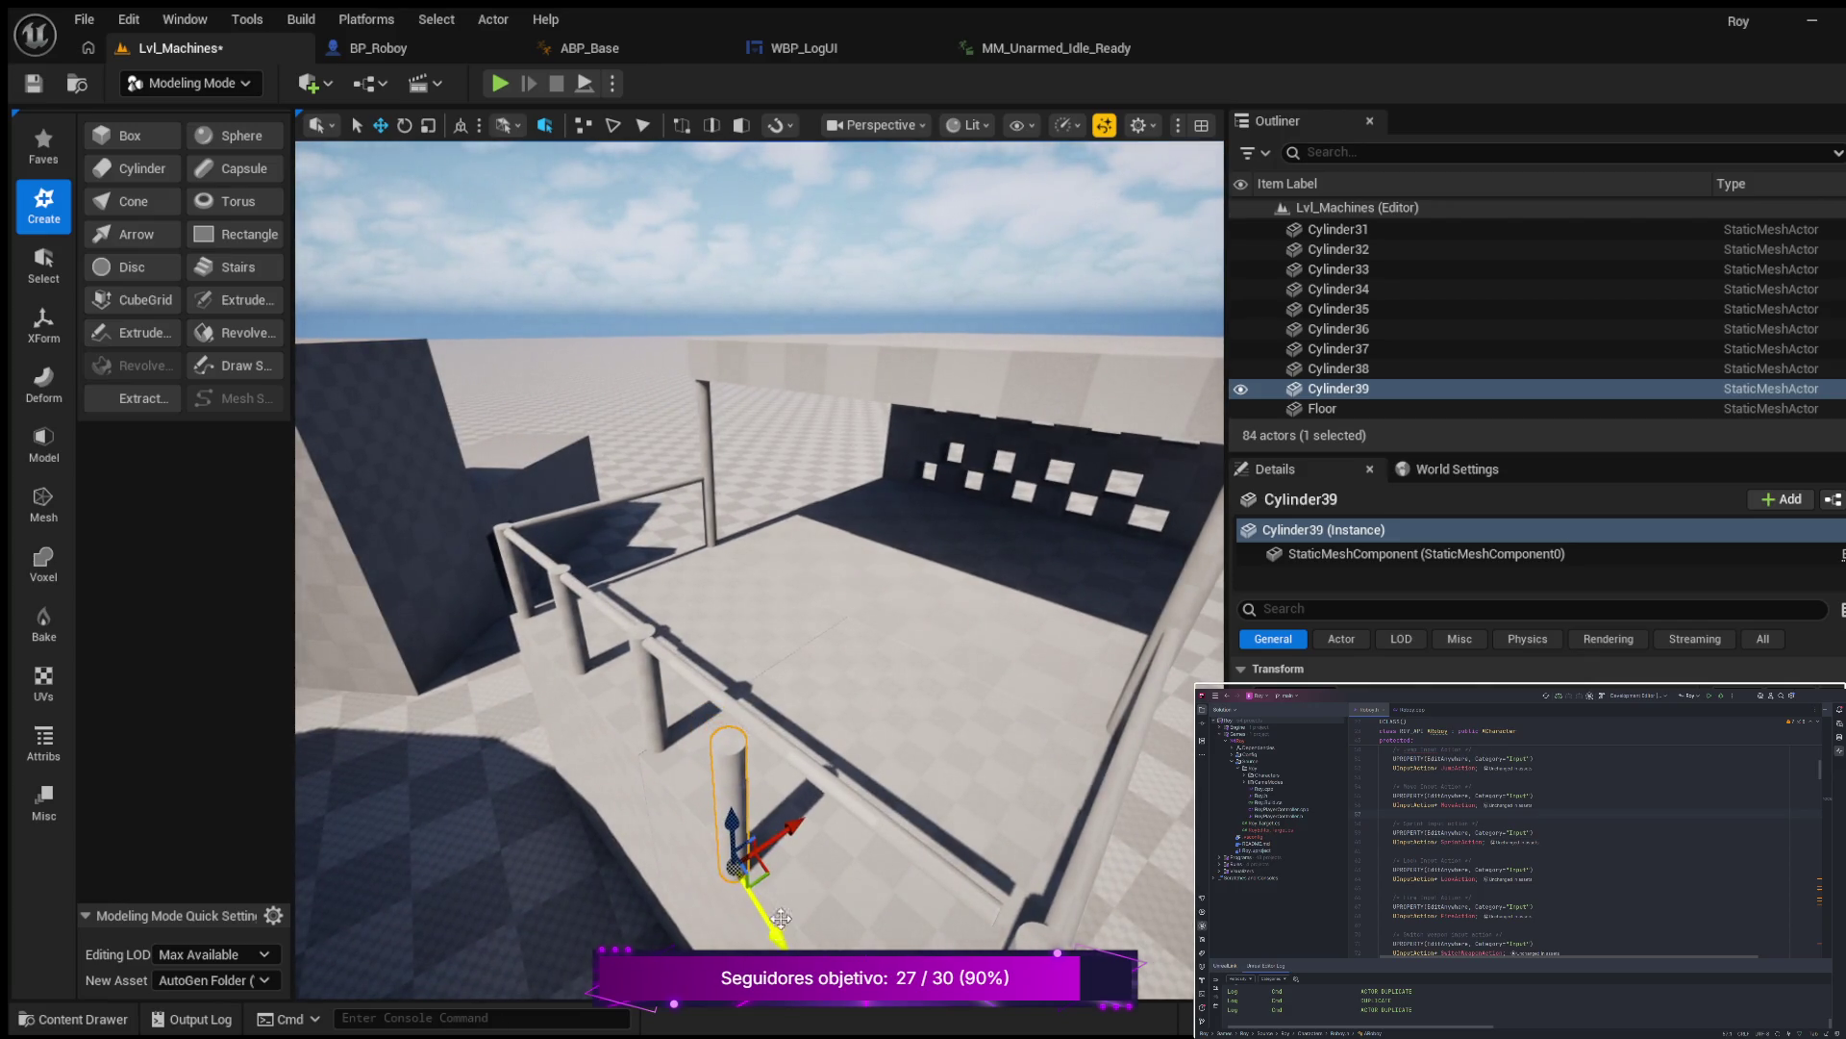
pyautogui.moveTo(794, 831); pyautogui.dragTo(829, 833)
pyautogui.moveTo(811, 909)
pyautogui.mouseDown()
pyautogui.moveTo(825, 915)
pyautogui.moveTo(770, 909)
pyautogui.mouseUp()
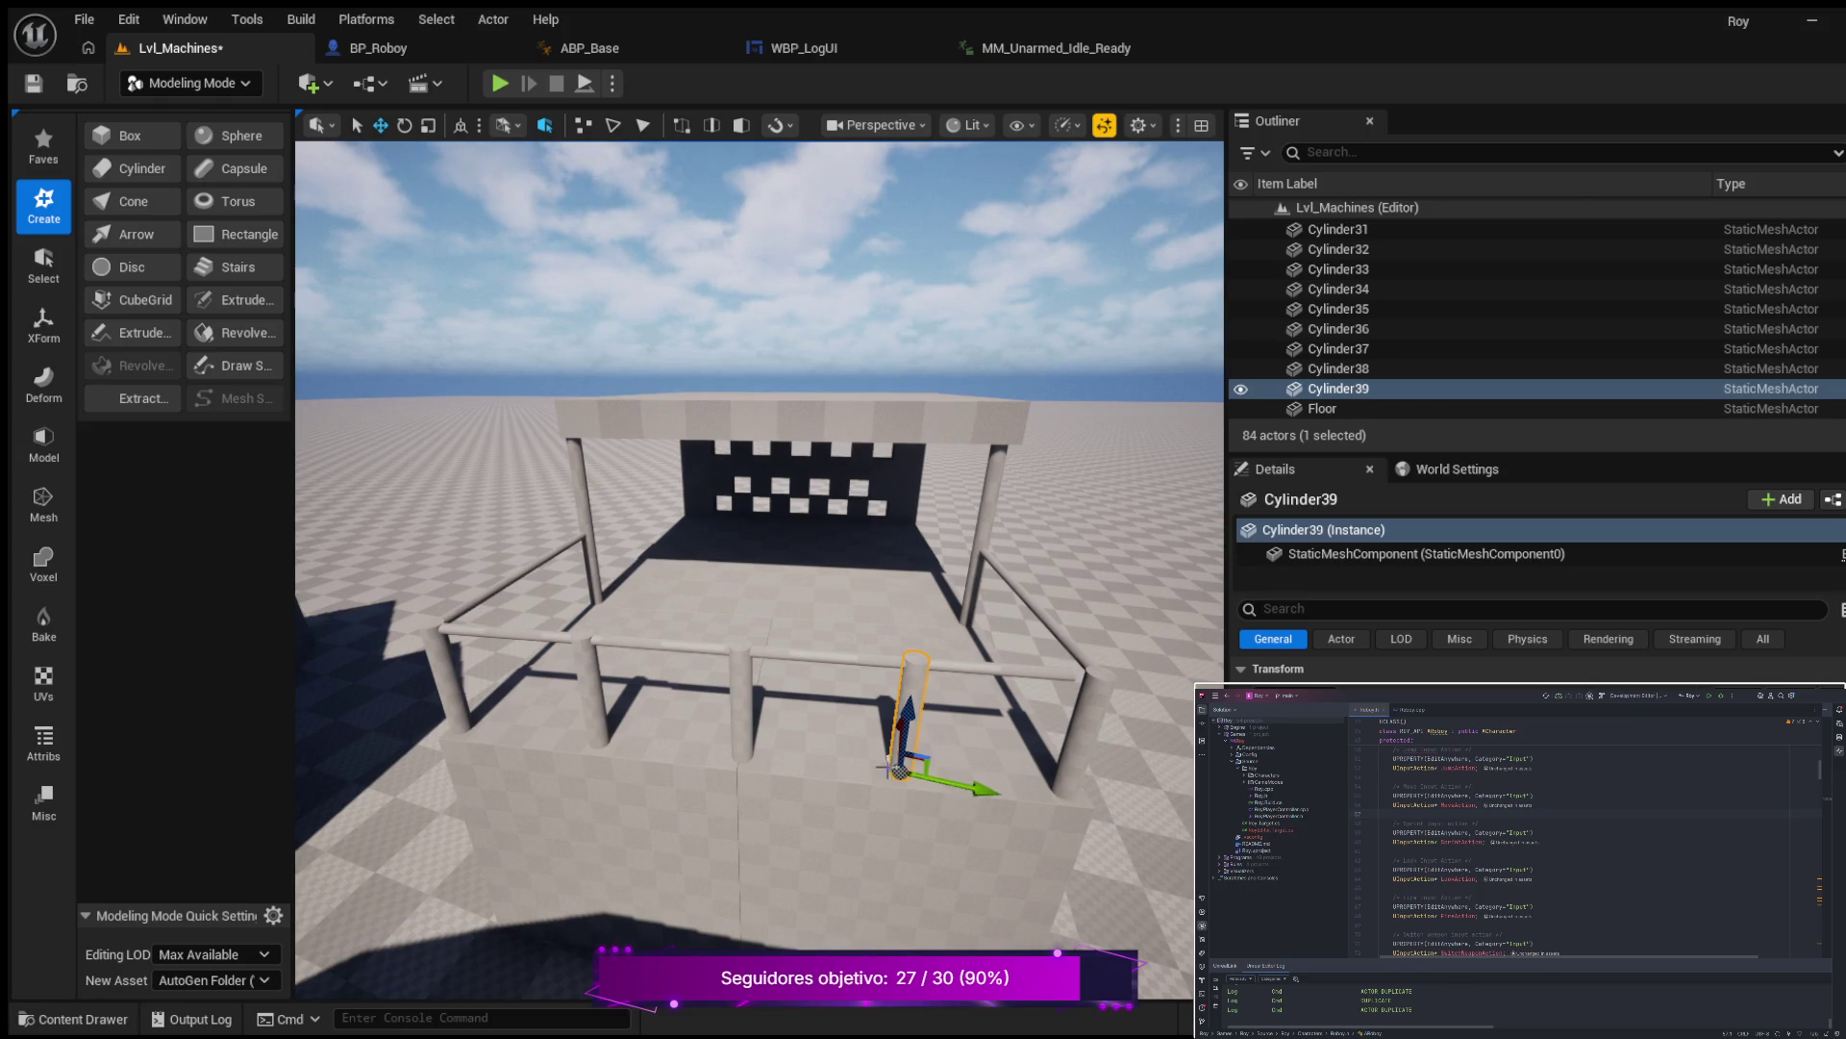
pyautogui.moveTo(897, 775); pyautogui.dragTo(1003, 762)
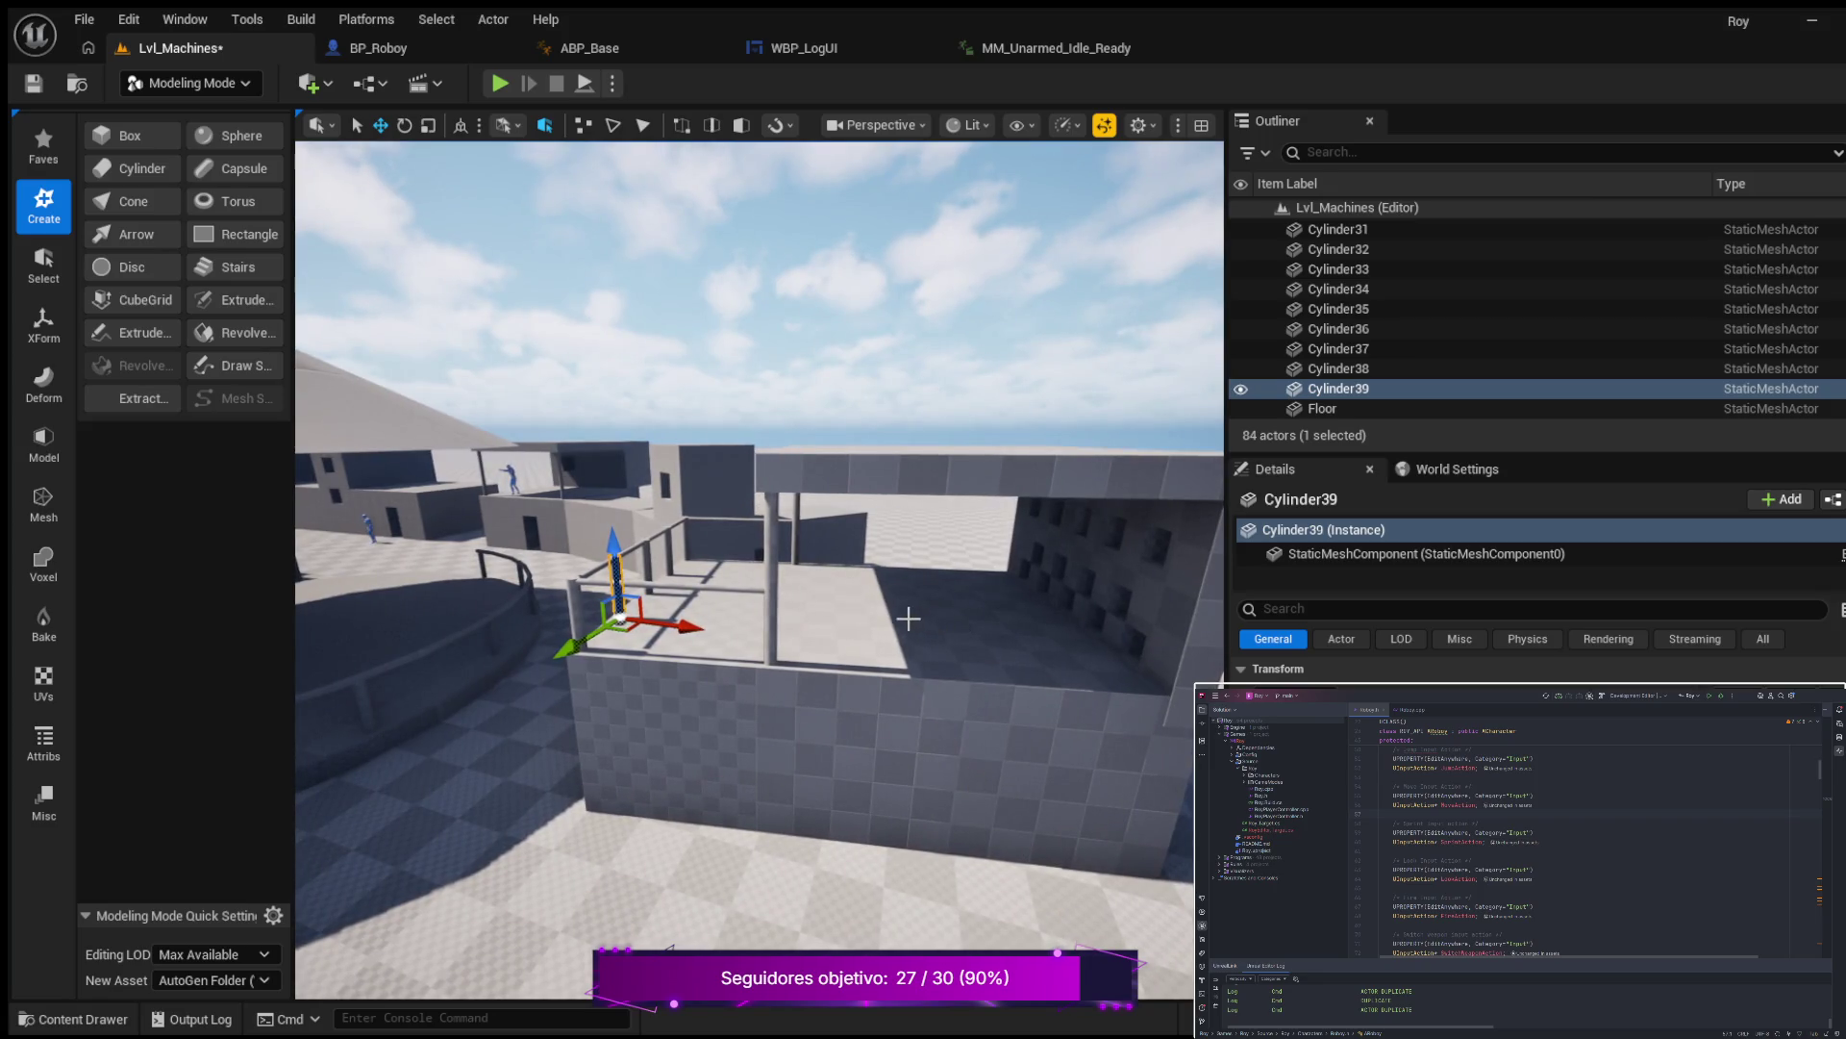
pyautogui.click(484, 608)
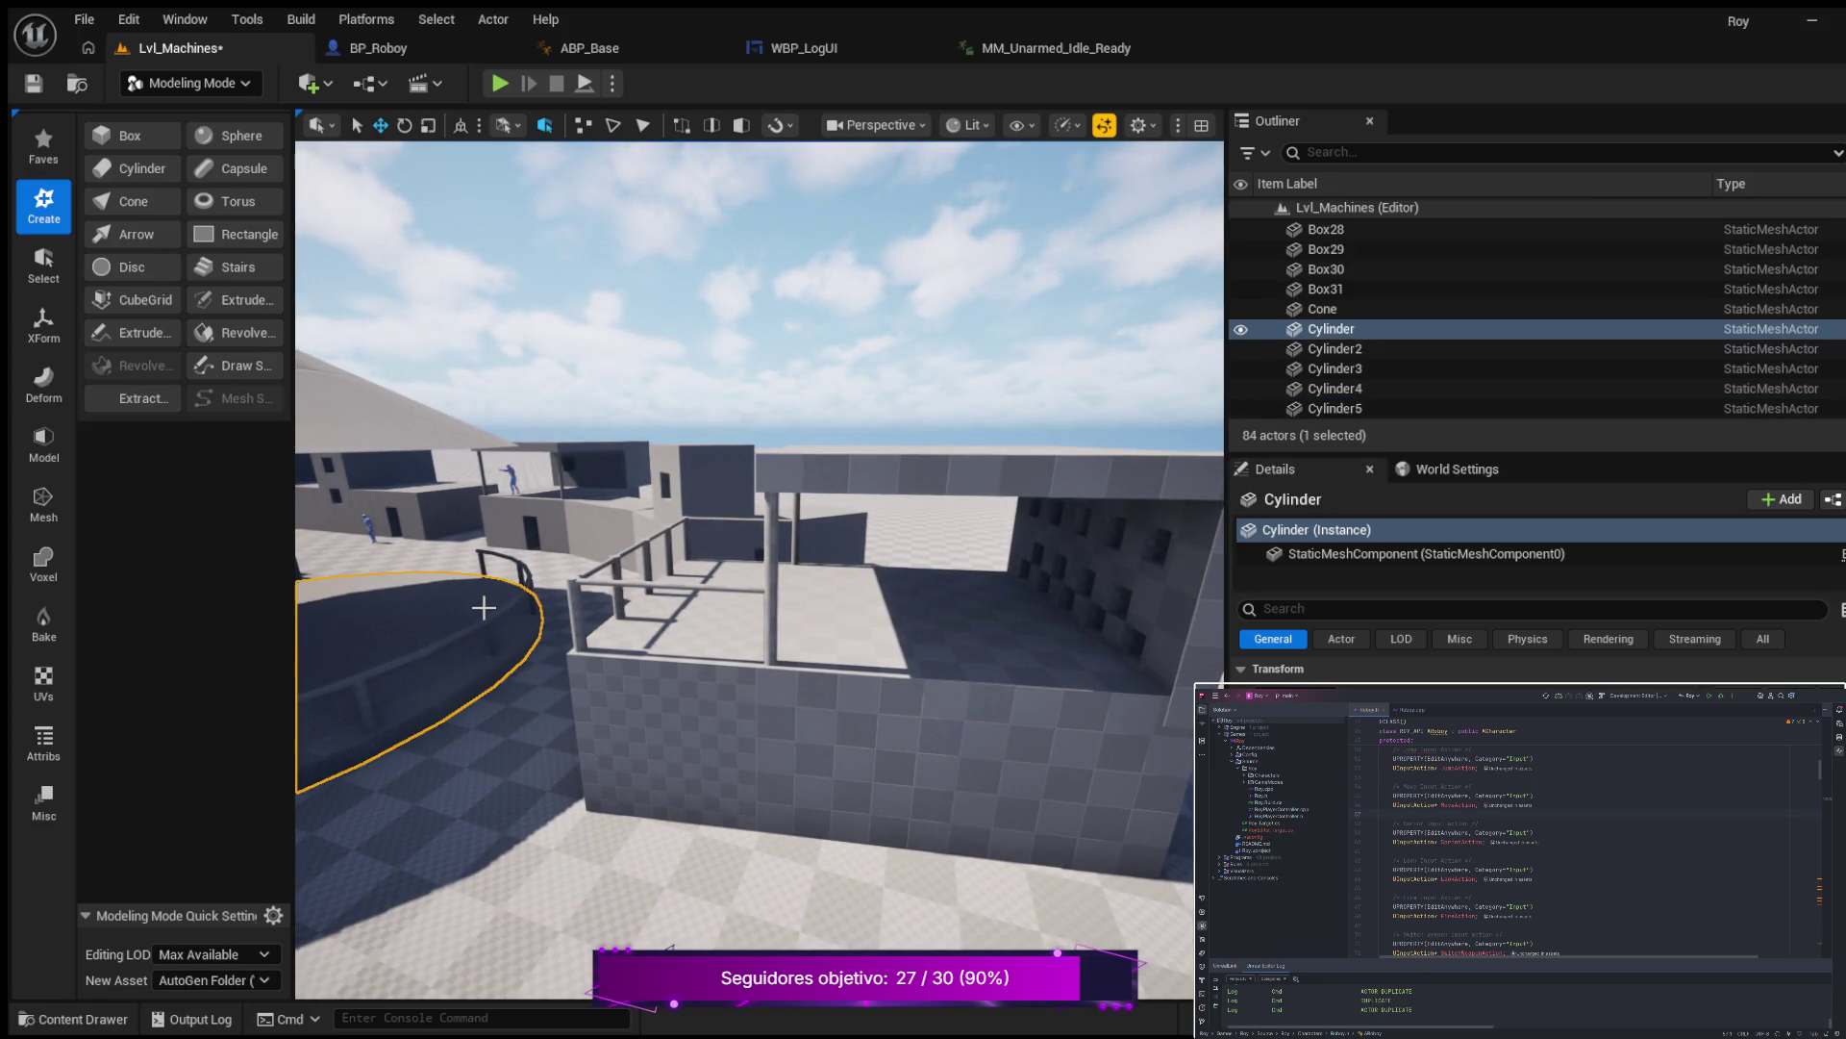
pyautogui.moveTo(740, 752)
pyautogui.mouseDown()
pyautogui.moveTo(700, 741)
pyautogui.moveTo(740, 754)
pyautogui.mouseUp()
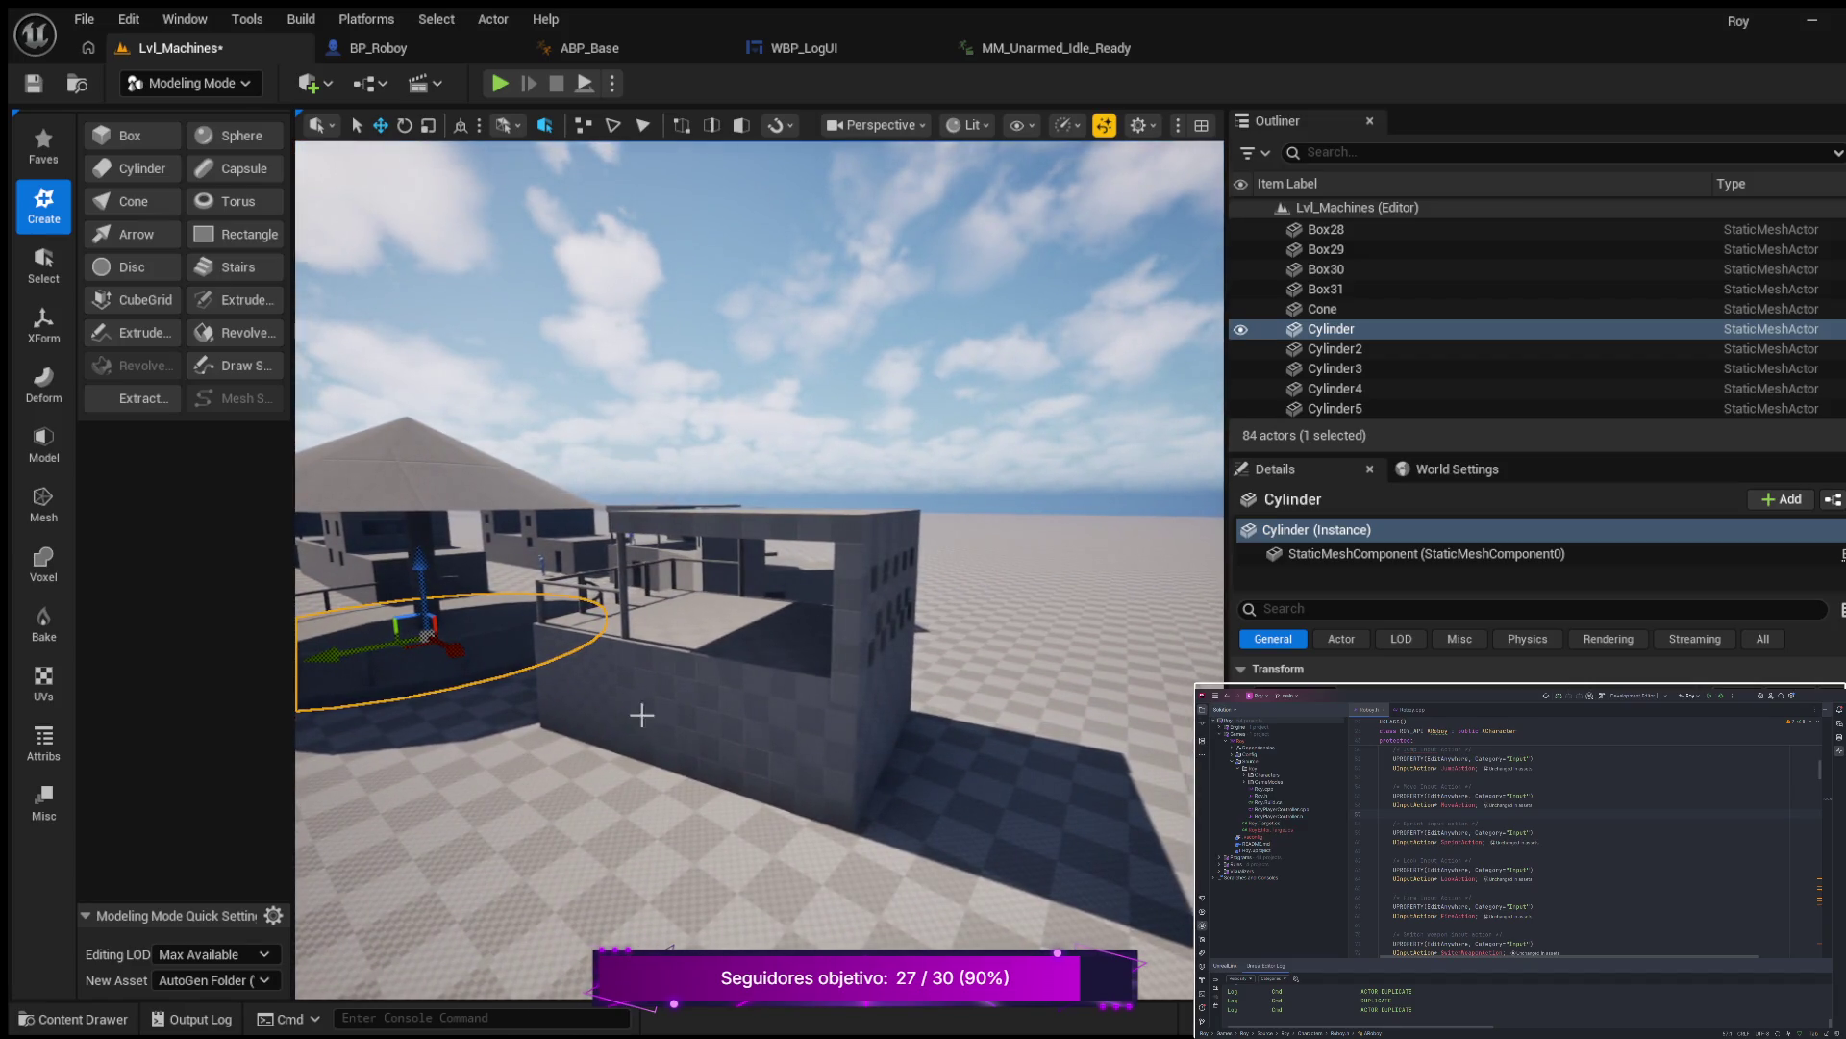
pyautogui.moveTo(302, 741)
pyautogui.mouseDown()
pyautogui.moveTo(302, 702)
pyautogui.moveTo(333, 702)
pyautogui.mouseUp()
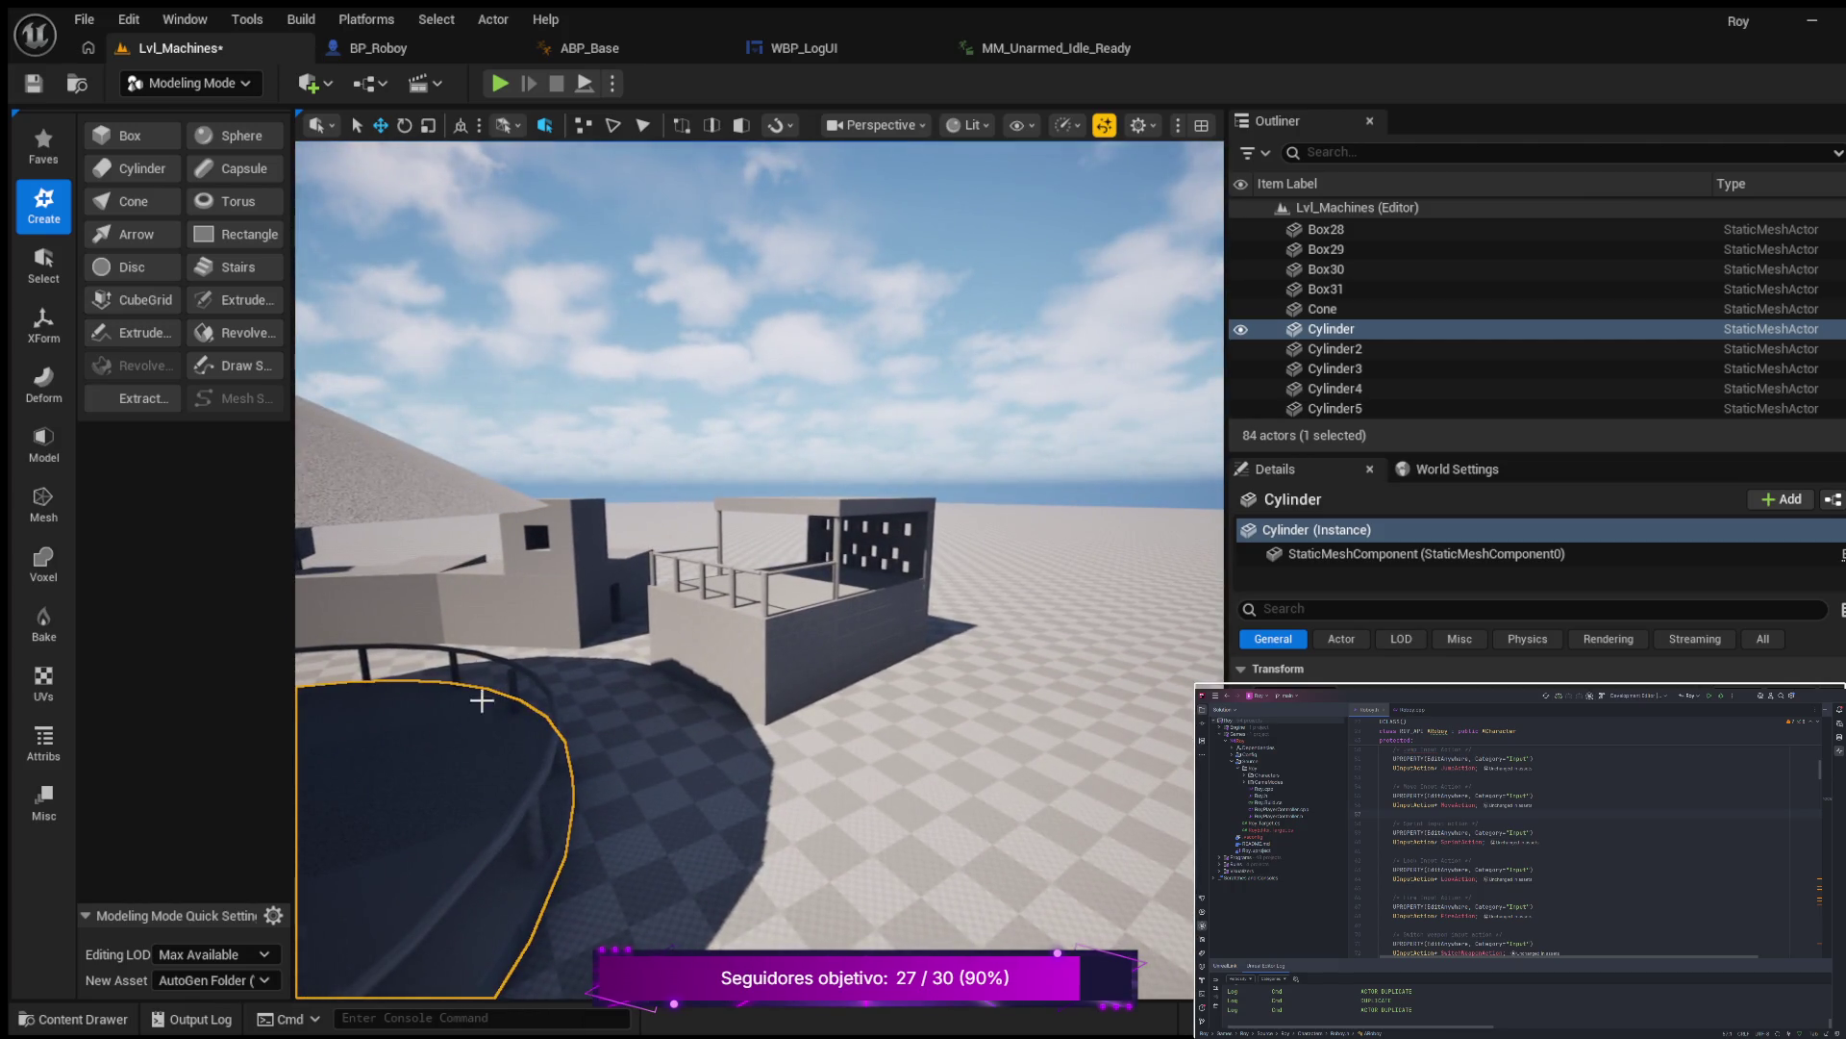
pyautogui.click(708, 741)
pyautogui.moveTo(708, 741)
pyautogui.mouseDown()
pyautogui.moveTo(709, 712)
pyautogui.moveTo(689, 712)
pyautogui.moveTo(727, 712)
pyautogui.moveTo(708, 636)
pyautogui.moveTo(670, 948)
pyautogui.mouseUp()
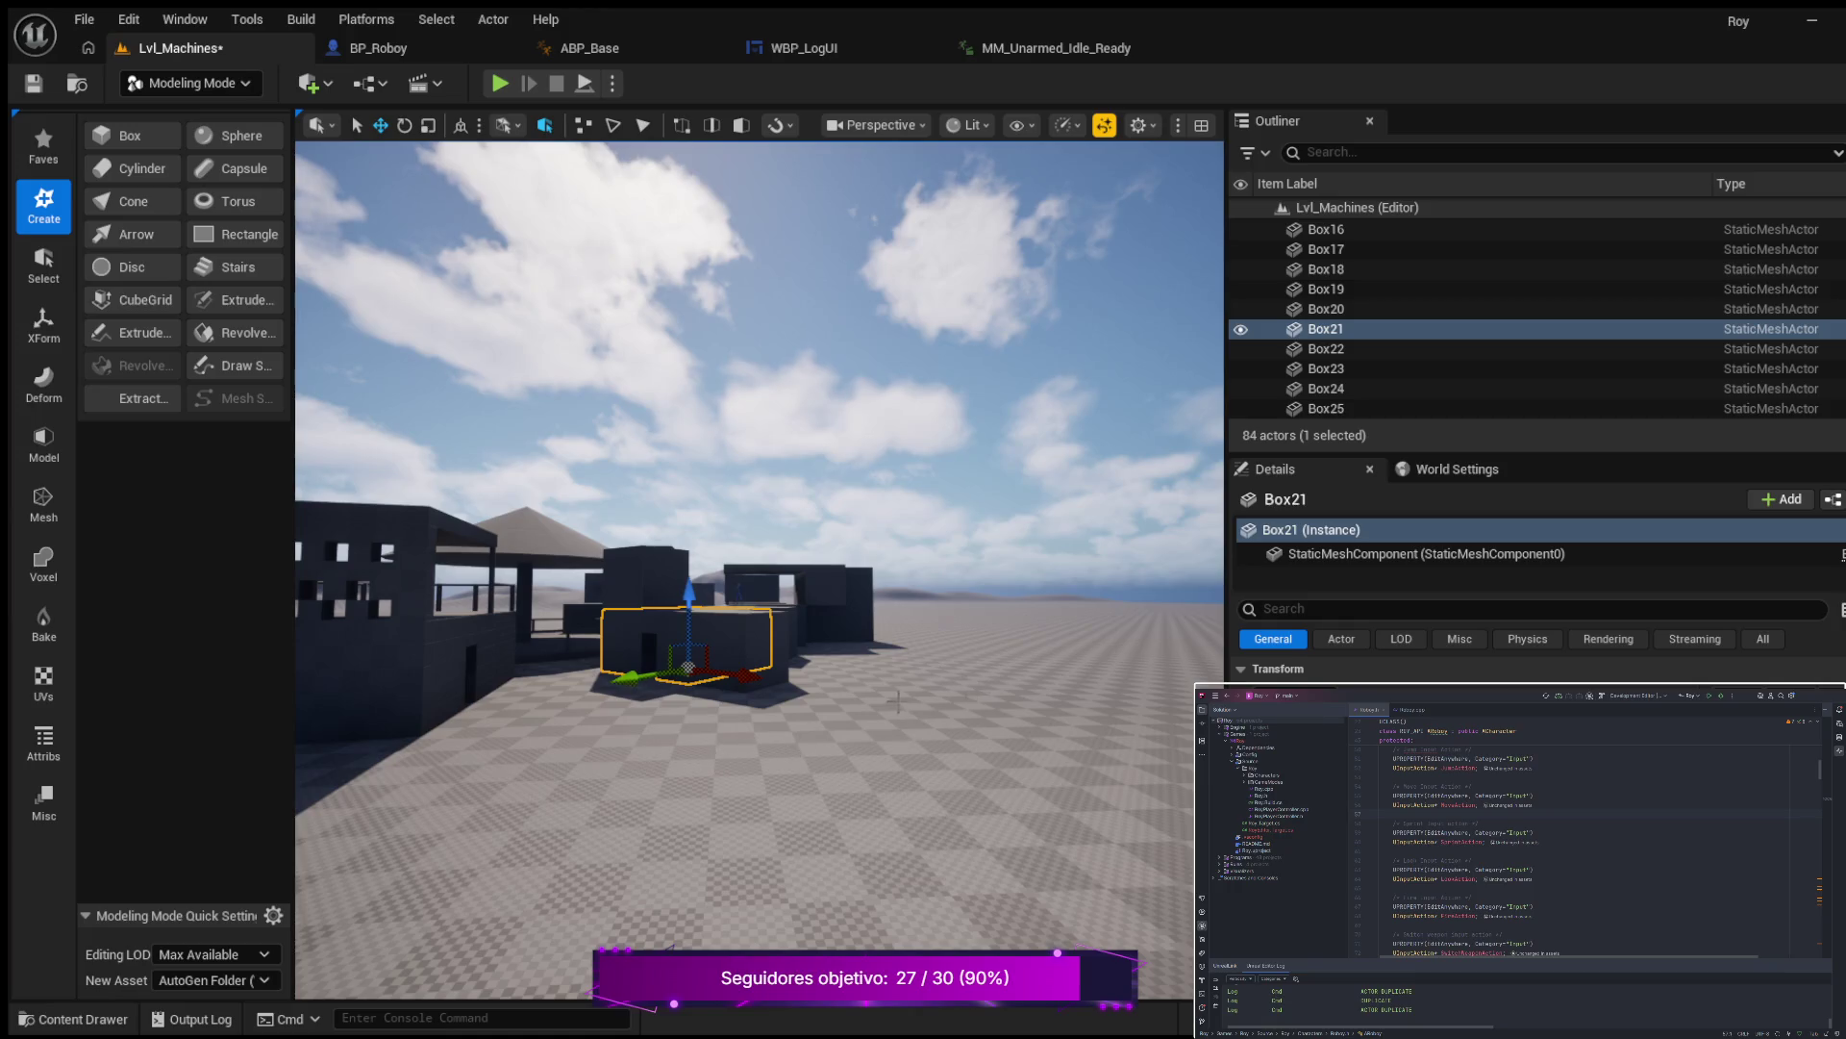
pyautogui.moveTo(898, 699); pyautogui.dragTo(898, 731)
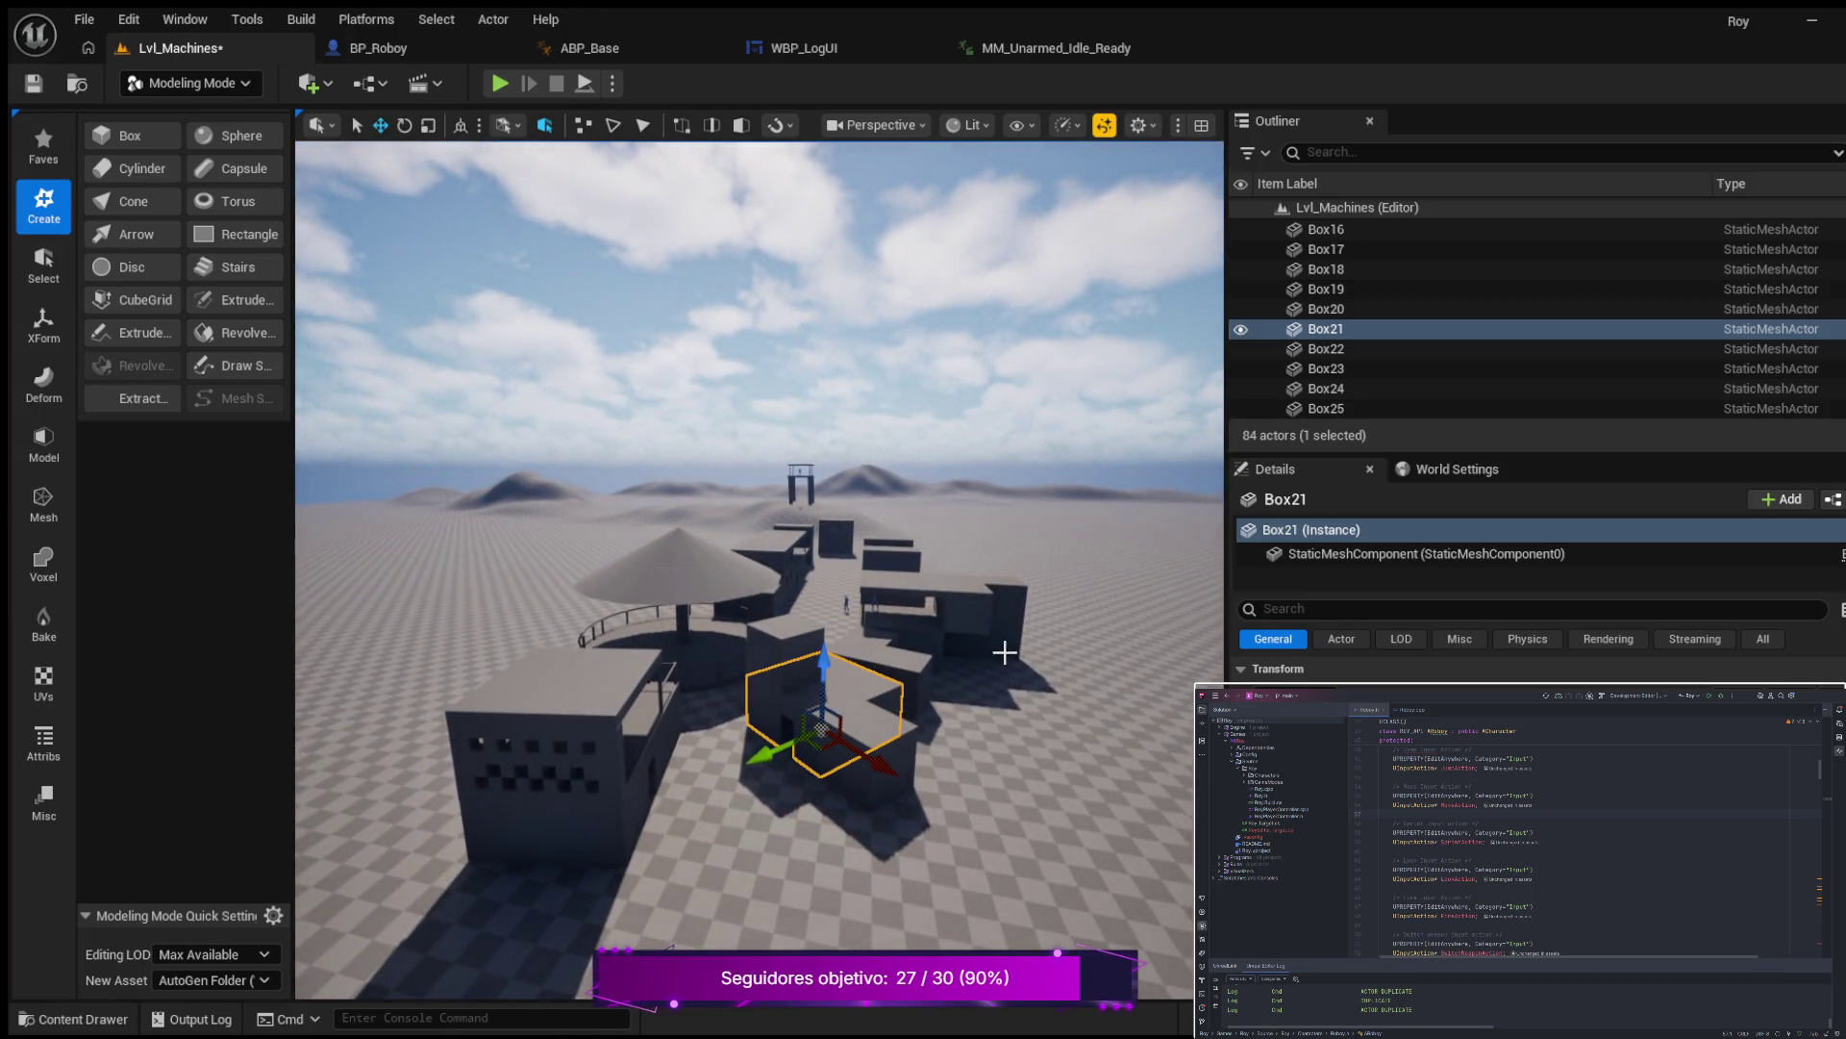
pyautogui.moveTo(881, 624)
pyautogui.mouseDown()
pyautogui.moveTo(813, 678)
pyautogui.moveTo(774, 670)
pyautogui.moveTo(808, 616)
pyautogui.moveTo(759, 630)
pyautogui.mouseUp()
pyautogui.moveTo(760, 577)
pyautogui.mouseDown()
pyautogui.moveTo(693, 433)
pyautogui.moveTo(712, 500)
pyautogui.moveTo(769, 539)
pyautogui.moveTo(698, 568)
pyautogui.moveTo(688, 535)
pyautogui.mouseUp()
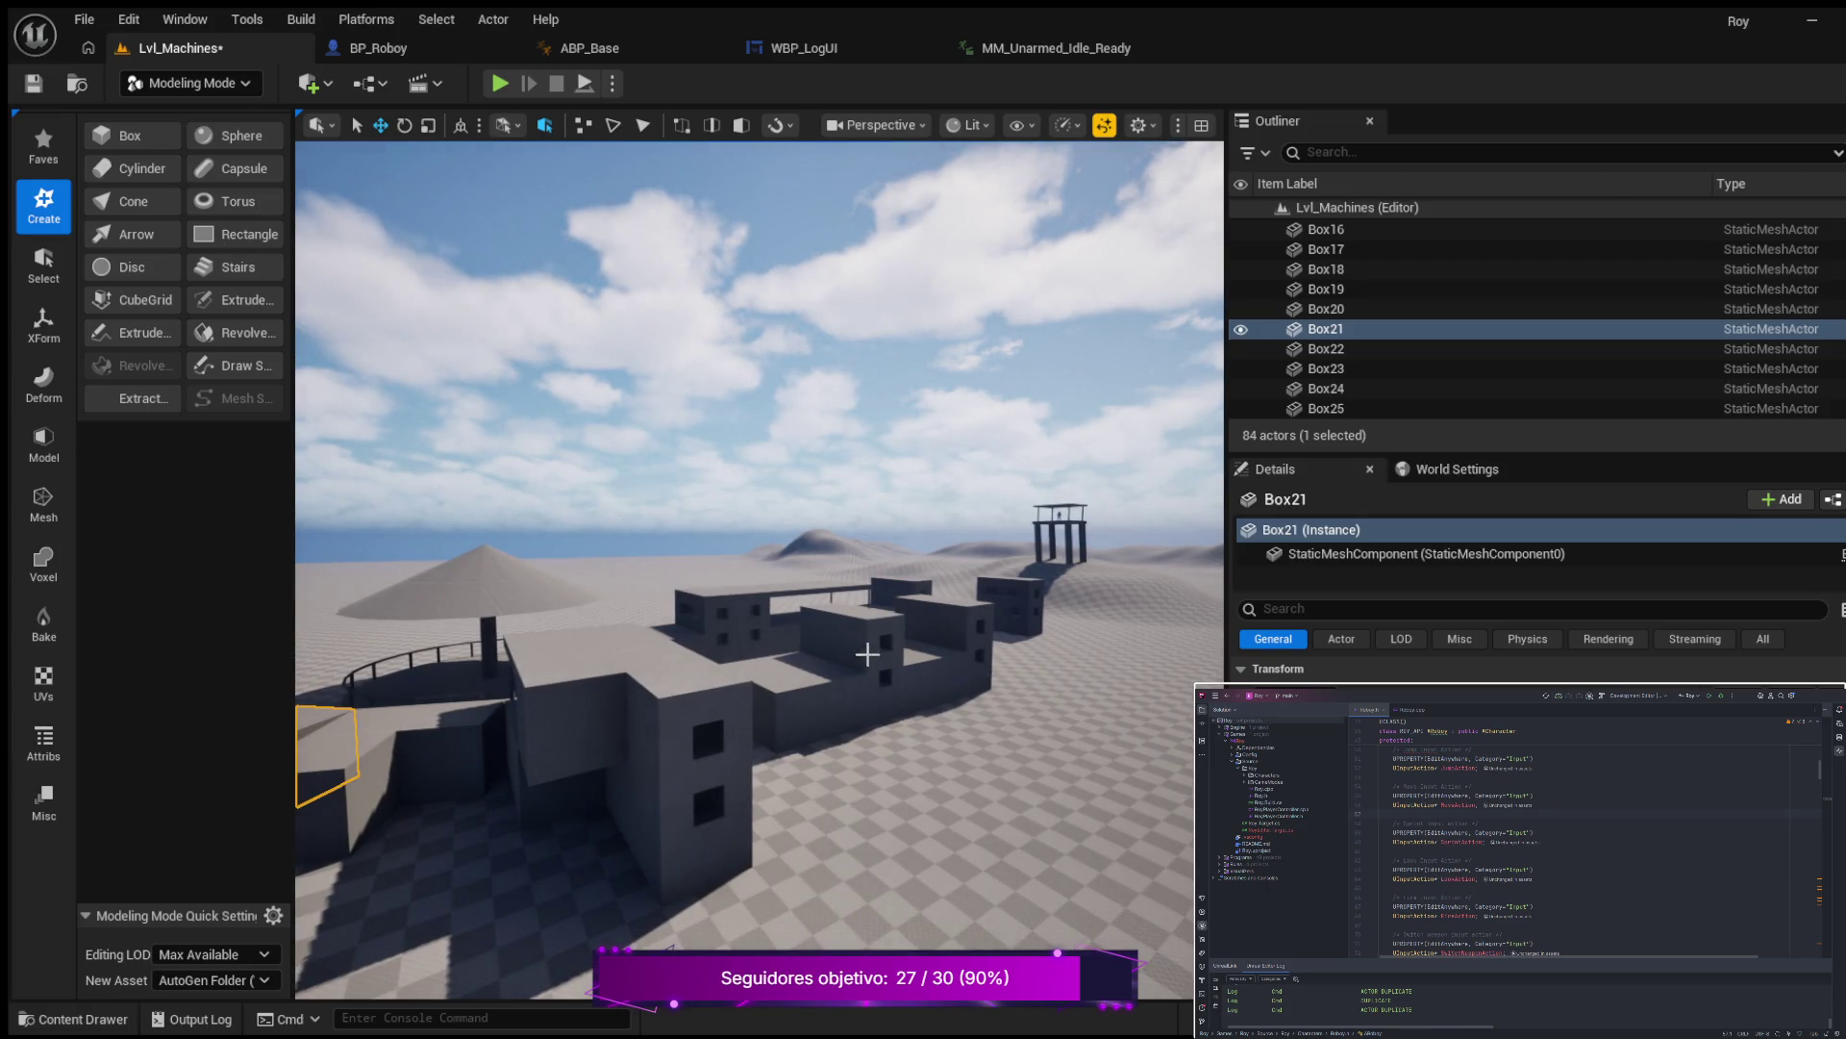
# Duplicate Box2 as Box32, place it beside the windowed building, and rotate it -60° on Z.
pyautogui.click(878, 634)
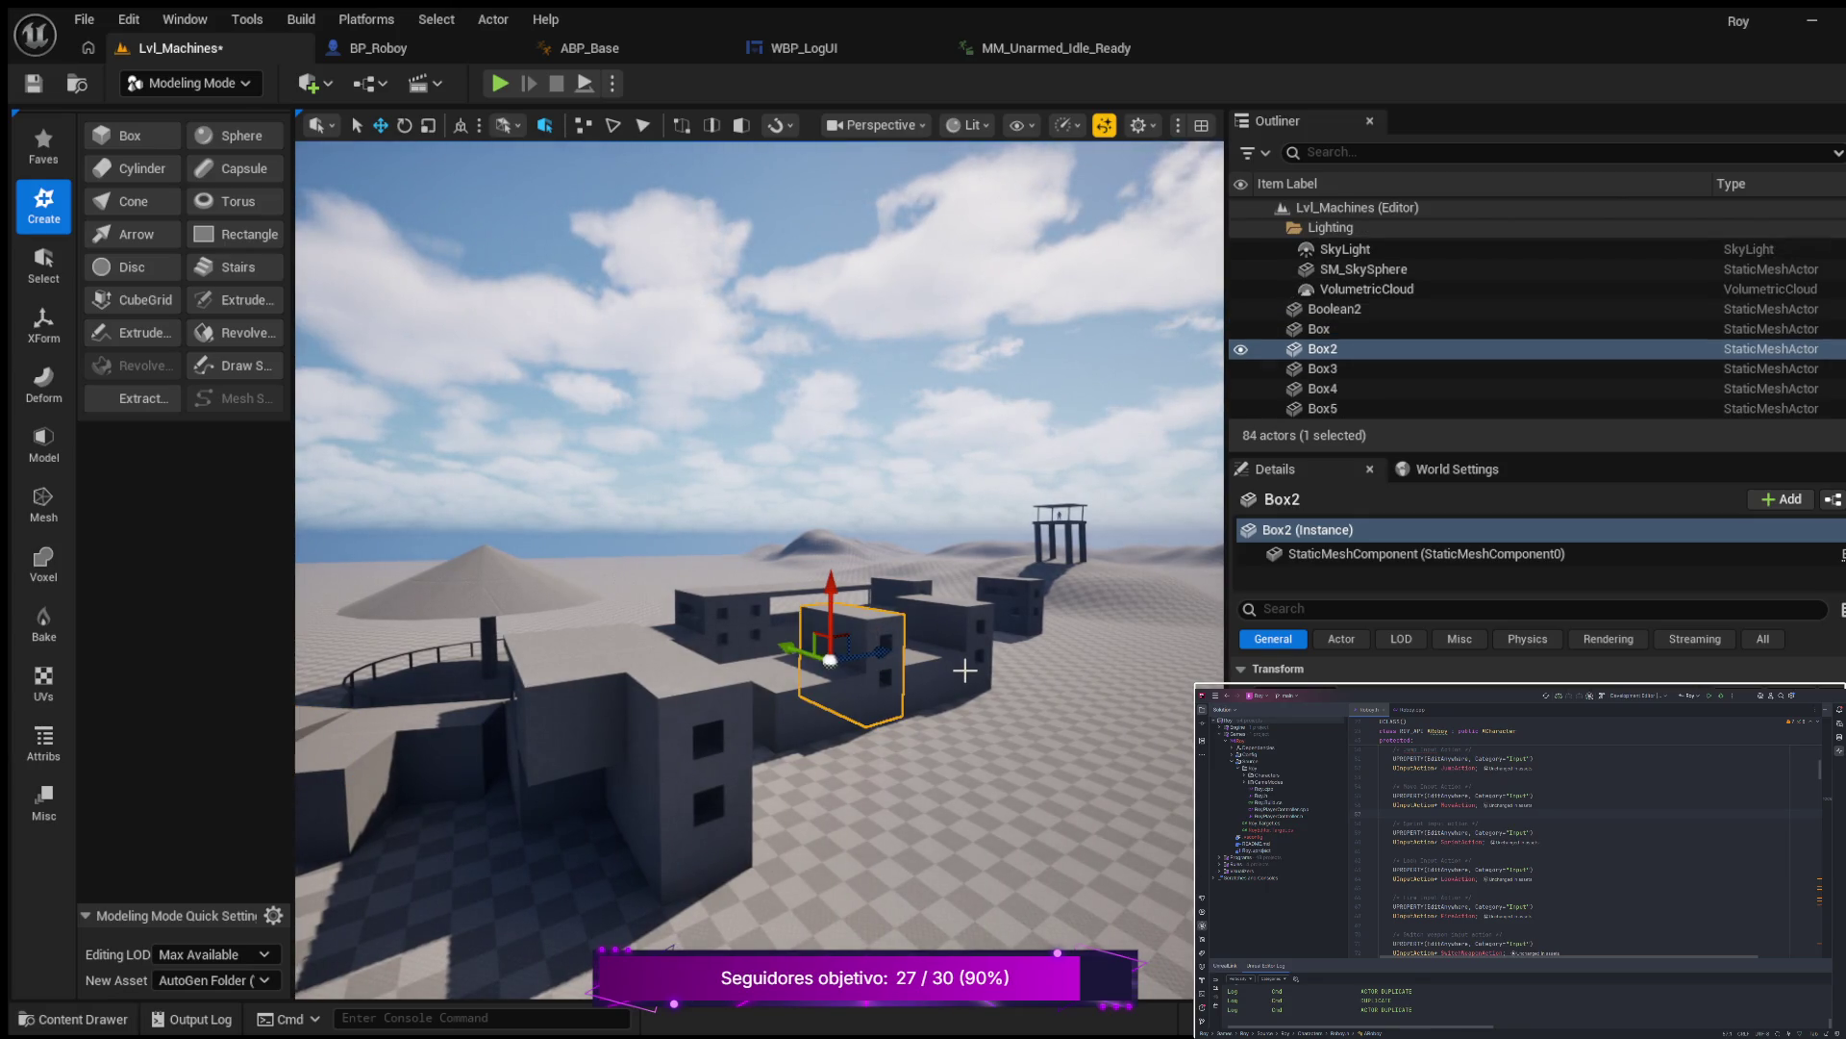
pyautogui.hotkey('ctrl', 'd')
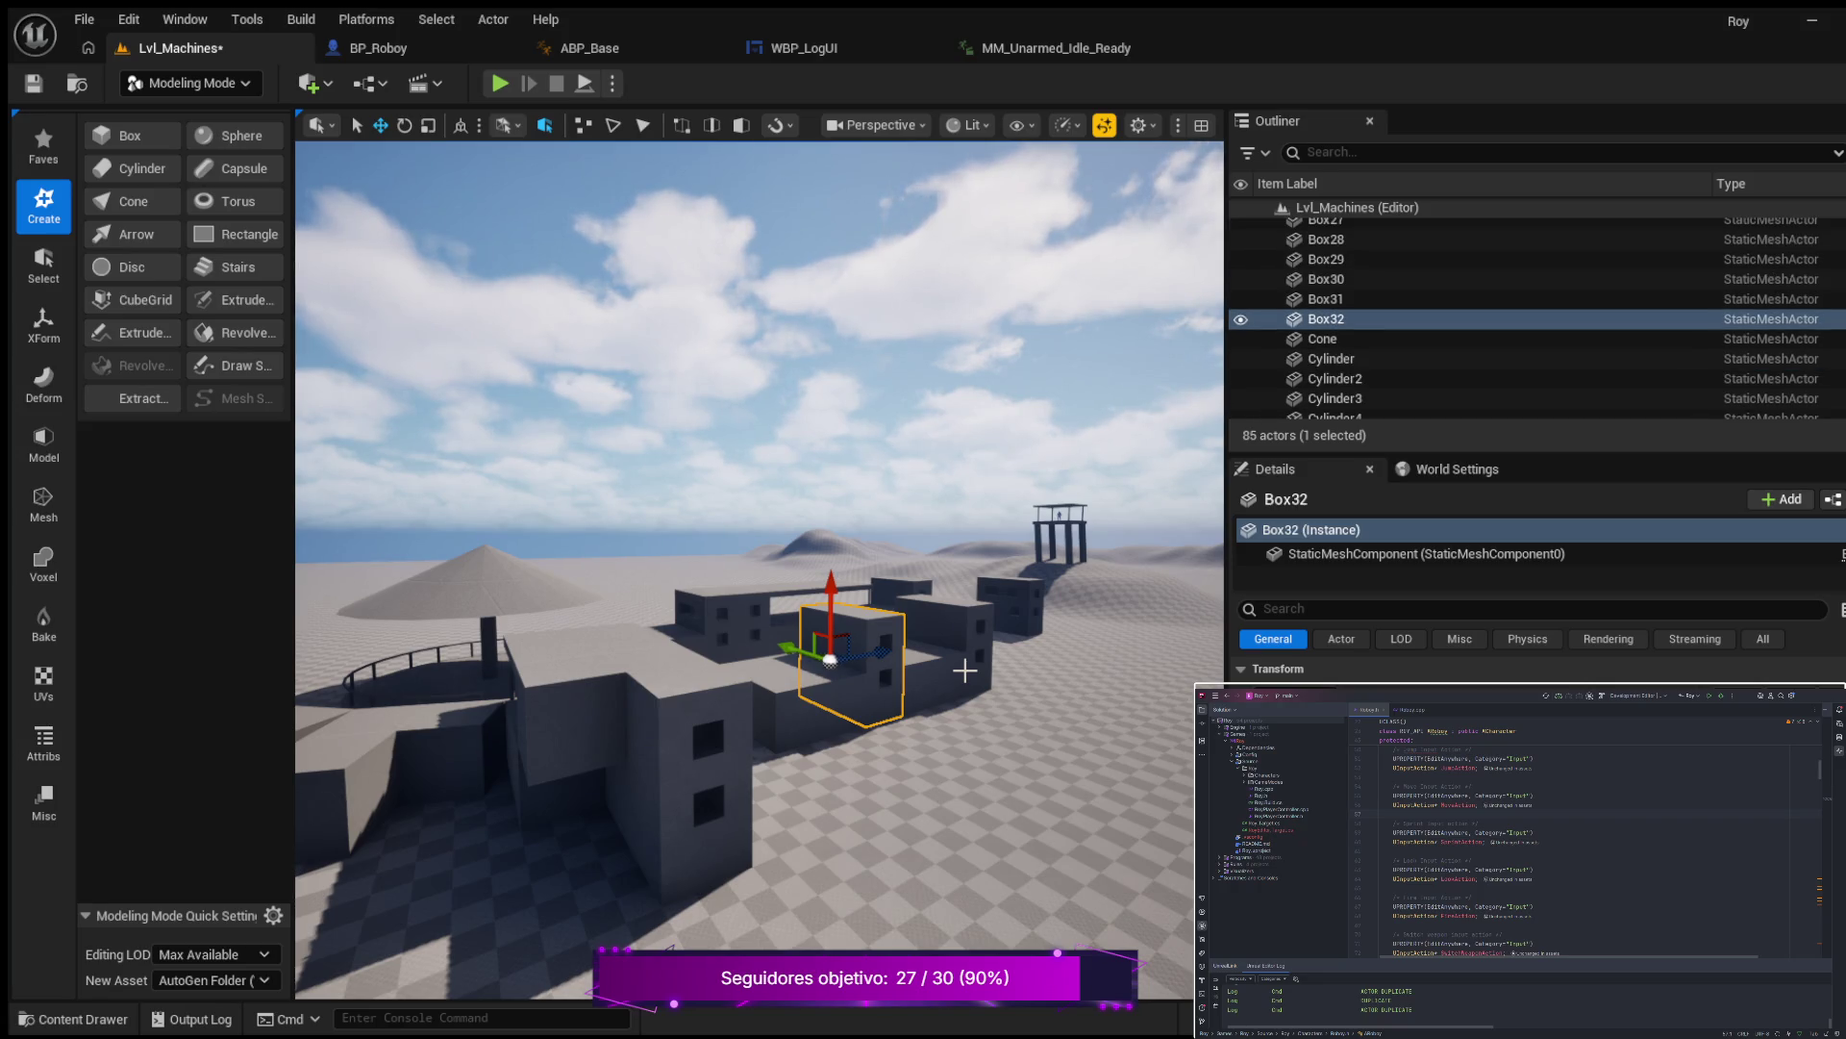
pyautogui.moveTo(932, 824); pyautogui.dragTo(928, 865)
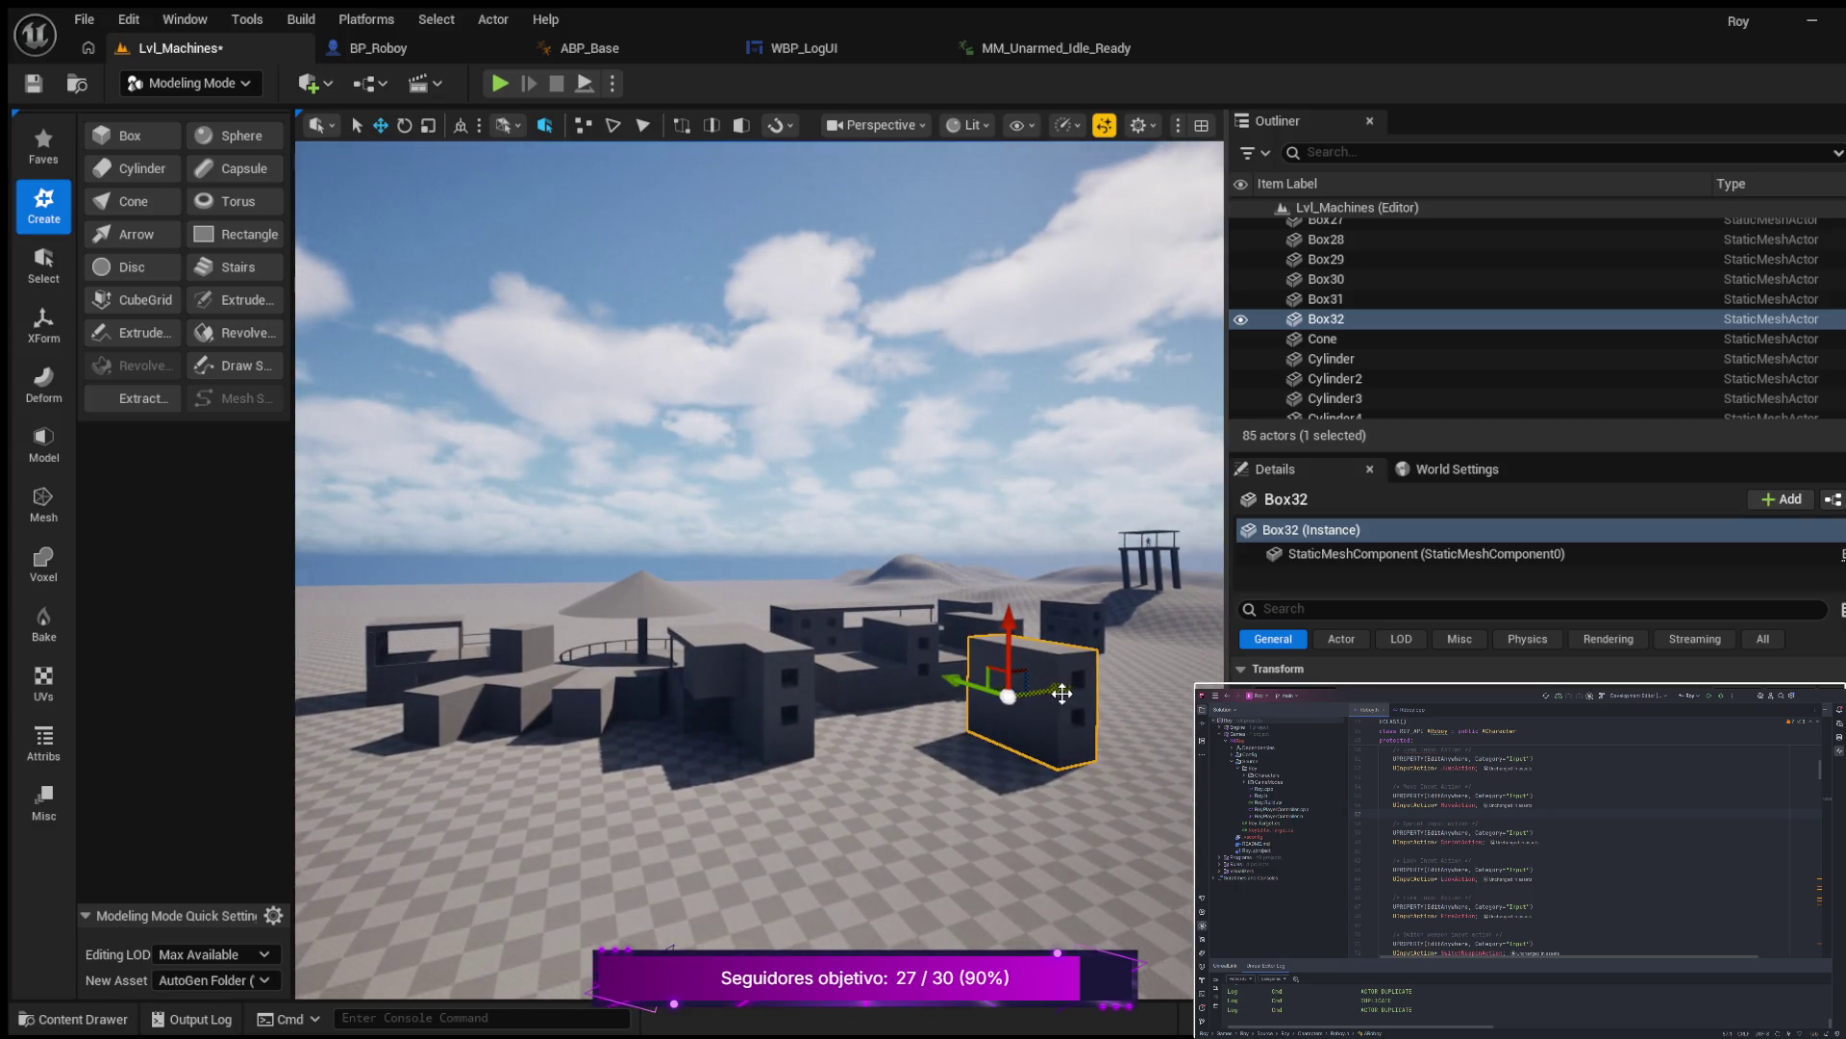
pyautogui.moveTo(986, 708)
pyautogui.mouseDown()
pyautogui.moveTo(904, 717)
pyautogui.moveTo(988, 583)
pyautogui.mouseUp()
pyautogui.moveTo(853, 618); pyautogui.dragTo(704, 680)
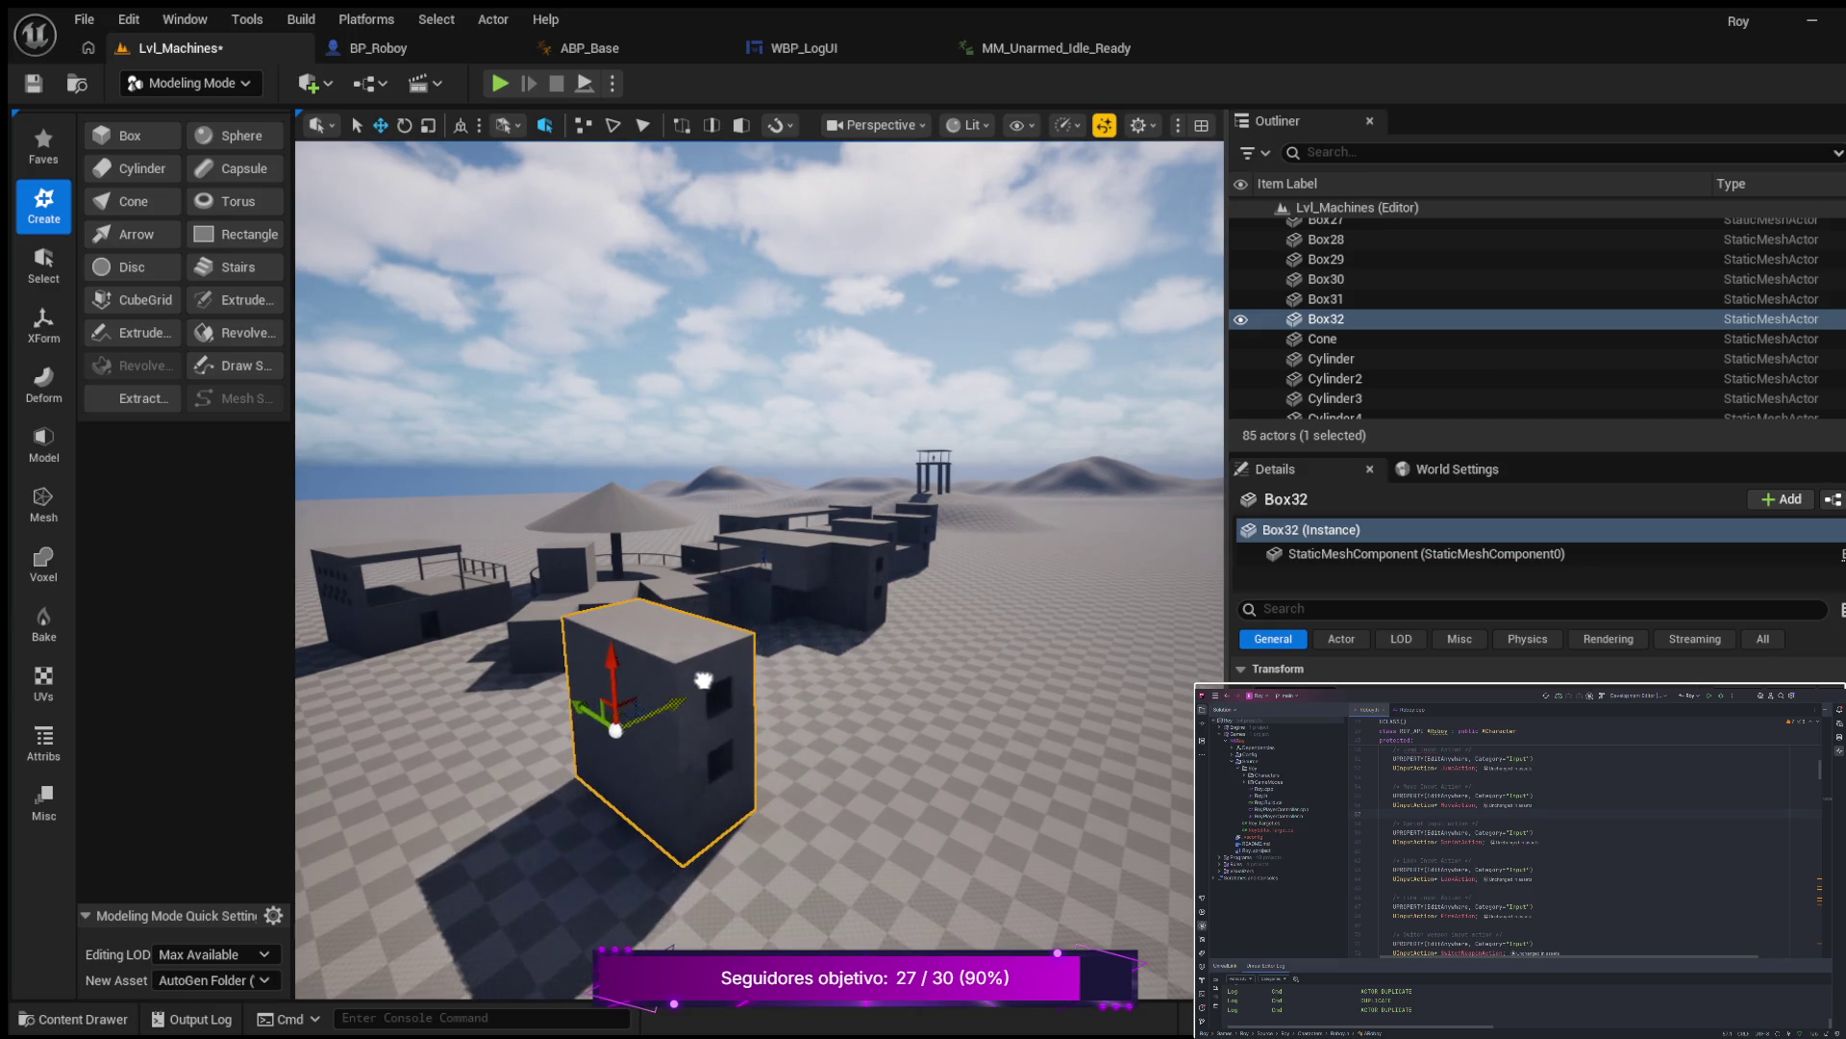
pyautogui.moveTo(581, 712)
pyautogui.mouseDown()
pyautogui.moveTo(598, 721)
pyautogui.moveTo(437, 619)
pyautogui.moveTo(659, 649)
pyautogui.moveTo(894, 752)
pyautogui.mouseUp()
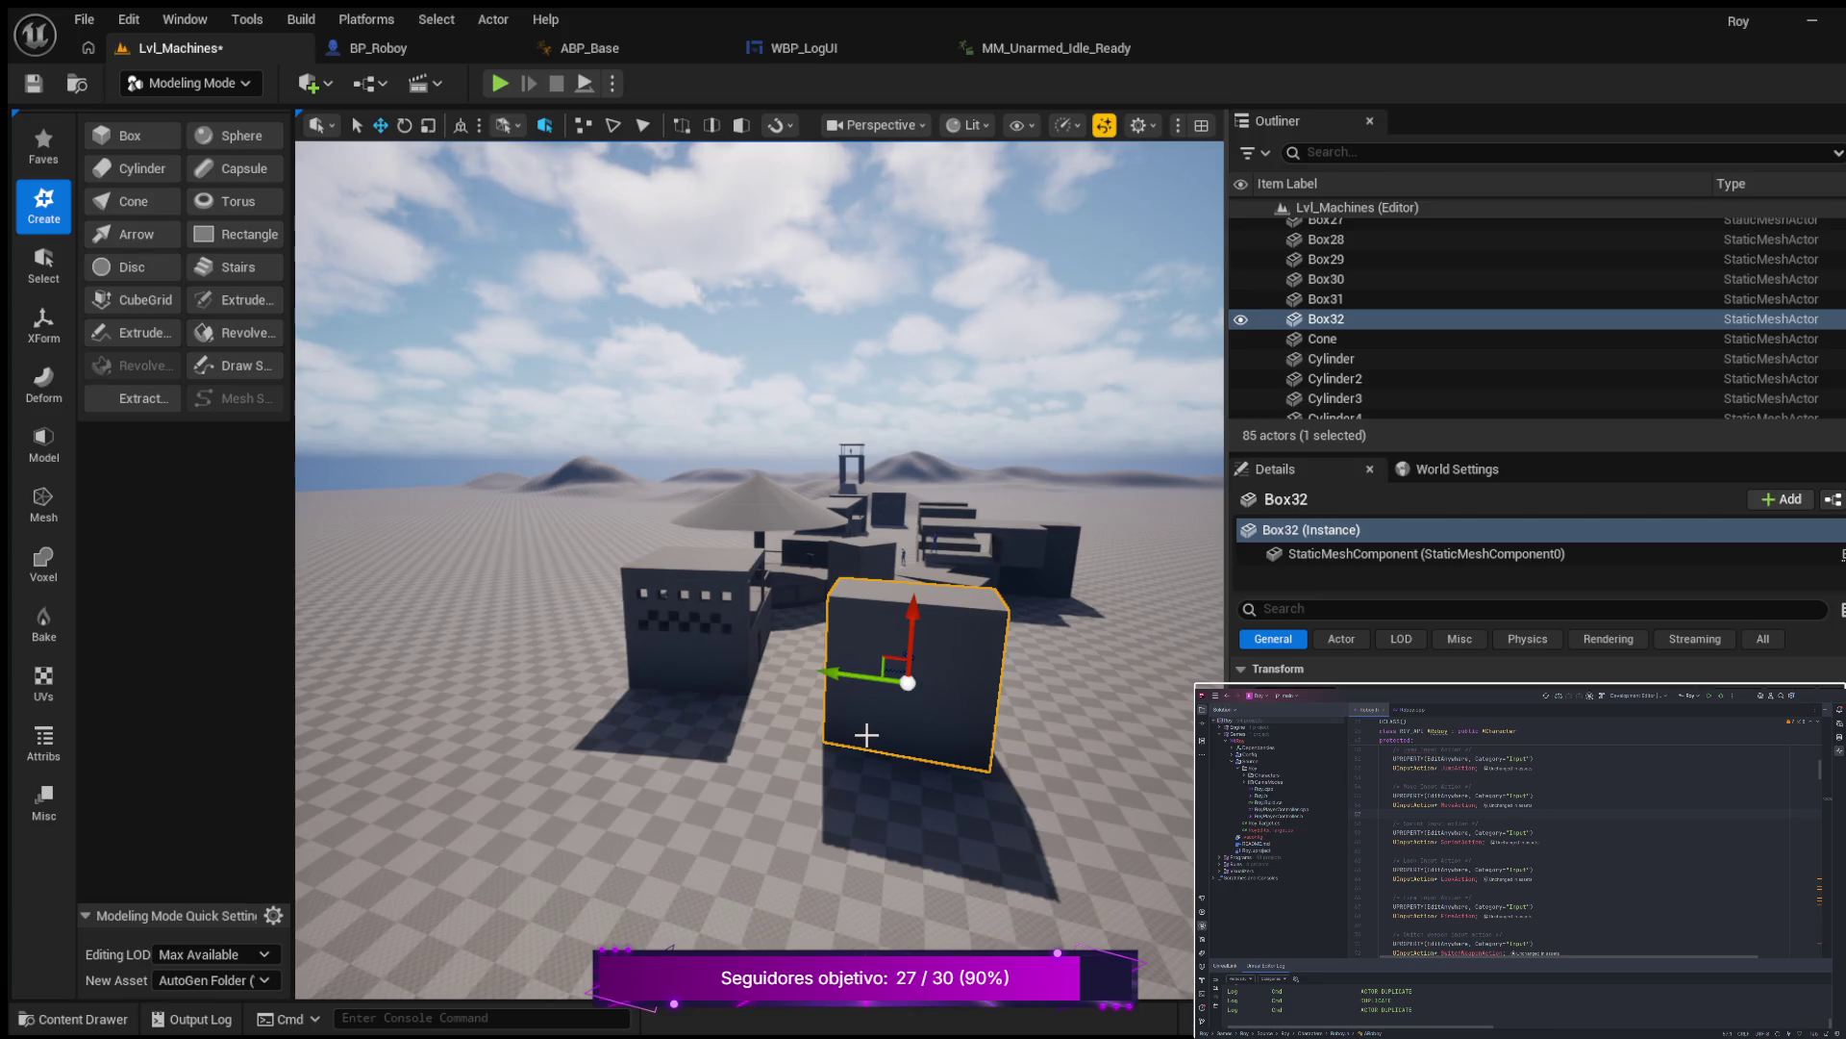
pyautogui.moveTo(889, 741)
pyautogui.mouseDown()
pyautogui.moveTo(986, 654)
pyautogui.moveTo(1010, 675)
pyautogui.moveTo(829, 682)
pyautogui.mouseUp()
pyautogui.press('w')
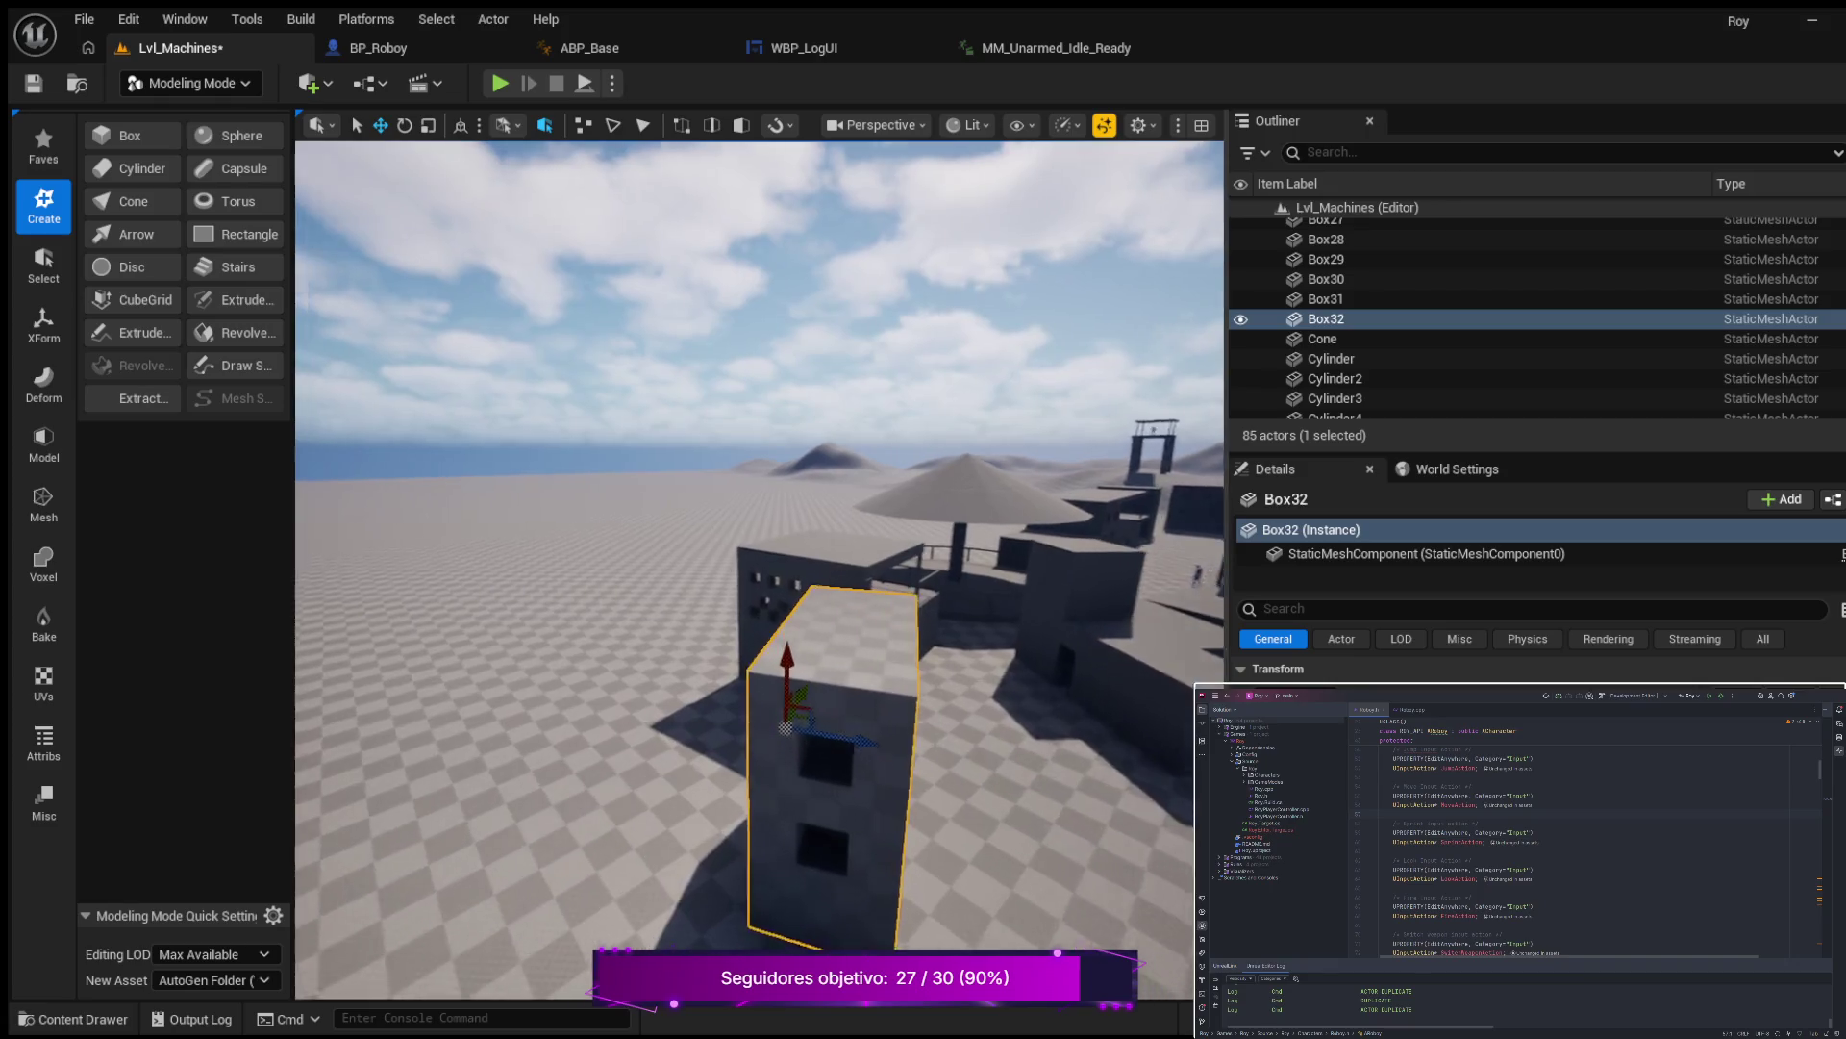